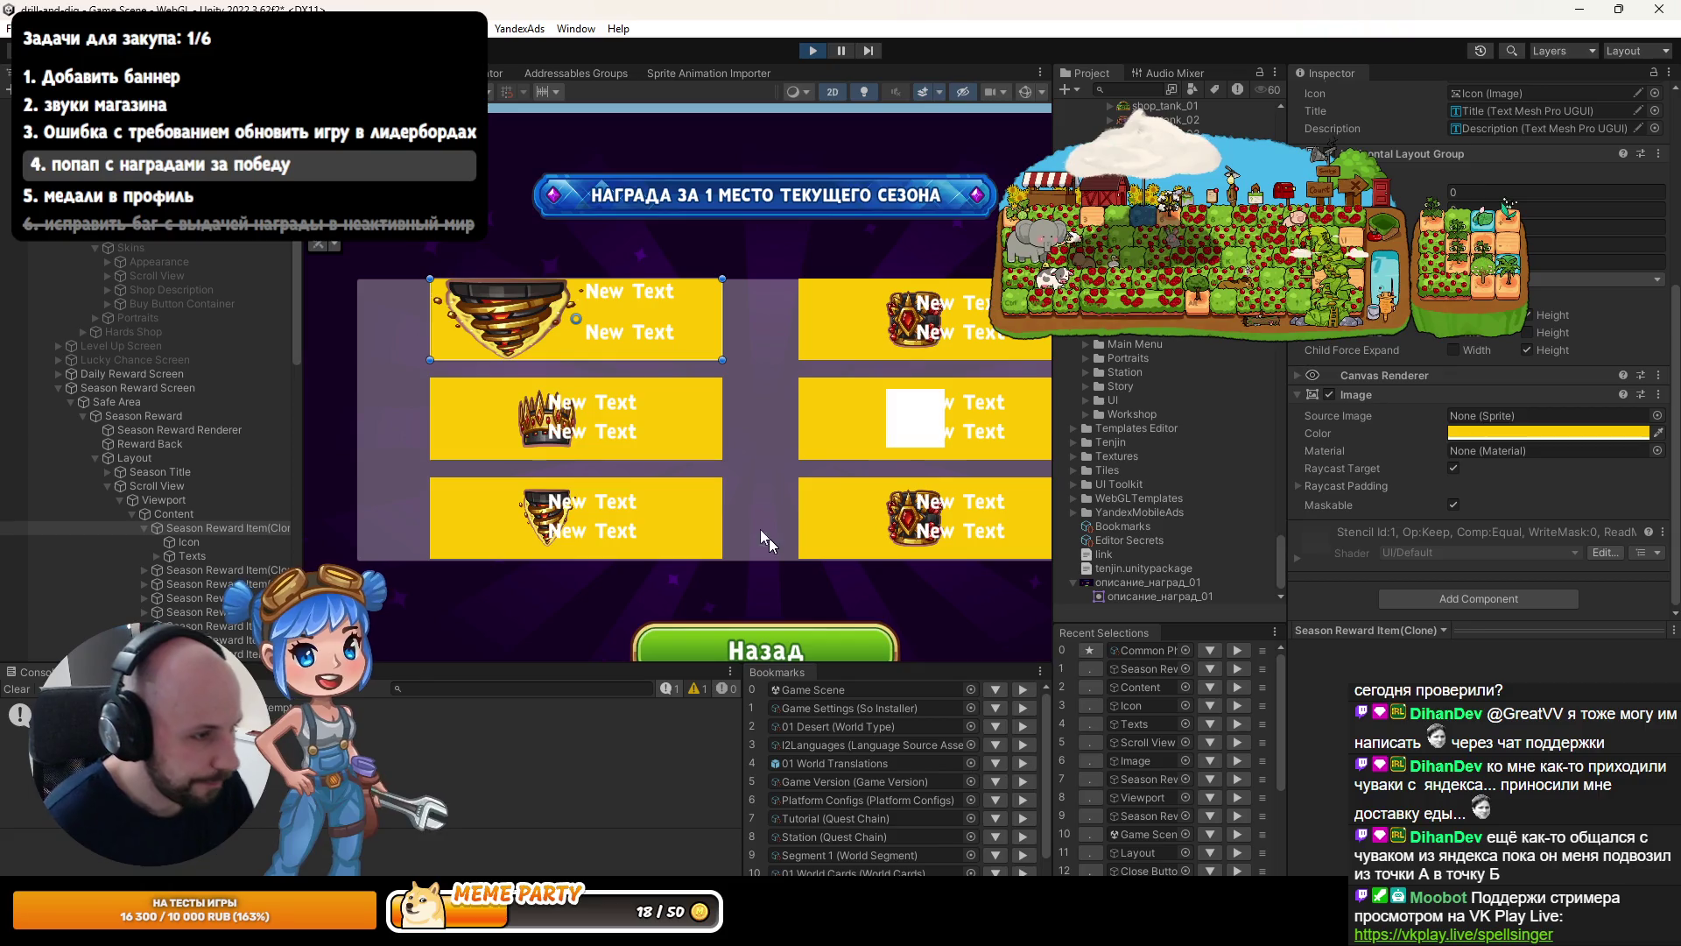
Review the reward popup reference image, then select Icon and exit Play mode.
{"action": "double_click", "coordinate": [1156, 596]}
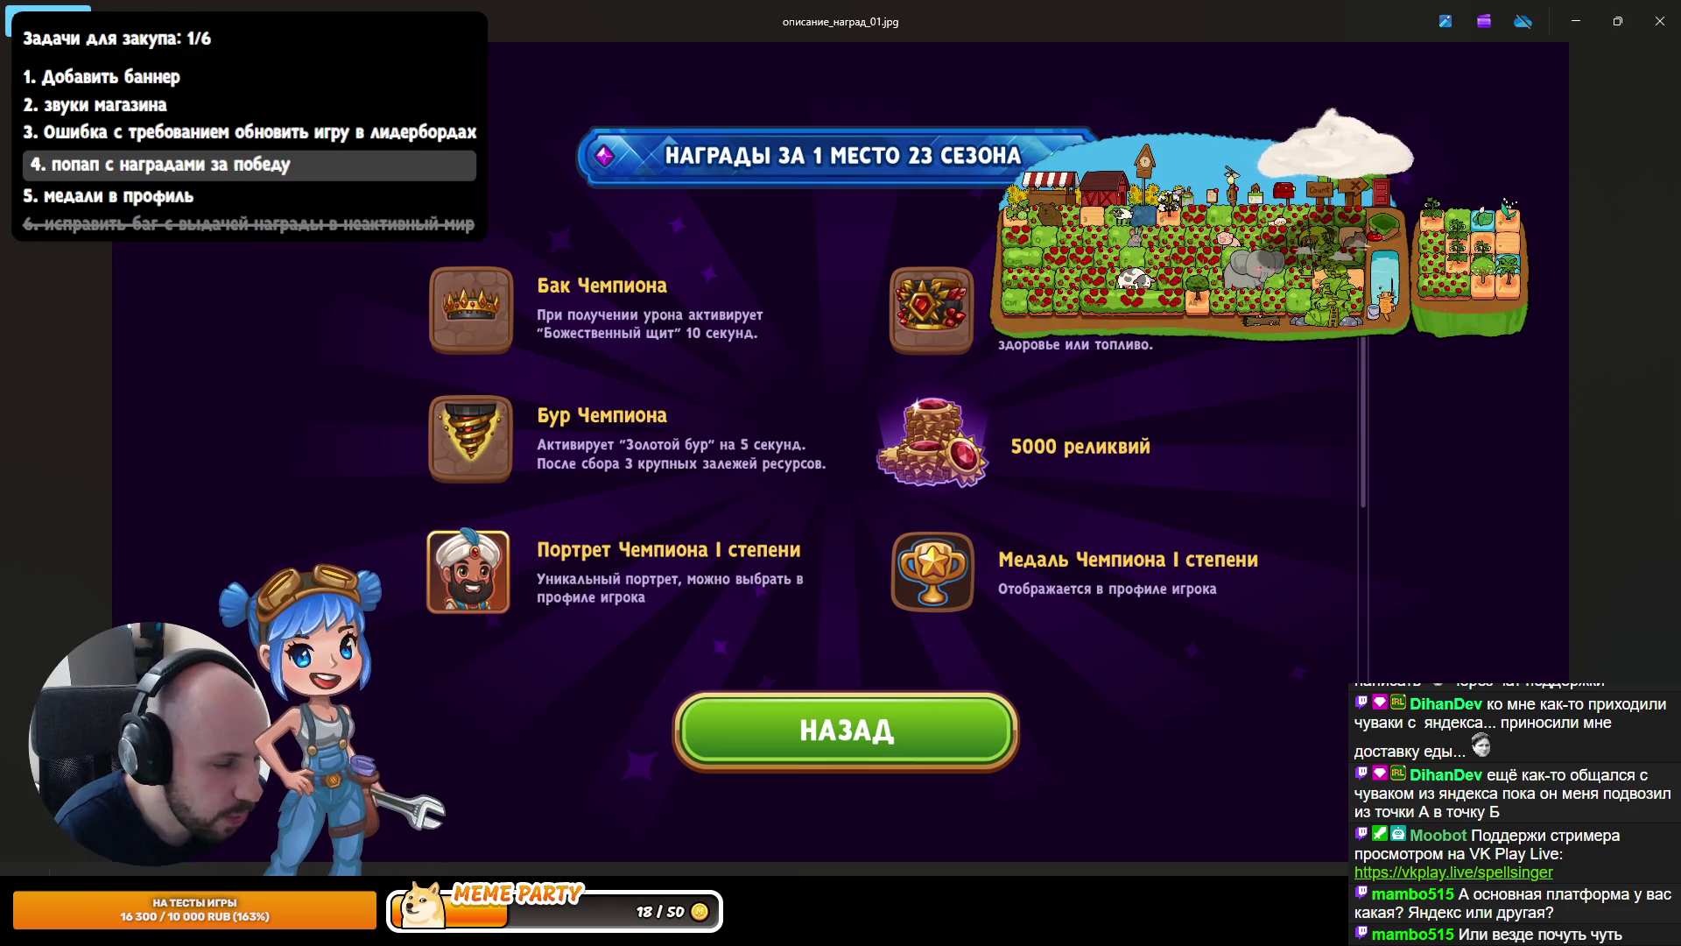
{"action": "left_click", "coordinate": [1576, 21]}
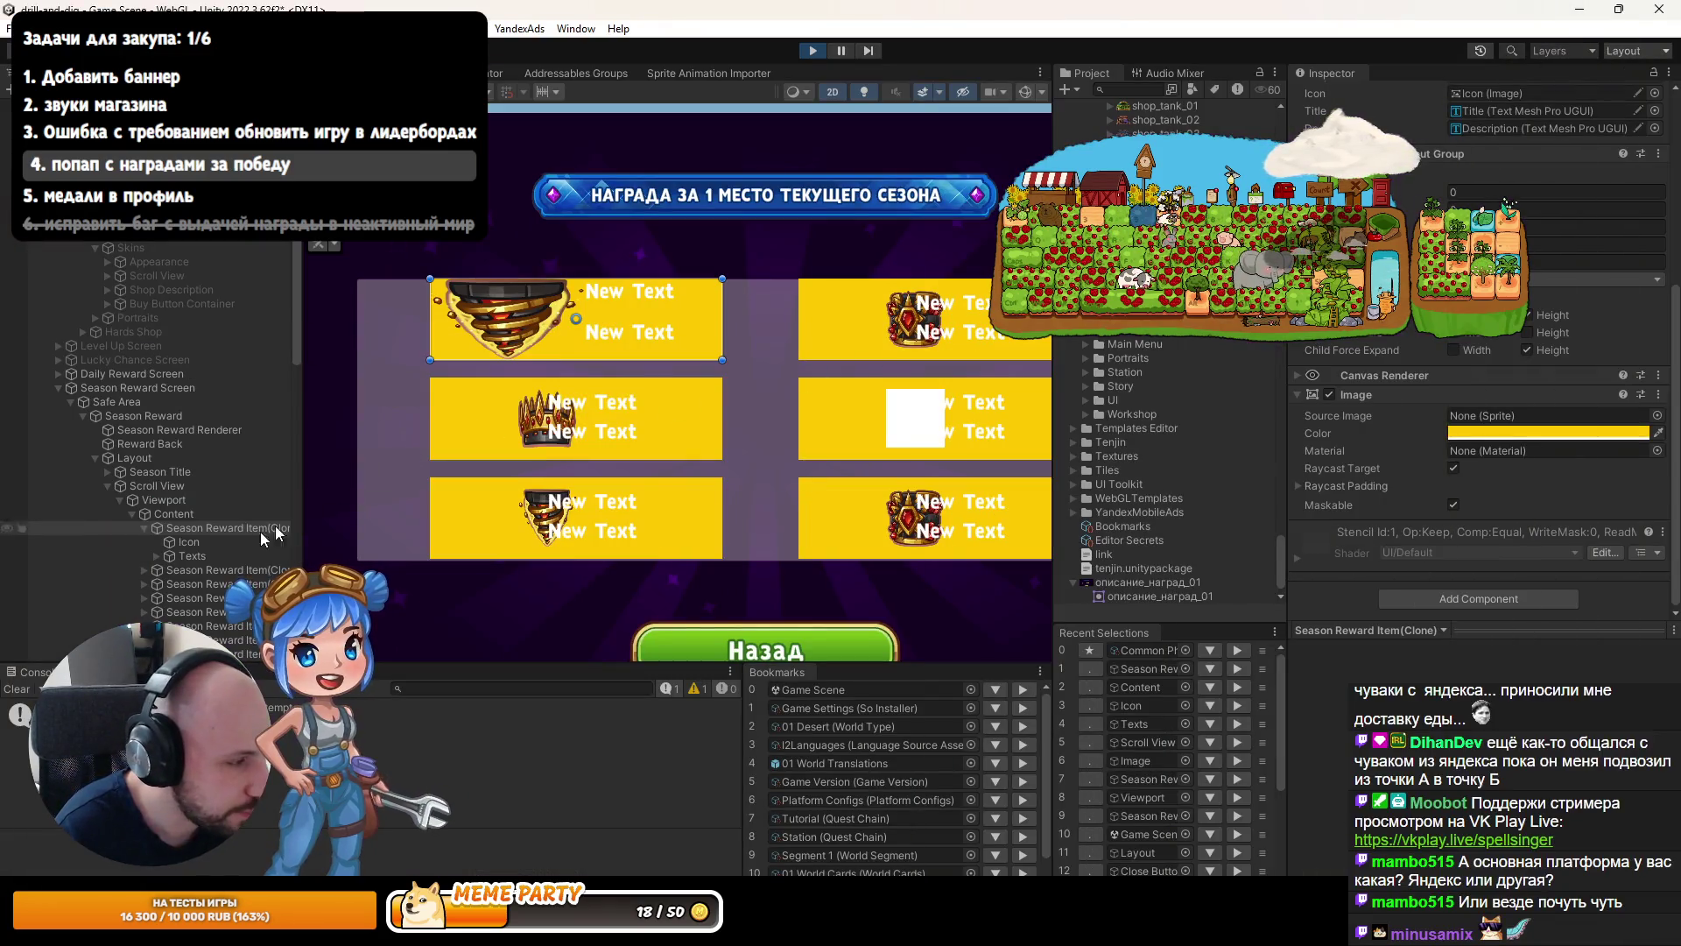
{"action": "left_click", "coordinate": [184, 542]}
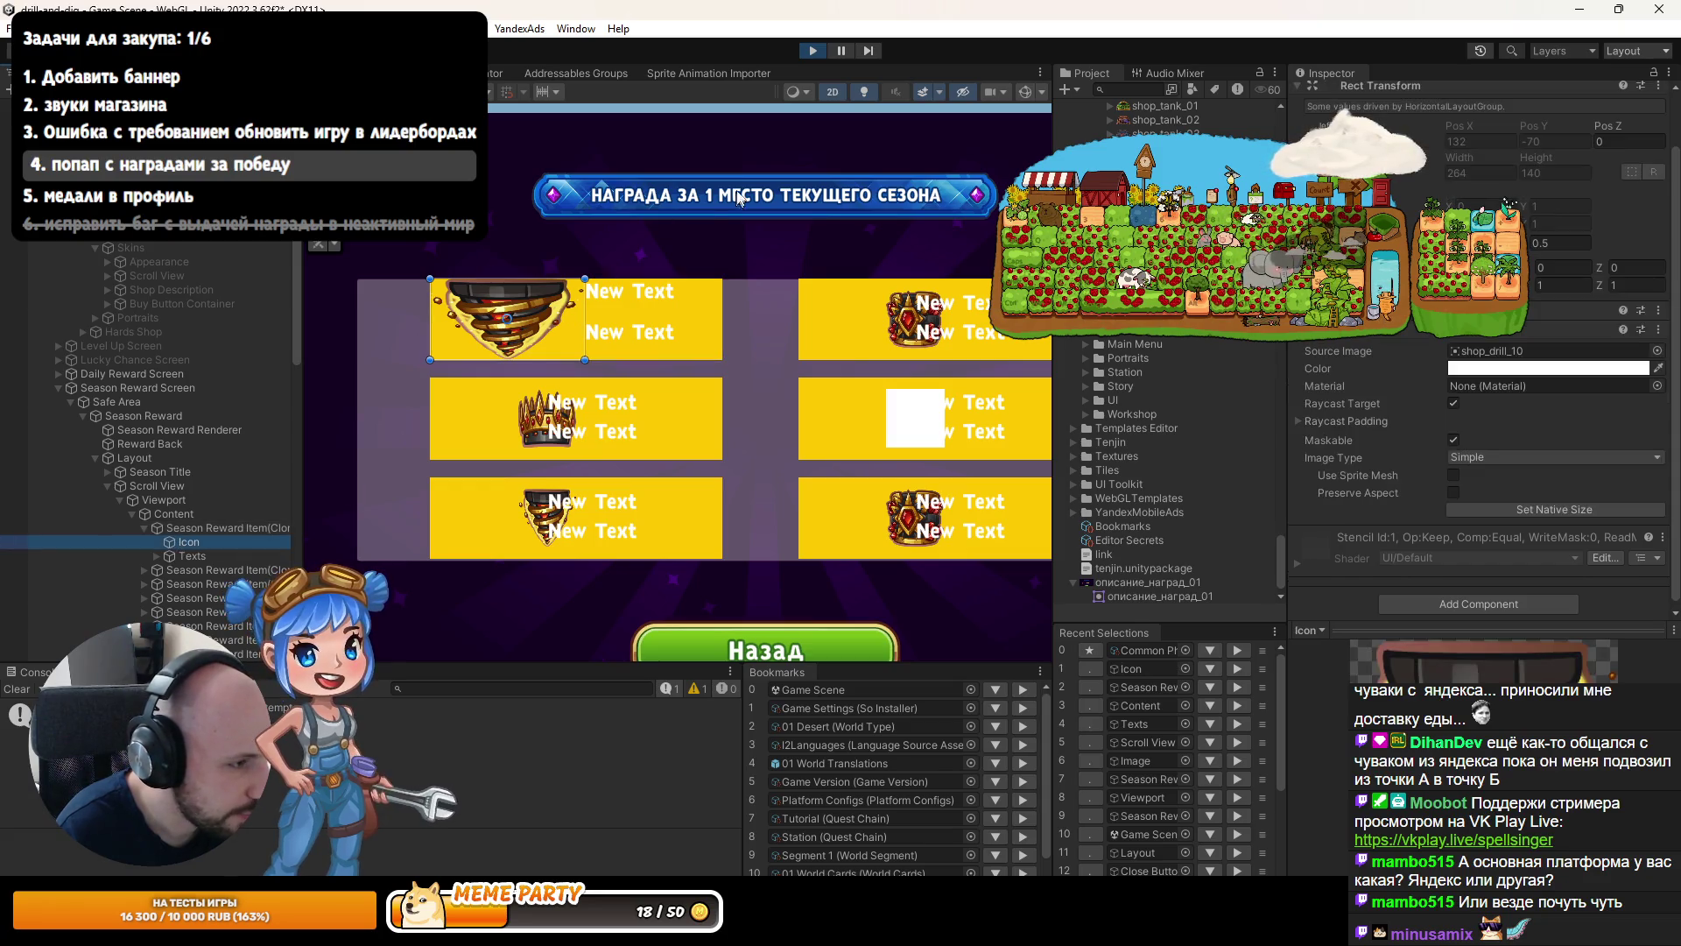
{"action": "left_click", "coordinate": [817, 52]}
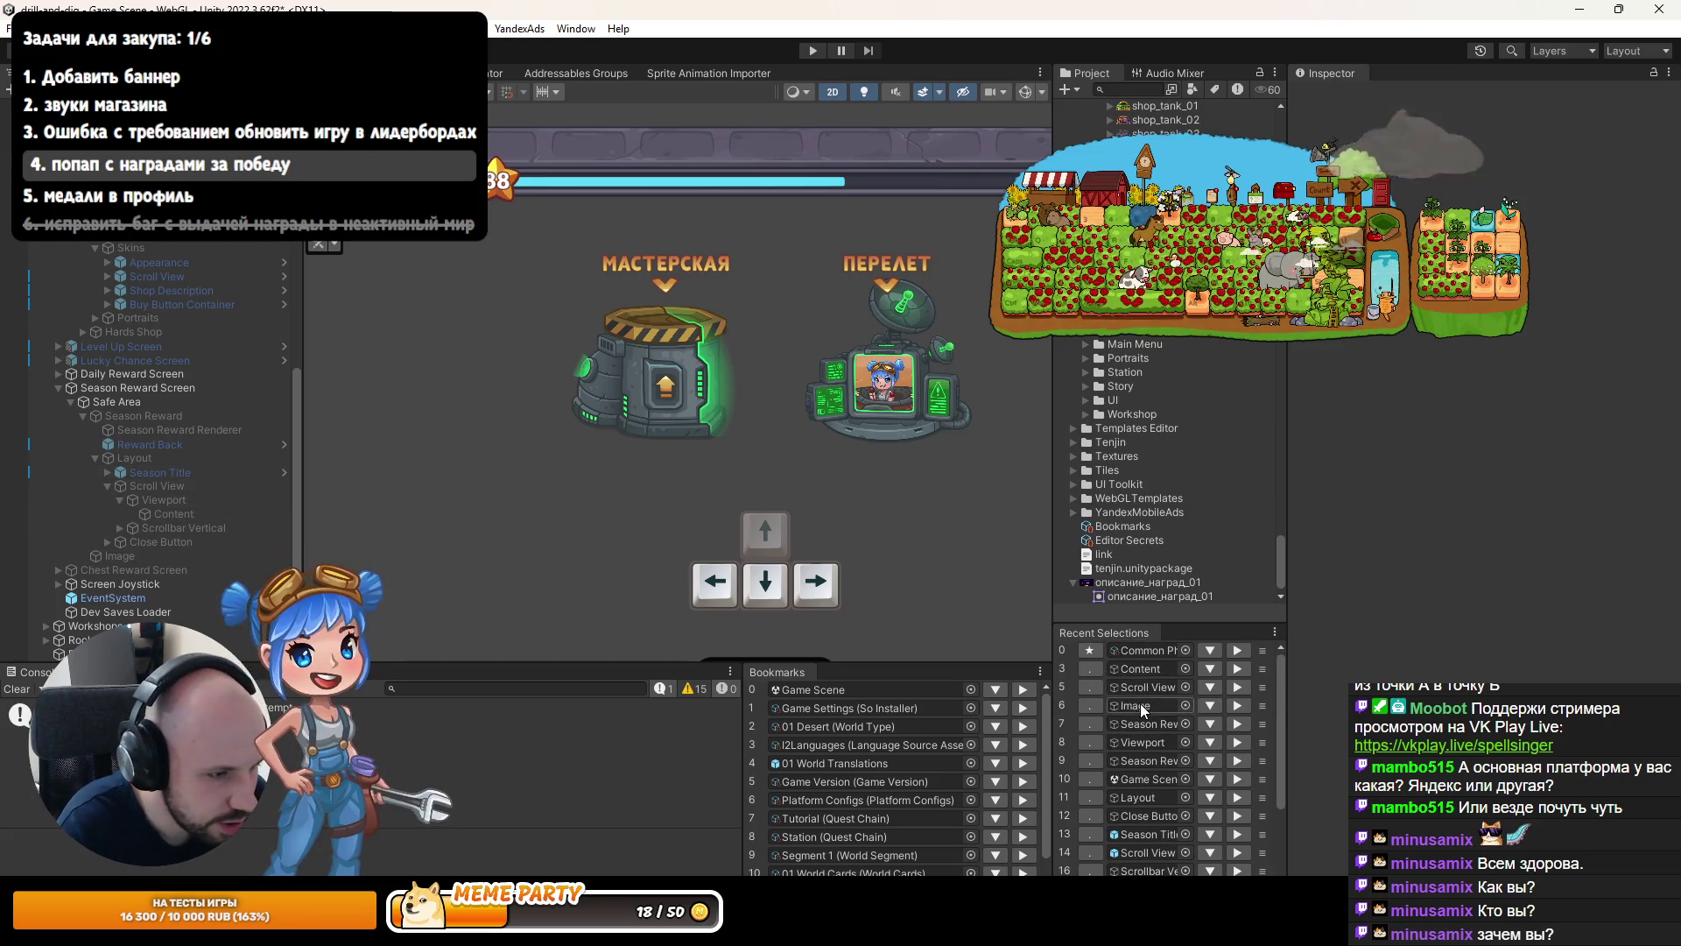
Open the Season Reward Item prefab from the Project window.
{"action": "left_click_drag", "start_coordinate": [1052, 611], "coordinate": [1022, 613]}
{"action": "scroll", "coordinate": [1111, 788], "scroll_direction": "down", "scroll_amount": 3}
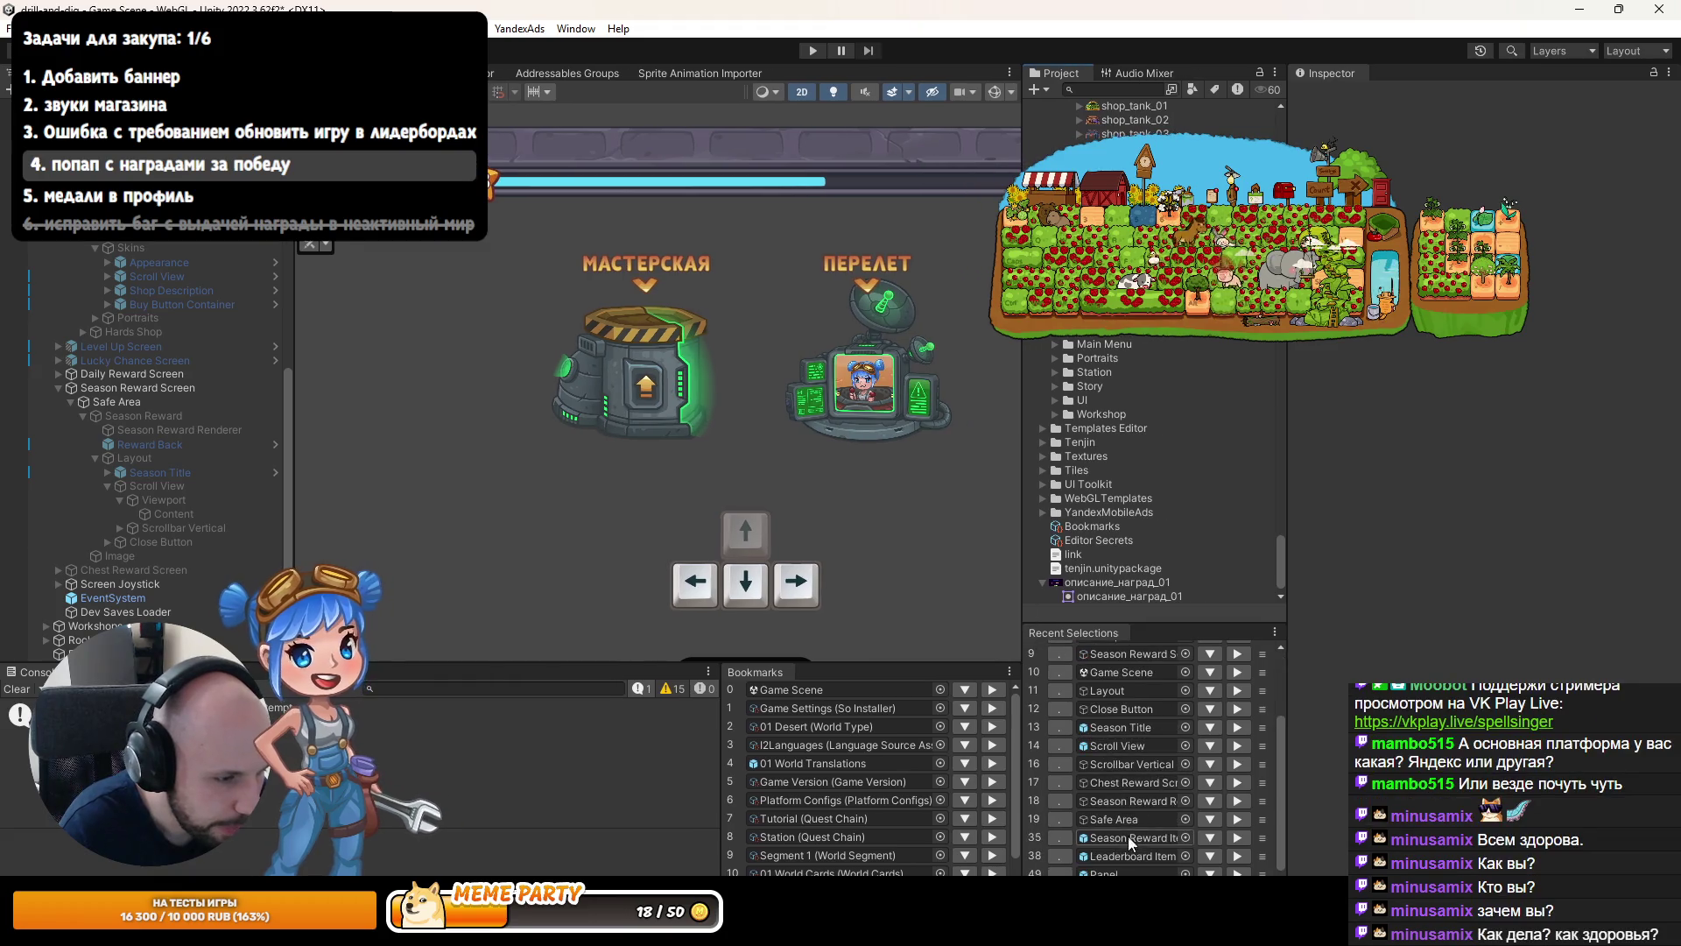
{"action": "left_click", "coordinate": [1129, 837]}
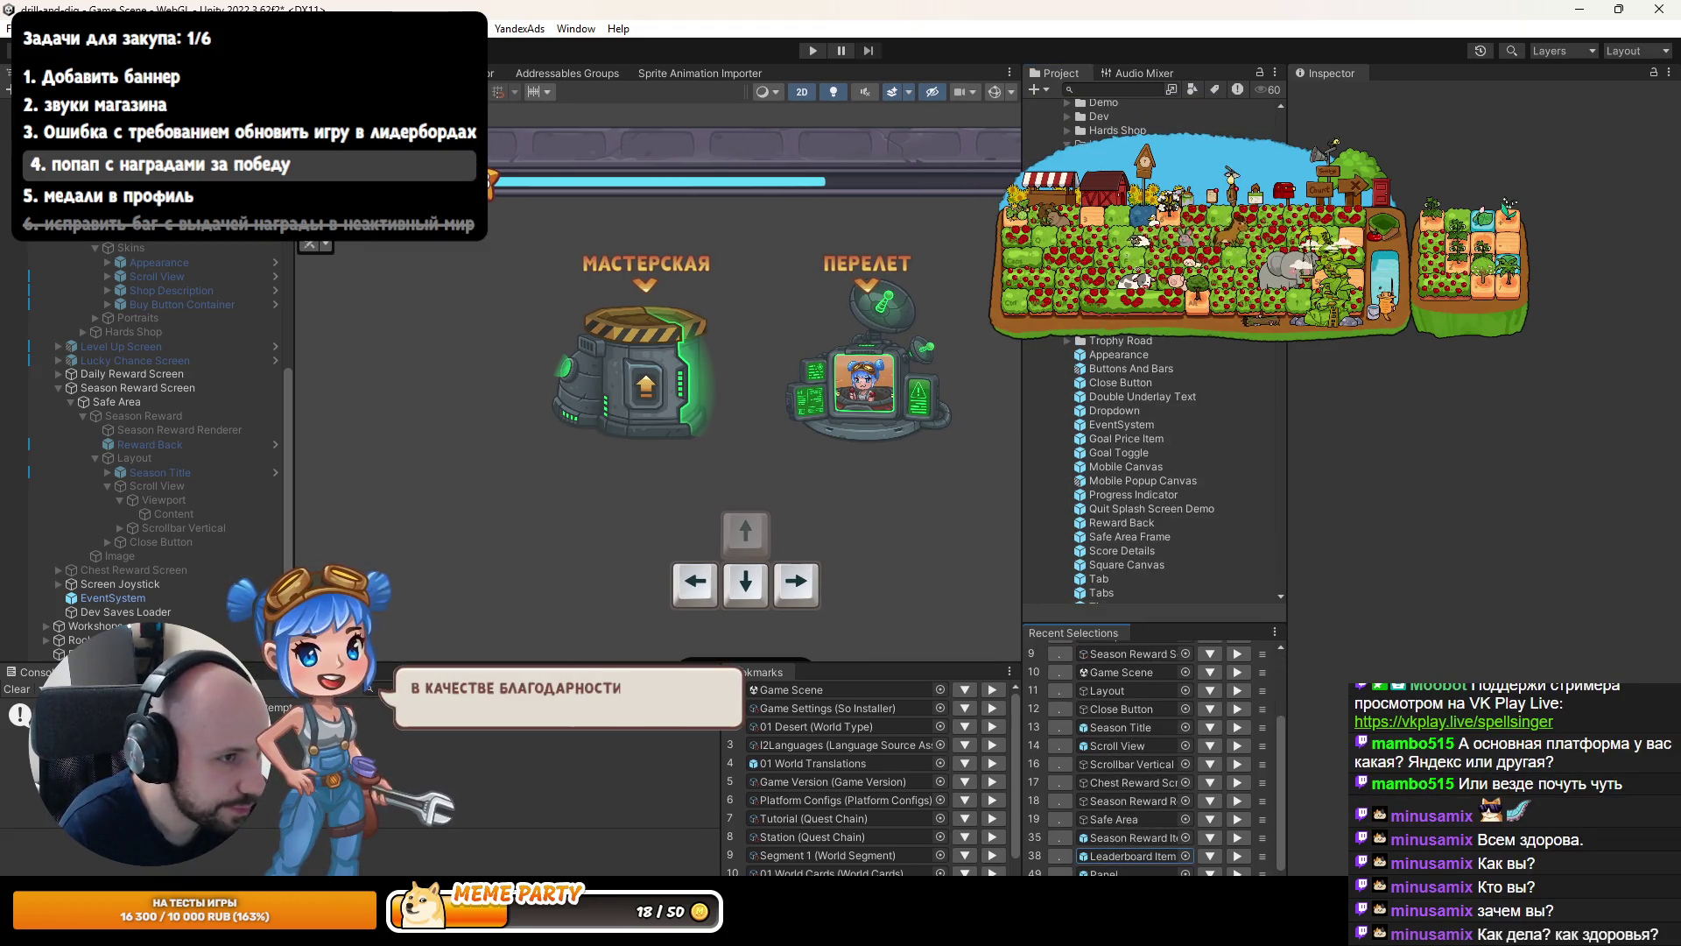
{"action": "key", "text": "Return"}
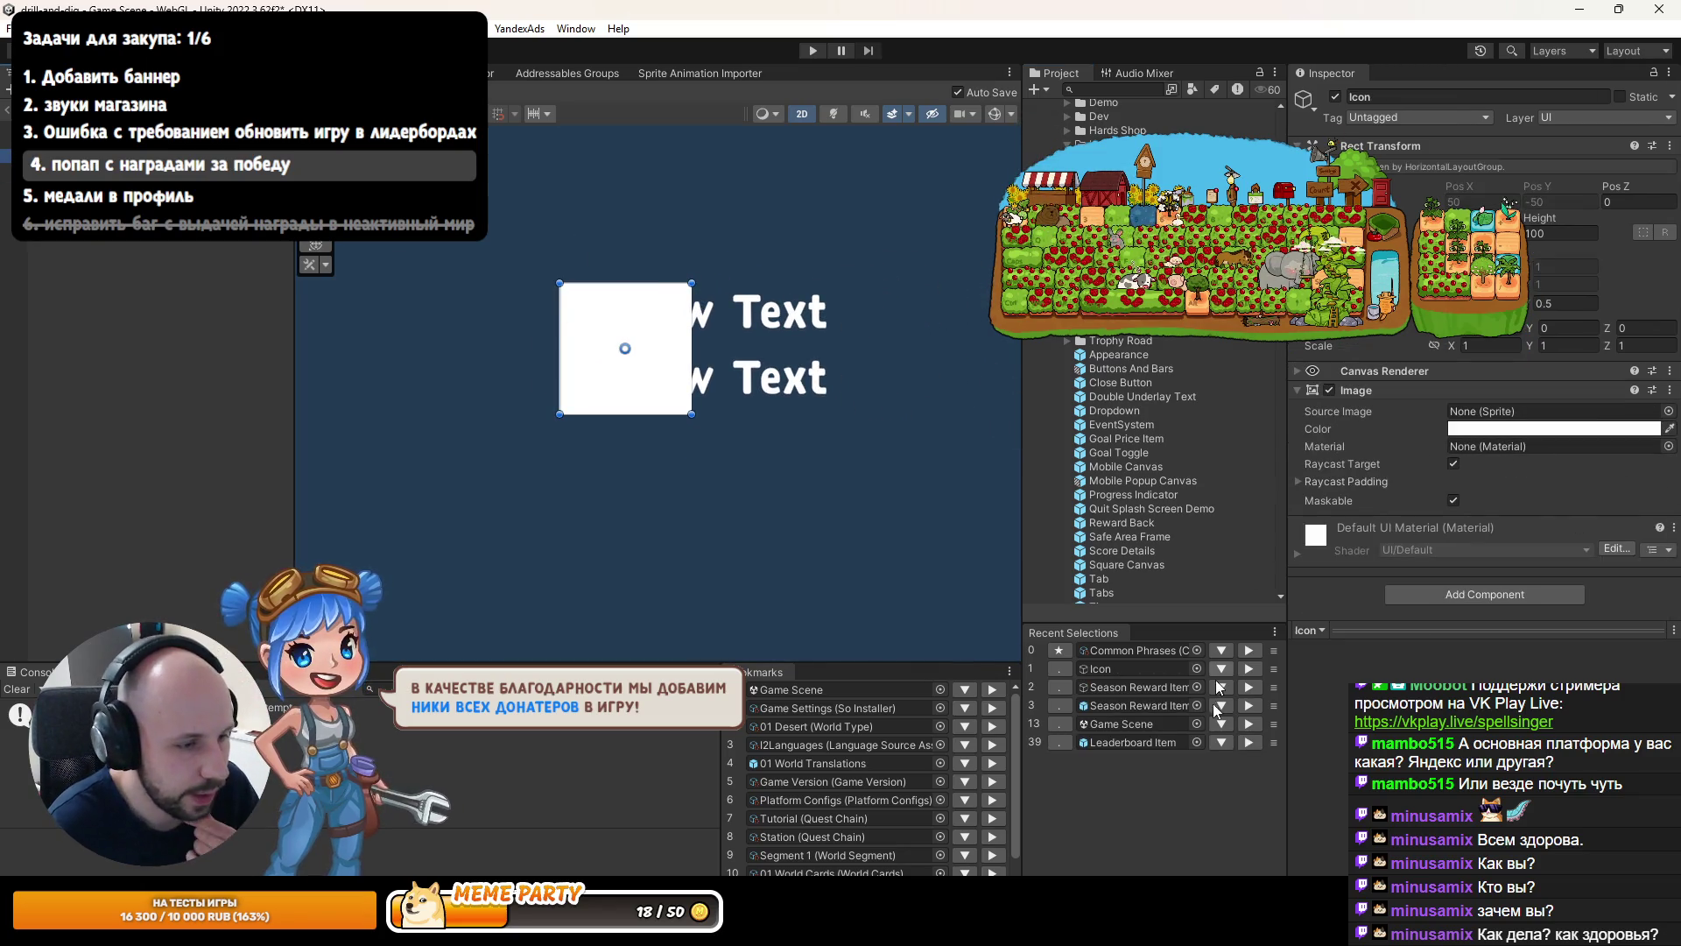
Search the Project assets for 'workshop', then 'shop', to find the shop_back_regular sprite.
{"action": "key", "text": "ctrl+f"}
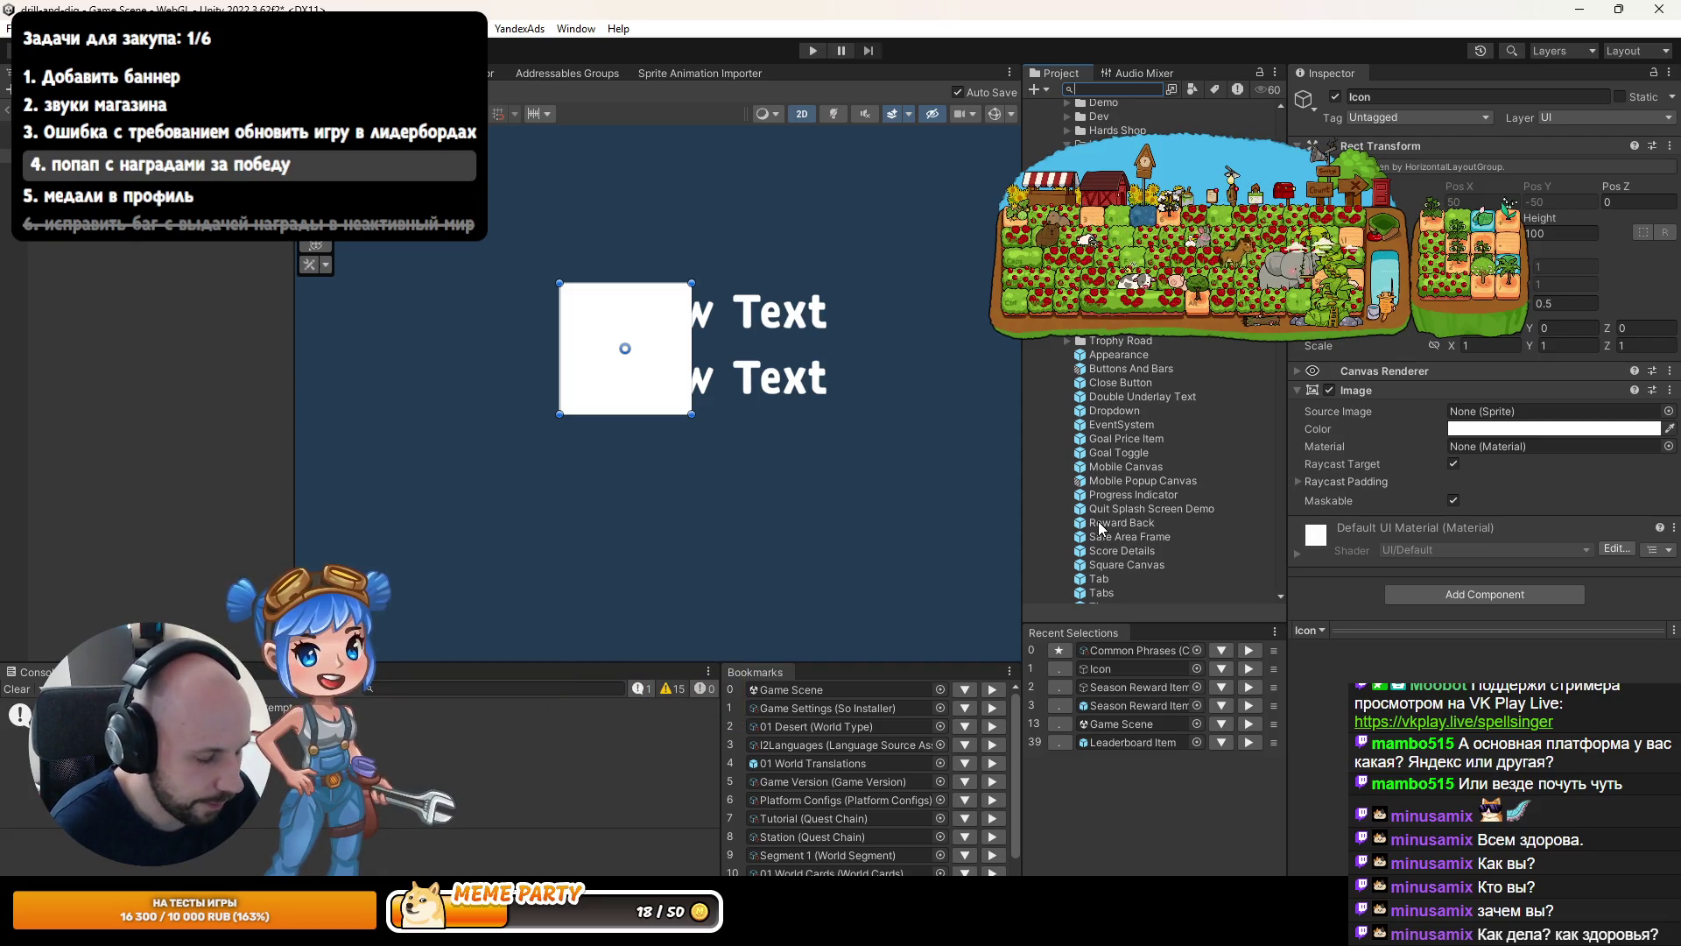
{"action": "type", "text": "workshop"}
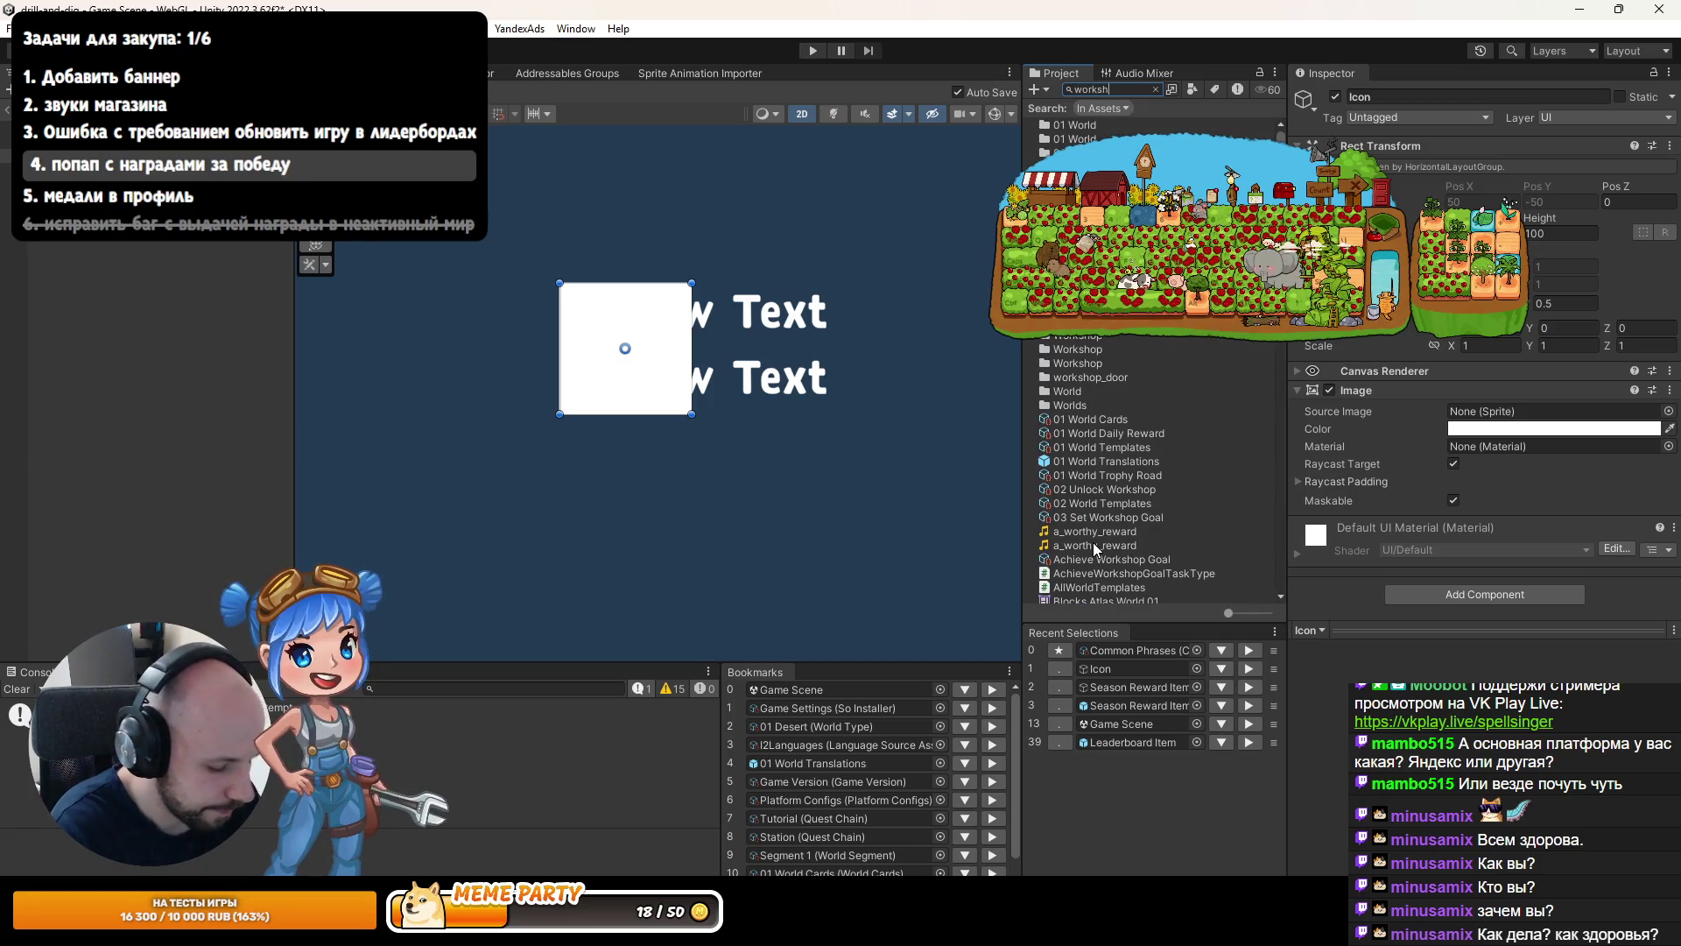
{"action": "scroll", "coordinate": [1111, 555], "scroll_direction": "down", "scroll_amount": 10}
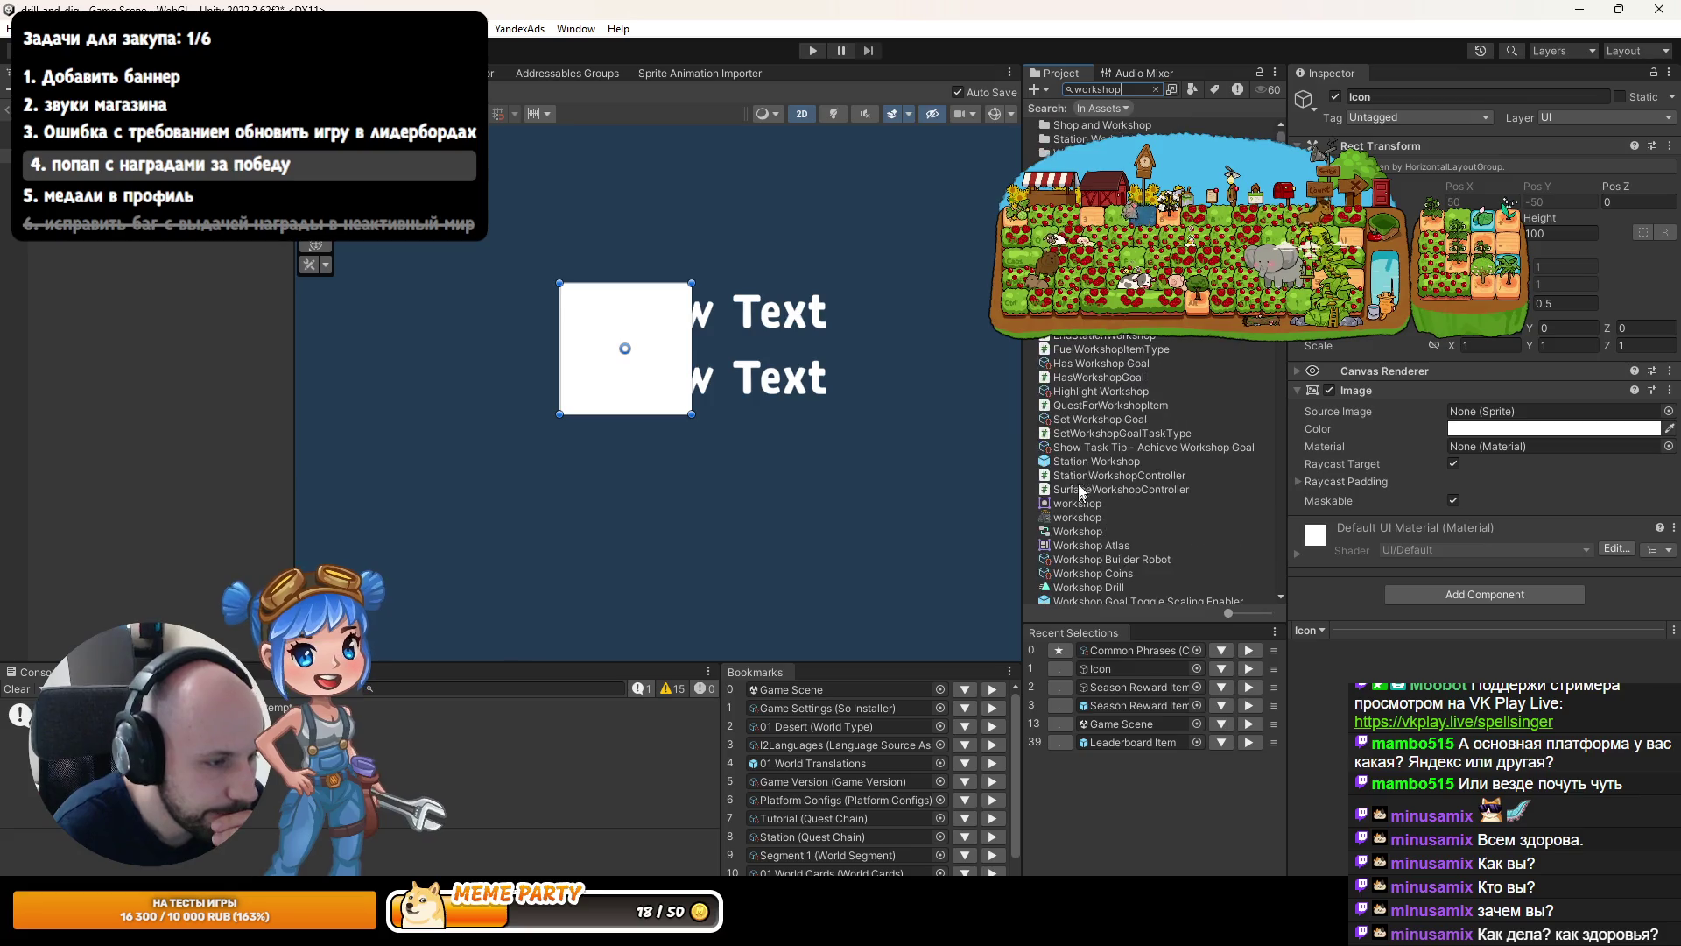
{"action": "scroll", "coordinate": [1239, 359], "scroll_direction": "down", "scroll_amount": 10}
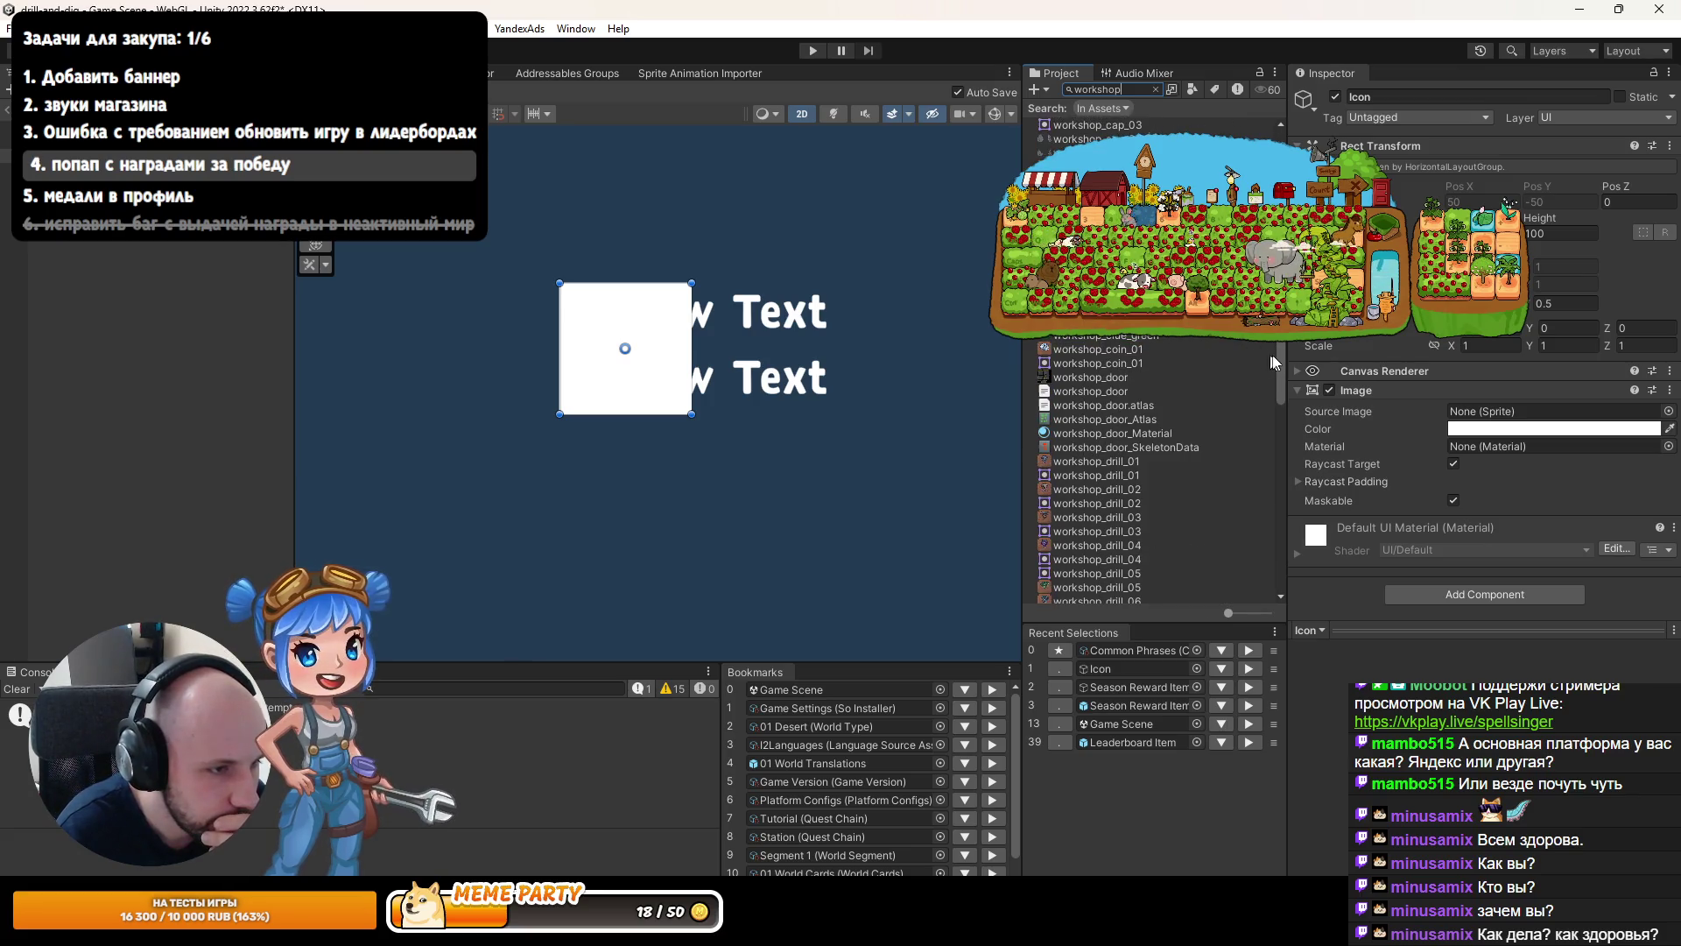
{"action": "scroll", "coordinate": [1269, 368], "scroll_direction": "down", "scroll_amount": 15}
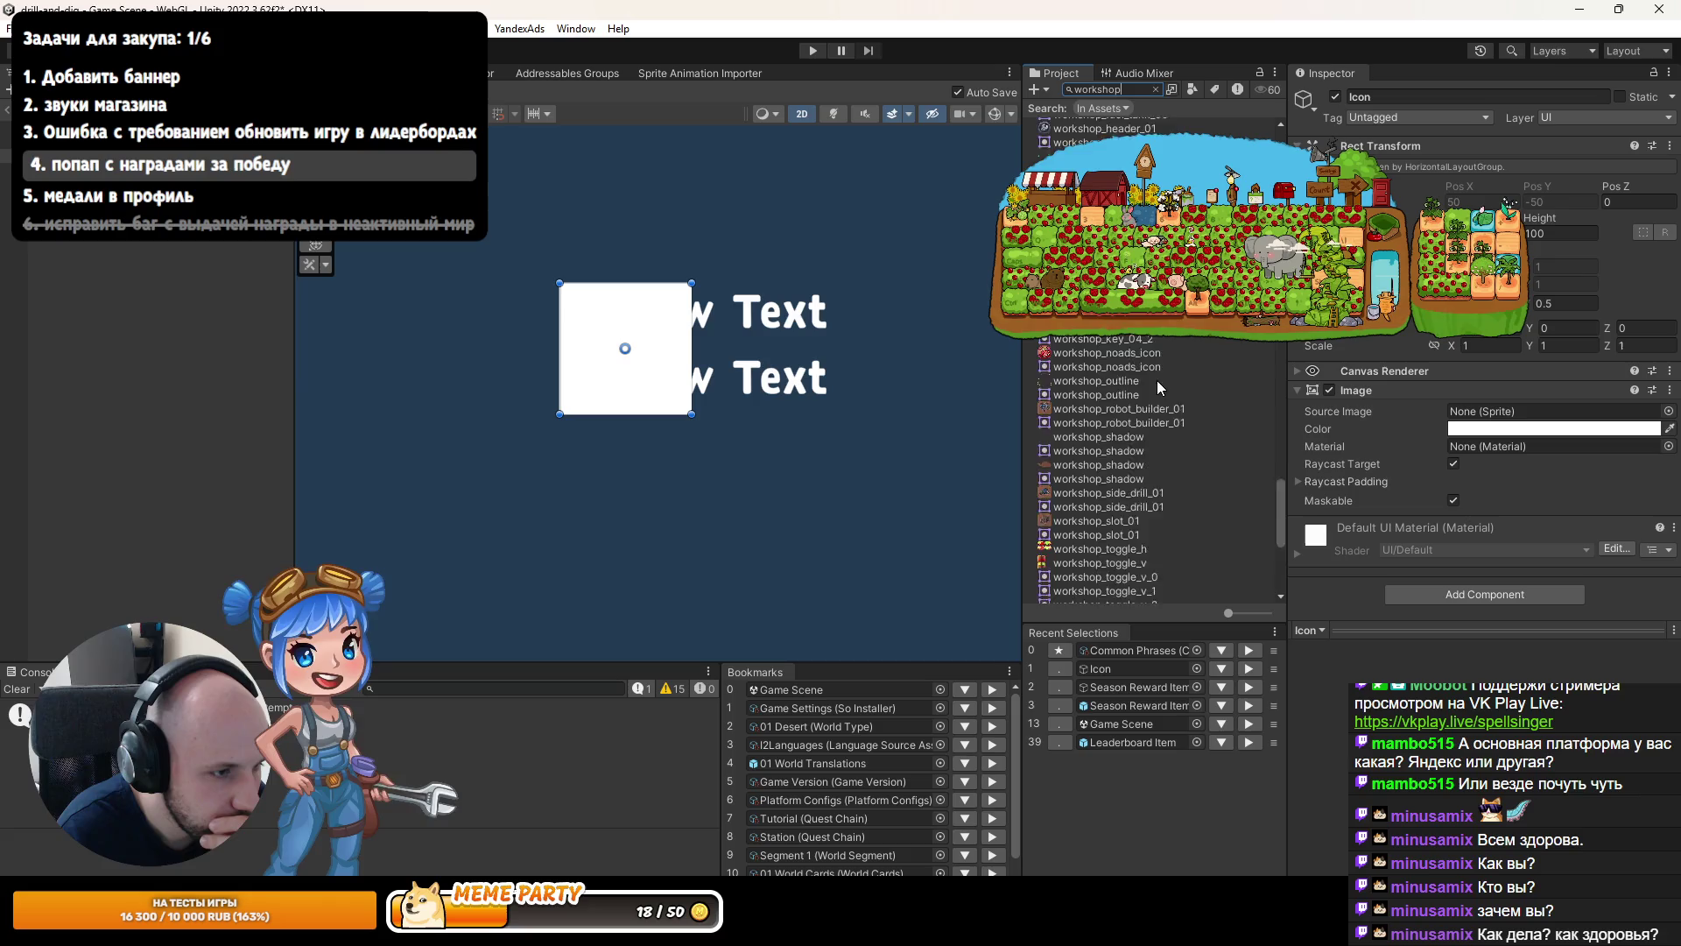
{"action": "scroll", "coordinate": [1148, 385], "scroll_direction": "up", "scroll_amount": 10}
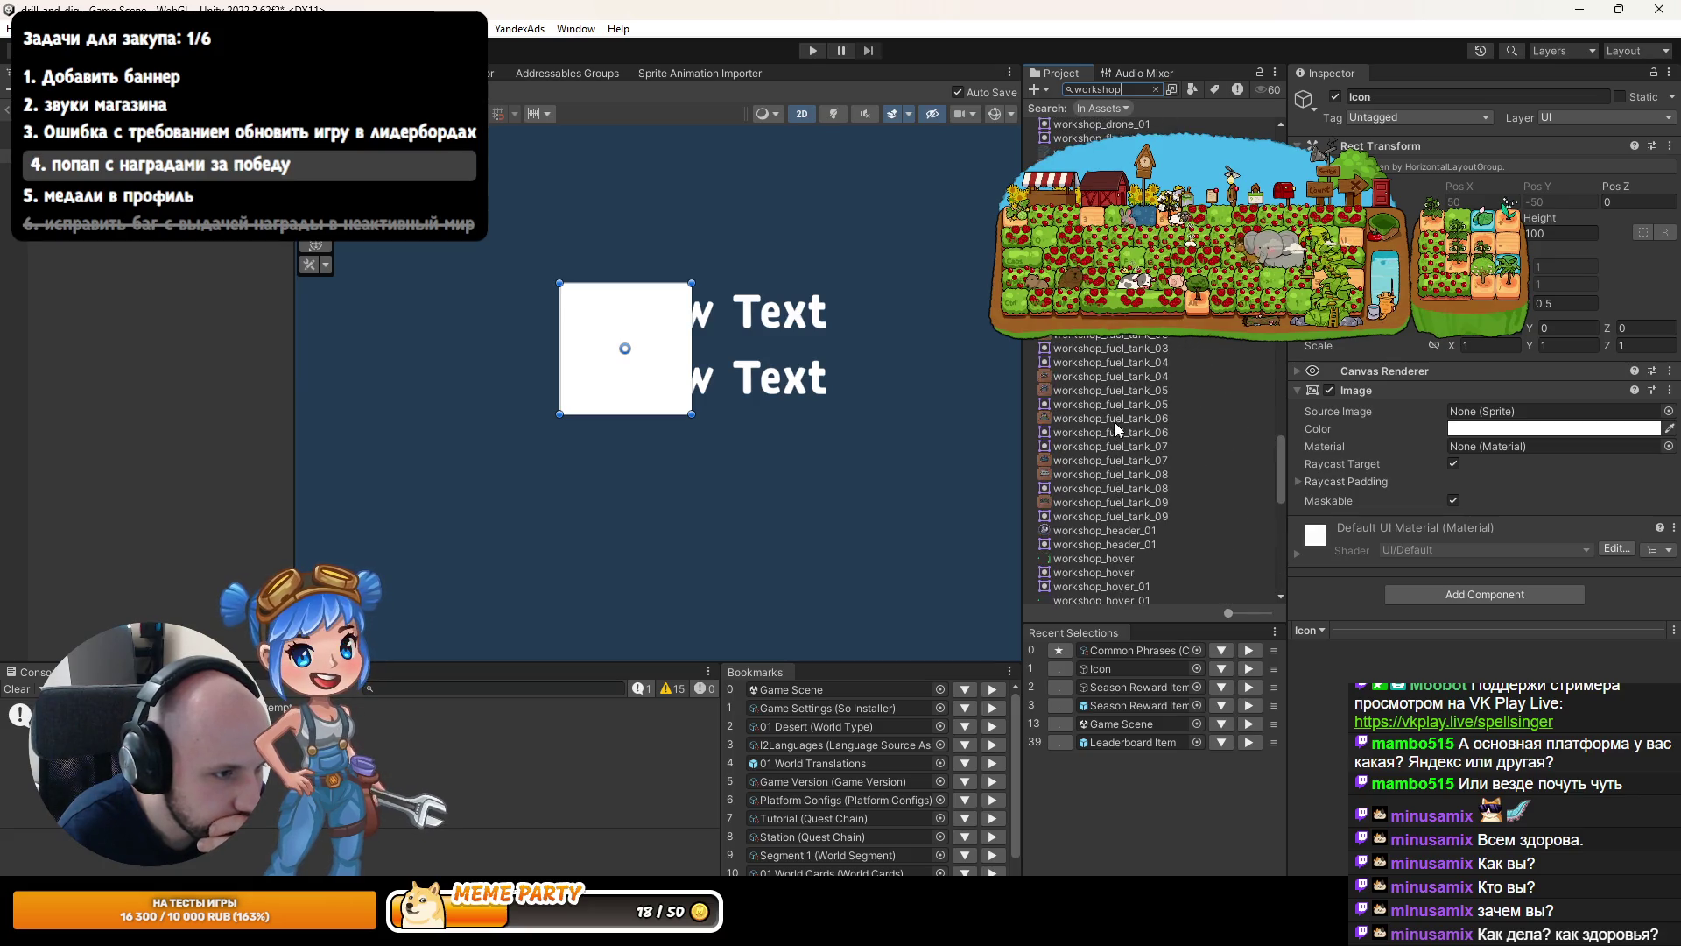
{"action": "scroll", "coordinate": [1112, 418], "scroll_direction": "up", "scroll_amount": 10}
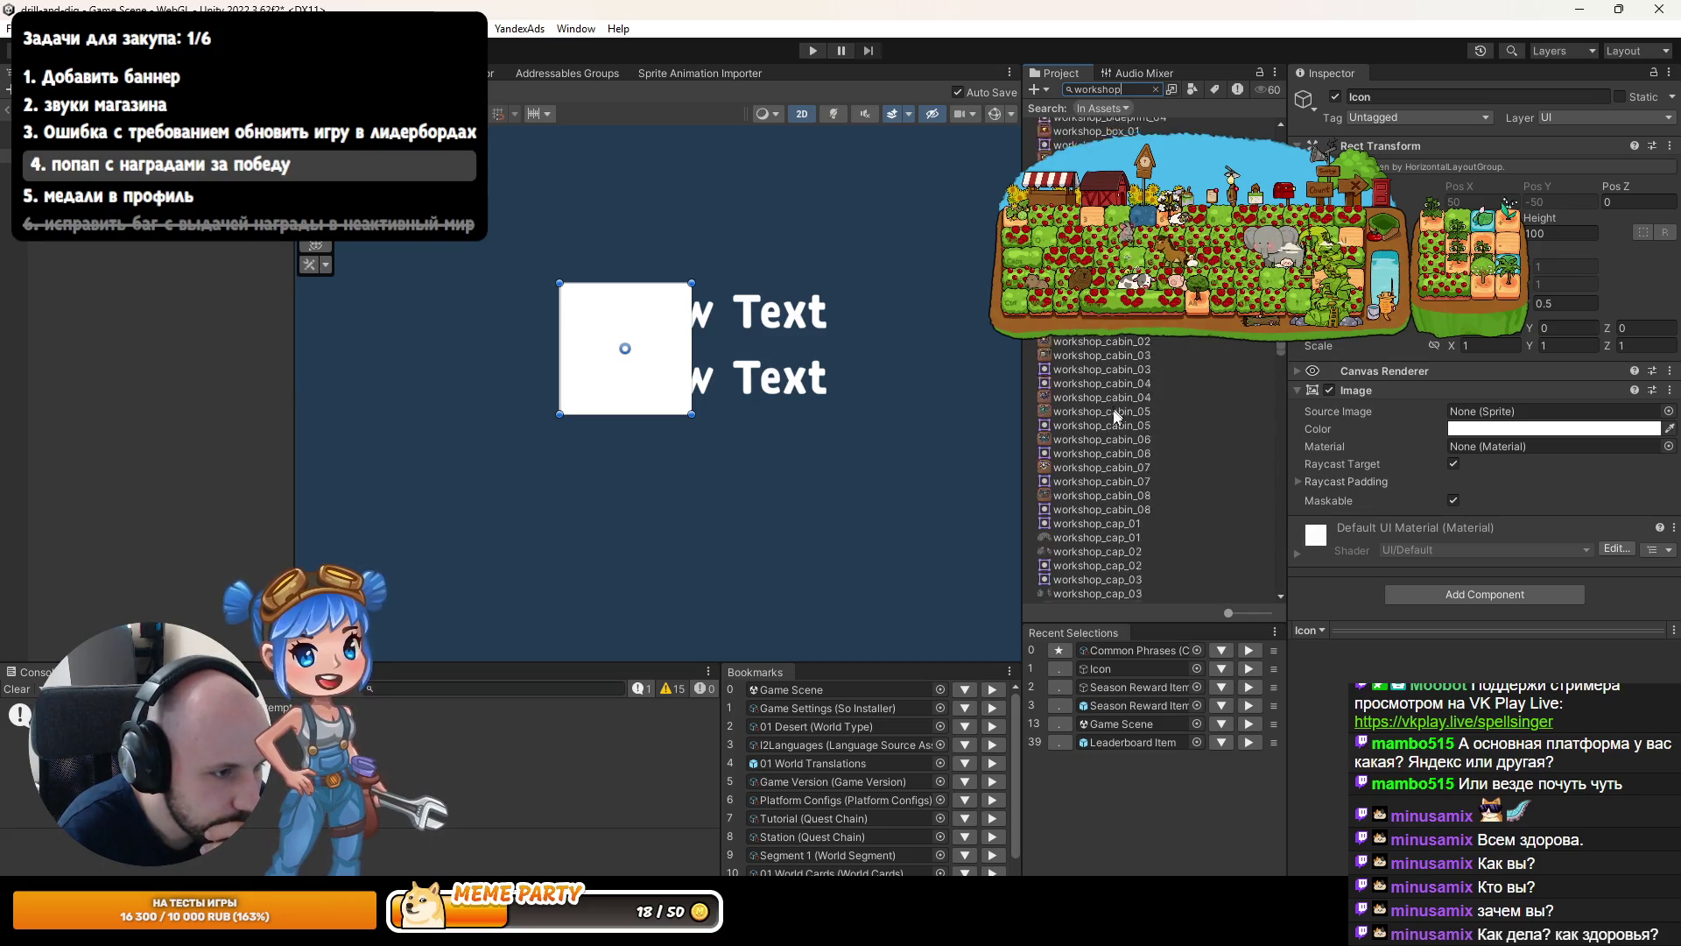
{"action": "scroll", "coordinate": [1108, 407], "scroll_direction": "up", "scroll_amount": 10}
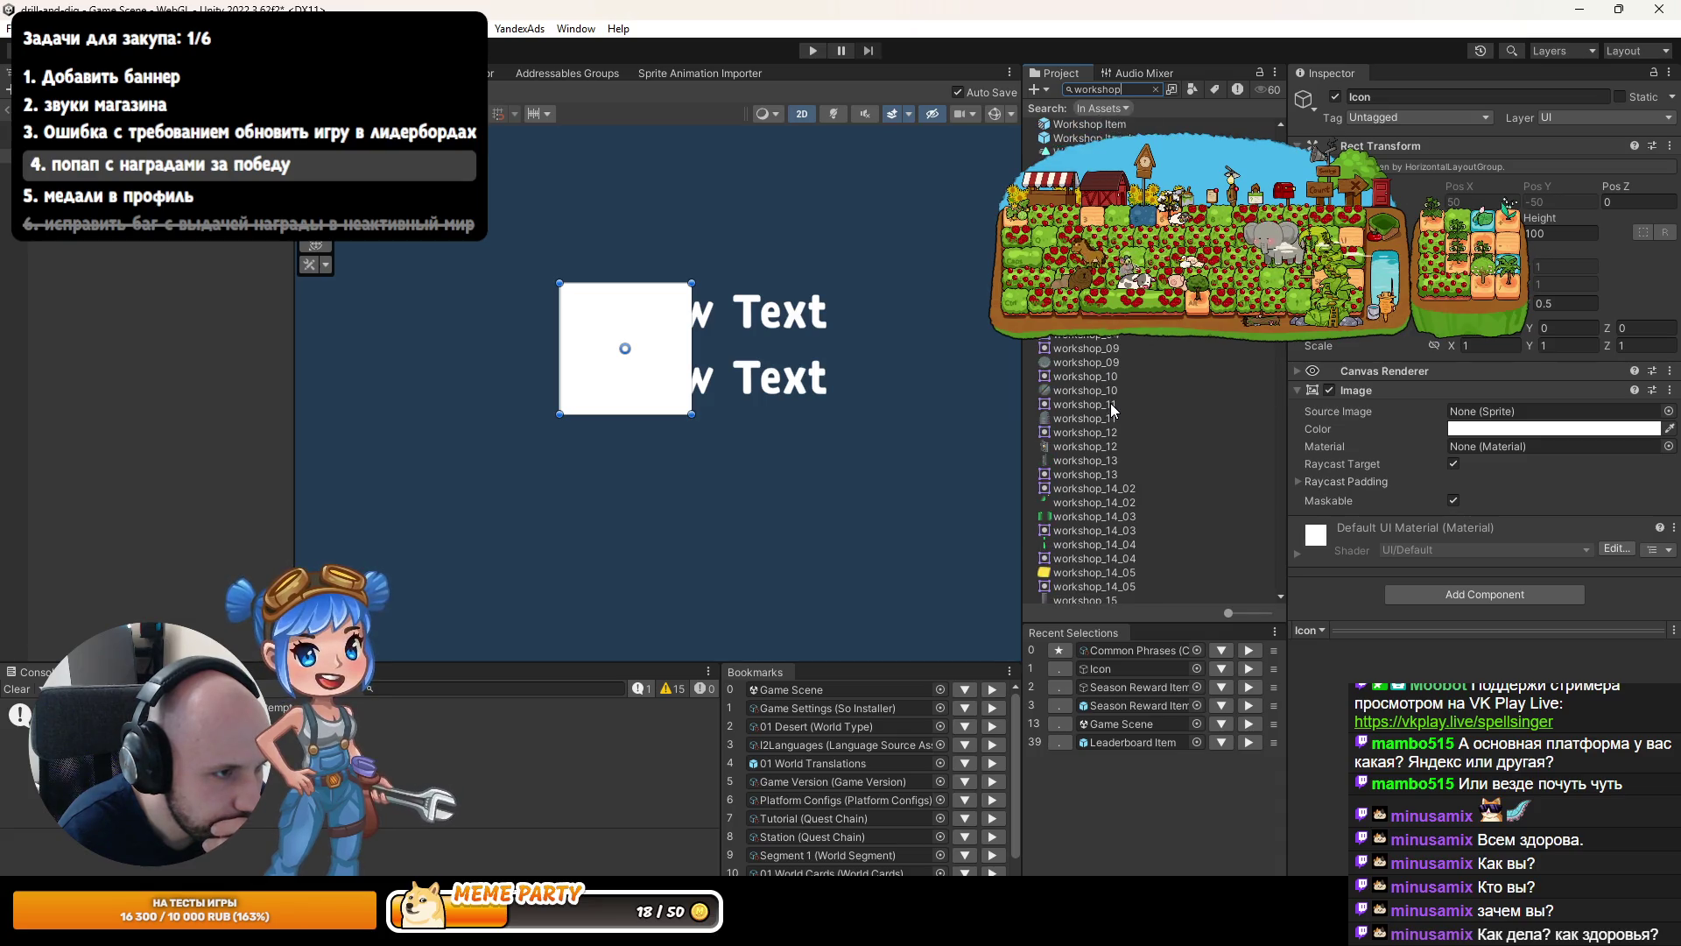
{"action": "scroll", "coordinate": [1110, 398], "scroll_direction": "up", "scroll_amount": 5}
{"action": "type", "text": "shop"}
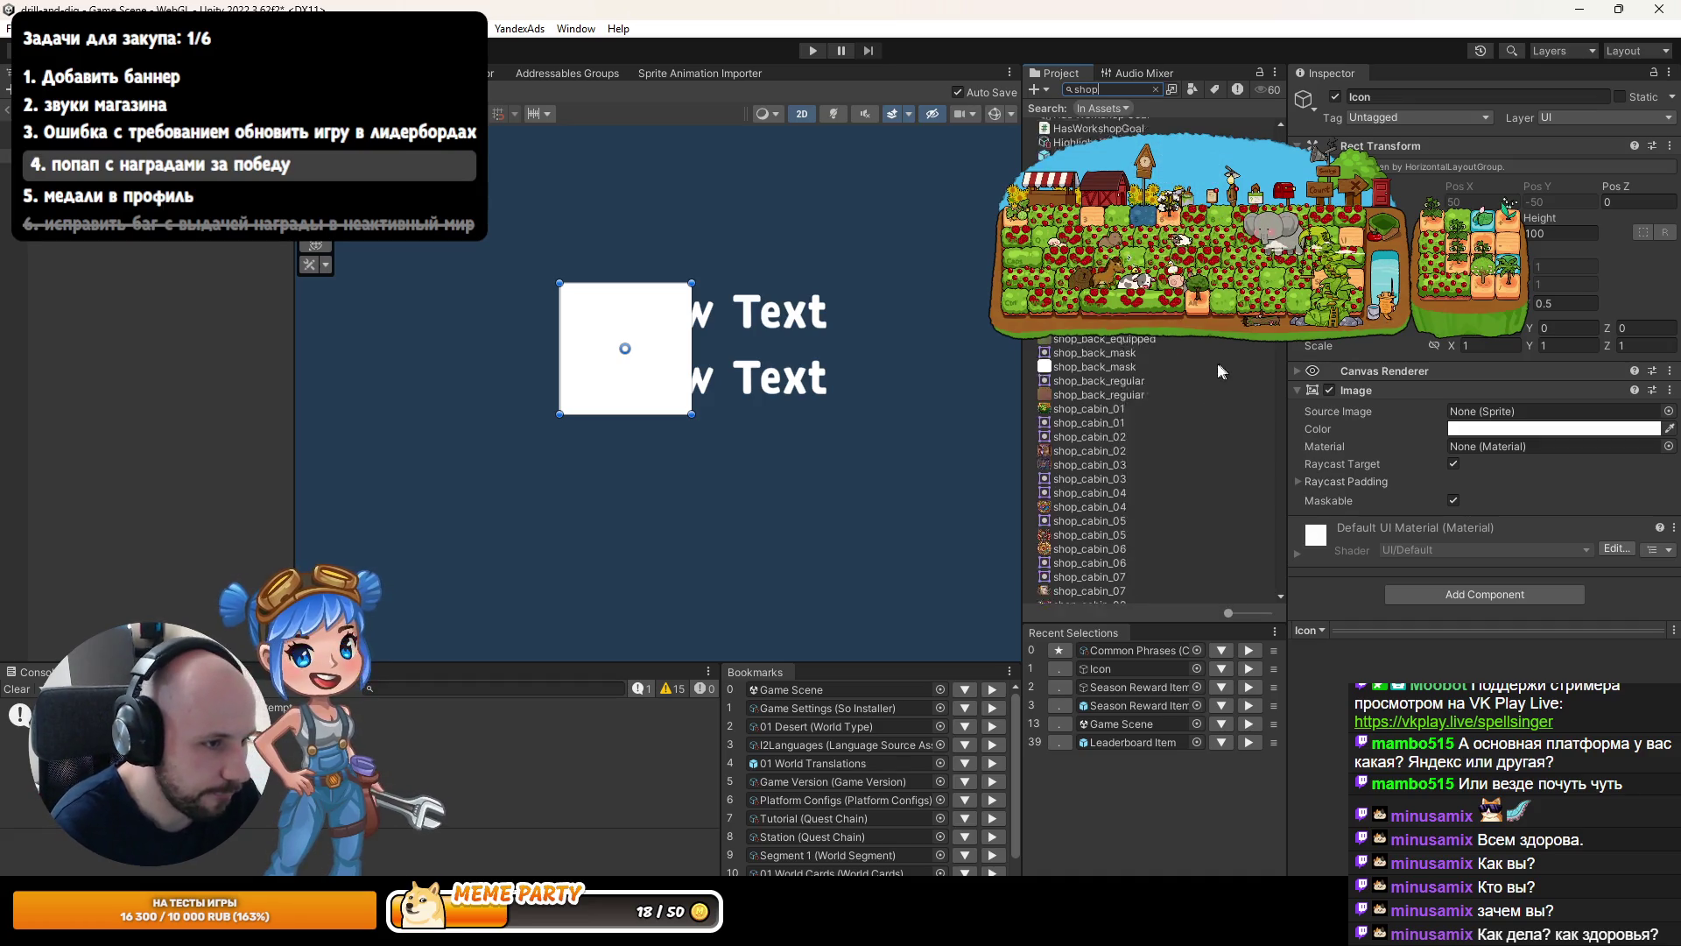
Assign shop_back_regular as the Icon's Source Image and set it to native size.
{"action": "left_click_drag", "start_coordinate": [1116, 358], "coordinate": [1505, 411]}
{"action": "left_click", "coordinate": [1495, 570]}
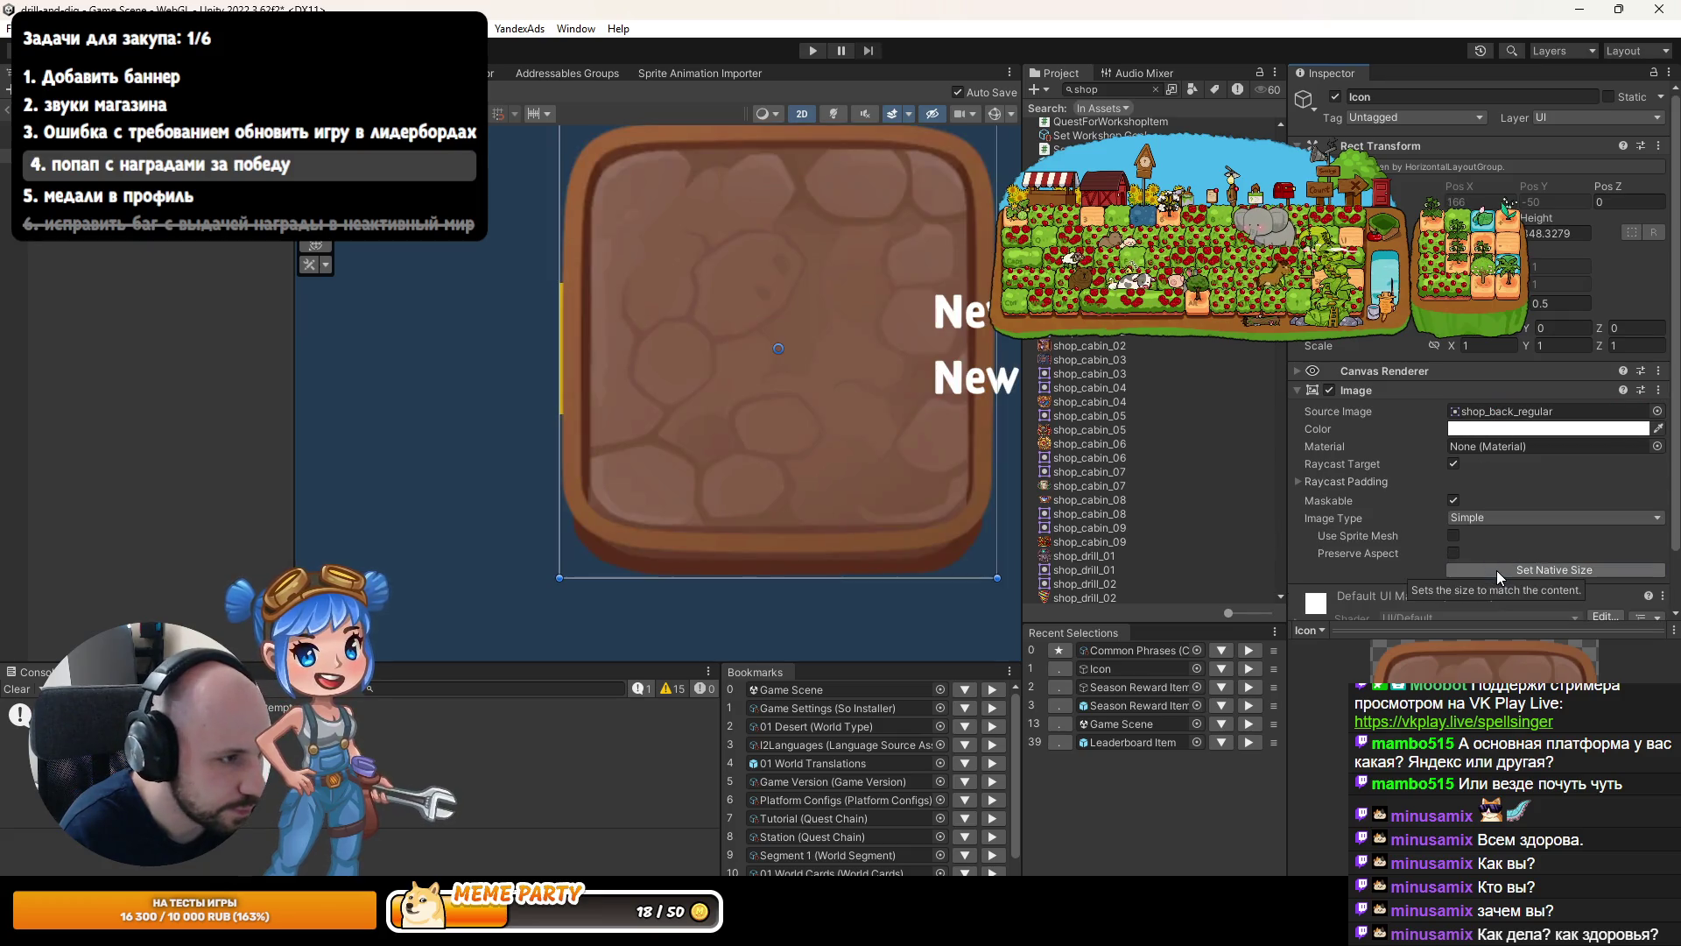
{"action": "scroll", "coordinate": [912, 368], "scroll_direction": "down", "scroll_amount": 3}
{"action": "scroll", "coordinate": [774, 328], "scroll_direction": "down", "scroll_amount": 1}
{"action": "scroll", "coordinate": [779, 337], "scroll_direction": "up", "scroll_amount": 2}
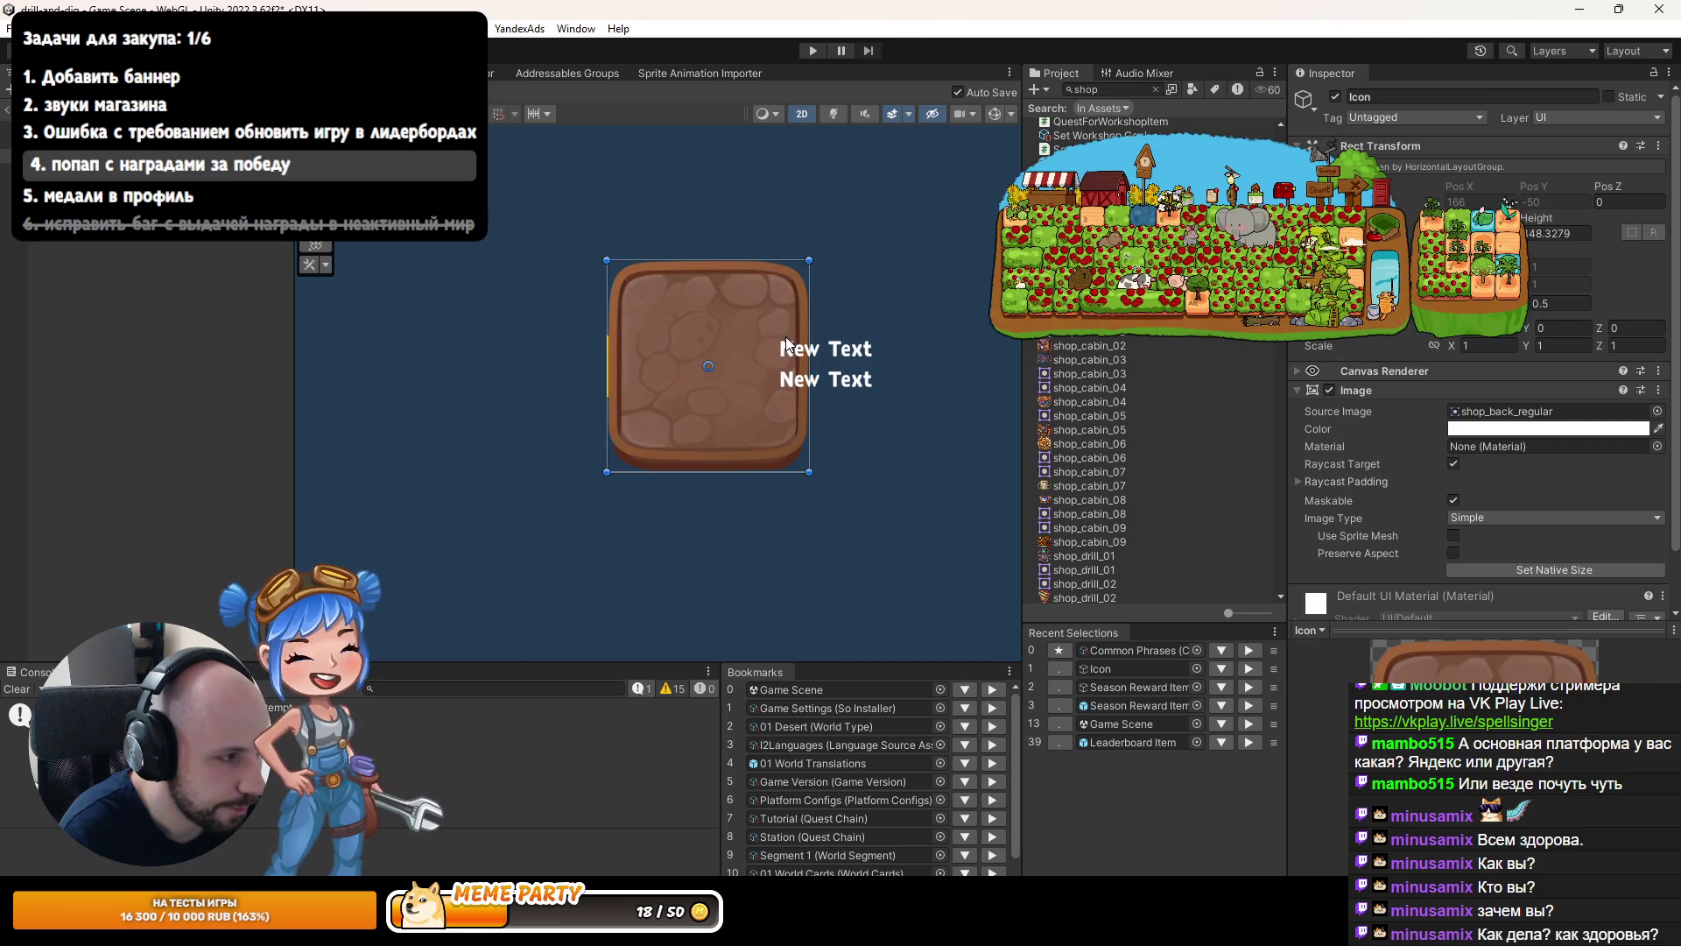
Check the Content grid's 500×140 cell size, then reopen the Season Reward Item prefab.
{"action": "left_click", "coordinate": [184, 243]}
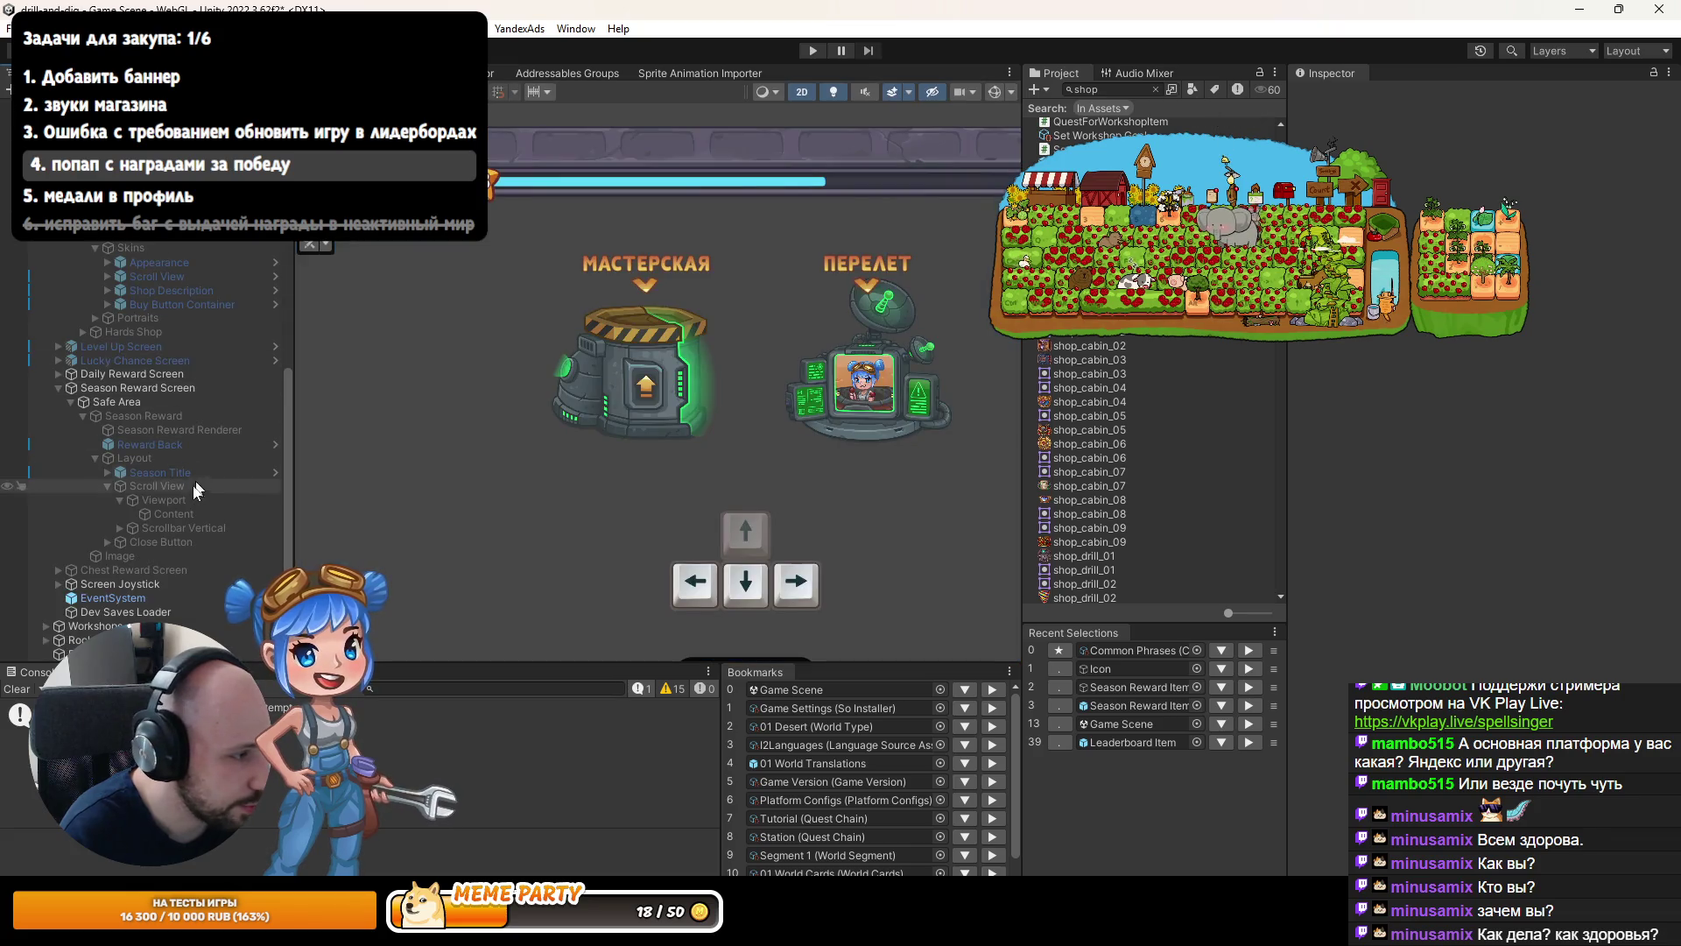
{"action": "left_click", "coordinate": [173, 514]}
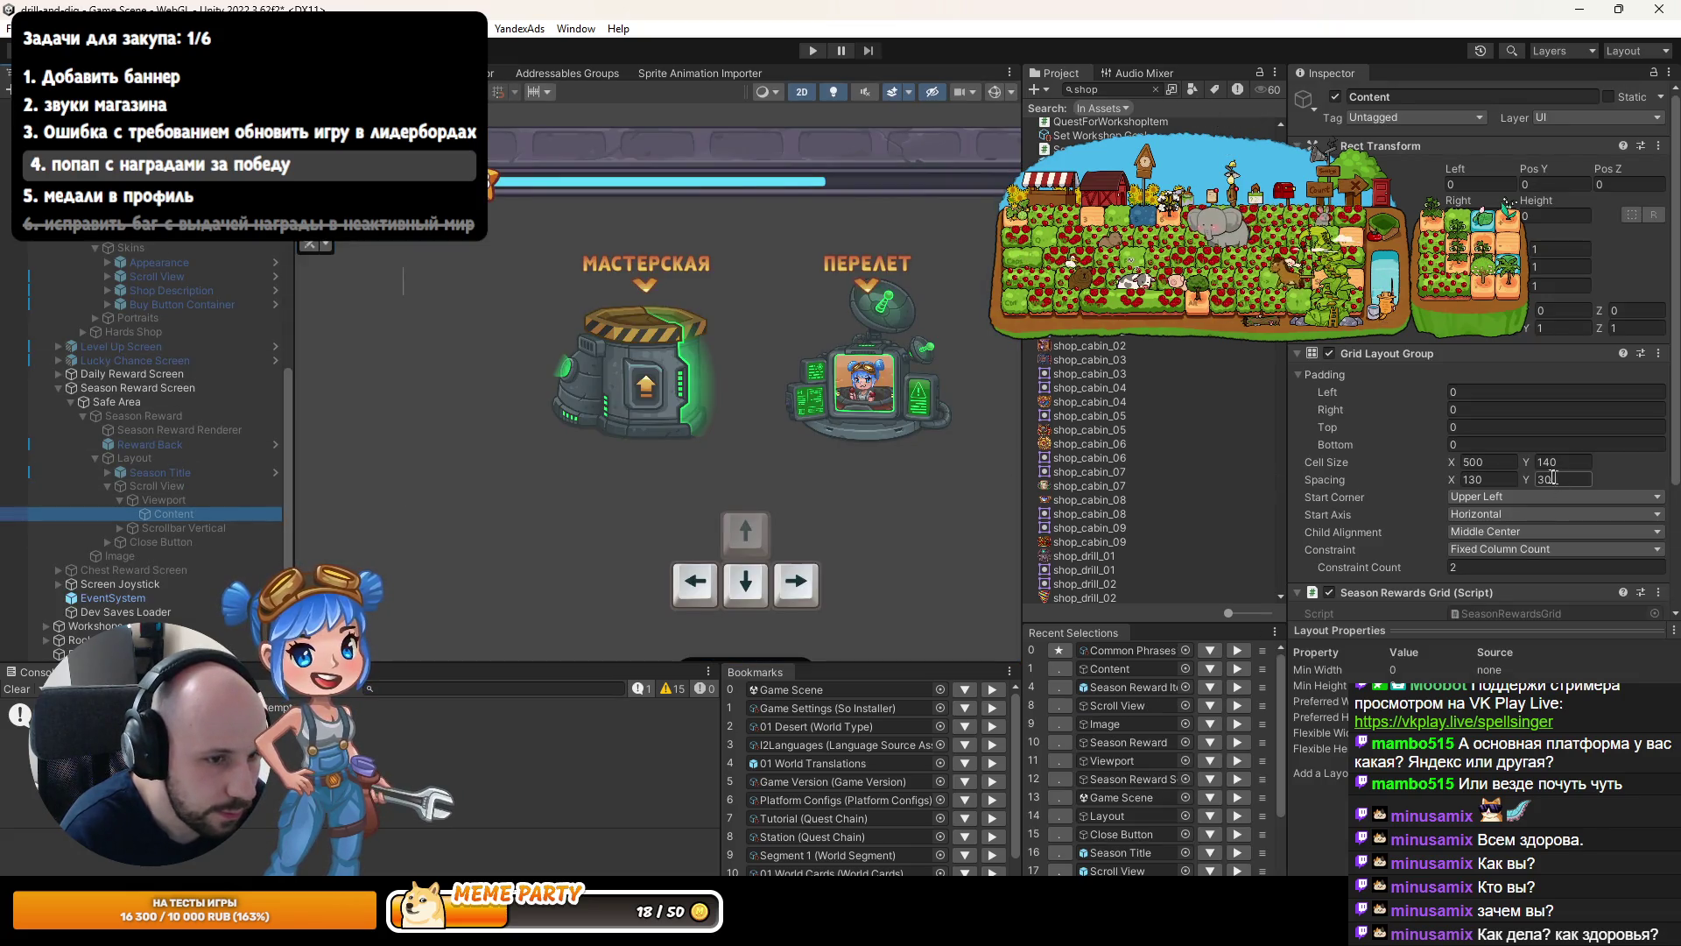
{"action": "double_click", "coordinate": [1138, 687]}
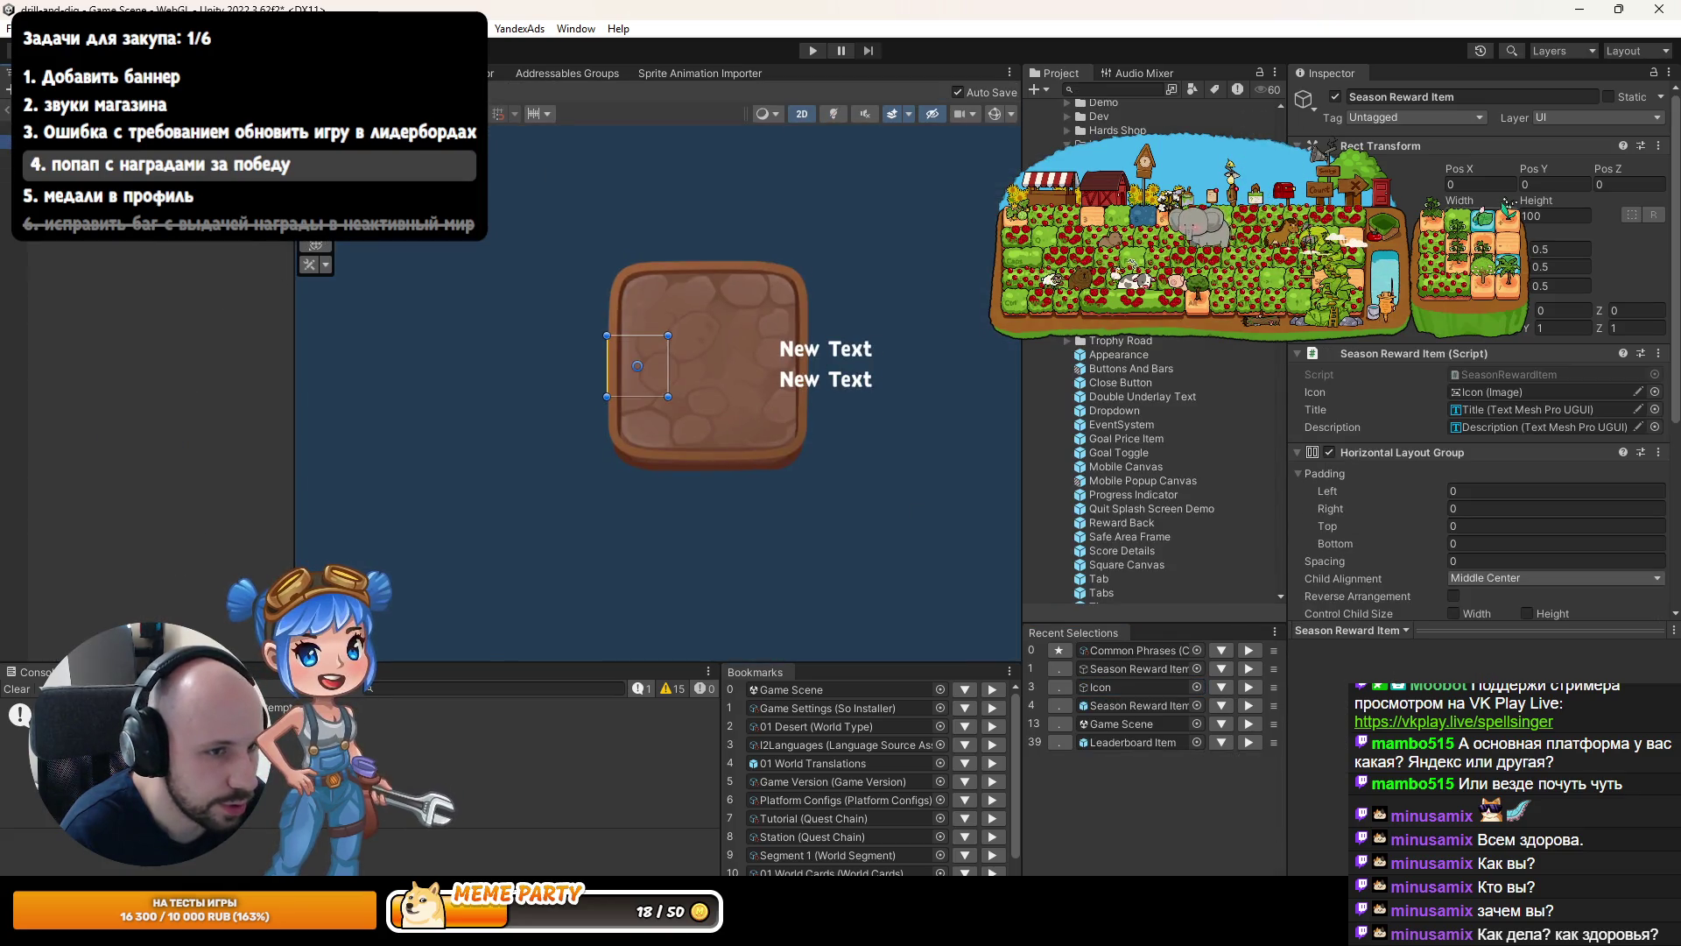
Set the reward item root's Width to 500 and Height to 140.
{"action": "type", "text": "500"}
{"action": "key", "text": "Tab"}
{"action": "type", "text": "140"}
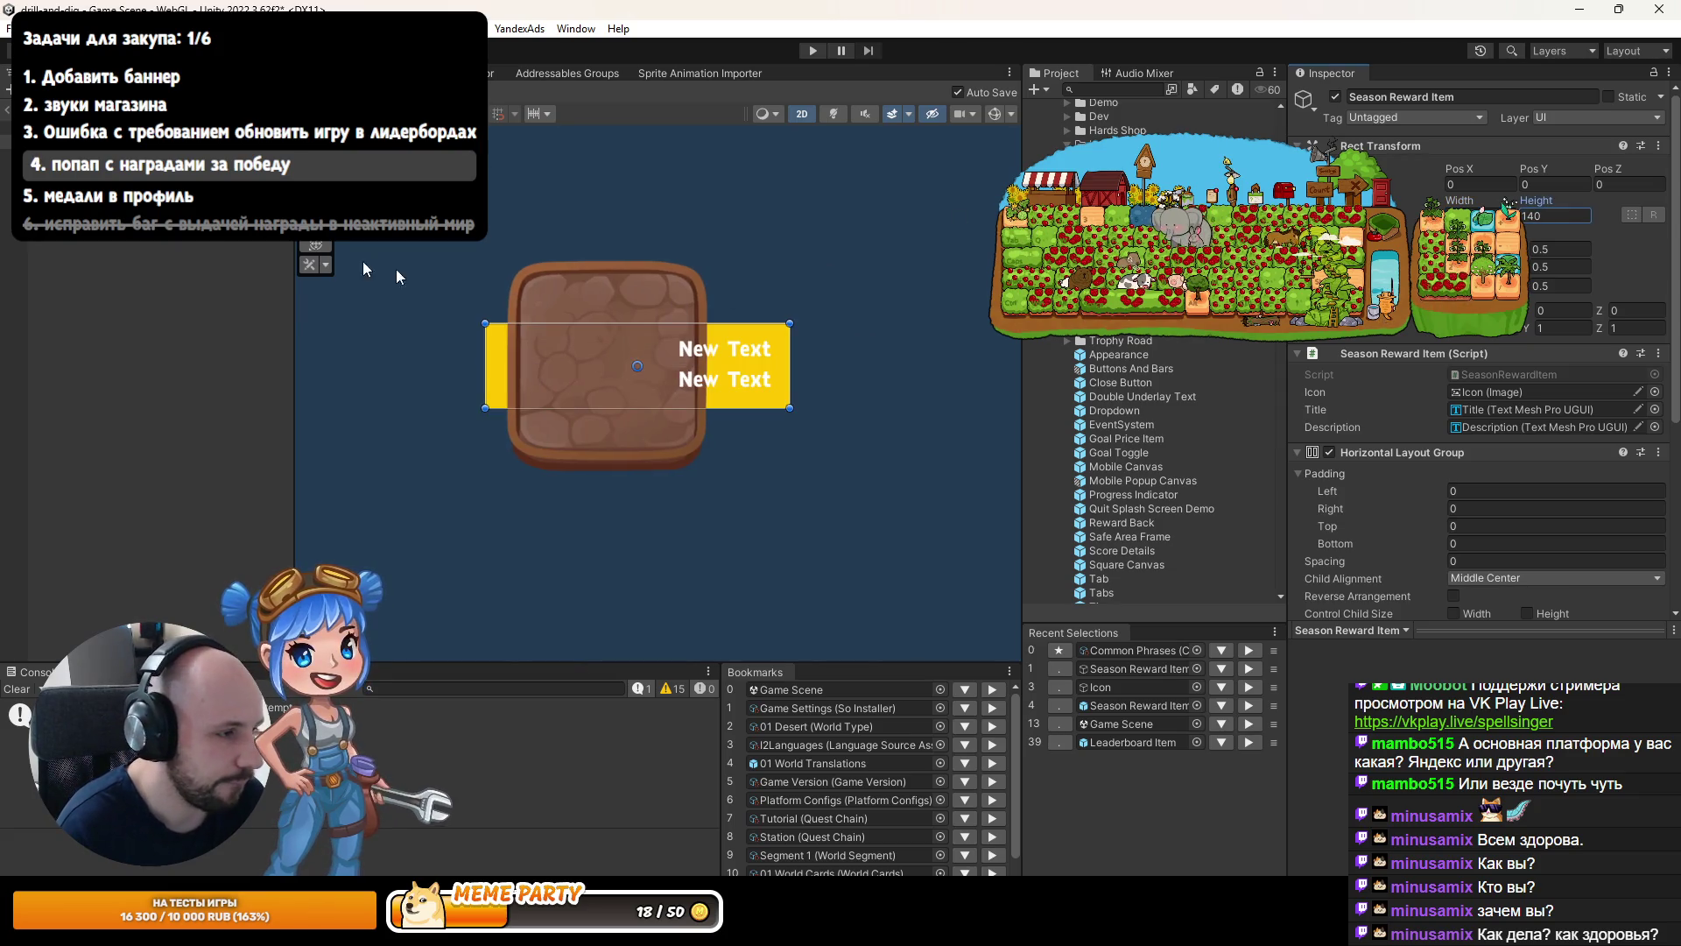
{"action": "left_click", "coordinate": [669, 268]}
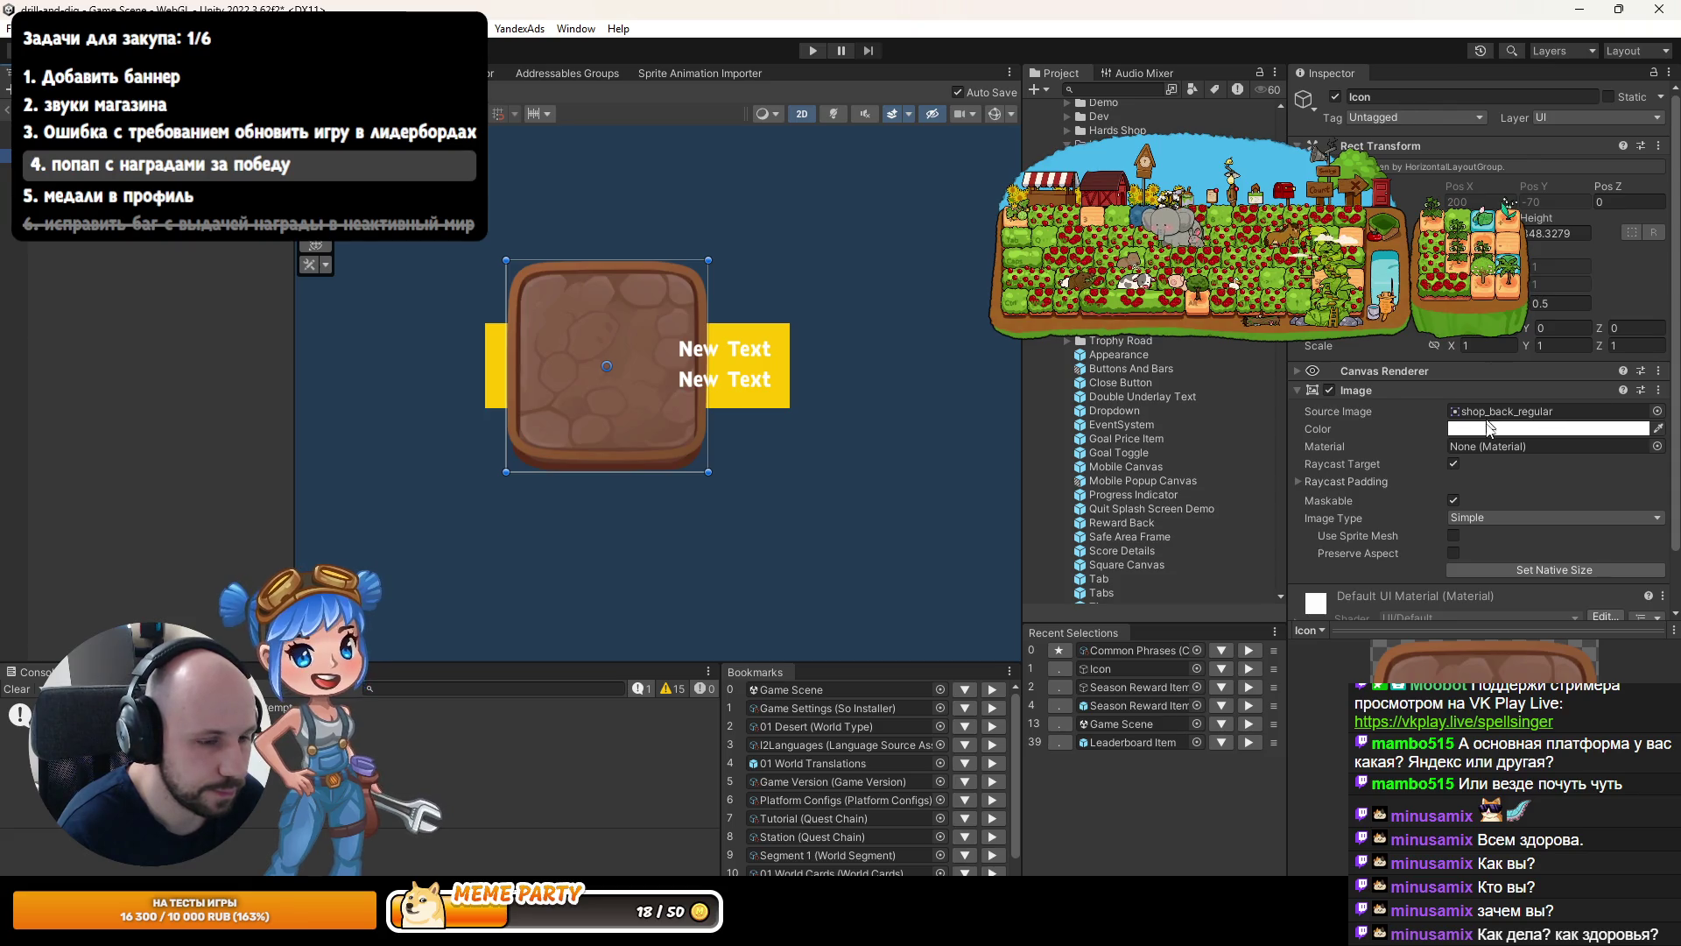
{"action": "scroll", "coordinate": [1489, 426], "scroll_direction": "down", "scroll_amount": 2}
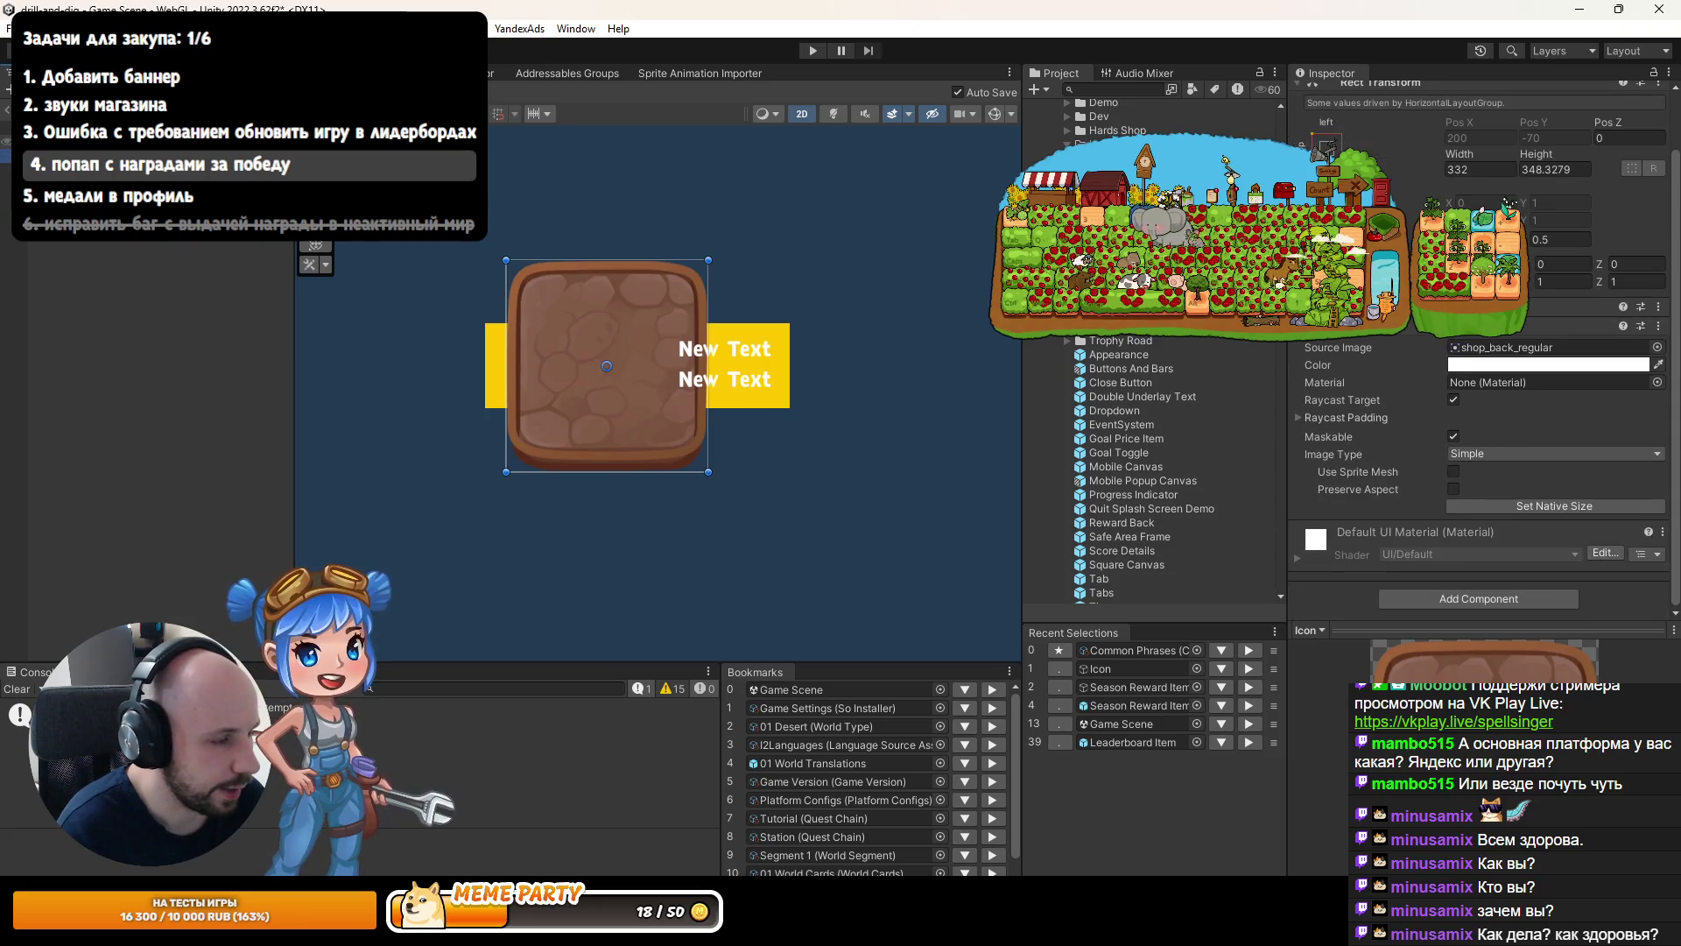
{"action": "left_click", "coordinate": [1138, 686]}
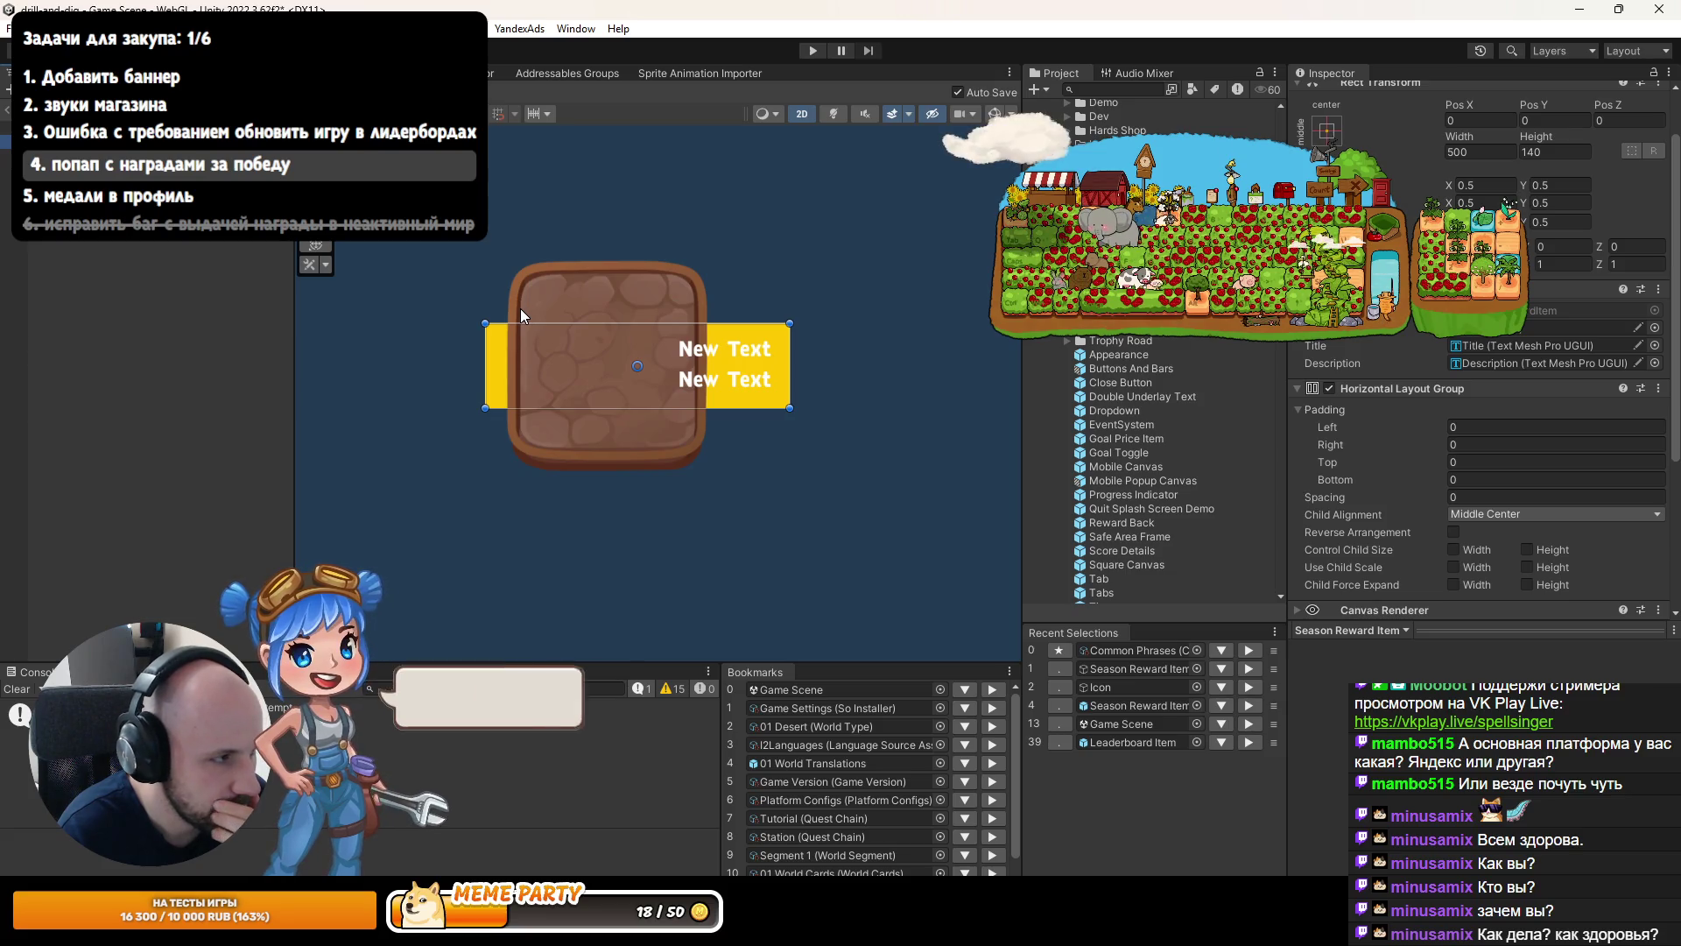
Tick Control Child Size Width on the Horizontal Layout Group, then check Icon and Texts.
{"action": "left_click", "coordinate": [1471, 550]}
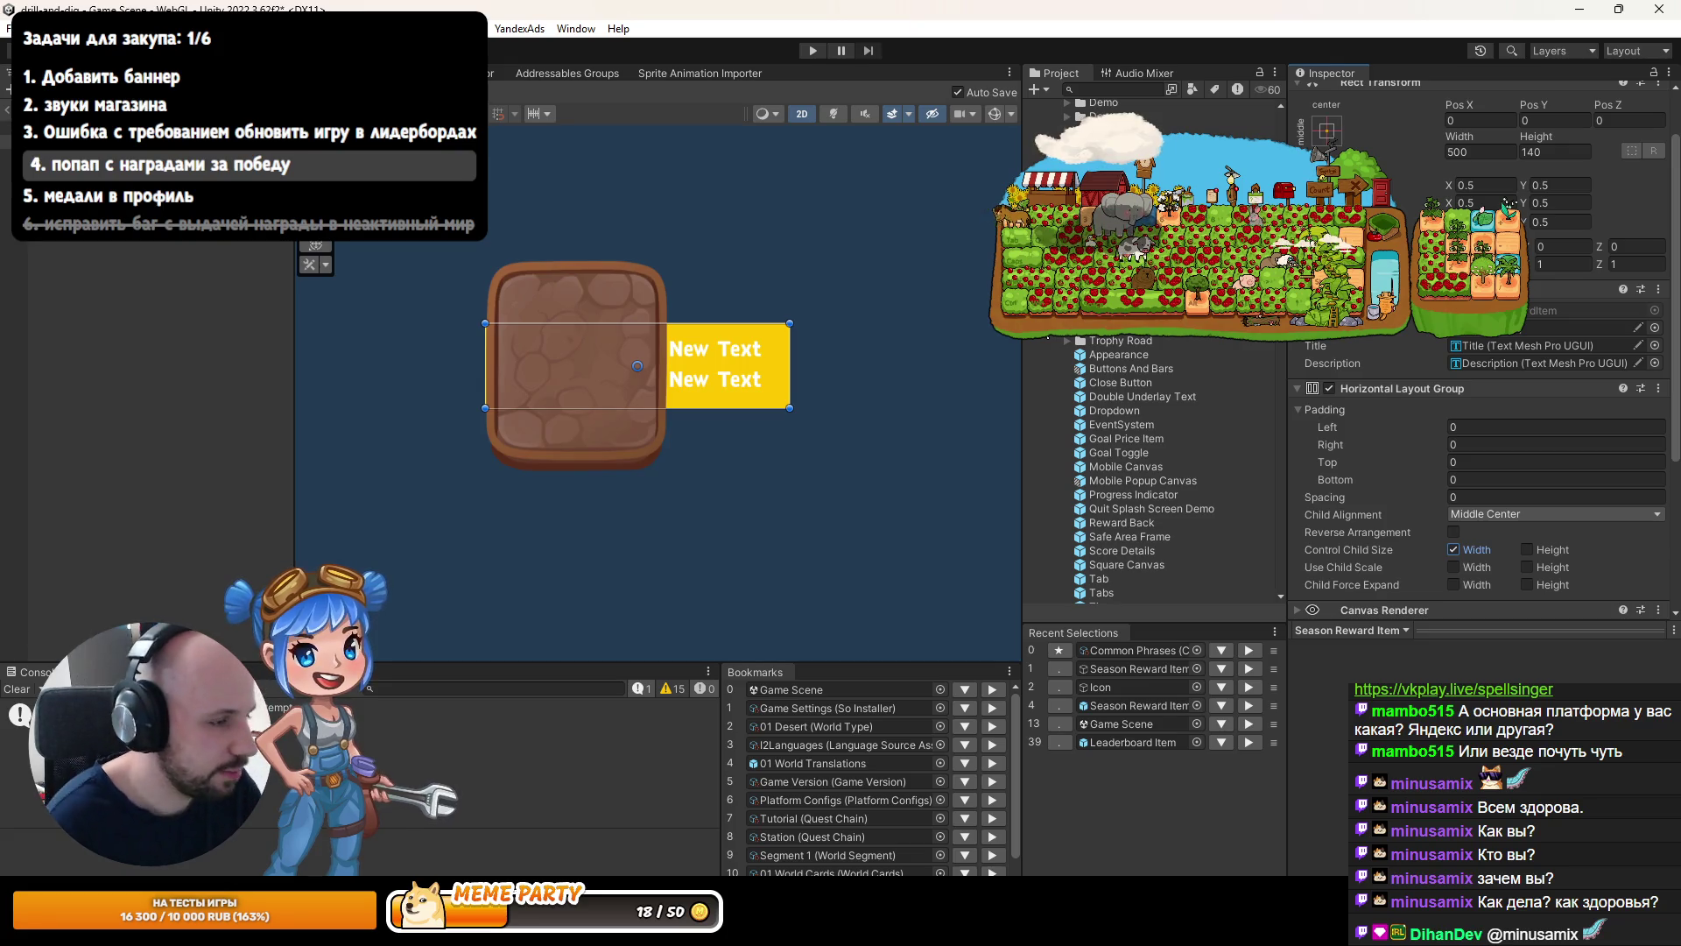
{"action": "left_click", "coordinate": [211, 156]}
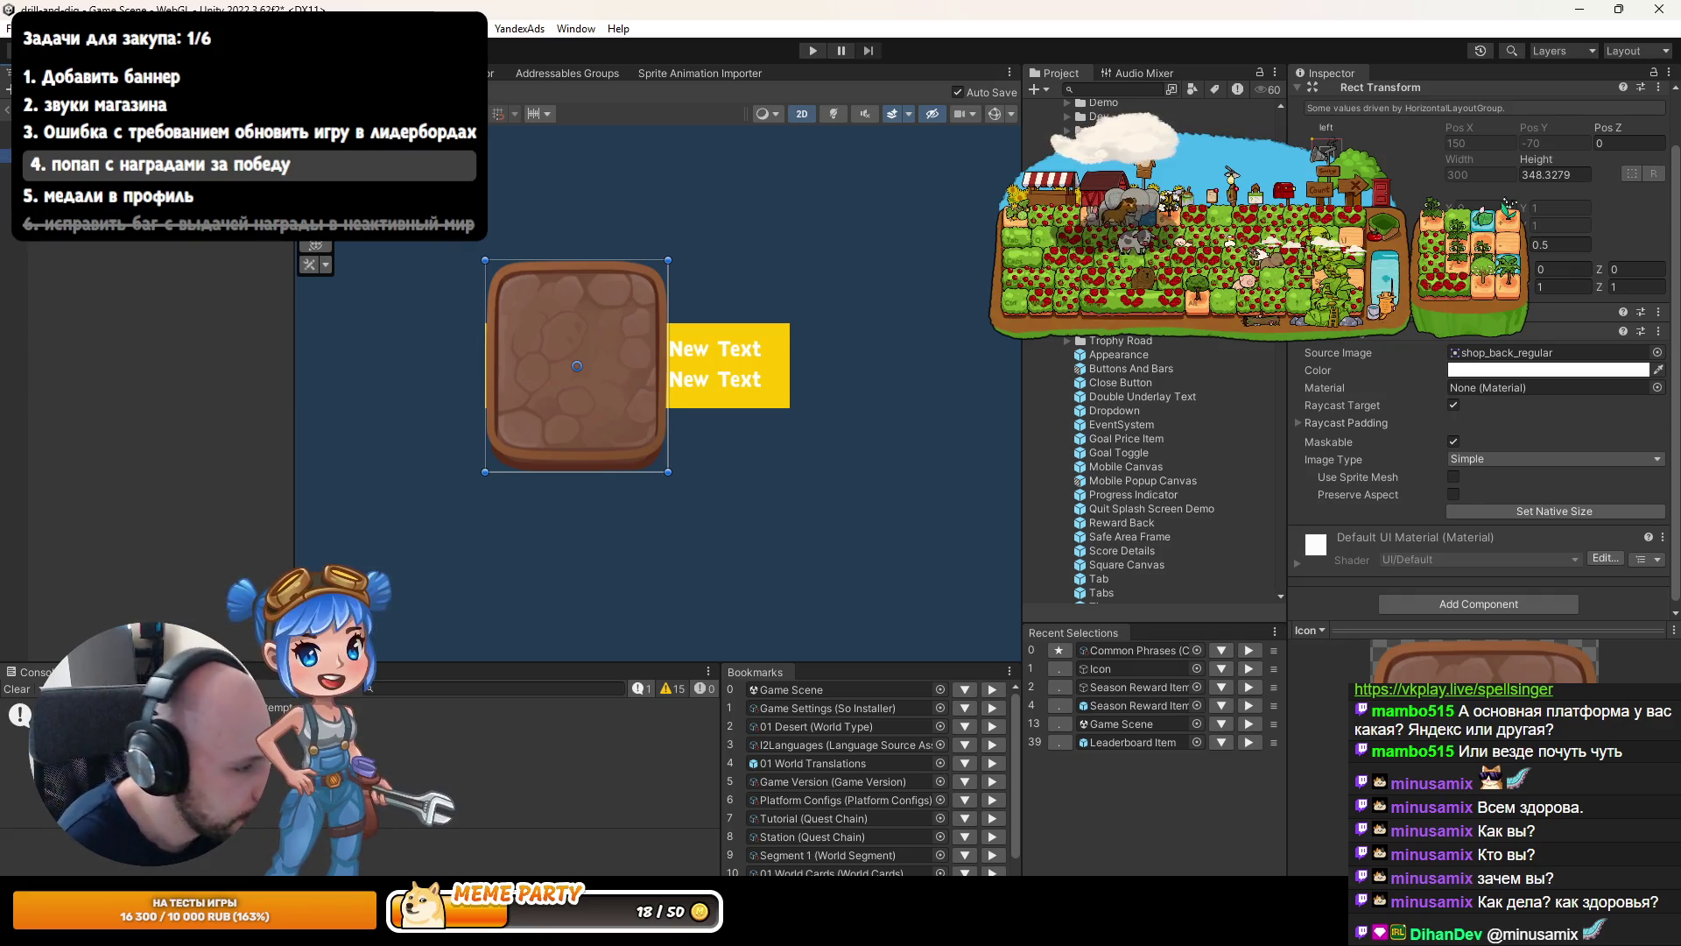
{"action": "left_click", "coordinate": [87, 162]}
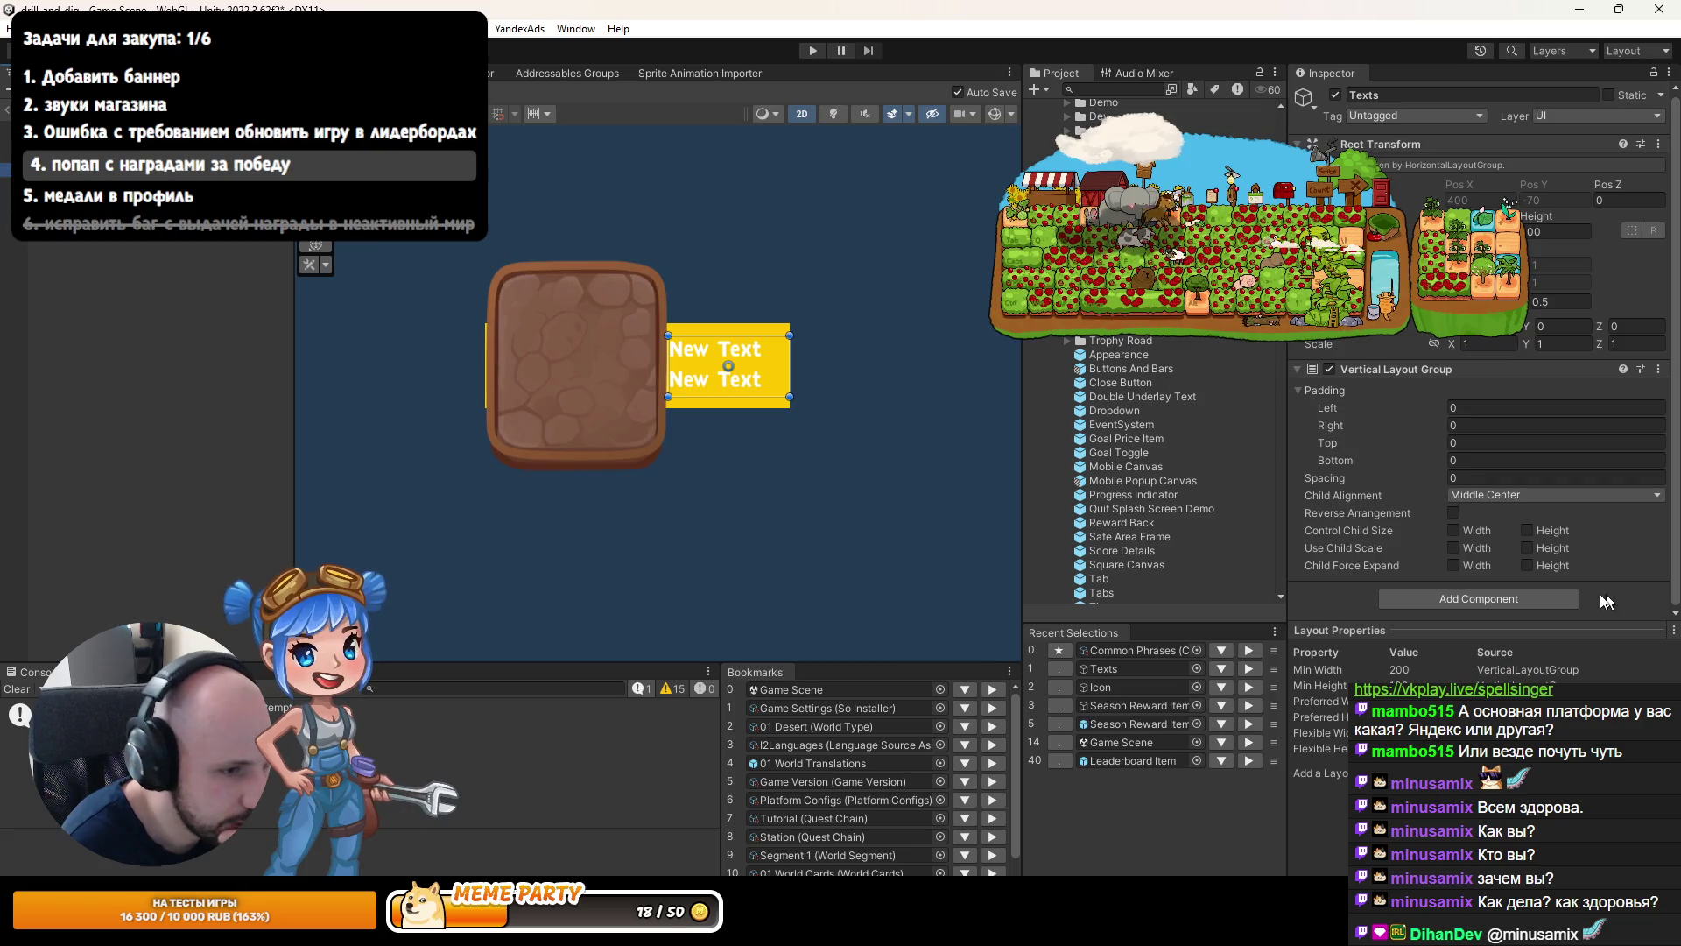
Add a Layout Element to the Texts group with Flexible Width enabled.
{"action": "left_click", "coordinate": [1513, 608]}
{"action": "left_click", "coordinate": [1480, 670]}
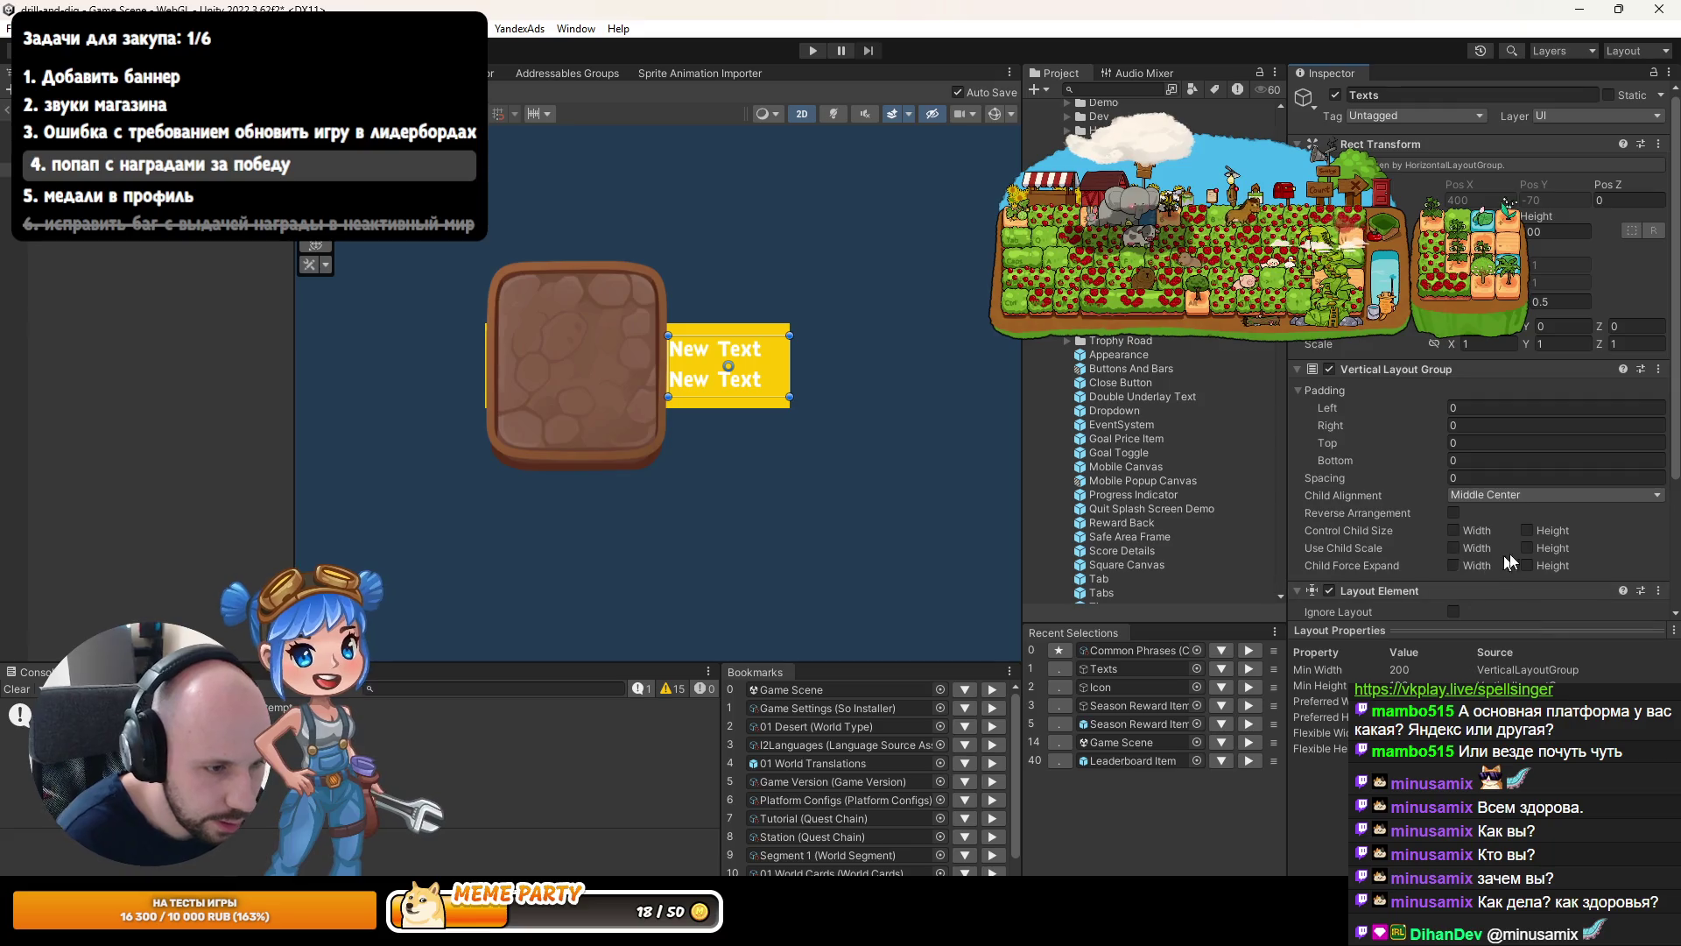
{"action": "scroll", "coordinate": [1504, 555], "scroll_direction": "down", "scroll_amount": 3}
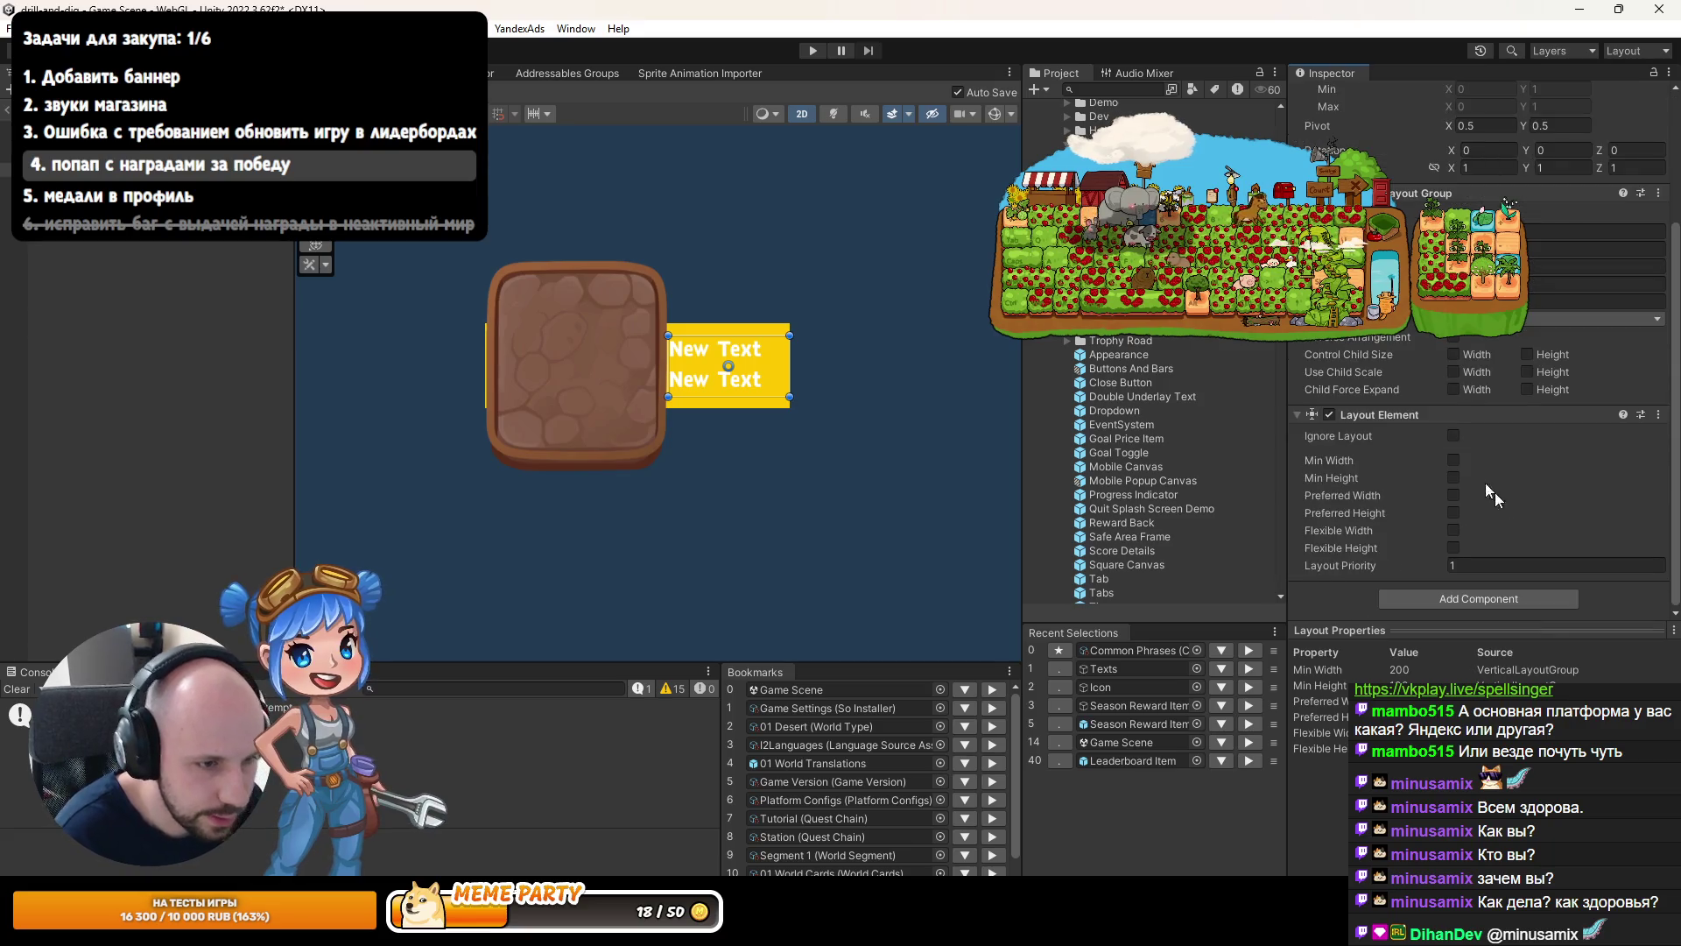
{"action": "left_click", "coordinate": [1453, 530]}
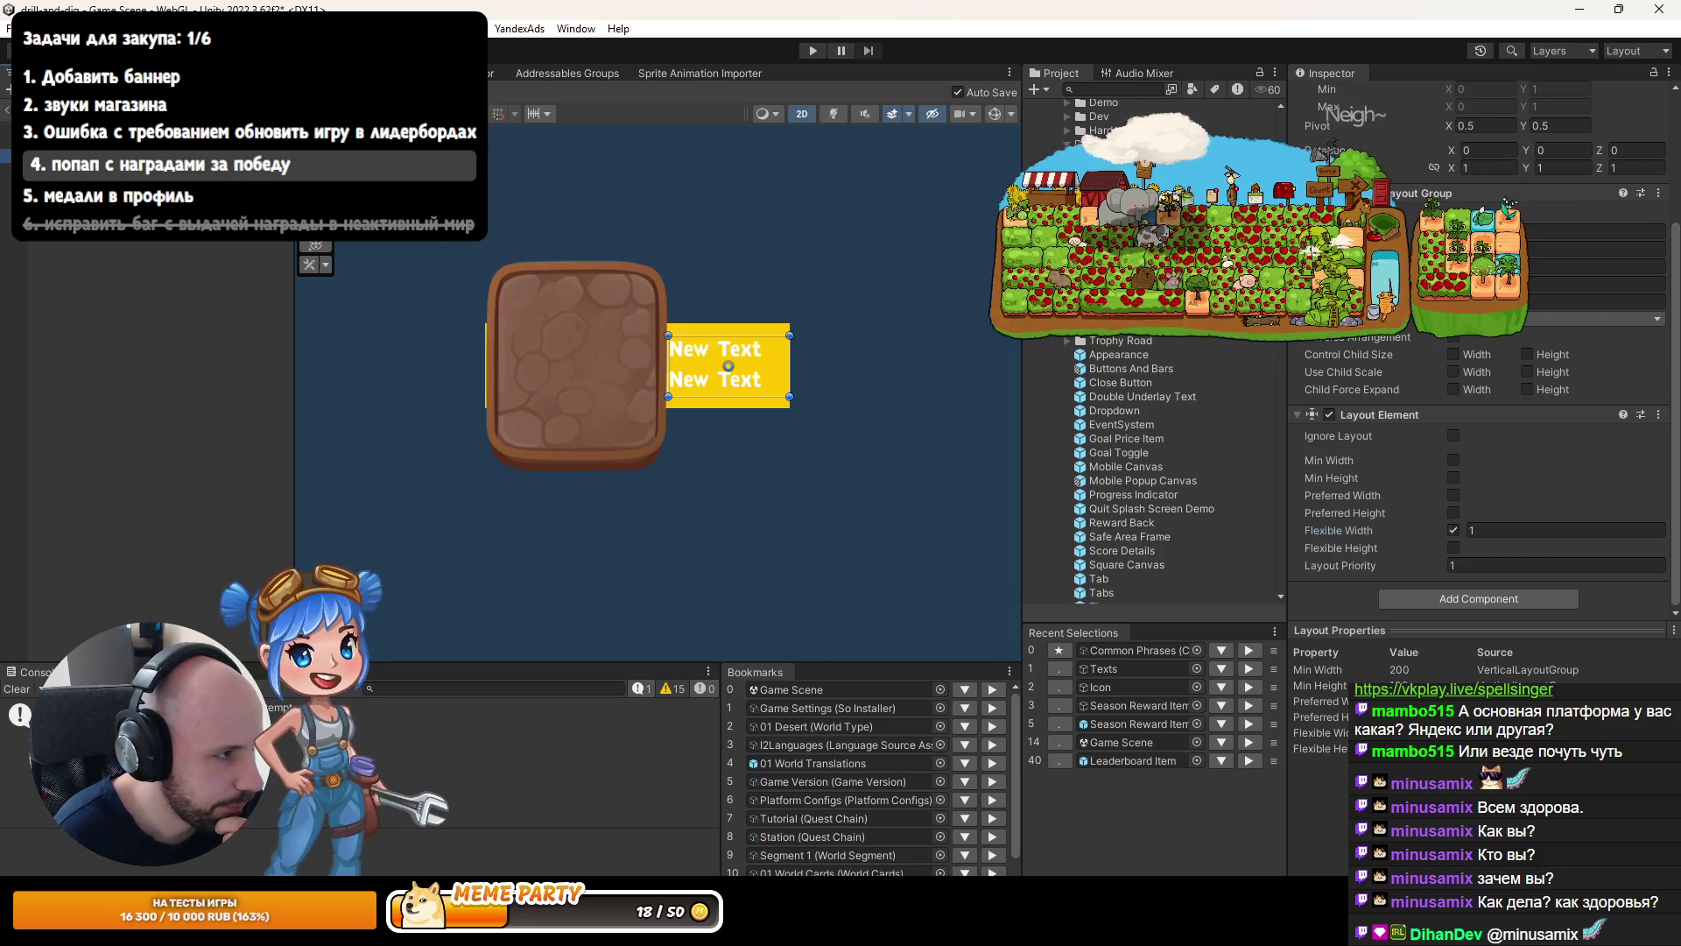
Inspect the Icon, Season Reward Item, Description and Title, ending on Texts.
{"action": "left_click", "coordinate": [577, 366]}
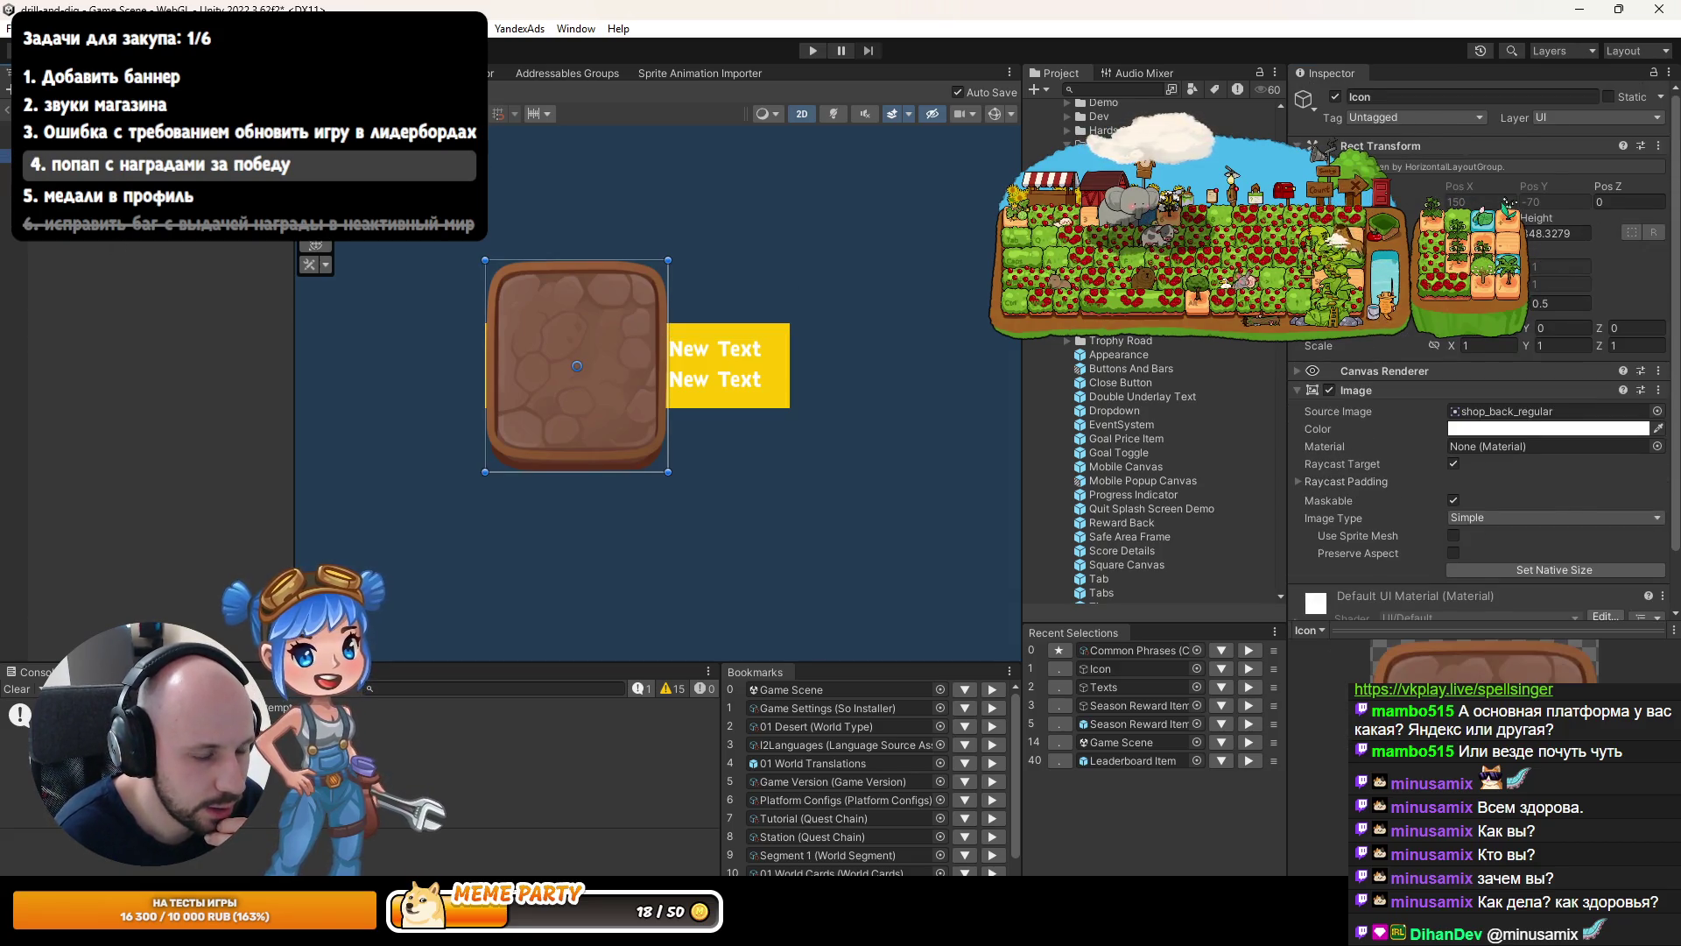
{"action": "scroll", "coordinate": [1468, 381], "scroll_direction": "down", "scroll_amount": 1}
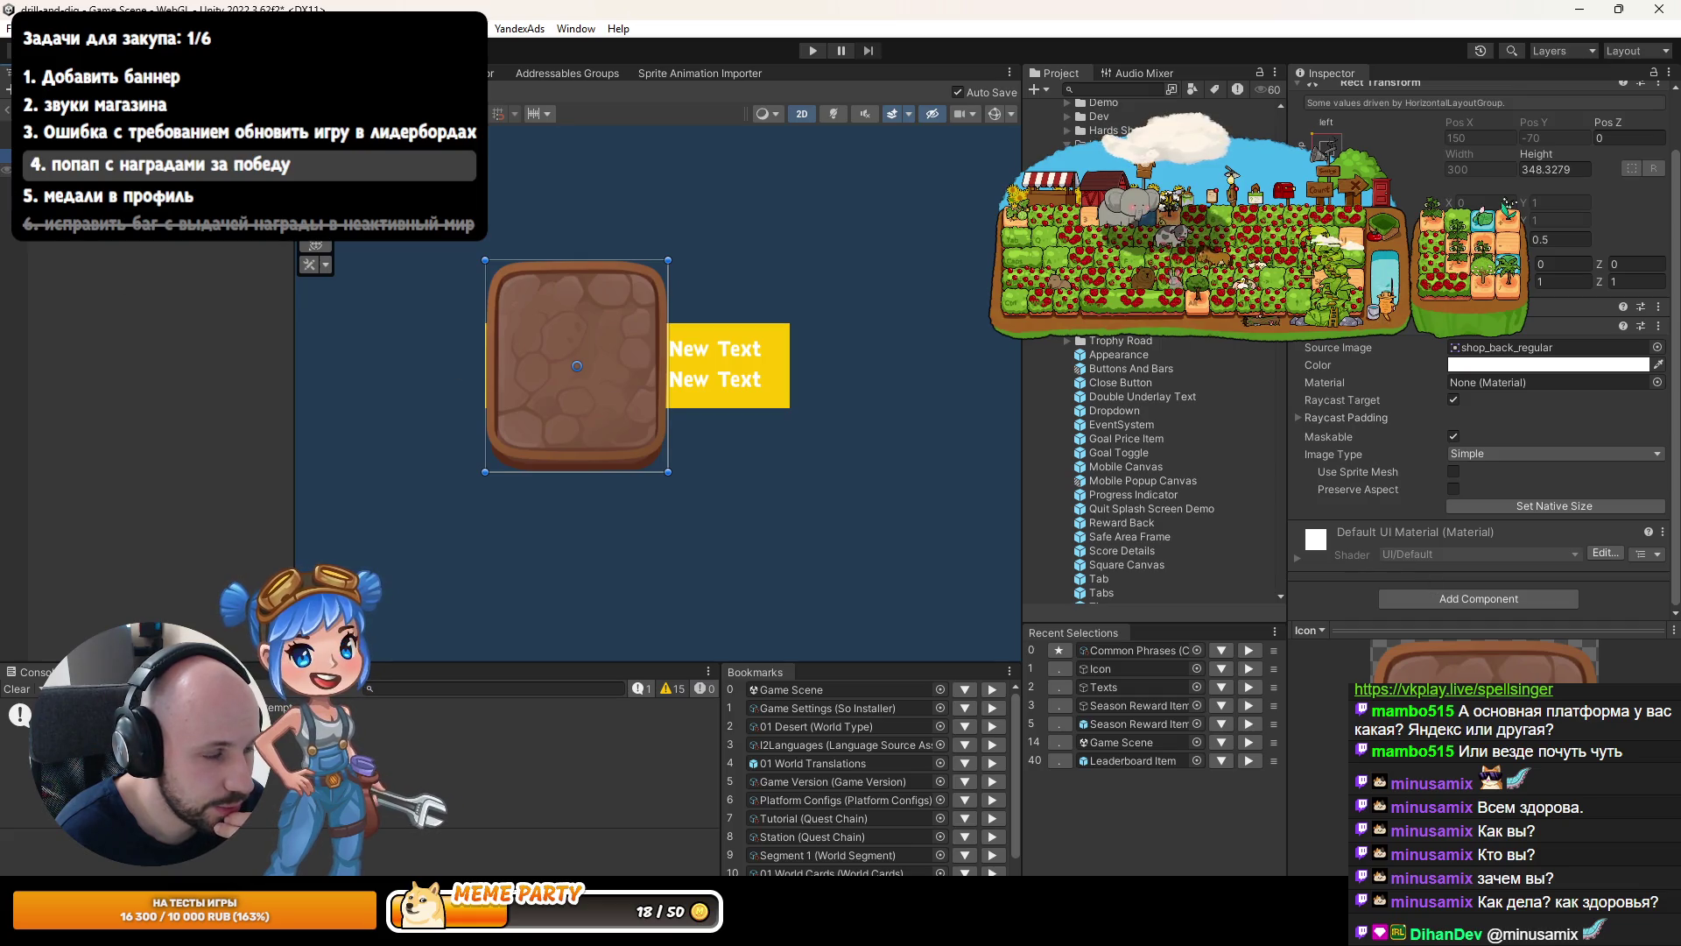
{"action": "left_click", "coordinate": [175, 142]}
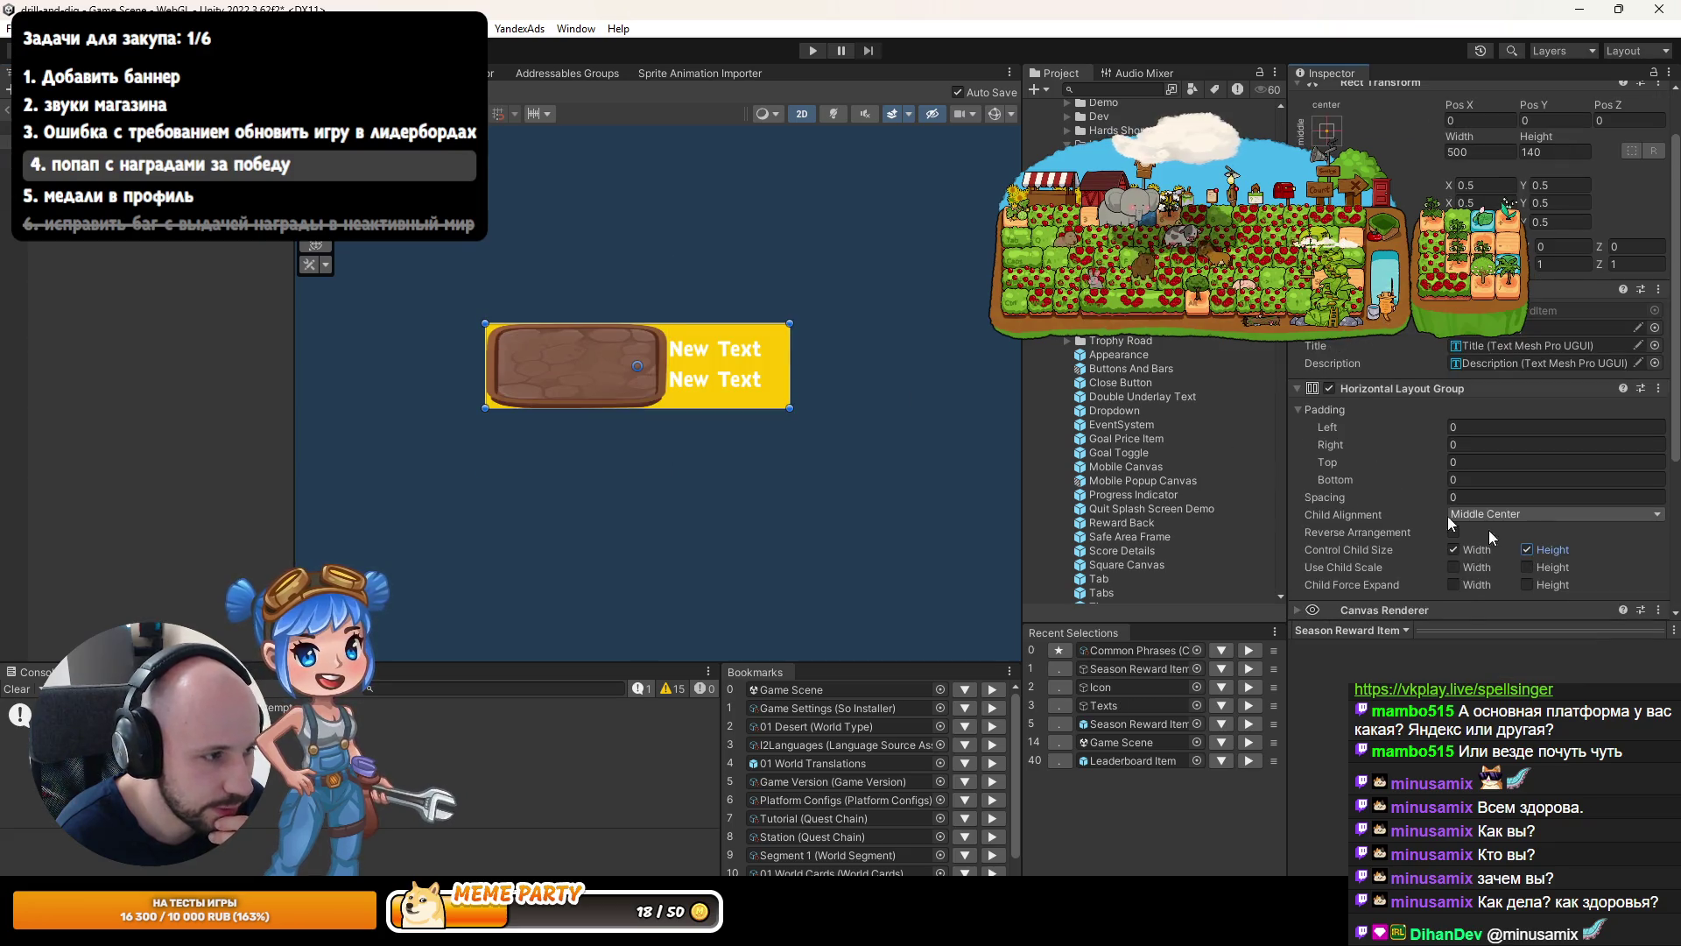
{"action": "left_click", "coordinate": [728, 380]}
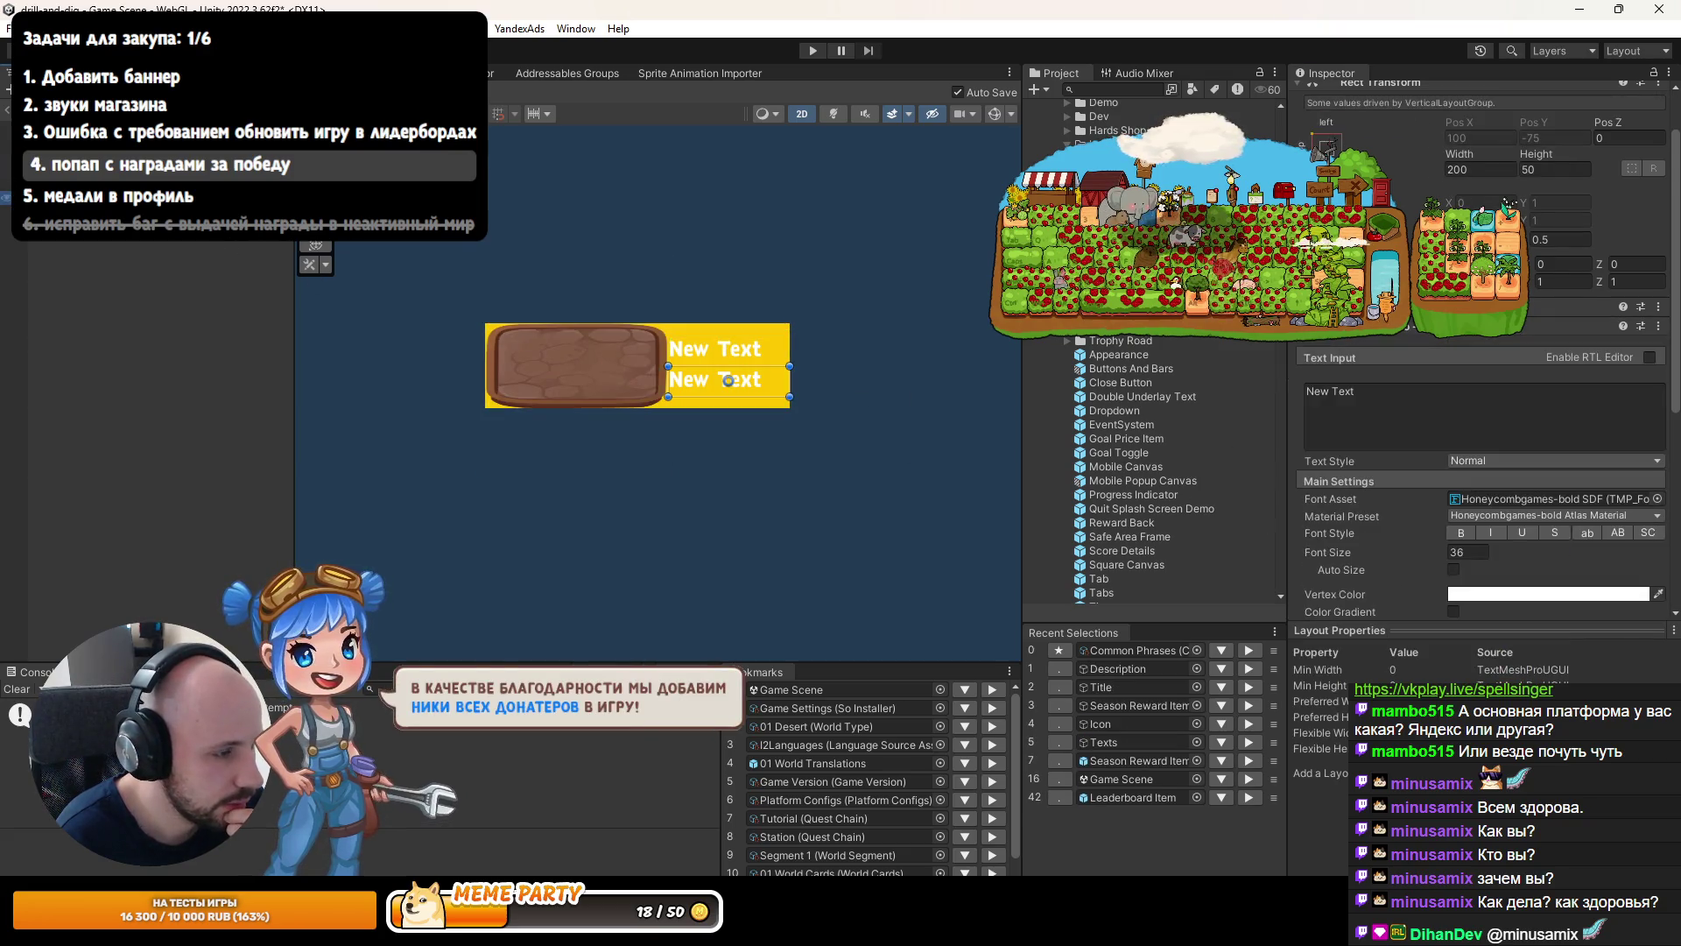
{"action": "left_click", "coordinate": [727, 349]}
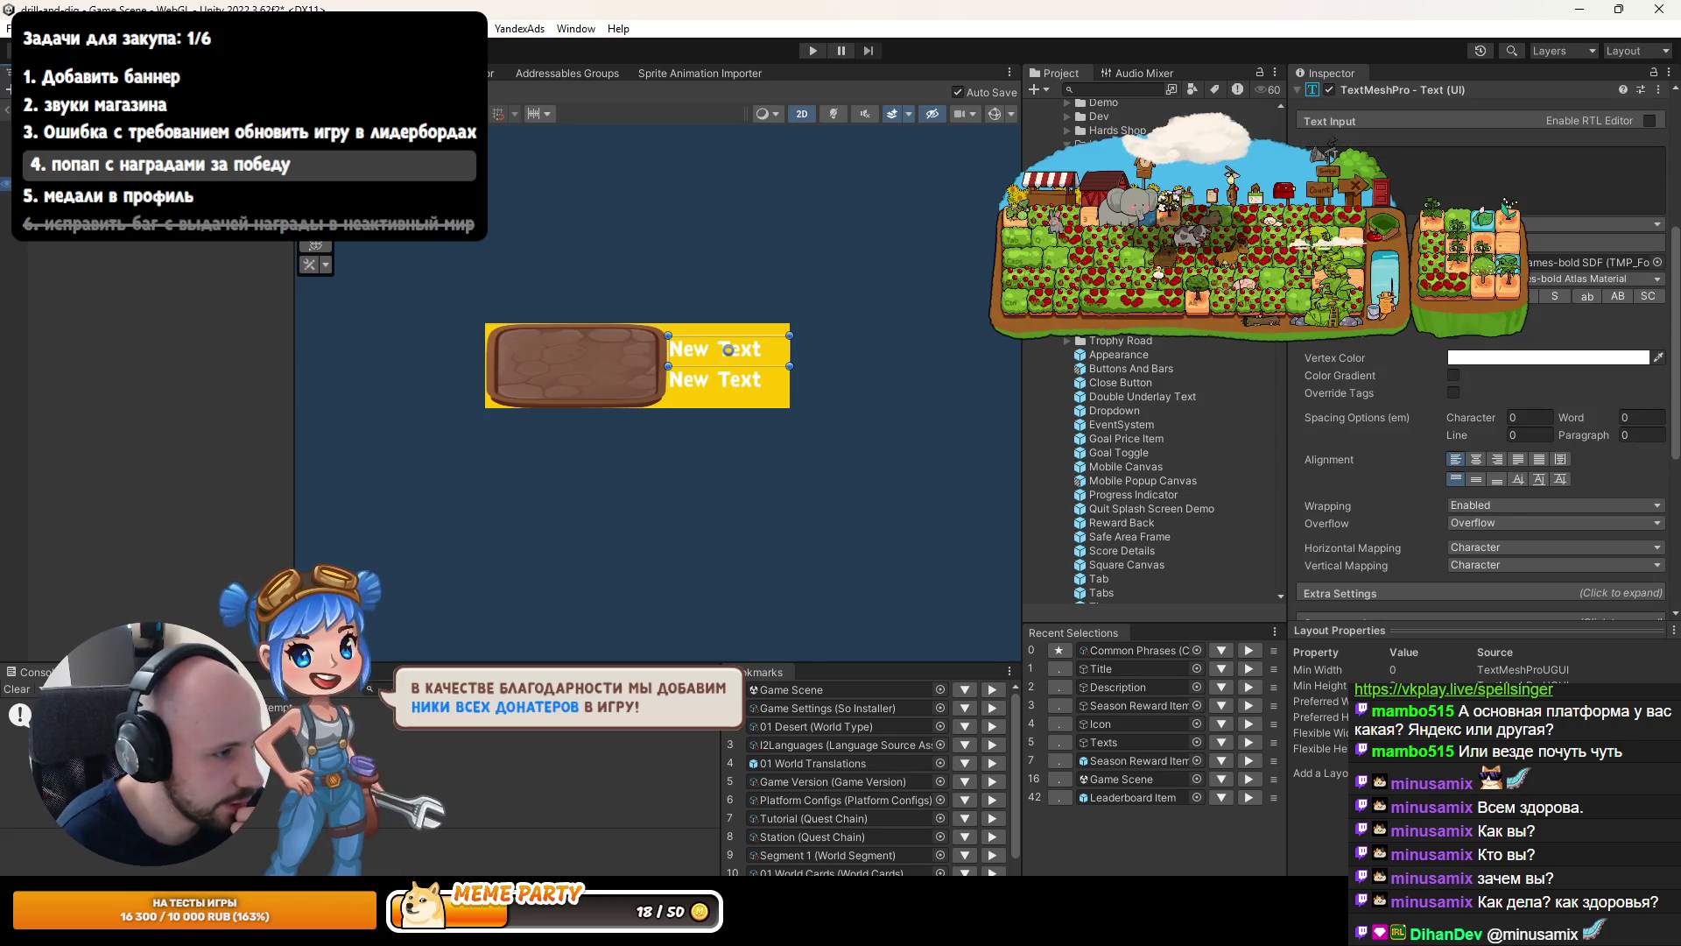
{"action": "left_click", "coordinate": [727, 349]}
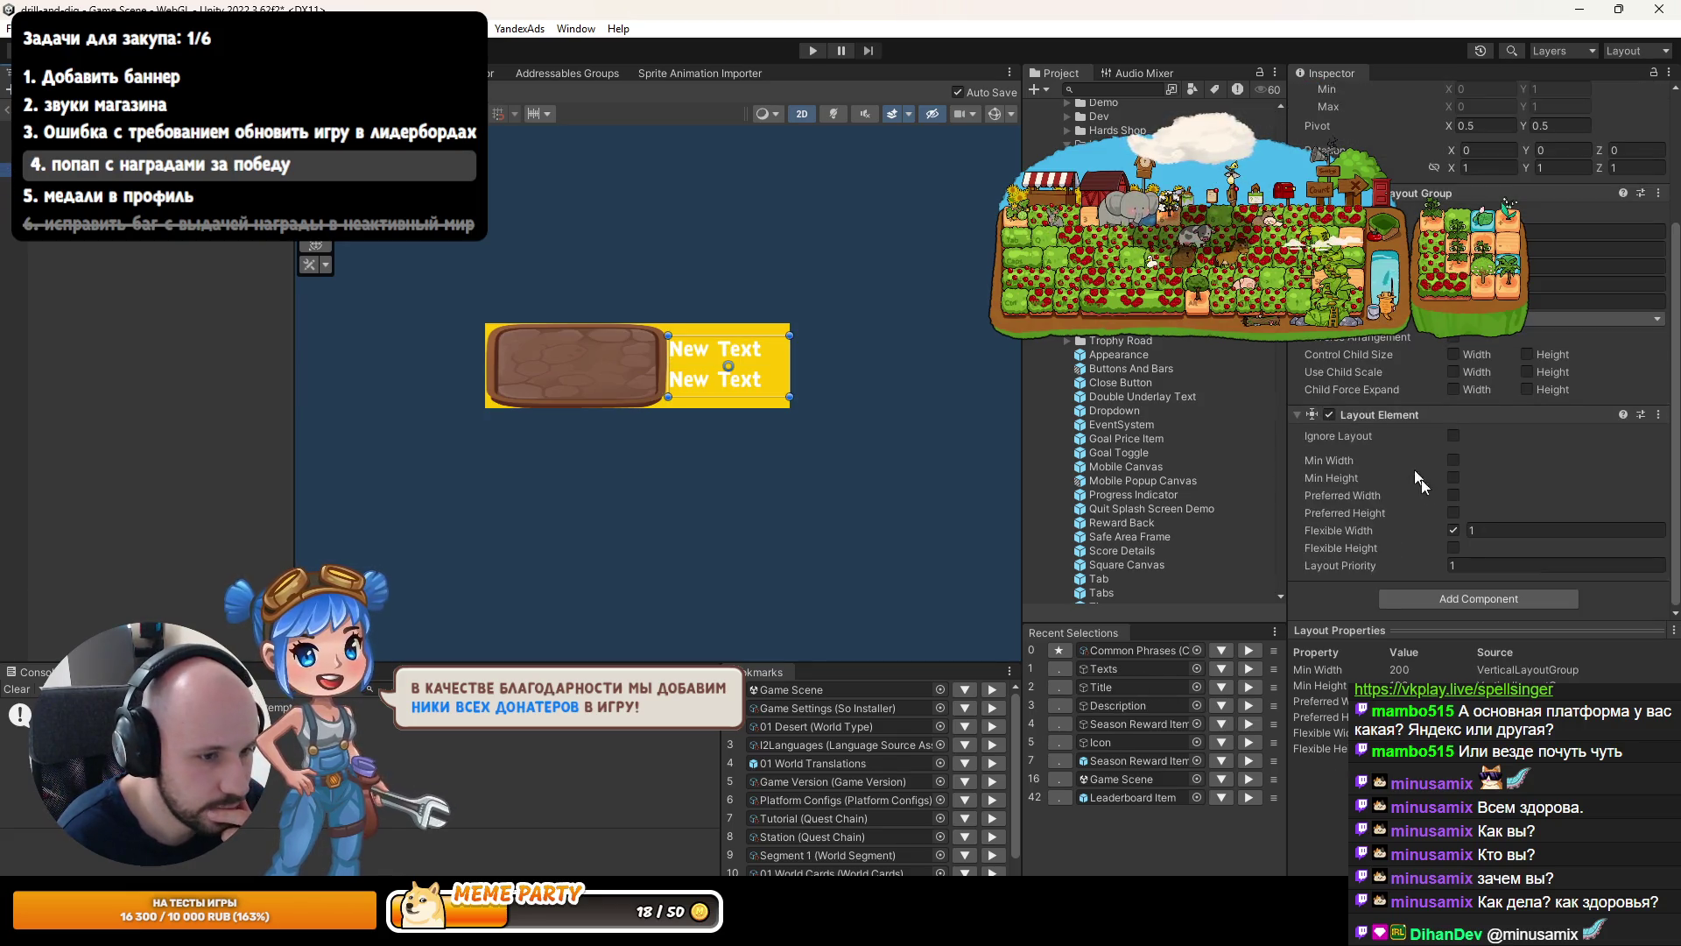
Enable Flexible Height on the Texts Layout Element, then select Icon.
{"action": "left_click", "coordinate": [1453, 547]}
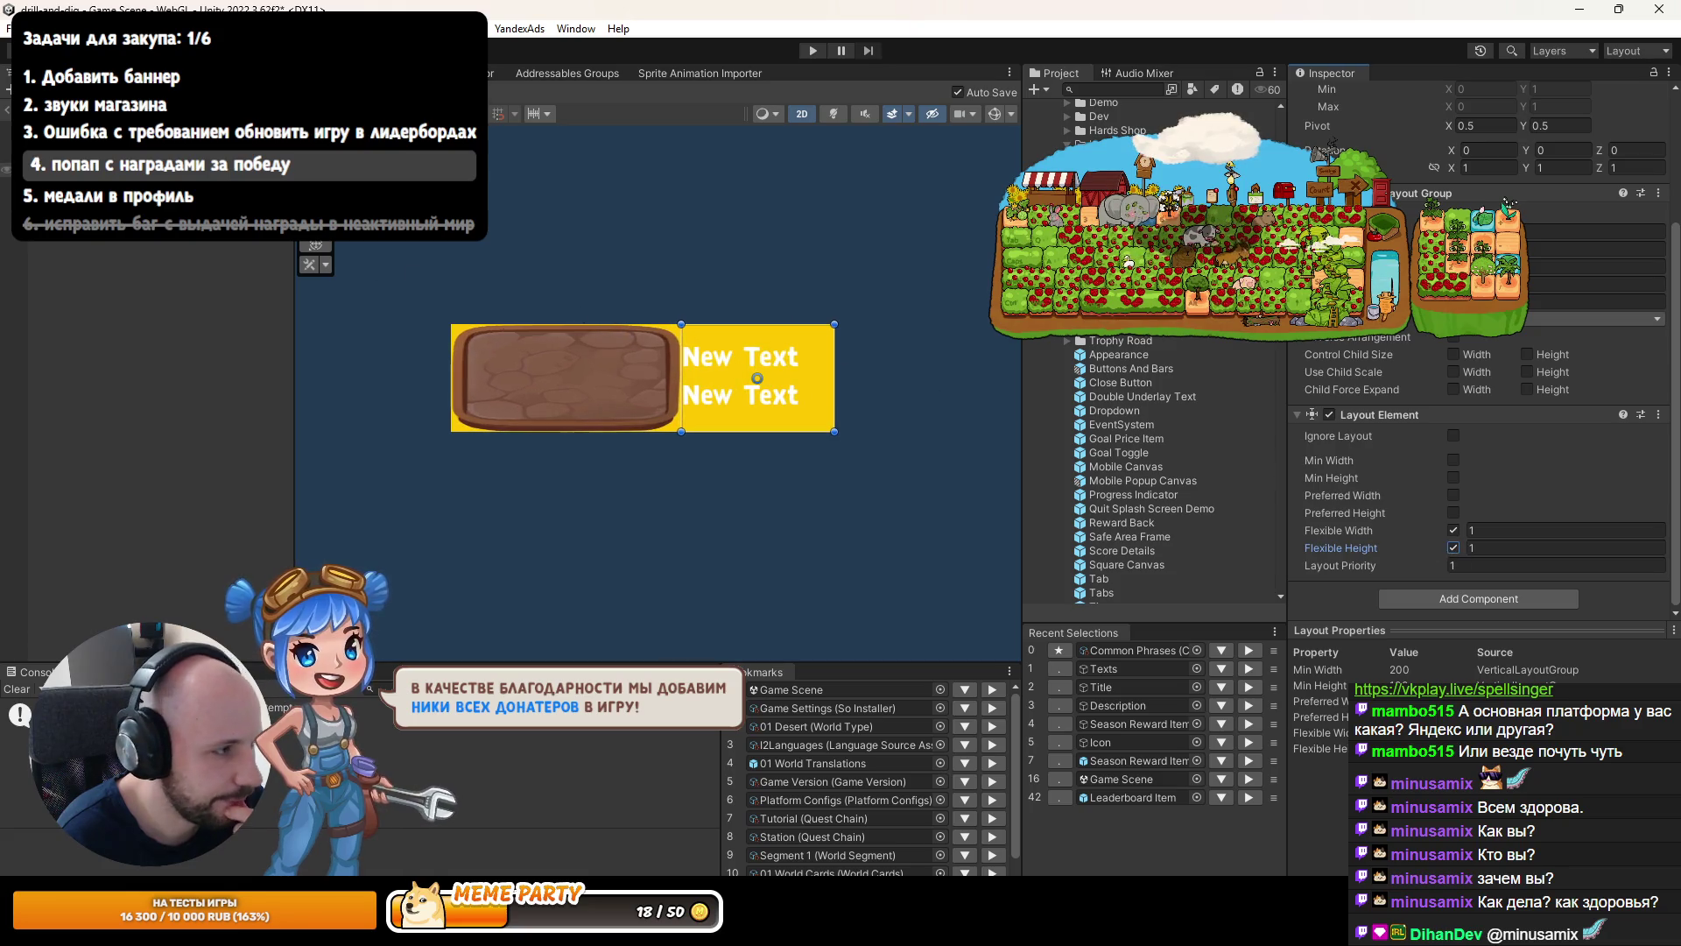
{"action": "left_click", "coordinate": [610, 325]}
{"action": "left_click", "coordinate": [1480, 595]}
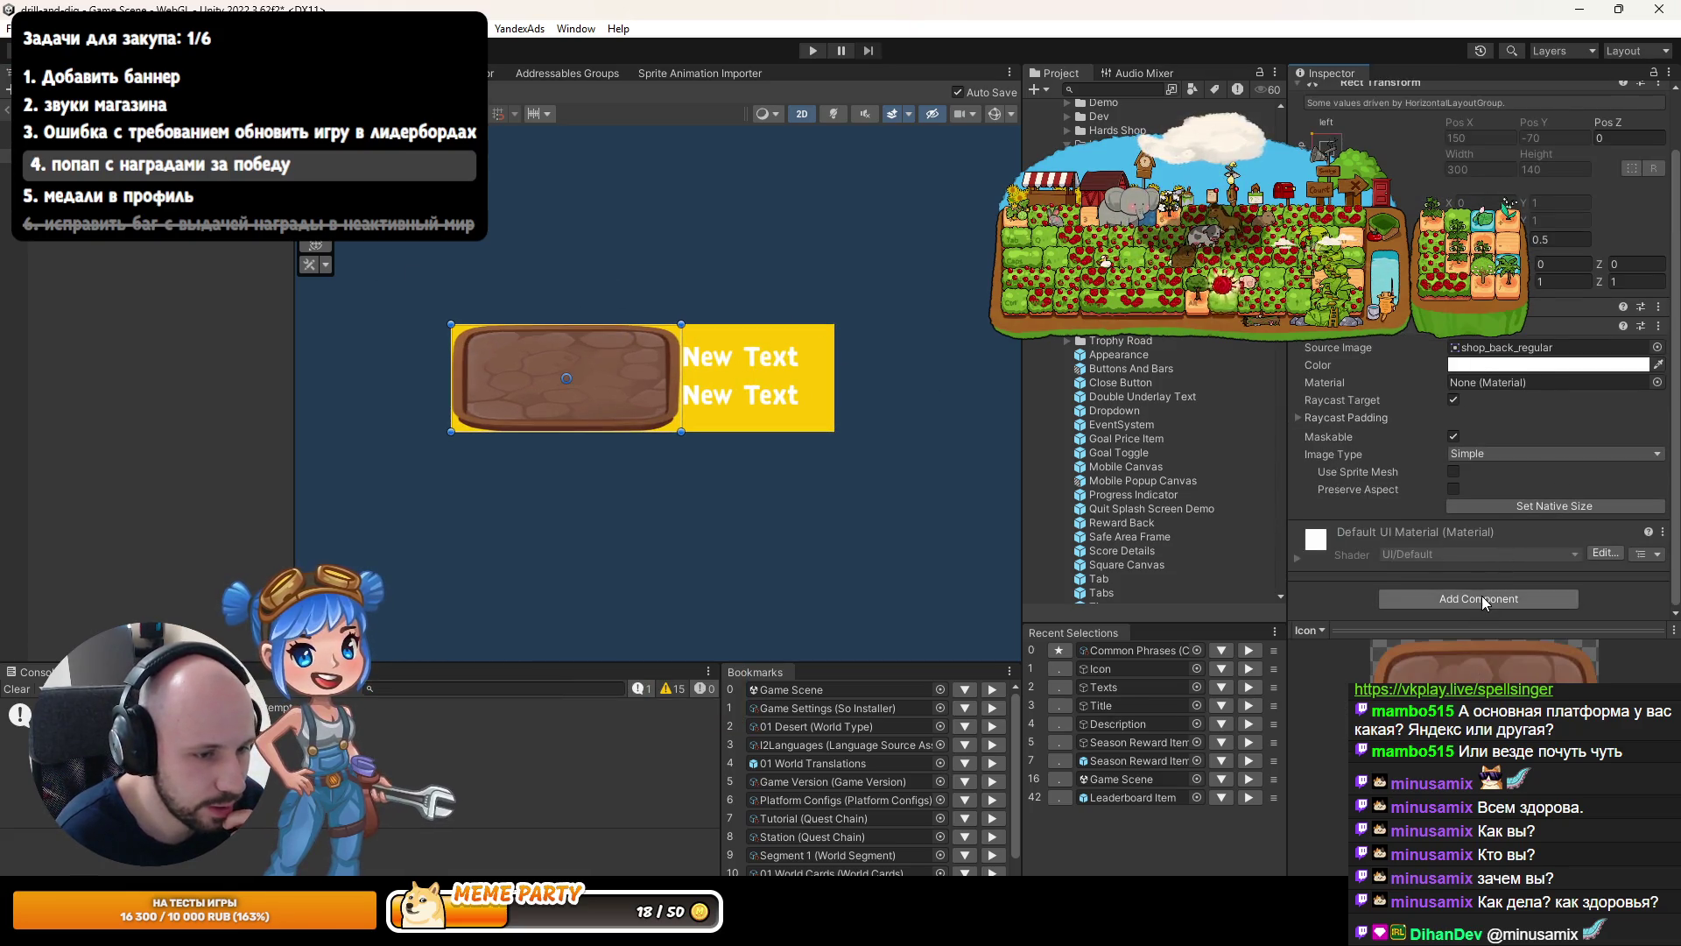
Add a Layout Element to Icon with preferred width and height of 100.
{"action": "type", "text": "la"}
{"action": "scroll", "coordinate": [1451, 674], "scroll_direction": "down", "scroll_amount": 3}
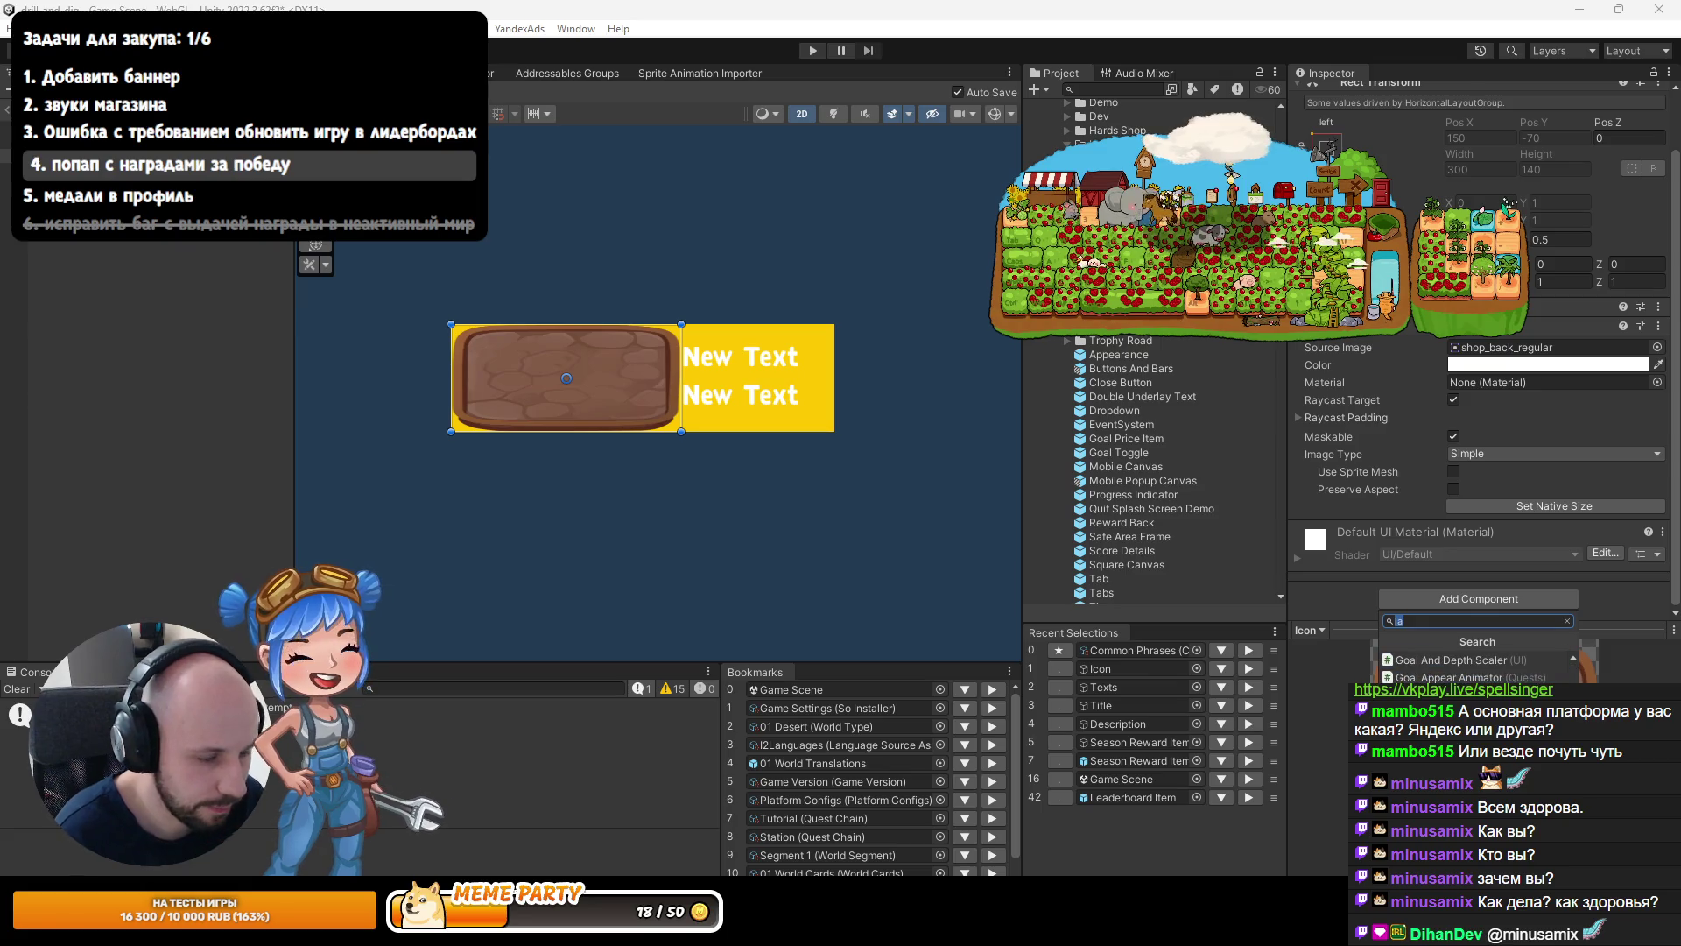
{"action": "key", "text": "BackSpace"}
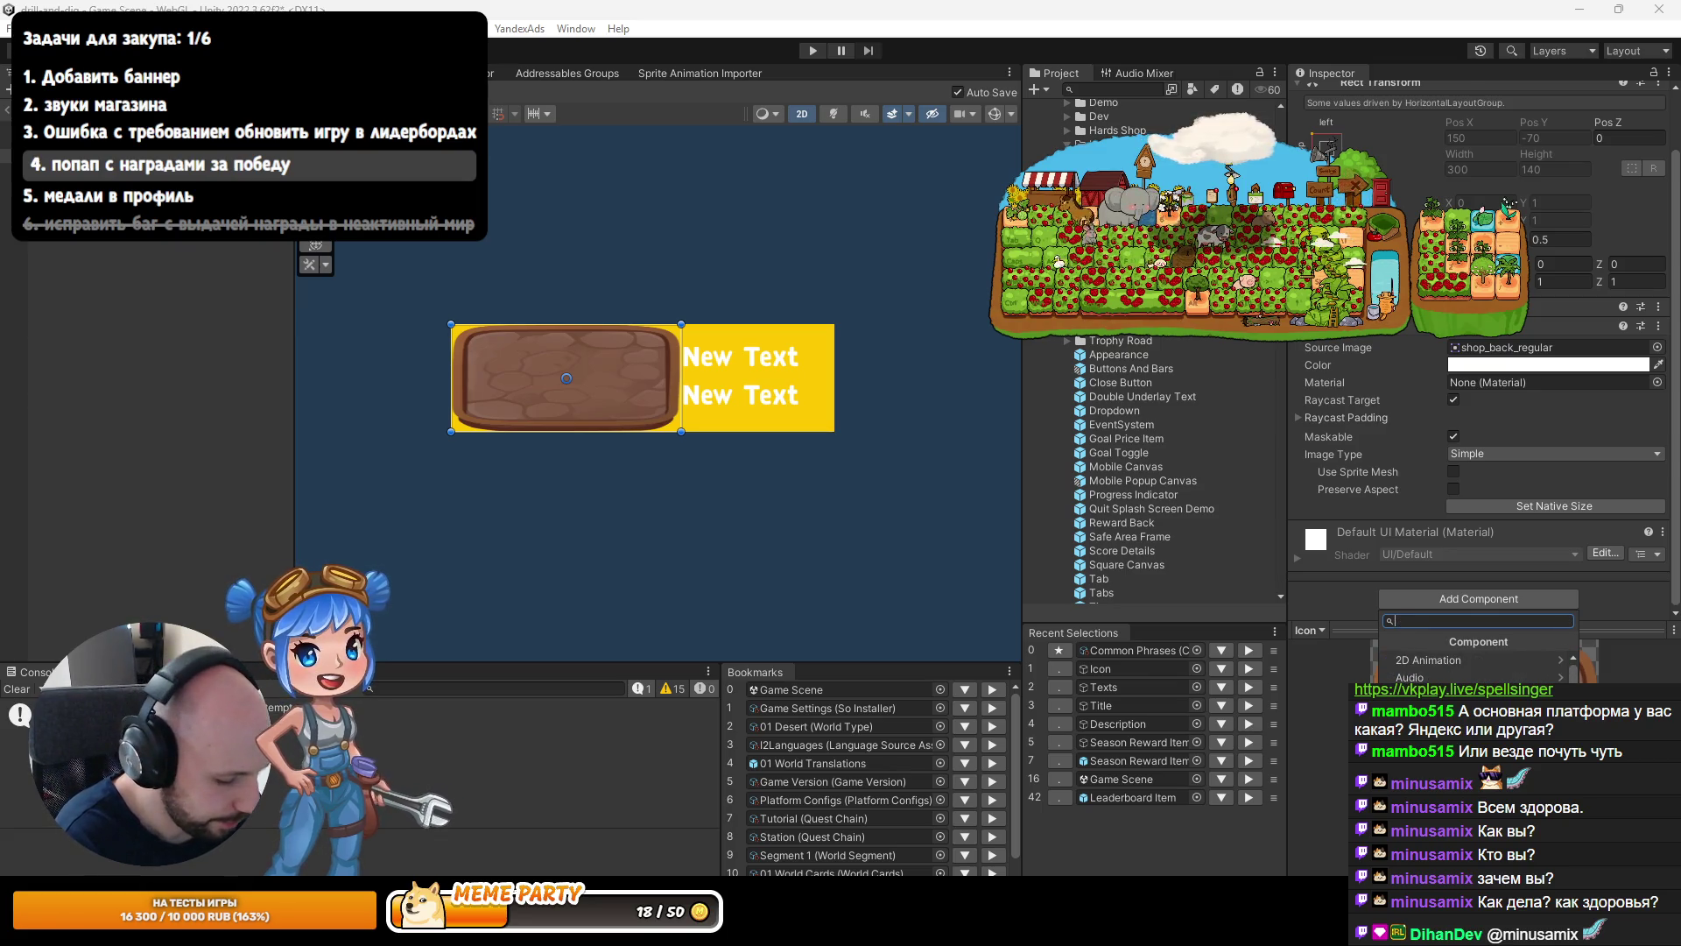
{"action": "type", "text": "layou"}
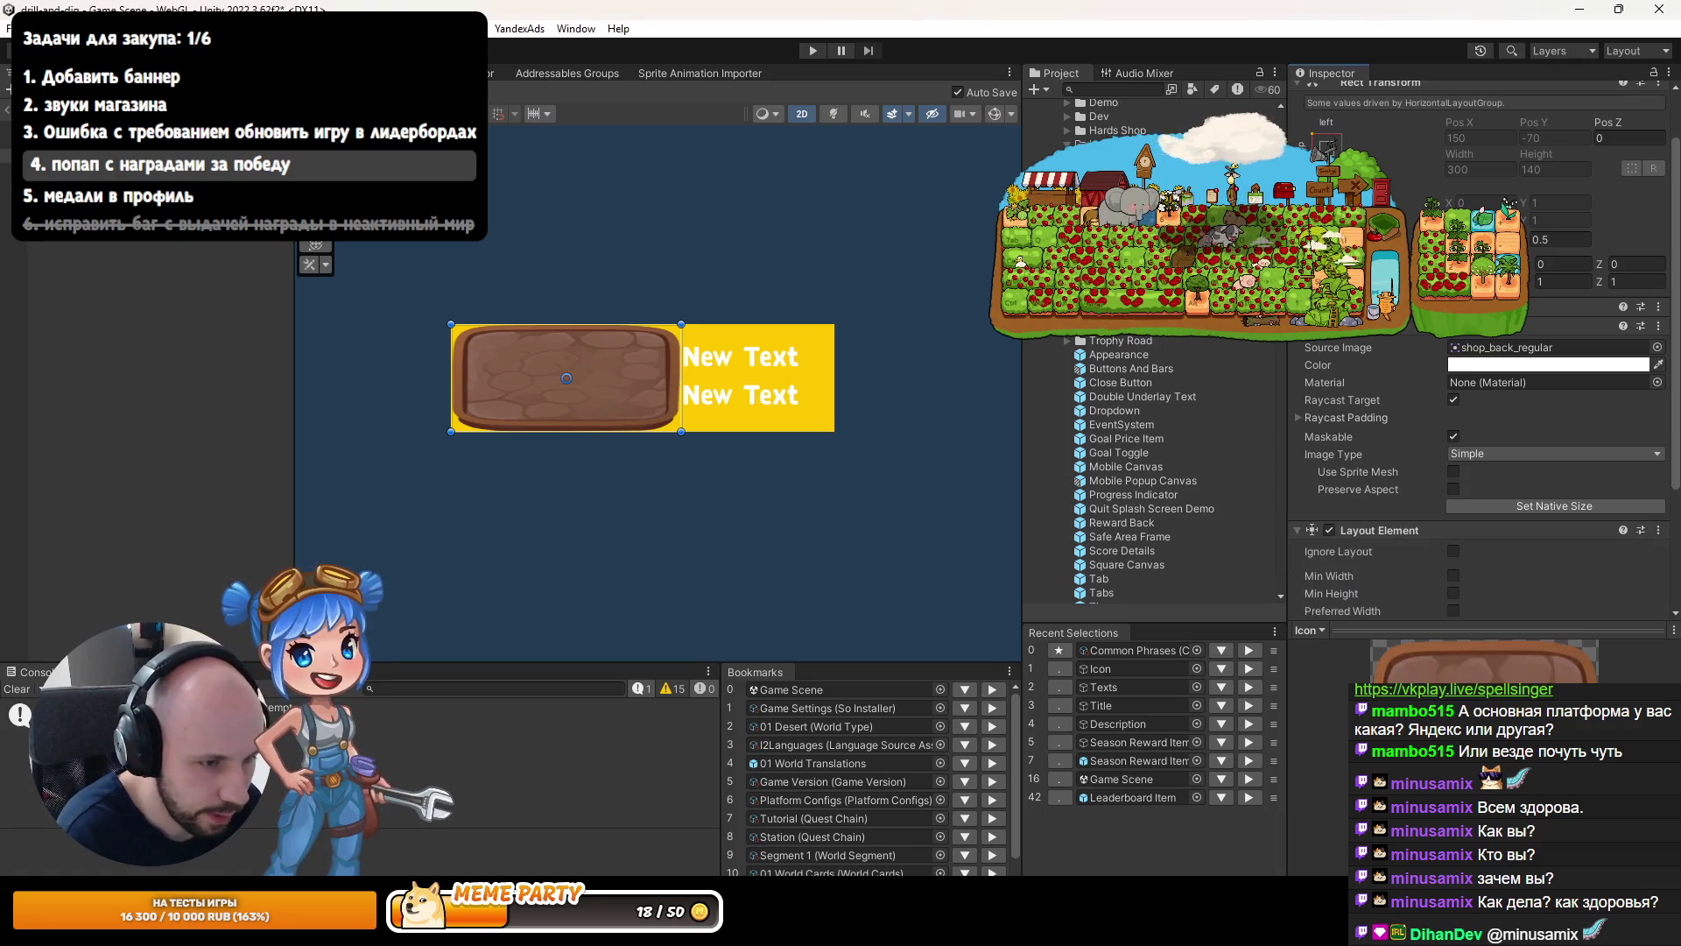
{"action": "key", "text": "Return"}
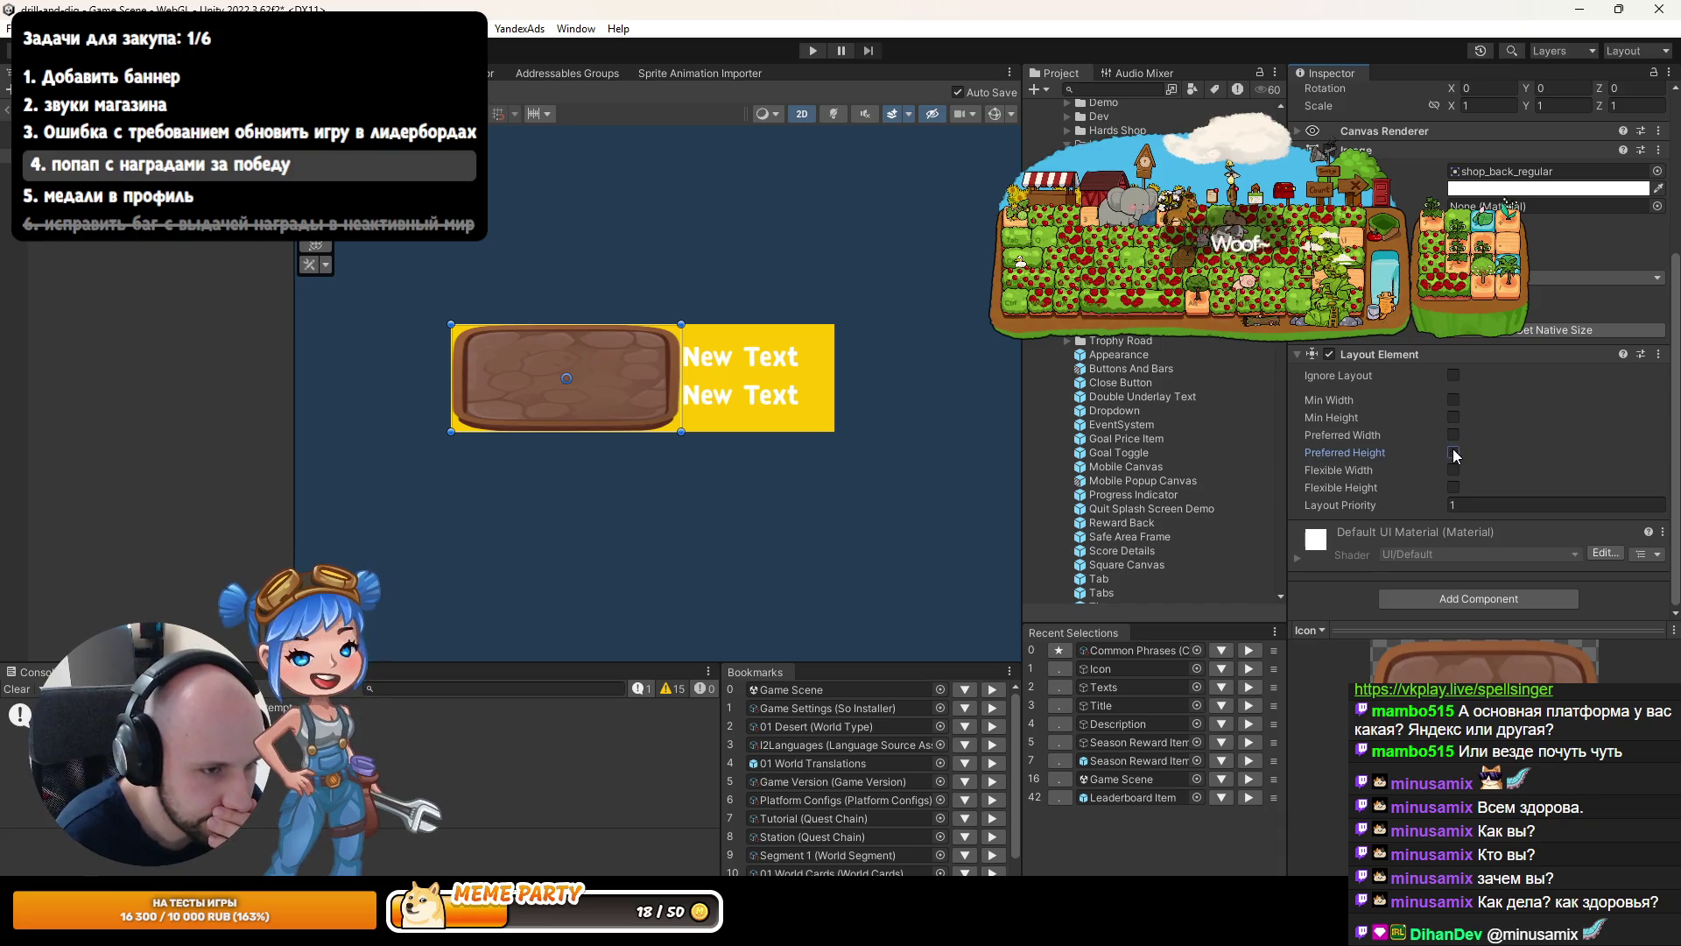
{"action": "left_click", "coordinate": [1454, 452]}
{"action": "left_click", "coordinate": [1454, 434]}
{"action": "type", "text": "100"}
{"action": "key", "text": "Tab"}
{"action": "type", "text": "100"}
{"action": "key", "text": "Return"}
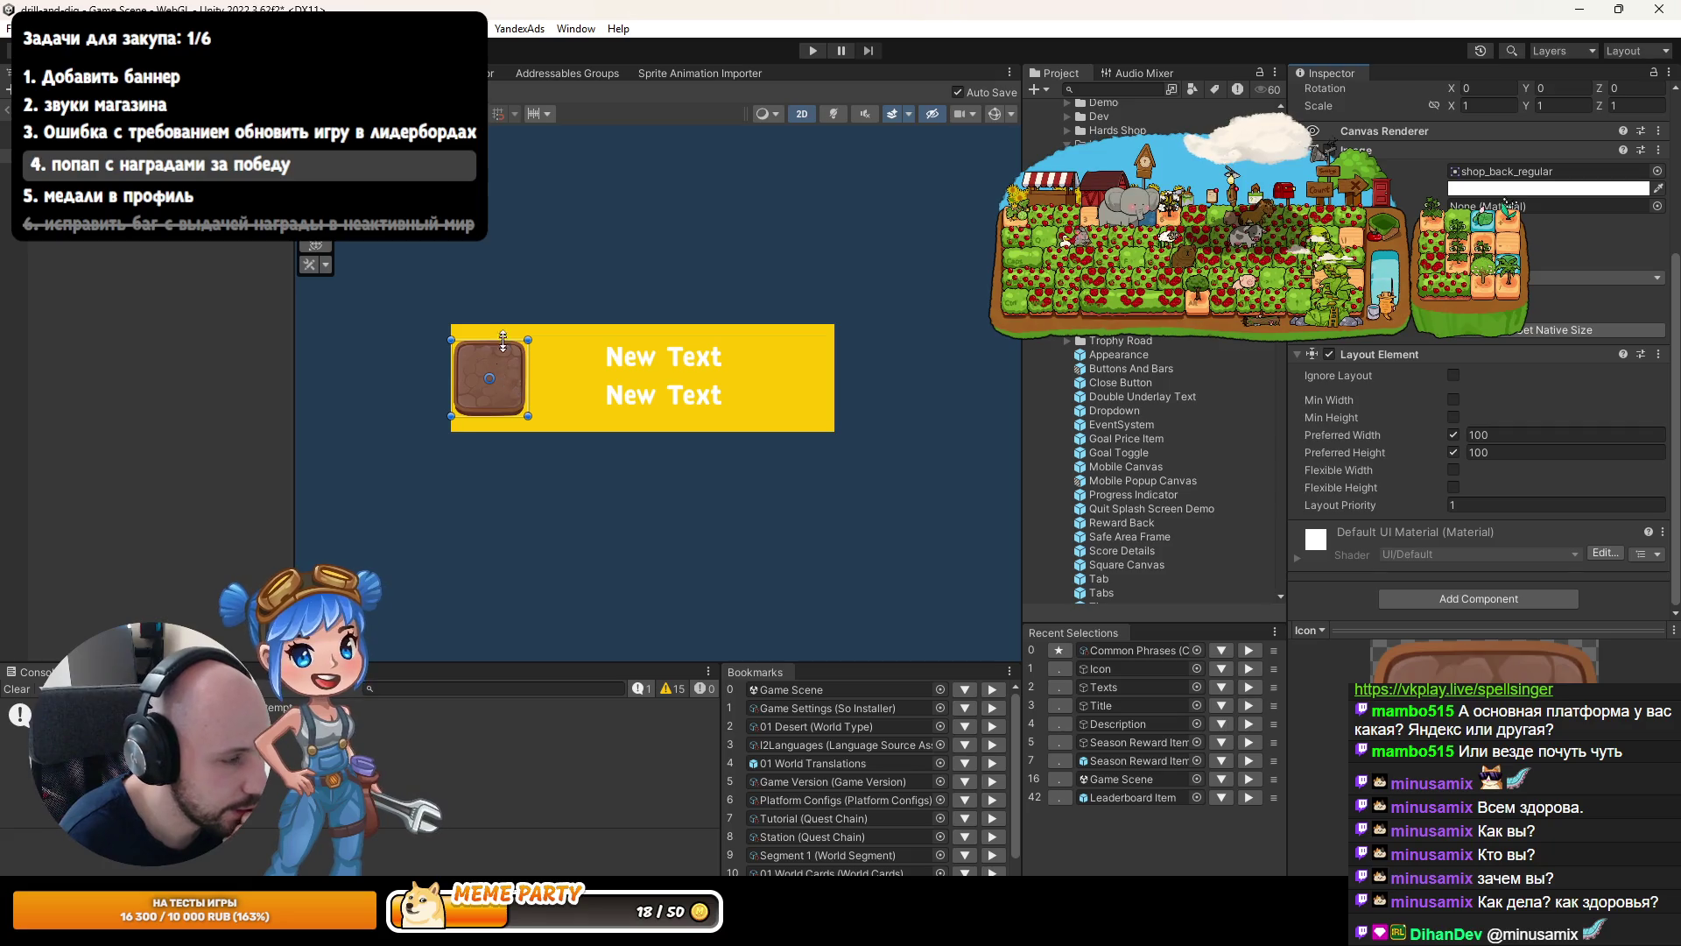
Change the Icon's preferred width and height to 140.
{"action": "scroll", "coordinate": [478, 358], "scroll_direction": "up", "scroll_amount": 2}
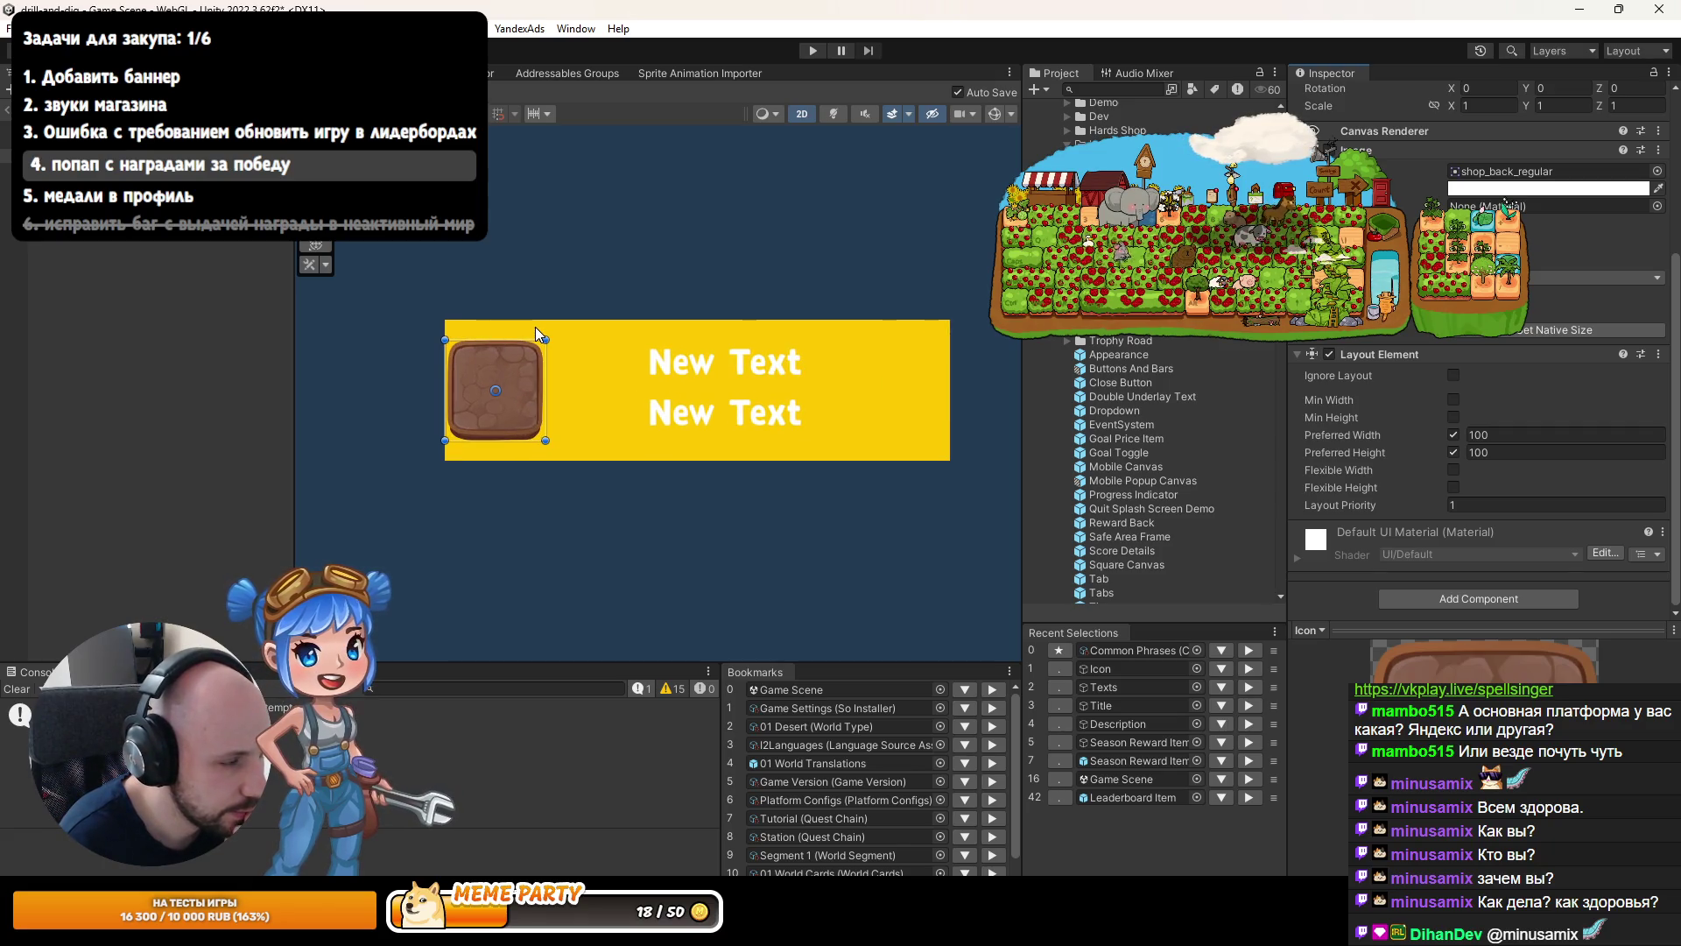
{"action": "left_click", "coordinate": [1489, 434]}
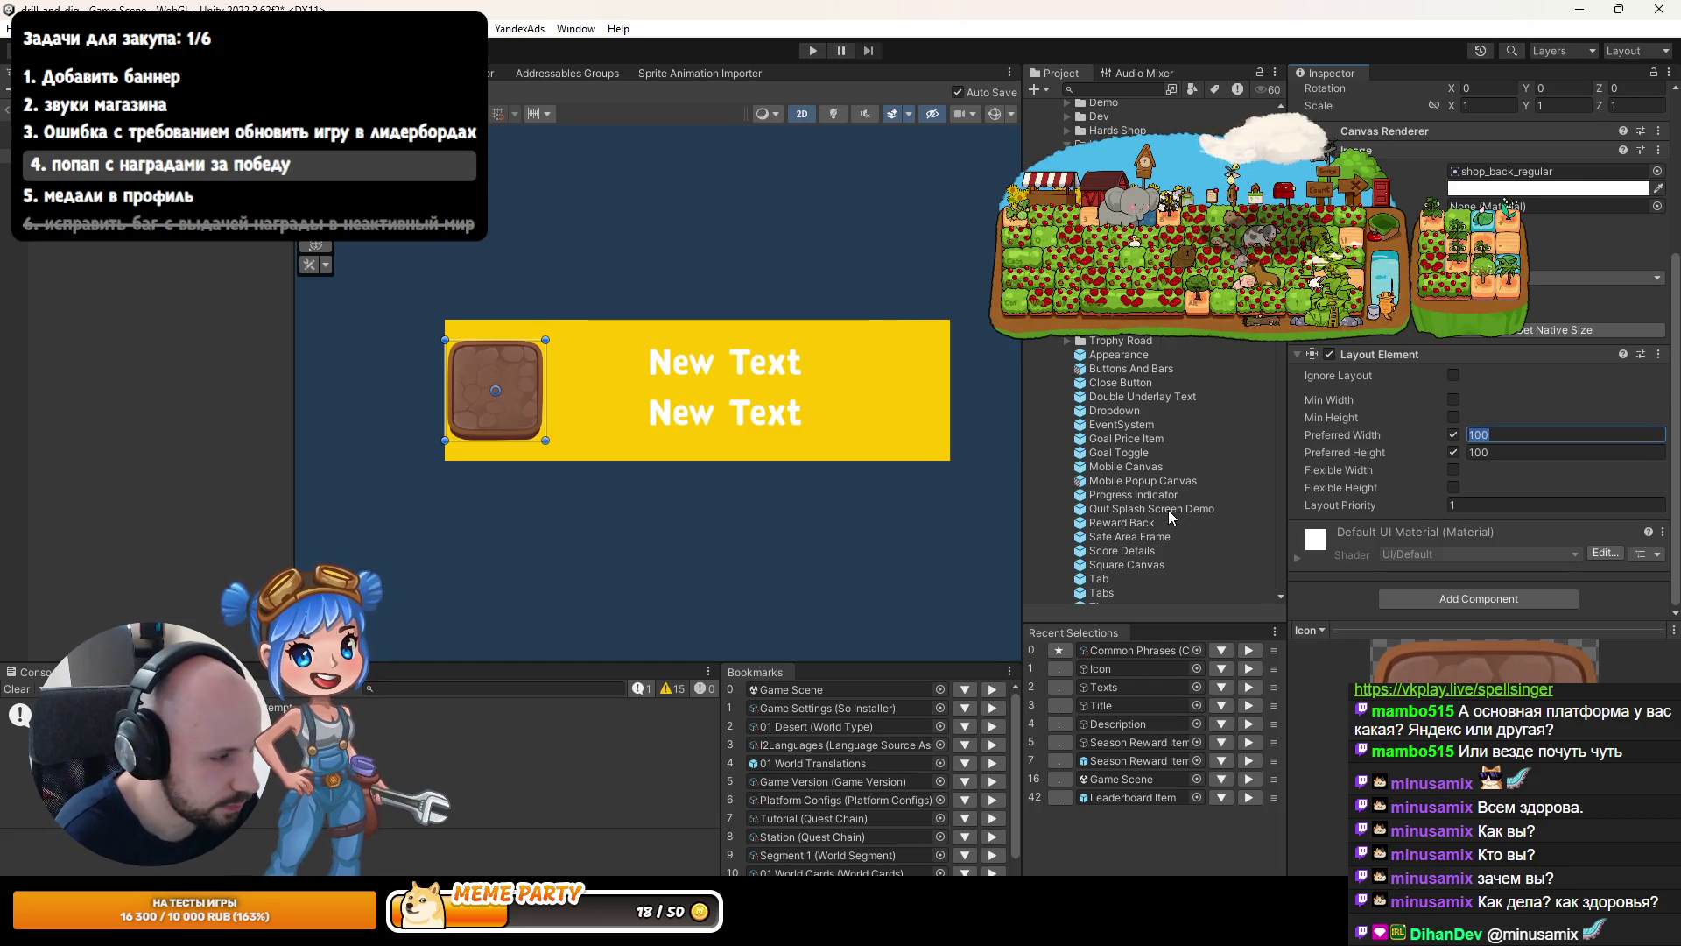
{"action": "type", "text": "140"}
{"action": "key", "text": "Tab"}
{"action": "type", "text": "140"}
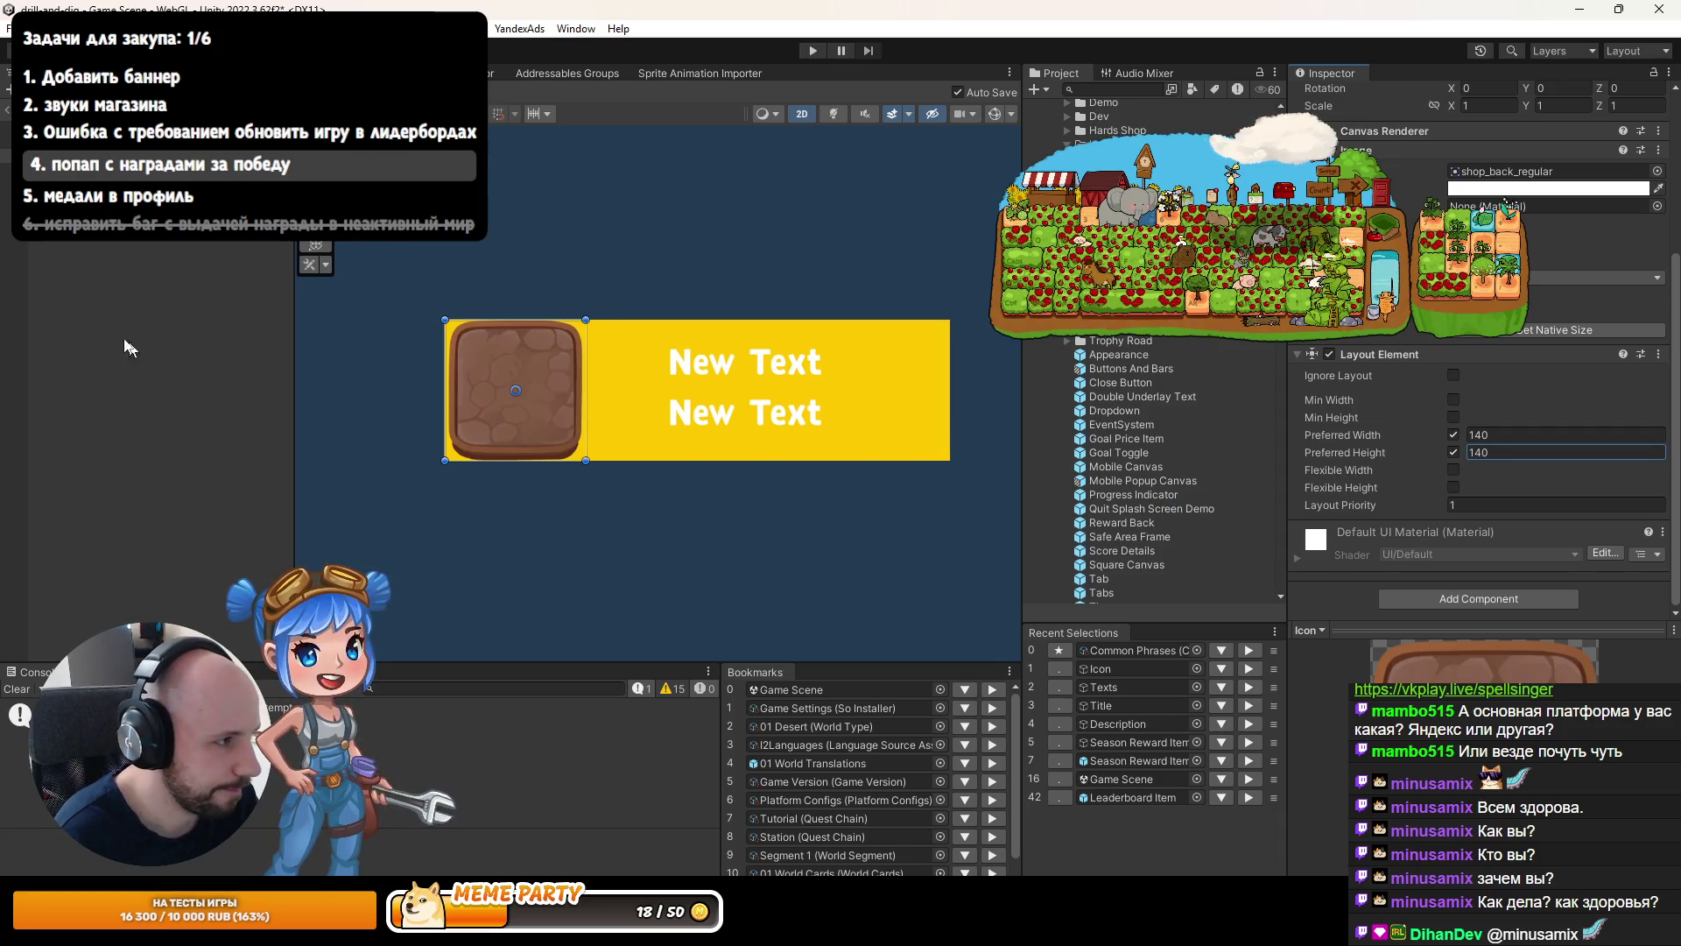
{"action": "left_click", "coordinate": [6, 156]}
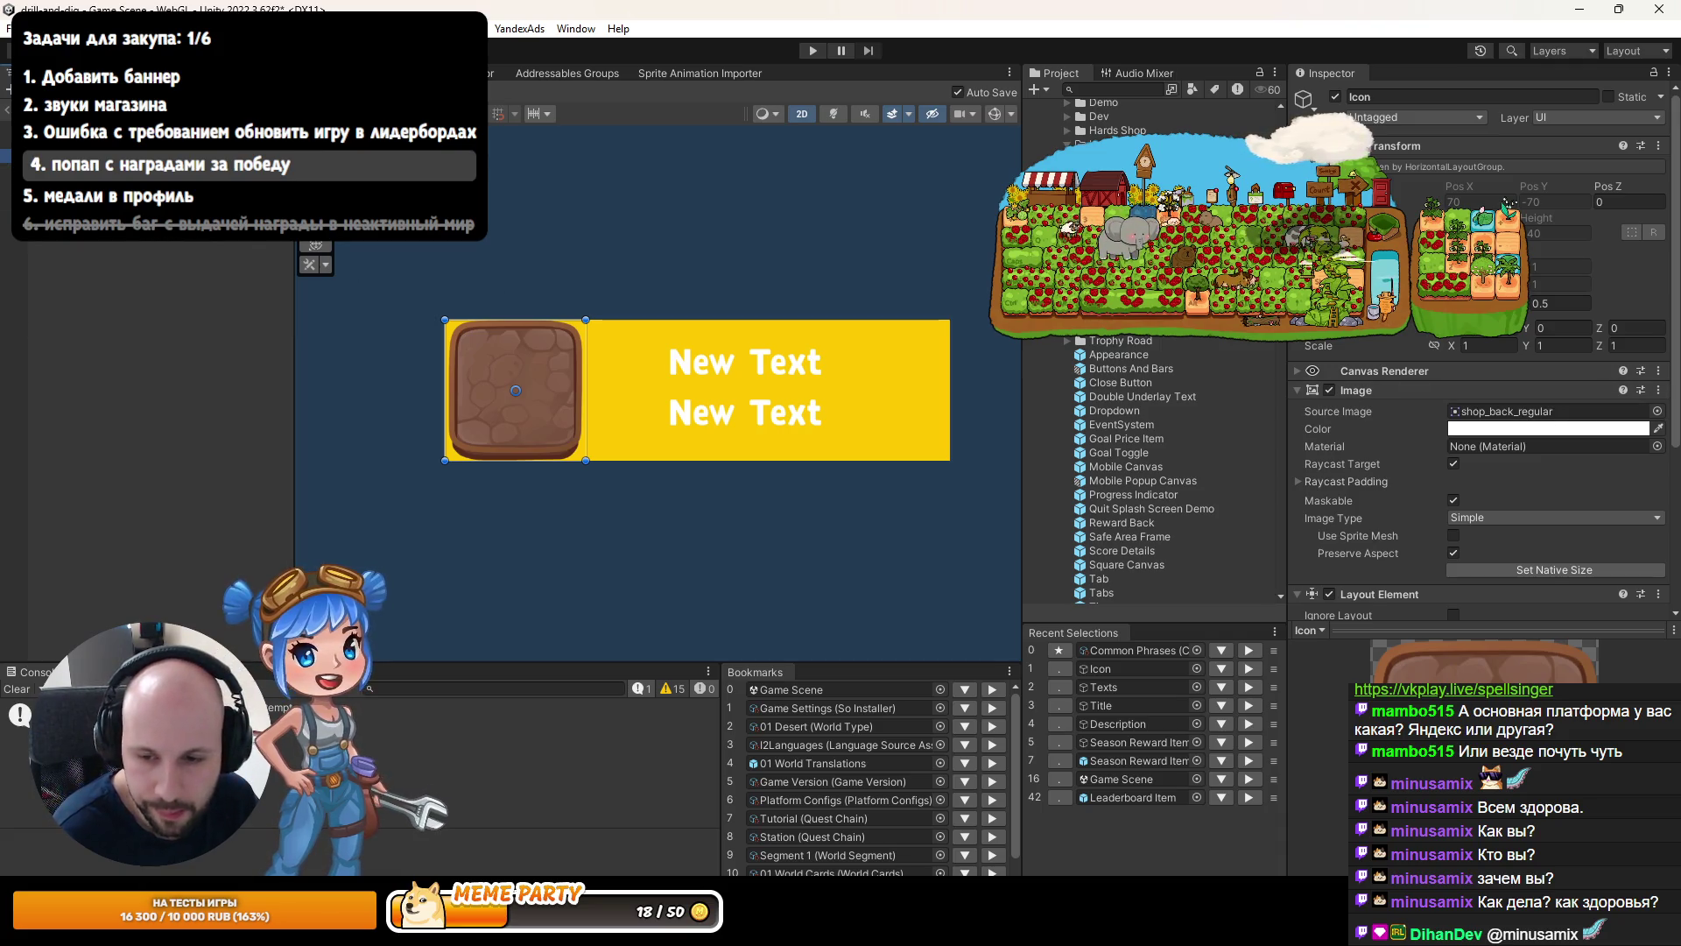
{"action": "left_click", "coordinate": [767, 364]}
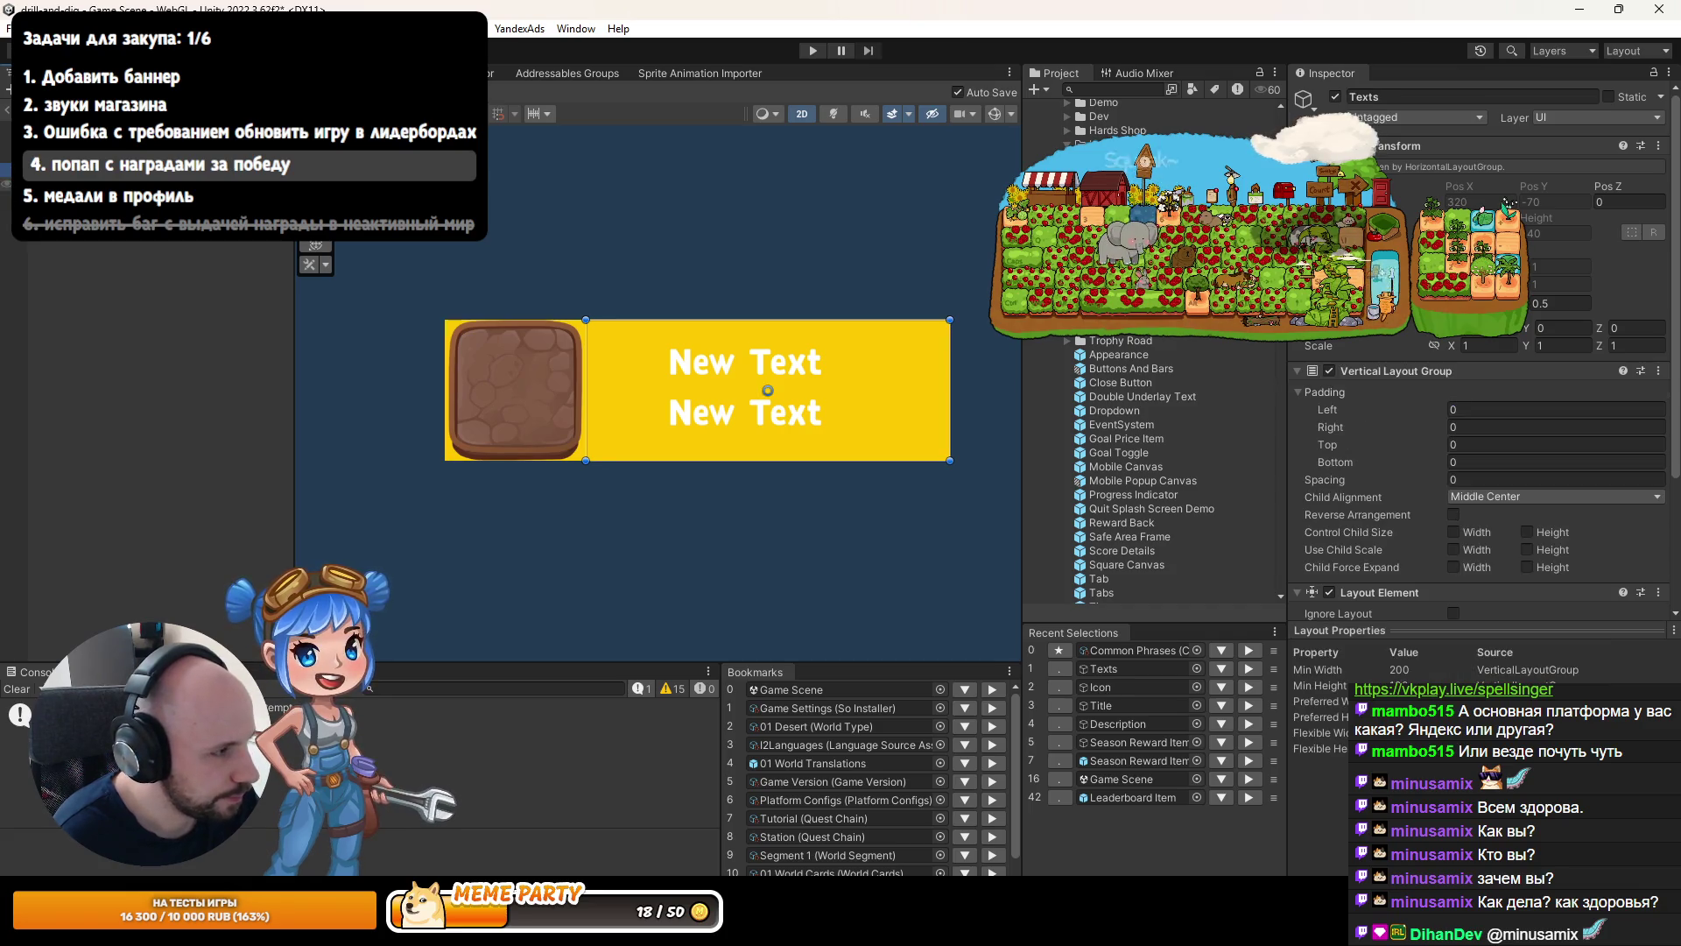
{"action": "left_click", "coordinate": [744, 412]}
{"action": "left_click", "coordinate": [767, 365]}
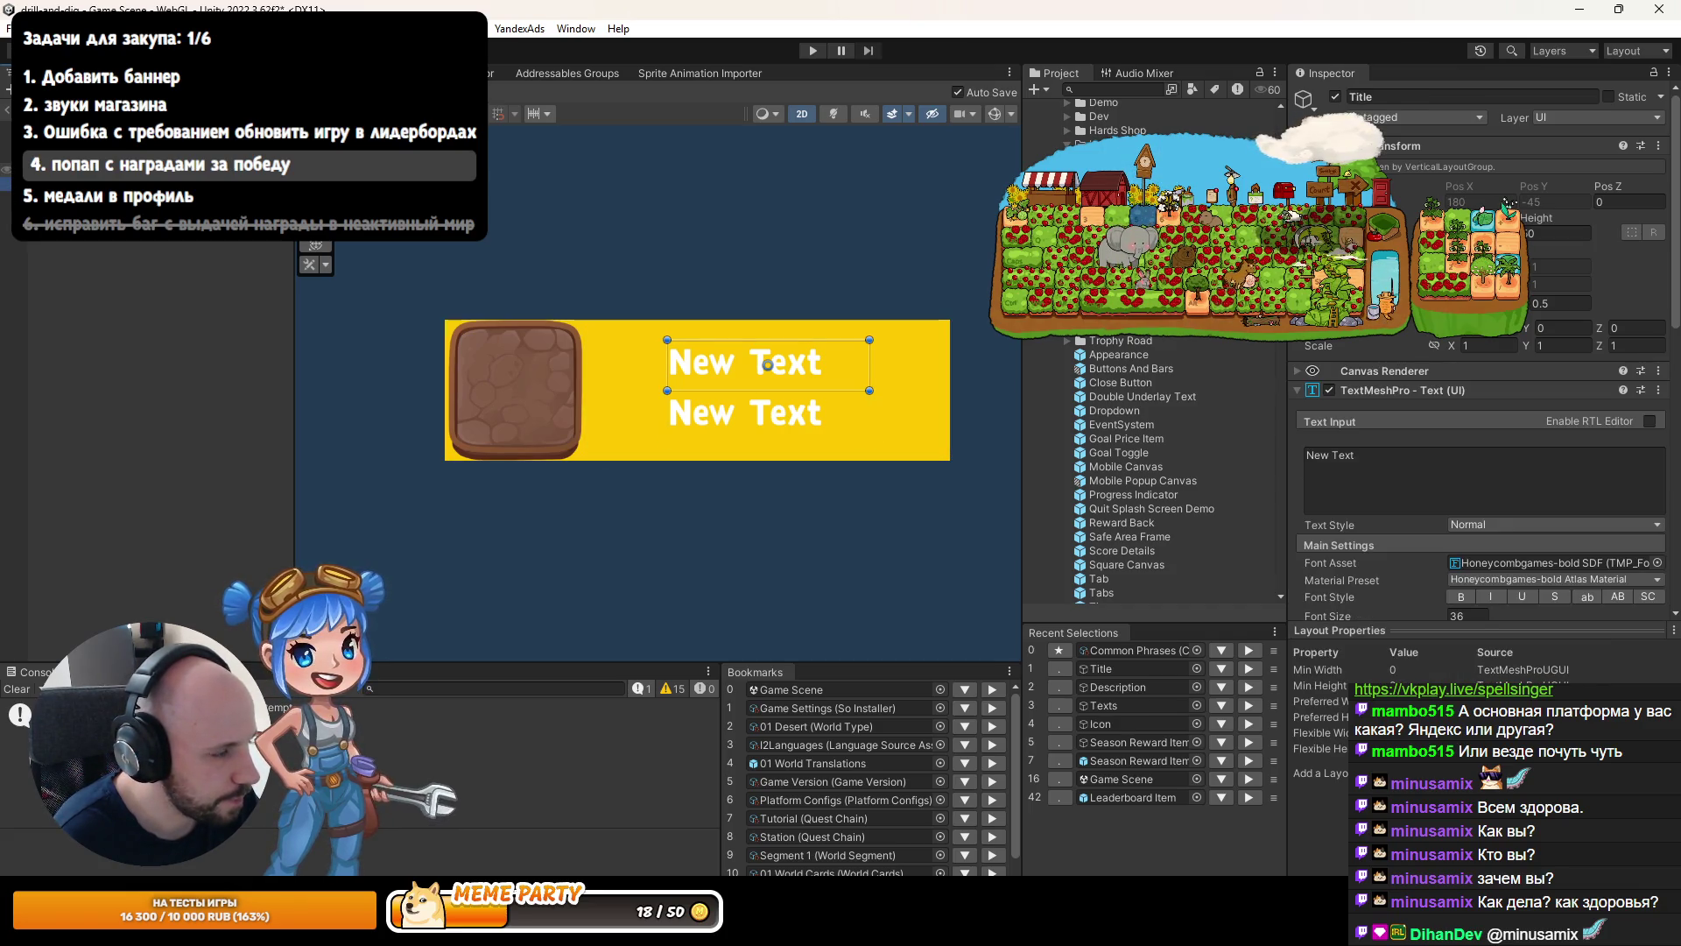
{"action": "left_click", "coordinate": [767, 364]}
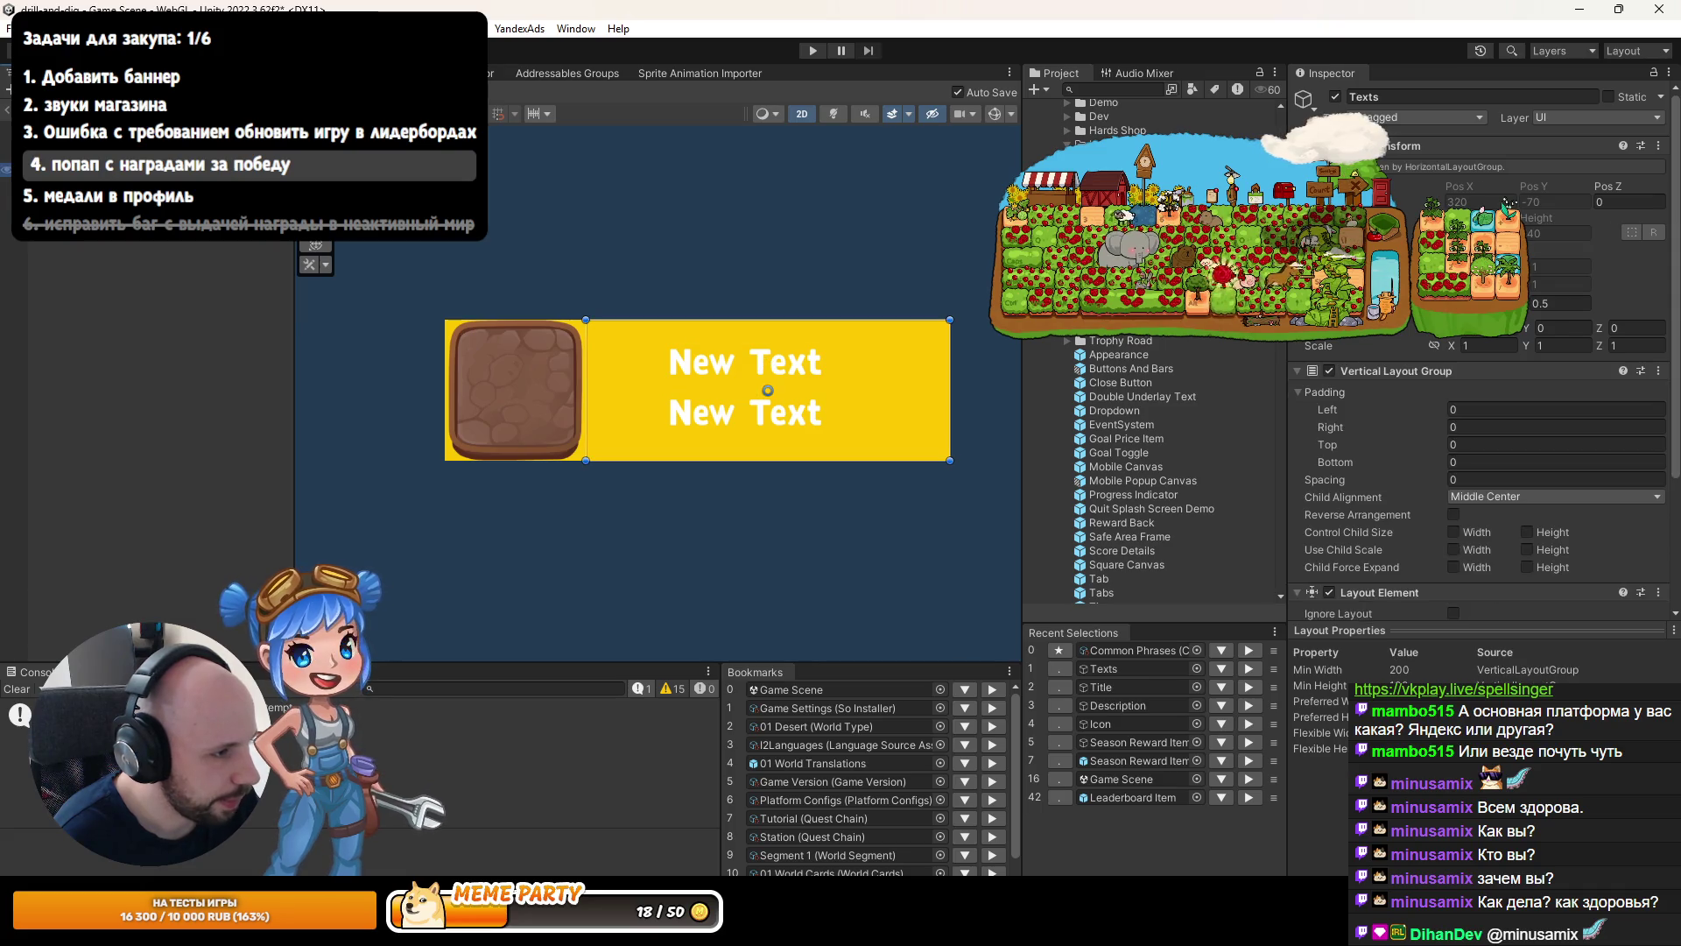
{"action": "scroll", "coordinate": [1438, 504], "scroll_direction": "down", "scroll_amount": 2}
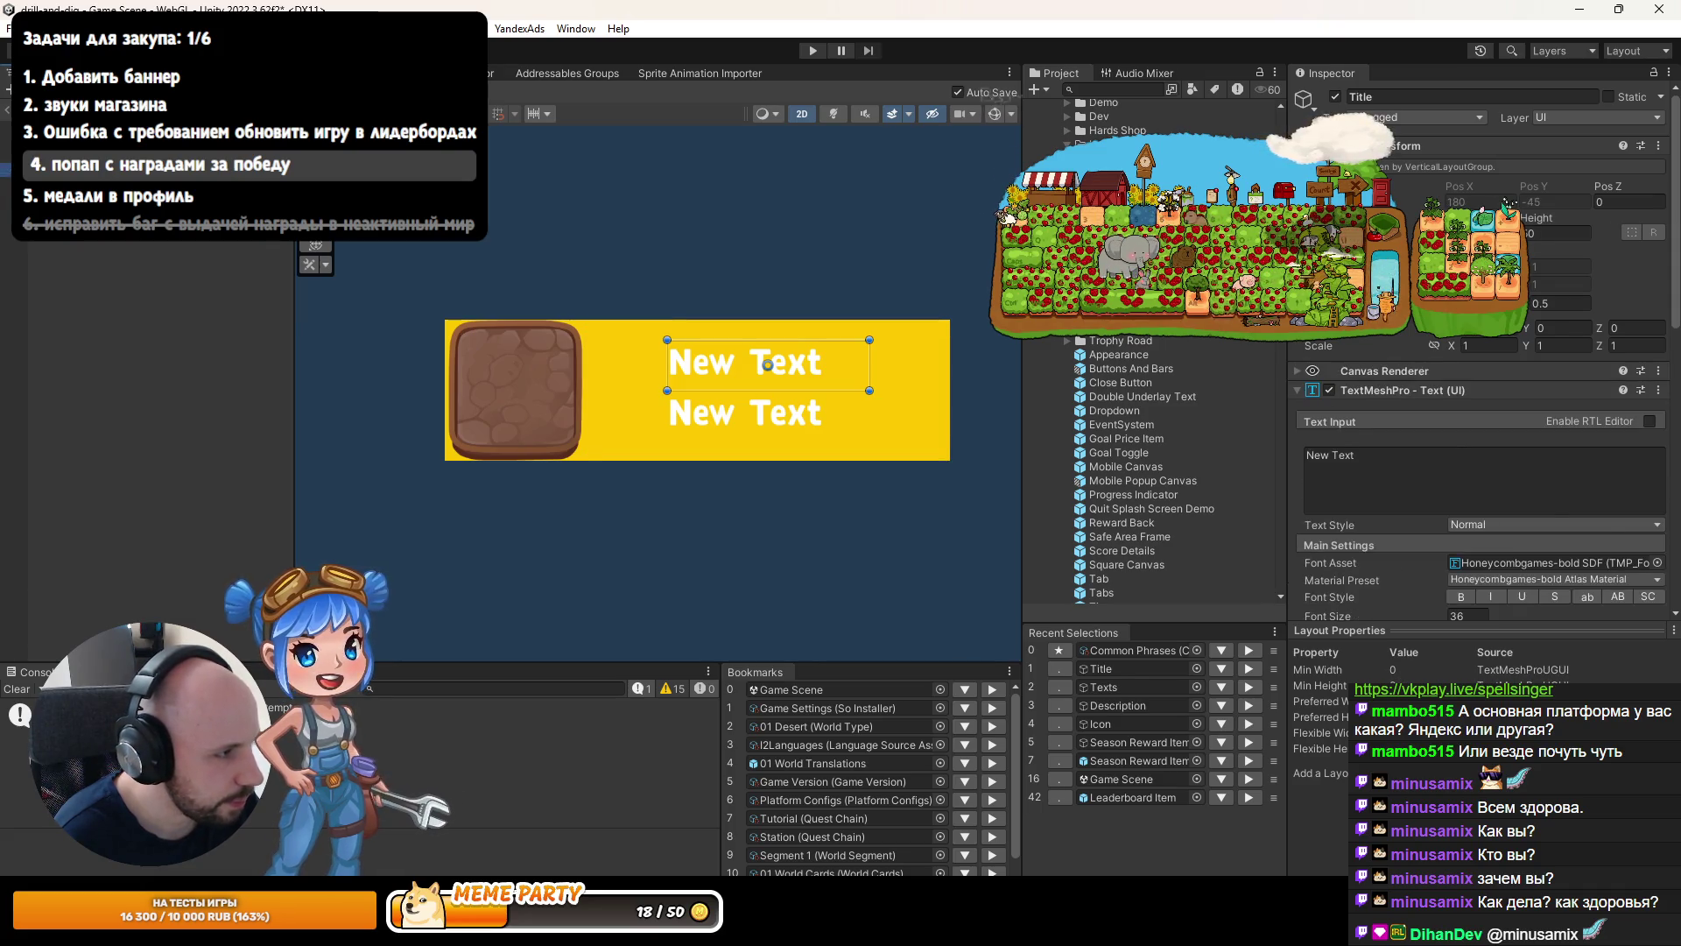
{"action": "scroll", "coordinate": [1439, 503], "scroll_direction": "down", "scroll_amount": 2}
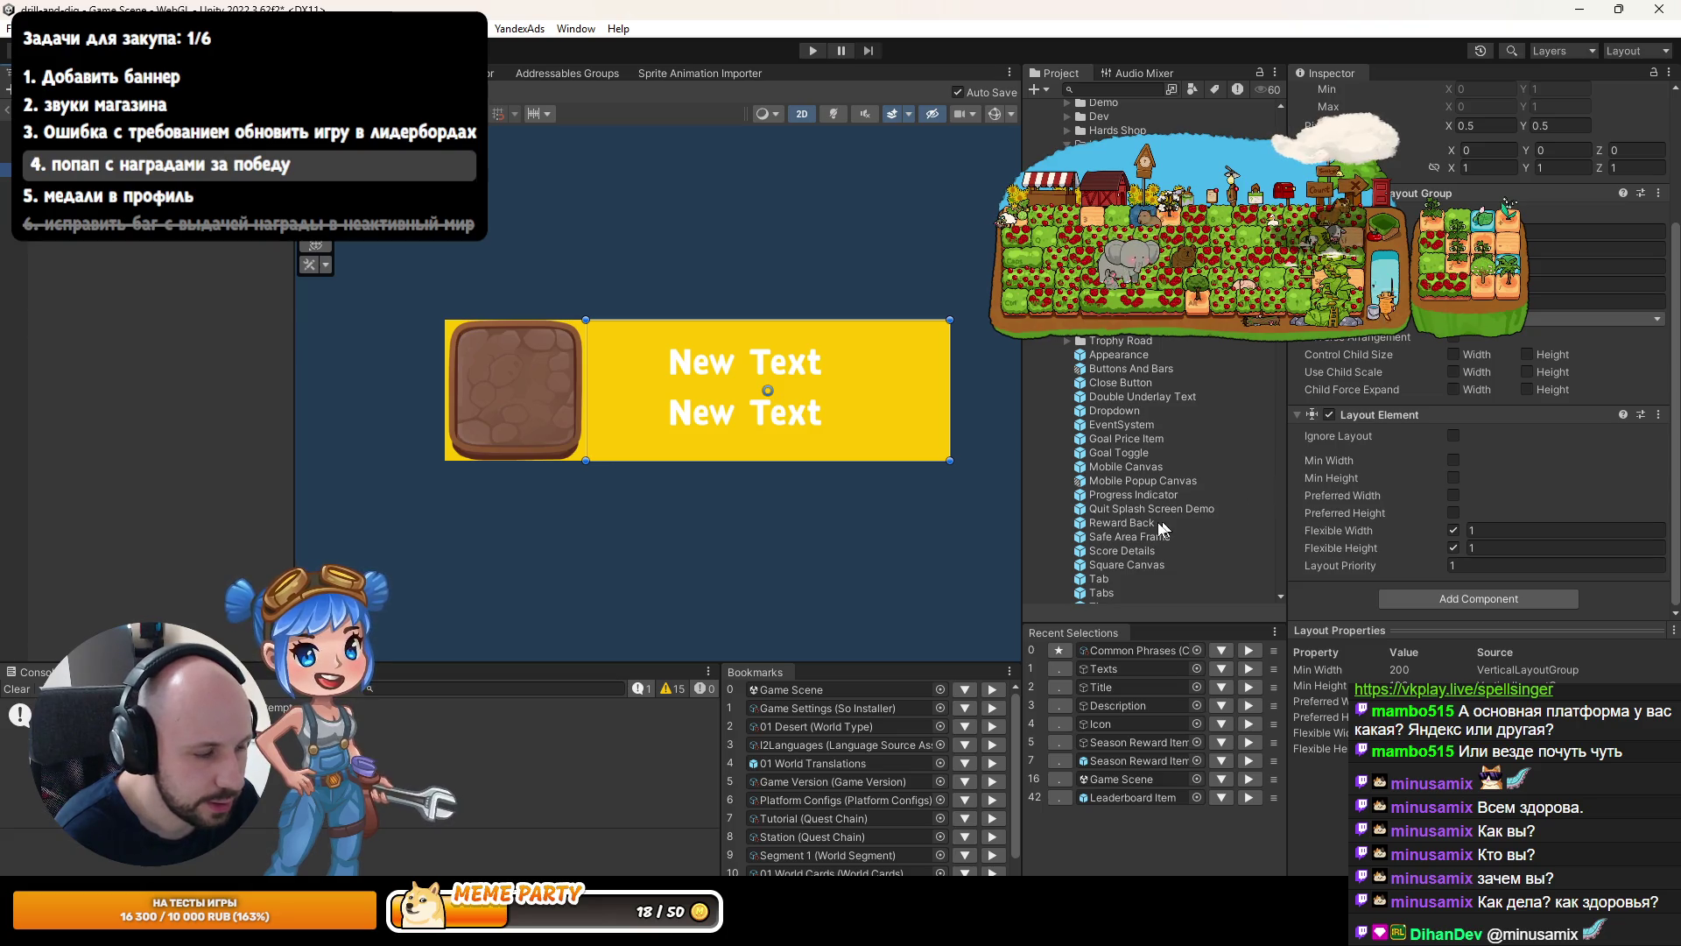
{"action": "key", "text": "alt+Tab"}
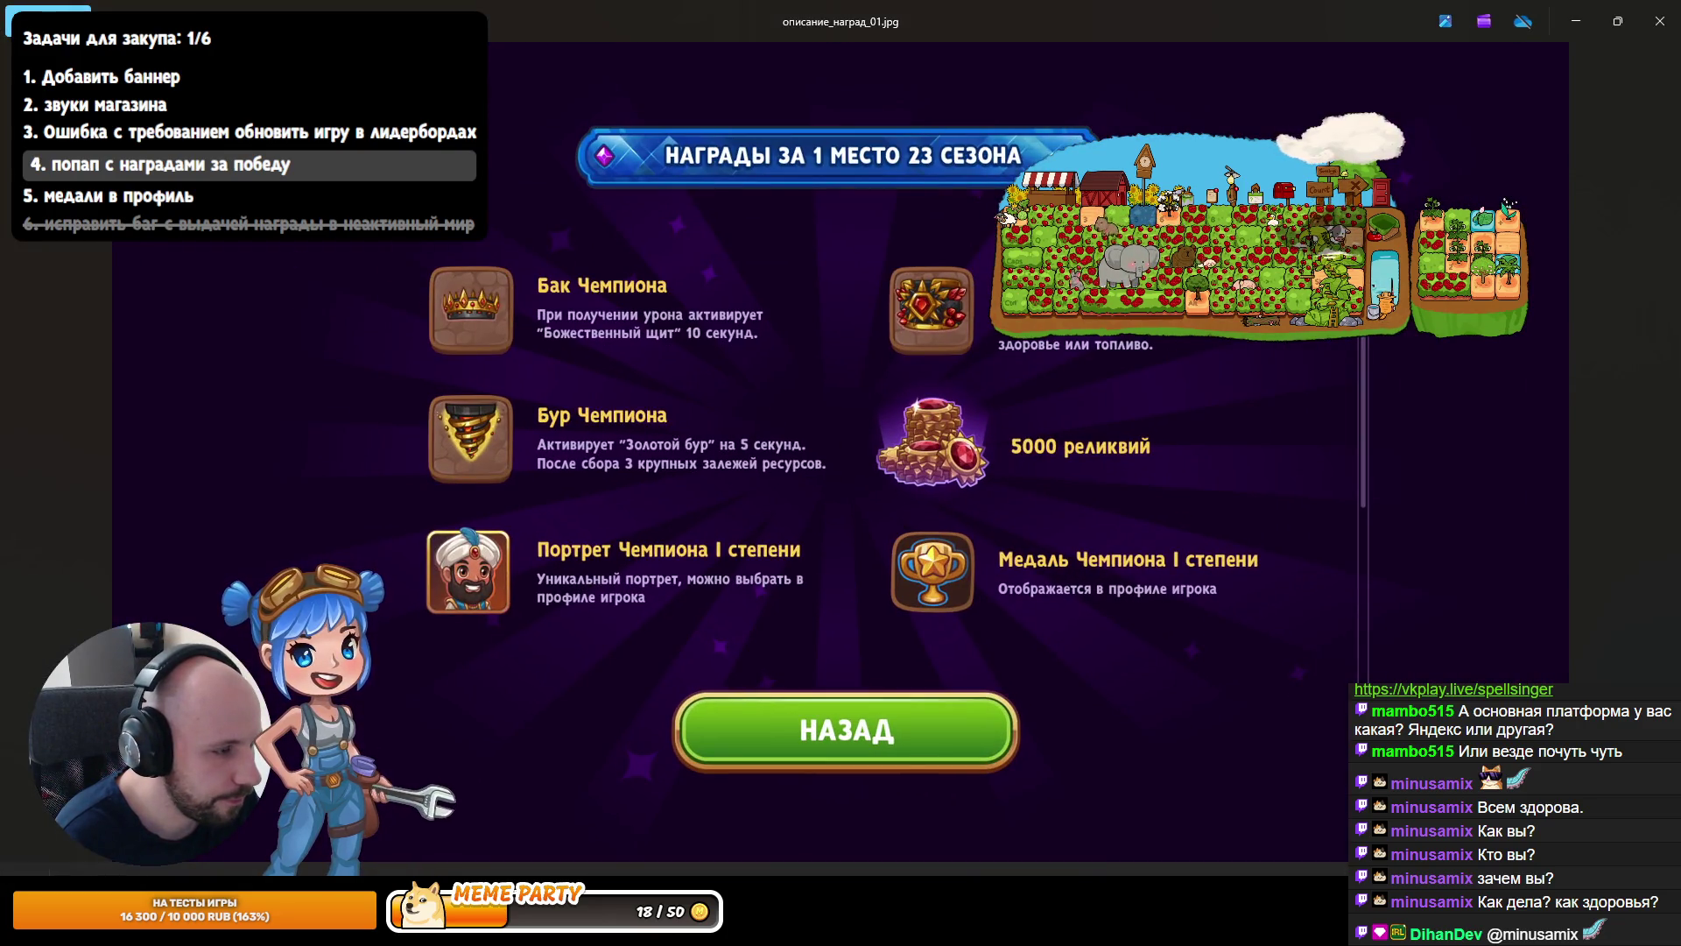
{"action": "key", "text": "alt+Tab"}
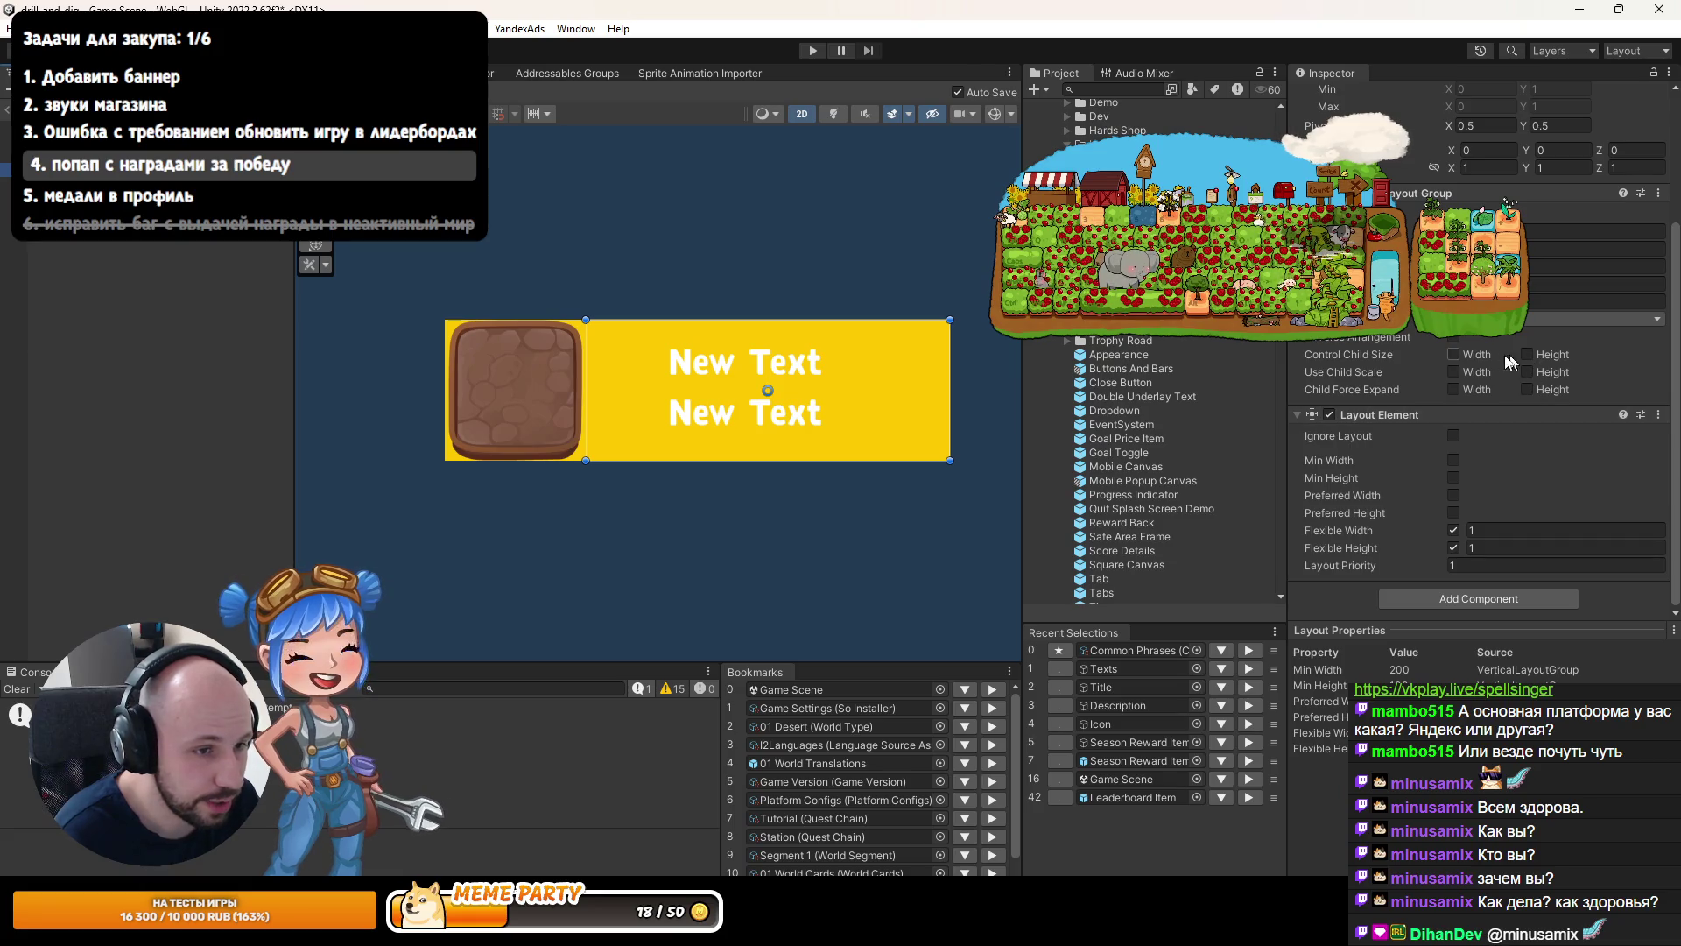
{"action": "left_click", "coordinate": [1475, 354]}
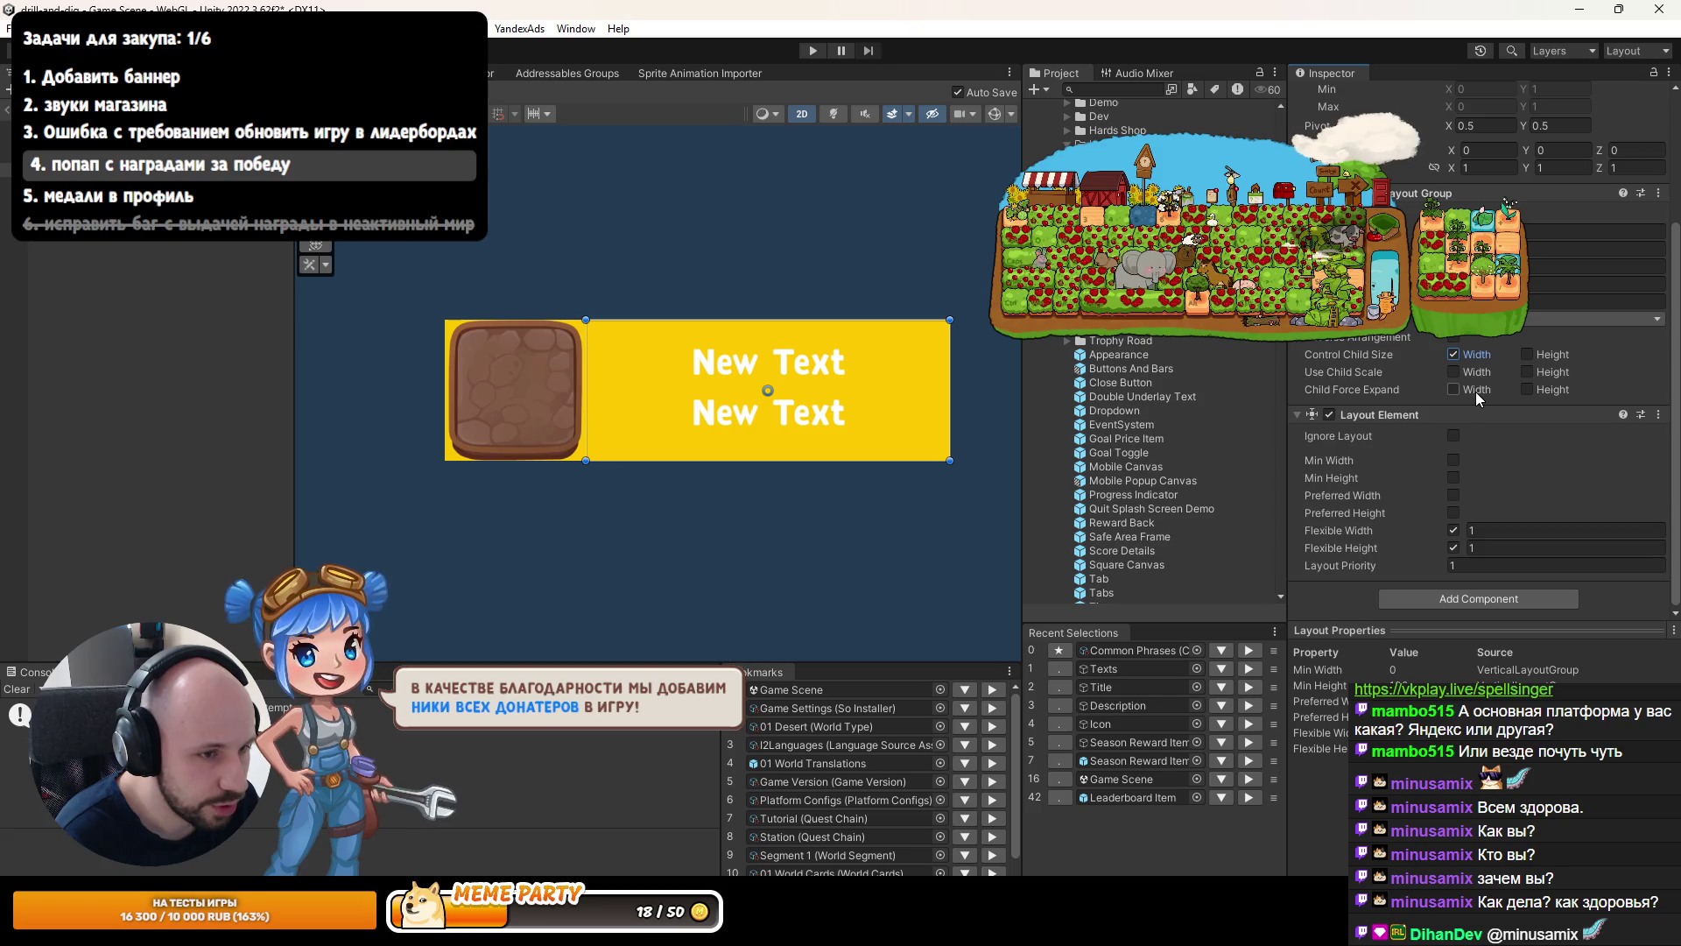
On Texts' Vertical Layout Group, enable Child Force Expand Width and Control Child Size Height.
{"action": "left_click", "coordinate": [1475, 392]}
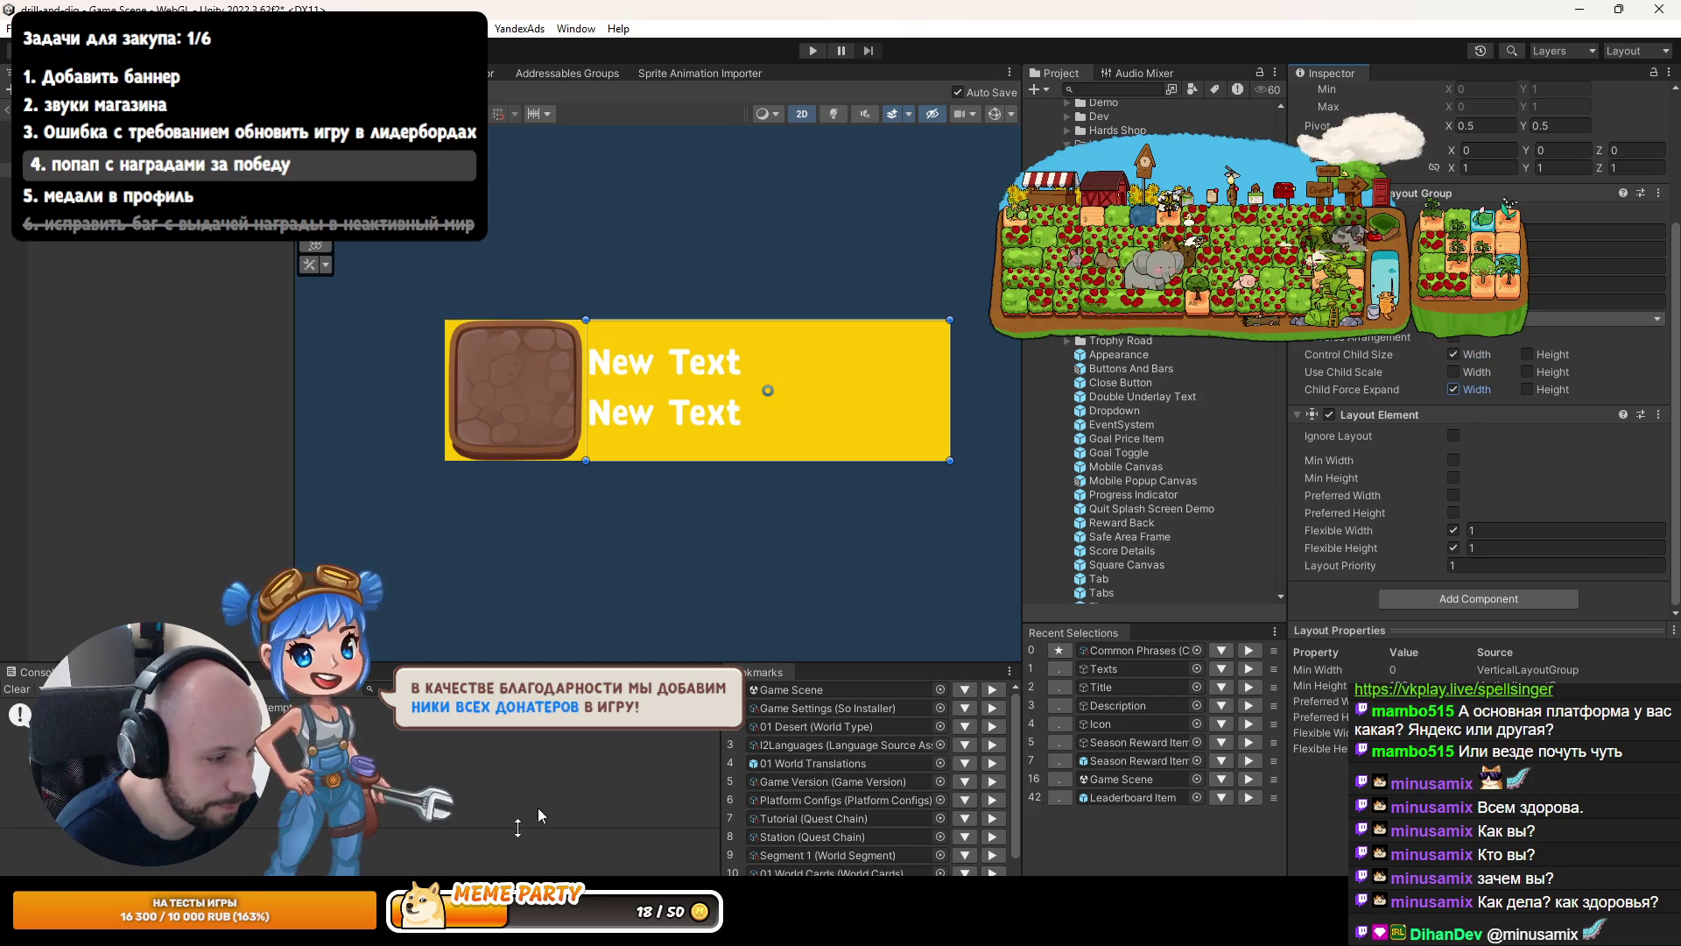
{"action": "key", "text": "alt+Tab"}
{"action": "key", "text": "alt+Tab"}
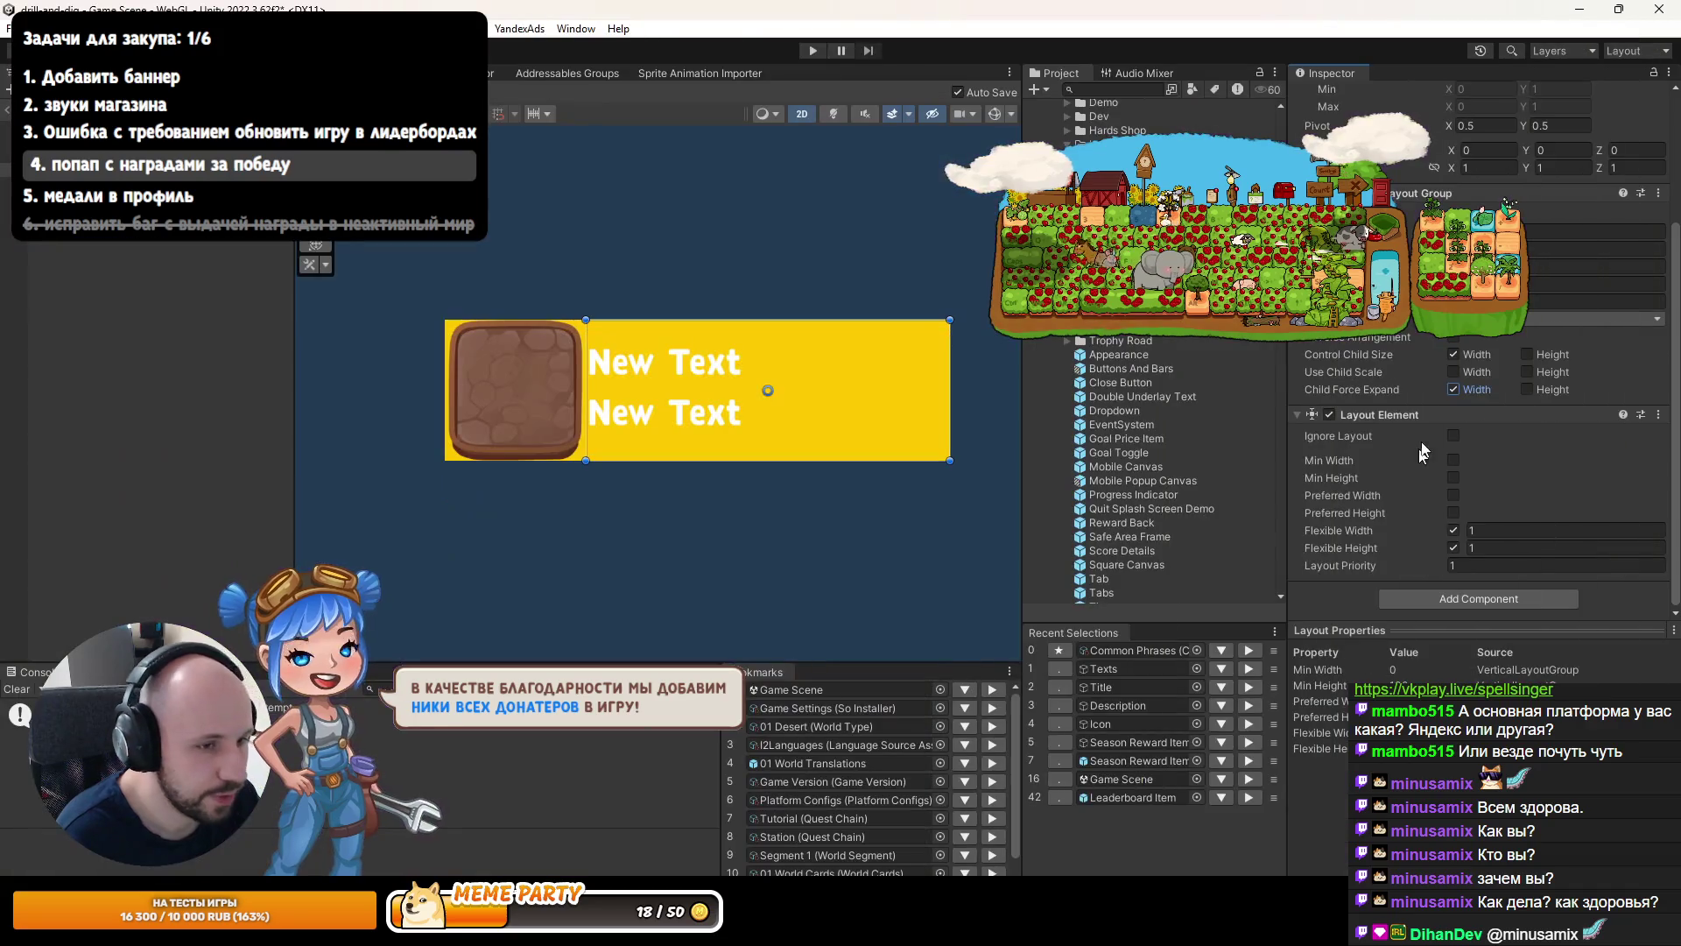
{"action": "left_click", "coordinate": [1563, 359]}
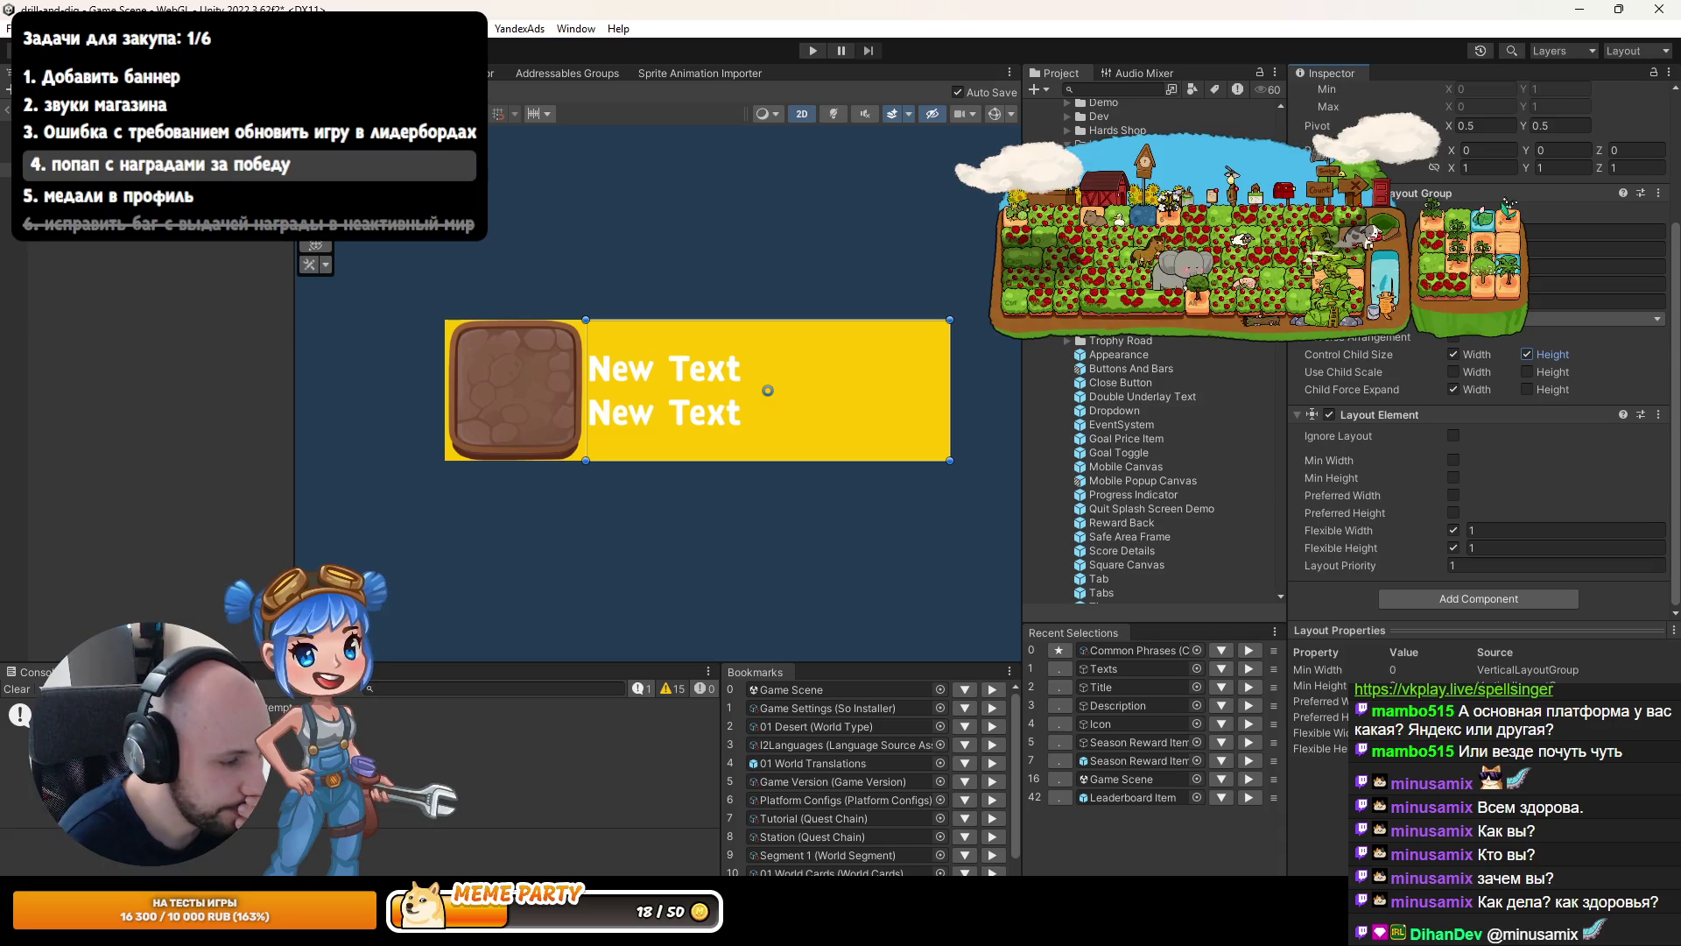
{"action": "key", "text": "alt+Tab"}
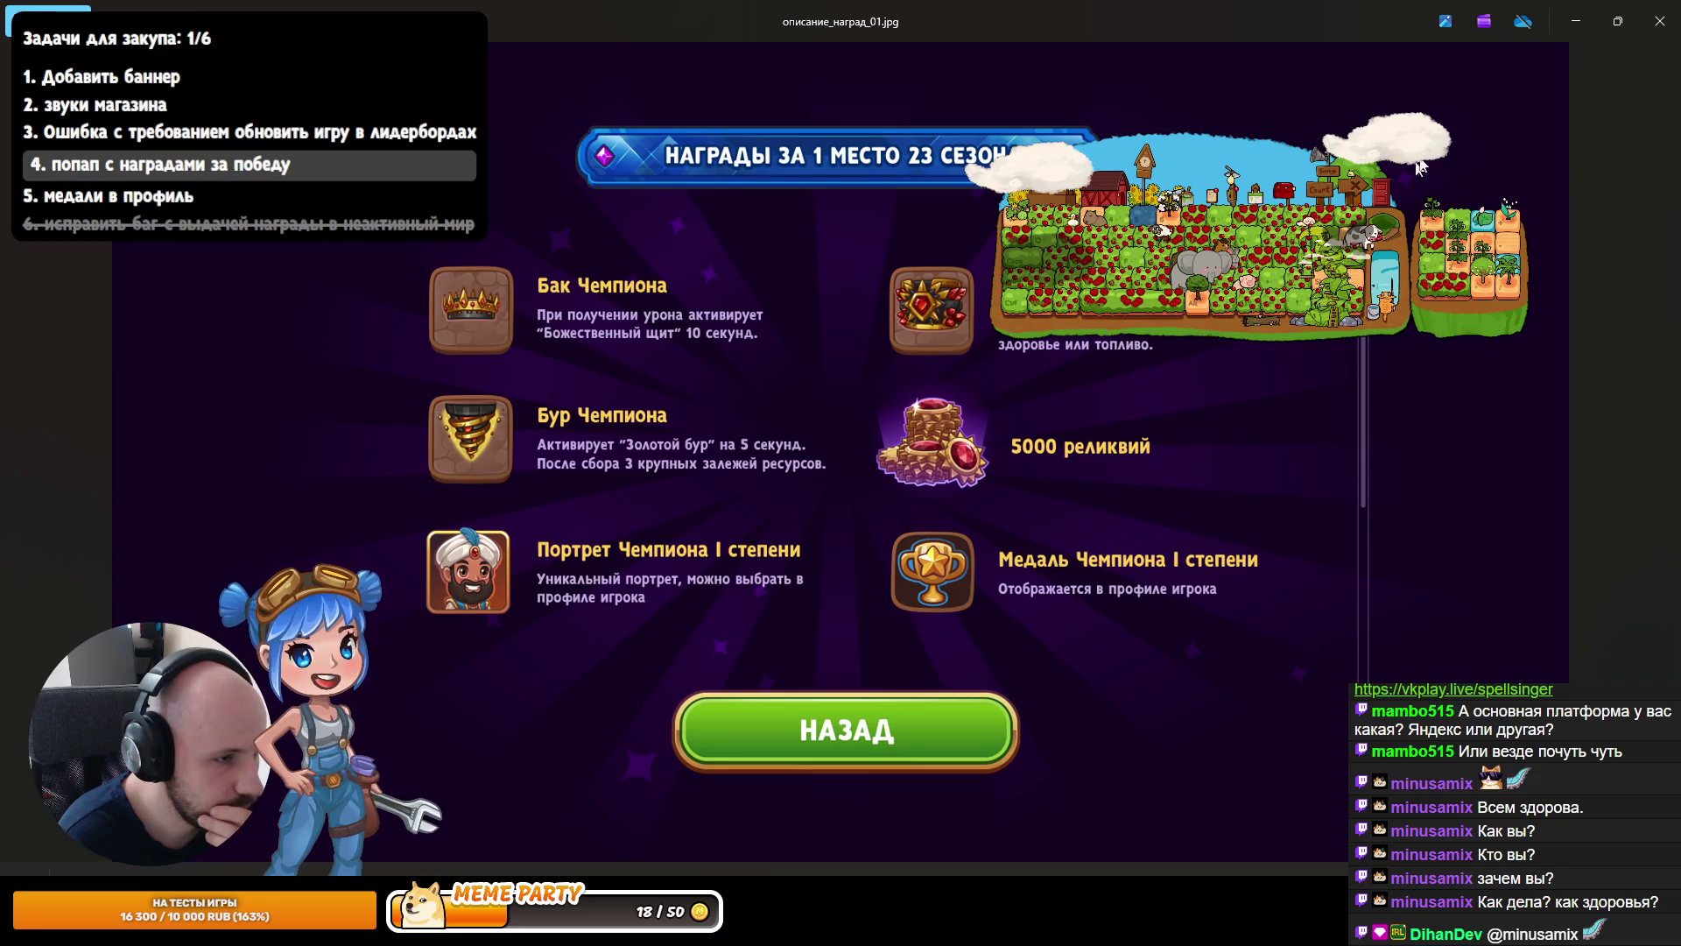
{"action": "left_click", "coordinate": [1576, 21]}
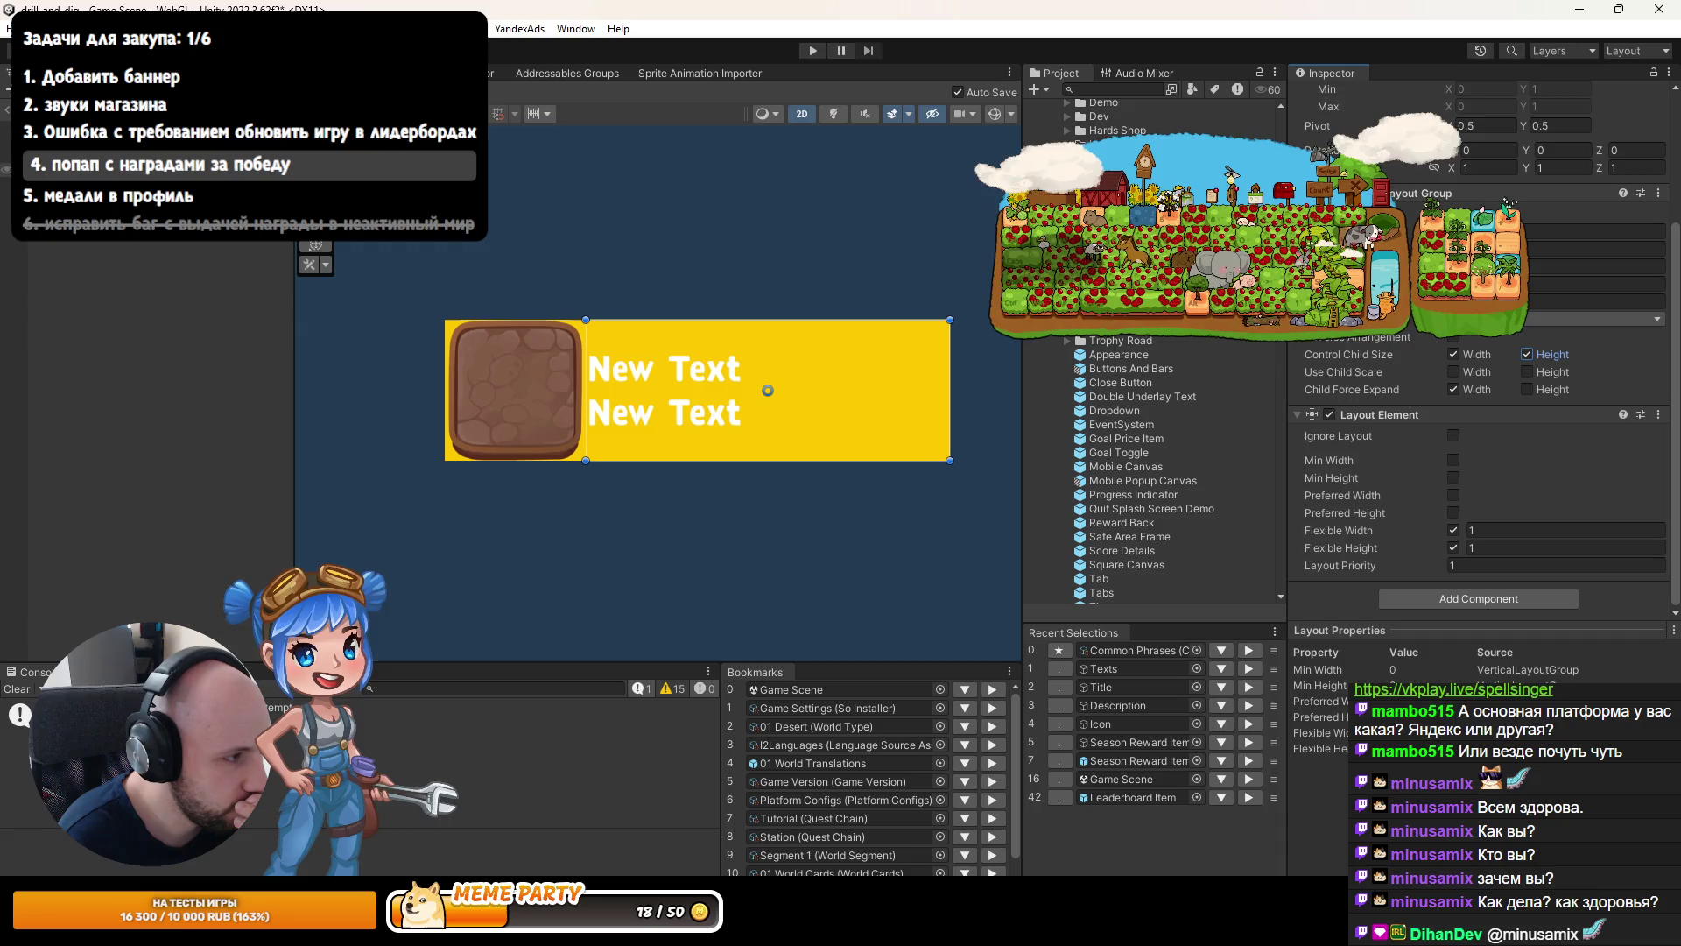
{"action": "left_click", "coordinate": [516, 391]}
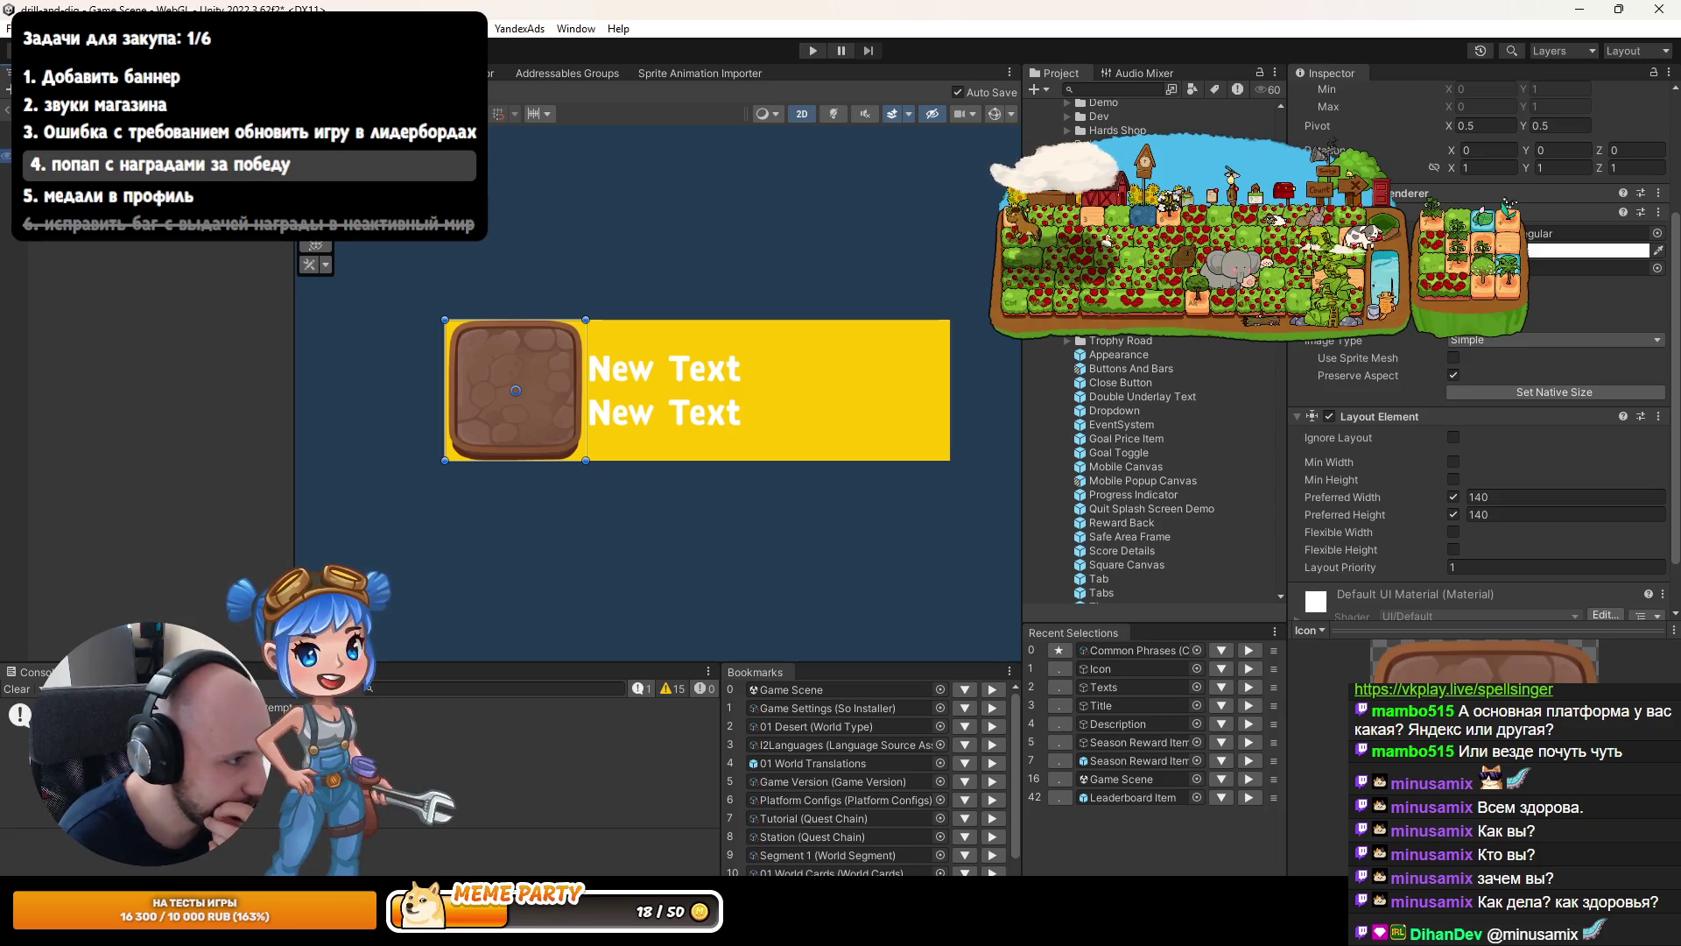
{"action": "left_click", "coordinate": [87, 141]}
Remove the yellow background Image component from the Season Reward Item.
{"action": "left_click", "coordinate": [1657, 515]}
{"action": "left_click", "coordinate": [1562, 599]}
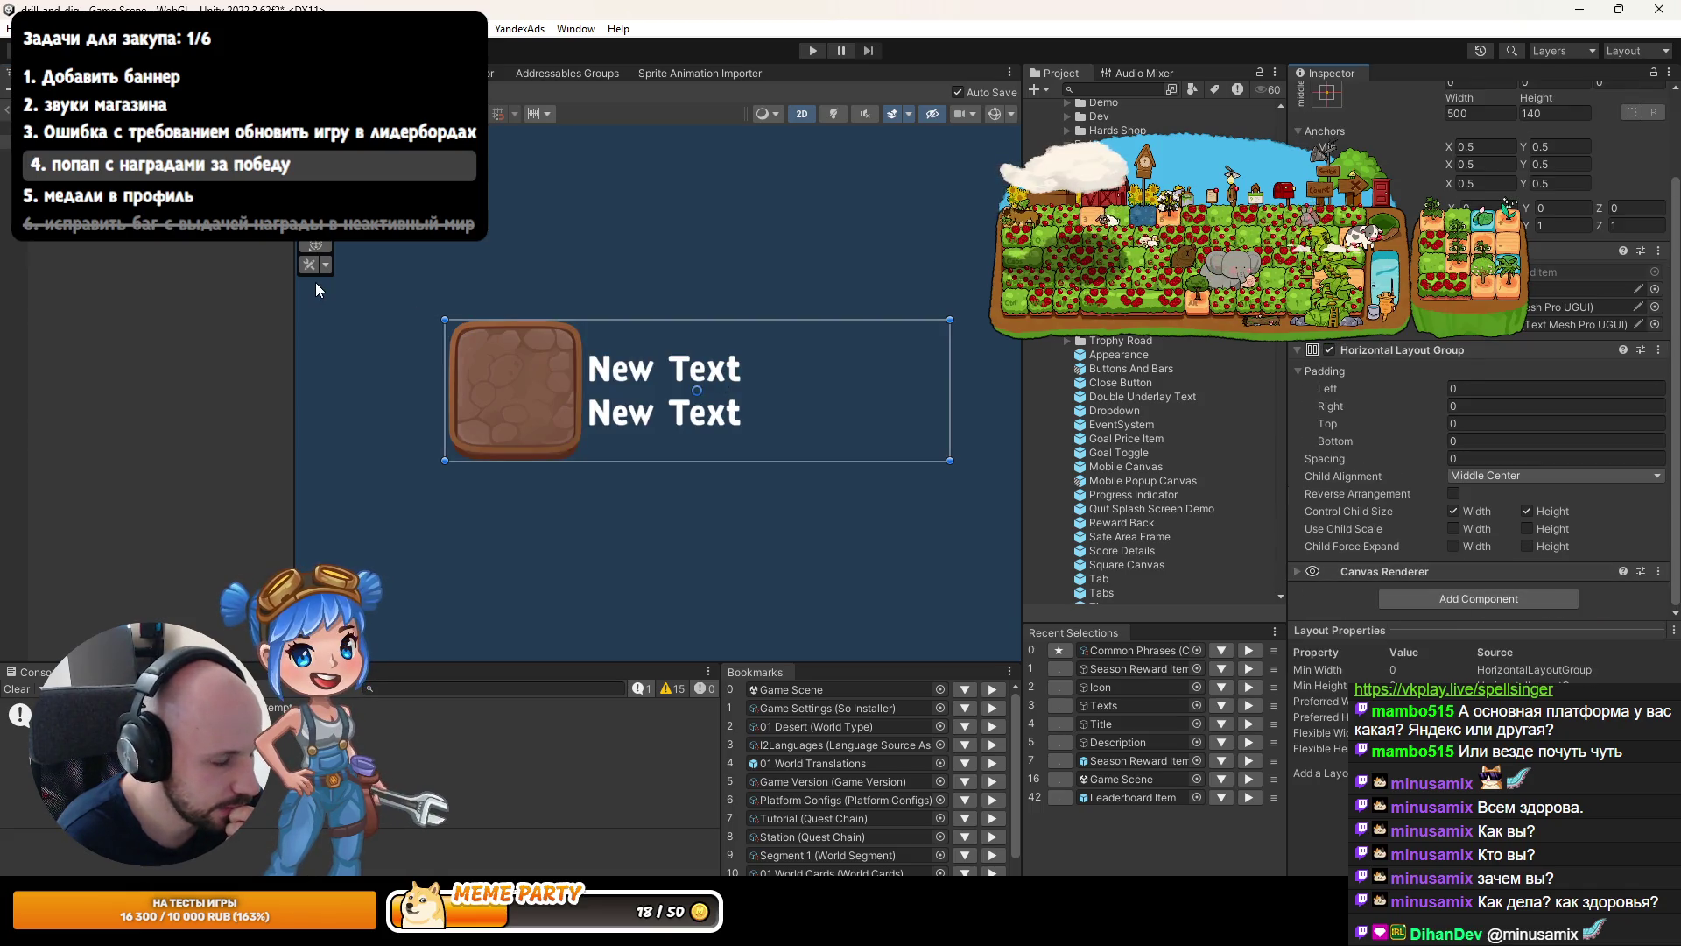
{"action": "key", "text": "alt+Tab"}
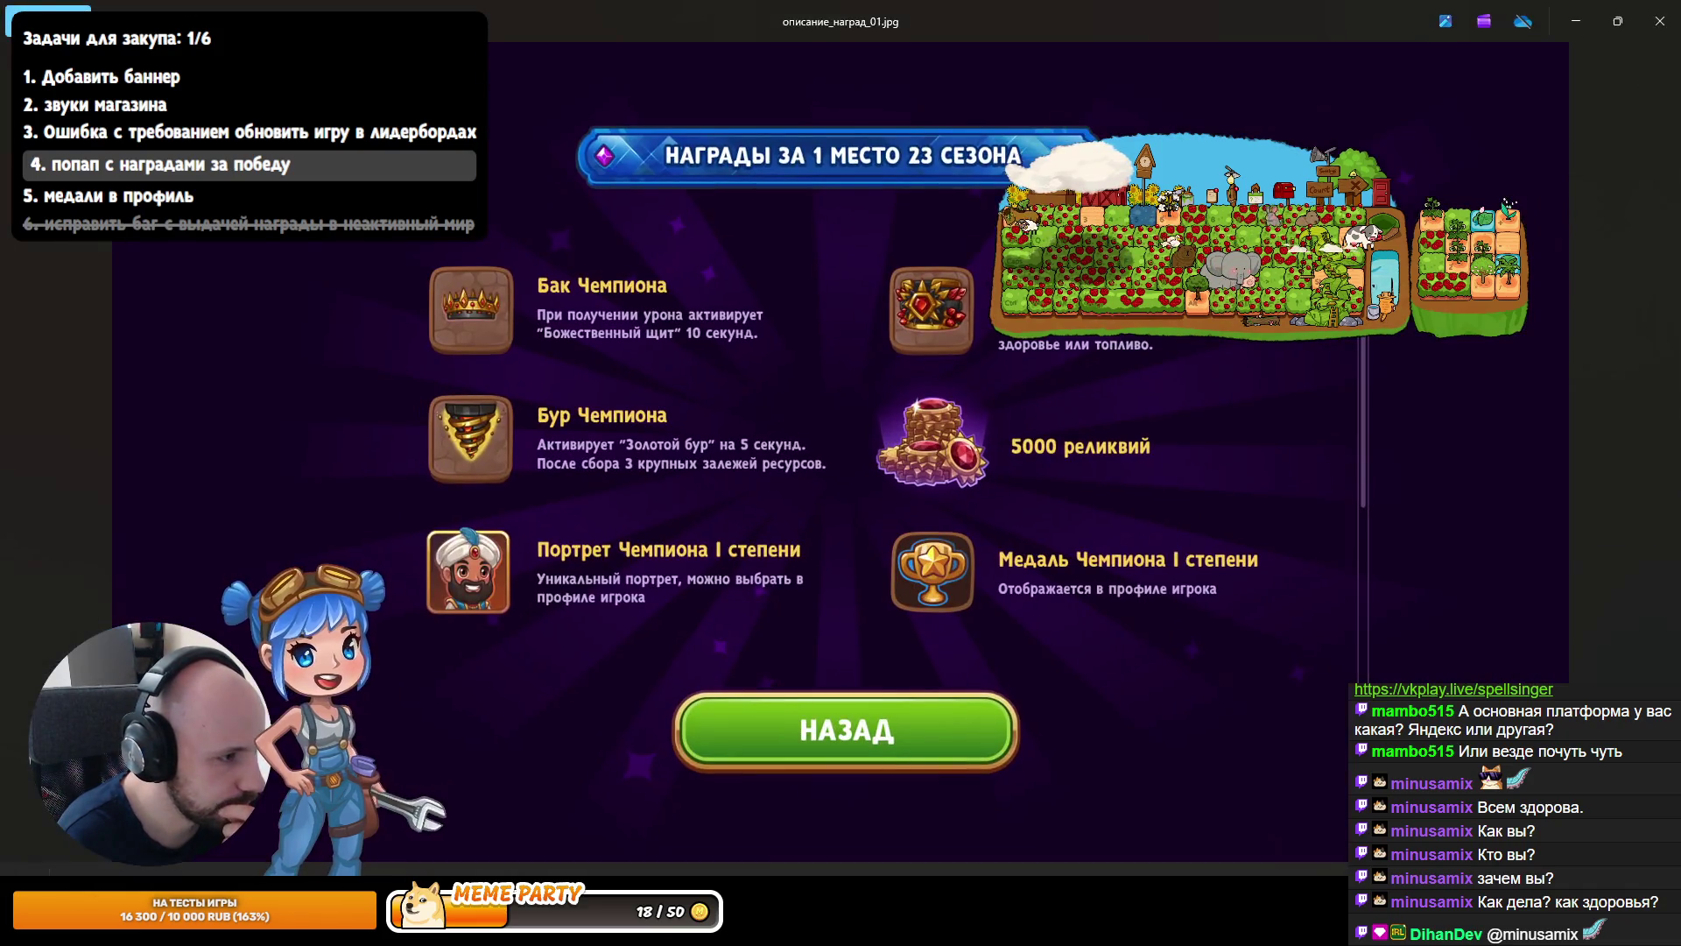
{"action": "key", "text": "alt+Tab"}
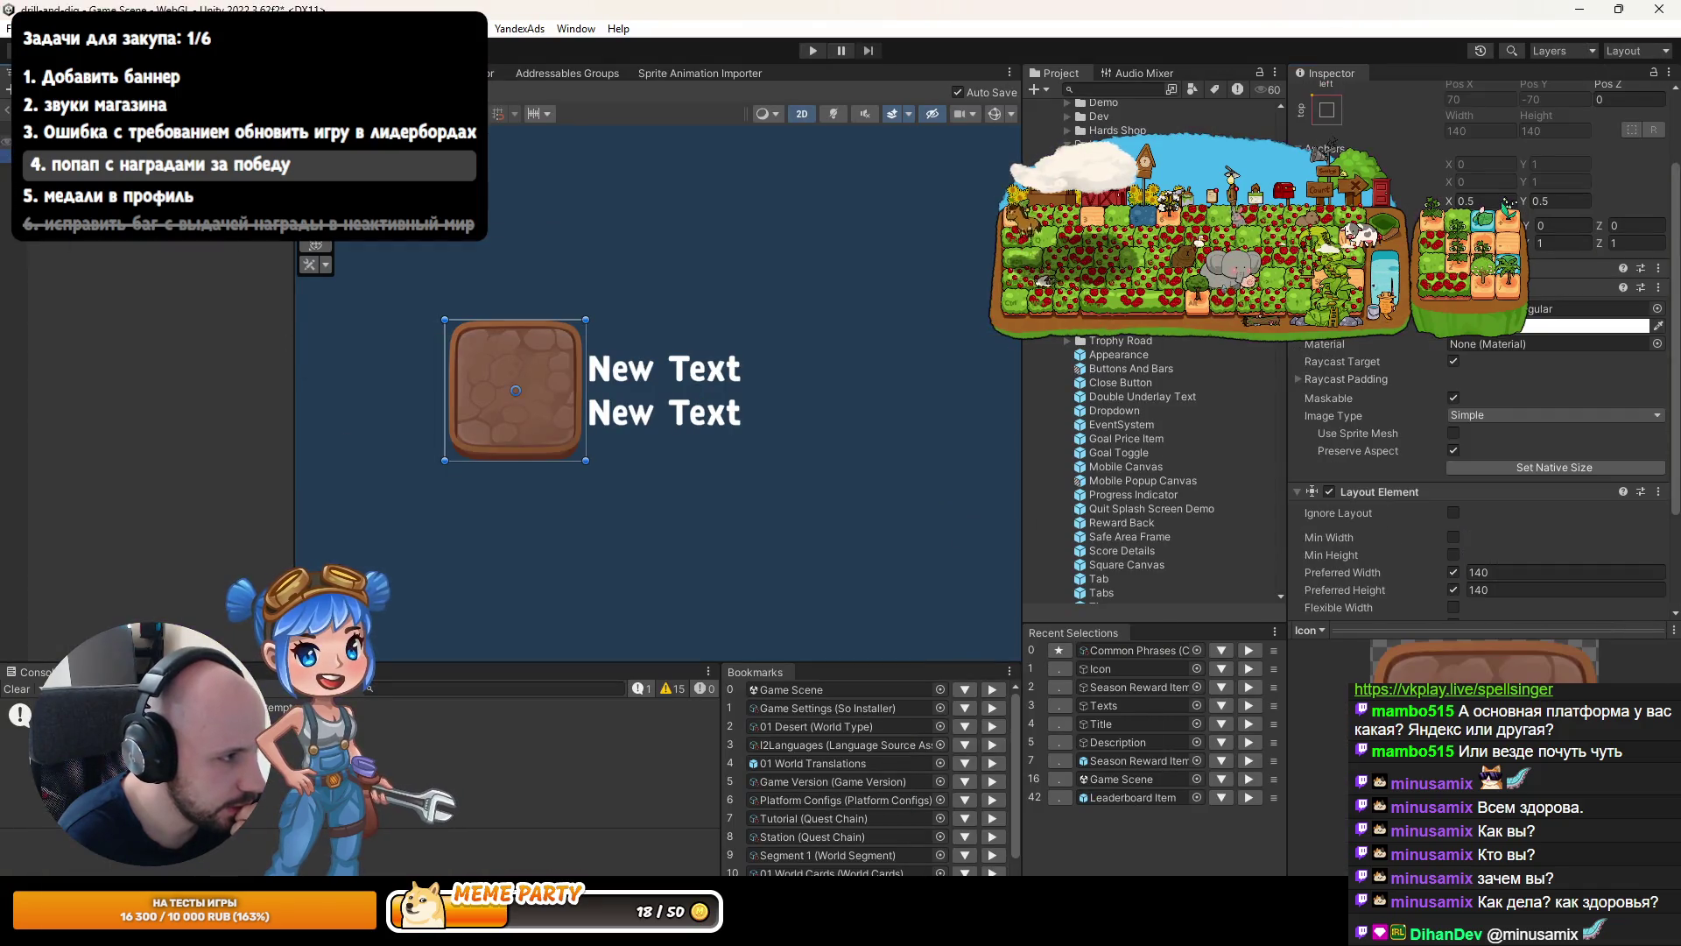
Set the Horizontal Layout Group Spacing to 30 and compare against the mockup.
{"action": "mouse_move", "coordinate": [1387, 459]}
{"action": "left_mouse_down"}
{"action": "mouse_move", "coordinate": [1445, 458]}
{"action": "mouse_move", "coordinate": [1423, 459]}
{"action": "left_mouse_up"}
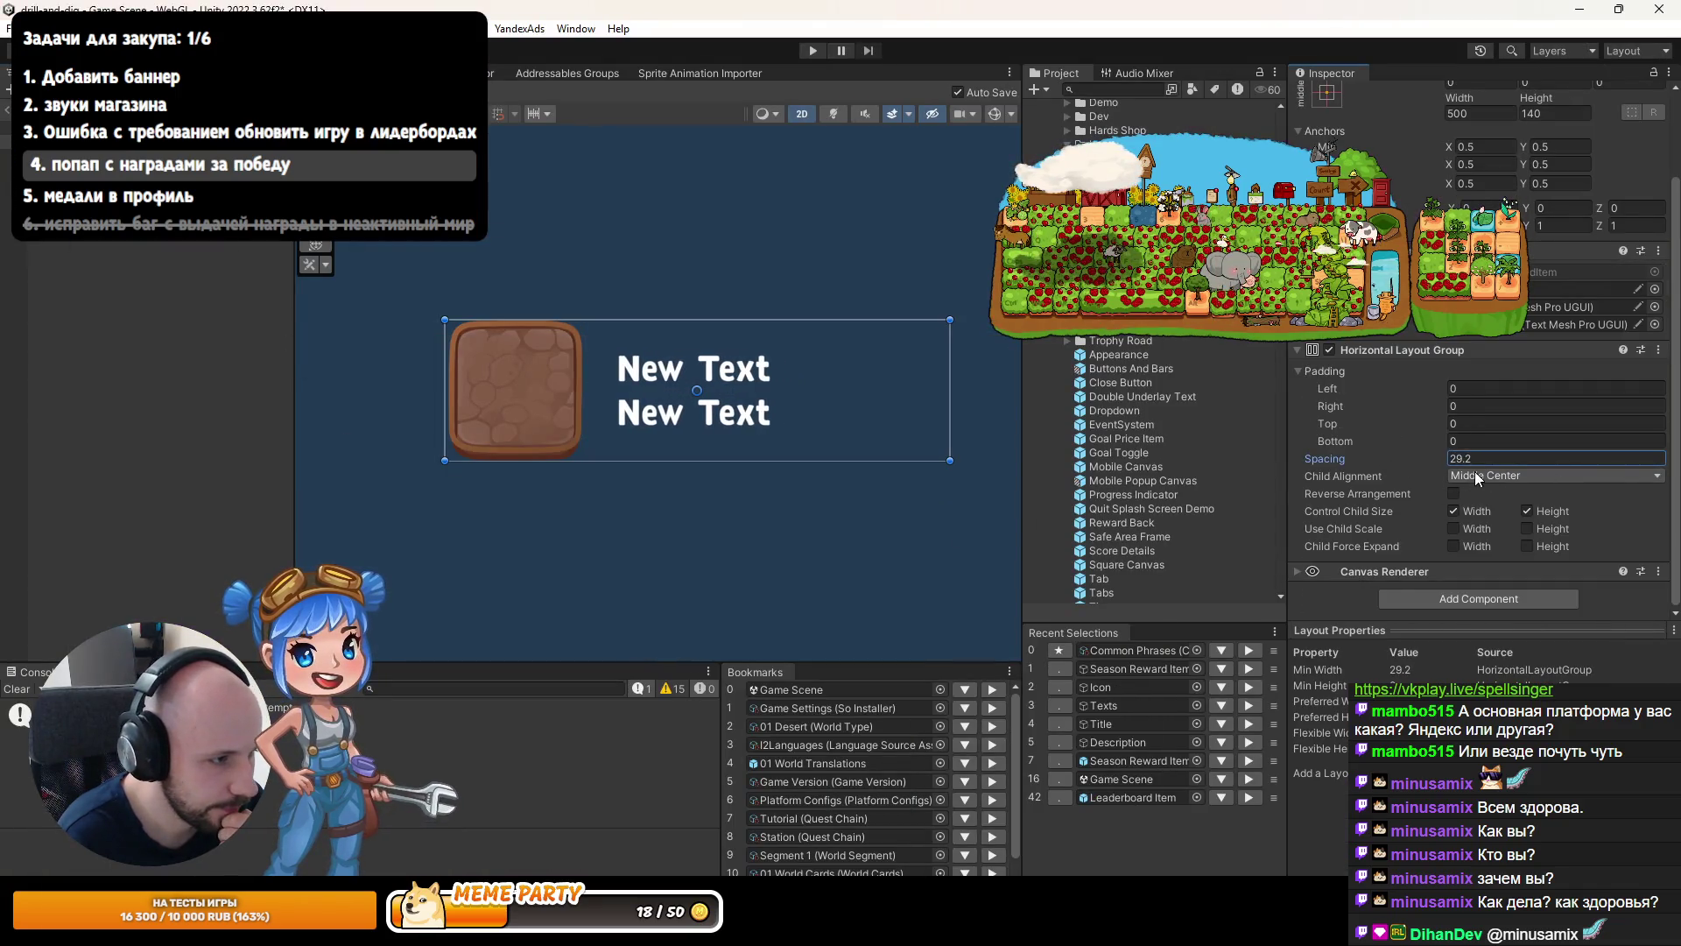
{"action": "type", "text": "30"}
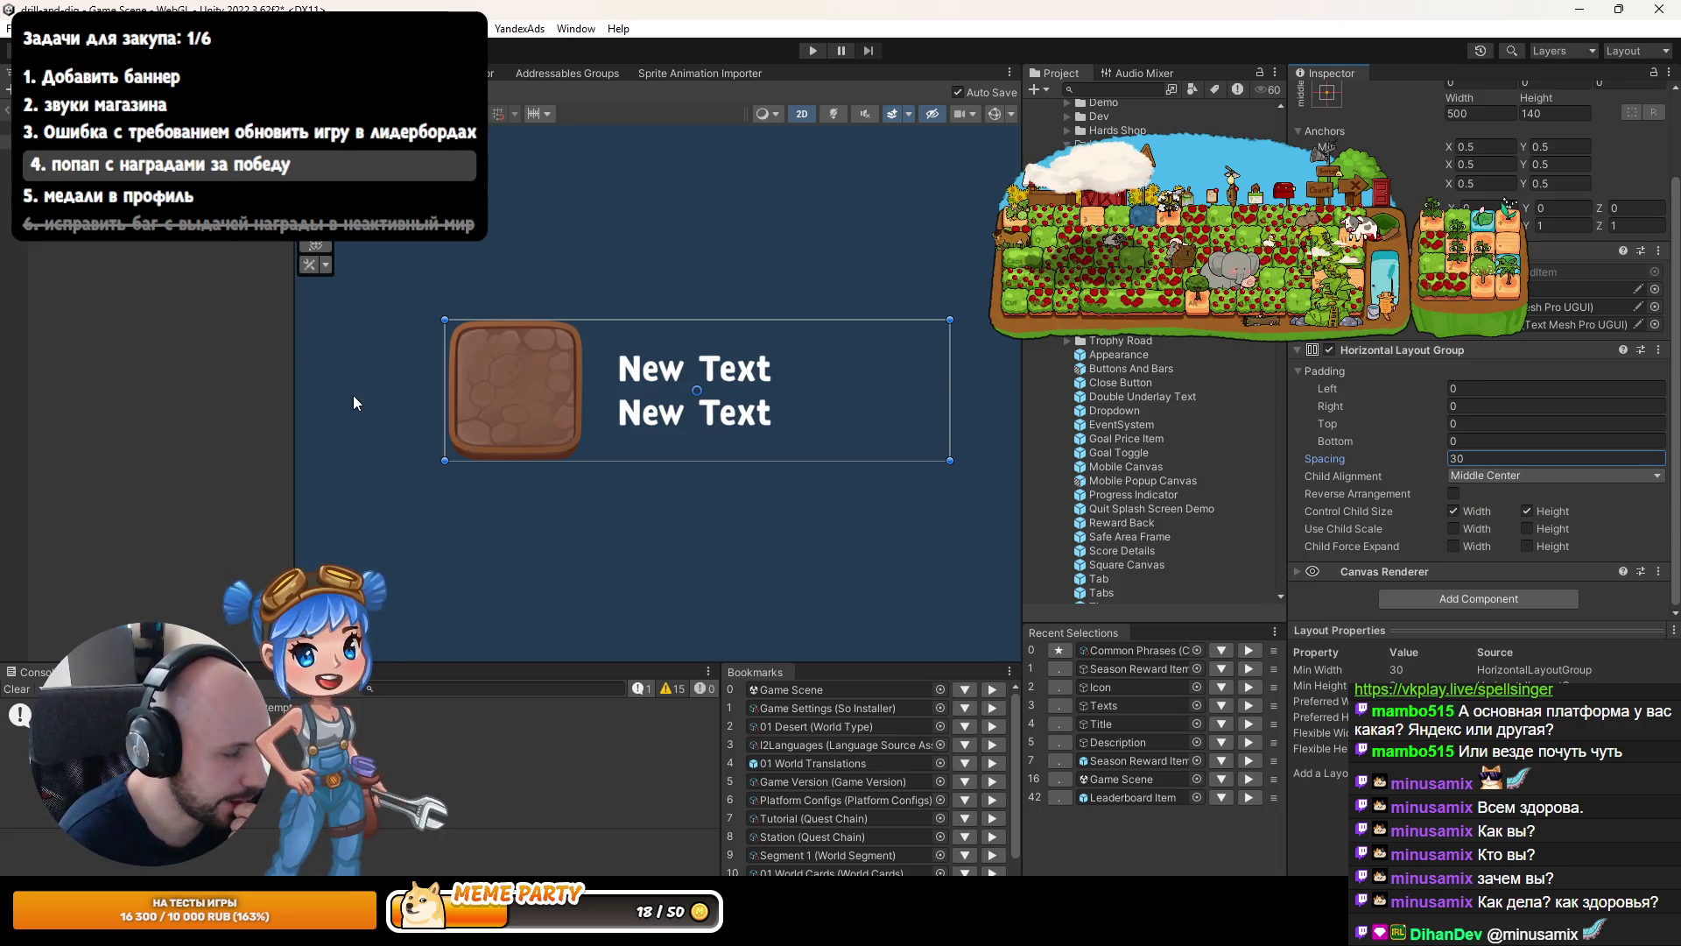
{"action": "left_click", "coordinate": [516, 391]}
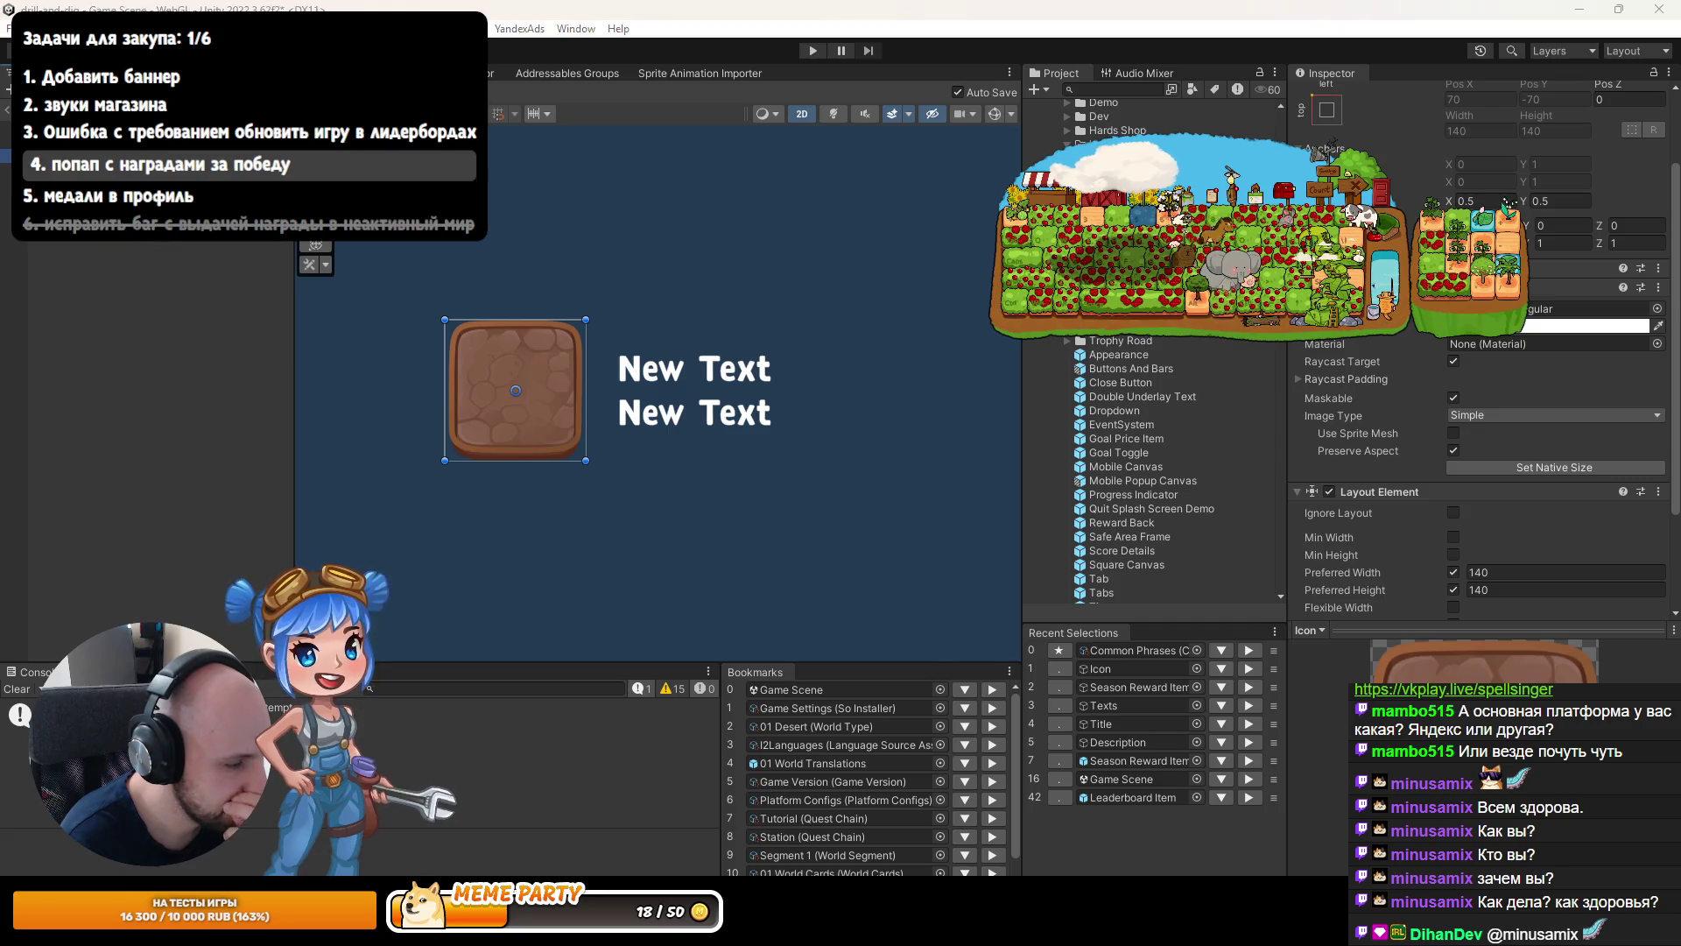
{"action": "key", "text": "alt+Tab"}
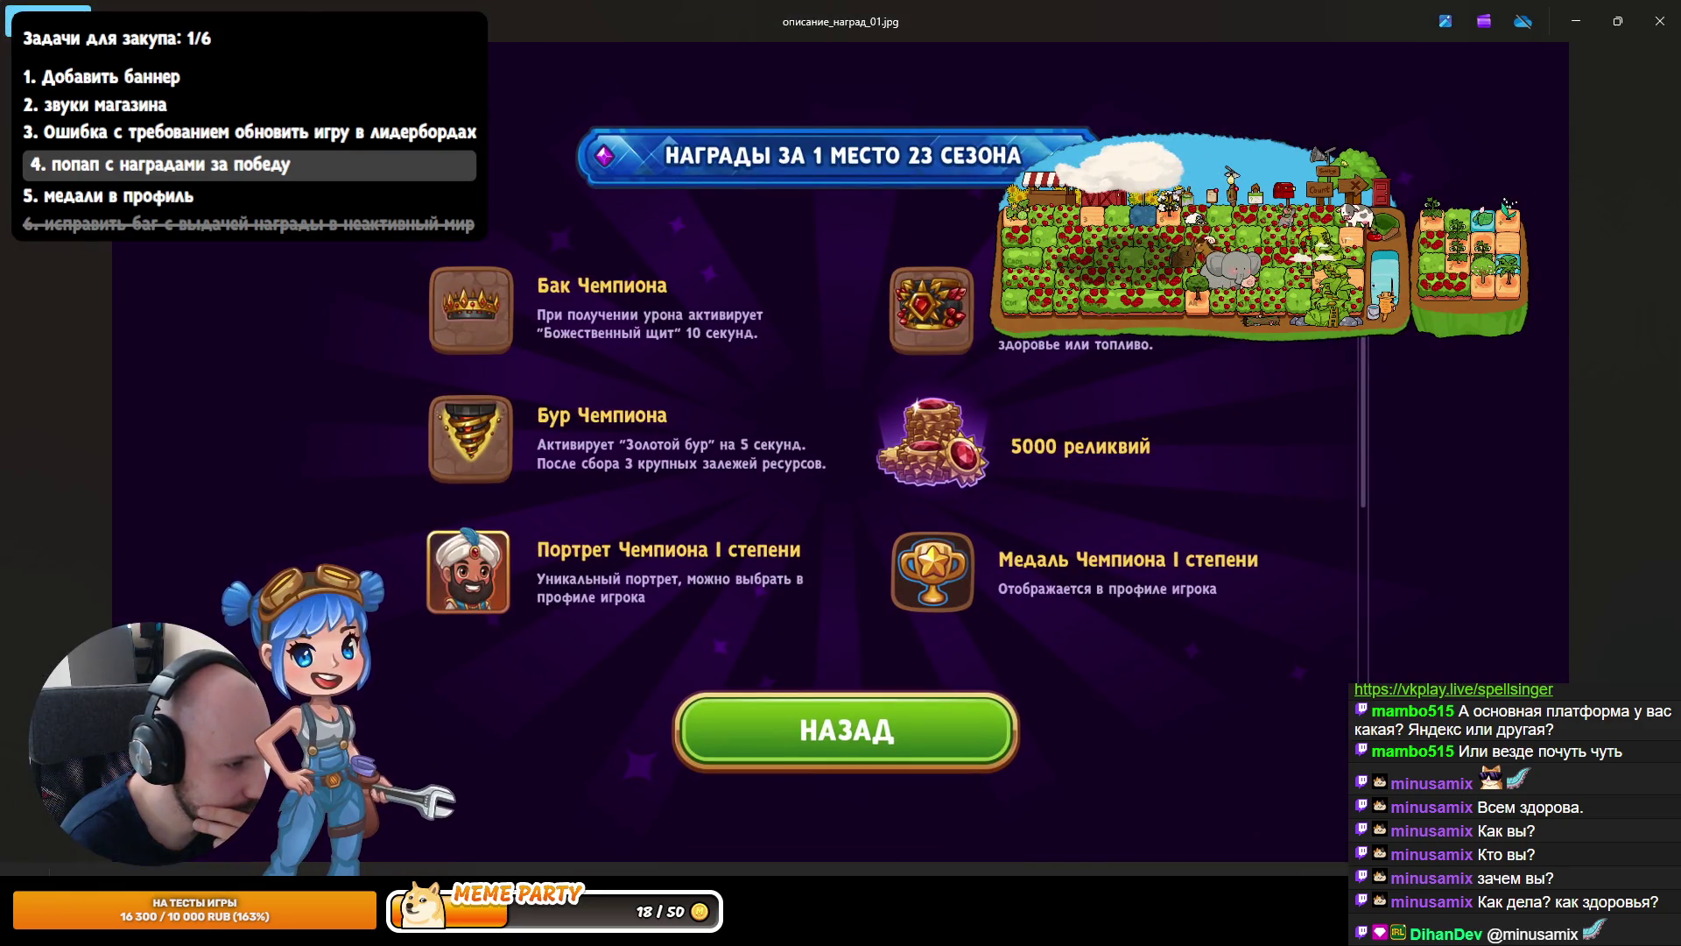
{"action": "key", "text": "alt+Tab"}
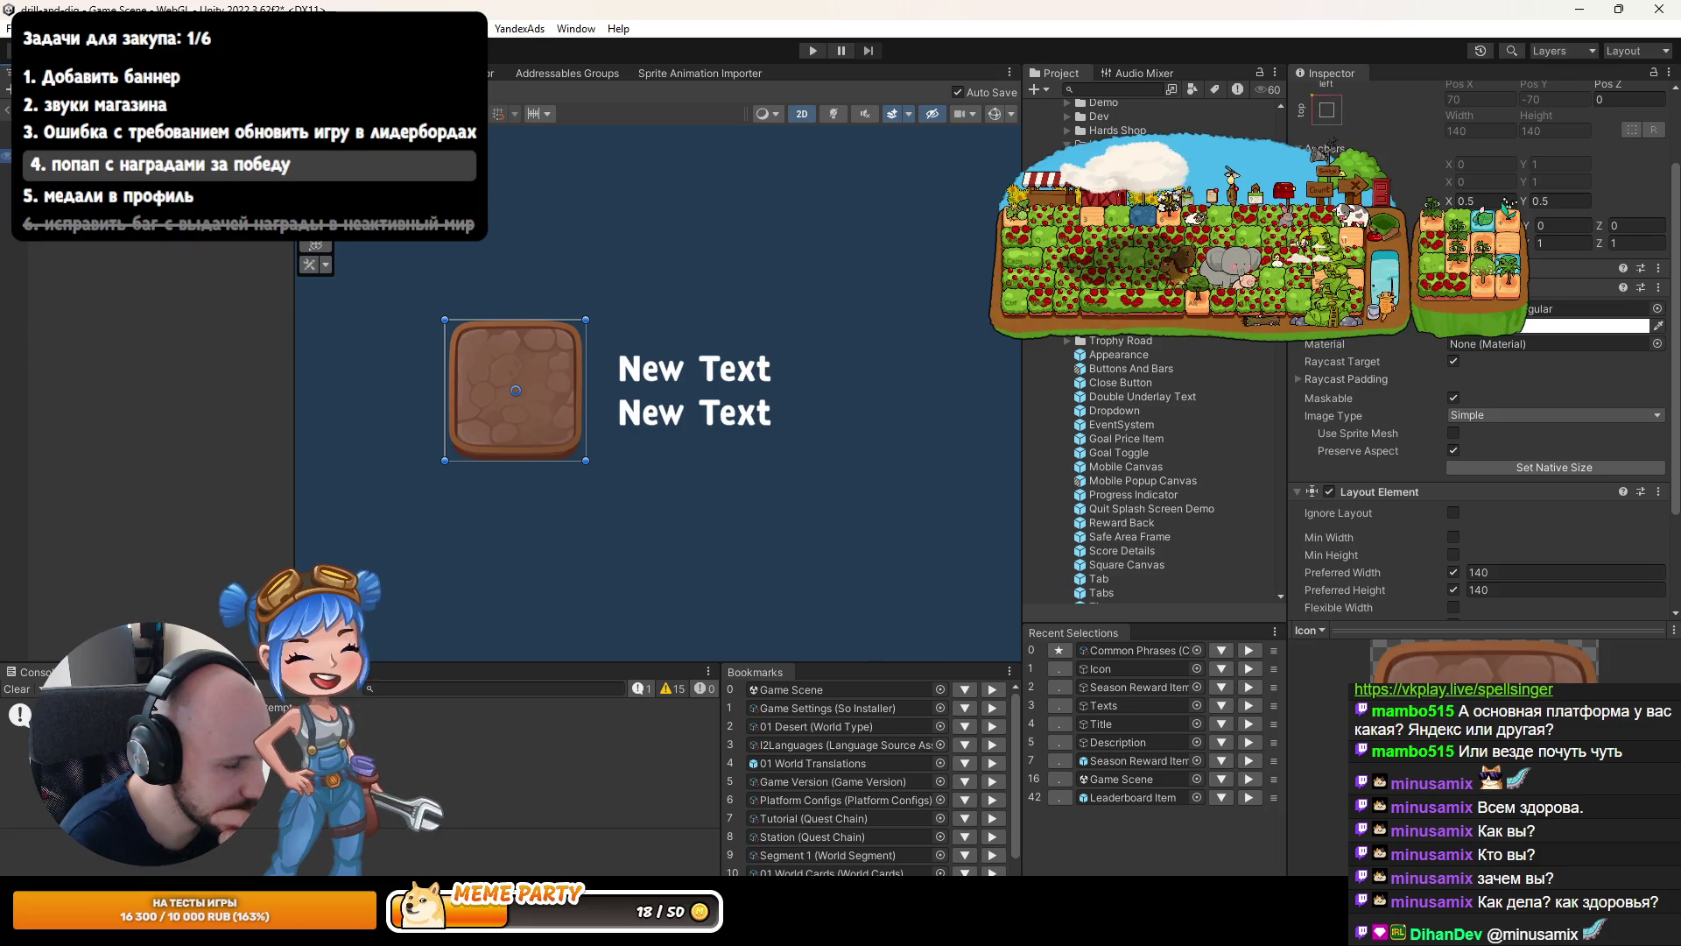
Duplicate Icon, stretch its anchors to fill, and rename the copy Front Icon.
{"action": "right_click", "coordinate": [119, 158]}
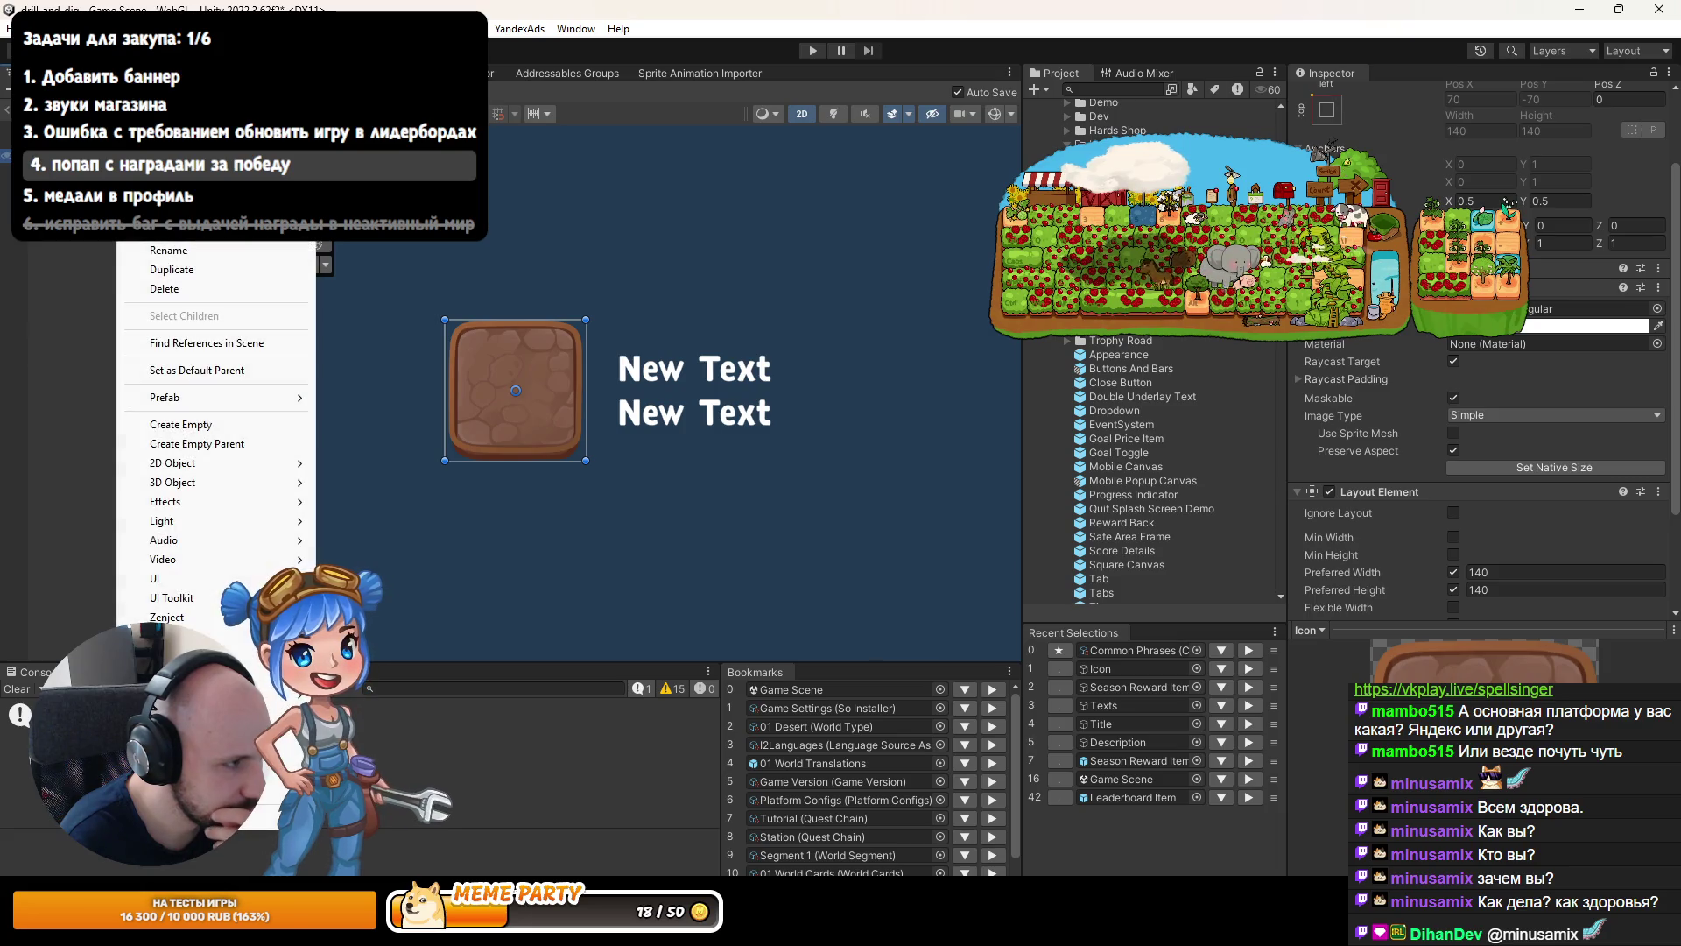
{"action": "left_click", "coordinate": [174, 270]}
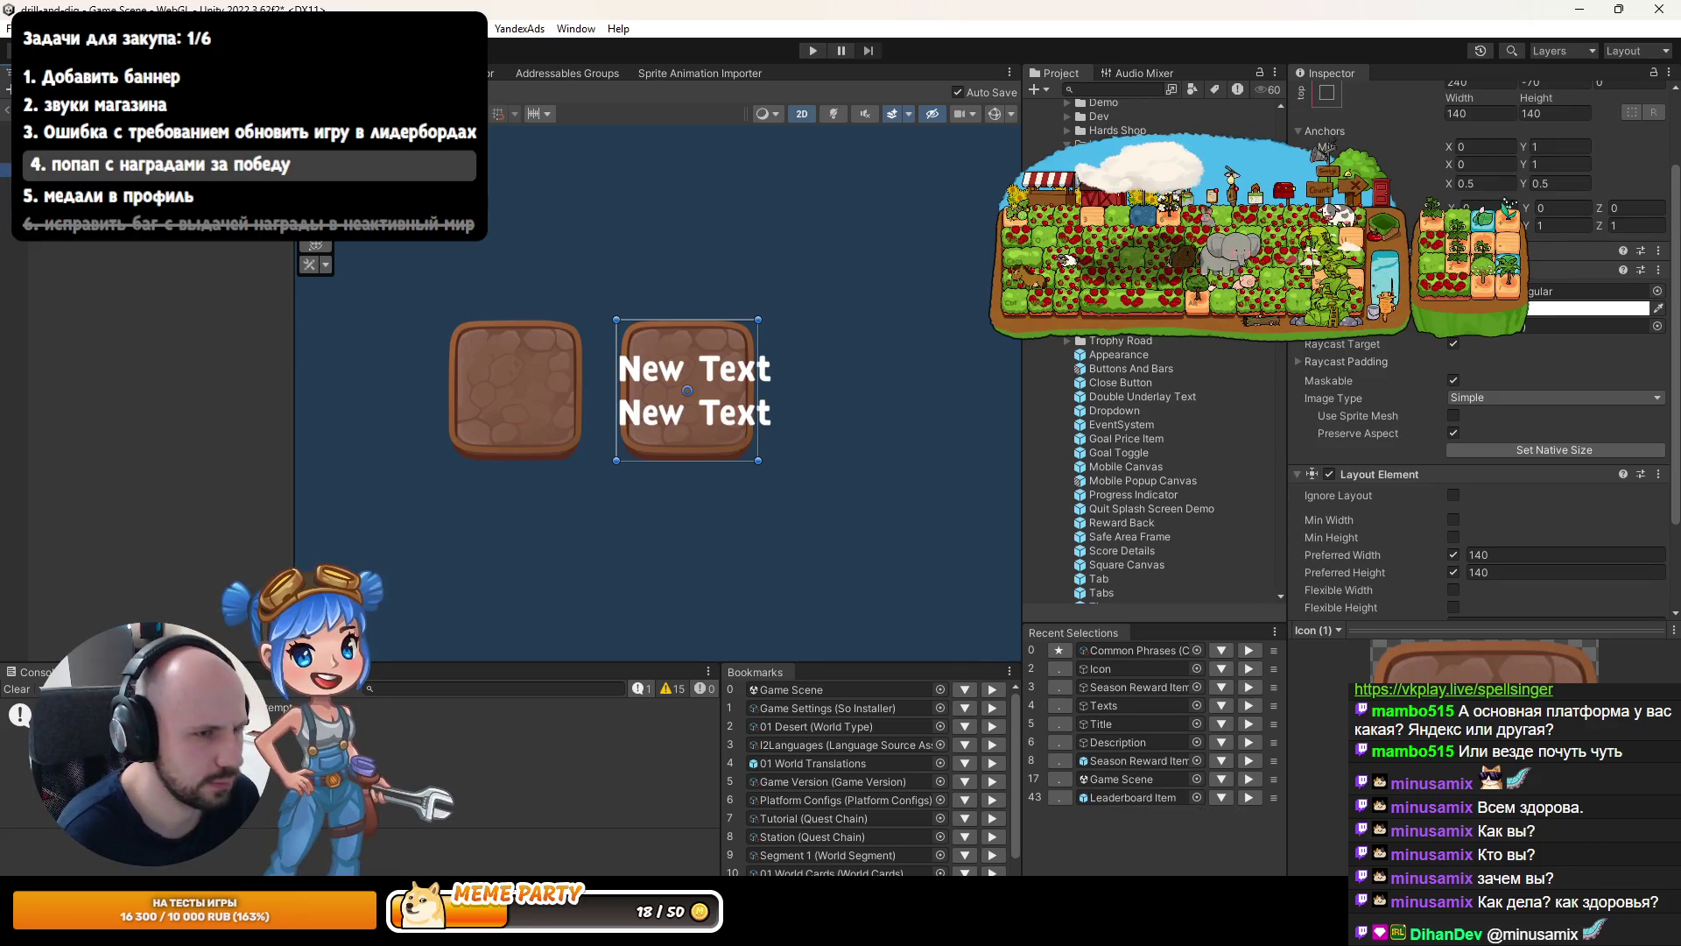
{"action": "left_click", "coordinate": [1327, 97]}
{"action": "left_click", "coordinate": [1514, 354]}
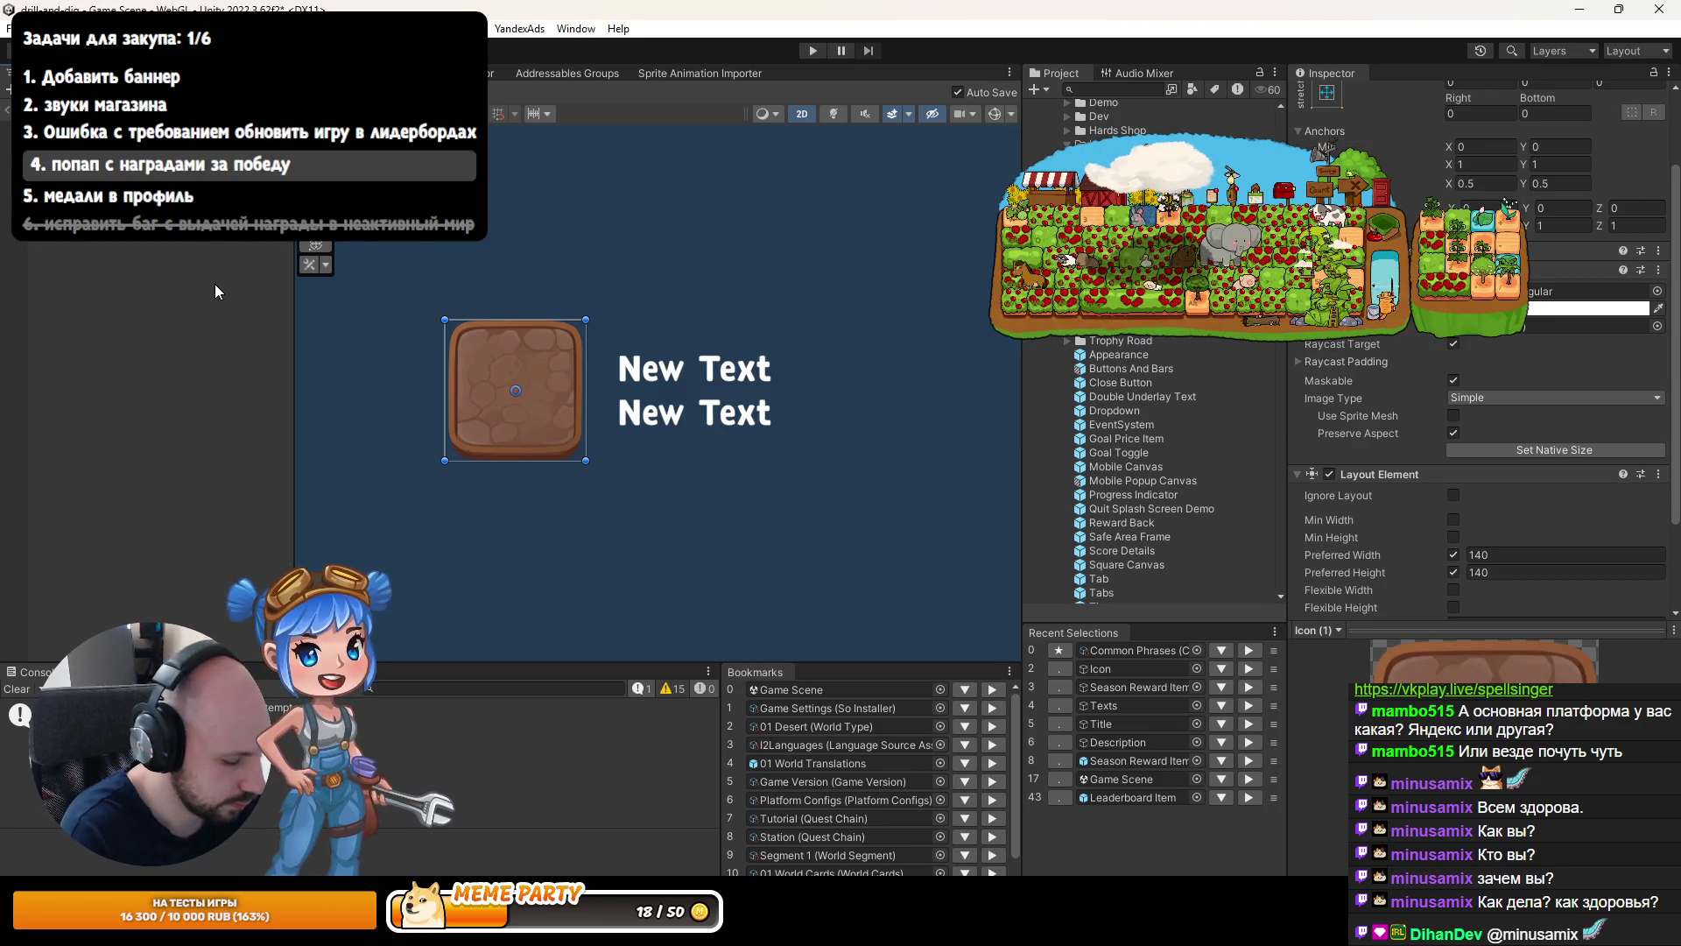
{"action": "key", "text": "Return"}
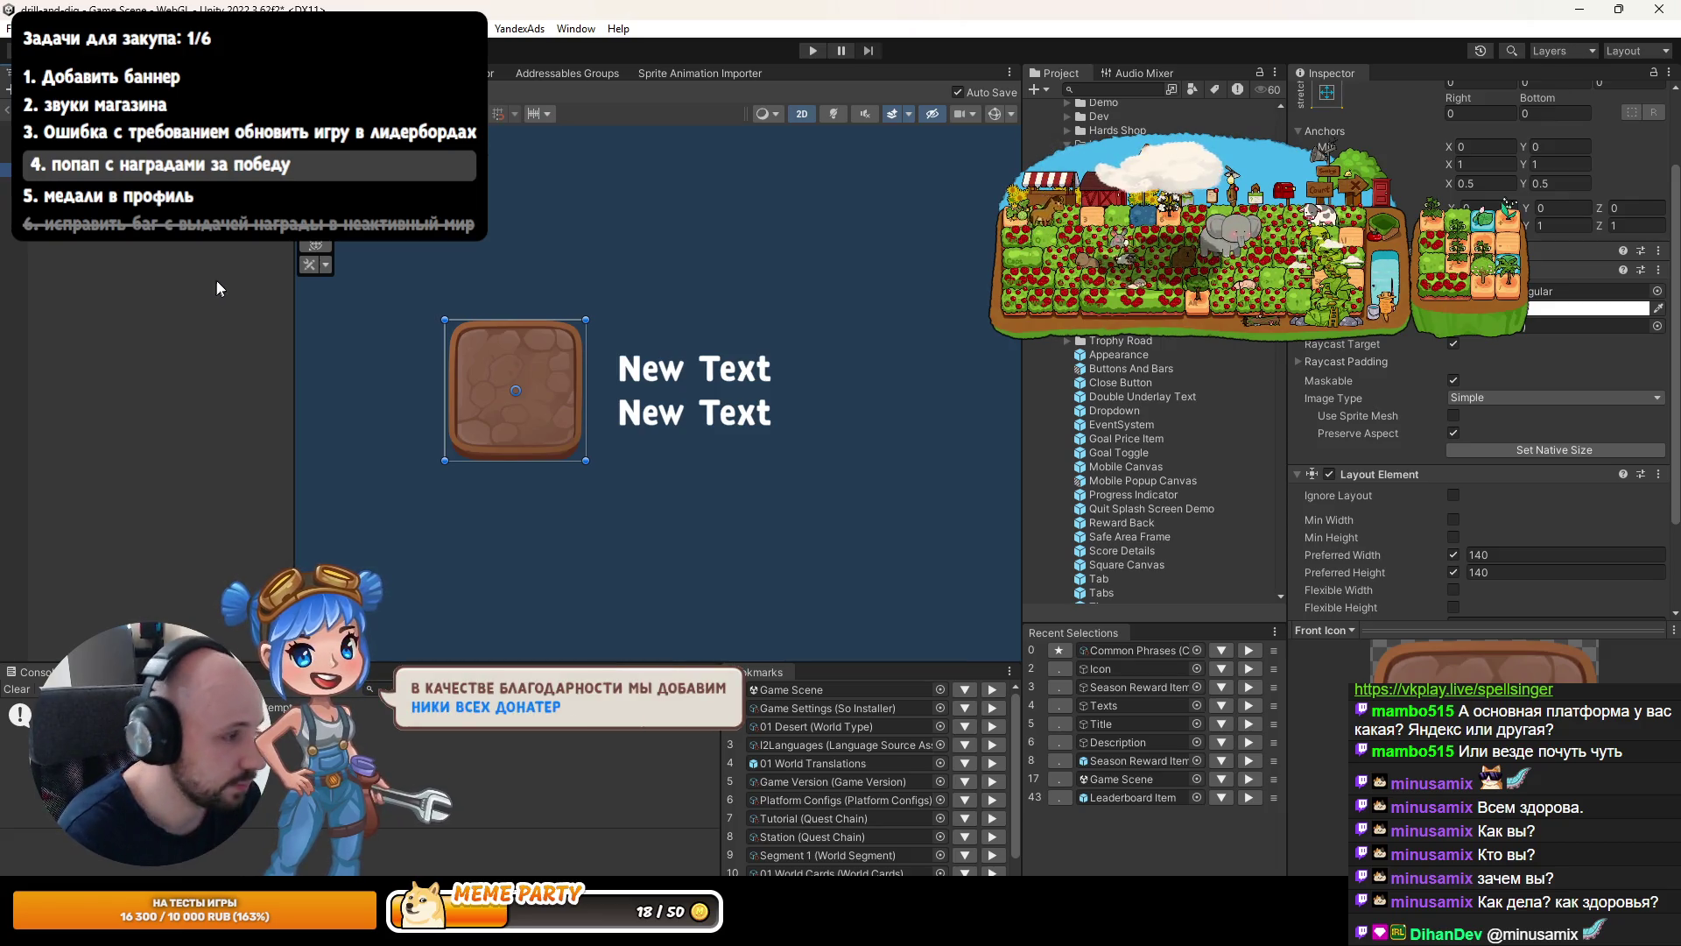
Clear Front Icon's Source Image and deactivate it, then reselect Icon and the root.
{"action": "scroll", "coordinate": [1464, 398], "scroll_direction": "up", "scroll_amount": 3}
{"action": "left_click", "coordinate": [1455, 393]}
{"action": "key", "text": "Delete"}
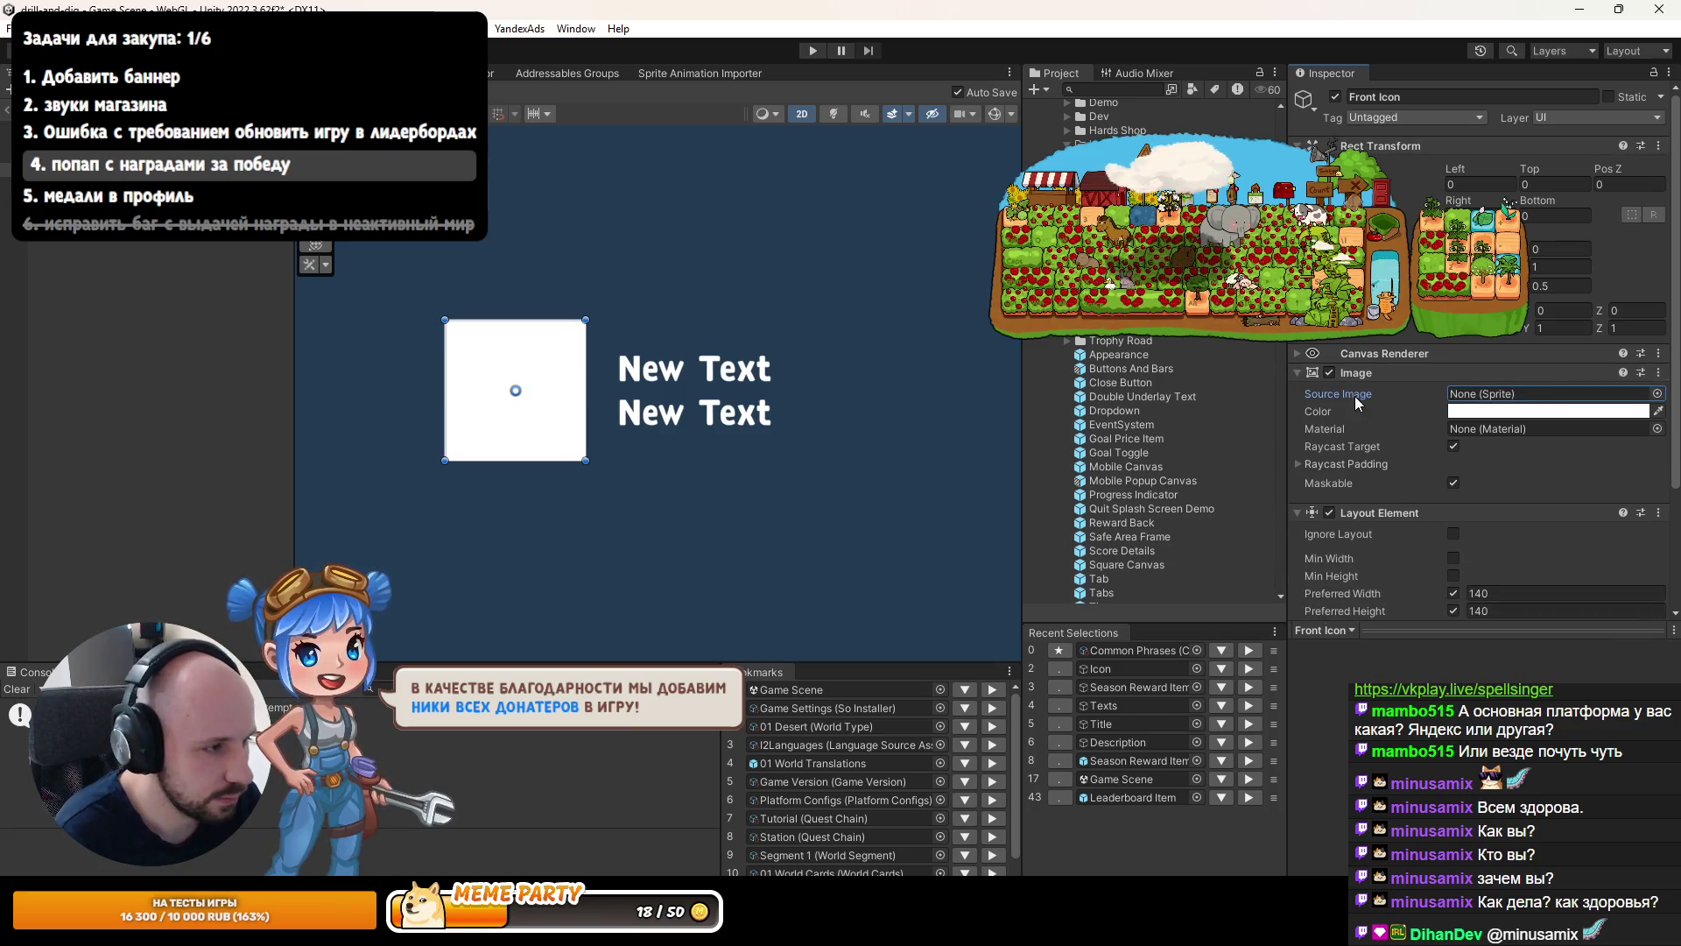
{"action": "left_click", "coordinate": [1336, 96]}
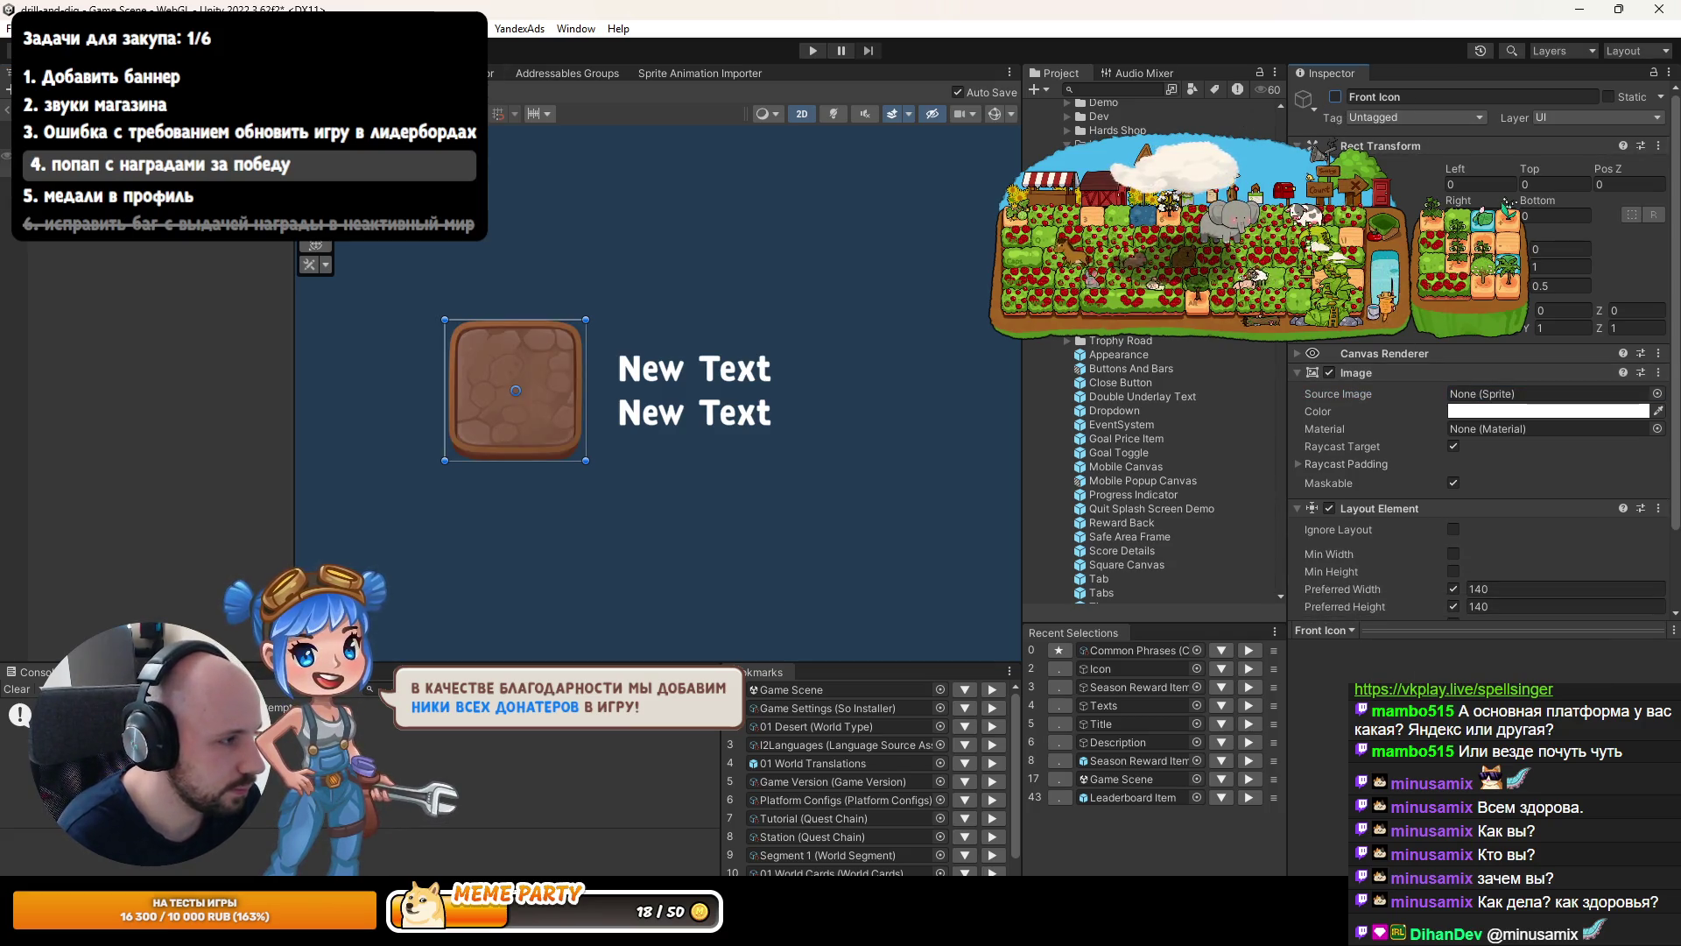
{"action": "key", "text": "Up"}
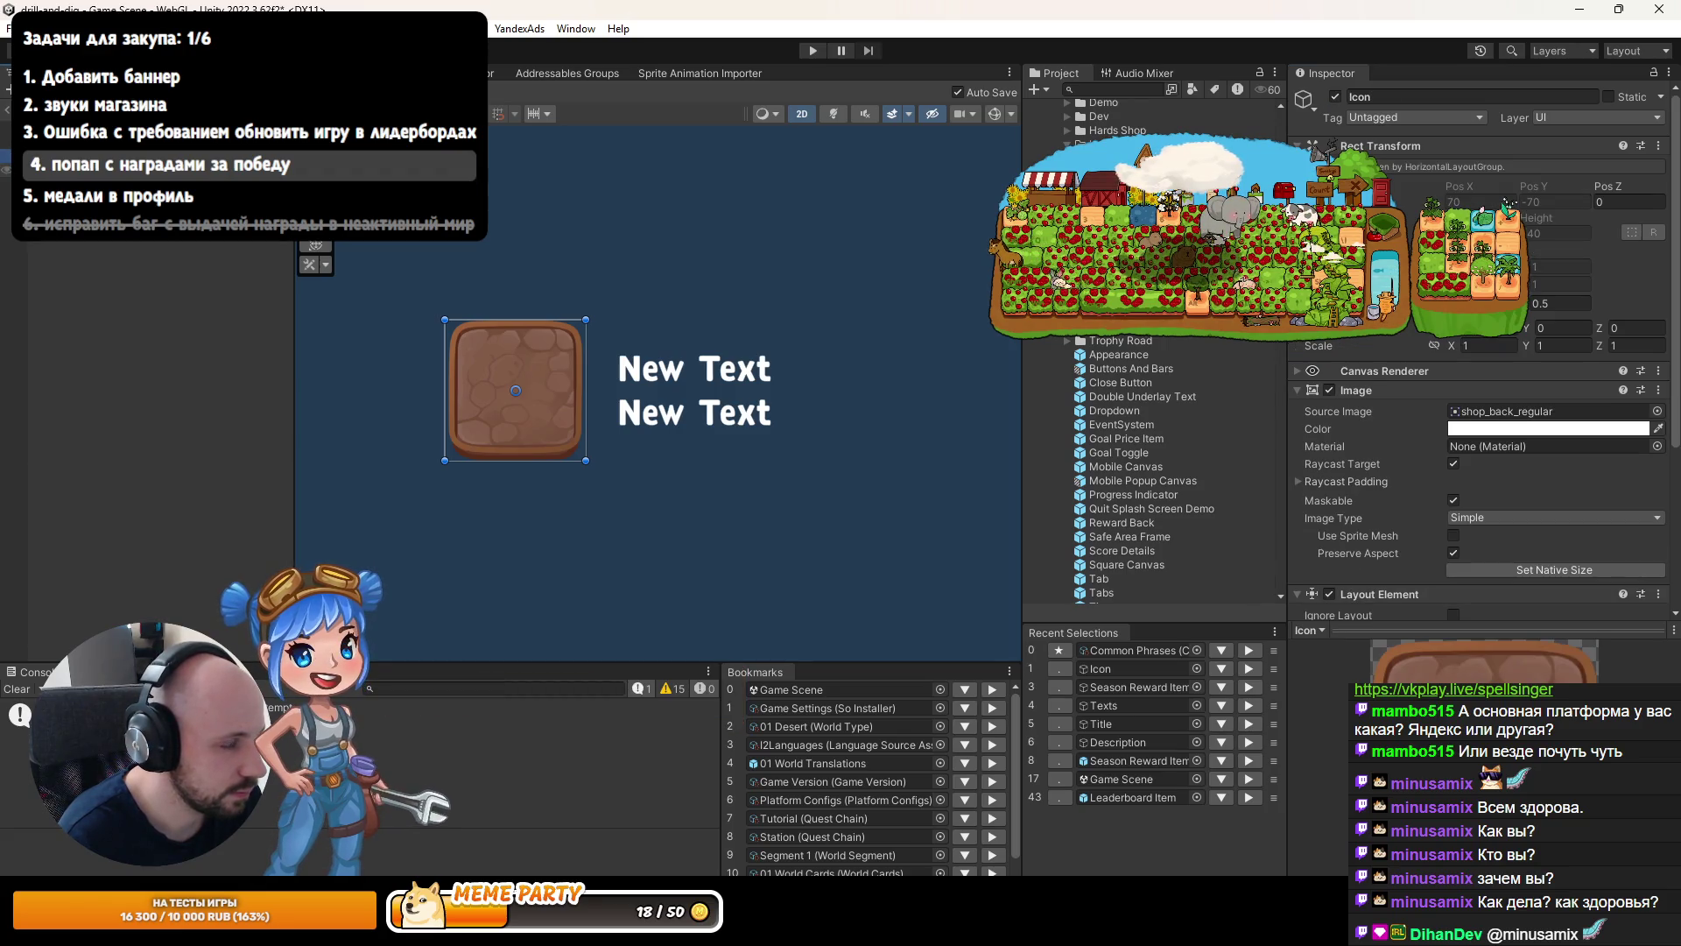
{"action": "left_click", "coordinate": [1506, 411]}
{"action": "key", "text": "Up"}
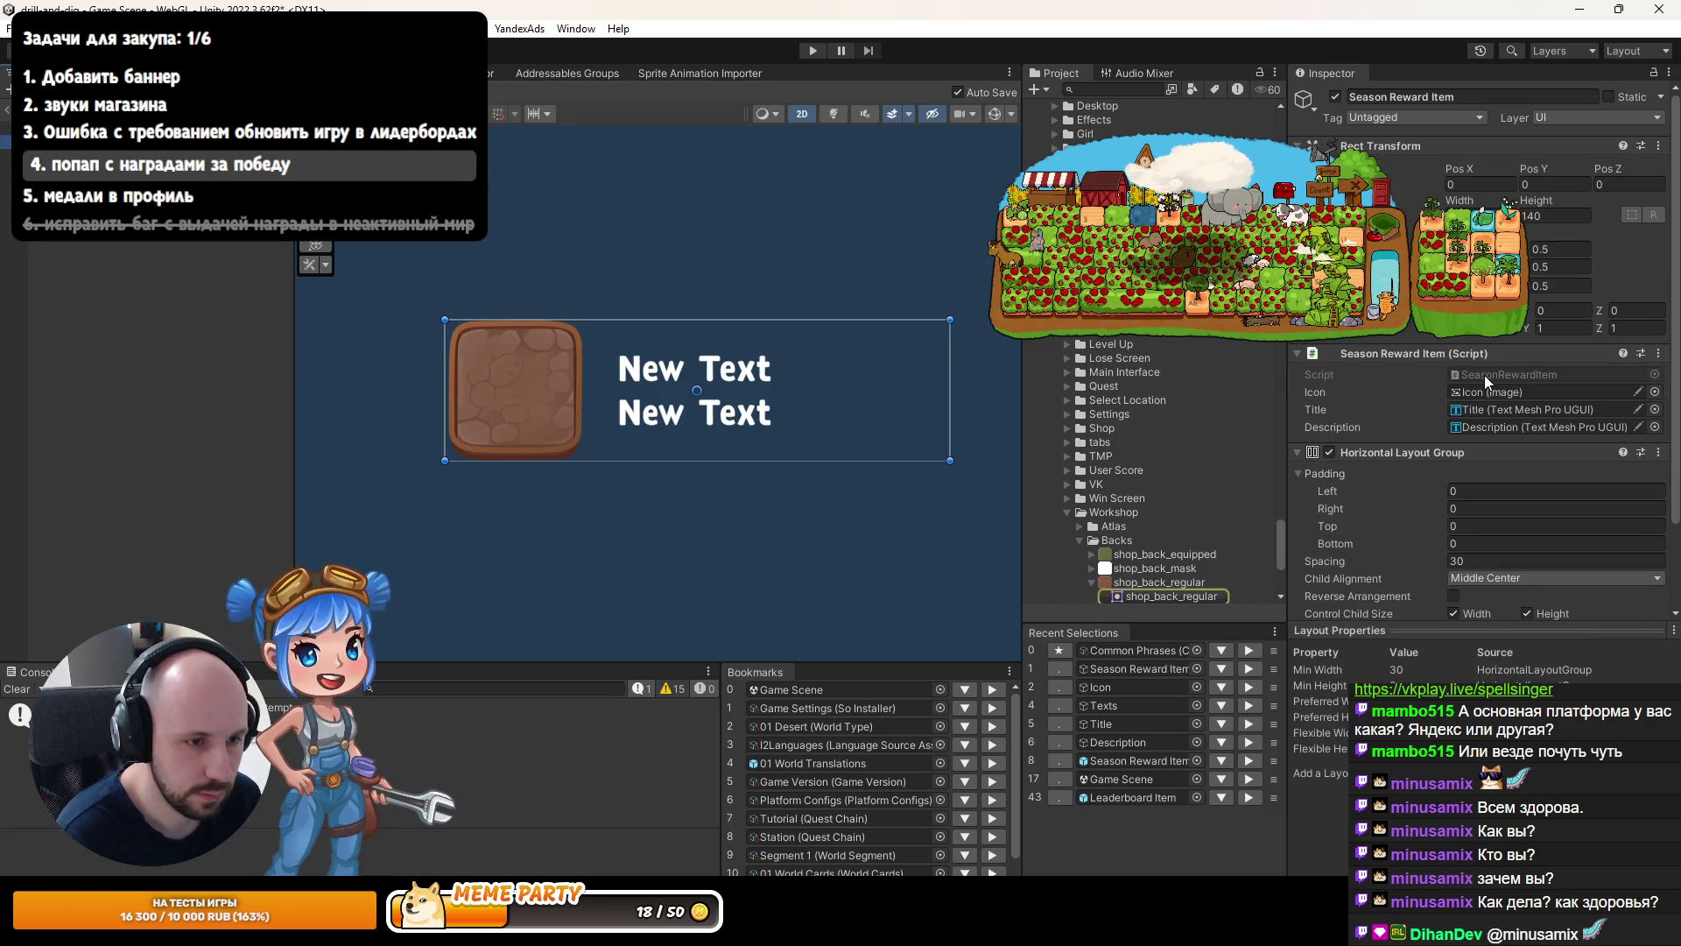
In SeasonRewardItem.cs, add a [SerializeField] Sprite shopBackIcon field.
{"action": "double_click", "coordinate": [1483, 373]}
{"action": "left_click", "coordinate": [812, 299]}
{"action": "key", "text": "Return"}
{"action": "key", "text": "Return"}
{"action": "type", "text": "sf"}
{"action": "key", "text": "Tab"}
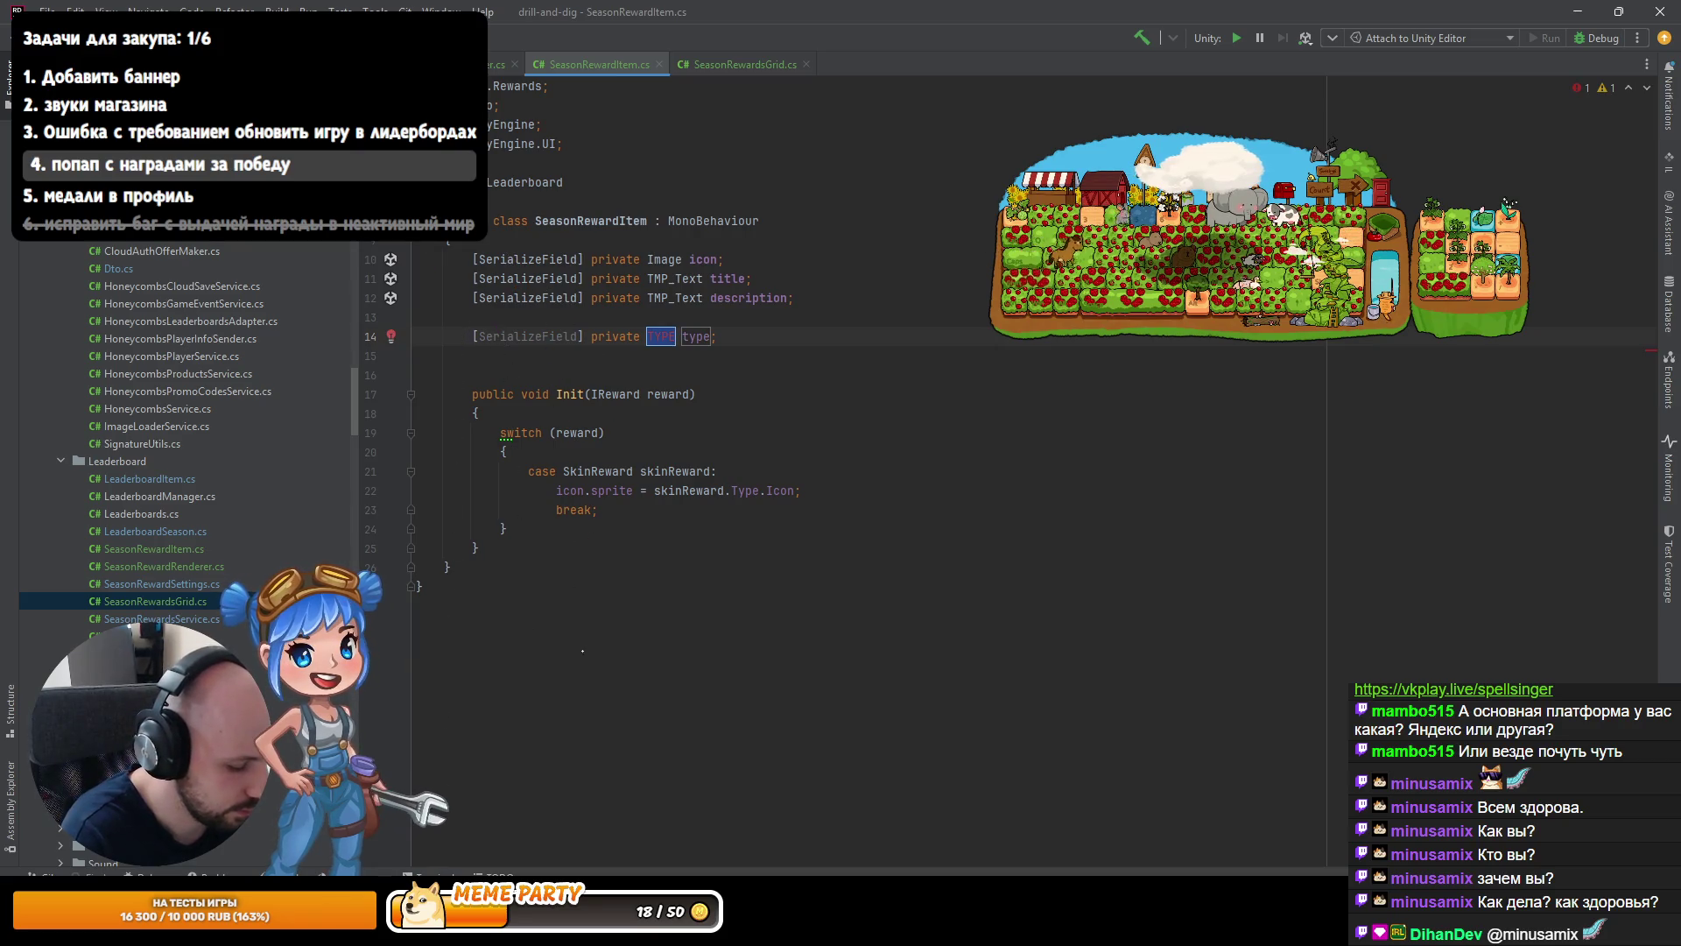
{"action": "type", "text": "Spri"}
{"action": "key", "text": "Return"}
{"action": "type", "text": "sh"}
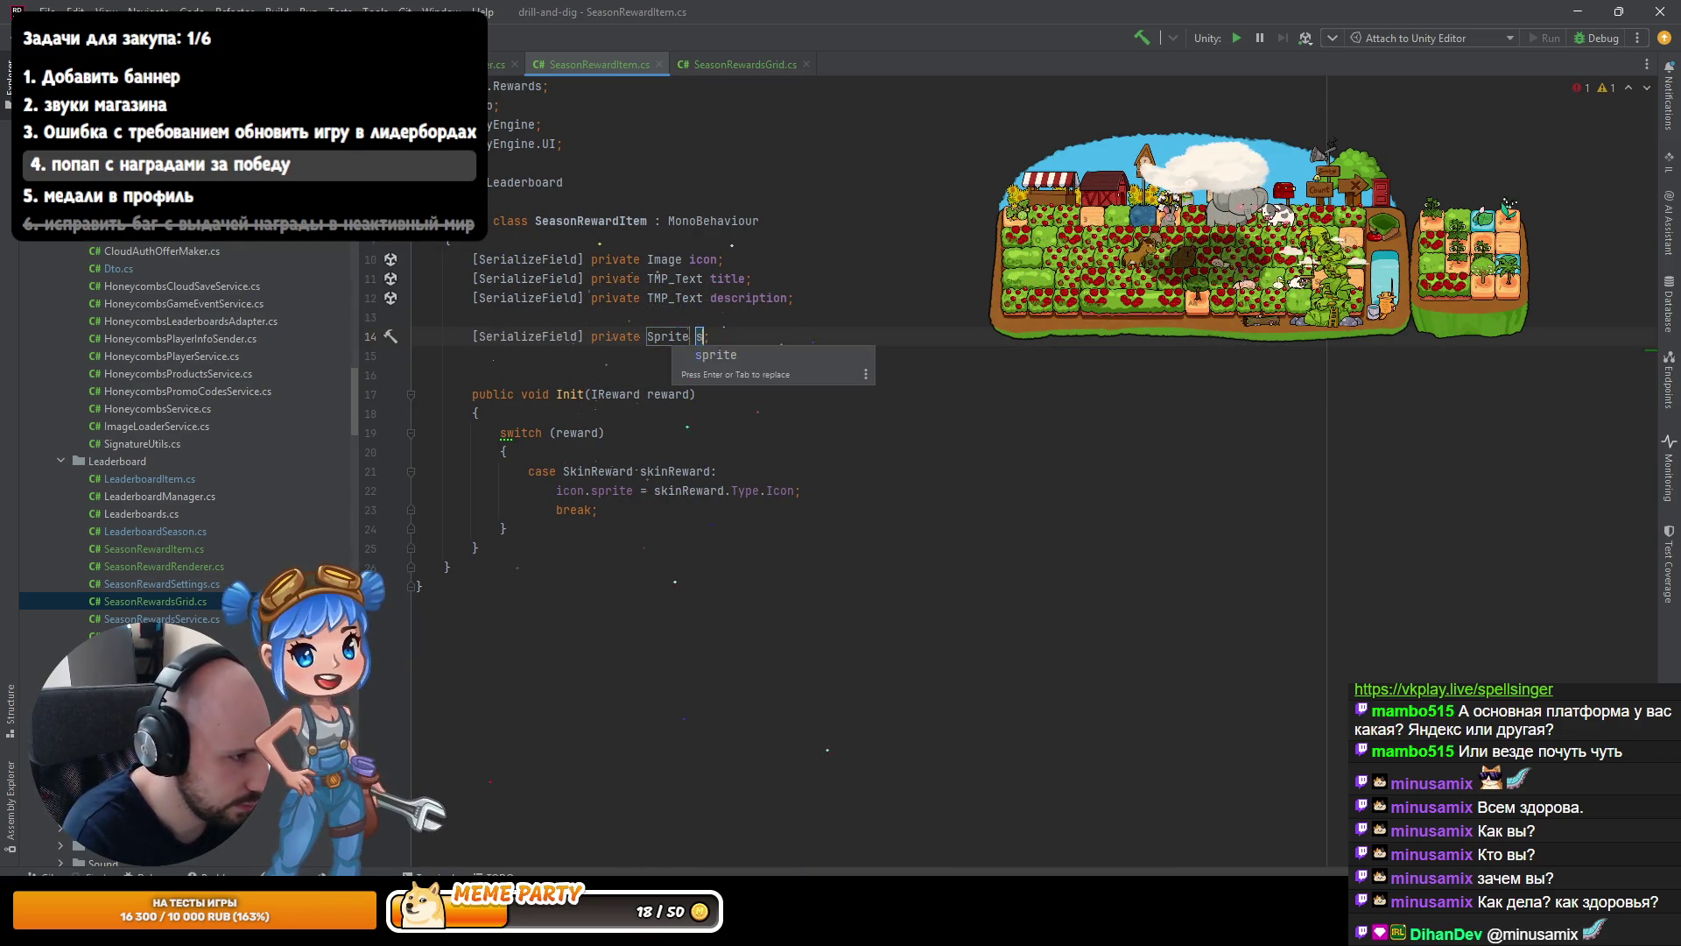
{"action": "type", "text": "opBackIcon"}
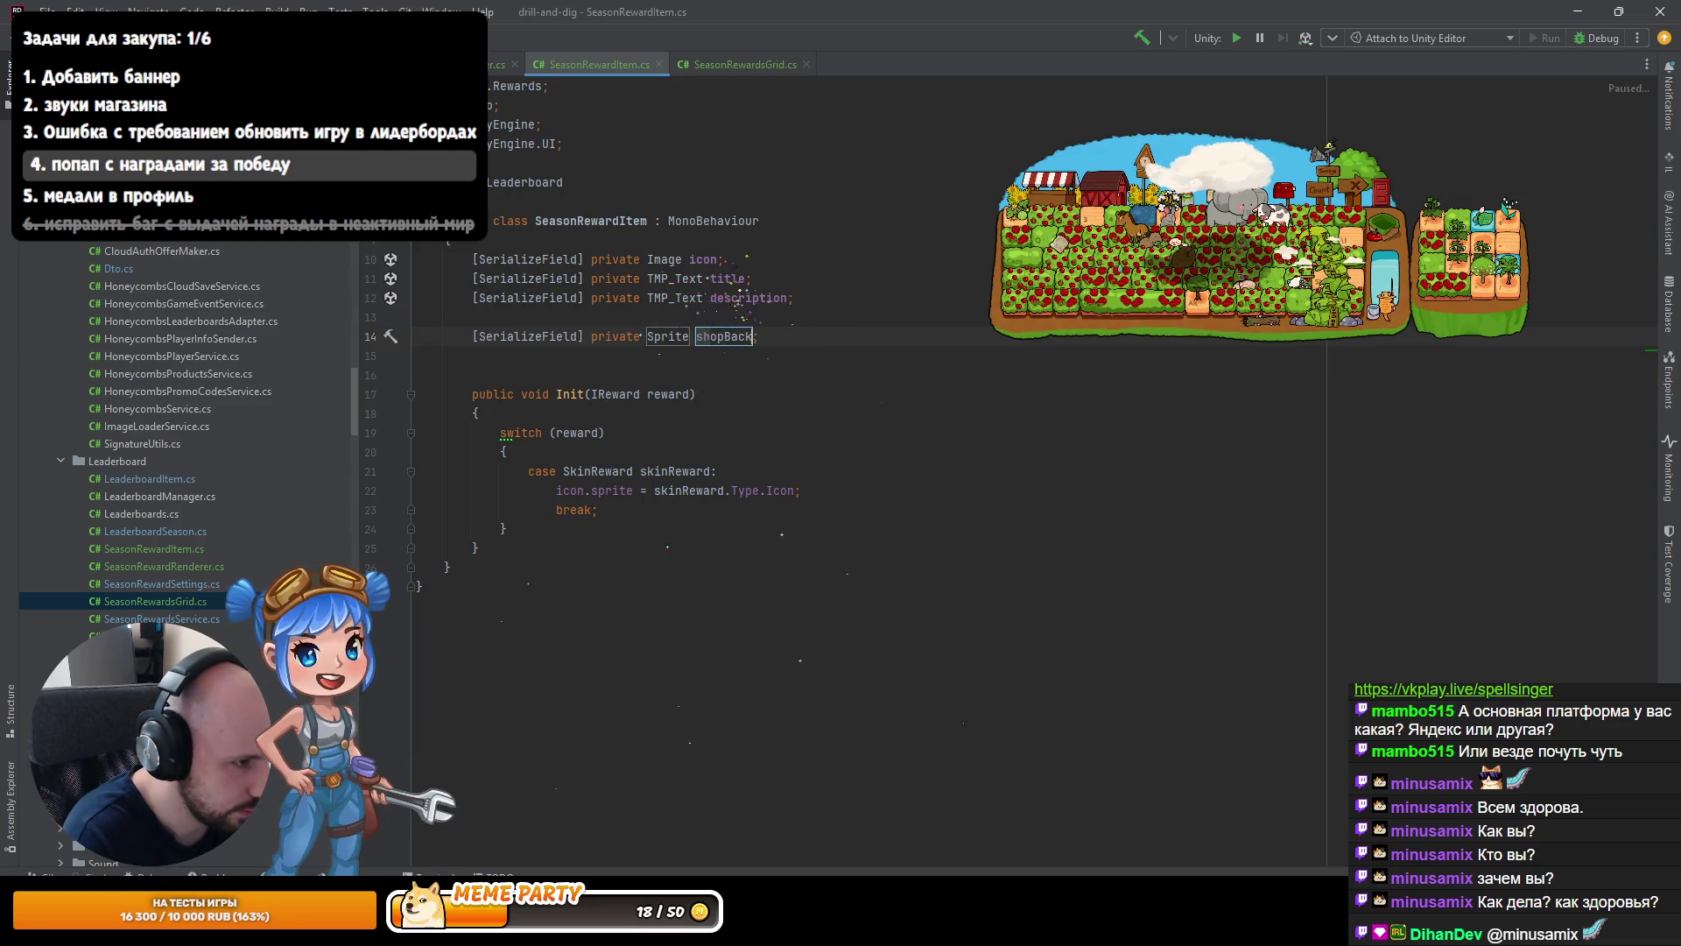
{"action": "key", "text": "Return"}
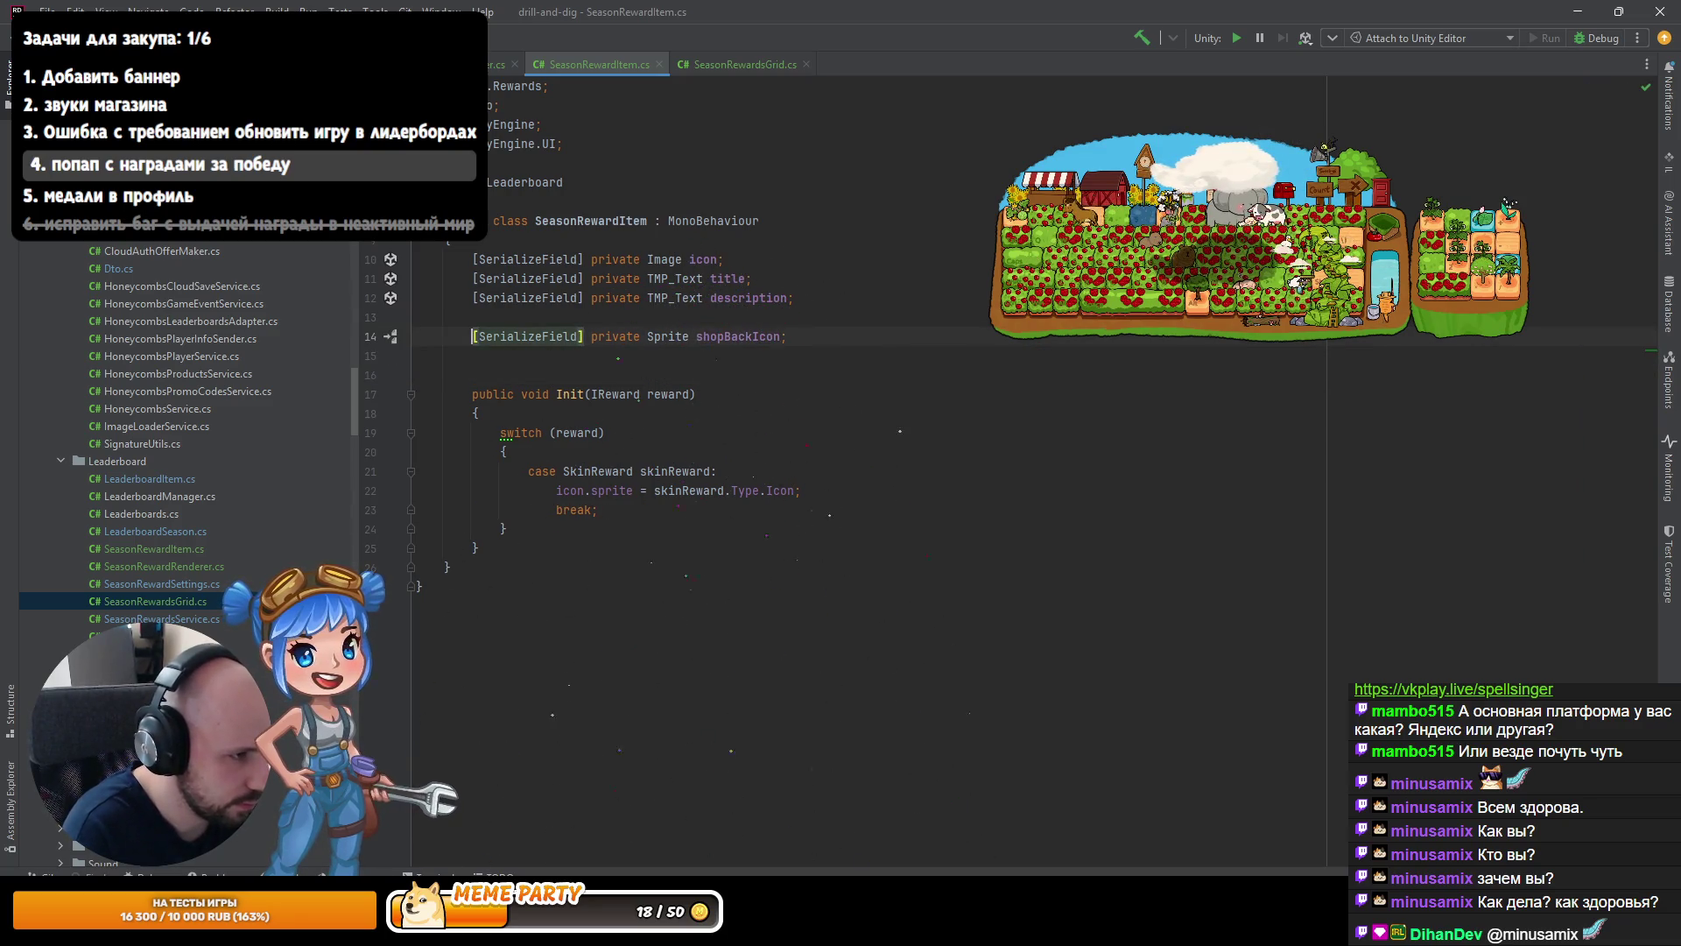
{"action": "key", "text": "Return"}
{"action": "key", "text": "Return"}
{"action": "key", "text": "BackSpace"}
Duplicate the icon Image field as a new frontIcon field.
{"action": "key", "text": "Up"}
{"action": "key", "text": "Up"}
{"action": "key", "text": "Up"}
{"action": "key", "text": "ctrl+d"}
{"action": "left_click", "coordinate": [690, 279]}
{"action": "type", "text": "fo"}
{"action": "type", "text": "ontcon;"}
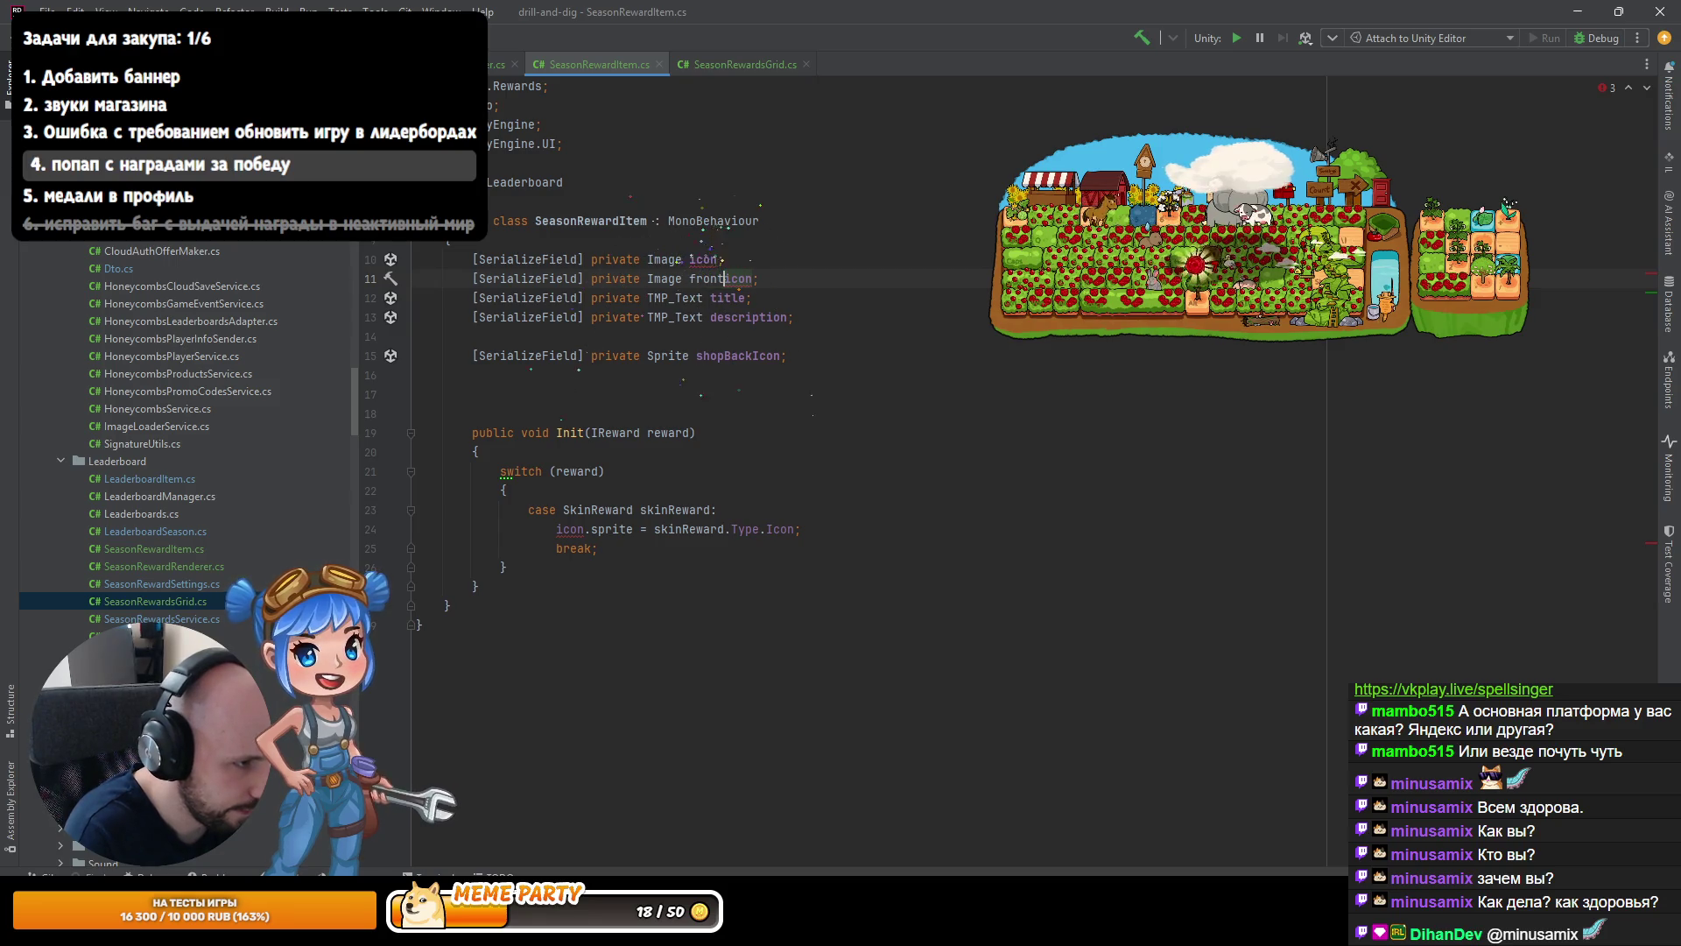
{"action": "key", "text": "Delete"}
{"action": "type", "text": "I"}
Add frontIcon.gameObject.SetActive(false) at the start of Init, before the switch.
{"action": "left_click", "coordinate": [417, 413]}
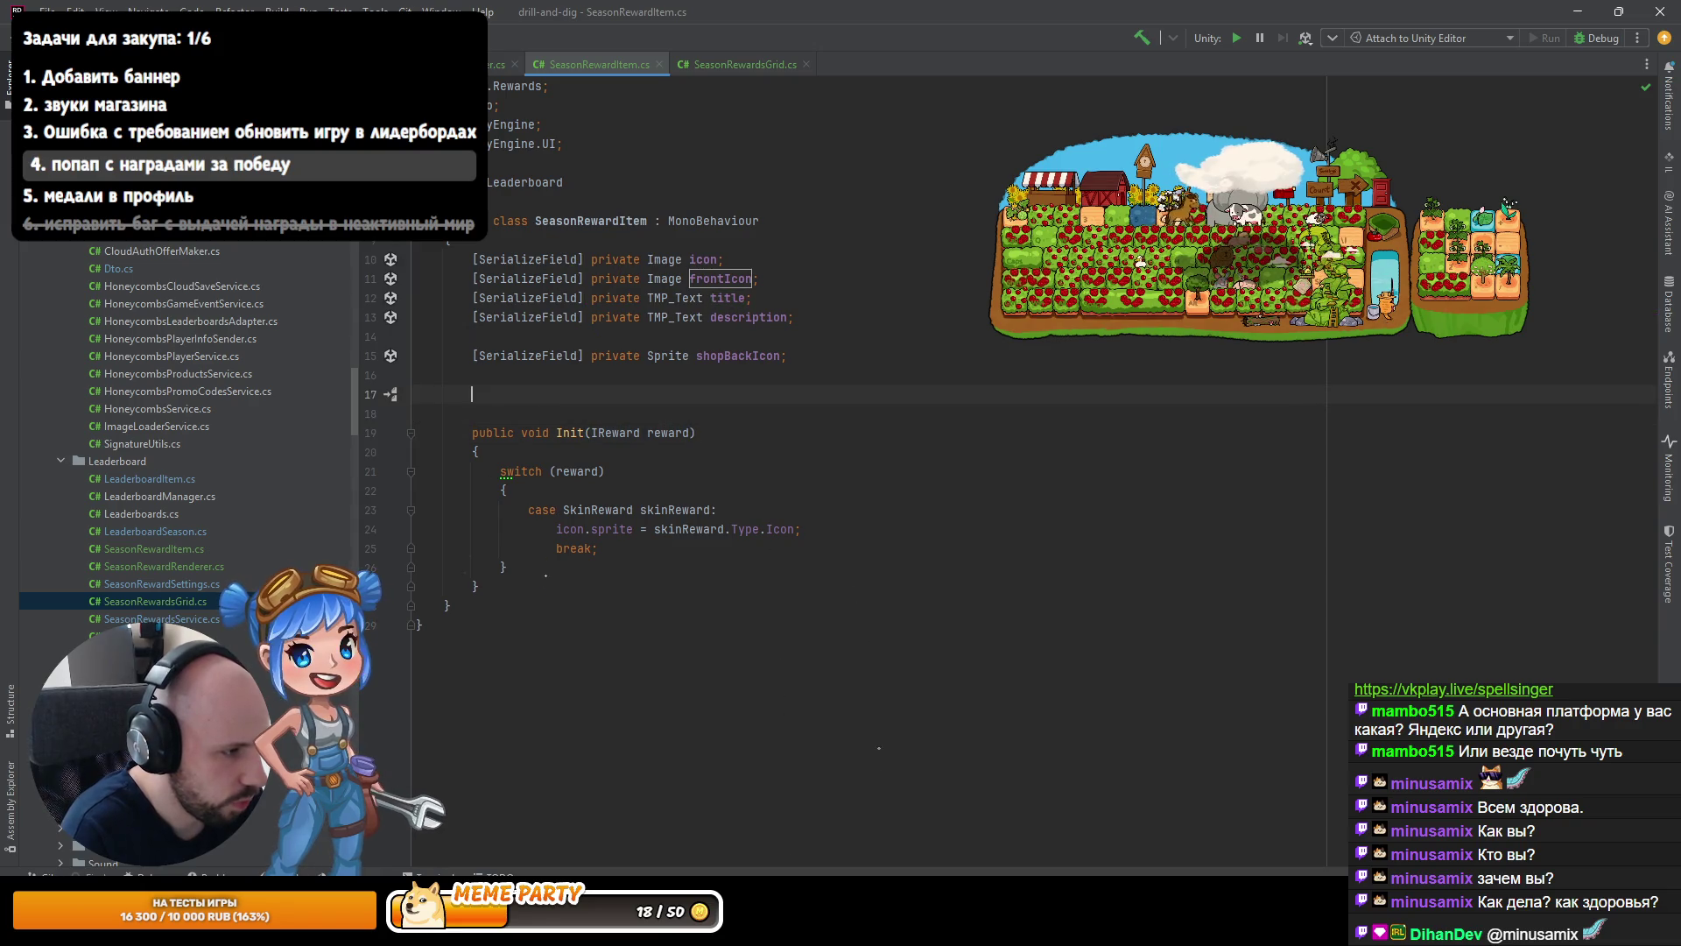
{"action": "key", "text": "Return"}
{"action": "type", "text": "d"}
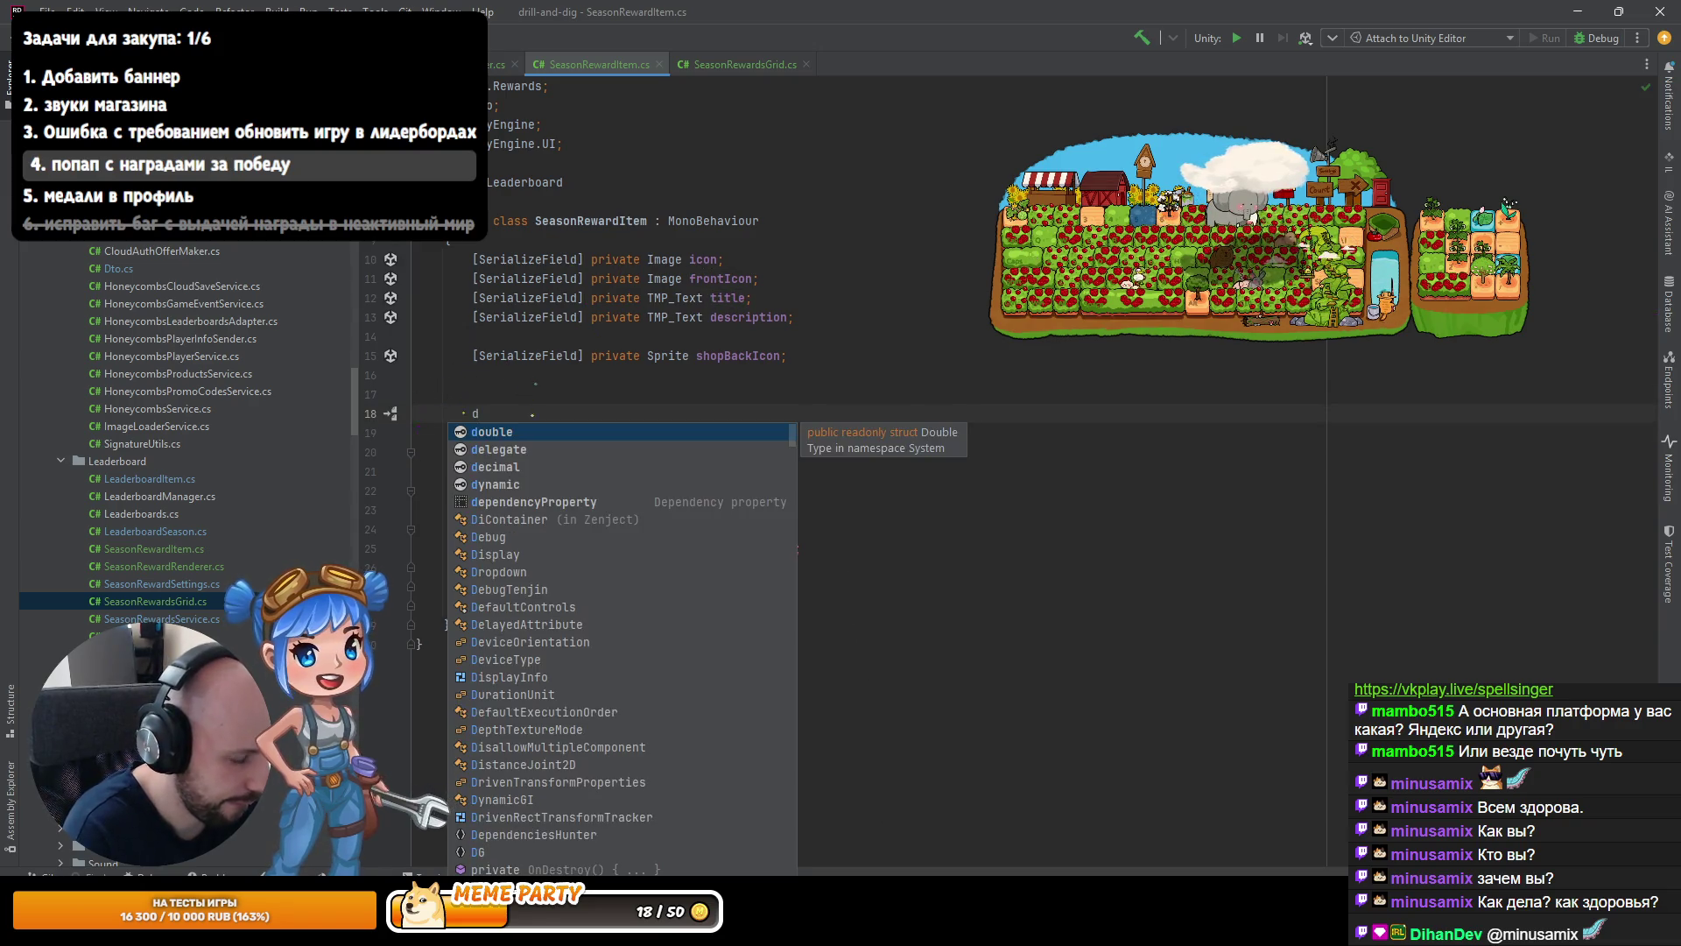
{"action": "key", "text": "BackSpace"}
{"action": "key", "text": "Down"}
{"action": "key", "text": "BackSpace"}
{"action": "key", "text": "Down"}
{"action": "key", "text": "Down"}
{"action": "key", "text": "Down"}
{"action": "key", "text": "Return"}
{"action": "key", "text": "Return"}
{"action": "key", "text": "Up"}
{"action": "key", "text": "Up"}
{"action": "type", "text": "f"}
{"action": "type", "text": "rontIcon.gameObject.se"}
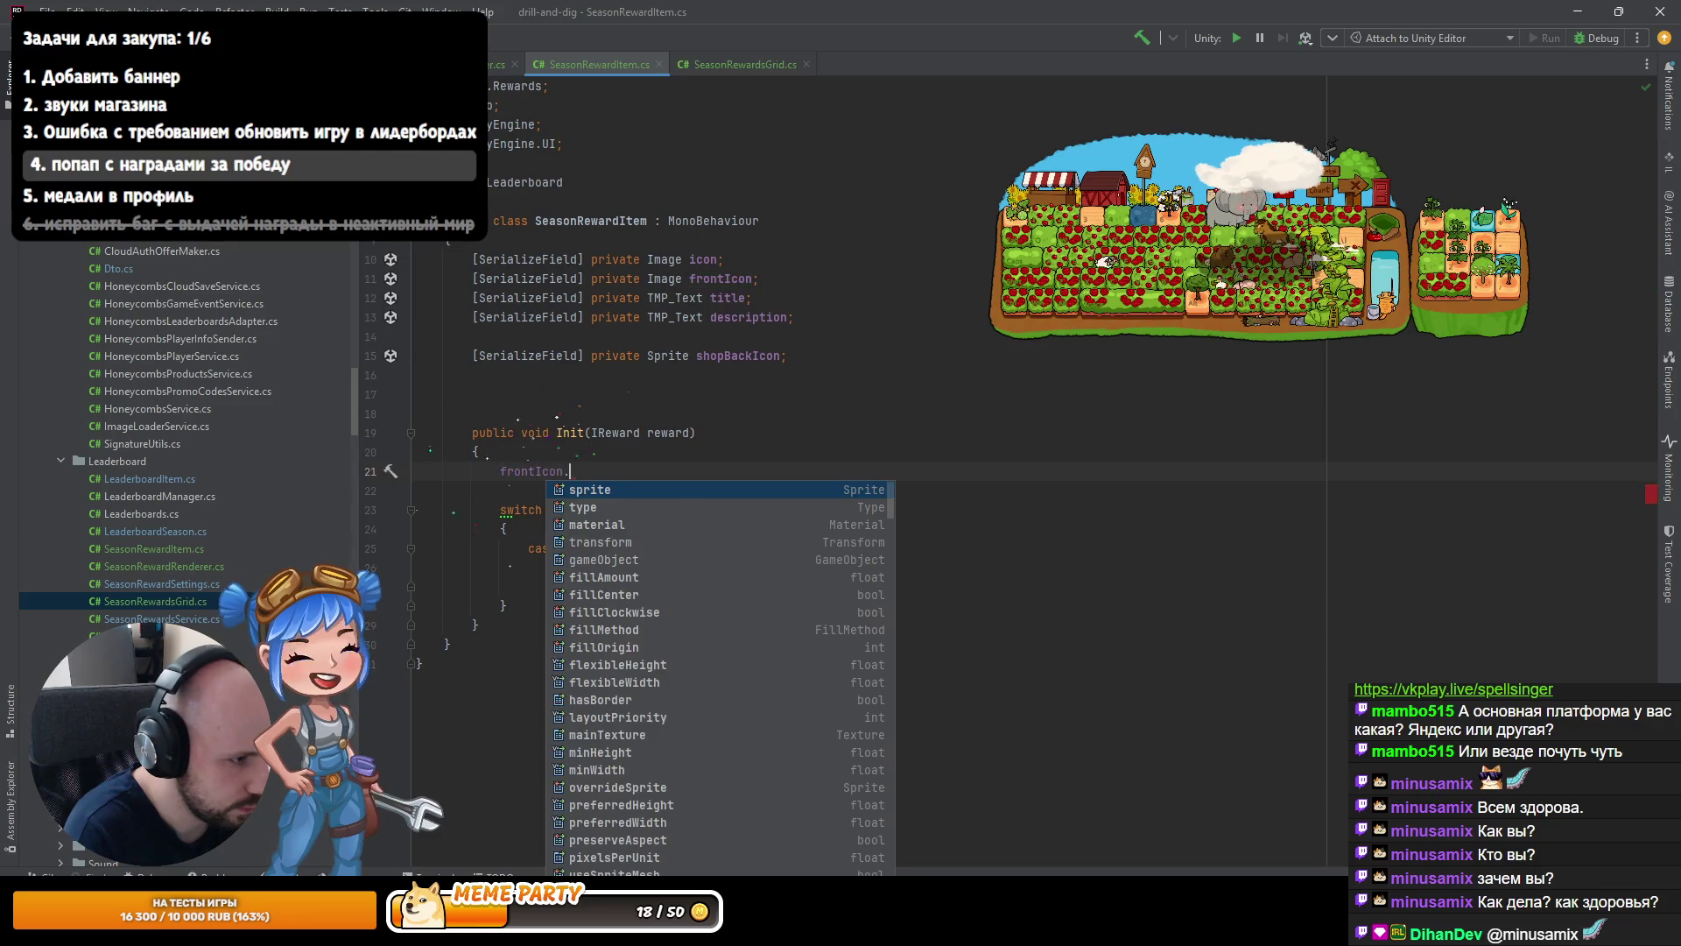
{"action": "key", "text": "Down"}
{"action": "key", "text": "Return"}
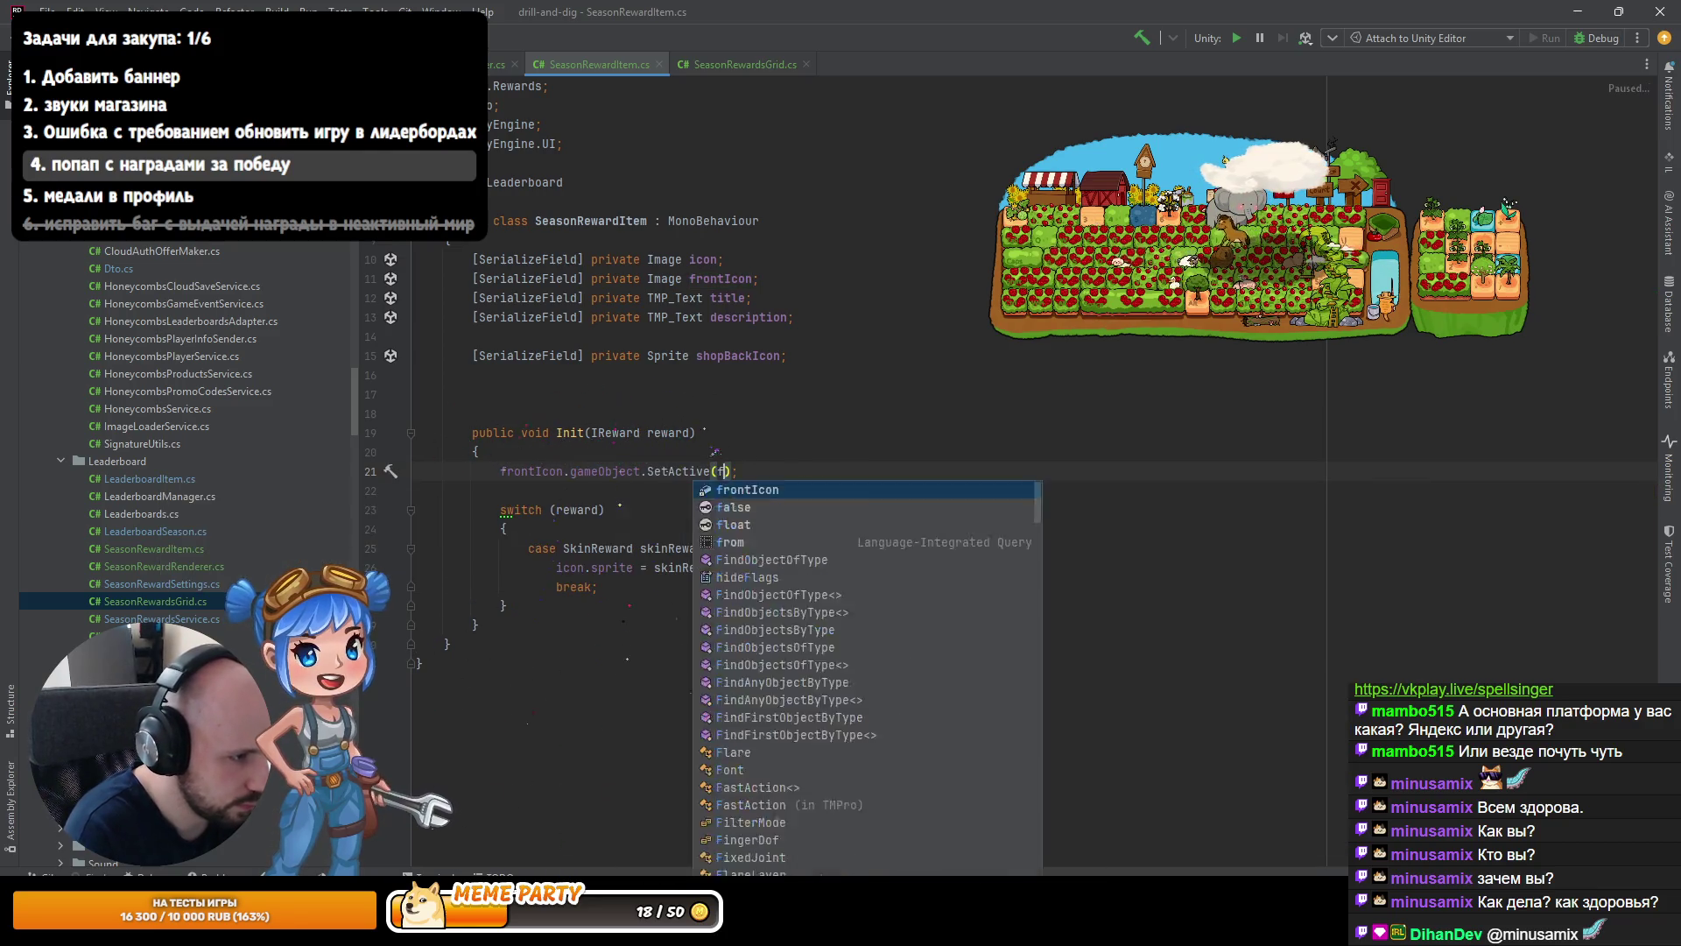
{"action": "type", "text": "false"}
{"action": "left_click", "coordinate": [604, 509]}
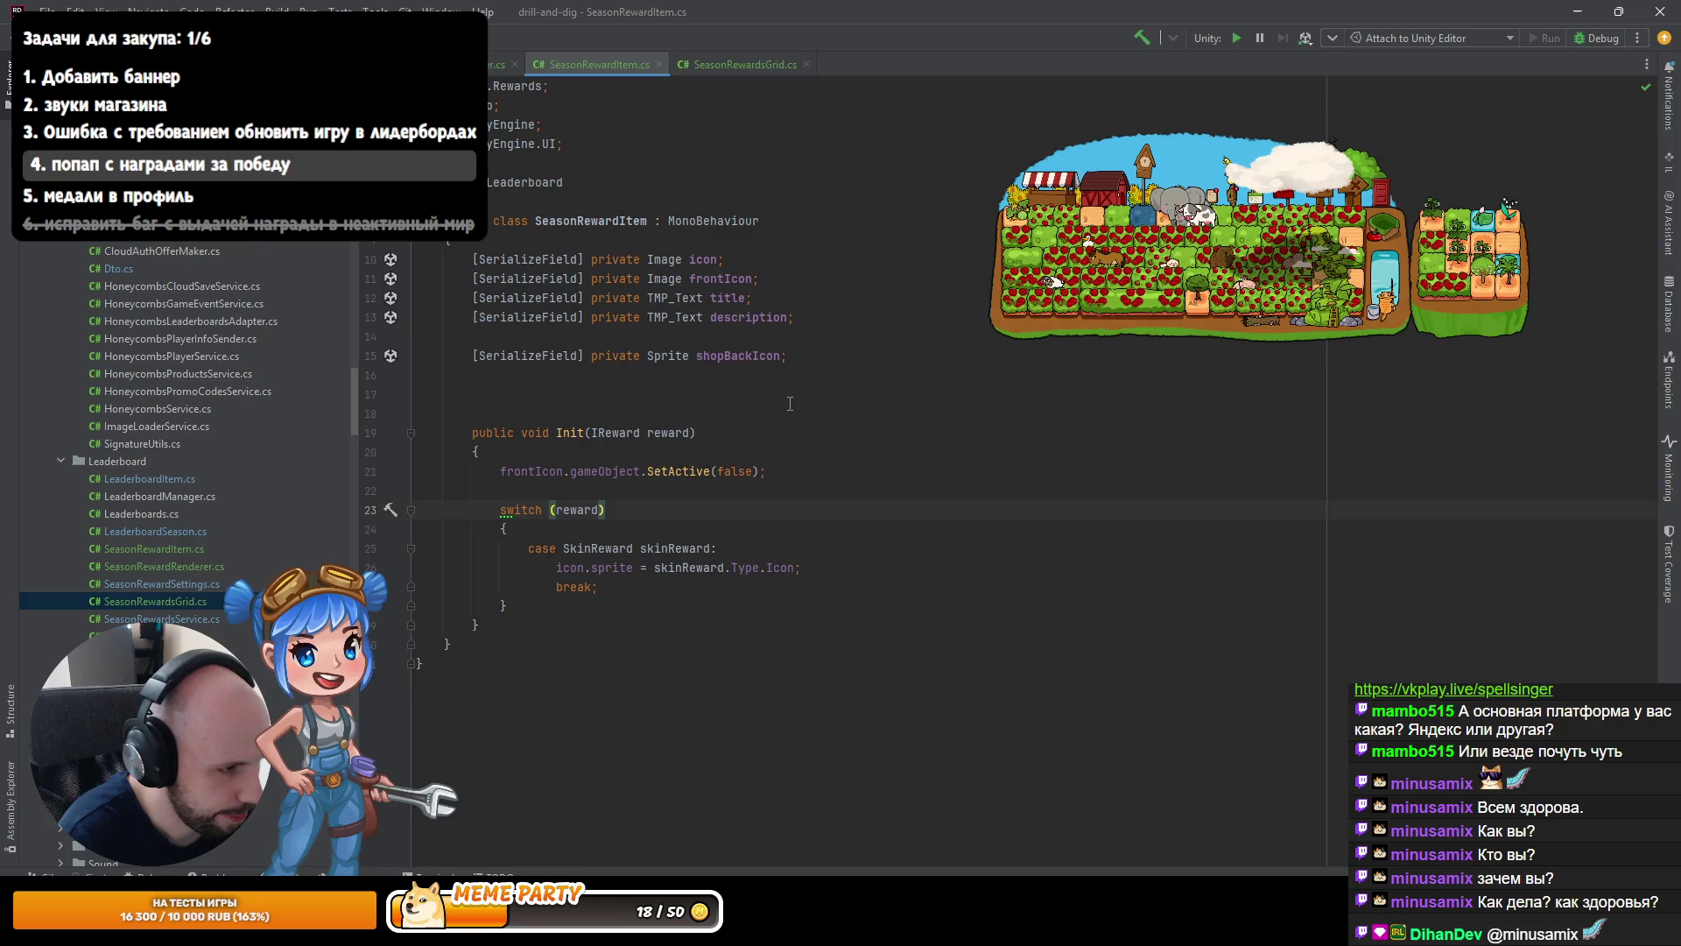
{"action": "key", "text": "alt+Tab"}
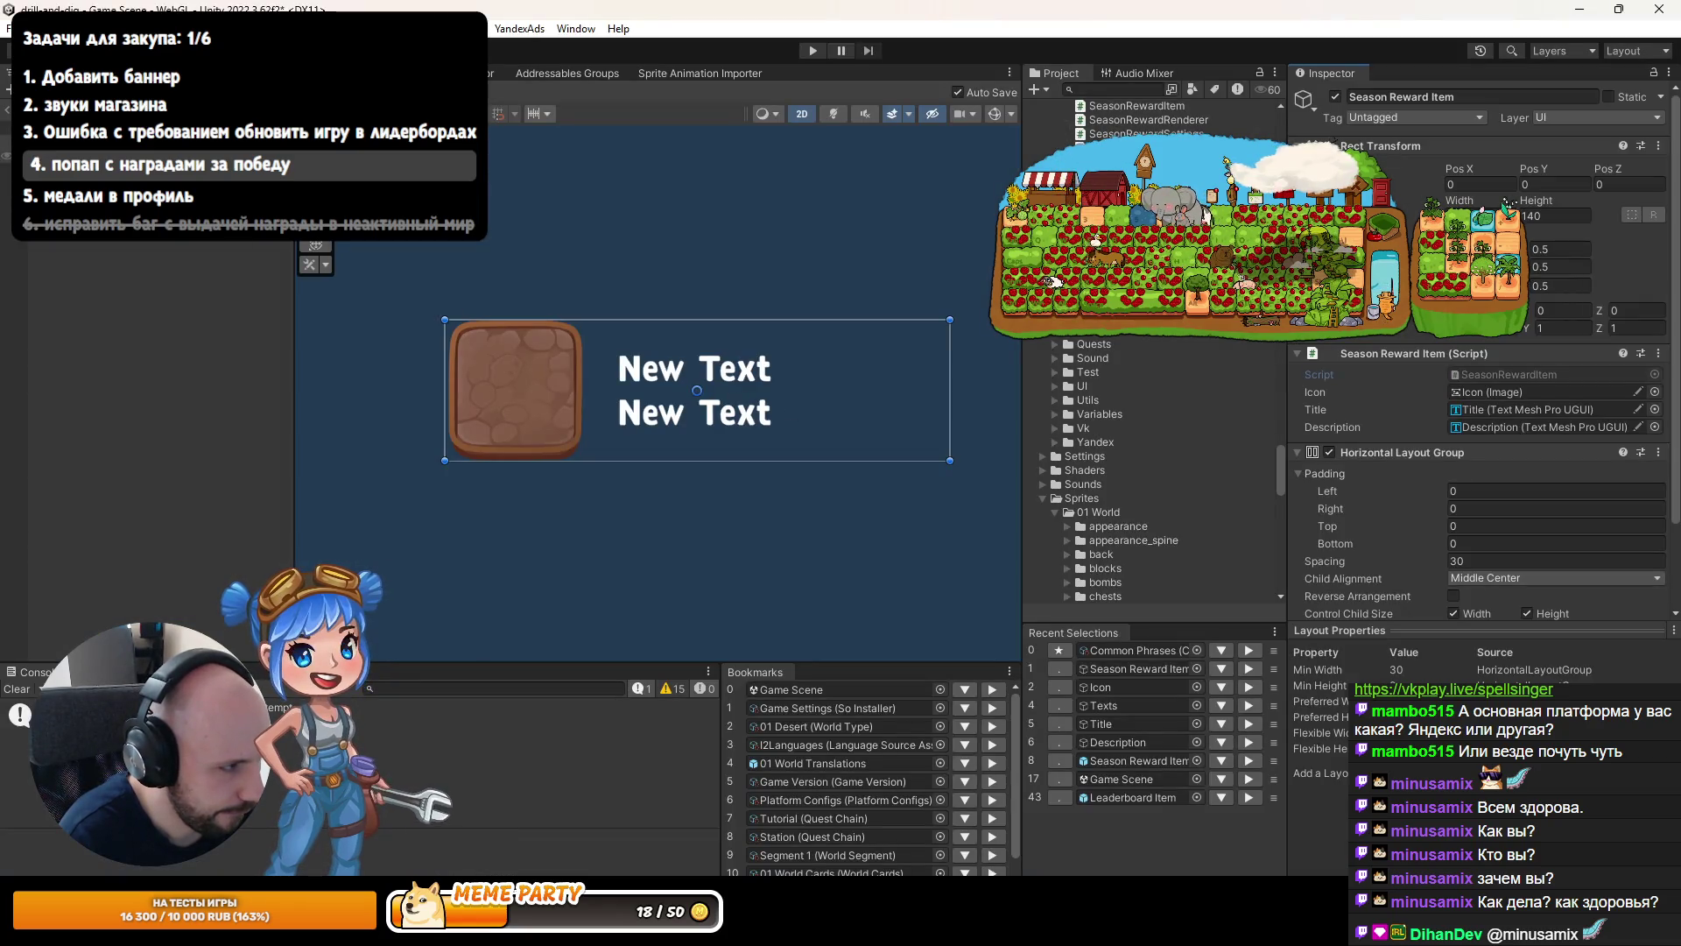
Duplicate the Icon into an Icons container and remove the container's Image component.
{"action": "left_click", "coordinate": [516, 390]}
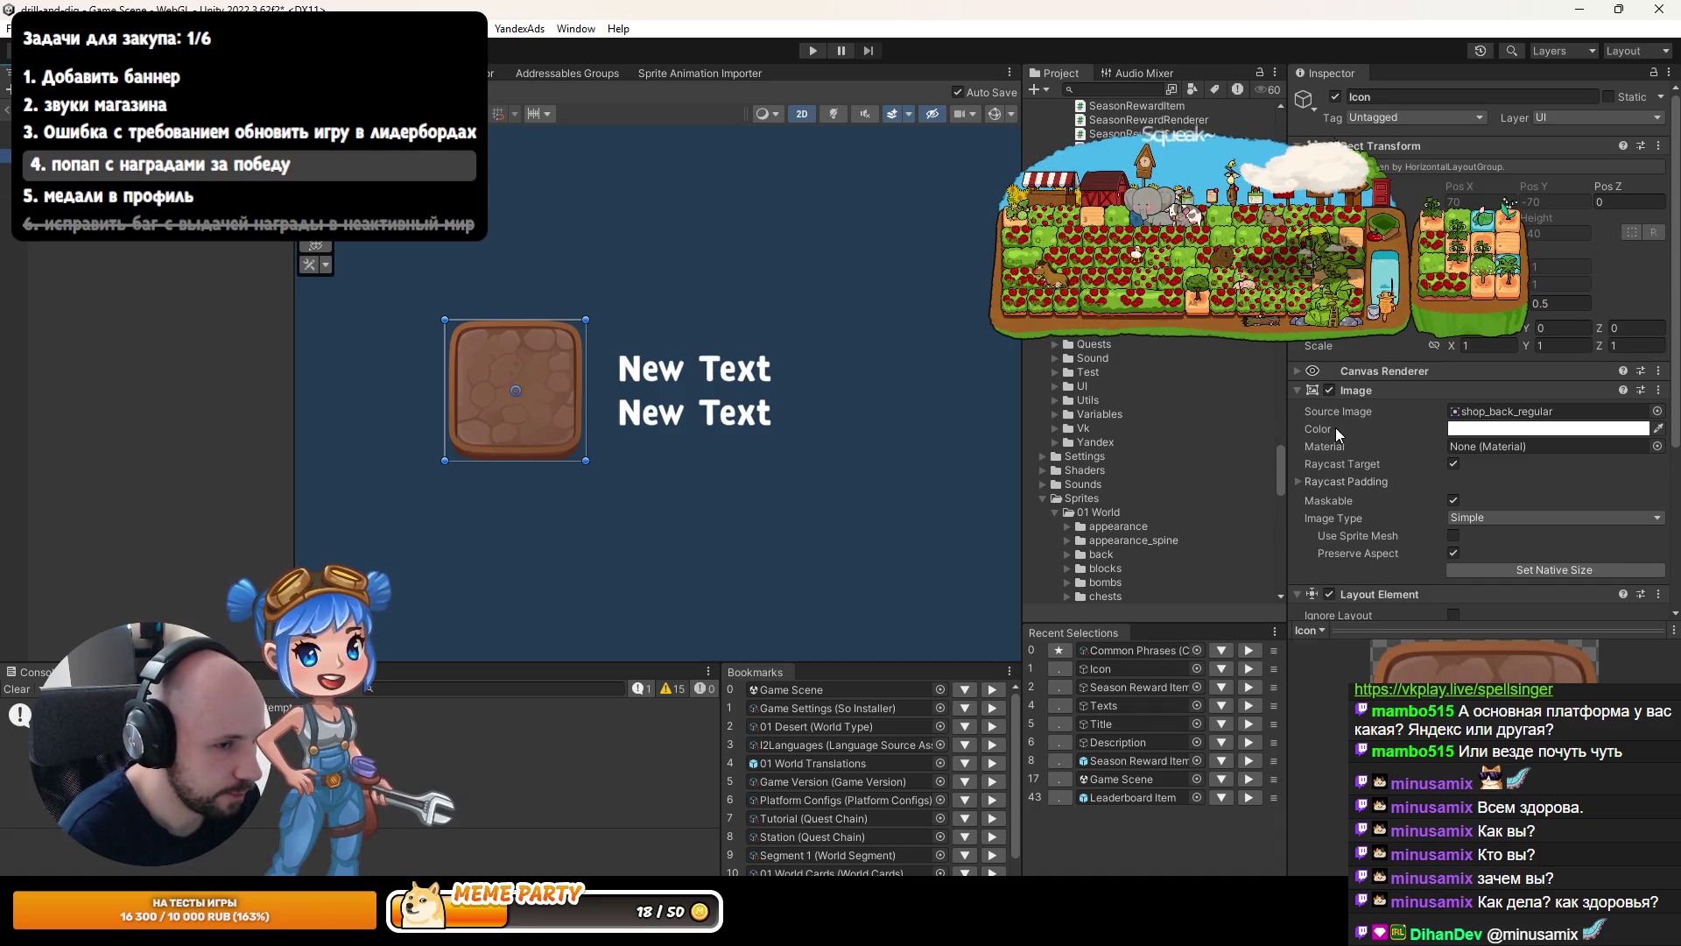
{"action": "right_click", "coordinate": [112, 241]}
{"action": "left_click", "coordinate": [140, 268]}
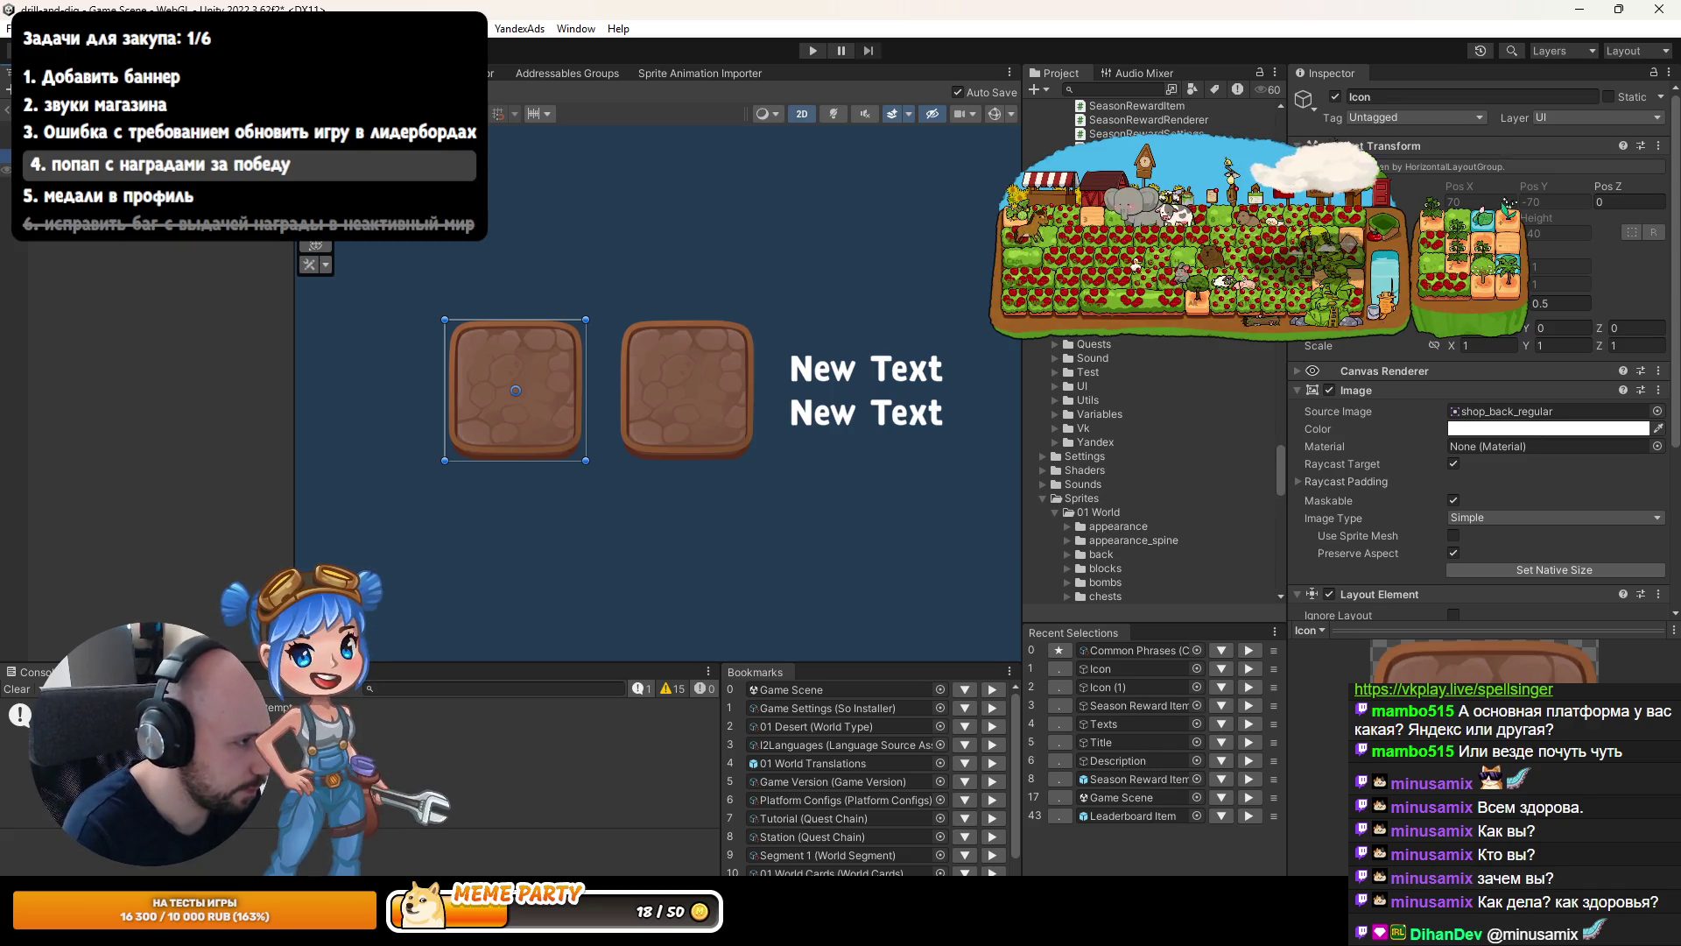
{"action": "key", "text": "Return"}
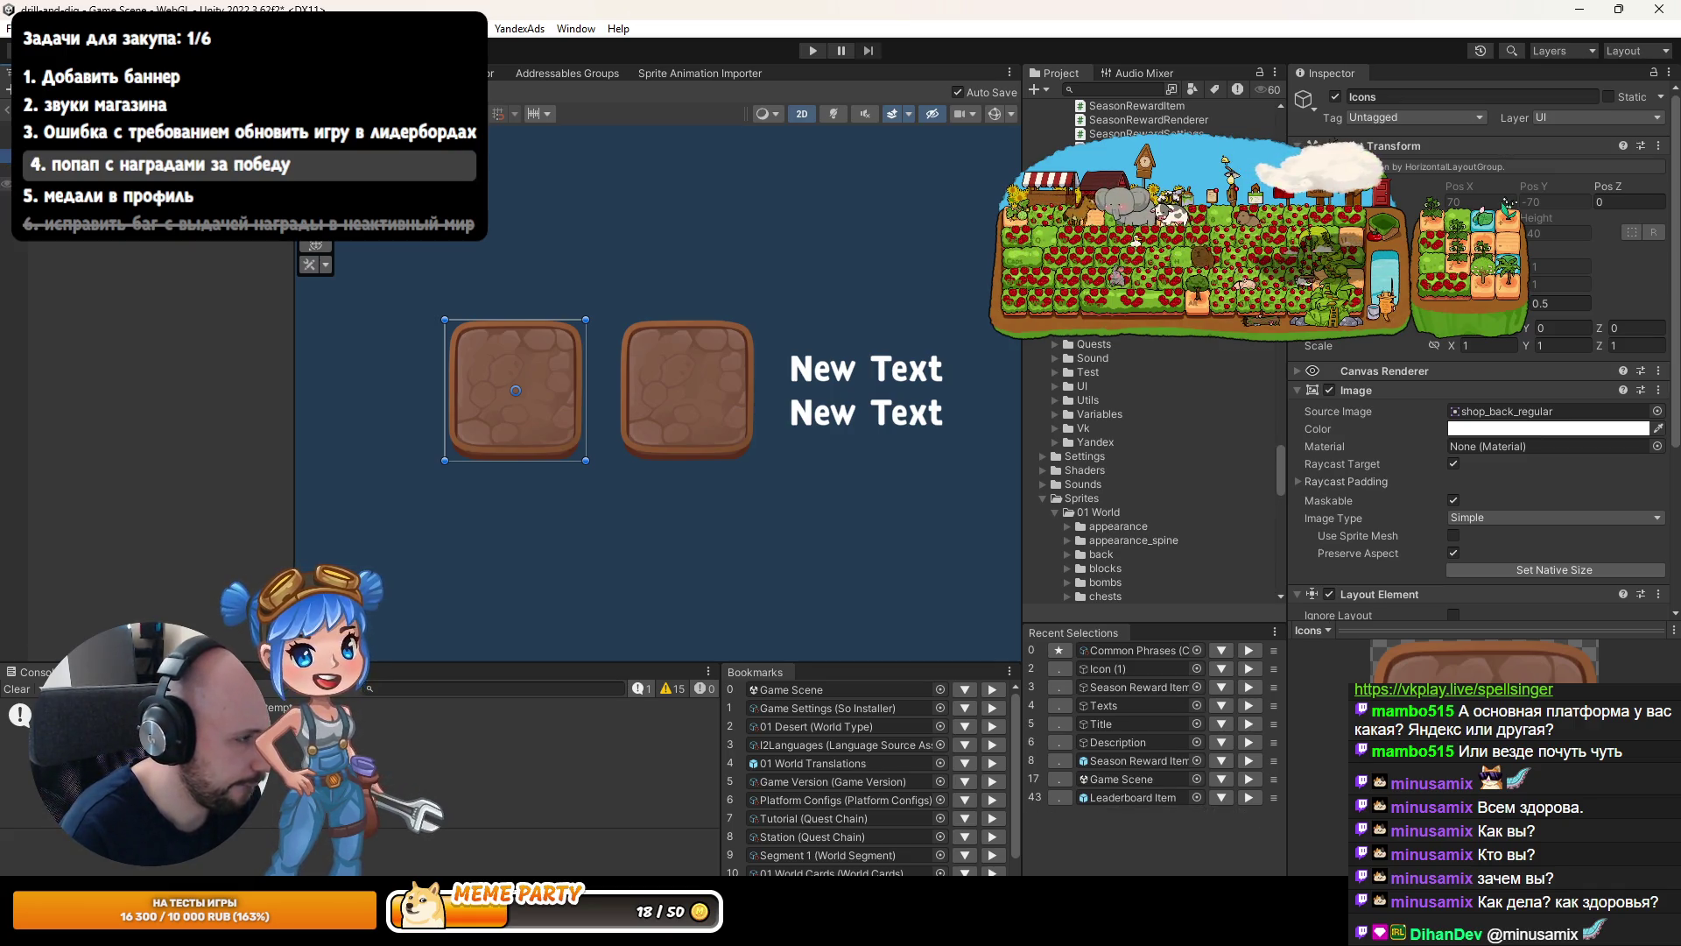
{"action": "left_click", "coordinate": [129, 255]}
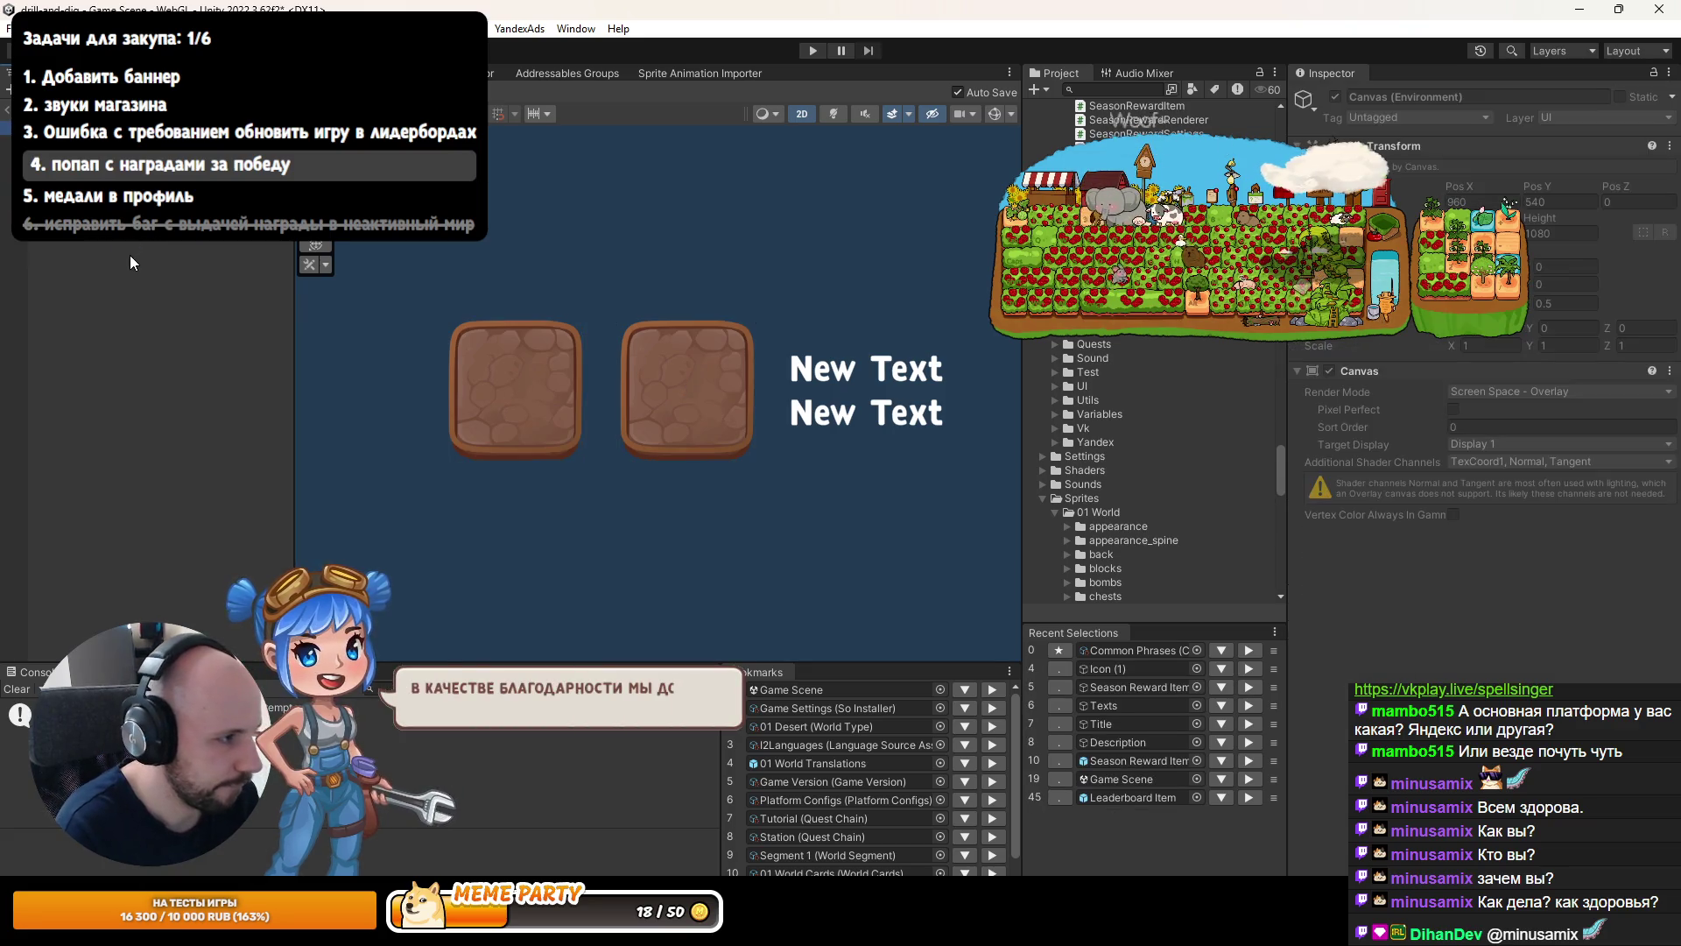
{"action": "left_click", "coordinate": [132, 128]}
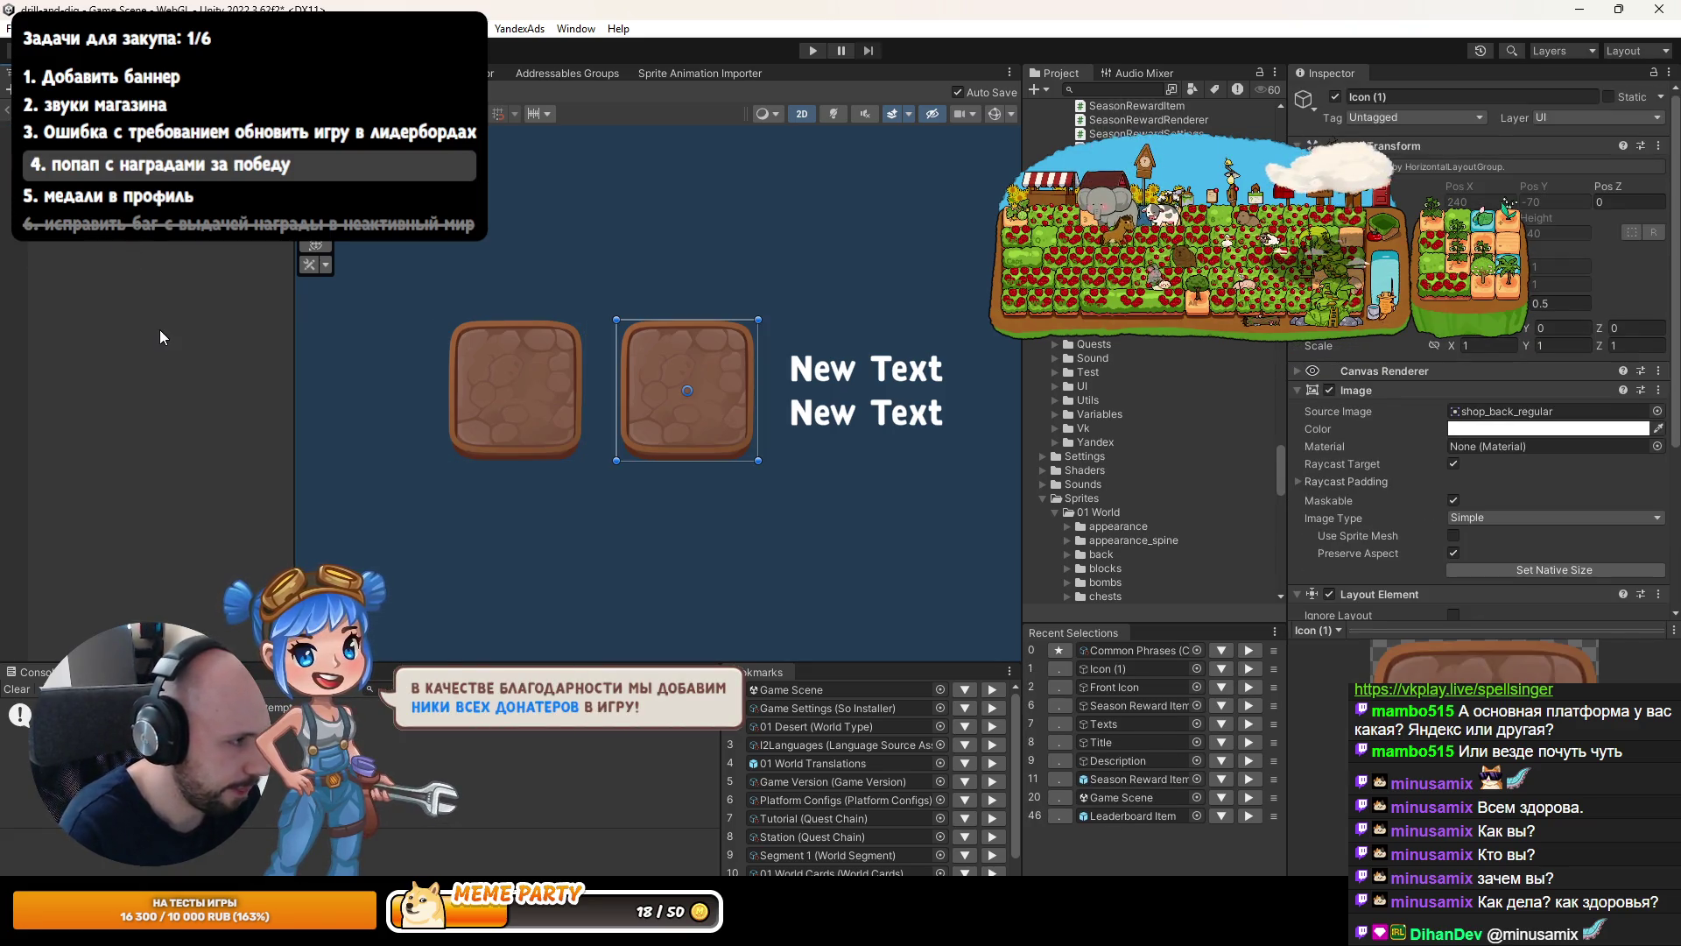
{"action": "left_click", "coordinate": [131, 155]}
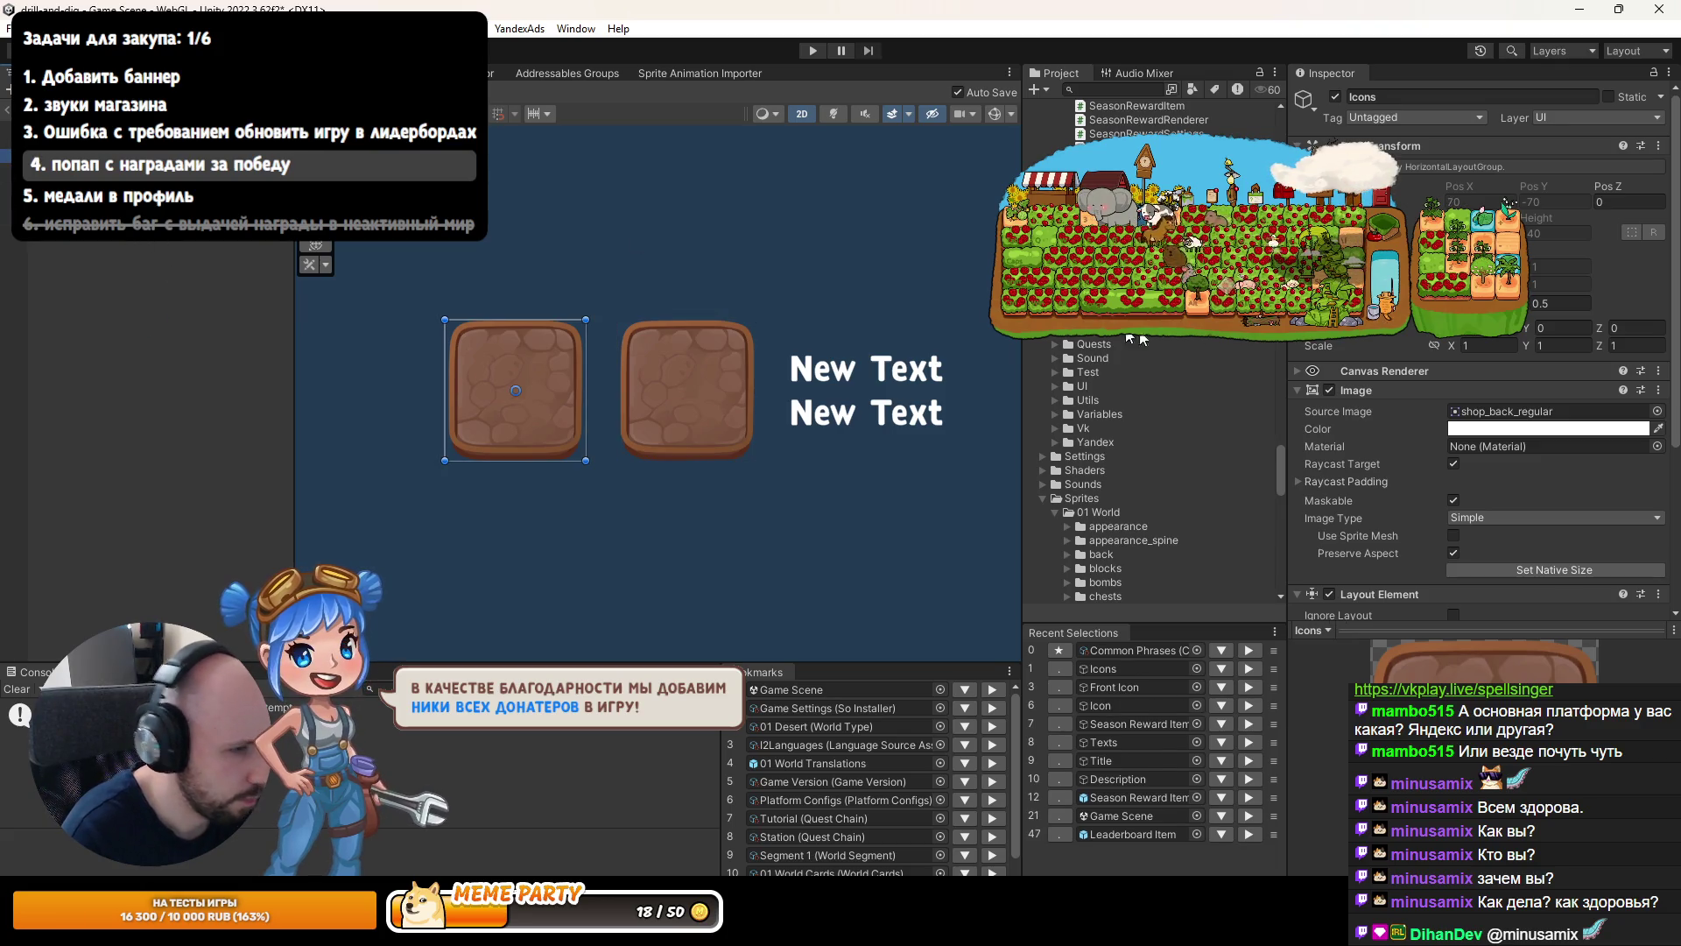
{"action": "scroll", "coordinate": [1637, 502], "scroll_direction": "down", "scroll_amount": 5}
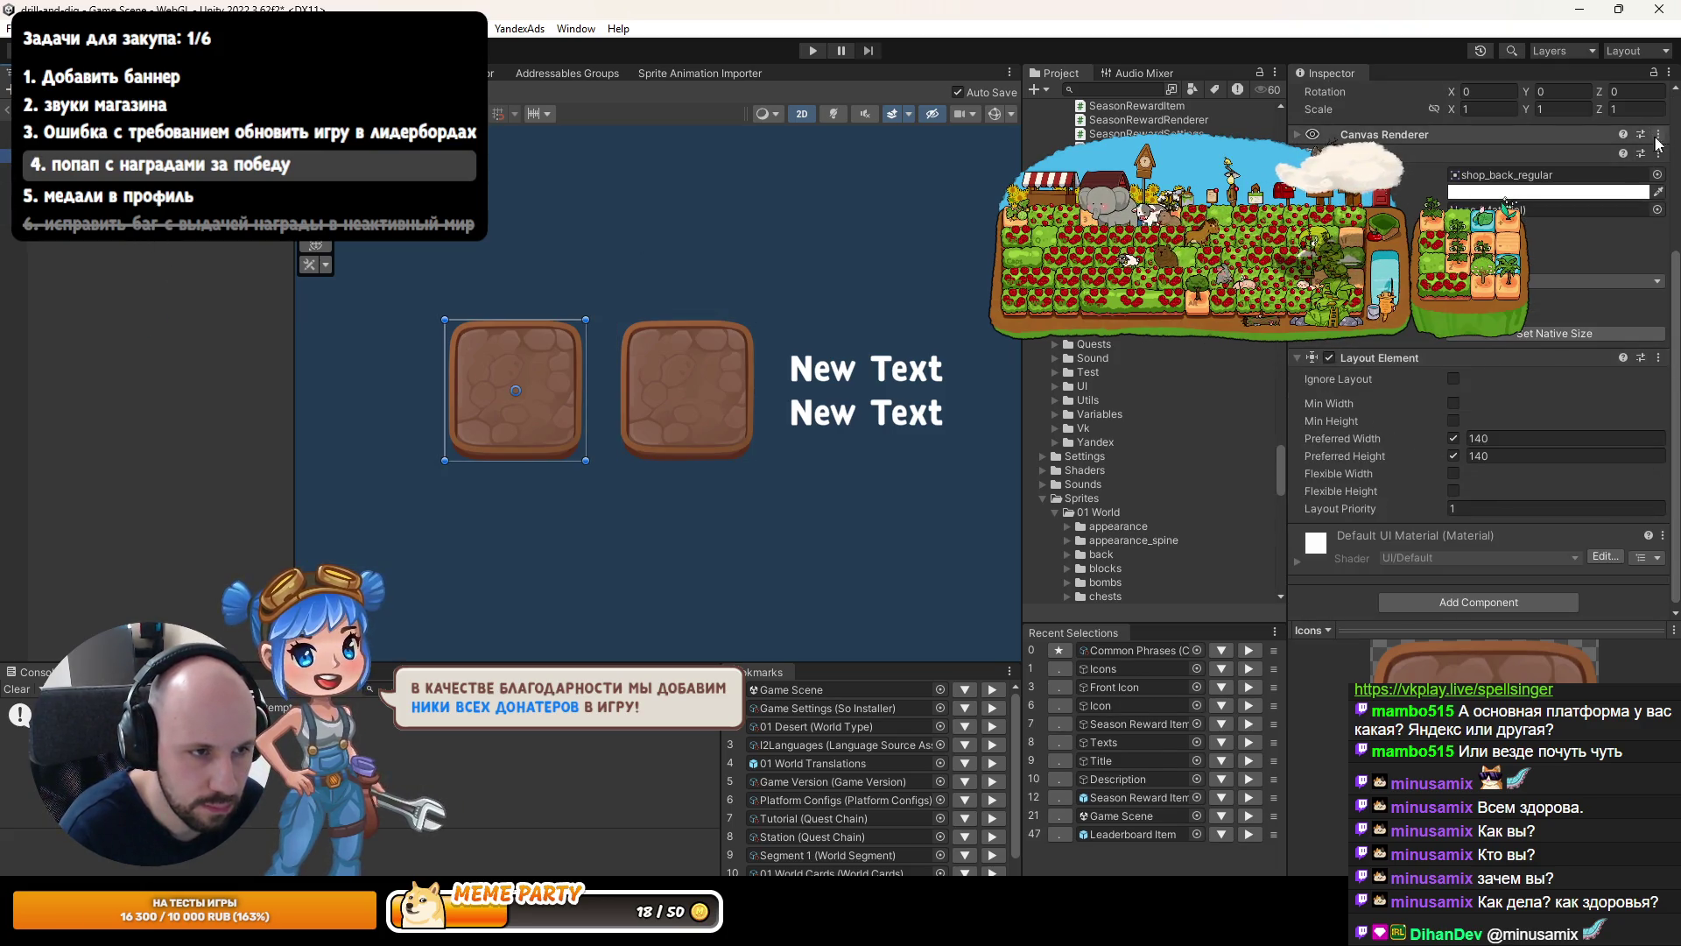
{"action": "right_click", "coordinate": [1639, 160]}
{"action": "left_click", "coordinate": [1568, 238]}
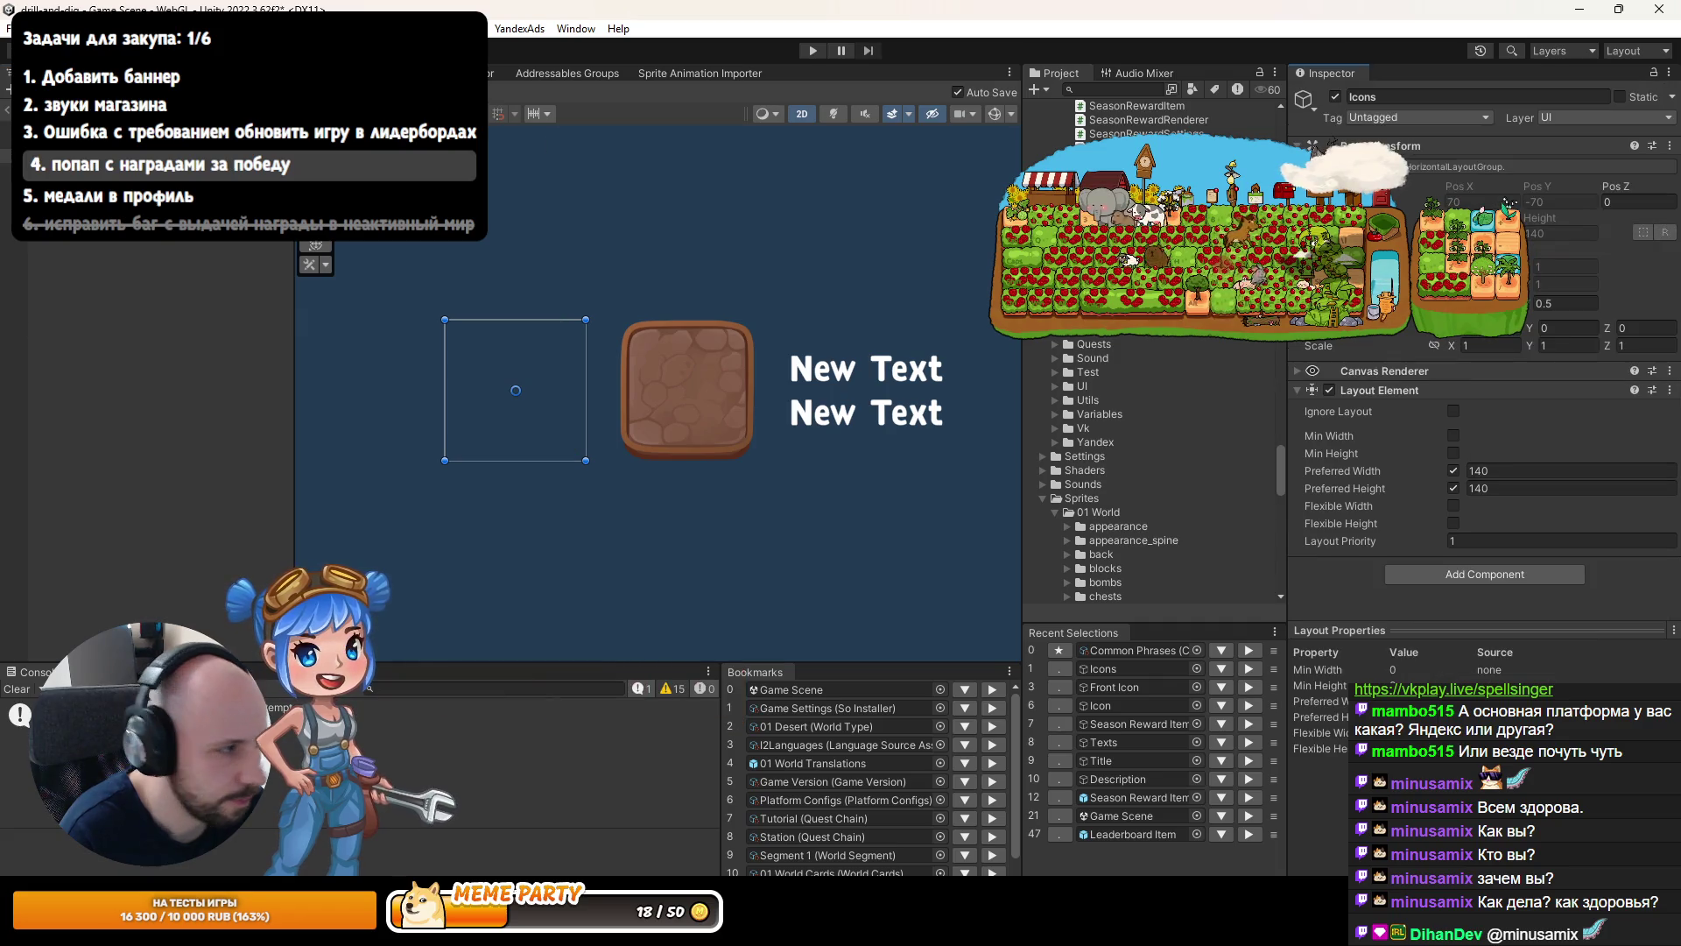
Rename the back child to Icon Back and stretch its anchors to fill the parent.
{"action": "key", "text": "ctrl+z"}
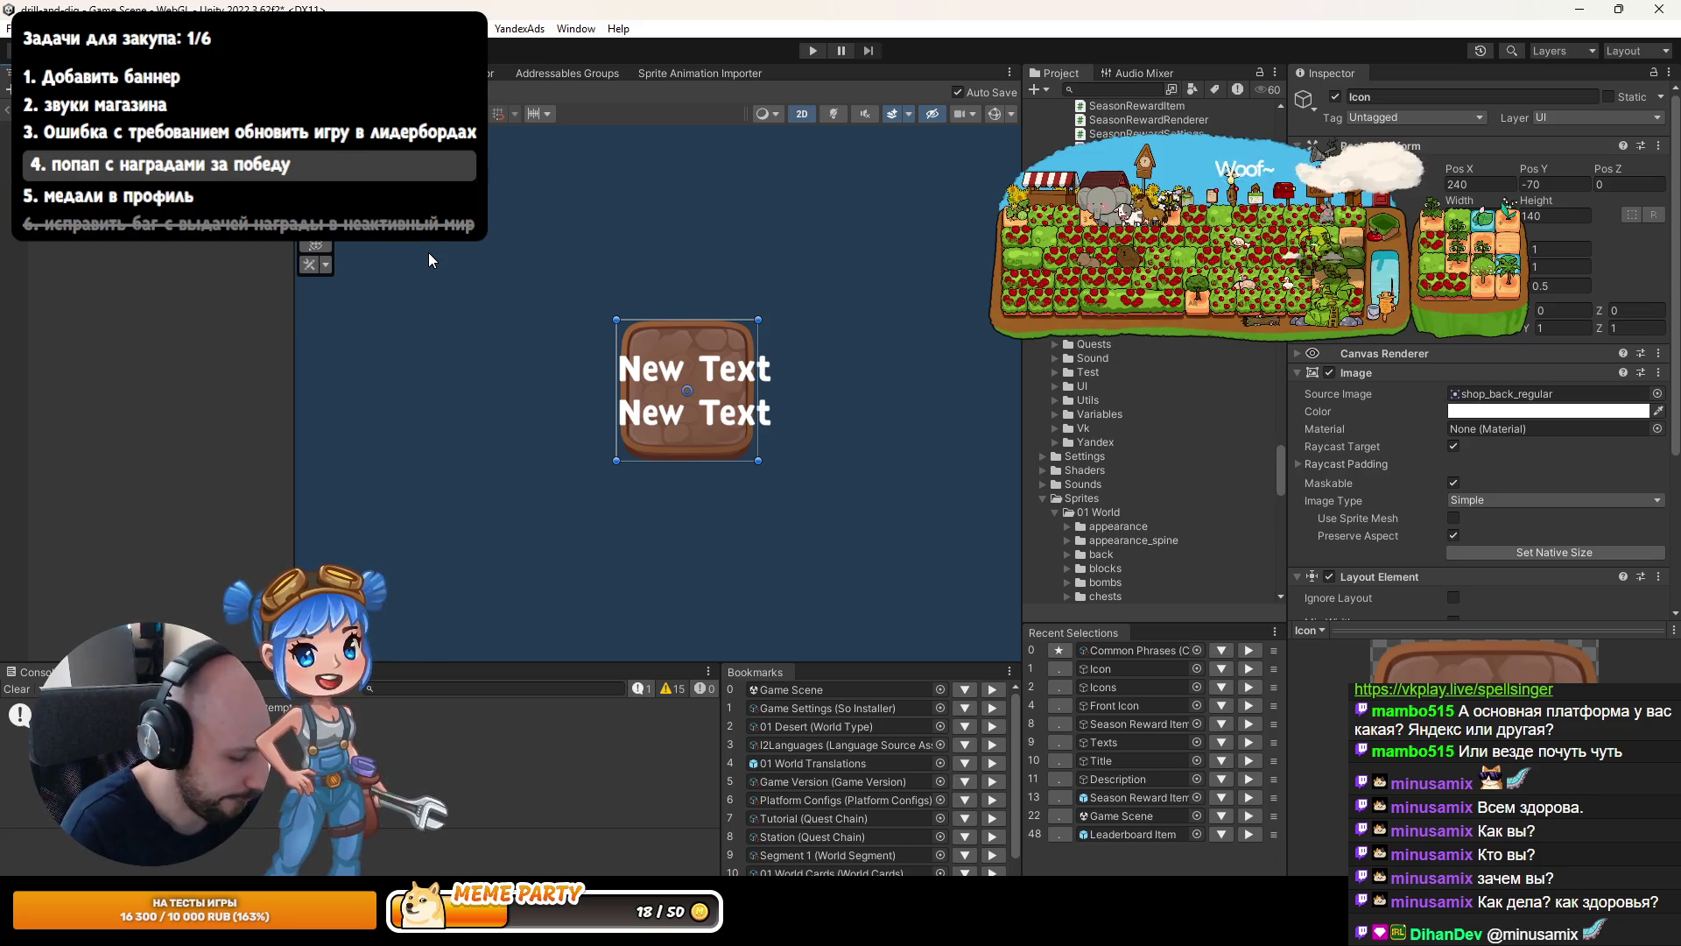
{"action": "key", "text": "Return"}
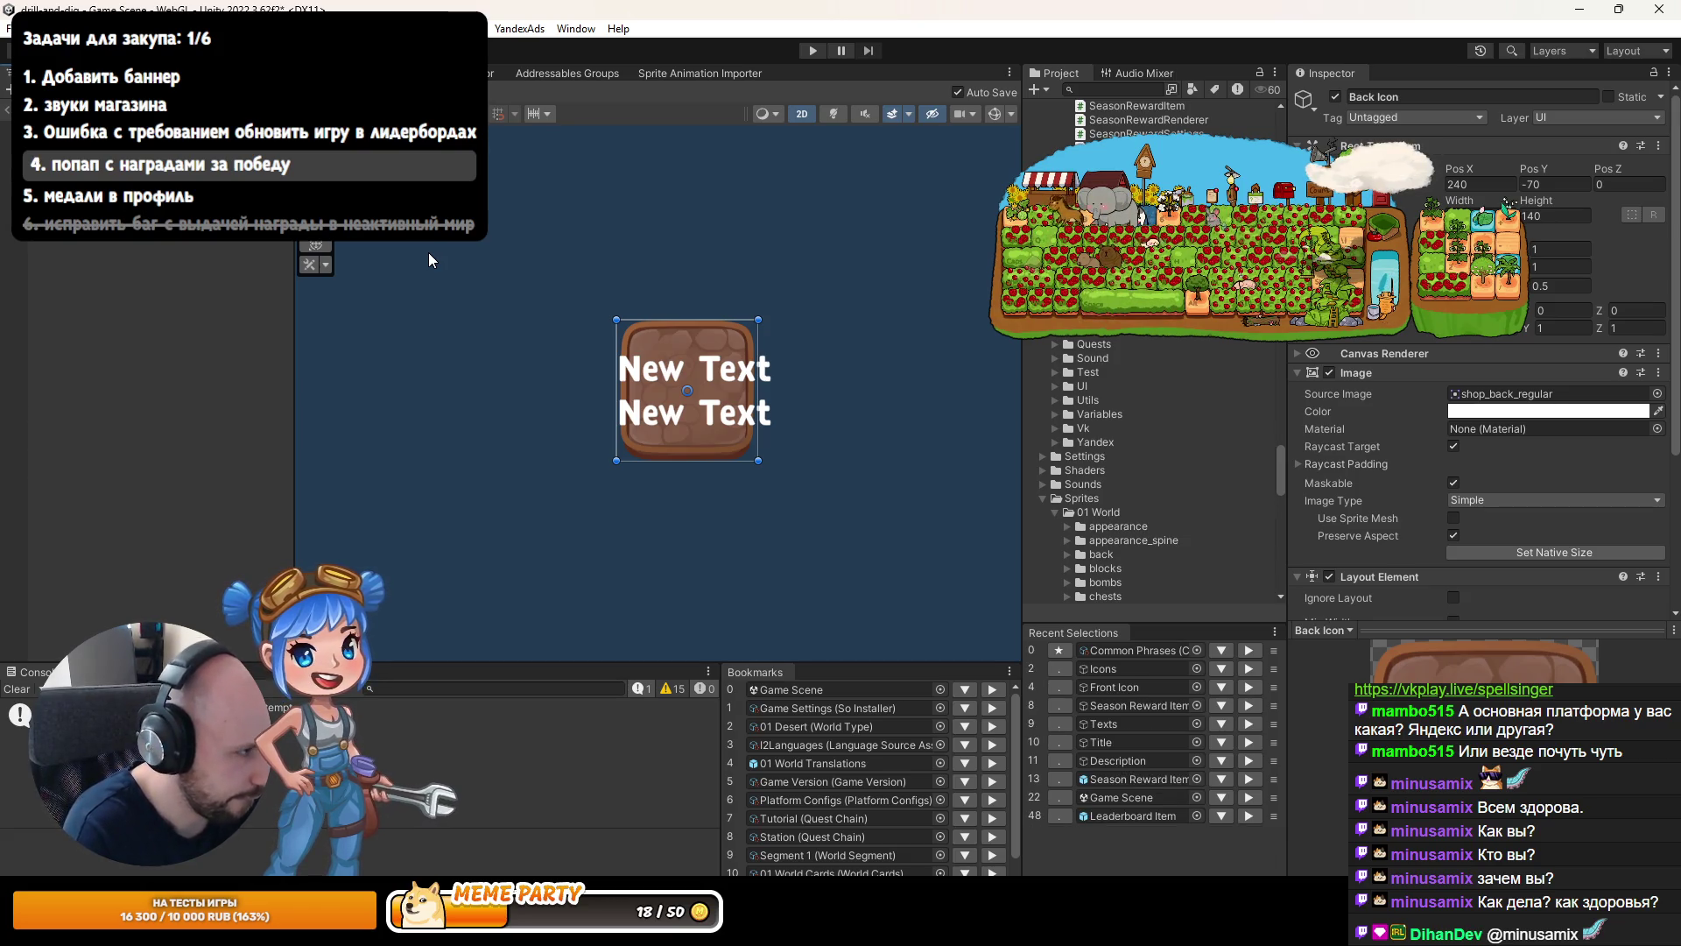
{"action": "key", "text": "Up"}
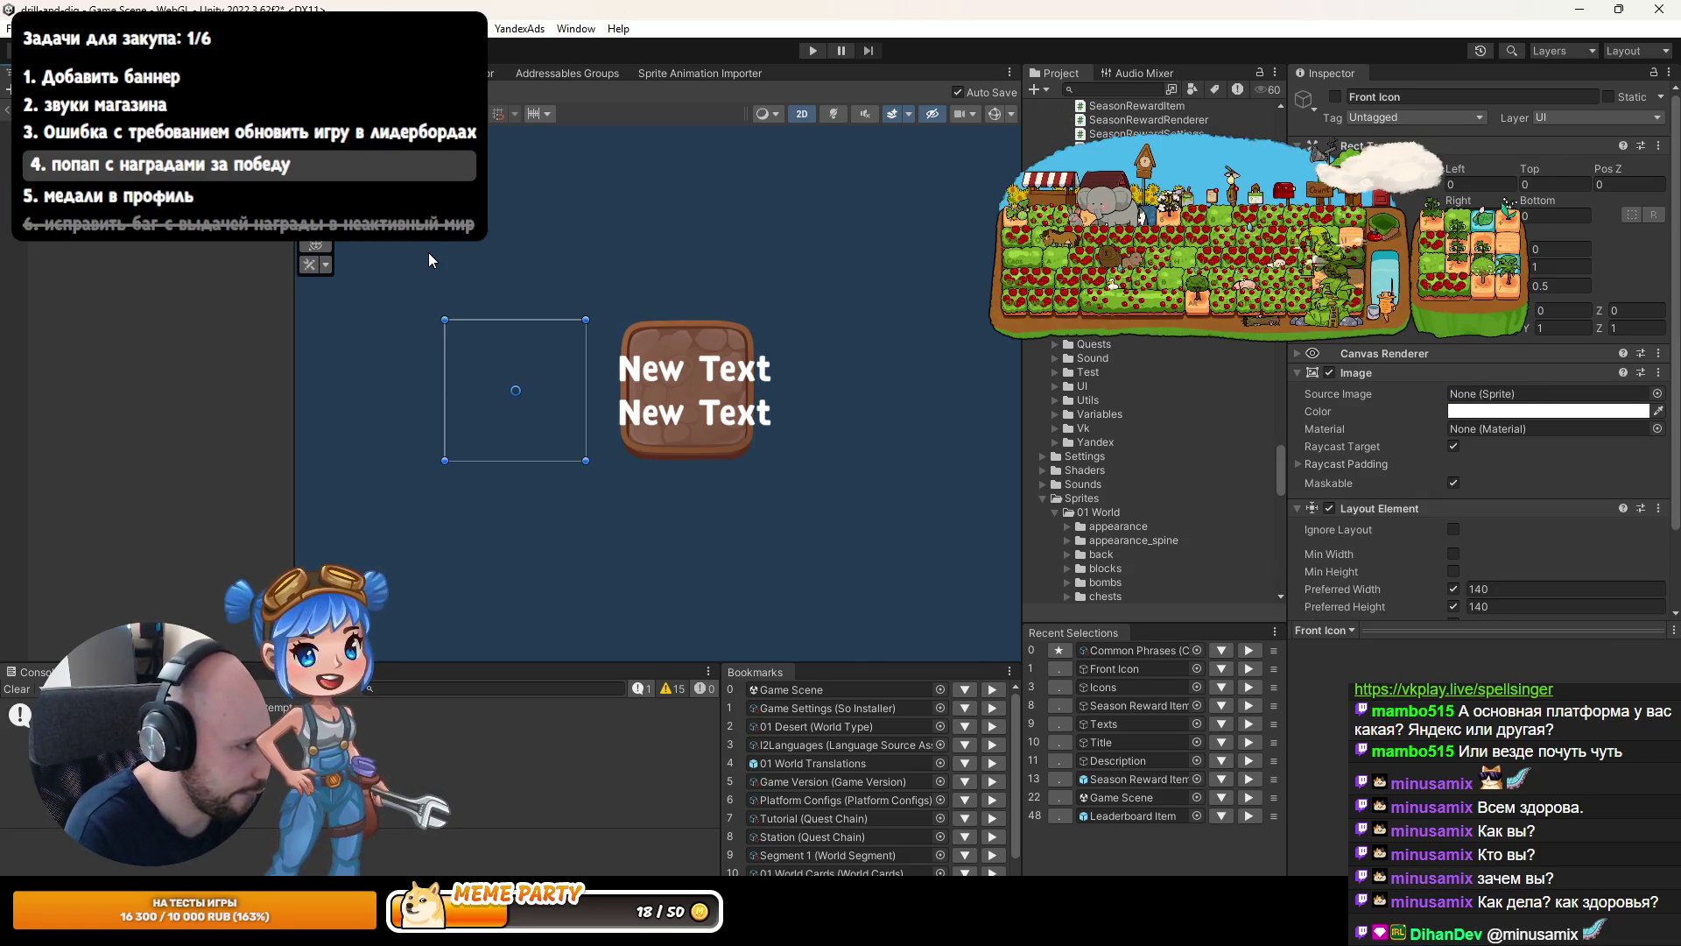
{"action": "key", "text": "Down"}
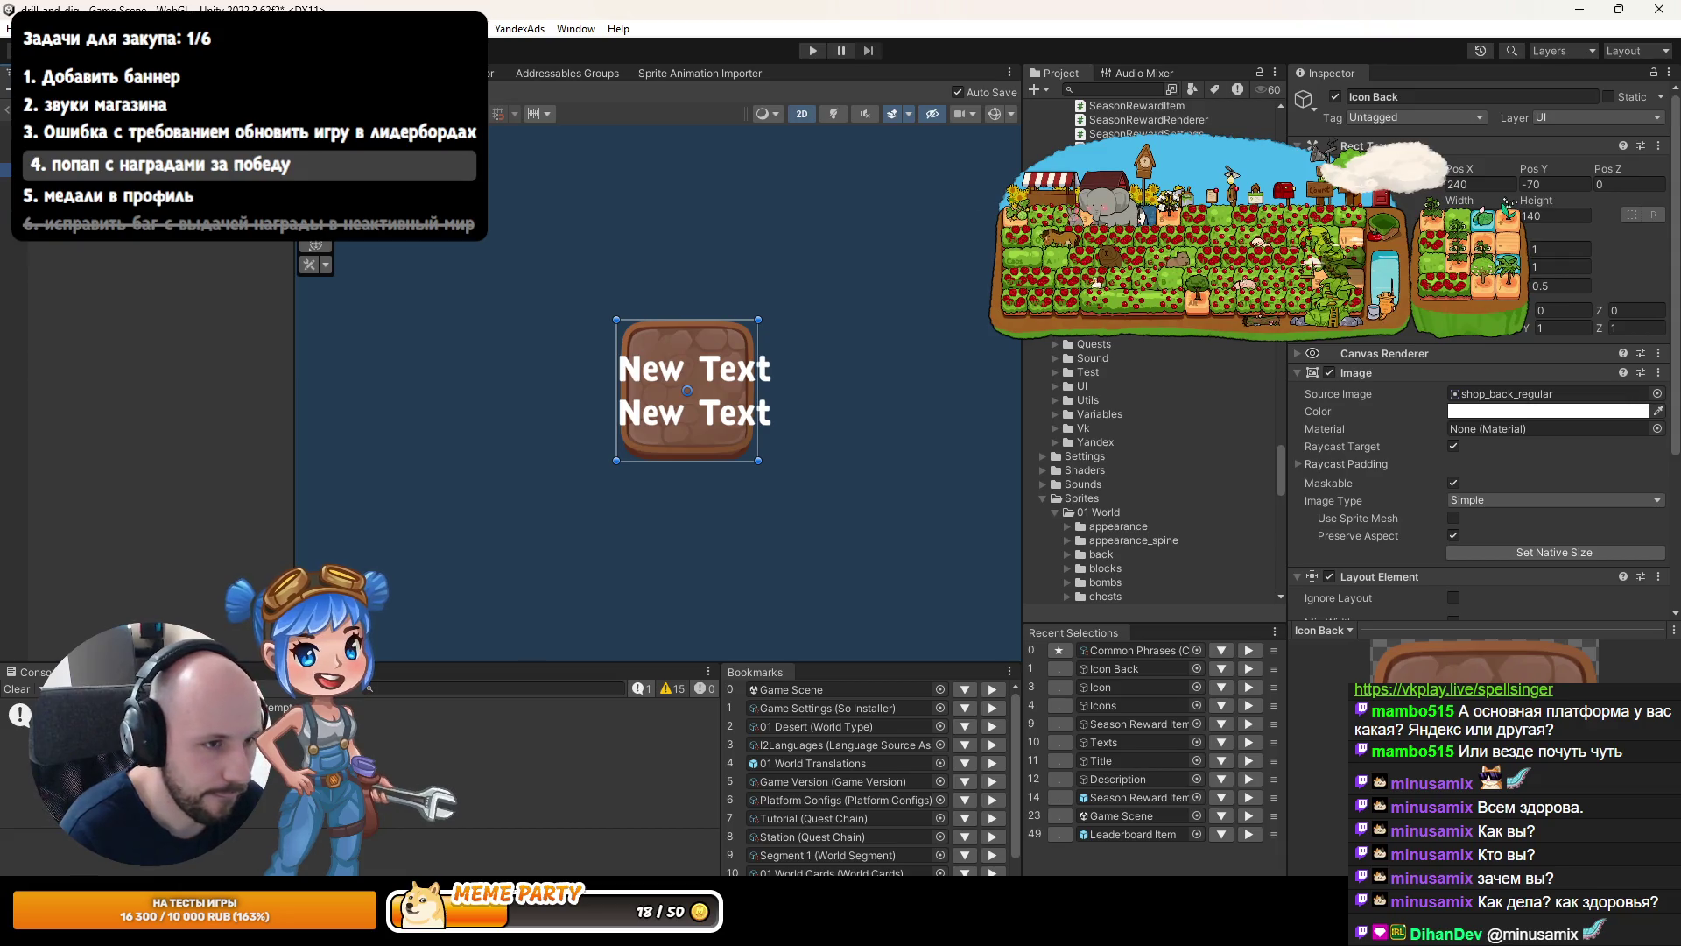
{"action": "left_click", "coordinate": [1314, 175]}
{"action": "left_click", "coordinate": [1513, 458], "text": "alt"}
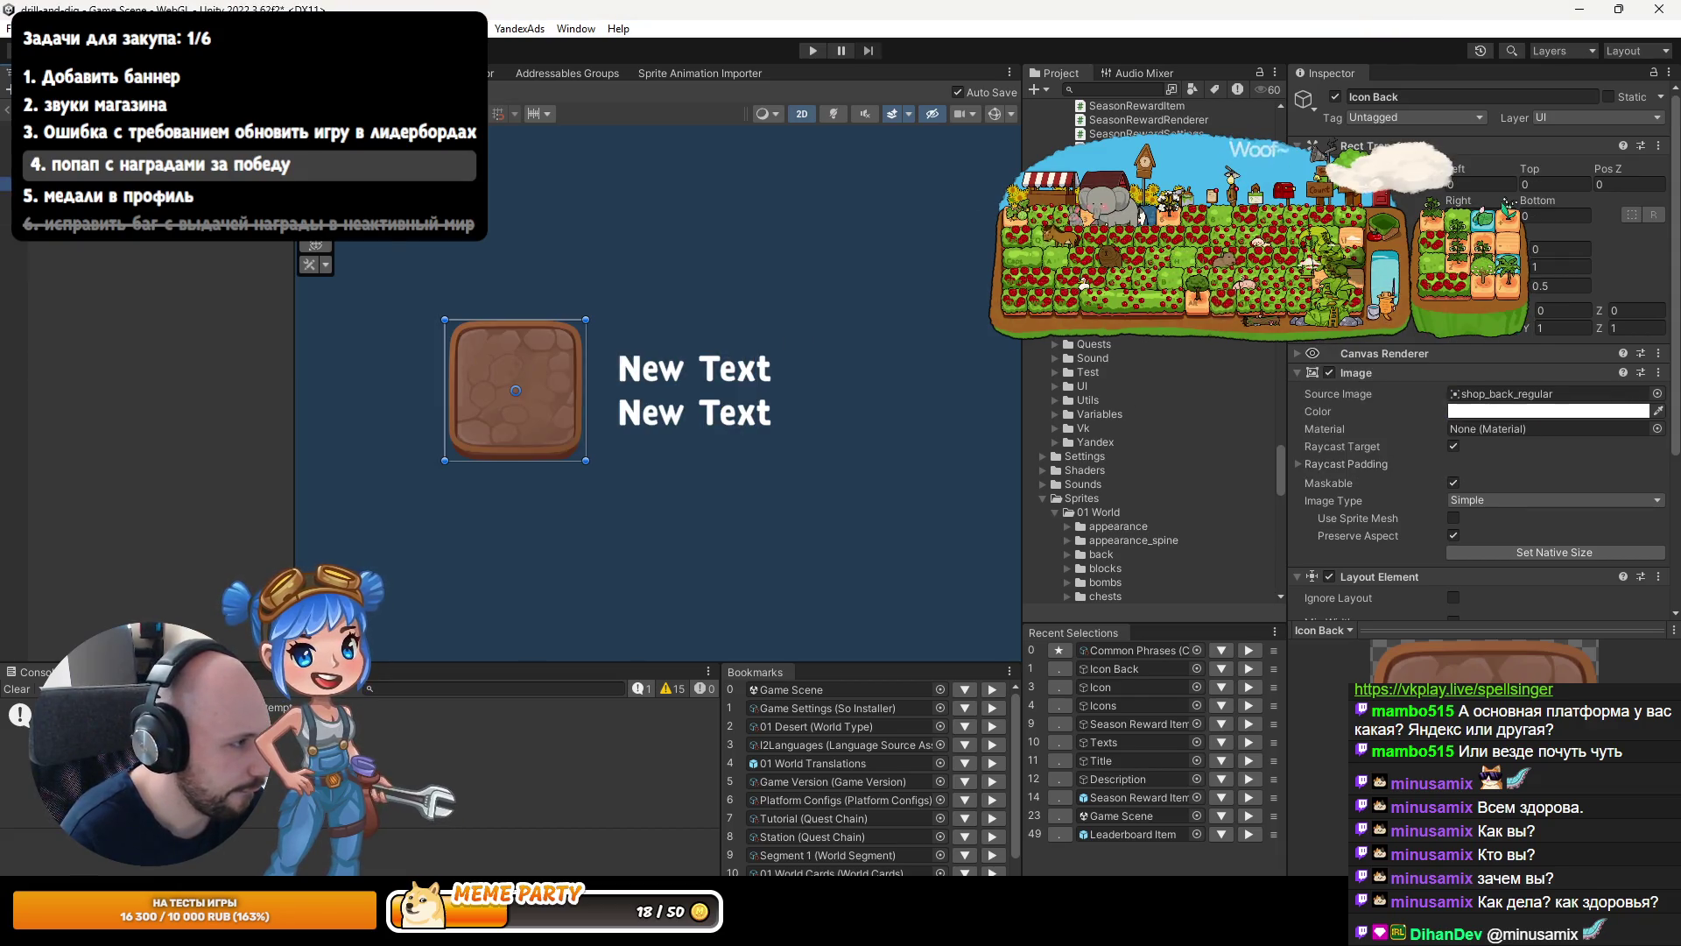
Remove the Layout Element component from the Icon object.
{"action": "key", "text": "Down"}
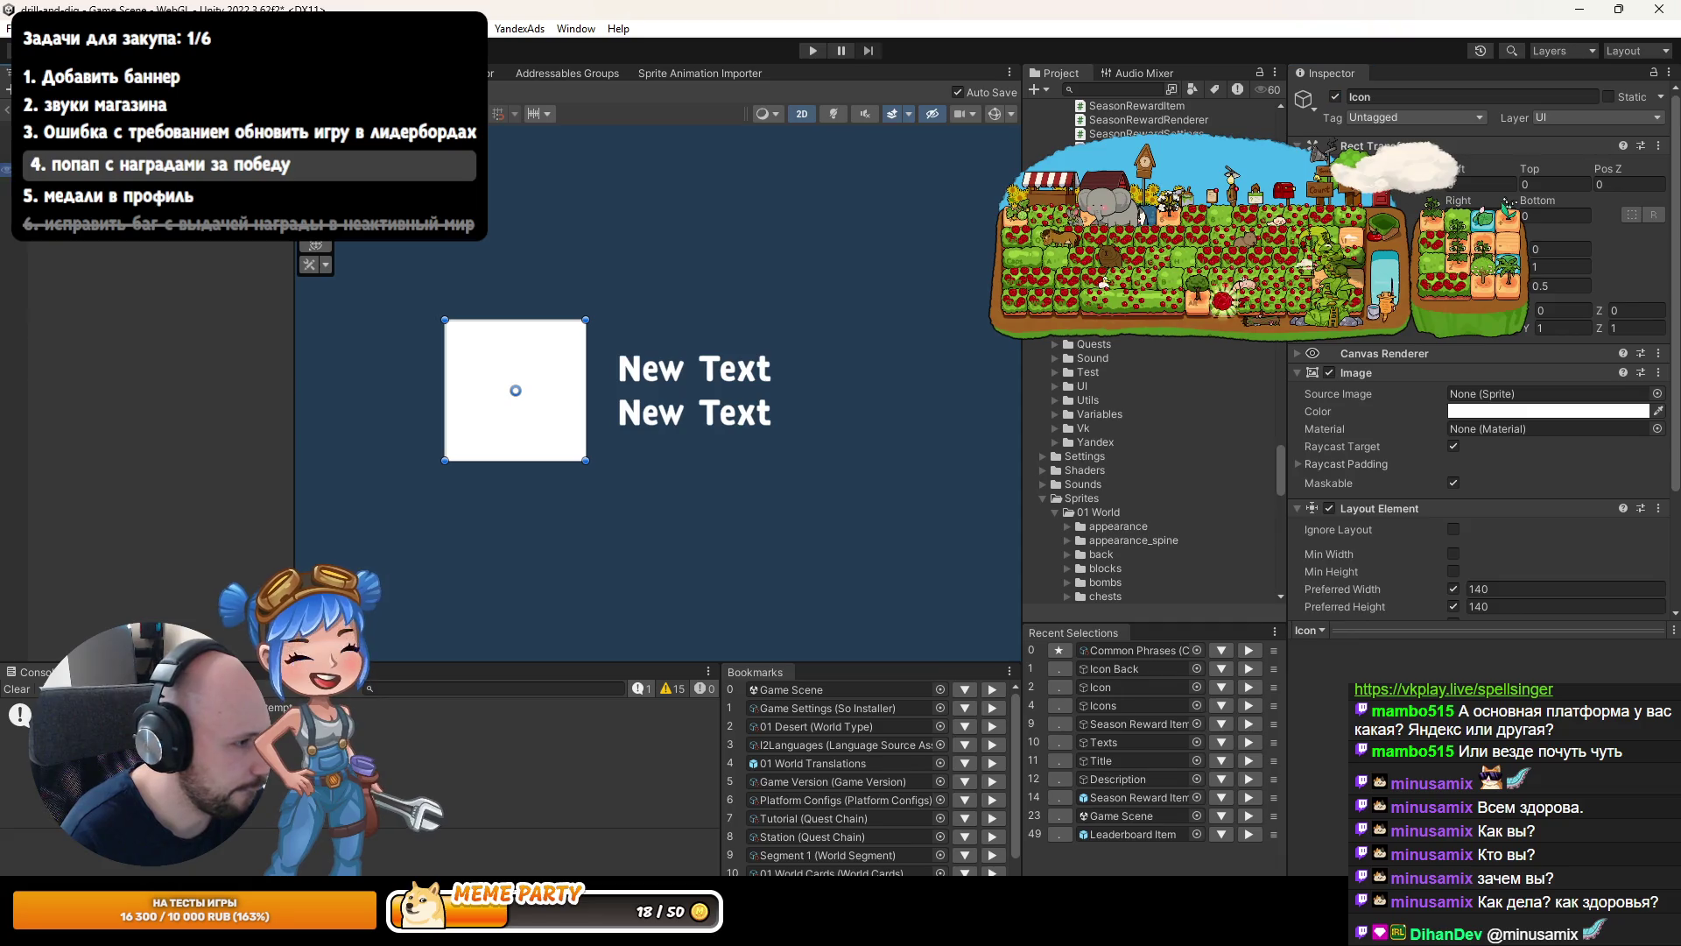
{"action": "key", "text": "Up"}
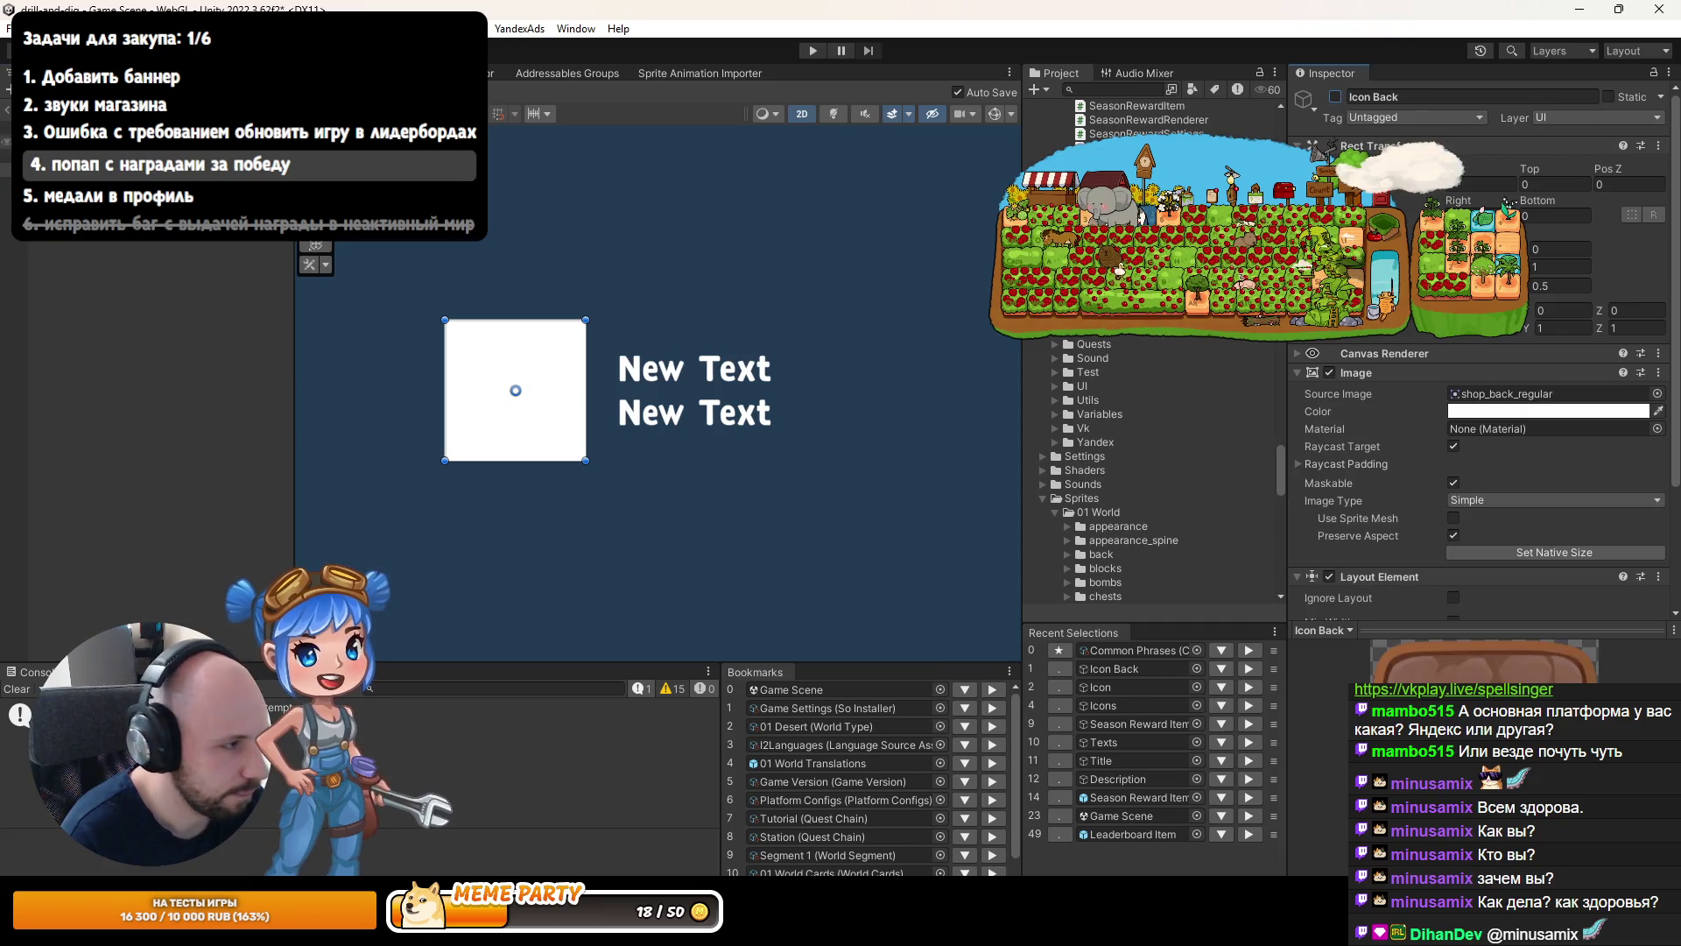
{"action": "key", "text": "Down"}
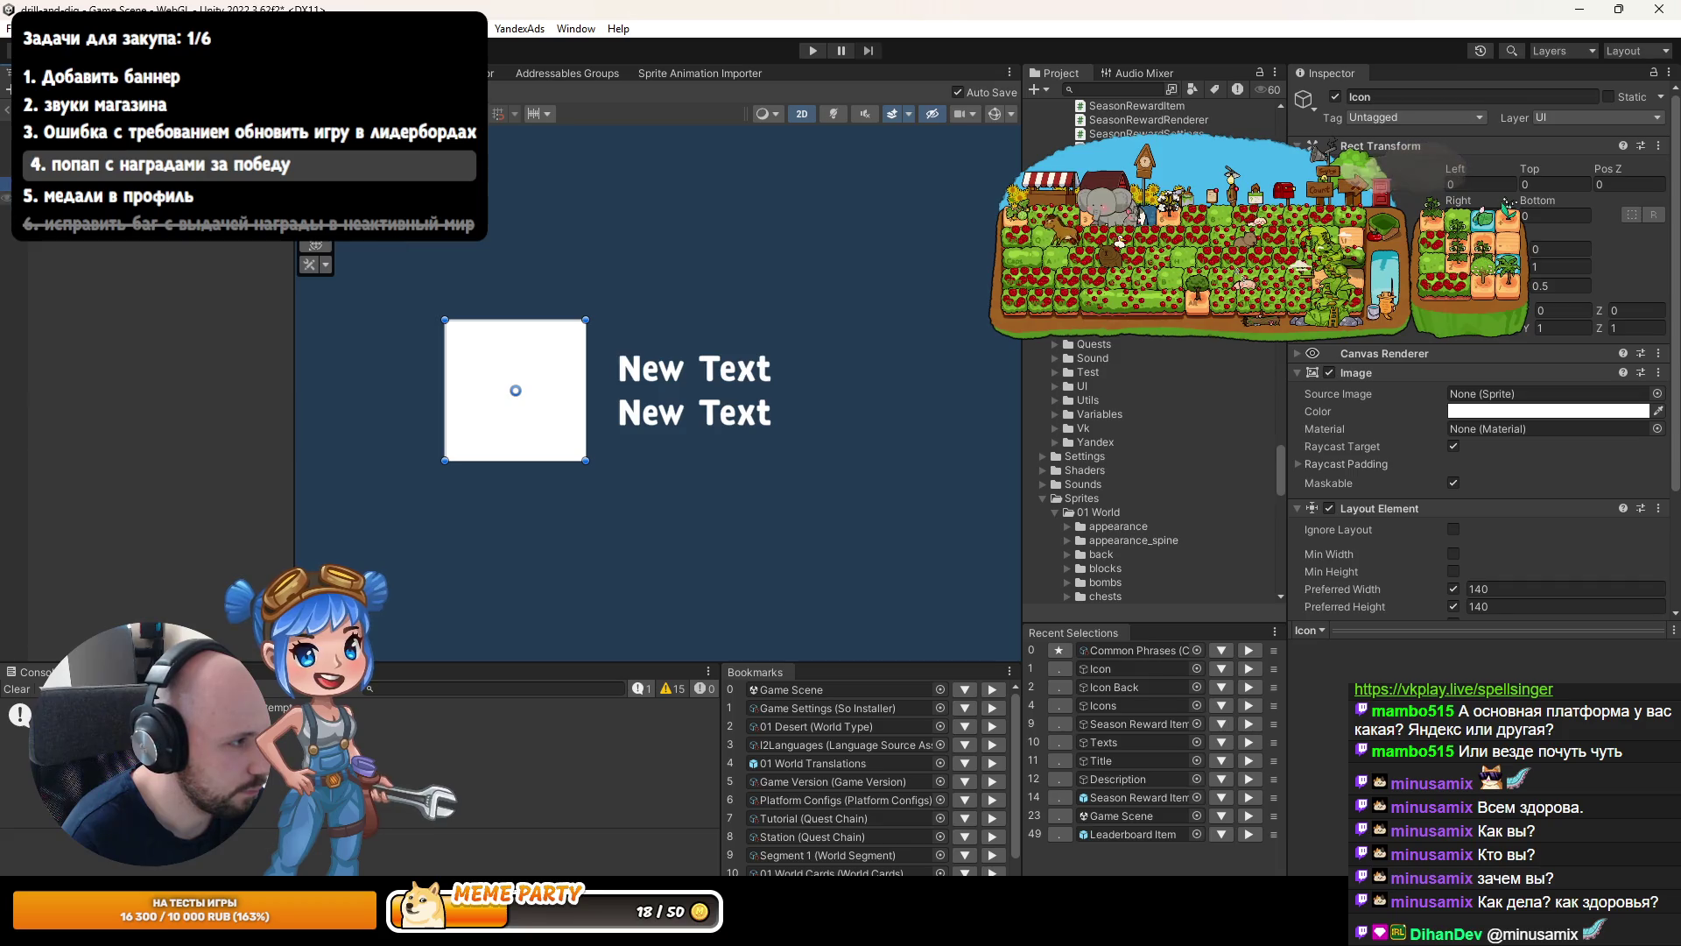
{"action": "scroll", "coordinate": [1488, 394], "scroll_direction": "down", "scroll_amount": 3}
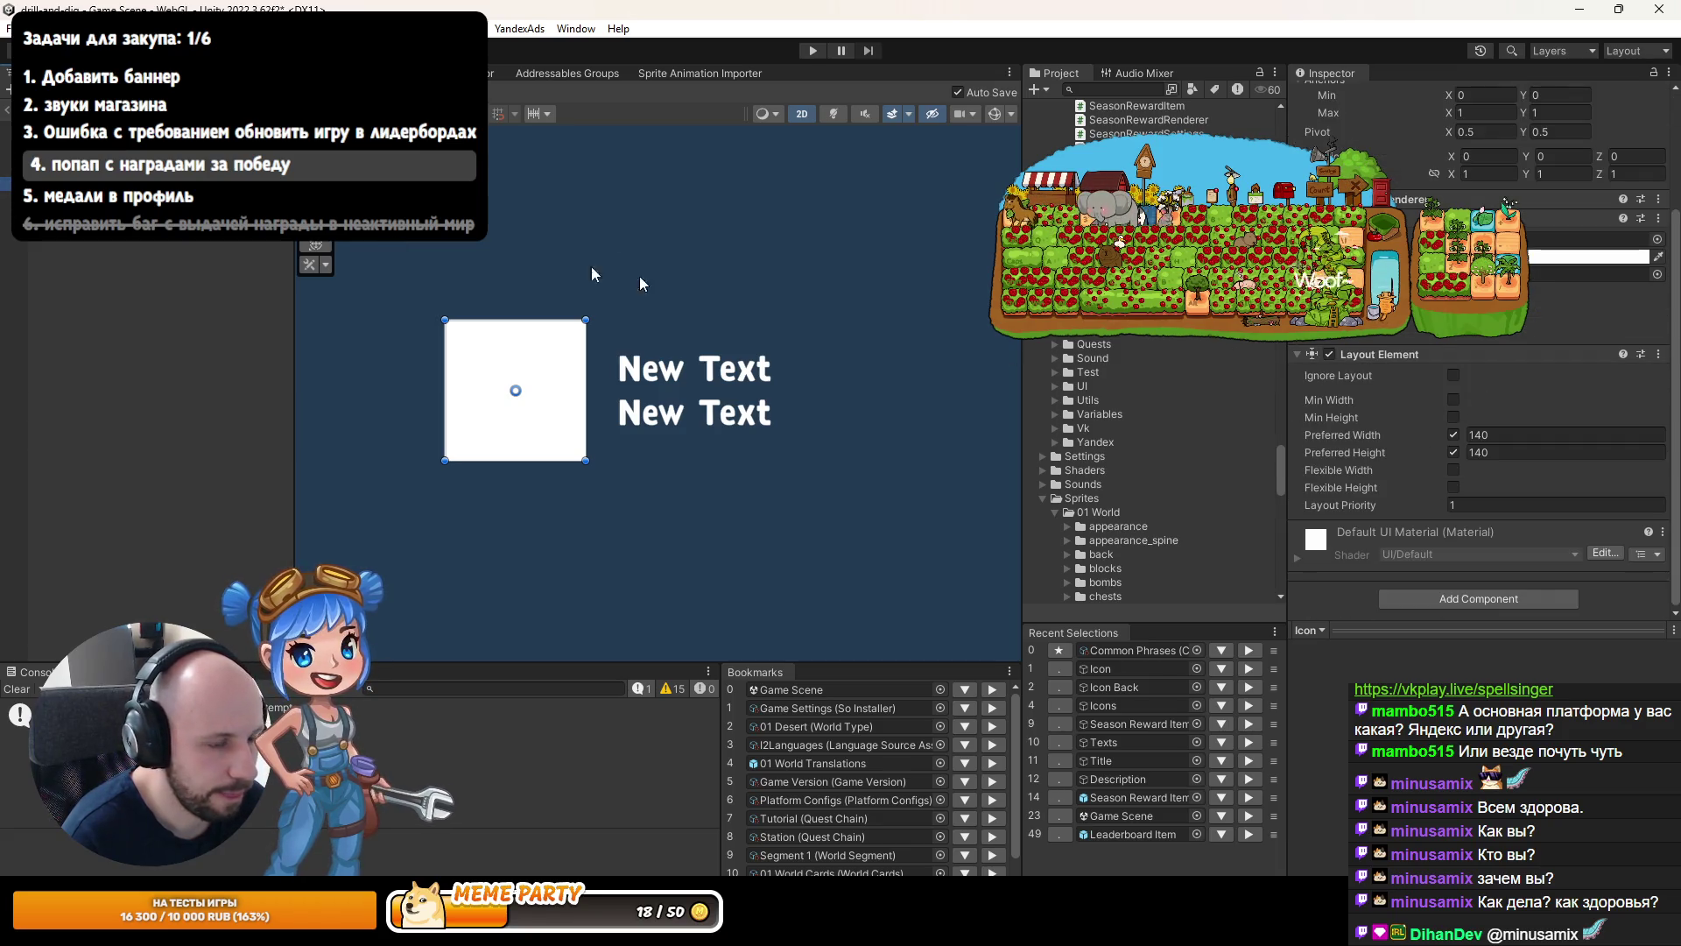
{"action": "left_click", "coordinate": [1658, 353]}
{"action": "left_click", "coordinate": [1538, 516]}
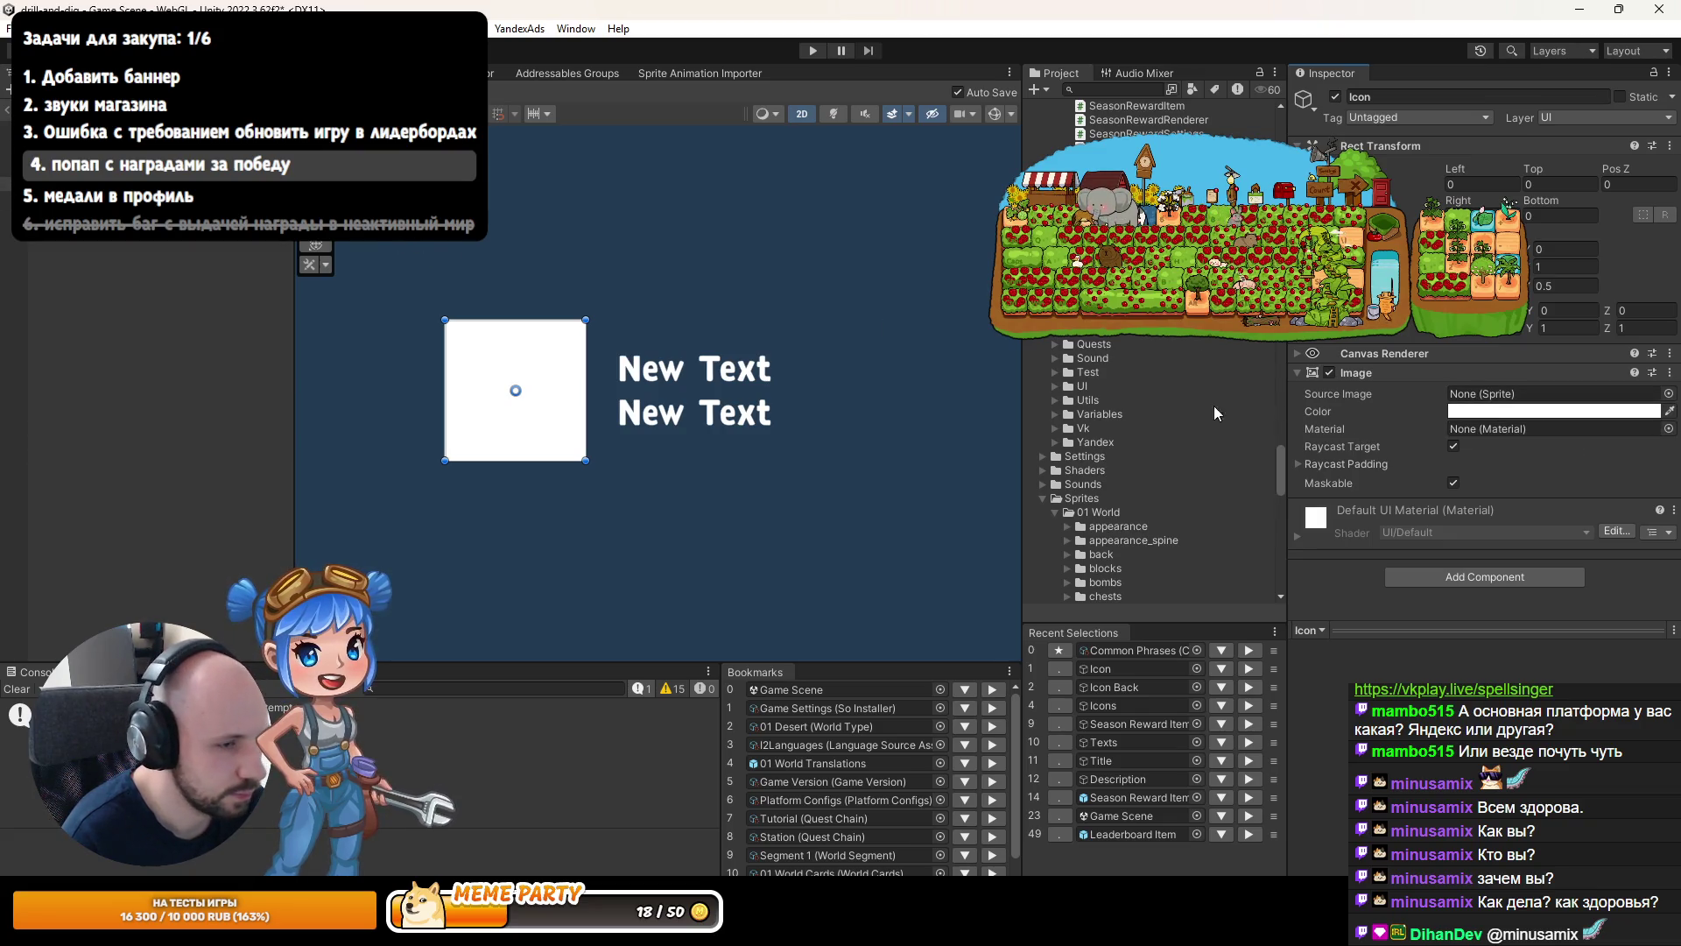
Enable Preserve Aspect on both Icon and Icon Back images.
{"action": "left_click", "coordinate": [131, 175], "text": "ctrl"}
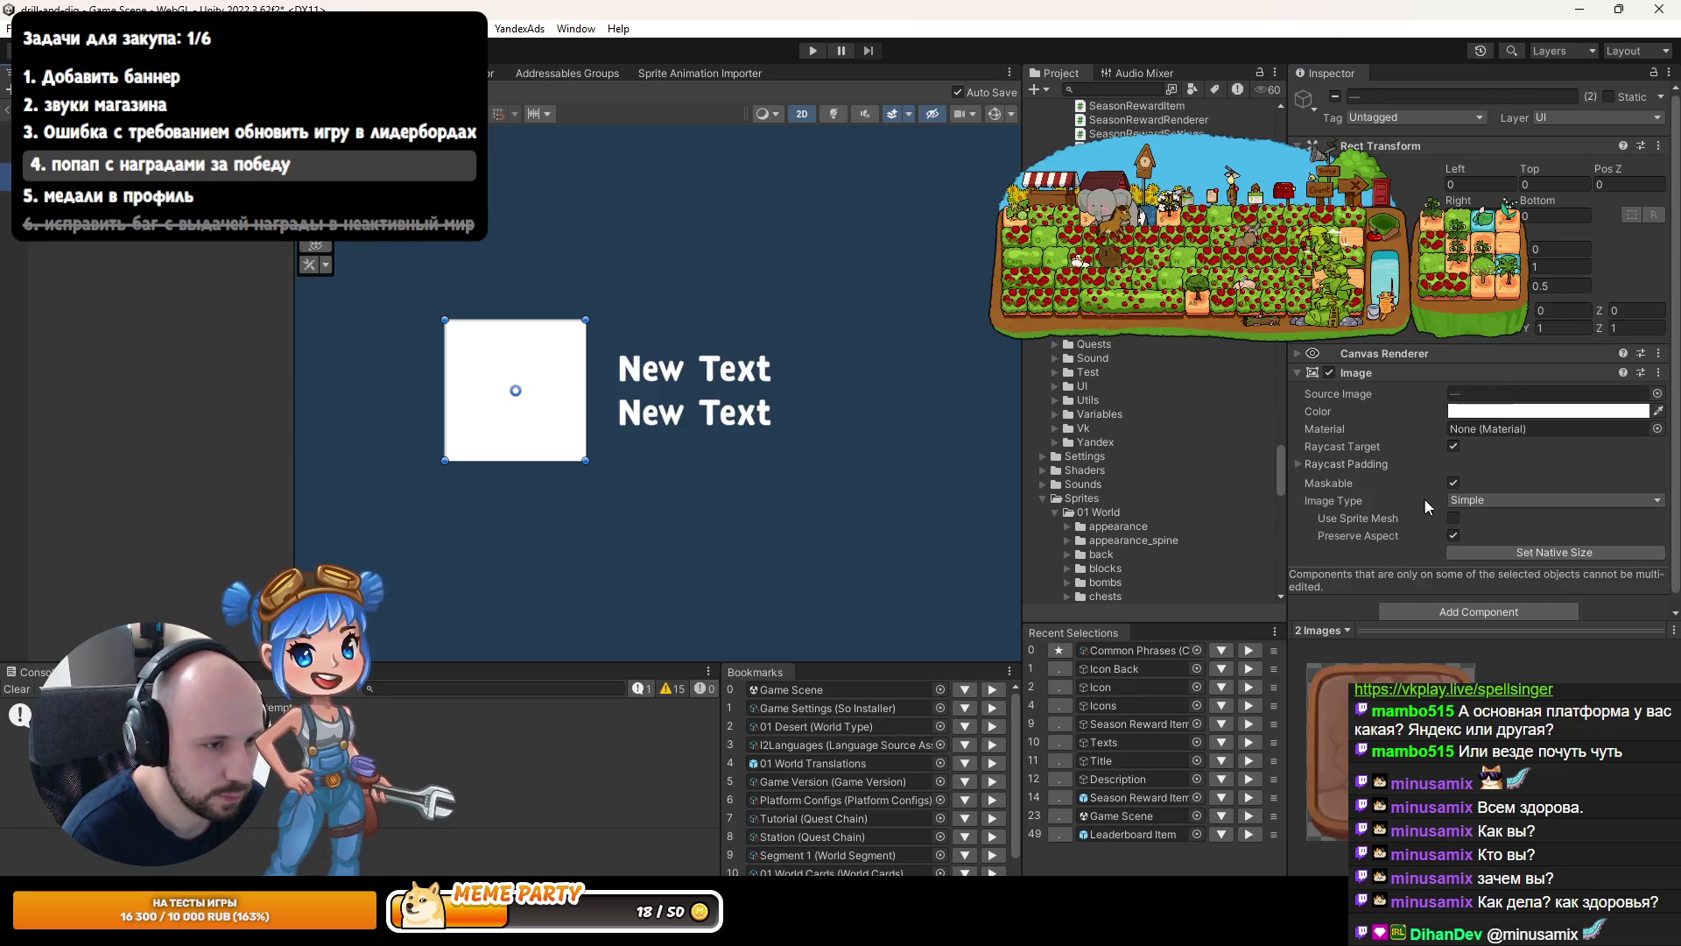
{"action": "left_click", "coordinate": [1454, 535]}
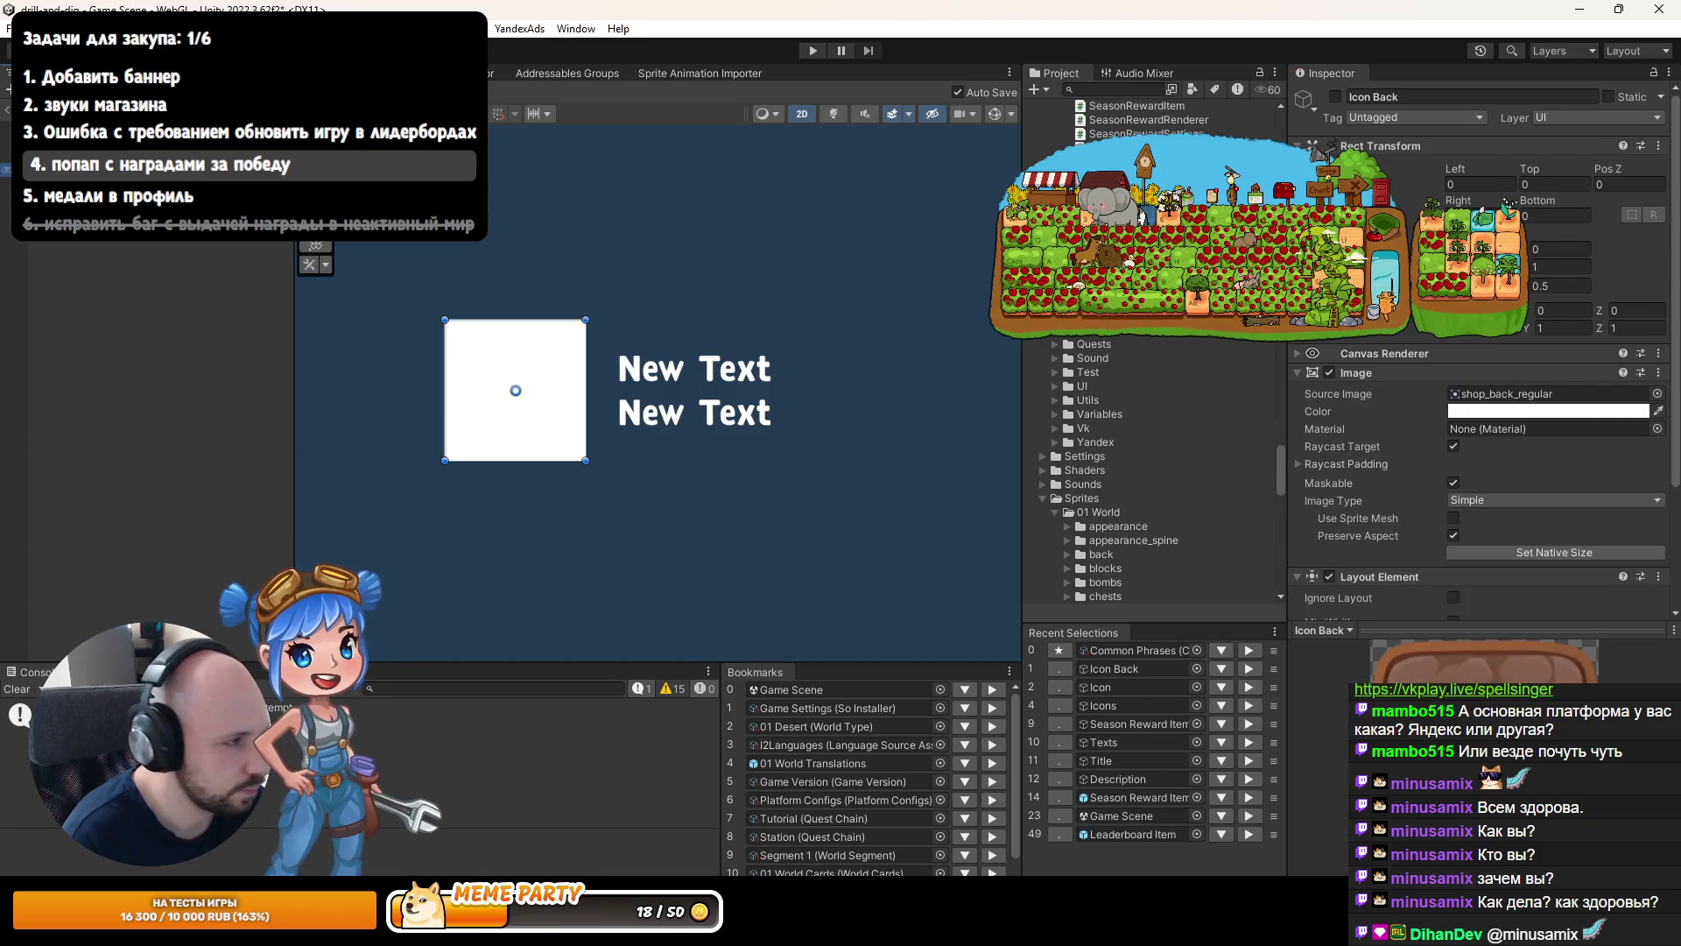
{"action": "key", "text": "shift+d"}
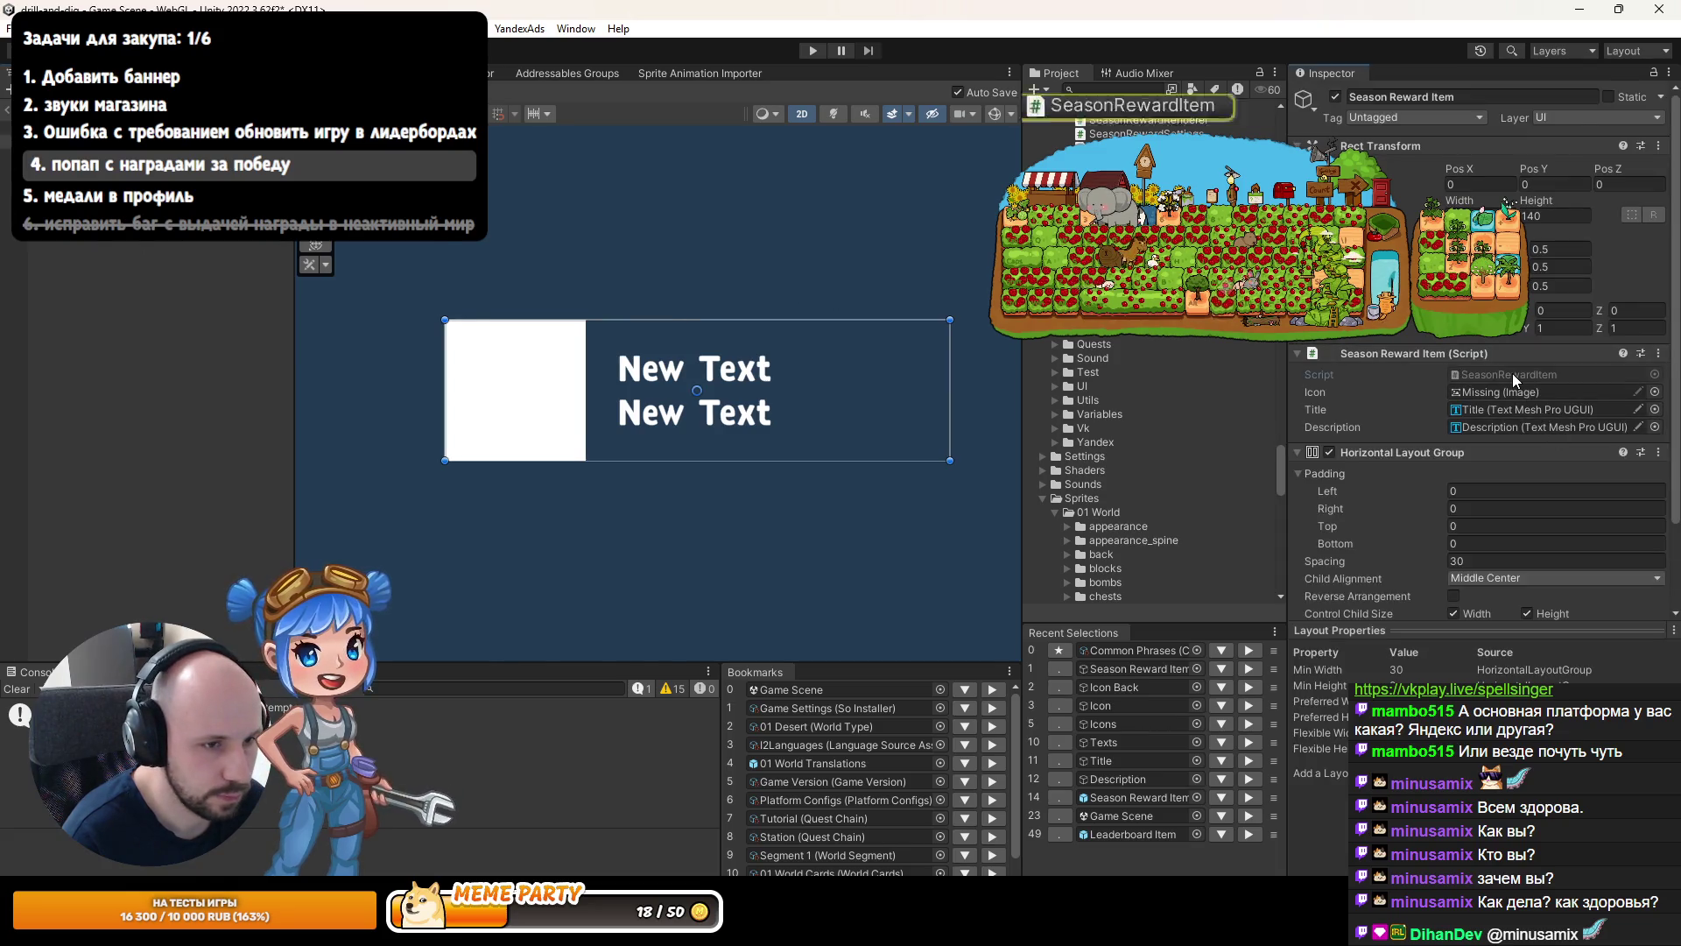
{"action": "double_click", "coordinate": [1511, 373]}
Rename the frontIcon field to iconBack and move it above the icon field.
{"action": "left_click", "coordinate": [734, 355]}
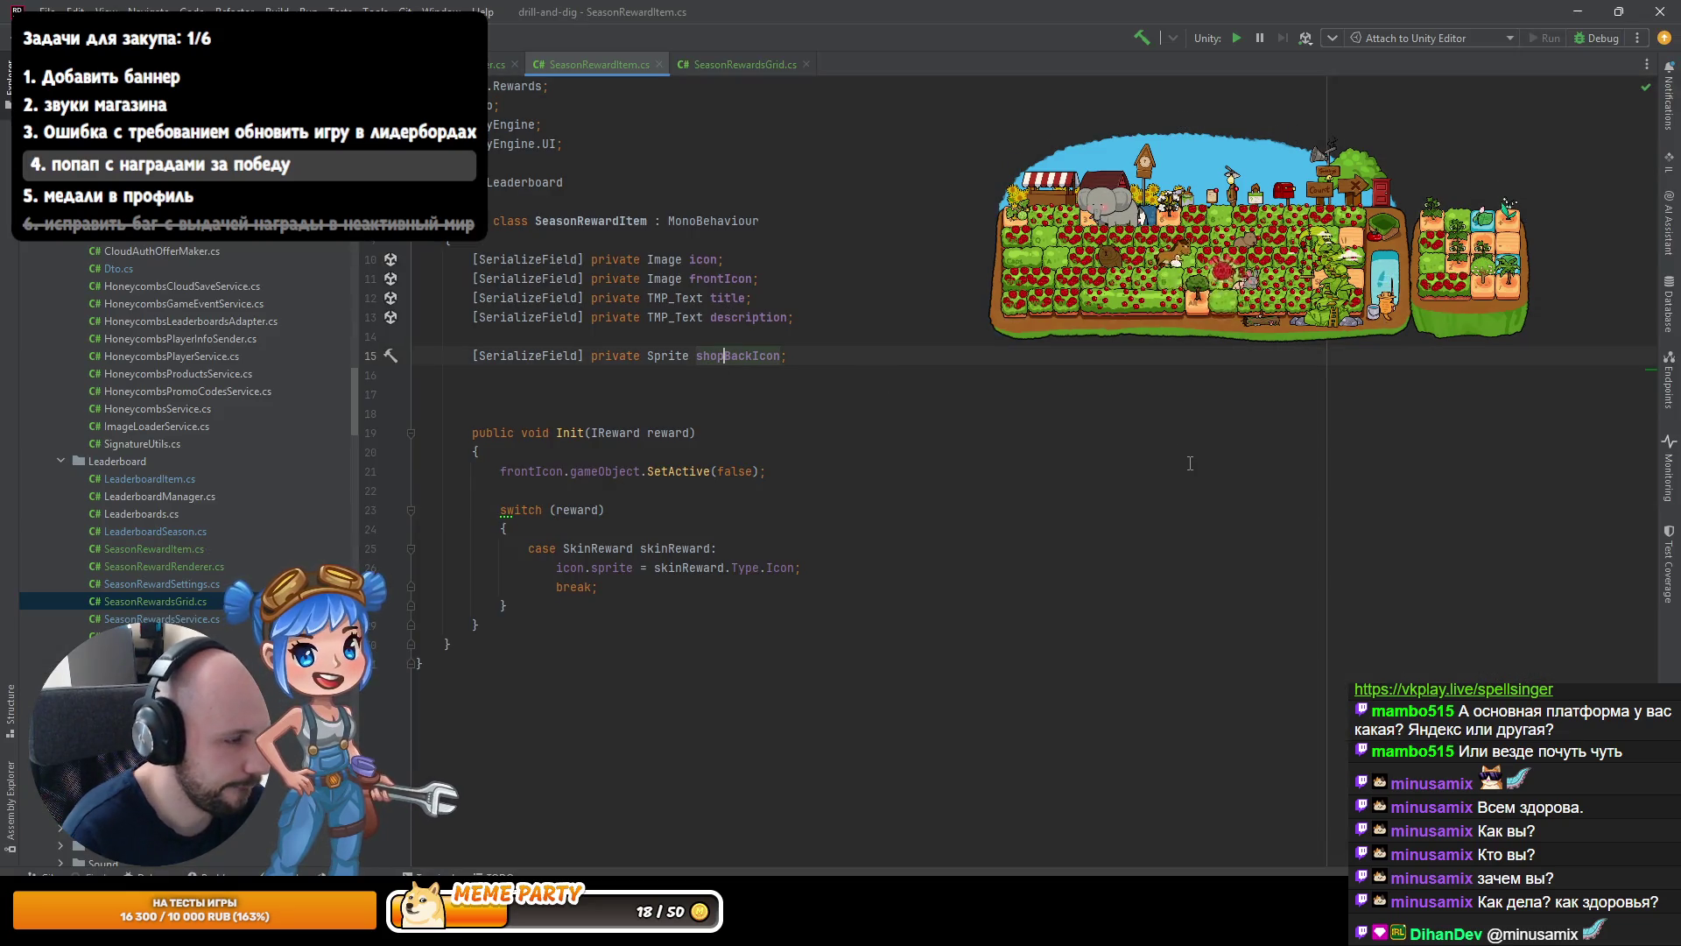
{"action": "key", "text": "Up"}
{"action": "key", "text": "Up"}
{"action": "key", "text": "Up"}
{"action": "key", "text": "alt+shift+Up"}
{"action": "key", "text": "ctrl+BackSpace"}
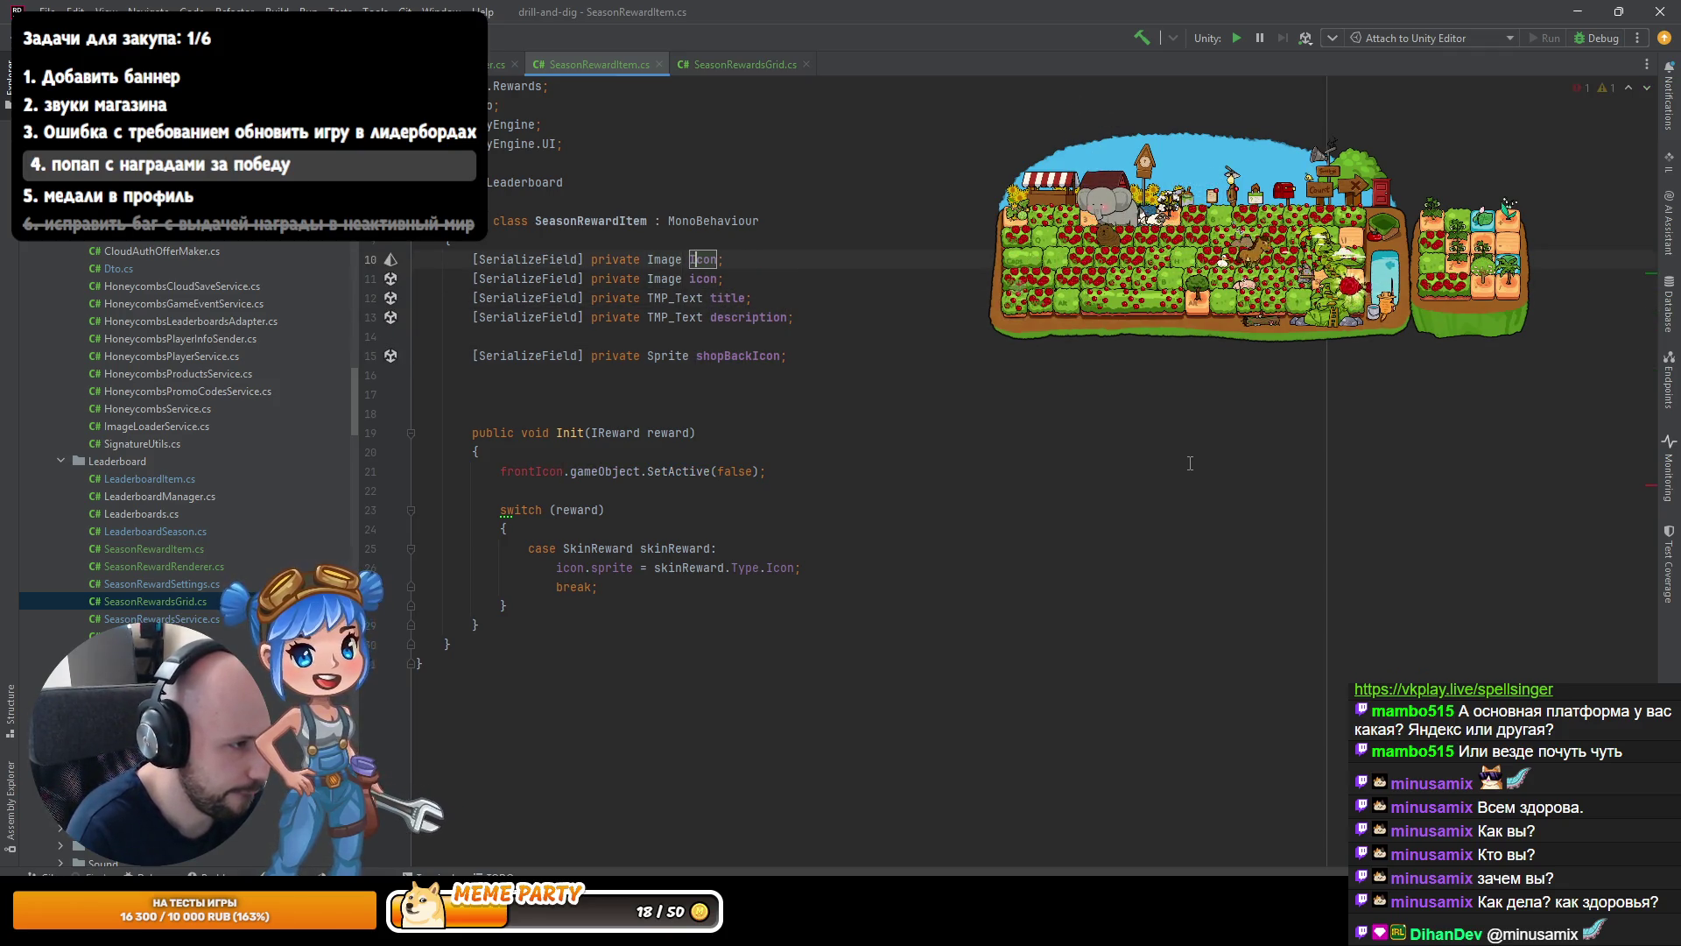
{"action": "key", "text": "Delete"}
{"action": "type", "text": "ш"}
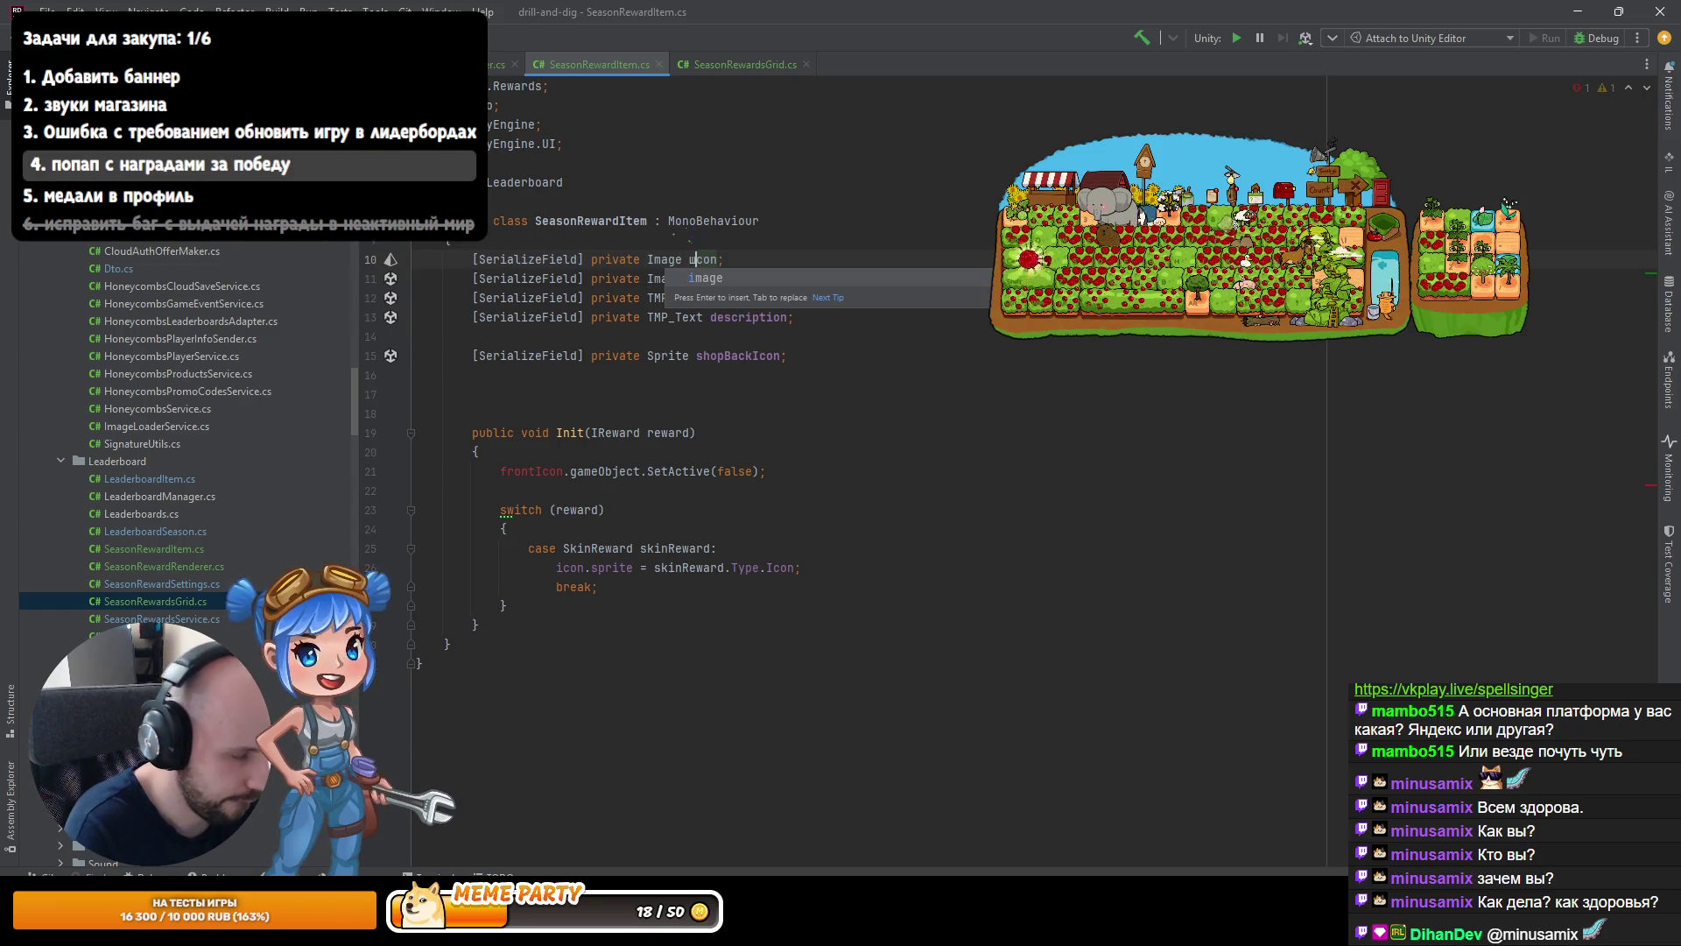
{"action": "key", "text": "ctrl+BackSpace"}
{"action": "type", "text": "iconB"}
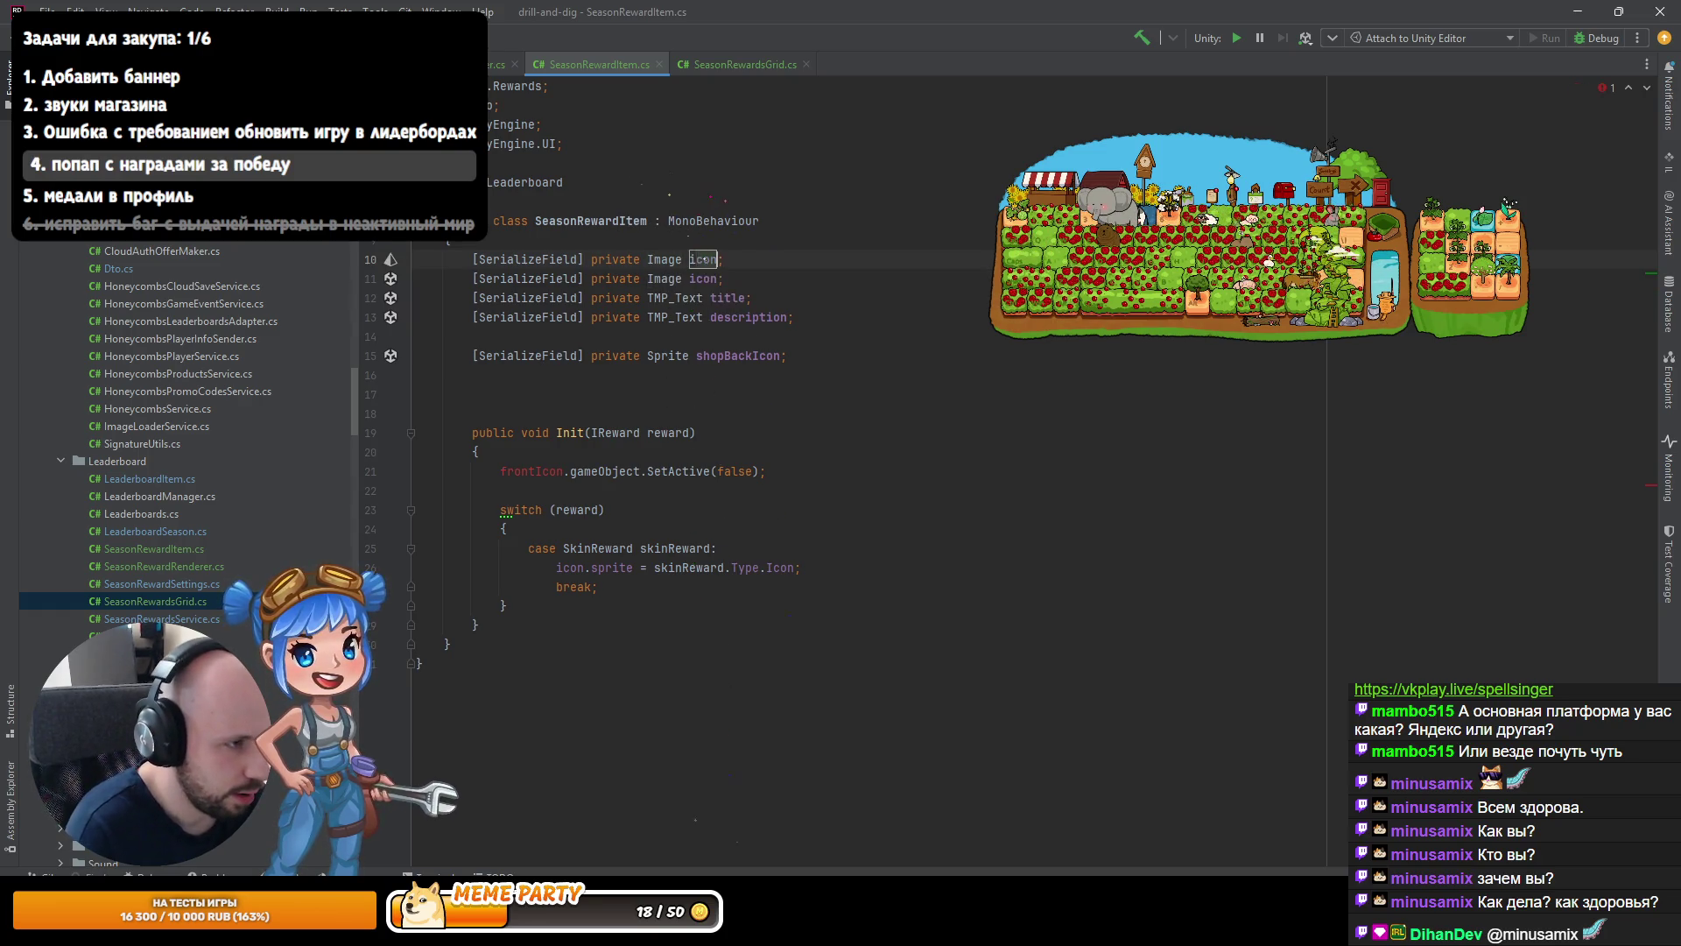
{"action": "type", "text": "ack"}
{"action": "key", "text": "Down"}
{"action": "key", "text": "Down"}
{"action": "key", "text": "Down"}
{"action": "key", "text": "Down"}
{"action": "key", "text": "Down"}
Use iconBack instead of frontIcon in Init so it starts disabled.
{"action": "key", "text": "Home"}
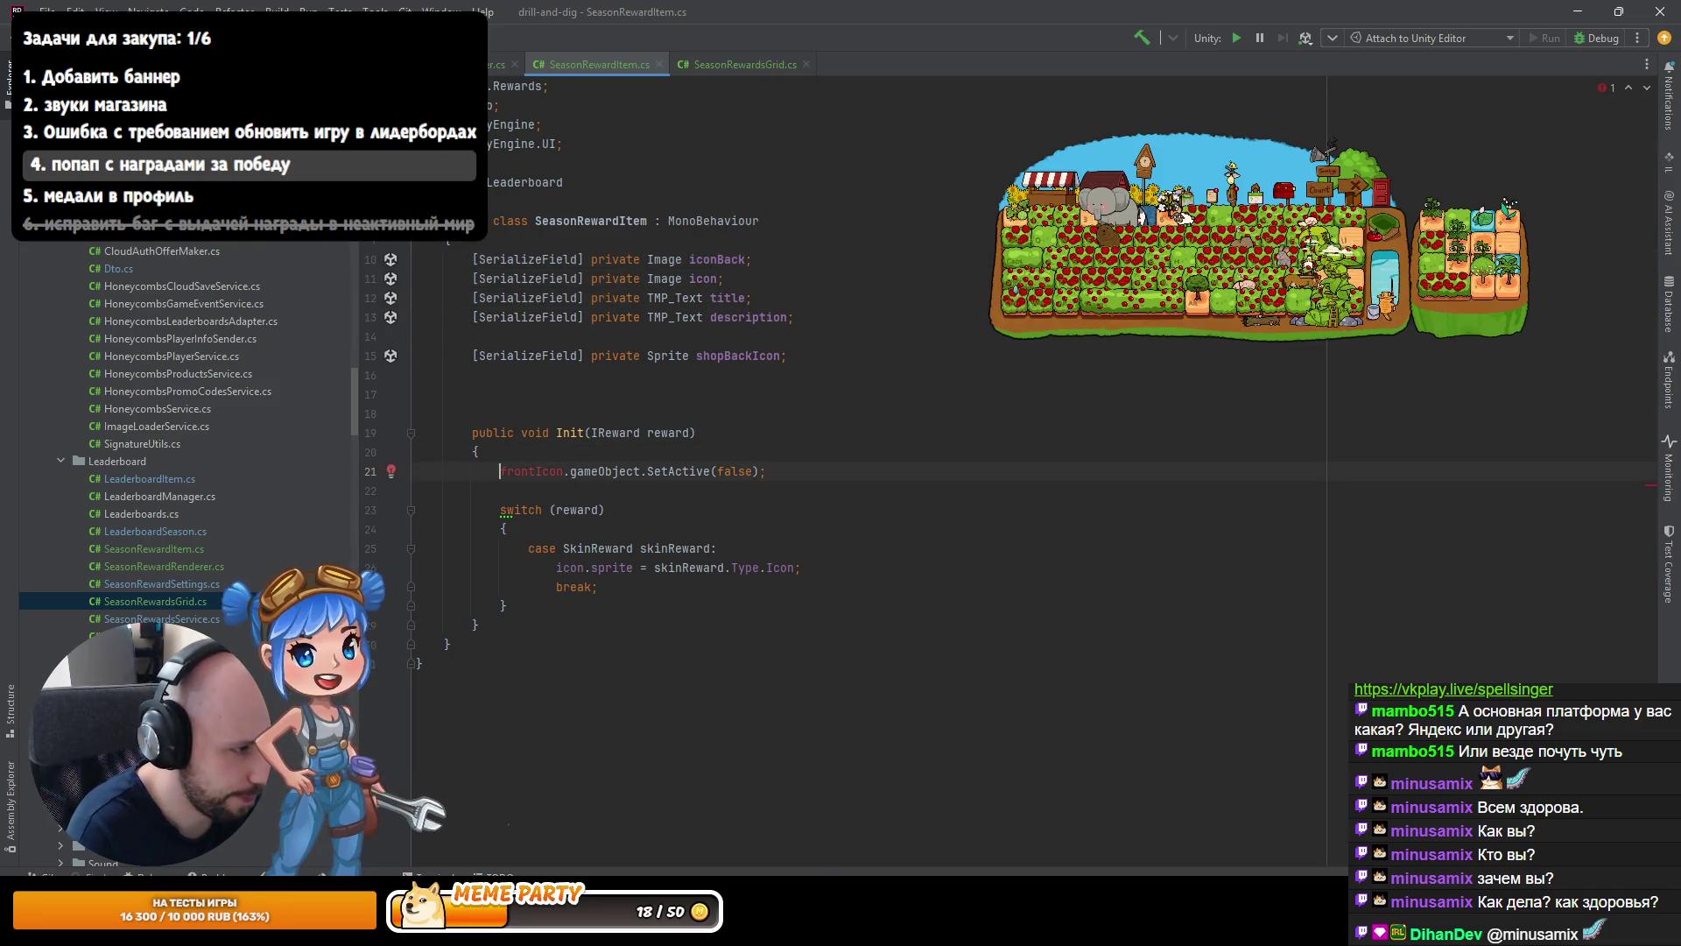
{"action": "type", "text": "a"}
{"action": "key", "text": "BackSpace"}
{"action": "type", "text": "ic"}
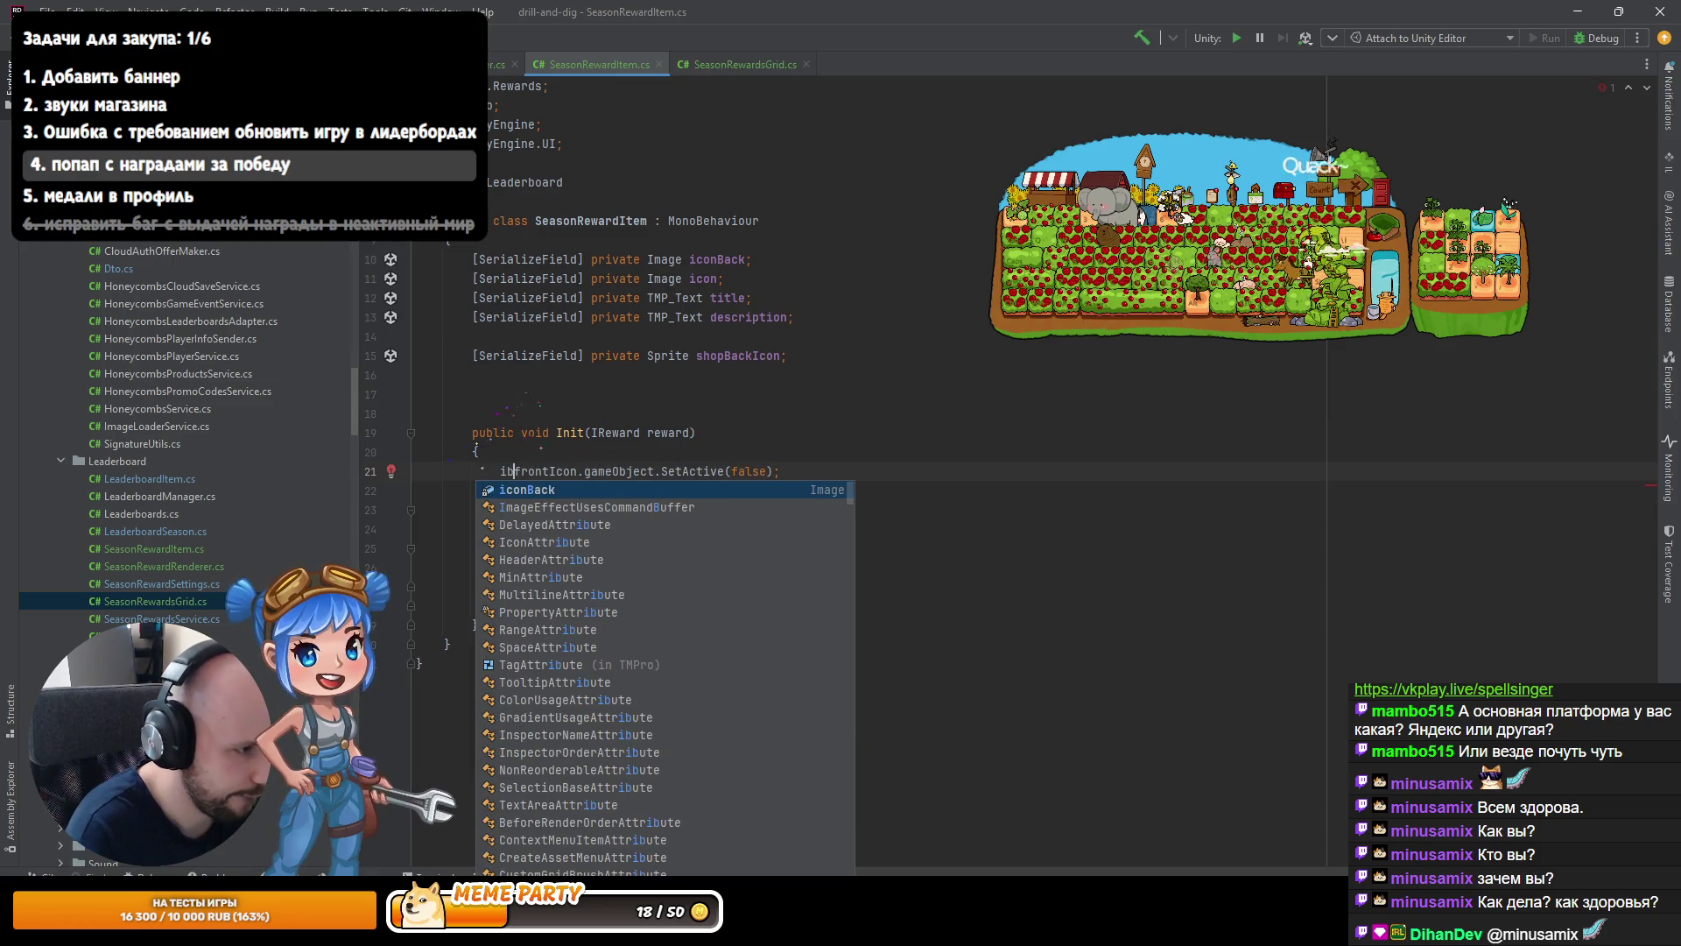
{"action": "key", "text": "Tab"}
{"action": "key", "text": "Down"}
{"action": "key", "text": "Down"}
In the SkinReward case, activate iconBack and set its sprite to shopBackIcon.
{"action": "left_click", "coordinate": [801, 567]}
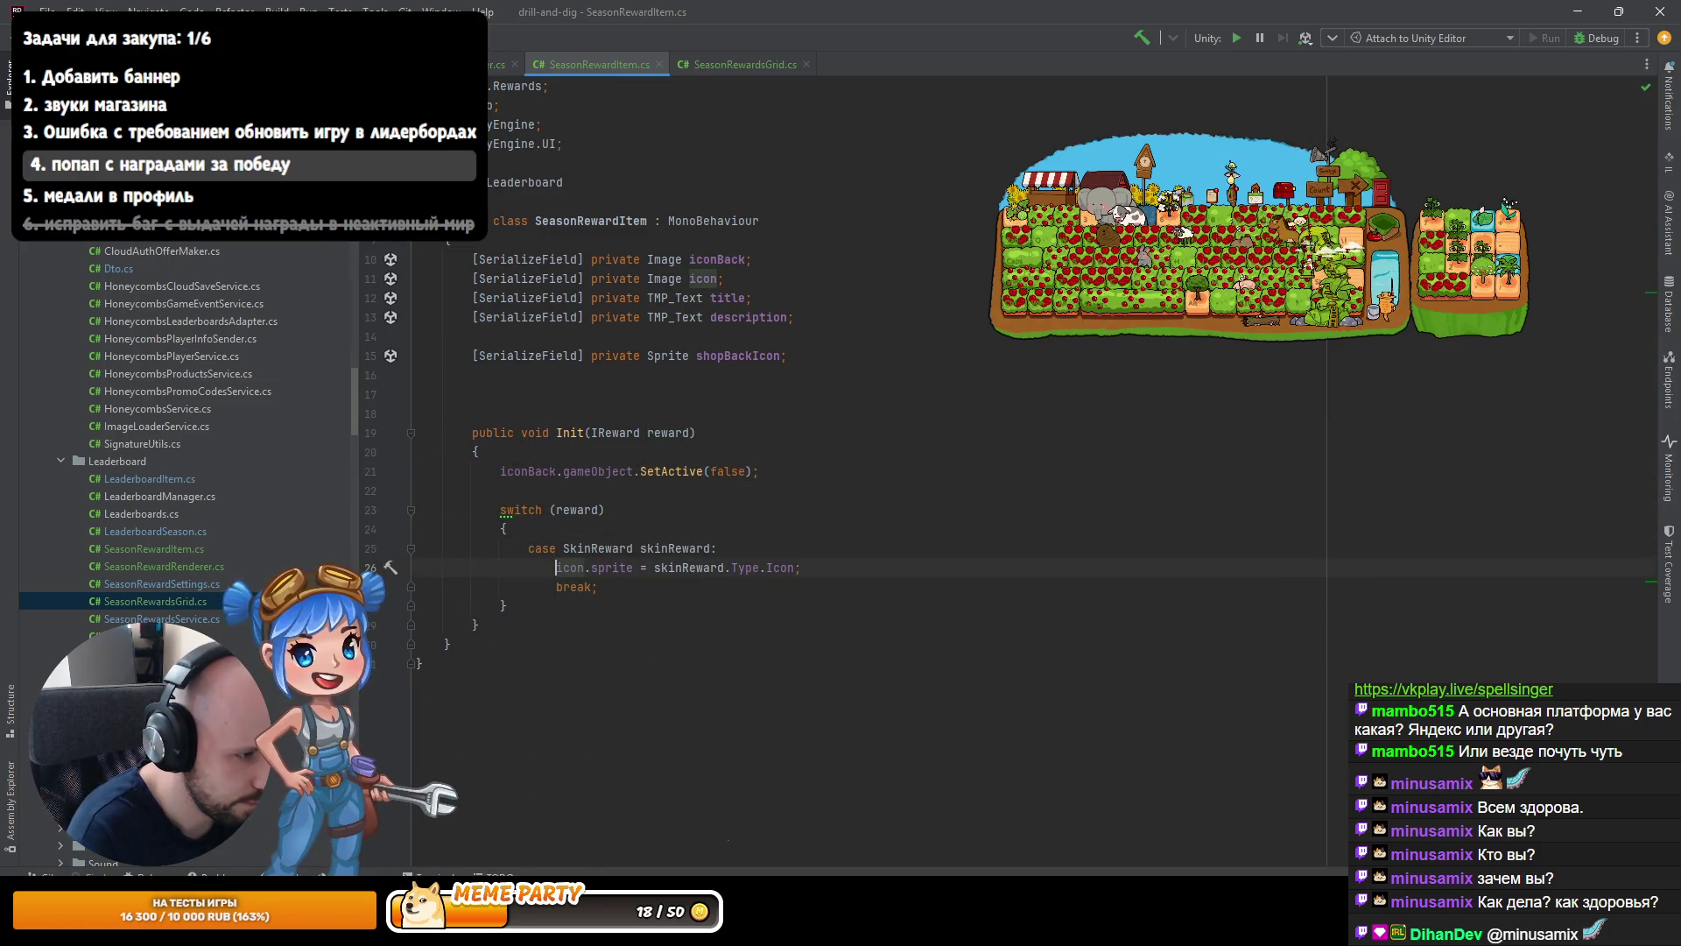
{"action": "key", "text": "Return"}
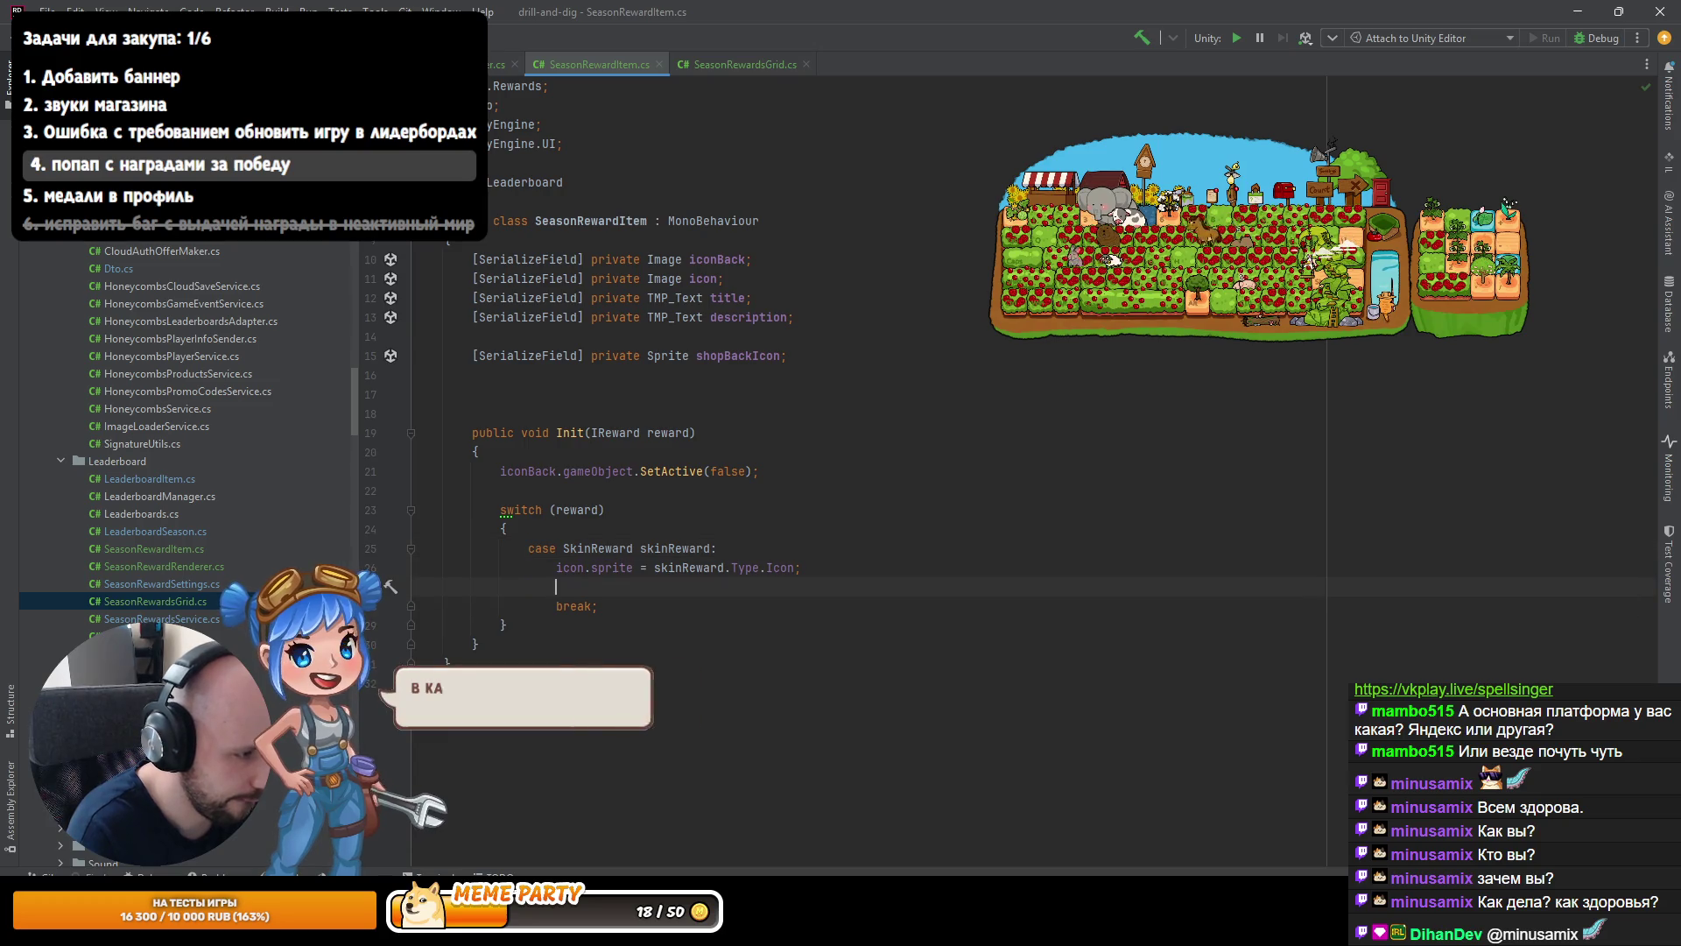
{"action": "type", "text": "im"}
{"action": "key", "text": "BackSpace"}
{"action": "type", "text": "c"}
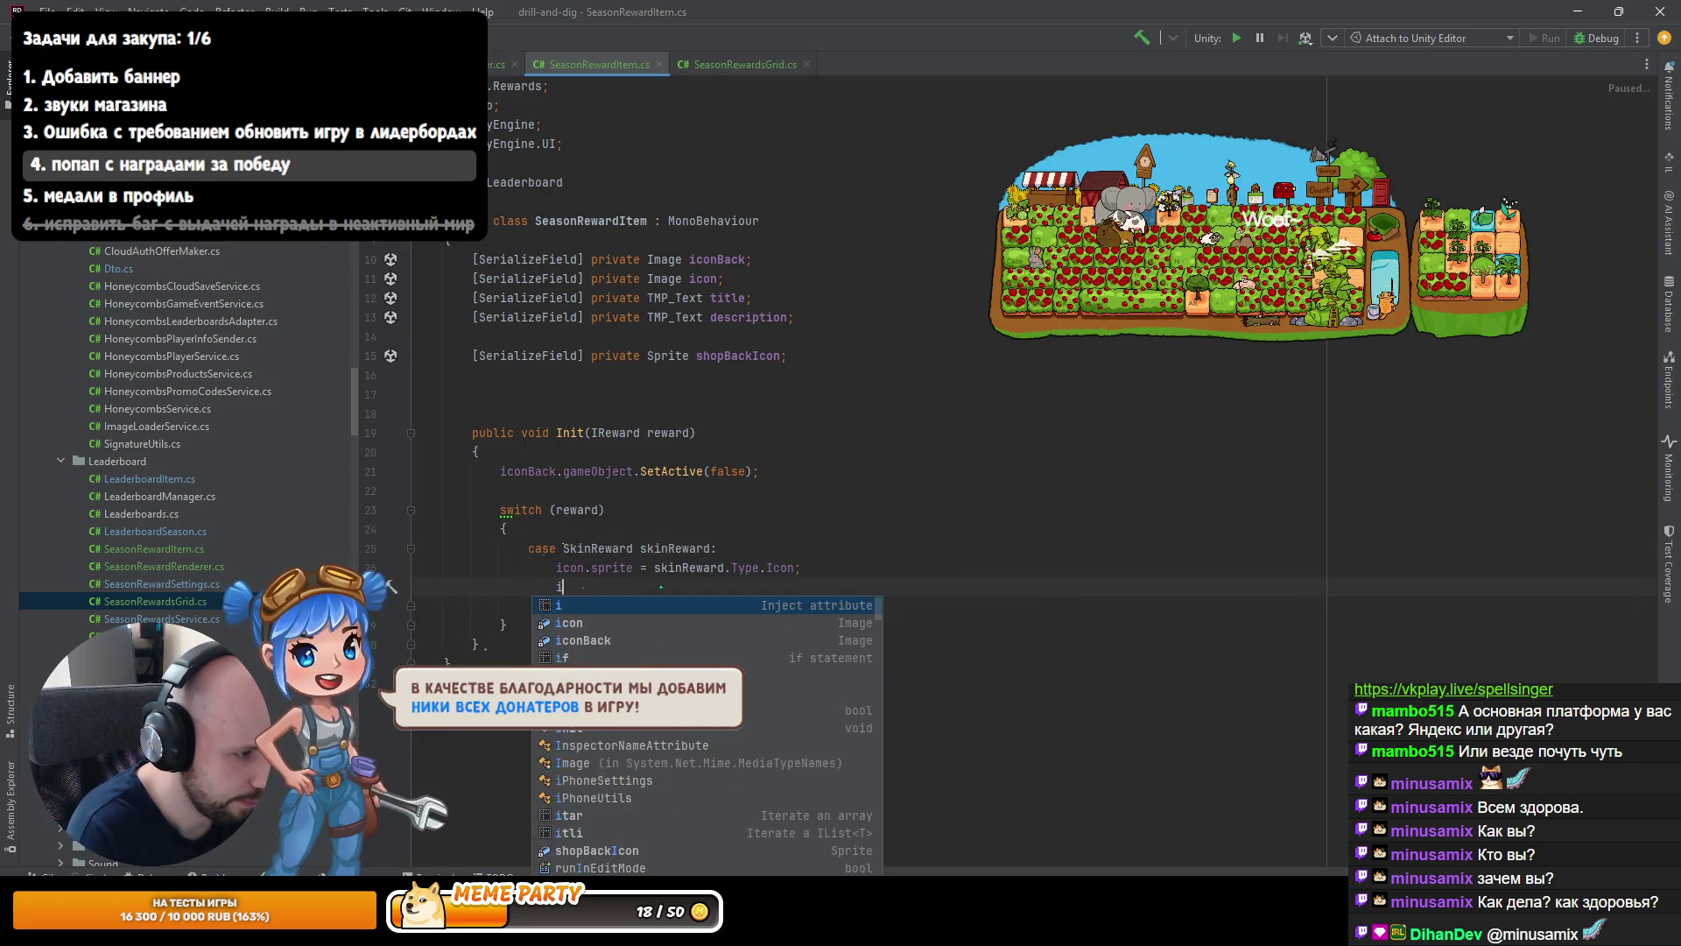
{"action": "key", "text": "Tab"}
{"action": "key", "text": "Tab"}
{"action": "key", "text": "Return"}
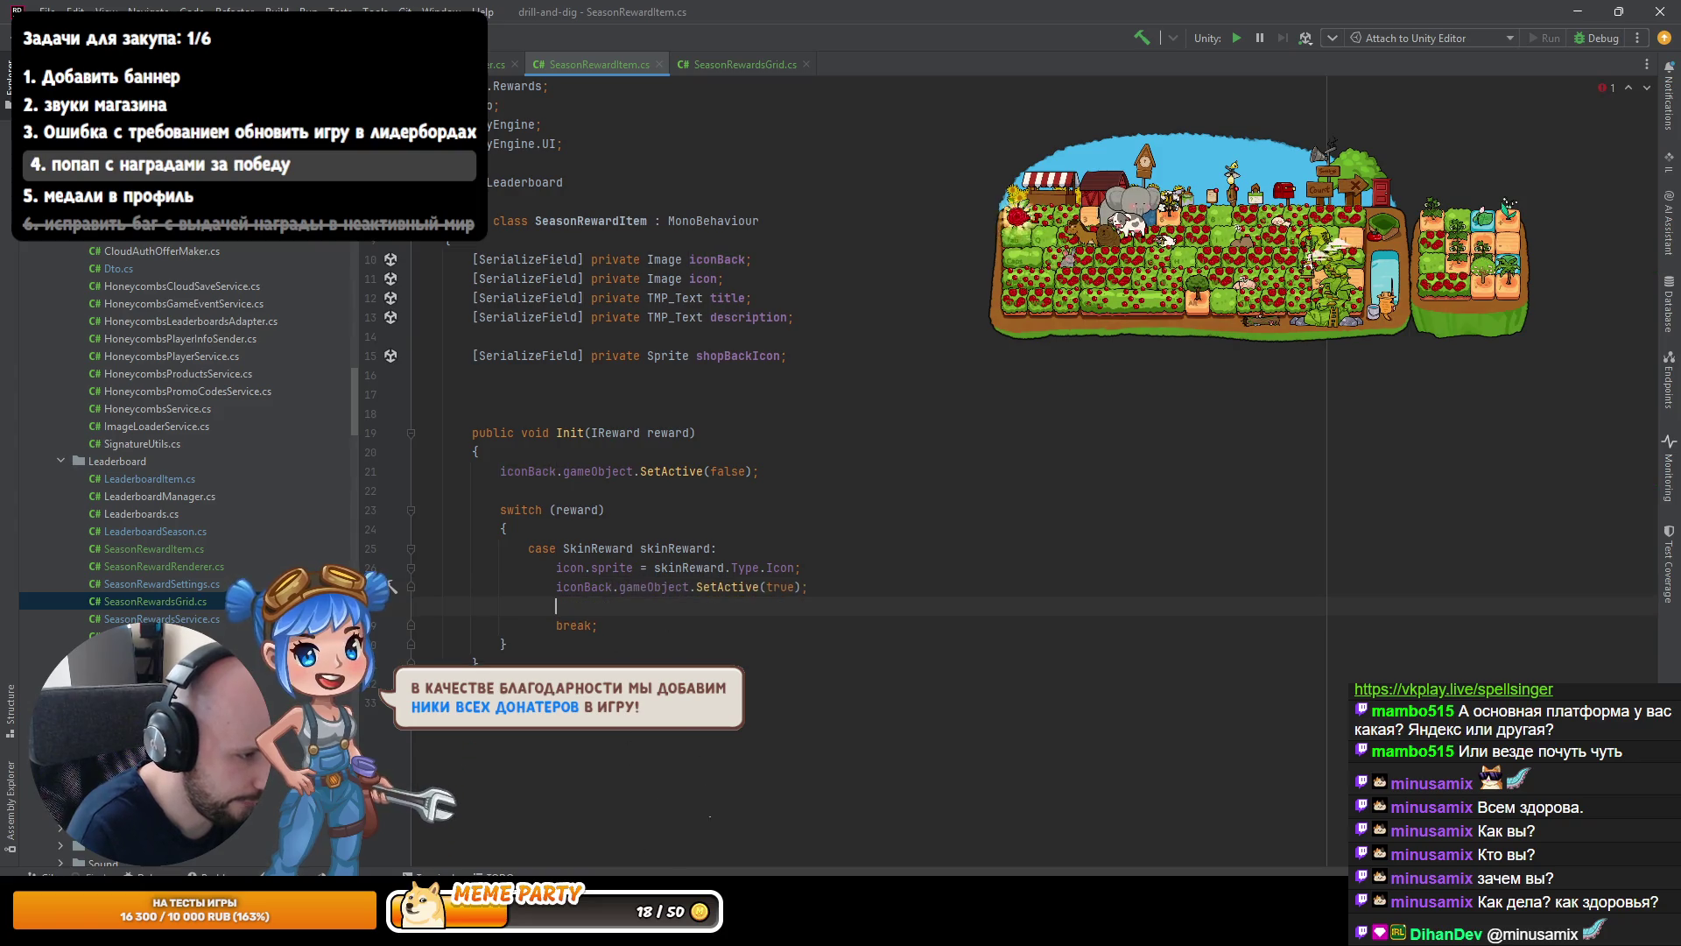
{"action": "type", "text": "i"}
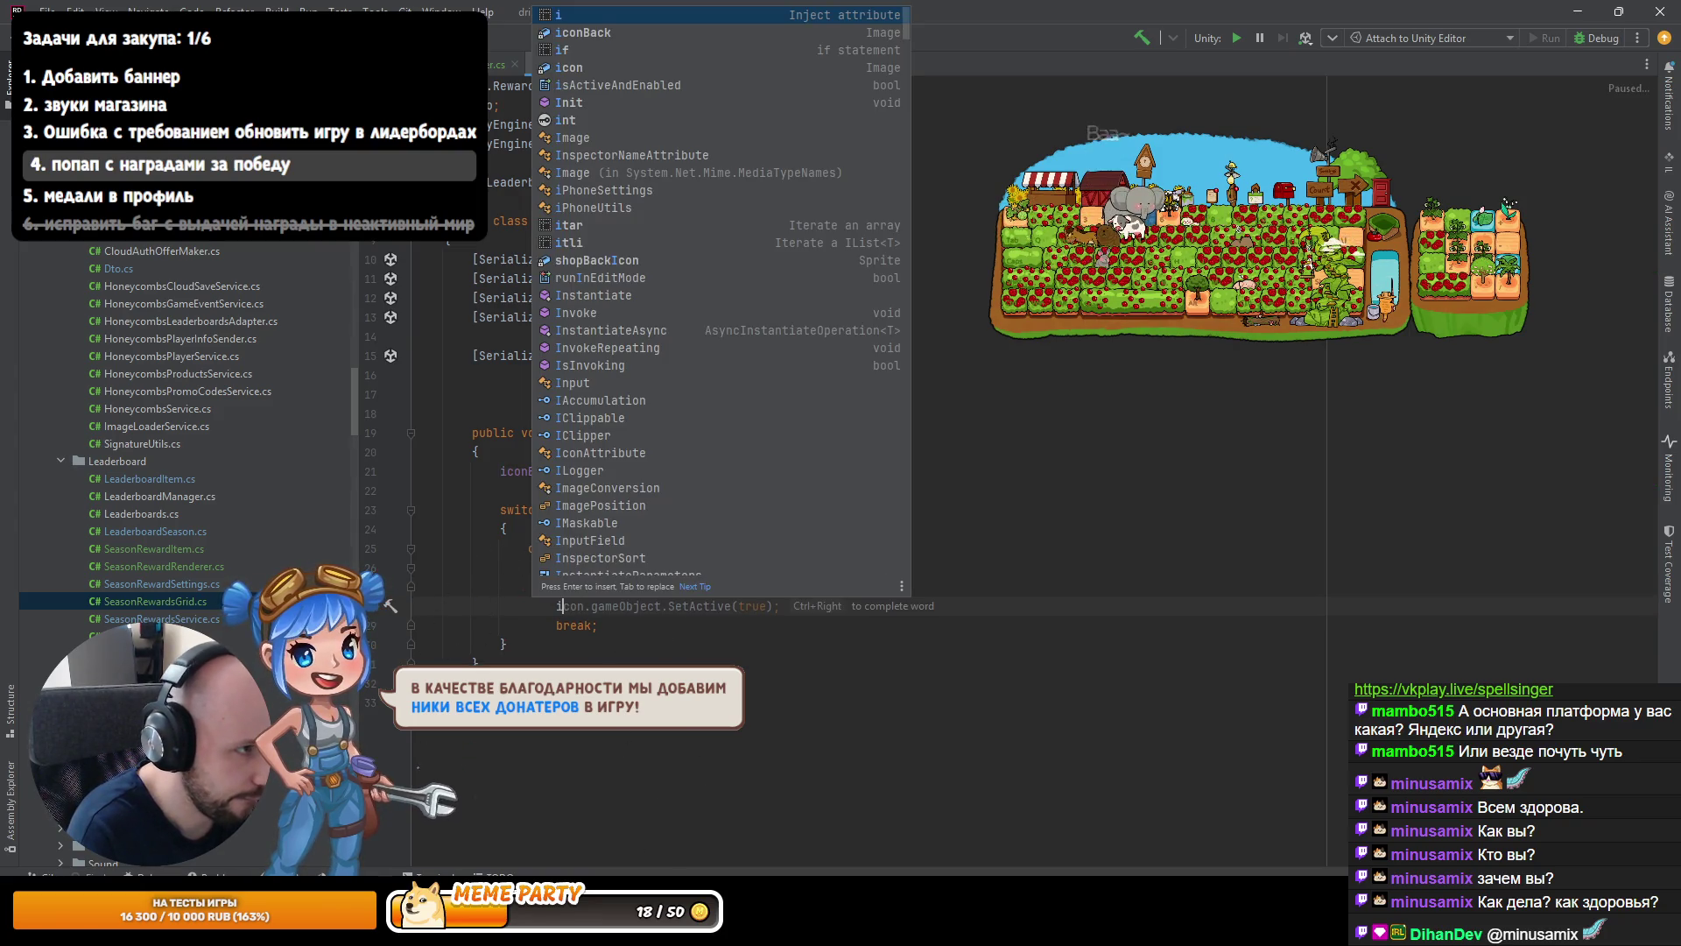
{"action": "type", "text": "conBack.sprite = skinReward.Type.Icon"}
{"action": "key", "text": "ctrl+w"}
{"action": "key", "text": "ctrl+w"}
{"action": "key", "text": "ctrl+w"}
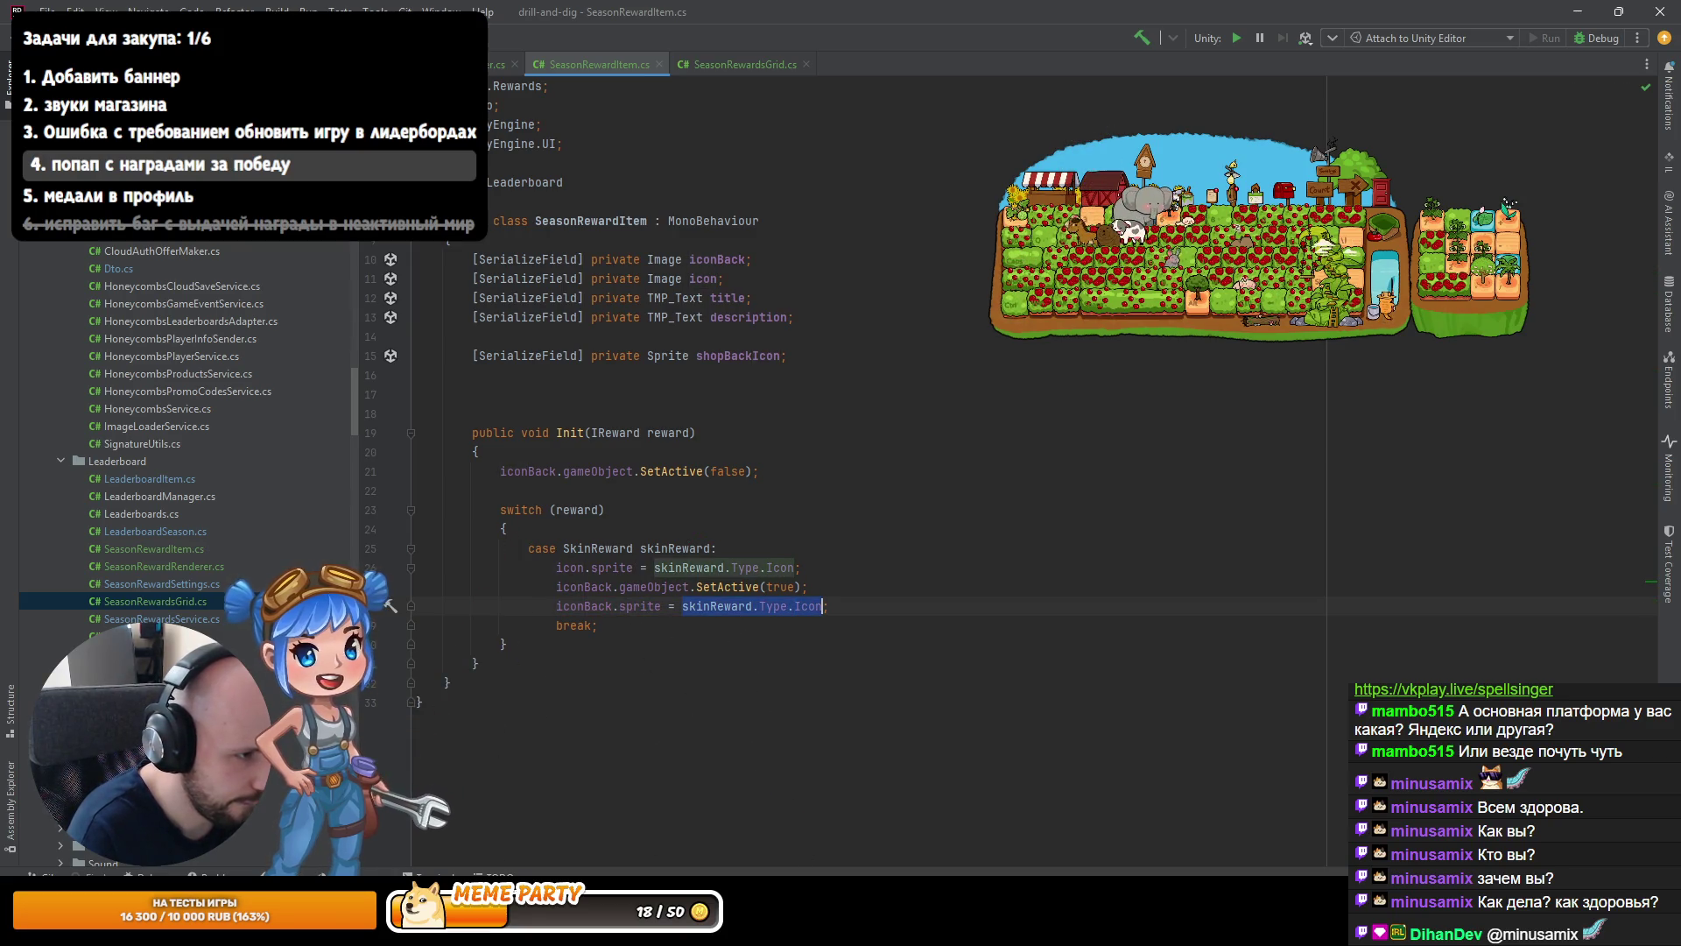
{"action": "type", "text": "shop"}
{"action": "key", "text": "Return"}
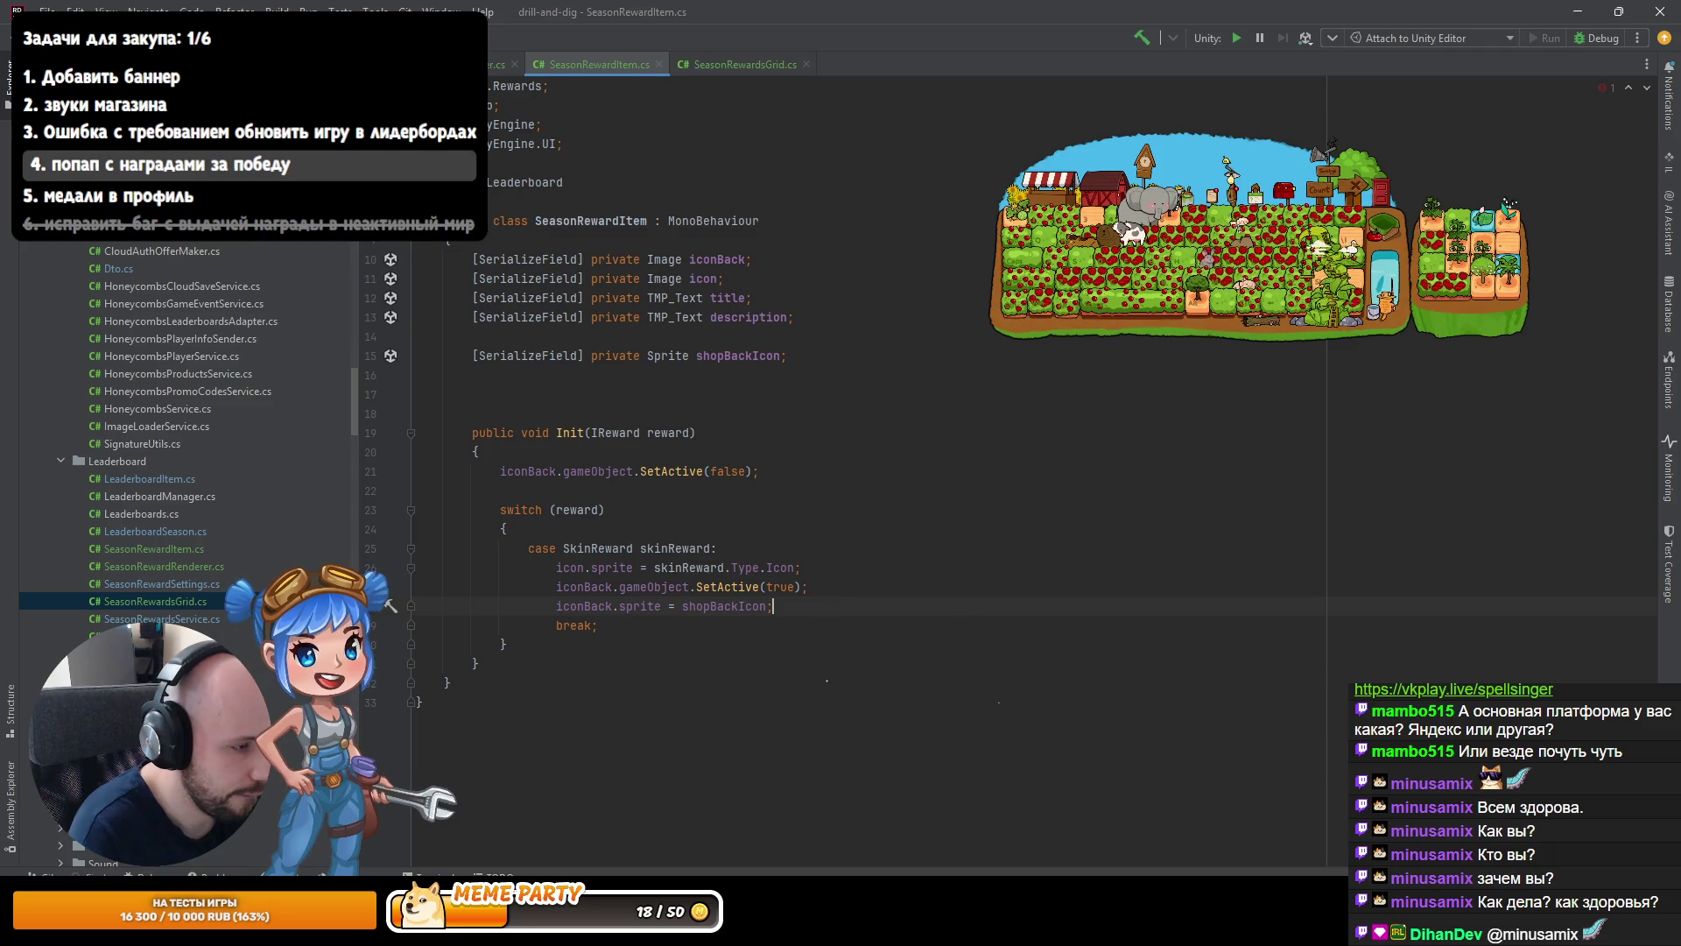
{"action": "key", "text": "ctrl+alt+l"}
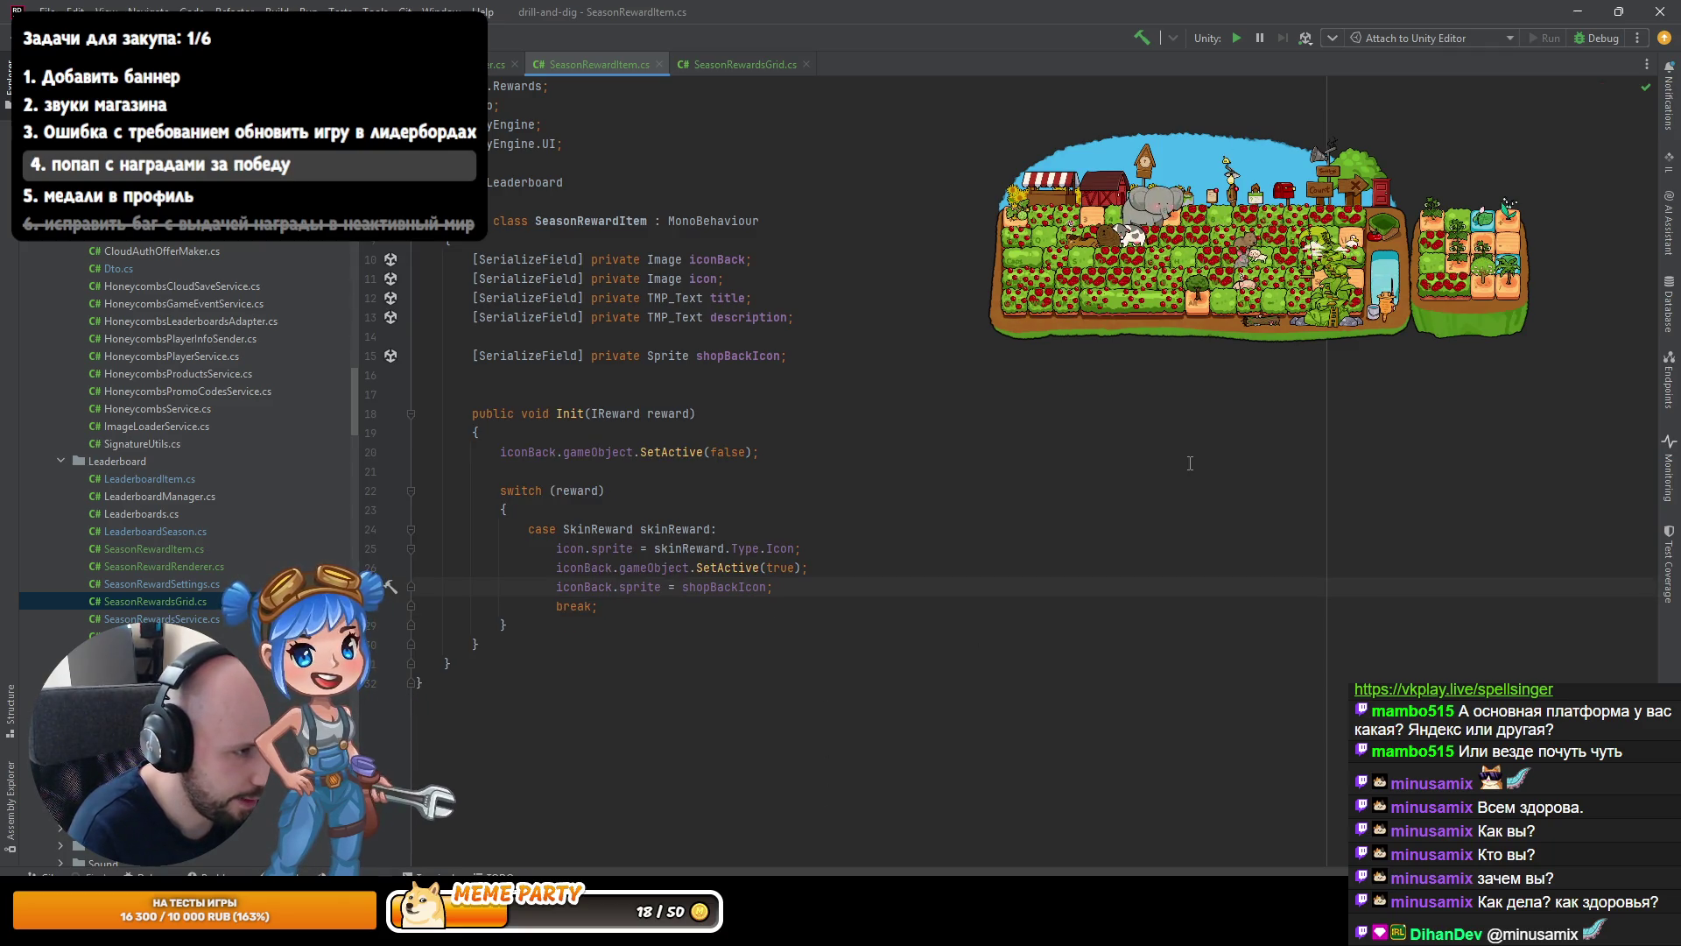
{"action": "key", "text": "alt+Tab"}
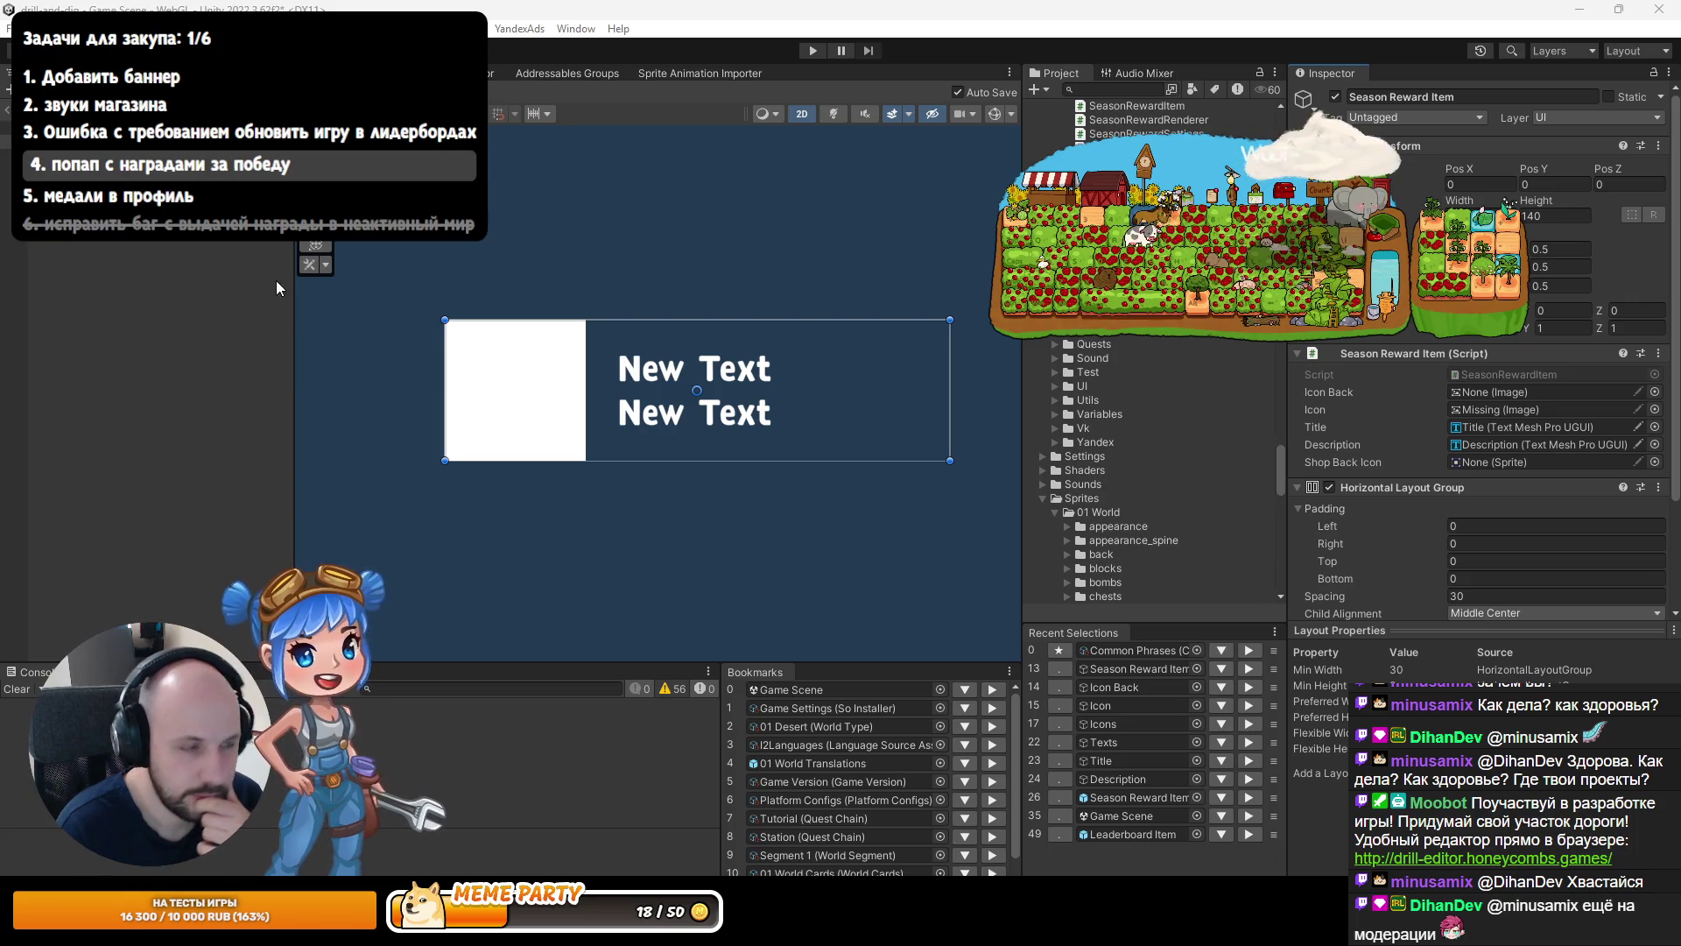
Assign the shop_back_regular sprite to the Season Reward Item's Shop Back Icon field.
{"action": "left_click", "coordinate": [19, 281]}
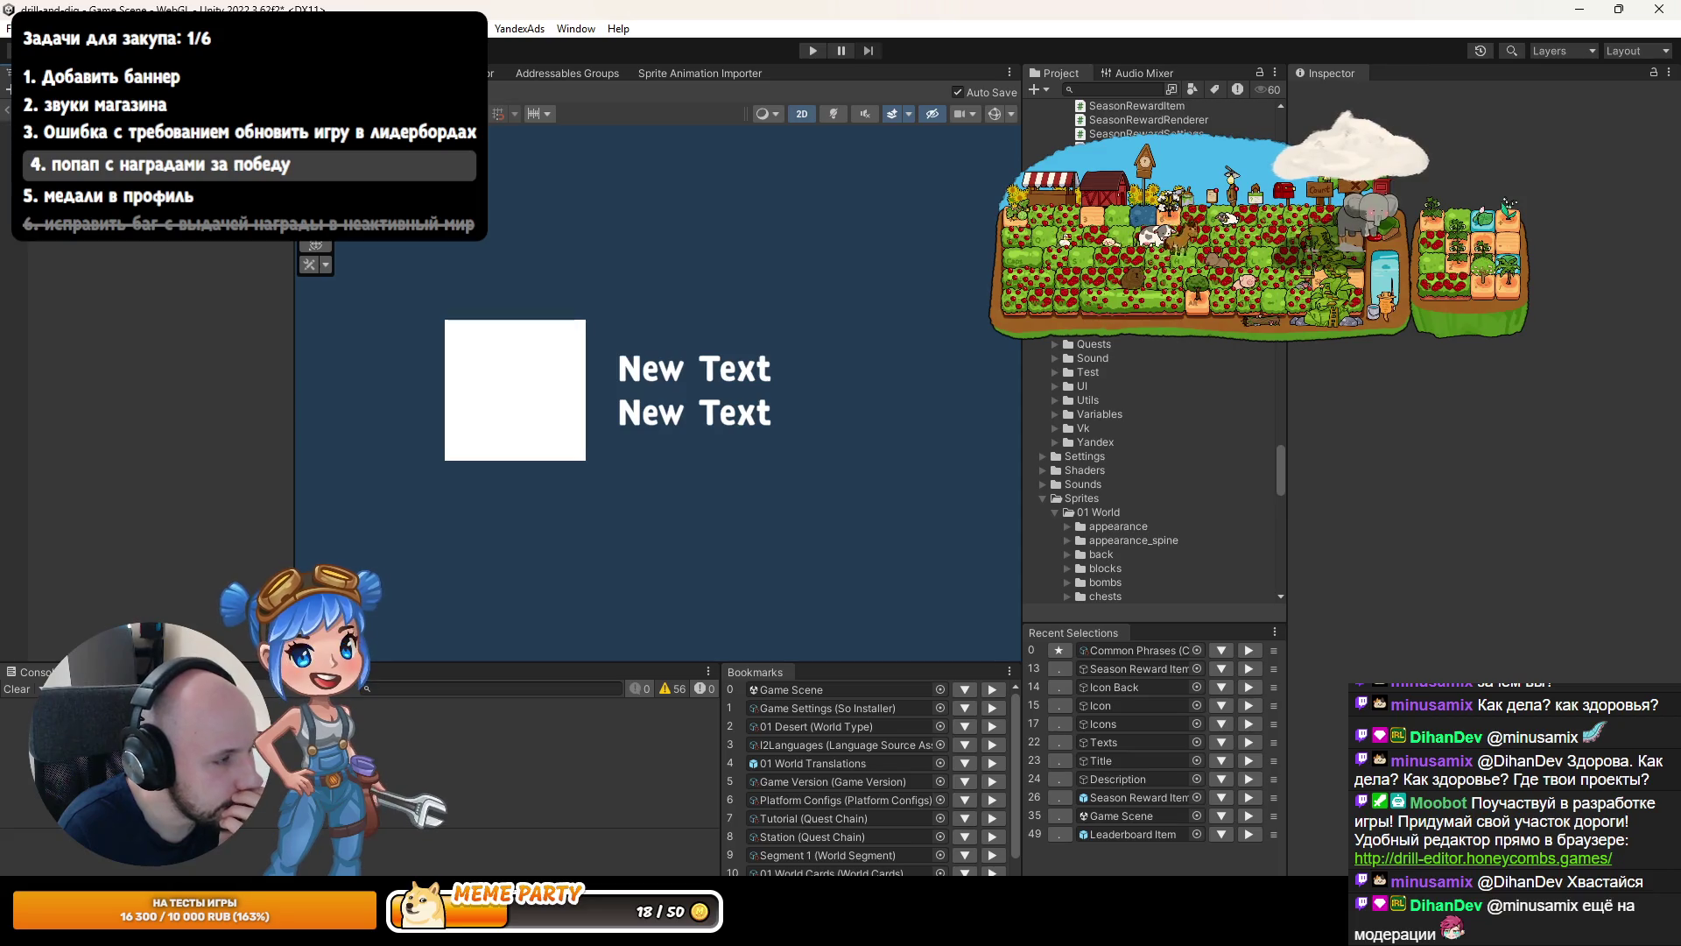
{"action": "left_click", "coordinate": [697, 389]}
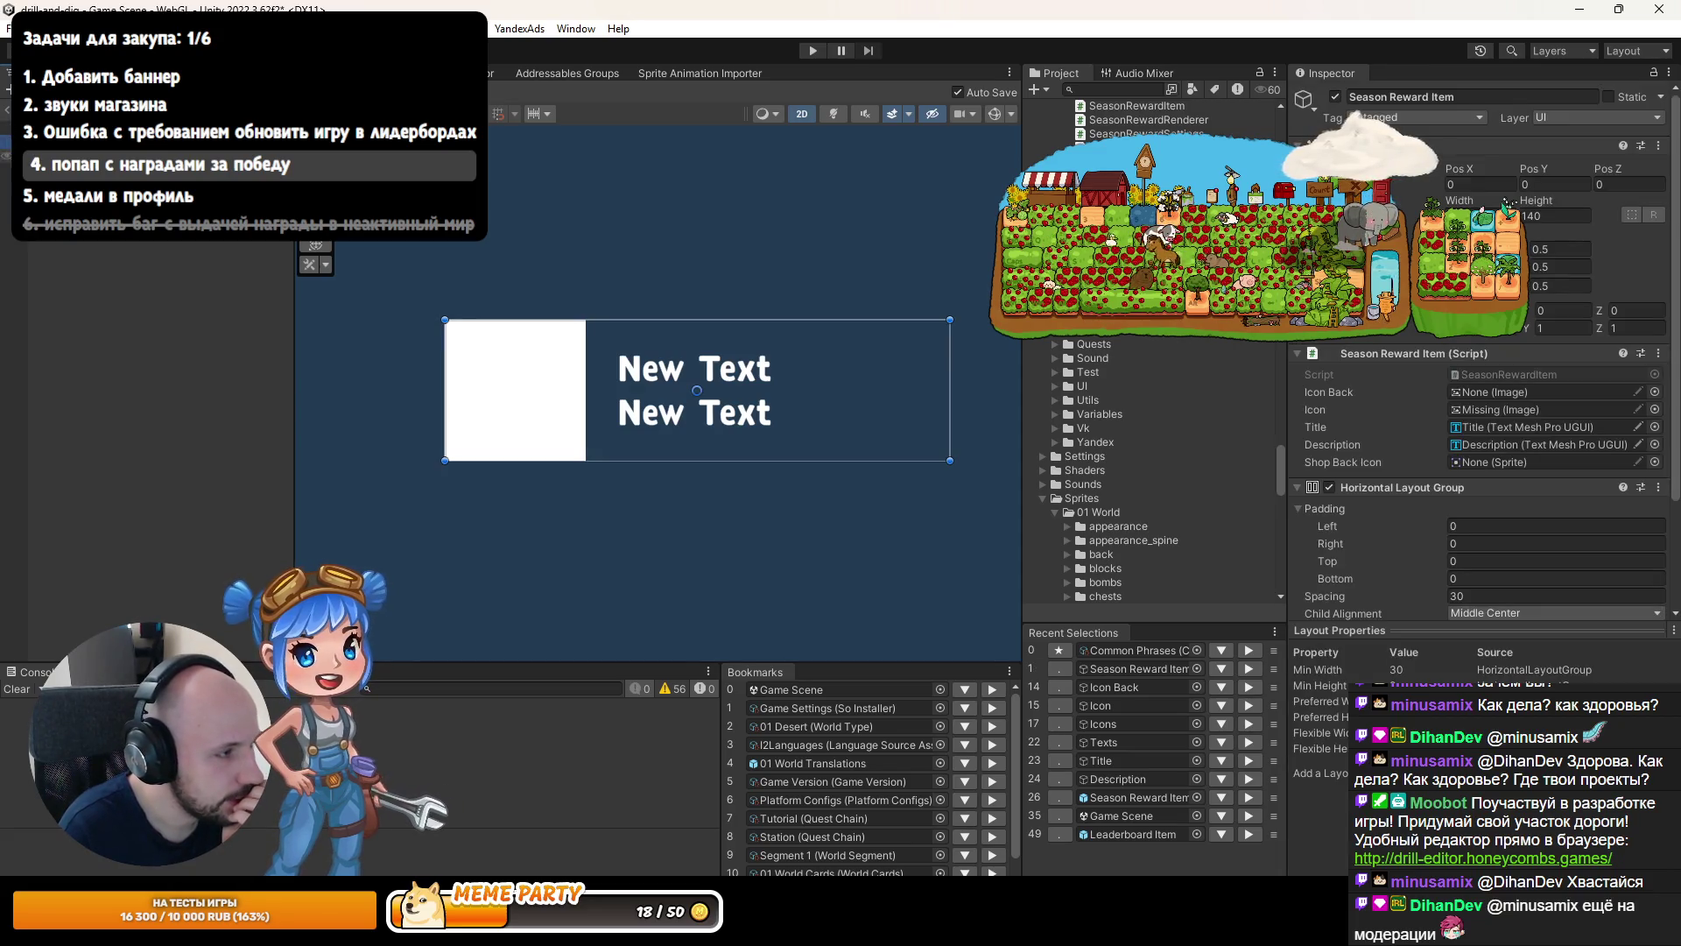
{"action": "left_click", "coordinate": [516, 389]}
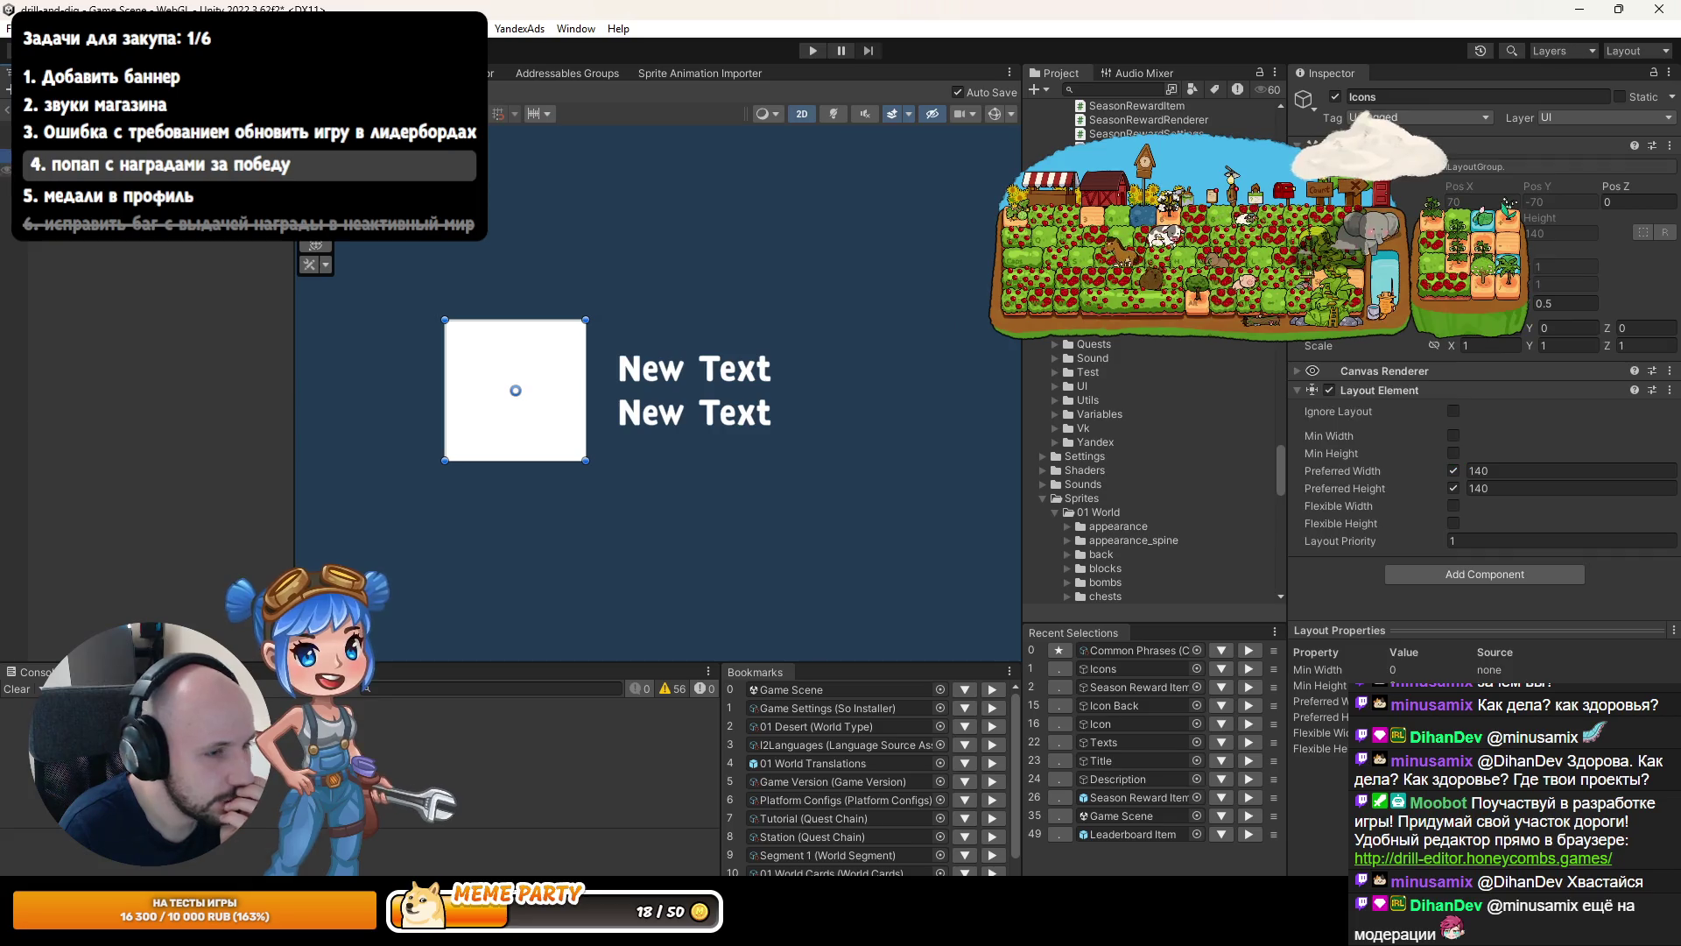
{"action": "left_click", "coordinate": [516, 390]}
{"action": "scroll", "coordinate": [1453, 407], "scroll_direction": "down", "scroll_amount": 3}
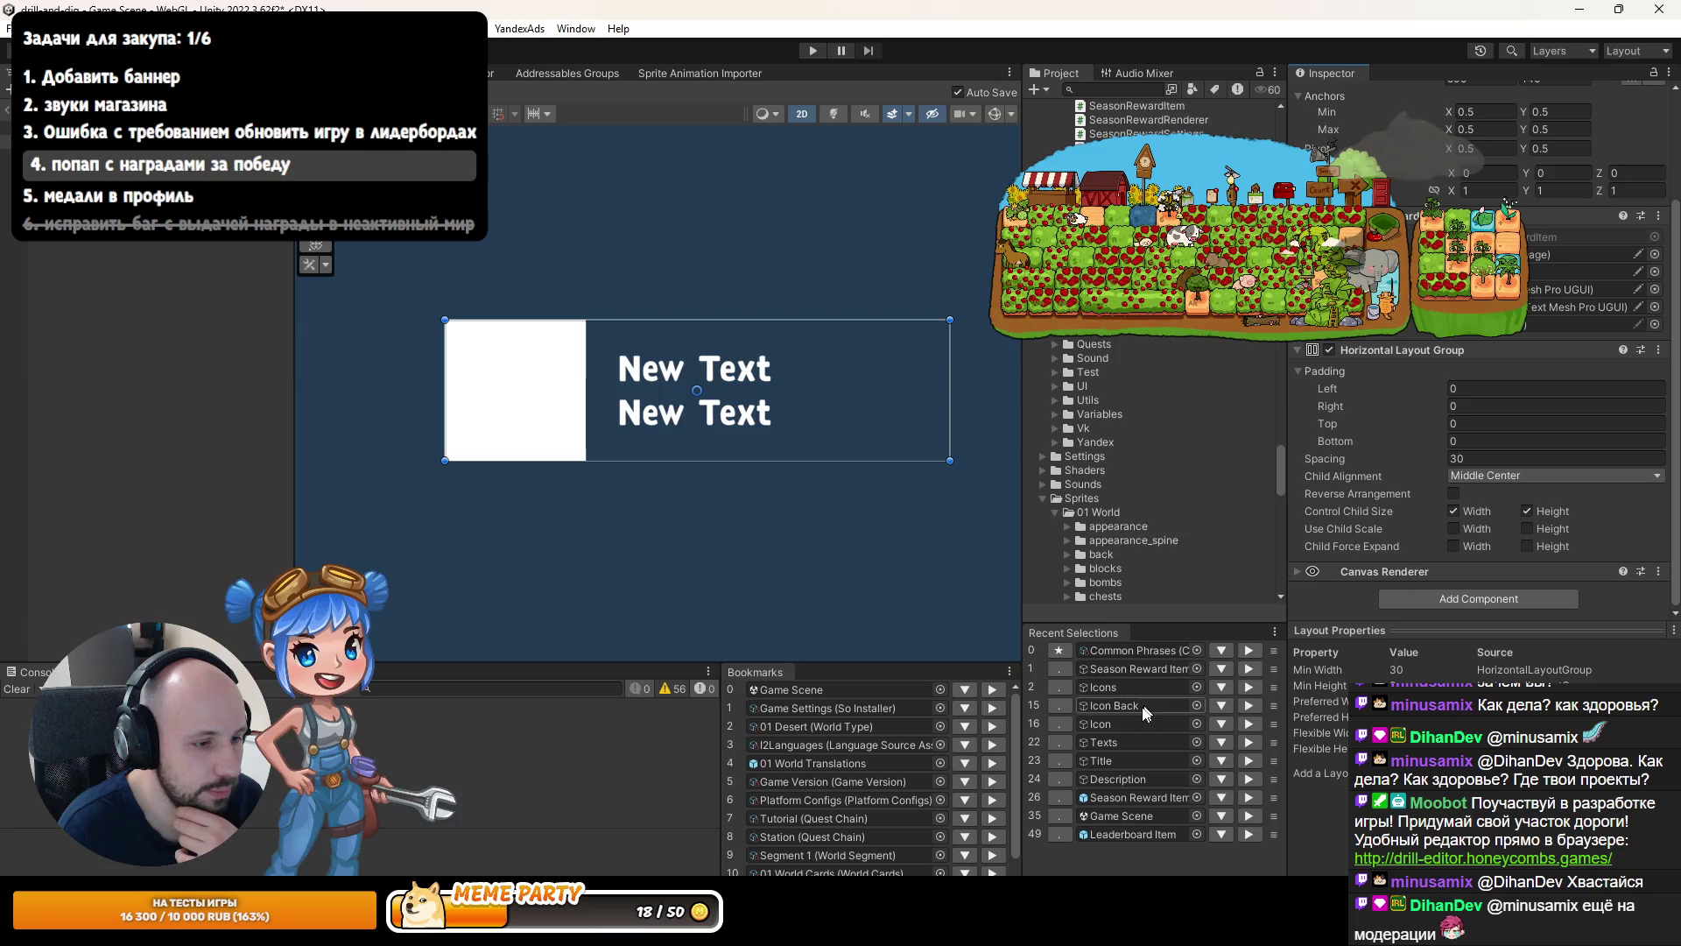
{"action": "scroll", "coordinate": [1122, 530], "scroll_direction": "down", "scroll_amount": 8}
{"action": "scroll", "coordinate": [1125, 528], "scroll_direction": "down", "scroll_amount": 7}
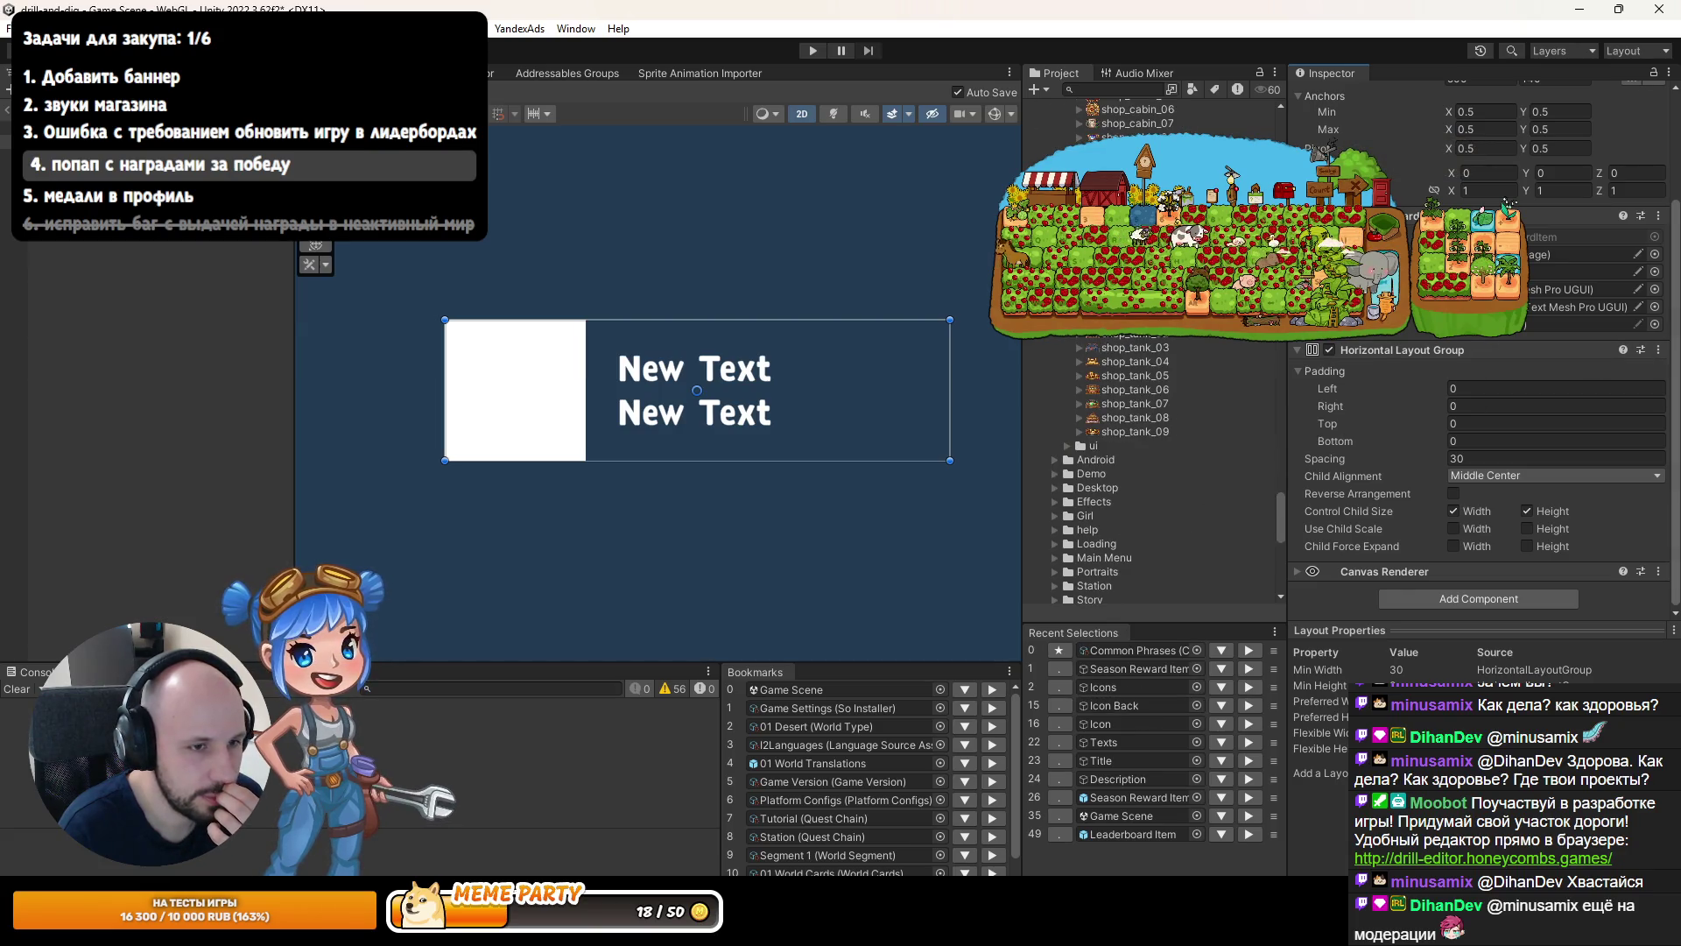
{"action": "left_click", "coordinate": [1655, 324]}
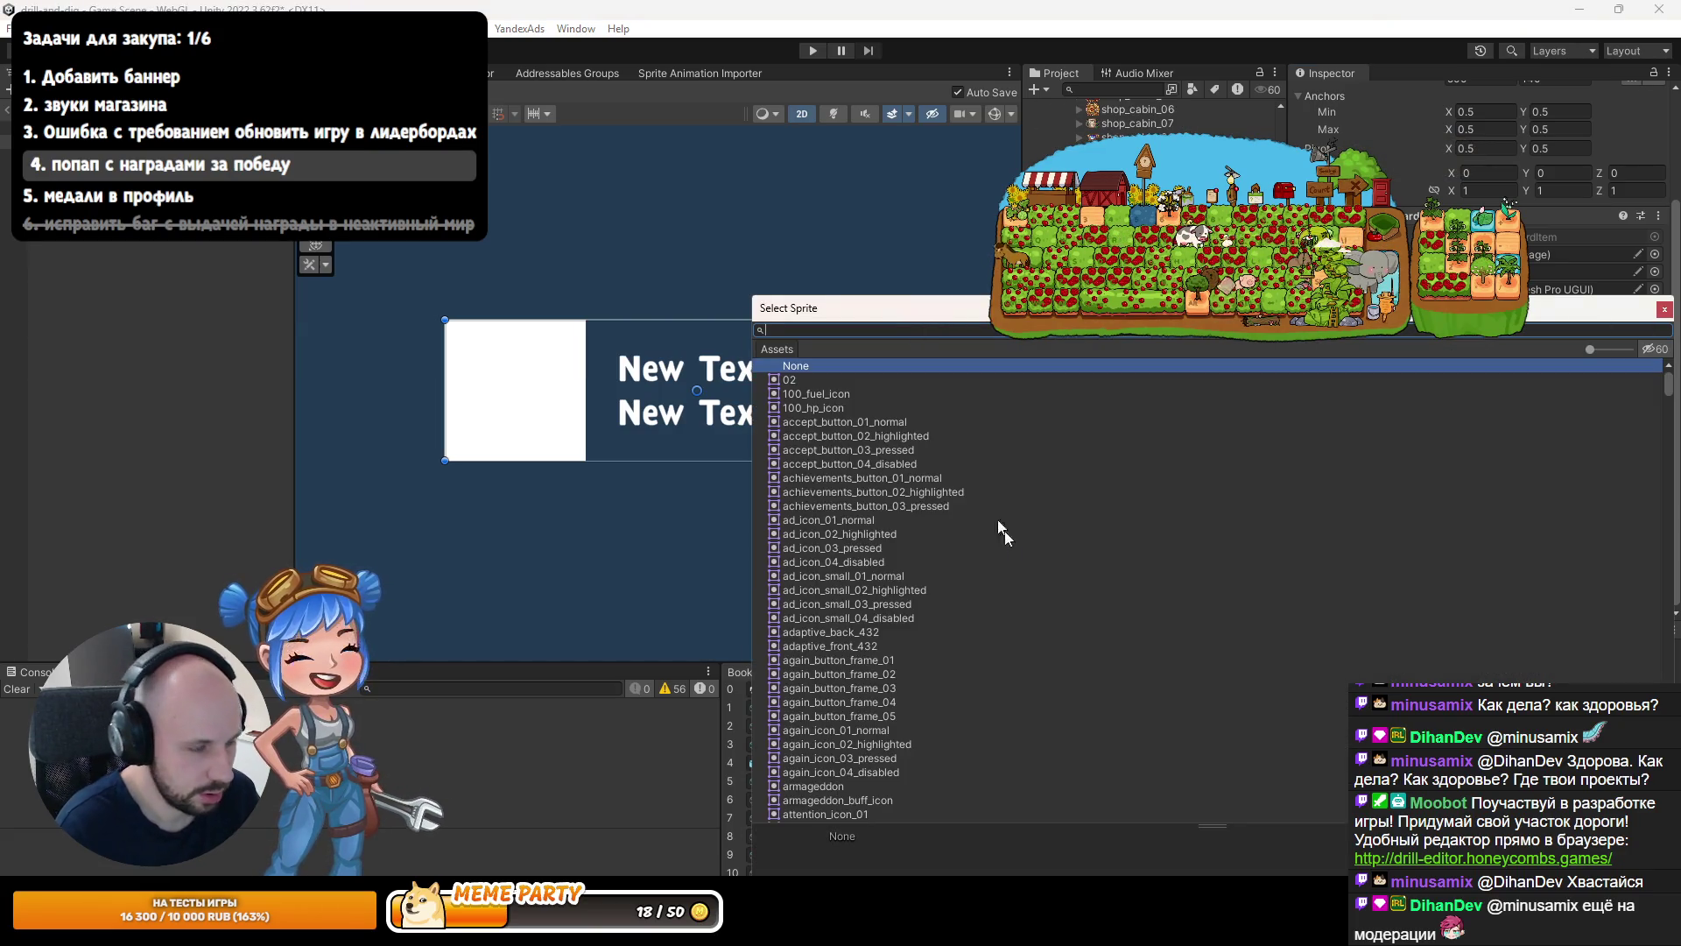
{"action": "type", "text": "shop"}
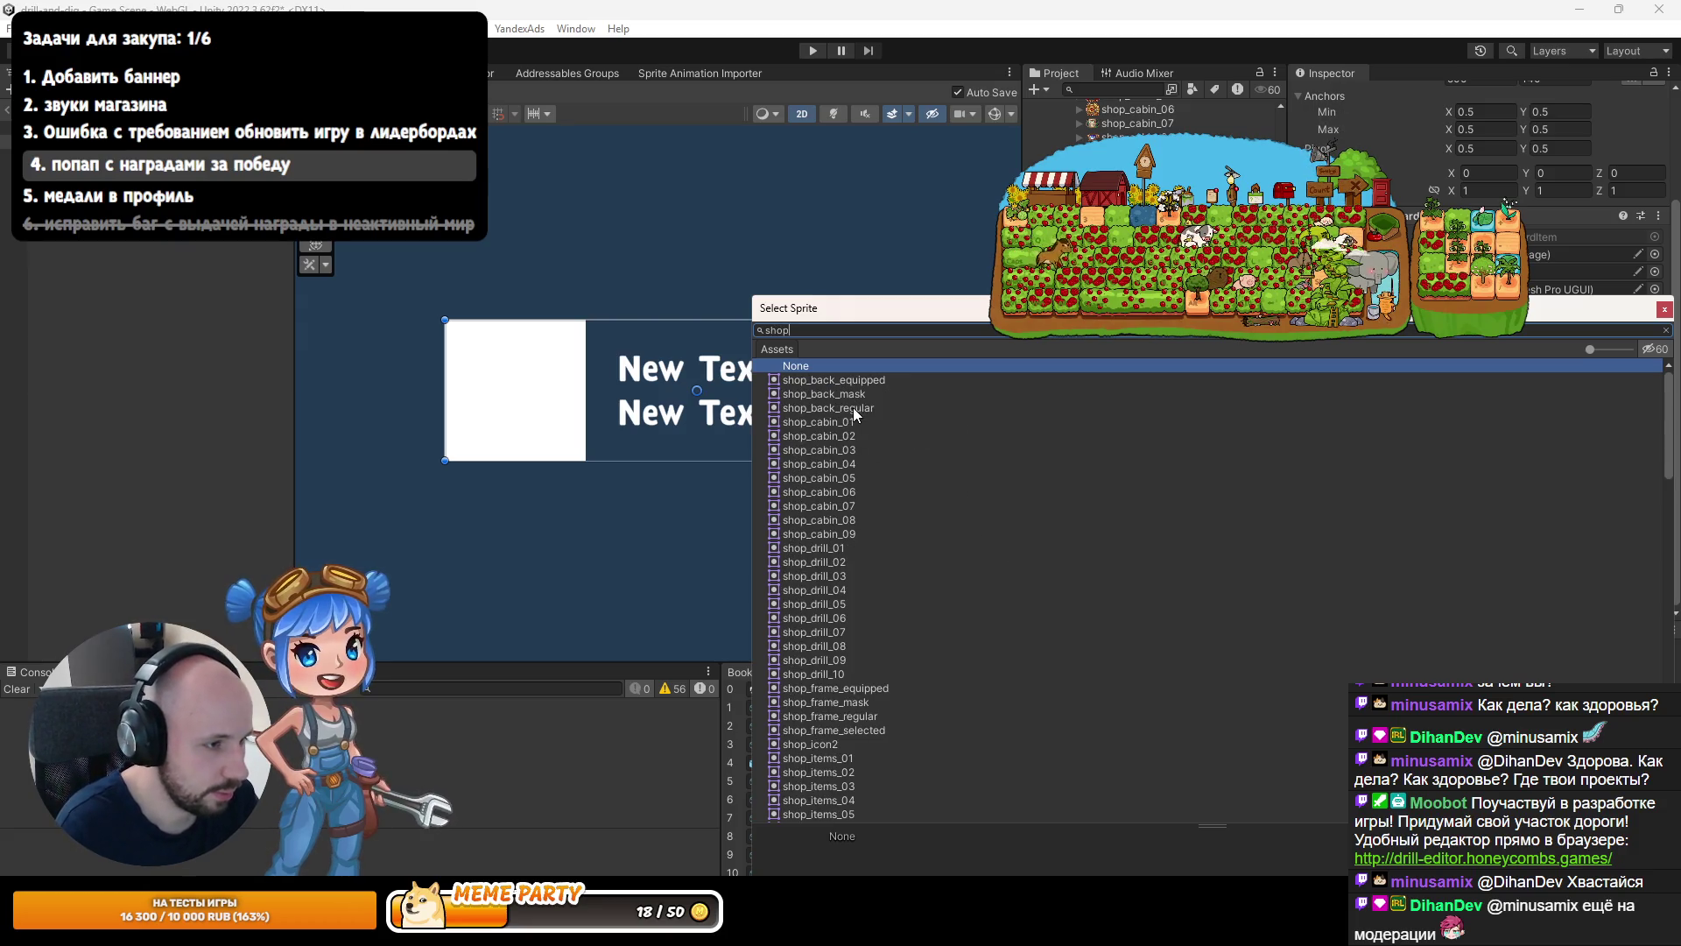
{"action": "double_click", "coordinate": [855, 407]}
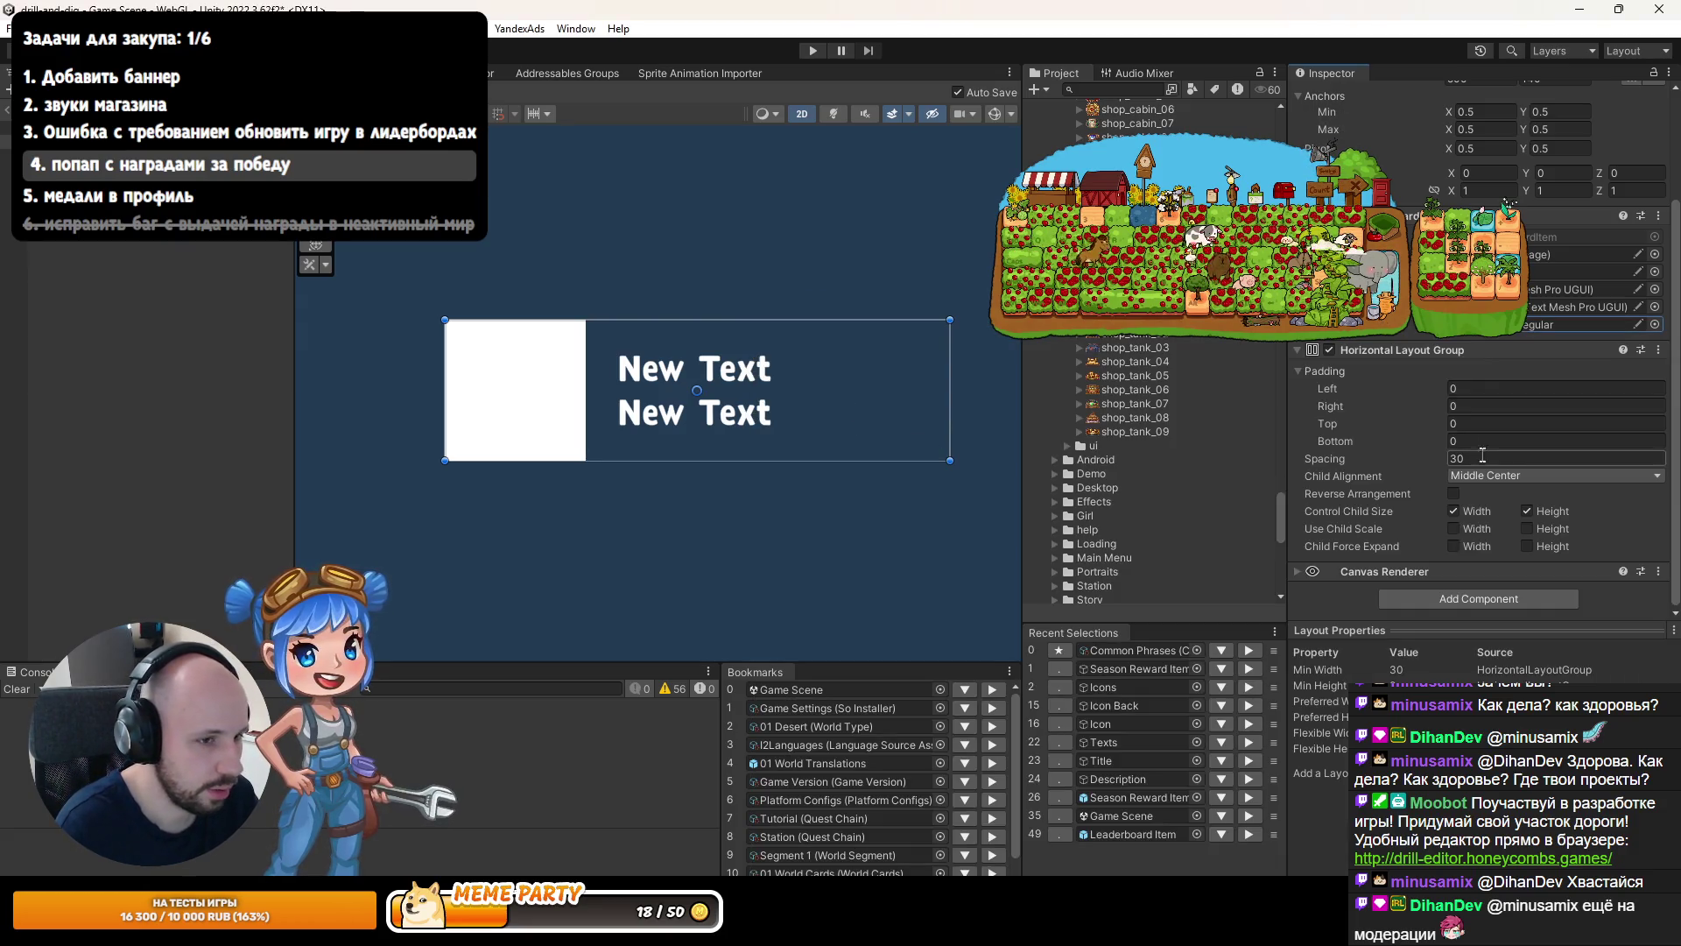
Exit prefab editing and start Play mode.
{"action": "left_click", "coordinate": [36, 353]}
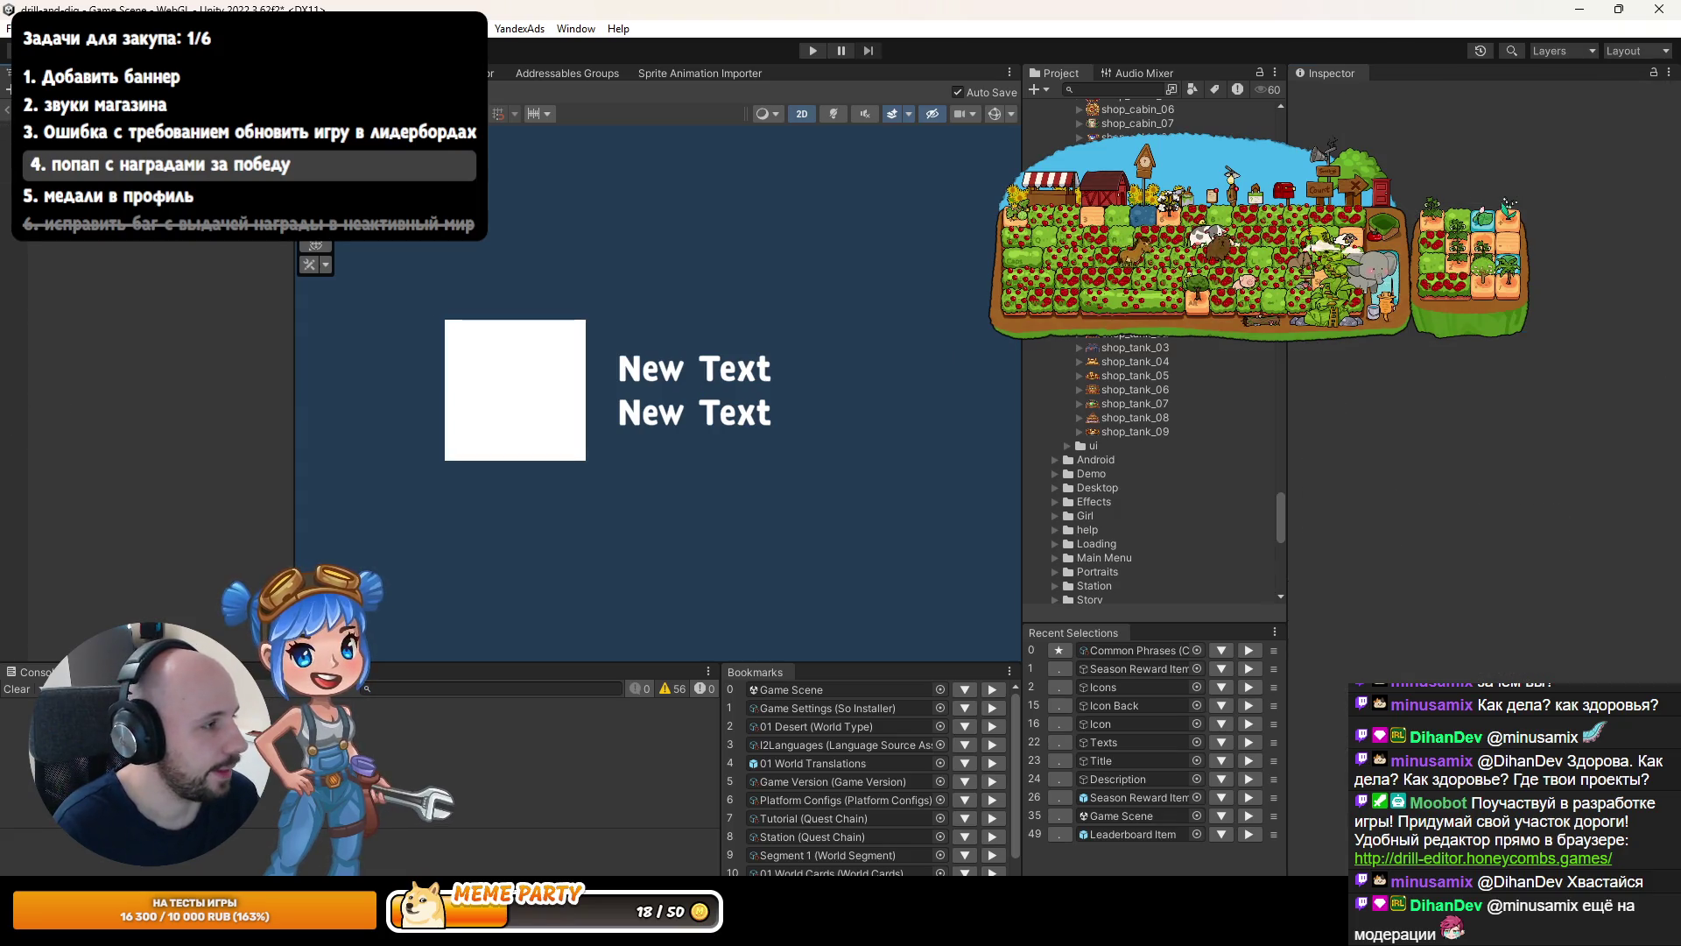
{"action": "left_click", "coordinate": [7, 110]}
{"action": "left_click", "coordinate": [813, 50]}
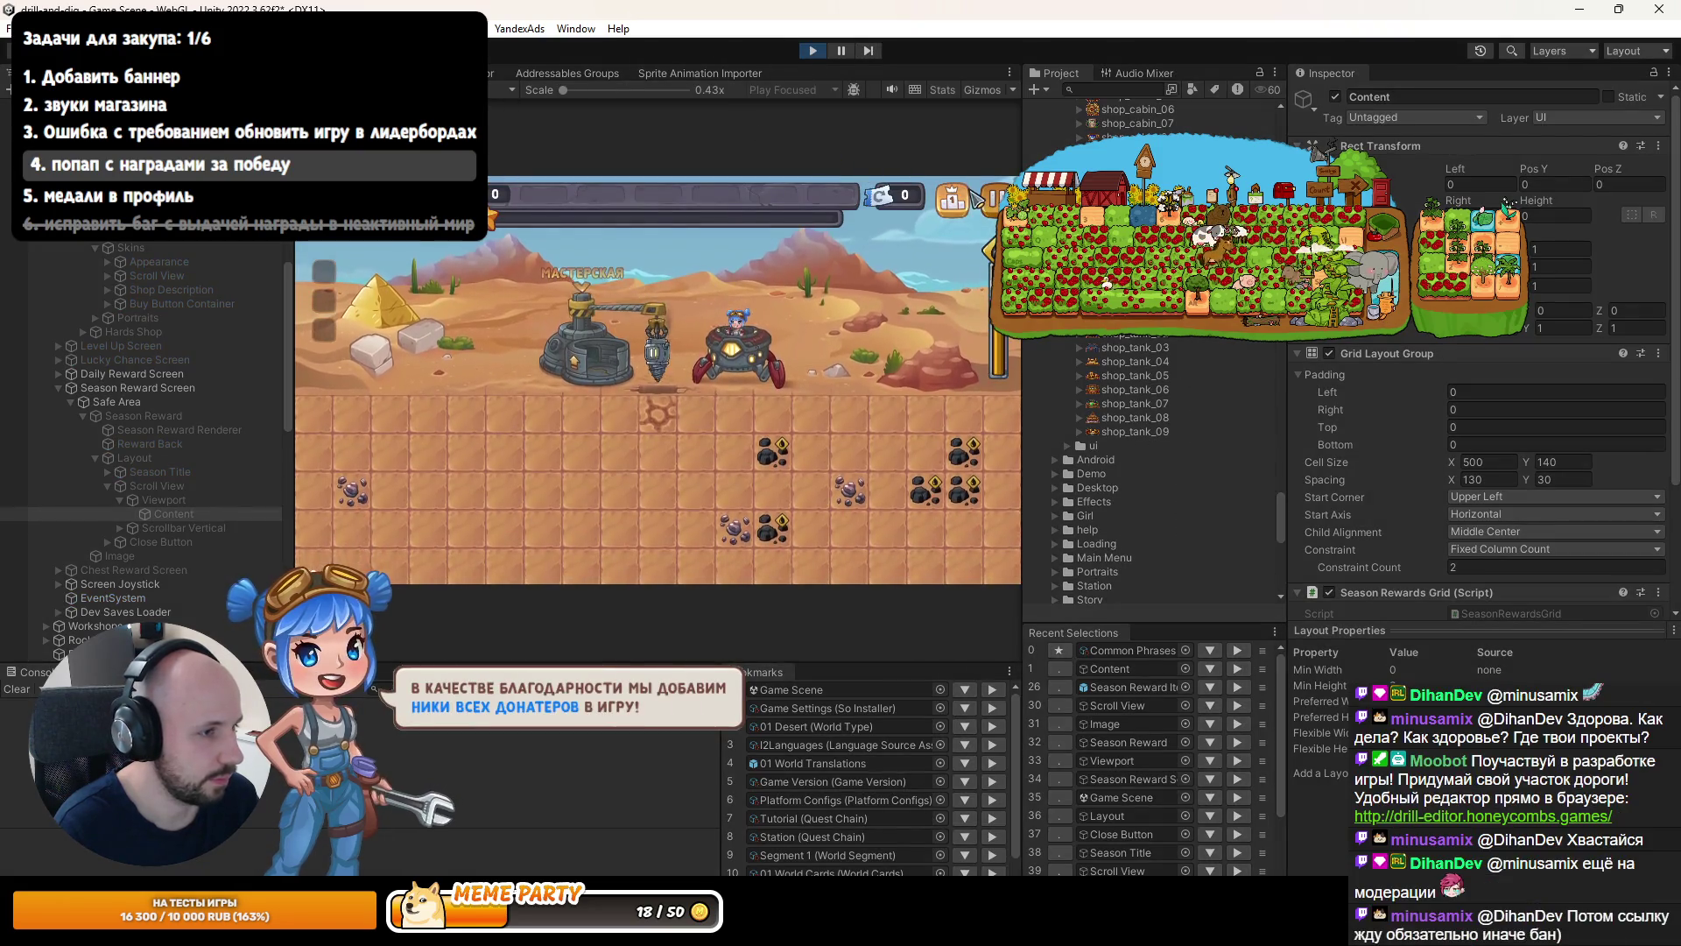
Open the current season's first-place rewards popup and inspect the Scroll View.
{"action": "left_click", "coordinate": [963, 200]}
{"action": "left_click", "coordinate": [679, 253]}
{"action": "left_click", "coordinate": [734, 267]}
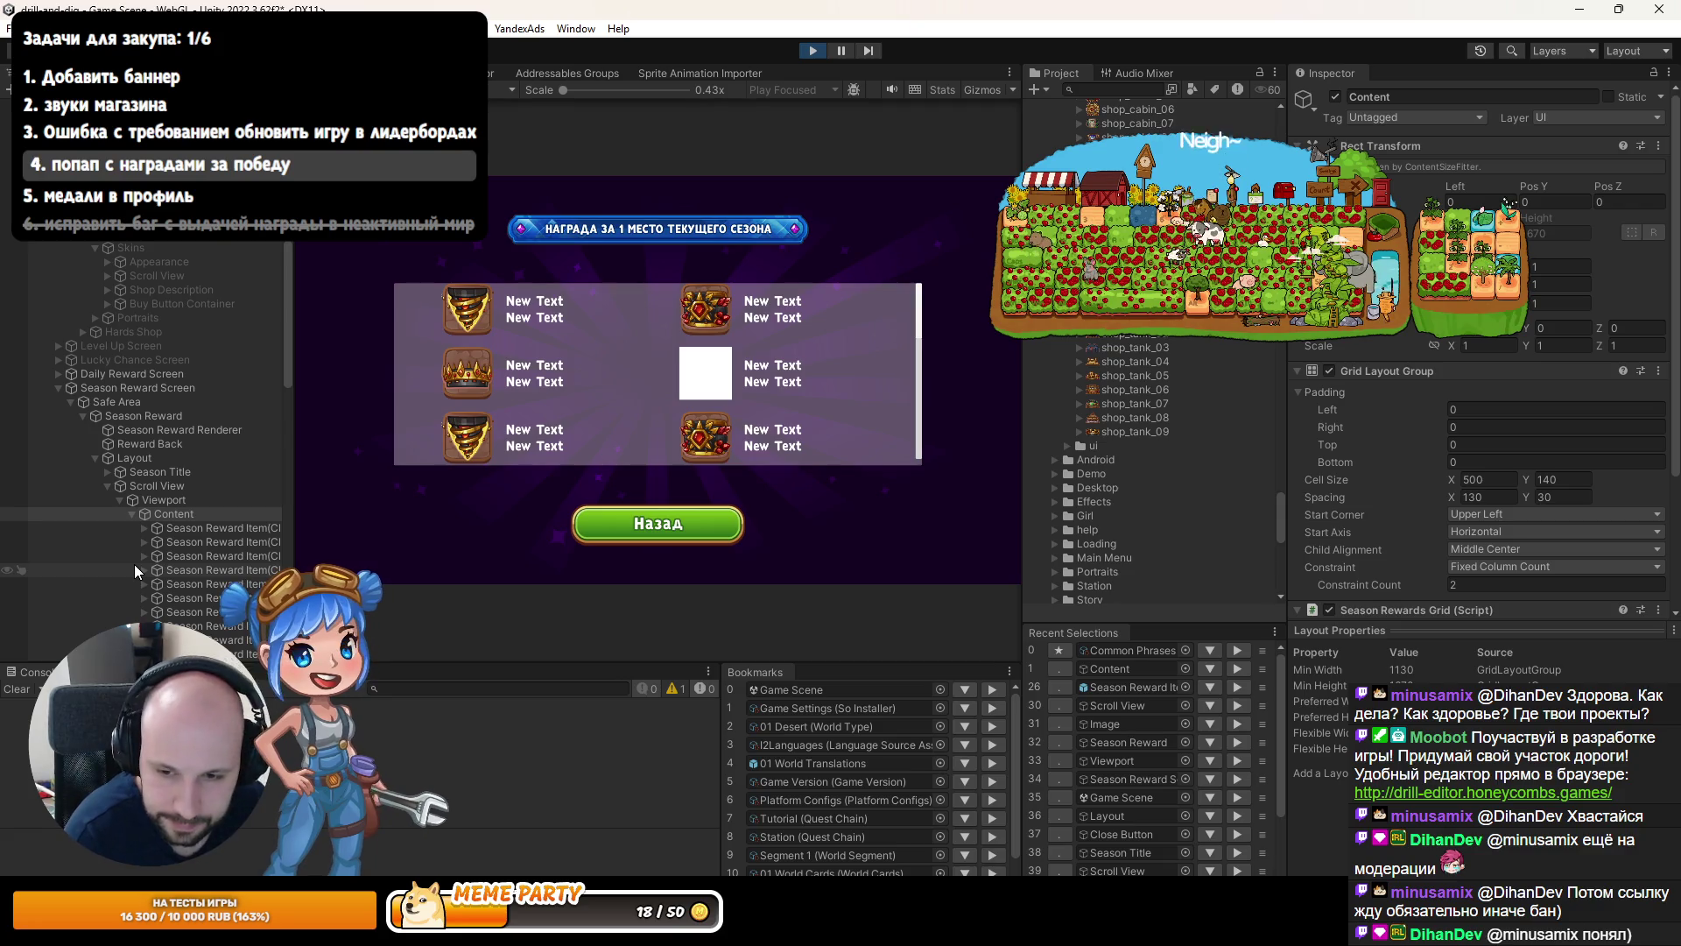
{"action": "left_click", "coordinate": [145, 528]}
{"action": "left_click", "coordinate": [157, 542]}
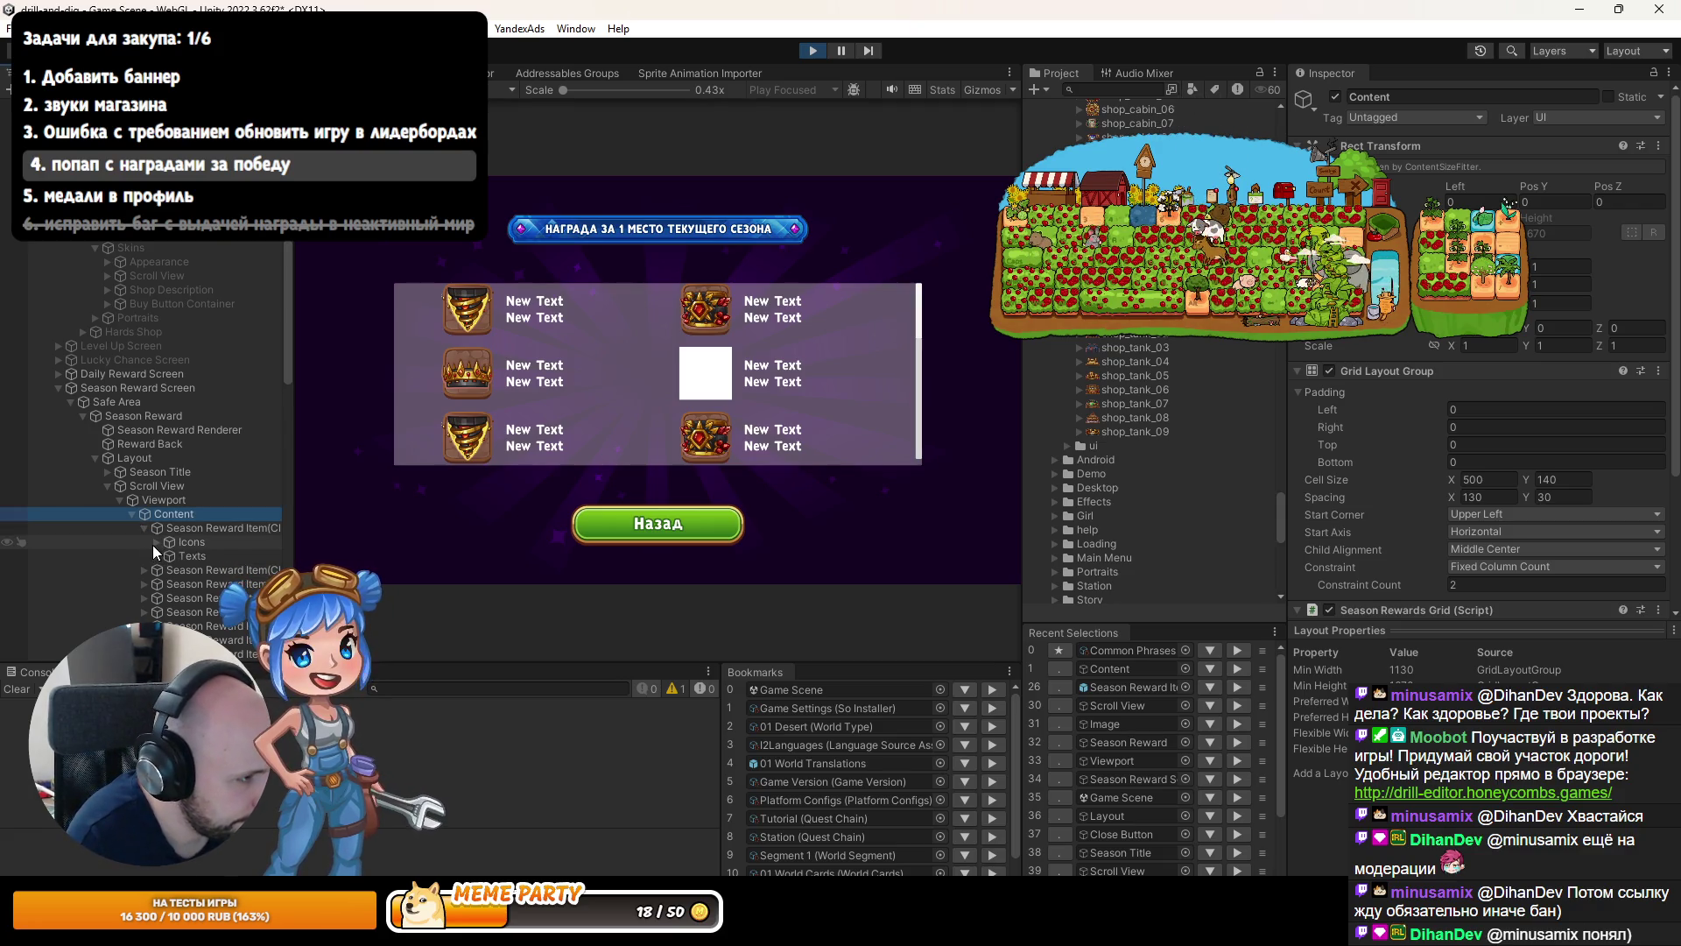
{"action": "left_click", "coordinate": [154, 486]}
Stop the game, remove the Scroll View's Image component, and play again.
{"action": "key", "text": "ctrl+p"}
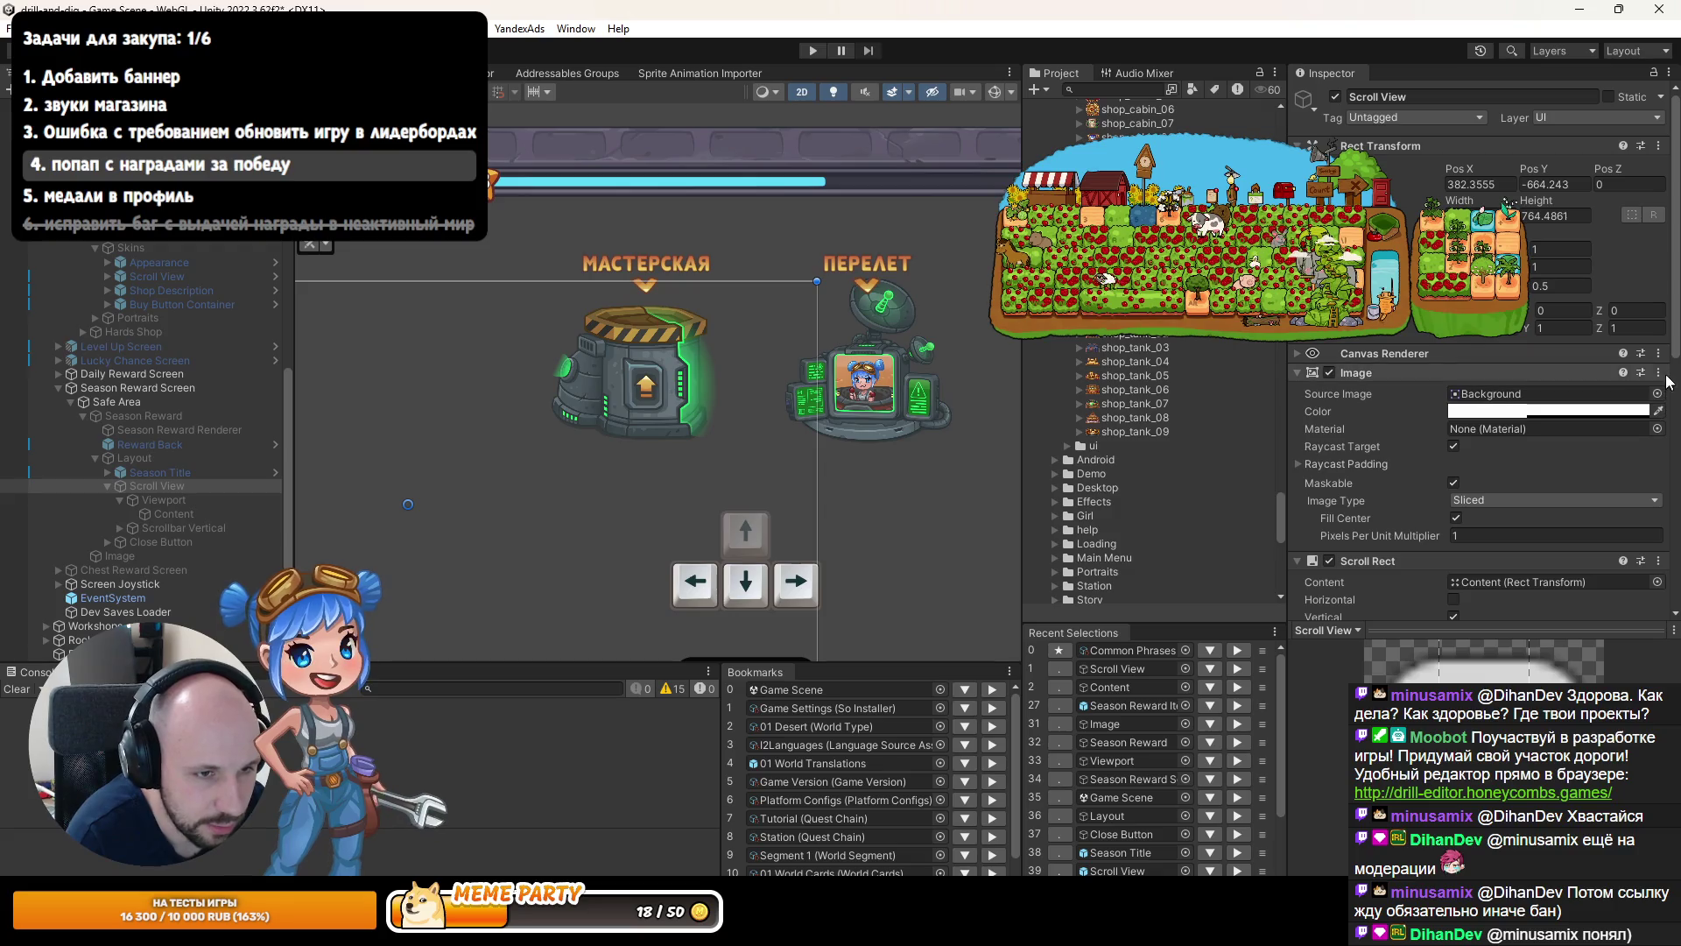
{"action": "right_click", "coordinate": [1477, 375]}
{"action": "left_click", "coordinate": [1560, 457]}
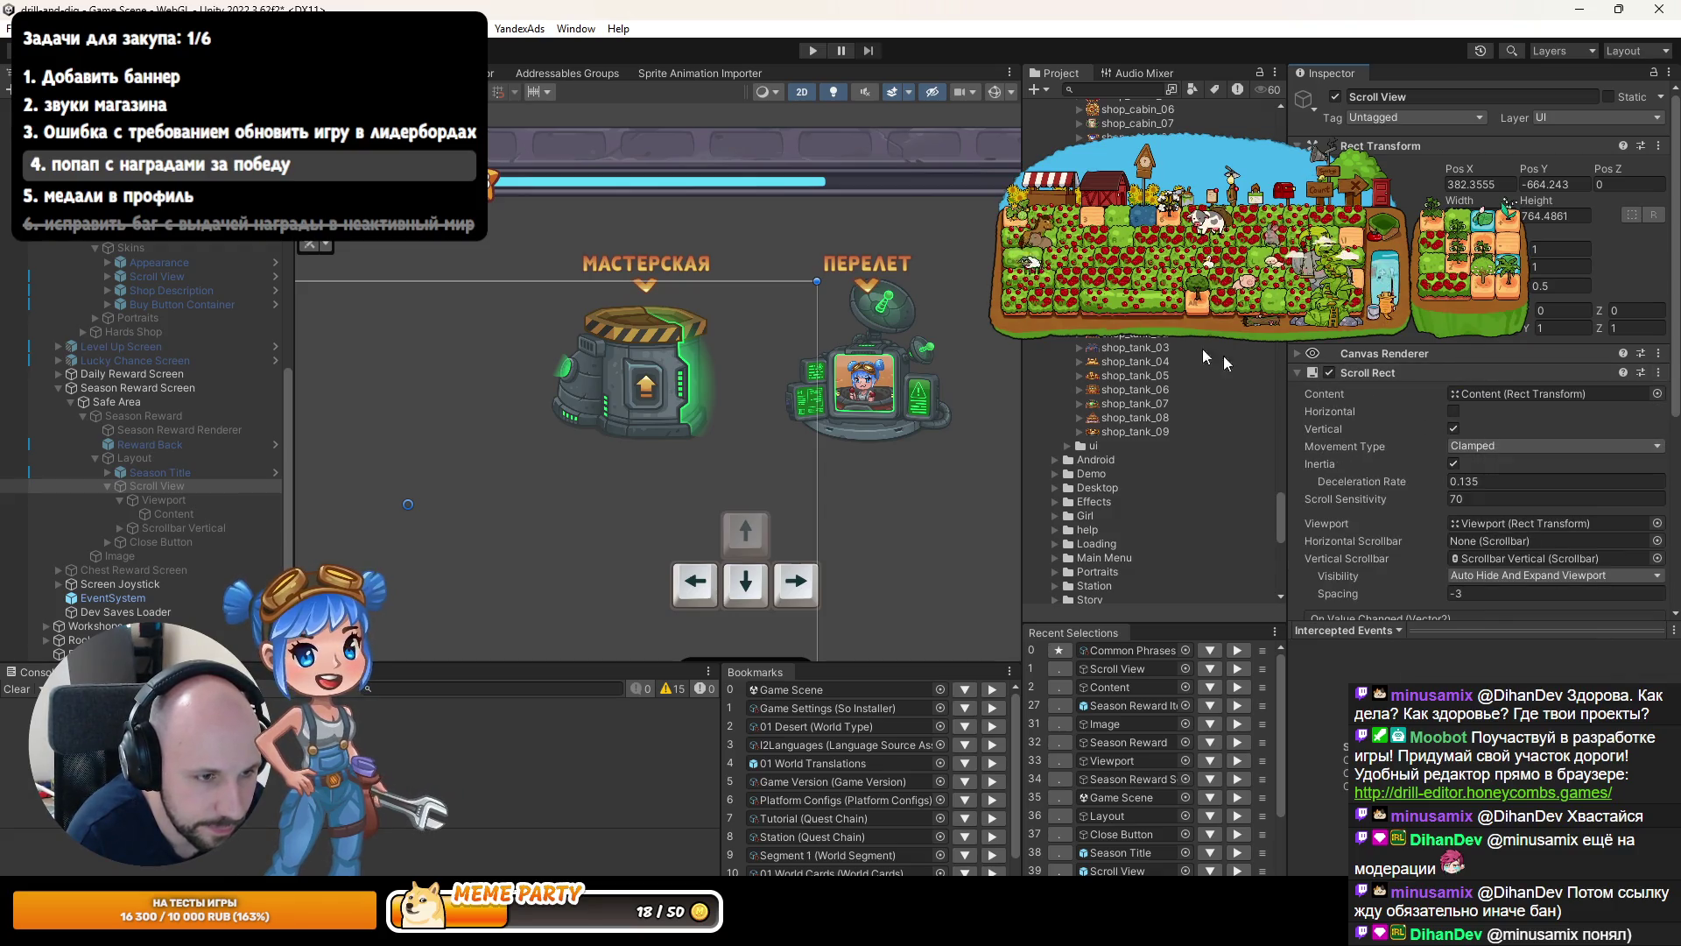
{"action": "key", "text": "ctrl+p"}
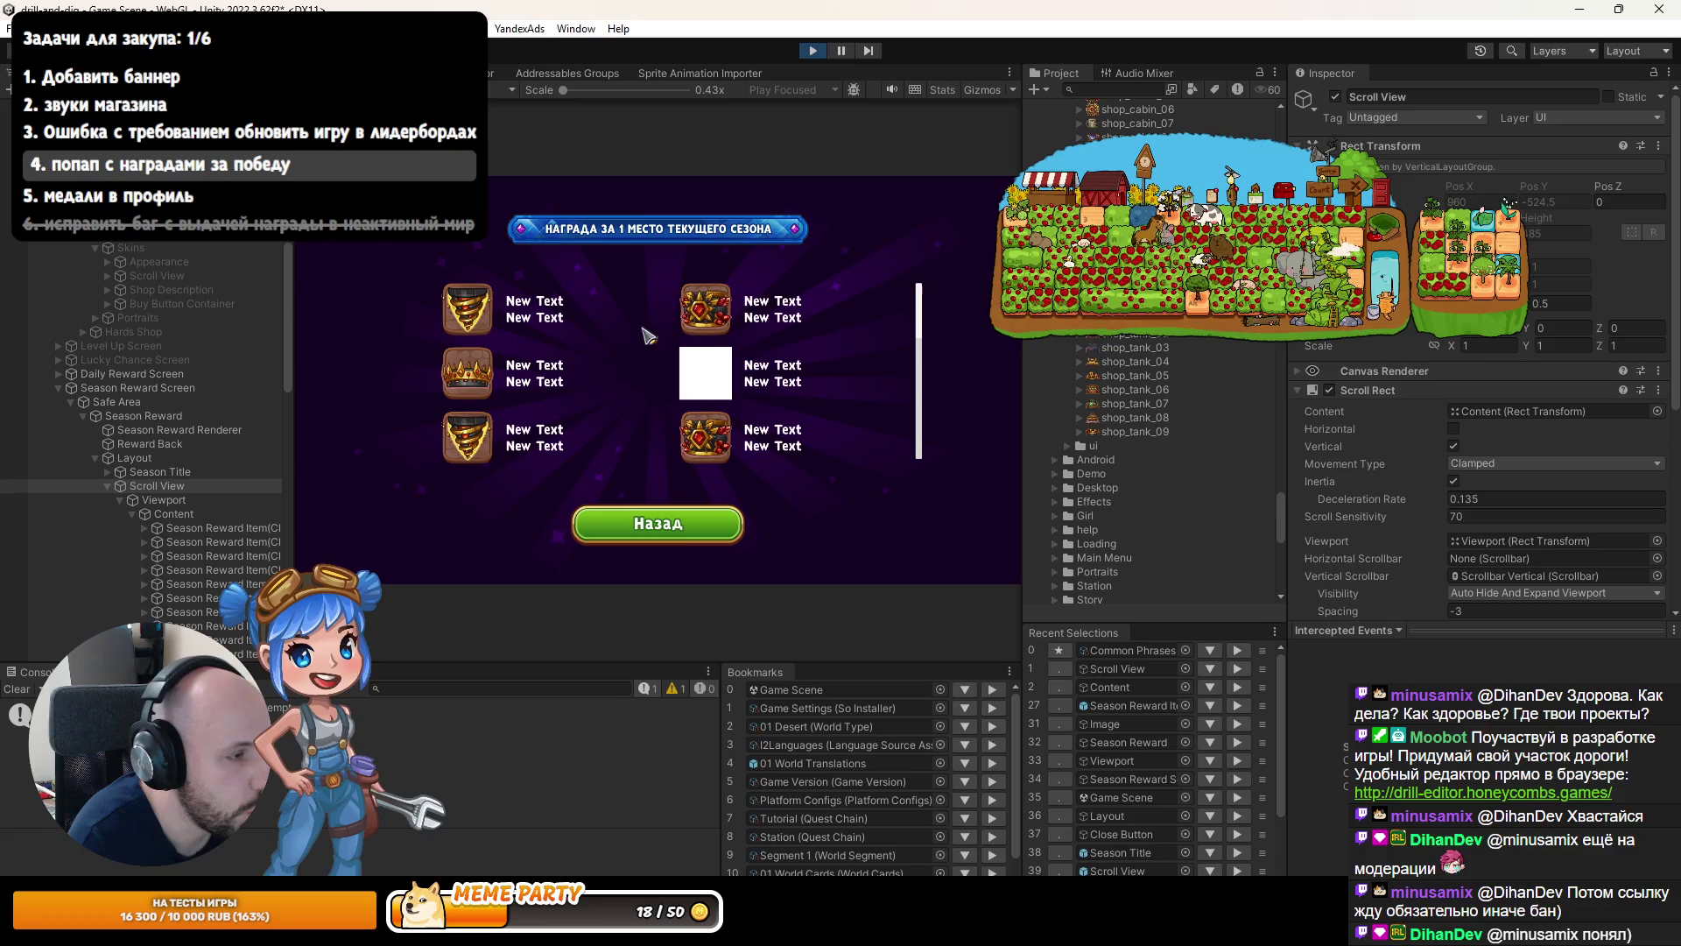
Expand the first two reward items and briefly hide, then re-show, their Icon Back frames.
{"action": "scroll", "coordinate": [554, 350], "scroll_direction": "down", "scroll_amount": 1}
{"action": "scroll", "coordinate": [555, 350], "scroll_direction": "up", "scroll_amount": 1}
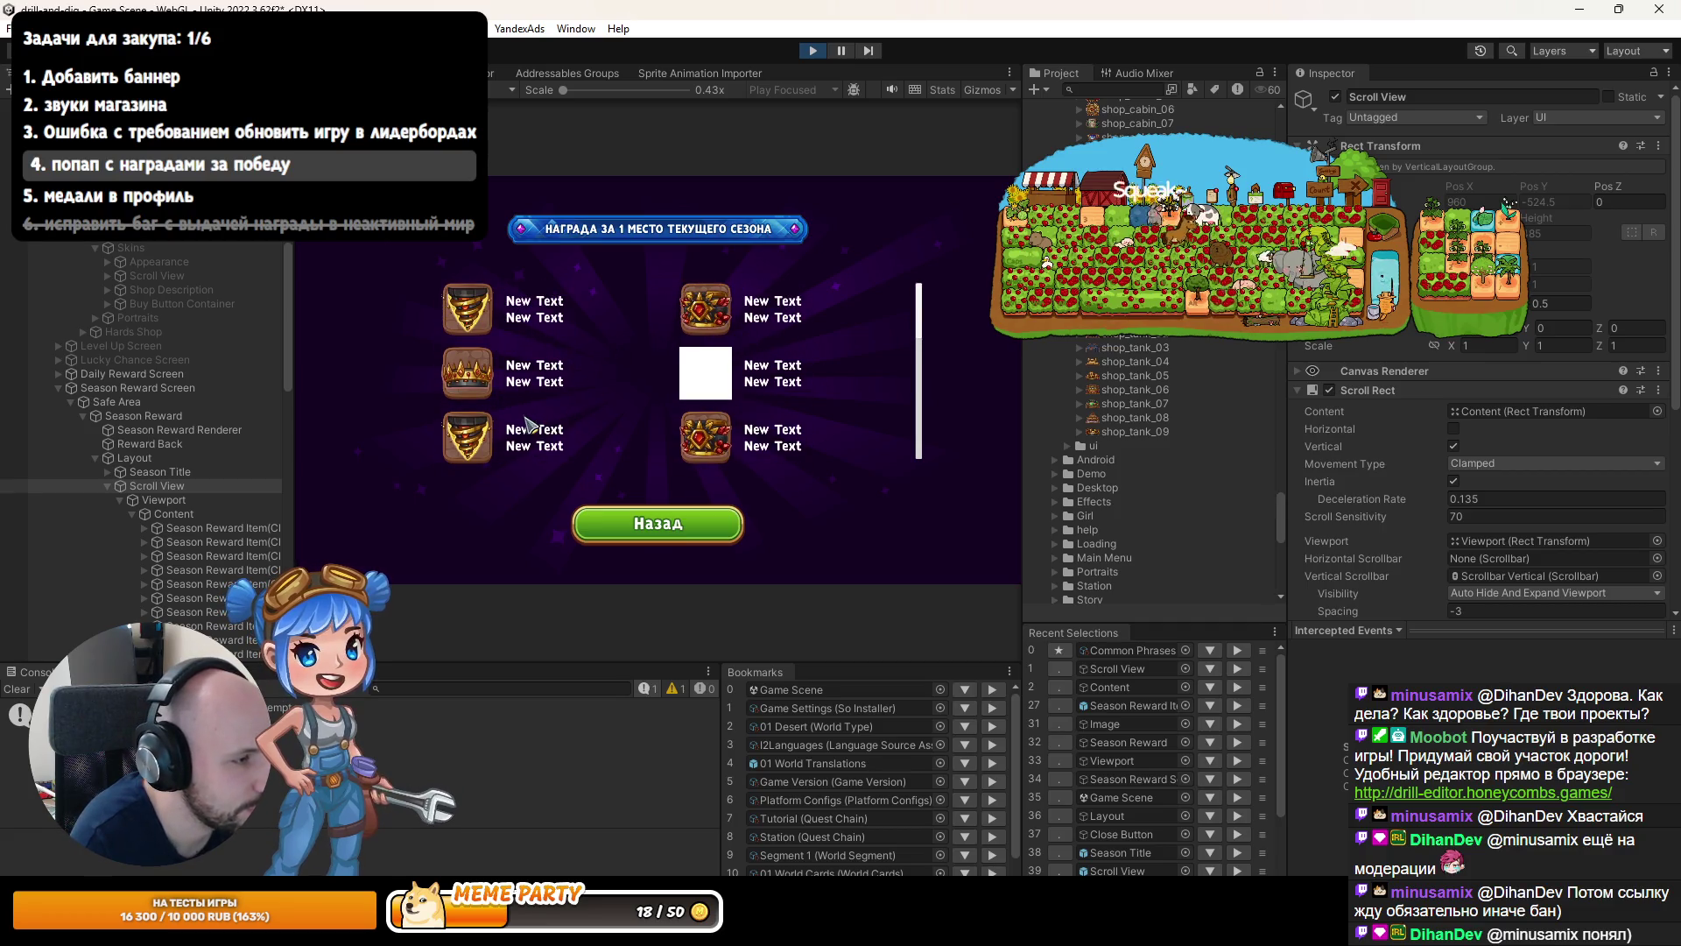
{"action": "scroll", "coordinate": [184, 525], "scroll_direction": "down", "scroll_amount": 3}
{"action": "scroll", "coordinate": [179, 525], "scroll_direction": "up", "scroll_amount": 3}
{"action": "left_click", "coordinate": [173, 527]}
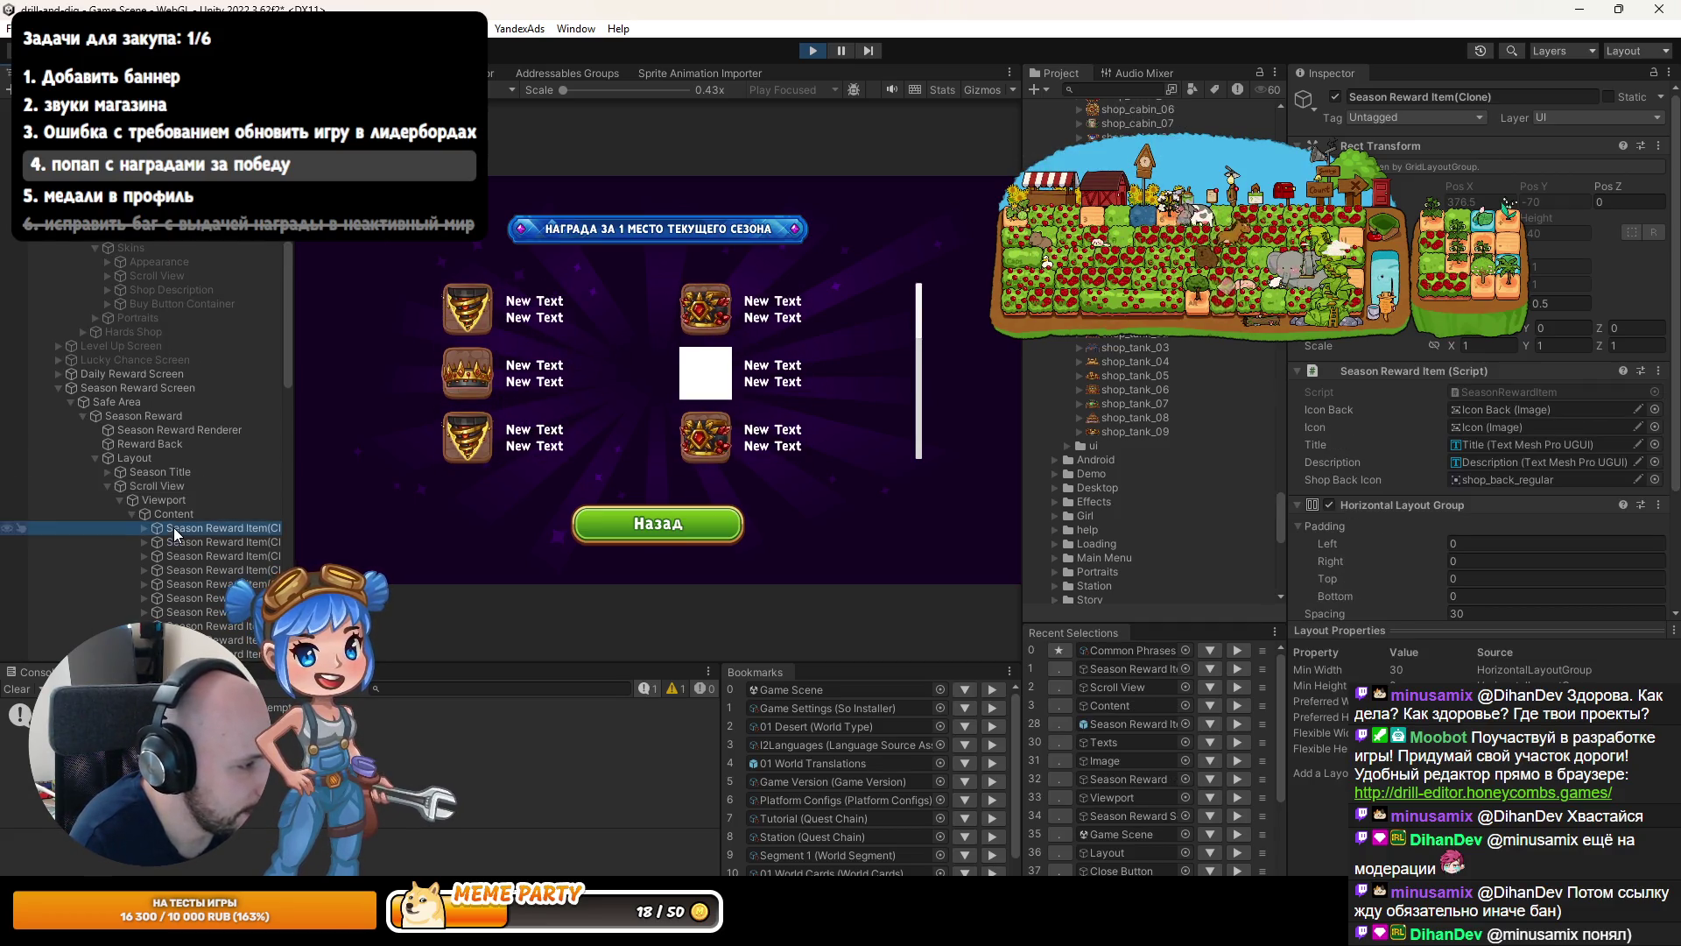
{"action": "scroll", "coordinate": [167, 490], "scroll_direction": "down", "scroll_amount": 9}
{"action": "left_click", "coordinate": [145, 385]}
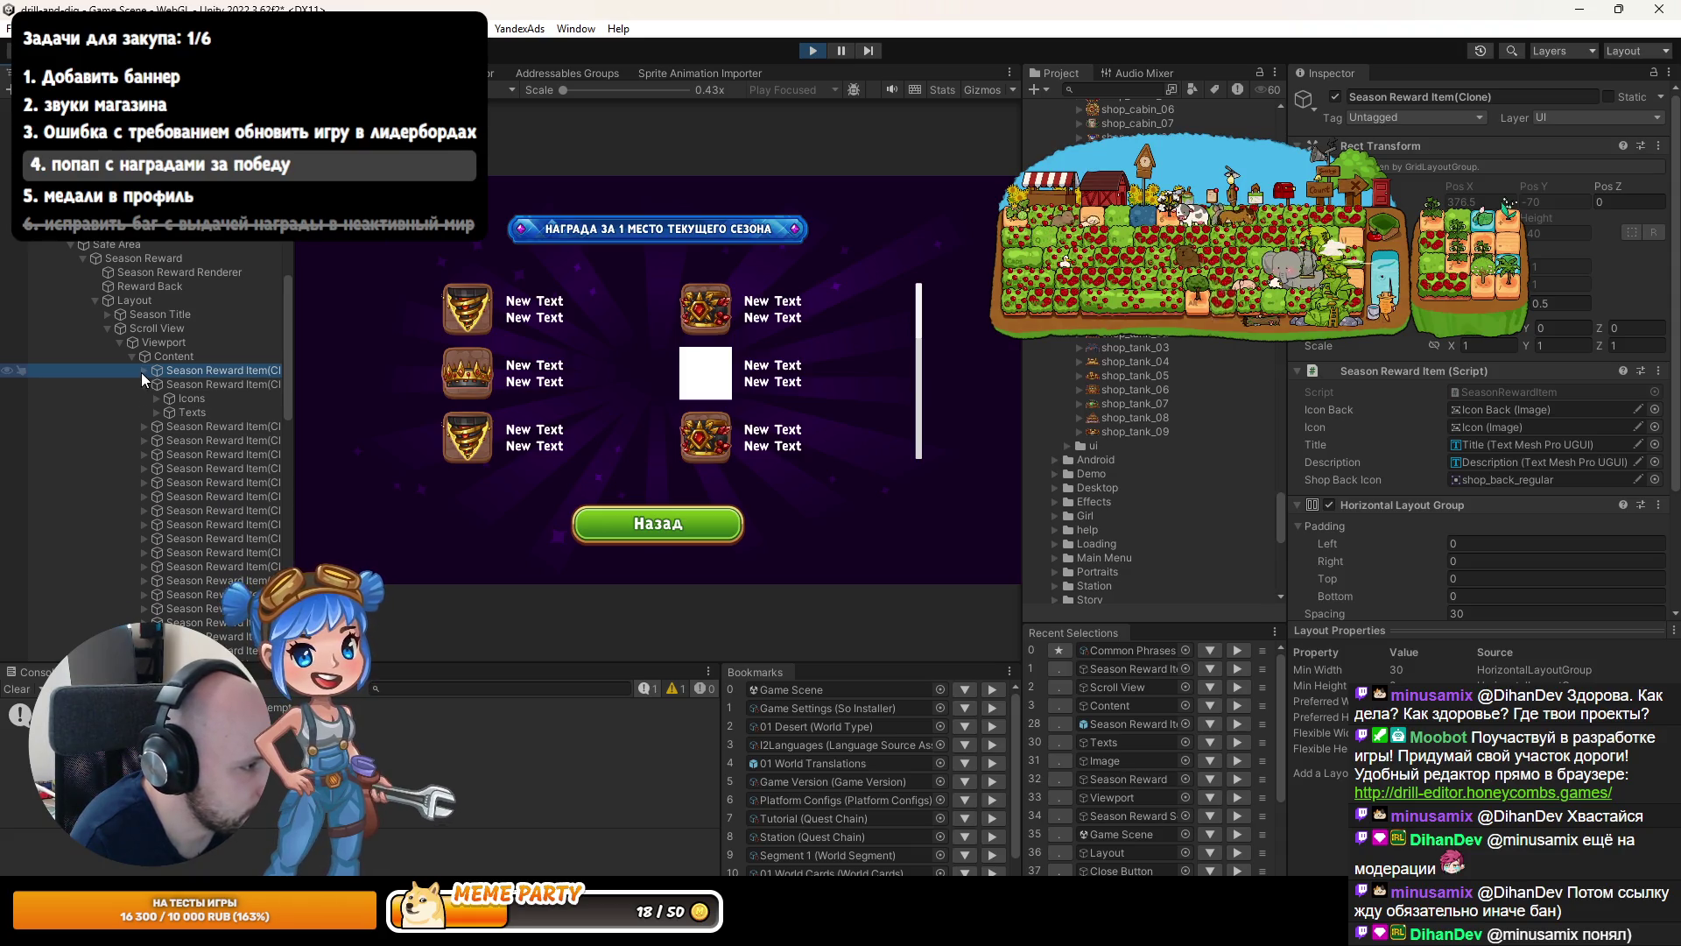
{"action": "left_click", "coordinate": [141, 371]}
{"action": "left_click", "coordinate": [156, 384]}
{"action": "left_click", "coordinate": [156, 453]}
{"action": "left_click", "coordinate": [175, 468]}
{"action": "left_click", "coordinate": [208, 398], "text": "ctrl"}
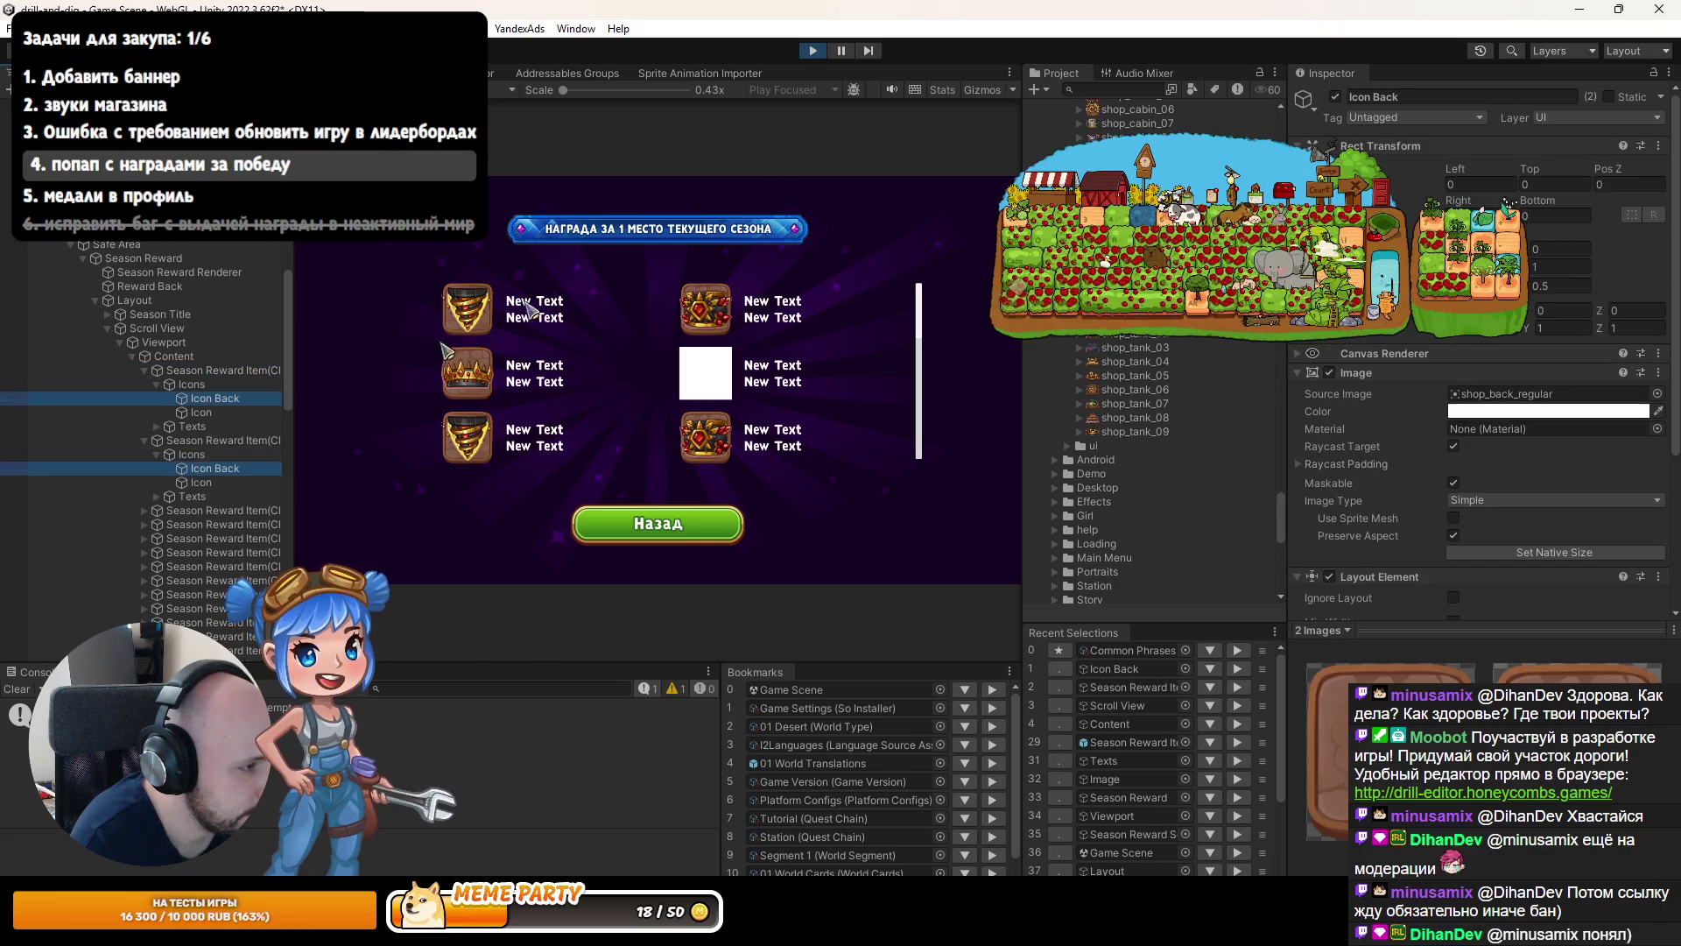
{"action": "left_click", "coordinate": [1340, 102]}
{"action": "left_click", "coordinate": [1341, 101]}
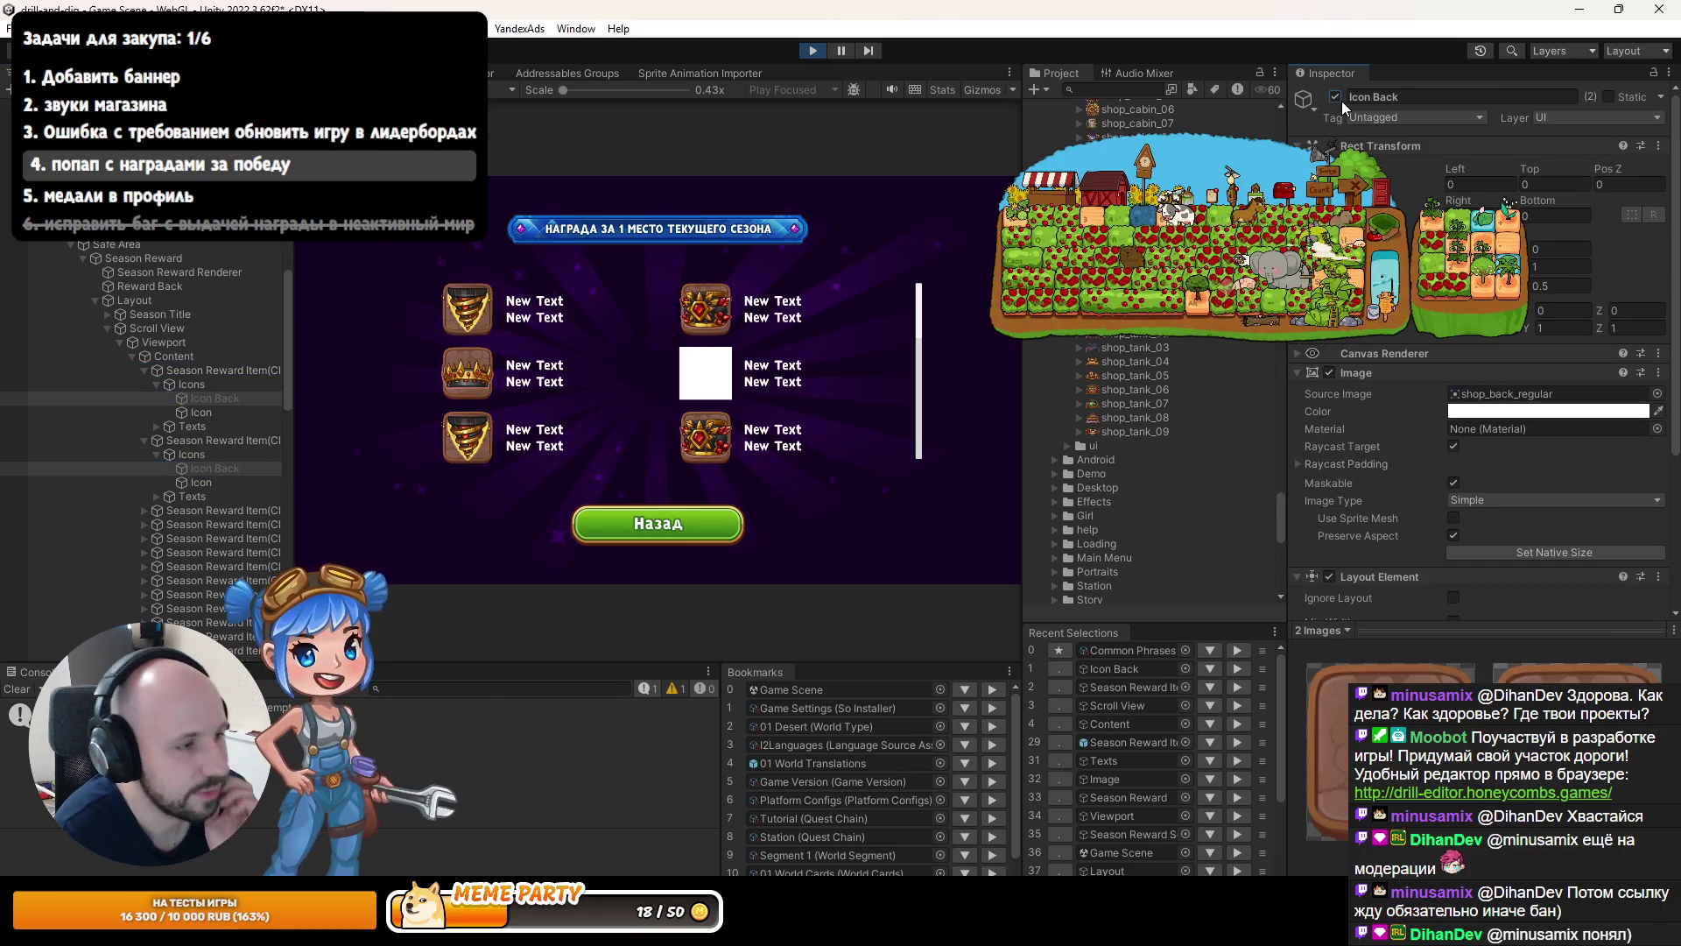
Shrink the two selected Icon images to scale 0.78.
{"action": "left_click", "coordinate": [201, 412]}
{"action": "left_click", "coordinate": [201, 483], "text": "ctrl"}
{"action": "left_click", "coordinate": [1463, 337]}
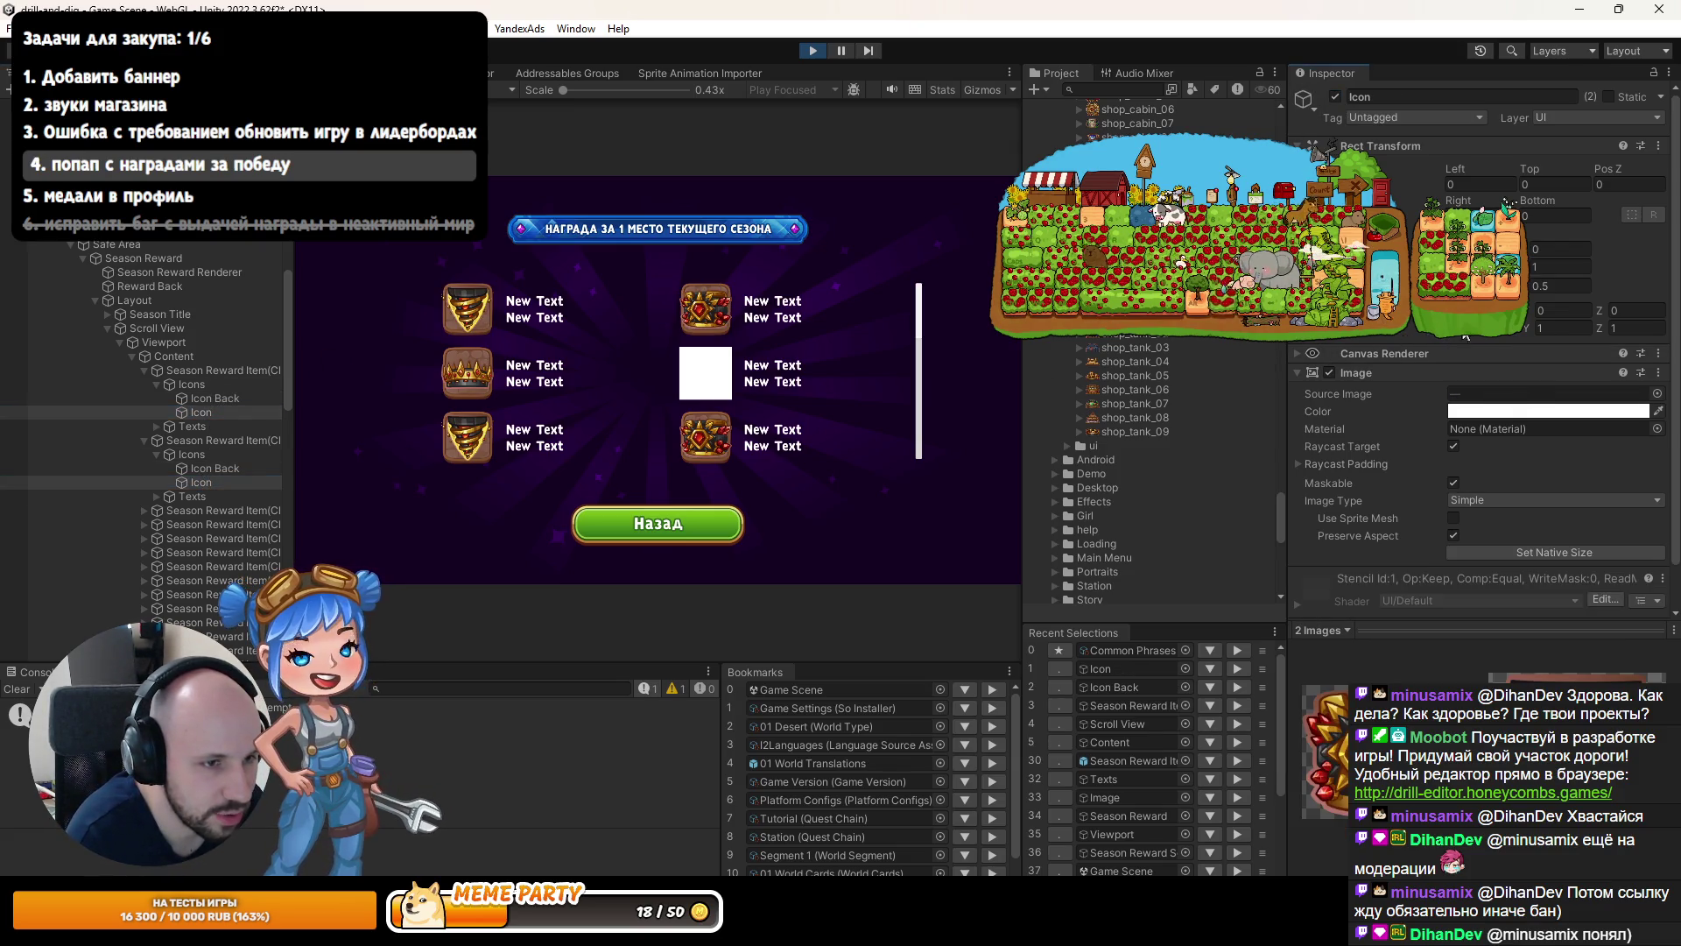
{"action": "left_click_drag", "start_coordinate": [1461, 336], "coordinate": [1449, 336]}
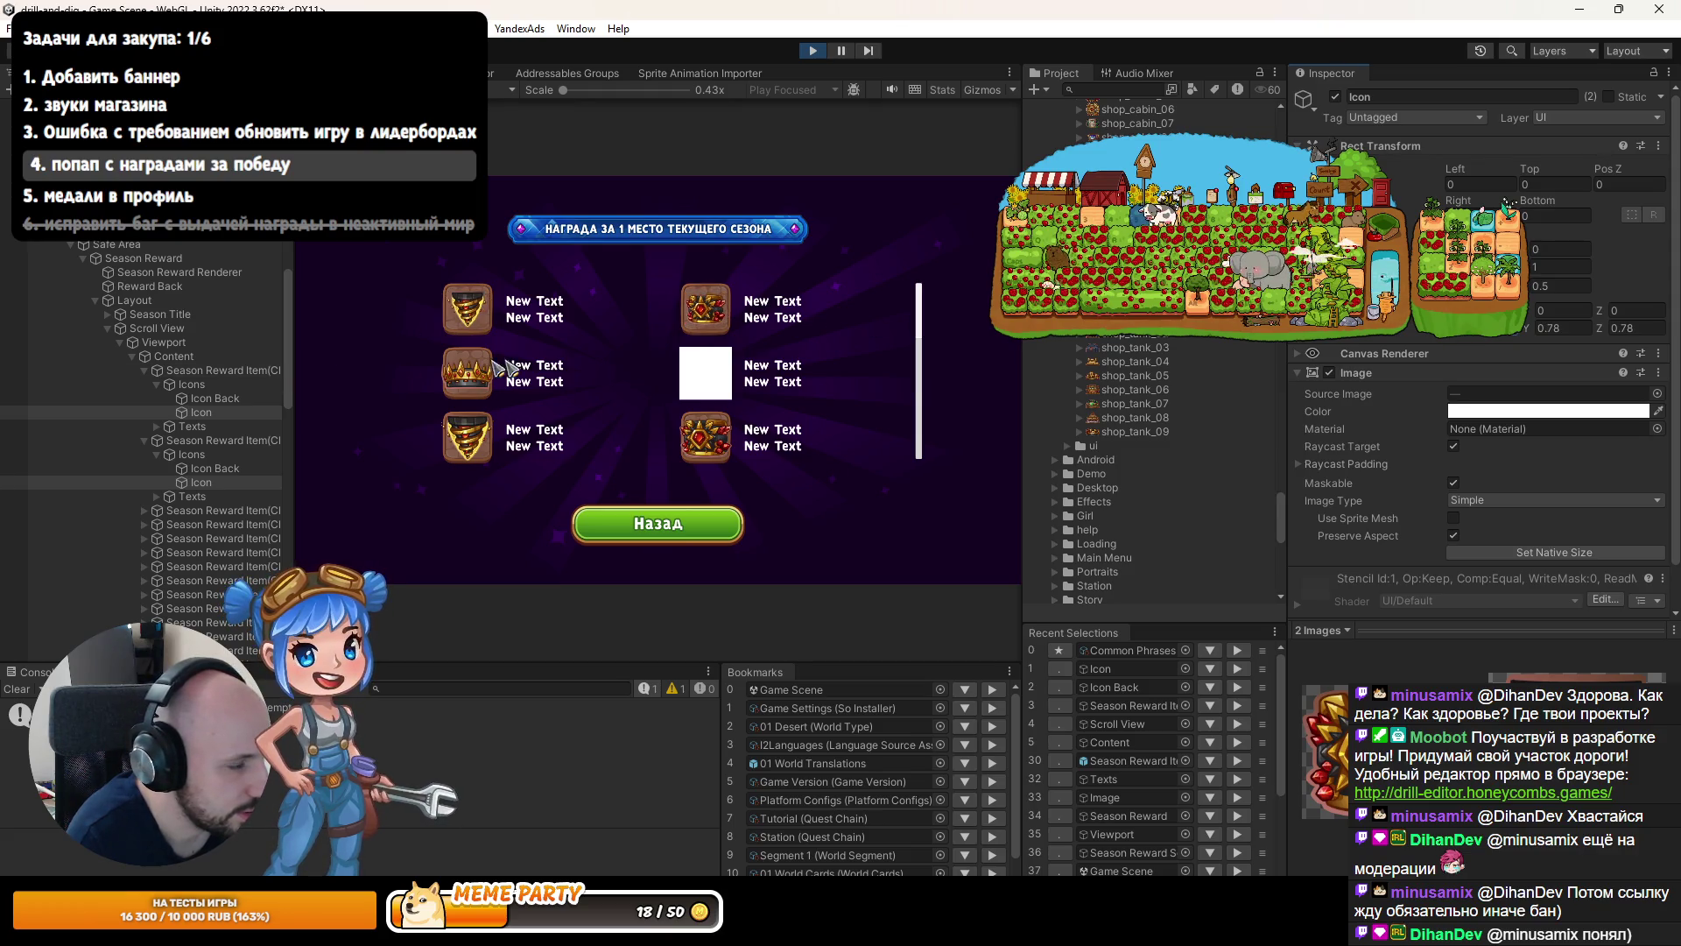
{"action": "left_click", "coordinate": [214, 398]}
{"action": "left_click", "coordinate": [208, 468], "text": "ctrl"}
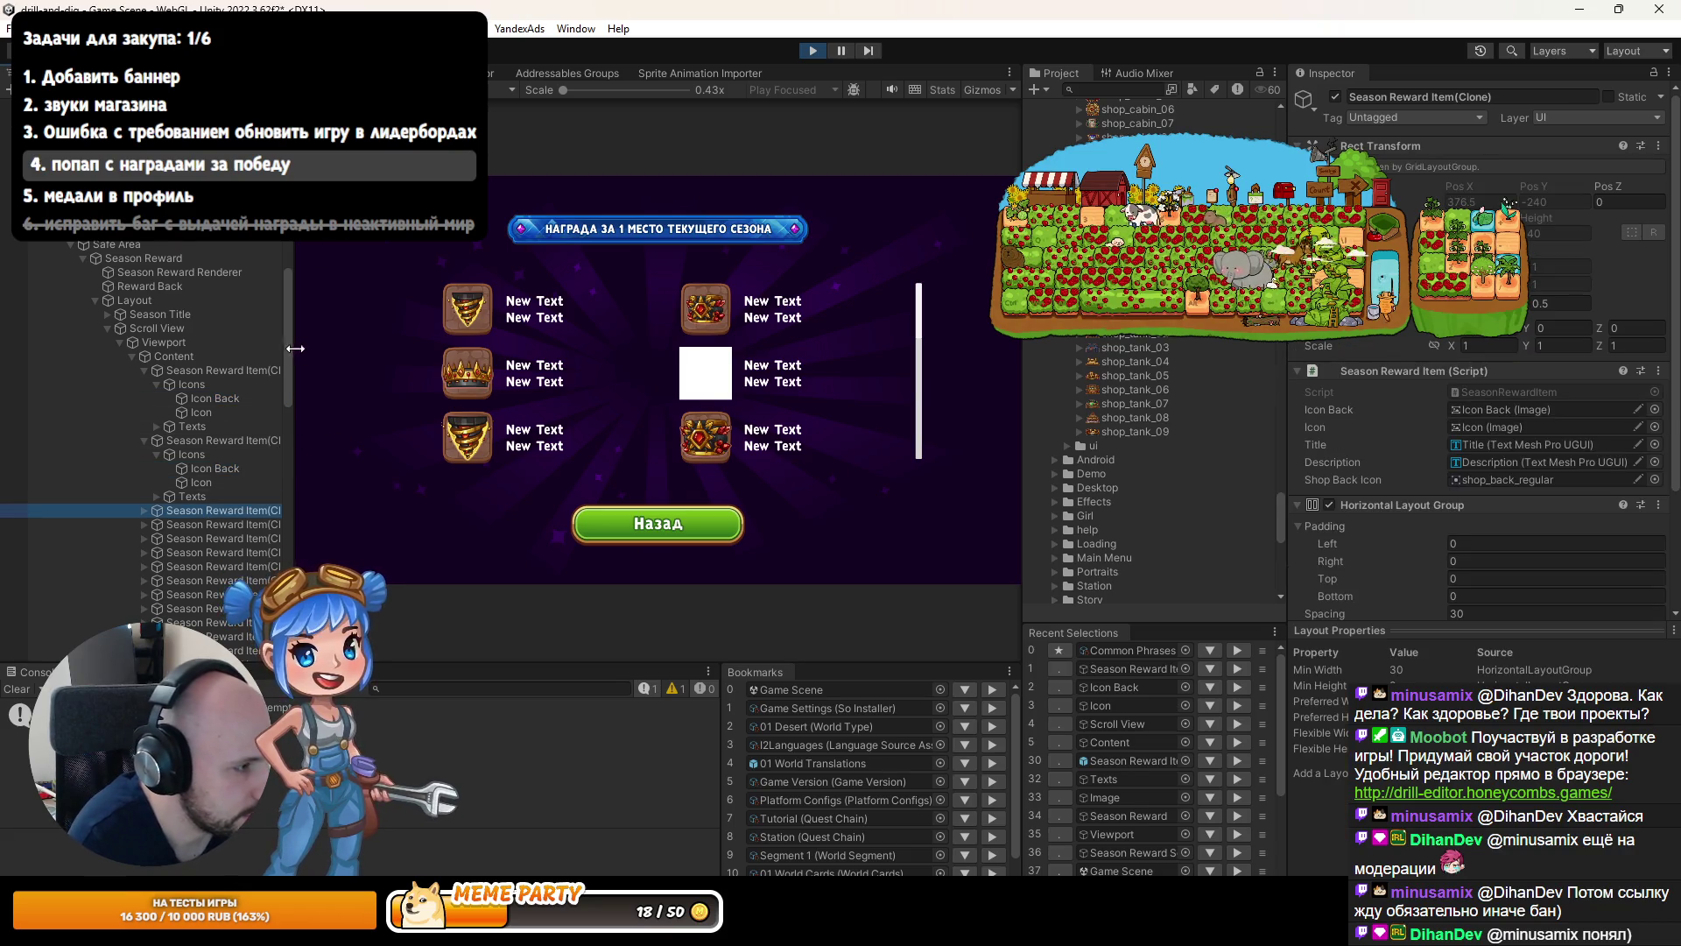
Hide the Icon Back frames on two further reward items.
{"action": "left_click", "coordinate": [237, 510]}
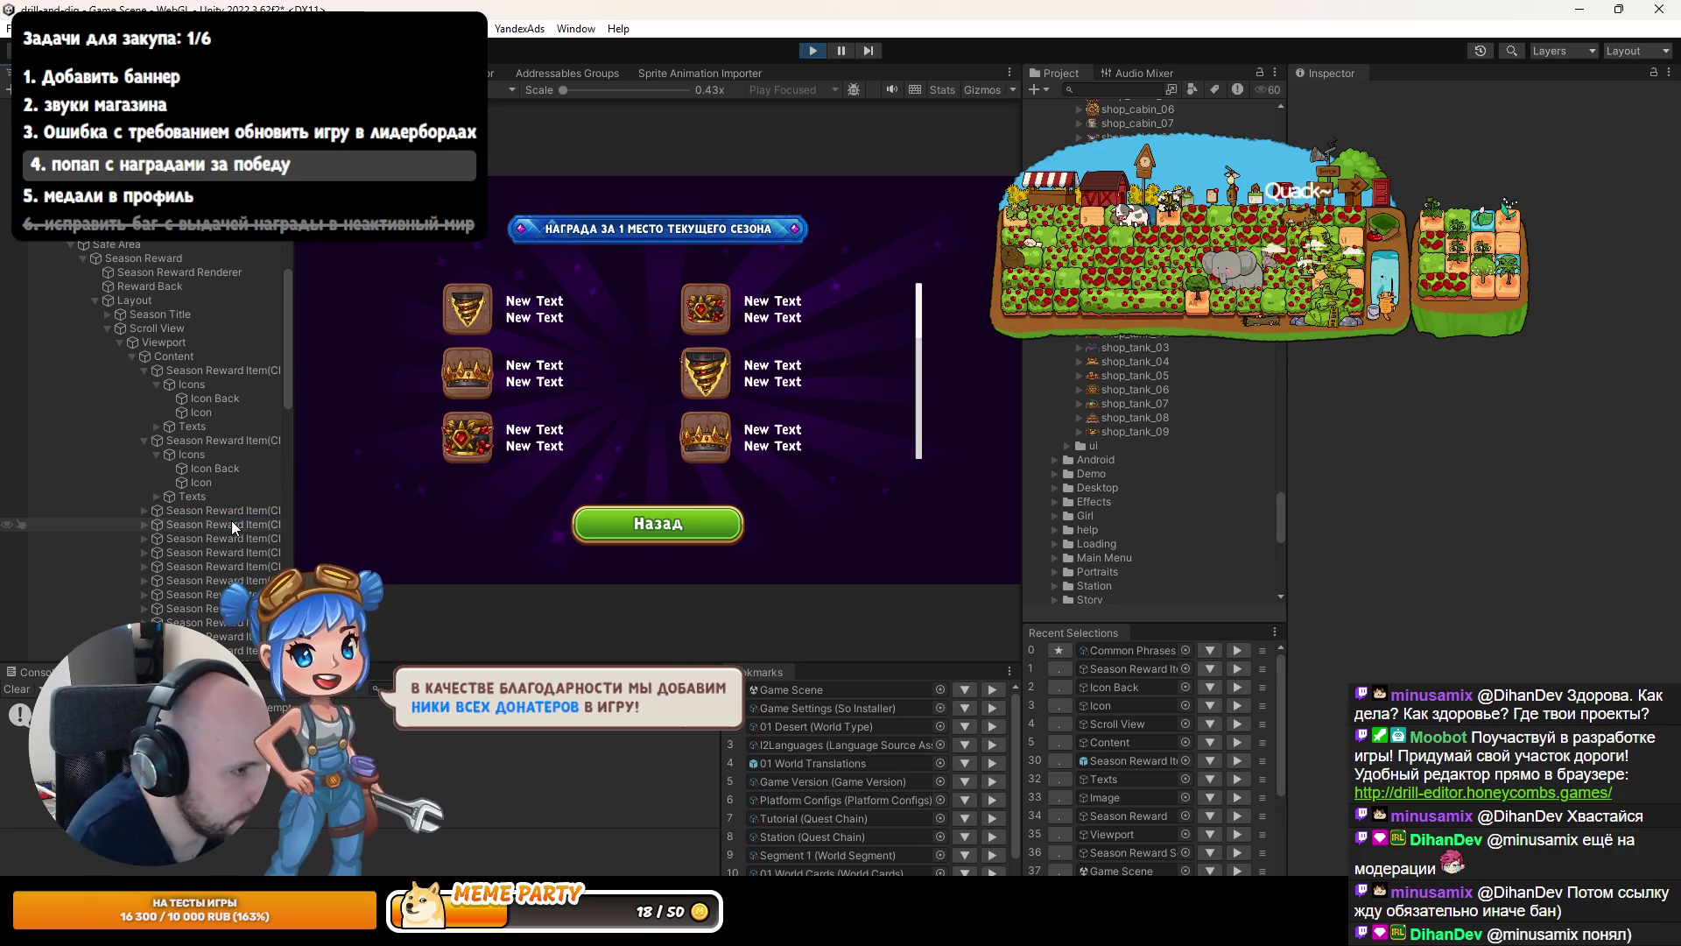
{"action": "left_click", "coordinate": [213, 512]}
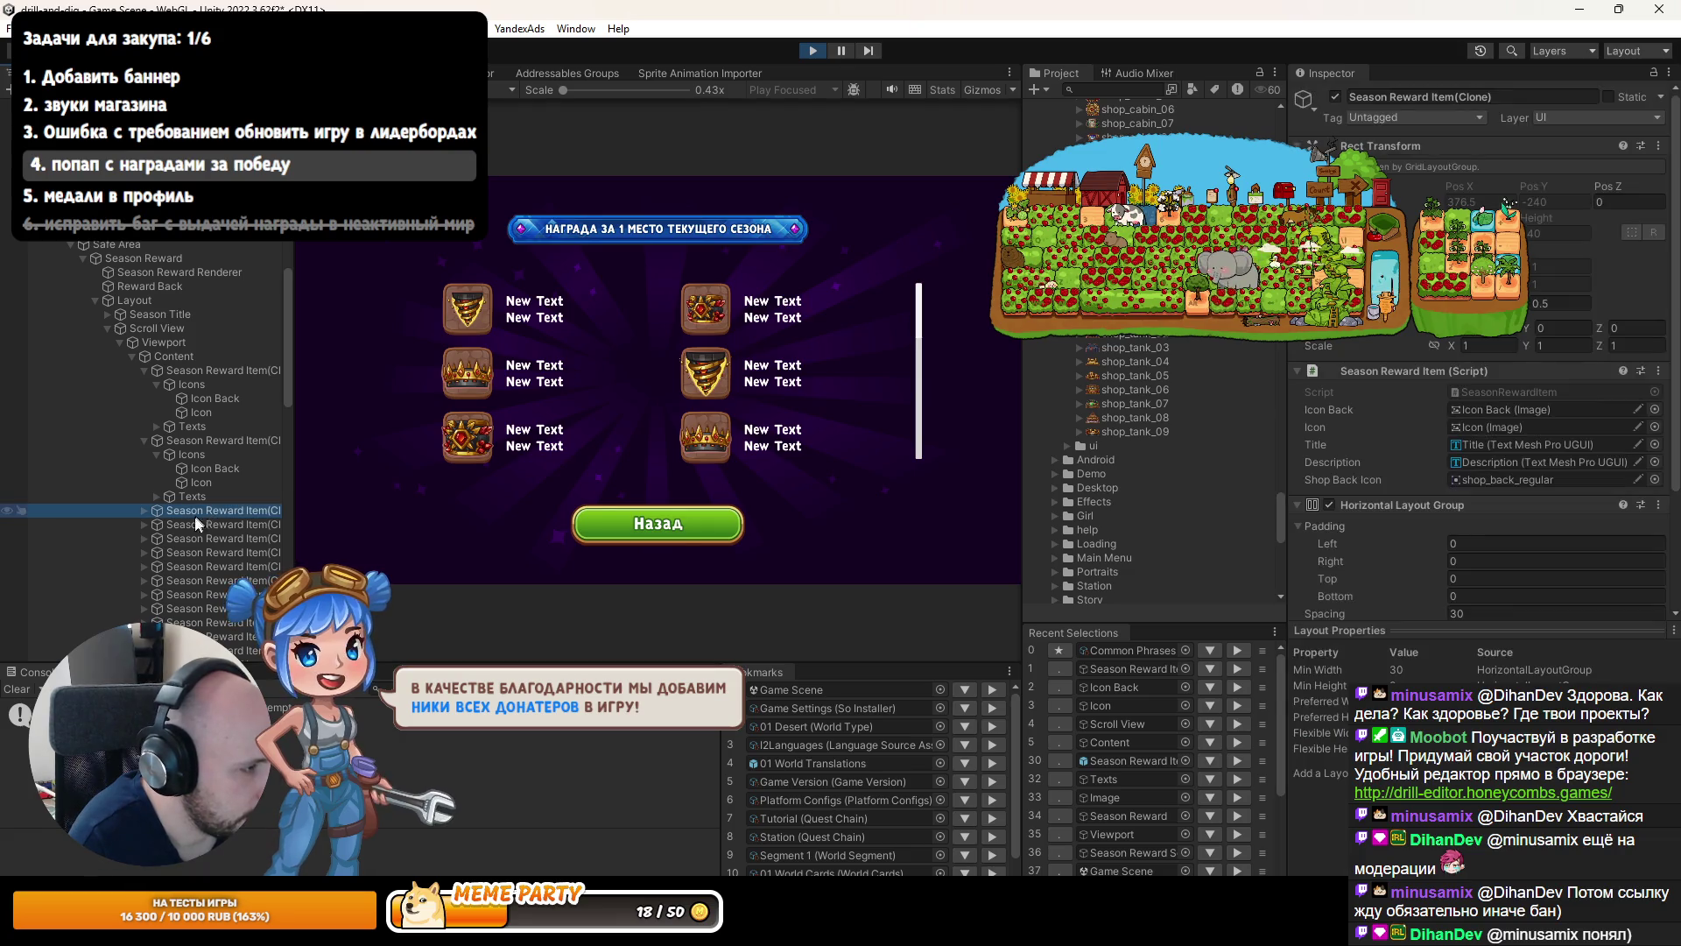
{"action": "left_click", "coordinate": [144, 511]}
{"action": "left_click", "coordinate": [144, 552]}
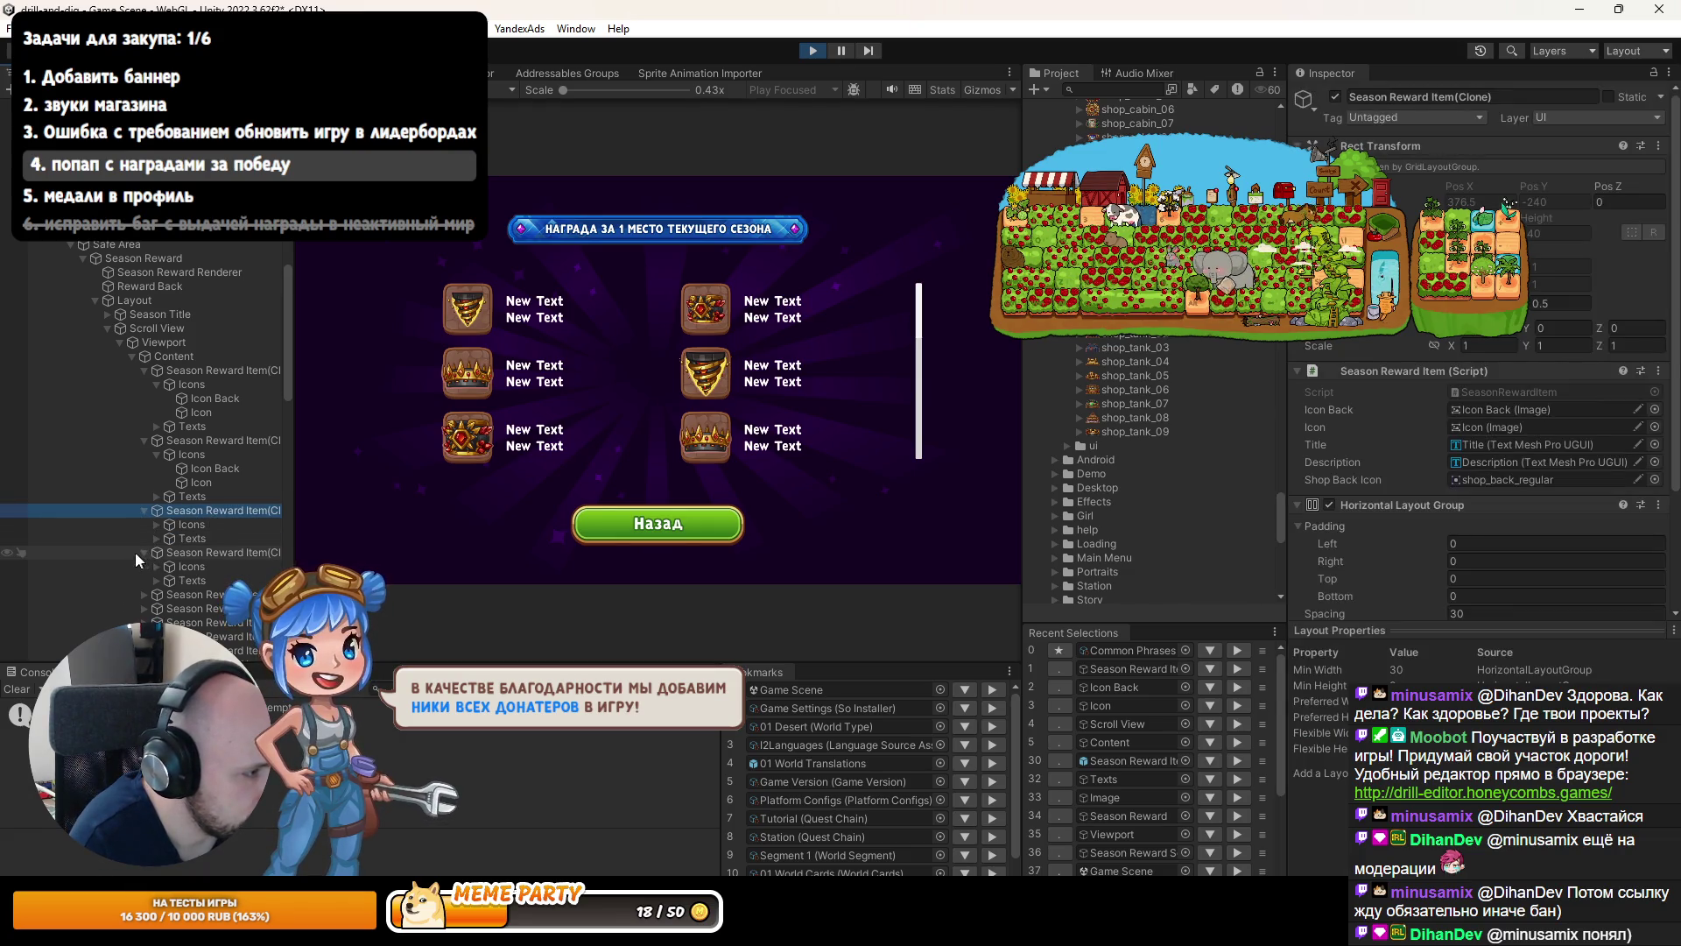
{"action": "left_click", "coordinate": [158, 567]}
{"action": "left_click", "coordinate": [158, 524]}
{"action": "left_click", "coordinate": [214, 539]}
{"action": "left_click", "coordinate": [210, 608], "text": "ctrl"}
{"action": "left_click", "coordinate": [1336, 96]}
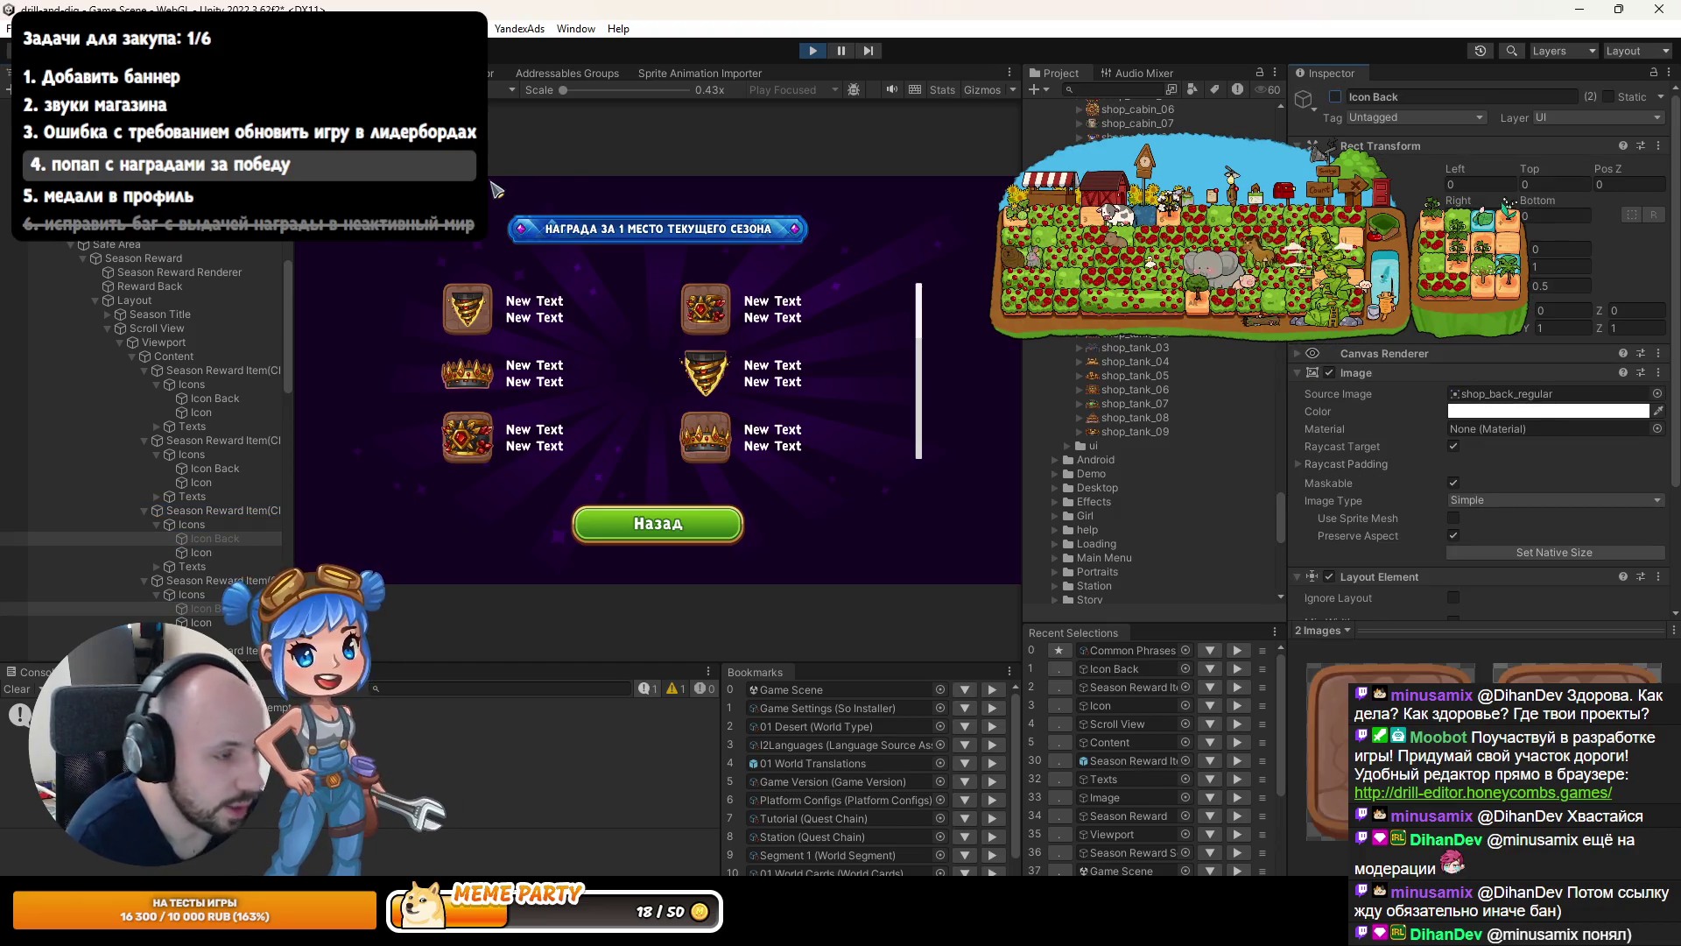
{"action": "key", "text": "shift+space"}
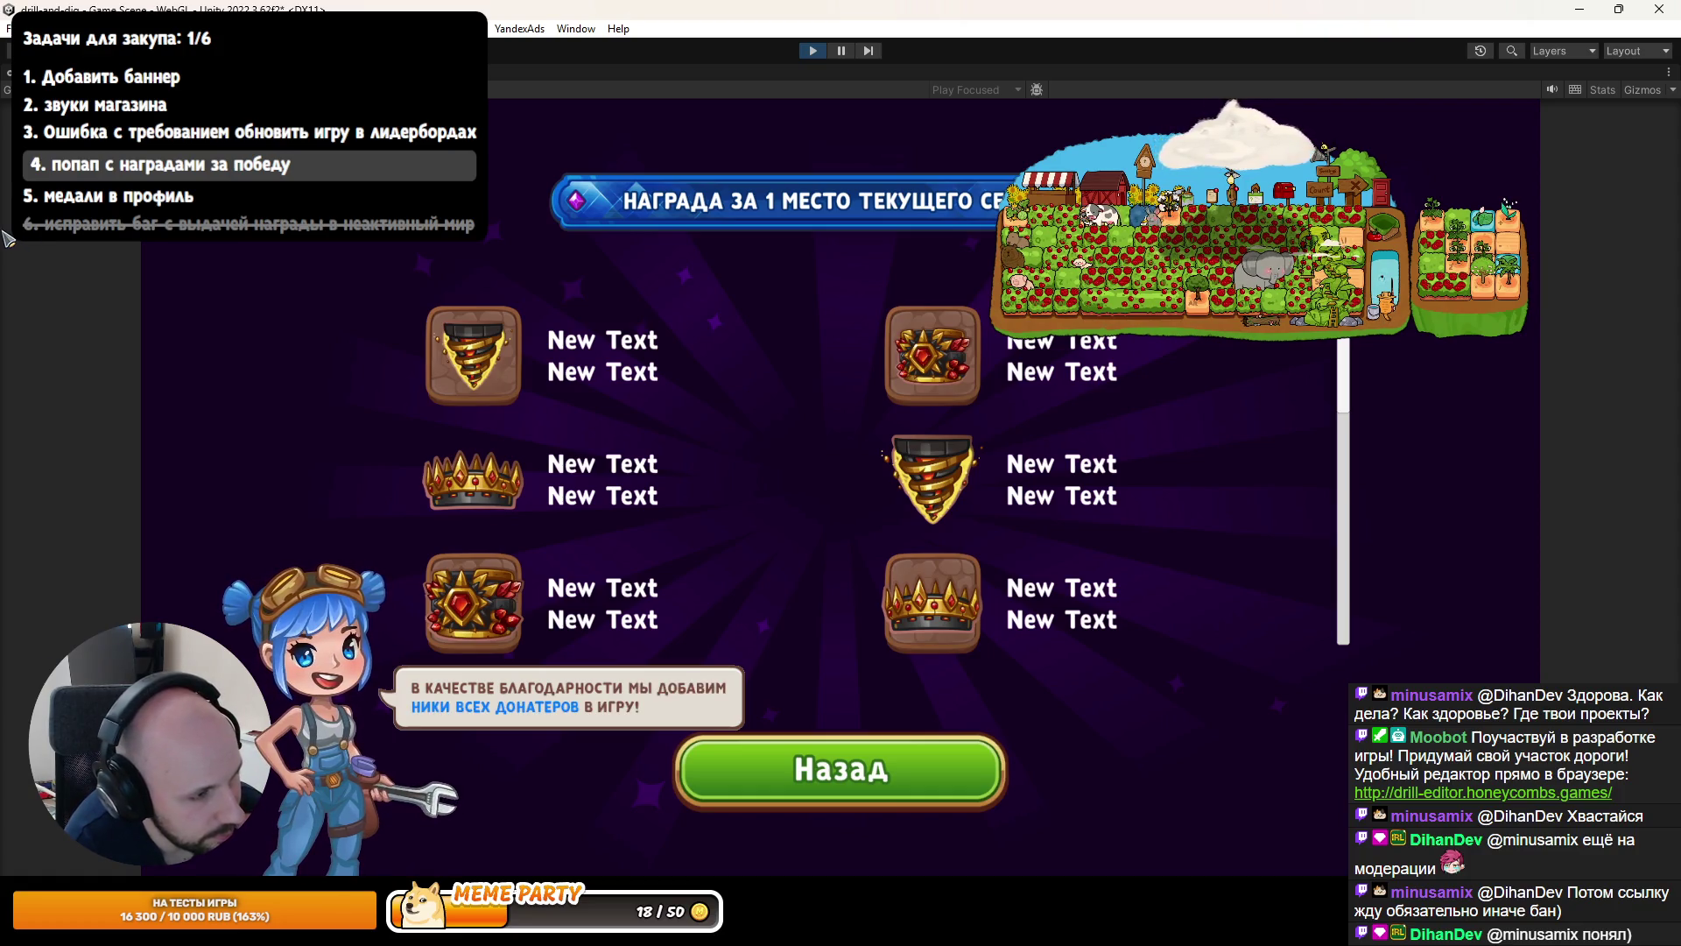
{"action": "key", "text": "shift+space"}
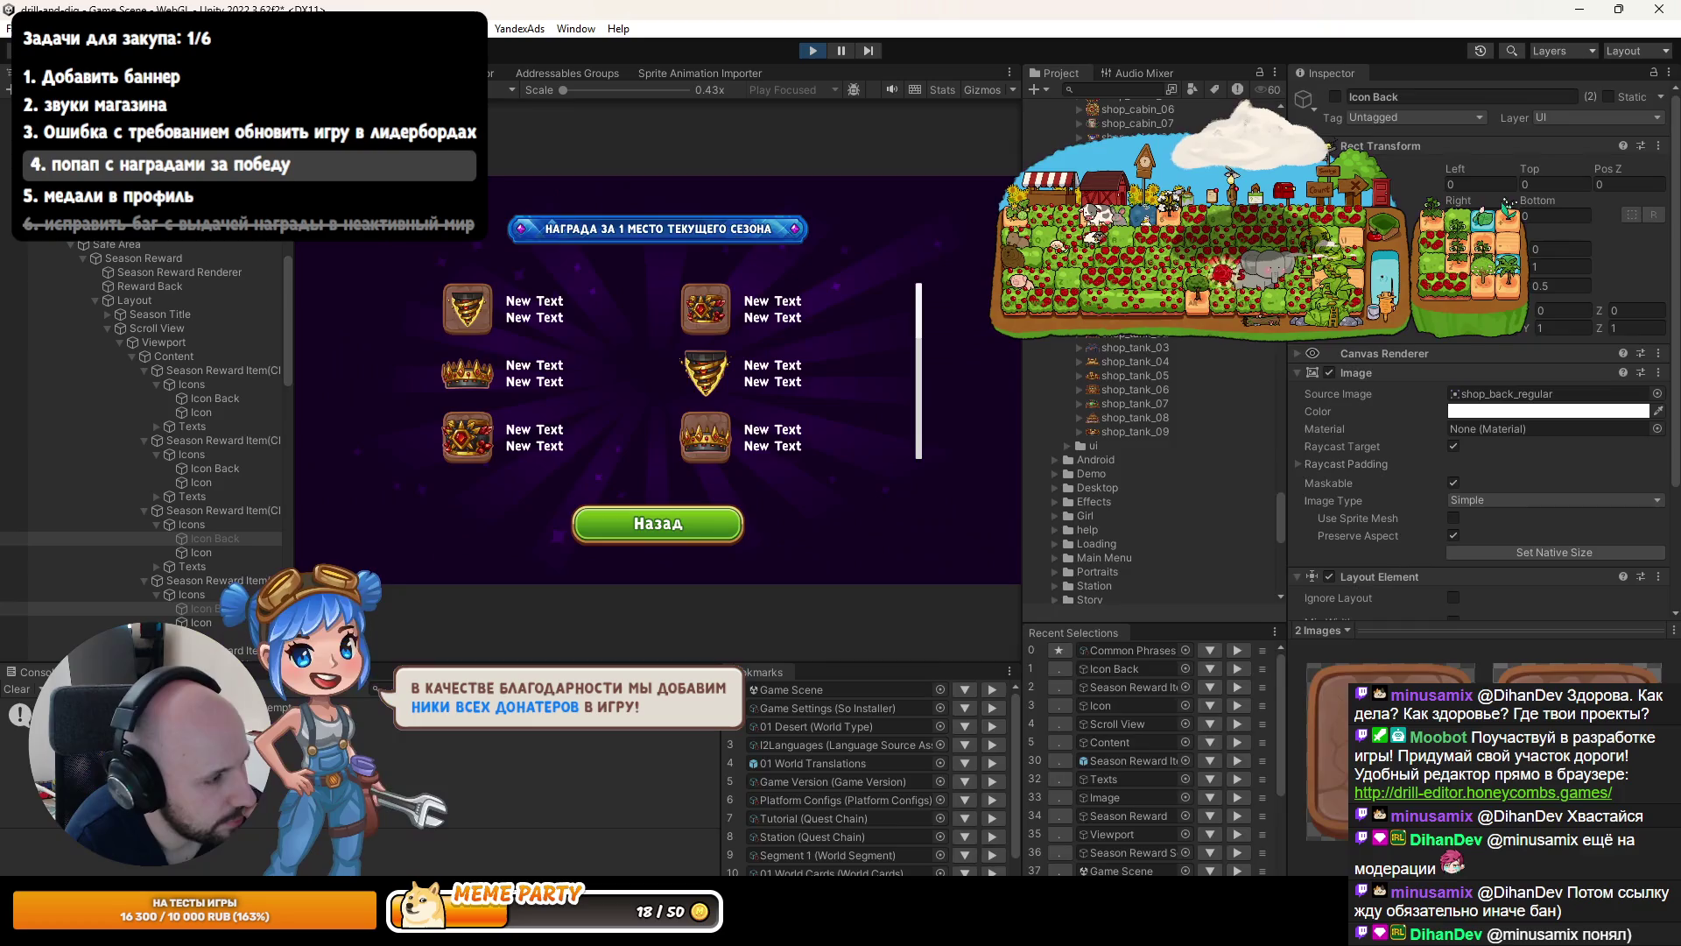
In the scene view, try enlarging both Icons' scale, then revert it.
{"action": "key", "text": "ctrl+1"}
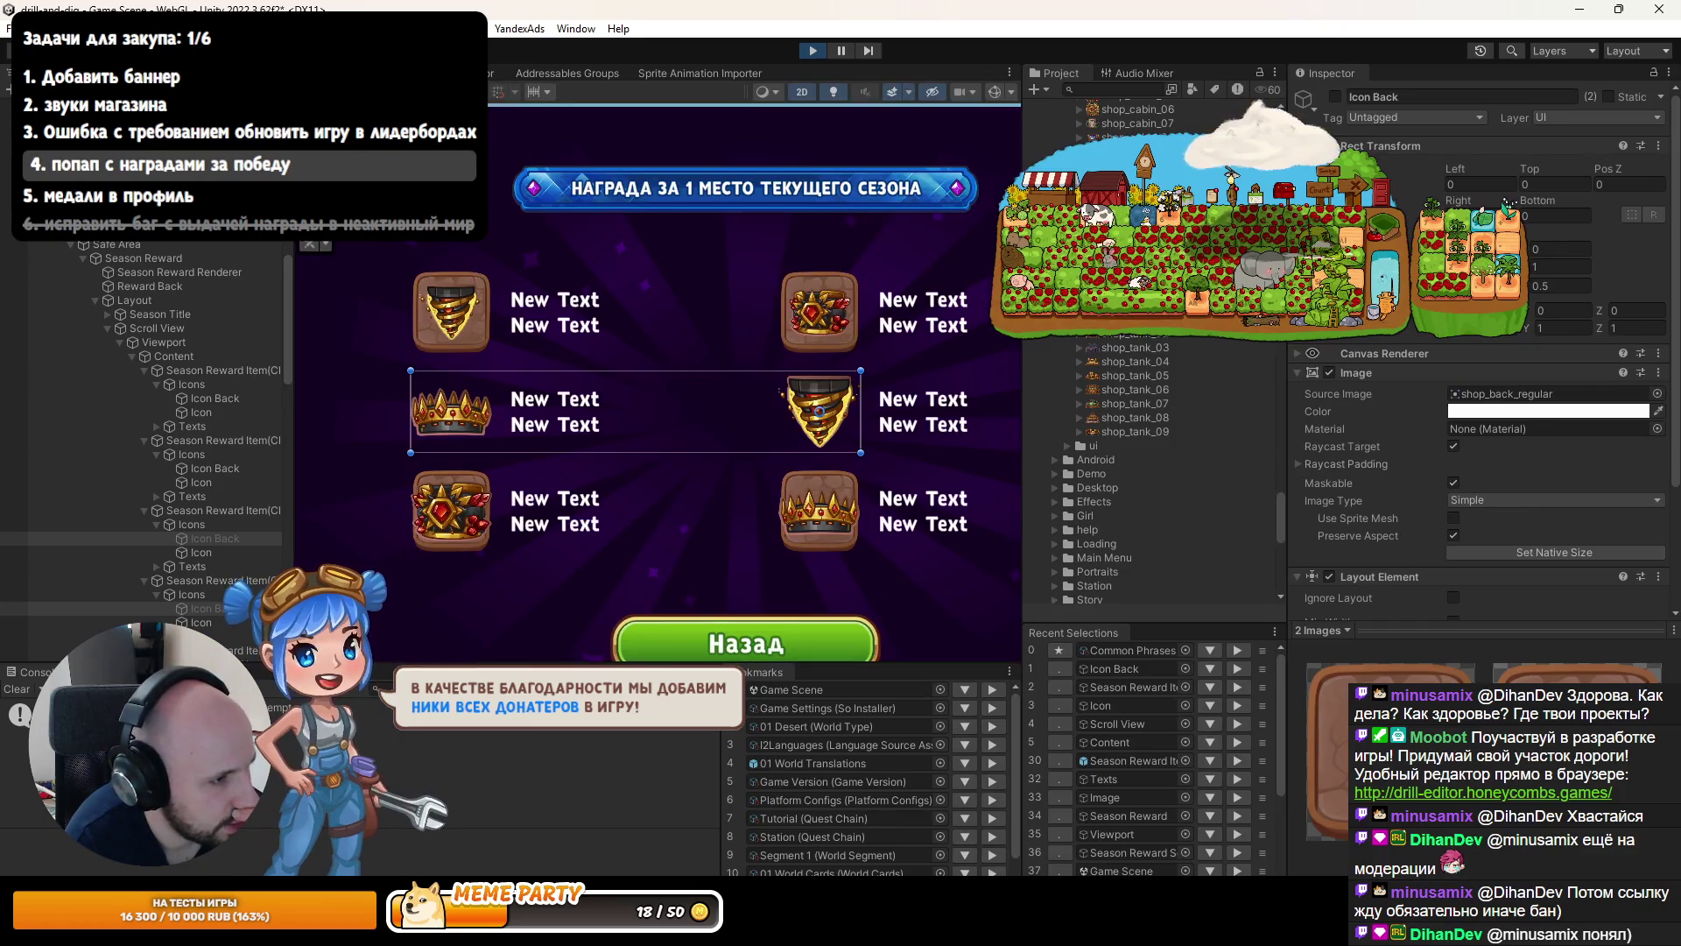
{"action": "scroll", "coordinate": [486, 294], "scroll_direction": "up", "scroll_amount": 4}
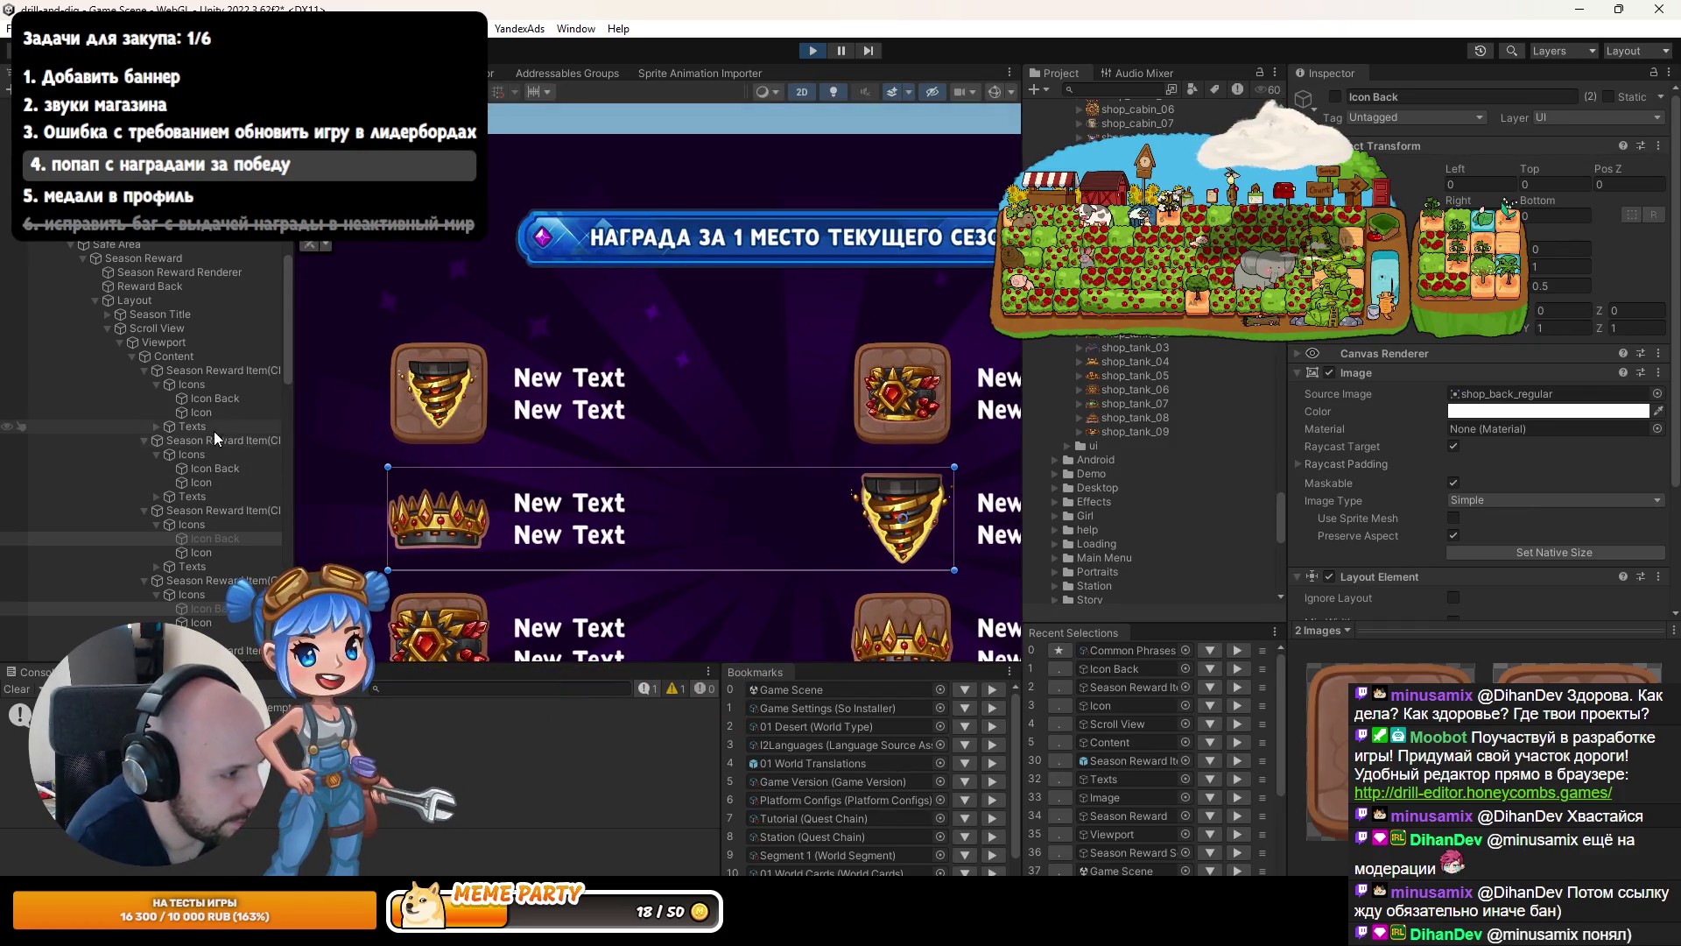
{"action": "left_click", "coordinate": [215, 413]}
{"action": "left_click", "coordinate": [218, 480], "text": "ctrl"}
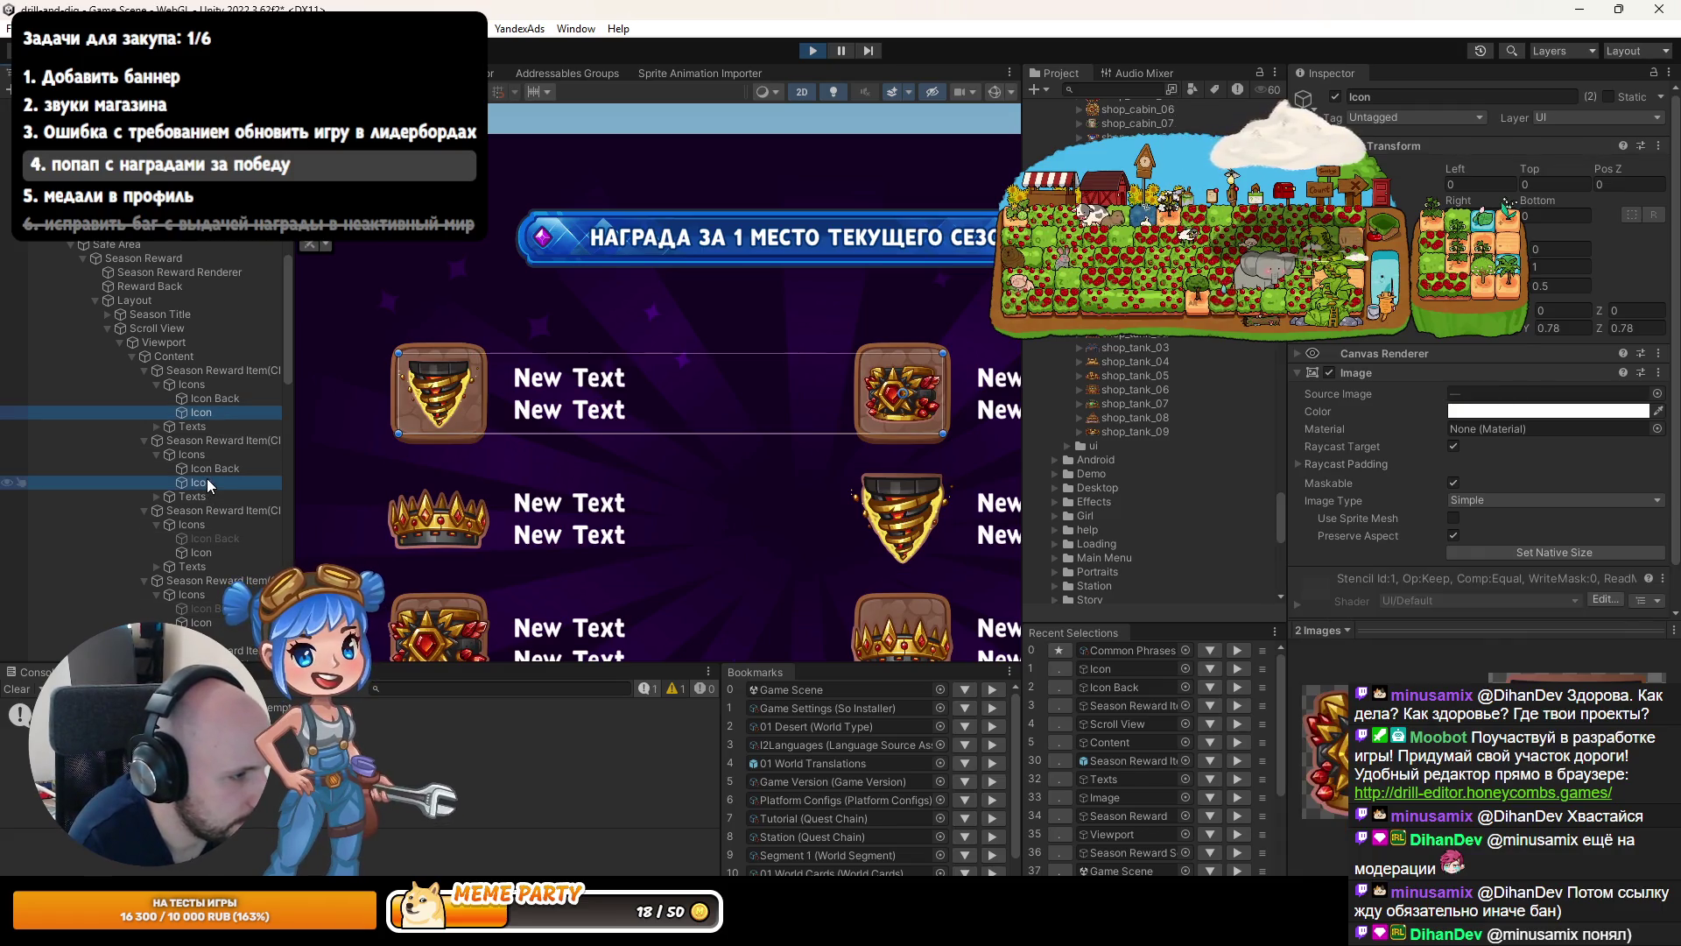
{"action": "left_click_drag", "start_coordinate": [1456, 343], "coordinate": [1463, 340]}
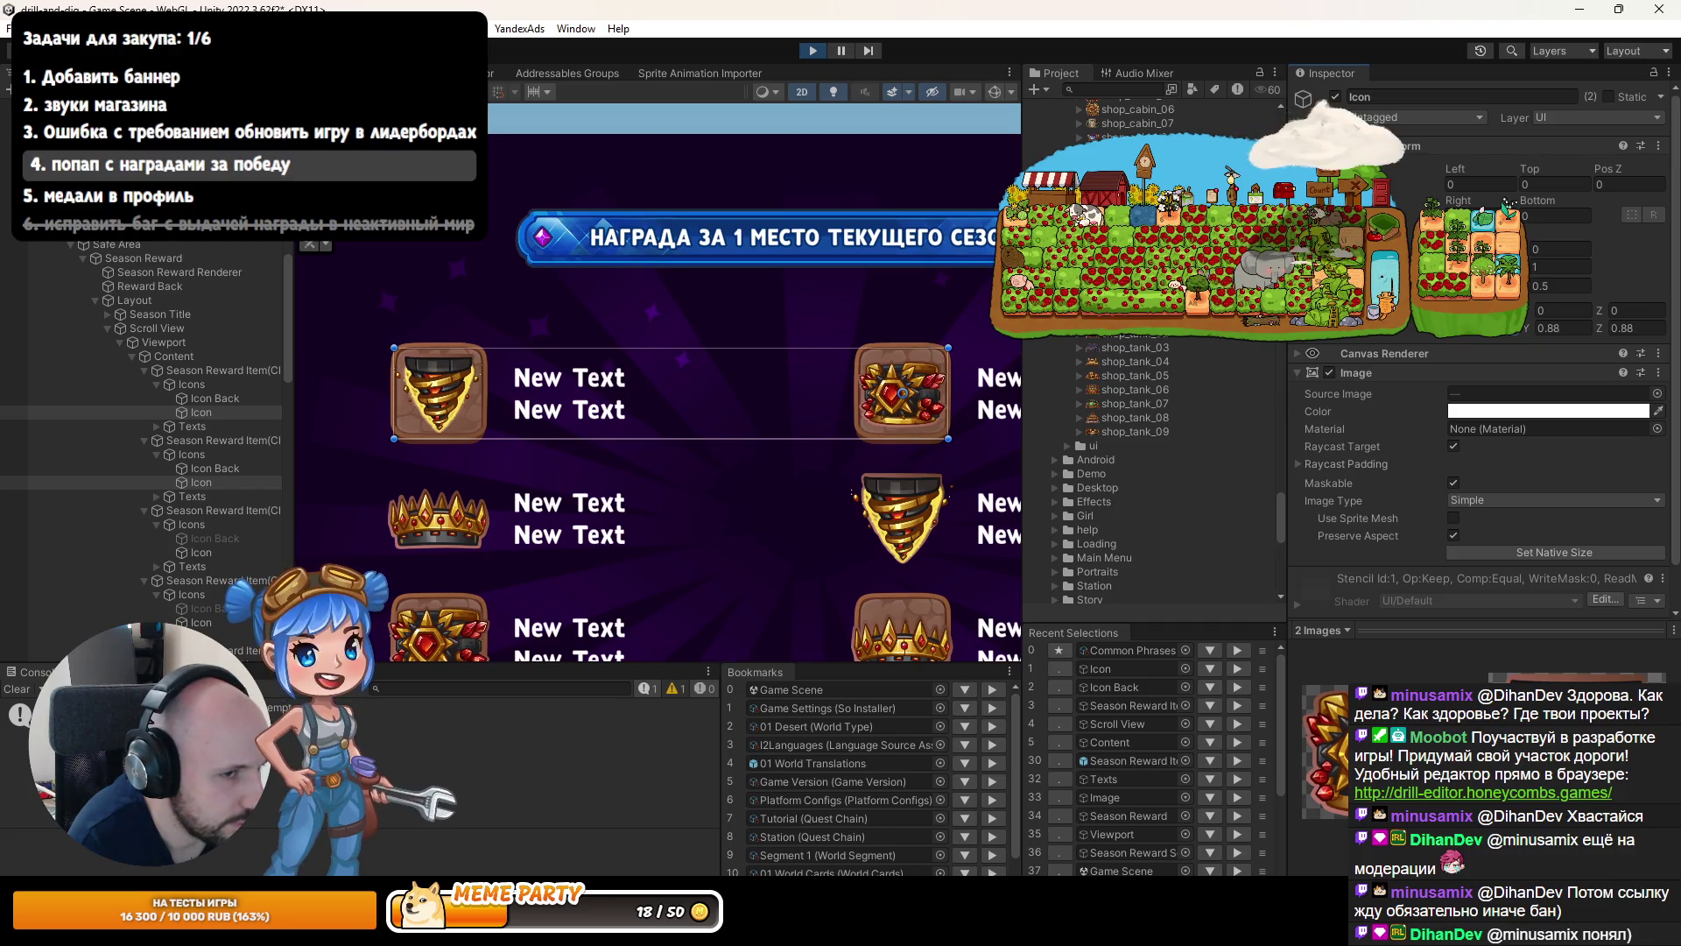
{"action": "scroll", "coordinate": [930, 375], "scroll_direction": "up", "scroll_amount": 5}
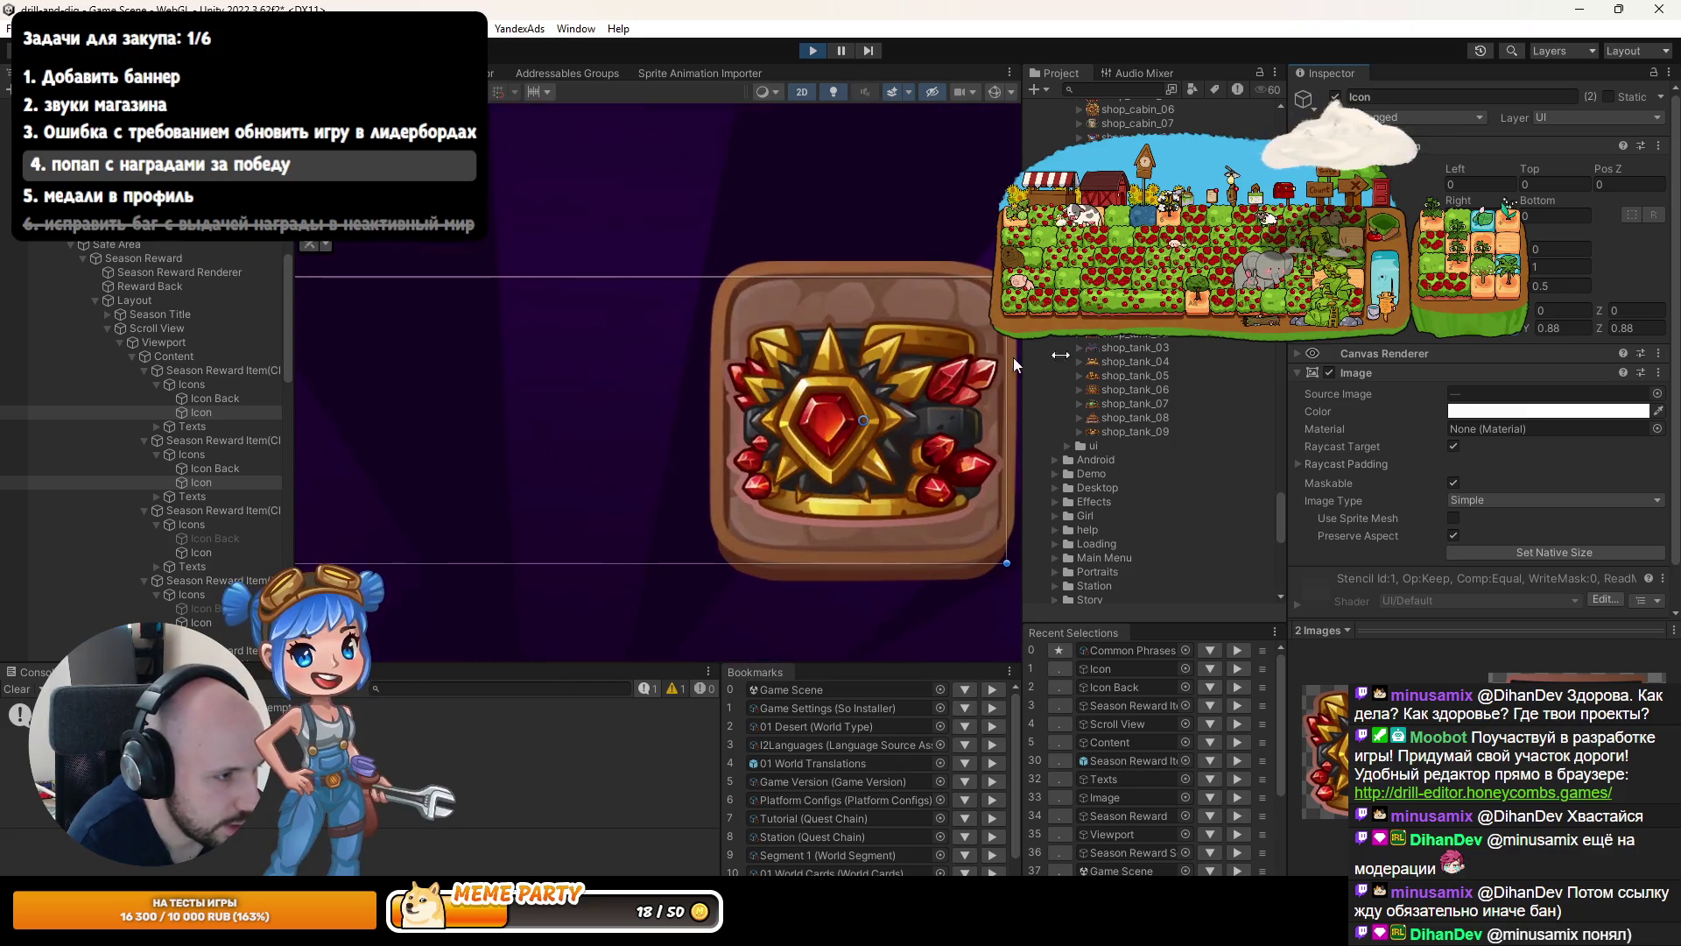
{"action": "left_click_drag", "start_coordinate": [1466, 339], "coordinate": [1462, 340]}
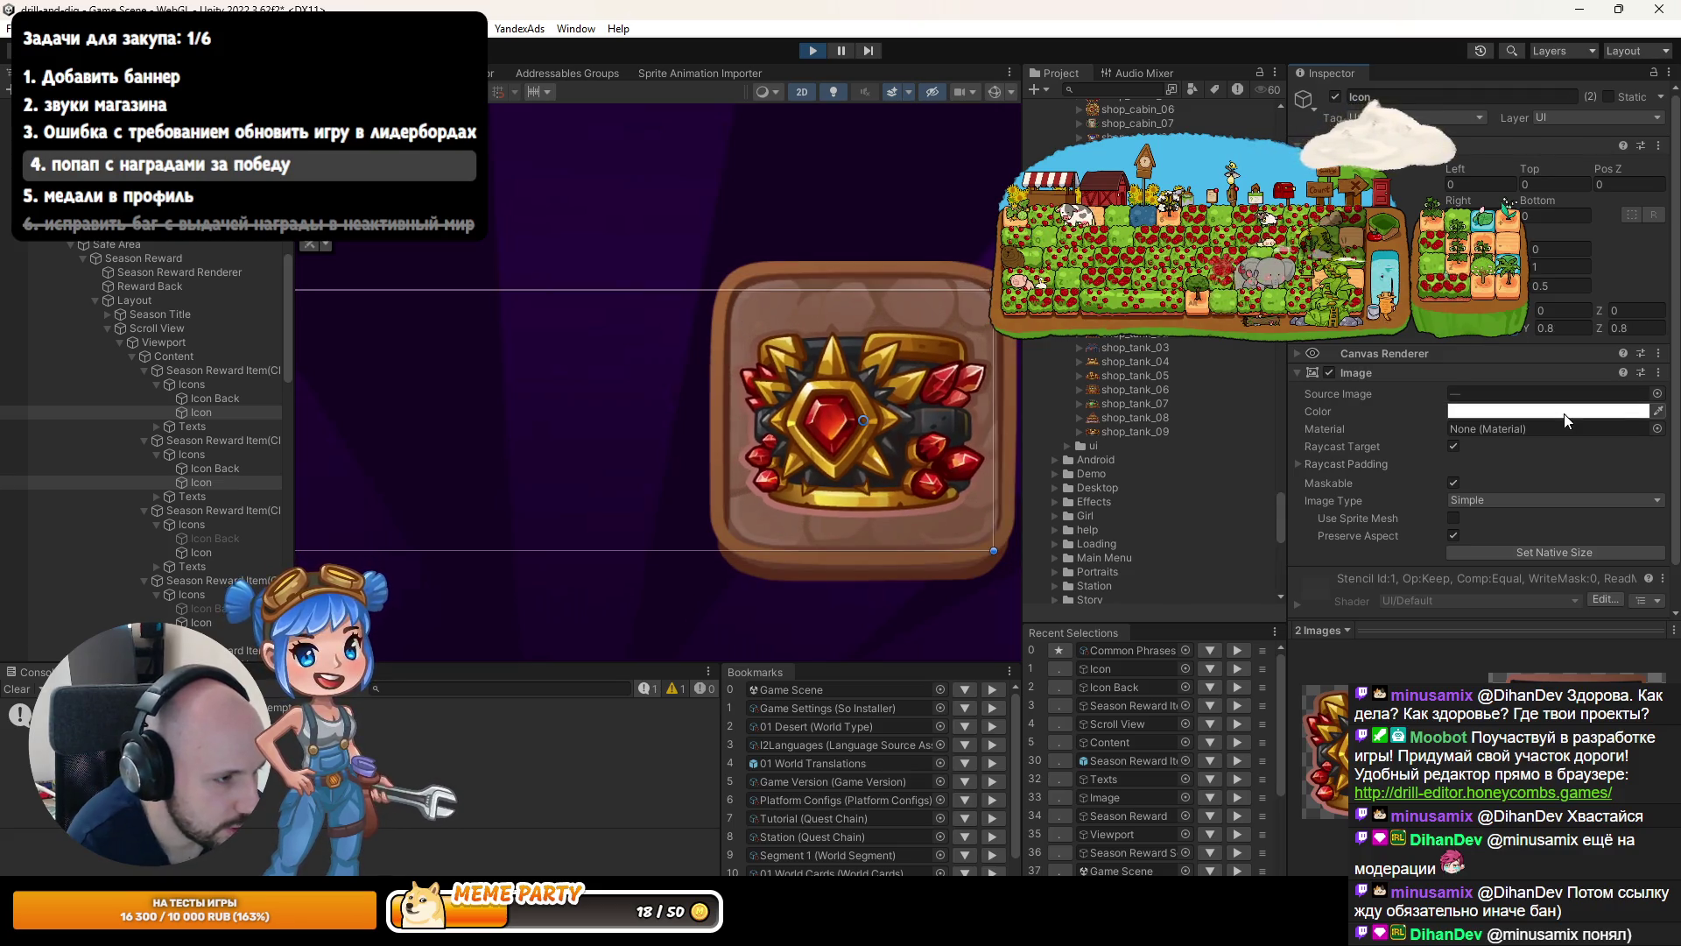
{"action": "scroll", "coordinate": [886, 328], "scroll_direction": "down", "scroll_amount": 5}
{"action": "scroll", "coordinate": [578, 377], "scroll_direction": "up", "scroll_amount": 3}
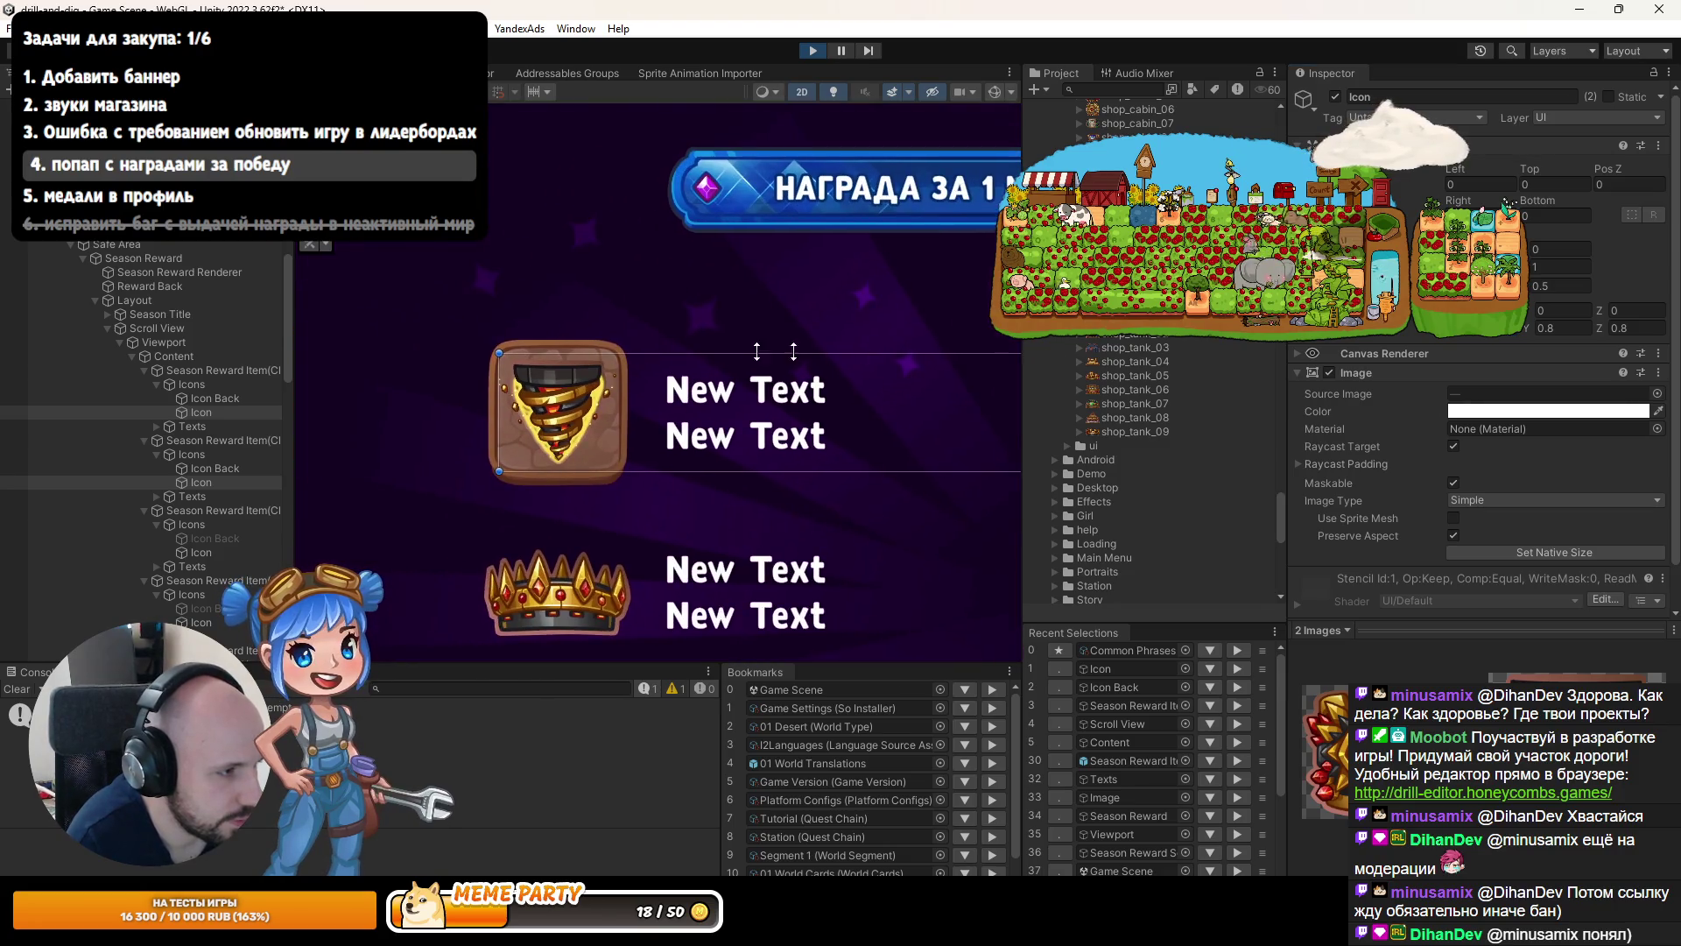
{"action": "scroll", "coordinate": [578, 371], "scroll_direction": "down", "scroll_amount": 5}
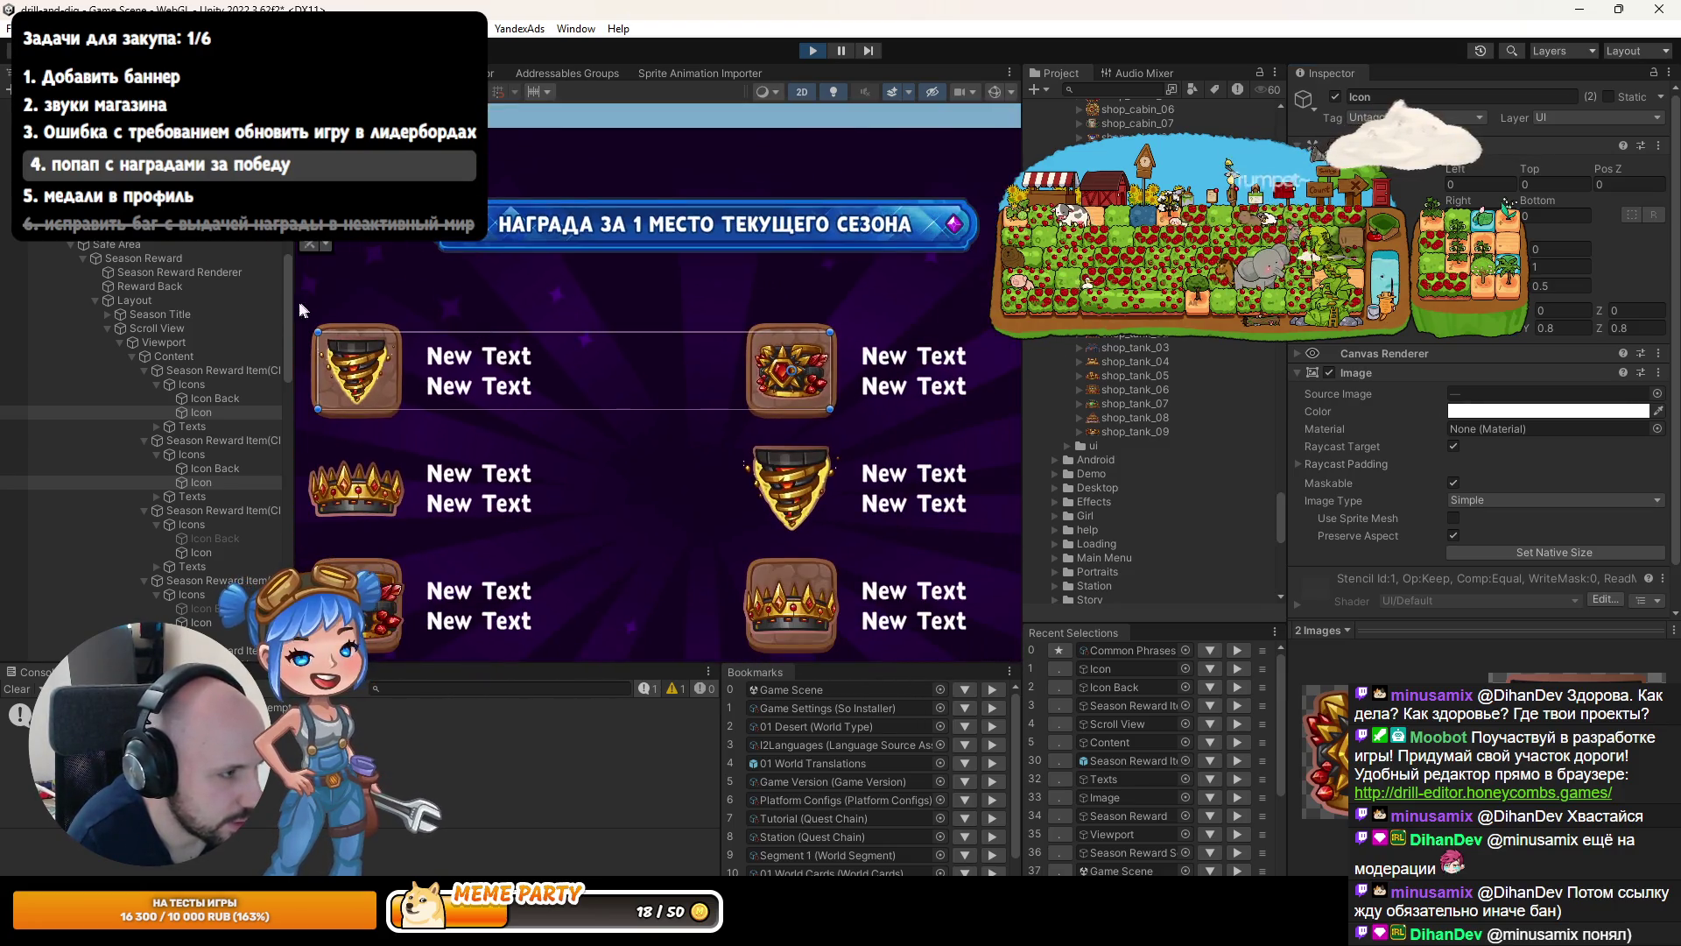
Select the reward list's Layout object to inspect its settings.
{"action": "left_click", "coordinate": [212, 298]}
{"action": "scroll", "coordinate": [502, 401], "scroll_direction": "up", "scroll_amount": 6}
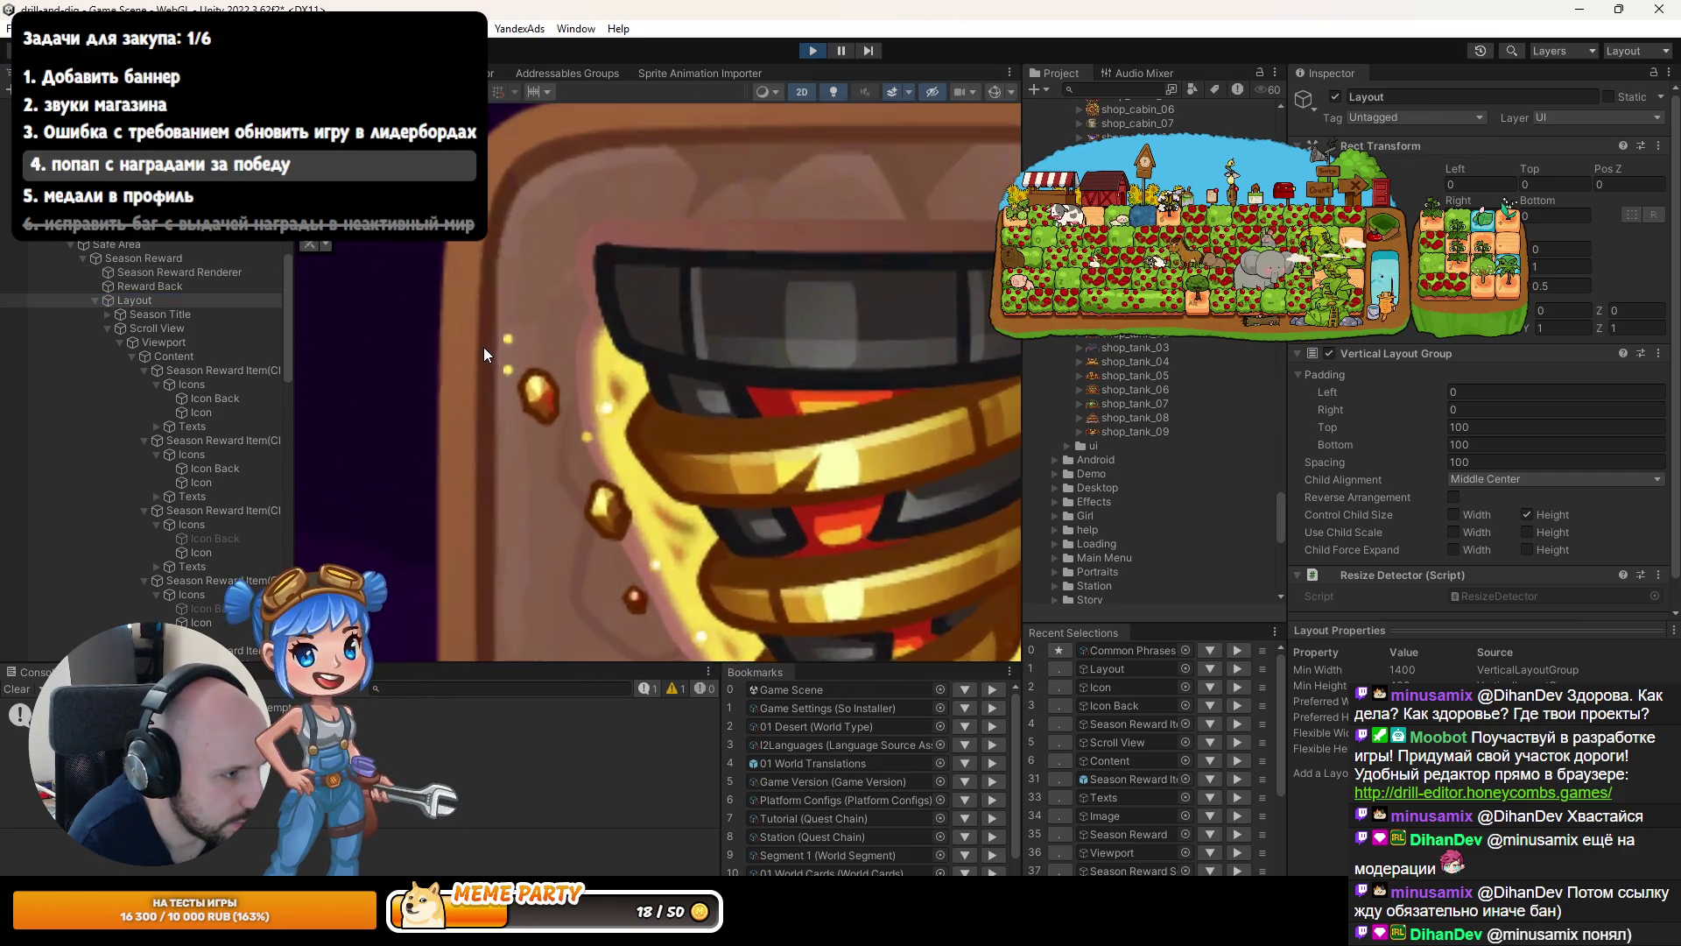
{"action": "scroll", "coordinate": [501, 369], "scroll_direction": "down", "scroll_amount": 6}
{"action": "scroll", "coordinate": [698, 408], "scroll_direction": "down", "scroll_amount": 2}
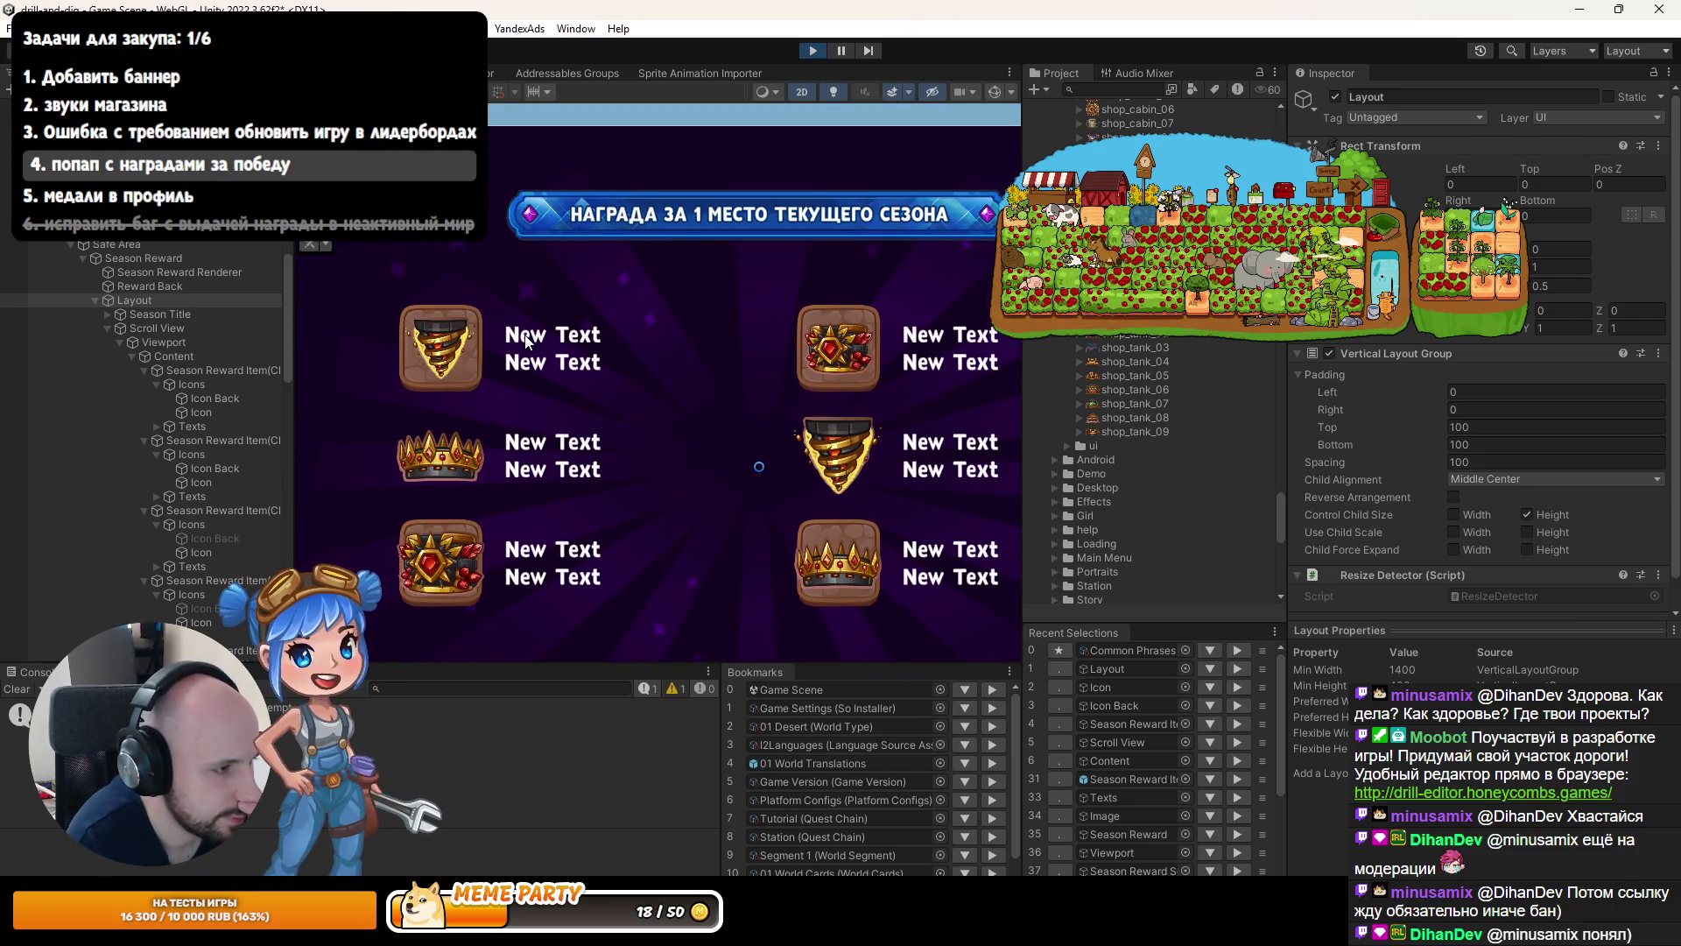
{"action": "scroll", "coordinate": [881, 350], "scroll_direction": "up", "scroll_amount": 3}
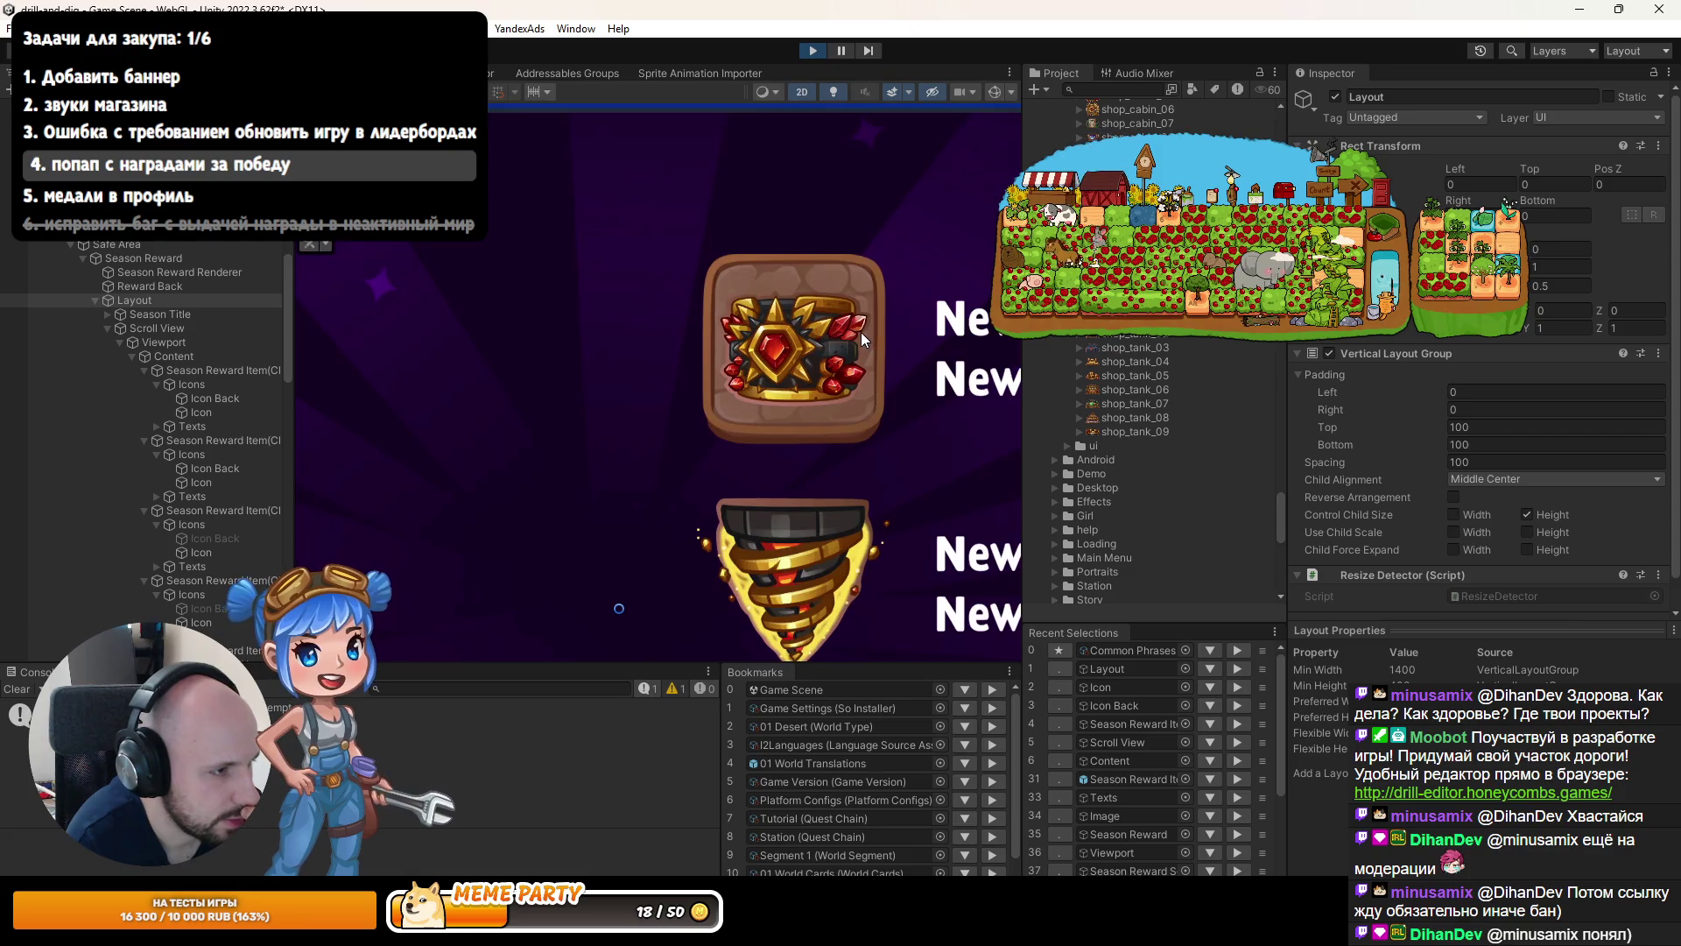
{"action": "scroll", "coordinate": [859, 333], "scroll_direction": "up", "scroll_amount": 2}
{"action": "scroll", "coordinate": [887, 322], "scroll_direction": "up", "scroll_amount": 3}
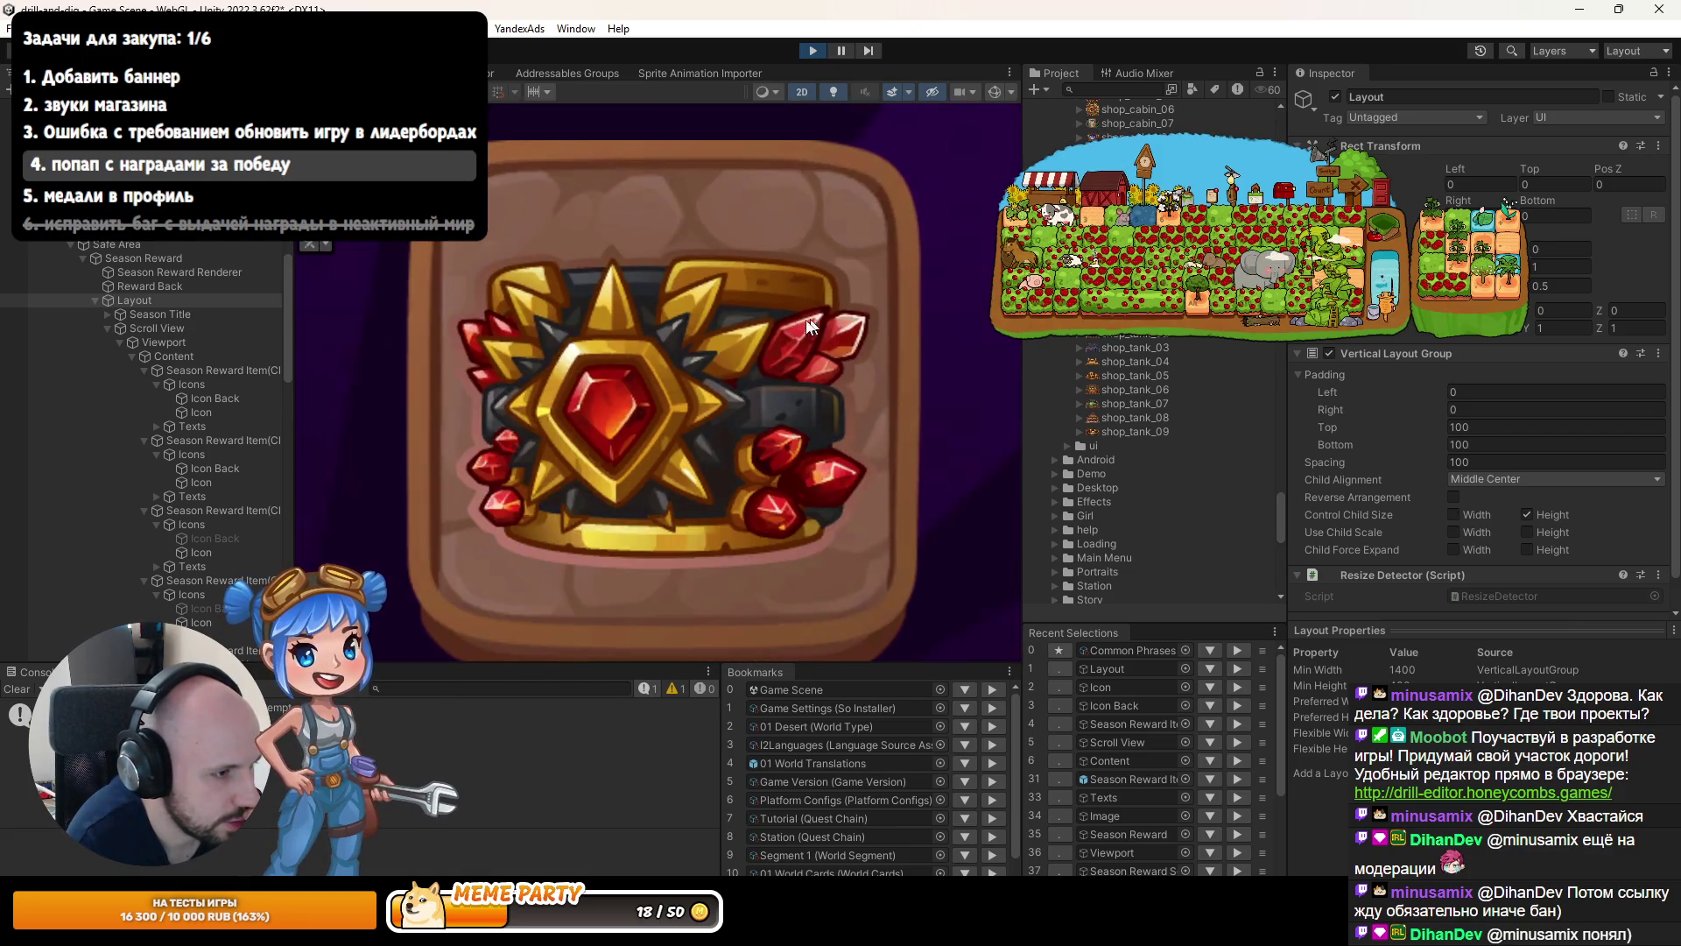
Raise both Icons' Scale from 0.8 to 0.82.
{"action": "left_click", "coordinate": [200, 482]}
{"action": "left_click", "coordinate": [203, 412], "text": "ctrl"}
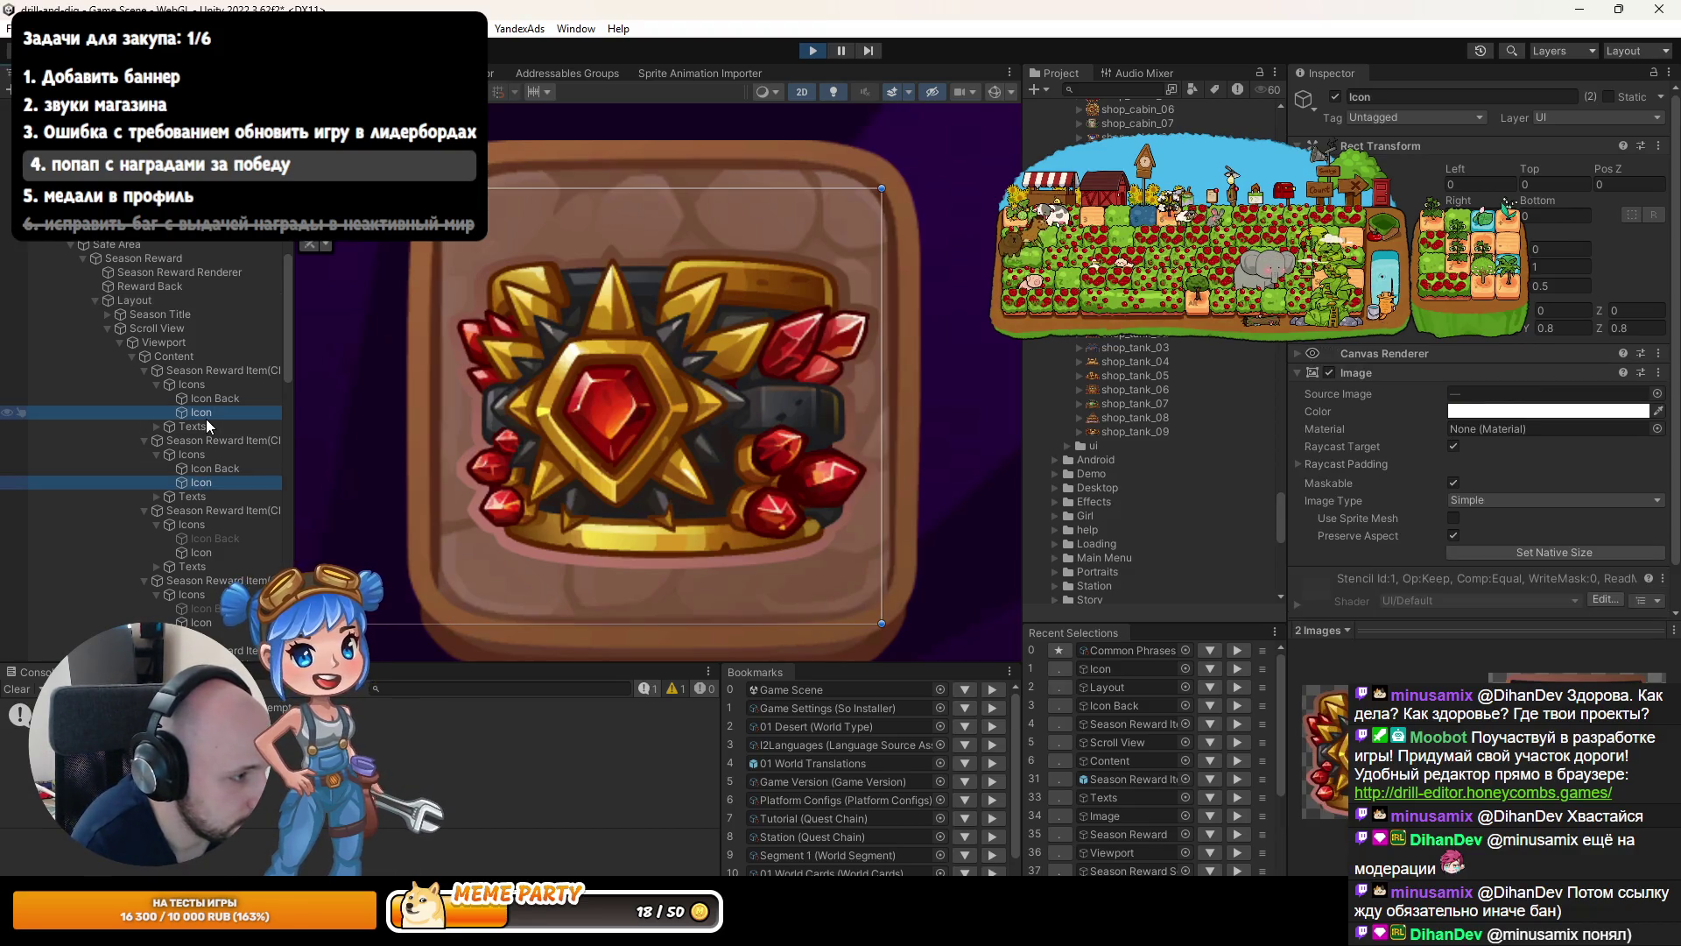
{"action": "left_click", "coordinate": [1529, 341]}
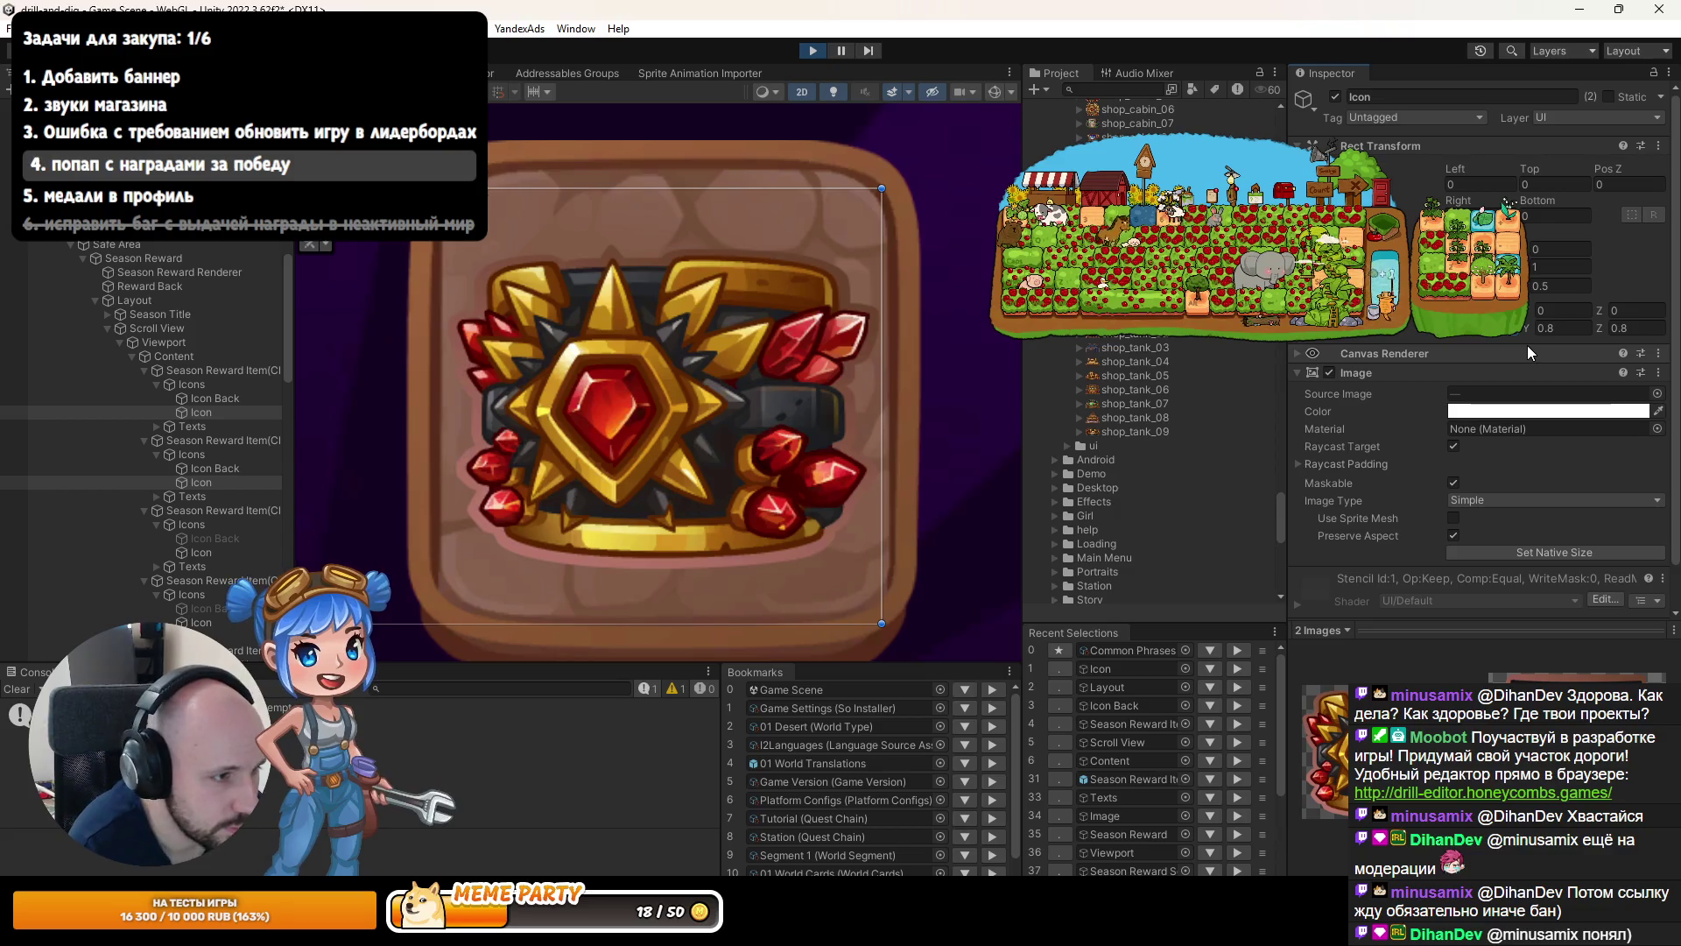
{"action": "left_click_drag", "start_coordinate": [1529, 341], "coordinate": [1527, 346]}
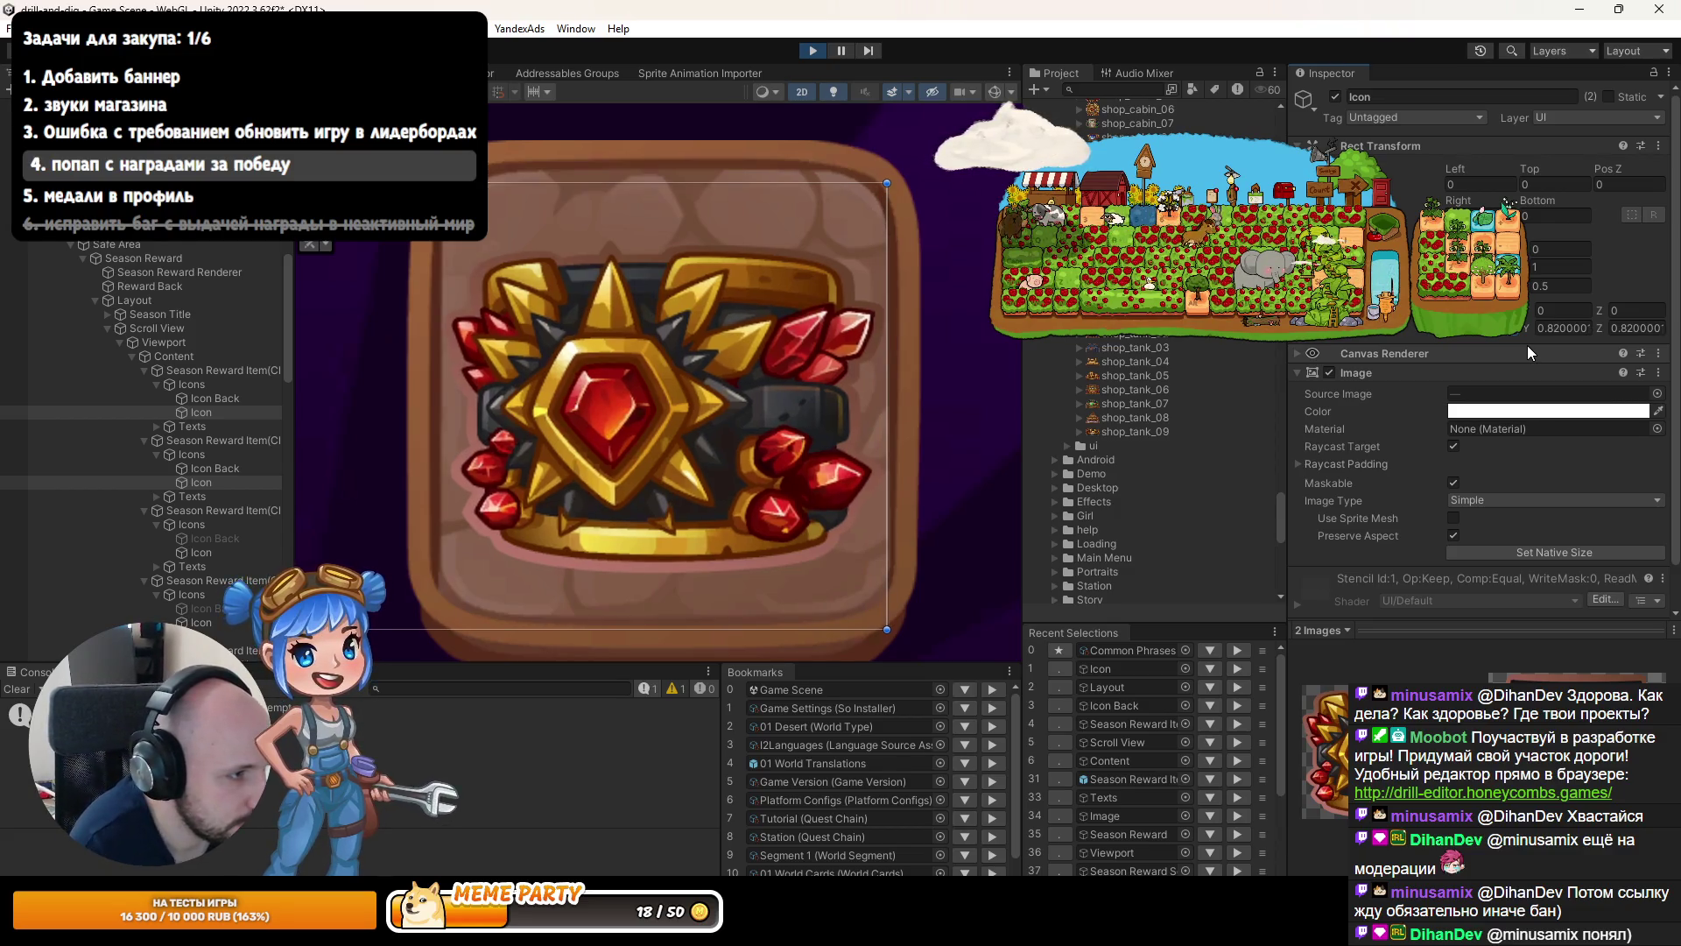
{"action": "scroll", "coordinate": [399, 302], "scroll_direction": "up", "scroll_amount": 5}
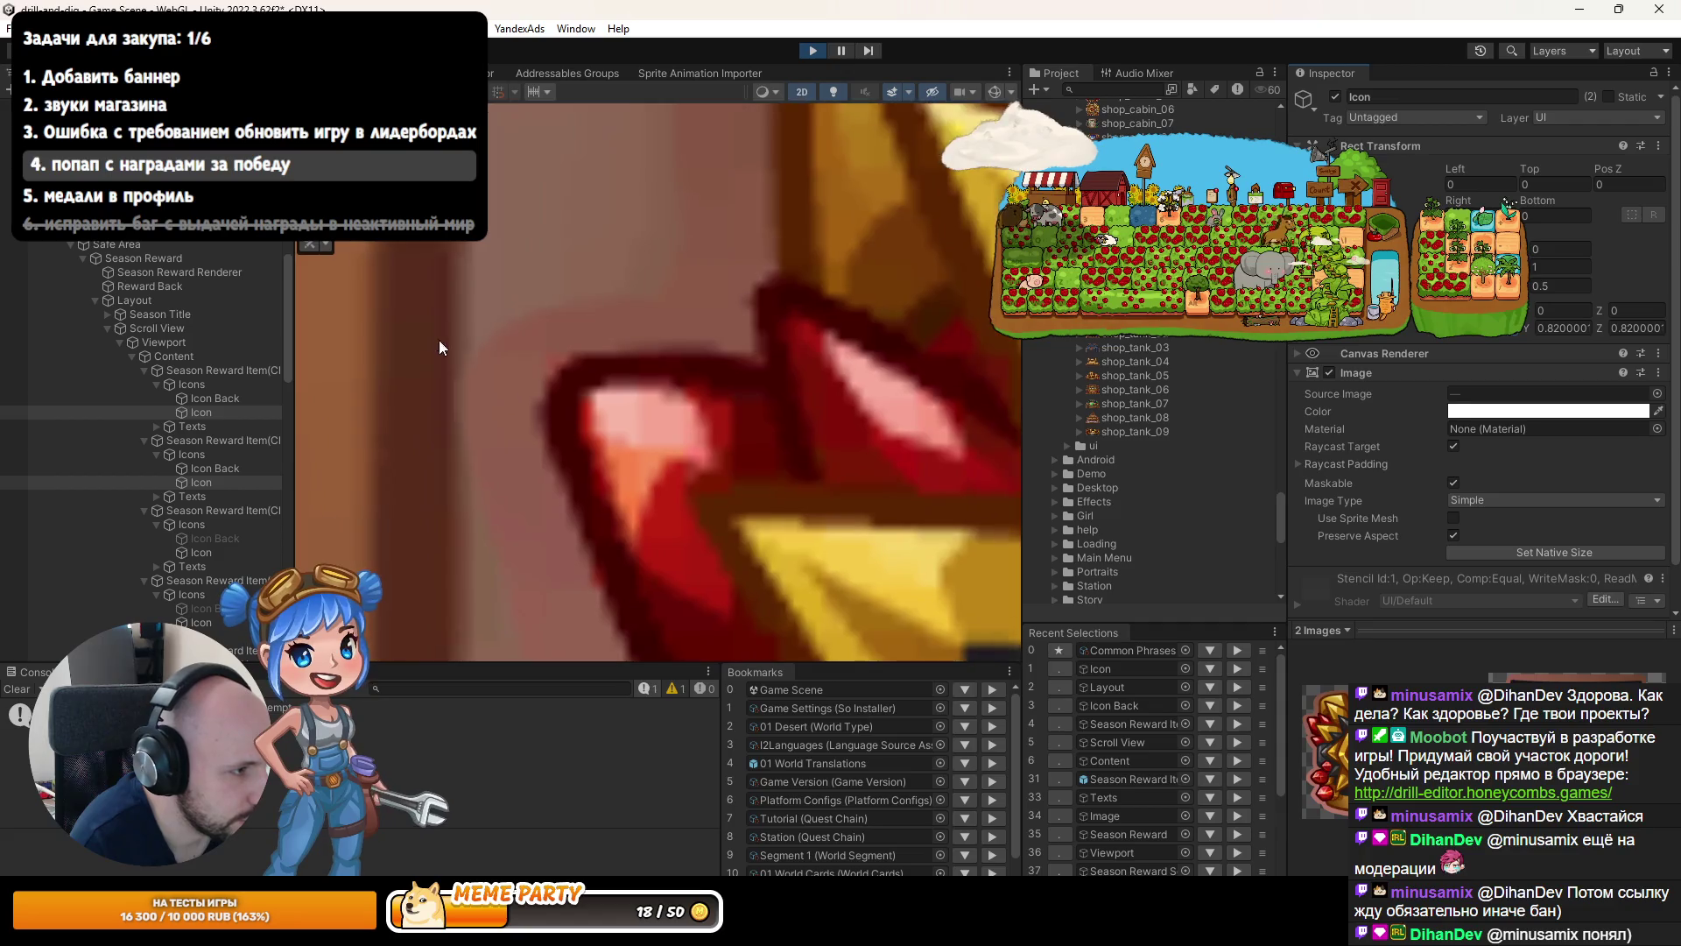
{"action": "scroll", "coordinate": [534, 408], "scroll_direction": "down", "scroll_amount": 6}
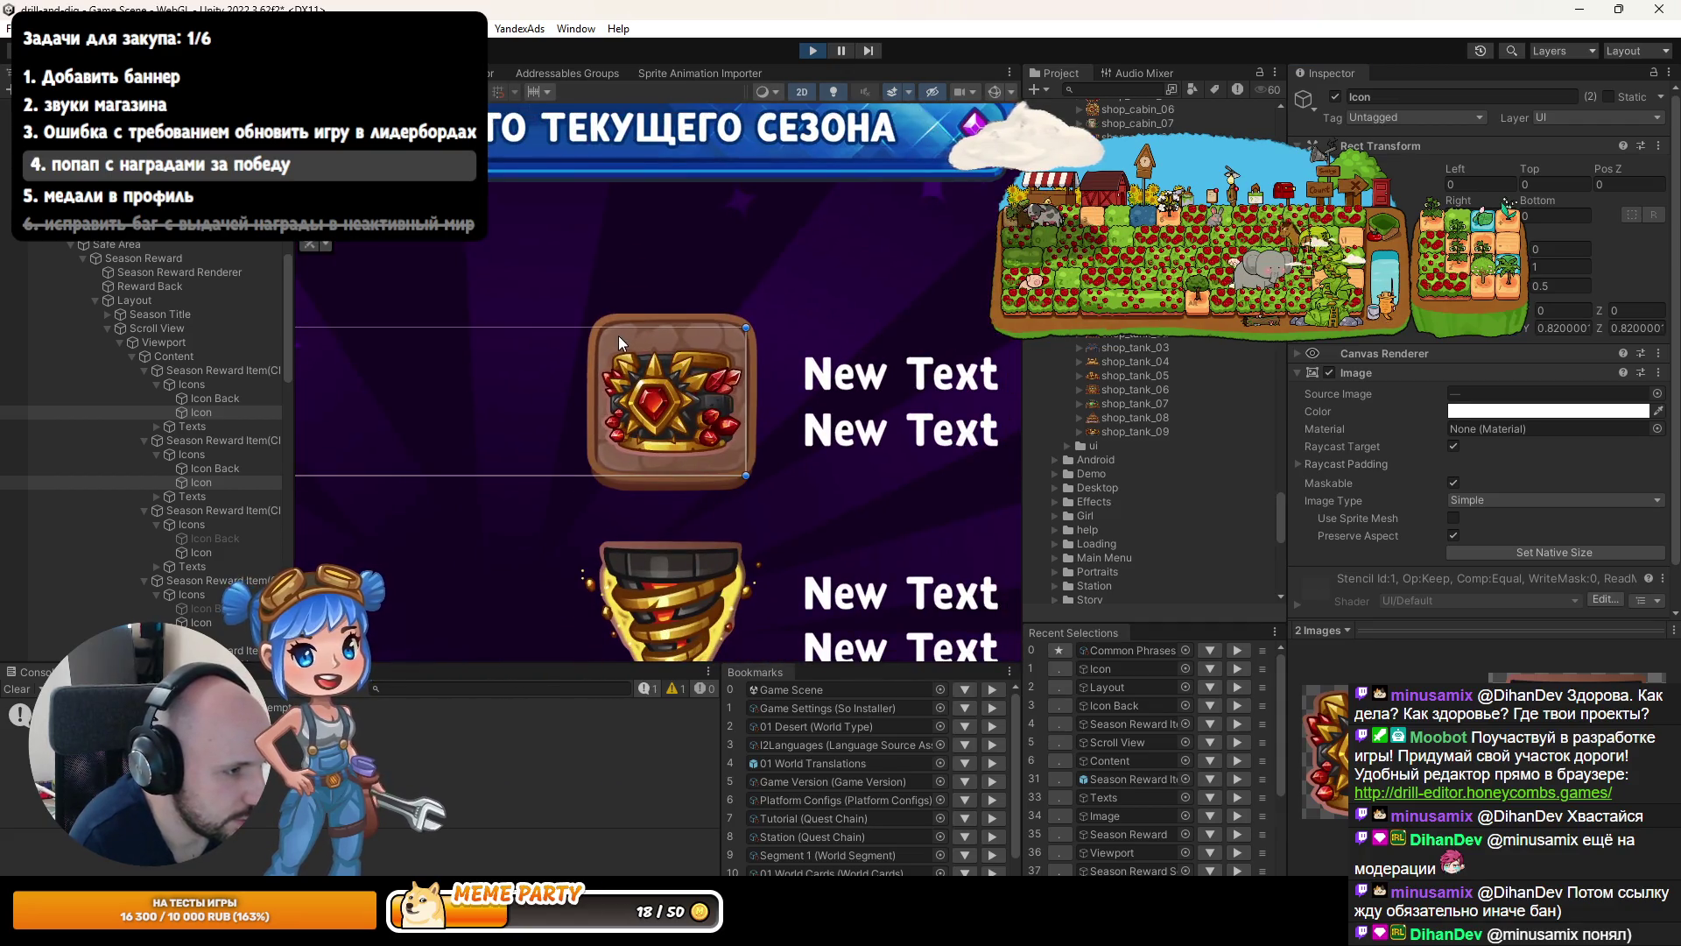
{"action": "scroll", "coordinate": [619, 337], "scroll_direction": "down", "scroll_amount": 3}
{"action": "scroll", "coordinate": [607, 301], "scroll_direction": "up", "scroll_amount": 2}
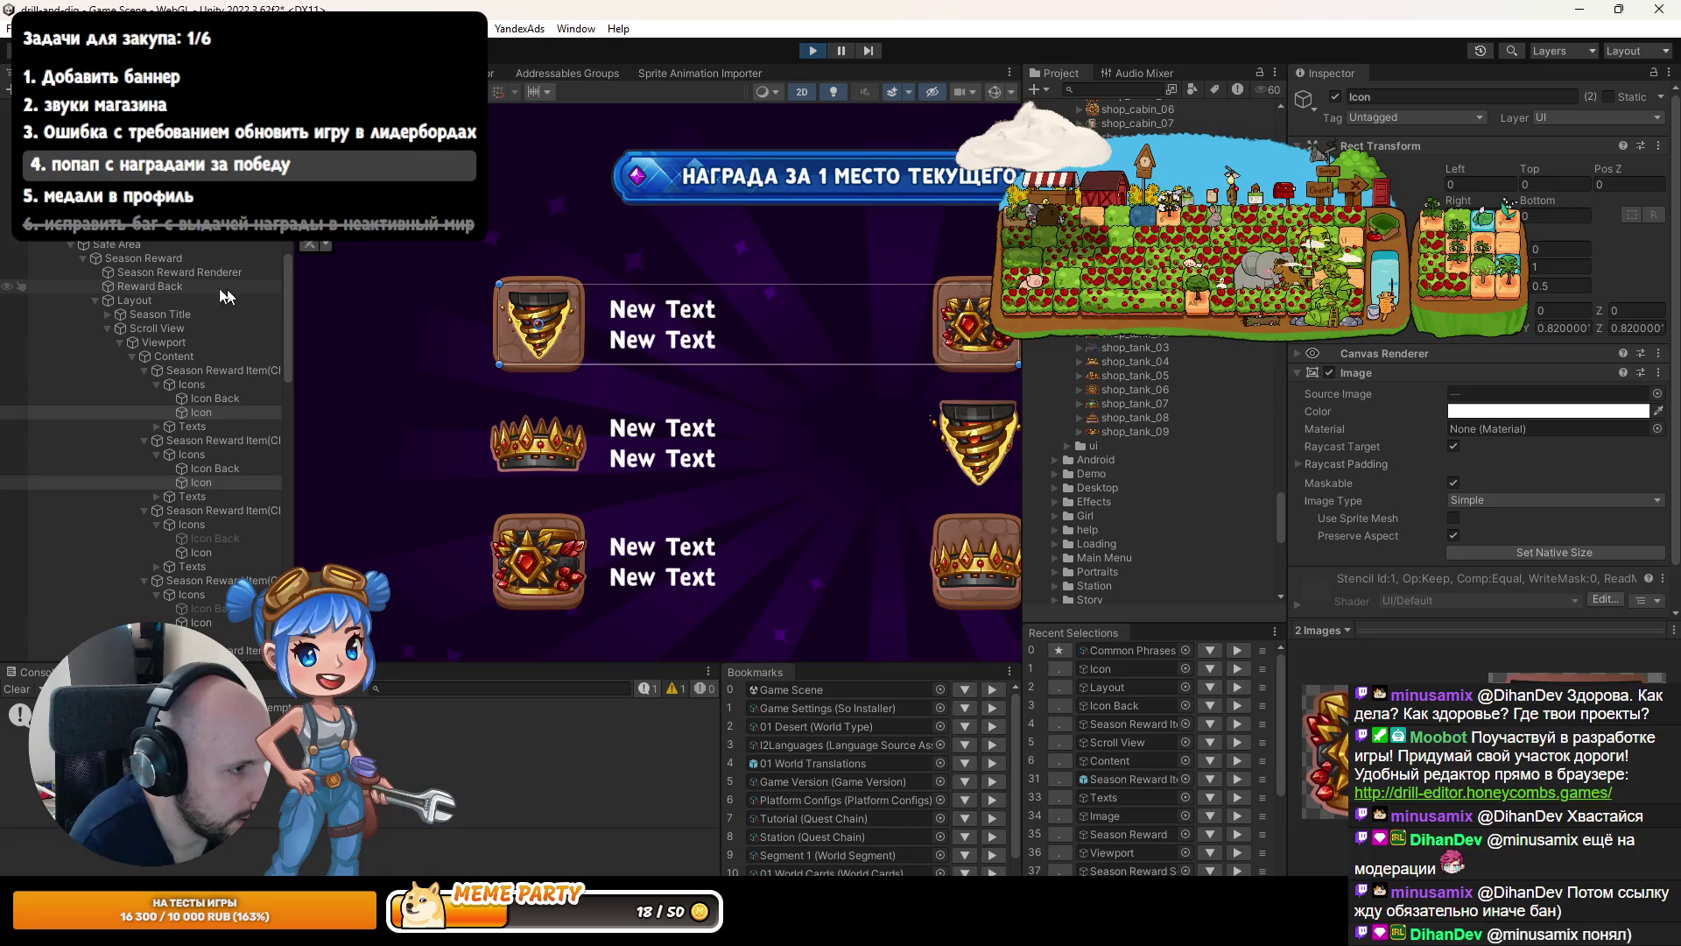
{"action": "left_click", "coordinate": [151, 287]}
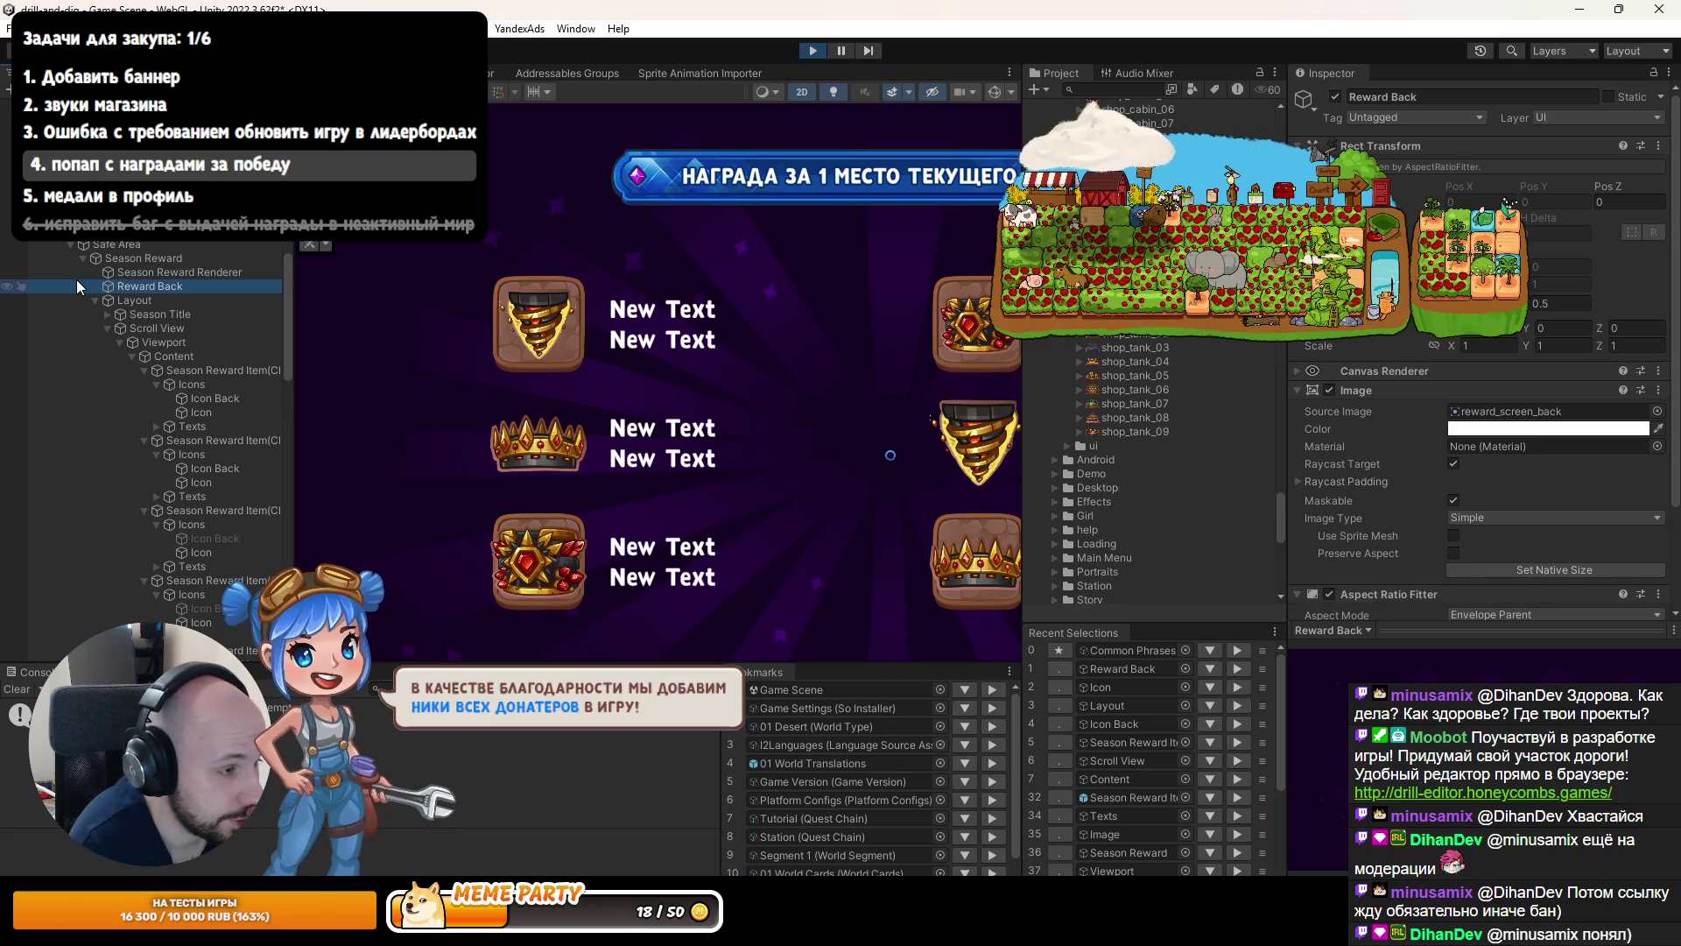
{"action": "scroll", "coordinate": [560, 342], "scroll_direction": "up", "scroll_amount": 10}
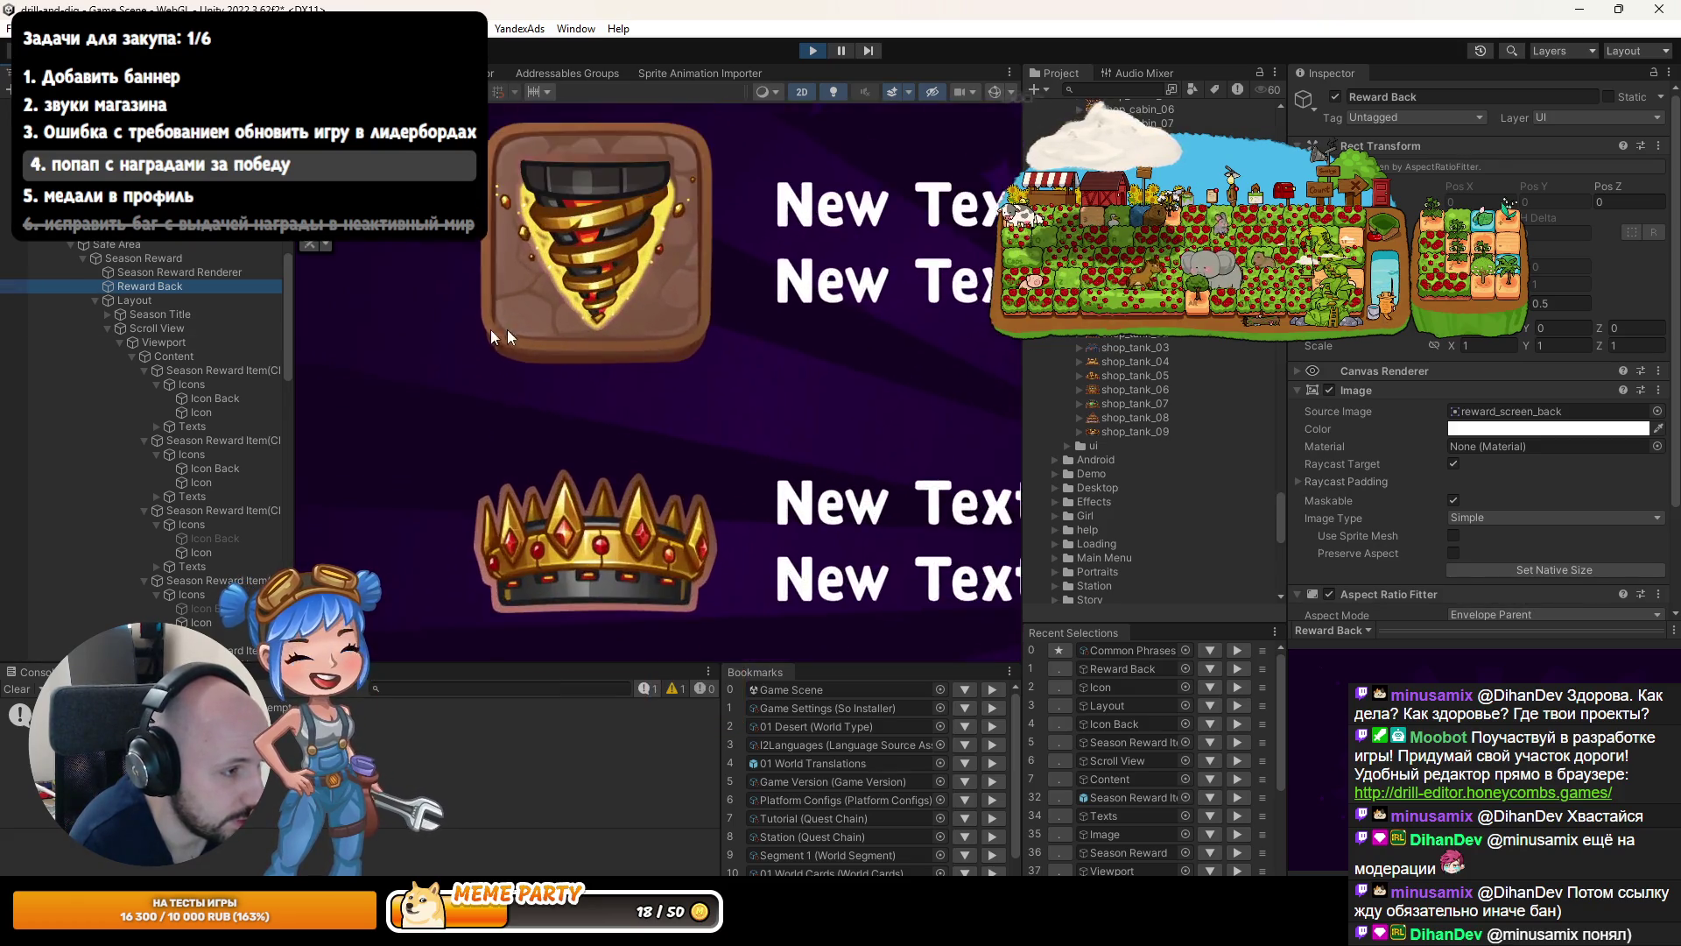
{"action": "scroll", "coordinate": [642, 526], "scroll_direction": "down", "scroll_amount": 10}
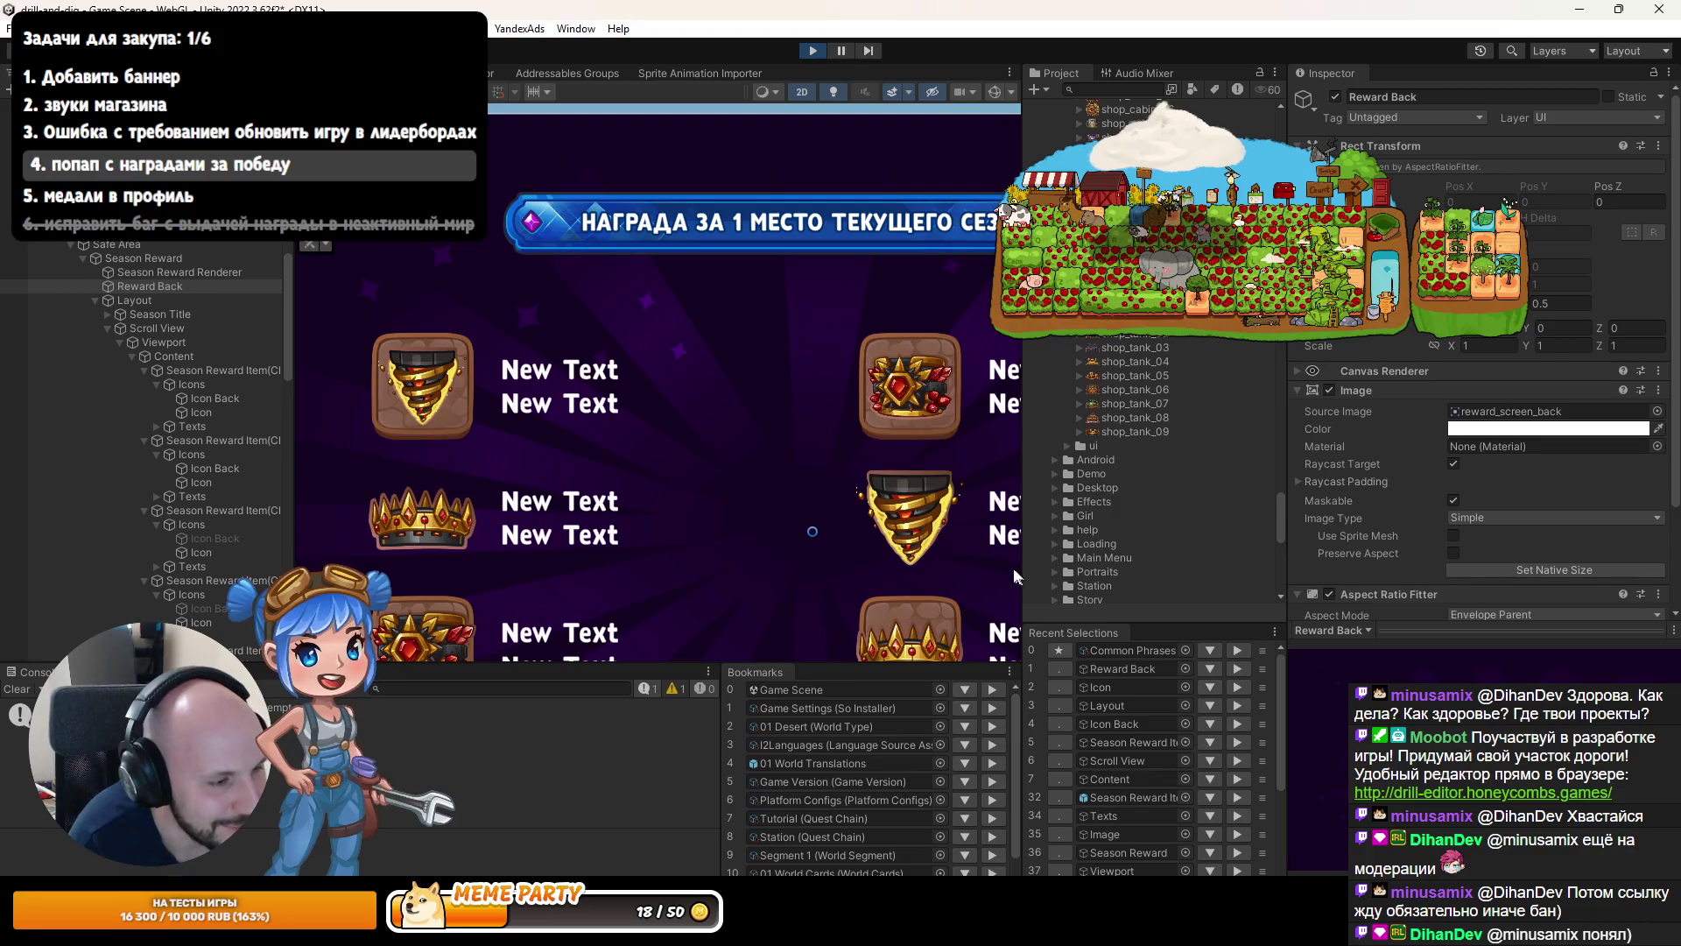
Stop the game, inspect the missing-reference error, and check the SeasonRewardsGrid script.
{"action": "left_click", "coordinate": [811, 51]}
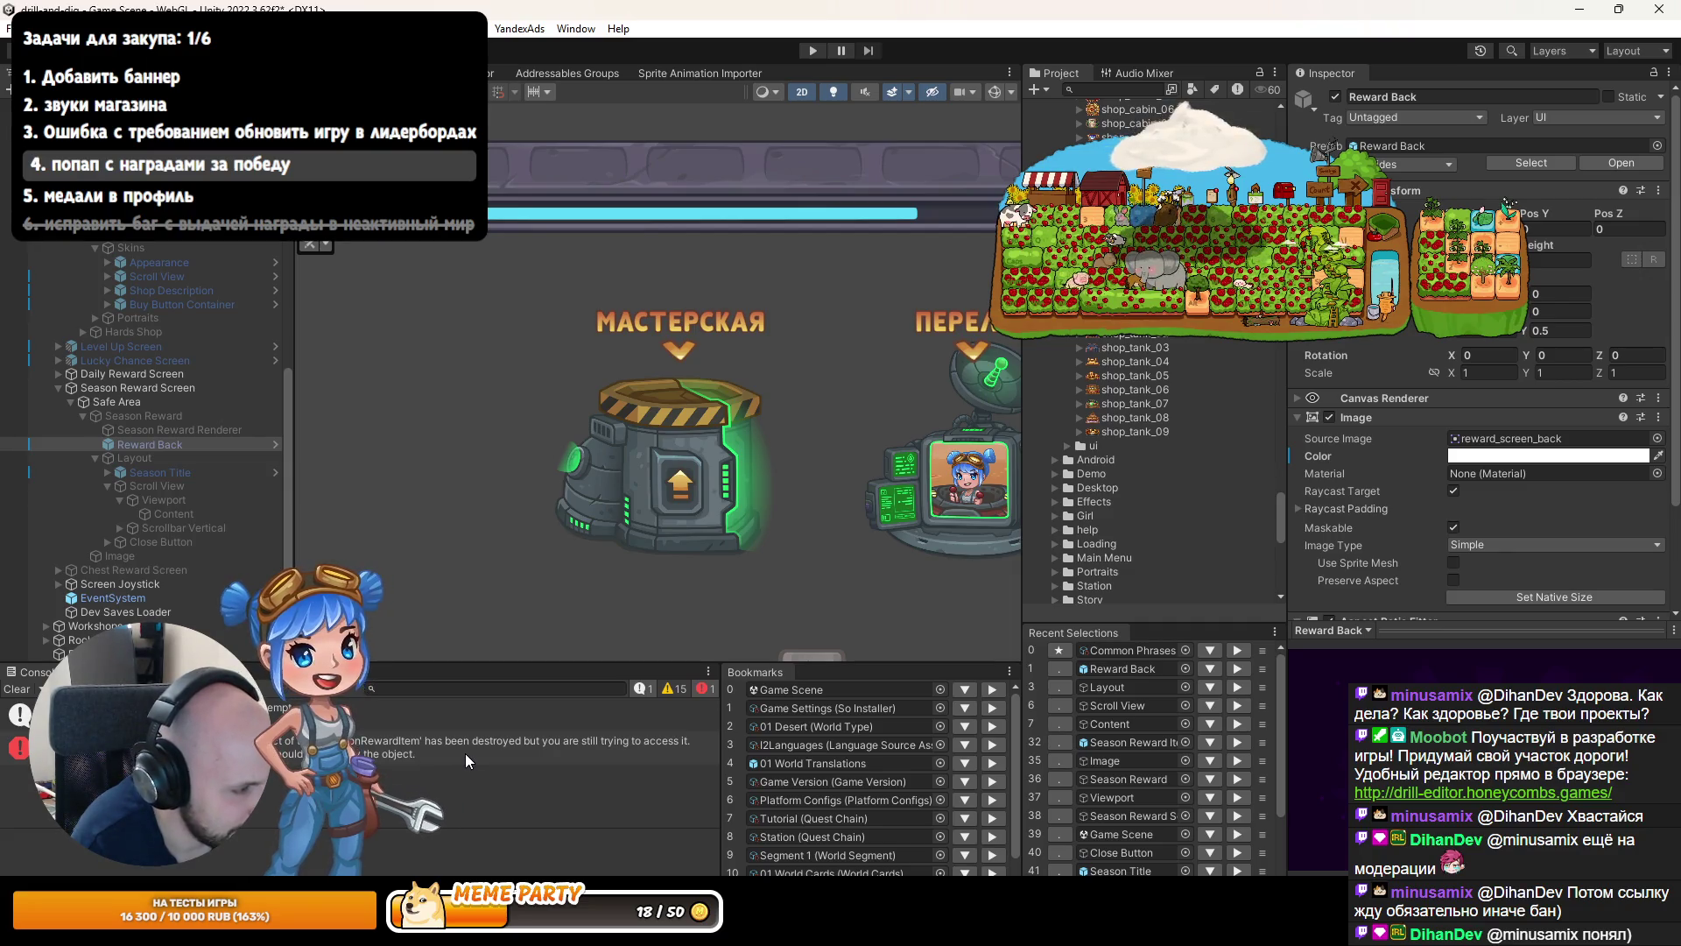
{"action": "left_click", "coordinate": [394, 746]}
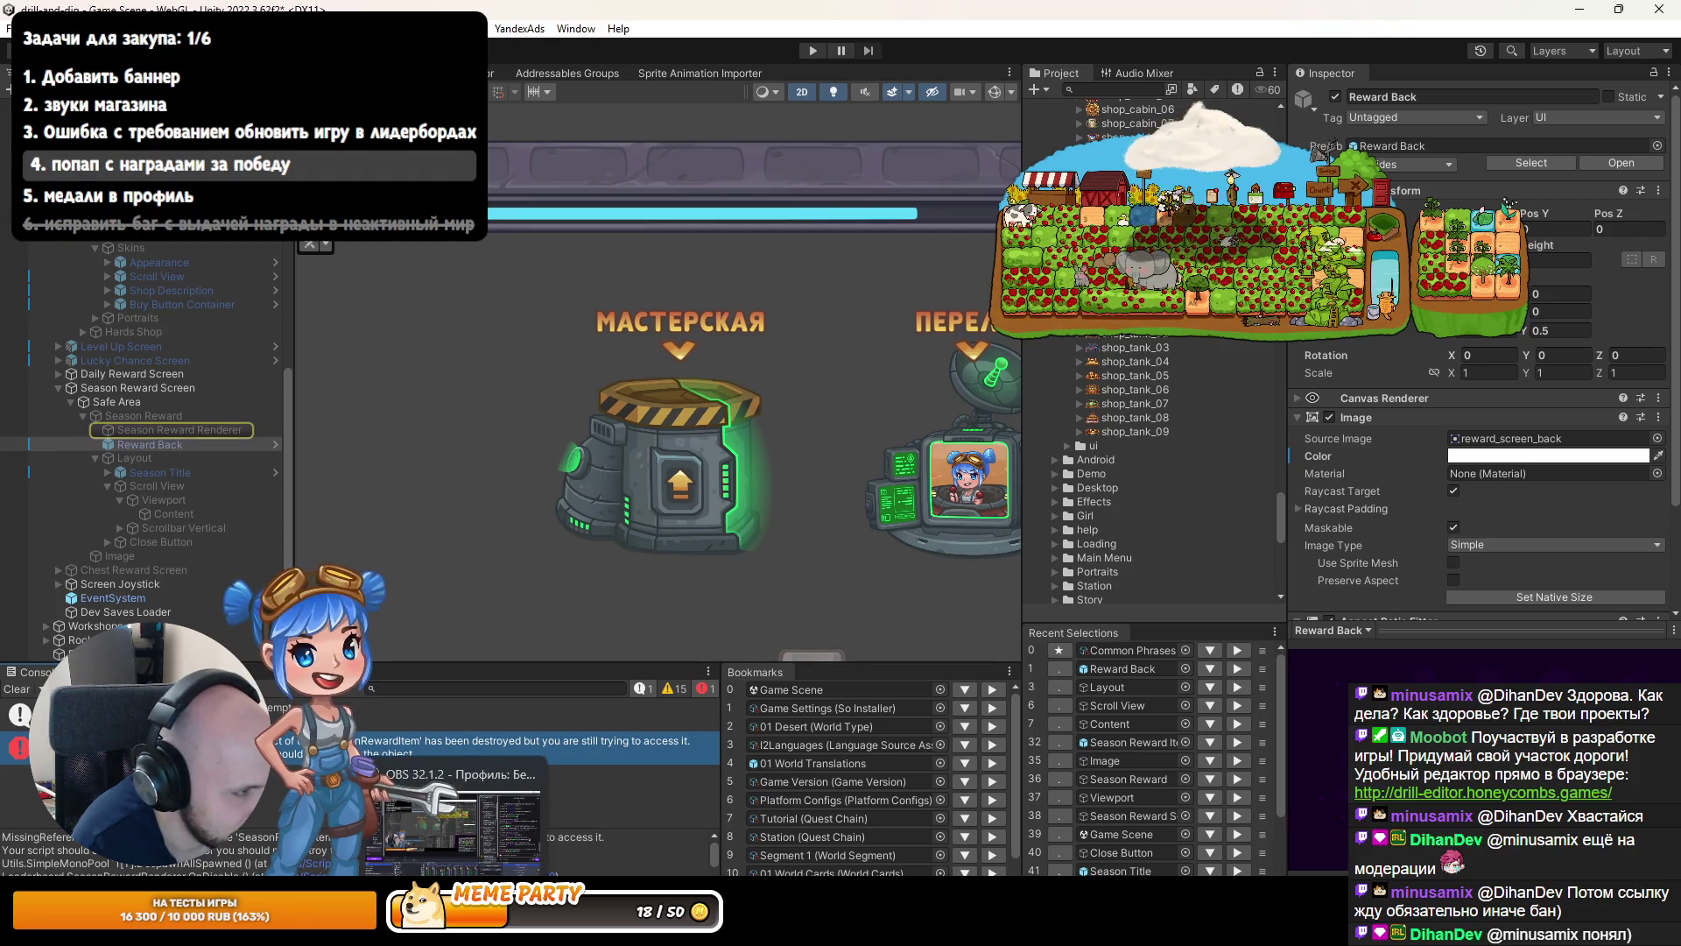
{"action": "key", "text": "alt+Tab"}
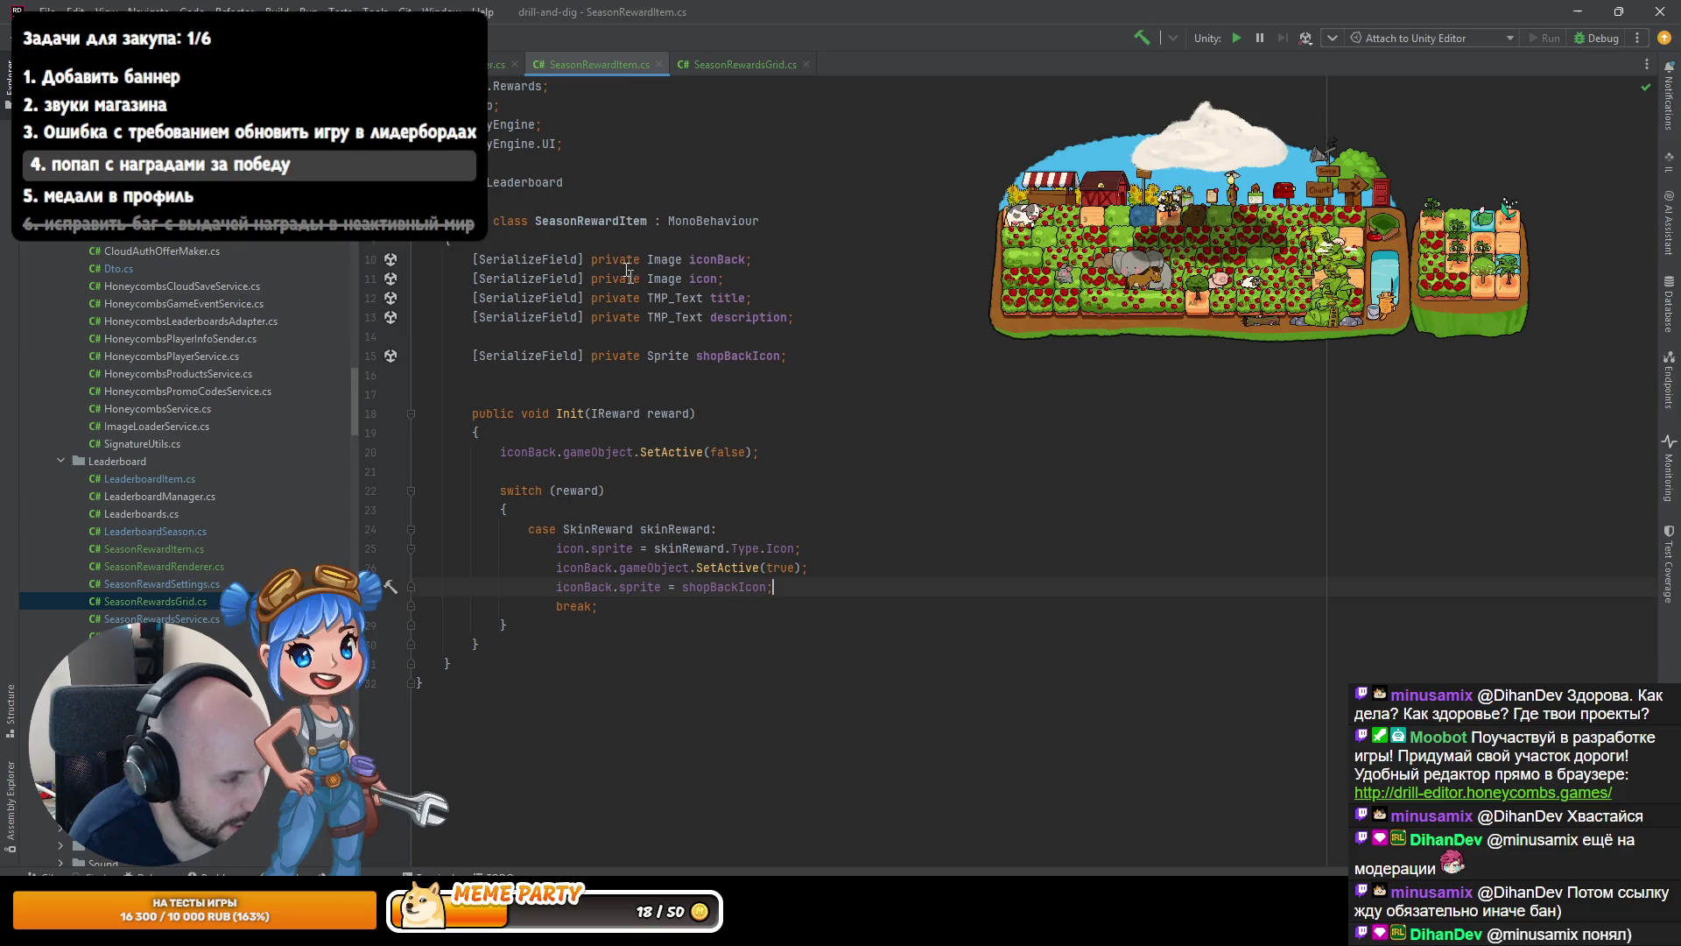
{"action": "left_click", "coordinate": [693, 67]}
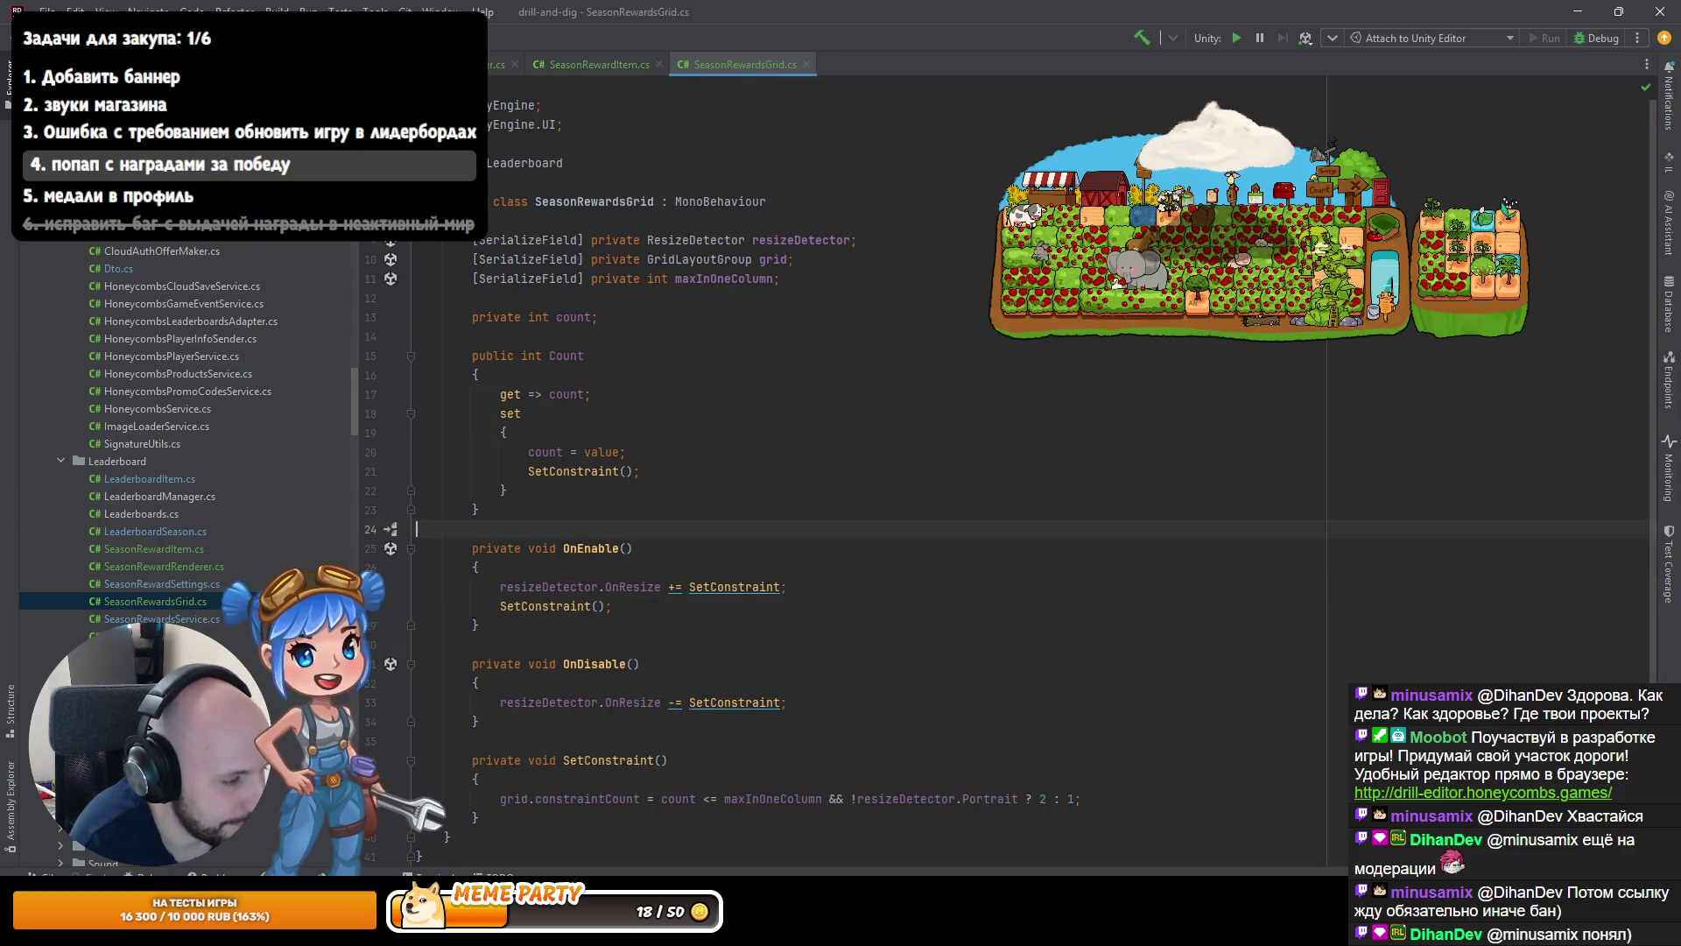
{"action": "key", "text": "alt+Tab"}
Anchor Icon Back and Icon to middle-center in the Season Reward Item prefab, then open SeasonRewardItem.cs.
{"action": "double_click", "coordinate": [1102, 742]}
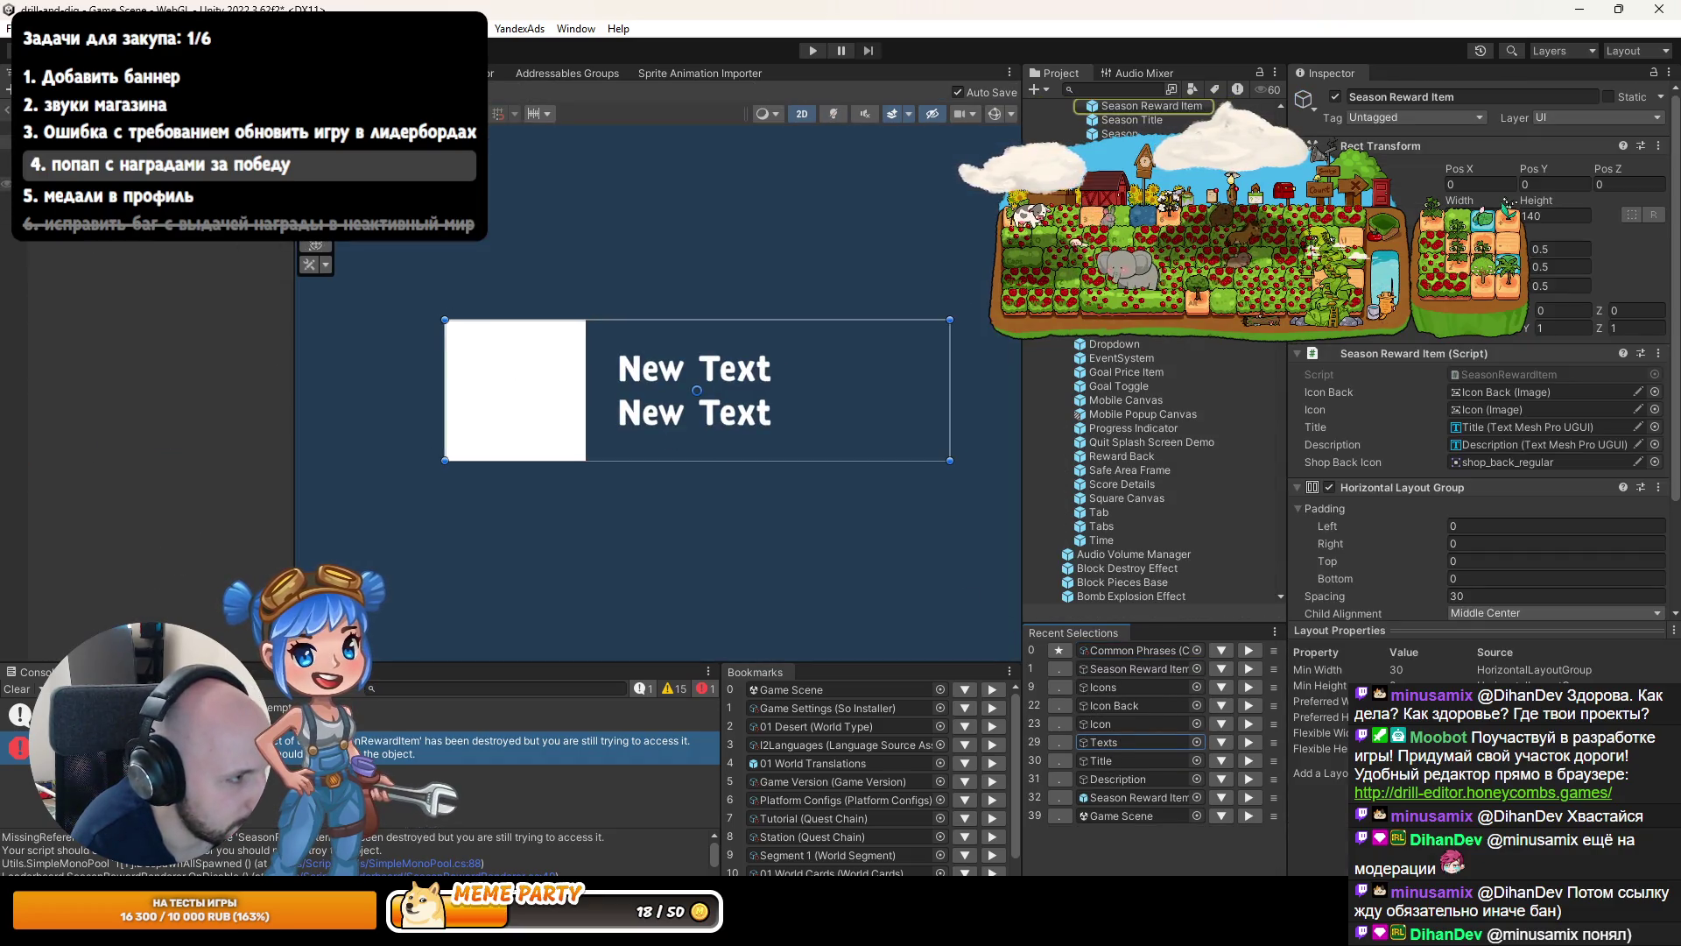
{"action": "left_click", "coordinate": [1113, 705]}
{"action": "left_click", "coordinate": [1101, 723], "text": "ctrl"}
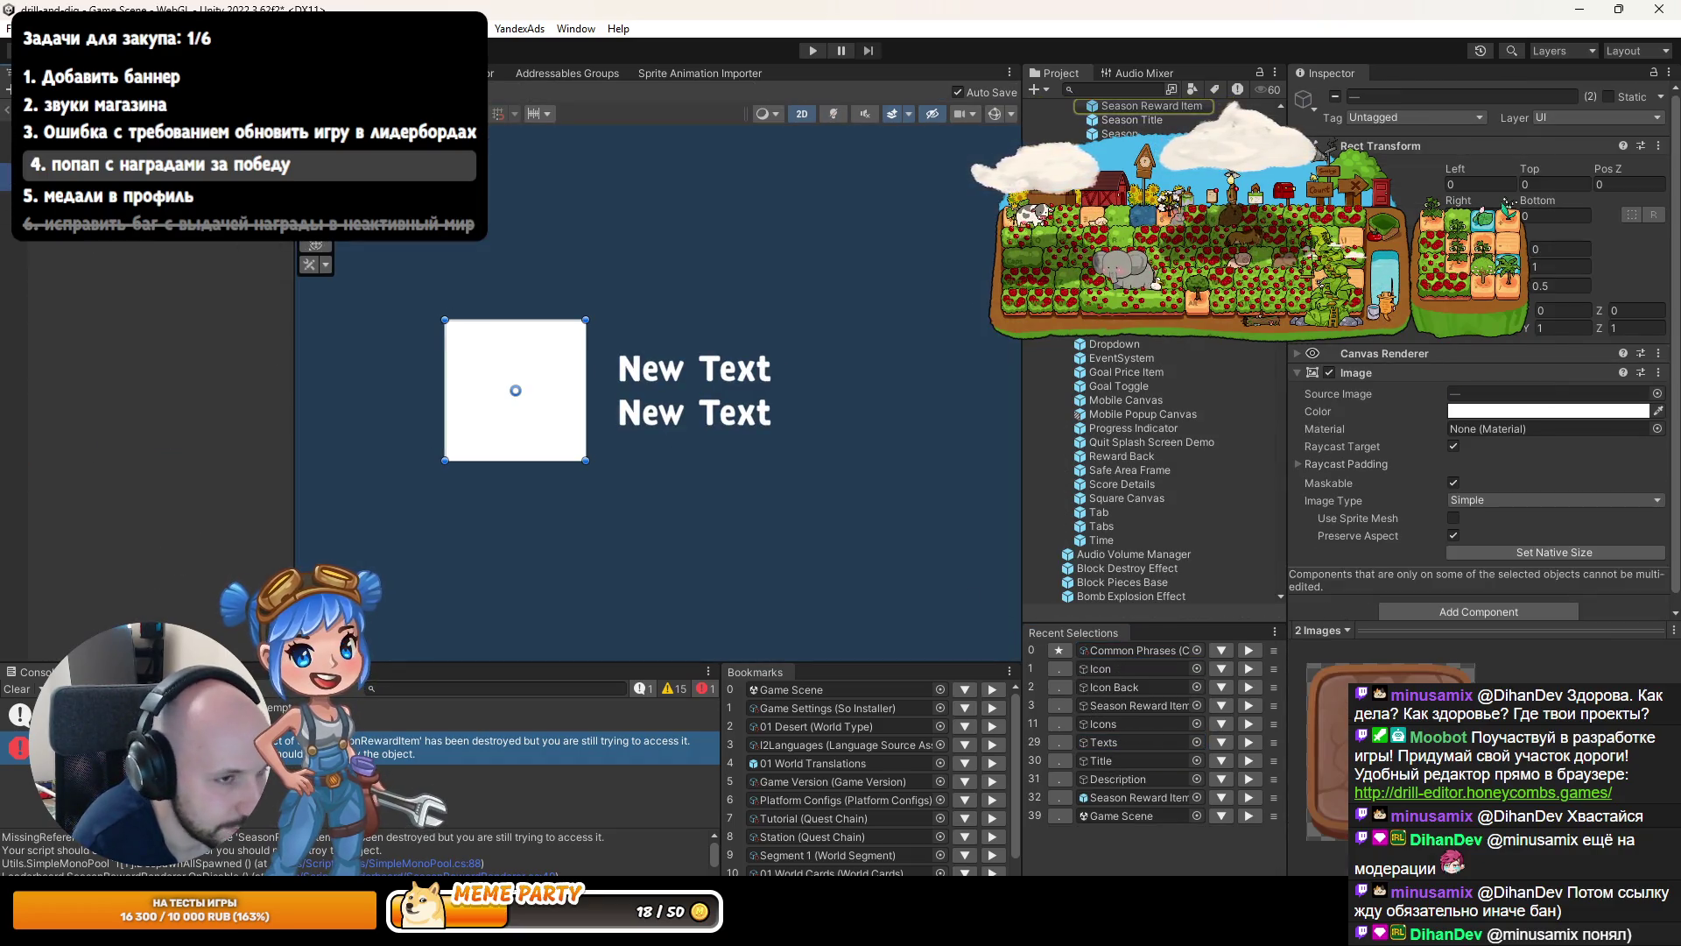
{"action": "left_click", "coordinate": [1327, 194]}
{"action": "left_click", "coordinate": [1423, 371]}
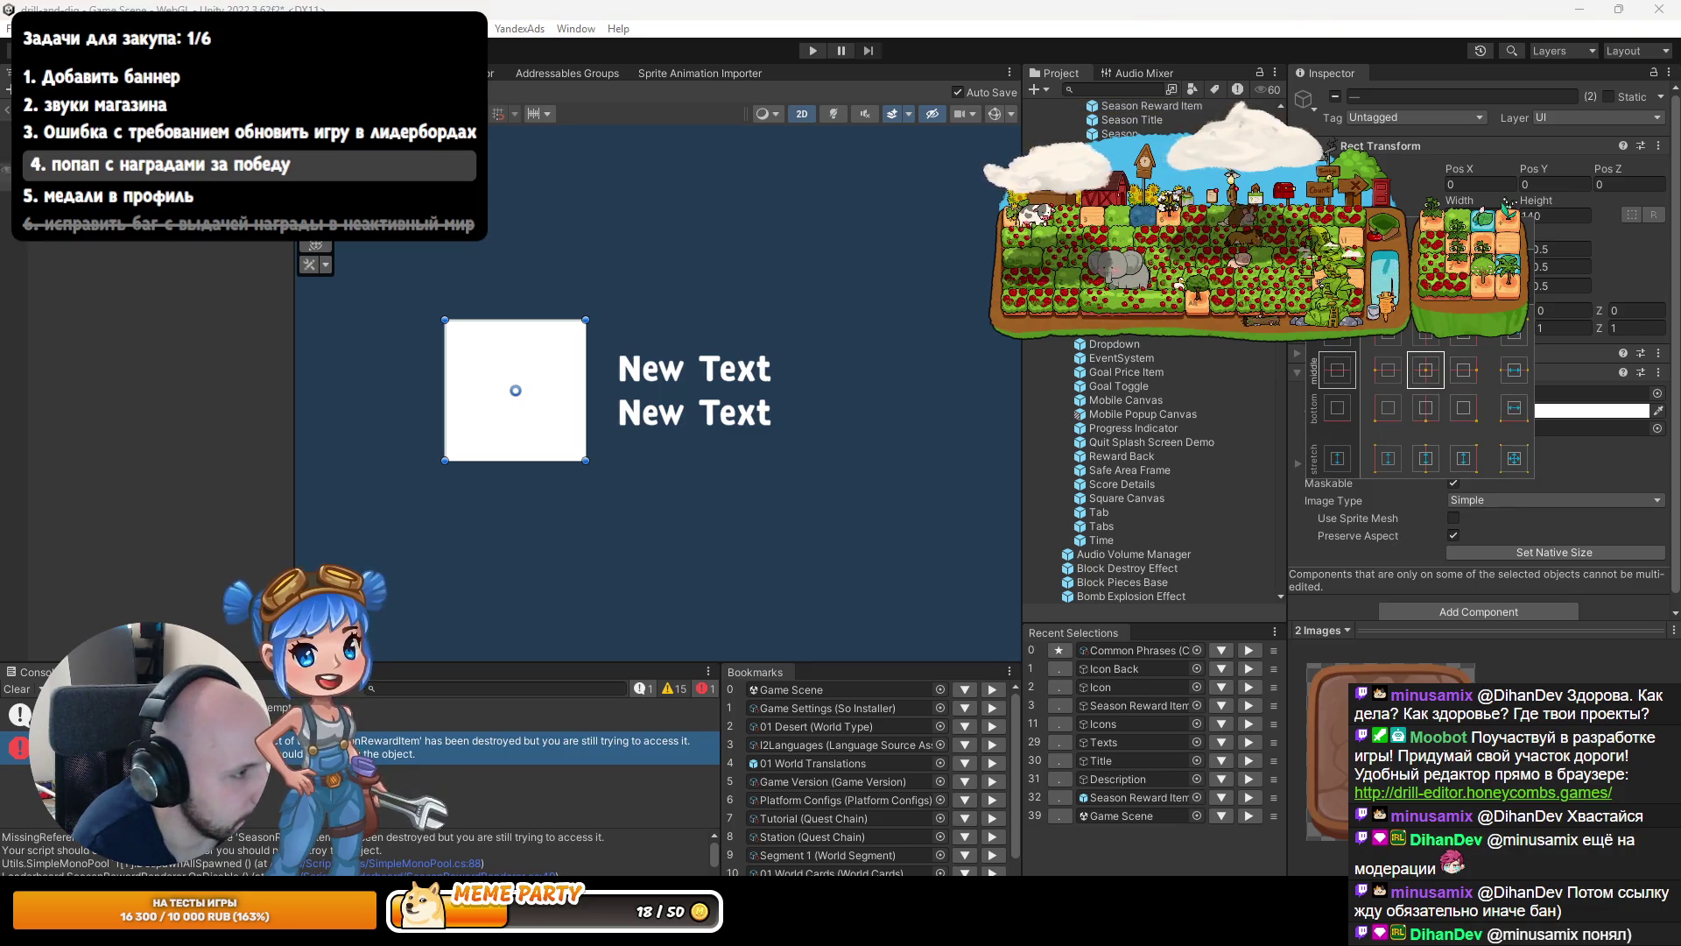
{"action": "left_click", "coordinate": [438, 255]}
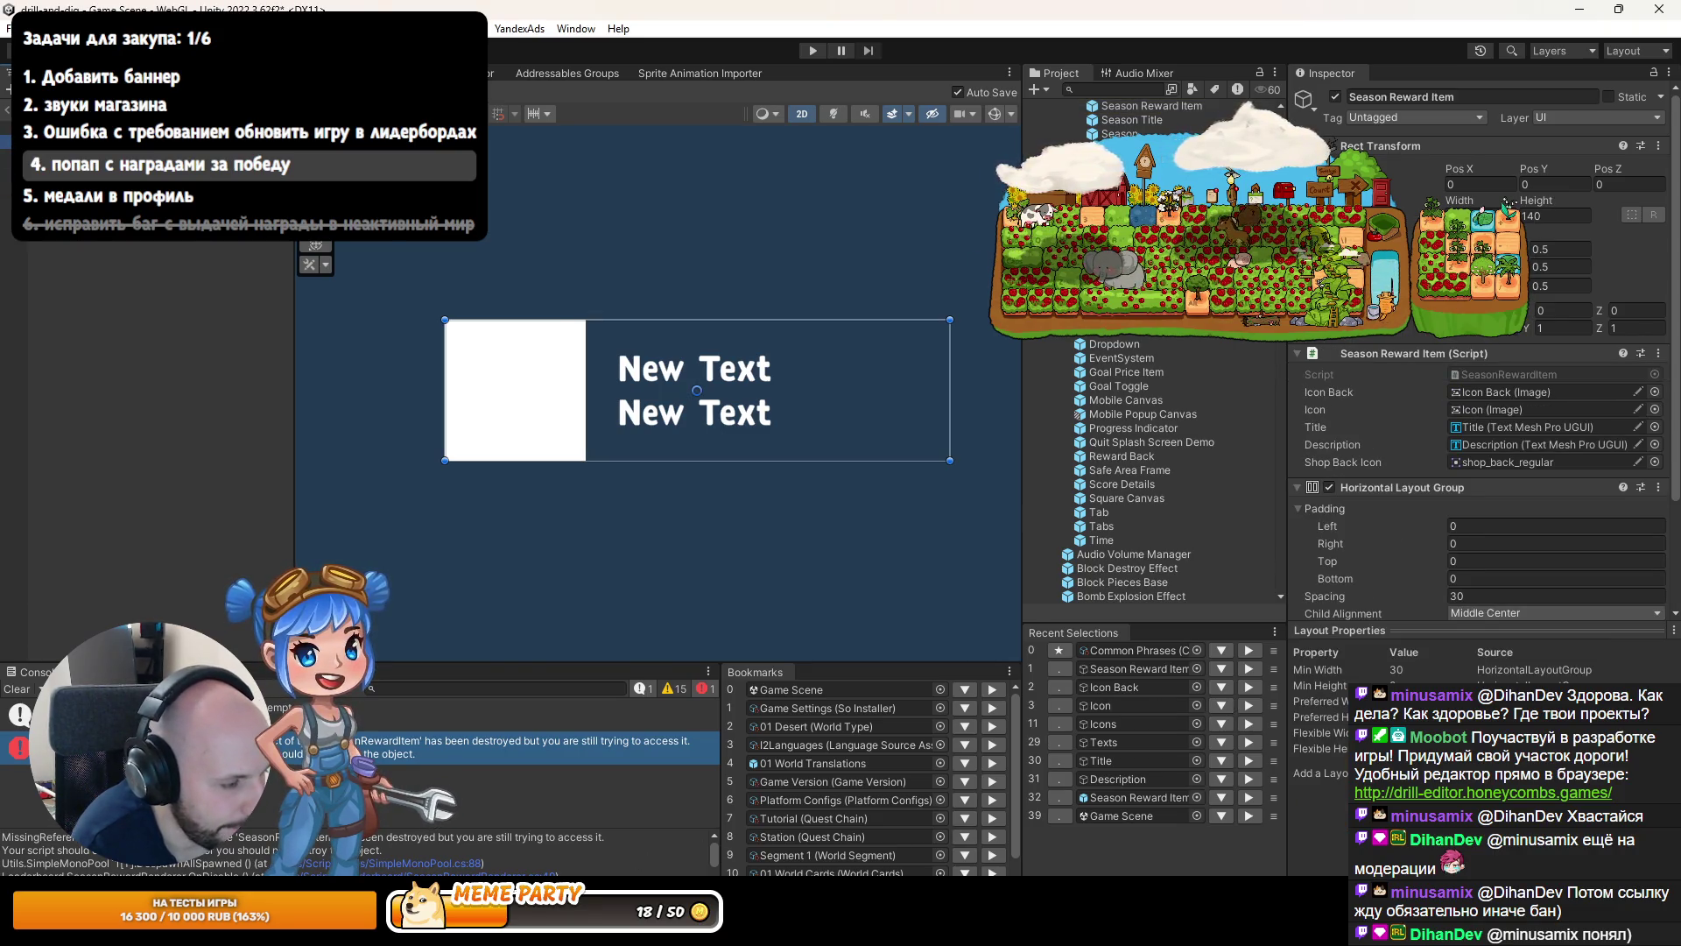
{"action": "key", "text": "alt+Tab"}
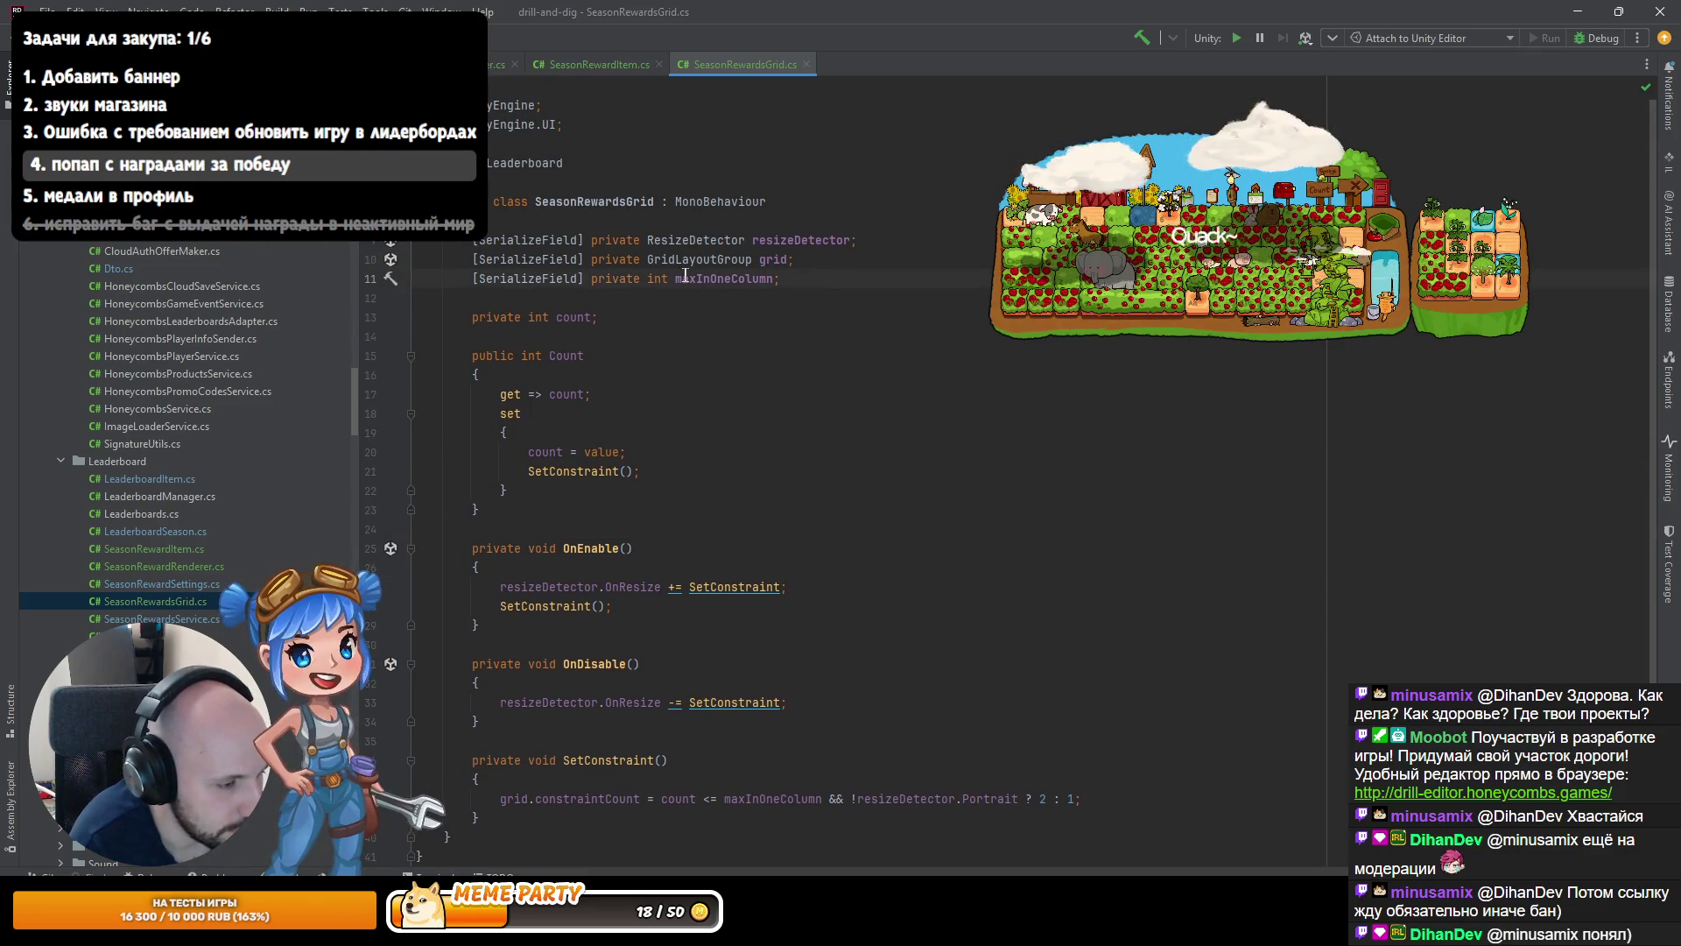
{"action": "left_click", "coordinate": [560, 66]}
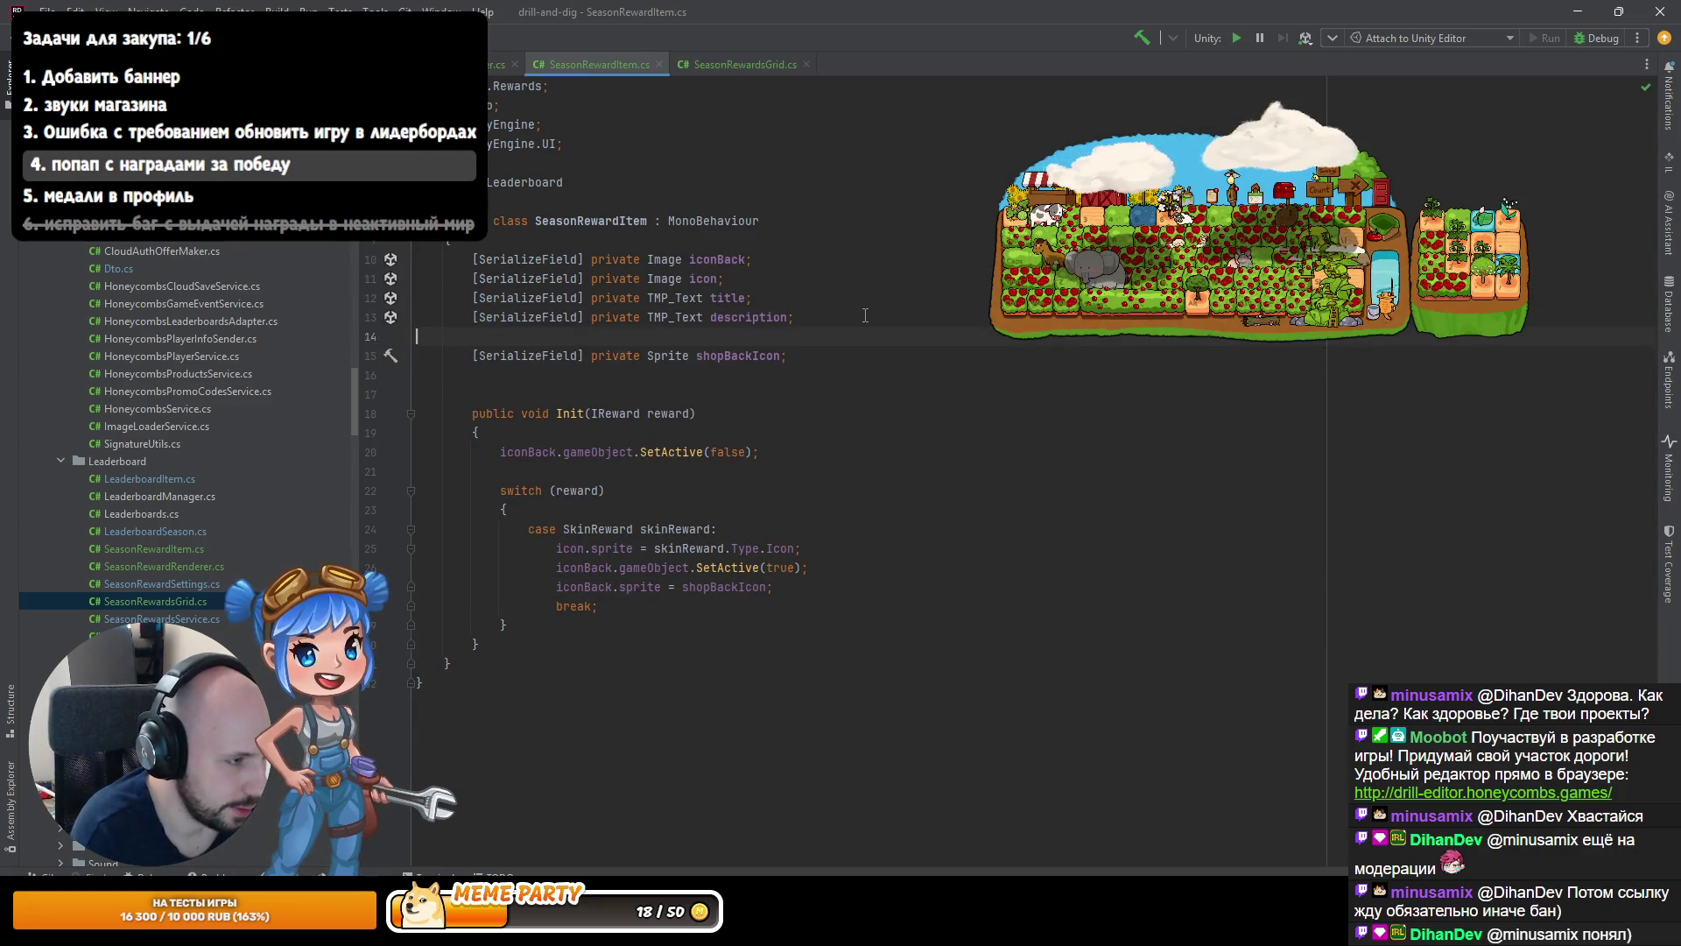
Add a [Header("Skins")] attribute above the shopBackIcon field.
{"action": "key", "text": "Return"}
{"action": "type", "text": "["}
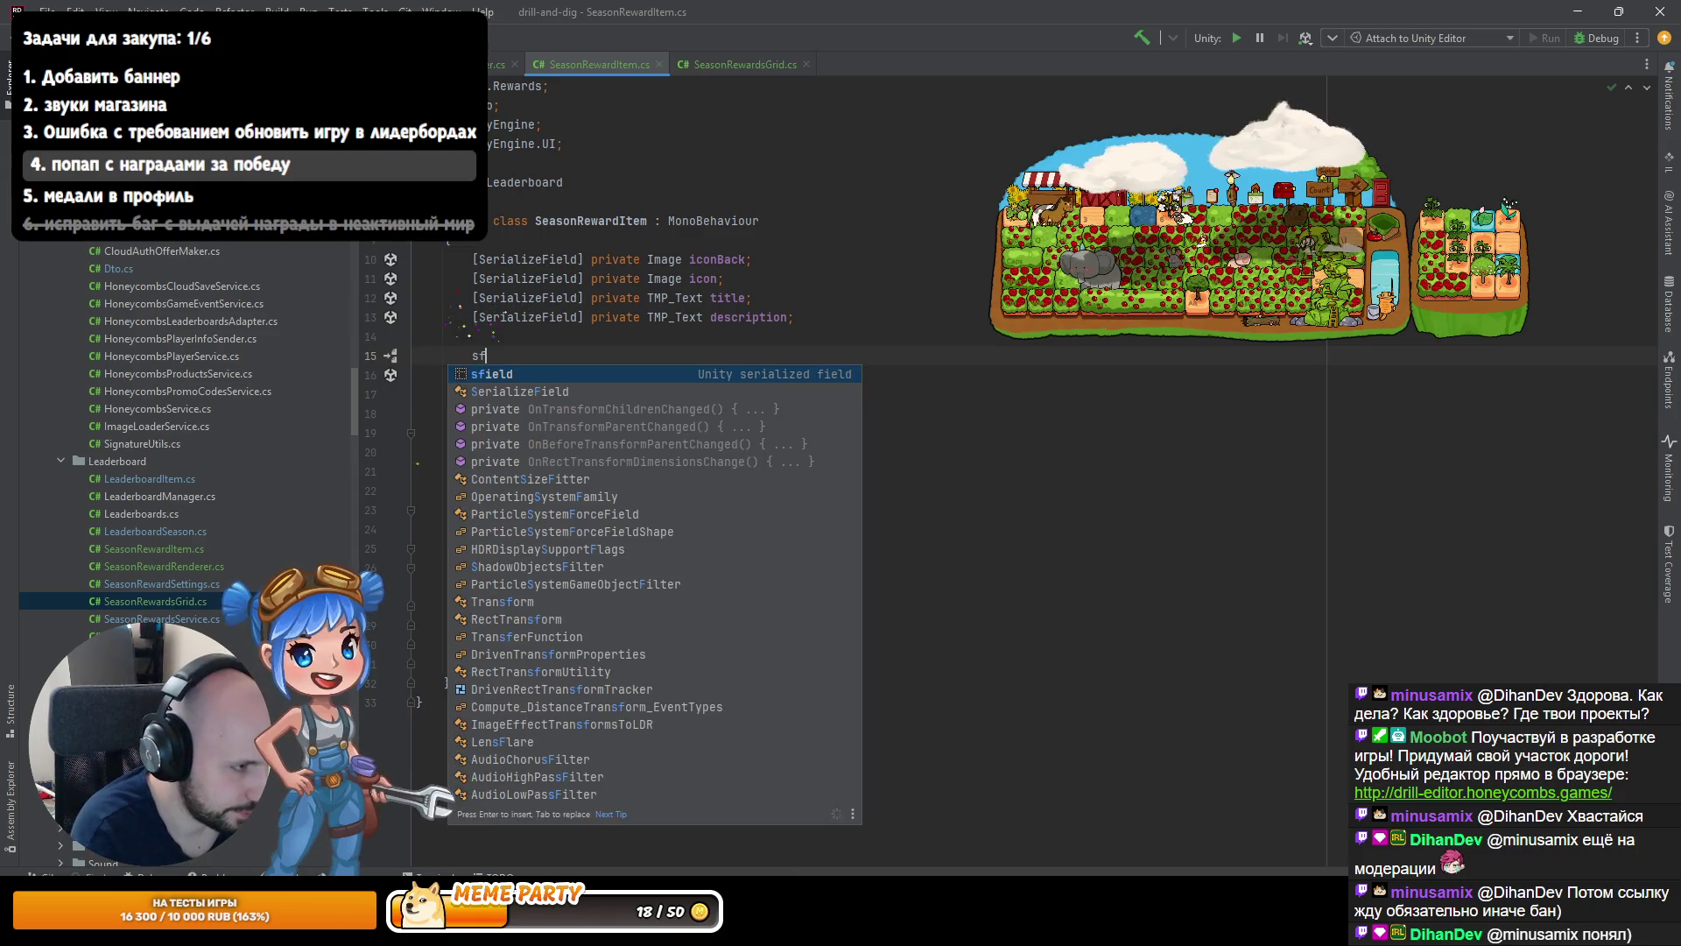
{"action": "key", "text": "Escape"}
{"action": "type", "text": "Header(\"Skins"}
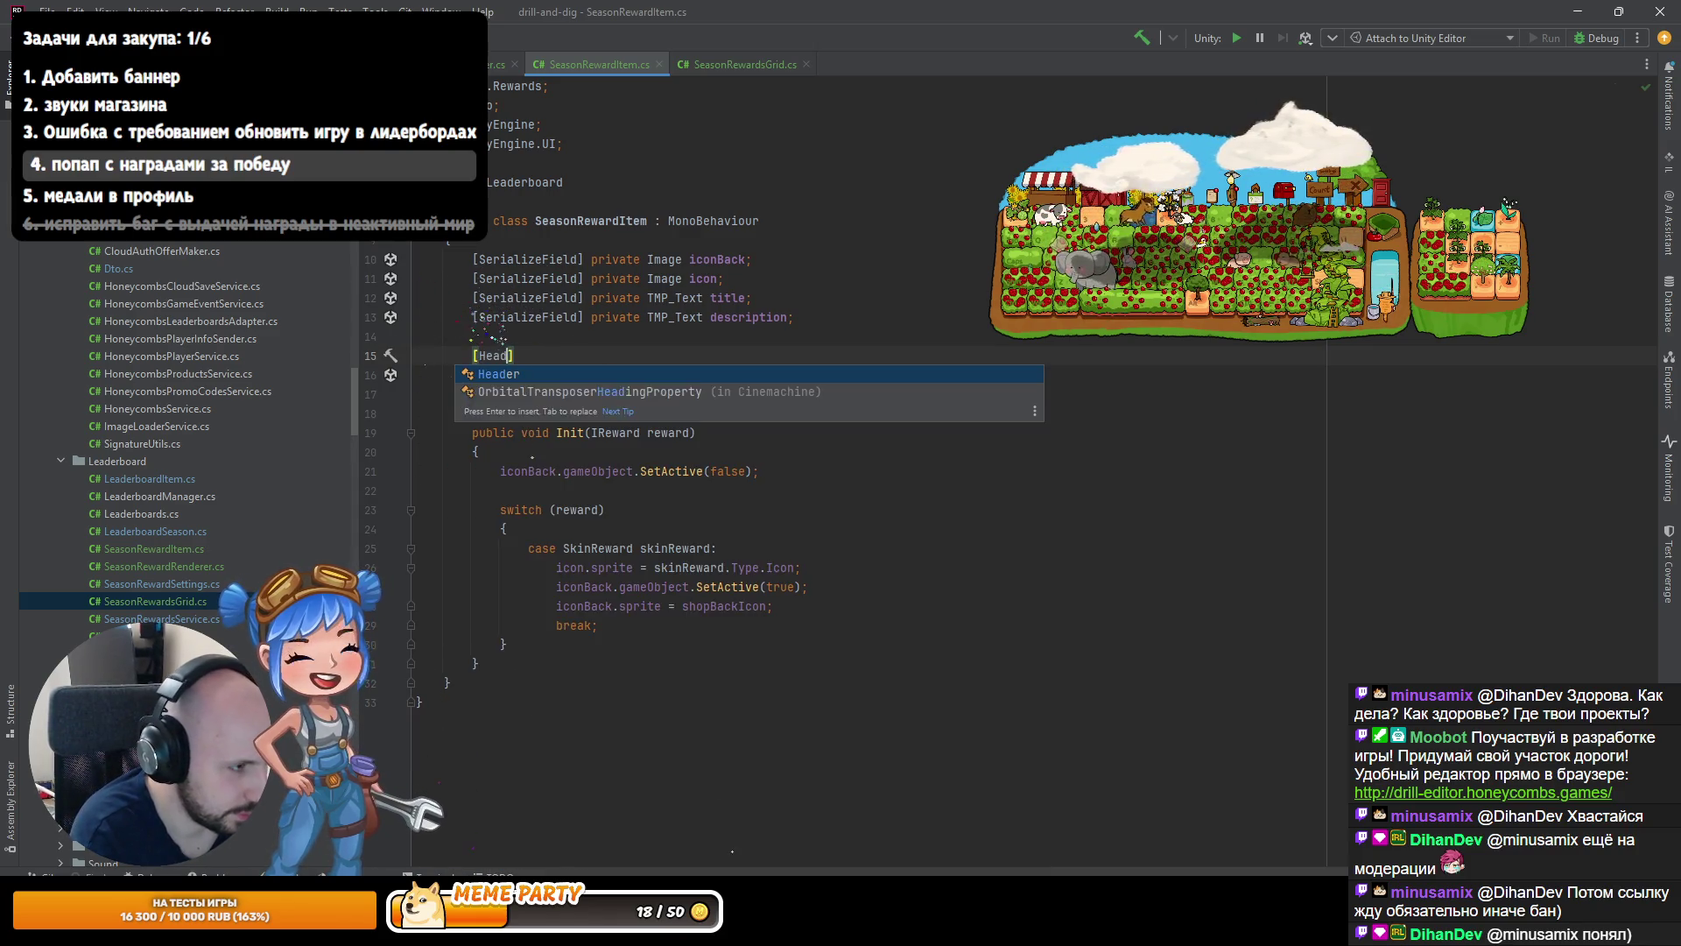
{"action": "key", "text": "End"}
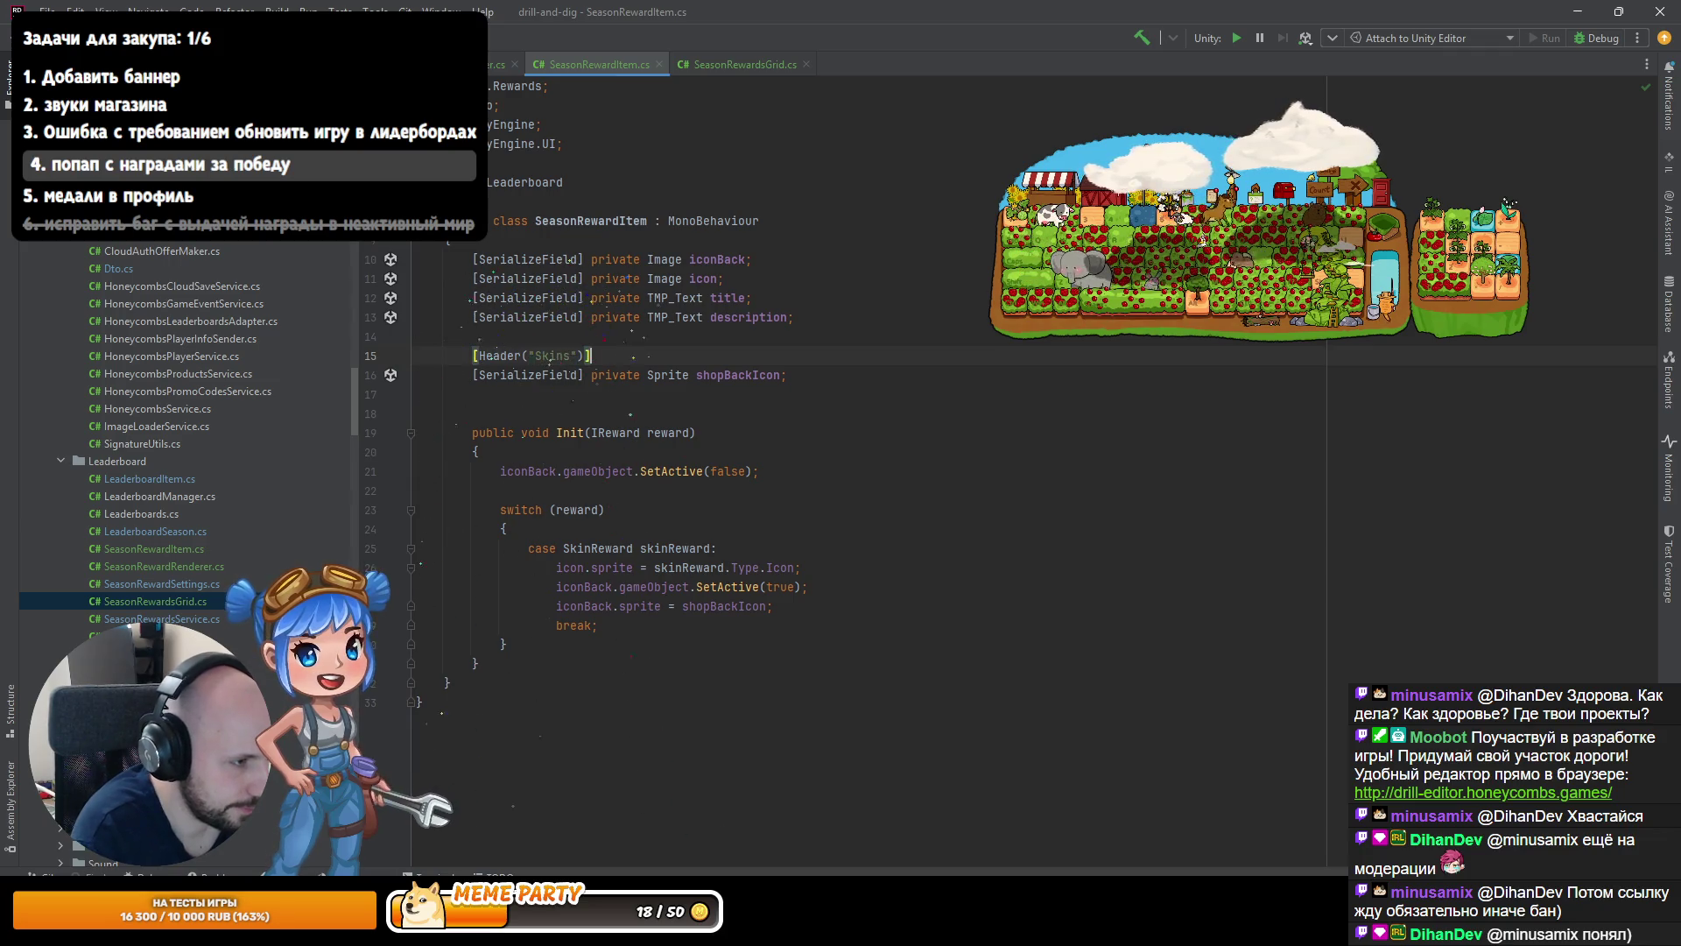
{"action": "key", "text": "Down"}
Declare a serialized float field named skinScale under the Skins header.
{"action": "key", "text": "Return"}
{"action": "key", "text": "Return"}
{"action": "type", "text": "sfield"}
{"action": "key", "text": "Tab"}
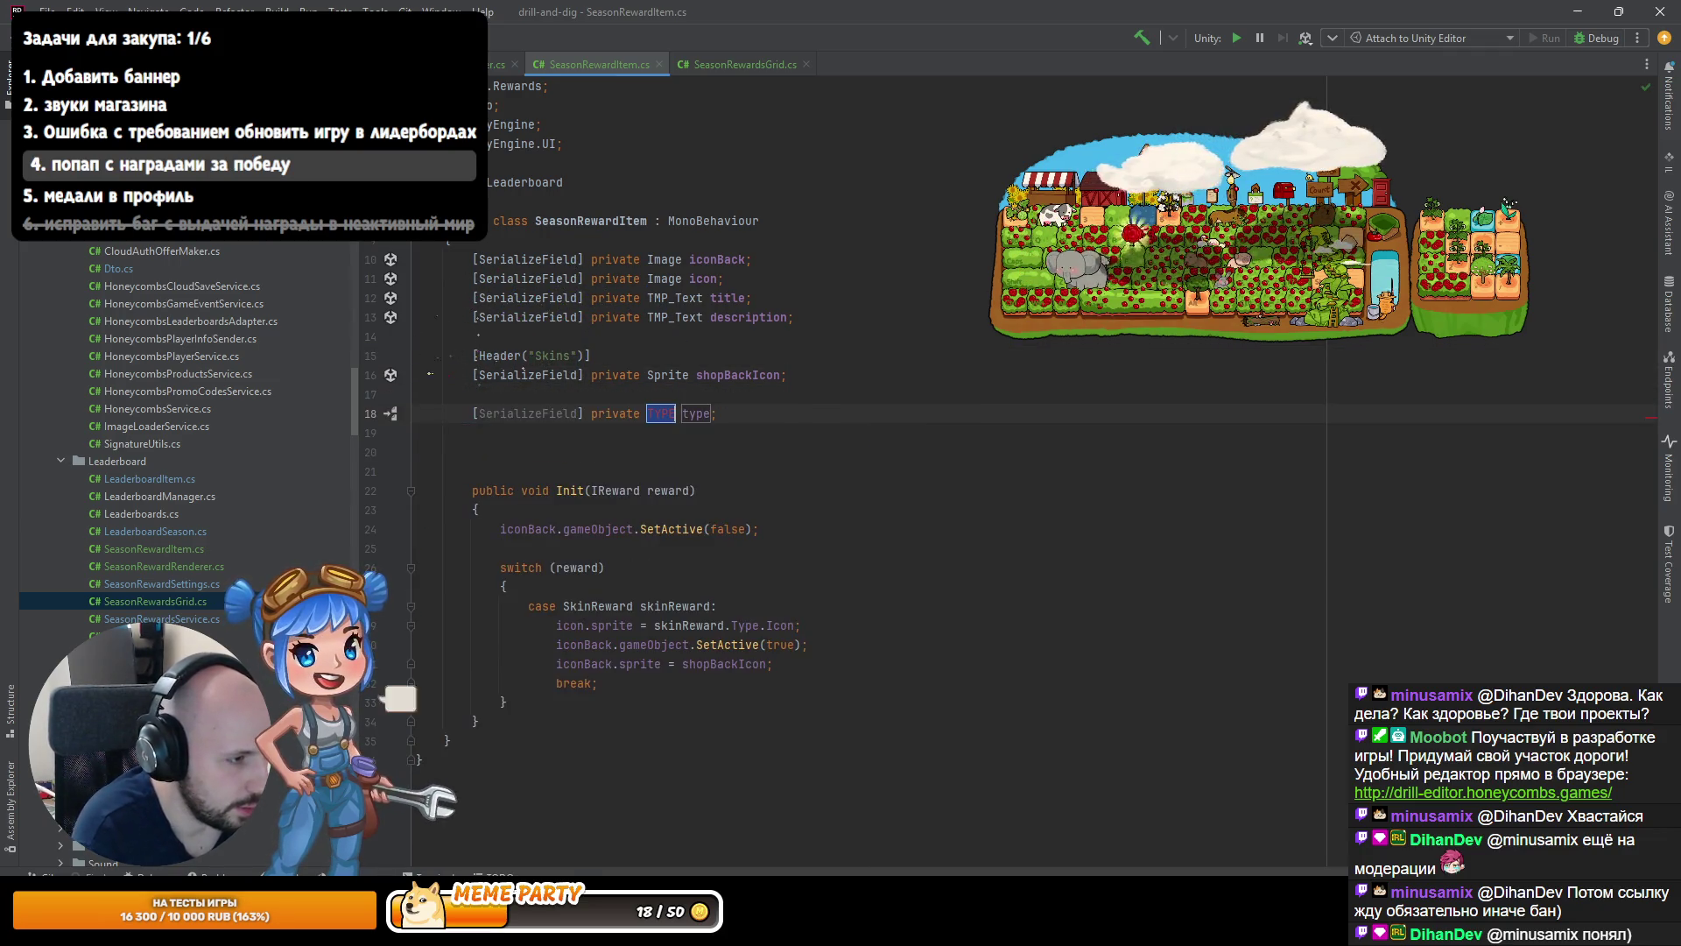
{"action": "type", "text": "fl"}
{"action": "key", "text": "Return"}
{"action": "key", "text": "Tab"}
{"action": "type", "text": "skinSc"}
{"action": "type", "text": "ale"}
{"action": "key", "text": "Return"}
Duplicate it as a serialized Vector2 skinOffset field and close up the blank line.
{"action": "key", "text": "ctrl+d"}
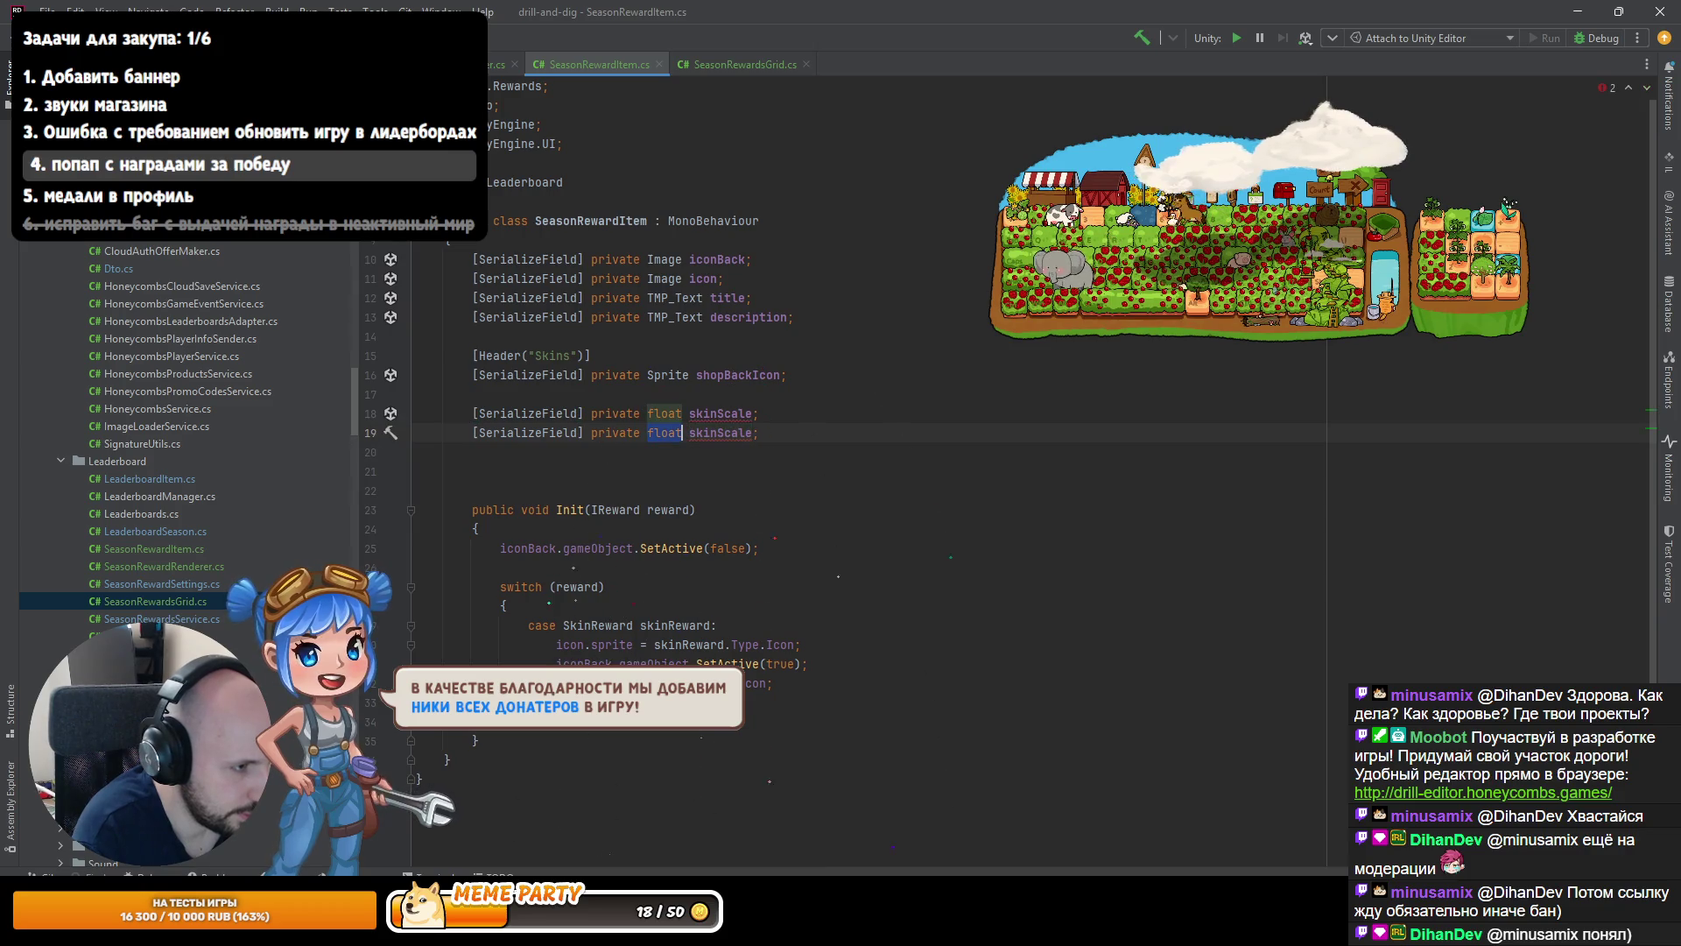
{"action": "type", "text": "V"}
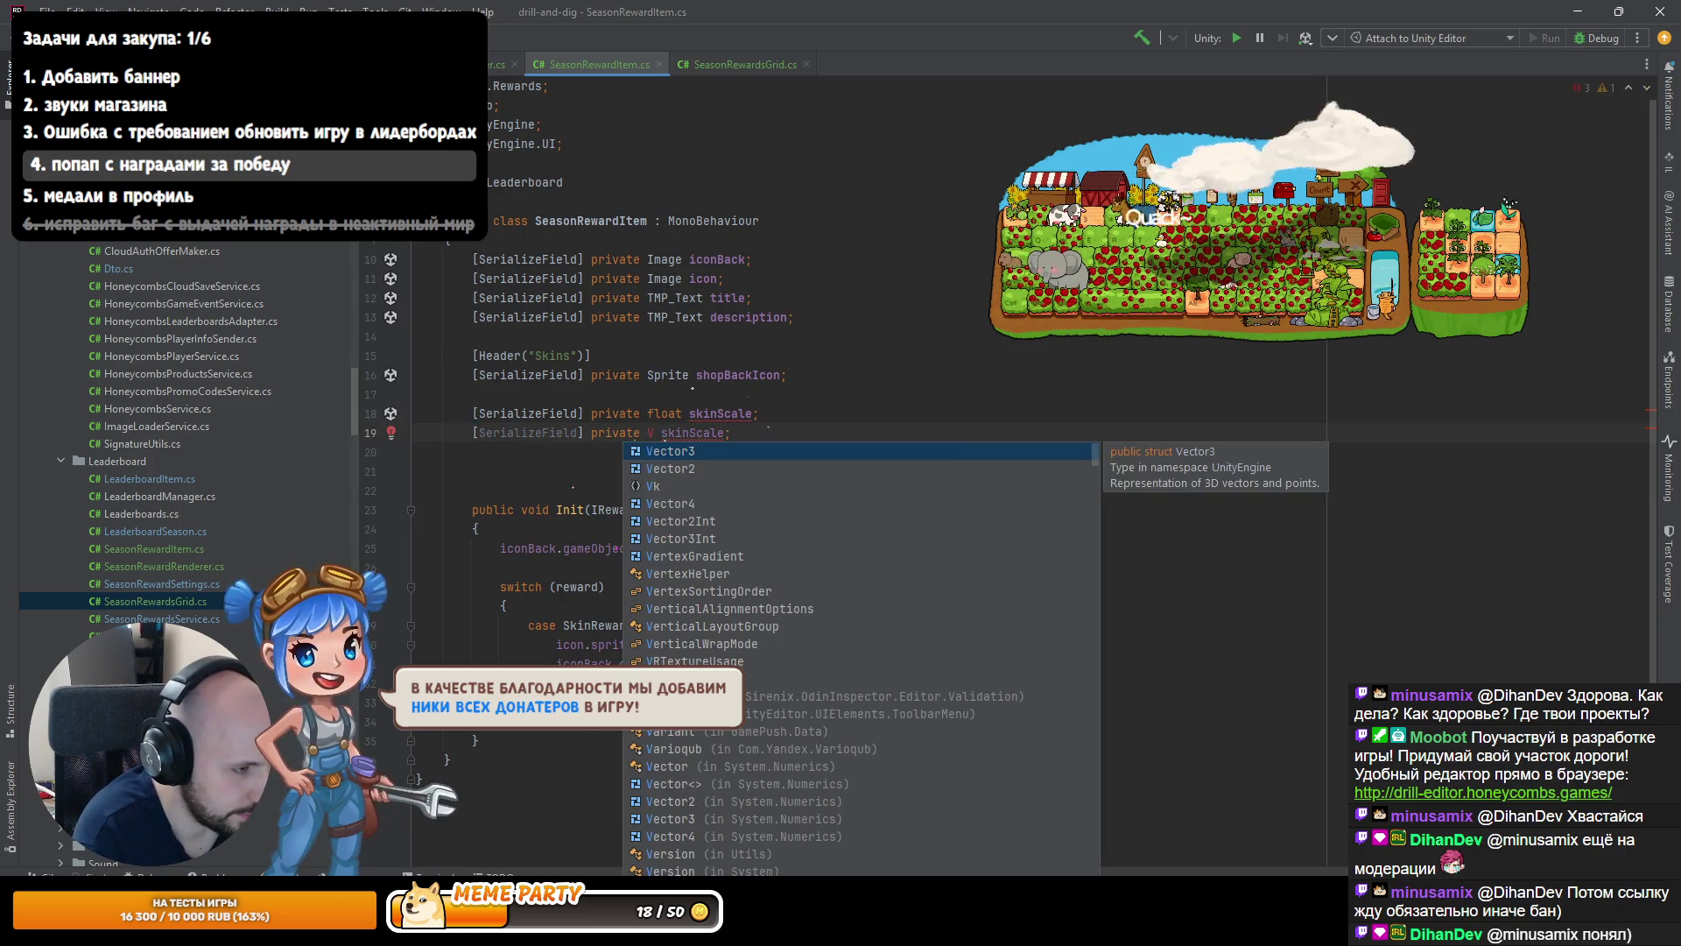
{"action": "key", "text": "Down"}
{"action": "key", "text": "Return"}
{"action": "key", "text": "ctrl+Delete"}
{"action": "key", "text": "BackSpace"}
{"action": "key", "text": "BackSpace"}
{"action": "key", "text": "BackSpace"}
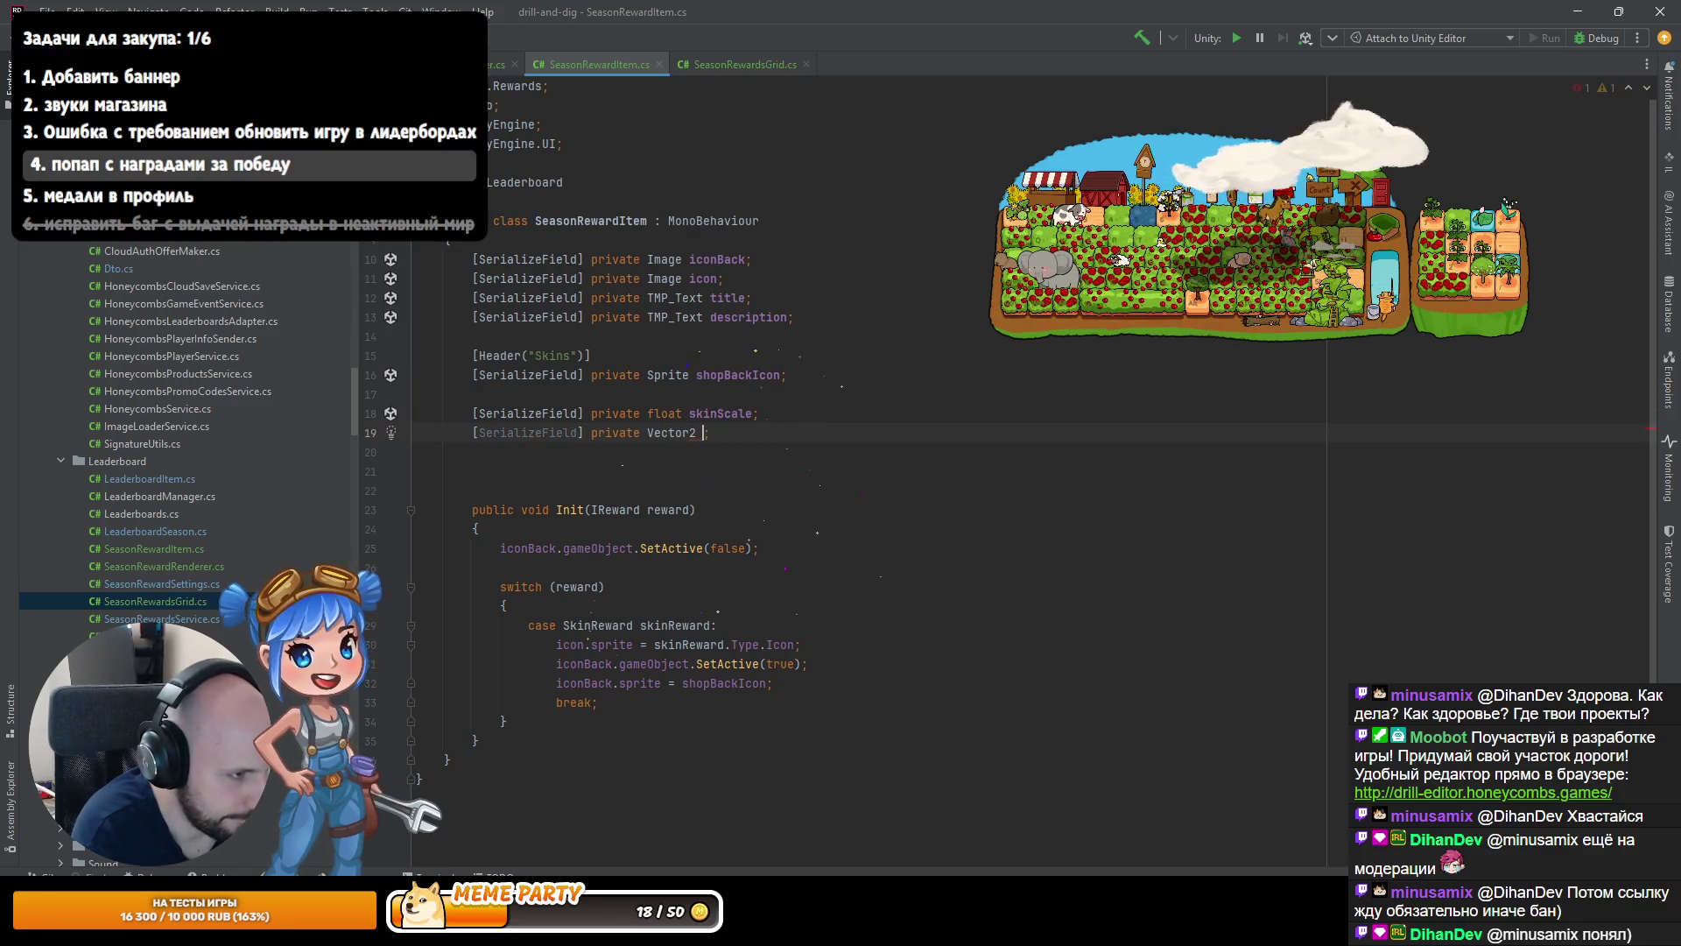
{"action": "key", "text": "Tab"}
{"action": "key", "text": "Up"}
{"action": "key", "text": "Up"}
{"action": "key", "text": "BackSpace"}
{"action": "left_click", "coordinate": [758, 394]}
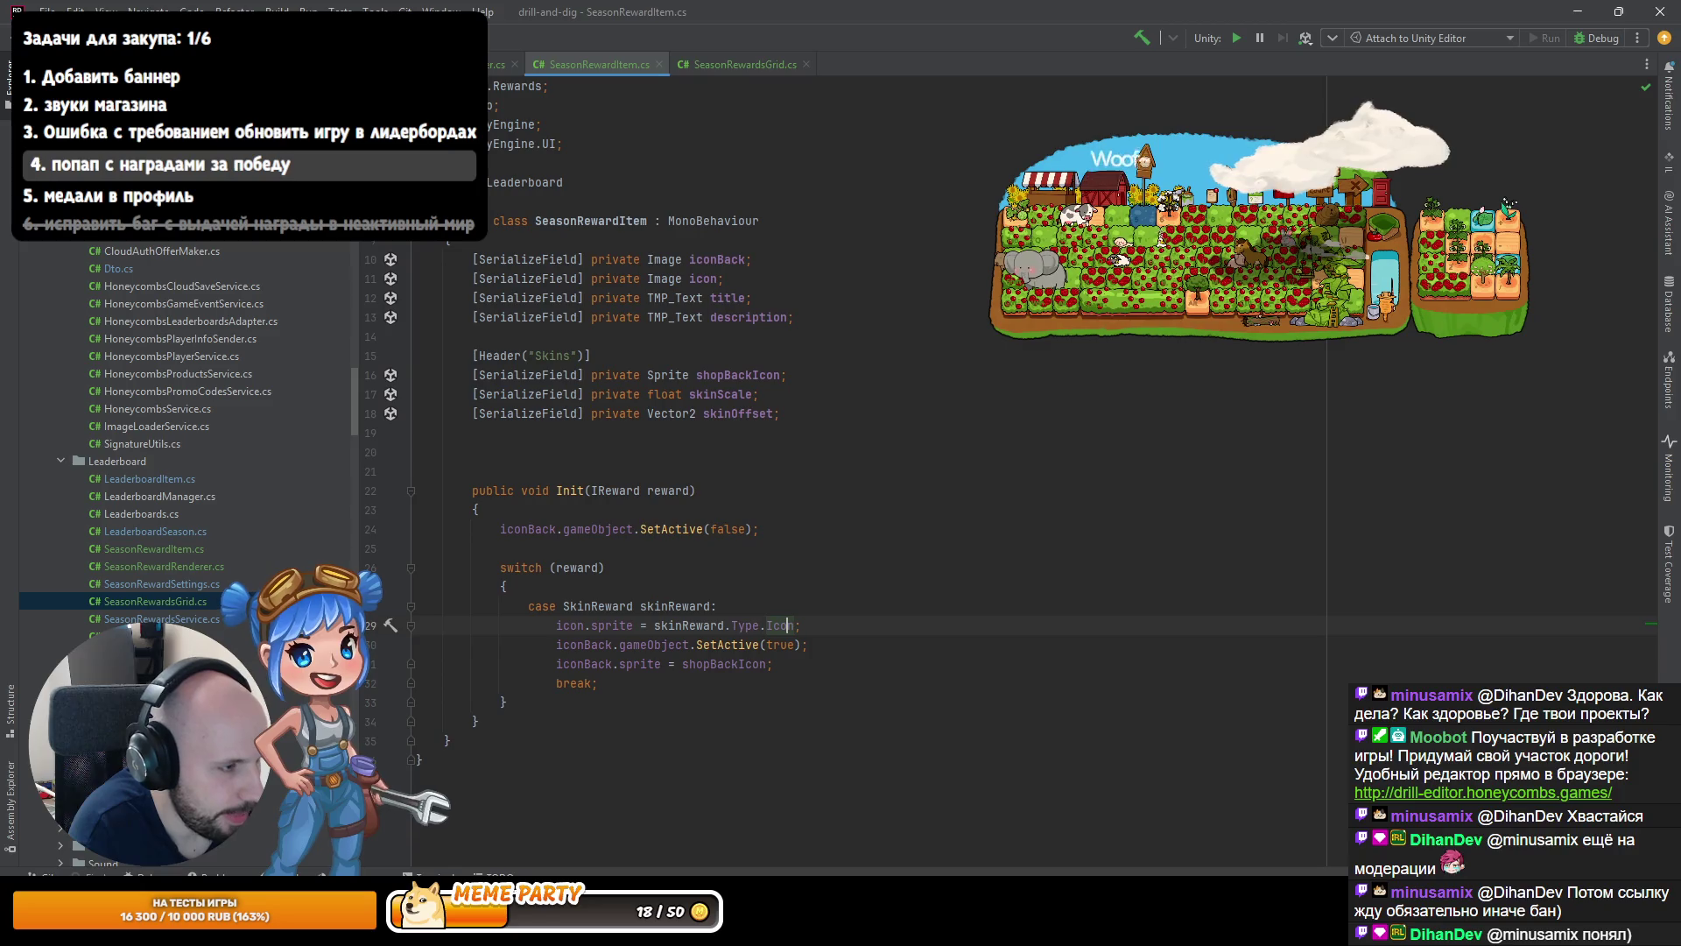
Look up where Quest.IconOffset is used, checking QuestPopupManager, then return to SeasonRewardItem.cs.
{"action": "key", "text": "ctrl+n"}
{"action": "type", "text": "Qu"}
{"action": "key", "text": "Down"}
{"action": "key", "text": "Down"}
{"action": "key", "text": "Down"}
{"action": "key", "text": "Return"}
{"action": "left_click", "coordinate": [850, 318], "text": "ctrl"}
{"action": "left_click", "coordinate": [1048, 355]}
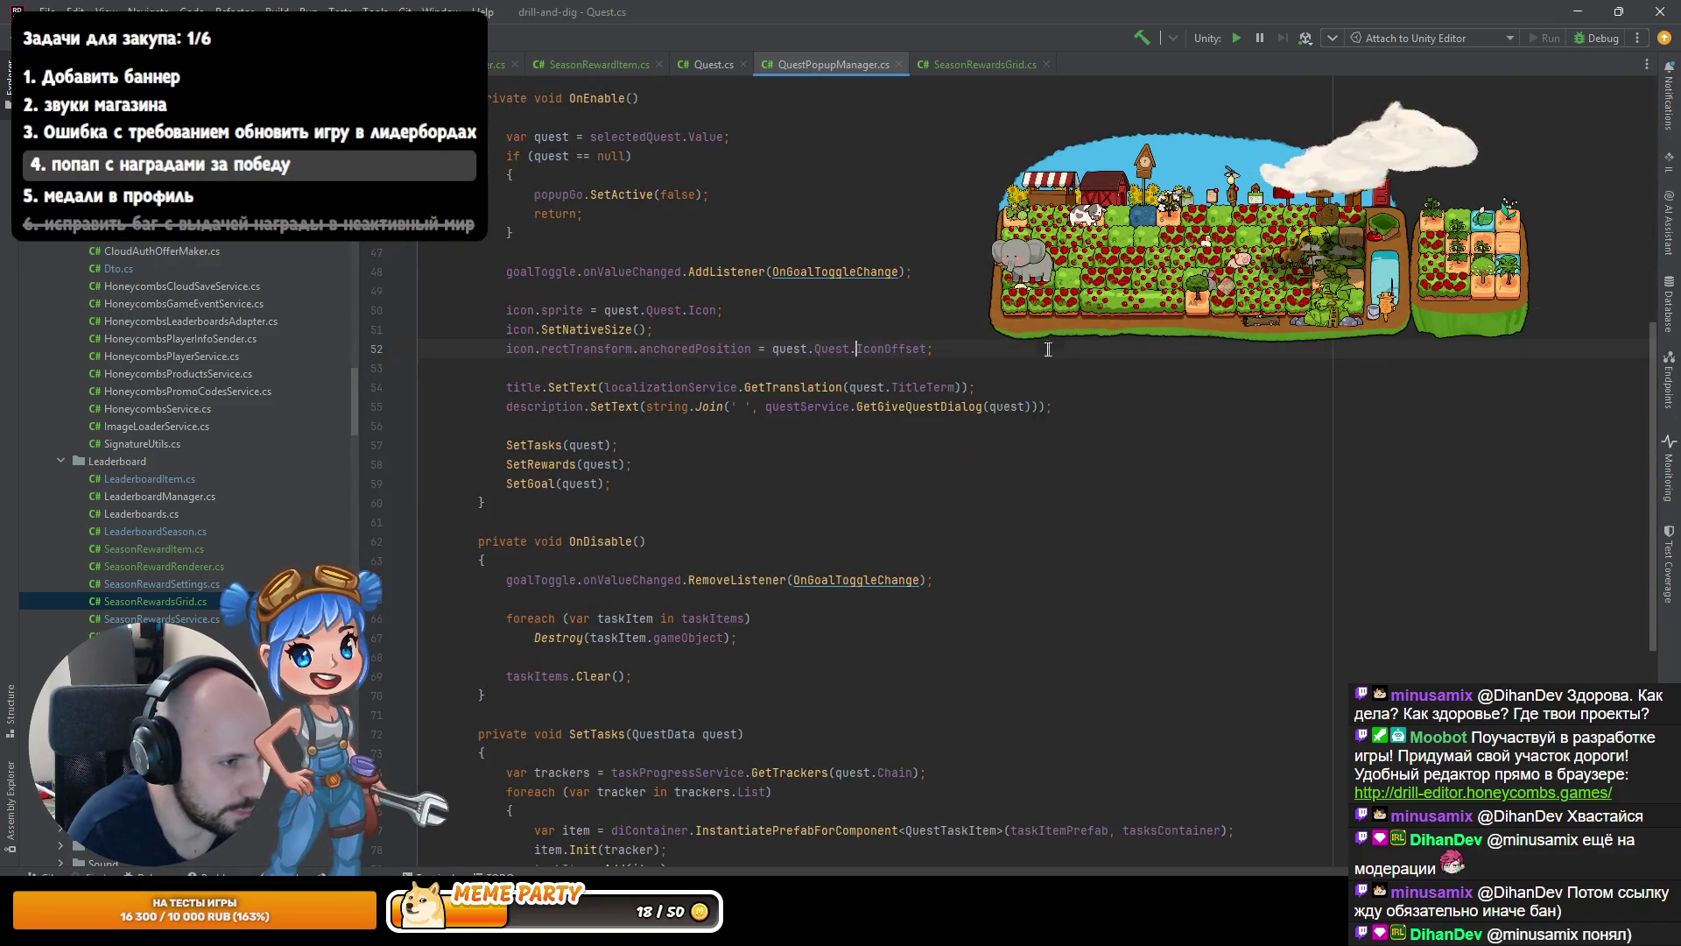
{"action": "key", "text": "ctrl+alt+Left"}
{"action": "key", "text": "ctrl+alt+Left"}
{"action": "key", "text": "ctrl+alt+Left"}
{"action": "key", "text": "ctrl+alt+Left"}
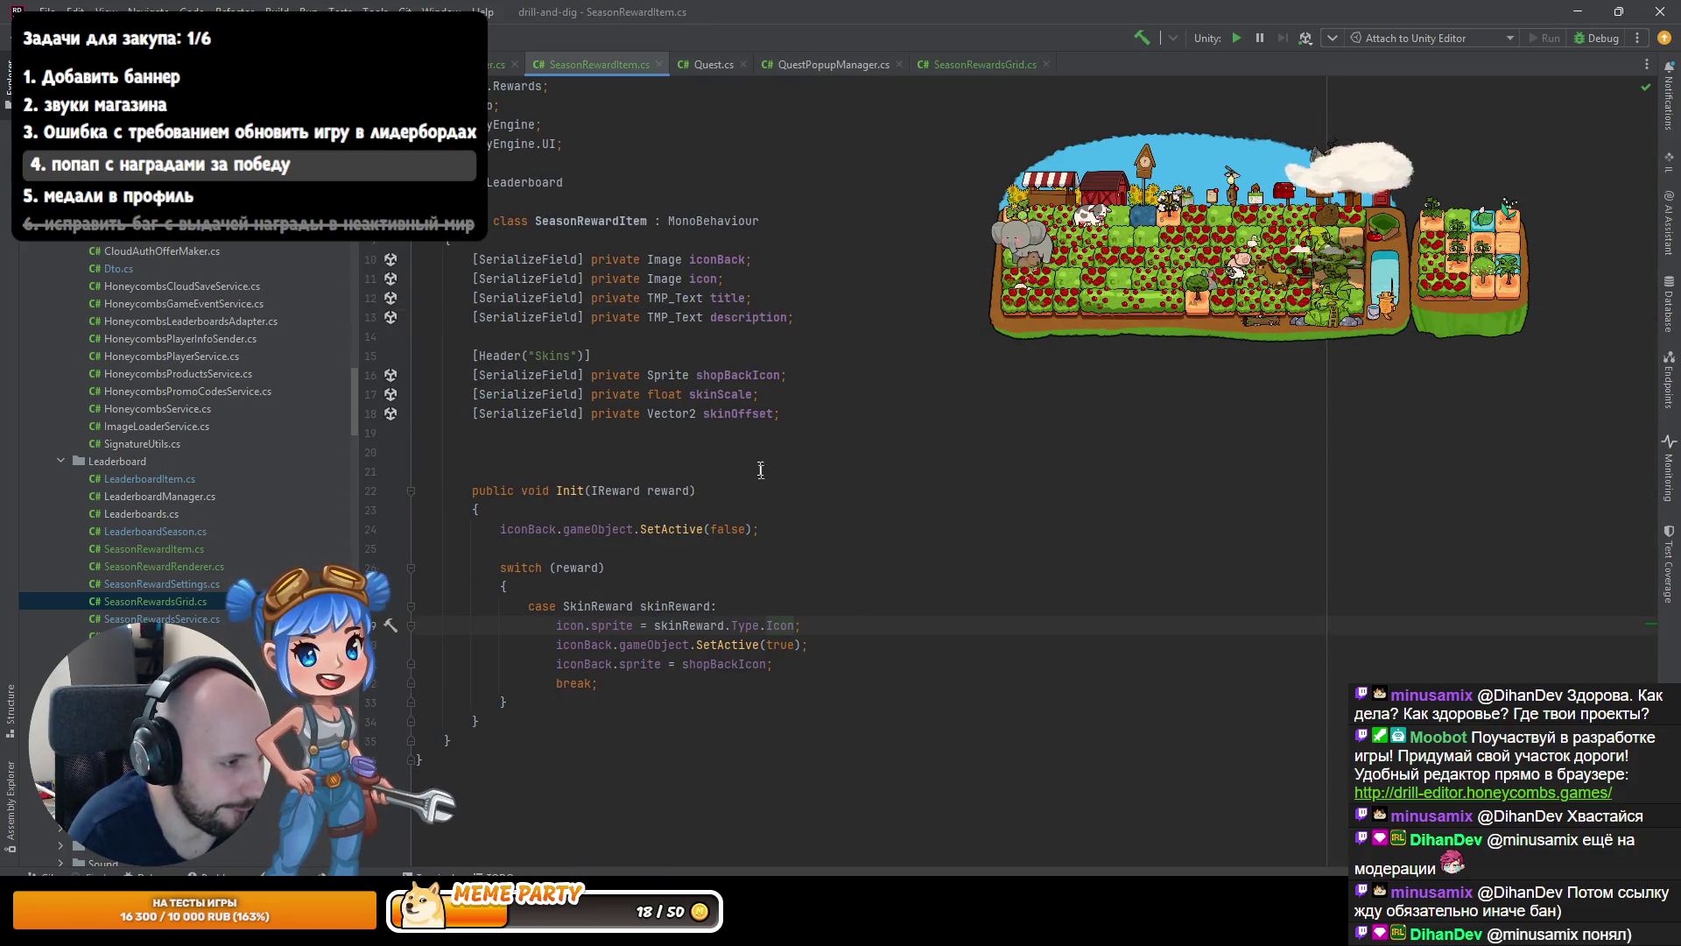
Remove the empty line under the skin fields and add a blank line in the SkinReward case.
{"action": "key", "text": "BackSpace"}
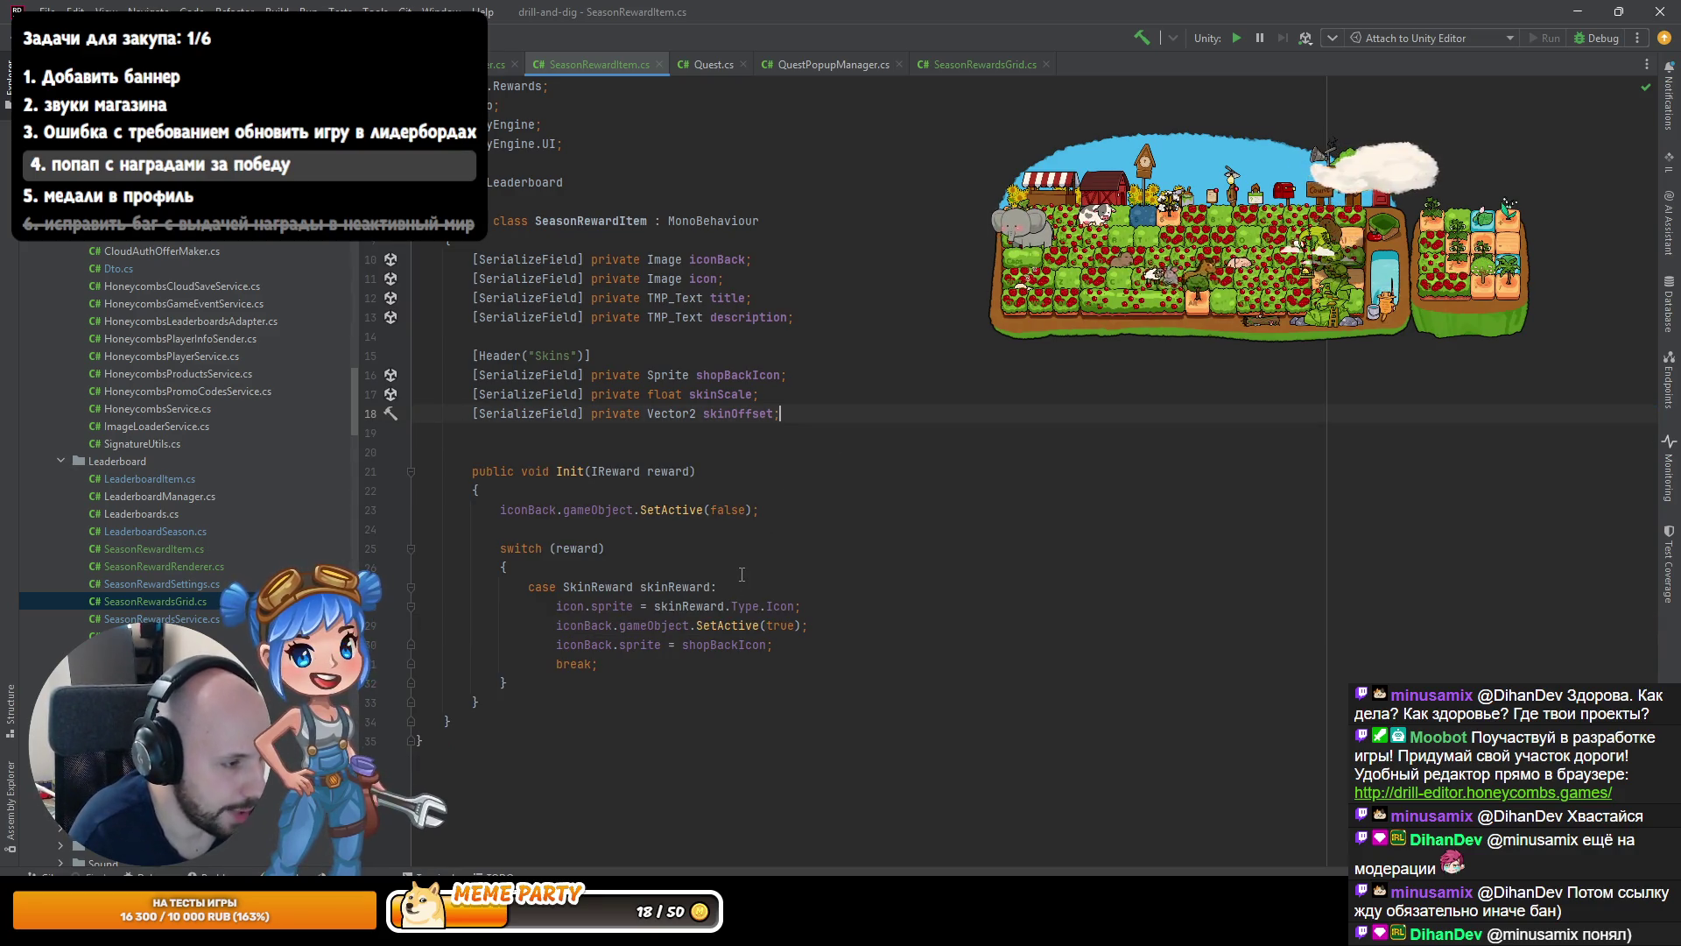
{"action": "left_click", "coordinate": [596, 587]}
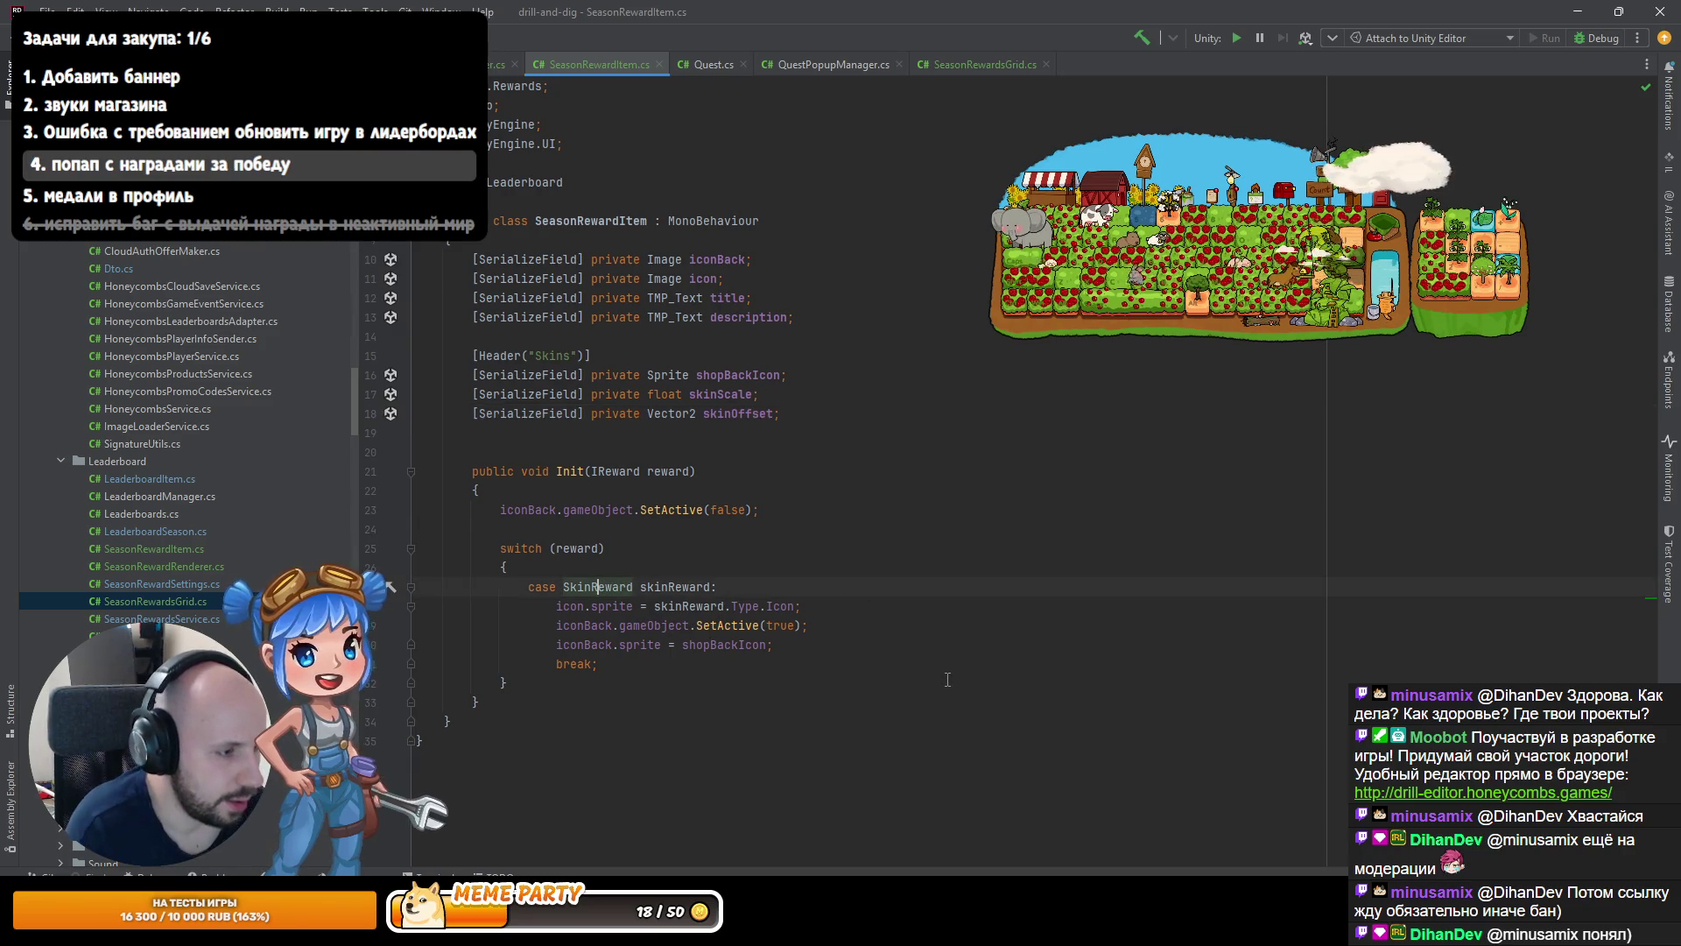
{"action": "key", "text": "Down"}
{"action": "key", "text": "Down"}
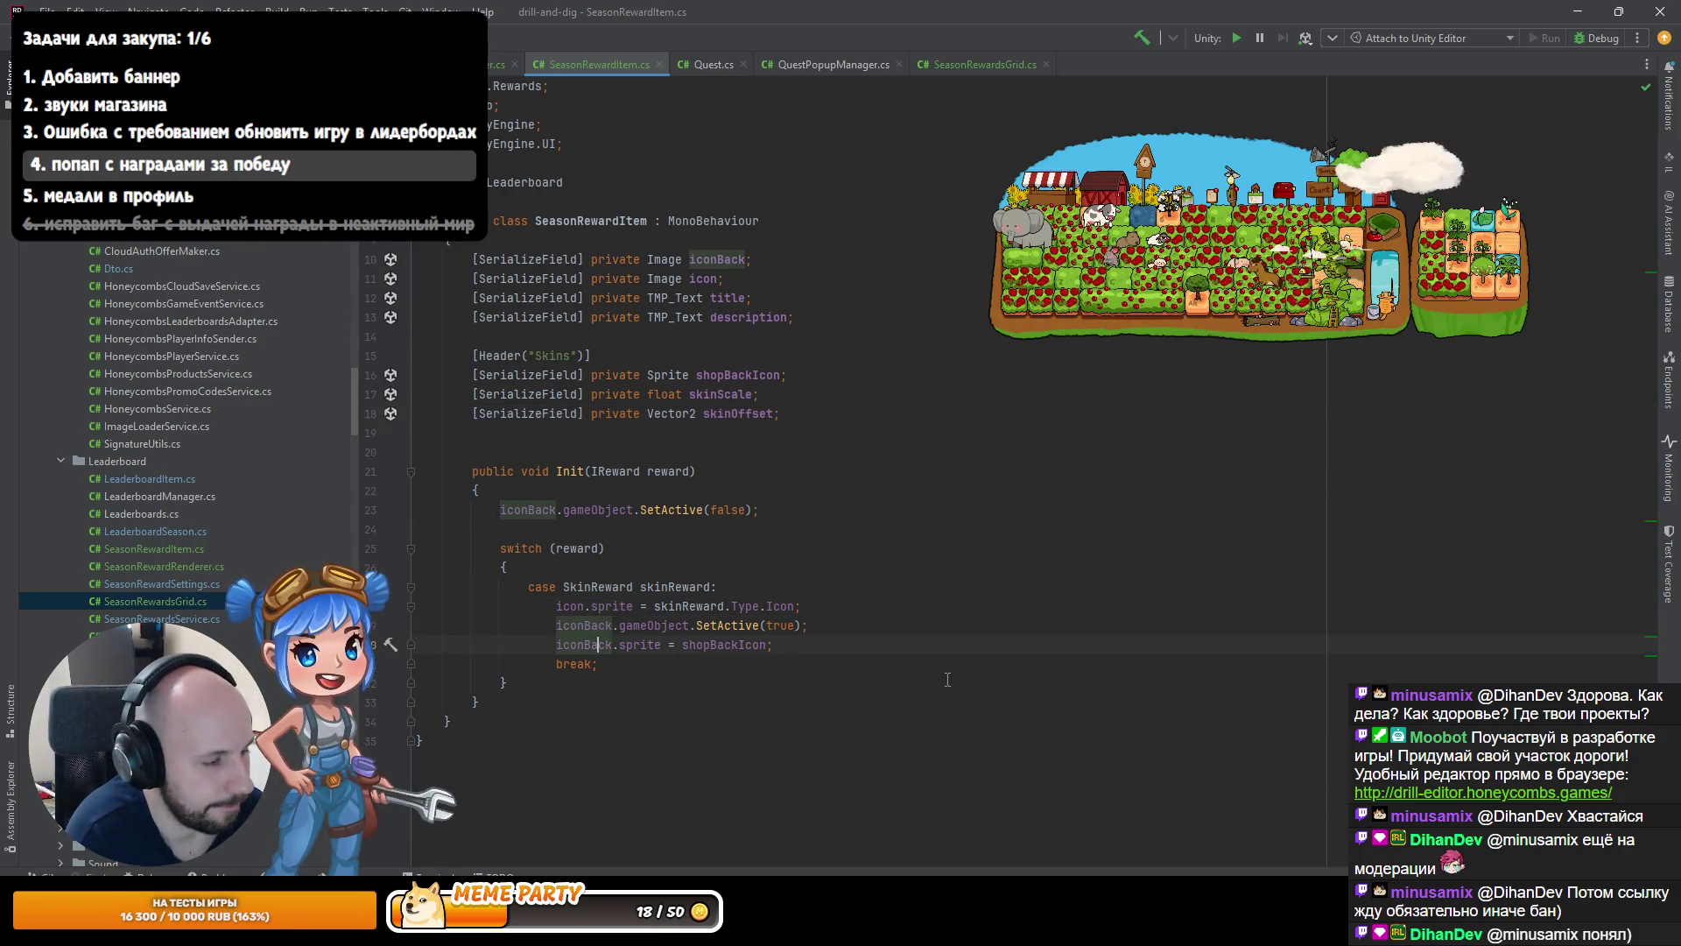
{"action": "key", "text": "End"}
{"action": "key", "text": "Return"}
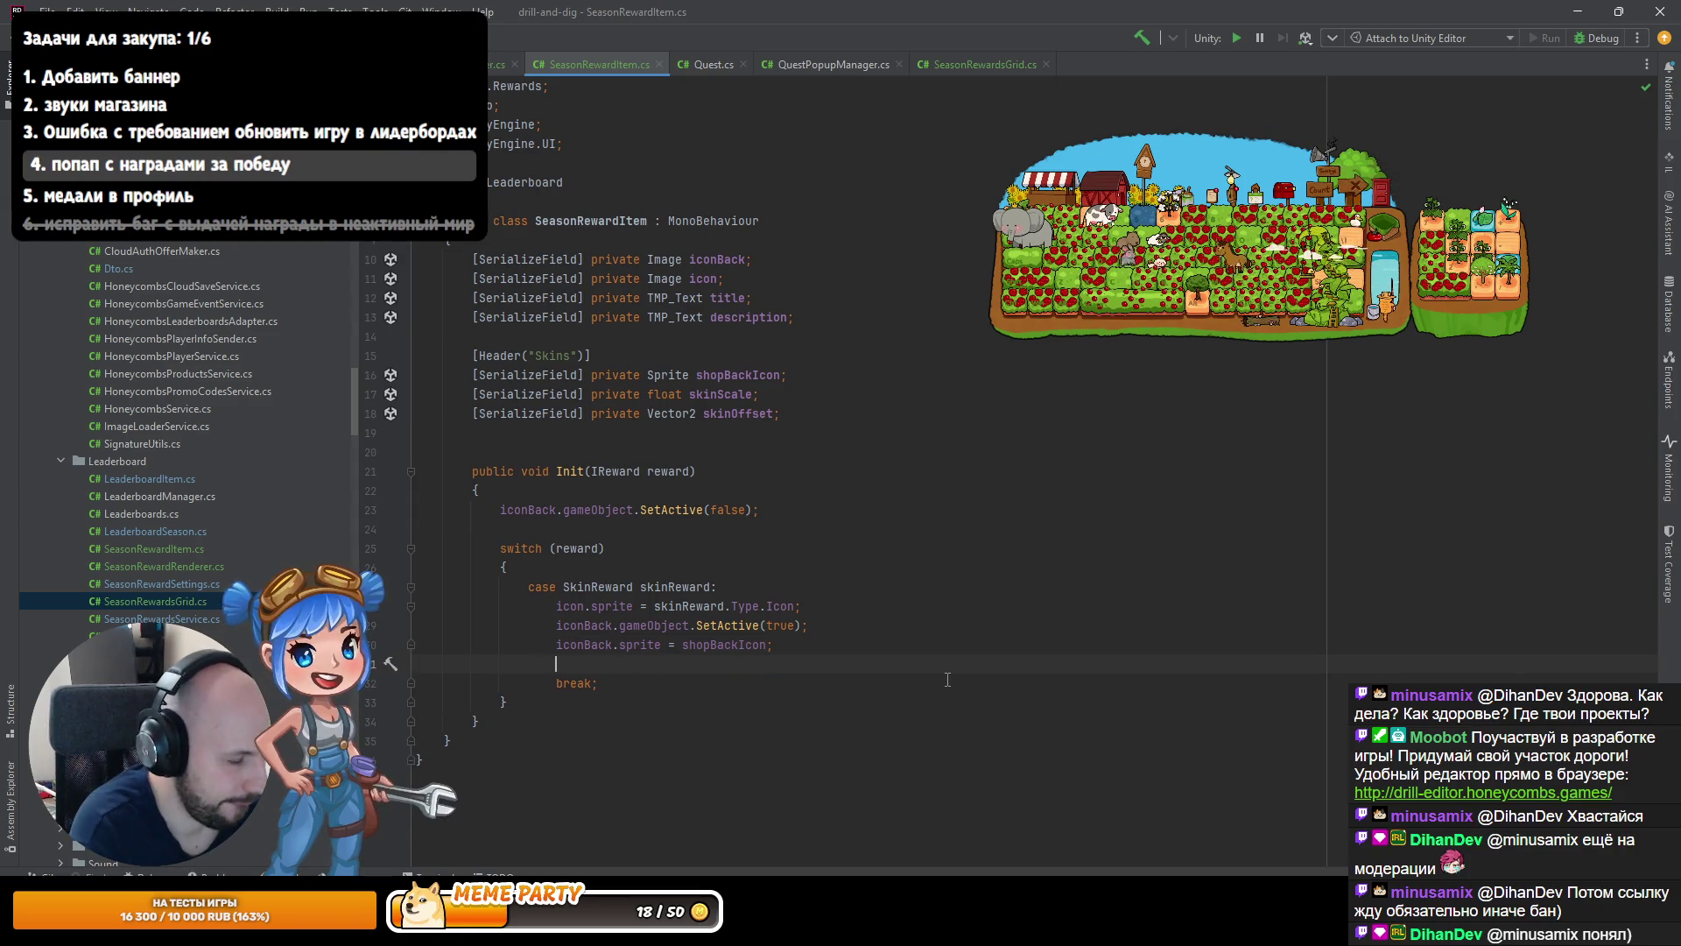
{"action": "key", "text": "Up"}
{"action": "key", "text": "Up"}
{"action": "key", "text": "Up"}
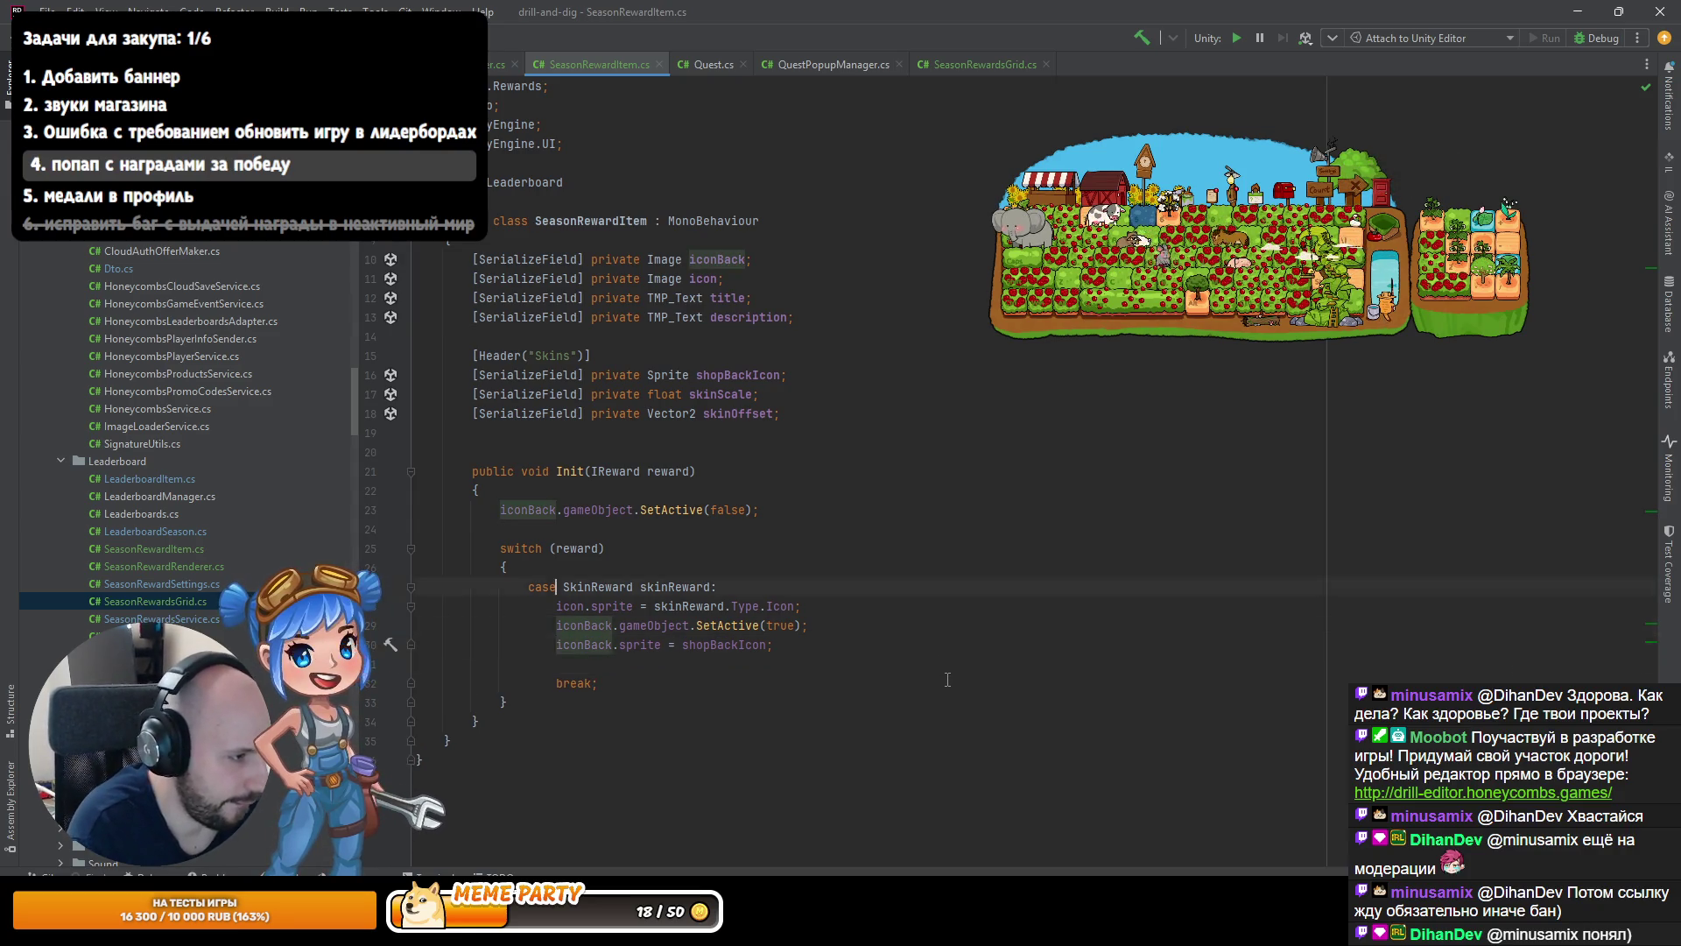
{"action": "key", "text": "End"}
Reset the icon's localScale to Vector3.one in Init.
{"action": "key", "text": "Return"}
{"action": "type", "text": "ic"}
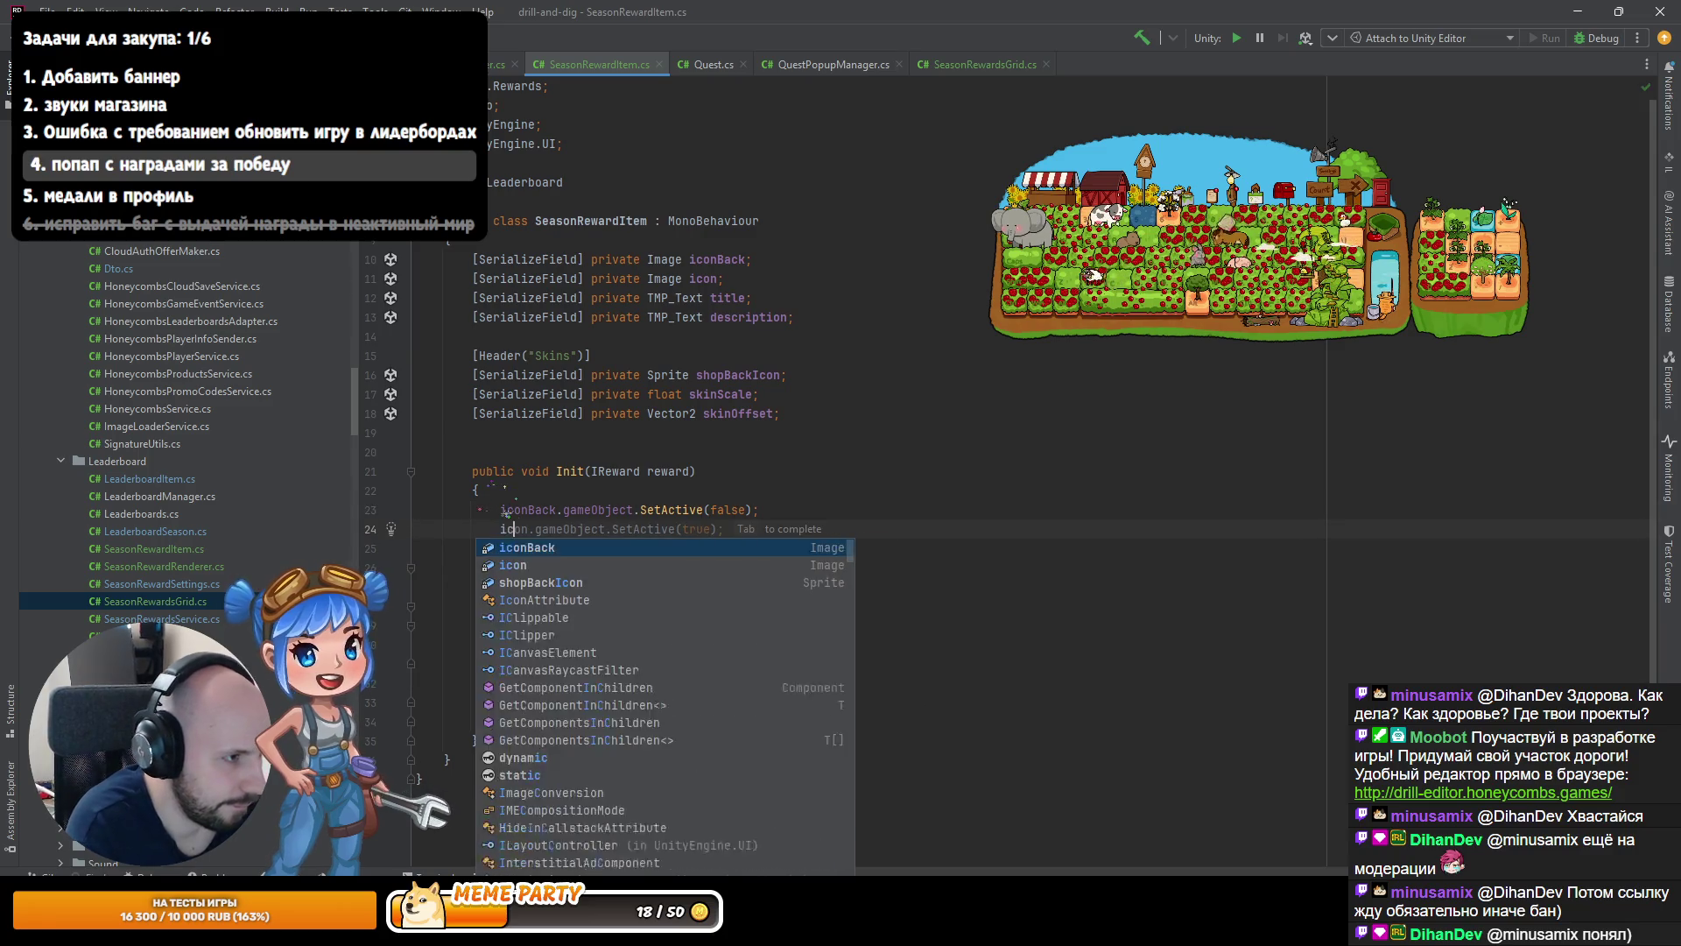
{"action": "type", "text": "on.rectTransform.sca"}
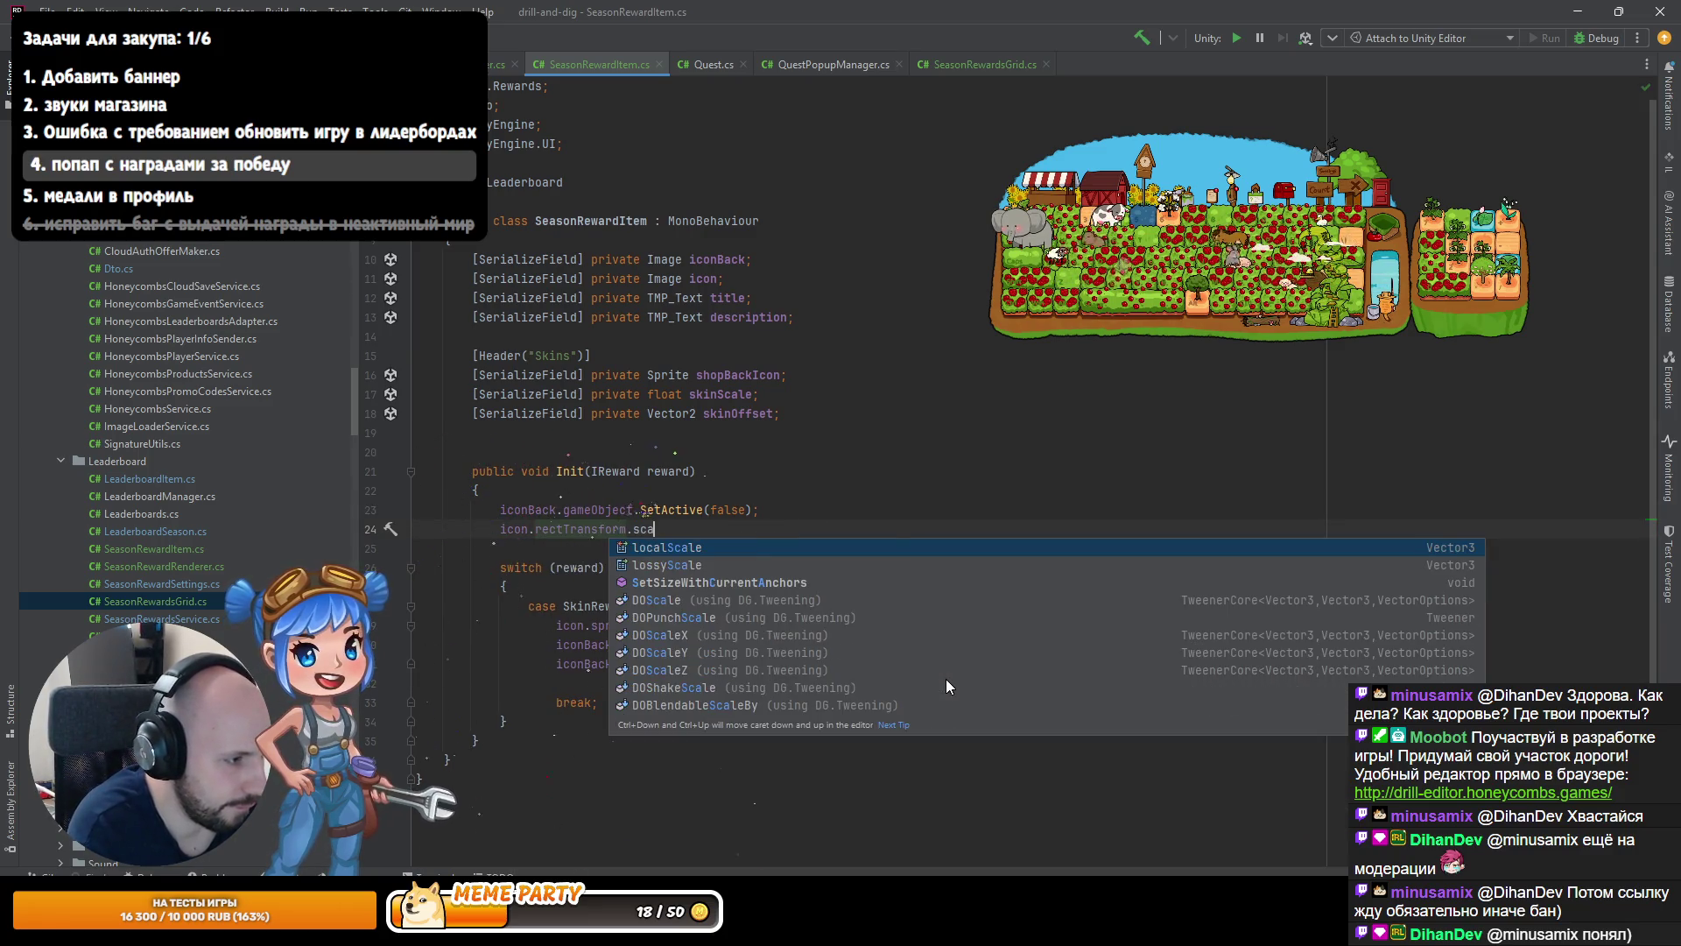
{"action": "key", "text": "Return"}
{"action": "type", "text": "= "}
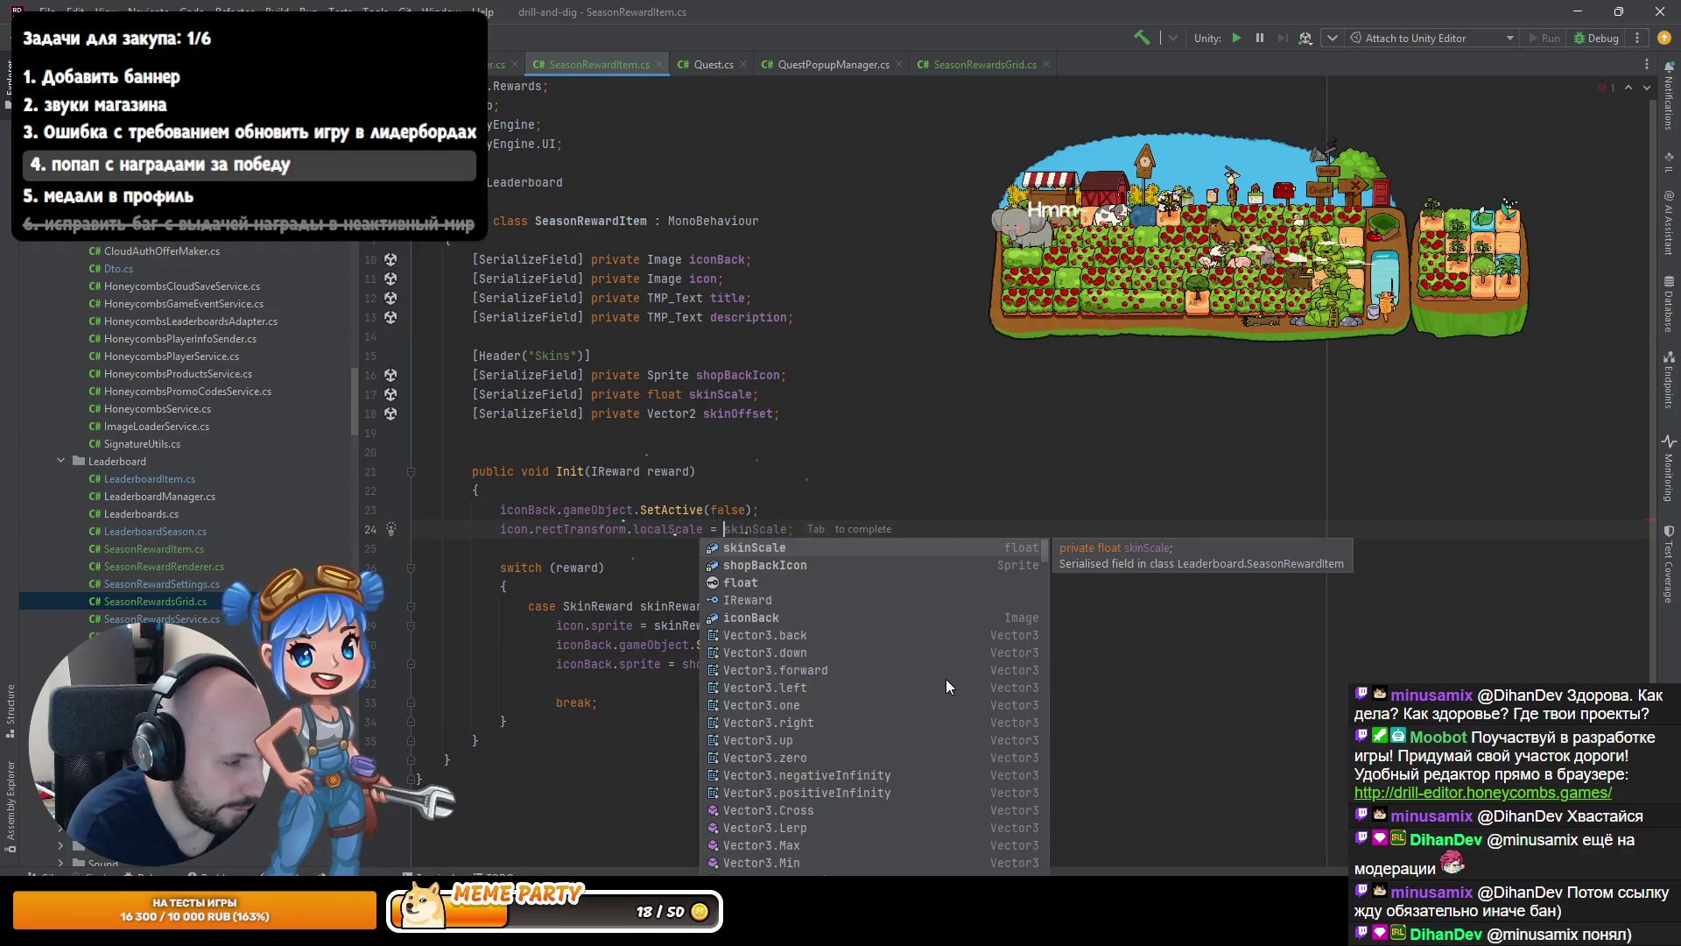
{"action": "type", "text": "Vector3.one;"}
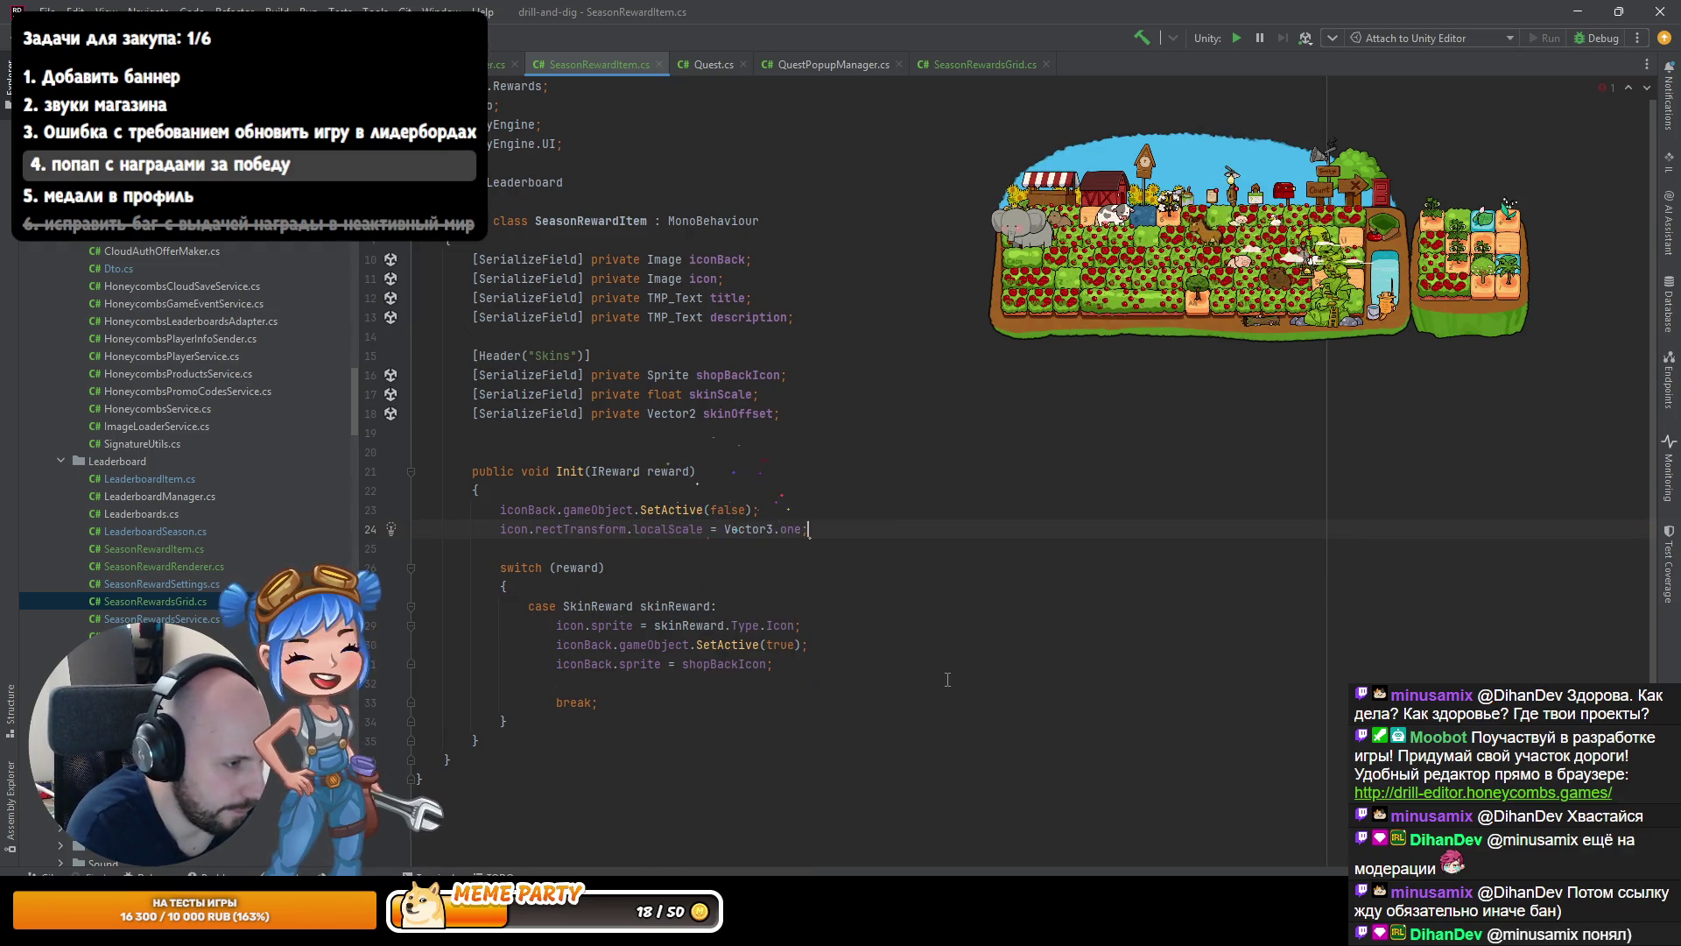
In the skin case, scale the icon by Vector3.one * skinScale, defaulting skinScale to 0.82f.
{"action": "key", "text": "Down"}
{"action": "key", "text": "Down"}
{"action": "key", "text": "Down"}
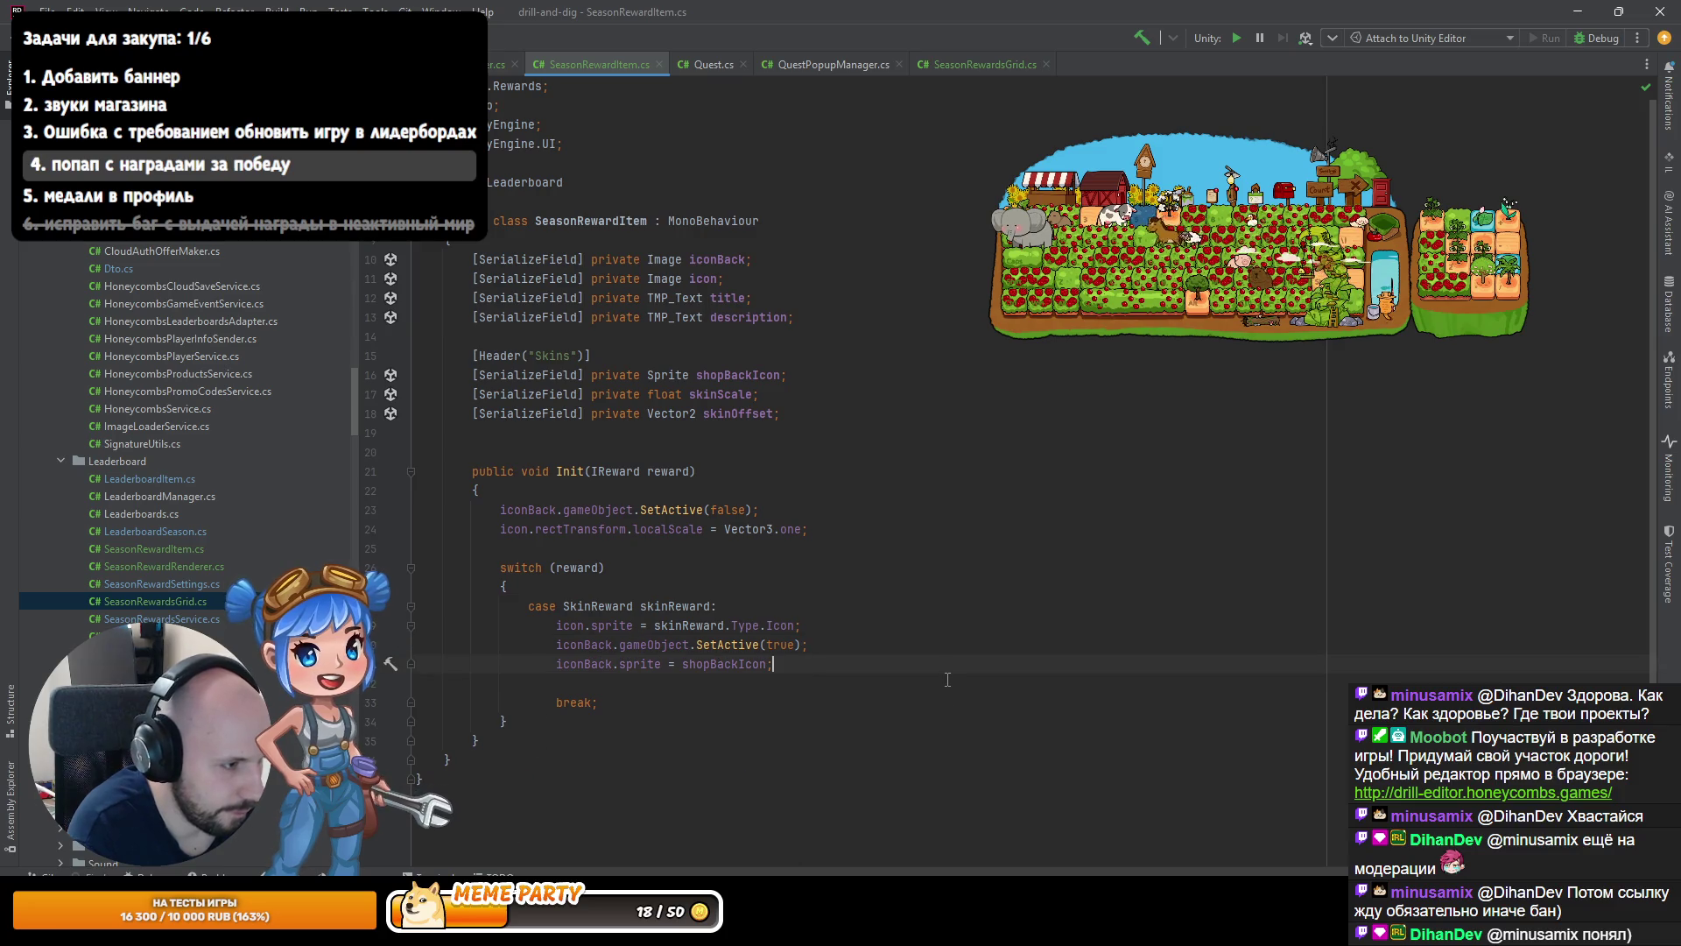
{"action": "key", "text": "Return"}
{"action": "type", "text": "icon.re"}
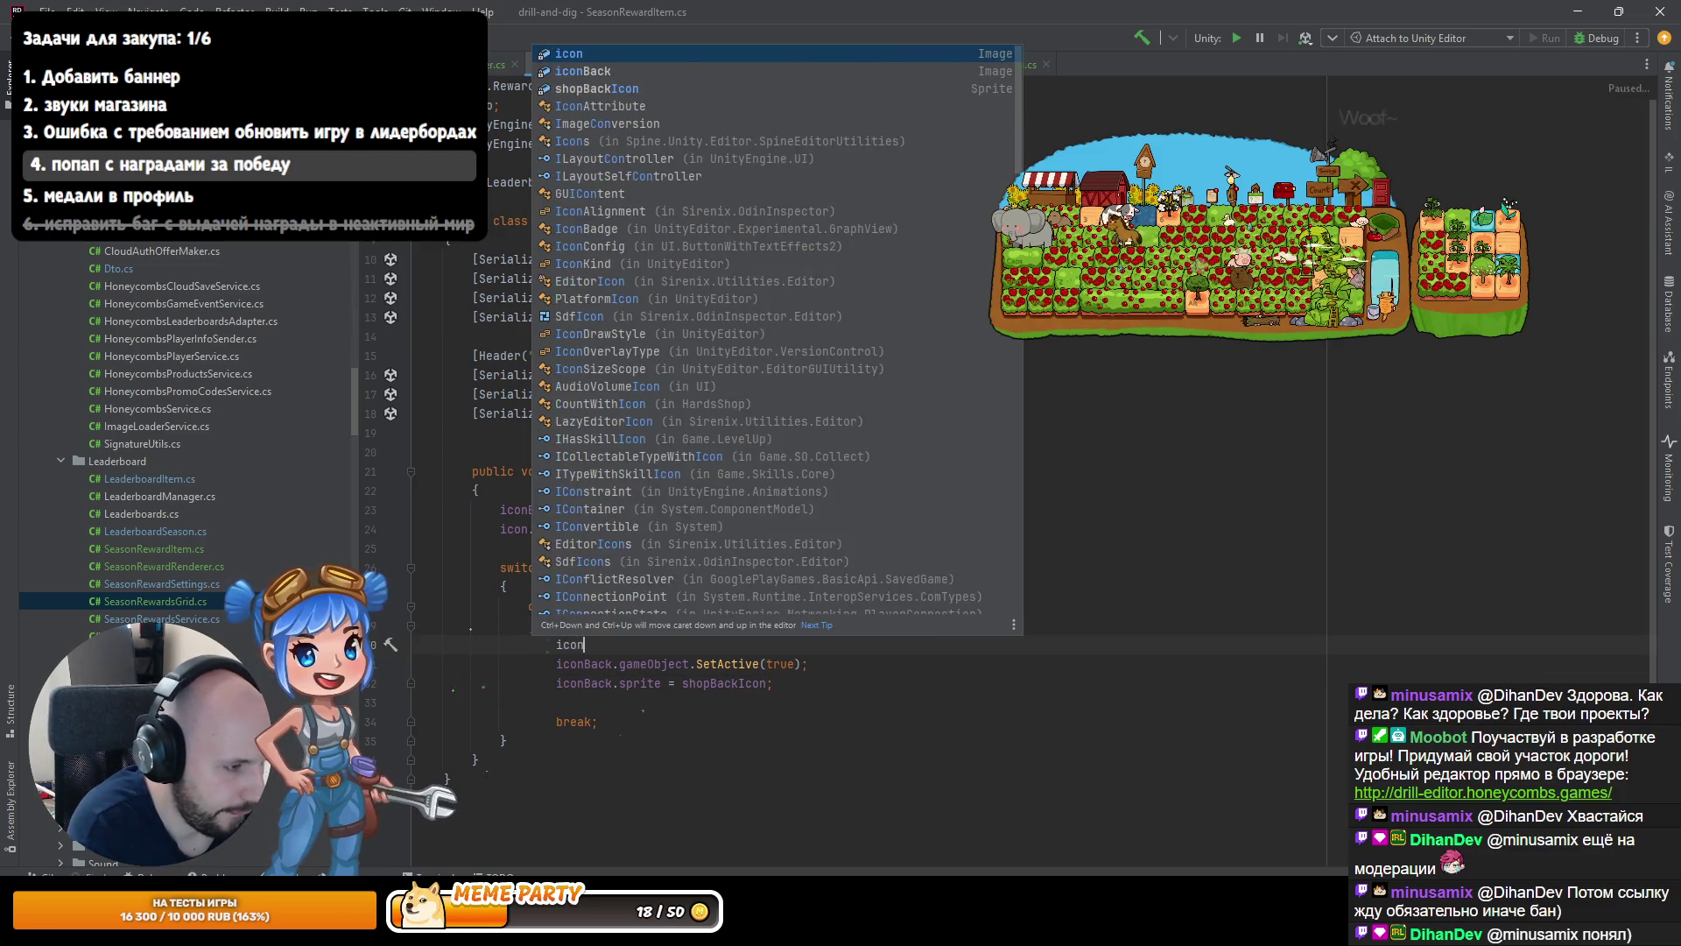
{"action": "key", "text": "Return"}
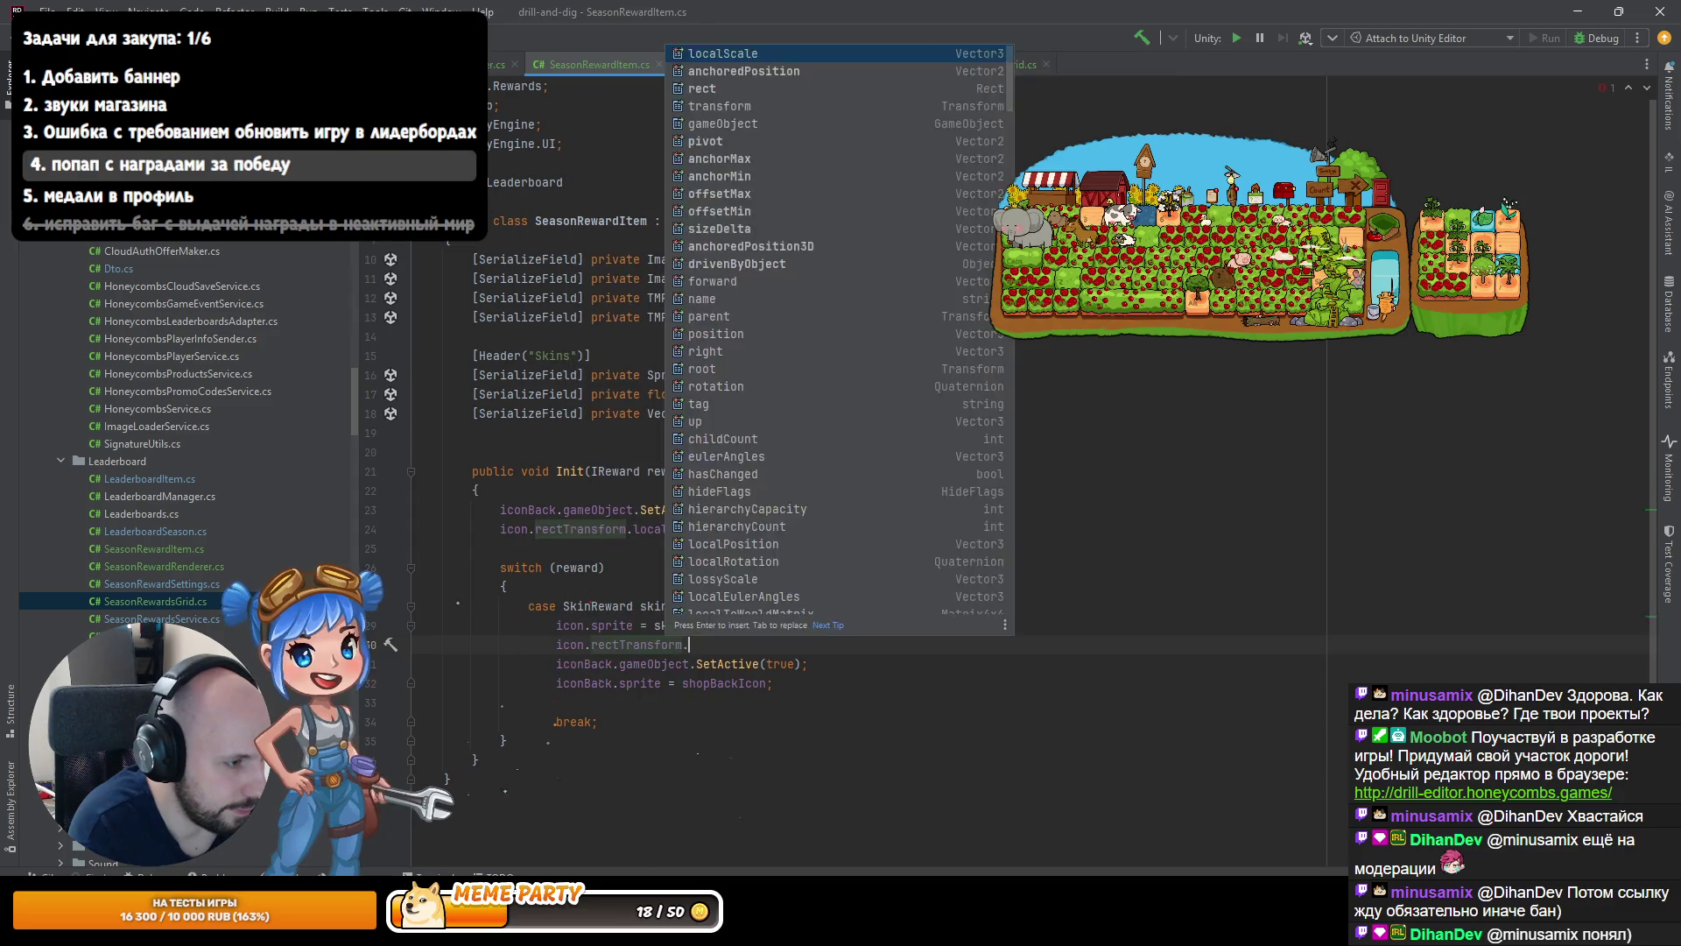
{"action": "type", "text": ".lo"}
{"action": "key", "text": "Return"}
{"action": "left_click", "coordinate": [477, 490]}
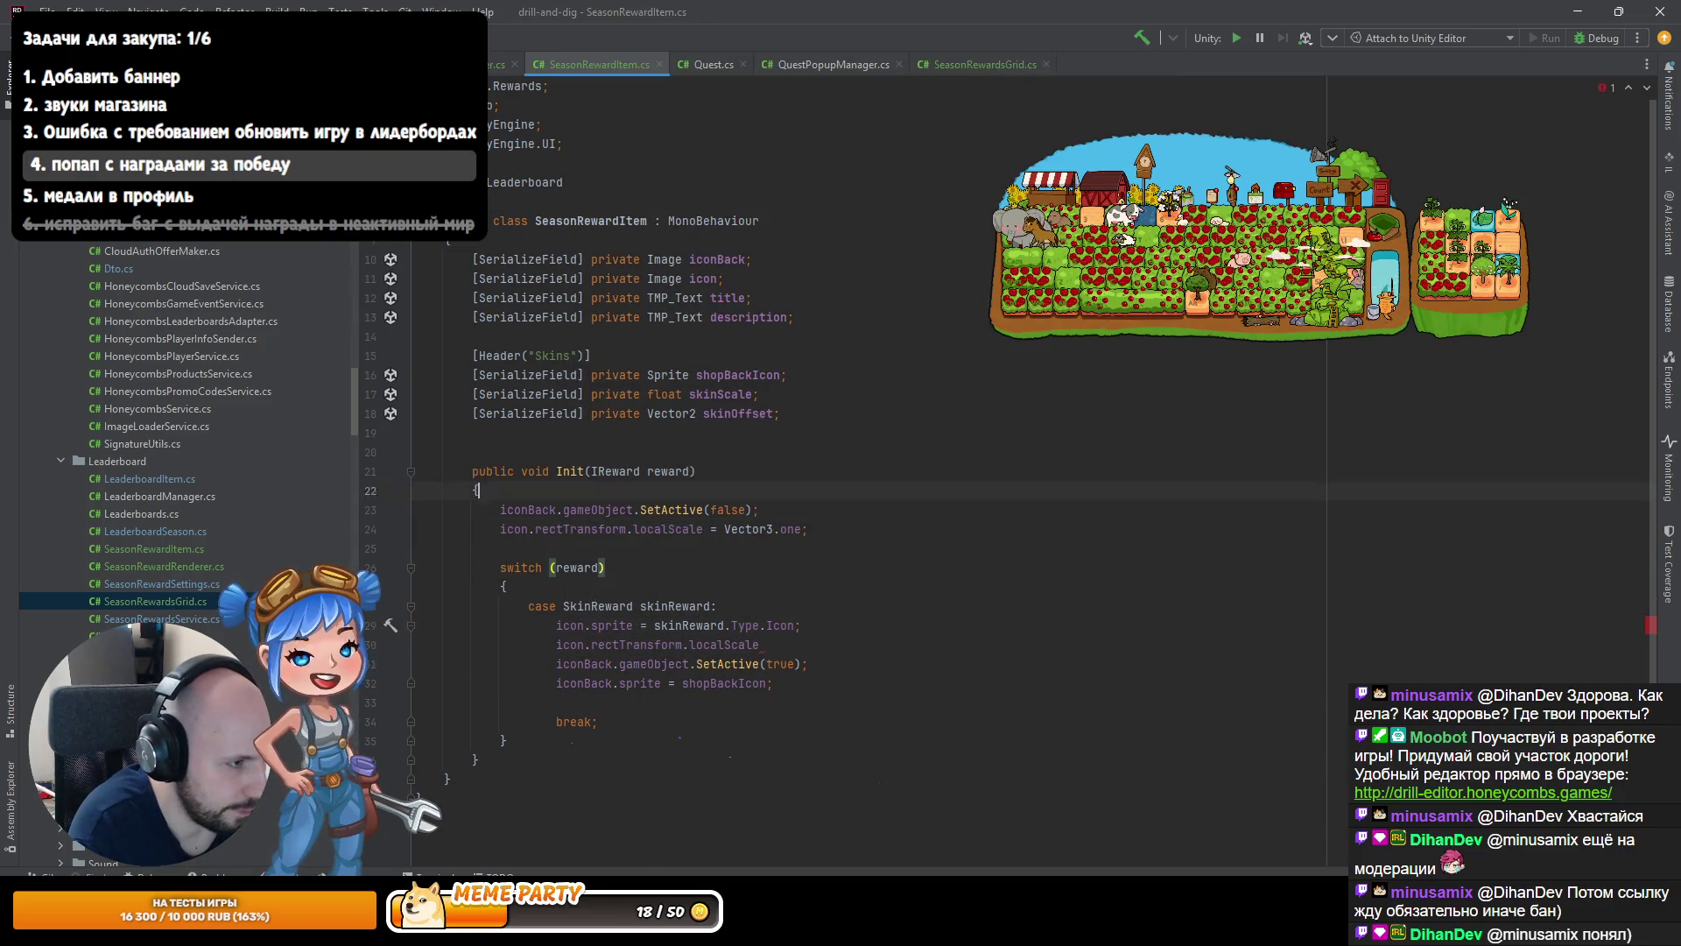
{"action": "type", "text": "0.8"}
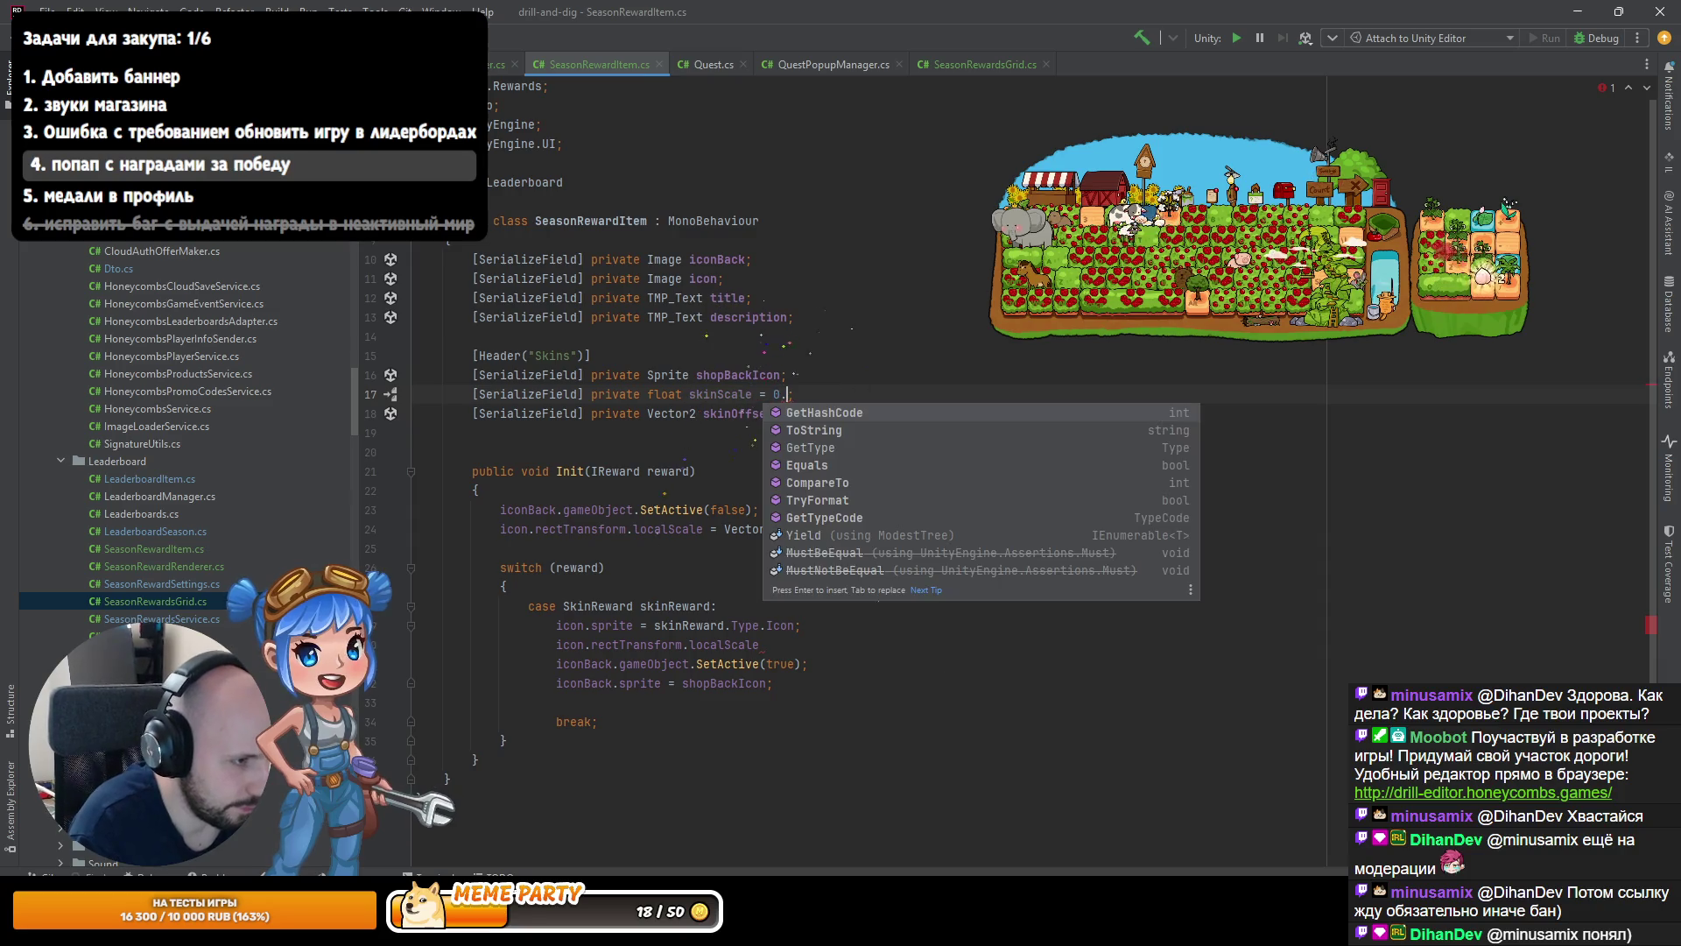
{"action": "type", "text": "2f"}
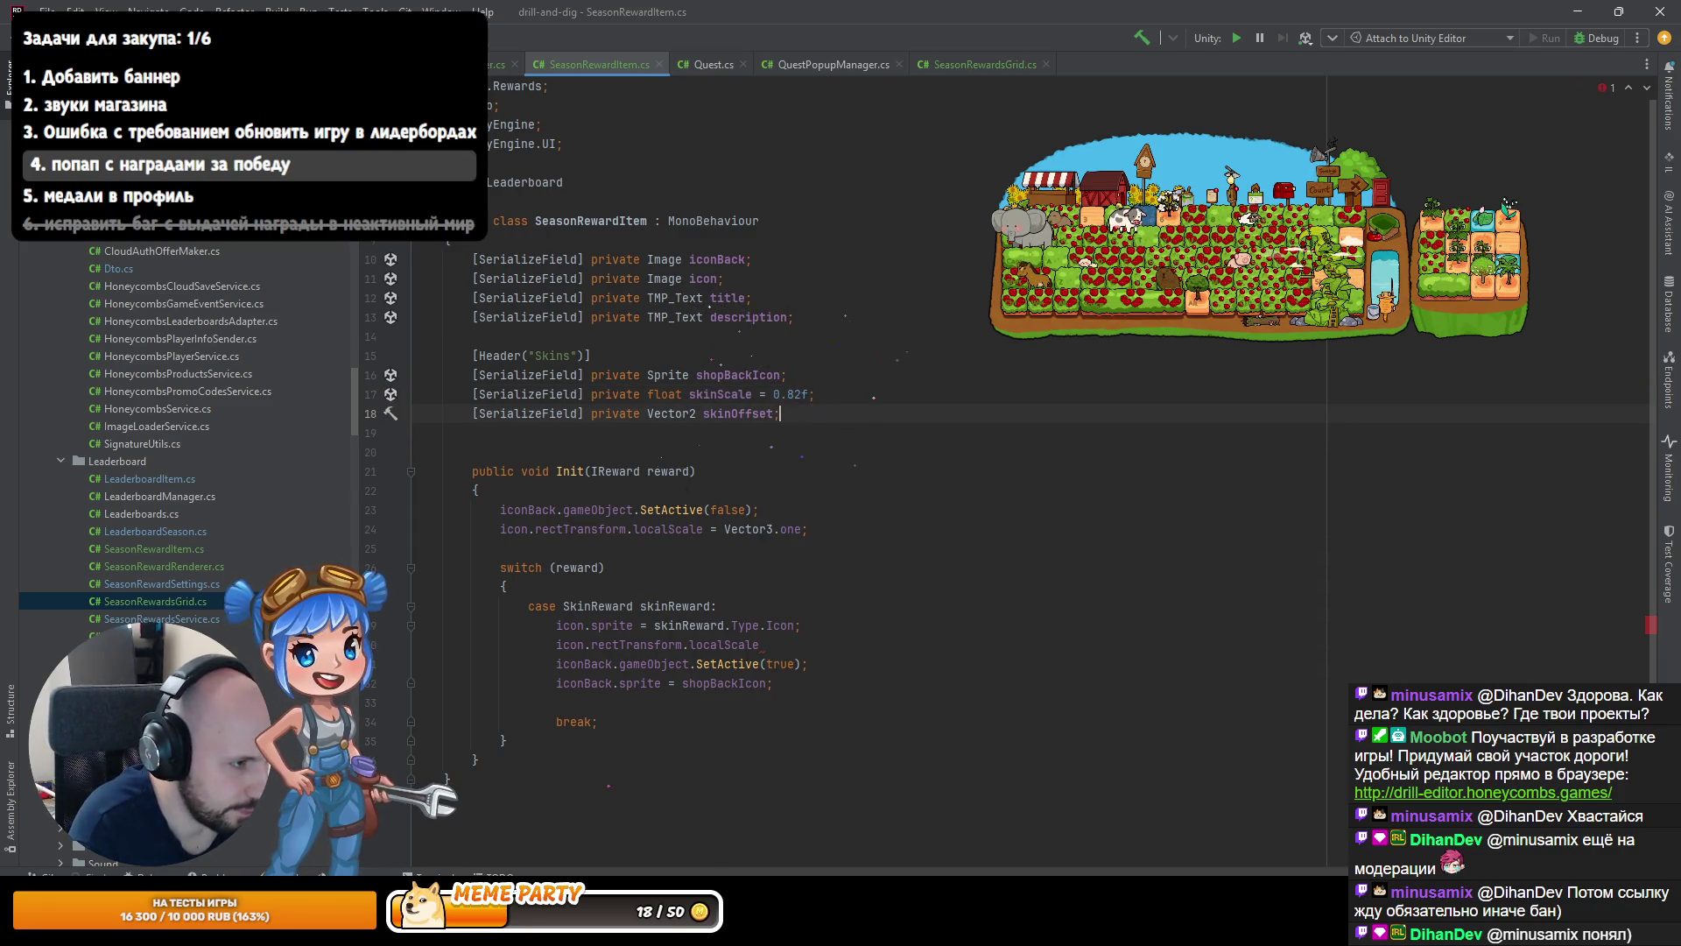
{"action": "left_click", "coordinate": [760, 644]}
{"action": "type", "text": "= Vector3.one;"}
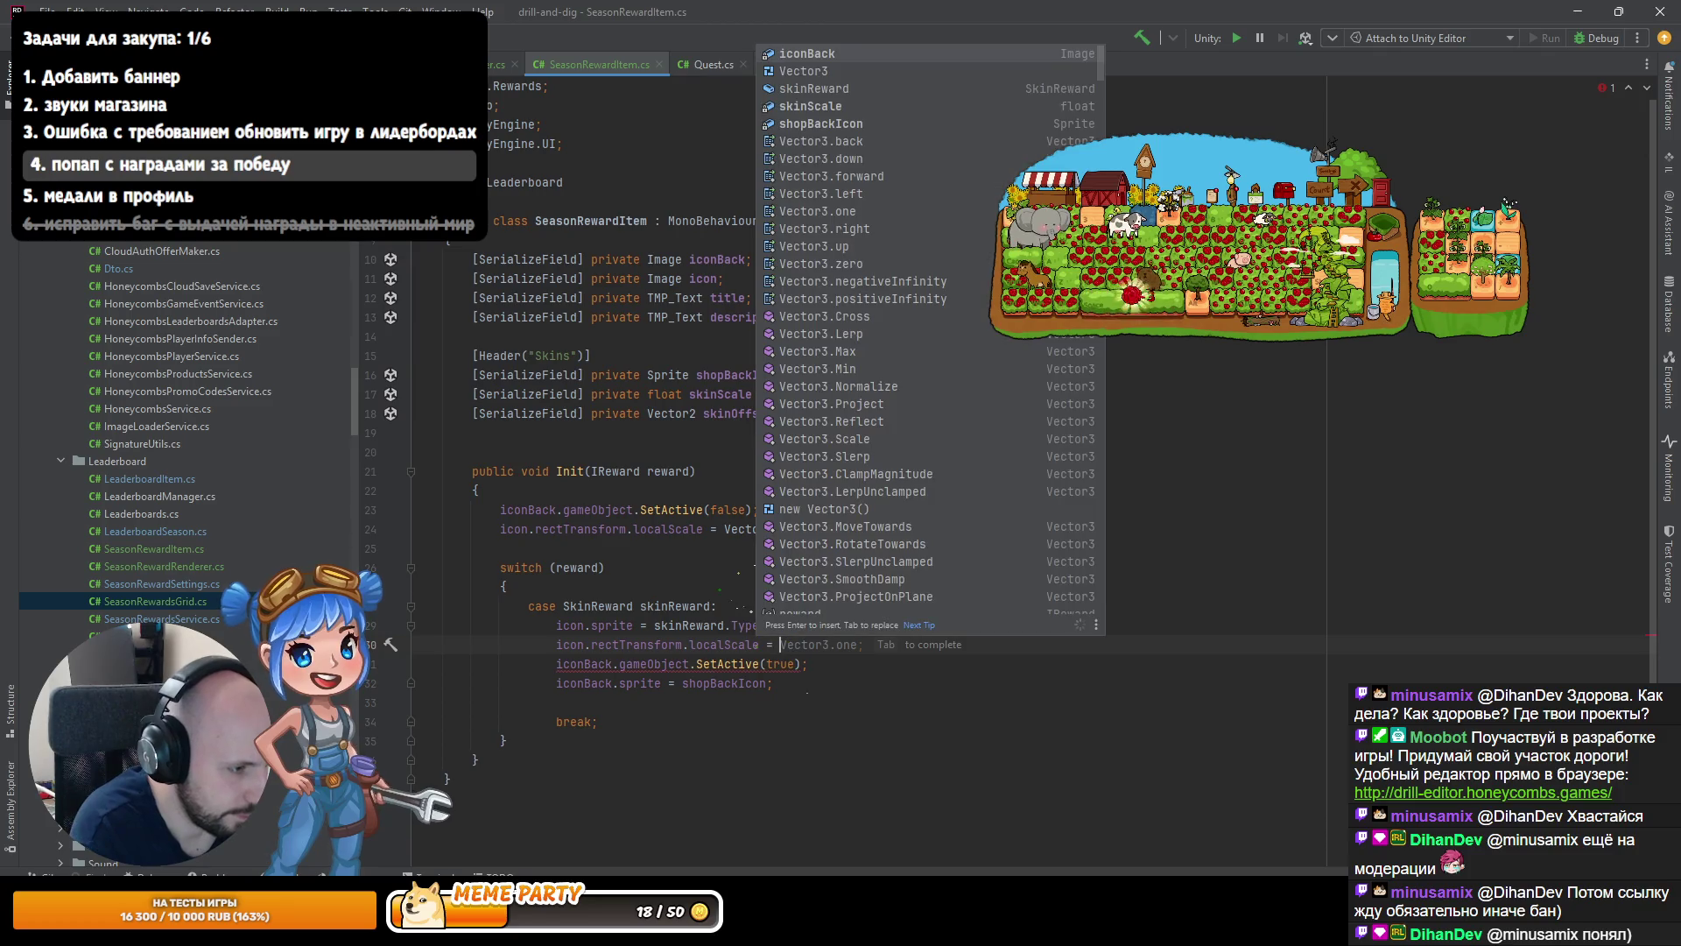
{"action": "key", "text": "Left"}
{"action": "type", "text": "* skinScale"}
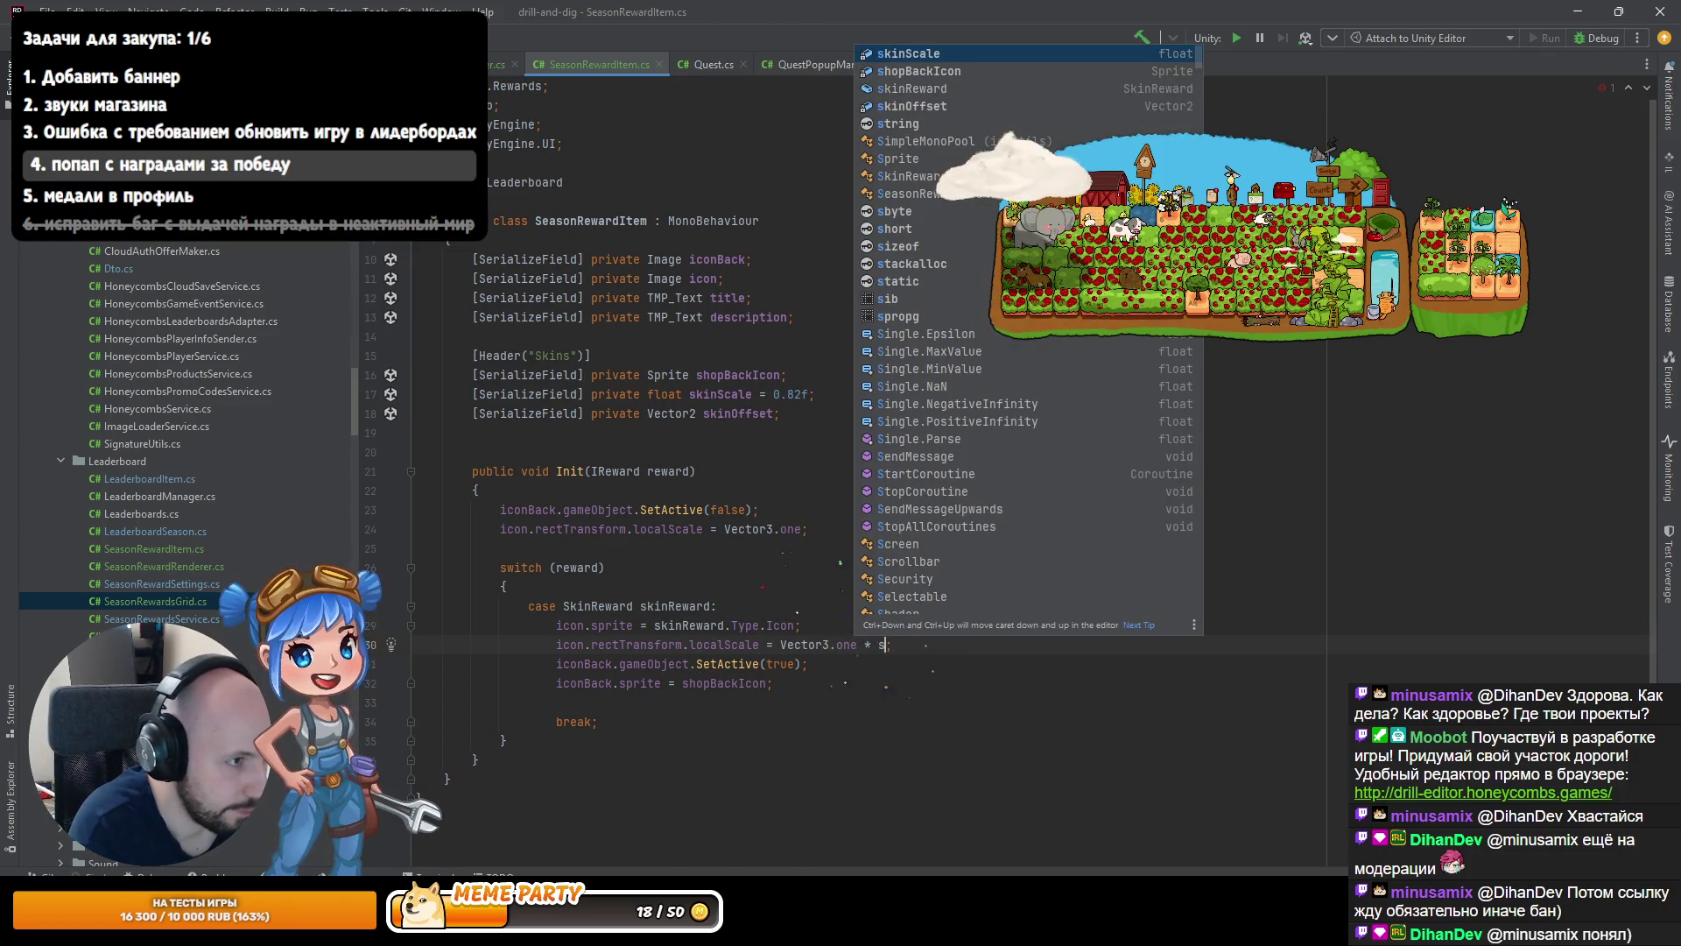
Add an icon anchoredPosition = Vector2.zero reset to Init and reformat the code.
{"action": "key", "text": "End"}
{"action": "key", "text": "Return"}
{"action": "type", "text": "i"}
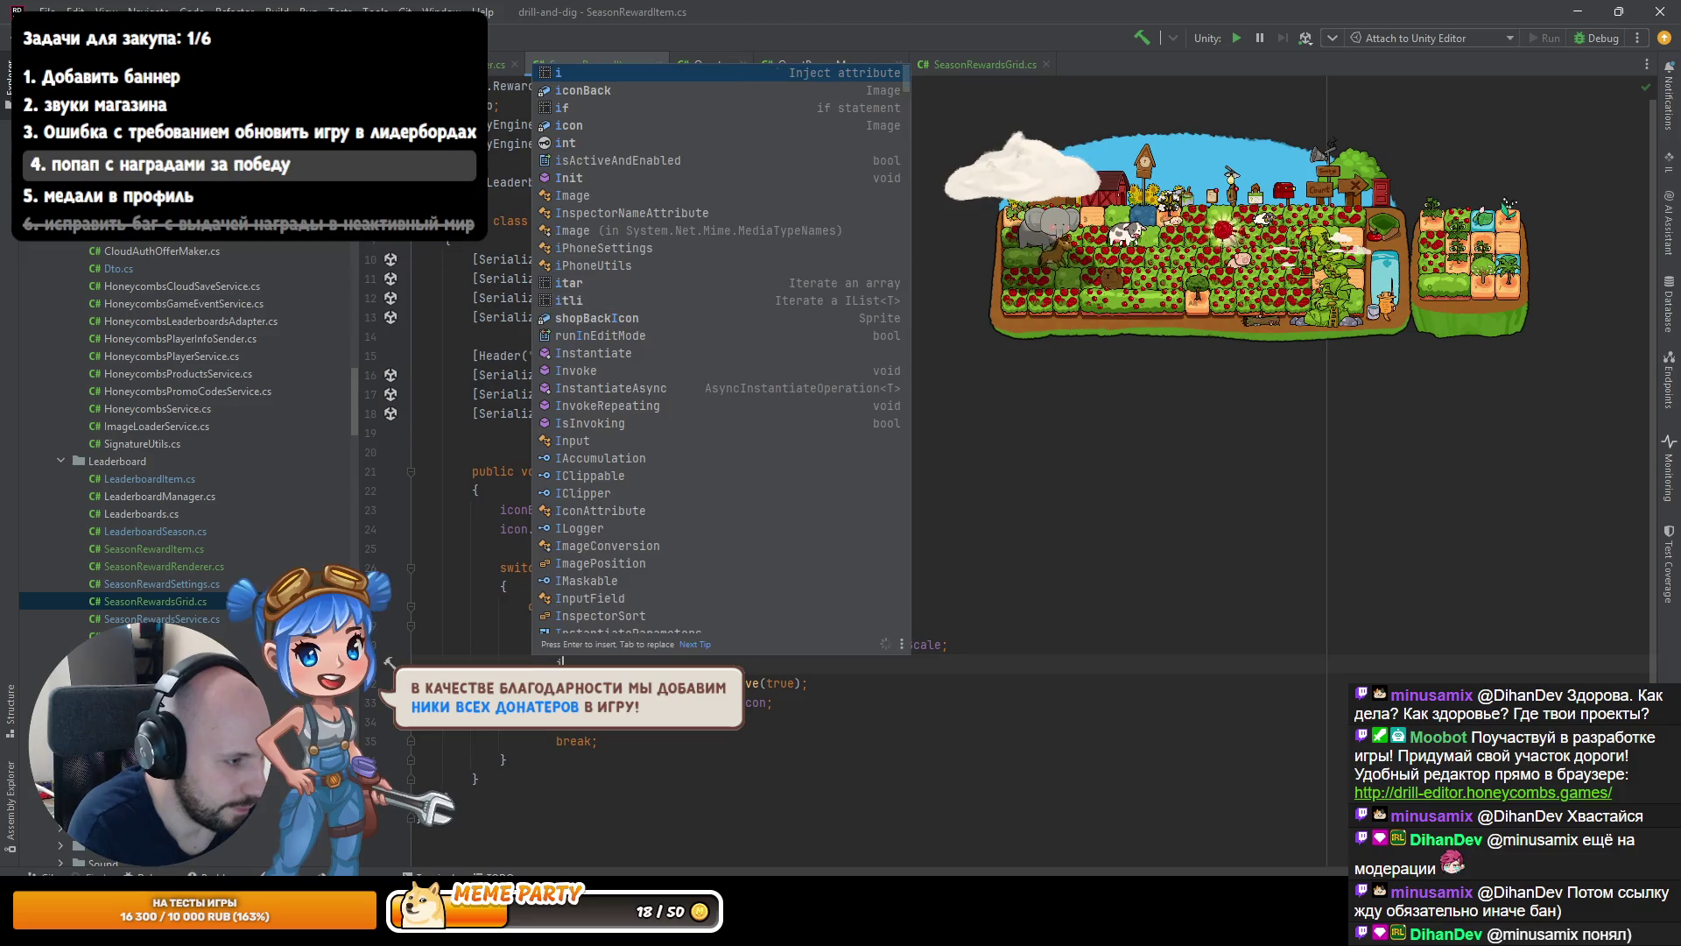
{"action": "type", "text": "con"}
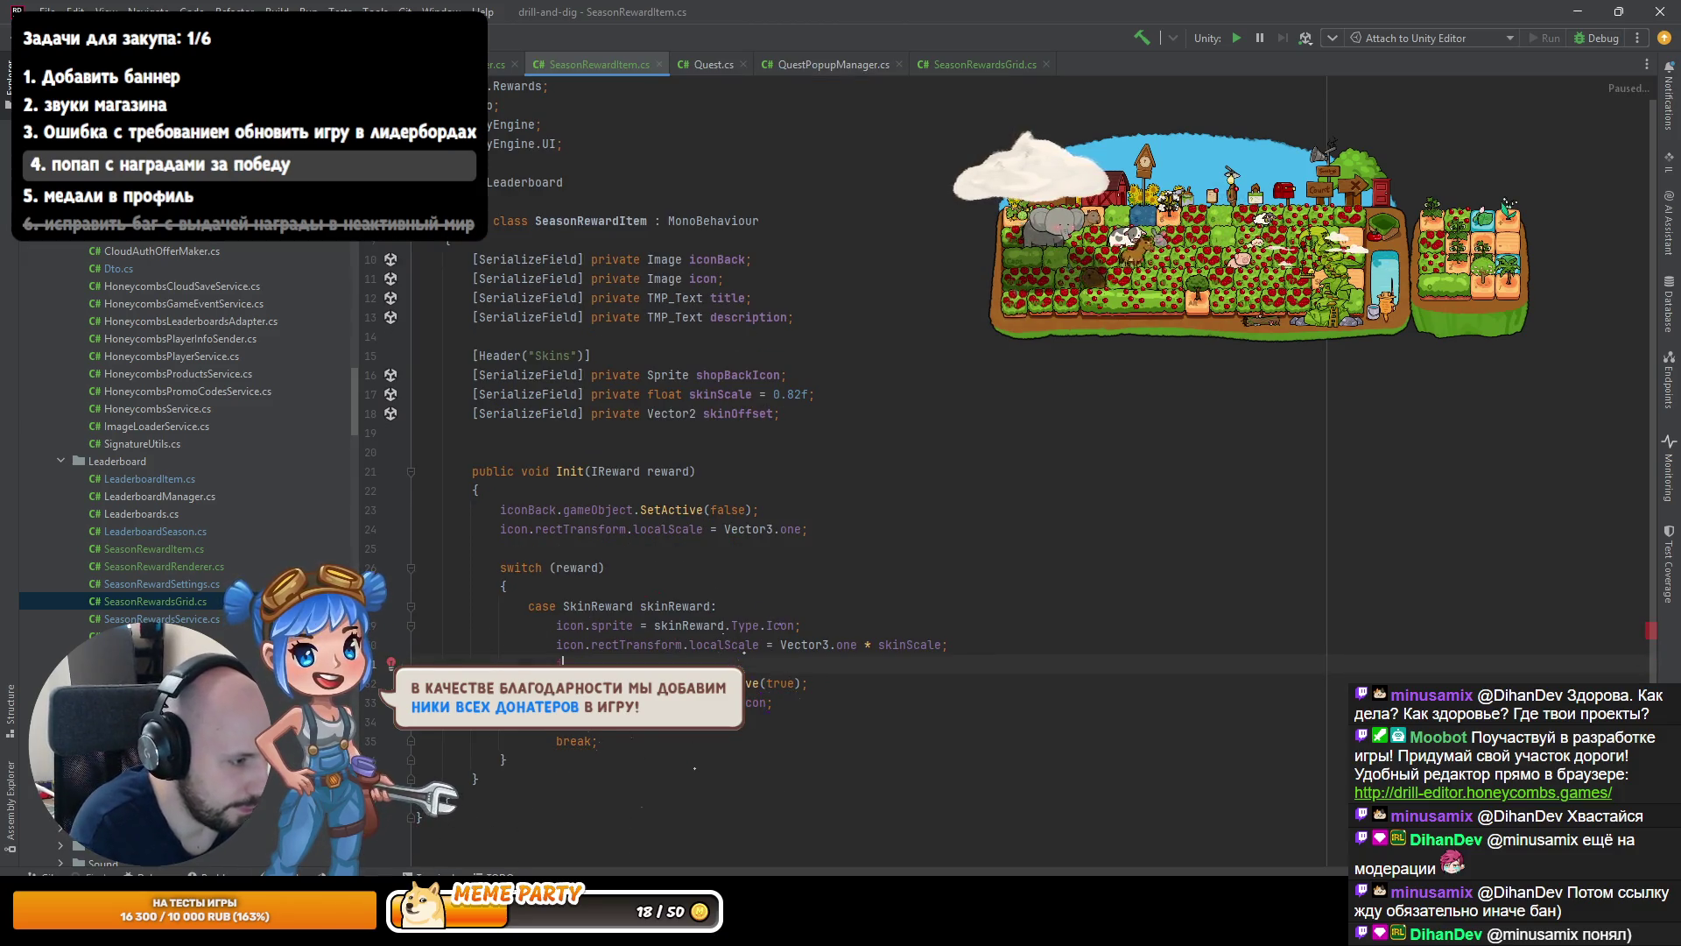
{"action": "type", "text": ".rect"}
{"action": "key", "text": "Return"}
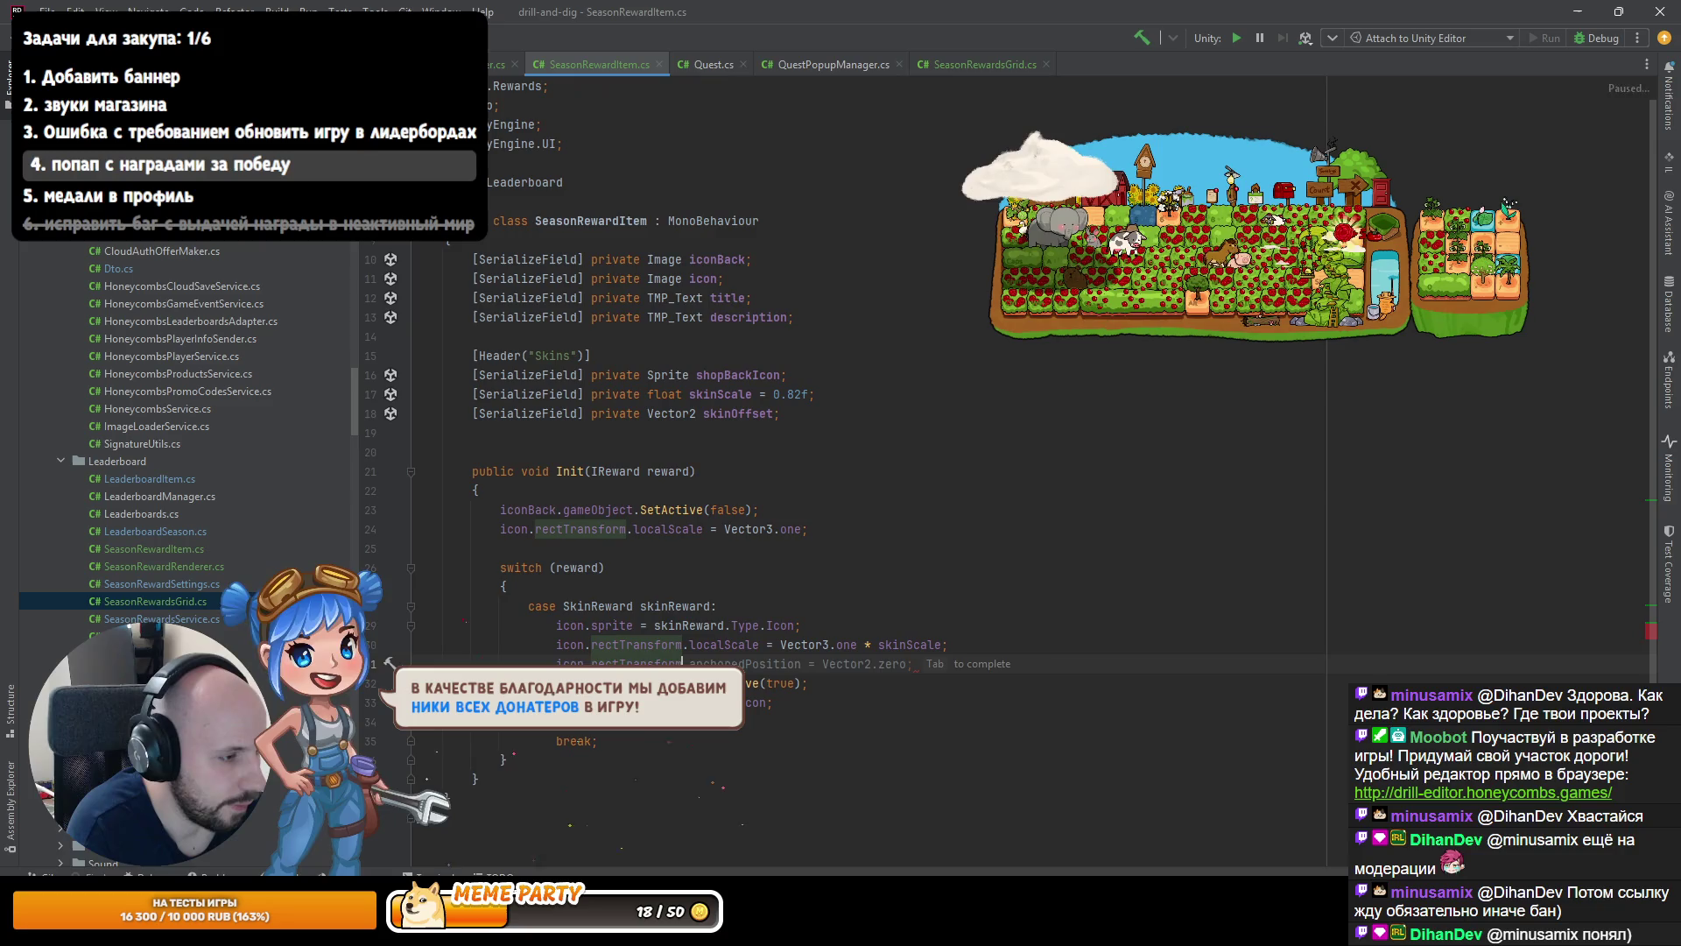
{"action": "key", "text": "Tab"}
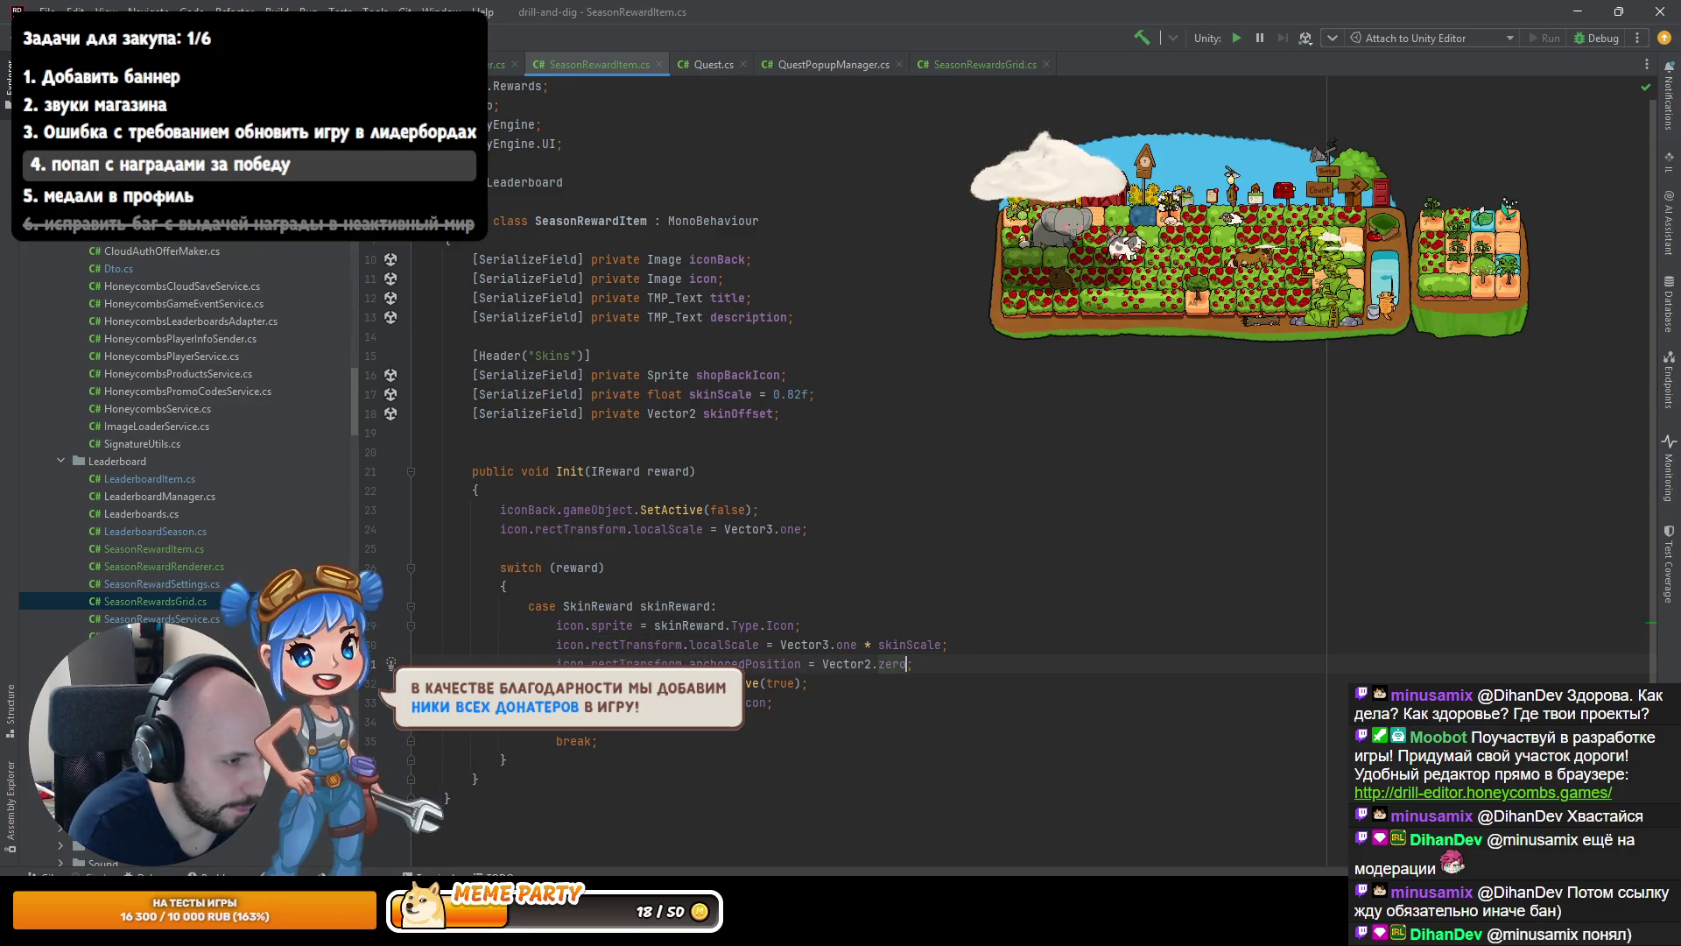
{"action": "key", "text": "ctrl+d"}
{"action": "key", "text": "alt+shift+Up"}
{"action": "key", "text": "alt+shift+Up"}
{"action": "key", "text": "alt+shift+Up"}
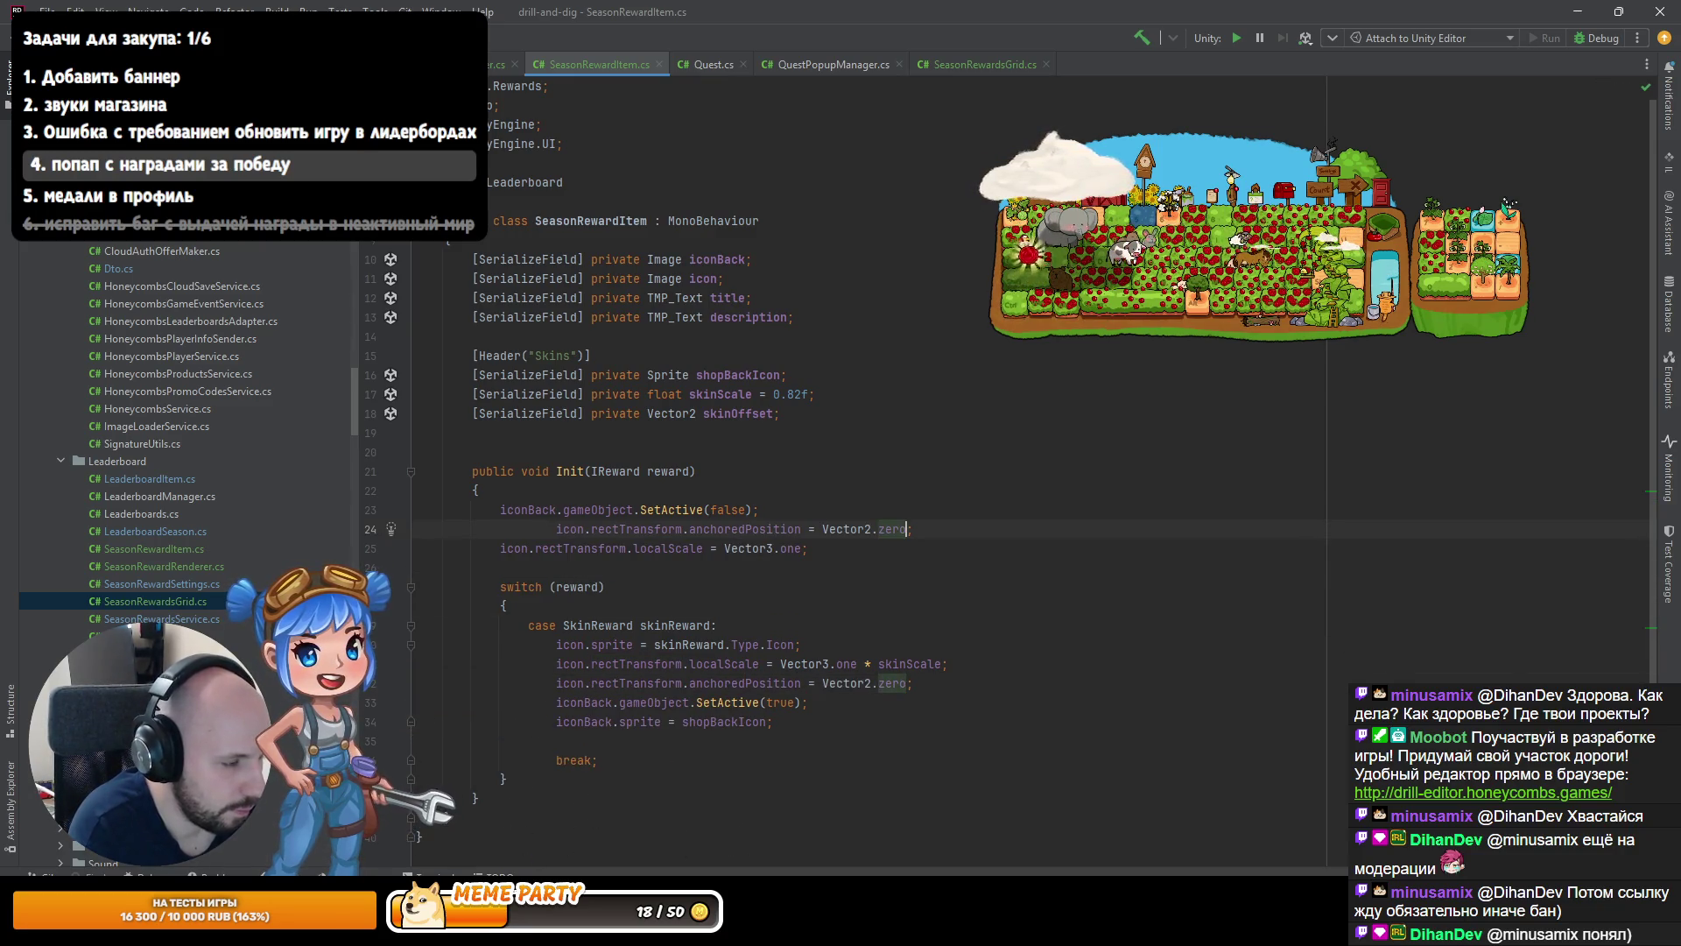
{"action": "key", "text": "ctrl+alt+l"}
{"action": "key", "text": "Down"}
{"action": "key", "text": "Down"}
{"action": "key", "text": "Down"}
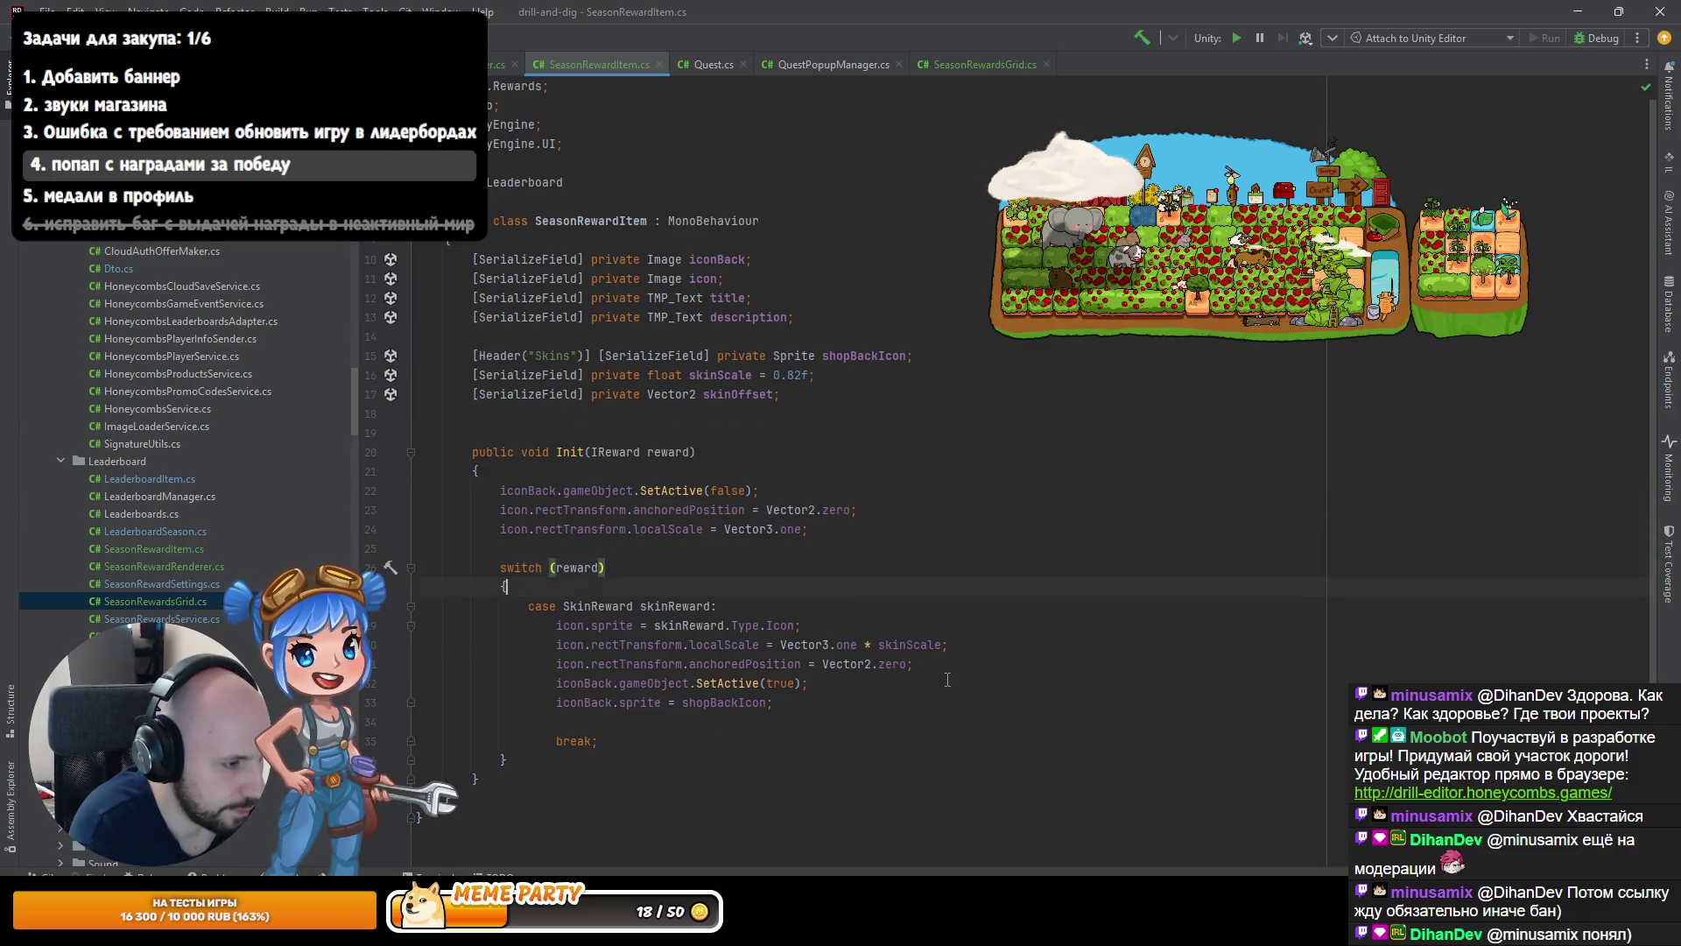
Set the skin case's icon anchoredPosition to skinOffset, placed above the scale line.
{"action": "key", "text": "Down"}
{"action": "key", "text": "Down"}
{"action": "key", "text": "Down"}
{"action": "key", "text": "End"}
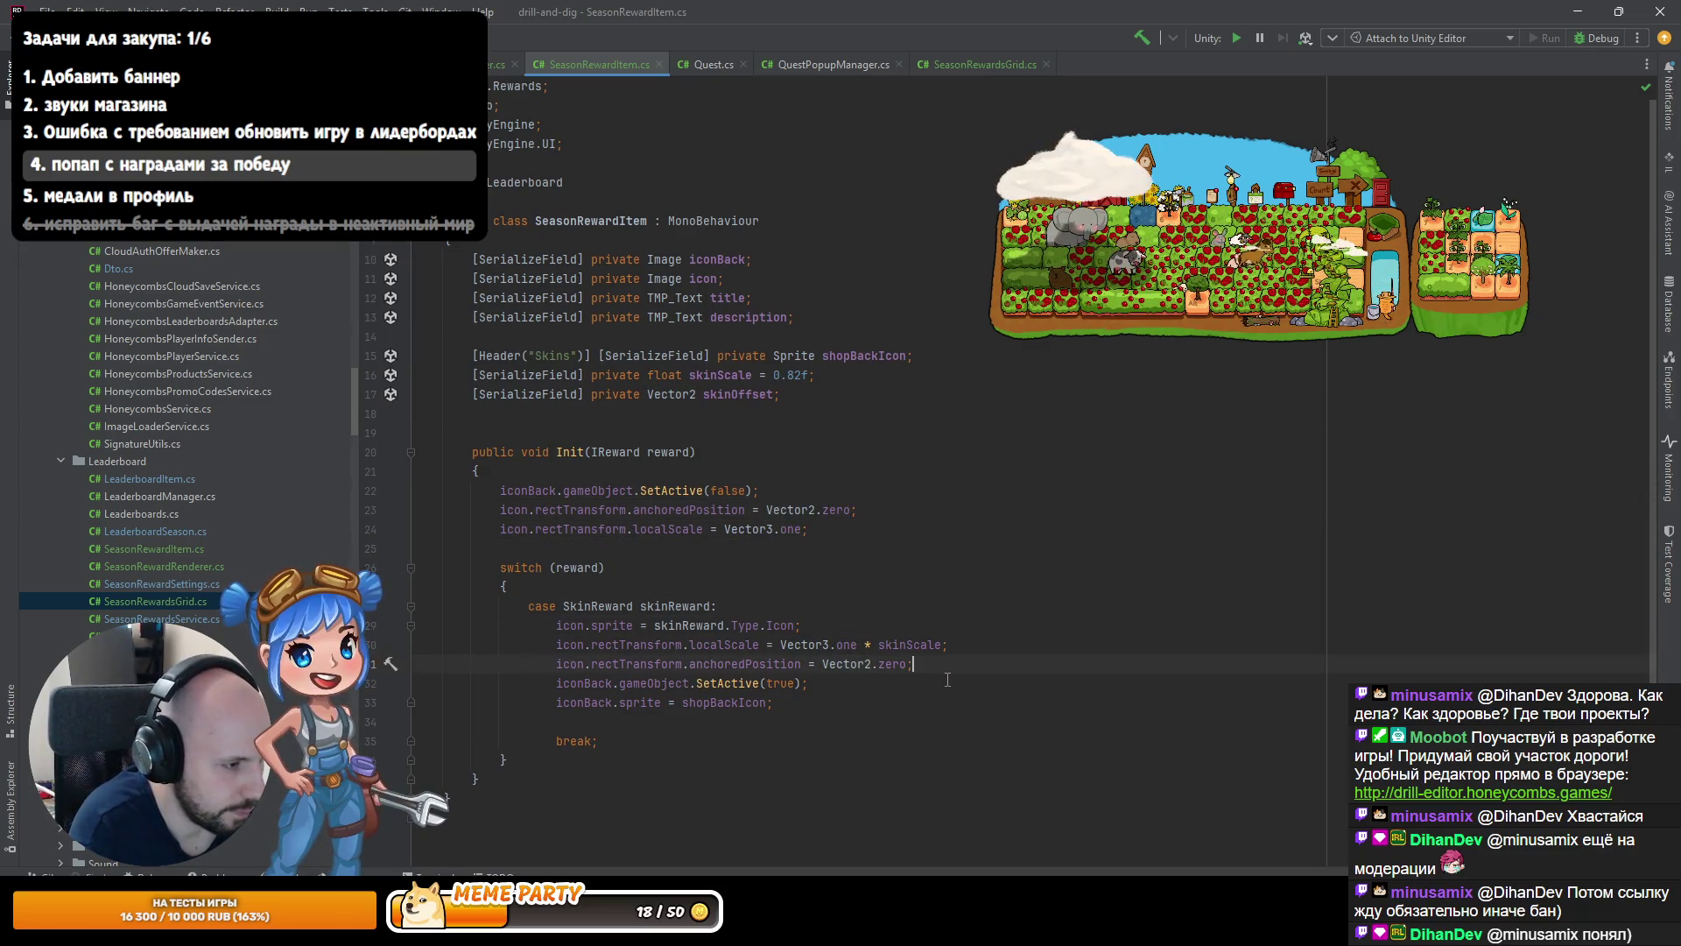
{"action": "key", "text": "Left"}
{"action": "key", "text": "ctrl+shift+Left"}
{"action": "key", "text": "ctrl+shift+Left"}
{"action": "key", "text": "ctrl+shift+Left"}
{"action": "type", "text": "sk"}
{"action": "key", "text": "Return"}
{"action": "key", "text": "ctrl+BackSpace"}
{"action": "type", "text": "skinO"}
{"action": "key", "text": "Return"}
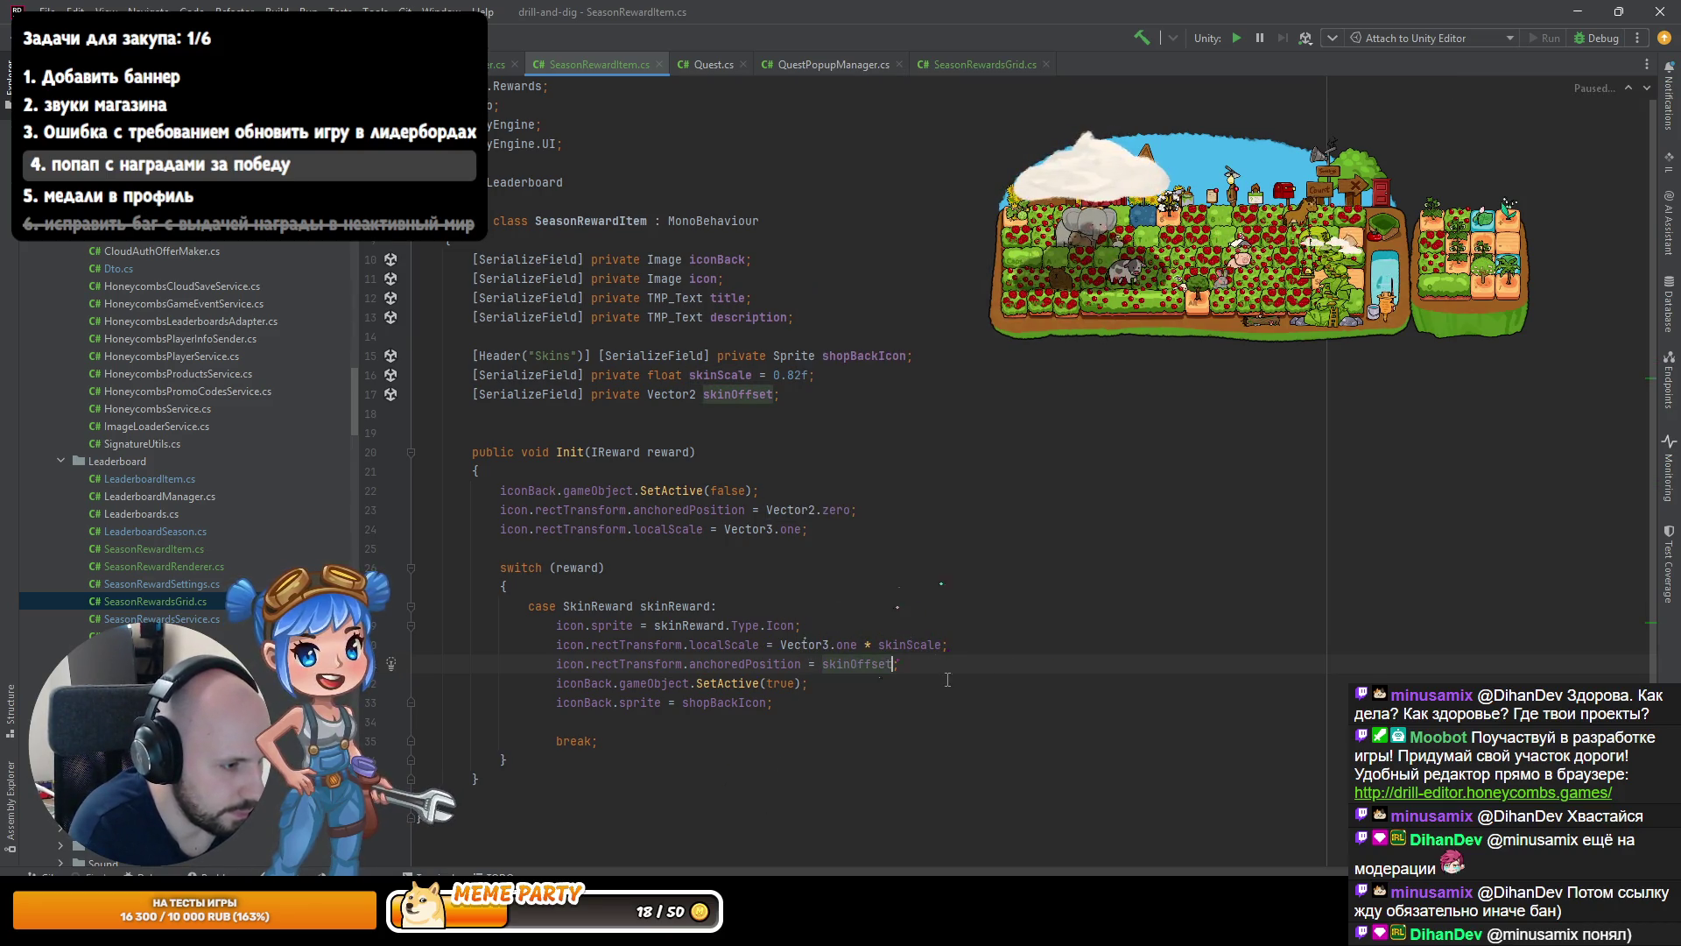
{"action": "key", "text": "alt+shift+Up"}
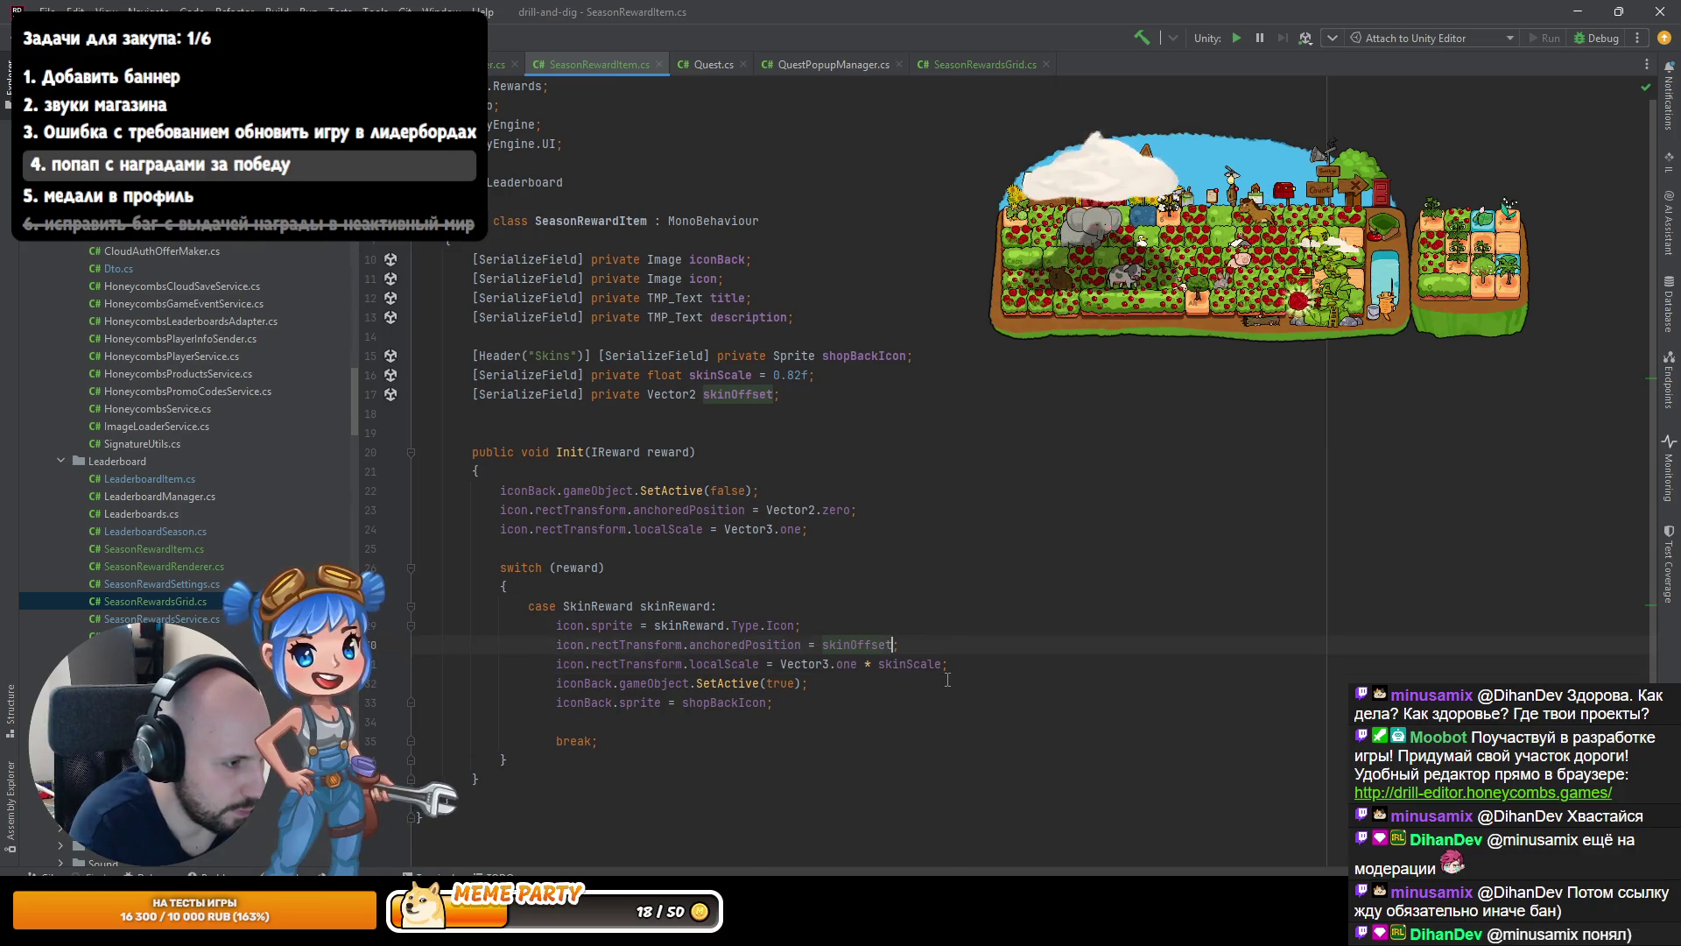
Remove the empty line before break and move the icon reset lines above hiding iconBack.
{"action": "key", "text": "Down"}
{"action": "key", "text": "Down"}
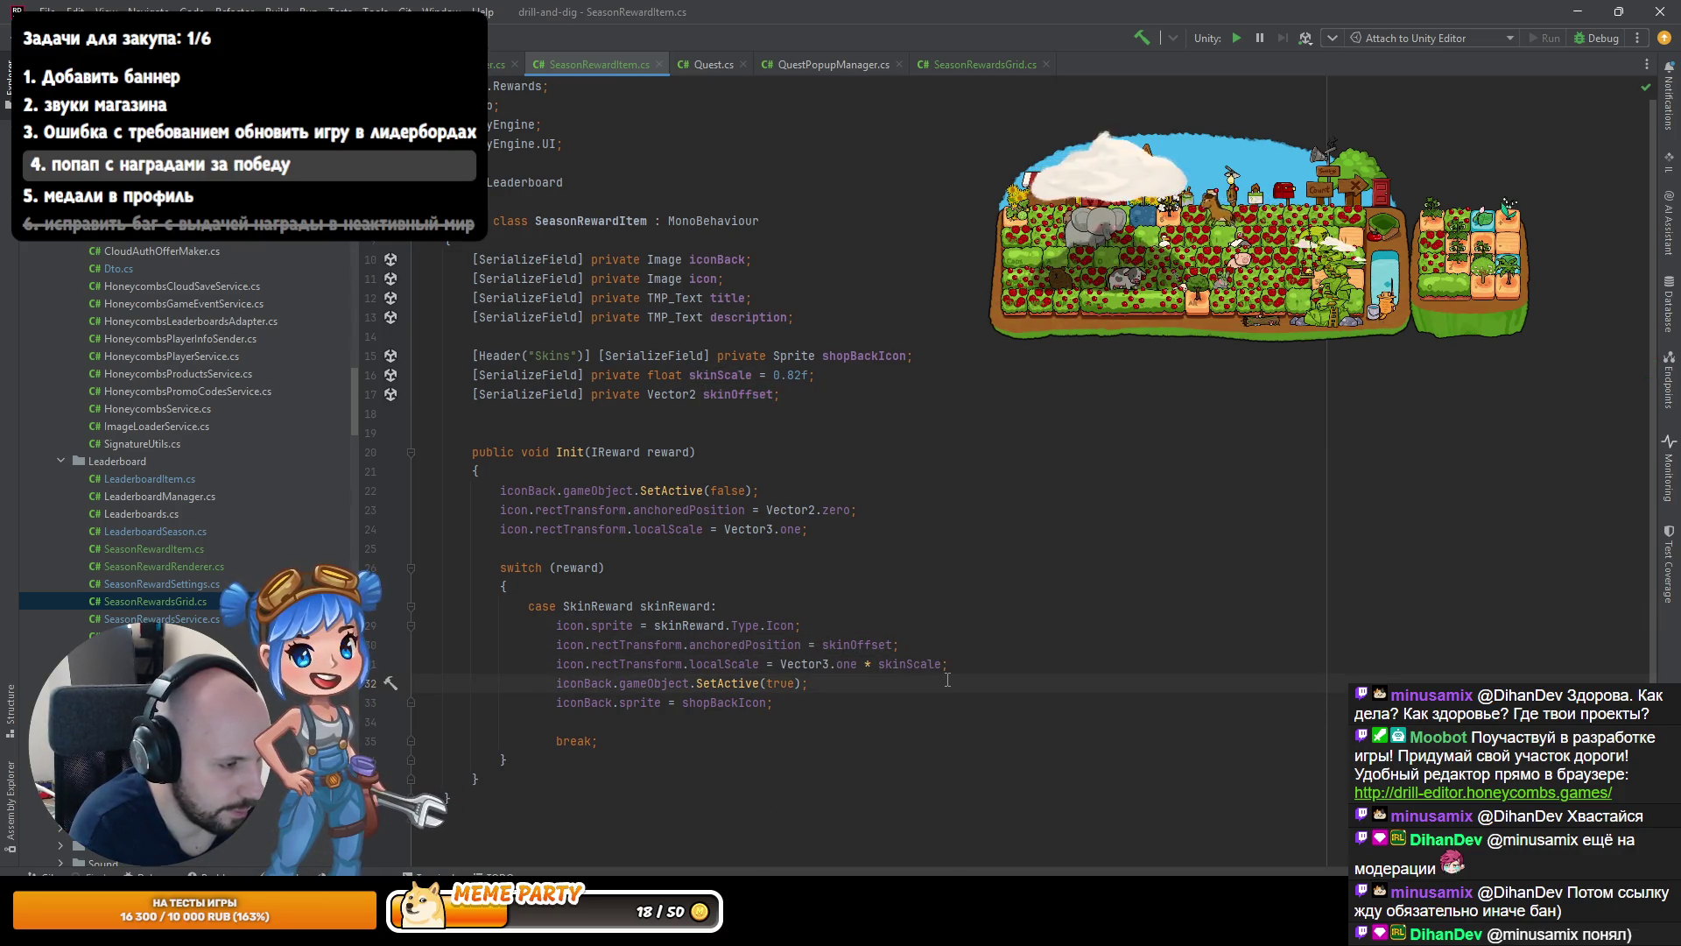
{"action": "key", "text": "Delete"}
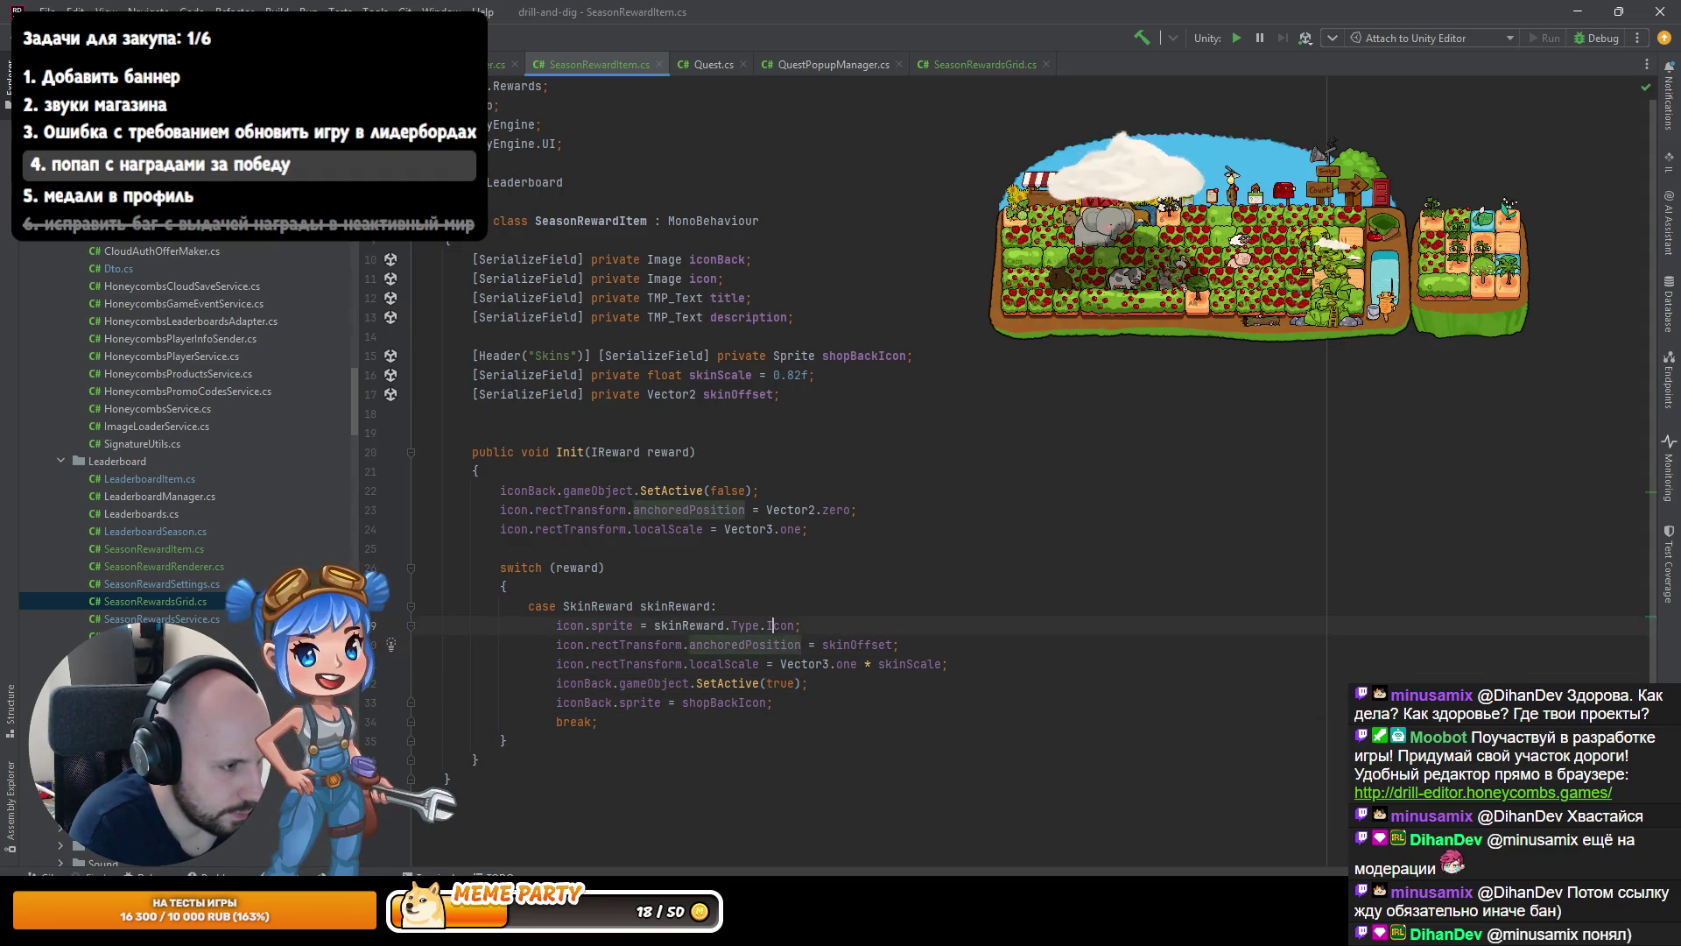
{"action": "left_click_drag", "start_coordinate": [767, 510], "coordinate": [774, 529]}
{"action": "key", "text": "alt+shift+Up"}
{"action": "left_click", "coordinate": [759, 529]}
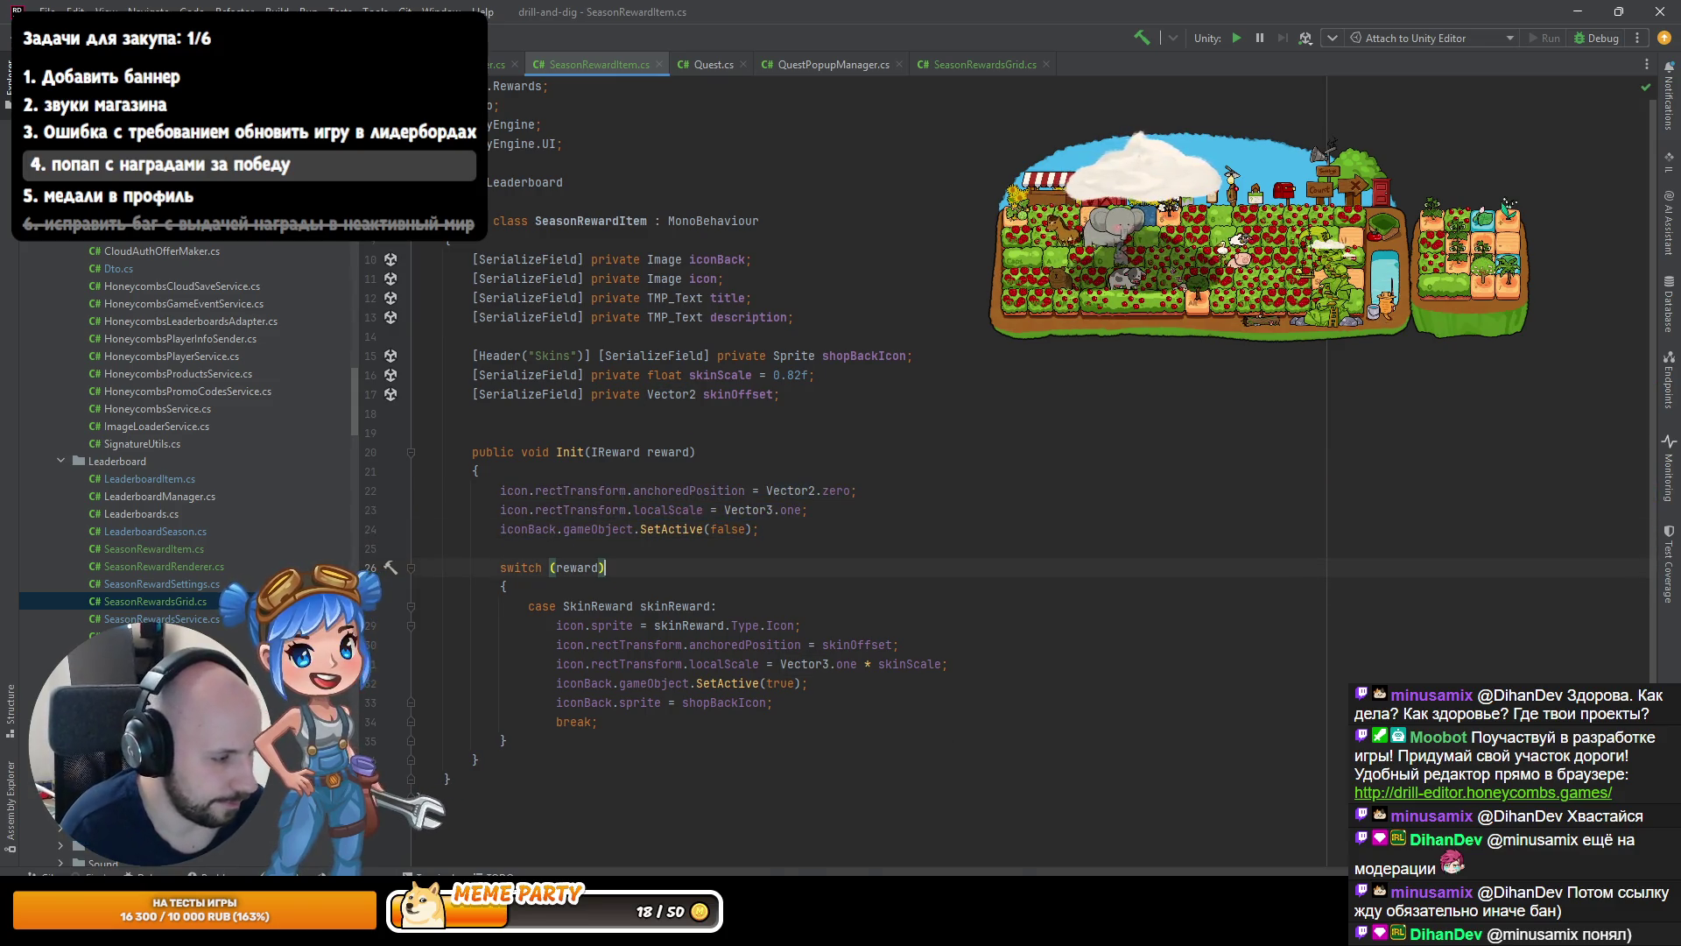
{"action": "key", "text": "alt+Tab"}
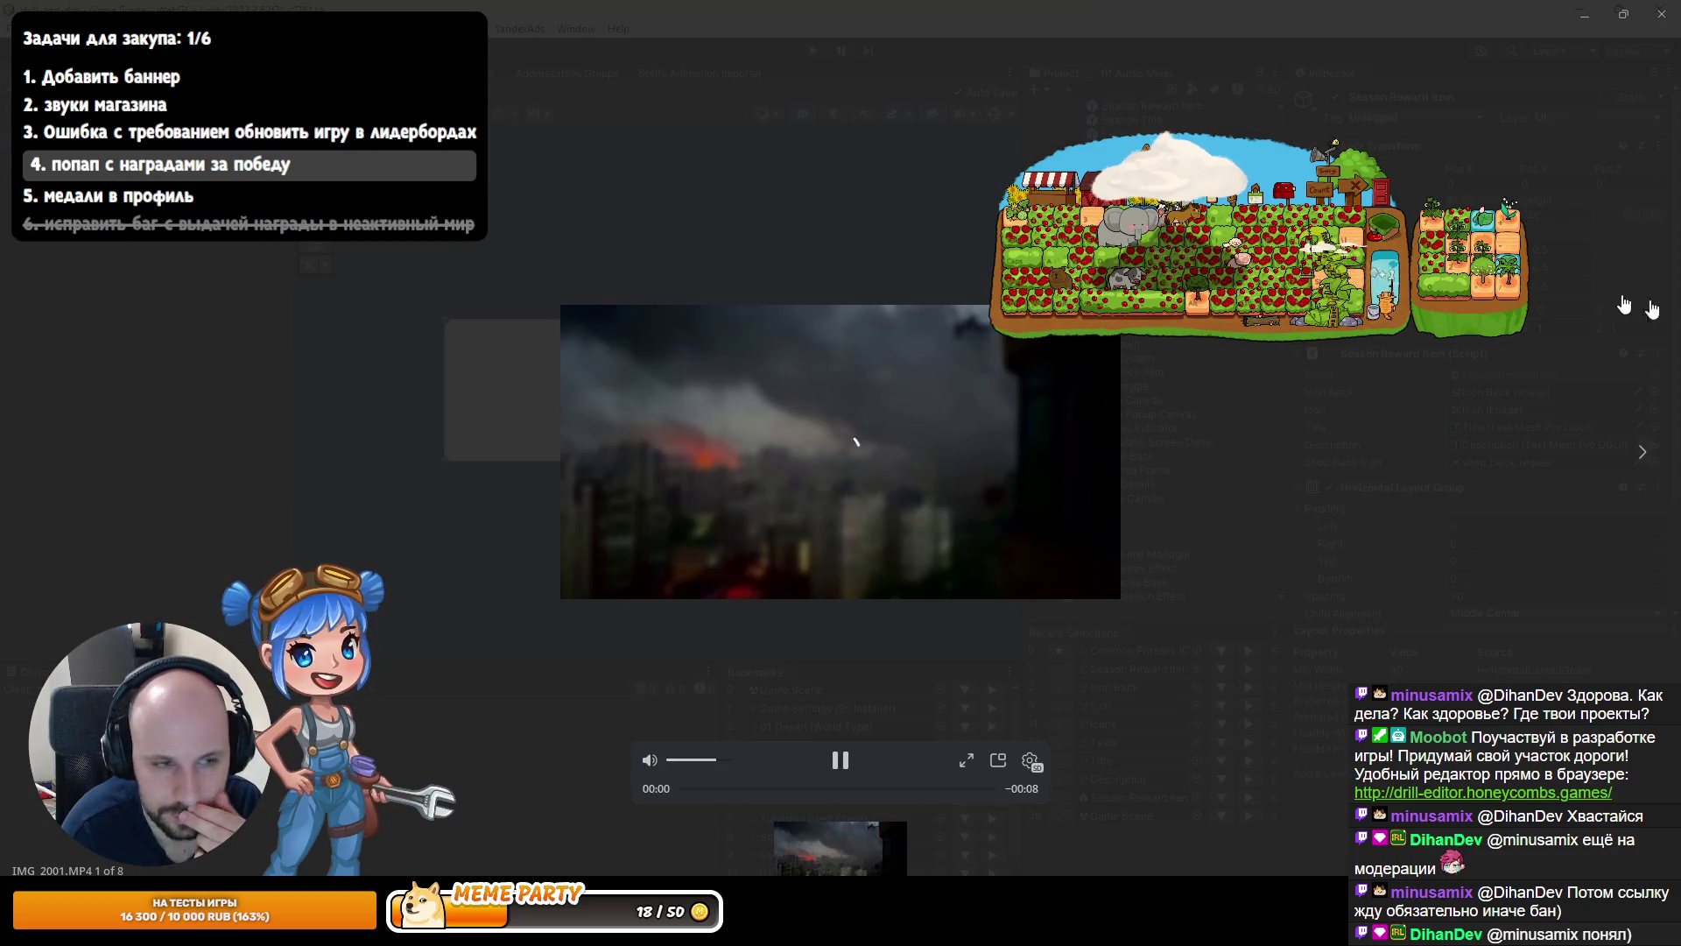
Close the Telegram video viewer and reopen the Season Reward Item prefab in Unity.
{"action": "key", "text": "Escape"}
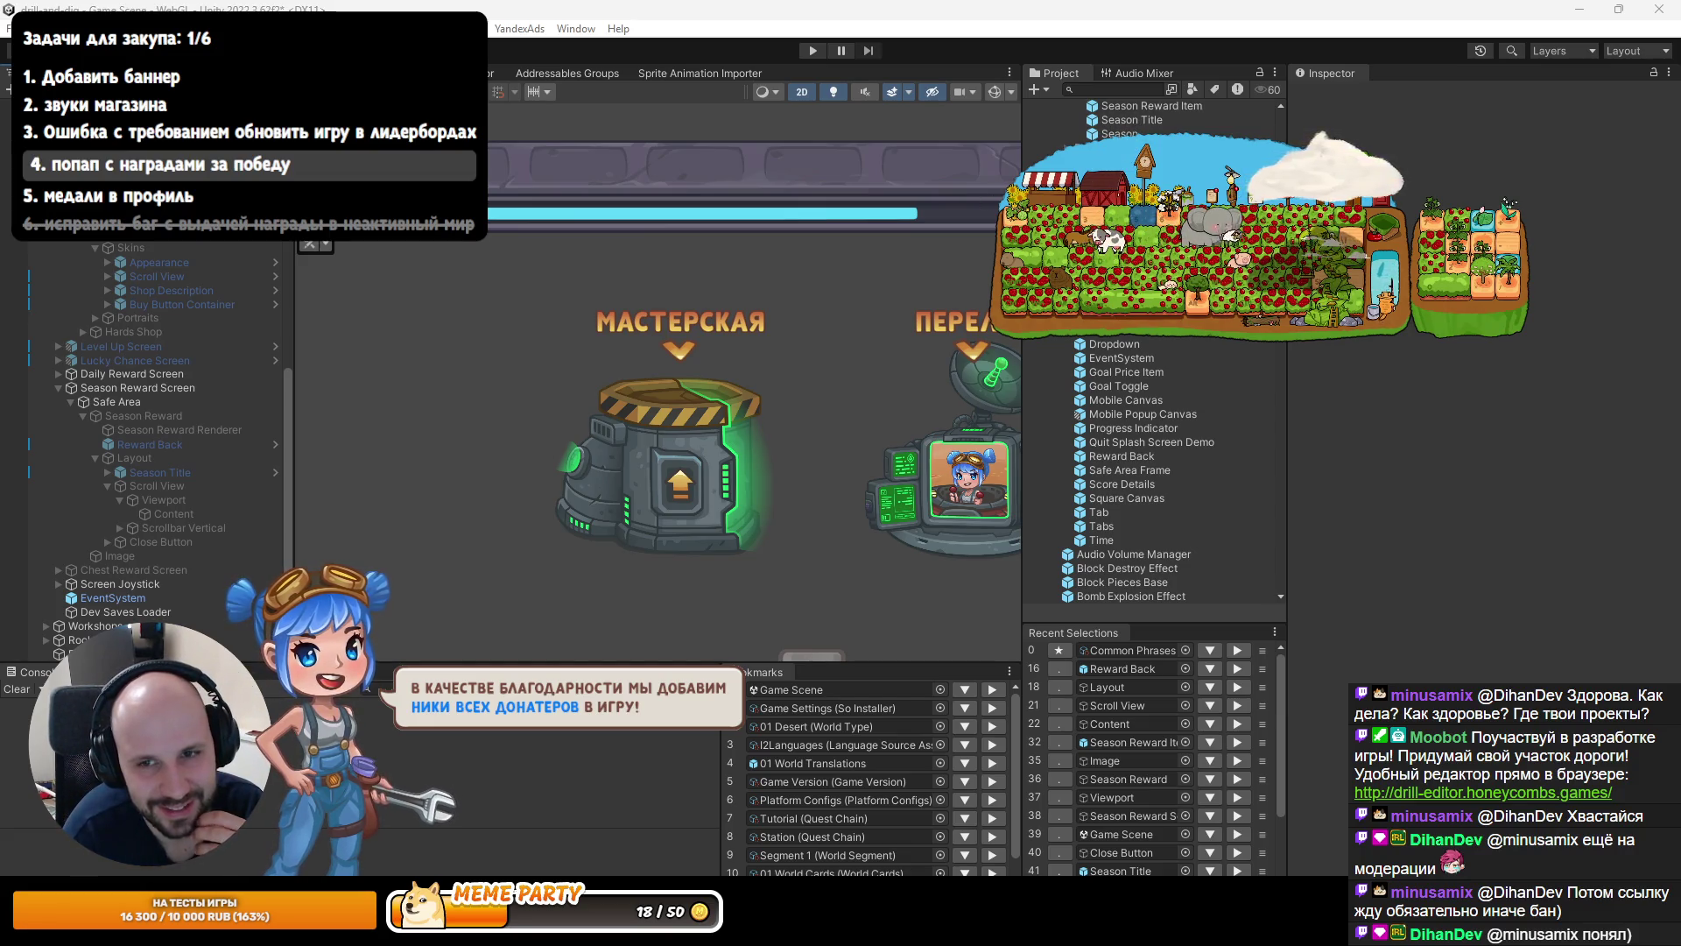
{"action": "double_click", "coordinate": [1151, 106]}
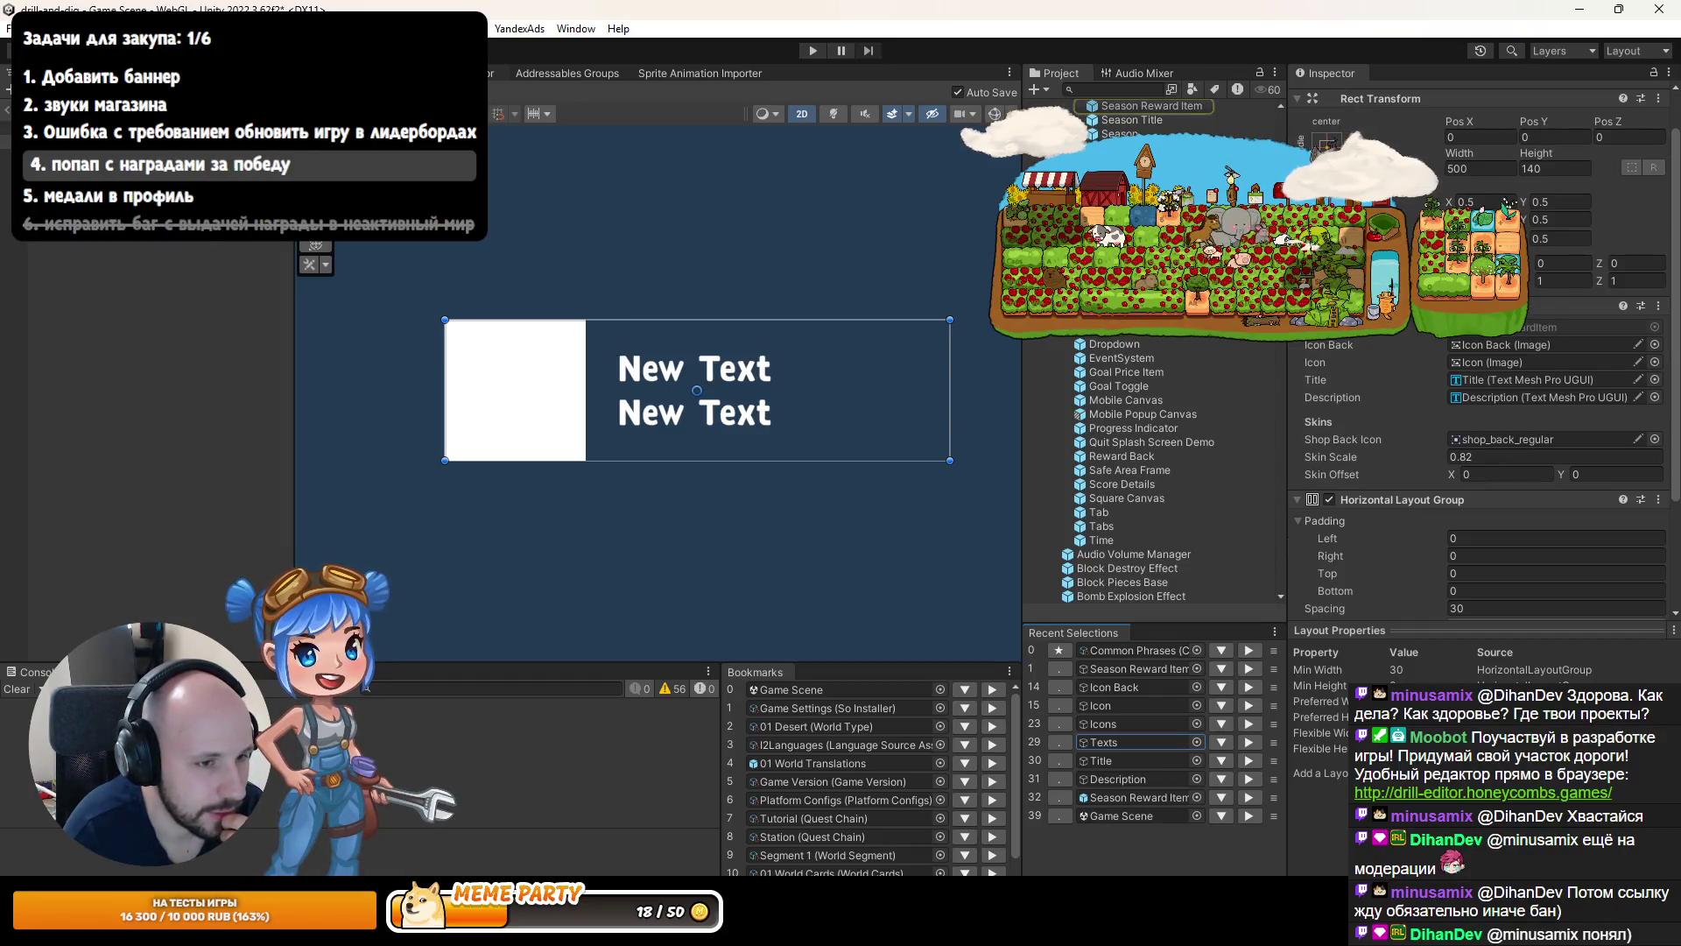
Play the game, open the current season's first-place reward popup, and expand a reward item in Hierarchy.
{"action": "left_click", "coordinate": [12, 107]}
{"action": "left_click", "coordinate": [814, 51]}
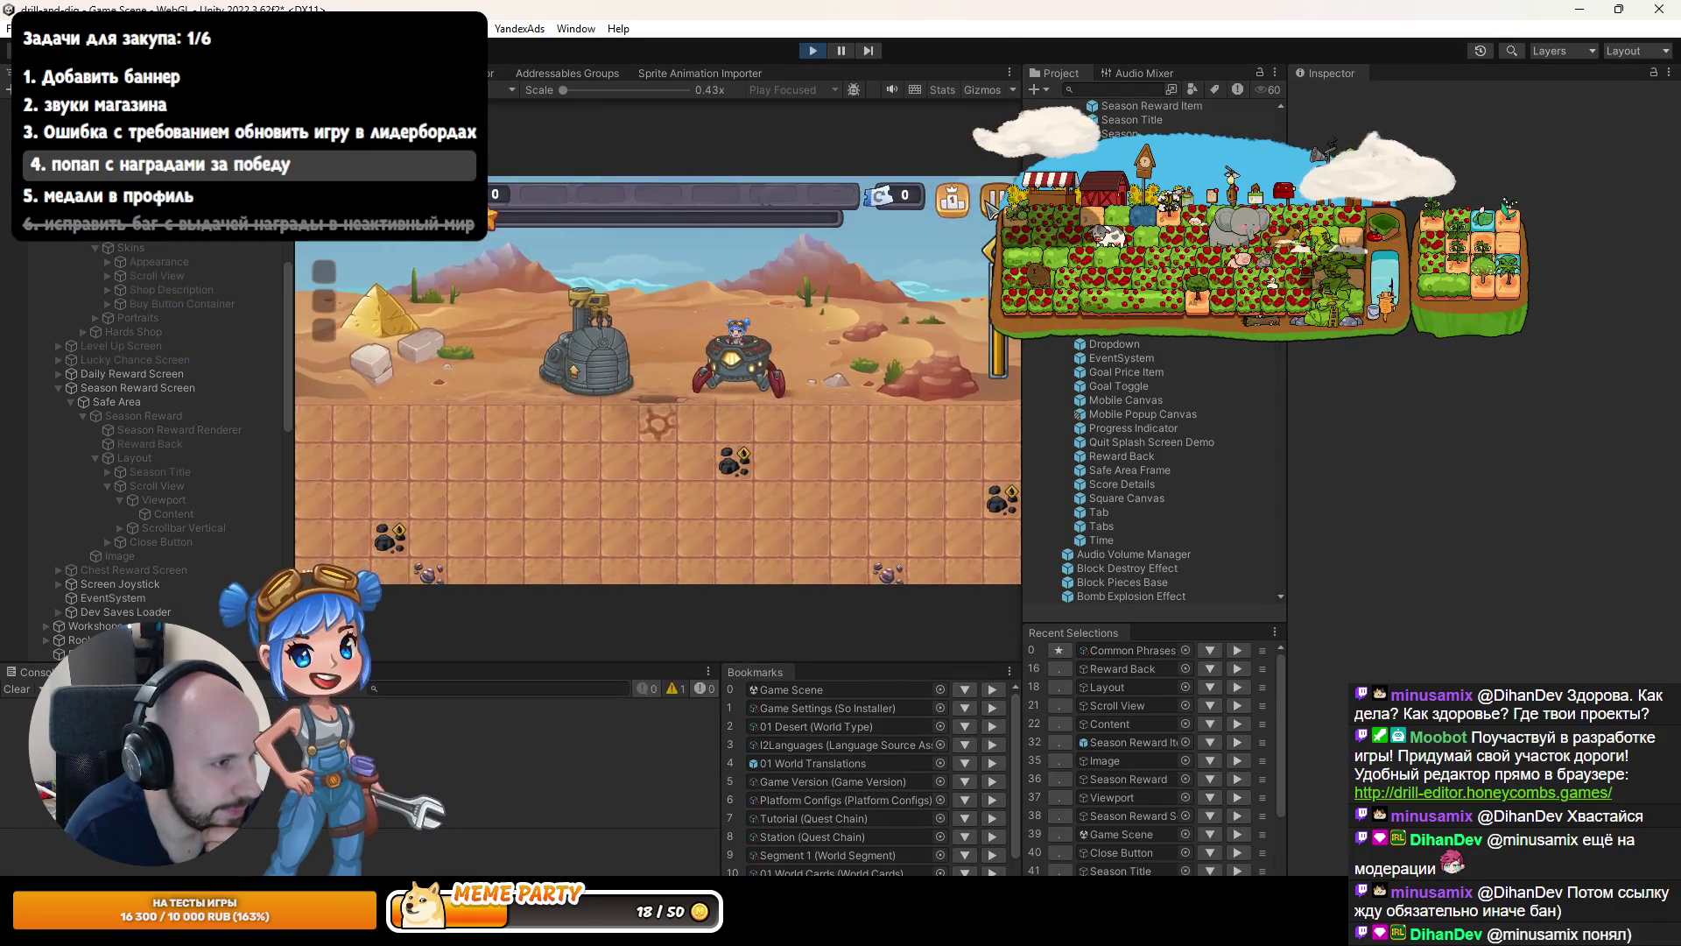
{"action": "left_click", "coordinate": [990, 203]}
{"action": "left_click", "coordinate": [646, 302]}
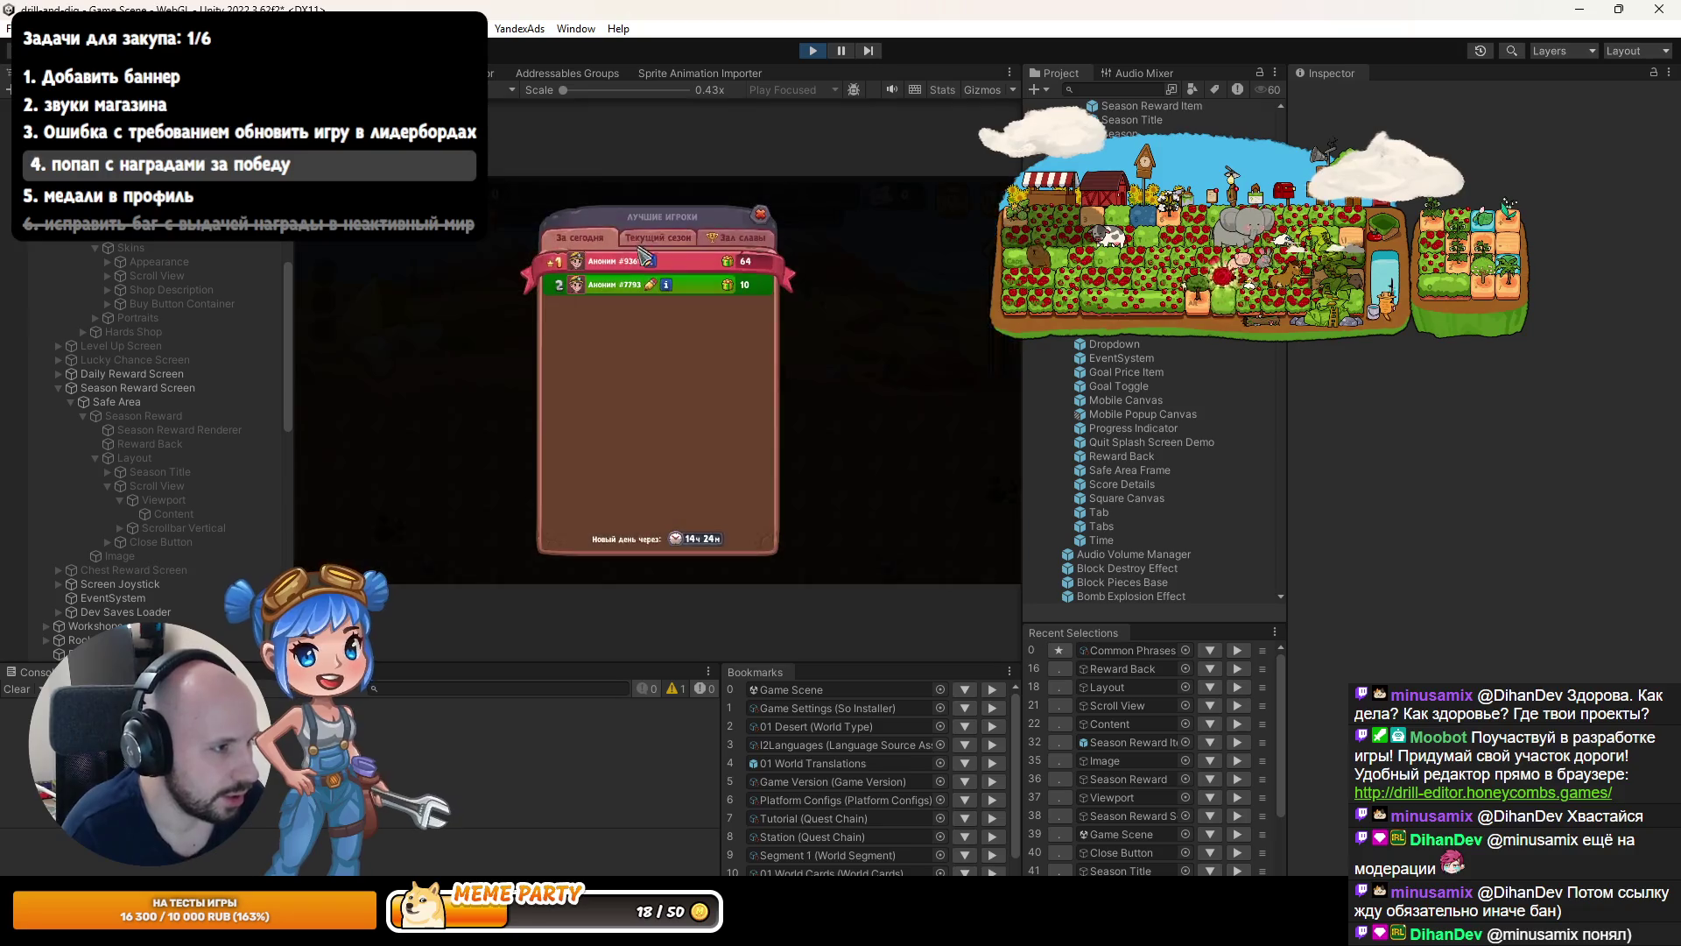
{"action": "left_click", "coordinate": [645, 254]}
{"action": "left_click", "coordinate": [555, 261]}
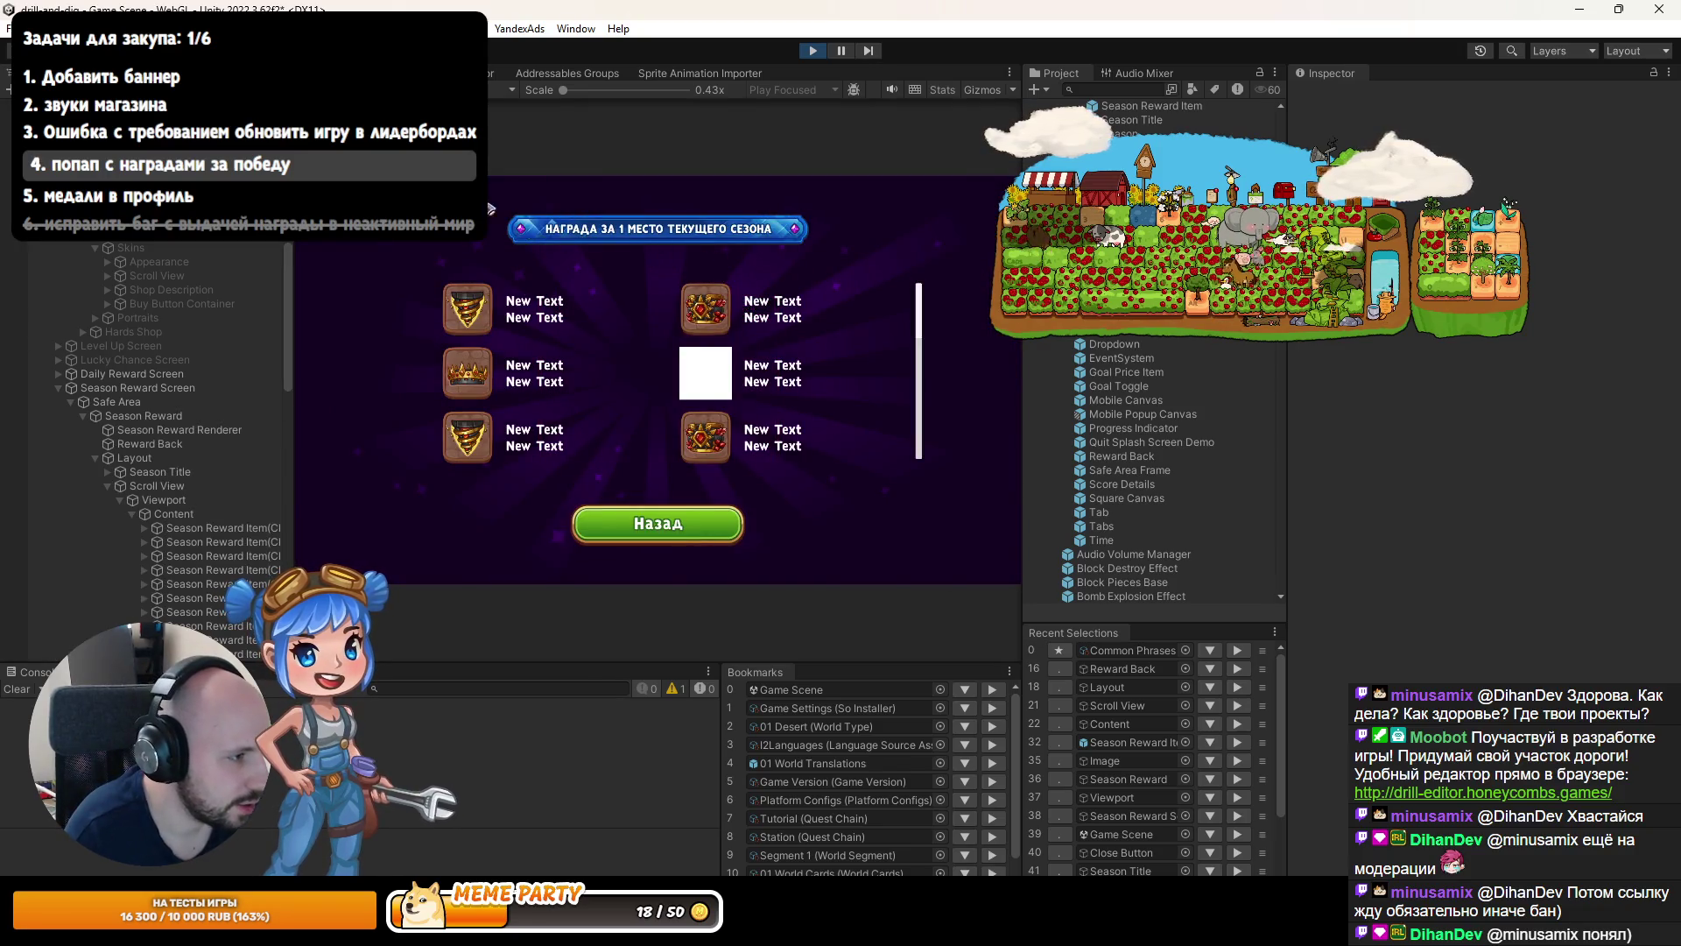
{"action": "scroll", "coordinate": [593, 405], "scroll_direction": "up", "scroll_amount": 4}
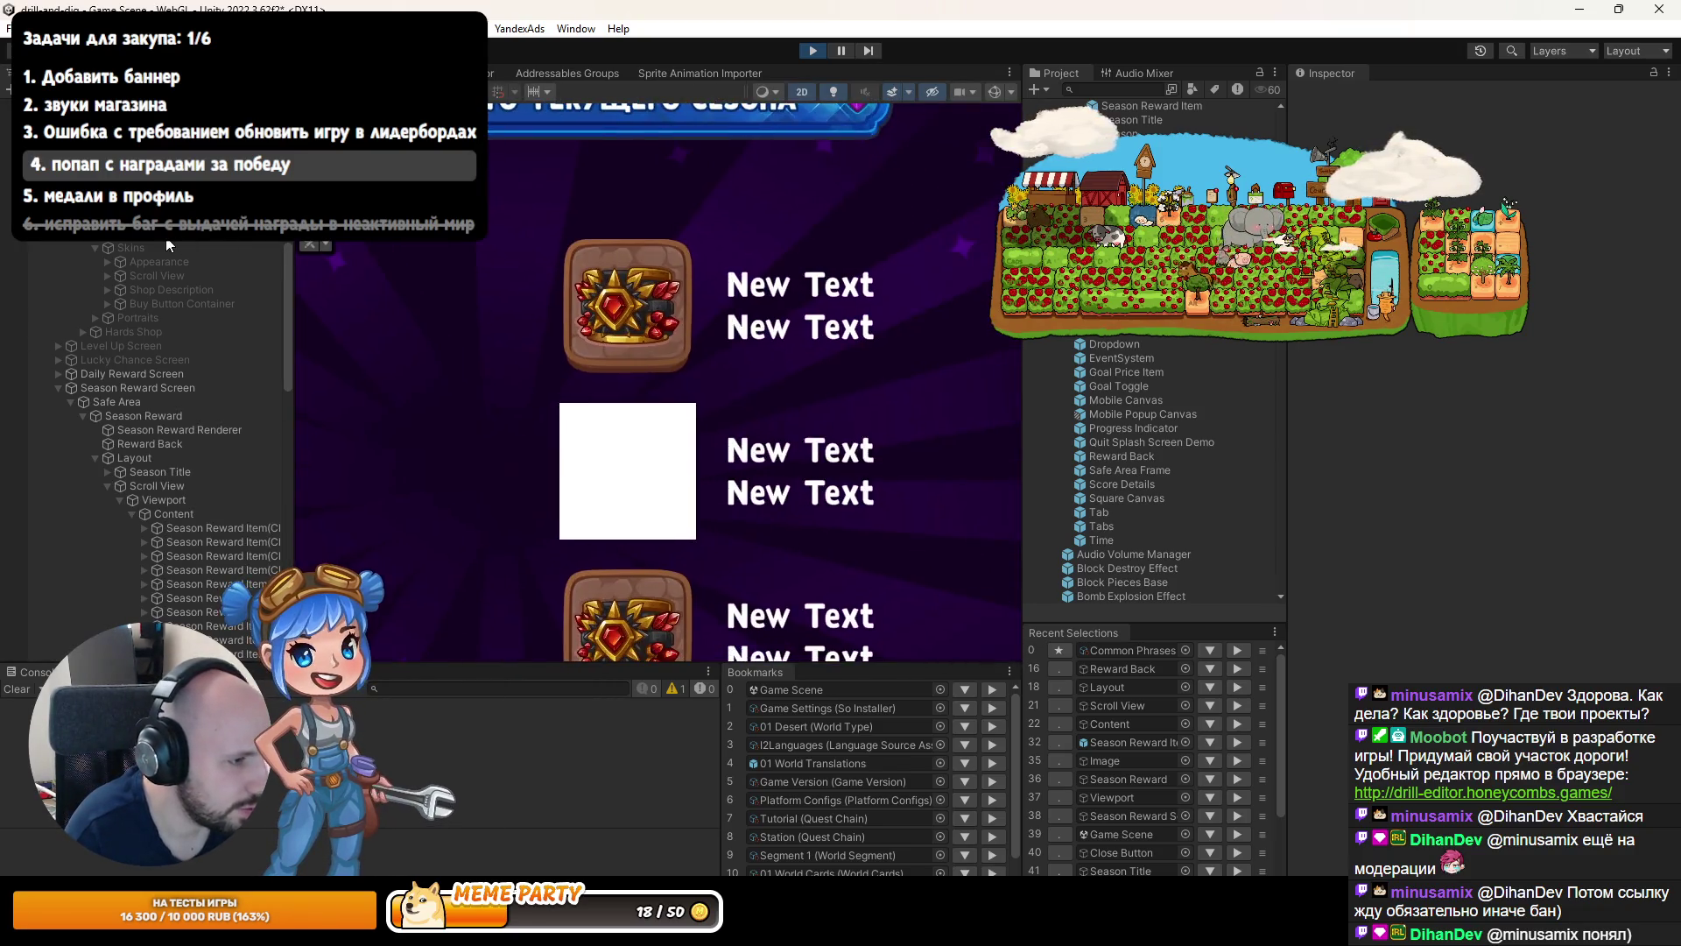
{"action": "scroll", "coordinate": [604, 265], "scroll_direction": "up", "scroll_amount": 3}
{"action": "left_click", "coordinate": [145, 542]}
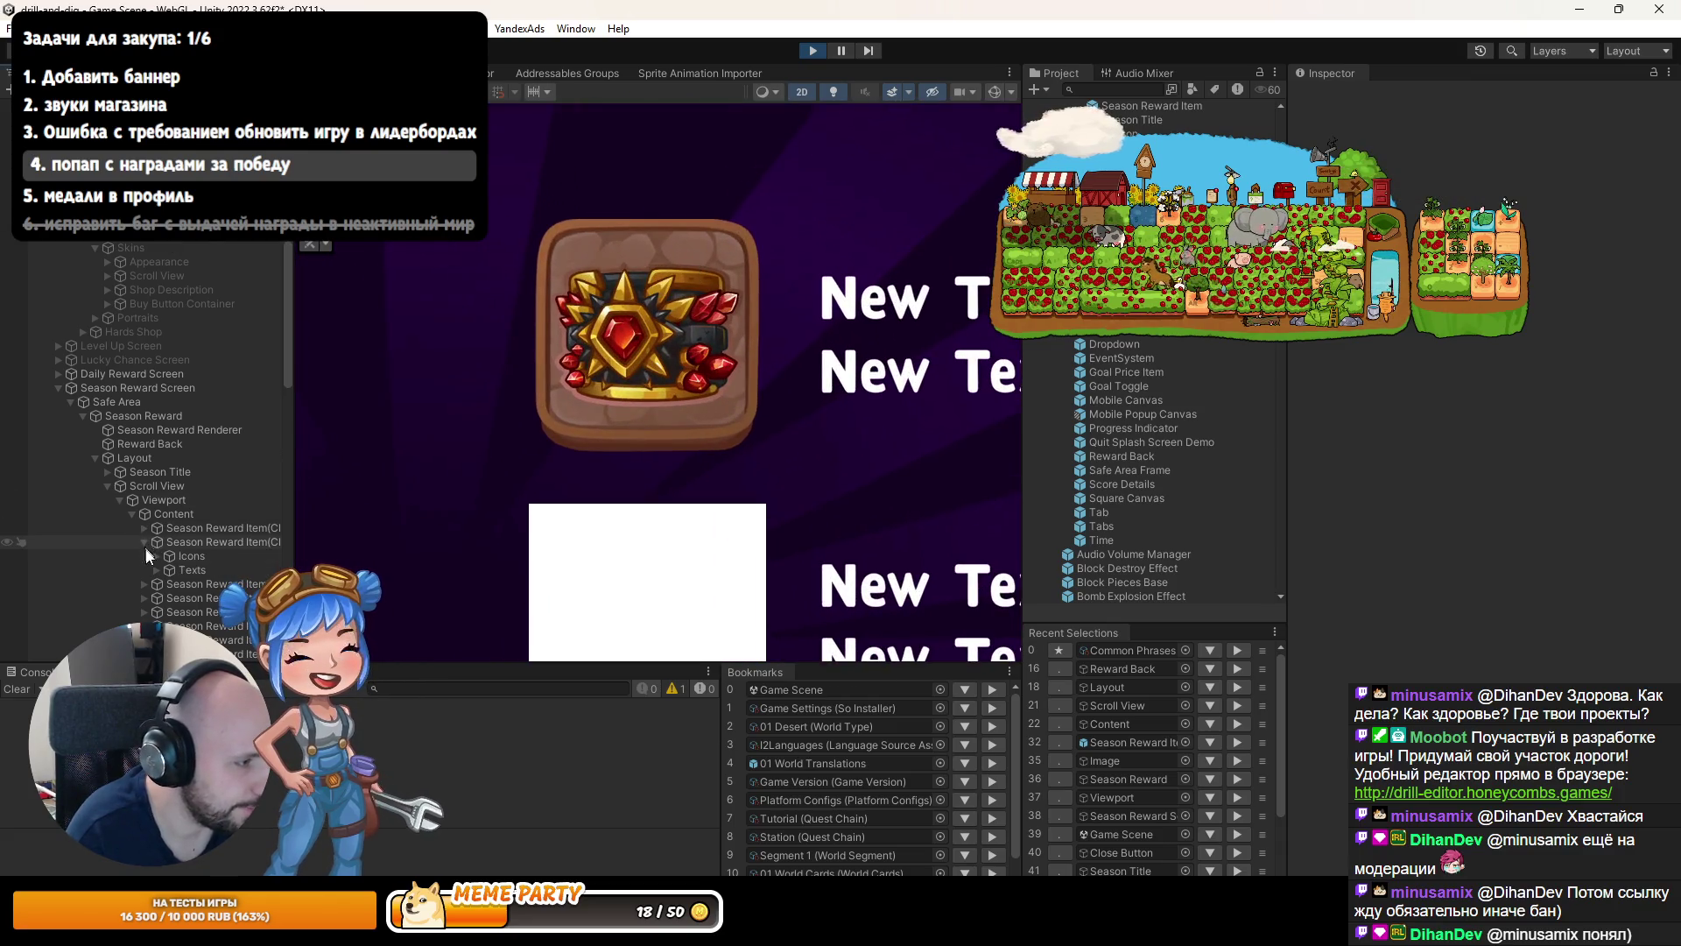
In play mode, raise the second reward item's skin icon to Pos Y 4.
{"action": "left_click", "coordinate": [158, 557]}
{"action": "left_click", "coordinate": [198, 584]}
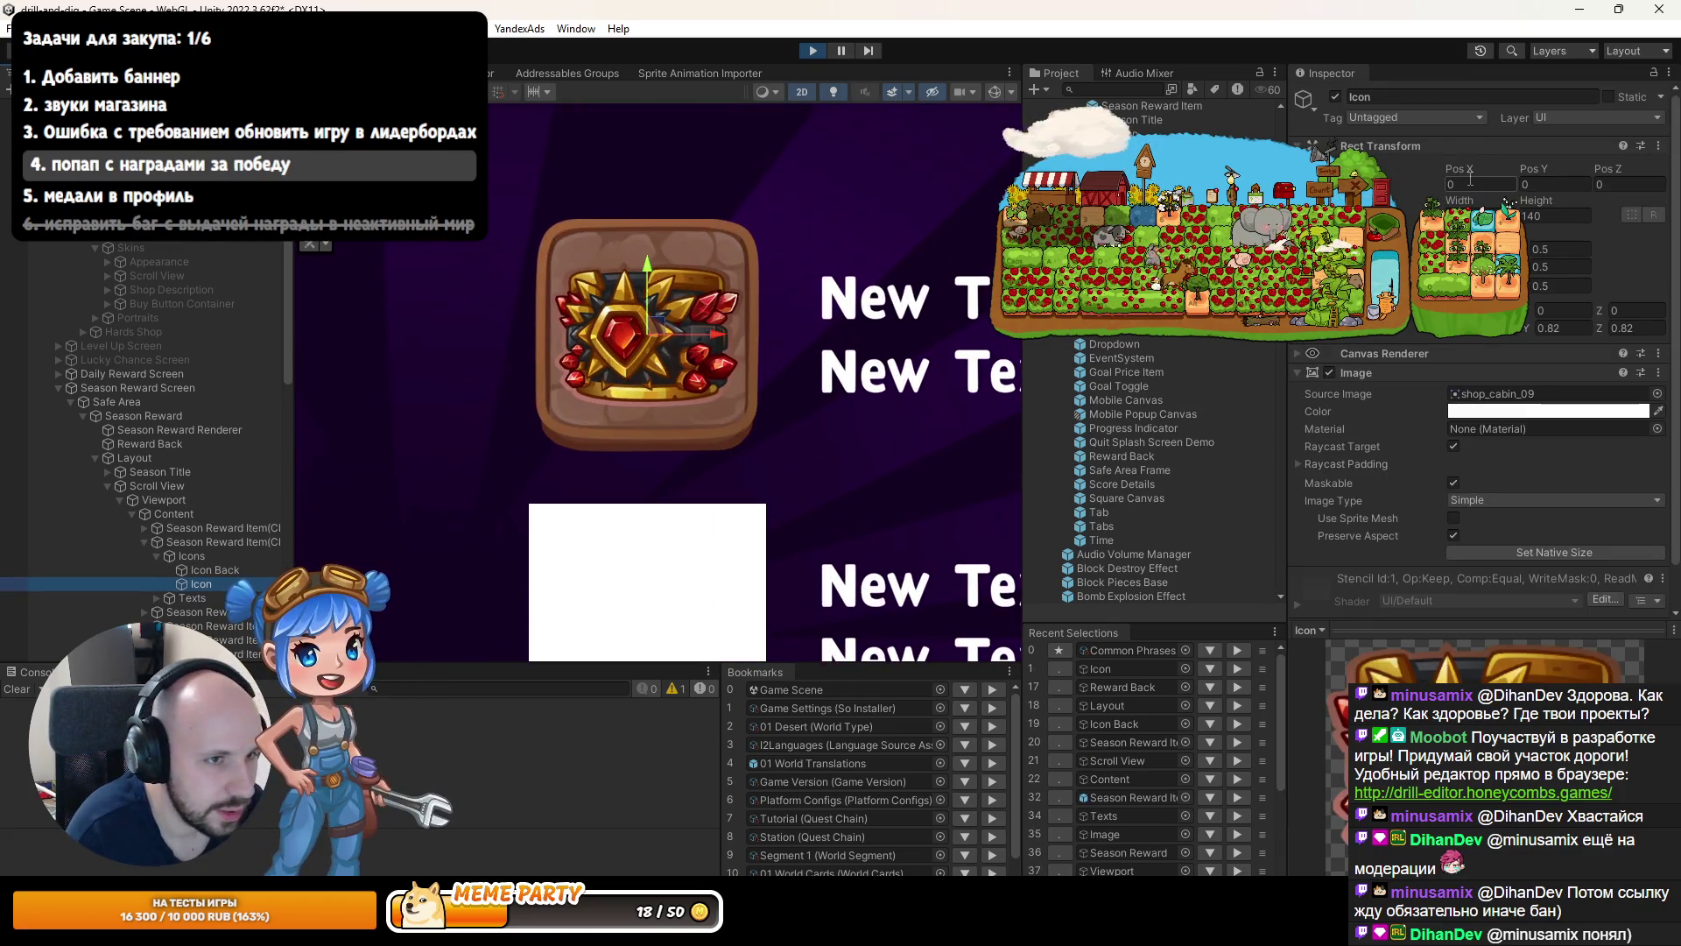
{"action": "left_click_drag", "start_coordinate": [649, 288], "coordinate": [650, 278]}
{"action": "scroll", "coordinate": [655, 282], "scroll_direction": "down", "scroll_amount": 2}
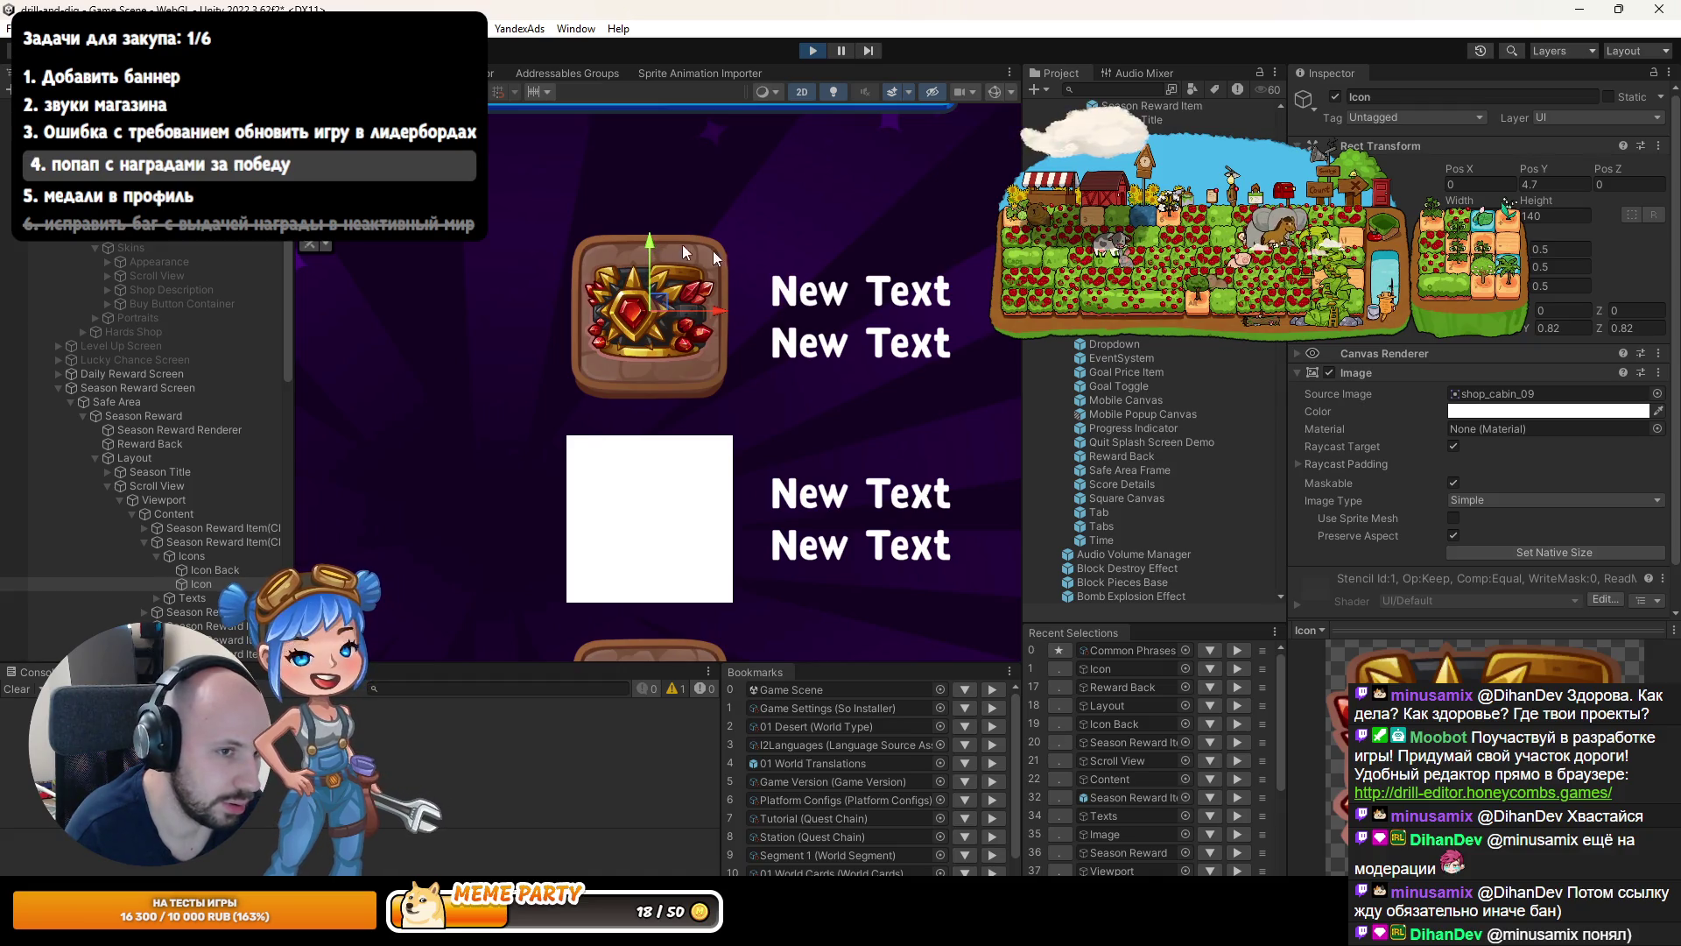
{"action": "left_click", "coordinate": [1554, 184]}
{"action": "type", "text": "4"}
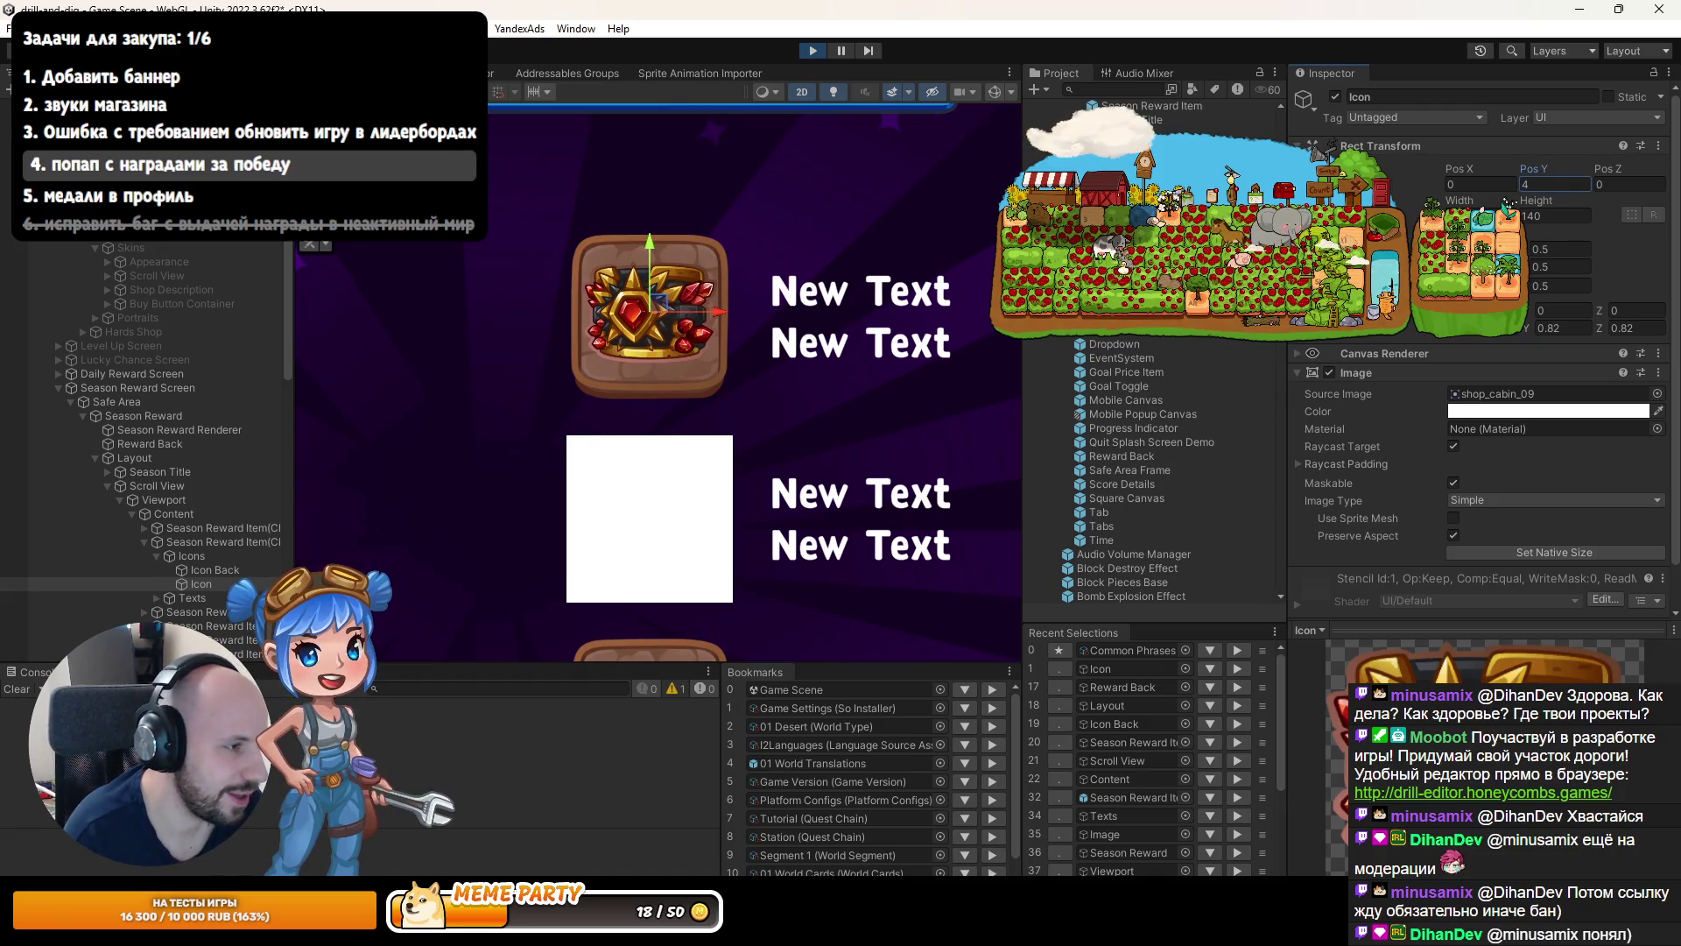
Set the first reward item's skin icon Pos Y to 4 as well.
{"action": "mouse_move", "coordinate": [478, 176]}
{"action": "left_mouse_down"}
{"action": "mouse_move", "coordinate": [648, 216]}
{"action": "mouse_move", "coordinate": [658, 276]}
{"action": "left_mouse_up"}
{"action": "scroll", "coordinate": [648, 216], "scroll_direction": "down", "scroll_amount": 2}
{"action": "scroll", "coordinate": [595, 223], "scroll_direction": "down", "scroll_amount": 2}
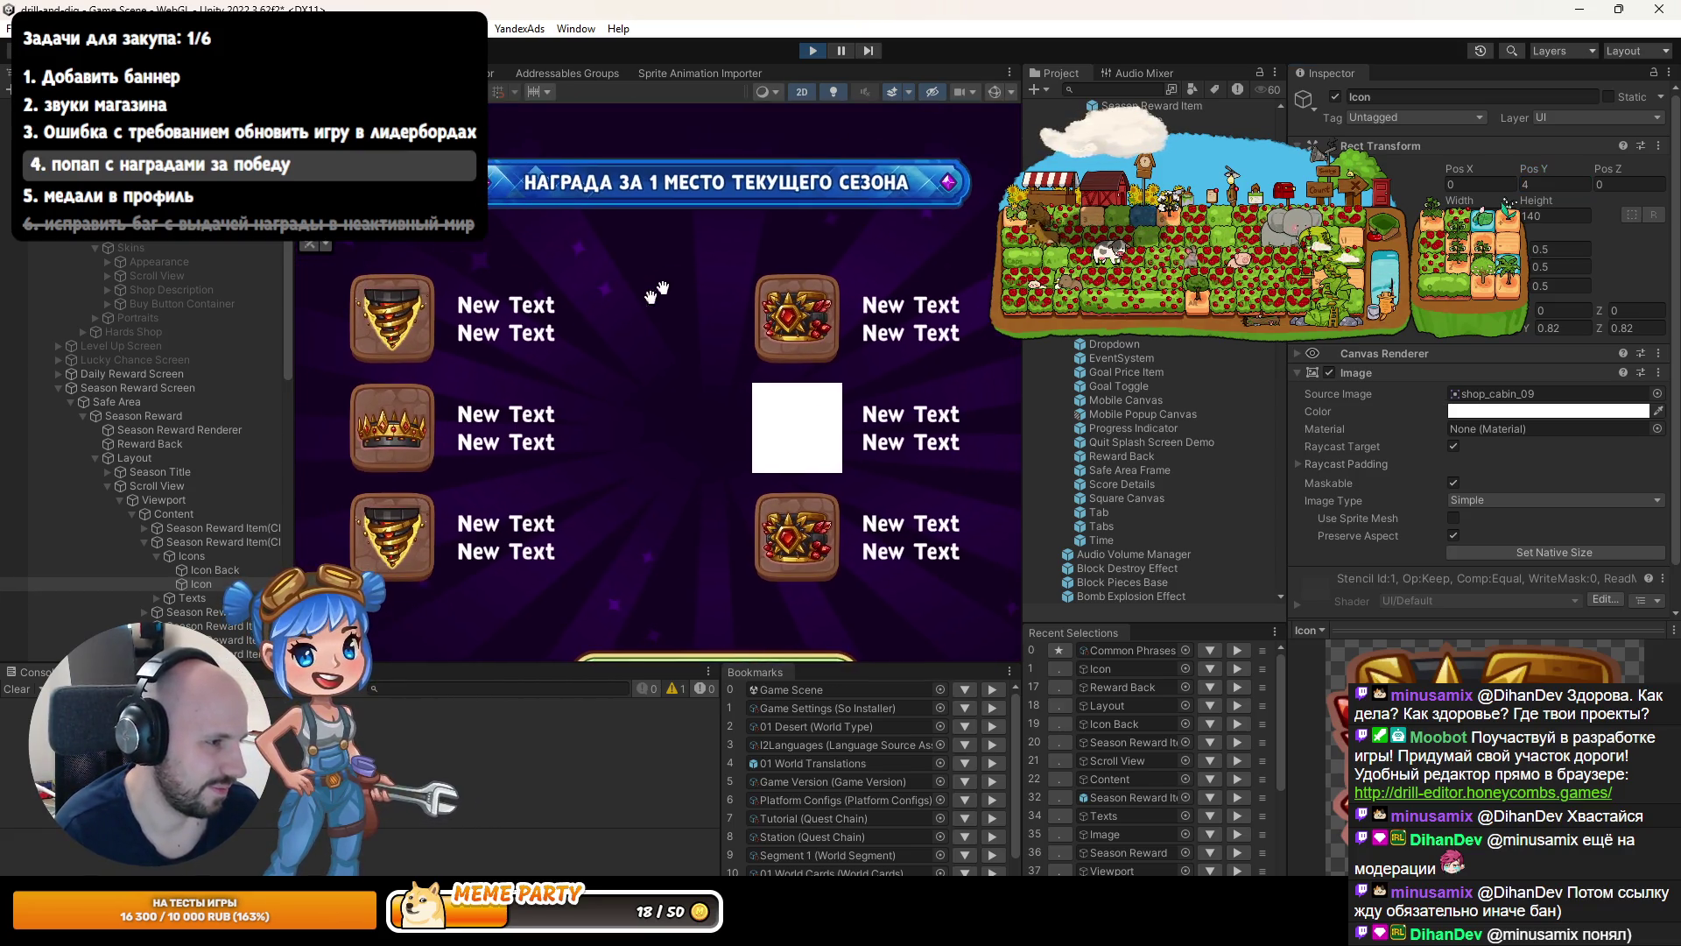
{"action": "left_click", "coordinate": [144, 527]}
{"action": "left_click", "coordinate": [192, 557]}
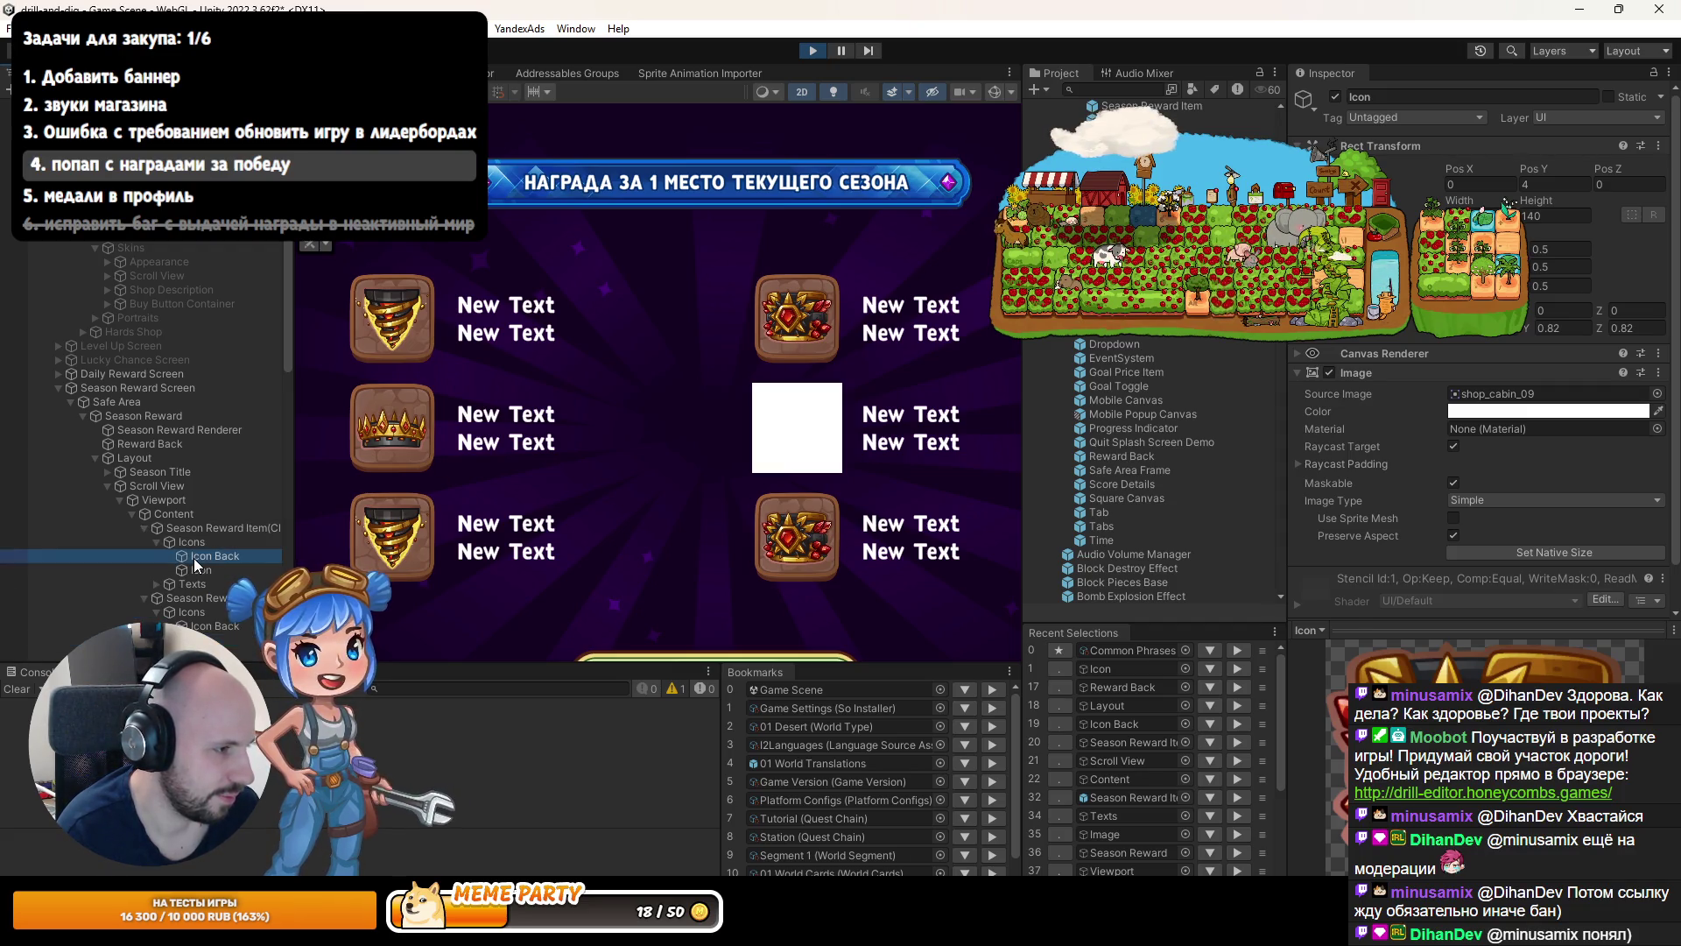
{"action": "key", "text": "Down"}
{"action": "left_click", "coordinate": [1554, 184]}
{"action": "type", "text": "4"}
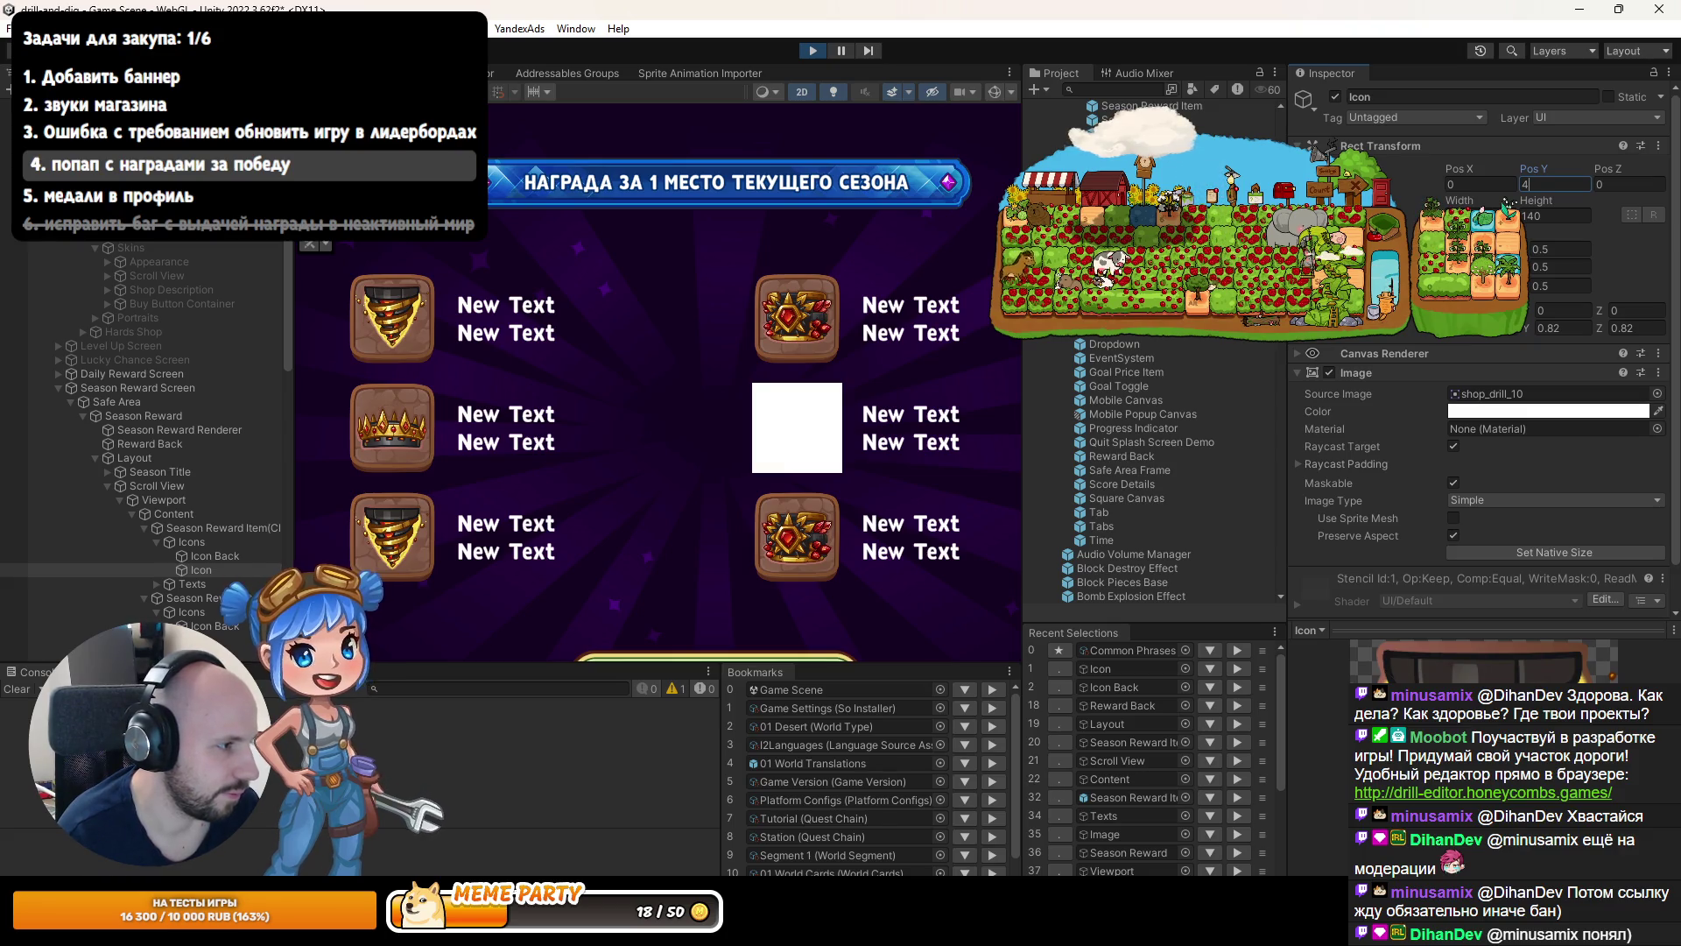
{"action": "left_click_drag", "start_coordinate": [666, 300], "coordinate": [682, 409]}
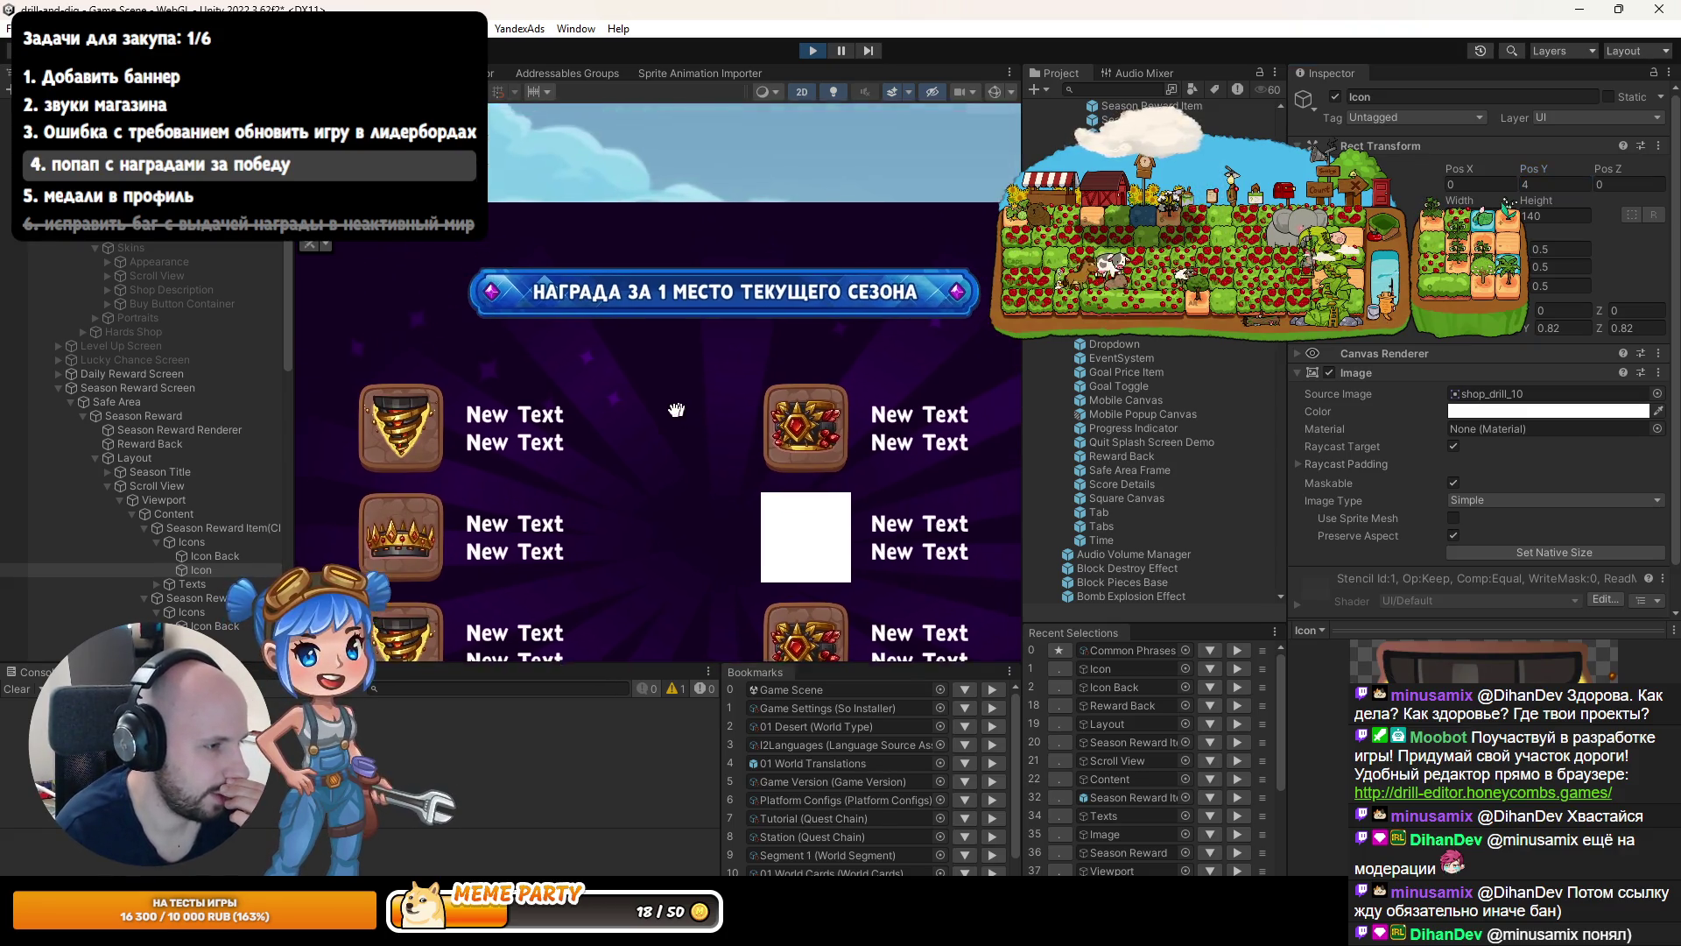
{"action": "scroll", "coordinate": [808, 426], "scroll_direction": "up", "scroll_amount": 2}
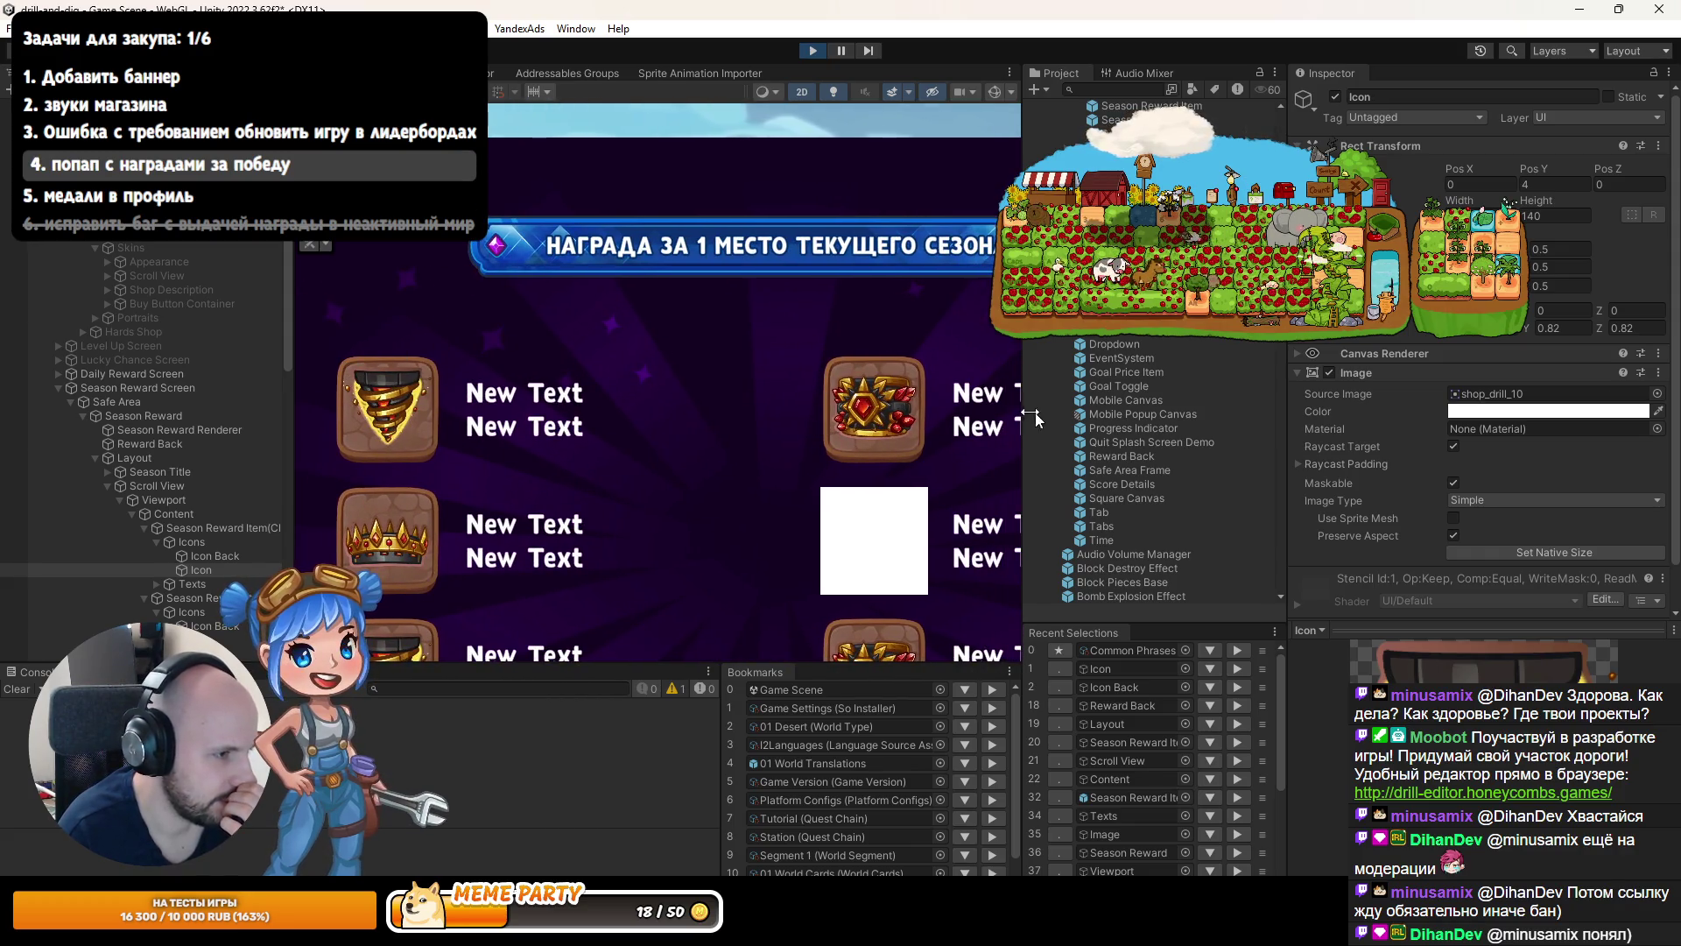
Stop the game and set Skin Offset Y to 4 in the Season Reward Item prefab.
{"action": "left_click", "coordinate": [814, 51]}
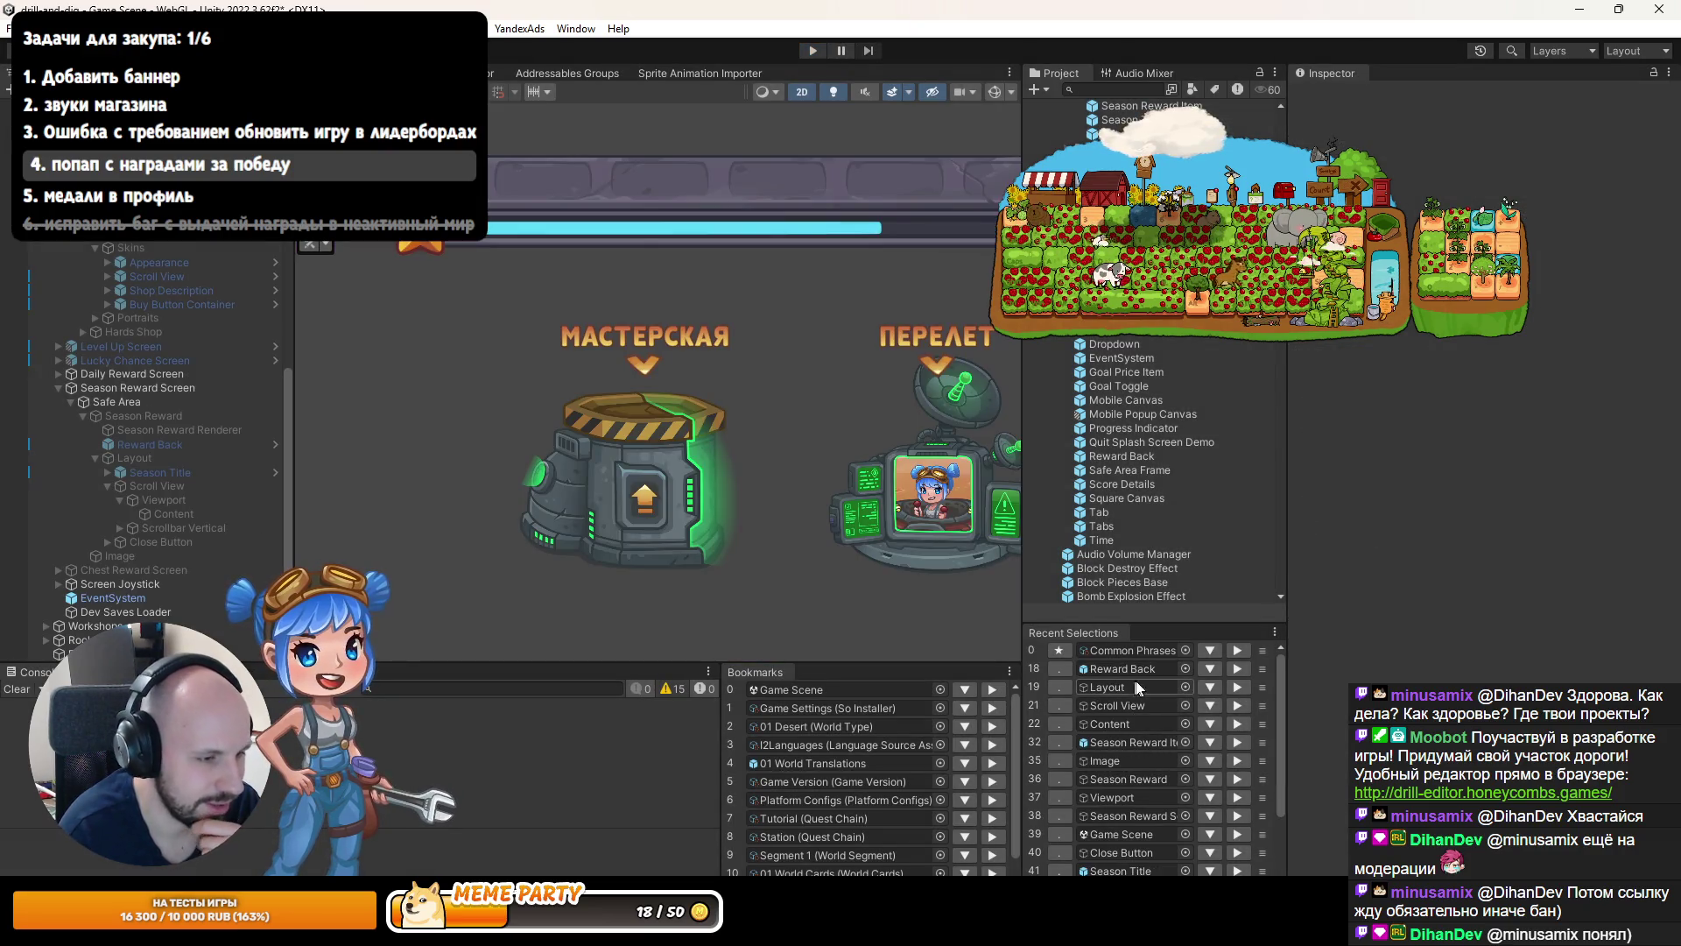
{"action": "left_click", "coordinate": [1142, 671]}
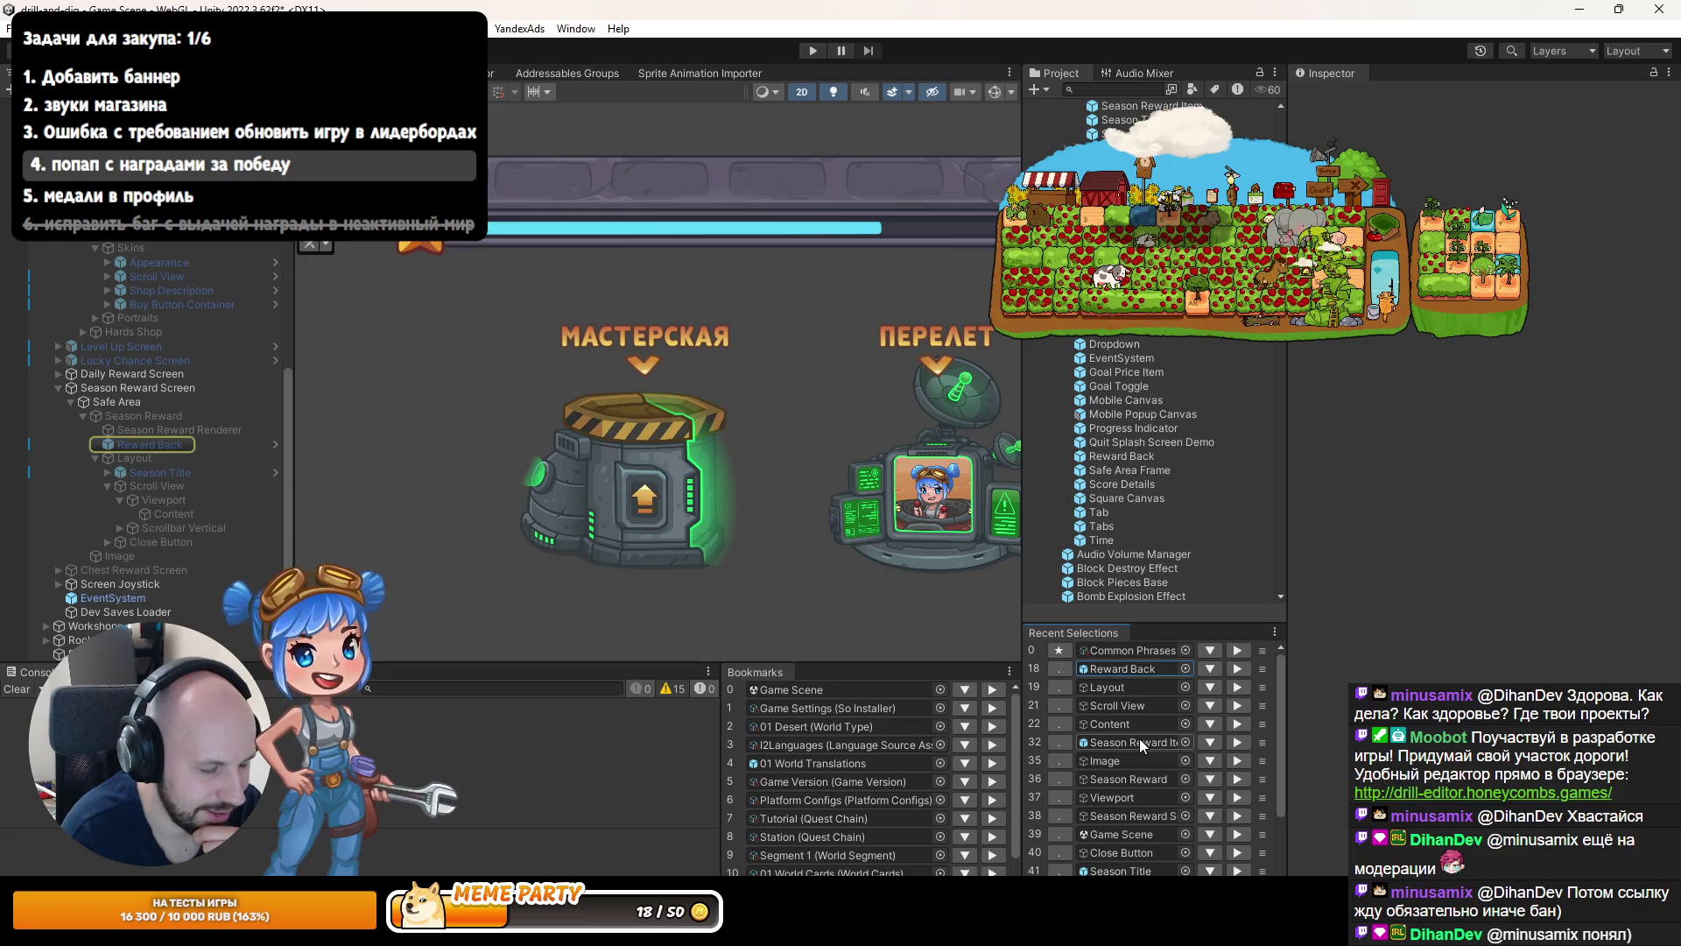
{"action": "left_click", "coordinate": [1131, 670]}
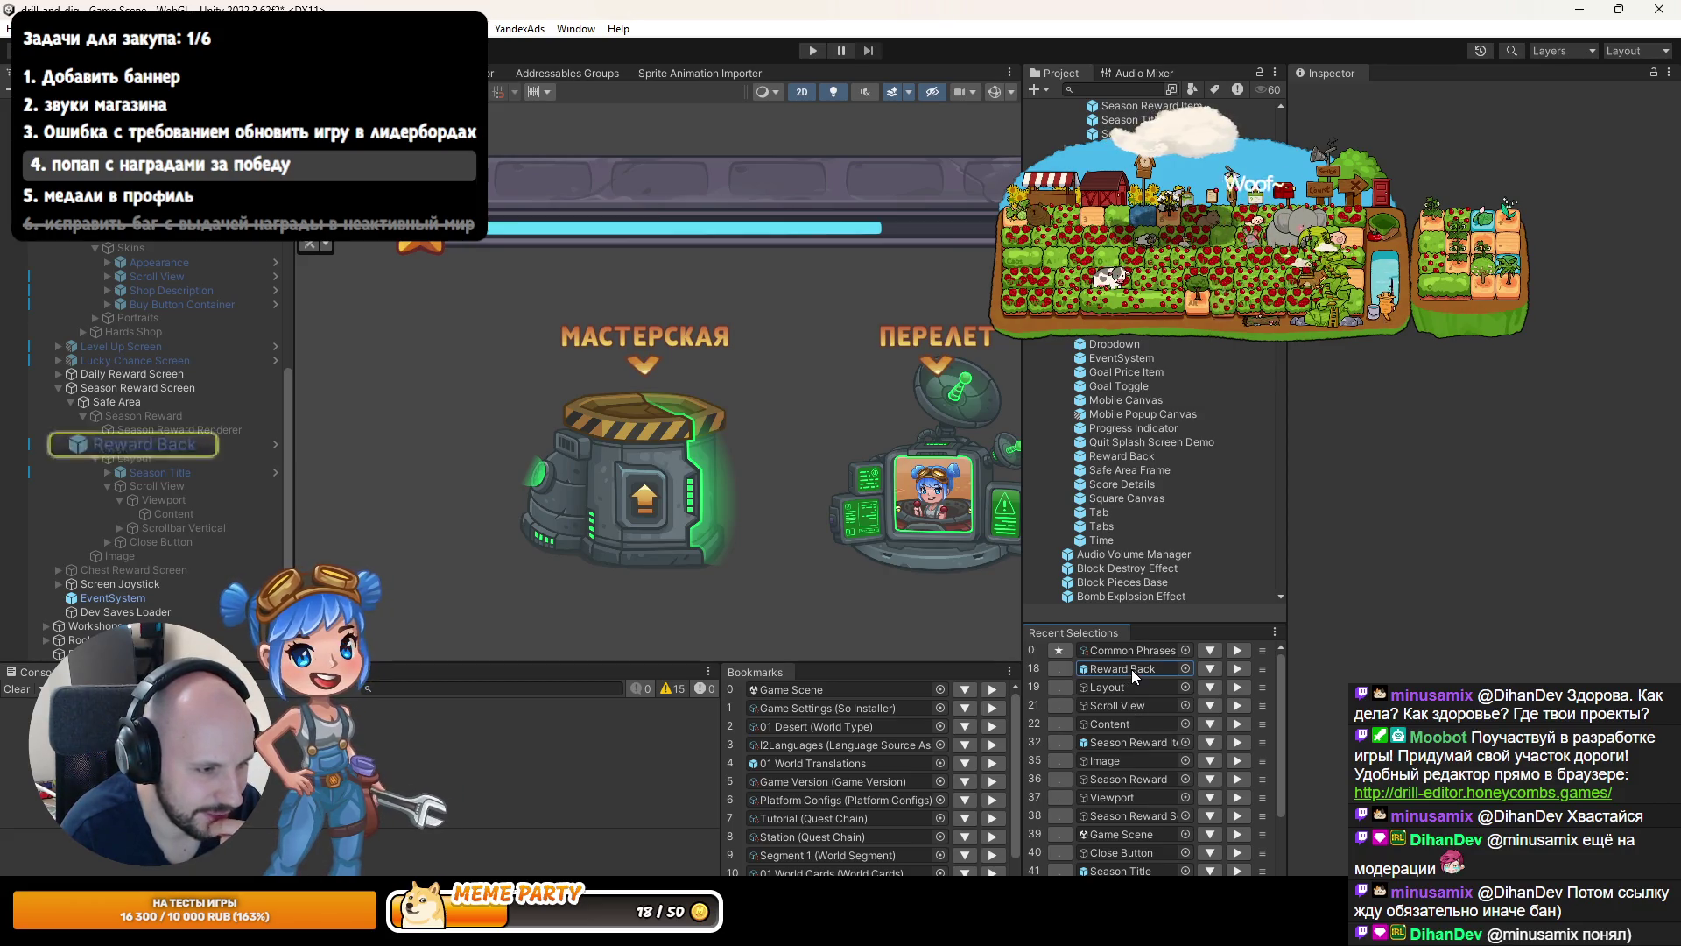
{"action": "double_click", "coordinate": [1152, 741]}
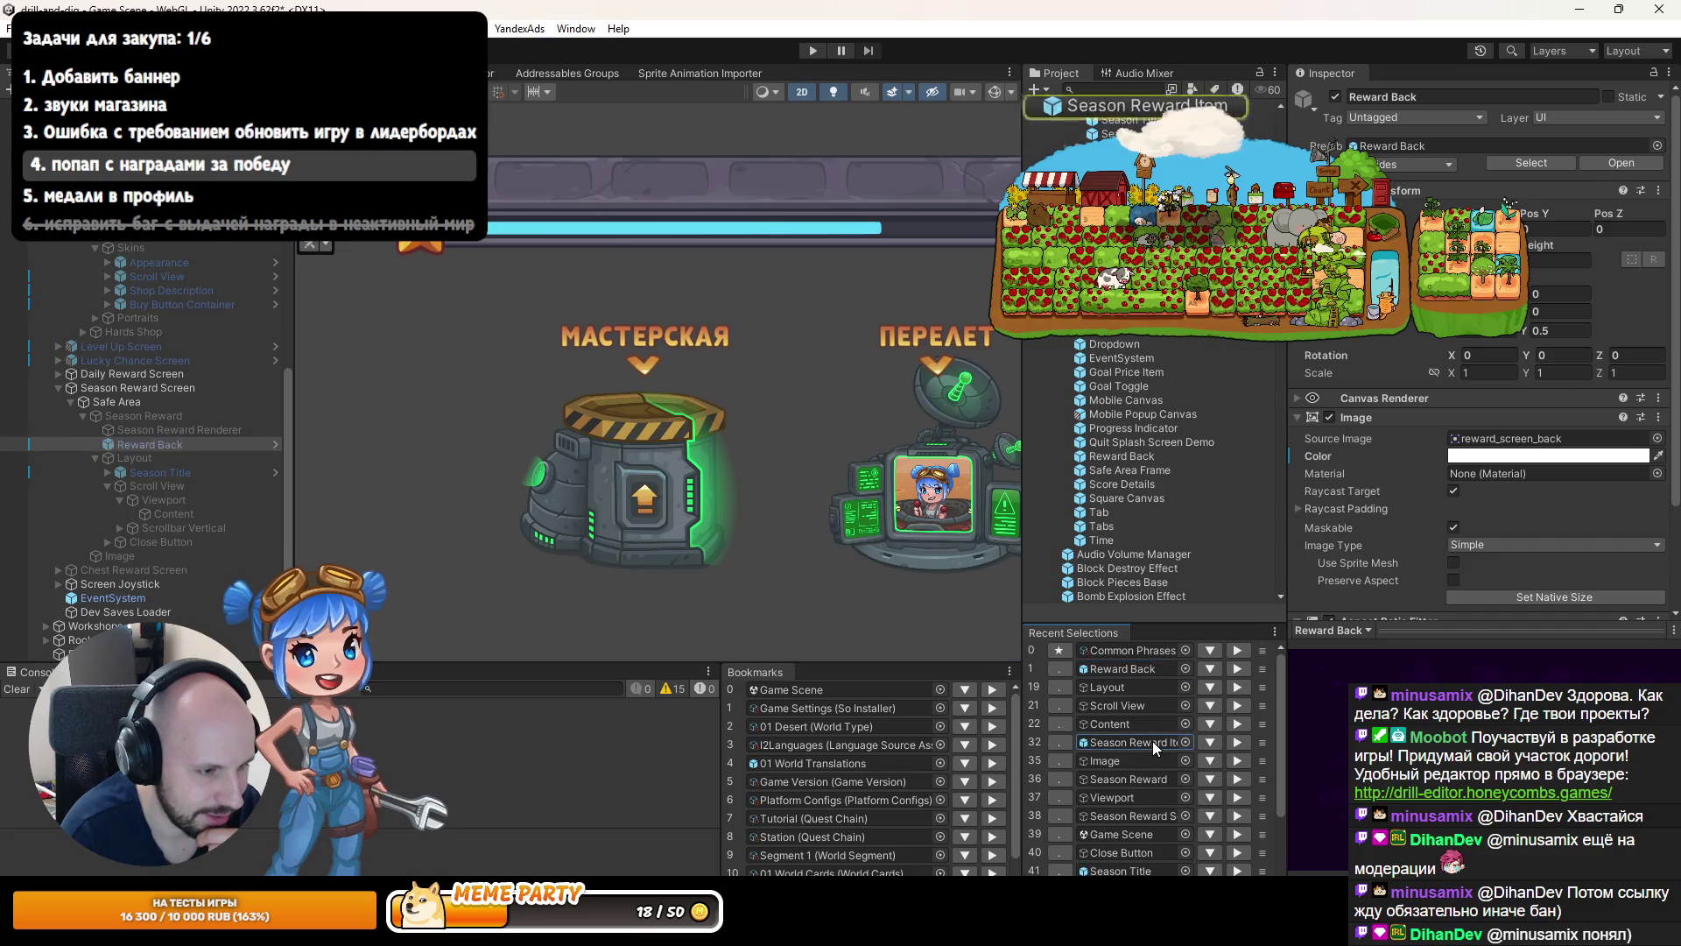
{"action": "left_click", "coordinate": [1576, 521]}
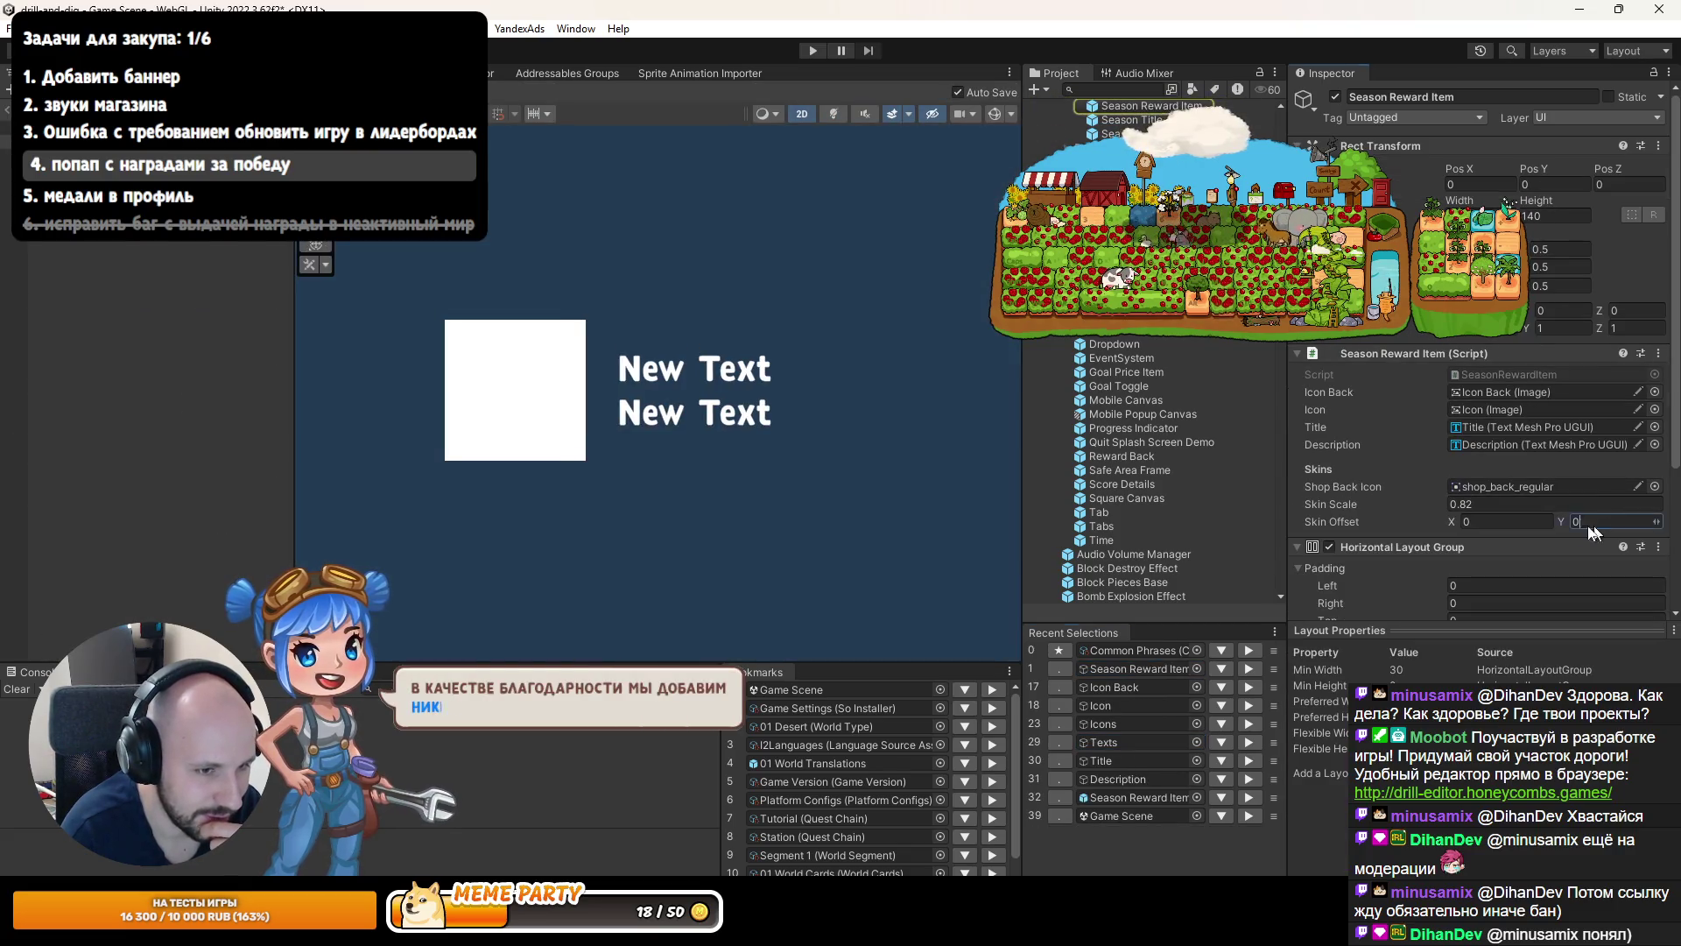
{"action": "key", "text": "ctrl+p"}
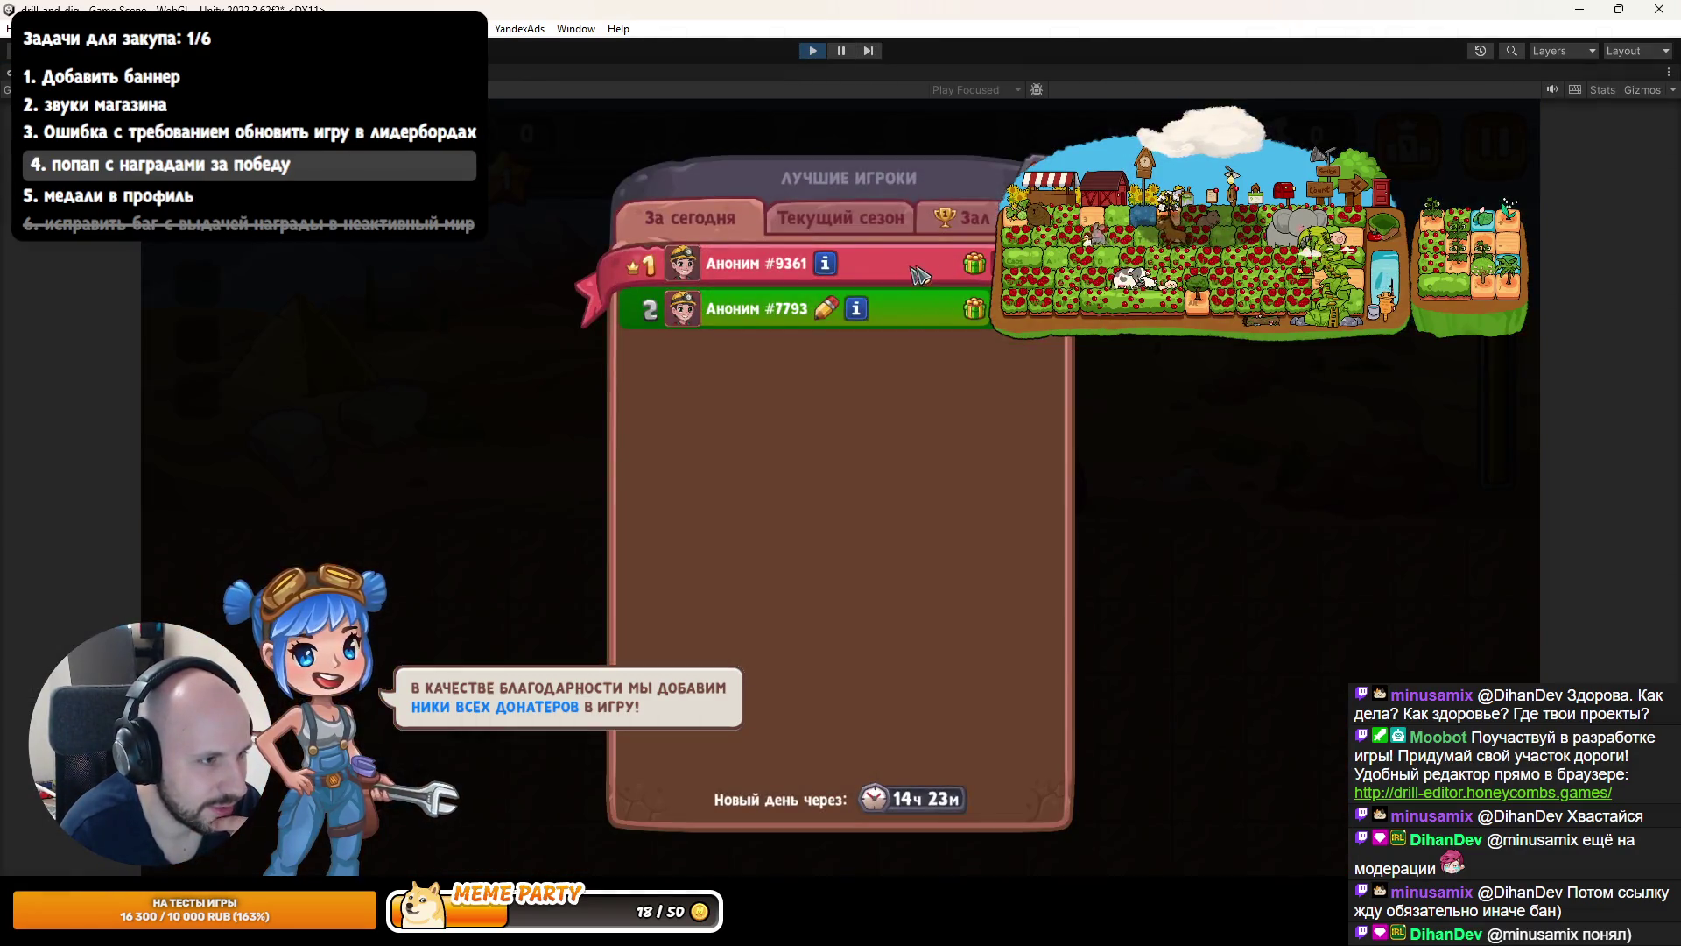
Open the current season's first-place reward popup, scroll through its skin icon grid, then stop playing.
{"action": "left_click", "coordinate": [875, 217]}
{"action": "left_click", "coordinate": [970, 260]}
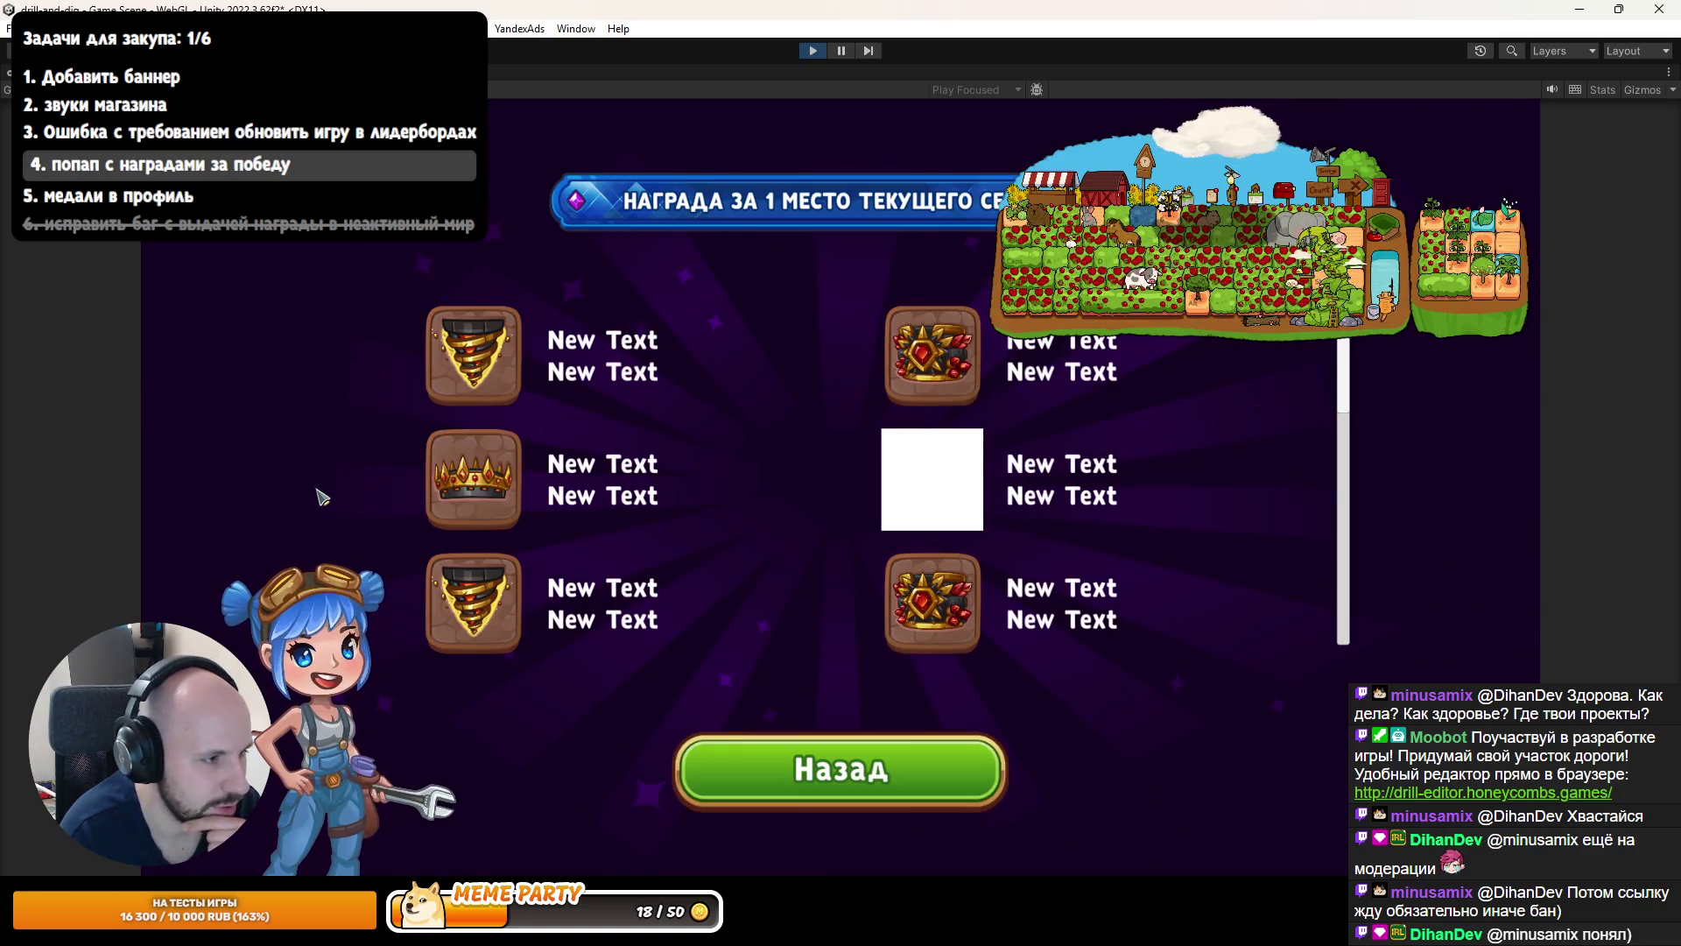
{"action": "scroll", "coordinate": [467, 522], "scroll_direction": "down", "scroll_amount": 2}
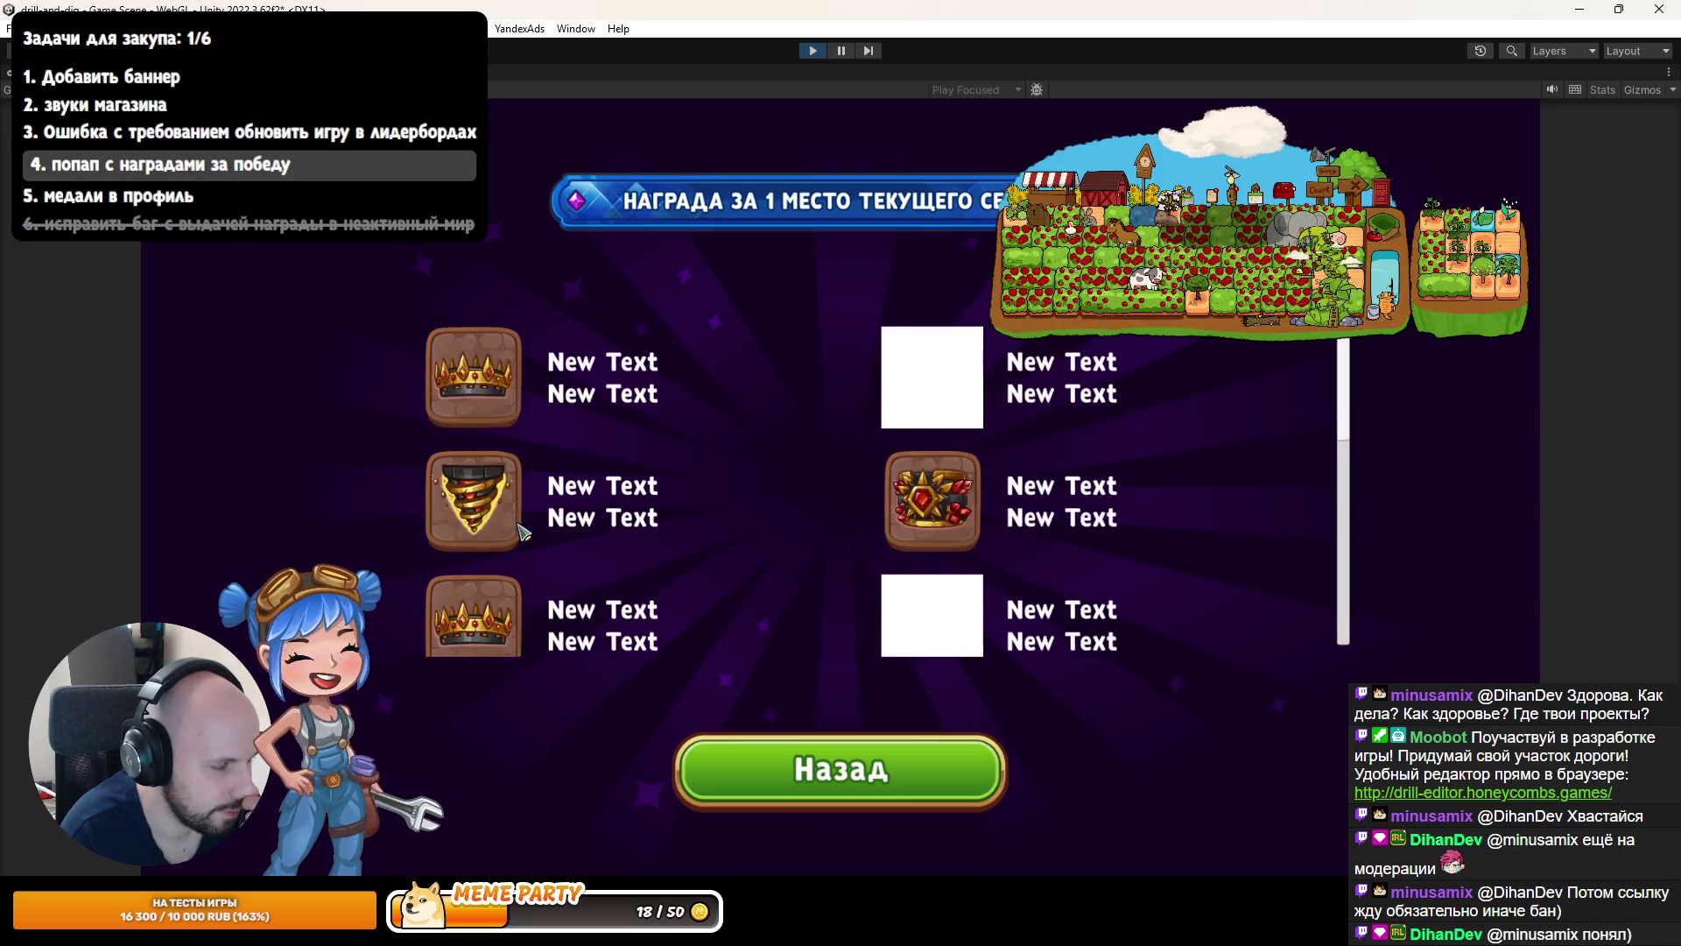
{"action": "scroll", "coordinate": [516, 525], "scroll_direction": "down", "scroll_amount": 2}
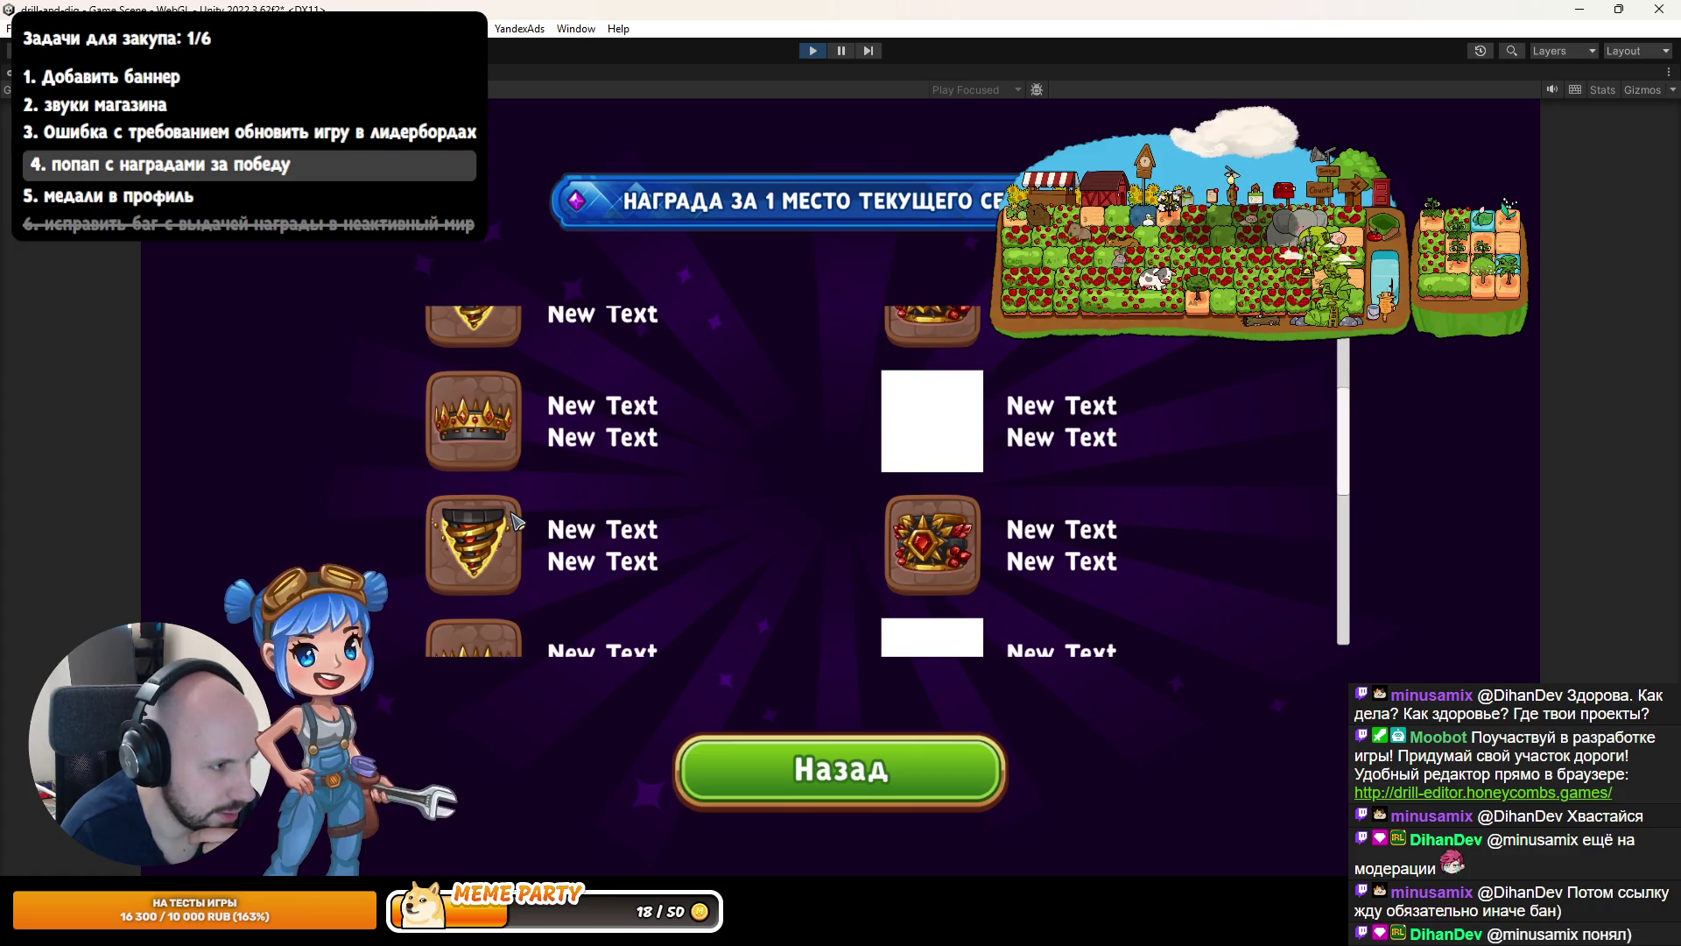
{"action": "scroll", "coordinate": [515, 517], "scroll_direction": "down", "scroll_amount": 3}
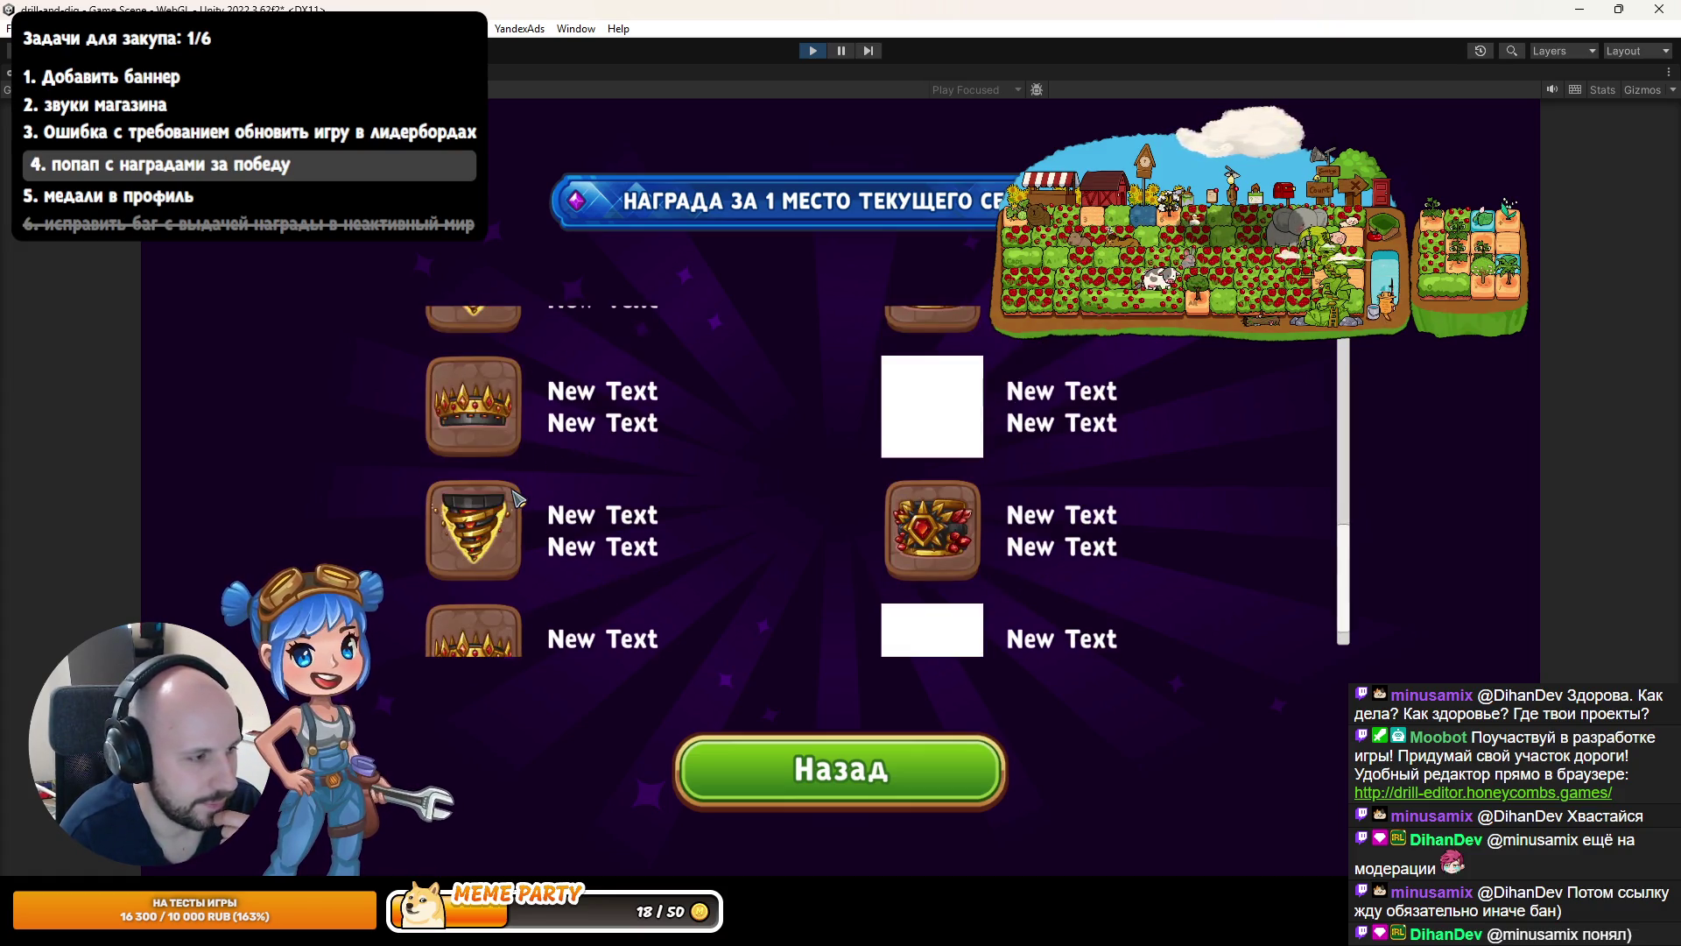
{"action": "scroll", "coordinate": [514, 499], "scroll_direction": "down", "scroll_amount": 2}
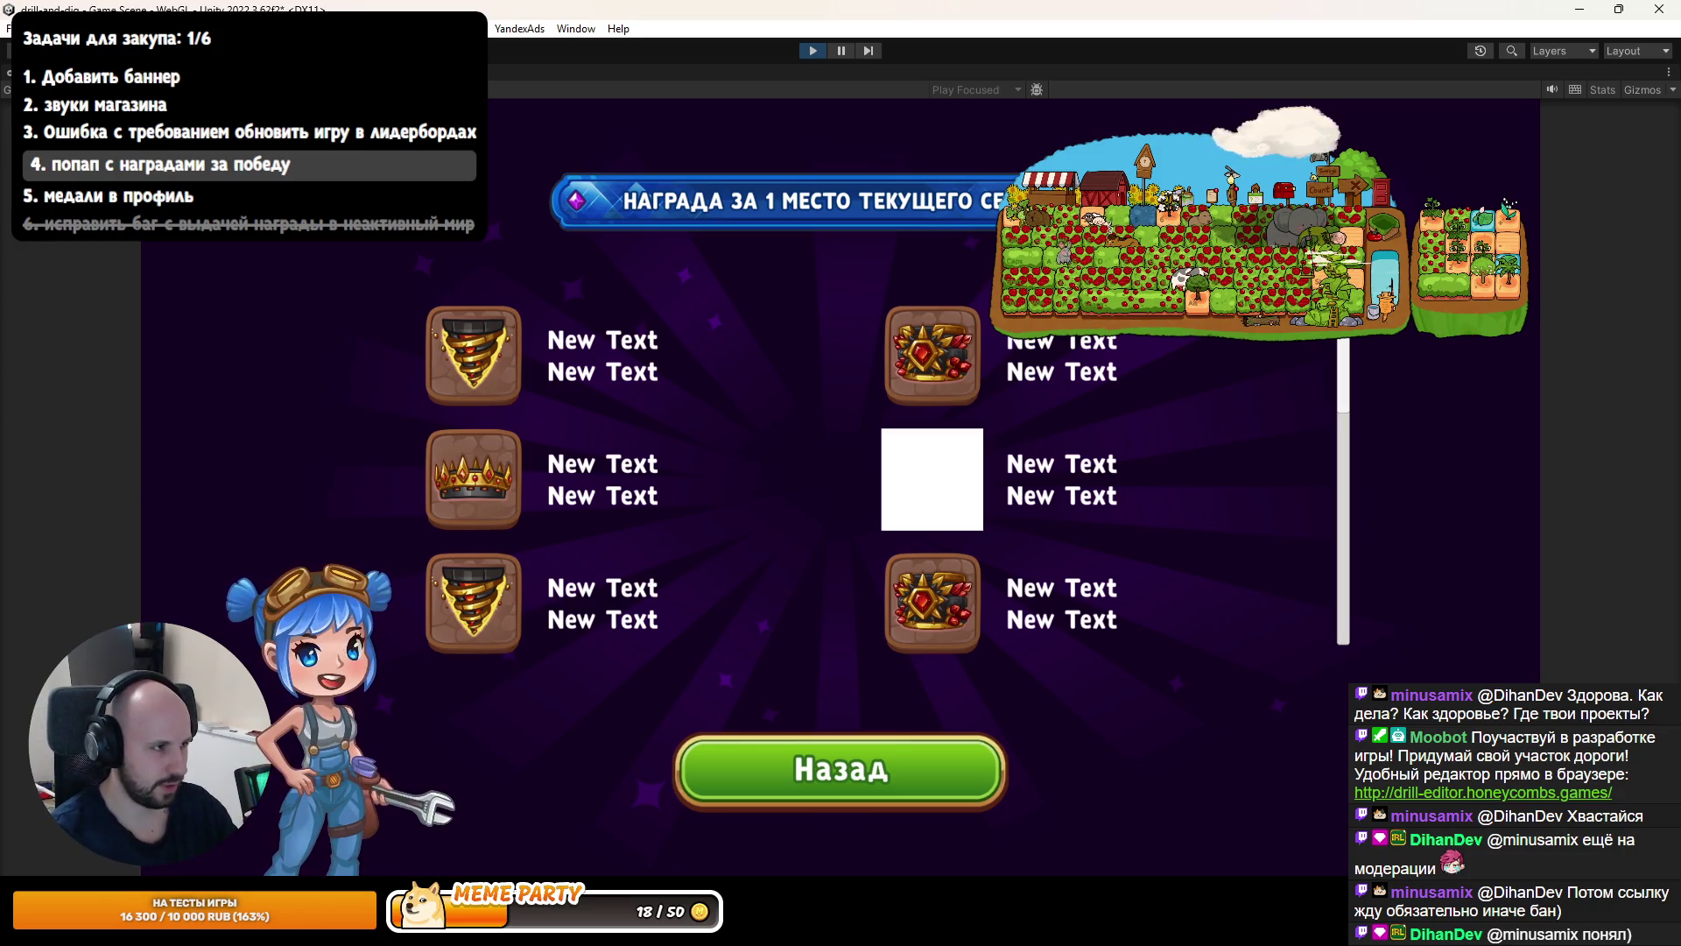
{"action": "key", "text": "ctrl+p"}
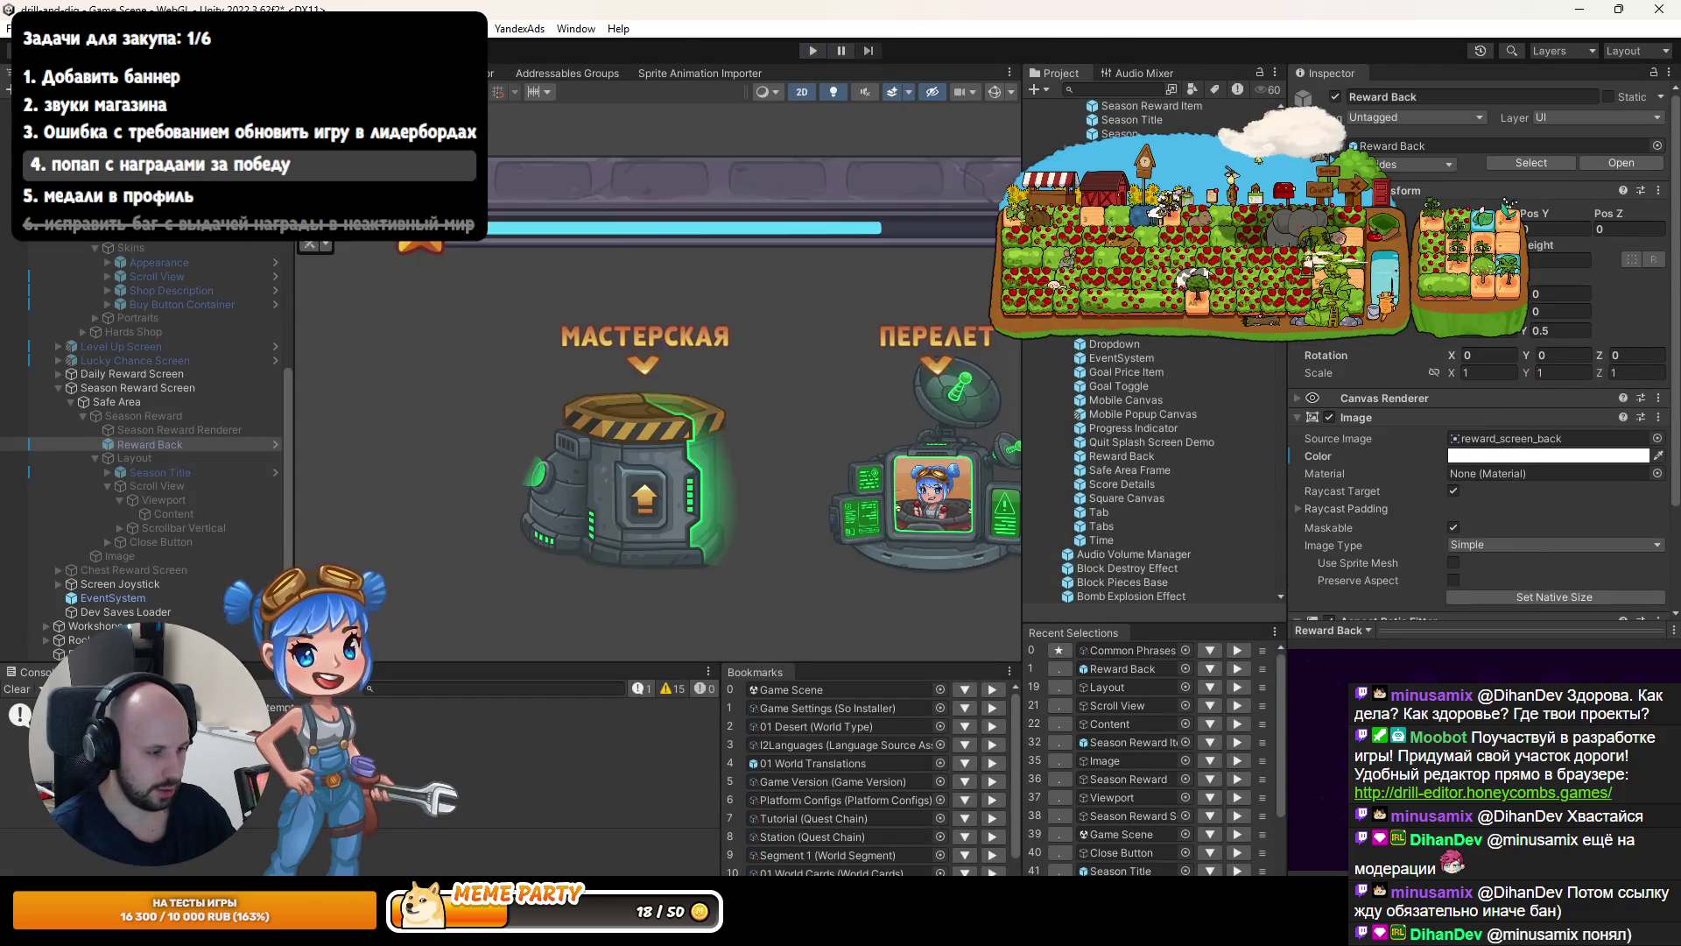
{"action": "key", "text": "alt+Tab"}
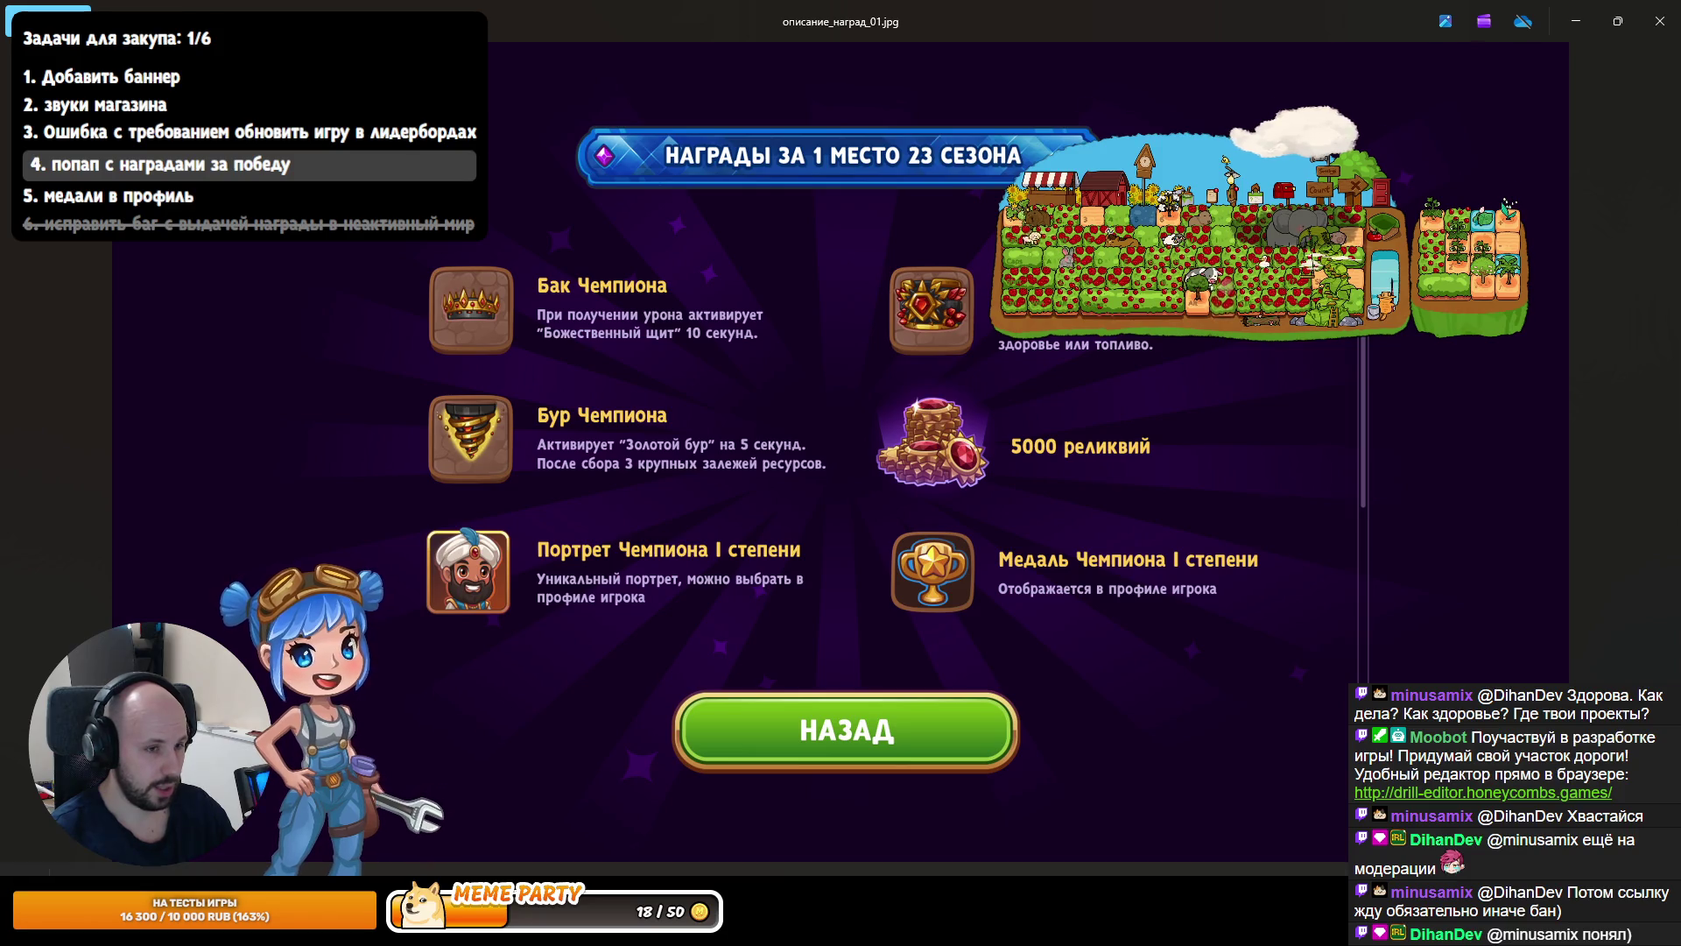
{"action": "key", "text": "alt+Tab"}
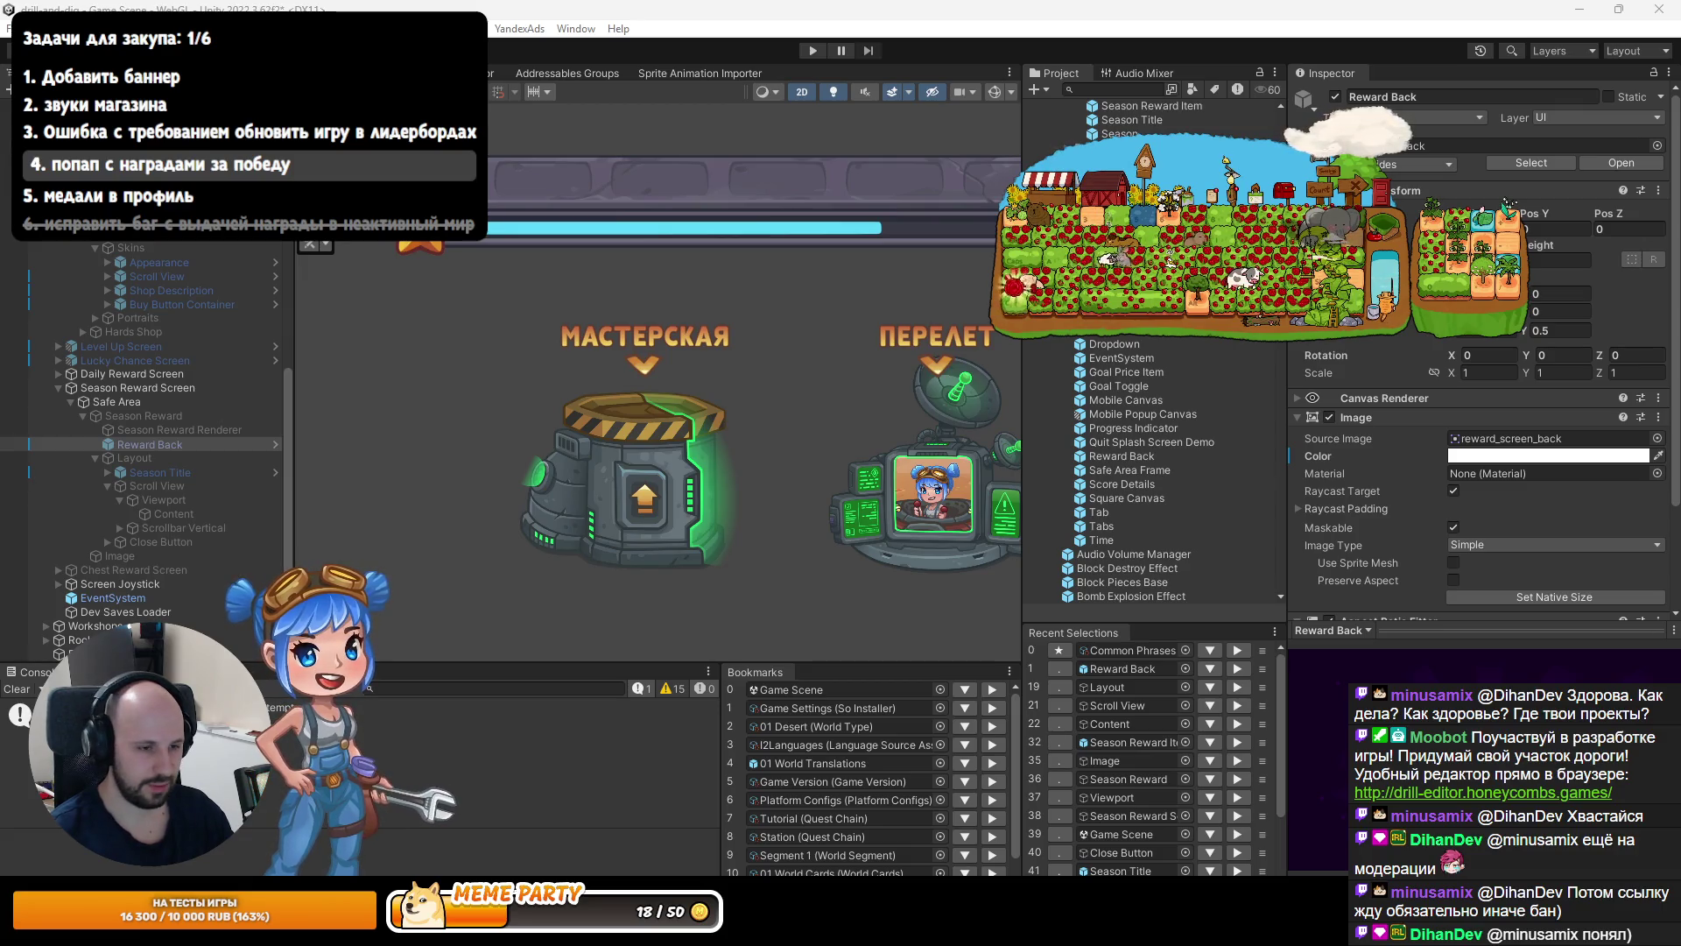
Open the Season Reward Item prefab and make its Title text yellow.
{"action": "scroll", "coordinate": [1541, 428], "scroll_direction": "down", "scroll_amount": 3}
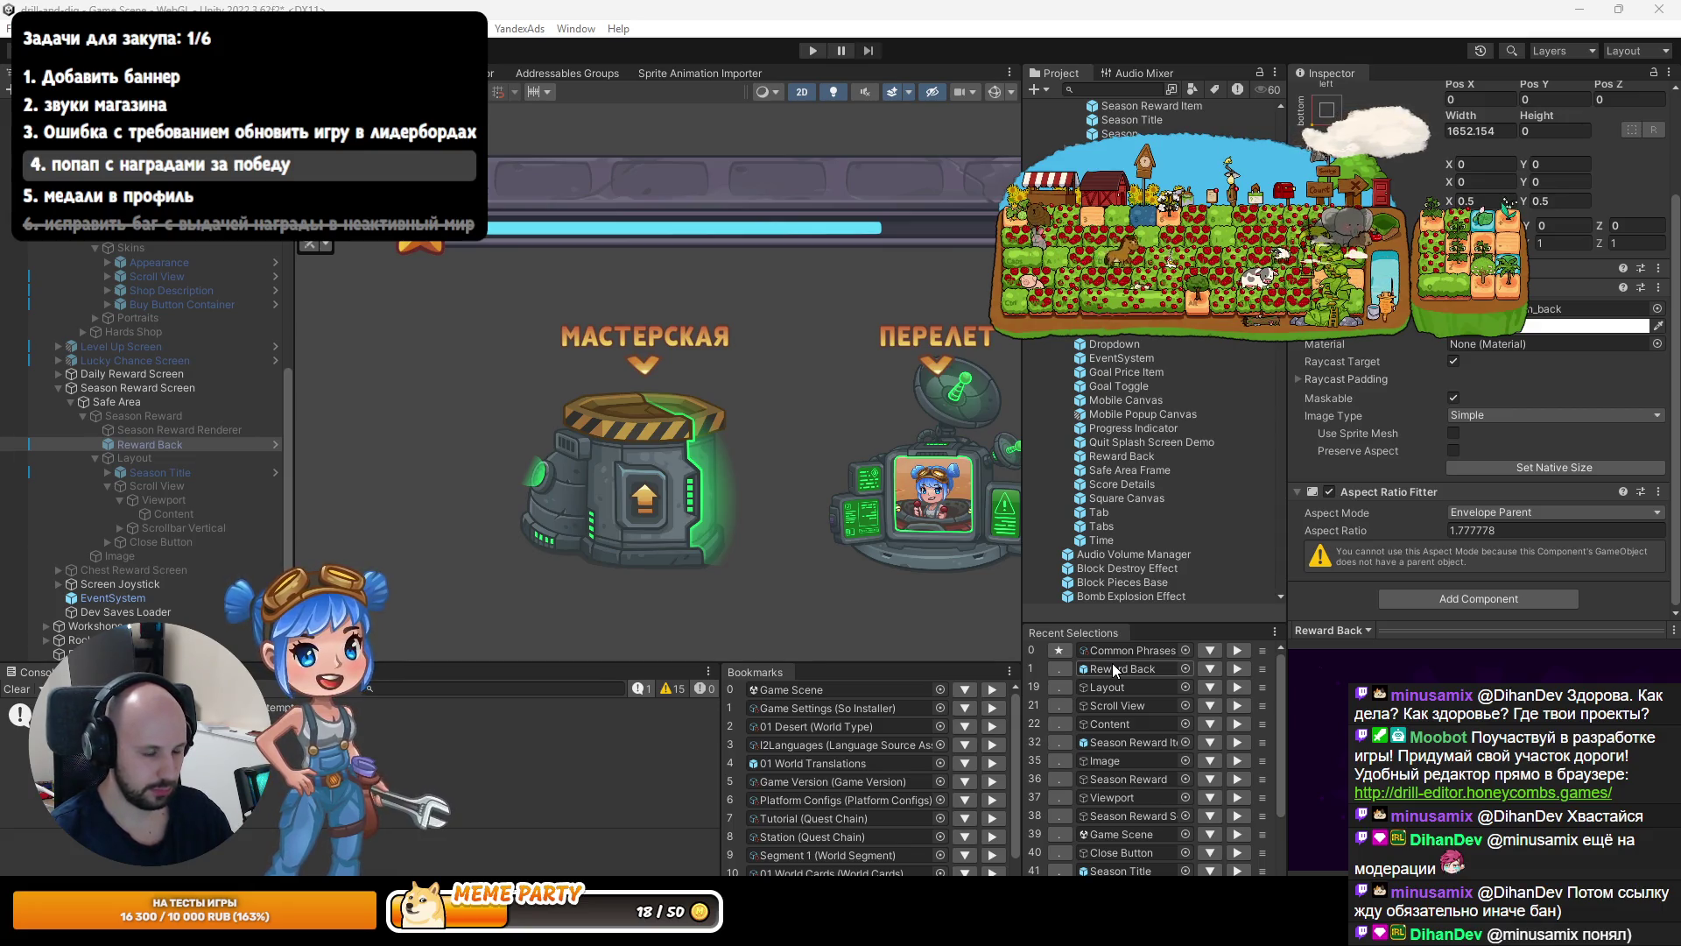
{"action": "double_click", "coordinate": [1122, 736]}
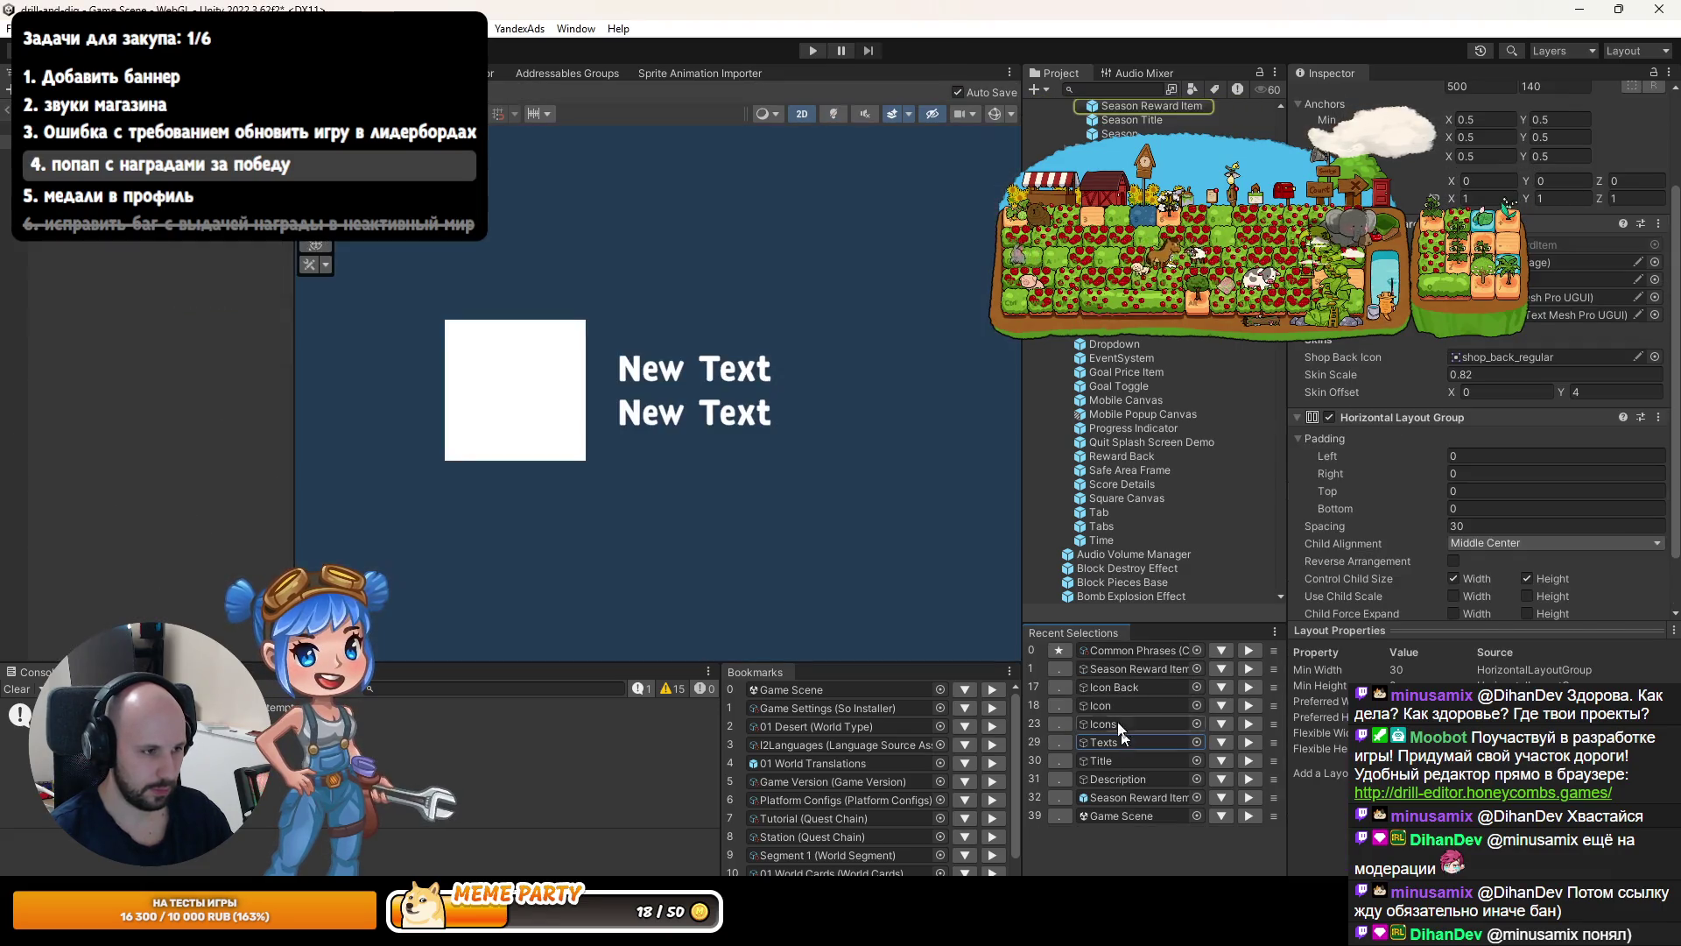
{"action": "left_click", "coordinate": [1101, 759]}
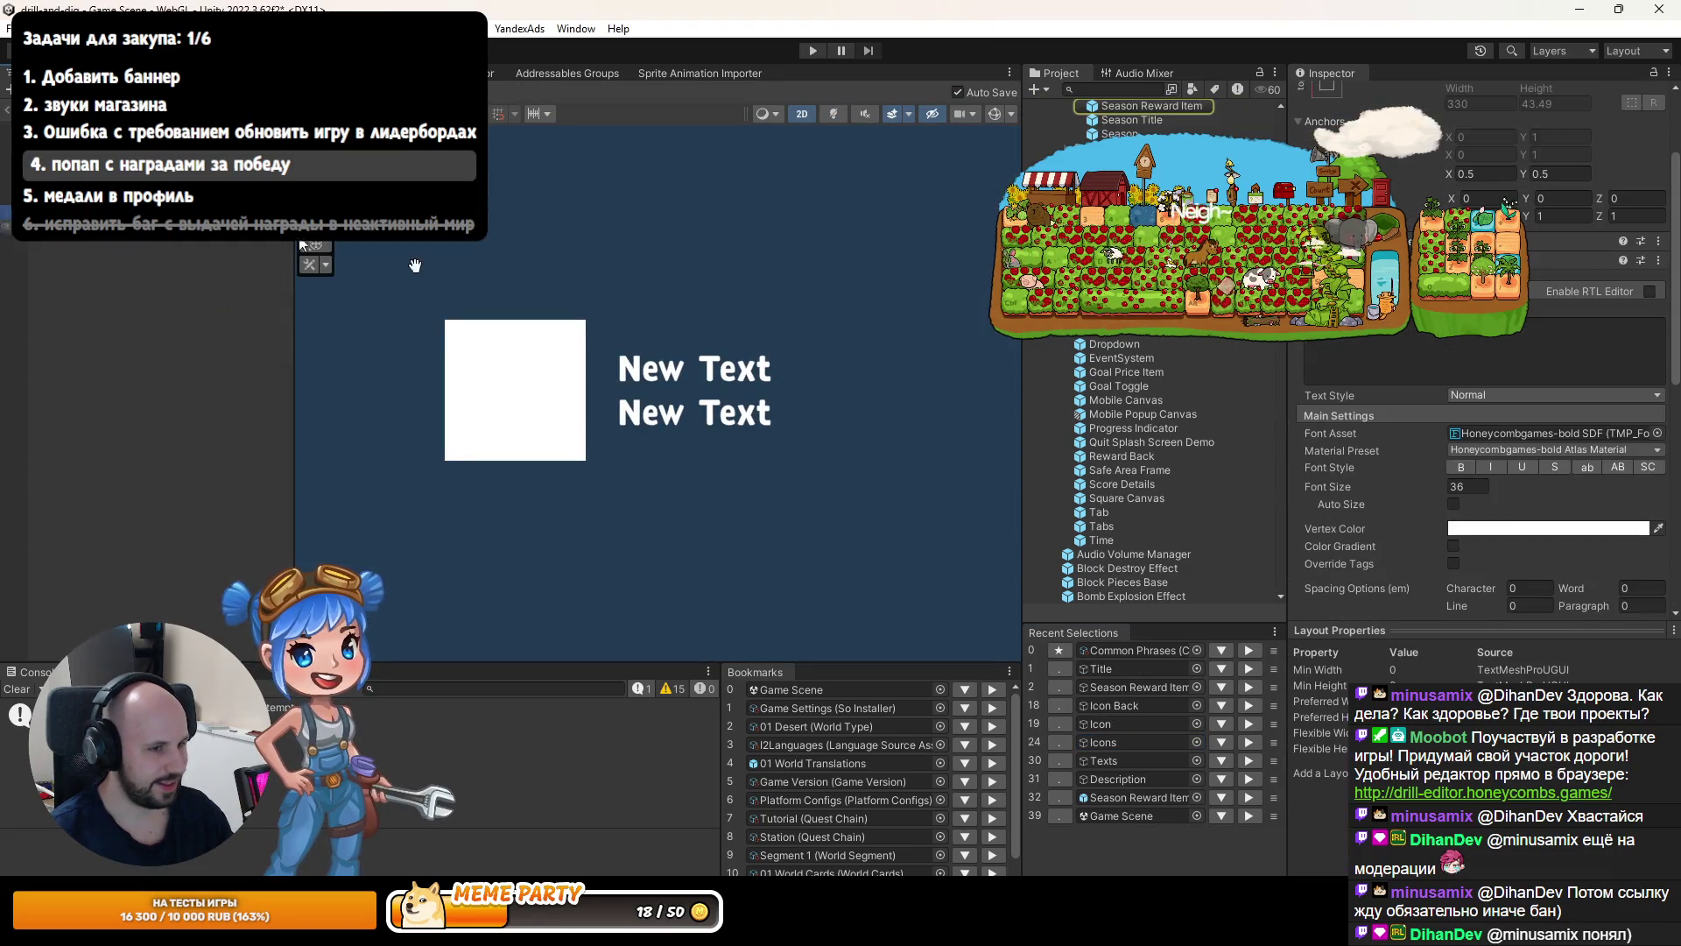
{"action": "left_click", "coordinate": [1458, 386]}
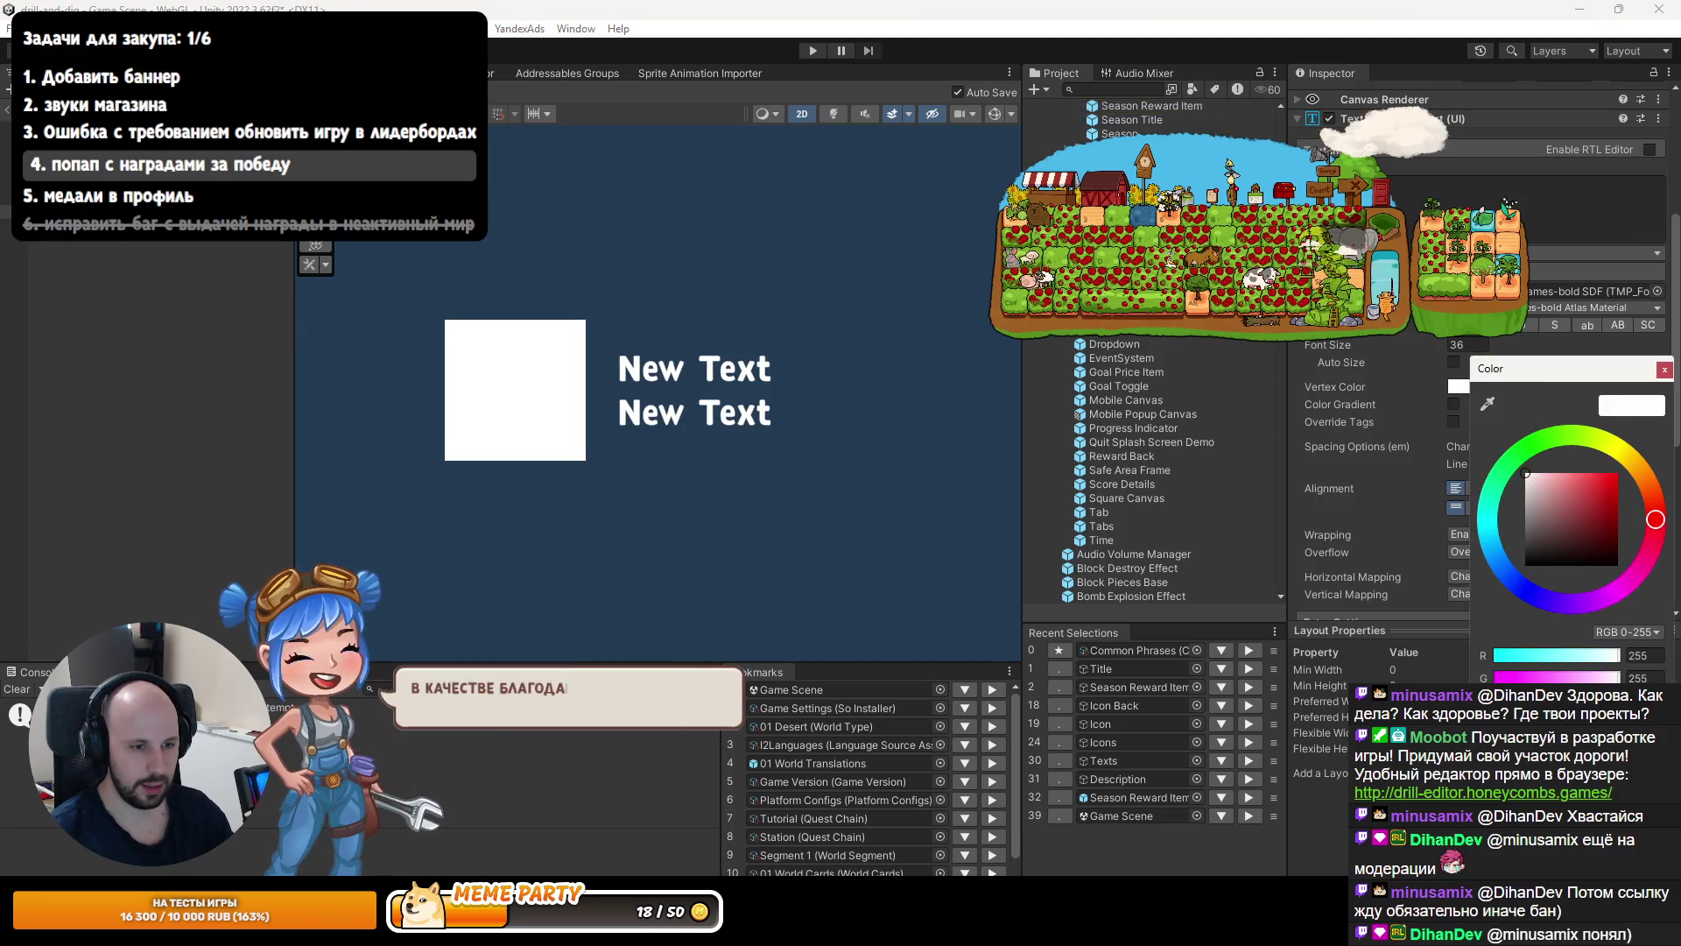
{"action": "left_click", "coordinate": [1514, 788]}
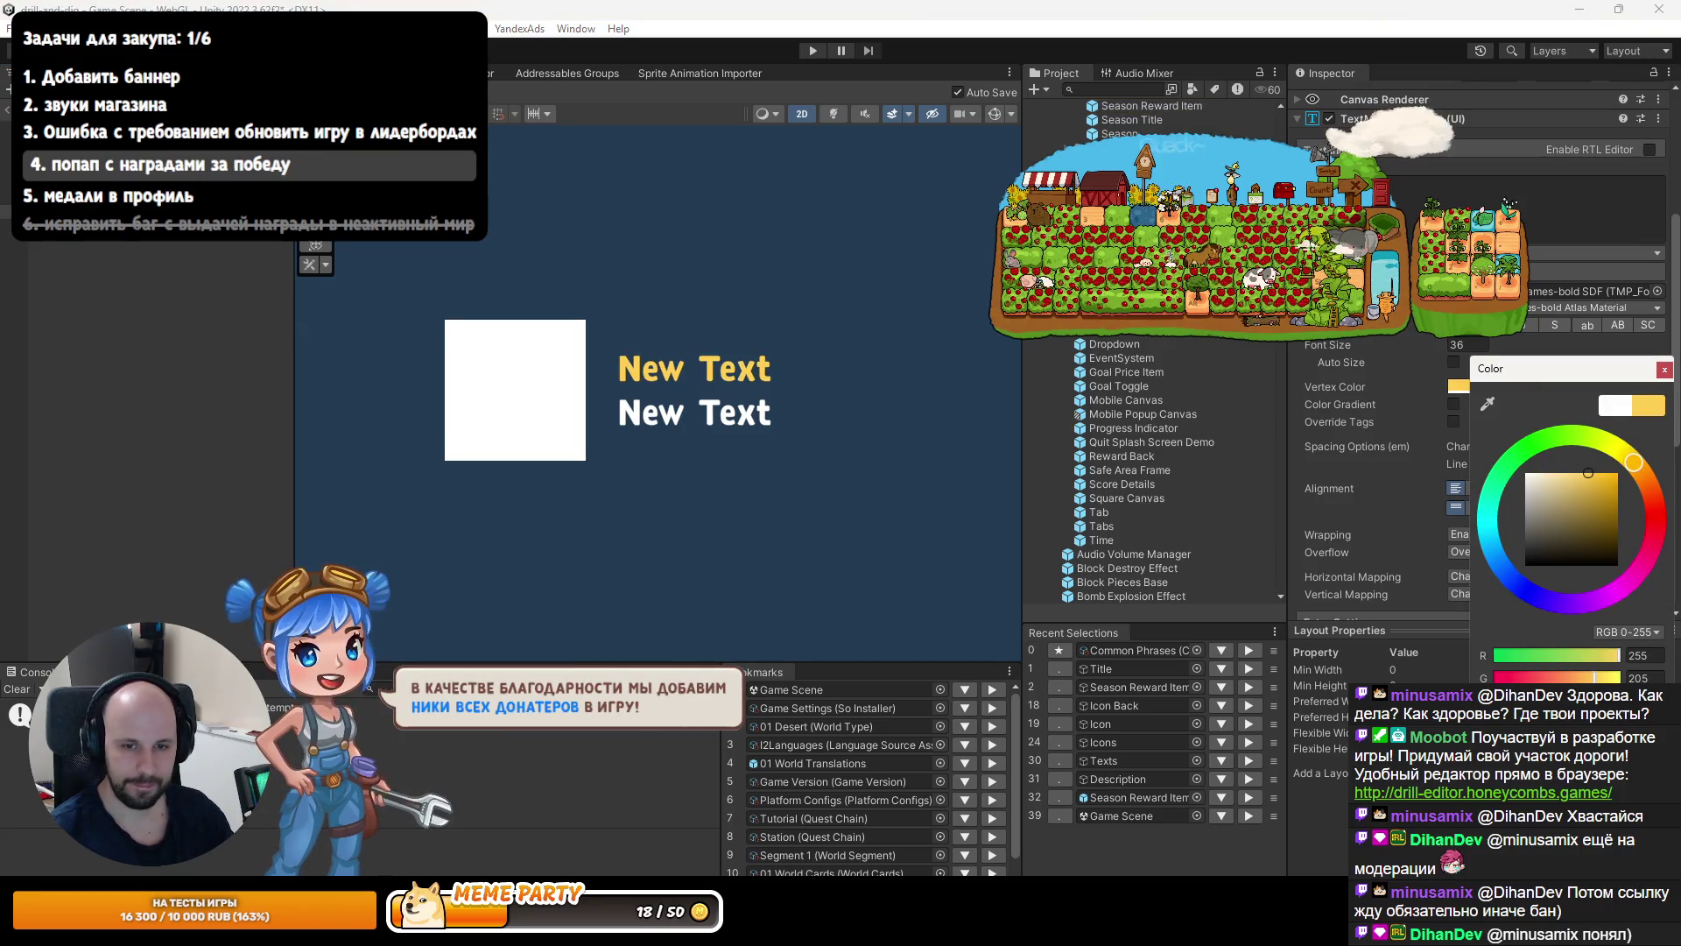
{"action": "key", "text": "Return"}
Set the Description text's vertex color to lavender B9ADD8.
{"action": "left_click", "coordinate": [163, 237]}
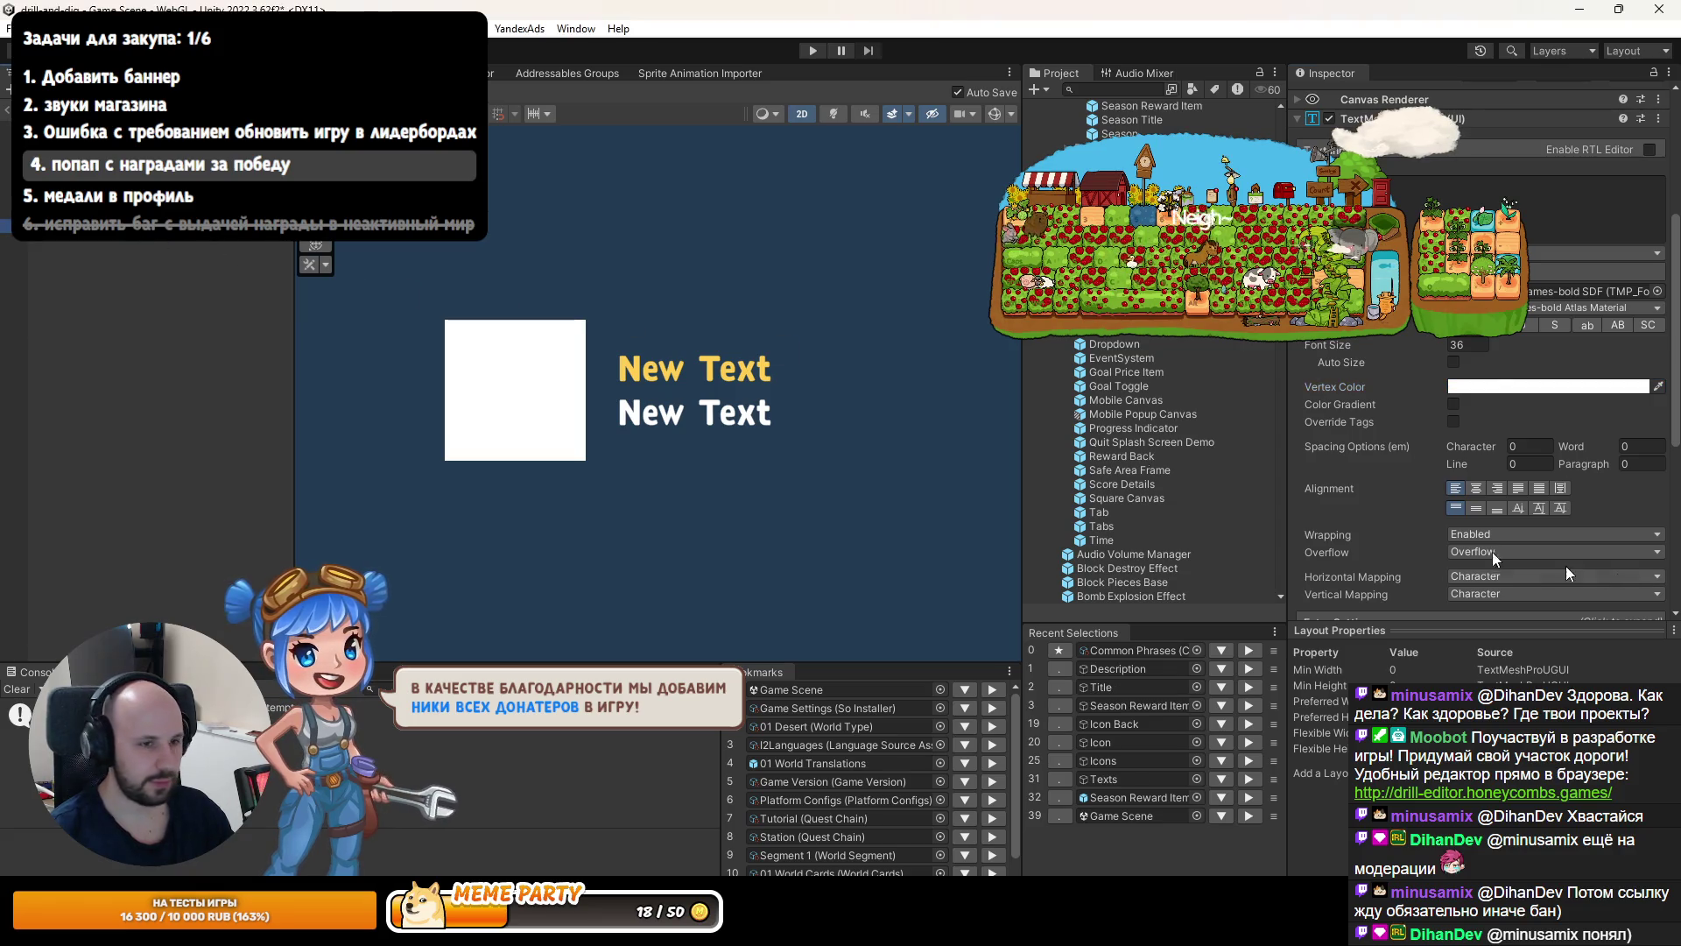
{"action": "scroll", "coordinate": [1331, 525], "scroll_direction": "down", "scroll_amount": 3}
{"action": "left_click", "coordinate": [1576, 292]}
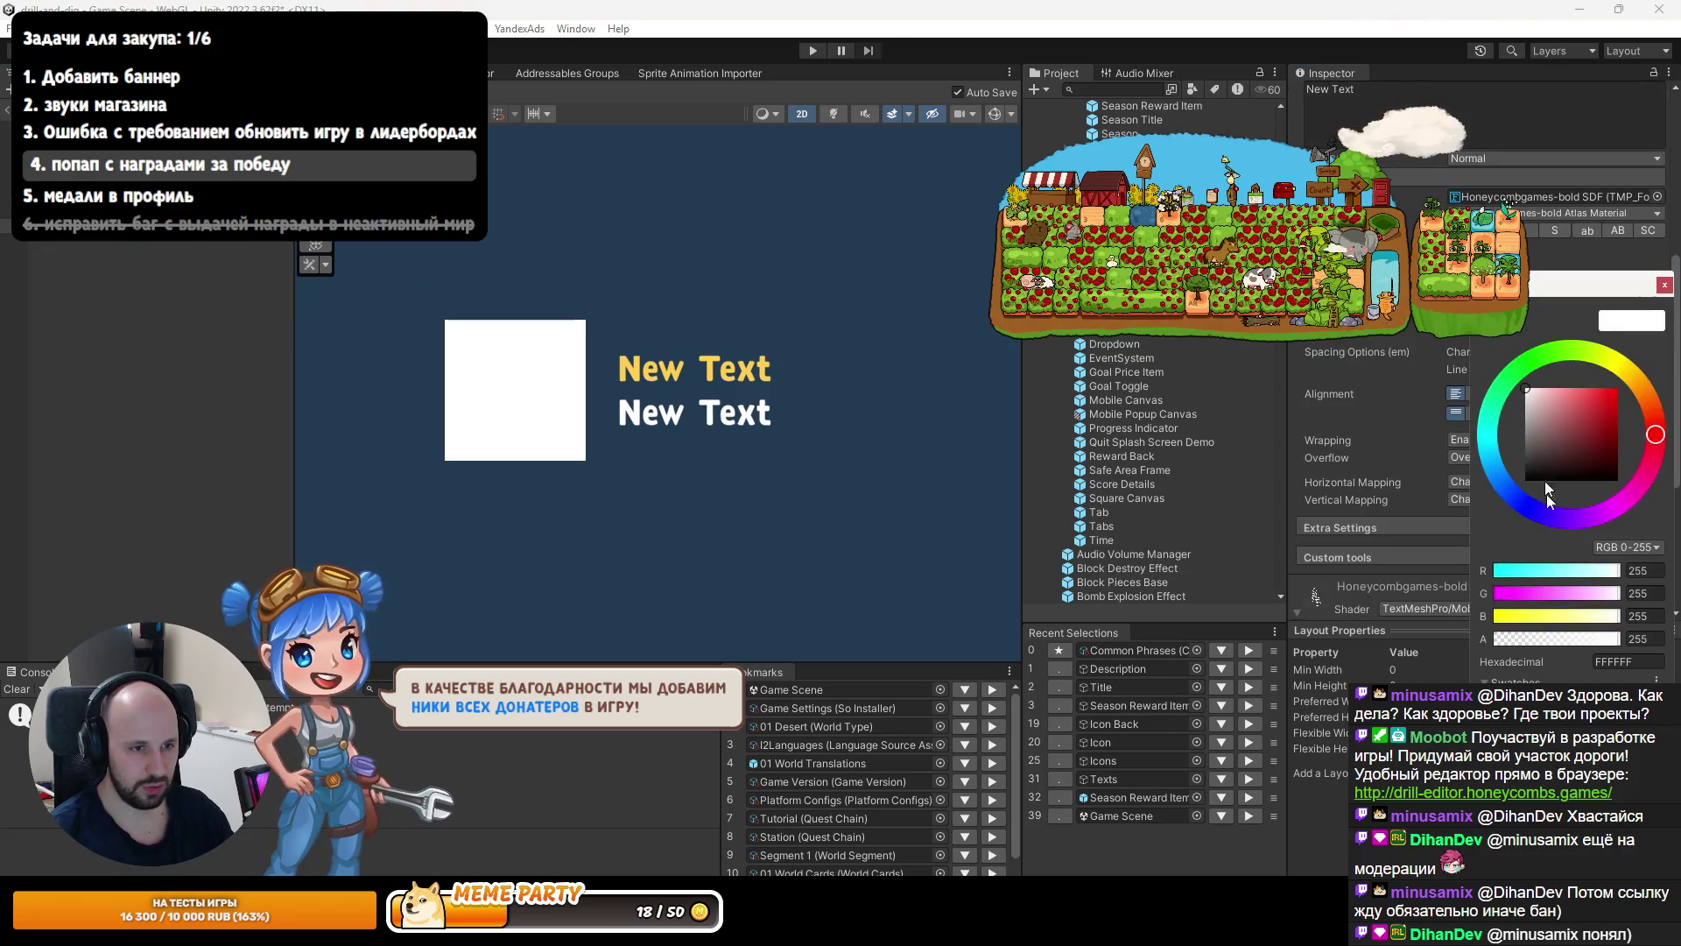
{"action": "left_click", "coordinate": [1615, 661]}
{"action": "type", "text": "B9ADD8"}
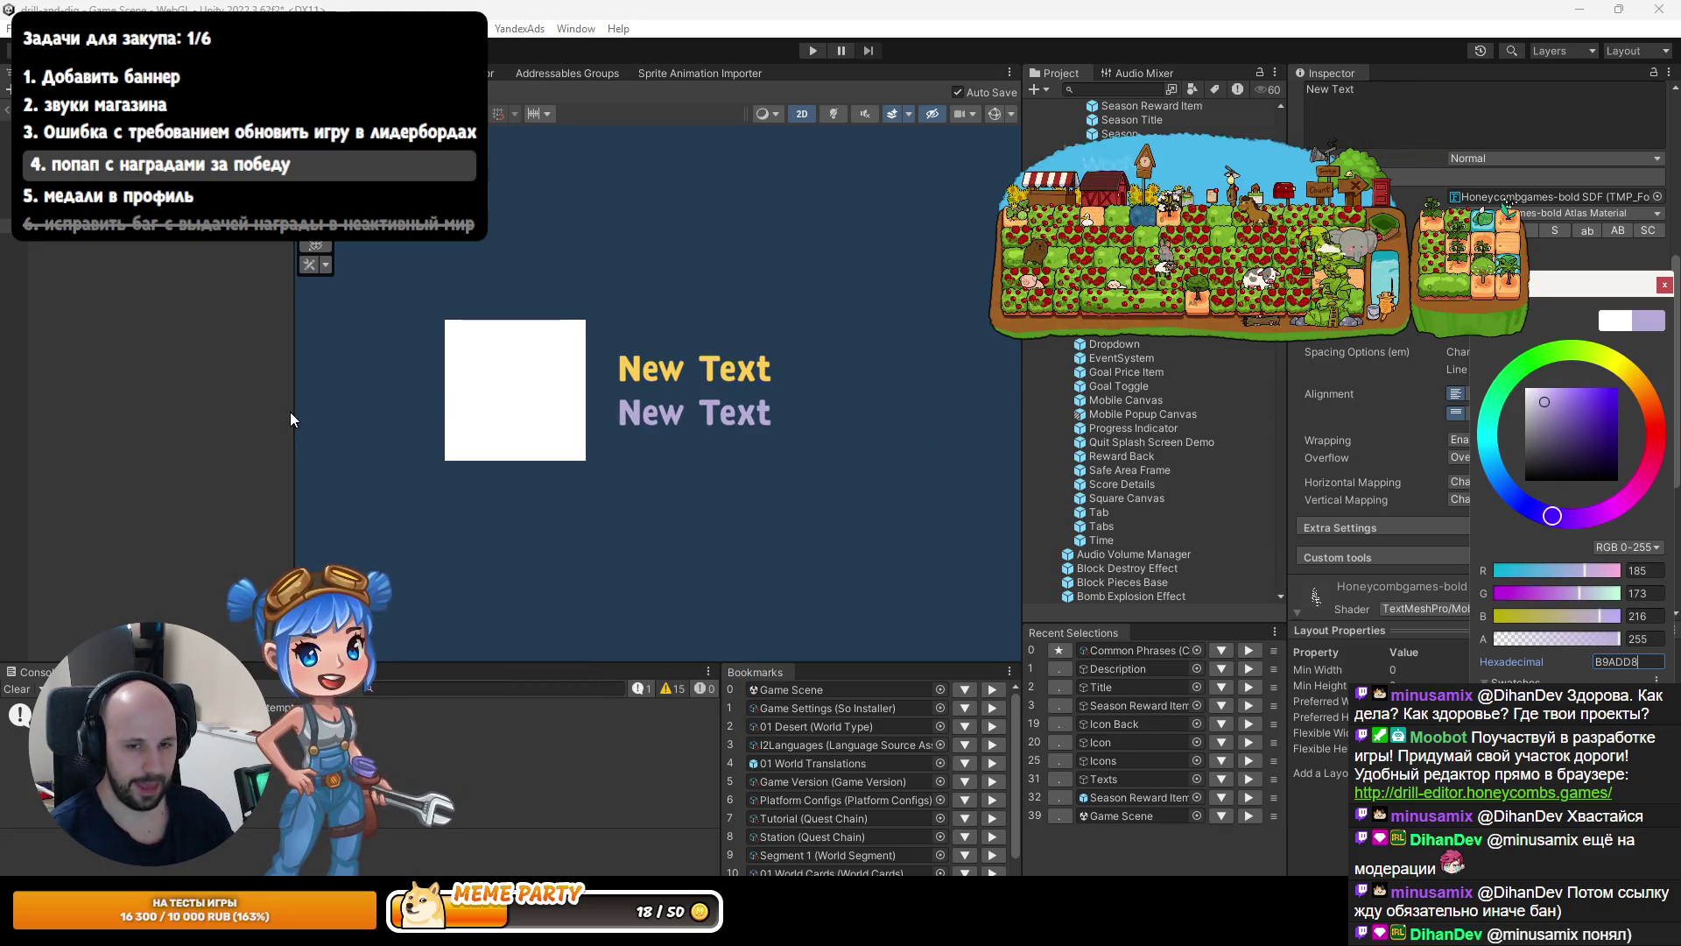
{"action": "left_click", "coordinate": [70, 359]}
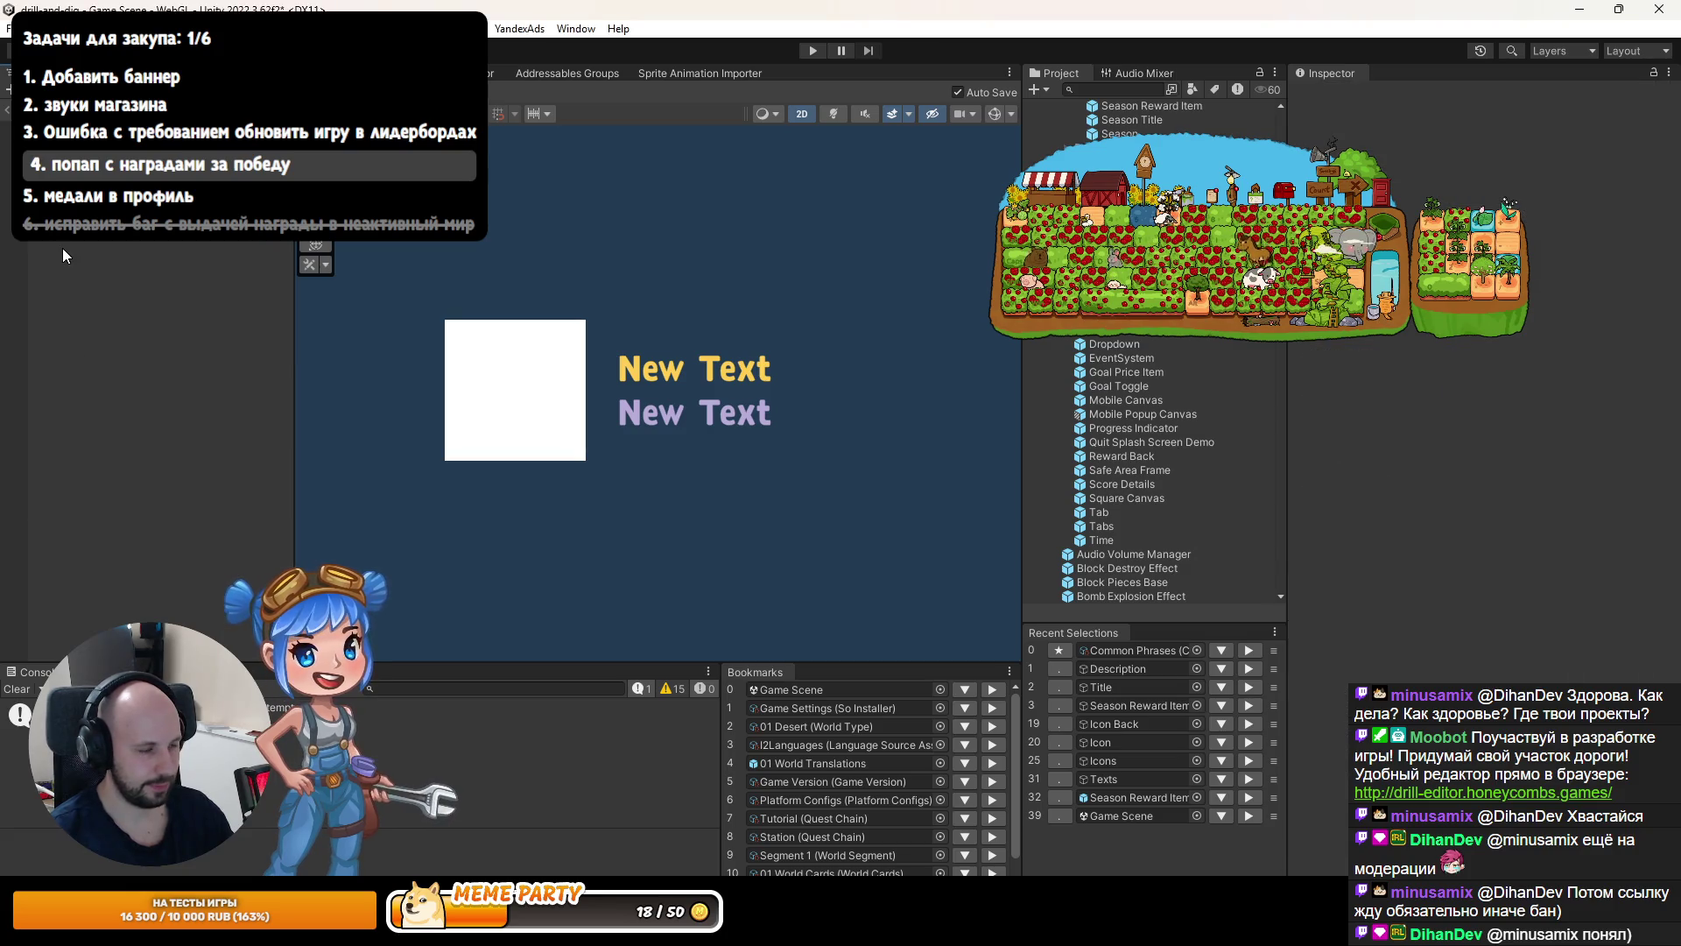
Review the Icon and Title objects, then exit prefab mode back to the main scene.
{"action": "left_click", "coordinate": [70, 182]}
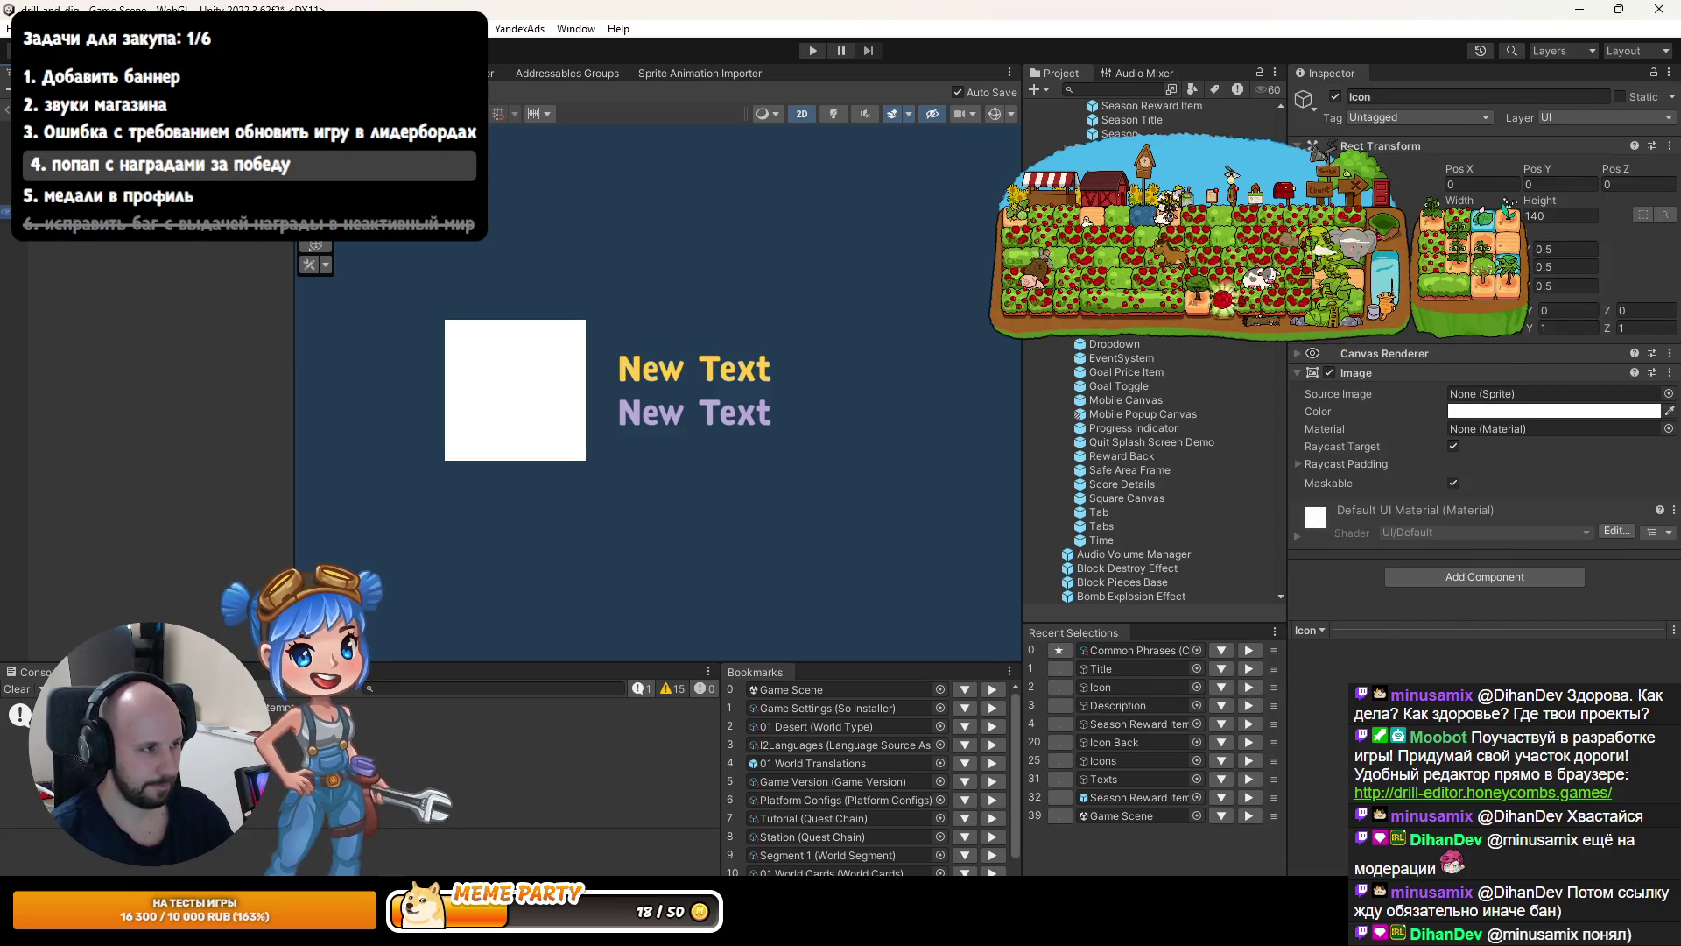
{"action": "left_click", "coordinate": [70, 196]}
{"action": "scroll", "coordinate": [1335, 458], "scroll_direction": "down", "scroll_amount": 5}
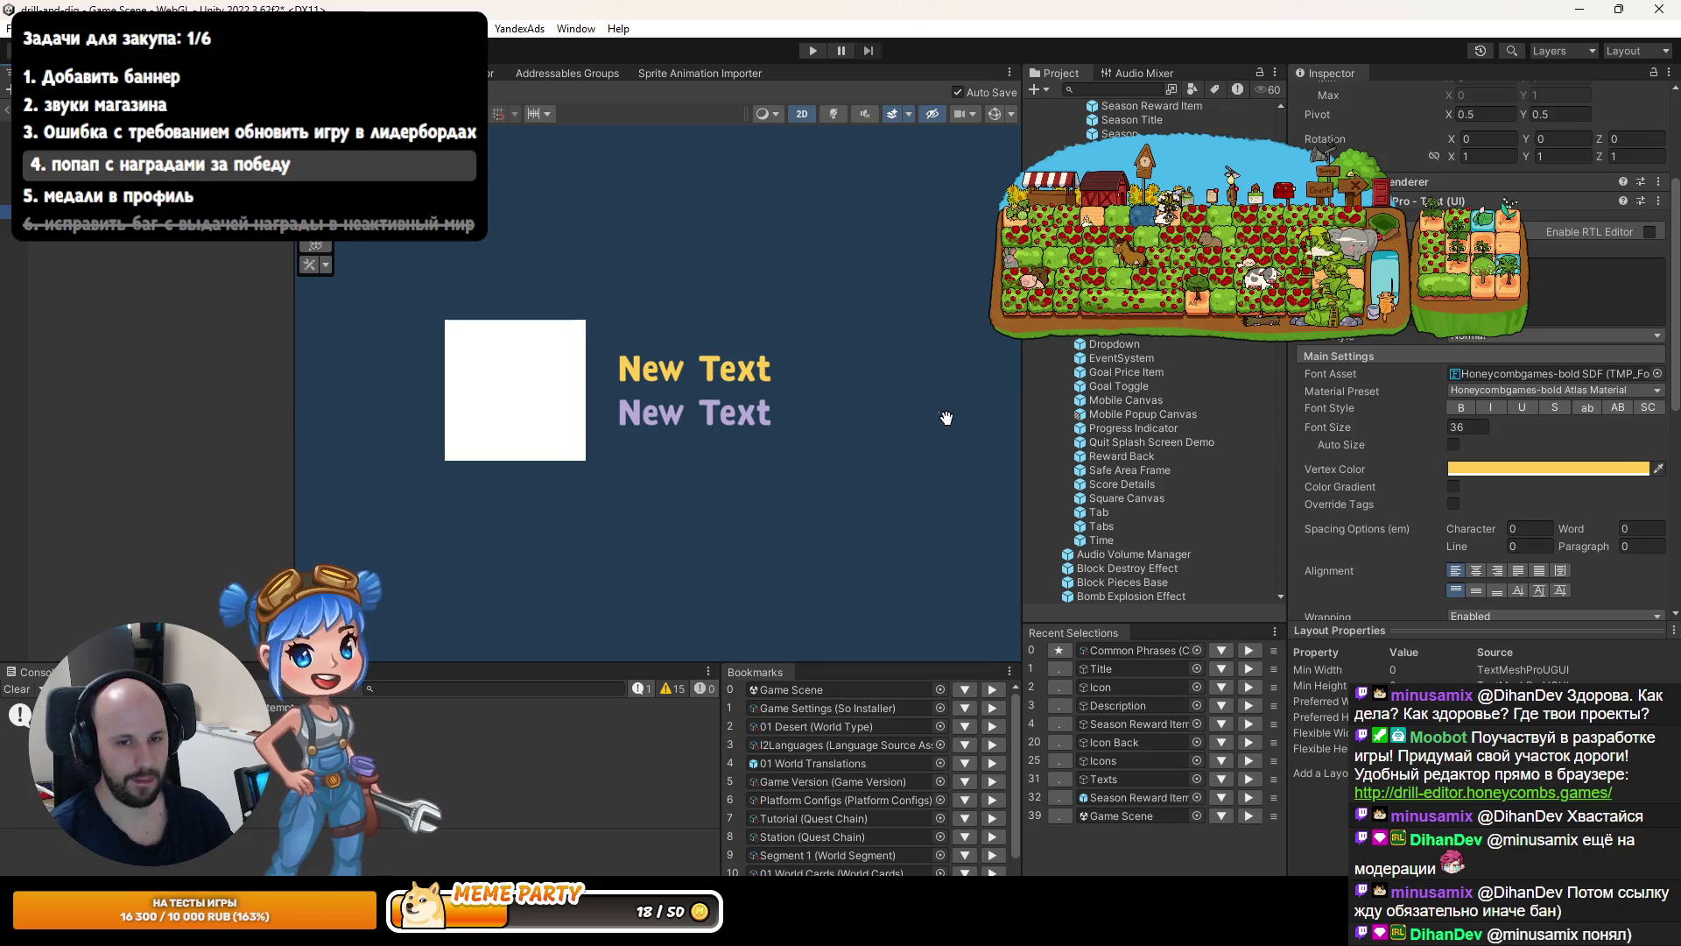
{"action": "left_click", "coordinate": [4, 120]}
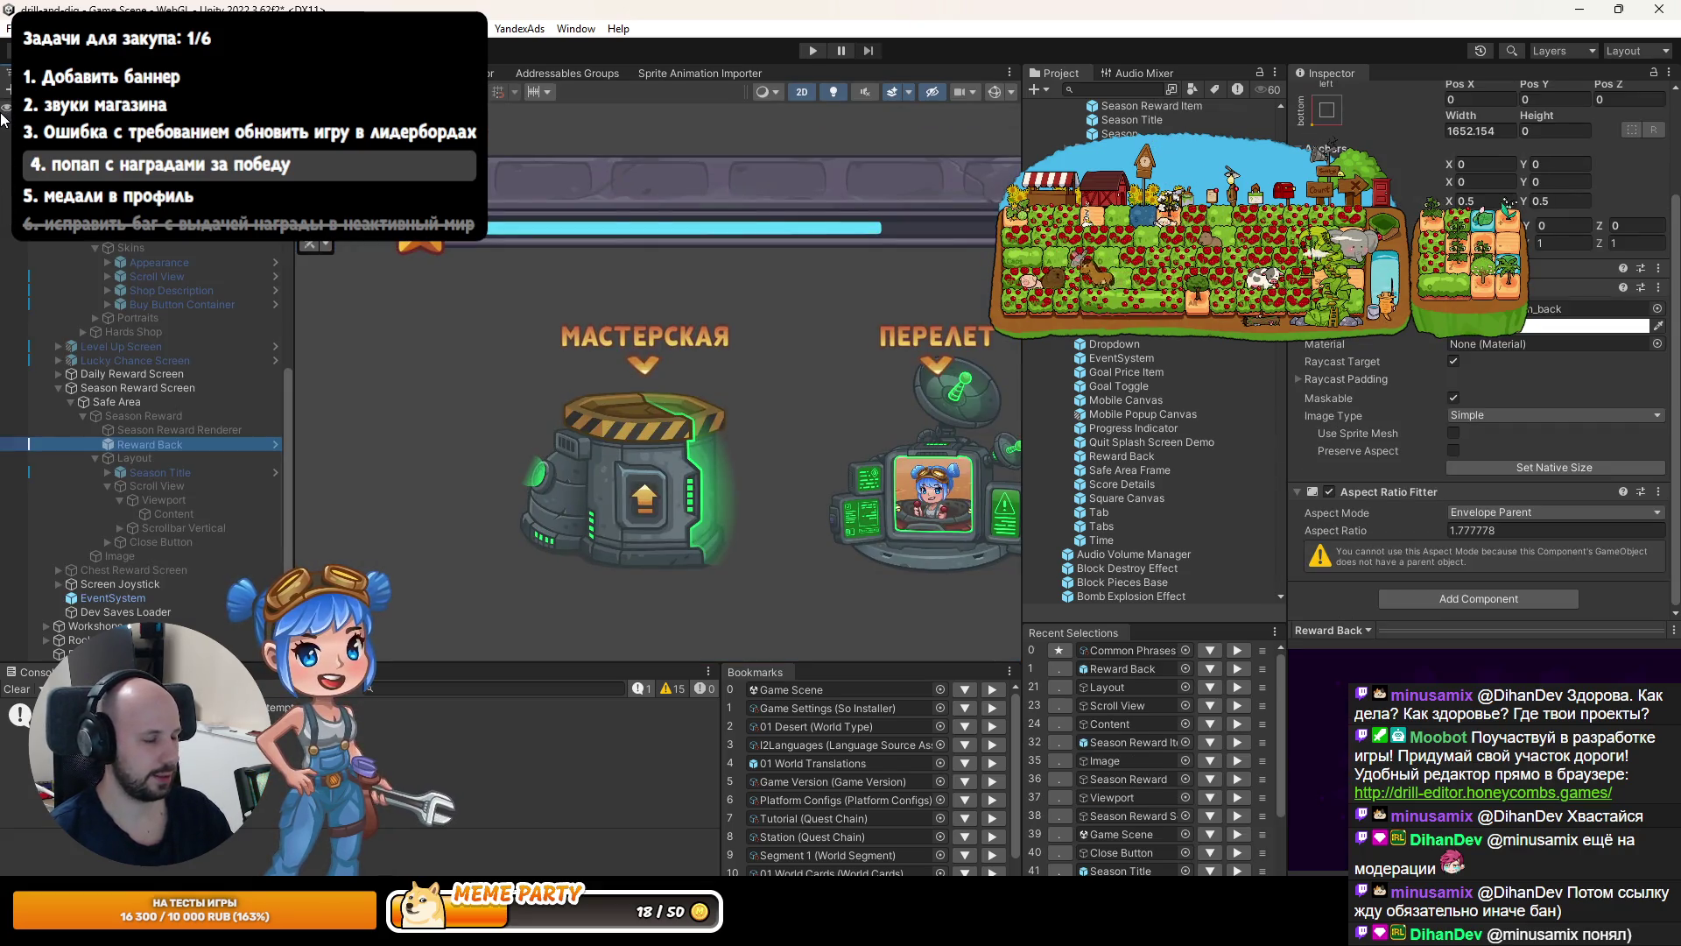
In SeasonRewardItem.cs, add a title assignment line inside the skin reward case.
{"action": "key", "text": "alt+Tab"}
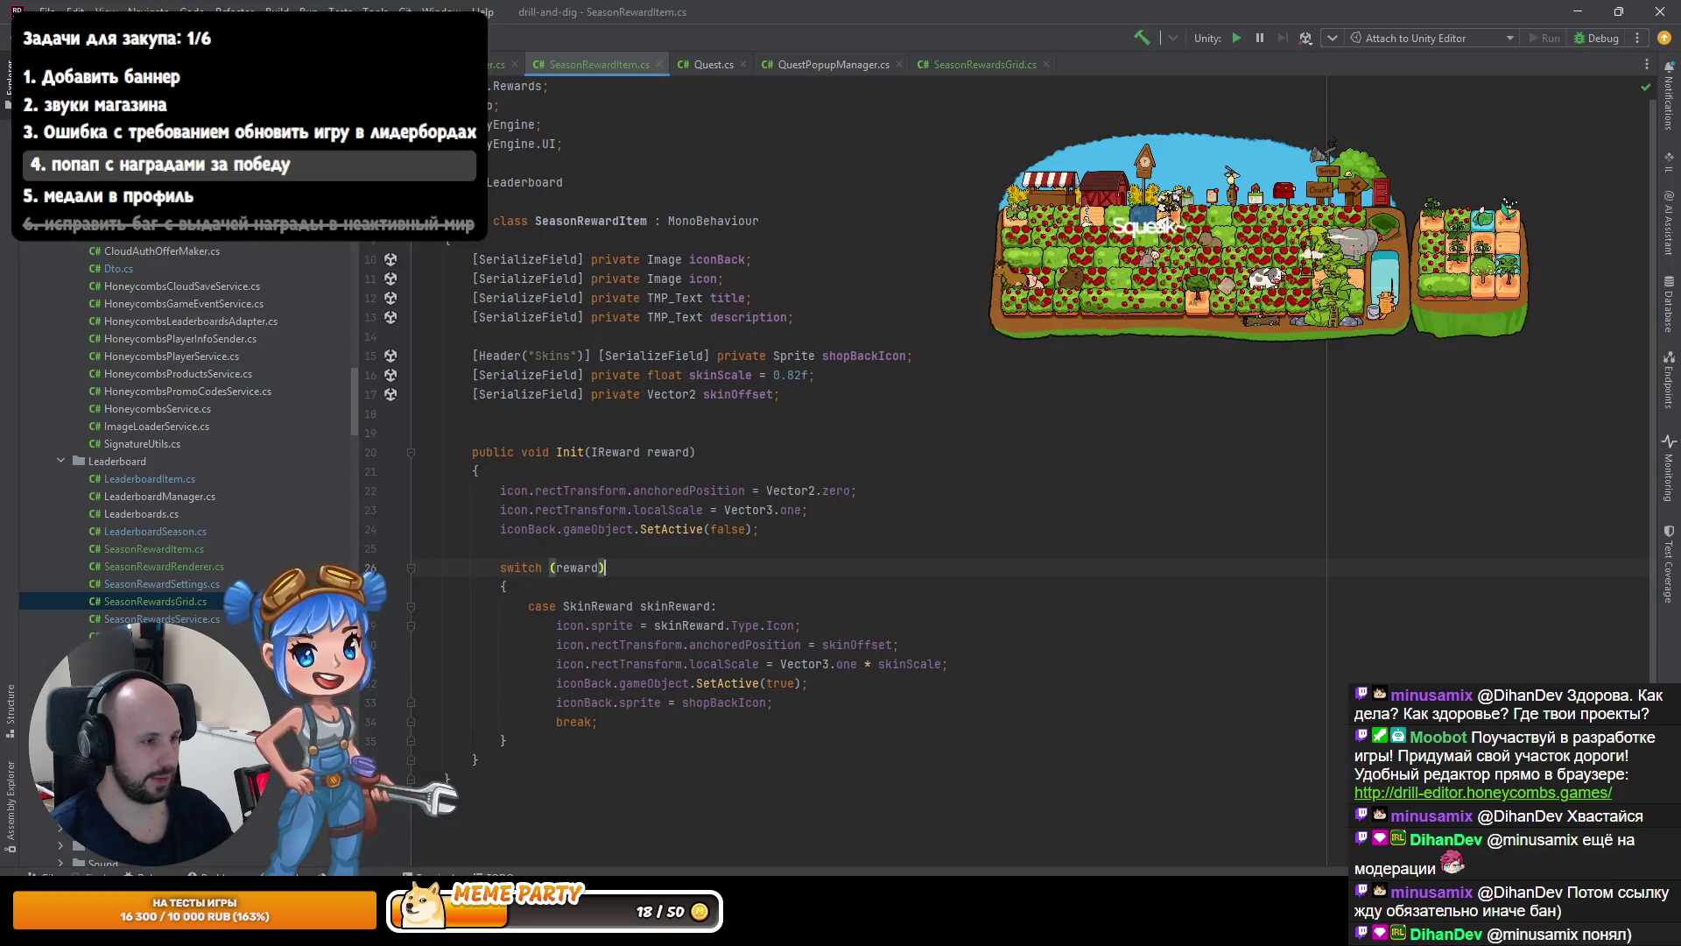
{"action": "left_click", "coordinate": [996, 702]}
{"action": "key", "text": "Return"}
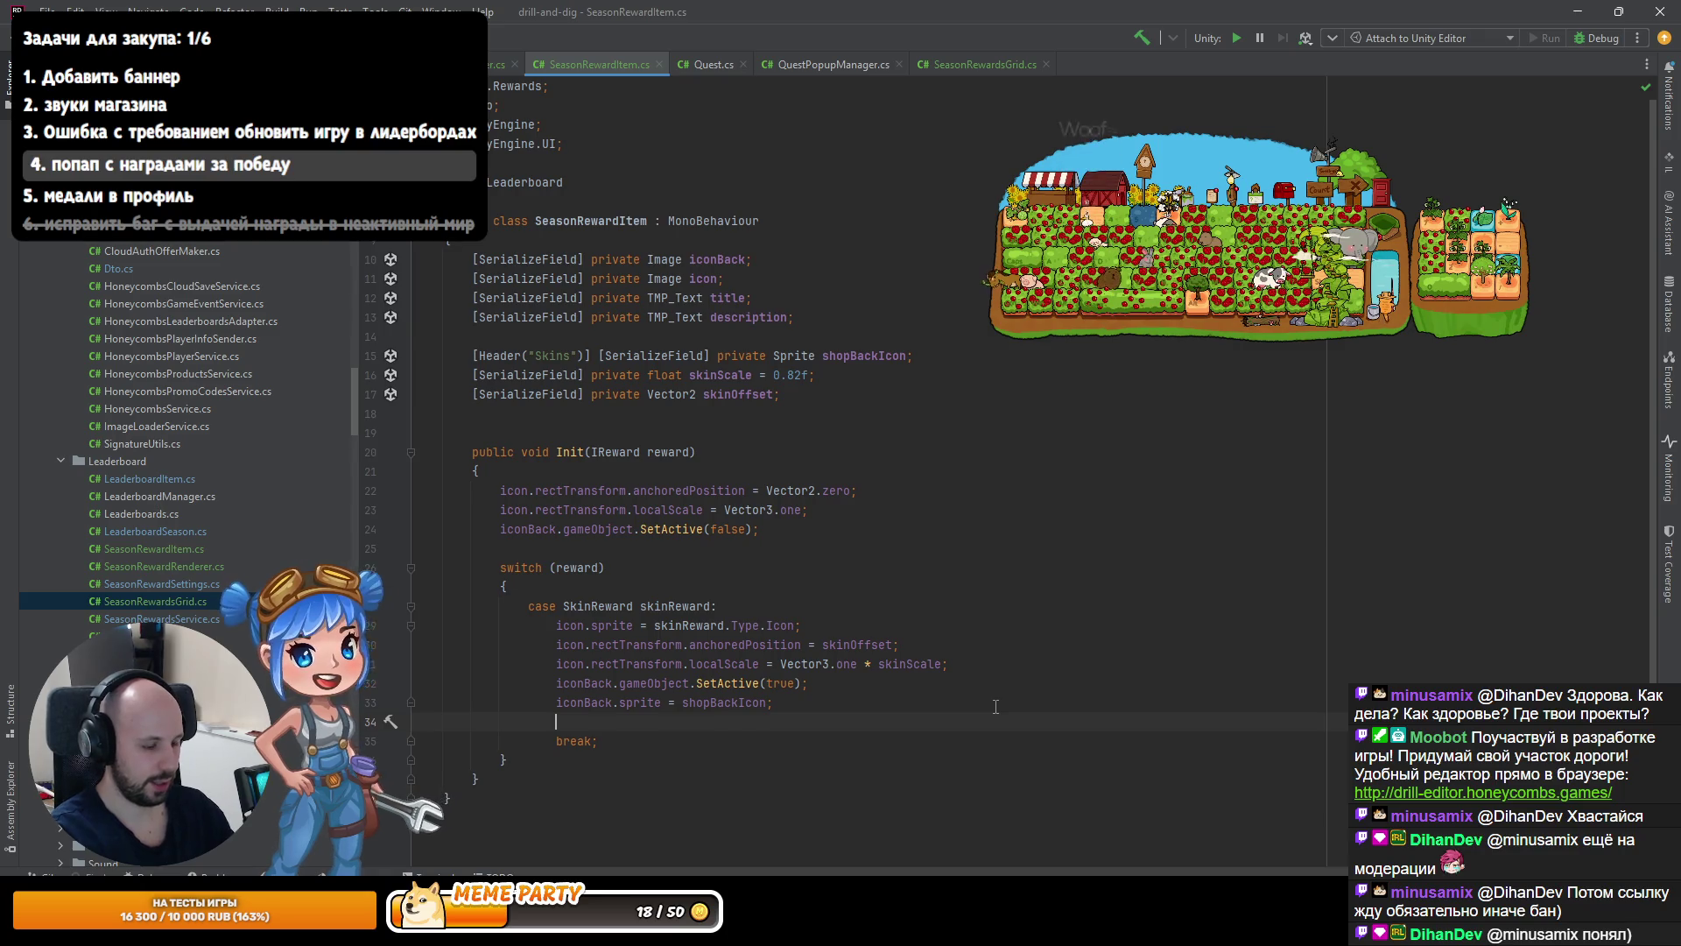
{"action": "type", "text": "title"}
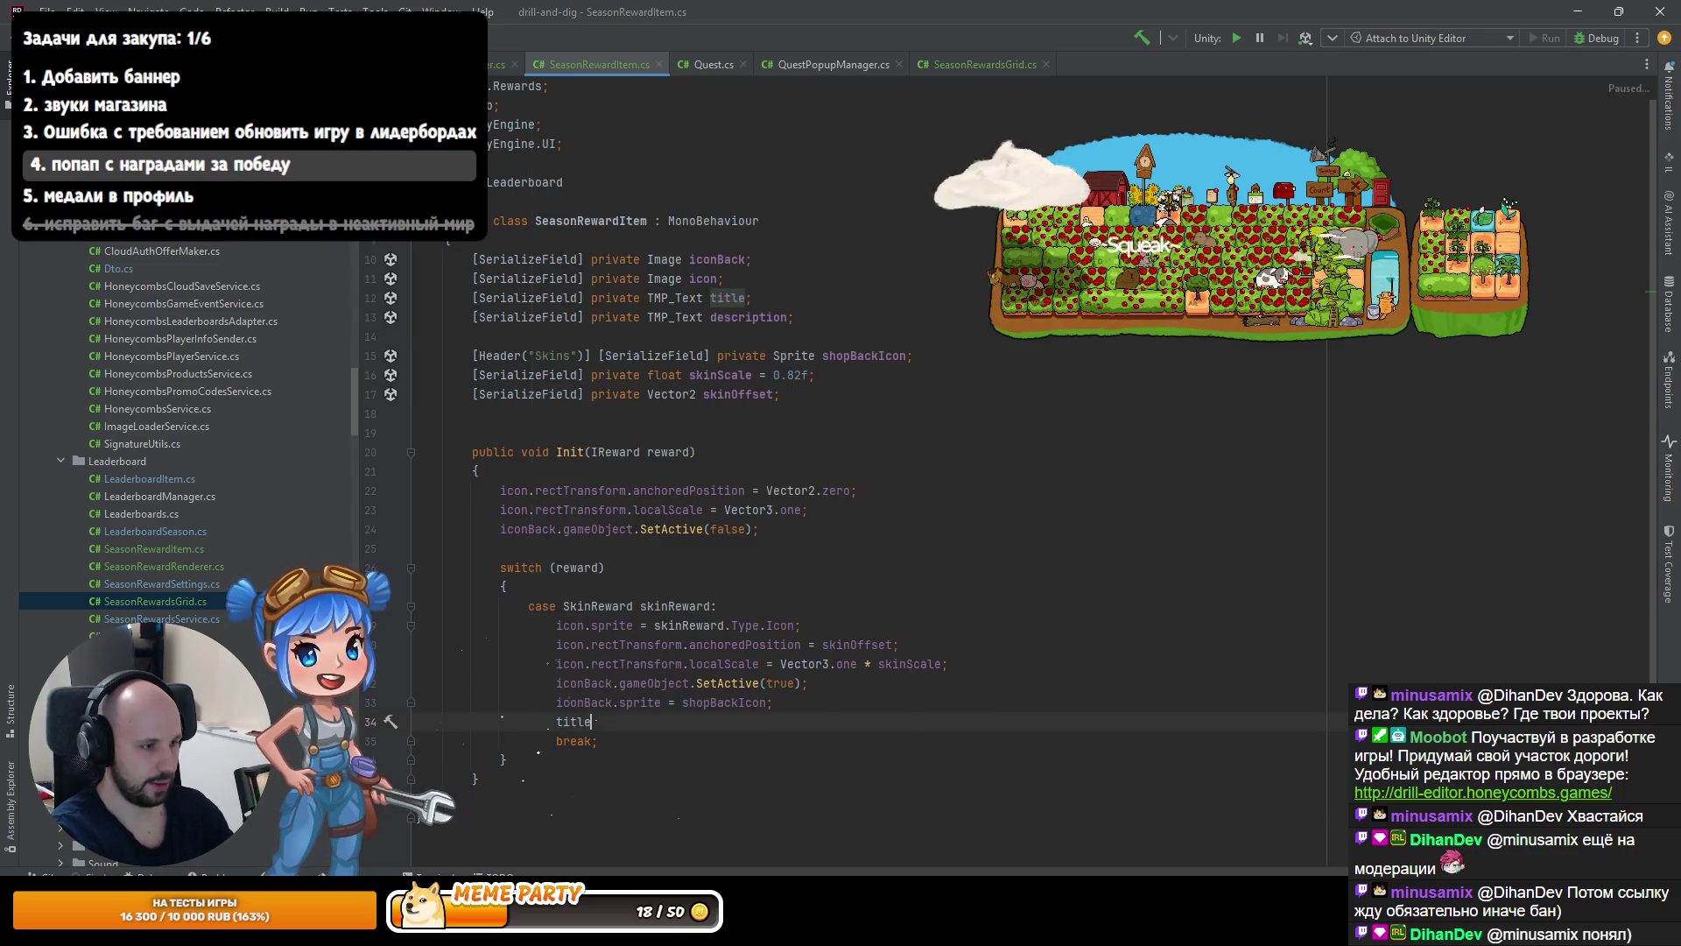
{"action": "key", "text": "Tab"}
Declare an [Inject] private LocalizationService localizationService field above Init.
{"action": "key", "text": "Up"}
{"action": "key", "text": "Up"}
{"action": "key", "text": "Up"}
{"action": "key", "text": "Return"}
{"action": "type", "text": "i"}
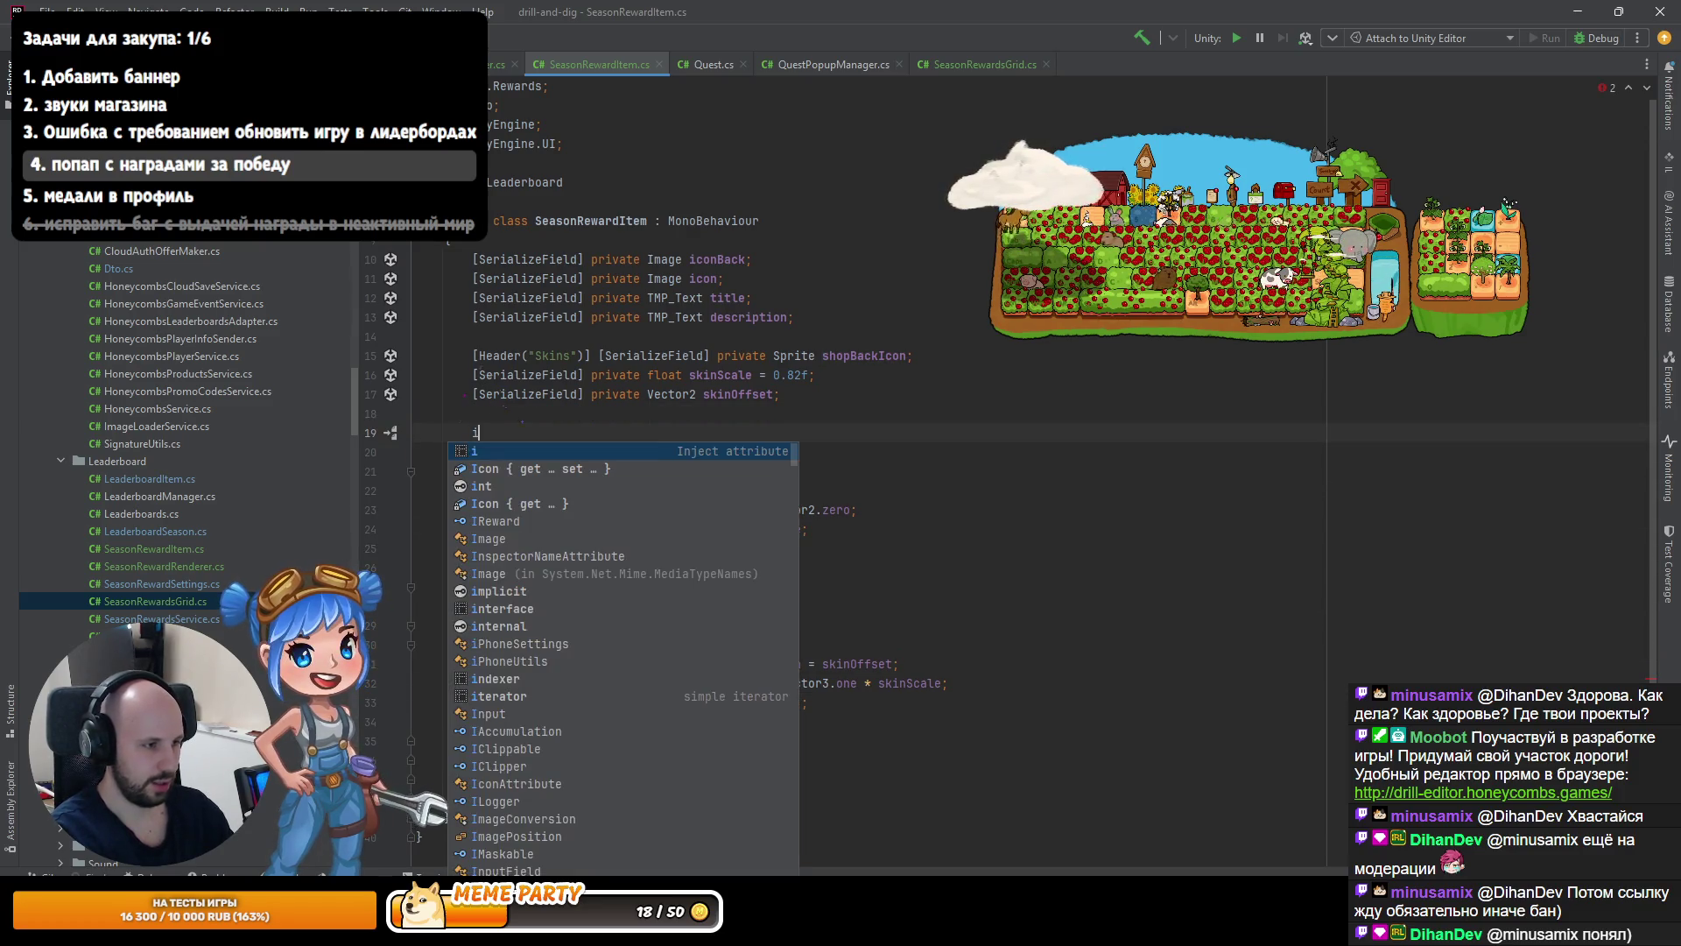
{"action": "key", "text": "Return"}
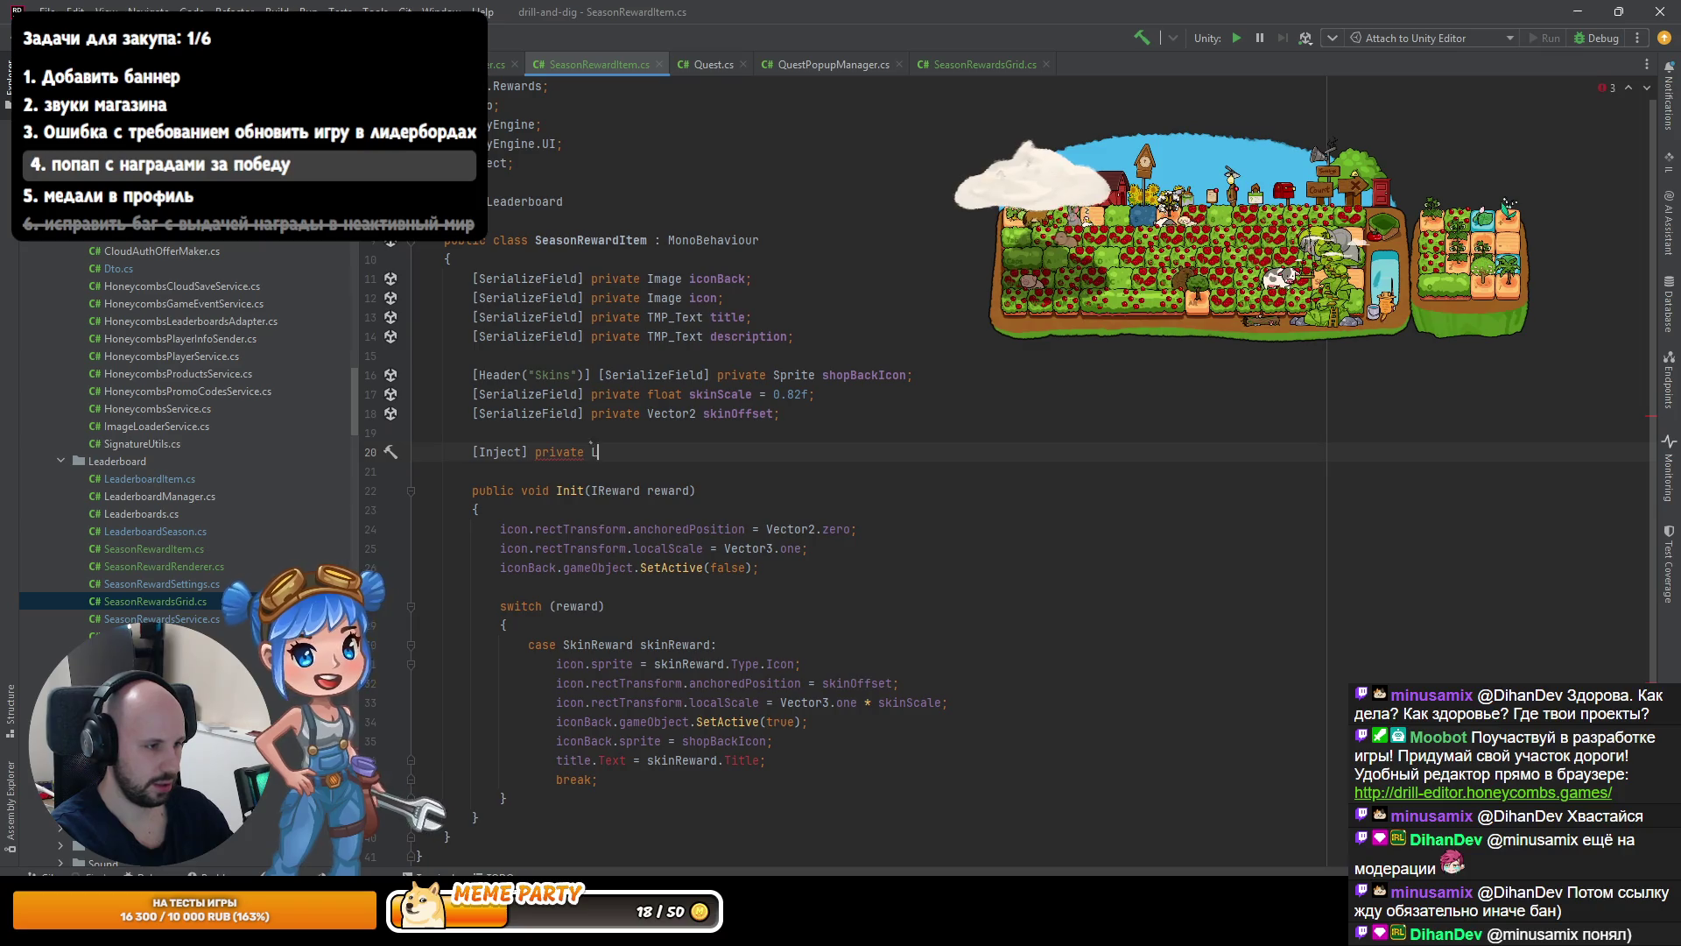
{"action": "type", "text": "oca"}
{"action": "key", "text": "Down"}
{"action": "key", "text": "Down"}
{"action": "key", "text": "Down"}
{"action": "key", "text": "Return"}
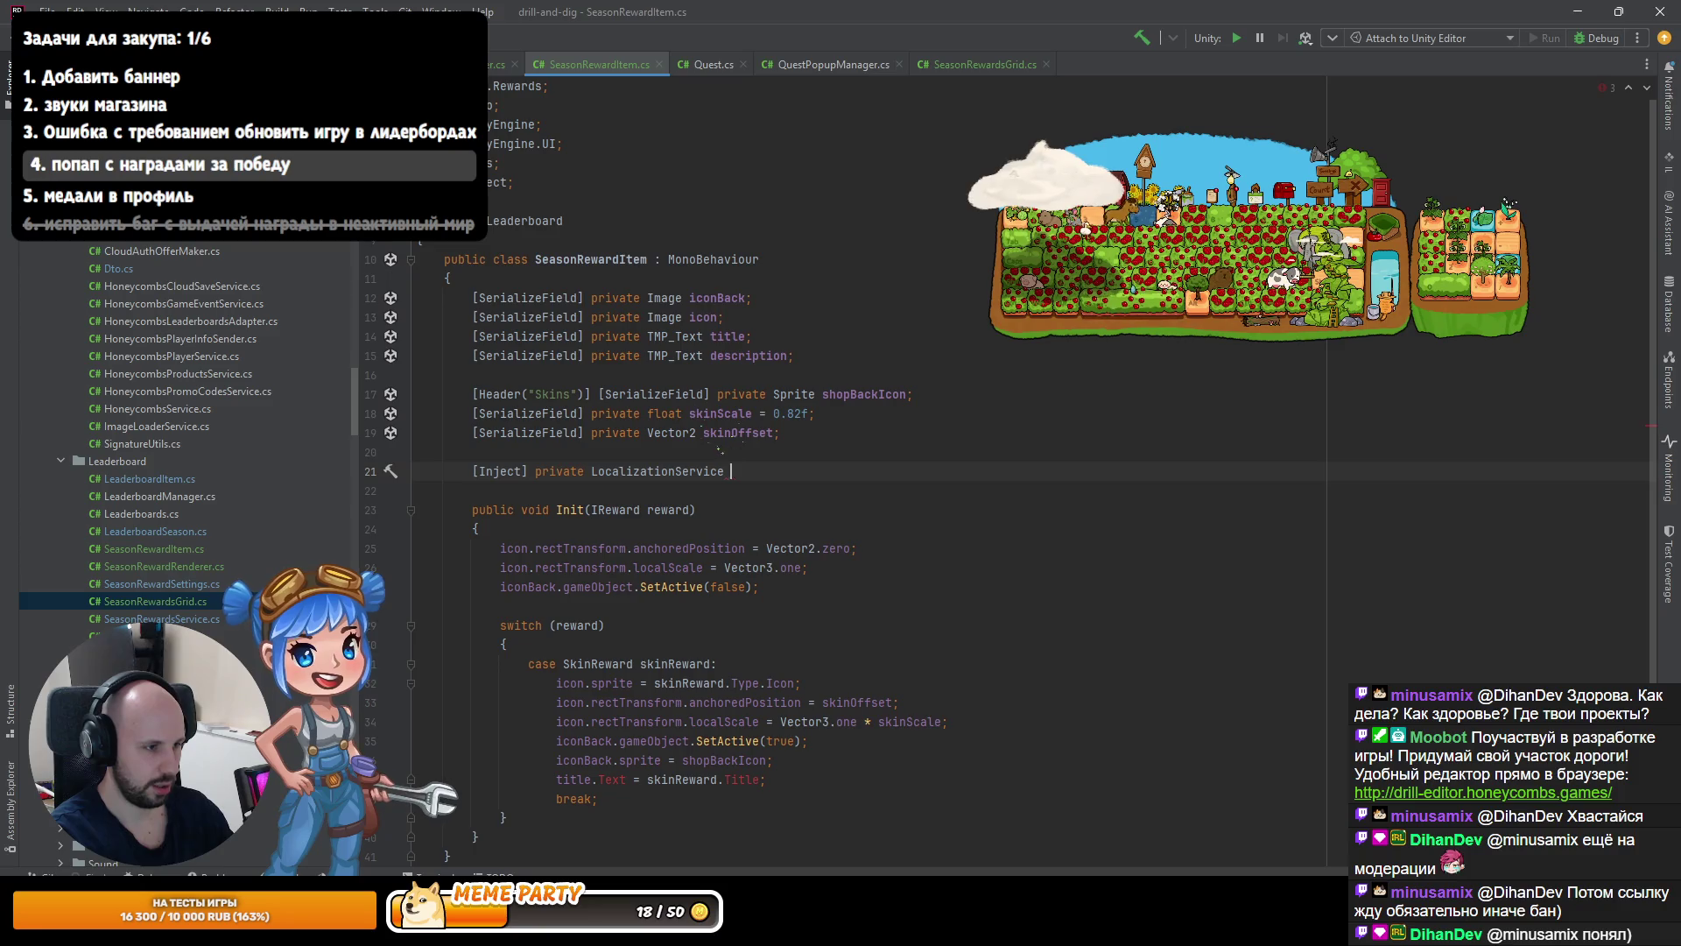
{"action": "key", "text": "Return"}
{"action": "type", "text": ";"}
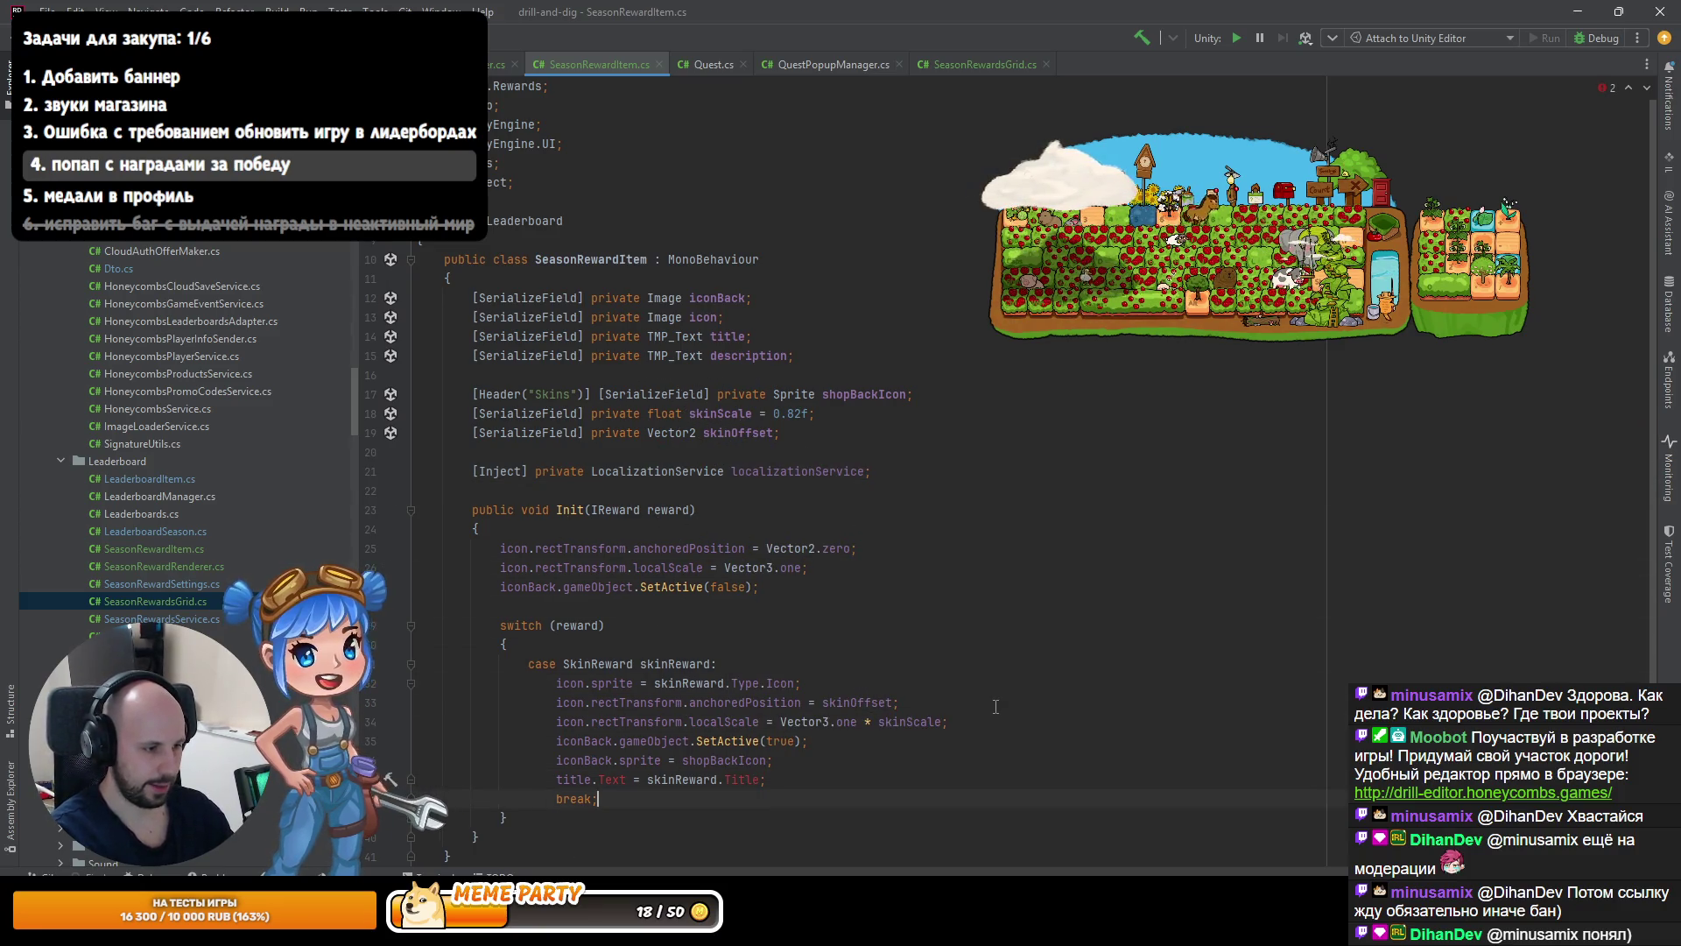
Rewrite the title assignment as title.text using a localizationService.GetTranslation call.
{"action": "key", "text": "Up"}
{"action": "key", "text": "ctrl+space"}
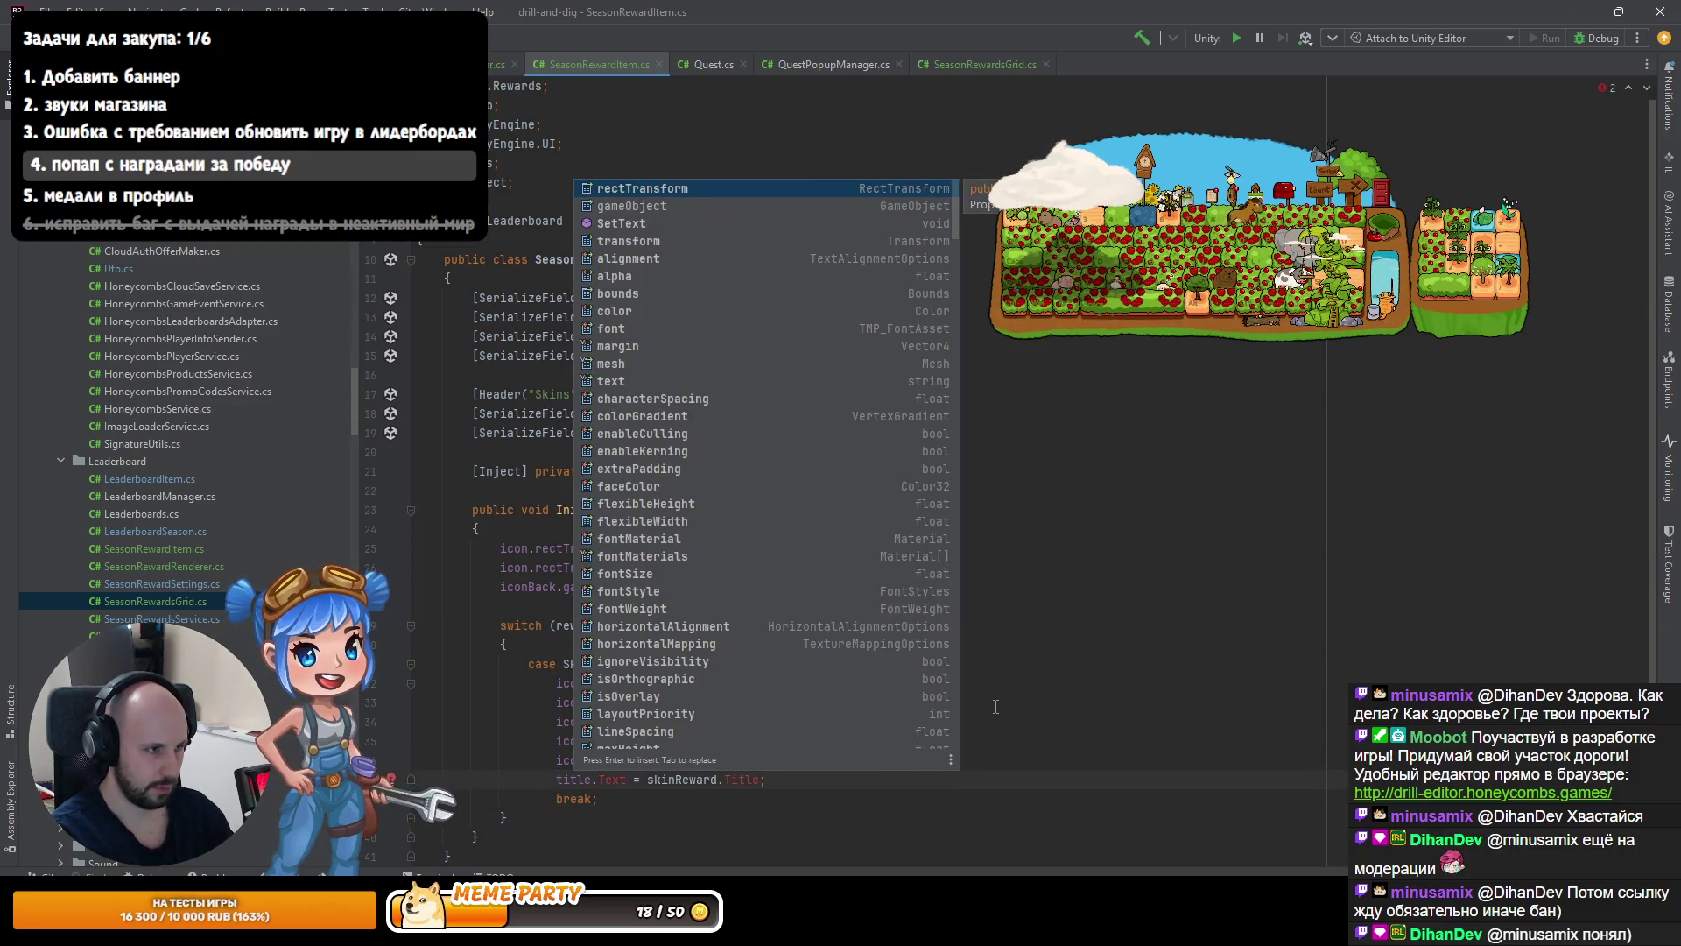
{"action": "type", "text": "tex"}
{"action": "key", "text": "Tab"}
{"action": "key", "text": "ctrl+Right"}
{"action": "key", "text": "ctrl+shift+Right"}
{"action": "key", "text": "ctrl+shift+Right"}
{"action": "type", "text": "lo"}
{"action": "key", "text": "Return"}
{"action": "type", "text": "."}
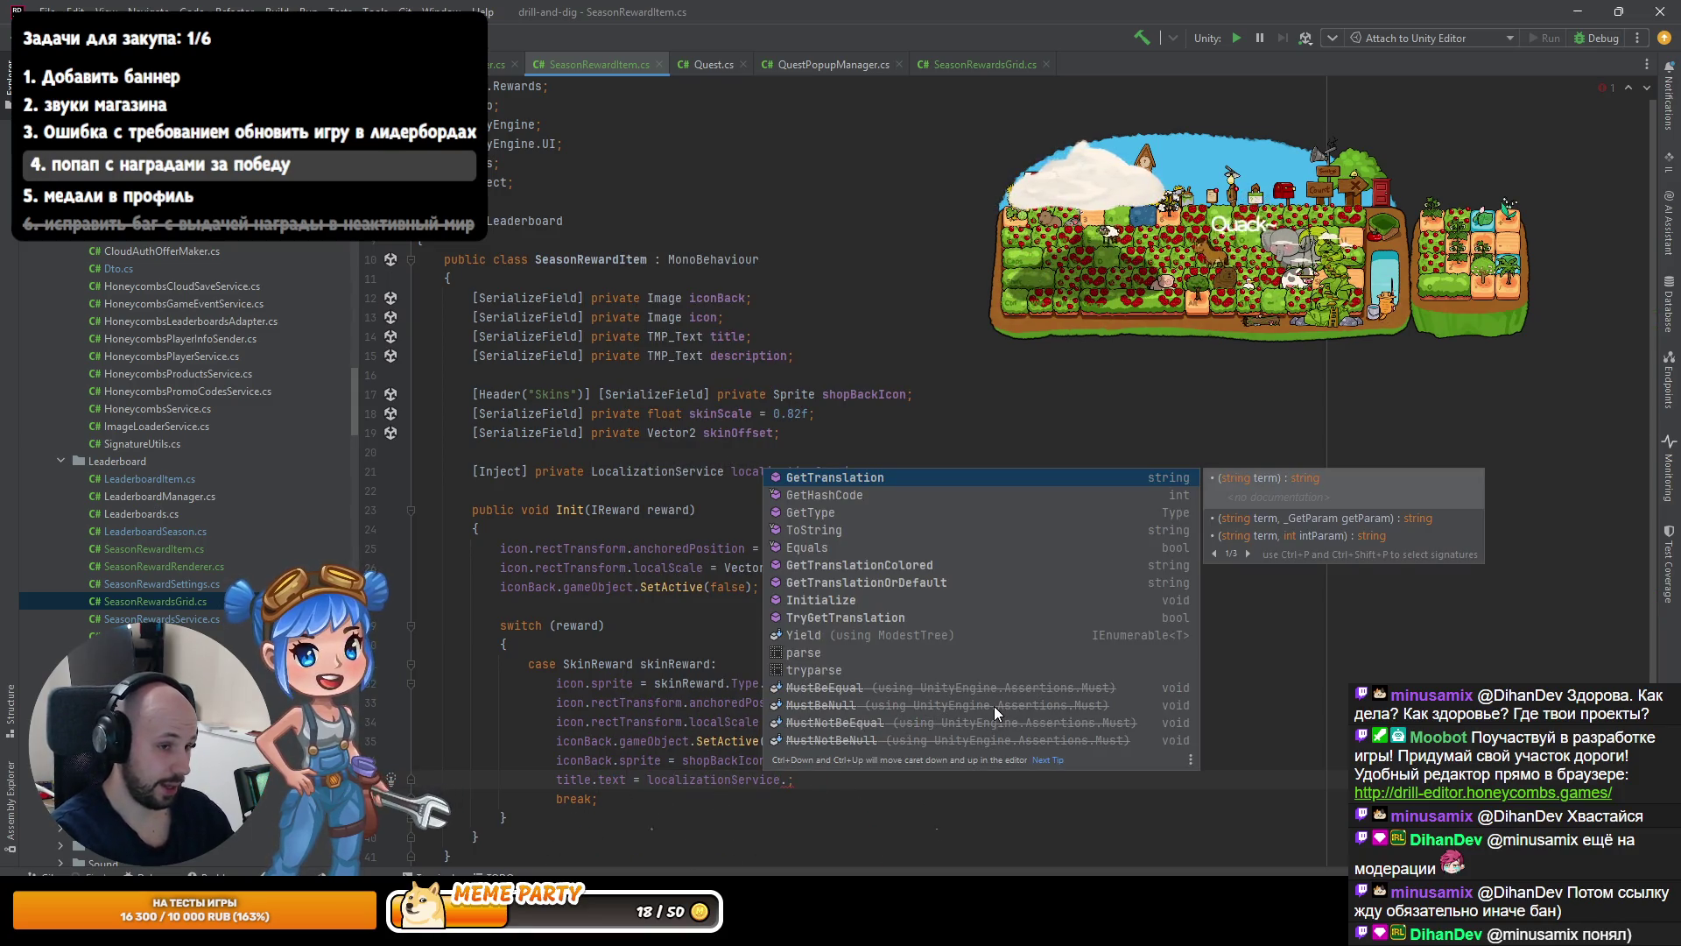
{"action": "key", "text": "Return"}
{"action": "key", "text": "Right"}
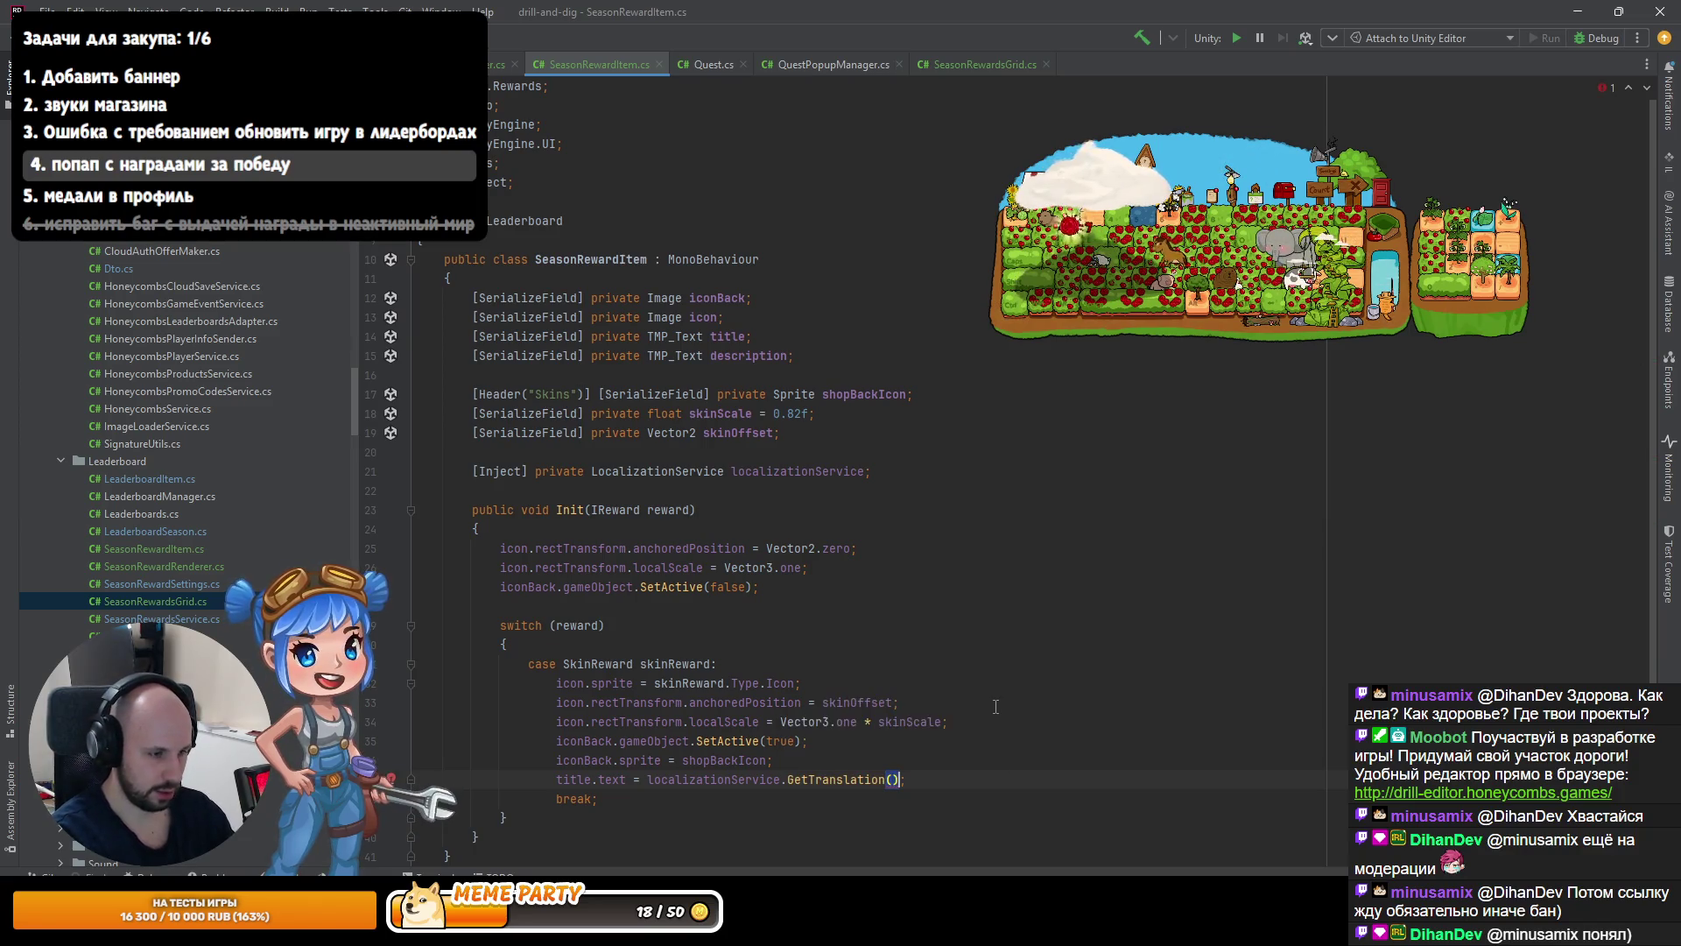
Assign skinReward.Type.SkinType.TitleTerm to title.text and view its usage in SkinsShopManager.cs.
{"action": "key", "text": "ctrl+w"}
{"action": "key", "text": "ctrl+w"}
{"action": "type", "text": "sk"}
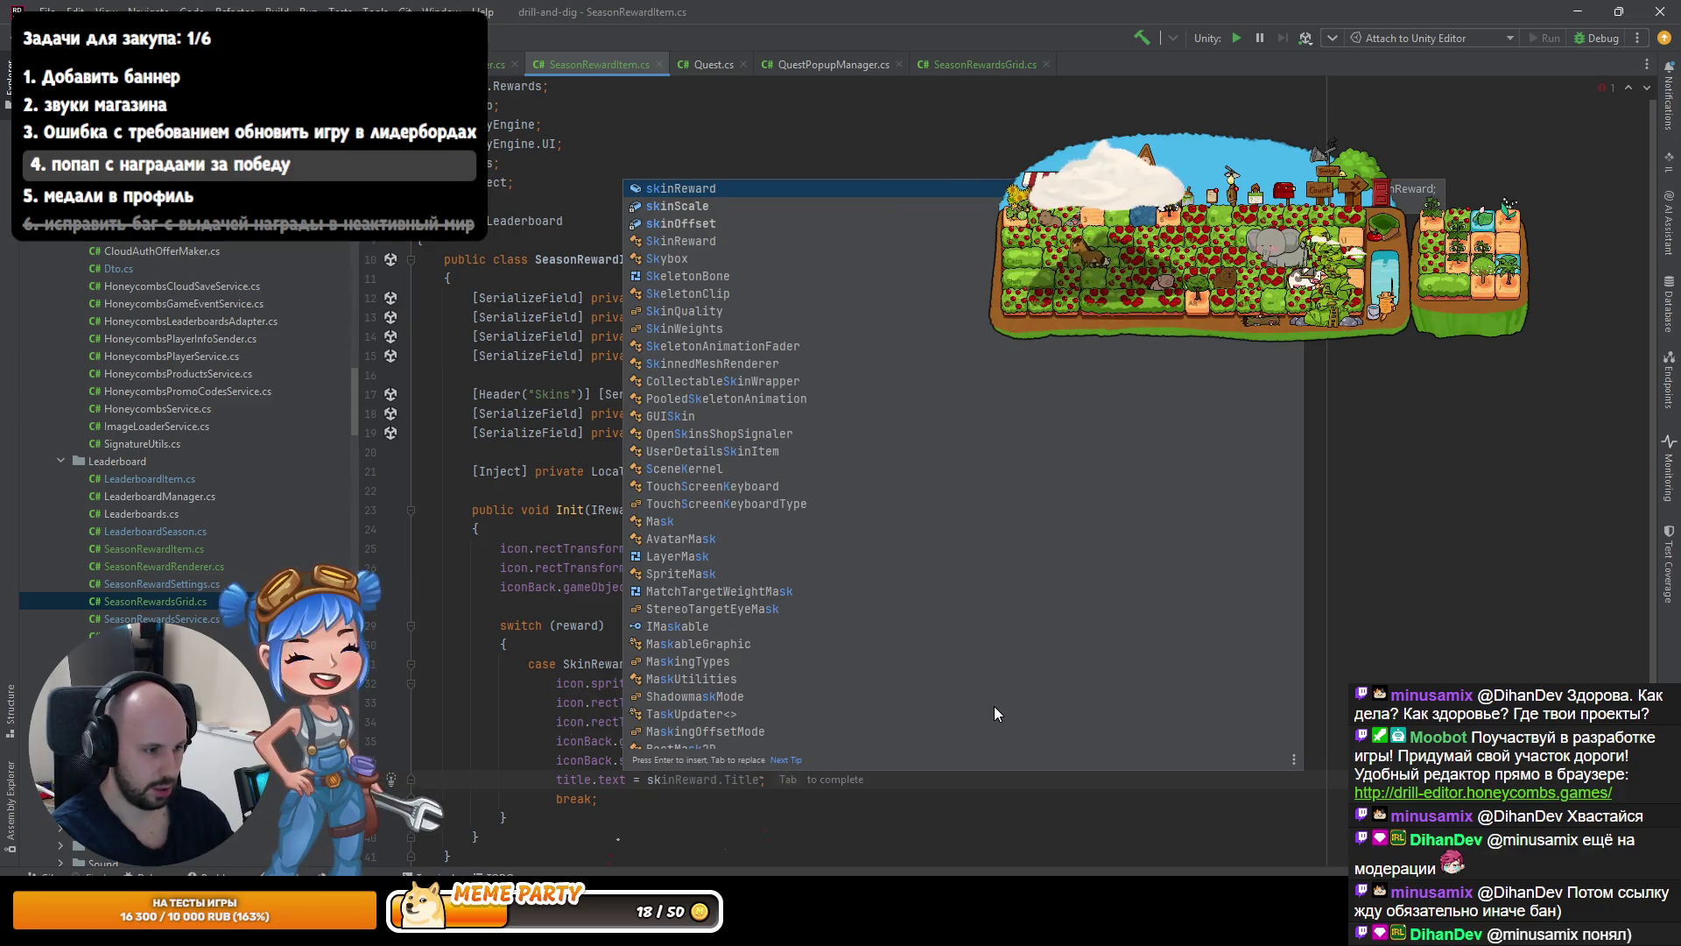
{"action": "type", "text": "inReward."}
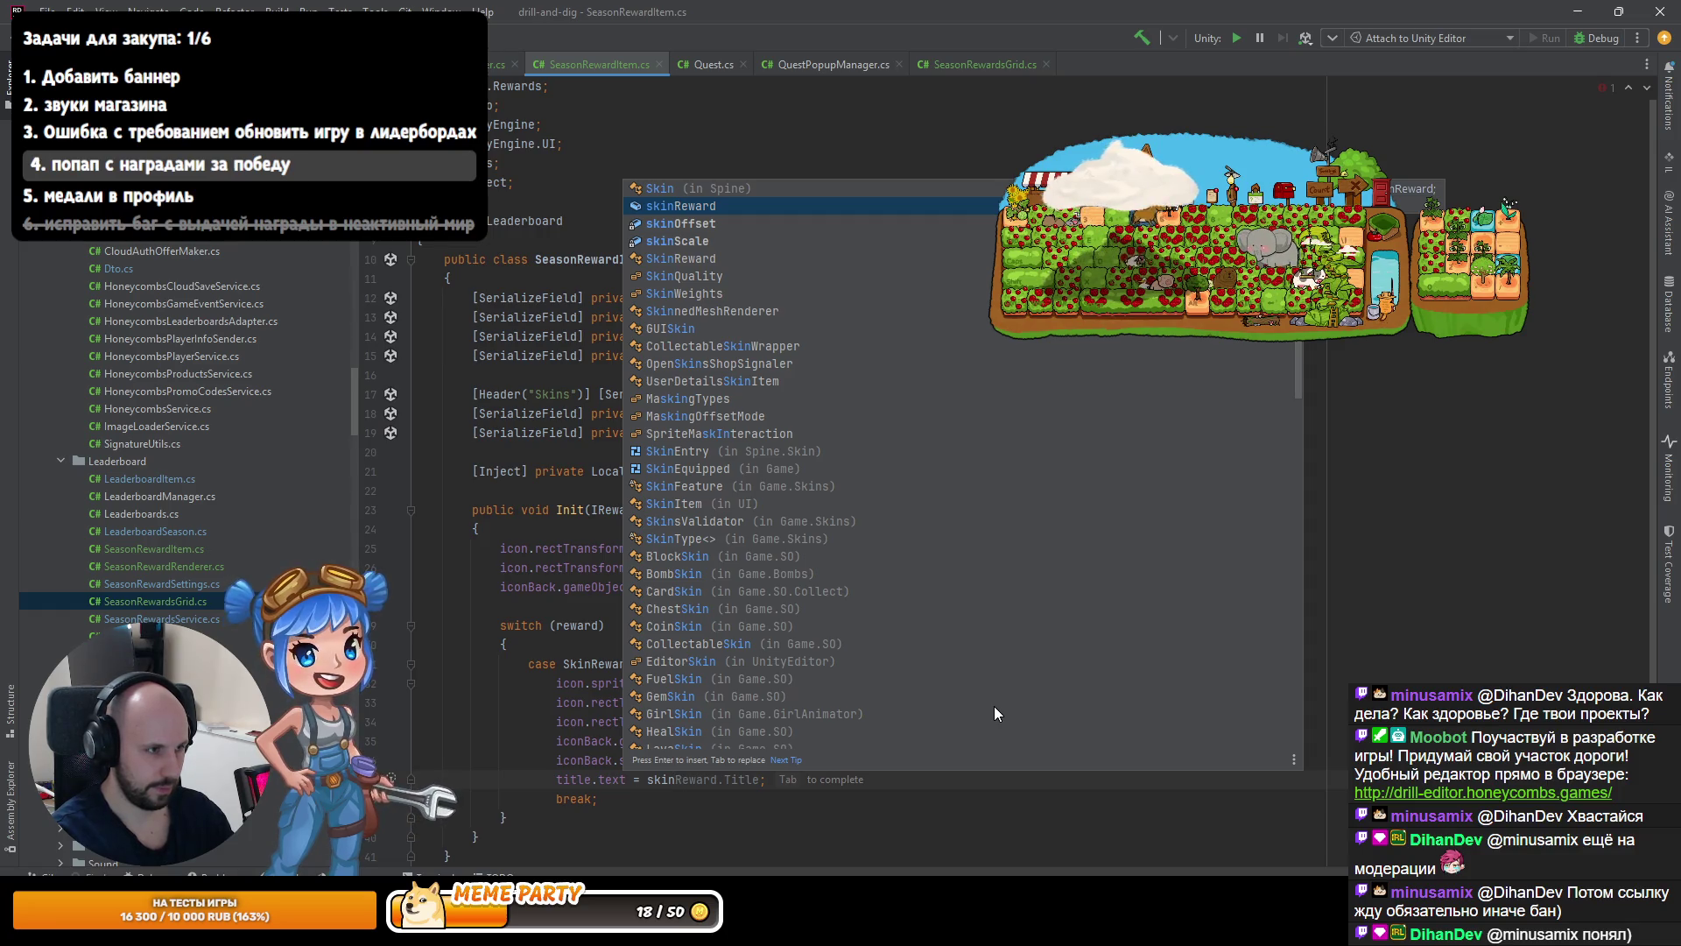
{"action": "key", "text": "Return"}
{"action": "type", "text": ".Type."}
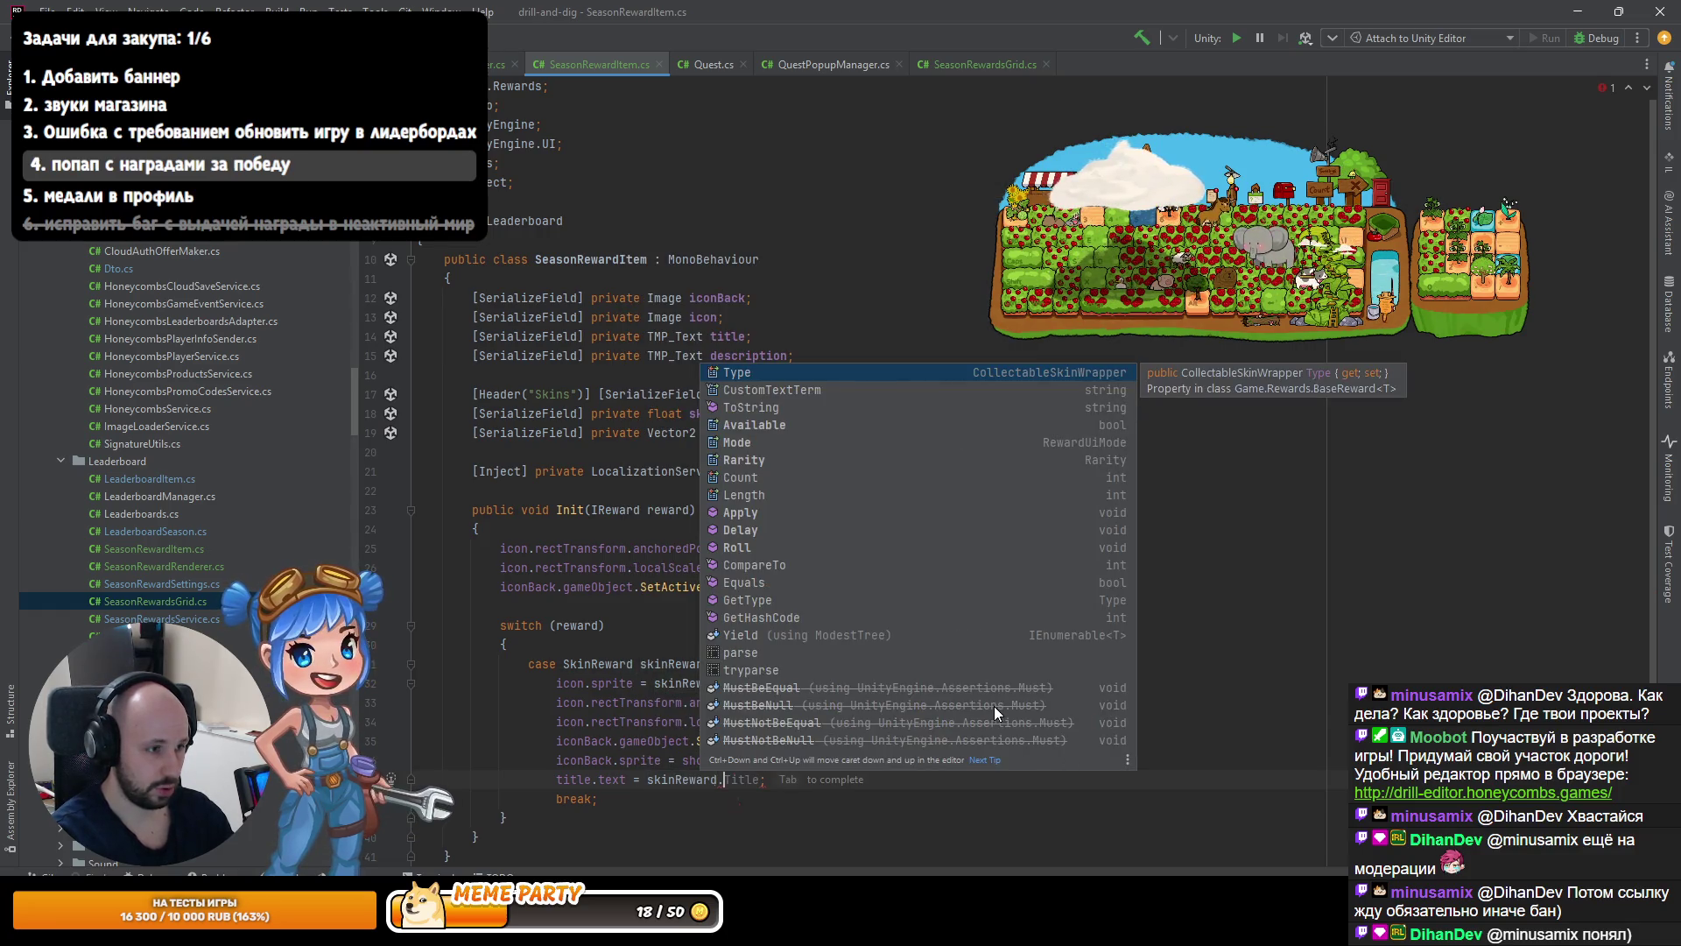
{"action": "key", "text": "Return"}
{"action": "type", "text": "."}
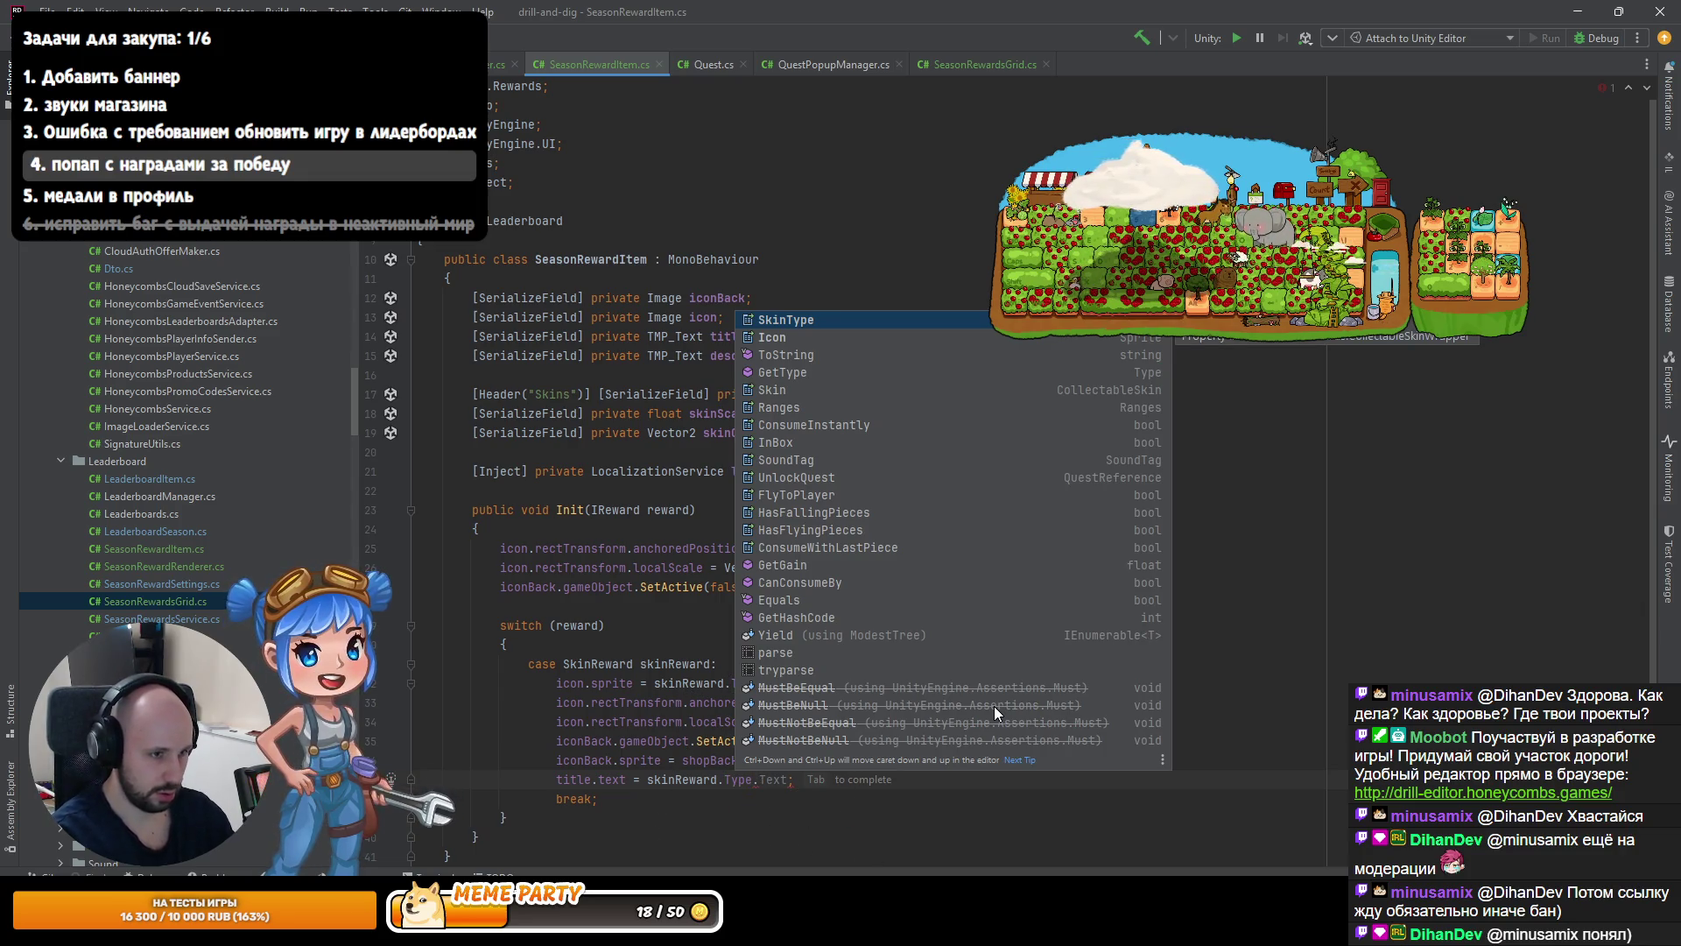
{"action": "key", "text": "Down"}
{"action": "key", "text": "Down"}
{"action": "key", "text": "Down"}
{"action": "key", "text": "Down"}
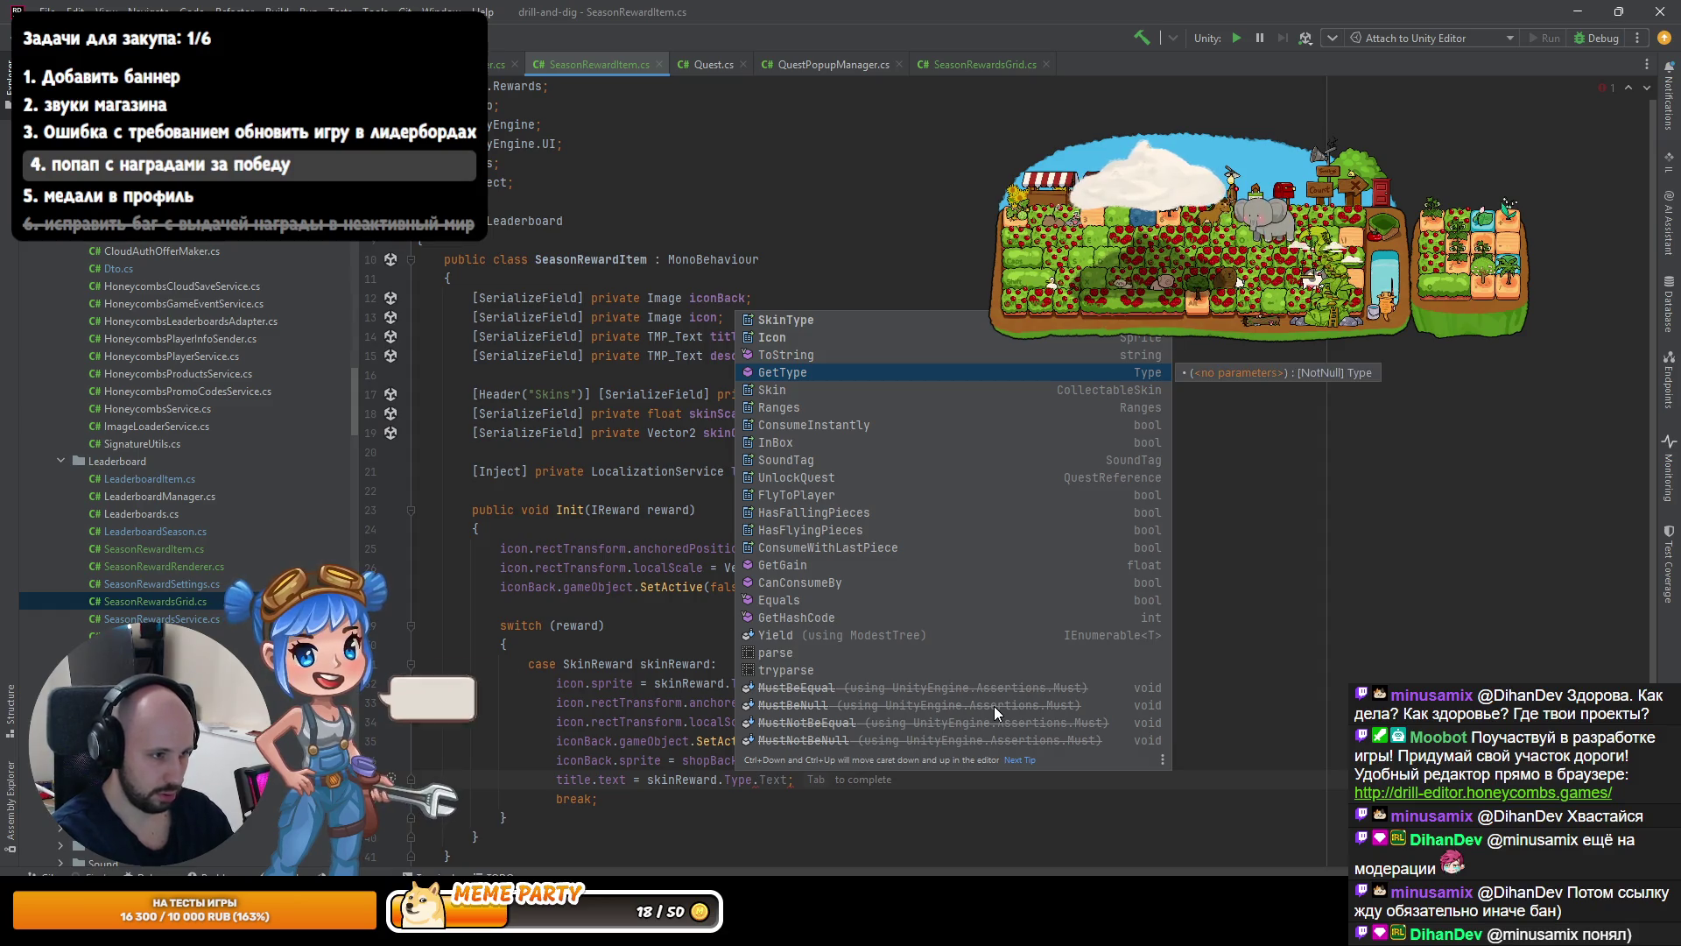
{"action": "key", "text": "Up"}
{"action": "key", "text": "Up"}
{"action": "key", "text": "Up"}
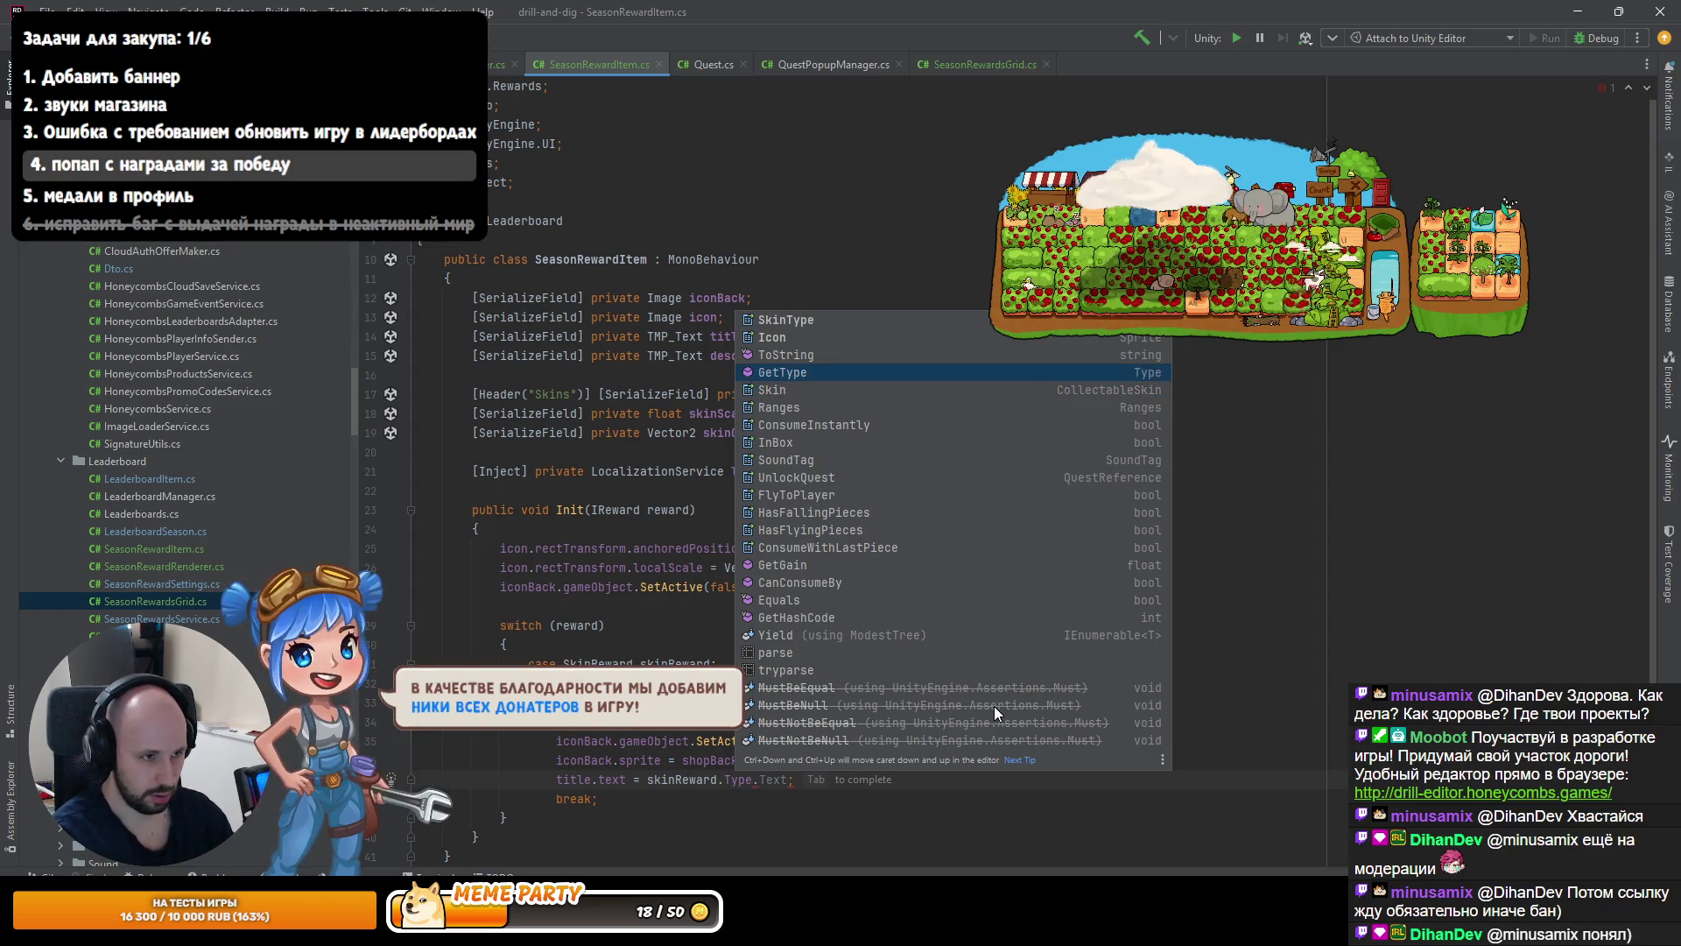
{"action": "key", "text": "Tab"}
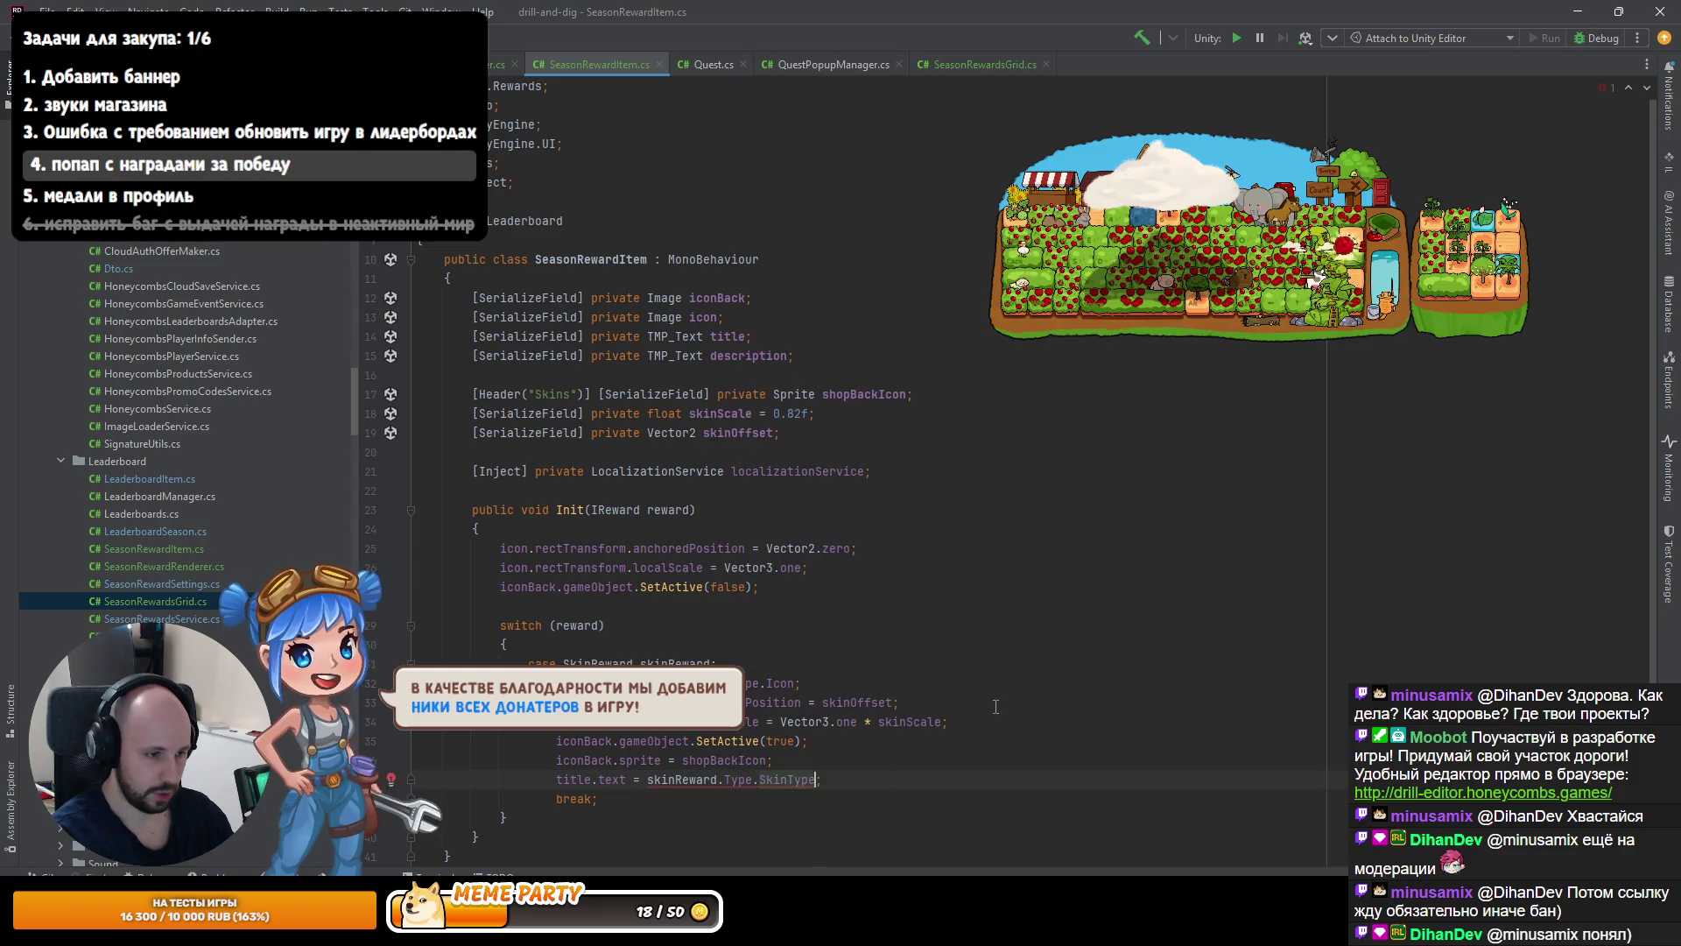
{"action": "type", "text": "."}
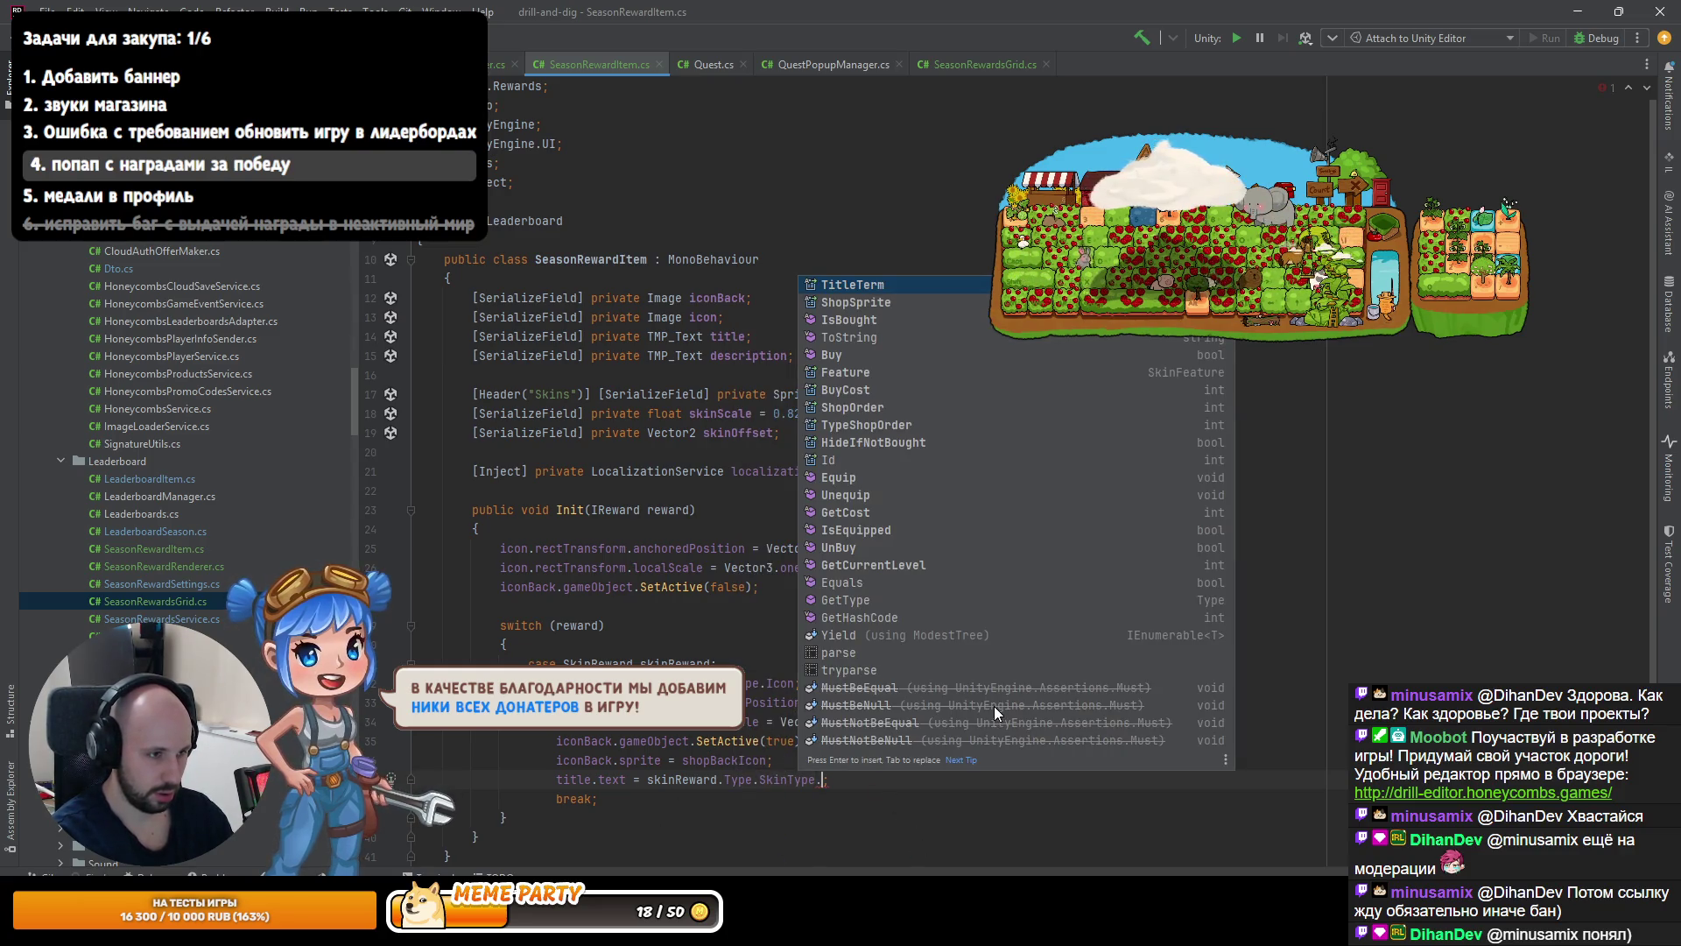
{"action": "key", "text": "Return"}
{"action": "key", "text": "ctrl+minus"}
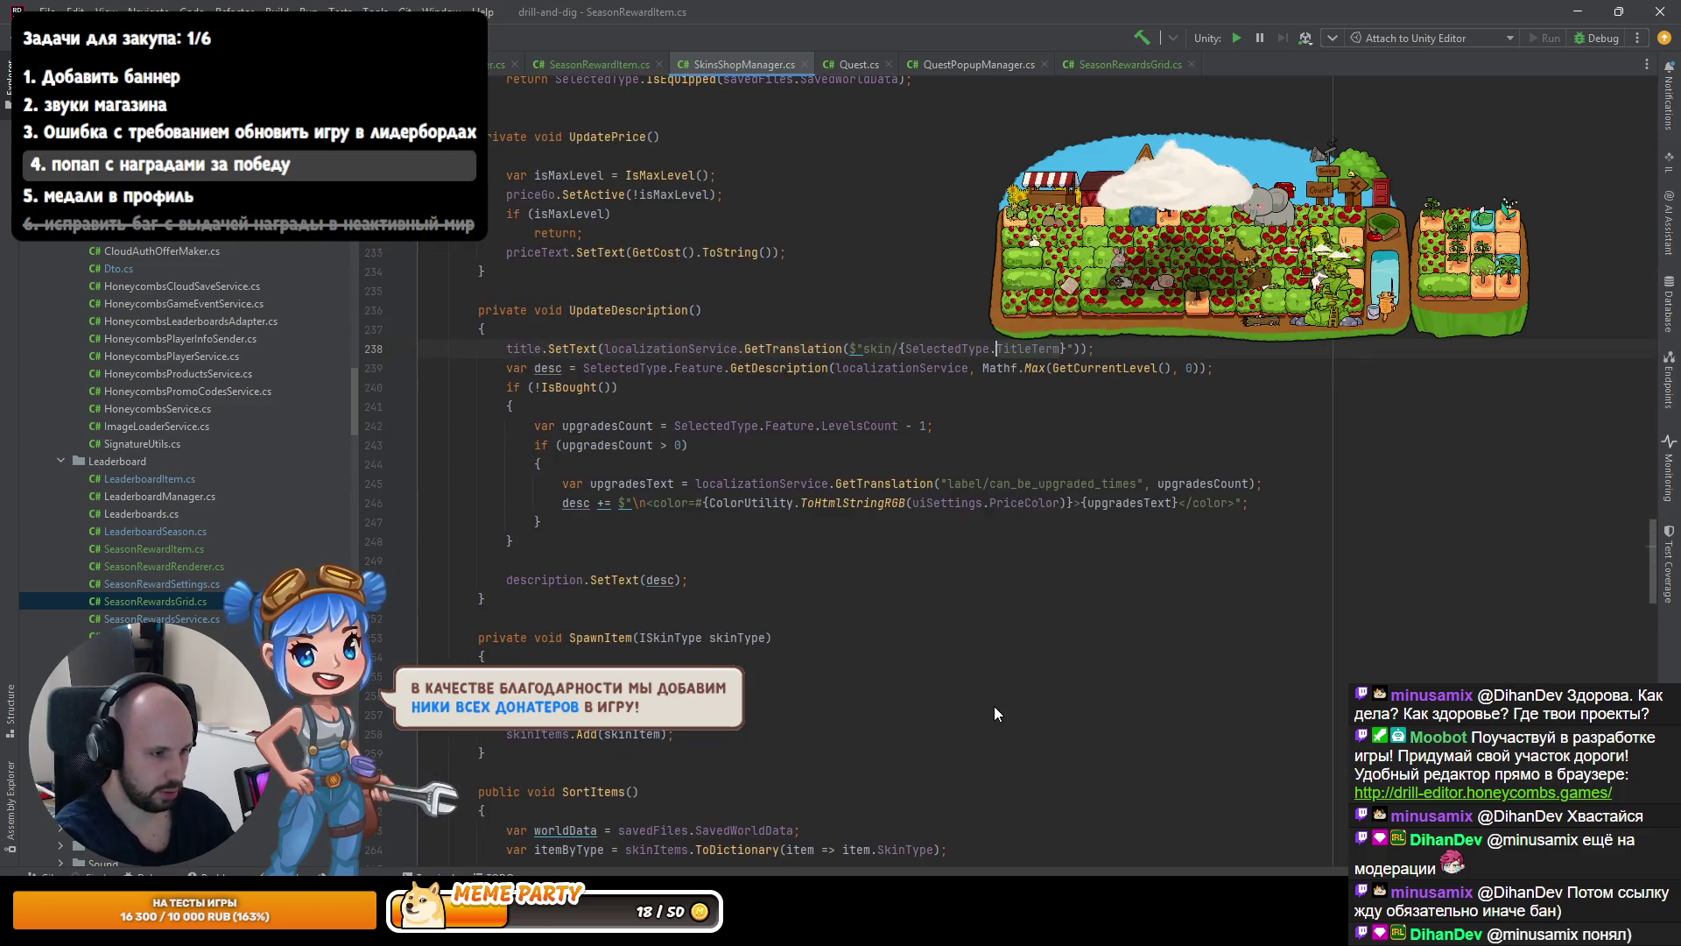
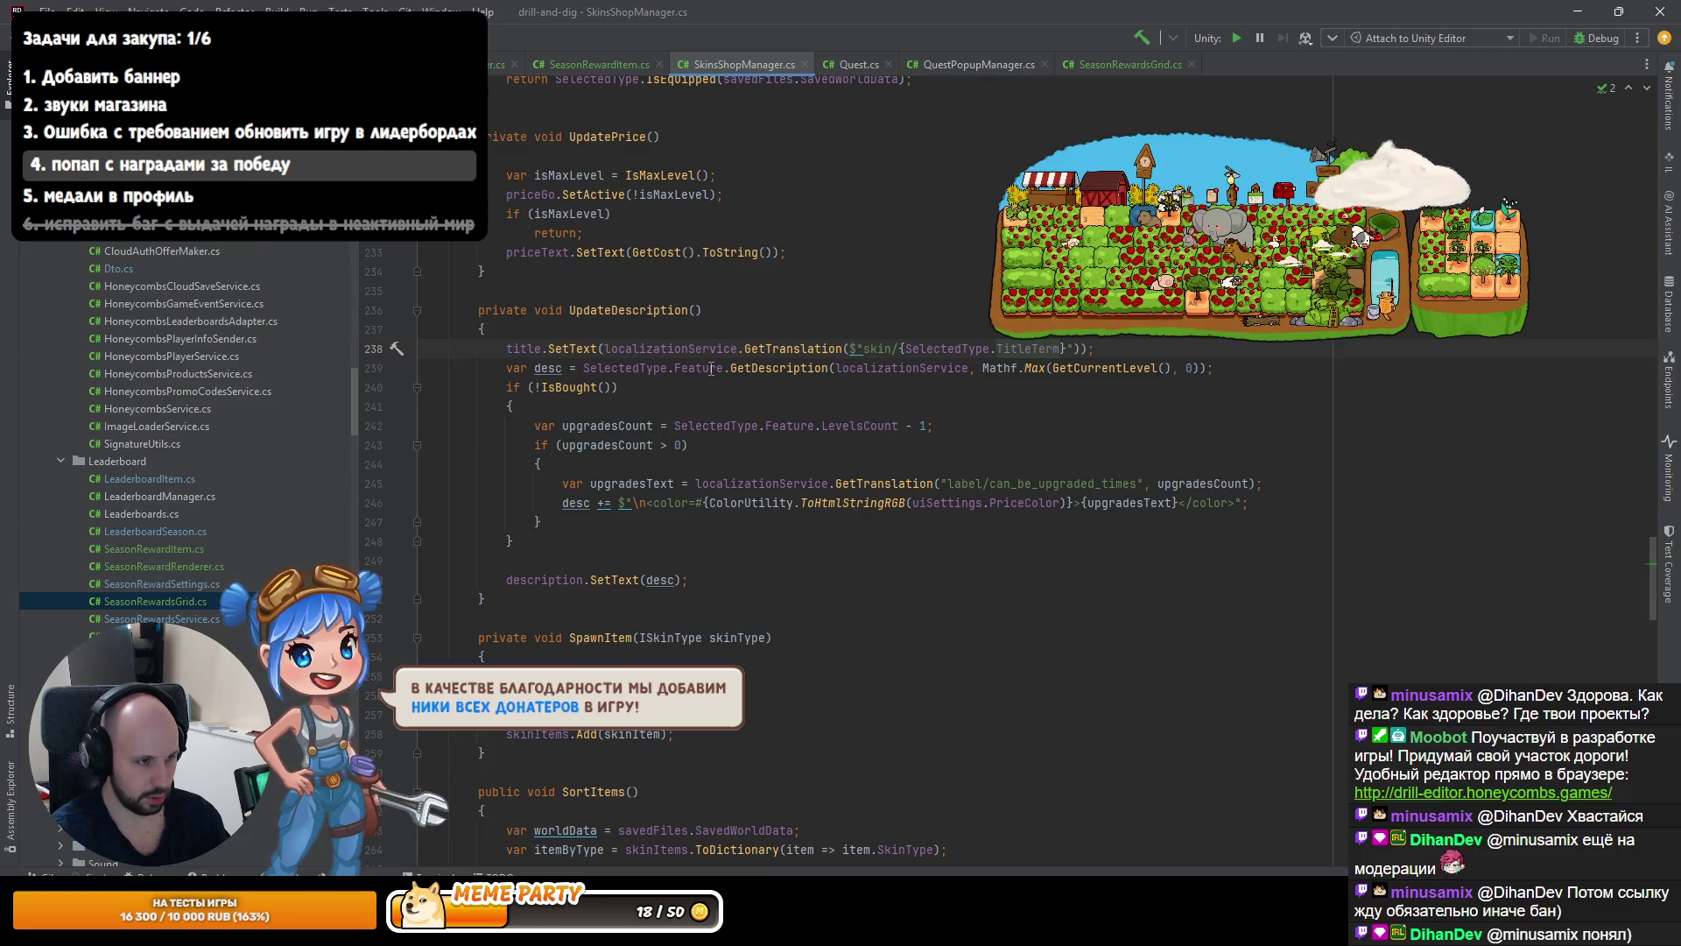
Below UpdateDescription, start a public string GetSkinTitle method taking LocalizationService localizationService.
{"action": "left_click", "coordinate": [825, 374], "text": "ctrl"}
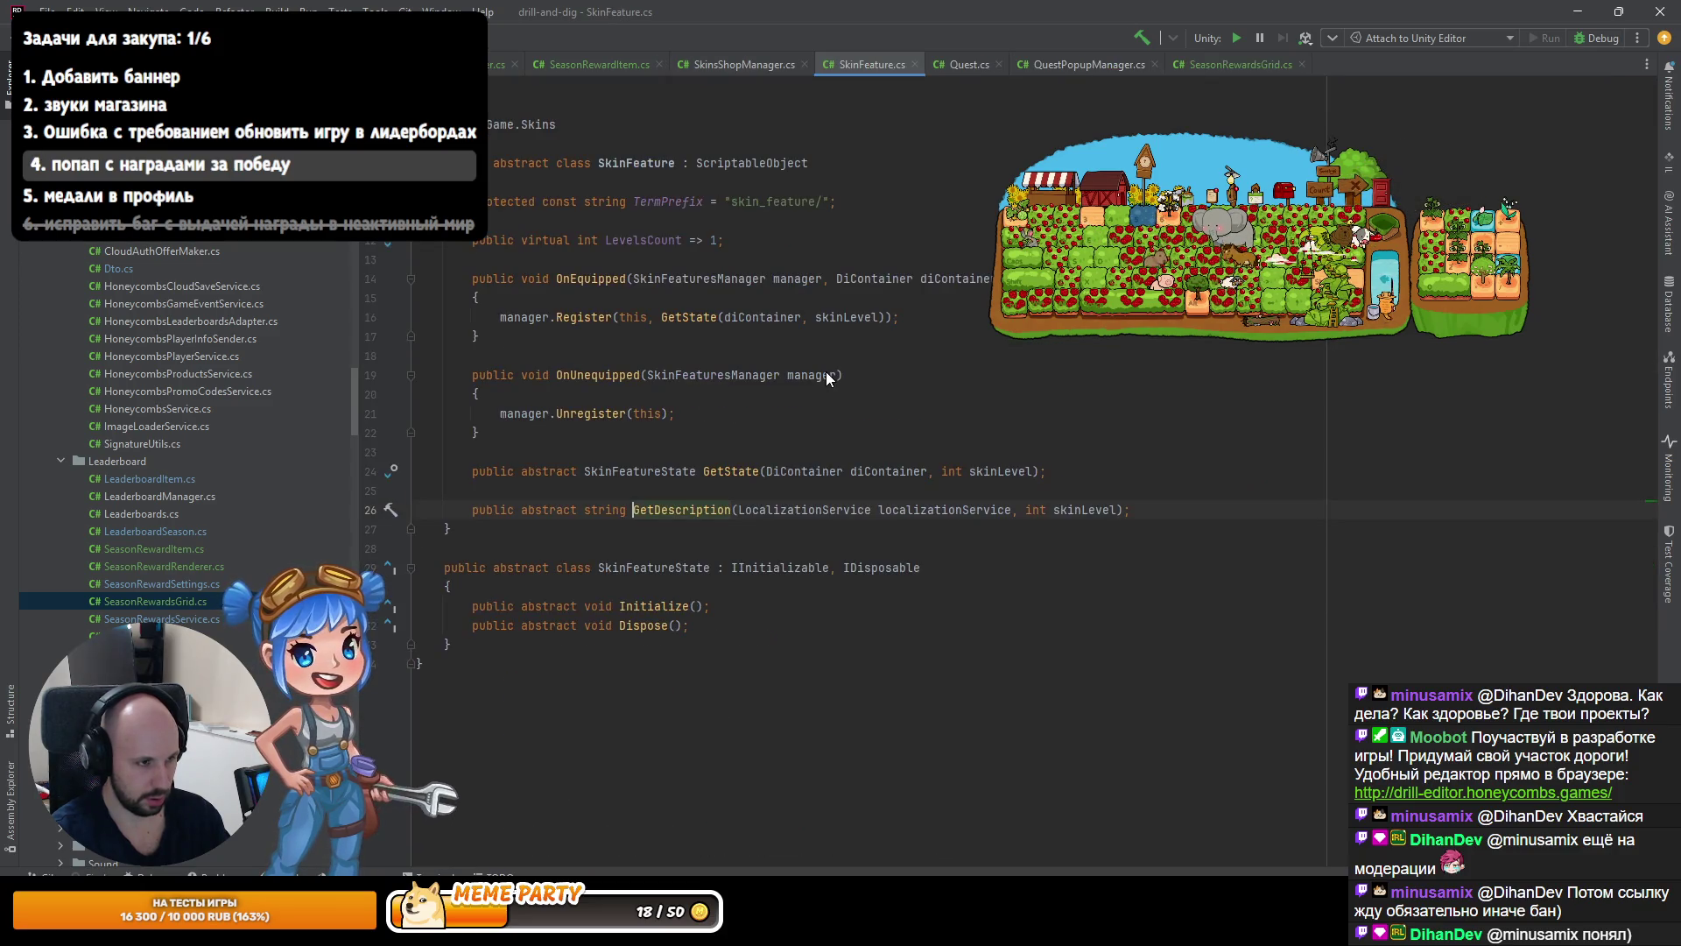
{"action": "key", "text": "ctrl+minus"}
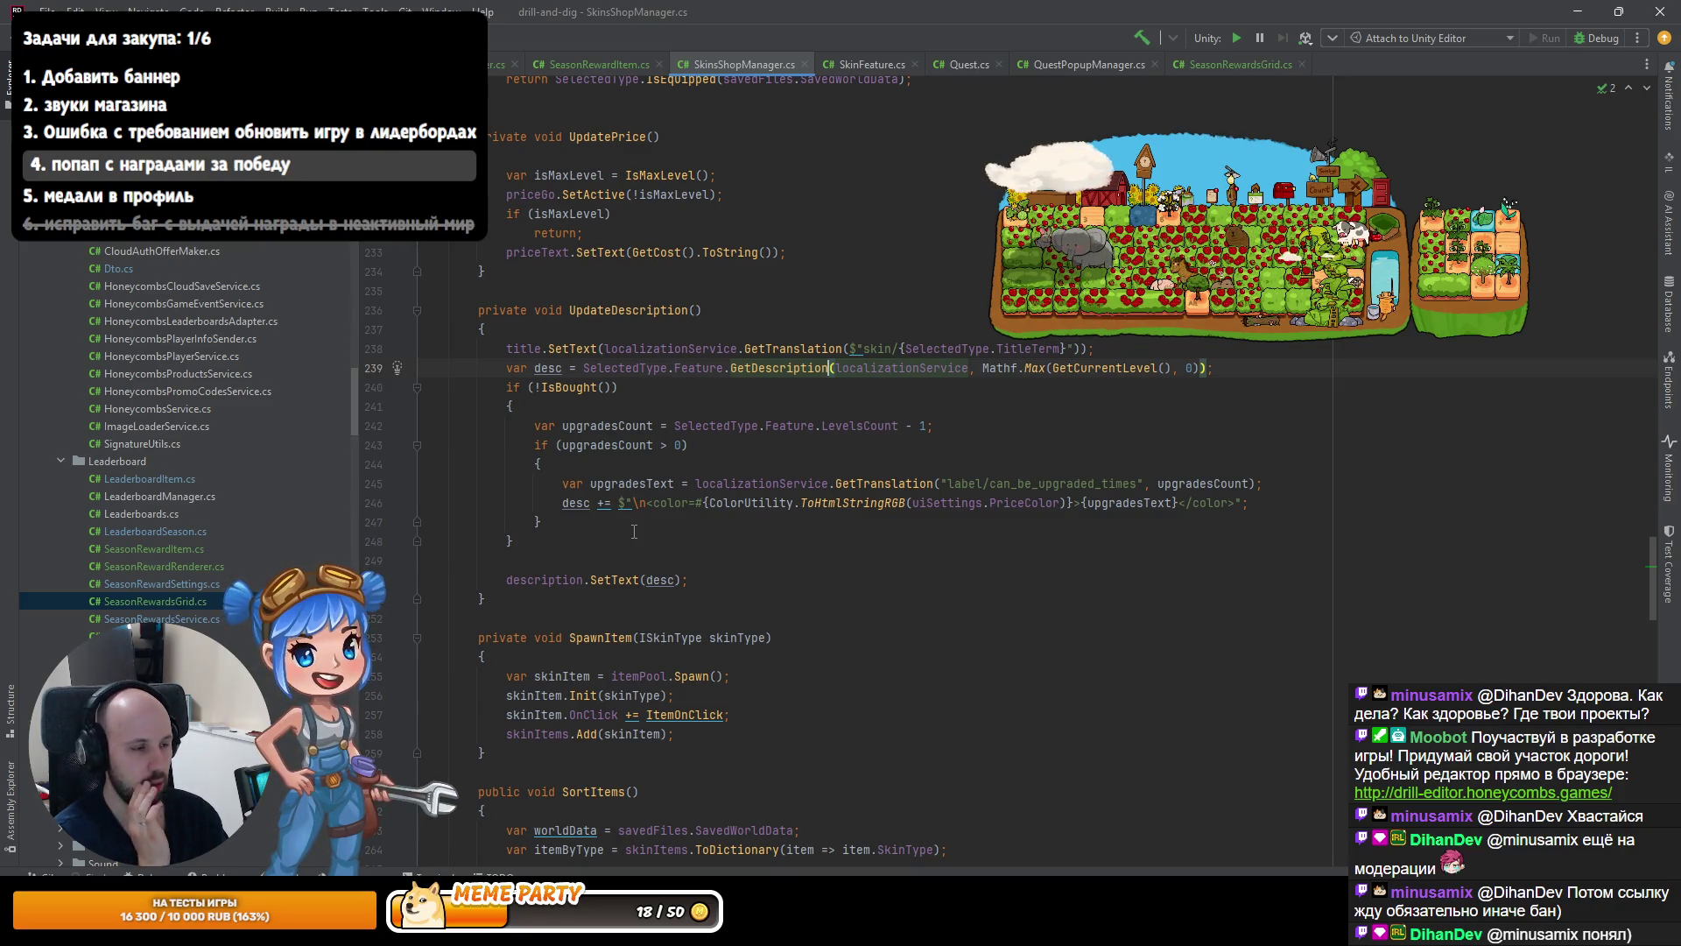
{"action": "left_click", "coordinate": [594, 601]}
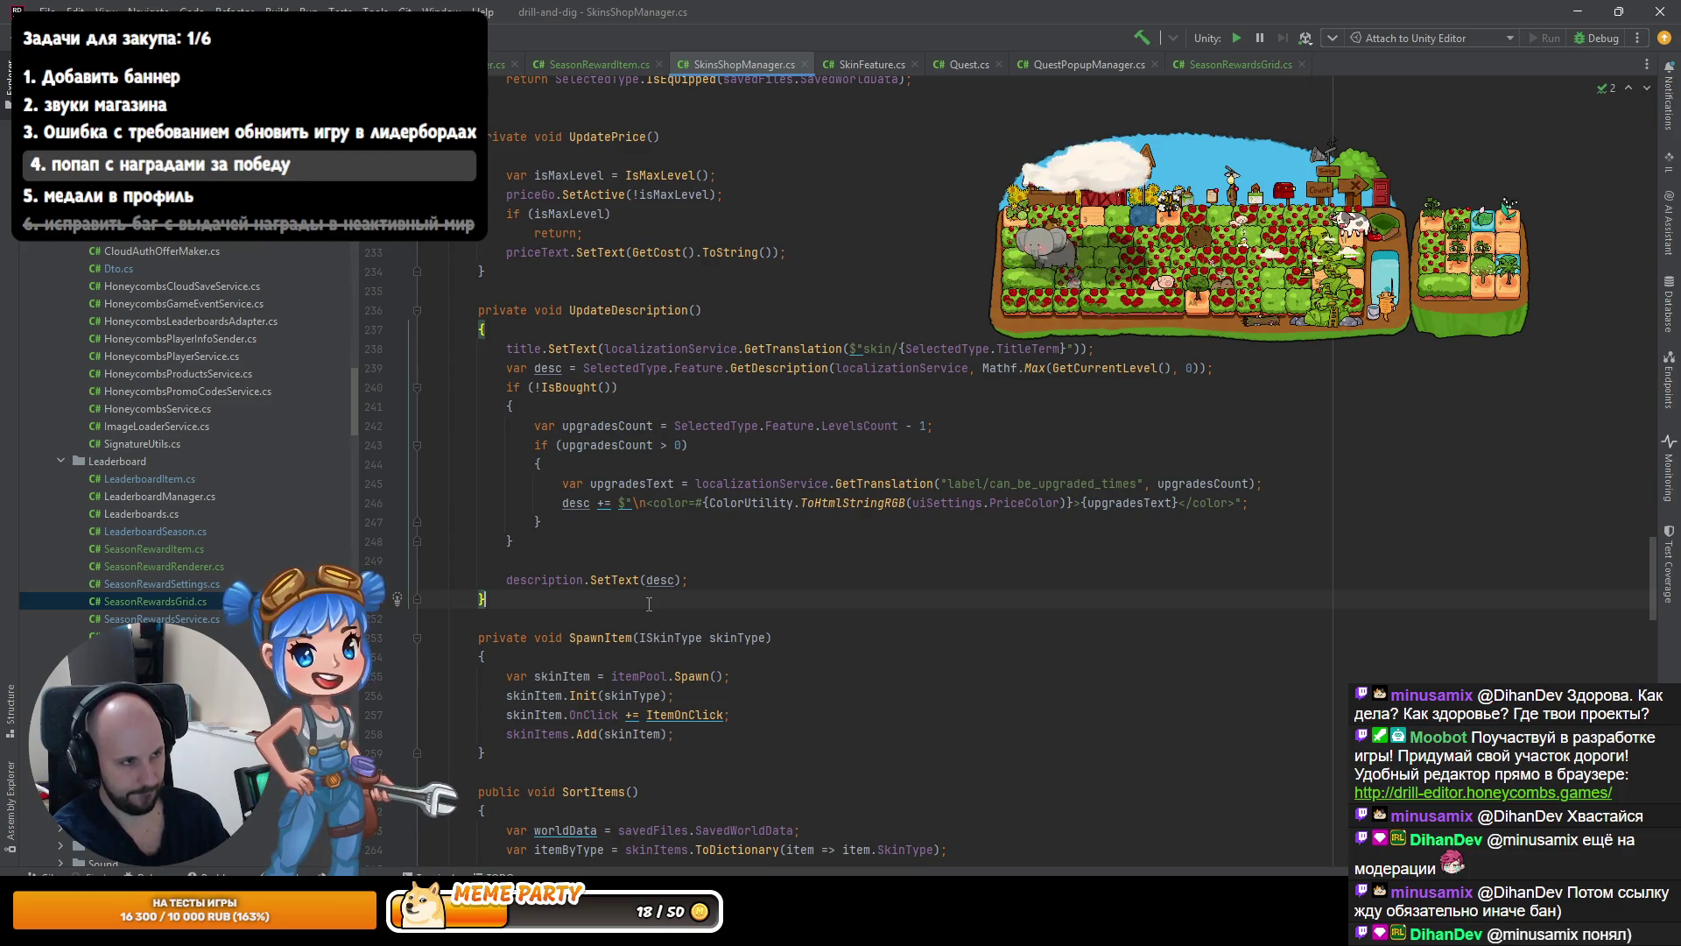
{"action": "key", "text": "Return"}
{"action": "key", "text": "Return"}
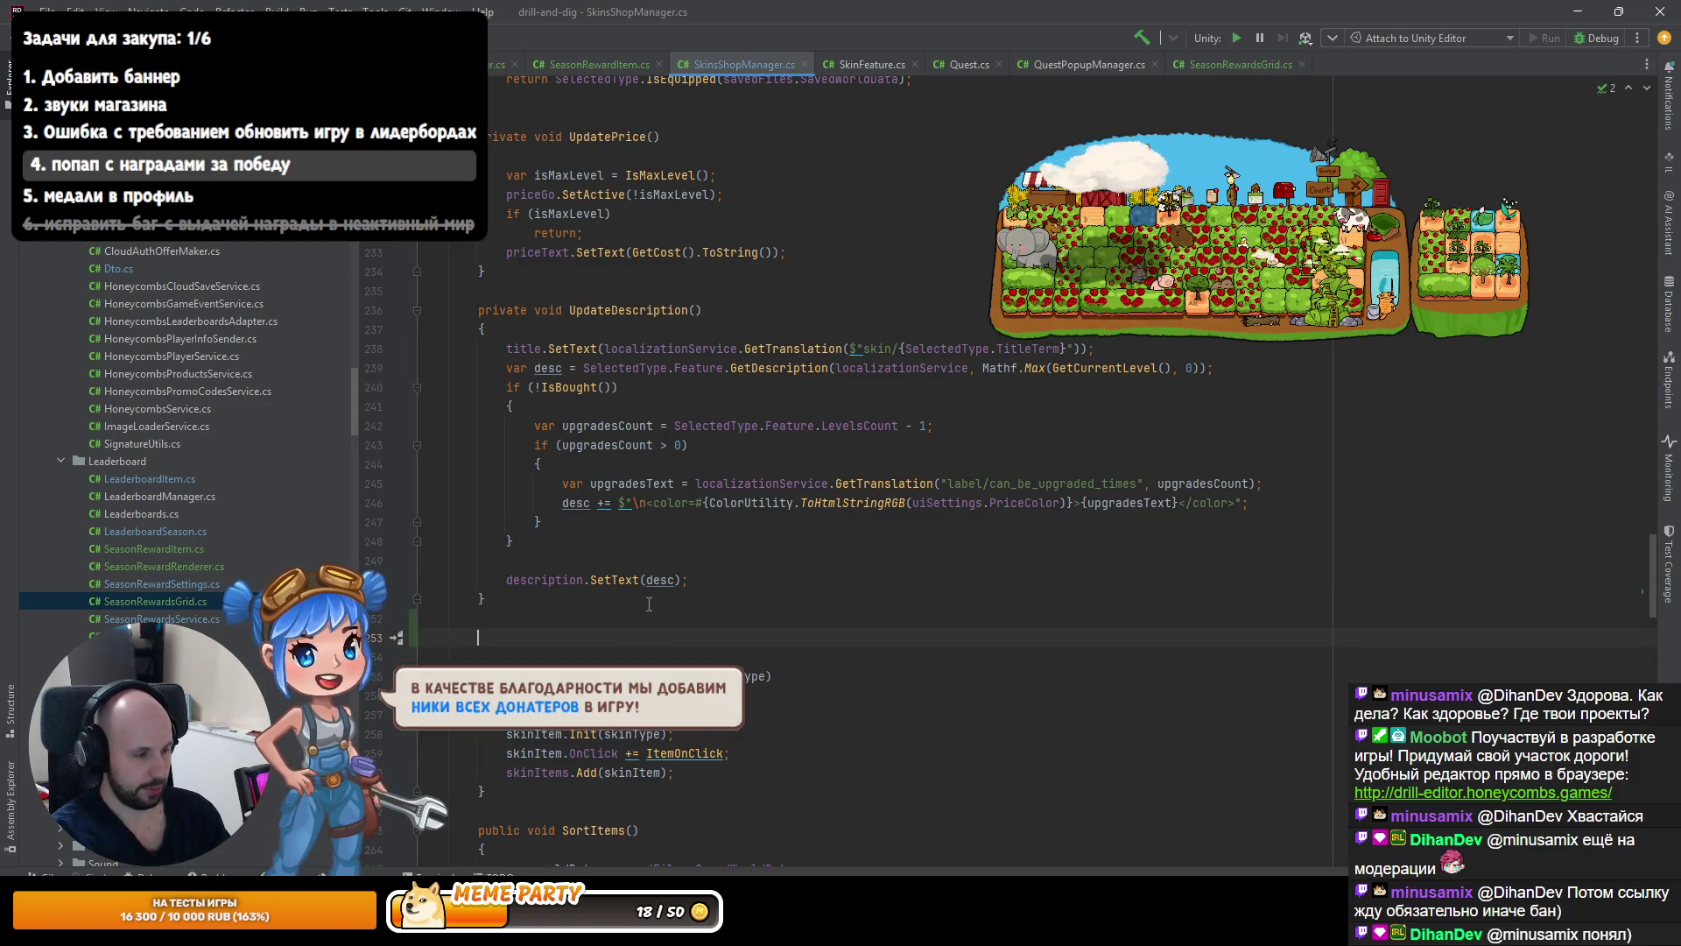
{"action": "type", "text": "public"}
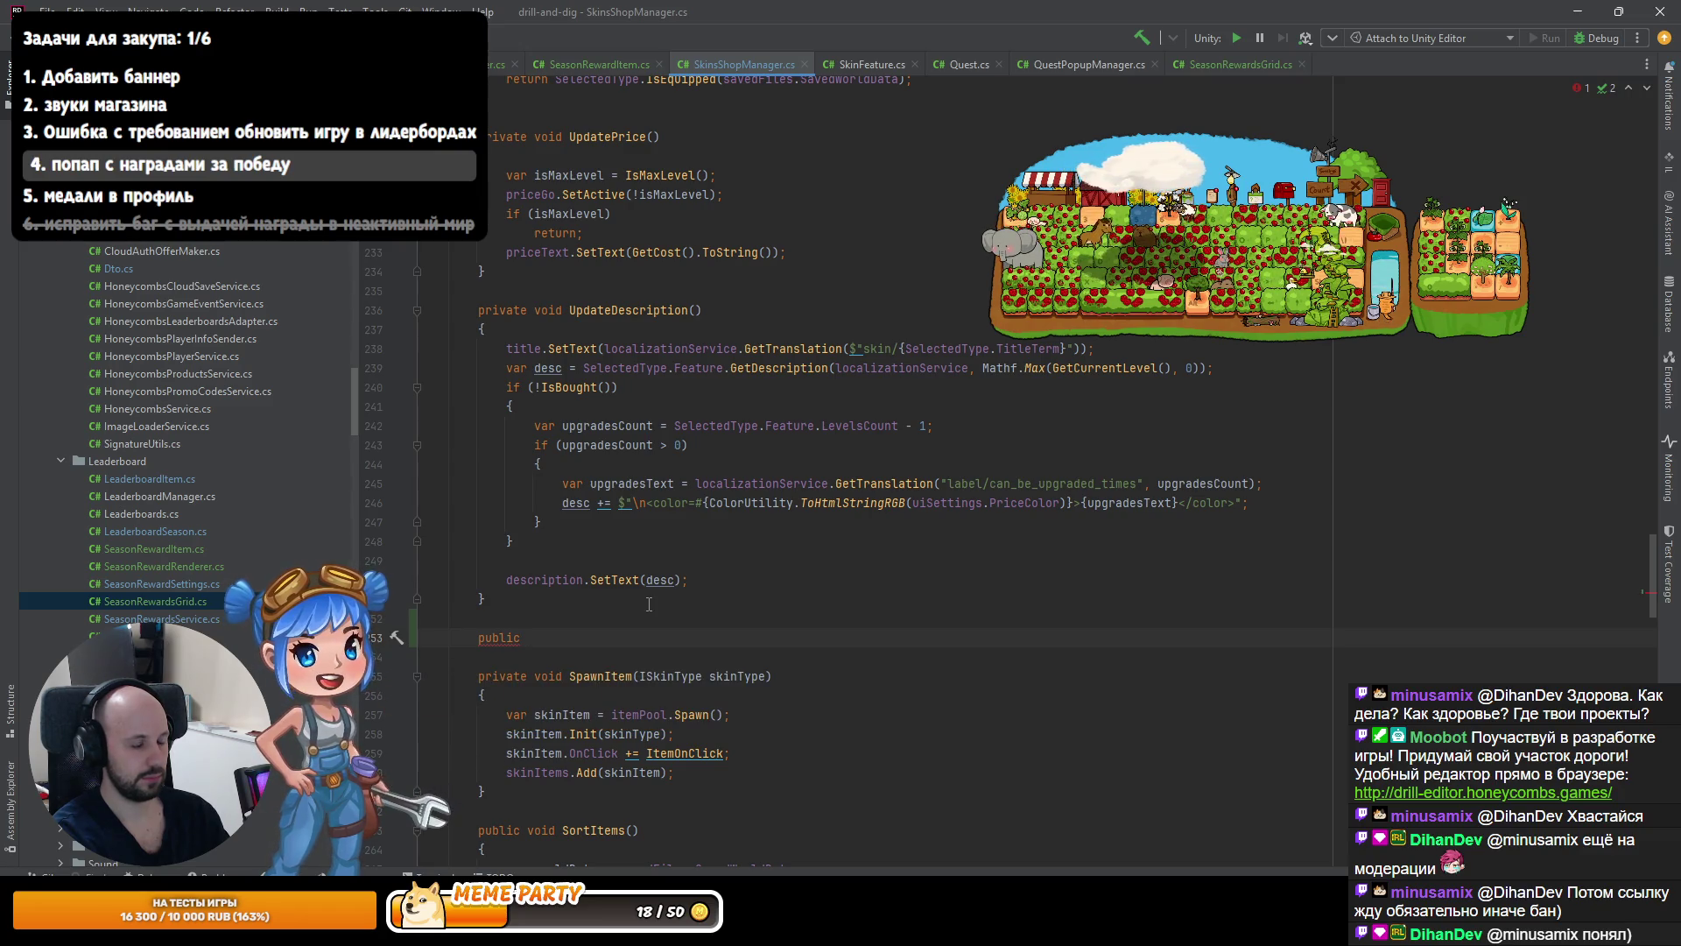
{"action": "type", "text": " string Get"}
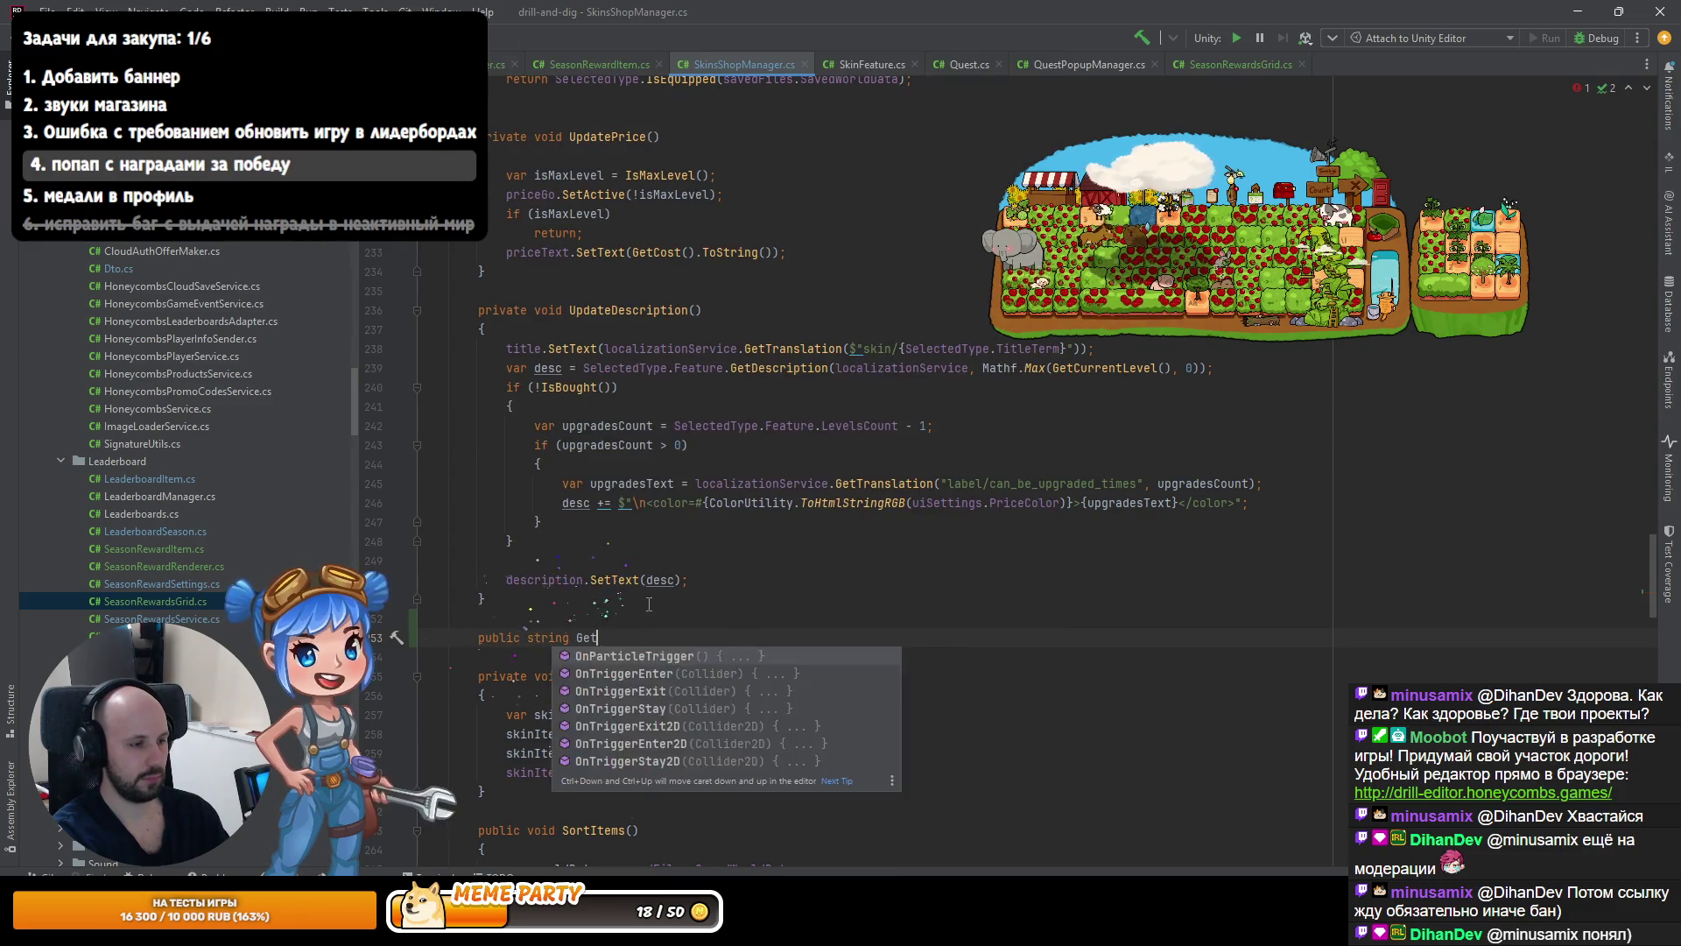
{"action": "type", "text": "SkinTitle()"}
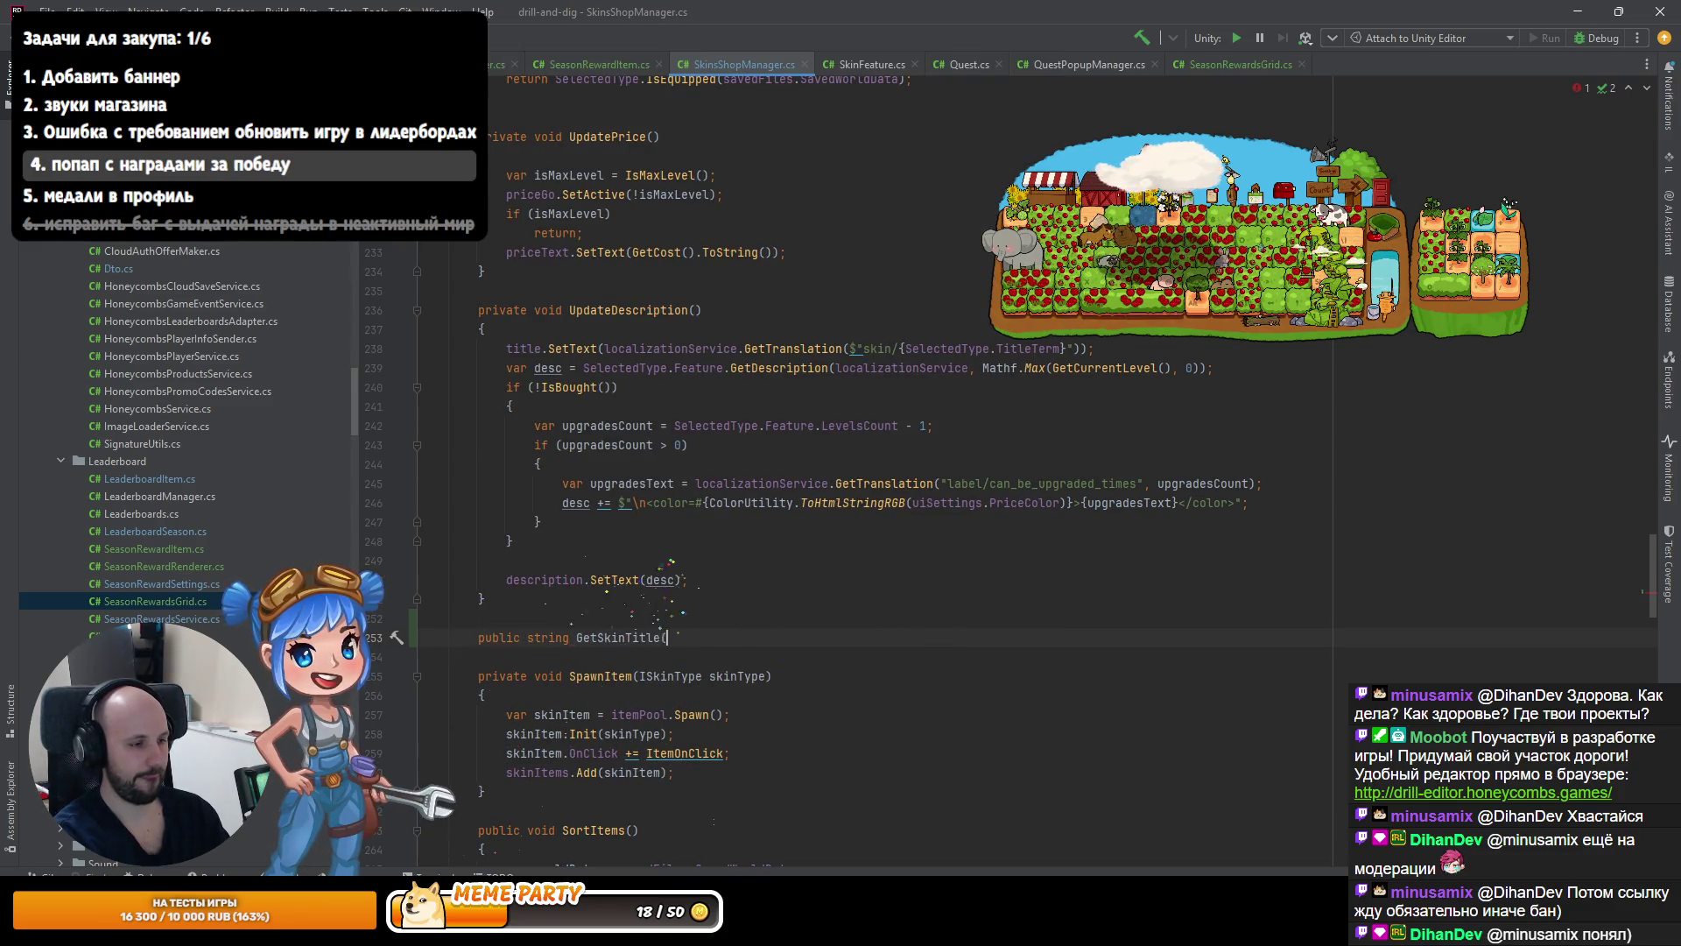
{"action": "key", "text": "Left"}
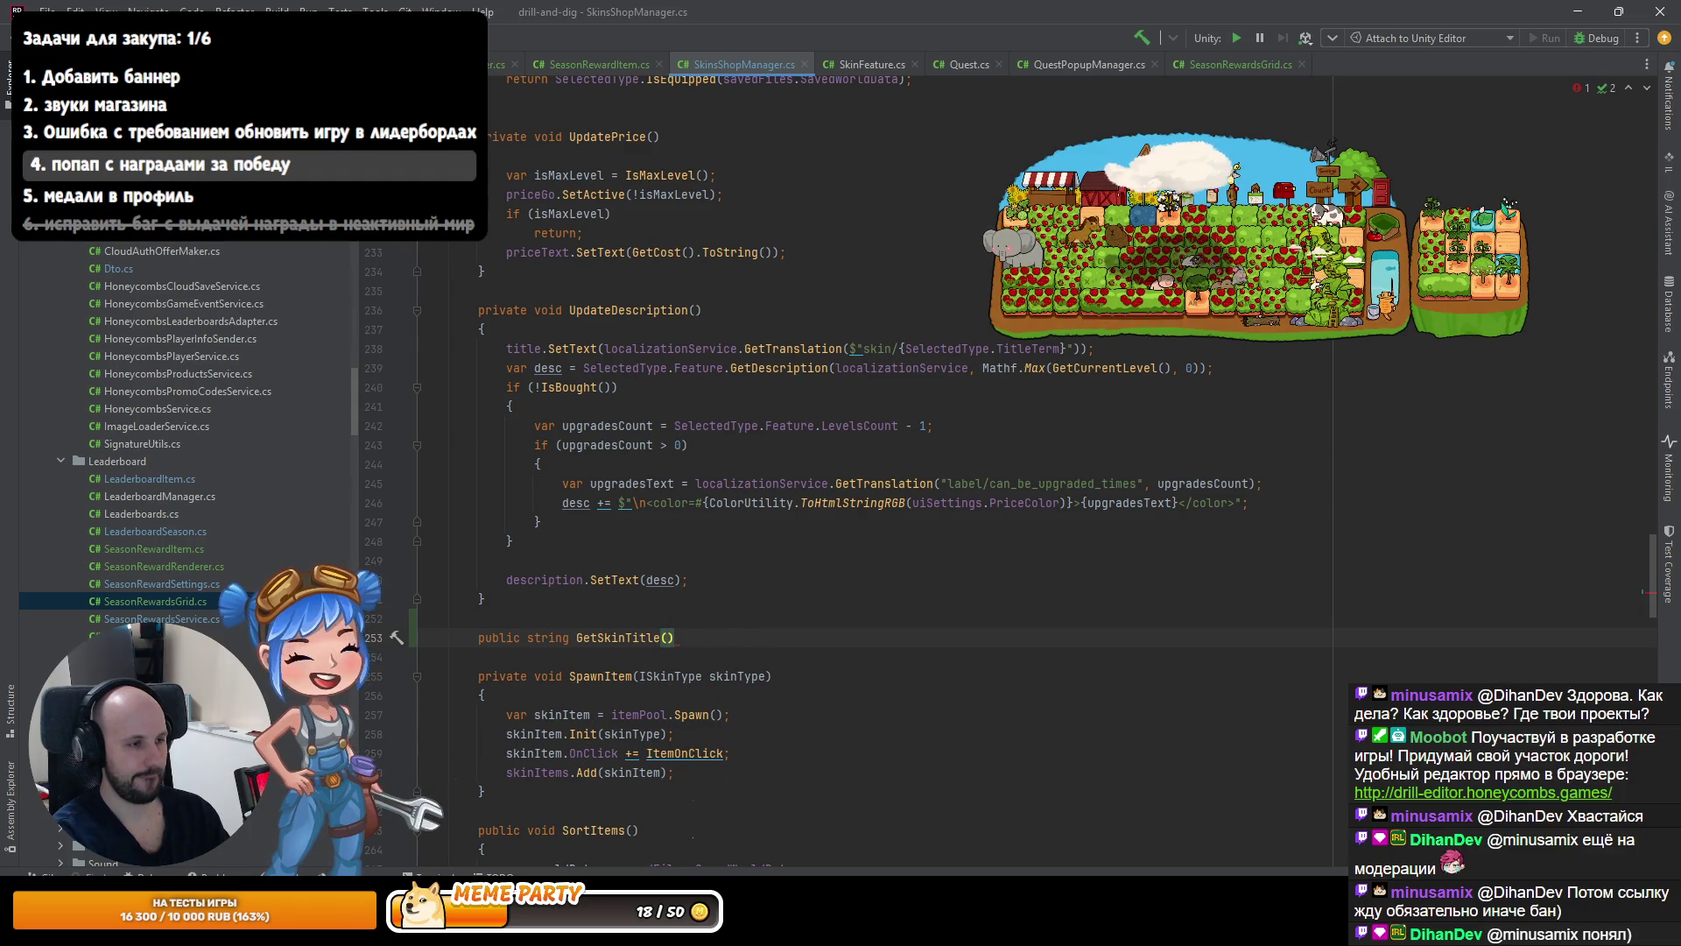
{"action": "key", "text": "Return"}
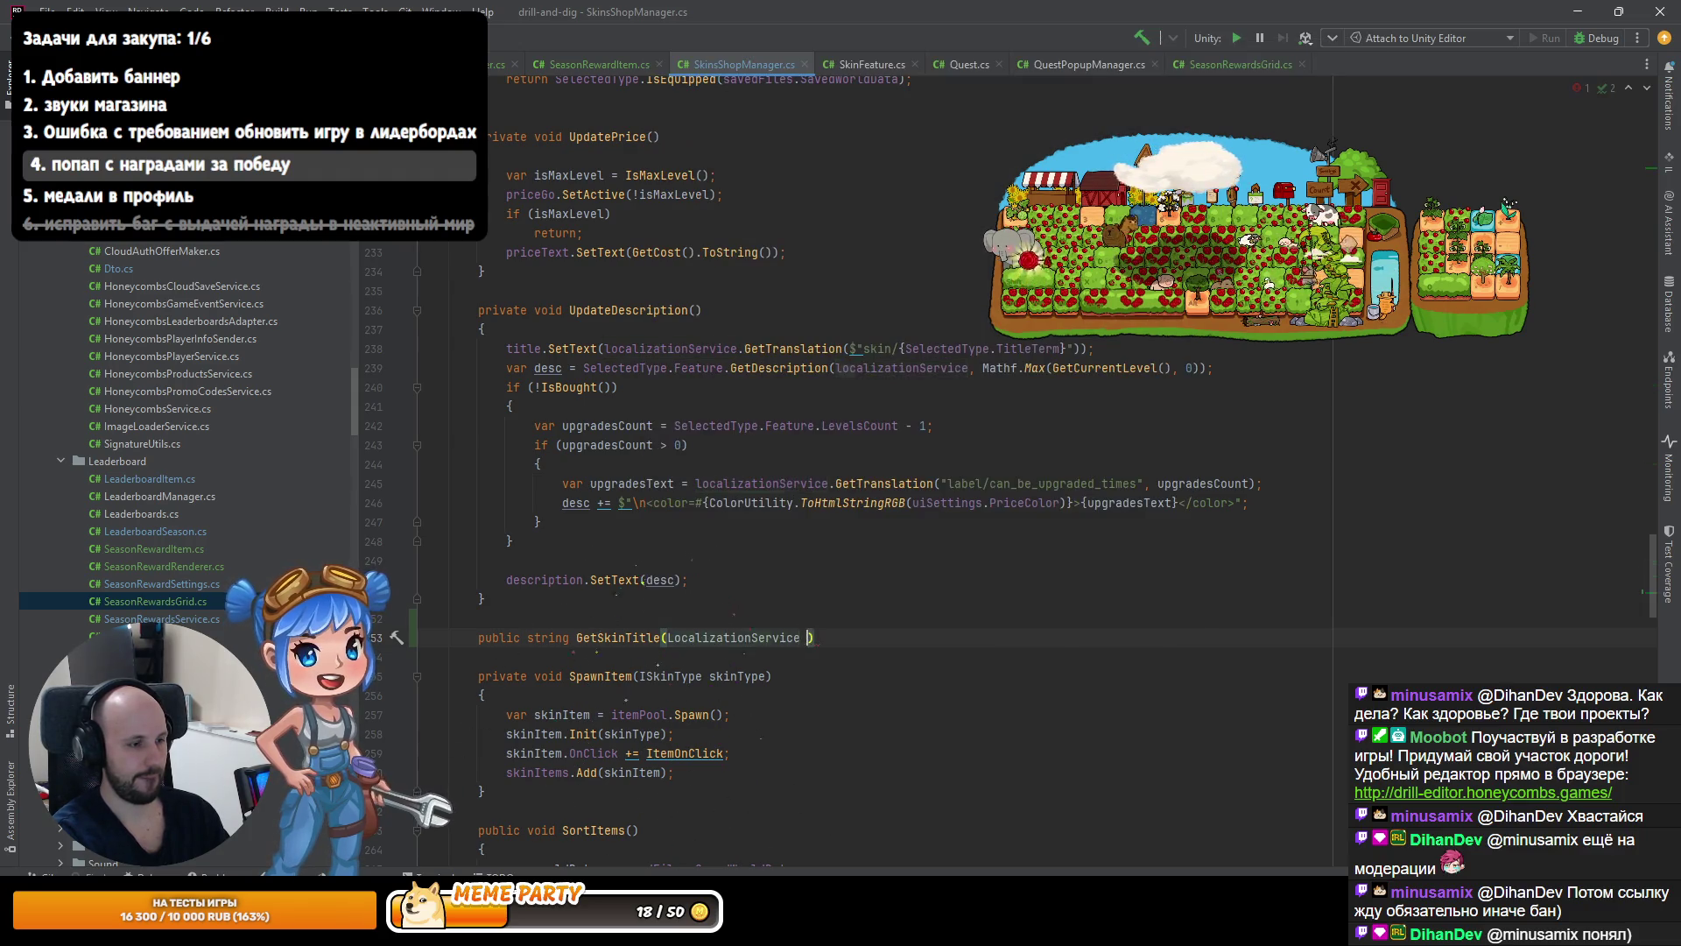
{"action": "key", "text": "Return"}
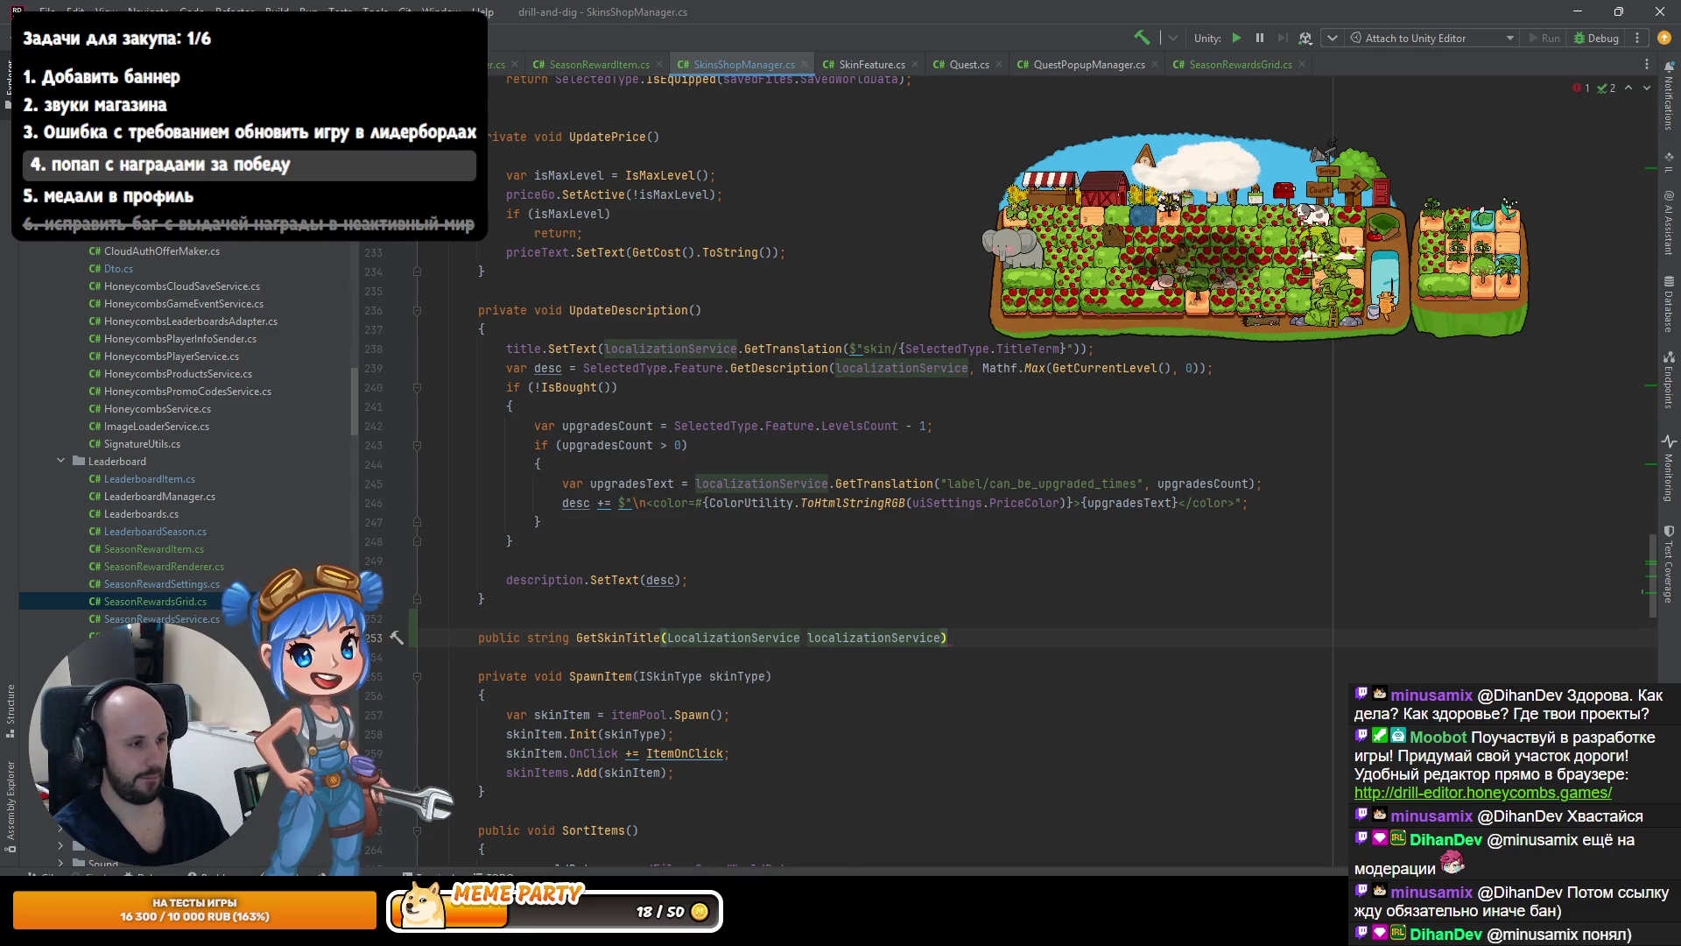
Add an ISkinType skinType second parameter to GetSkinTitle, after checking SelectedType's declaration.
{"action": "type", "text": ","}
{"action": "key", "text": "Escape"}
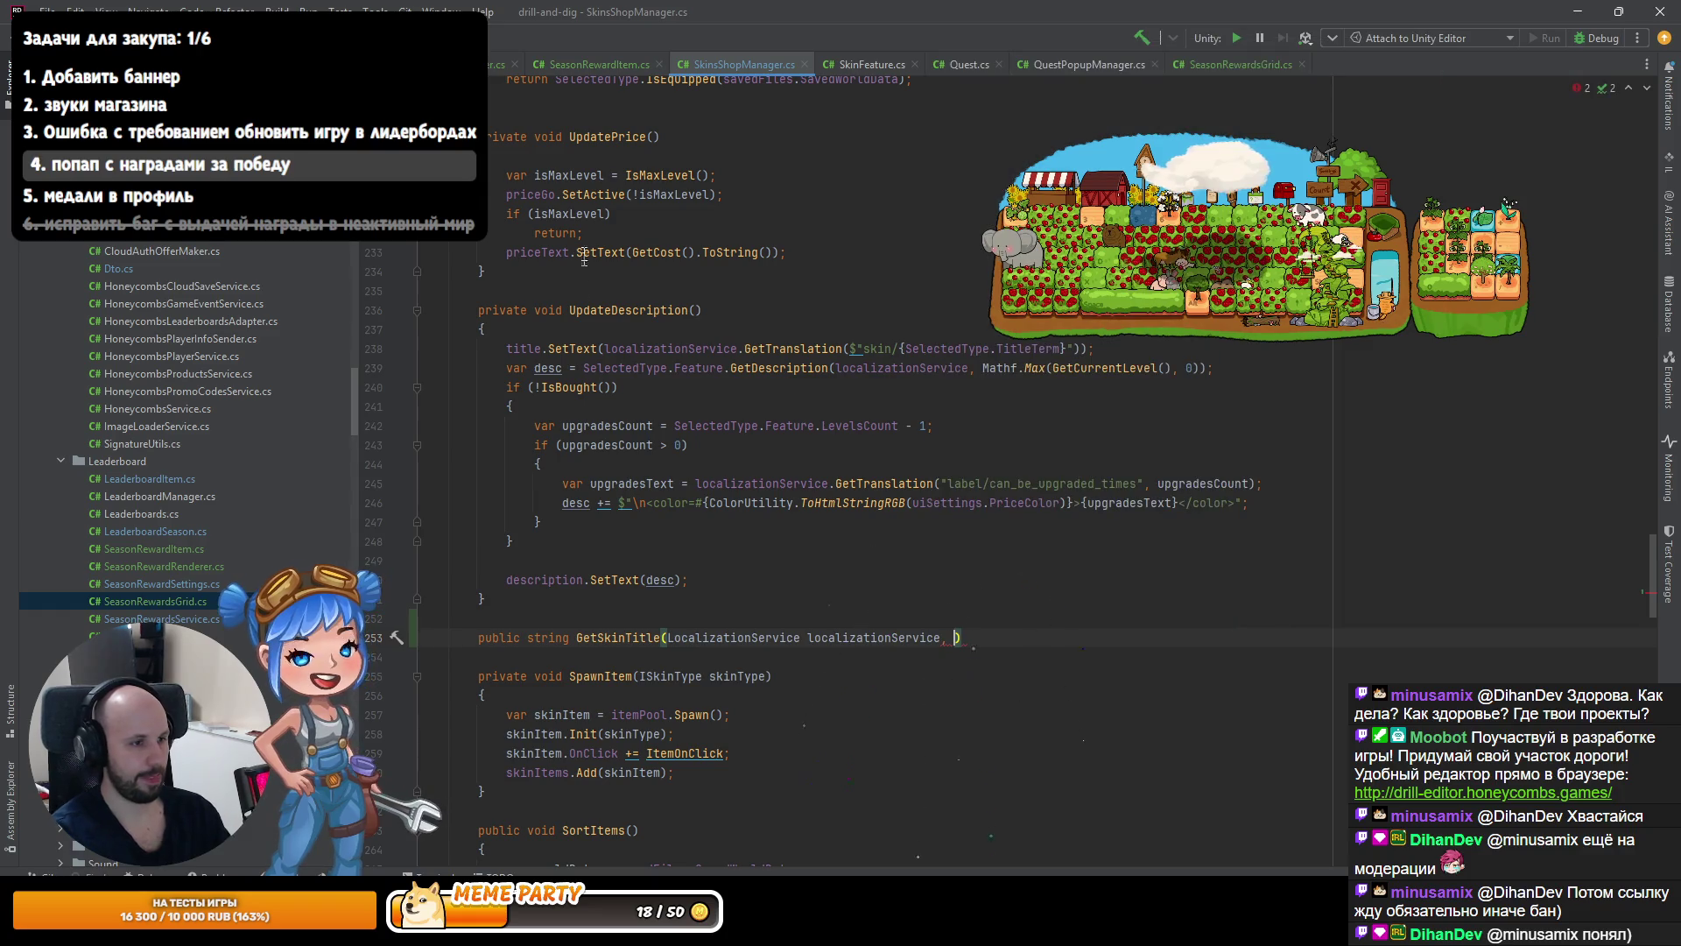
{"action": "left_click", "coordinate": [947, 348], "text": "ctrl"}
{"action": "left_click", "coordinate": [539, 329]}
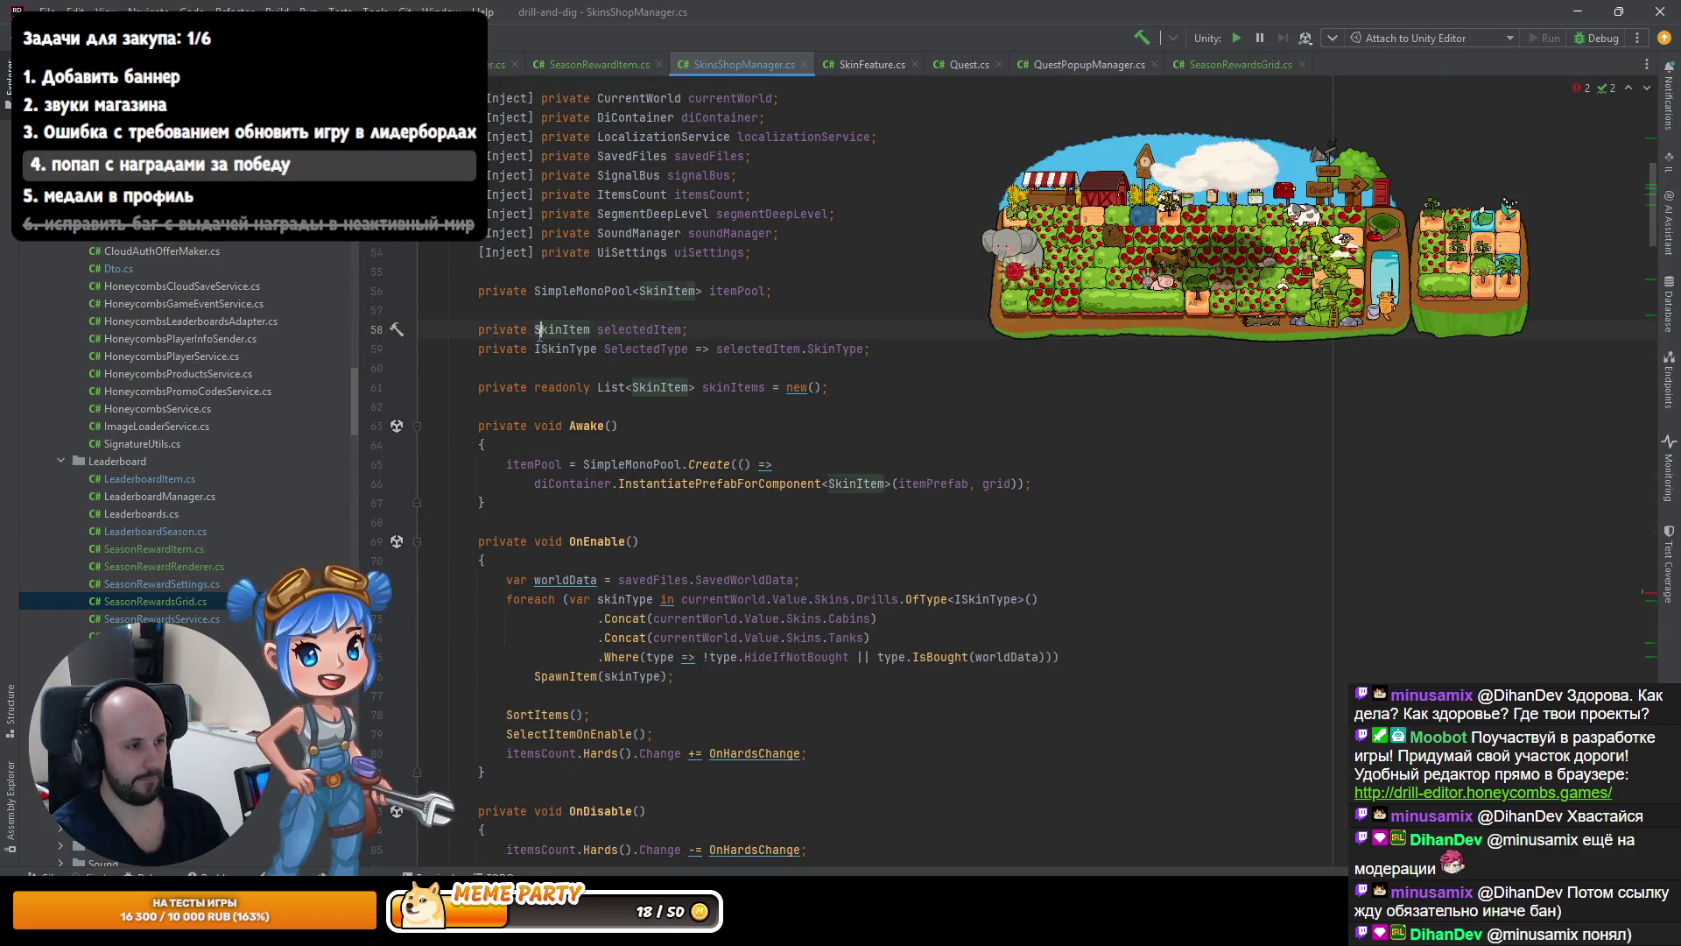
{"action": "key", "text": "ctrl+alt+Left"}
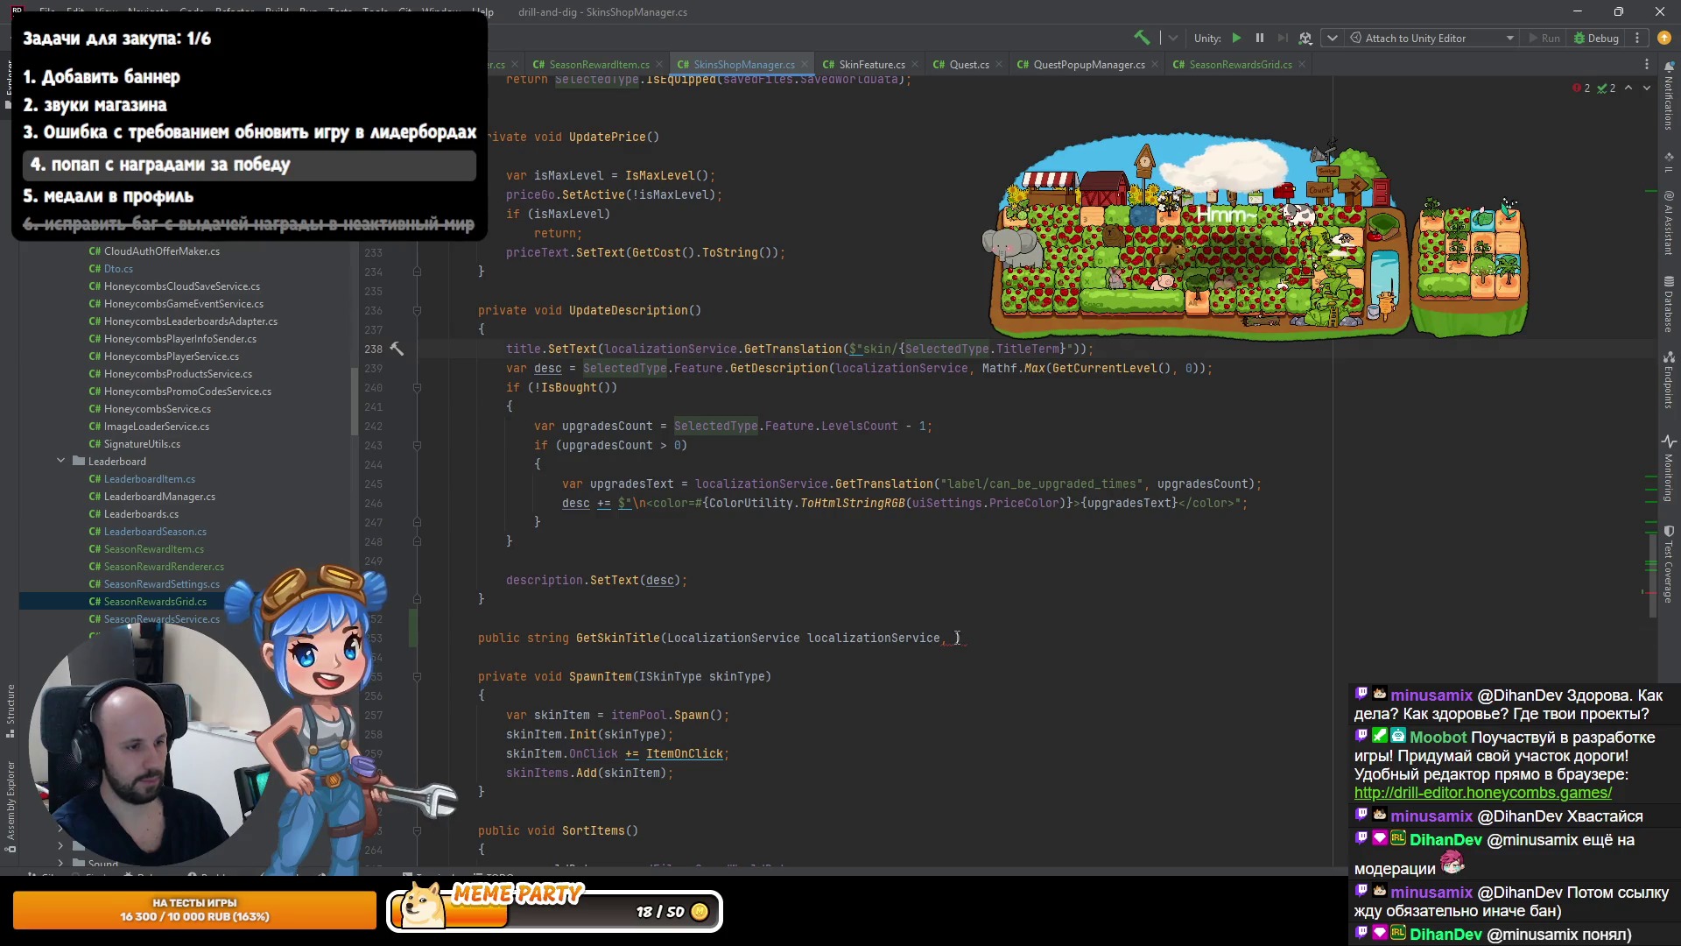
{"action": "type", "text": "ISkinType s"}
{"action": "key", "text": "Return"}
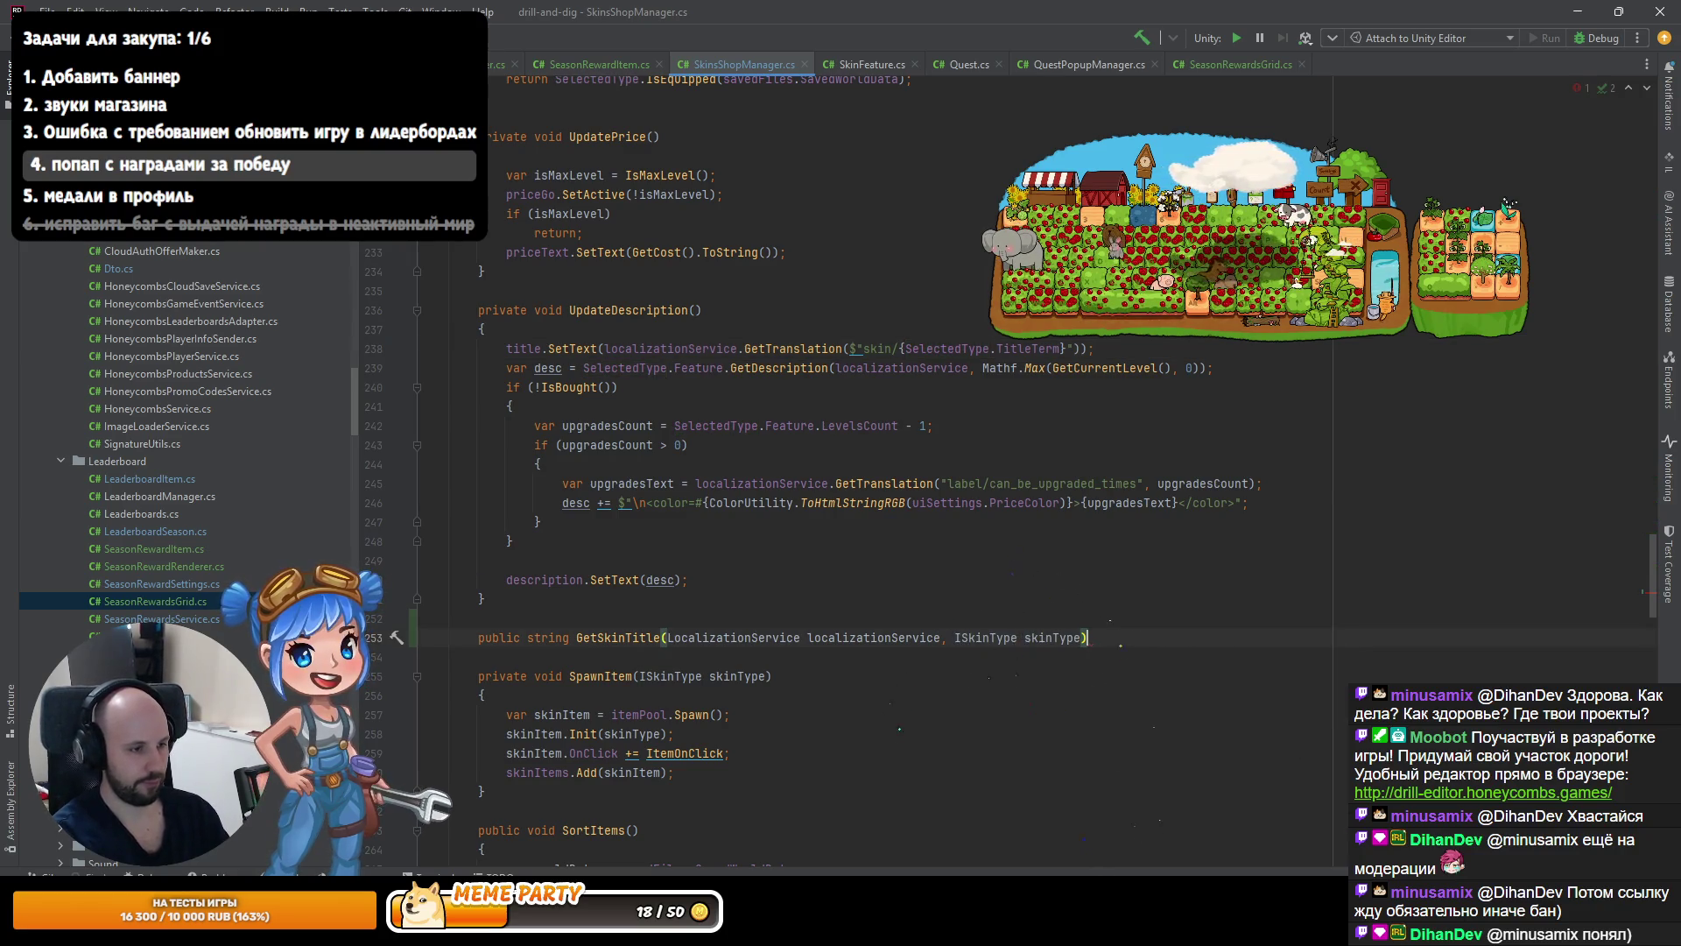
Give GetSkinTitle a body returning the localizationService.GetTranslation title call.
{"action": "key", "text": "ctrl+shift+Return"}
{"action": "type", "text": "return"}
{"action": "key", "text": "ctrl+v"}
{"action": "left_click", "coordinate": [670, 329]}
{"action": "key", "text": "ctrl+w"}
{"action": "key", "text": "ctrl+w"}
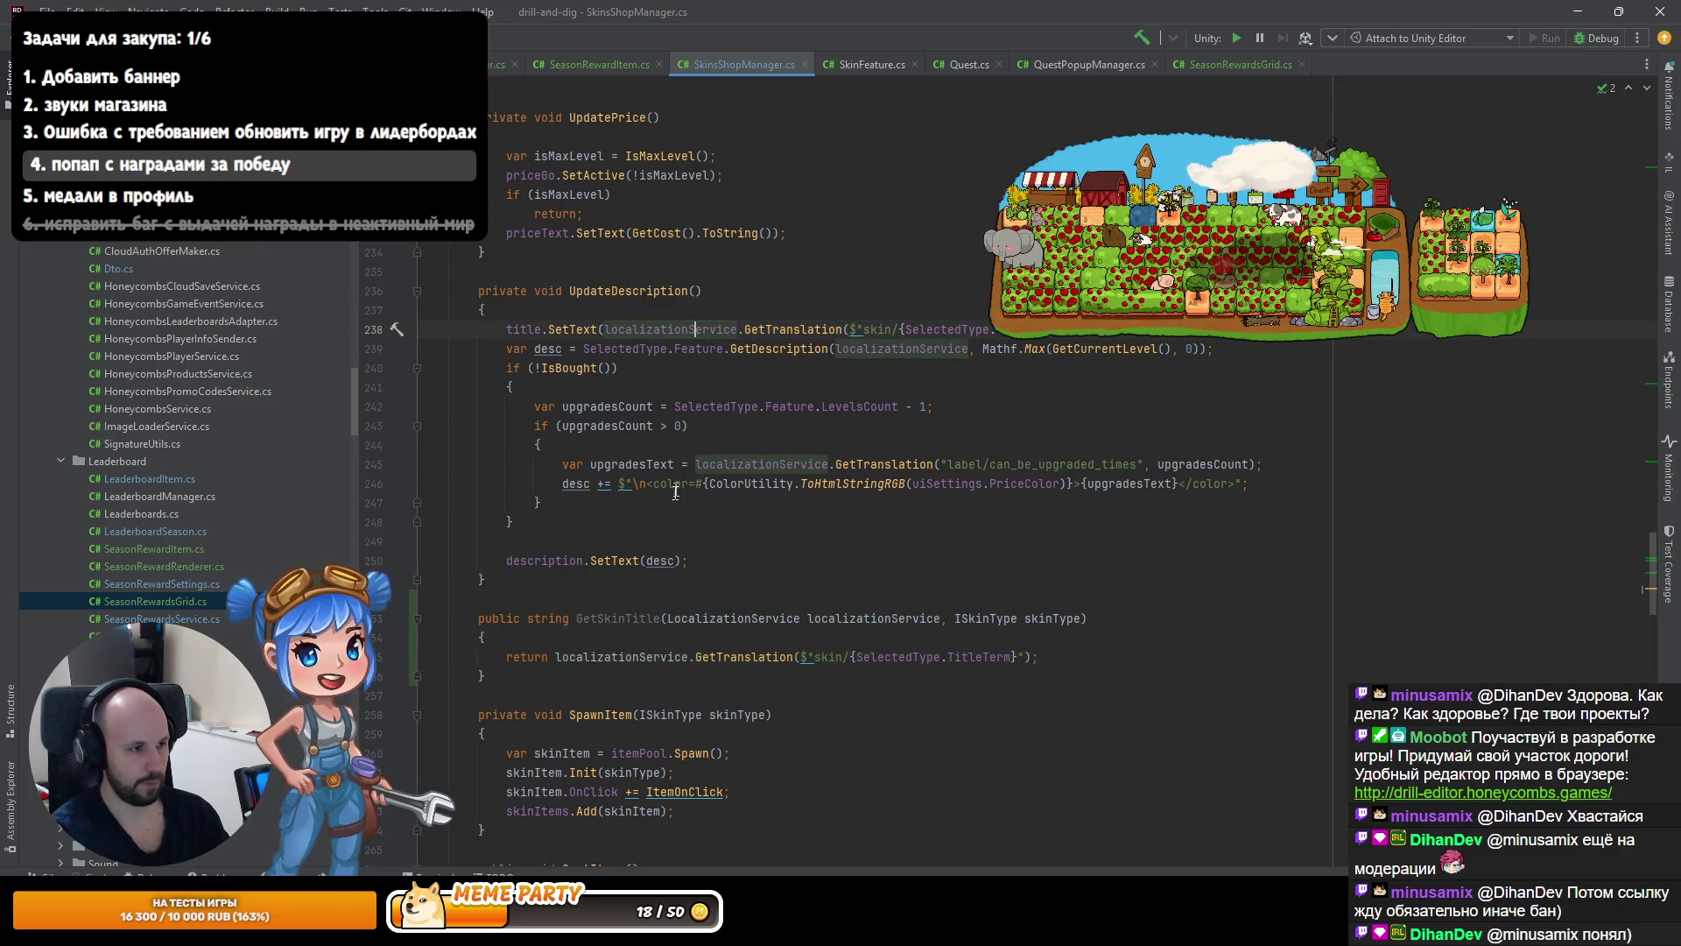
Replace the title argument on line 238 with GetSkinTitle(localizationService, SelectedType).
{"action": "key", "text": "ctrl+alt+Left"}
{"action": "key", "text": "ctrl+c"}
{"action": "key", "text": "ctrl+alt+Right"}
{"action": "key", "text": "ctrl+v"}
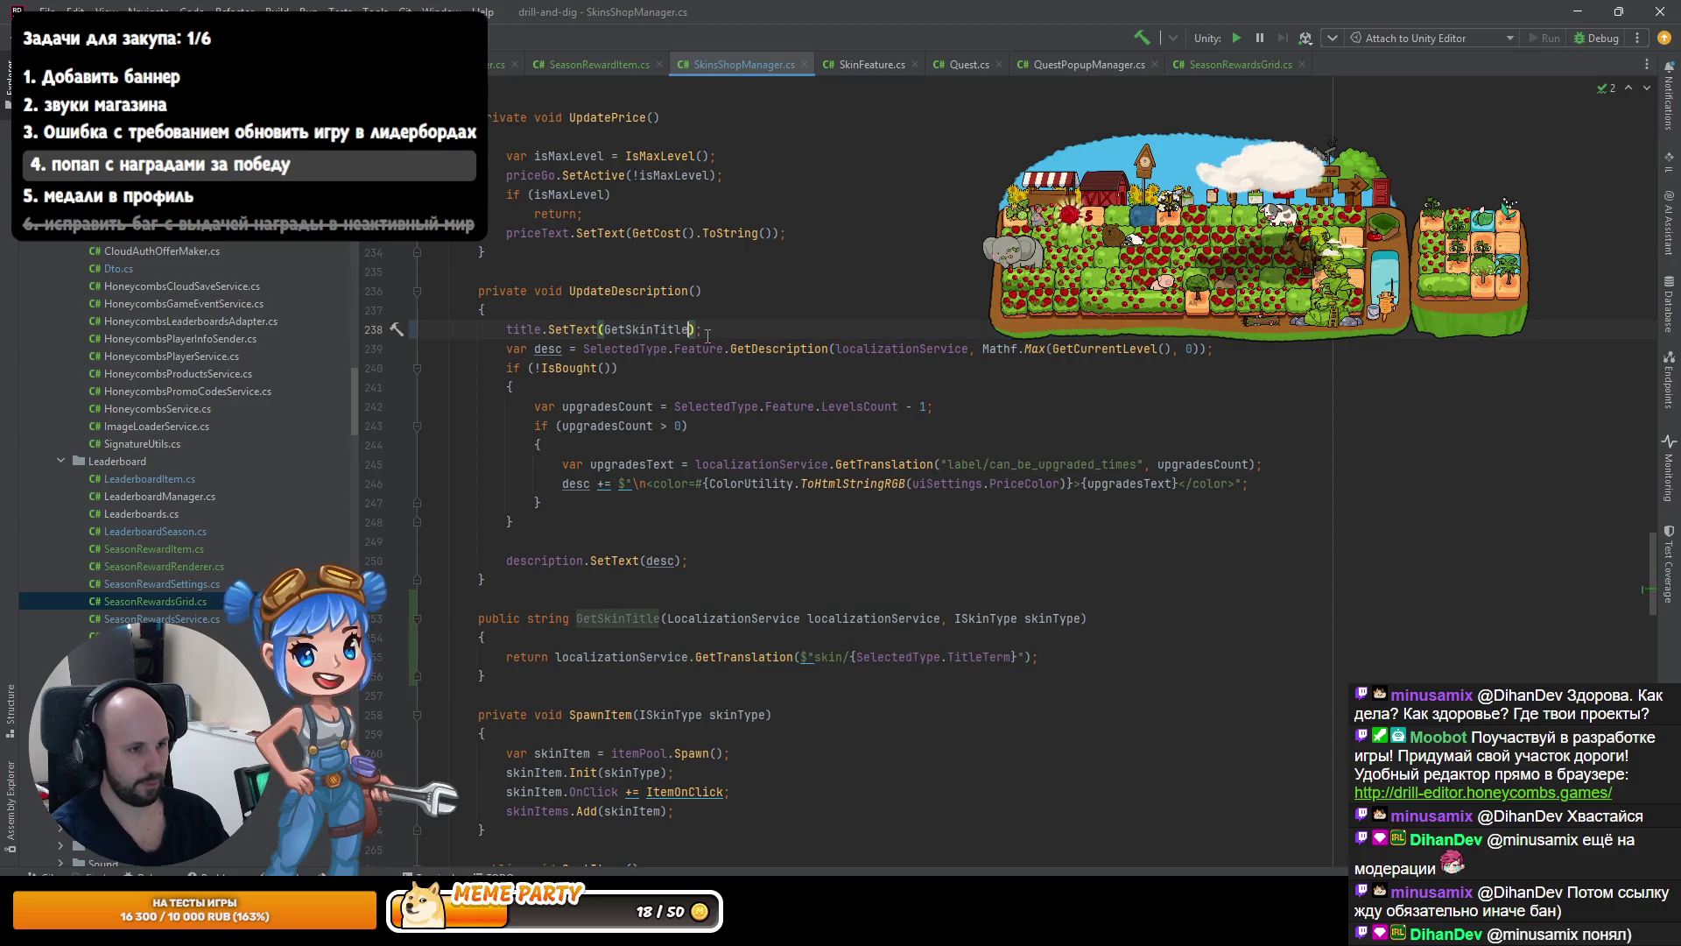
{"action": "type", "text": "(lo"}
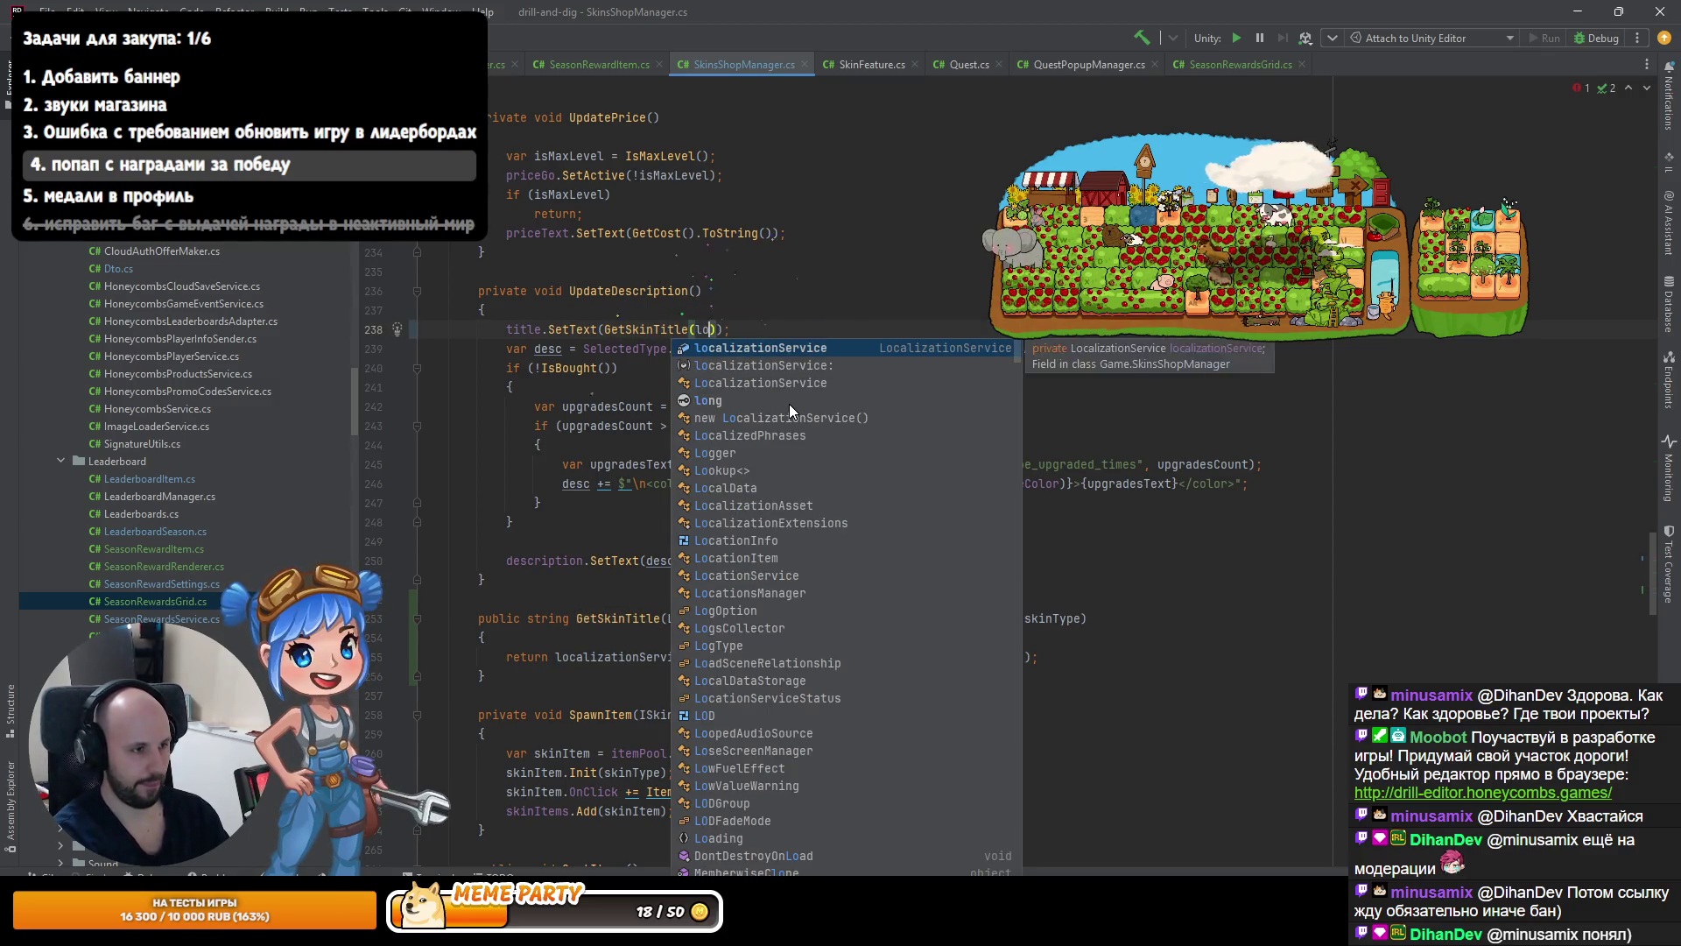
{"action": "key", "text": "Return"}
{"action": "key", "text": "Tab"}
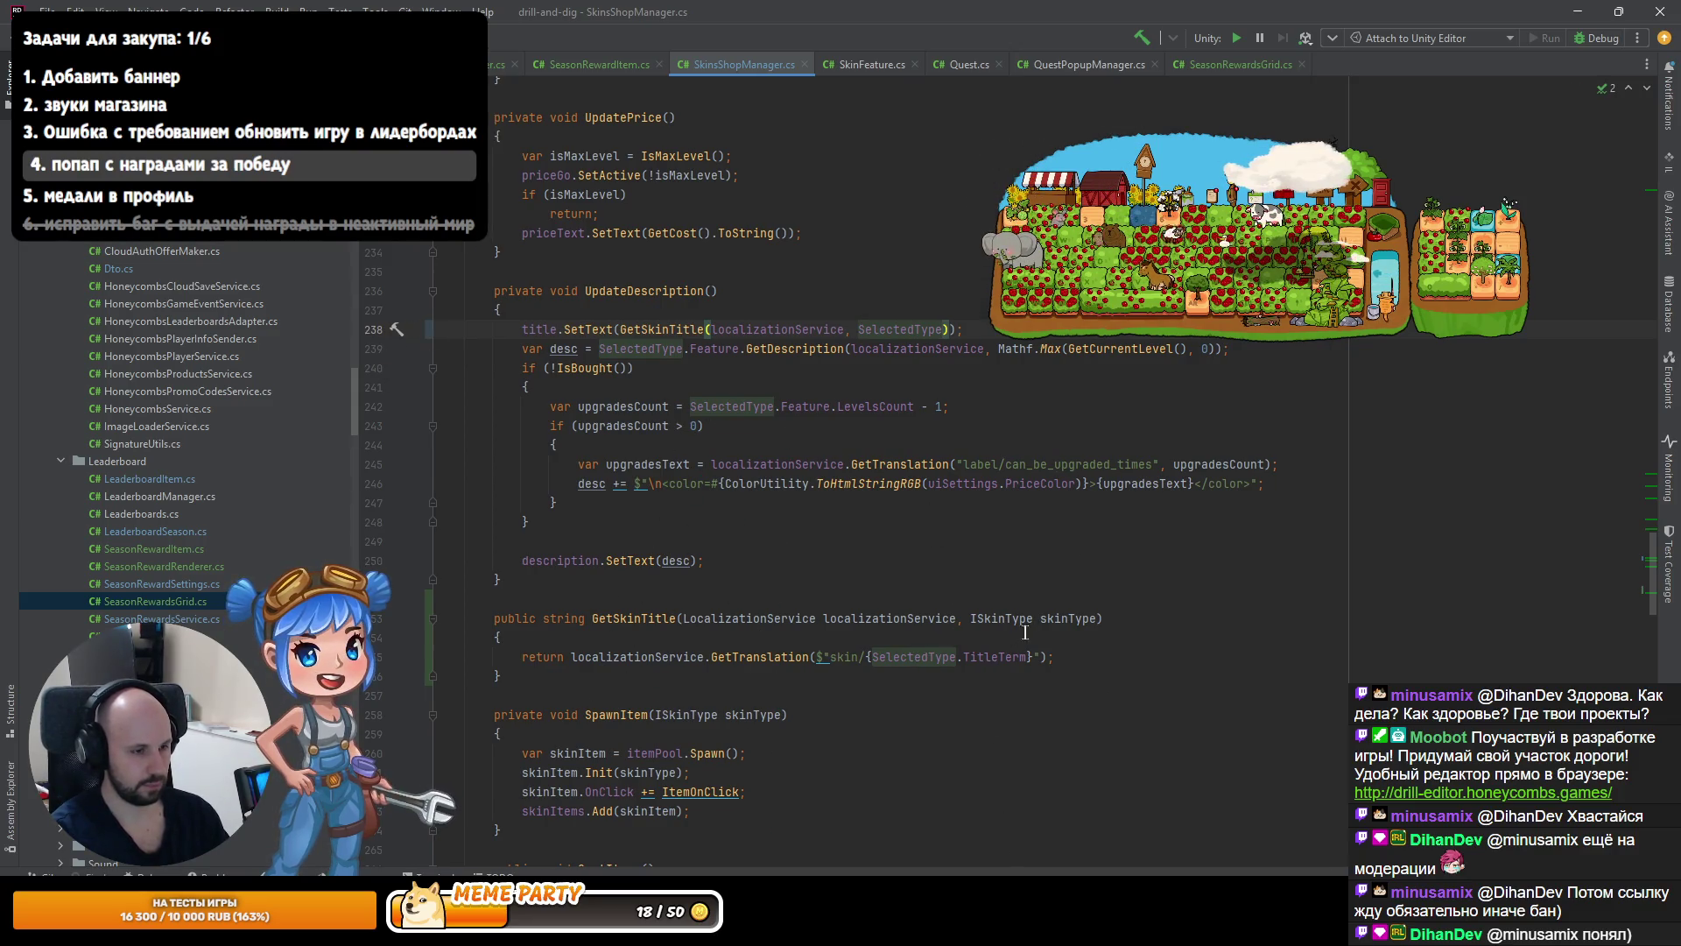
Use skinType in GetSkinTitle's title term and make GetSkinTitle static.
{"action": "double_click", "coordinate": [914, 657]}
{"action": "type", "text": "s"}
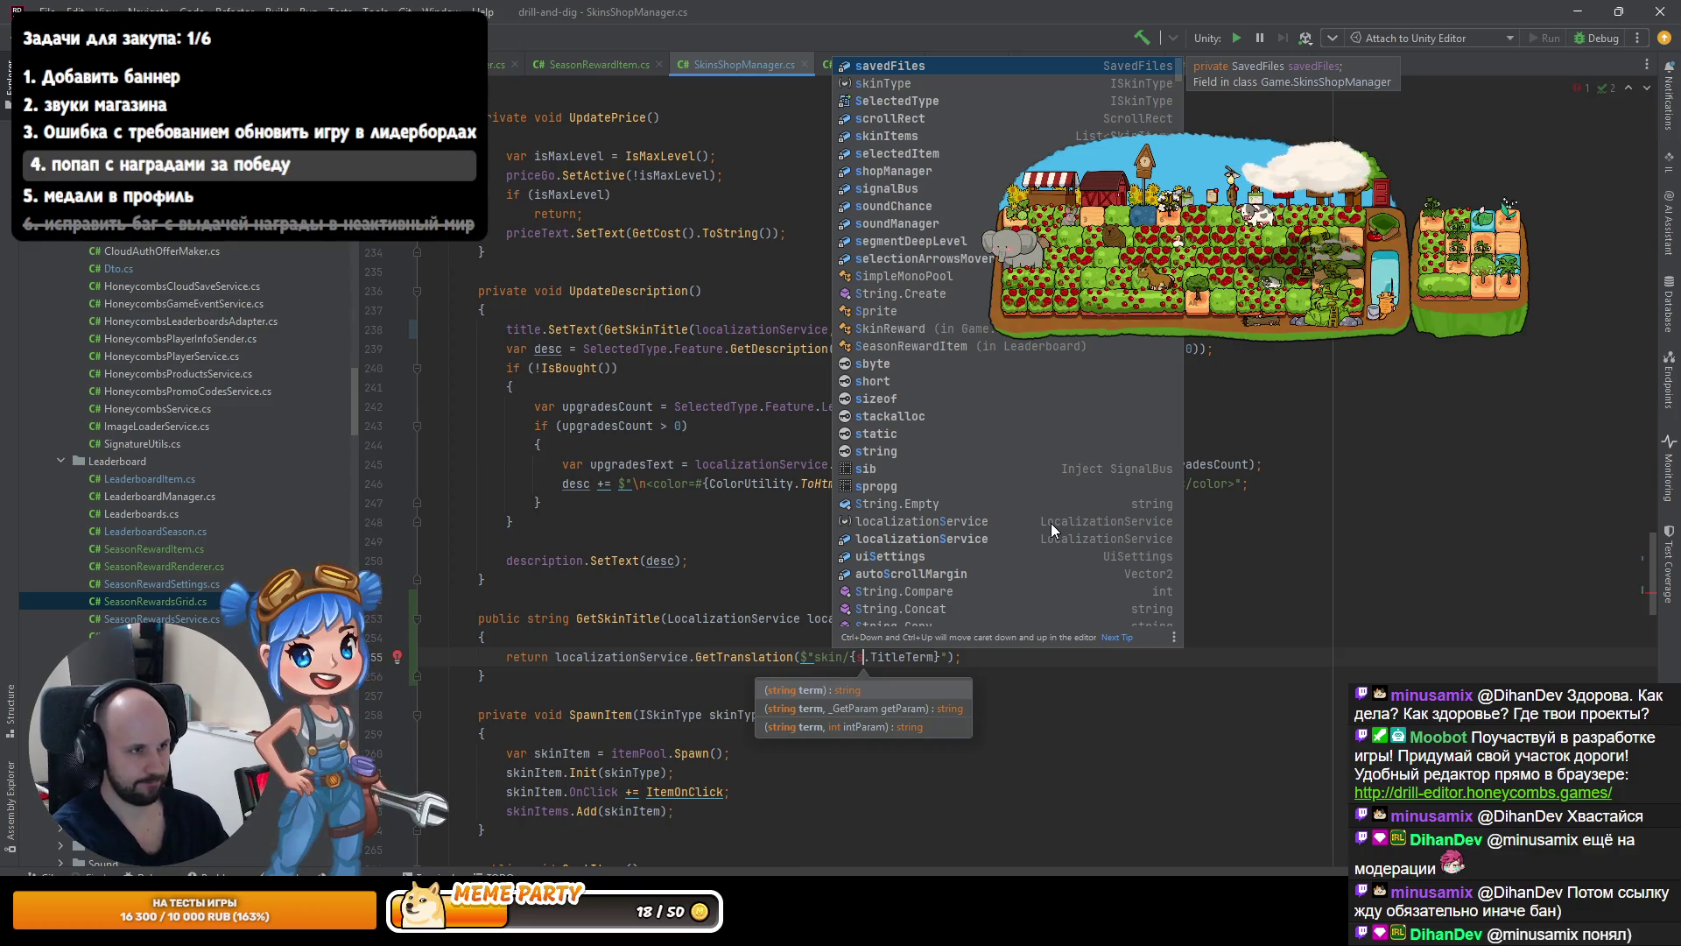
{"action": "key", "text": "Down"}
{"action": "key", "text": "Return"}
{"action": "left_click", "coordinate": [528, 618]}
{"action": "type", "text": "static"}
Begin a public static string GetSkinDescription signature with a bool parameter, then open IsBought in SkinType.
{"action": "key", "text": "Down"}
{"action": "key", "text": "Down"}
{"action": "key", "text": "Down"}
{"action": "key", "text": "Return"}
{"action": "key", "text": "Return"}
{"action": "type", "text": "pui"}
{"action": "key", "text": "BackSpace"}
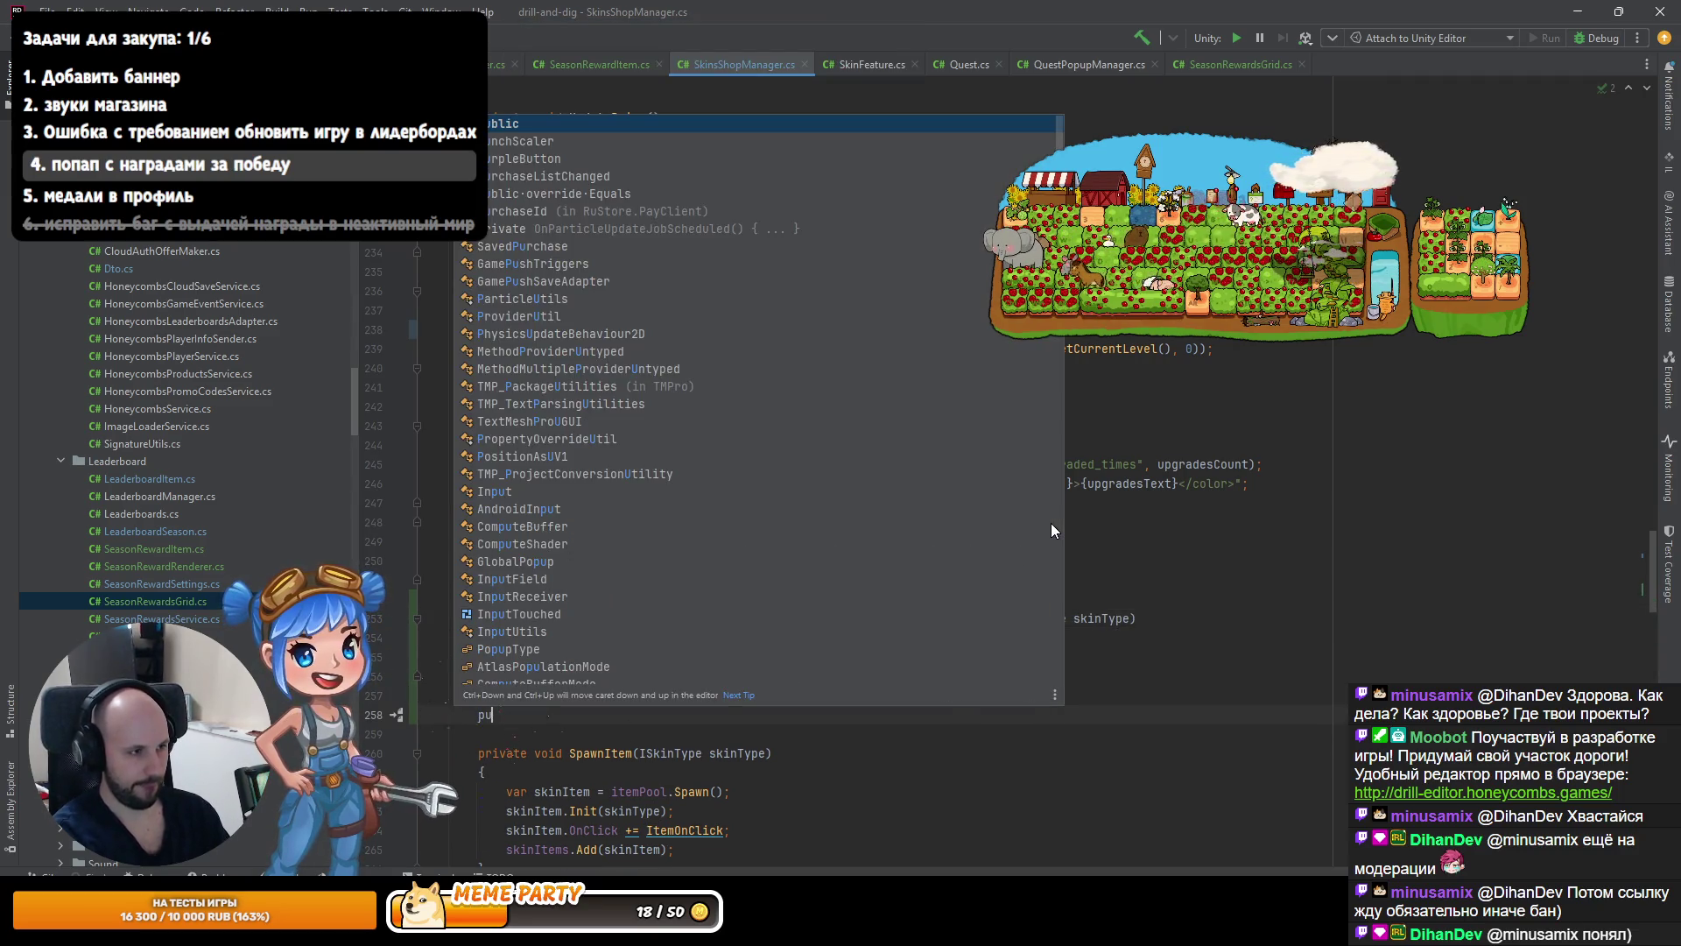
{"action": "type", "text": "blic static string GerS"}
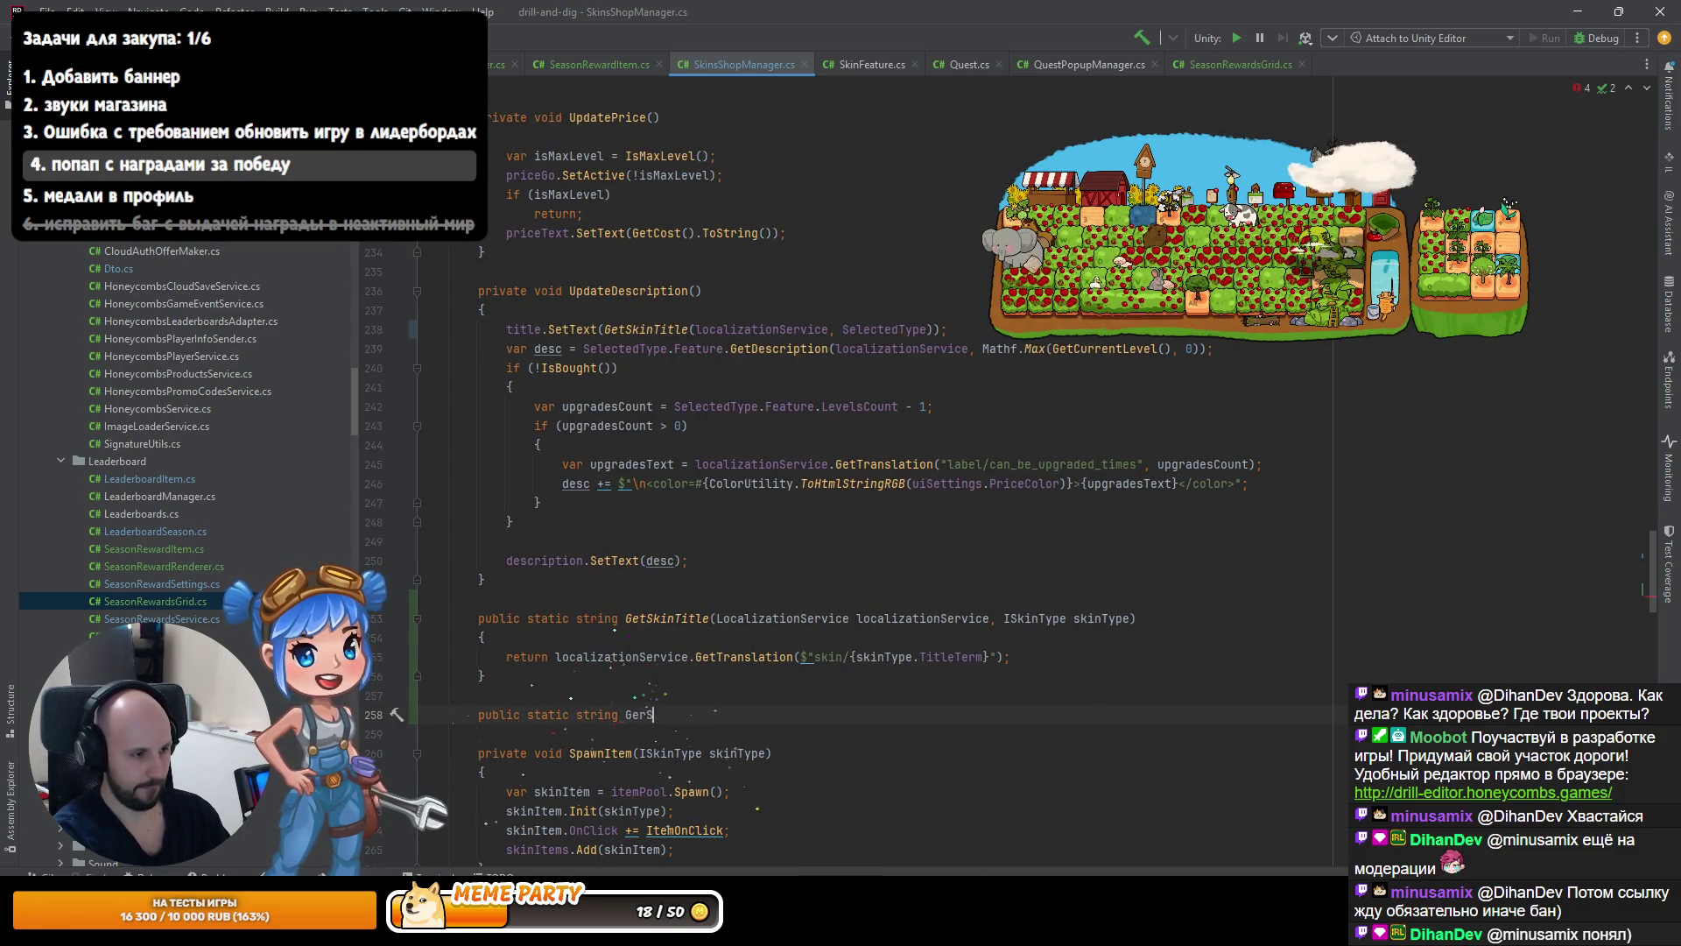
{"action": "key", "text": "Return"}
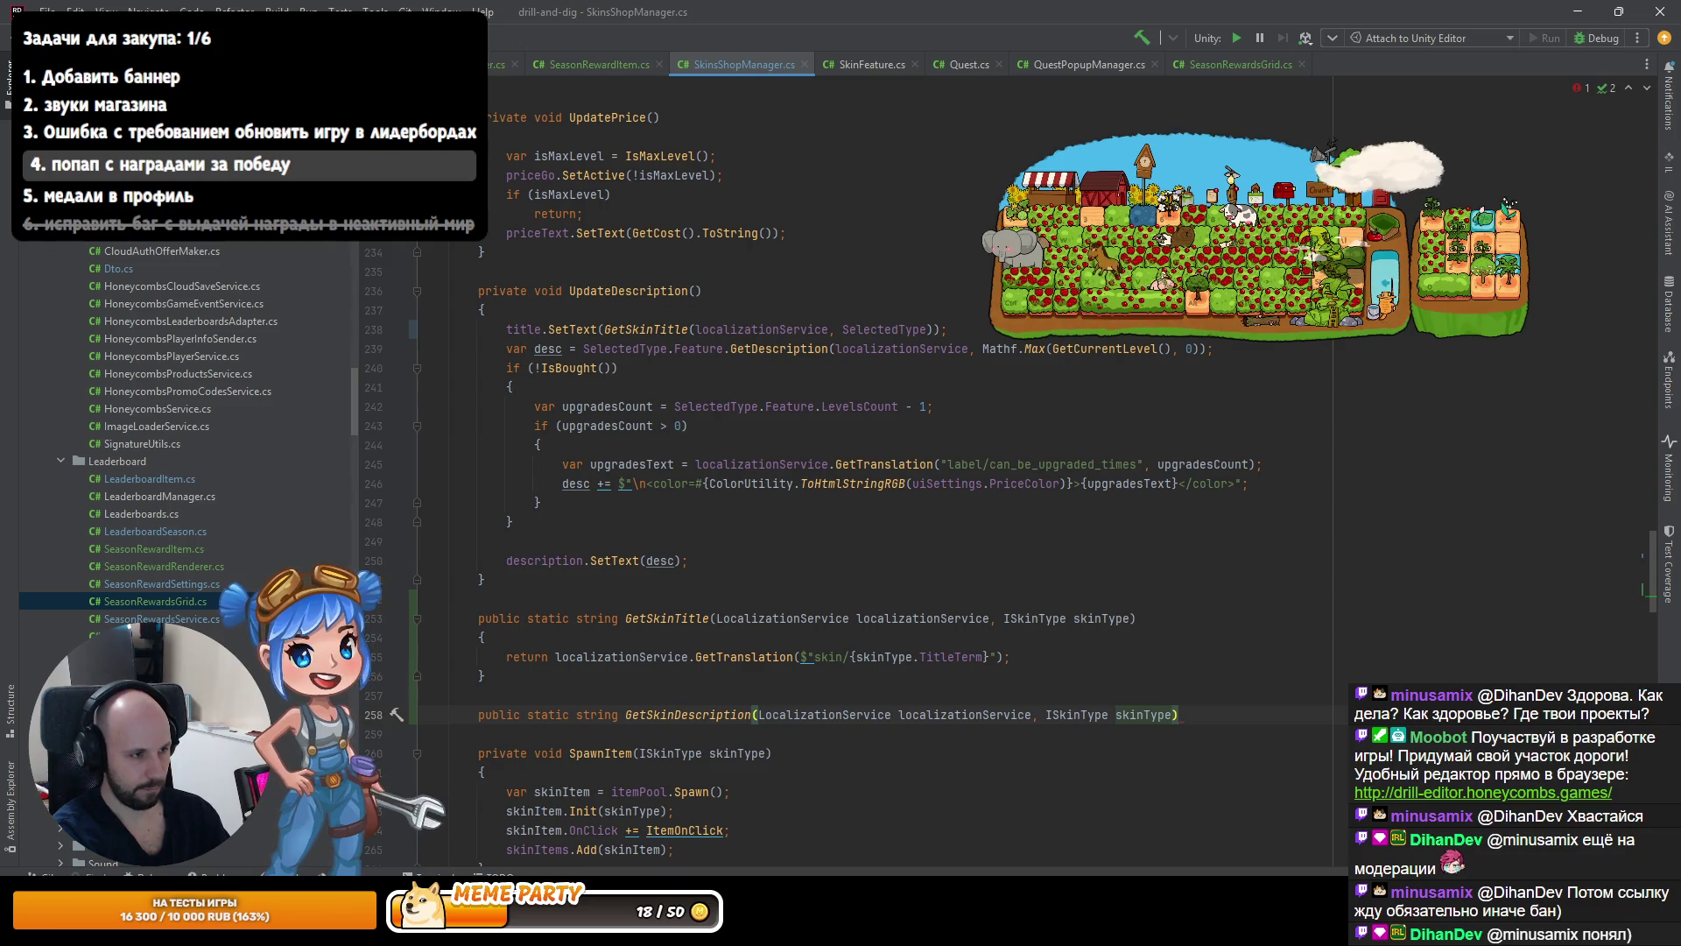
{"action": "type", "text": ", "}
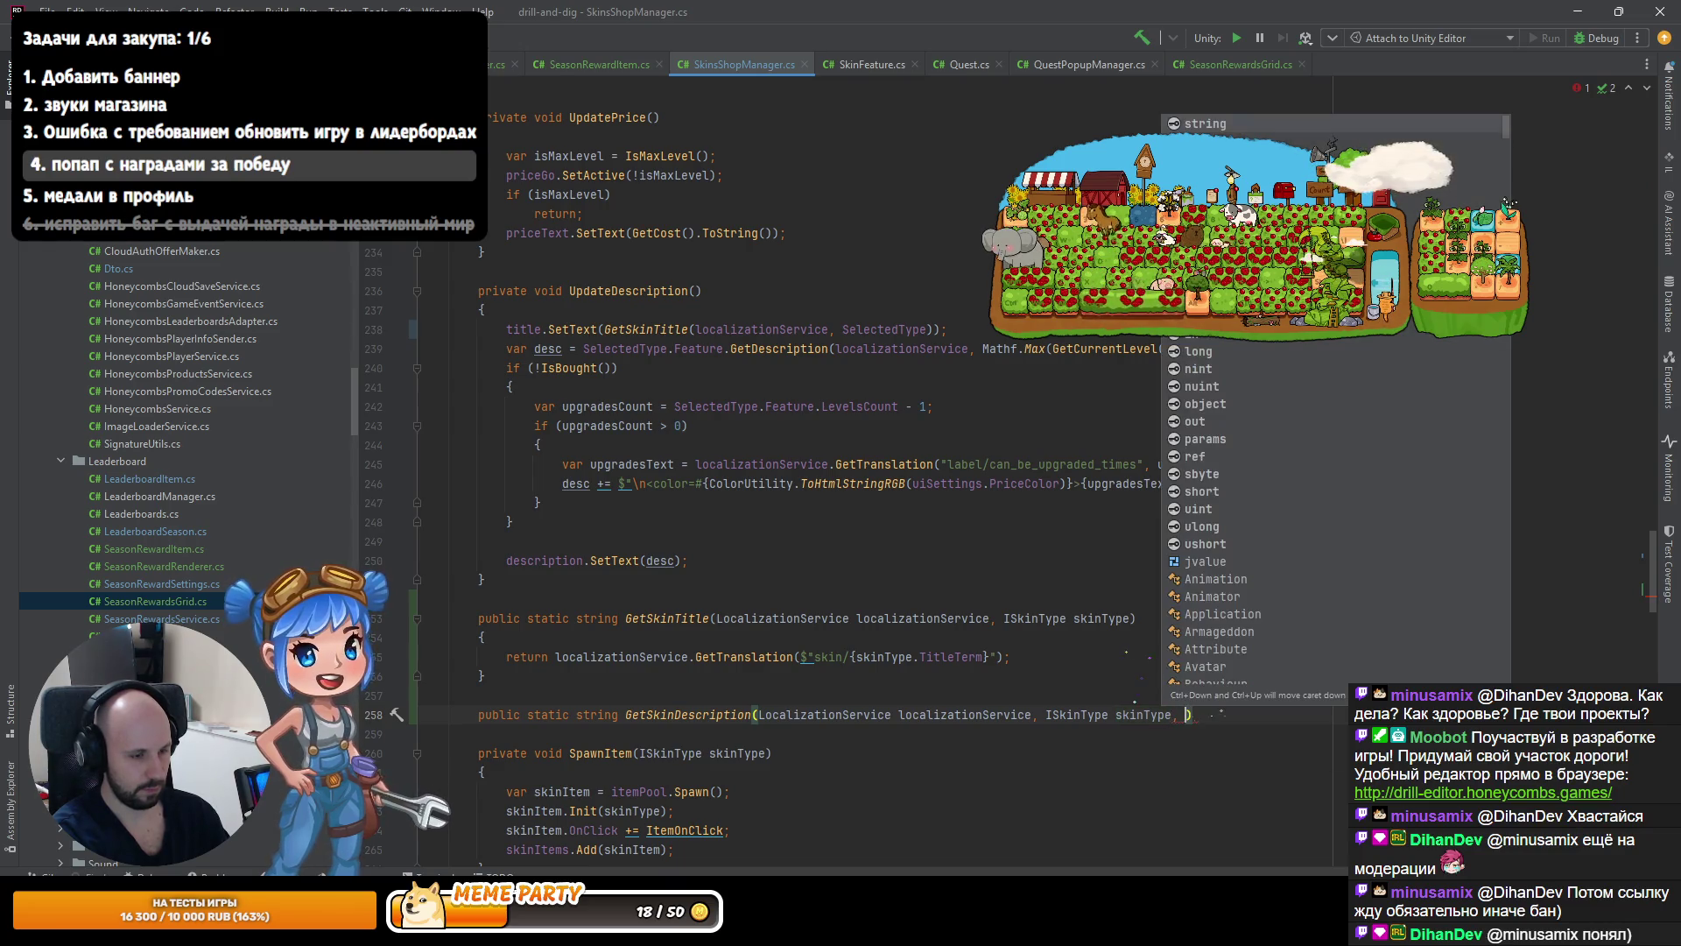
{"action": "type", "text": "int"}
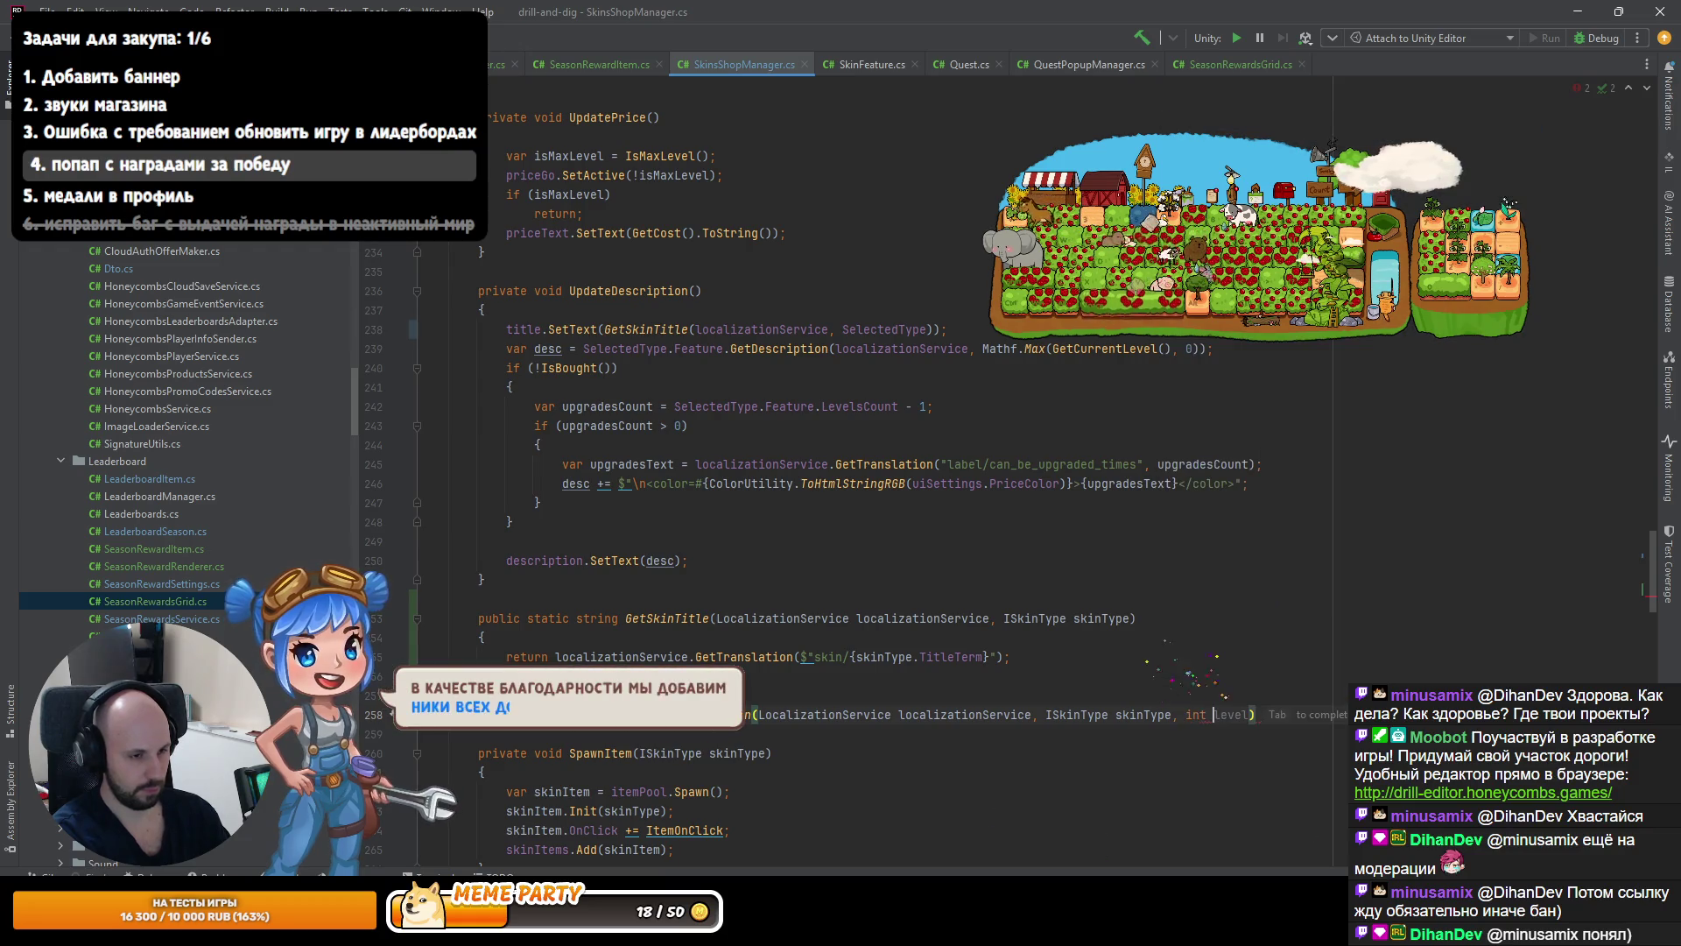
{"action": "key", "text": "BackSpace"}
{"action": "key", "text": "BackSpace"}
{"action": "key", "text": "BackSpace"}
{"action": "type", "text": "bool"}
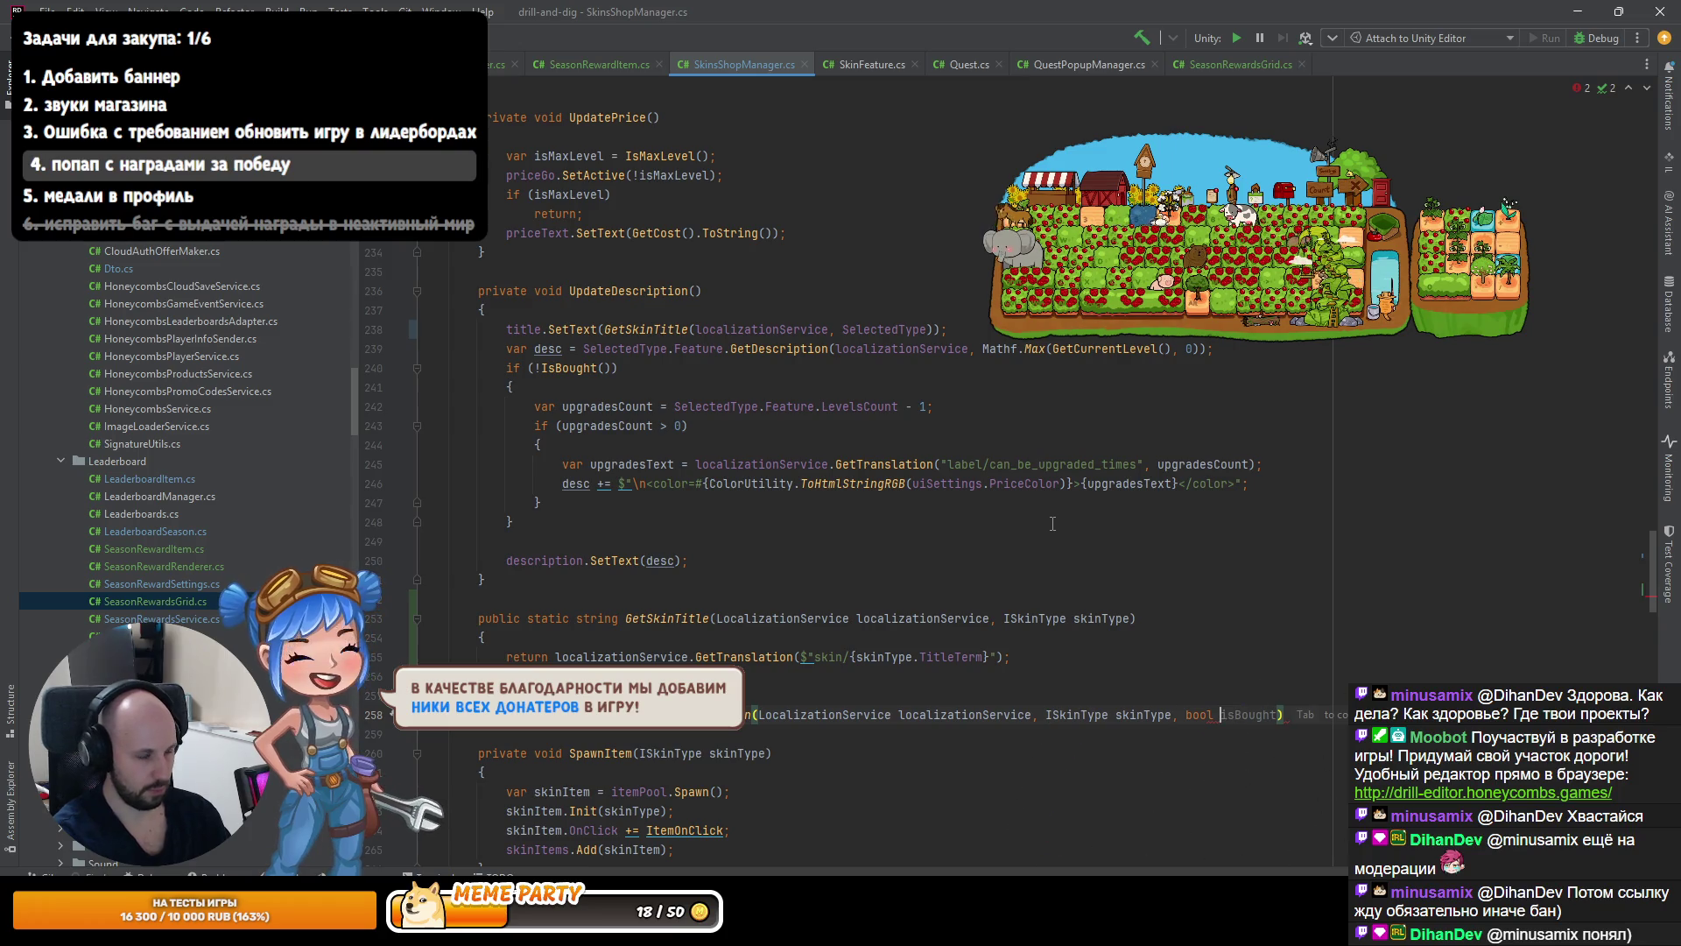
{"action": "left_click", "coordinate": [578, 368], "text": "ctrl"}
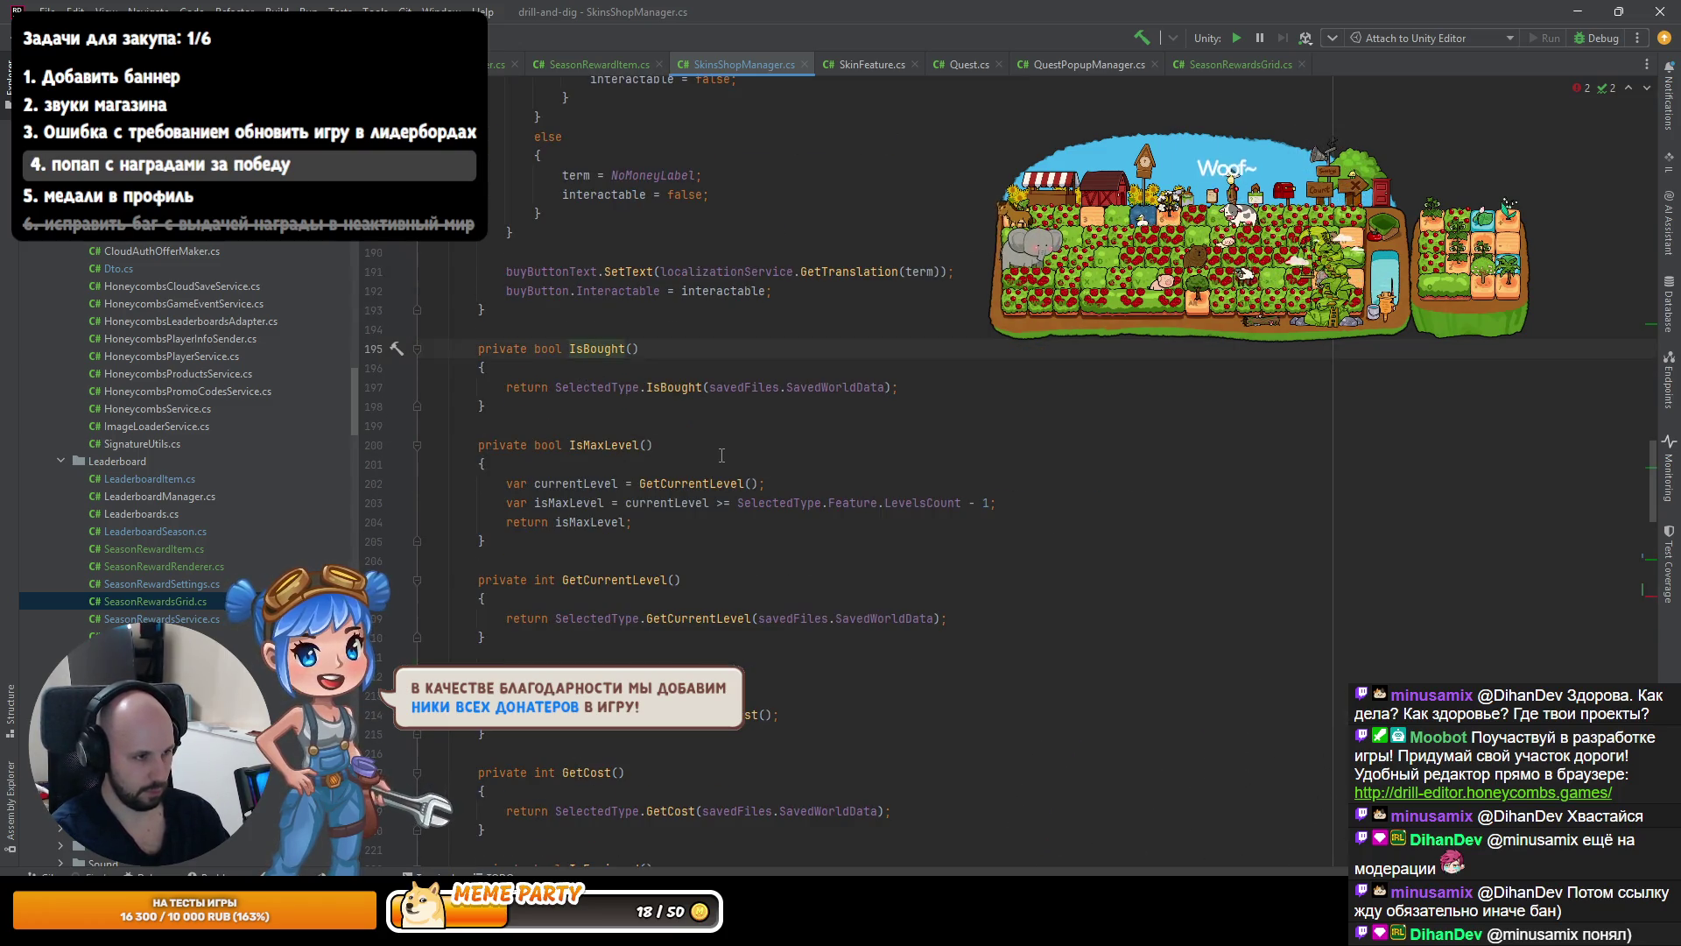
{"action": "left_click", "coordinate": [672, 387], "text": "ctrl"}
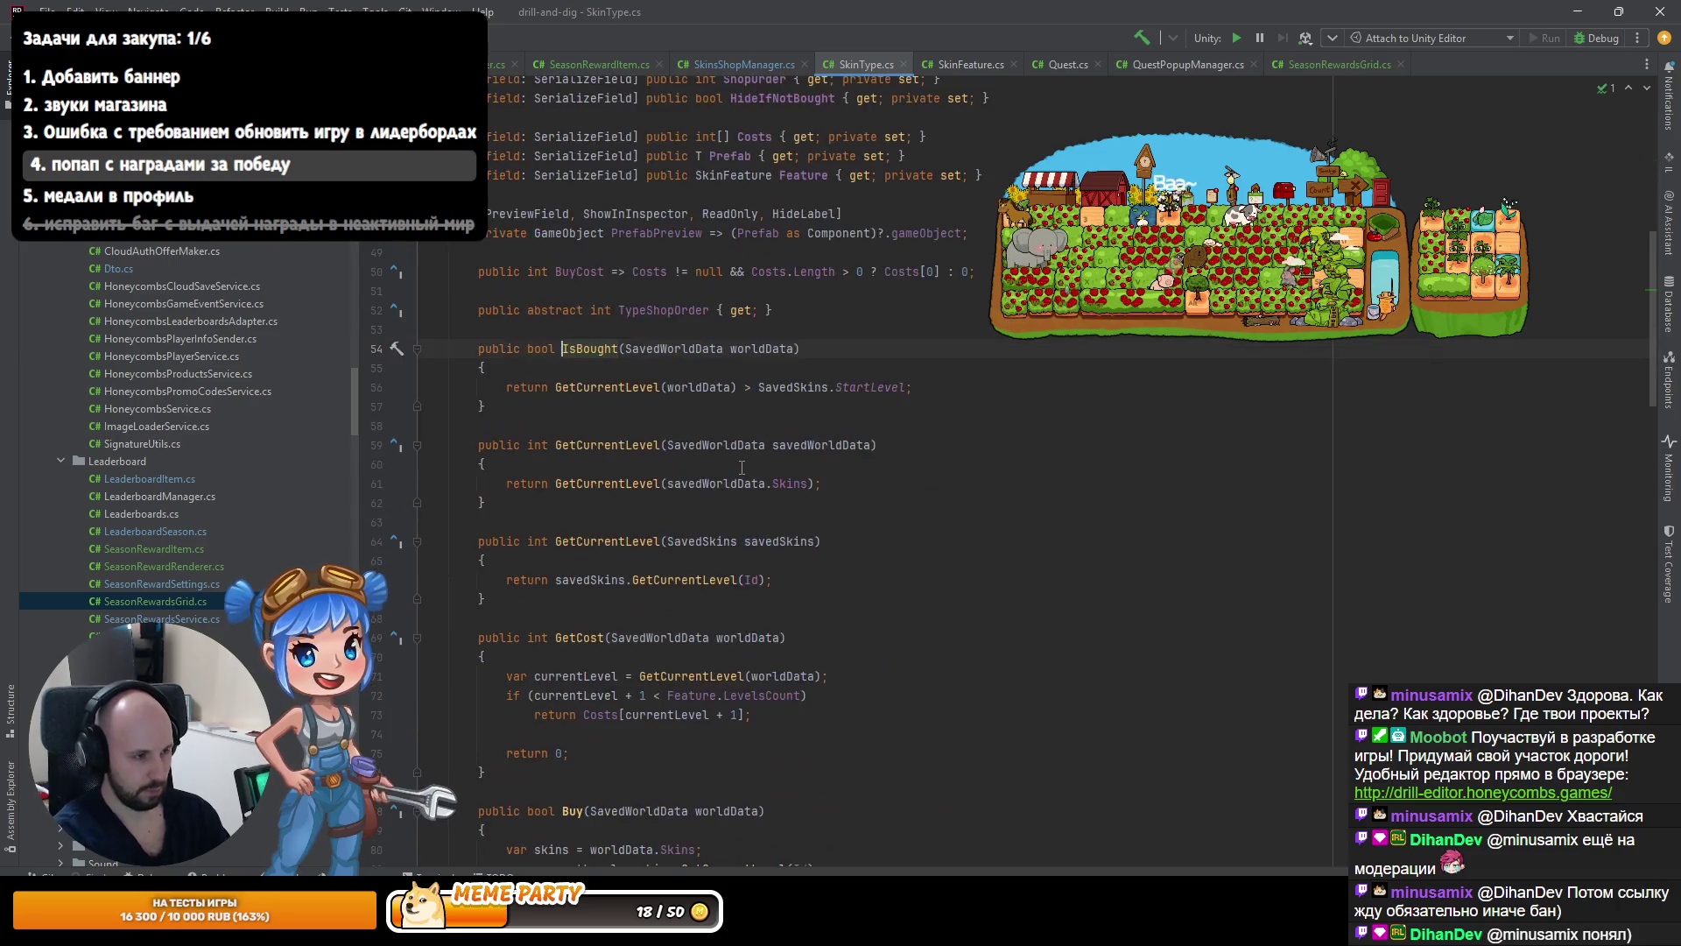
Inspect the IsBought and StartLevel declarations, then return to UpdateDescription in SkinsShopManager.
{"action": "key", "text": "Down"}
{"action": "key", "text": "Down"}
{"action": "key", "text": "ctrl+alt+Left"}
{"action": "key", "text": "ctrl+alt+Left"}
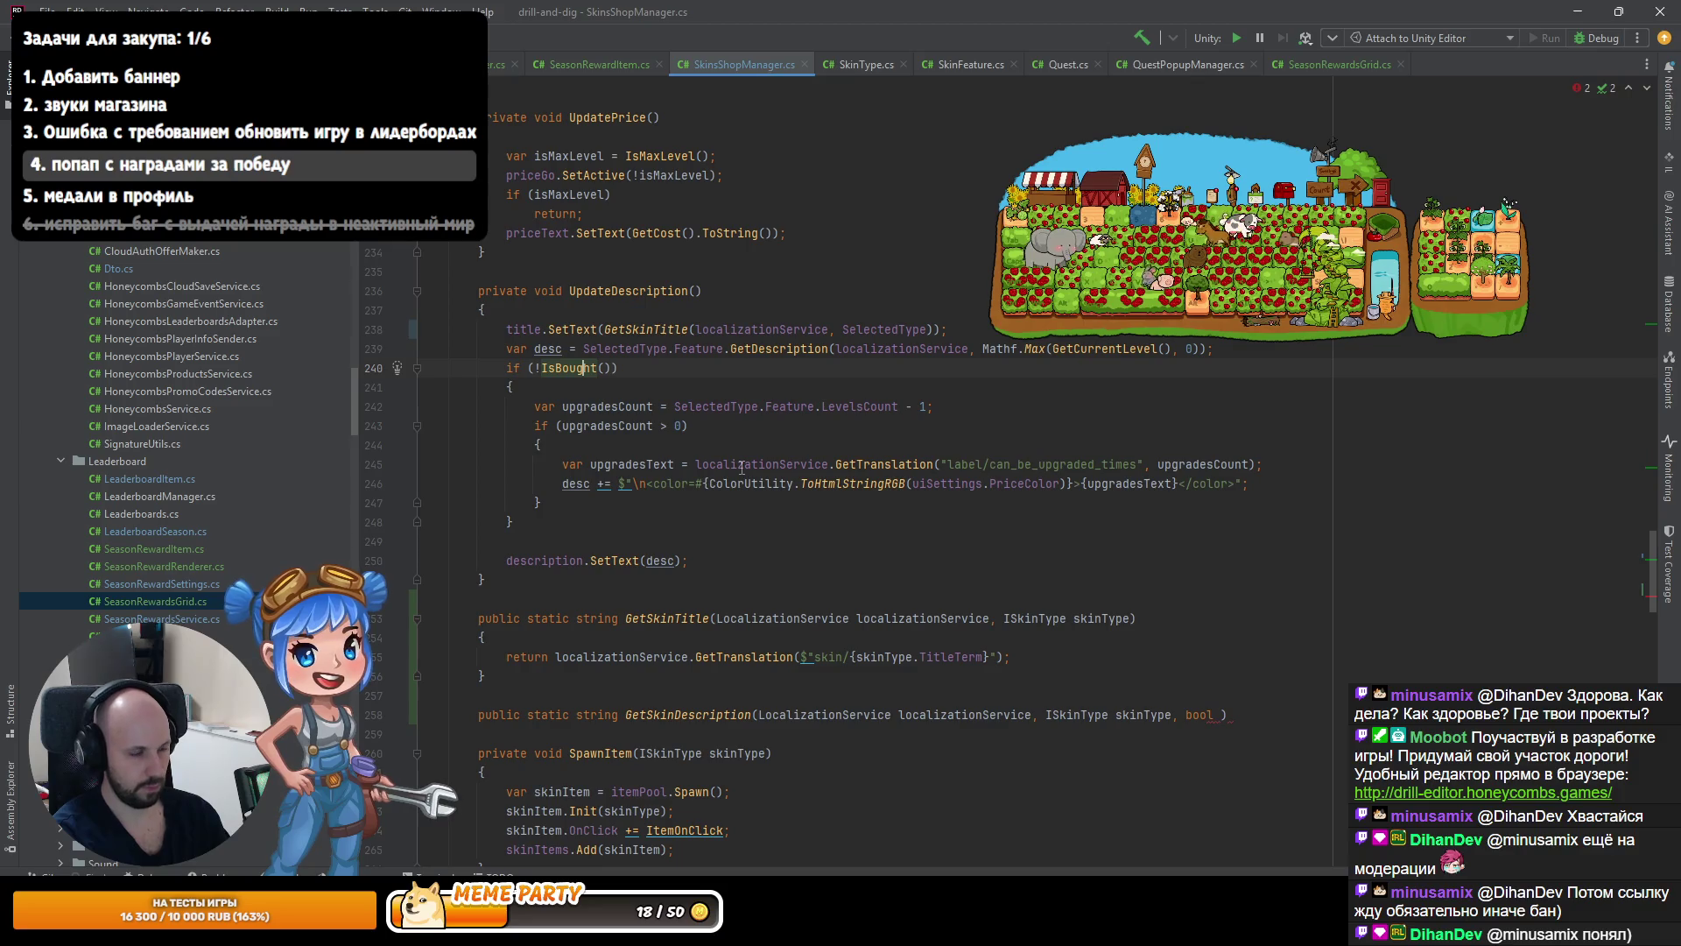
{"action": "key", "text": "ctrl+alt+b"}
{"action": "key", "text": "ctrl+b"}
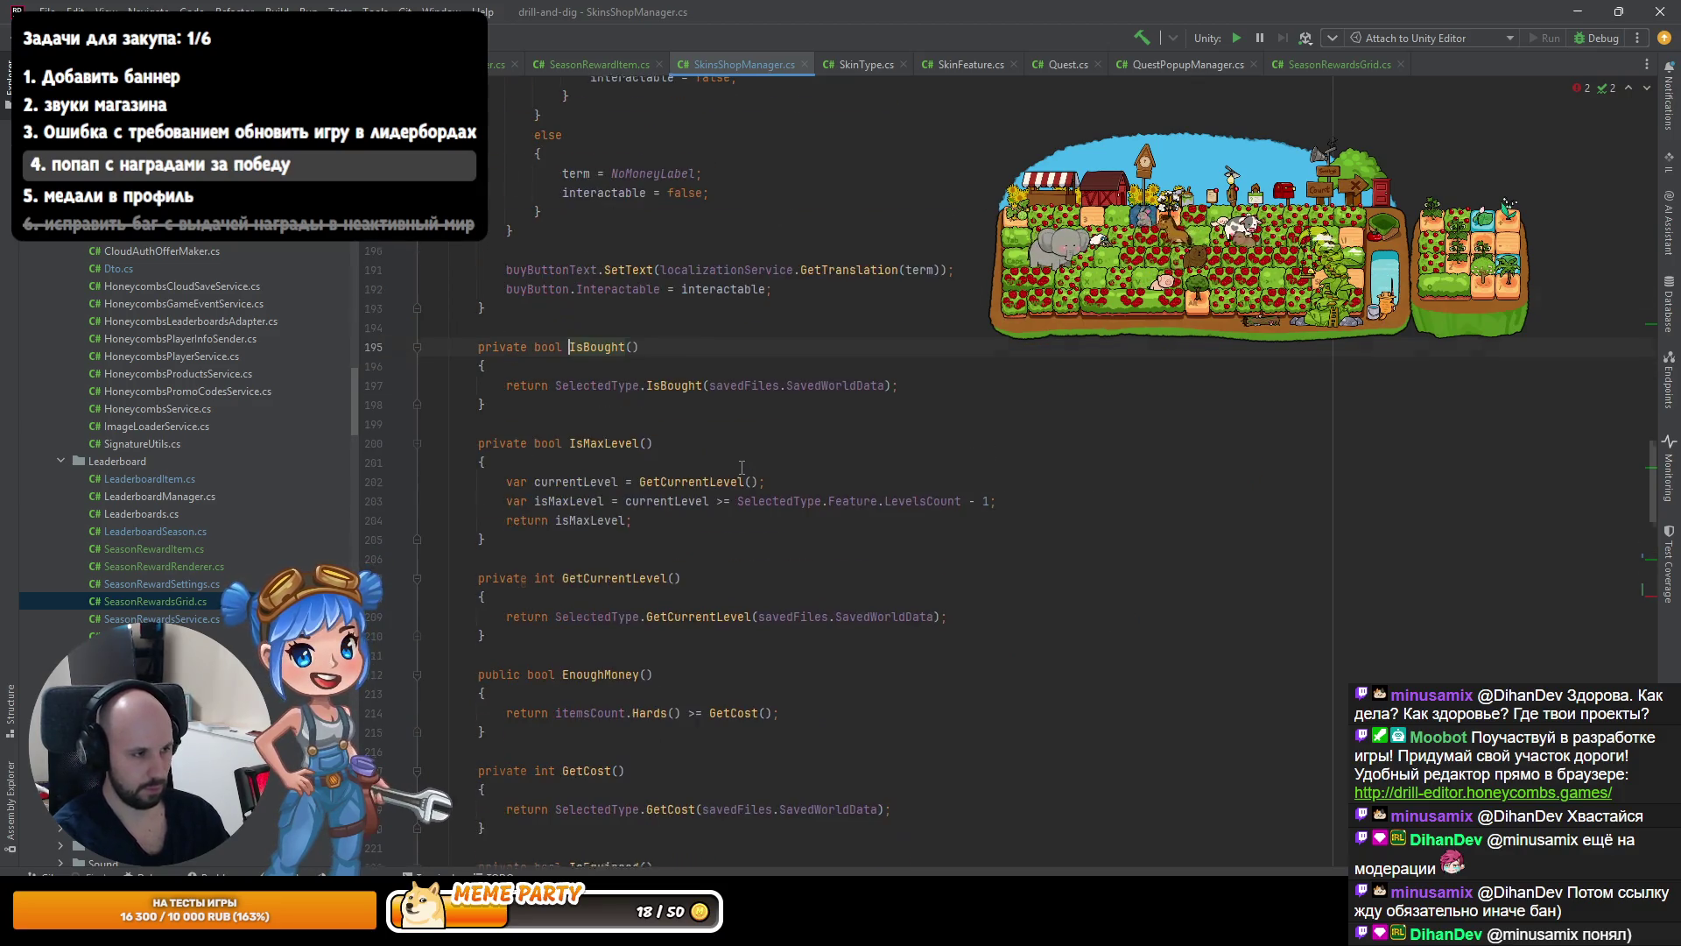
{"action": "key", "text": "Down"}
{"action": "key", "text": "Down"}
{"action": "key", "text": "ctrl+b"}
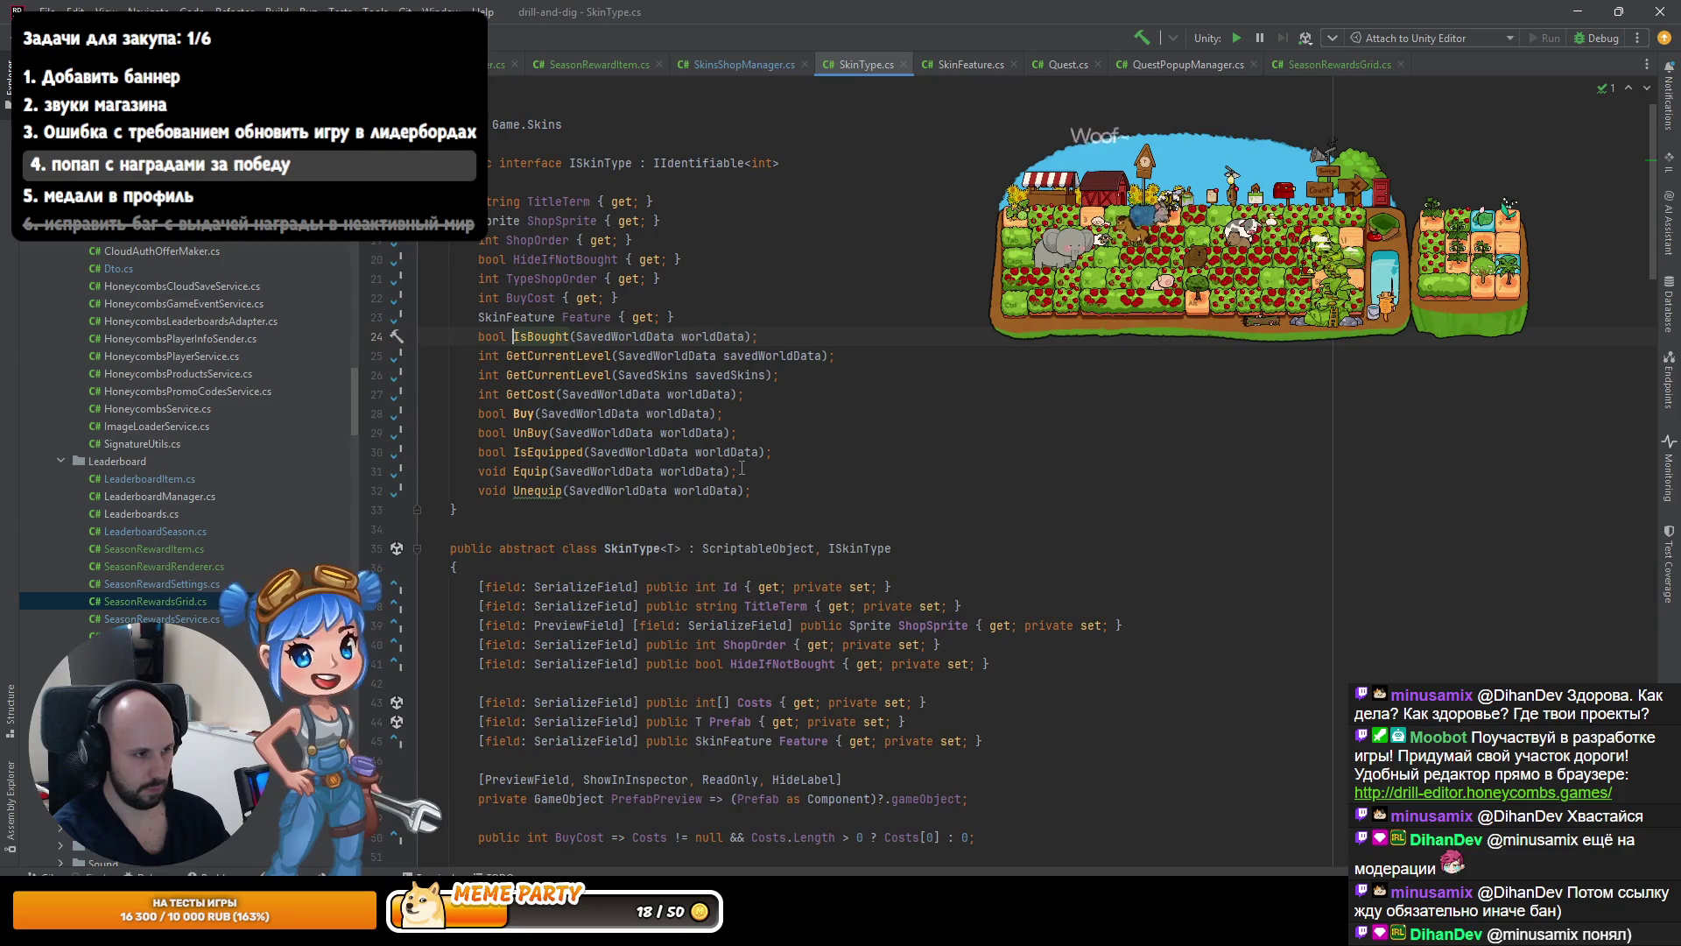
{"action": "key", "text": "Down"}
{"action": "key", "text": "Down"}
{"action": "key", "text": "ctrl+b"}
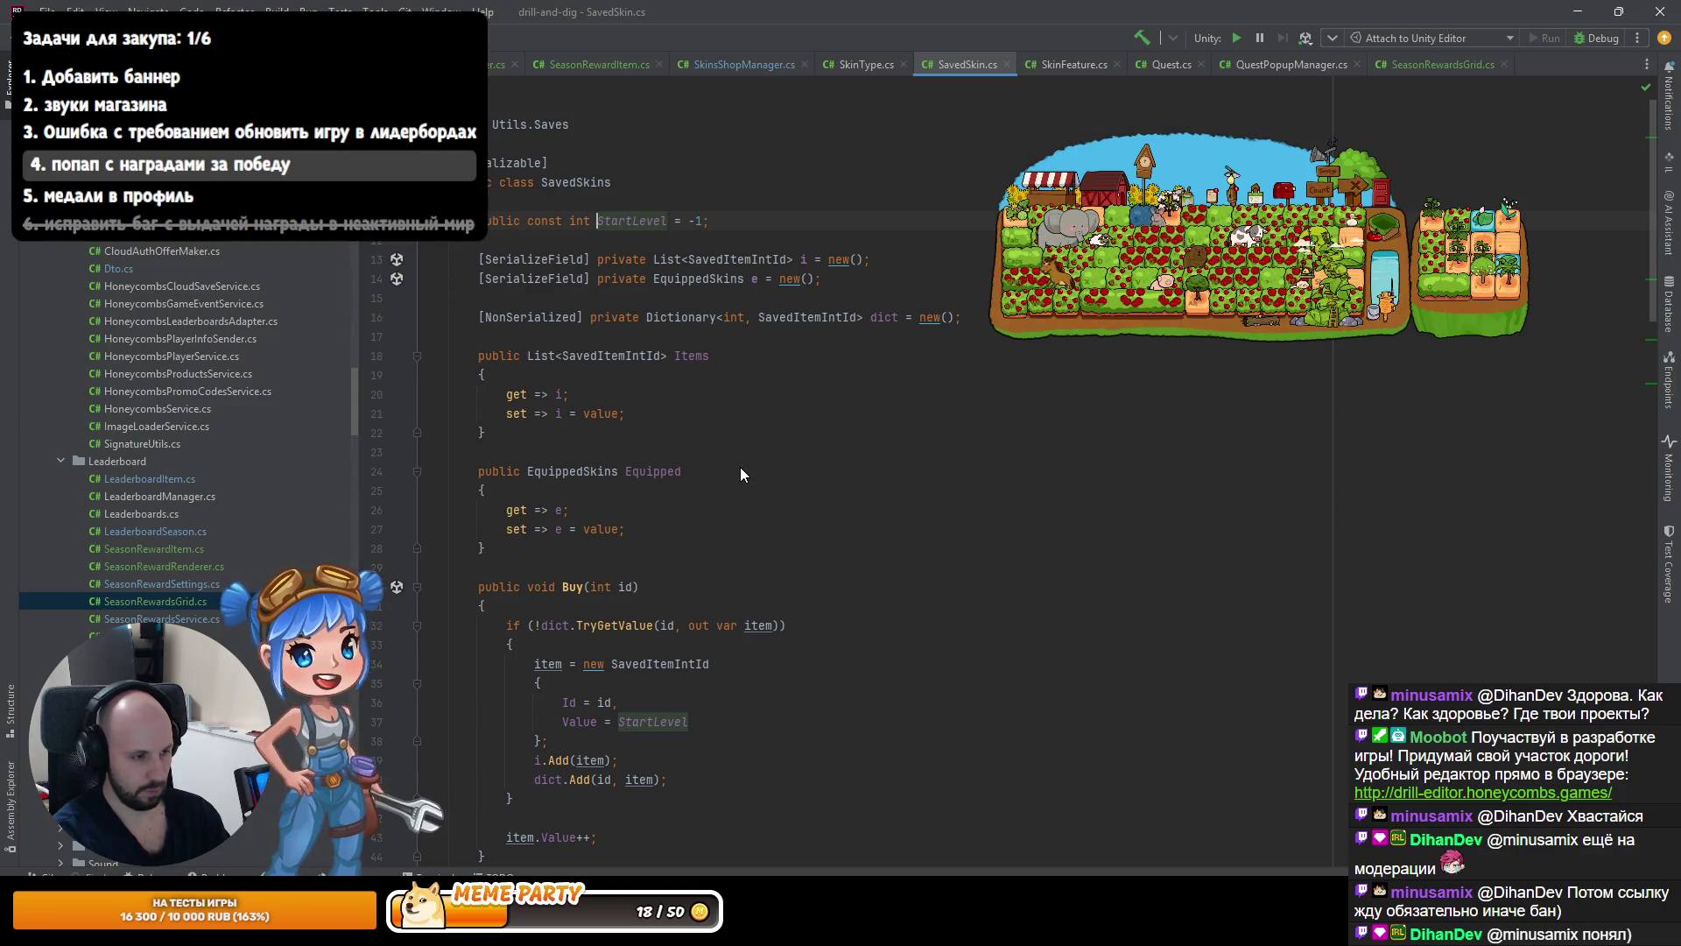
{"action": "key", "text": "ctrl+alt+Left"}
{"action": "key", "text": "ctrl+alt+Left"}
{"action": "key", "text": "ctrl+alt+Right"}
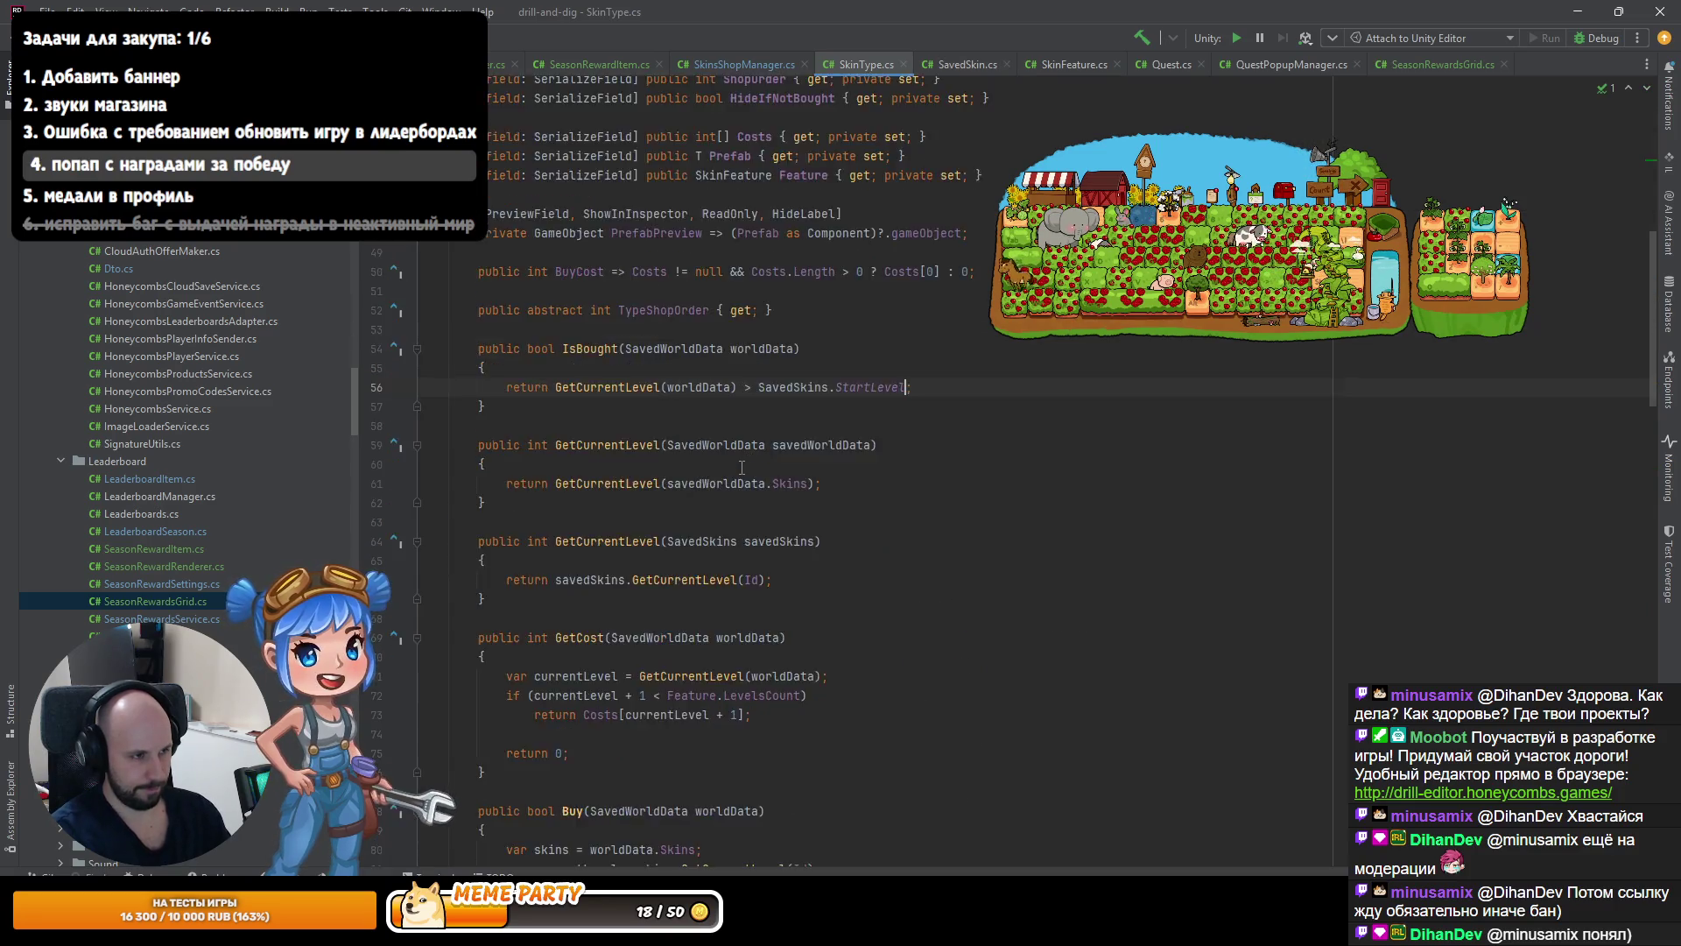
{"action": "key", "text": "ctrl+alt+Right"}
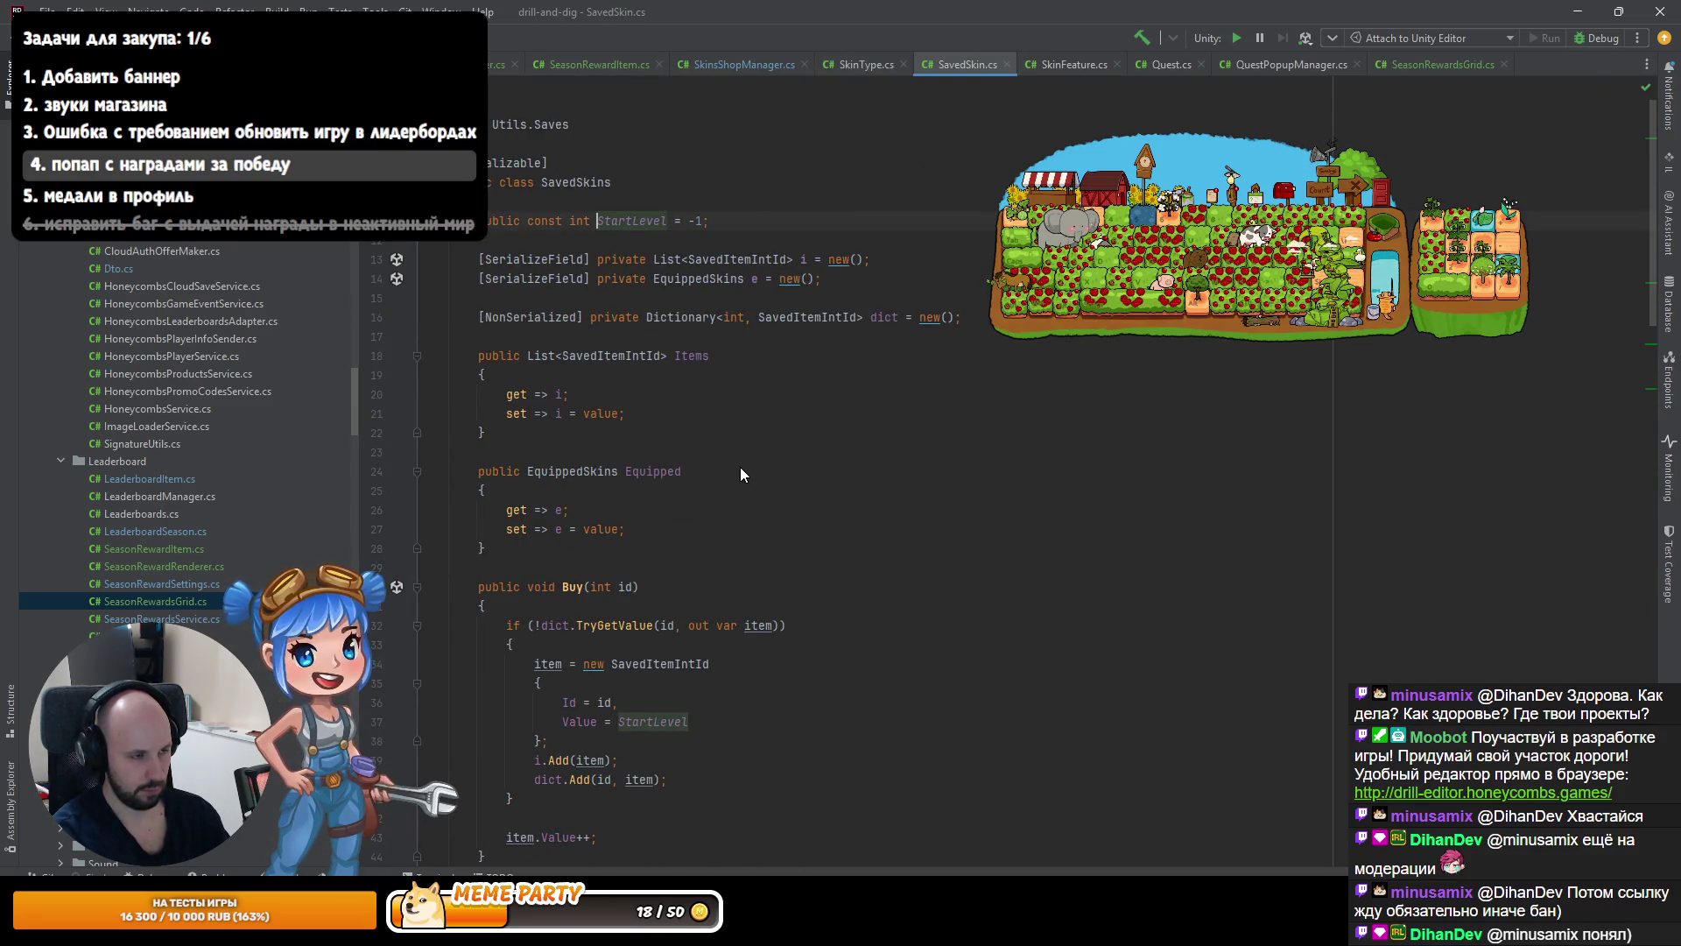
{"action": "key", "text": "ctrl+alt+Left"}
{"action": "key", "text": "ctrl+alt+Left"}
{"action": "key", "text": "ctrl+alt+Left"}
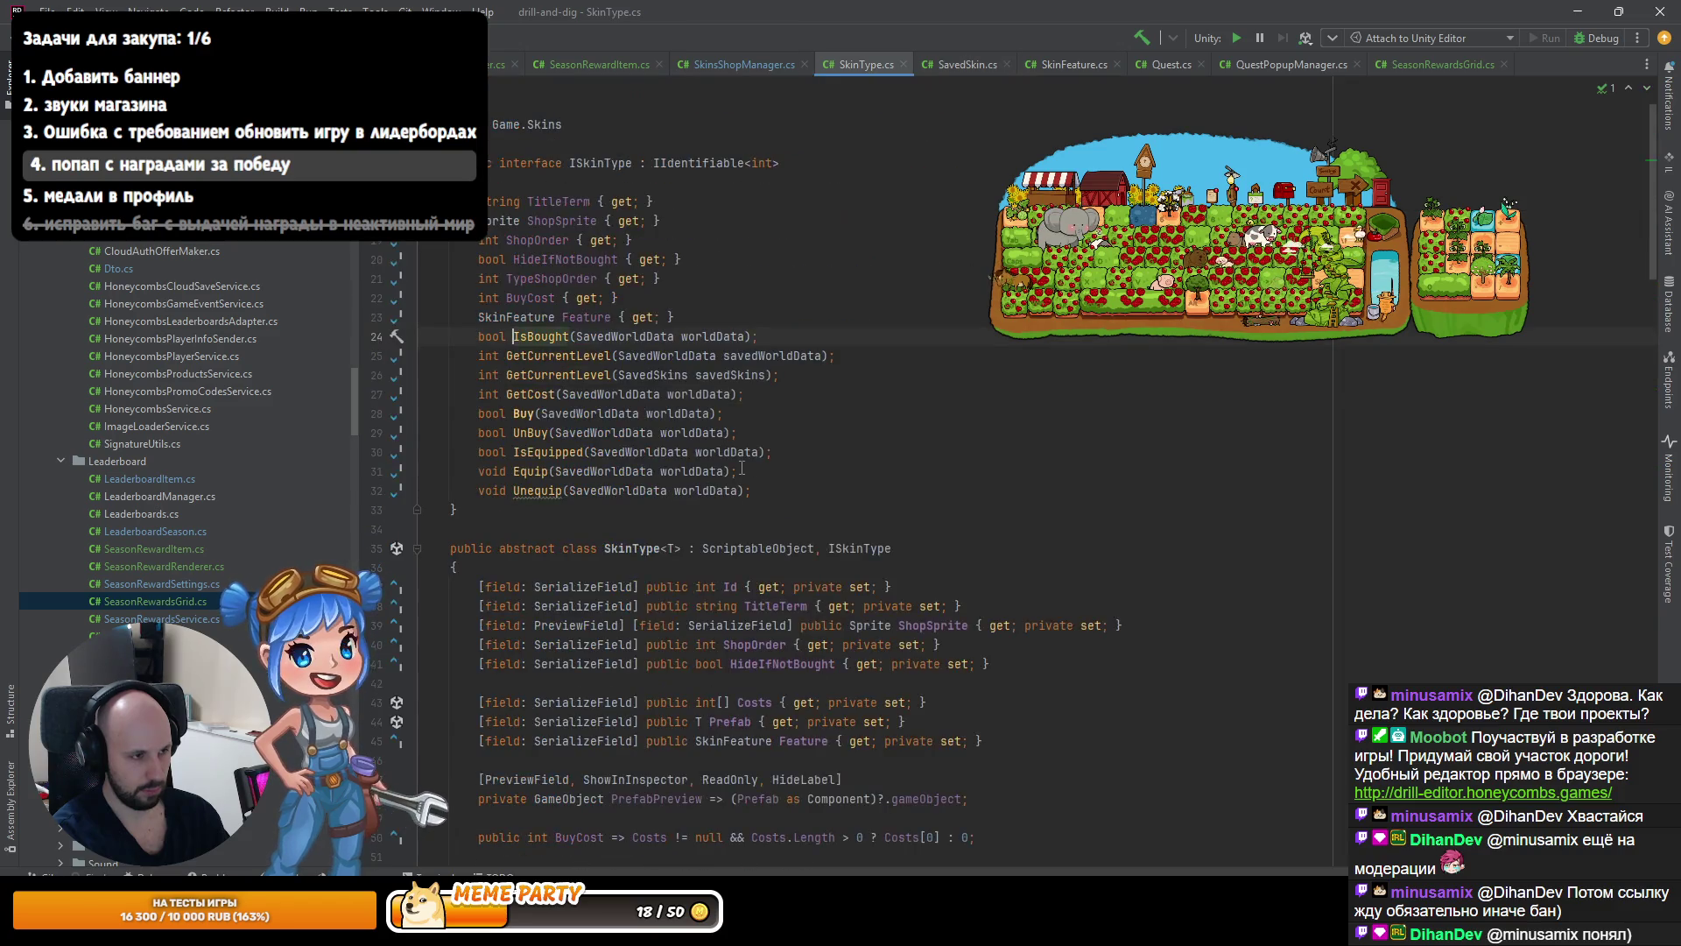
Append ', bool isBought,' to the end of GetSkinTitle's parameter list.
{"action": "key", "text": "ctrl+alt+Left"}
{"action": "key", "text": "ctrl+alt+Left"}
{"action": "key", "text": "ctrl+alt+Left"}
{"action": "key", "text": "Down"}
{"action": "key", "text": "End"}
{"action": "key", "text": "Left"}
{"action": "type", "text": ", bool isBought,"}
{"action": "key", "text": "Escape"}
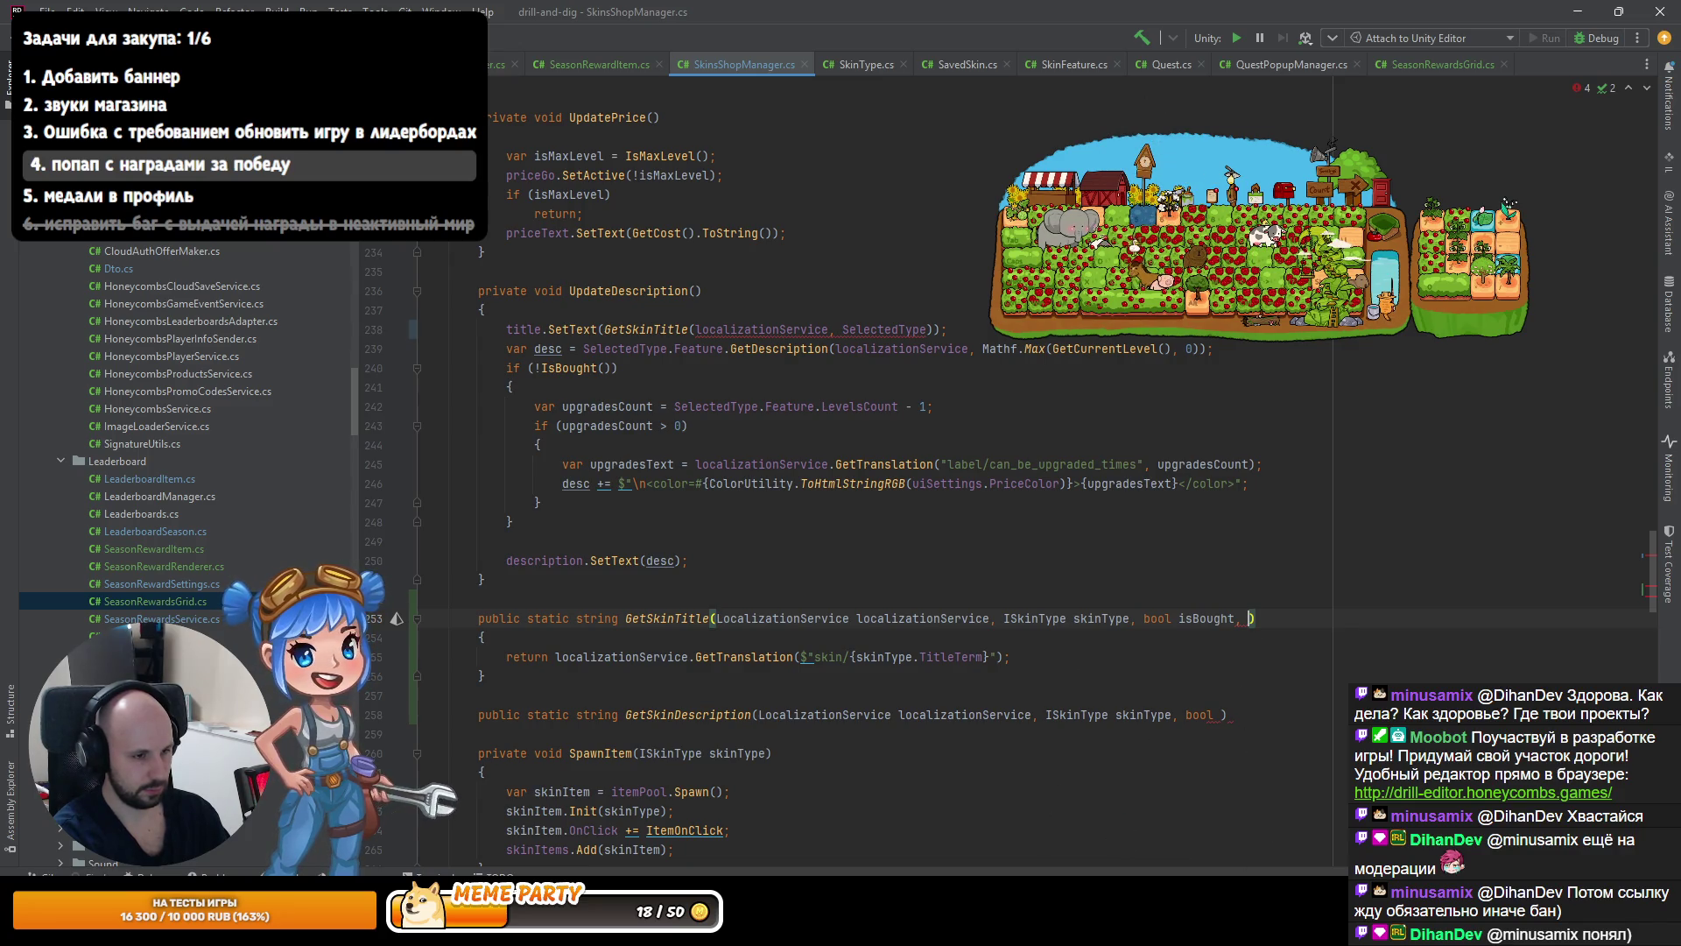
Add an int level parameter, then cut the isBought and level parameters out of GetSkinTitle.
{"action": "type", "text": "int level"}
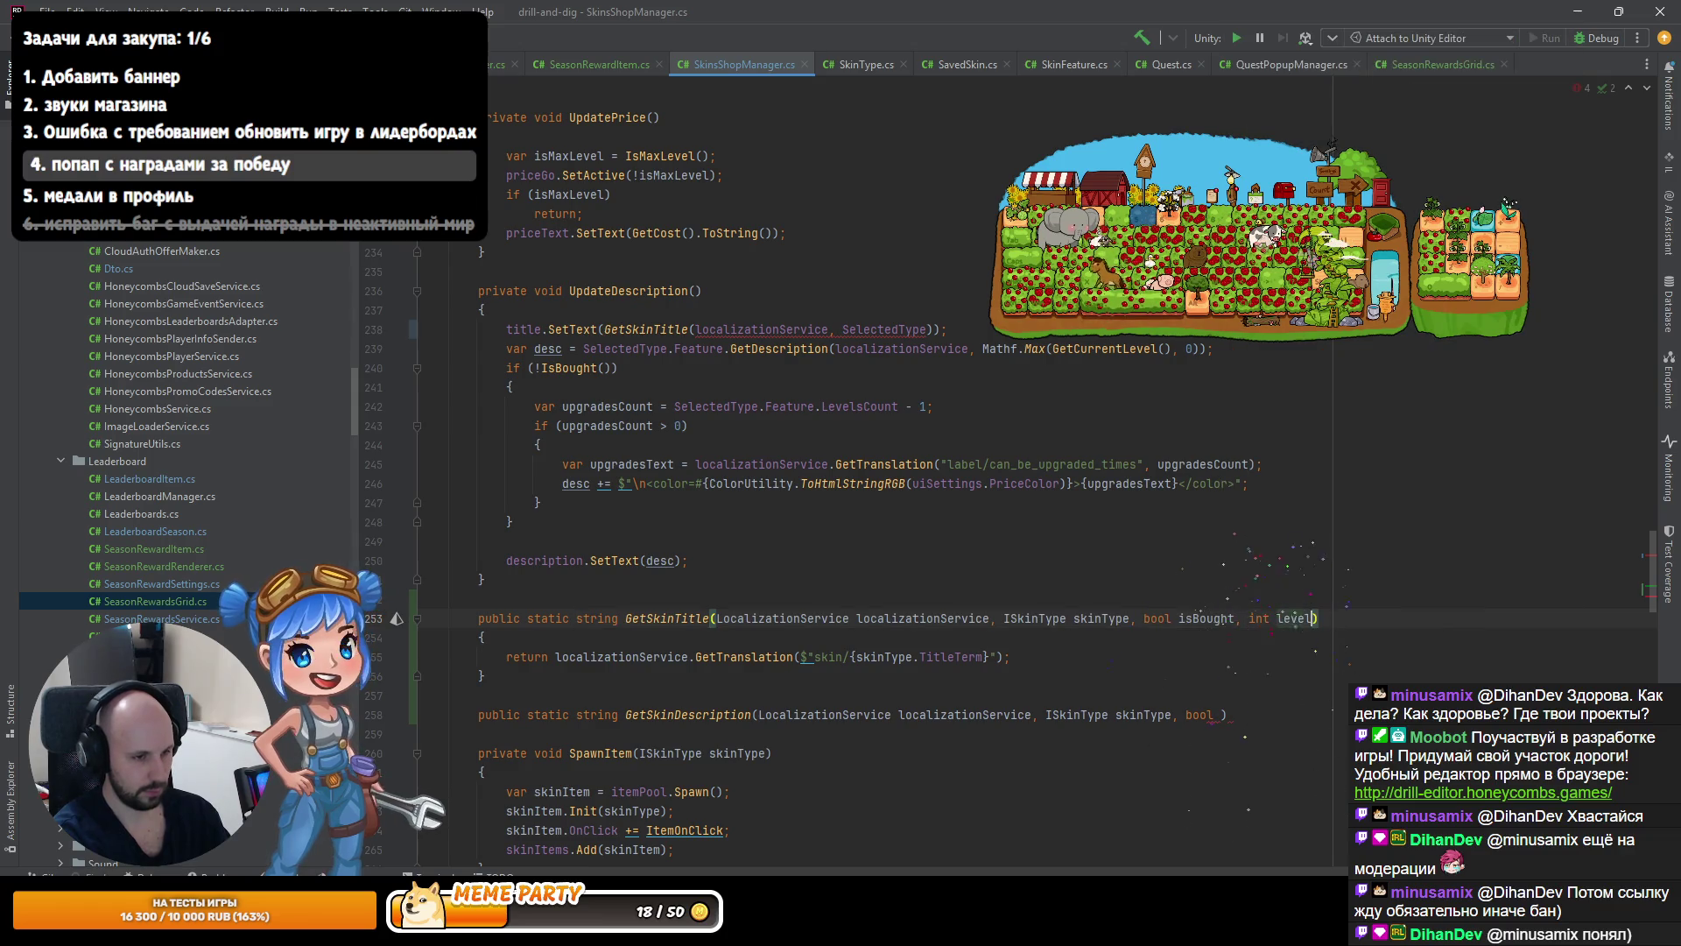
{"action": "key", "text": "Up"}
{"action": "key", "text": "Up"}
{"action": "key", "text": "Up"}
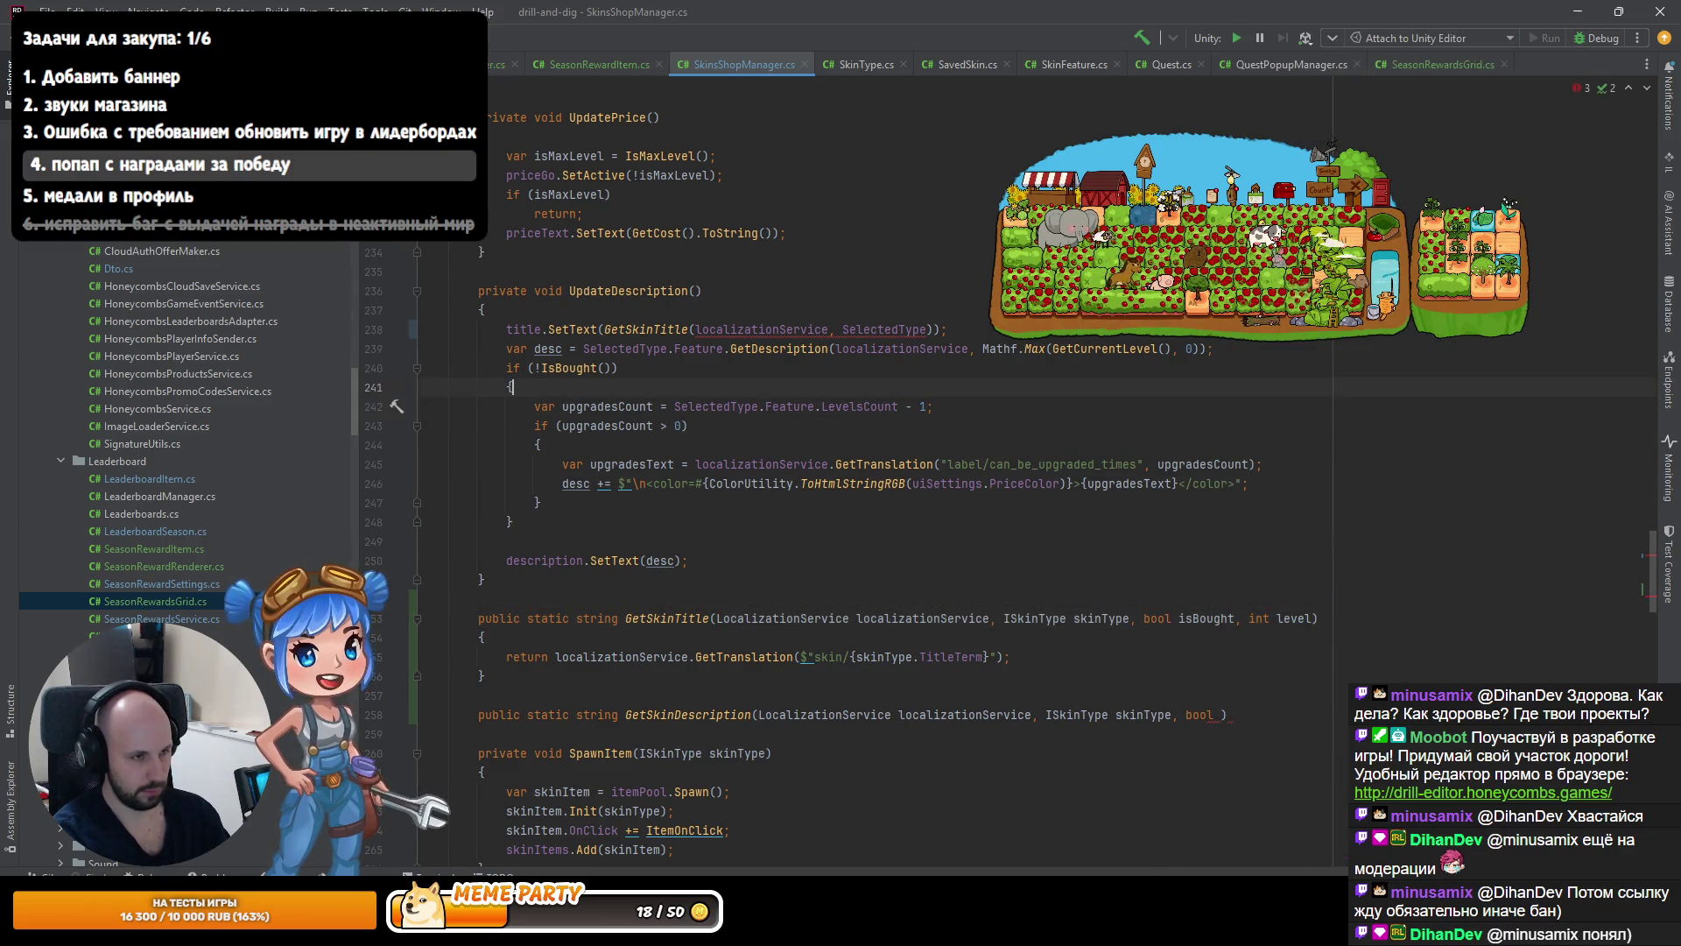
{"action": "key", "text": "Down"}
{"action": "key", "text": "Down"}
{"action": "key", "text": "Down"}
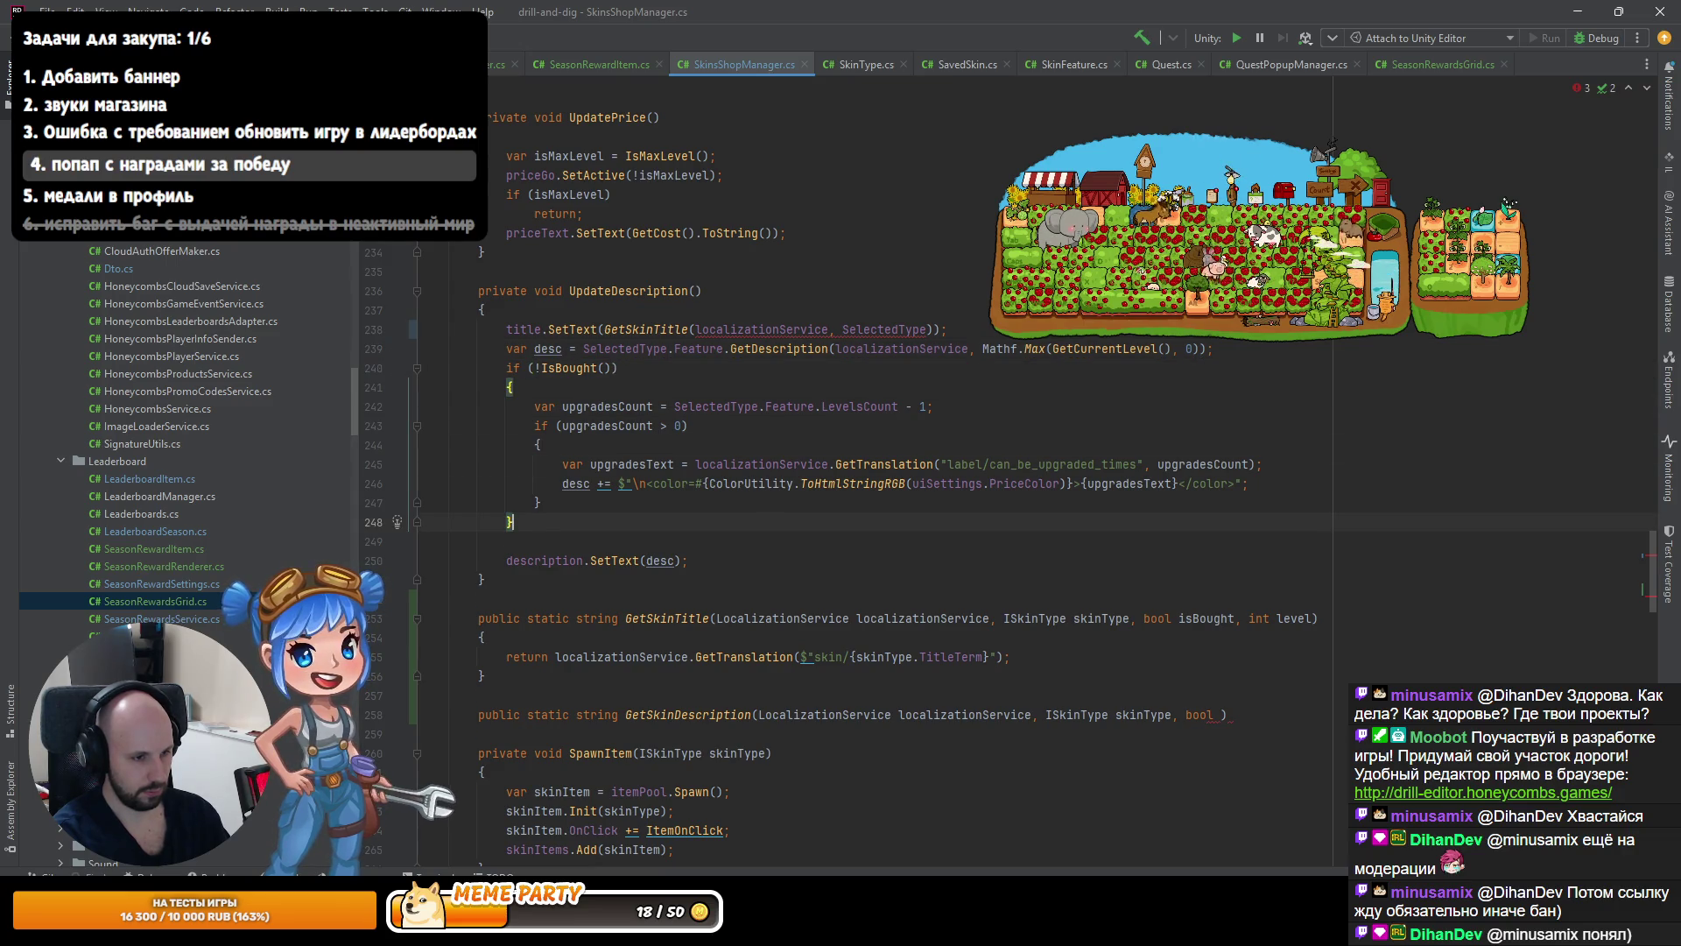
{"action": "left_click", "coordinate": [1316, 618]}
{"action": "left_click_drag", "start_coordinate": [1316, 618], "coordinate": [1137, 618]}
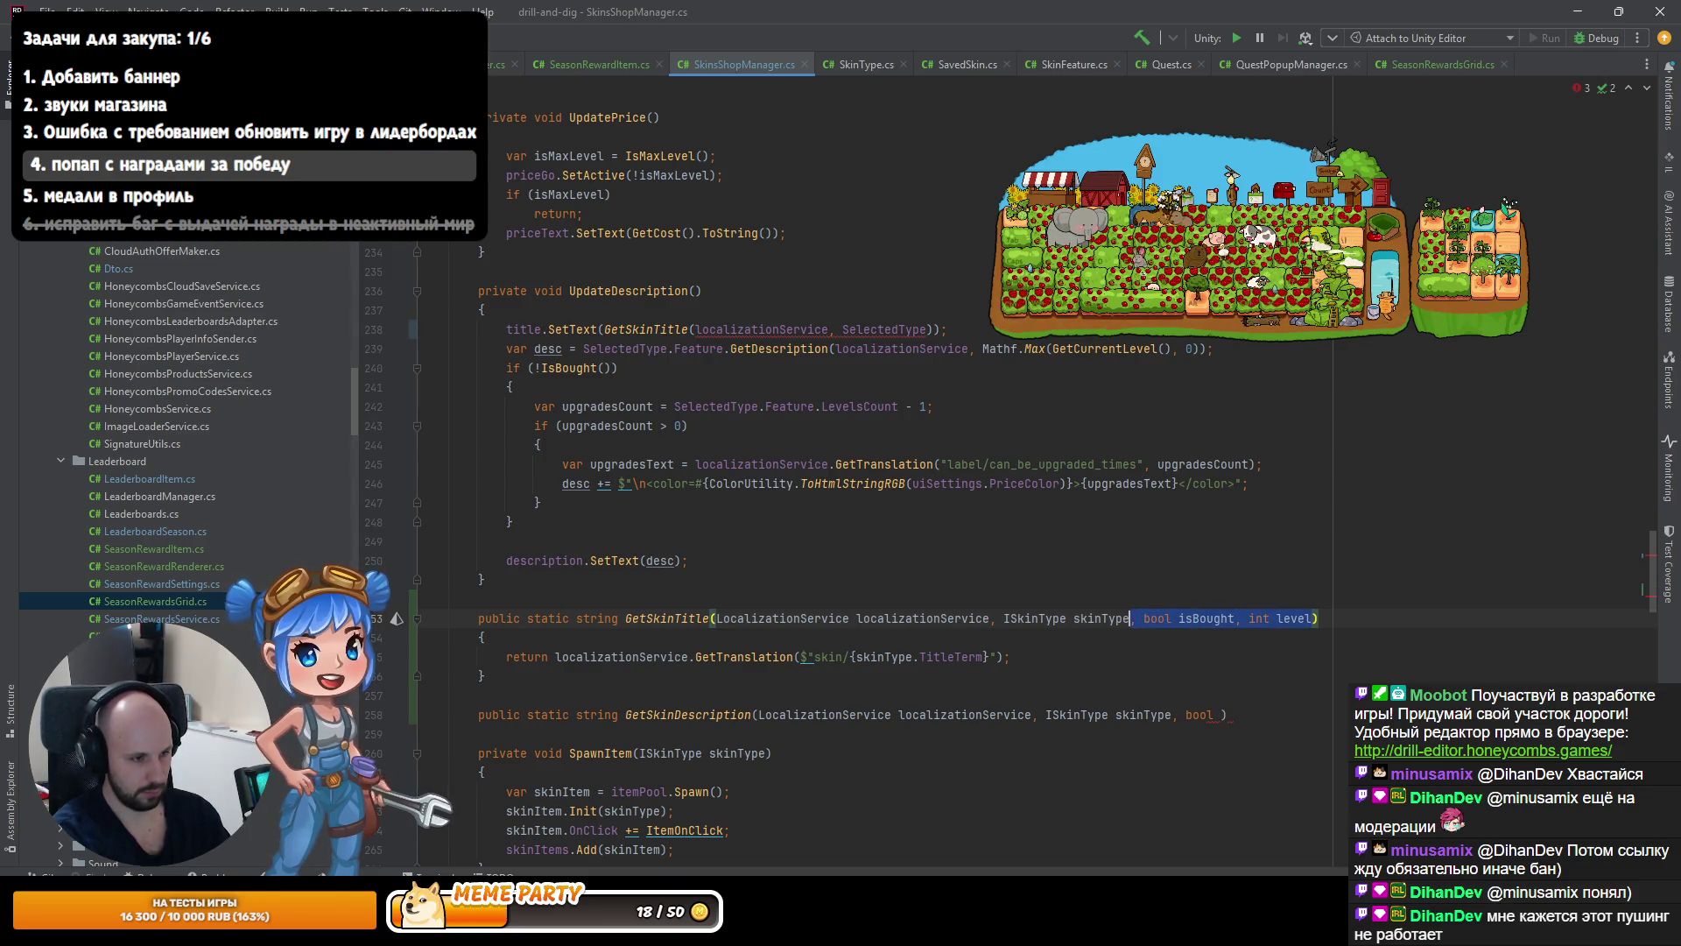
{"action": "key", "text": "Delete"}
Paste bool isBought, int level into GetSkinDescription's parameters, reformat them, and open its body.
{"action": "left_click", "coordinate": [1222, 715]}
{"action": "key", "text": "ctrl+v"}
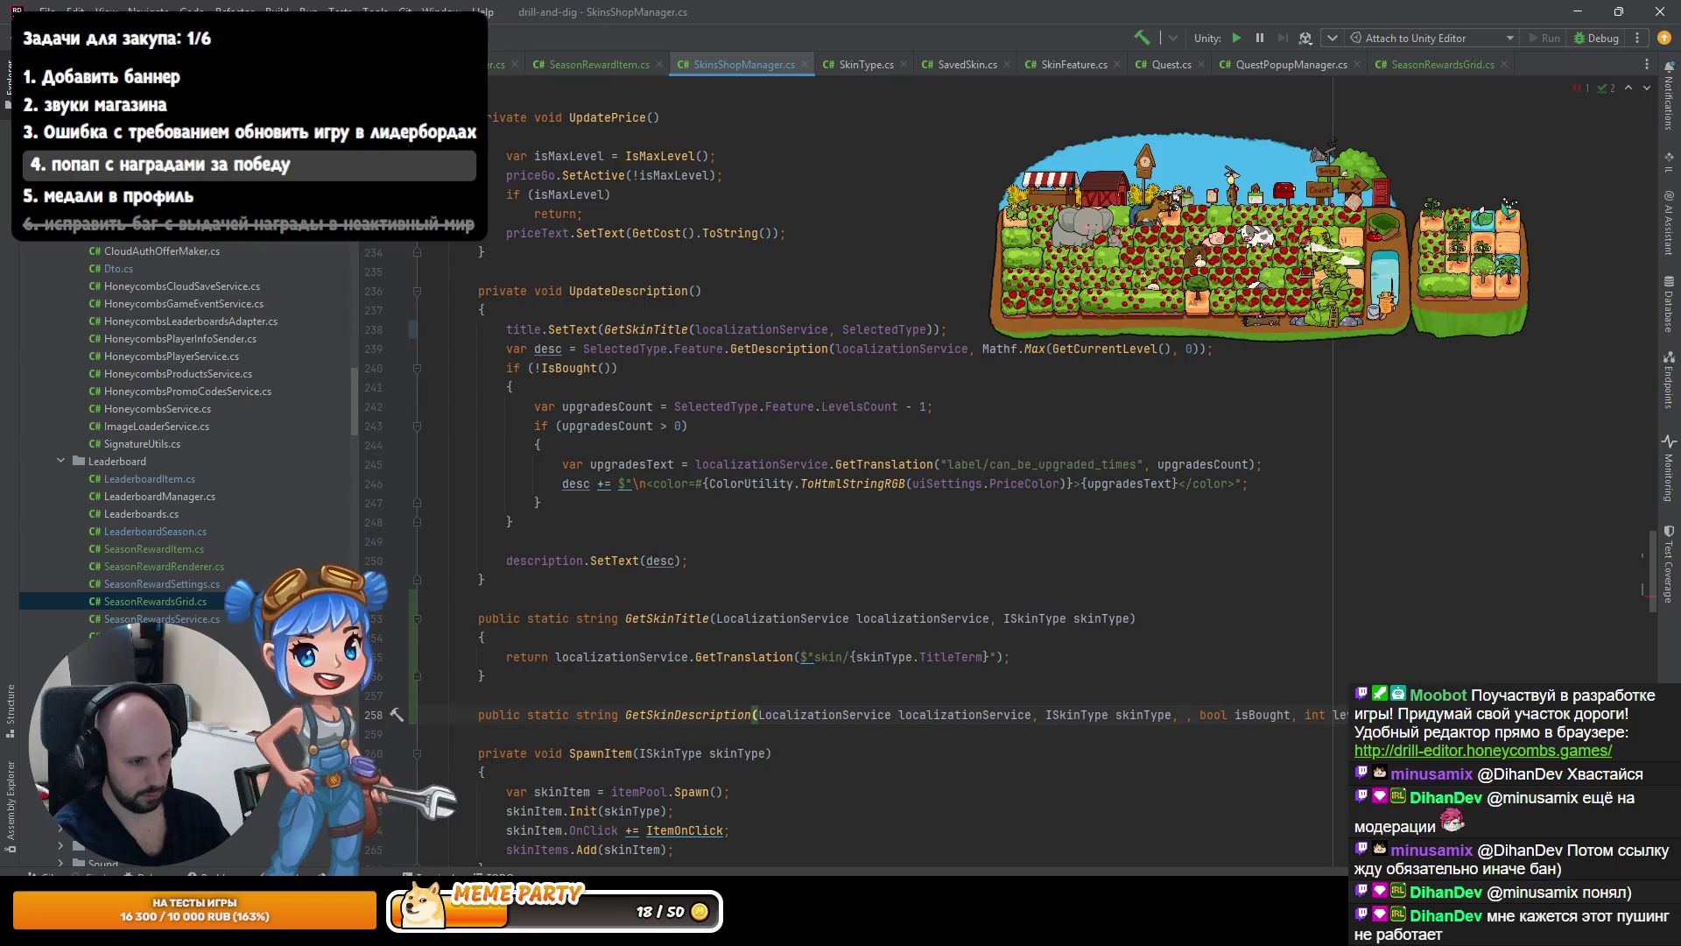
{"action": "key", "text": "ctrl+Left"}
{"action": "key", "text": "ctrl+Left"}
{"action": "key", "text": "ctrl+Left"}
{"action": "key", "text": "Delete"}
{"action": "key", "text": "Delete"}
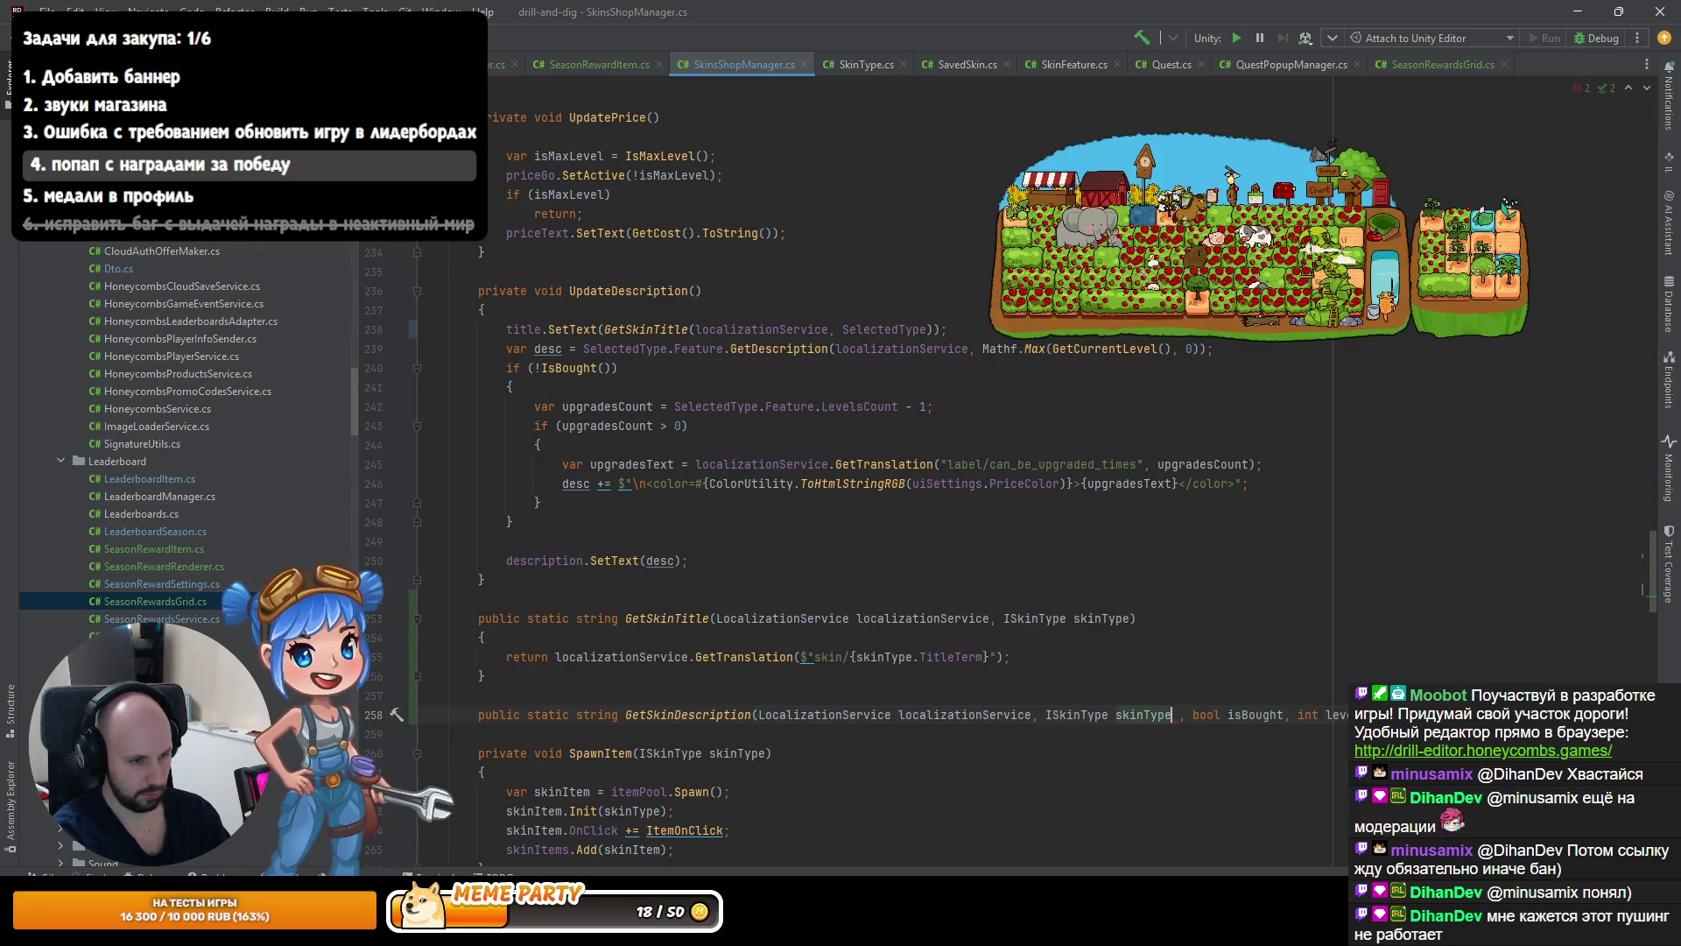
{"action": "key", "text": "ctrl+alt+l"}
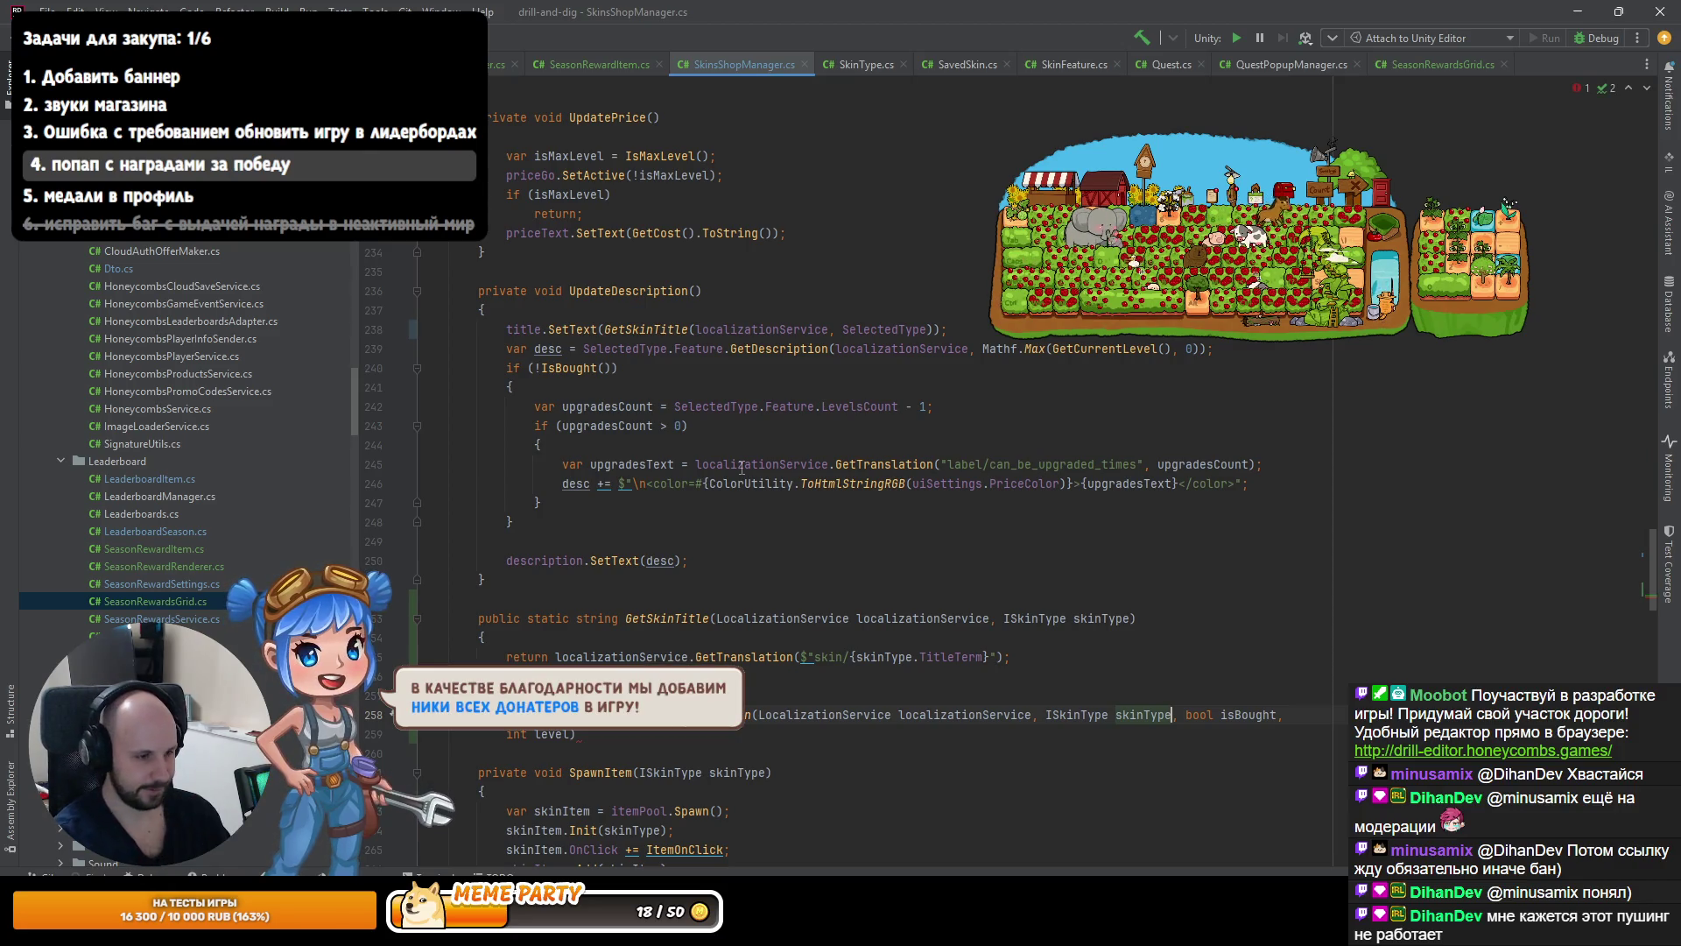
{"action": "key", "text": "Down"}
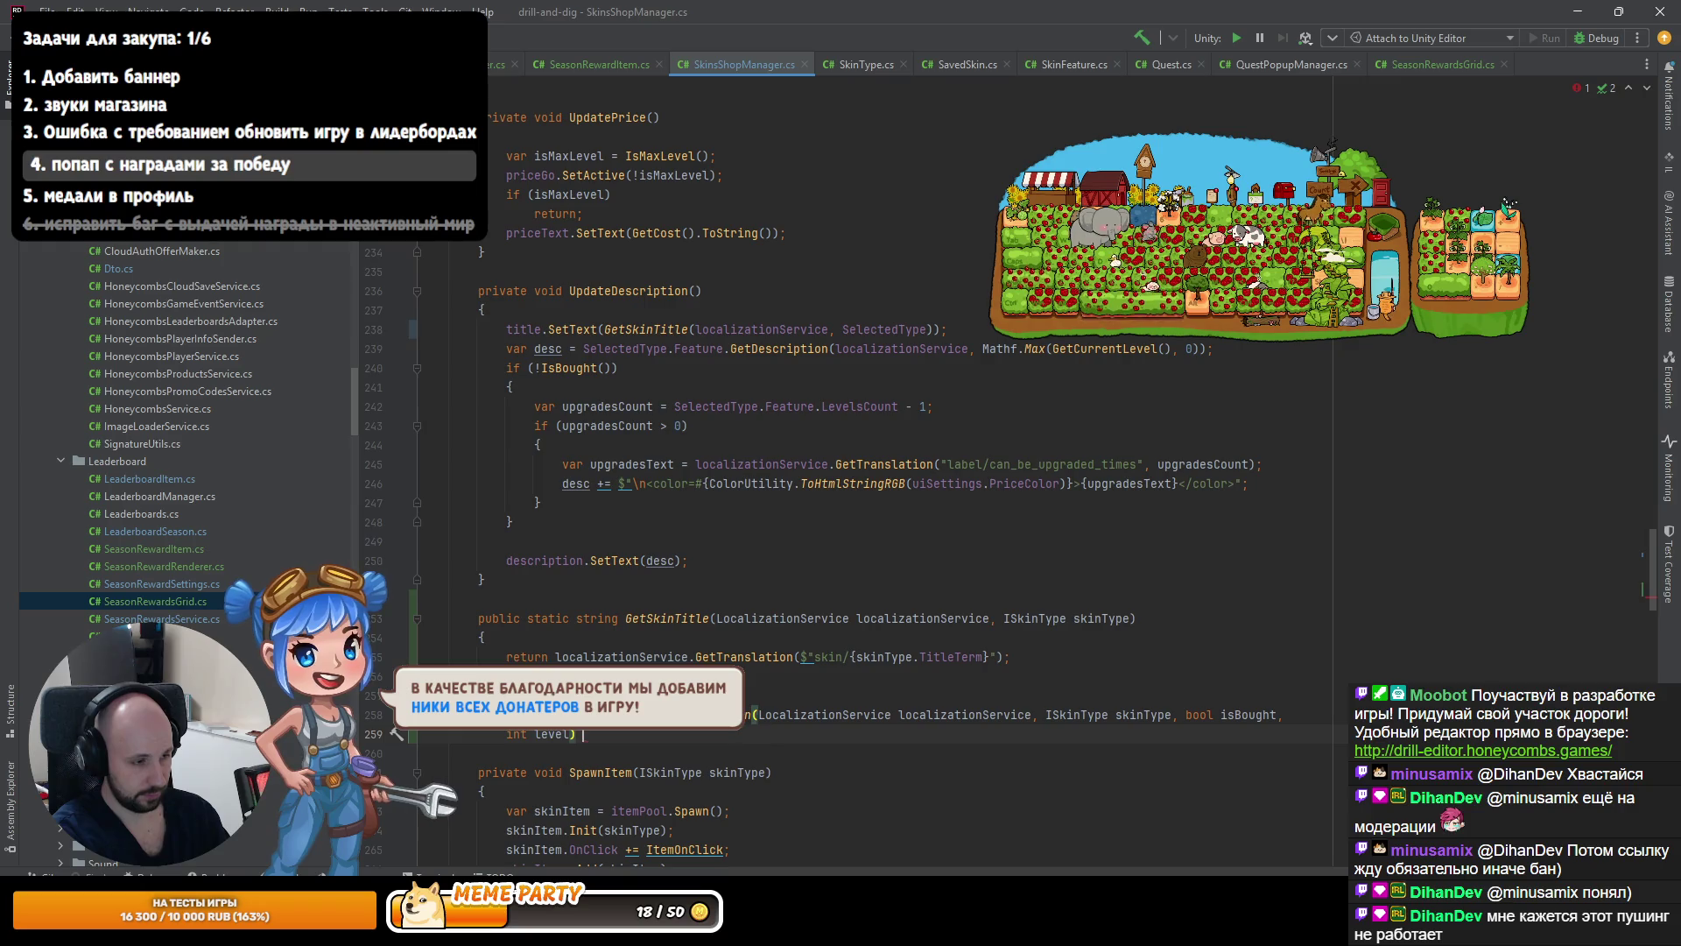
{"action": "key", "text": "Return"}
{"action": "type", "text": "{"}
{"action": "key", "text": "Return"}
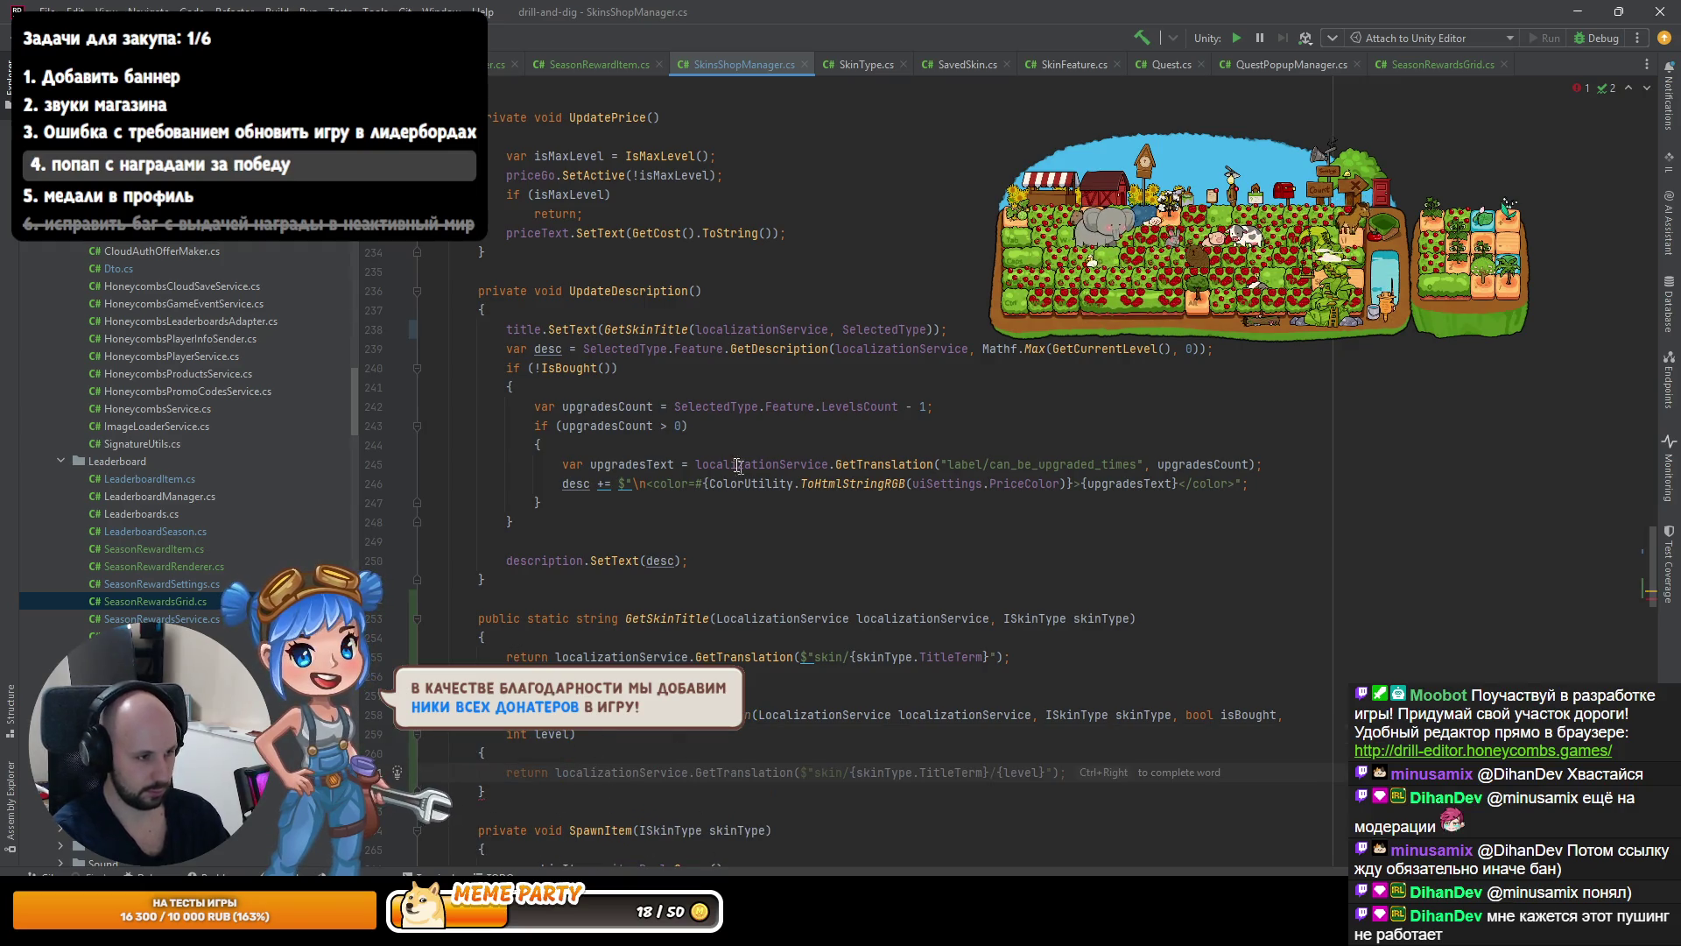
Copy the description-building lines into GetSkinDescription's body and add 'return desc;'.
{"action": "mouse_move", "coordinate": [664, 532]}
{"action": "left_mouse_down"}
{"action": "mouse_move", "coordinate": [365, 379]}
{"action": "mouse_move", "coordinate": [420, 346]}
{"action": "left_mouse_up"}
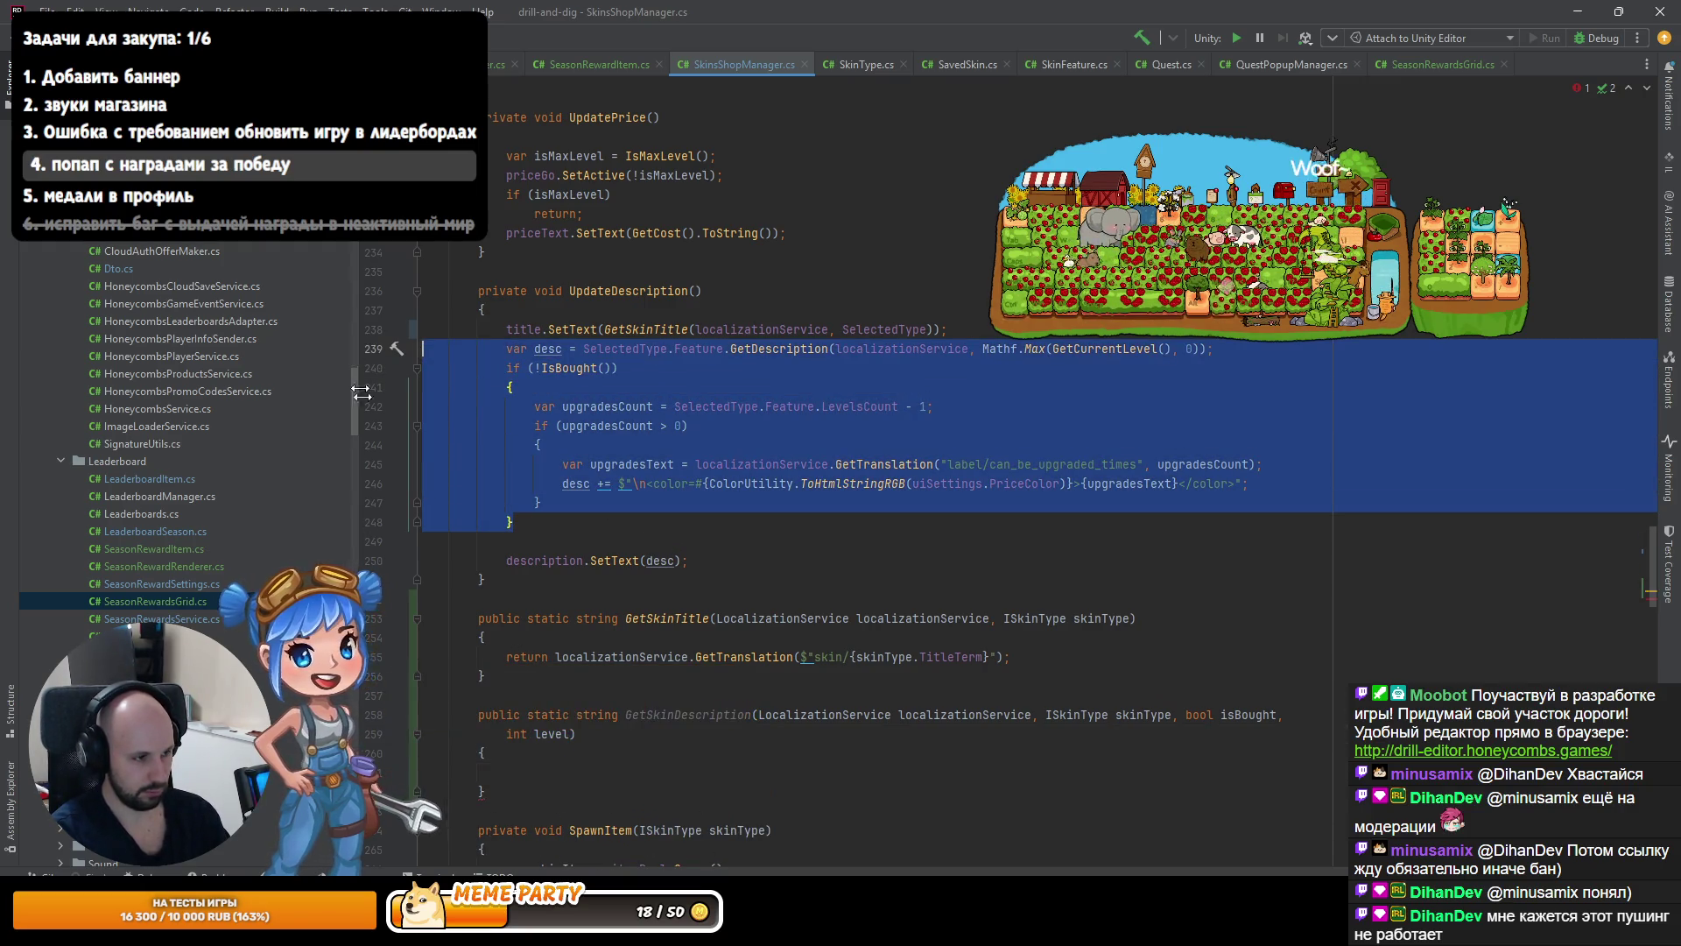
{"action": "key", "text": "ctrl+c"}
{"action": "left_click", "coordinate": [603, 773]}
{"action": "key", "text": "ctrl+v"}
{"action": "key", "text": "Return"}
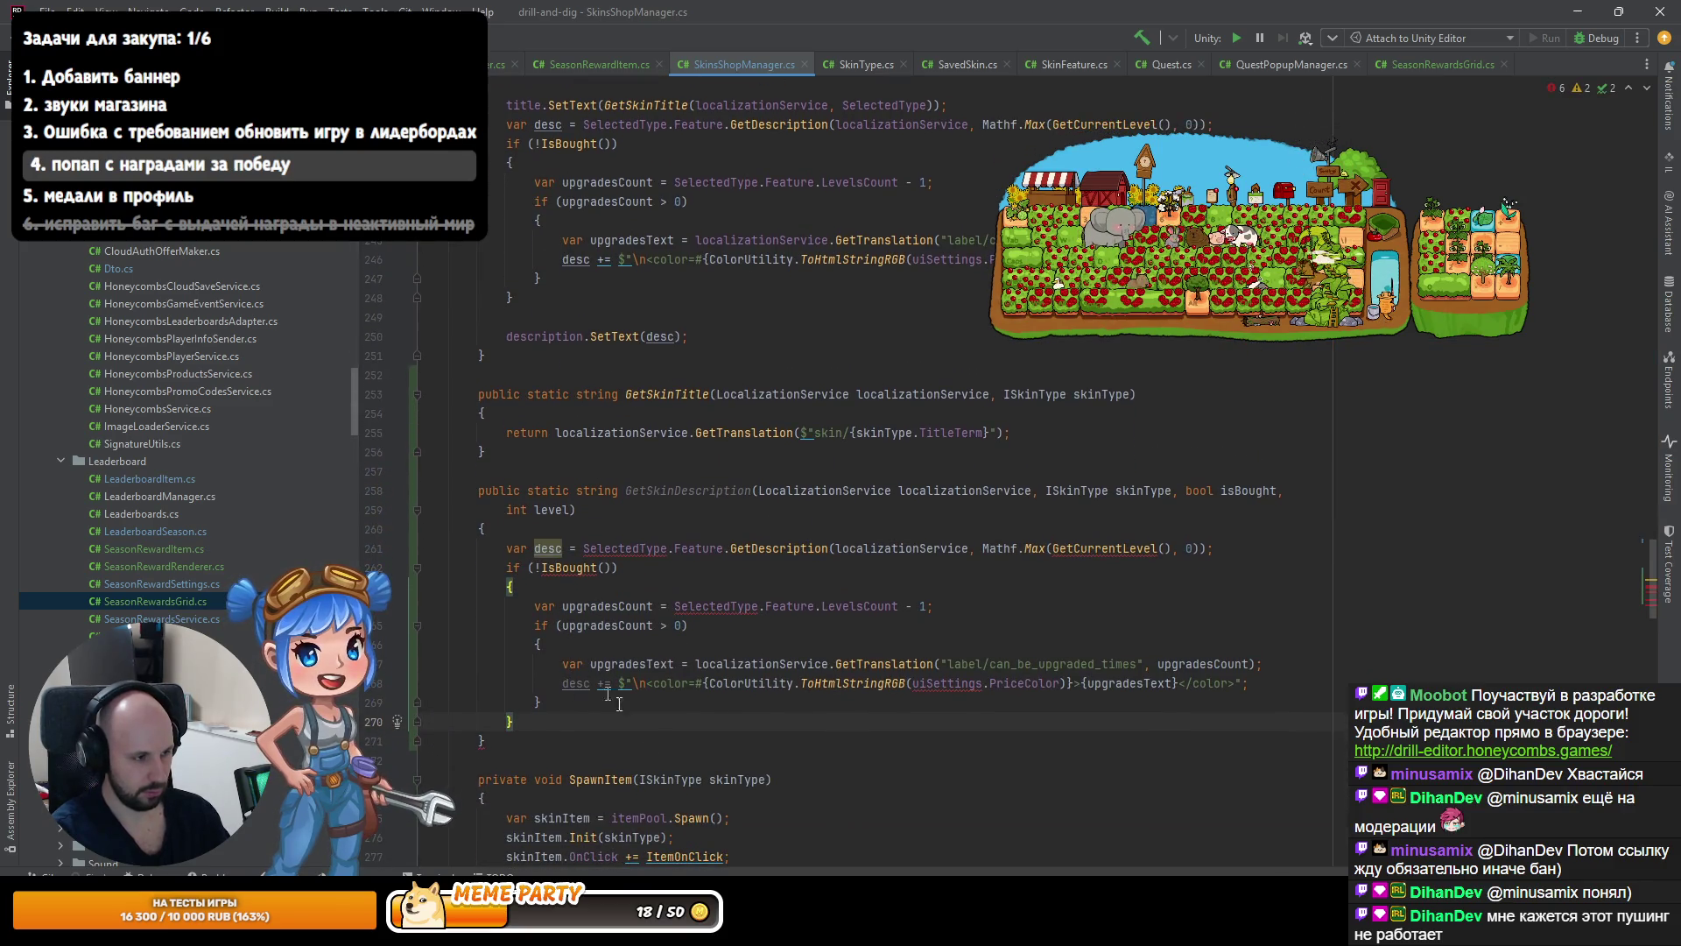
{"action": "type", "text": "return desc;"}
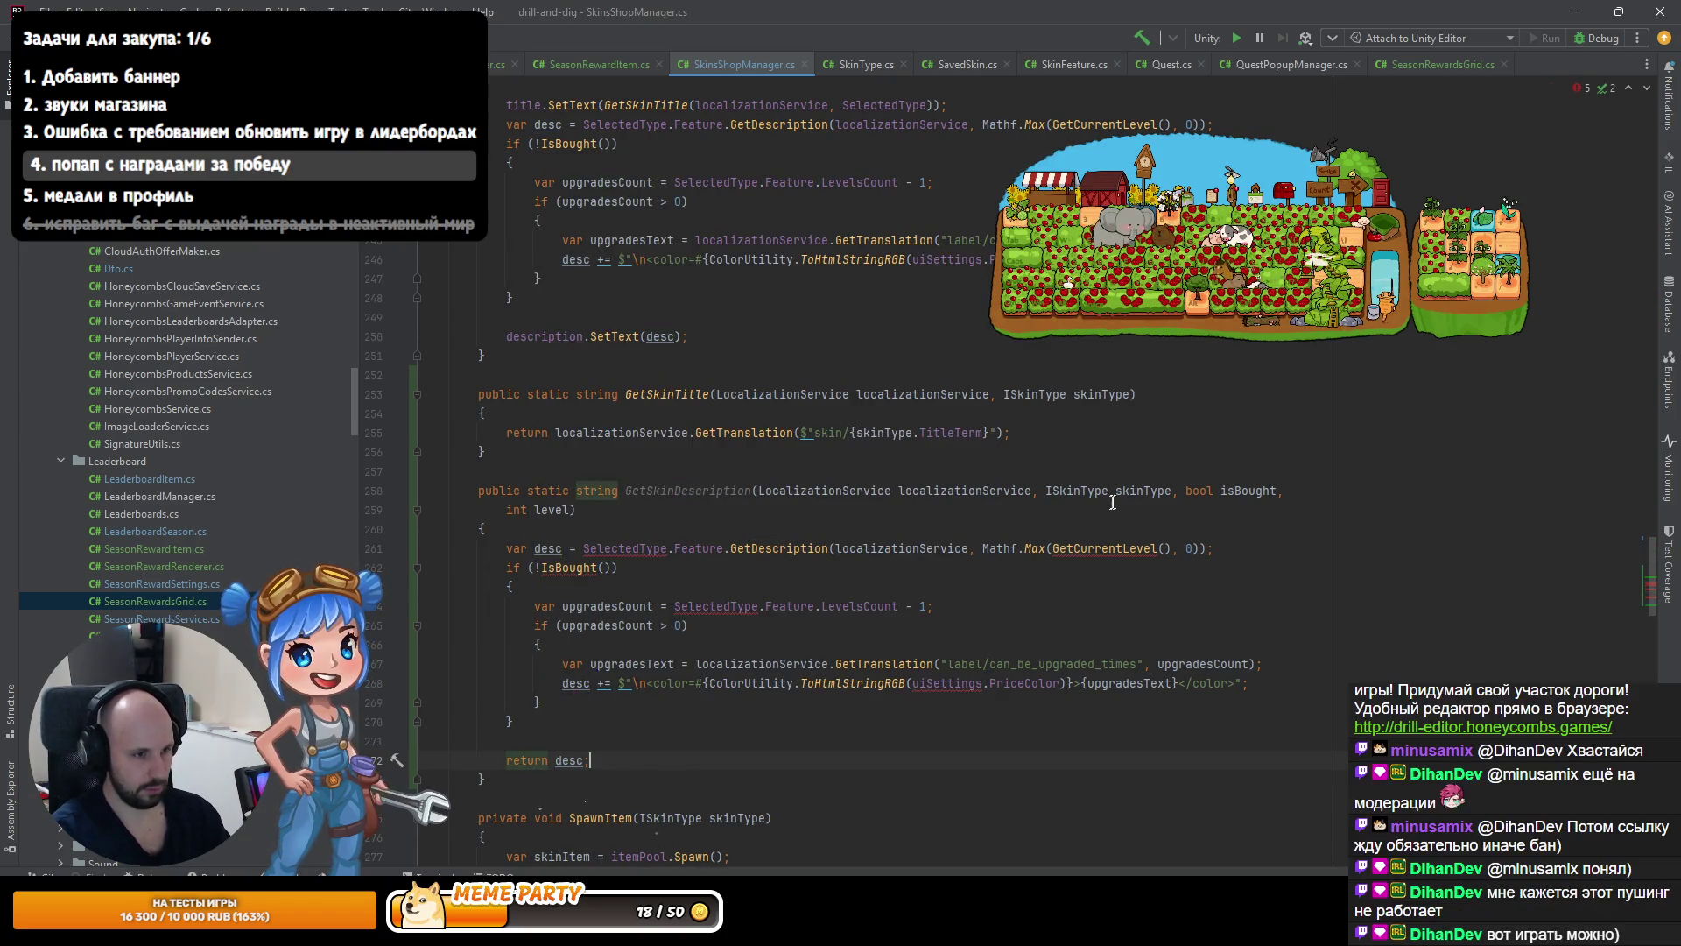
In GetSkinDescription, replace SelectedType with skinType and the Max GetCurrentLevel call with level.
{"action": "double_click", "coordinate": [1138, 491]}
{"action": "key", "text": "ctrl+c"}
{"action": "double_click", "coordinate": [628, 547]}
{"action": "key", "text": "ctrl+v"}
{"action": "key", "text": "Down"}
{"action": "key", "text": "Down"}
{"action": "left_click", "coordinate": [1065, 548]}
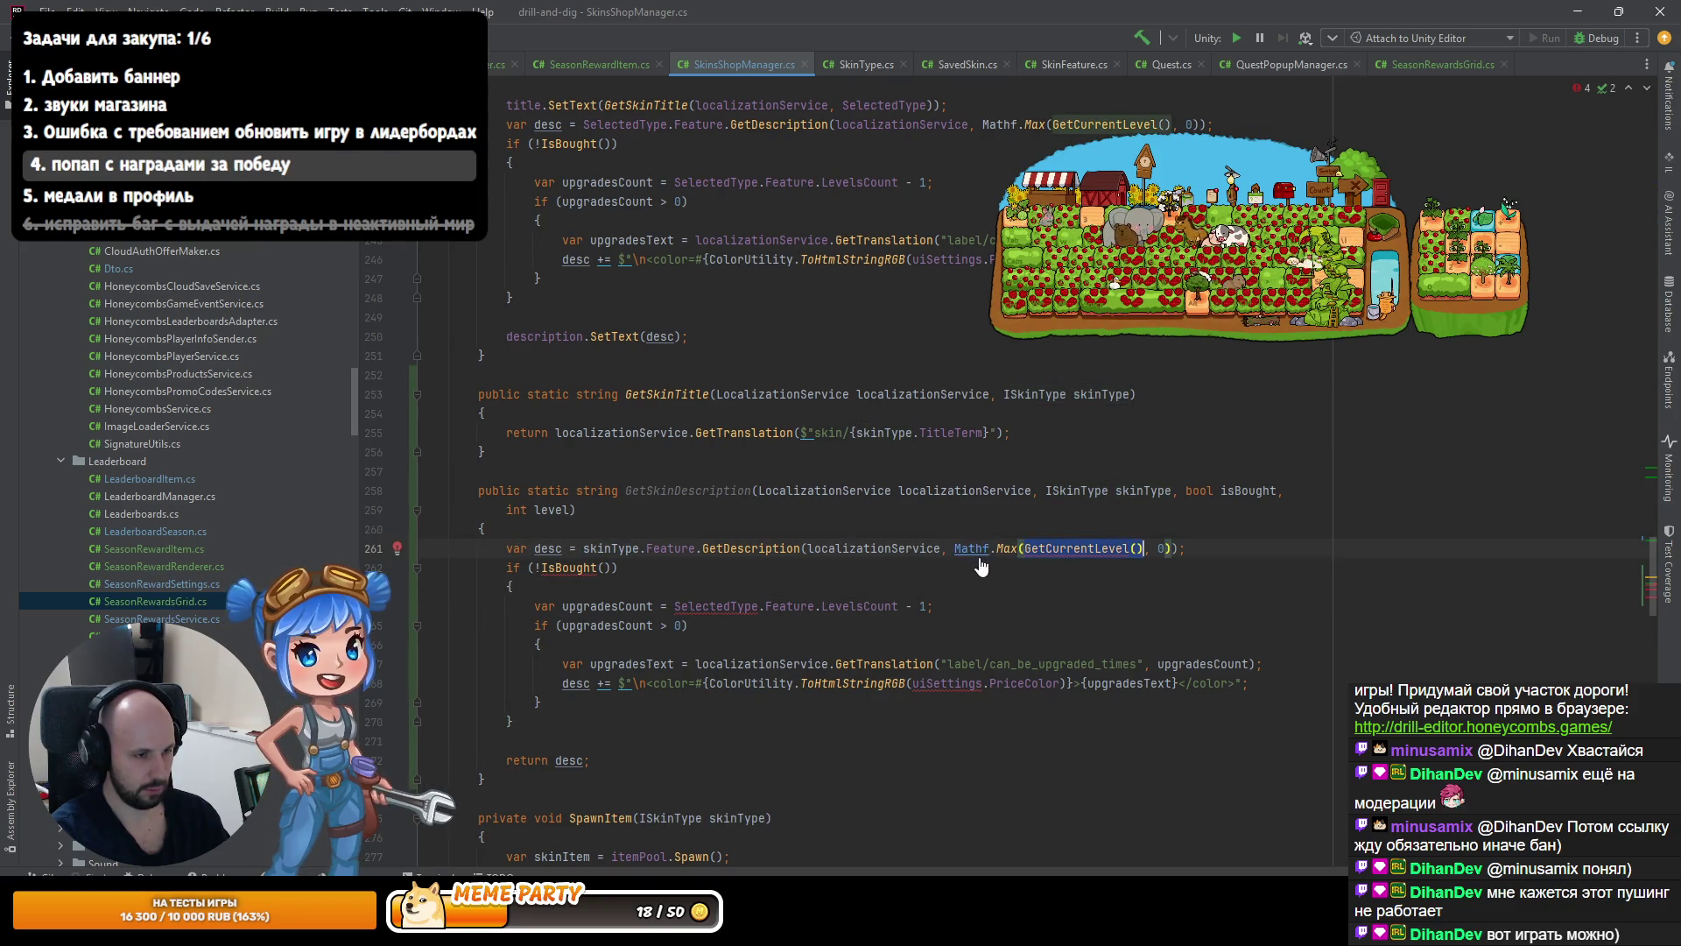
{"action": "key", "text": "ctrl+Right"}
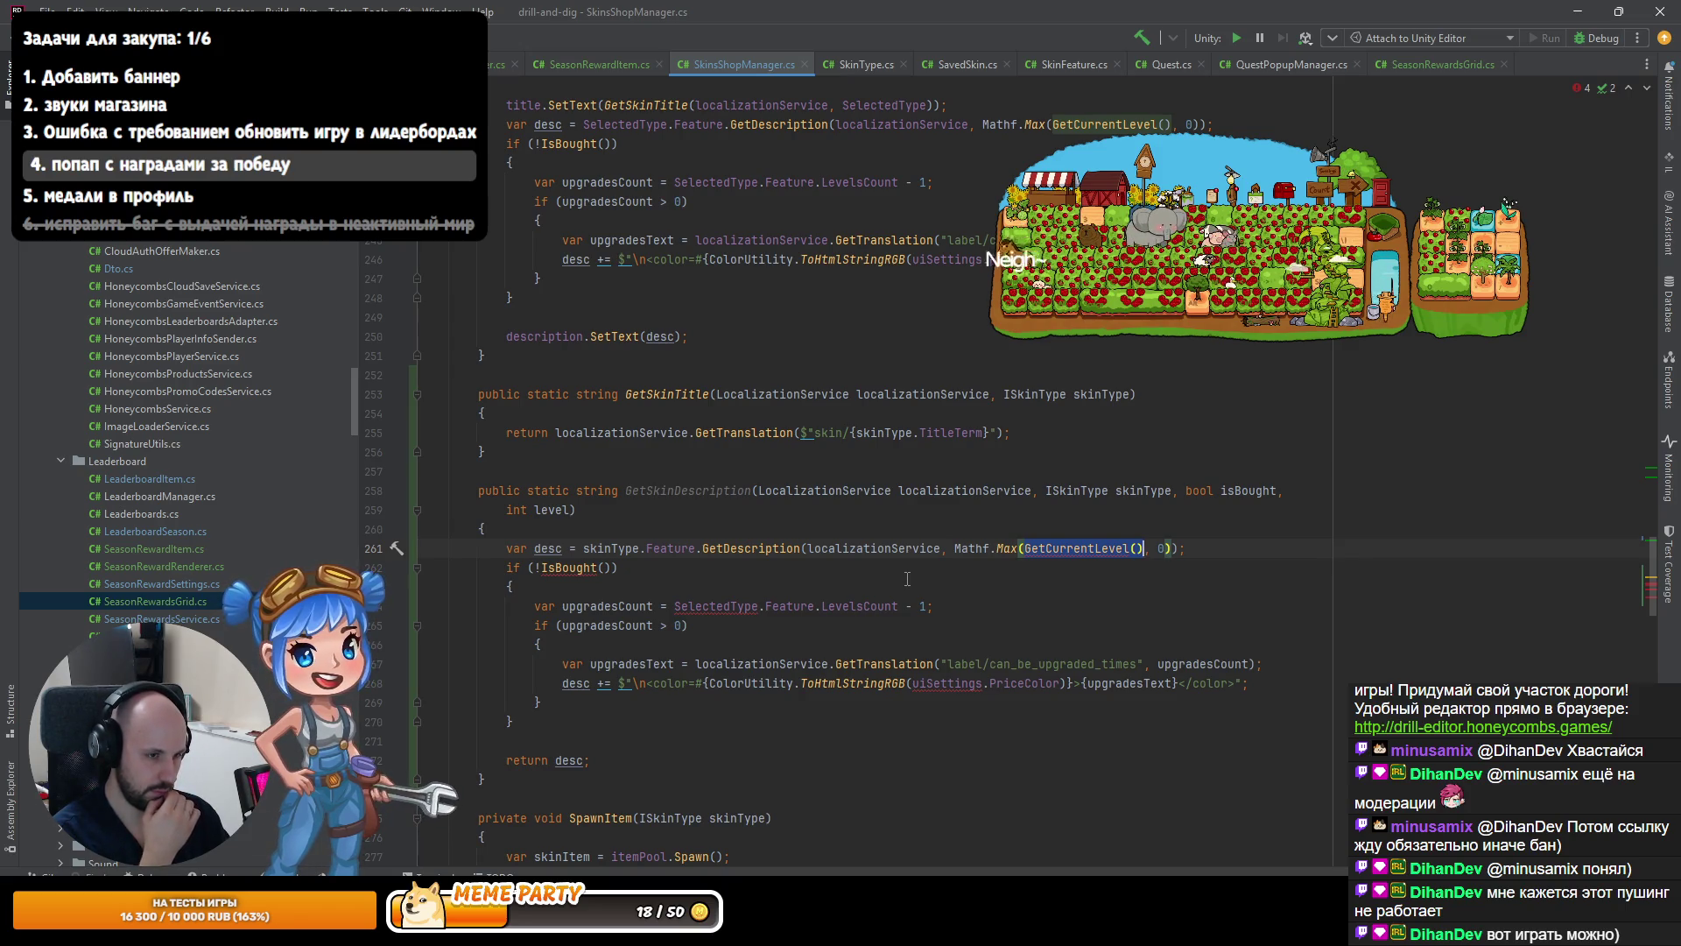
{"action": "key", "text": "ctrl+shift+Right"}
{"action": "key", "text": "ctrl+shift+Right"}
{"action": "key", "text": "ctrl+shift+Right"}
{"action": "key", "text": "ctrl+w"}
Replace the !IsBought() condition with isBought and the upgrades-count SelectedType with skinType.
{"action": "key", "text": "ctrl+w"}
{"action": "type", "text": "level"}
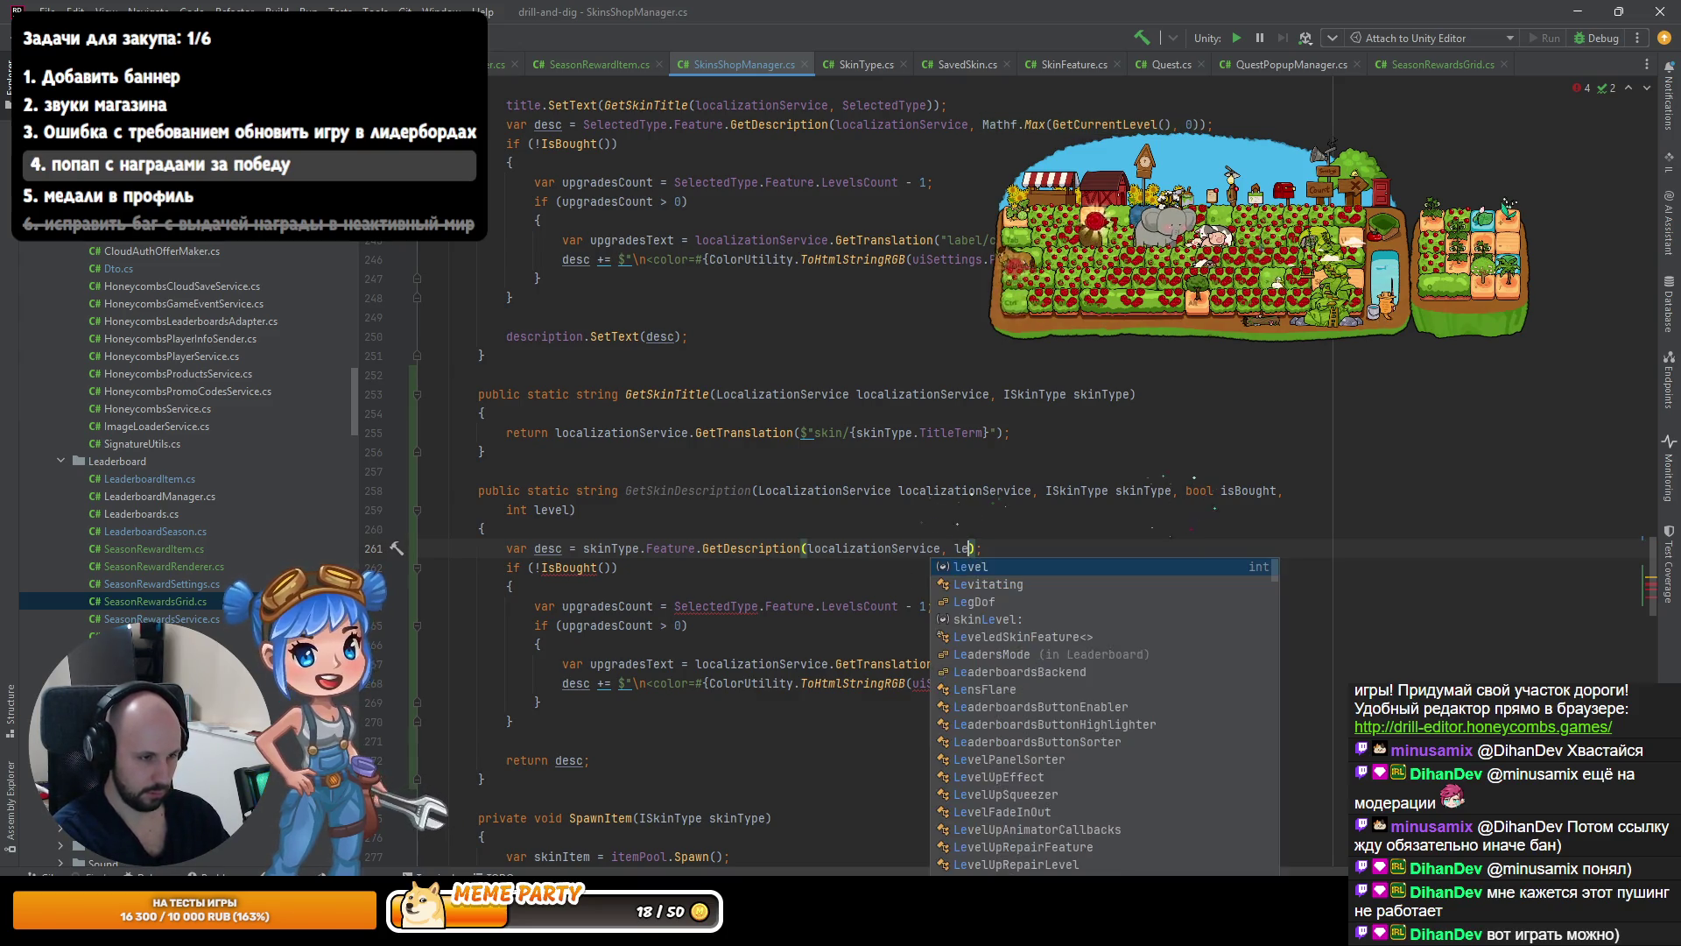
{"action": "key", "text": "Down"}
{"action": "key", "text": "Down"}
{"action": "key", "text": "Up"}
{"action": "key", "text": "ctrl+Right"}
{"action": "key", "text": "Right"}
{"action": "key", "text": "ctrl+w"}
{"action": "key", "text": "ctrl+w"}
{"action": "key", "text": "ctrl+w"}
{"action": "type", "text": "isBought"}
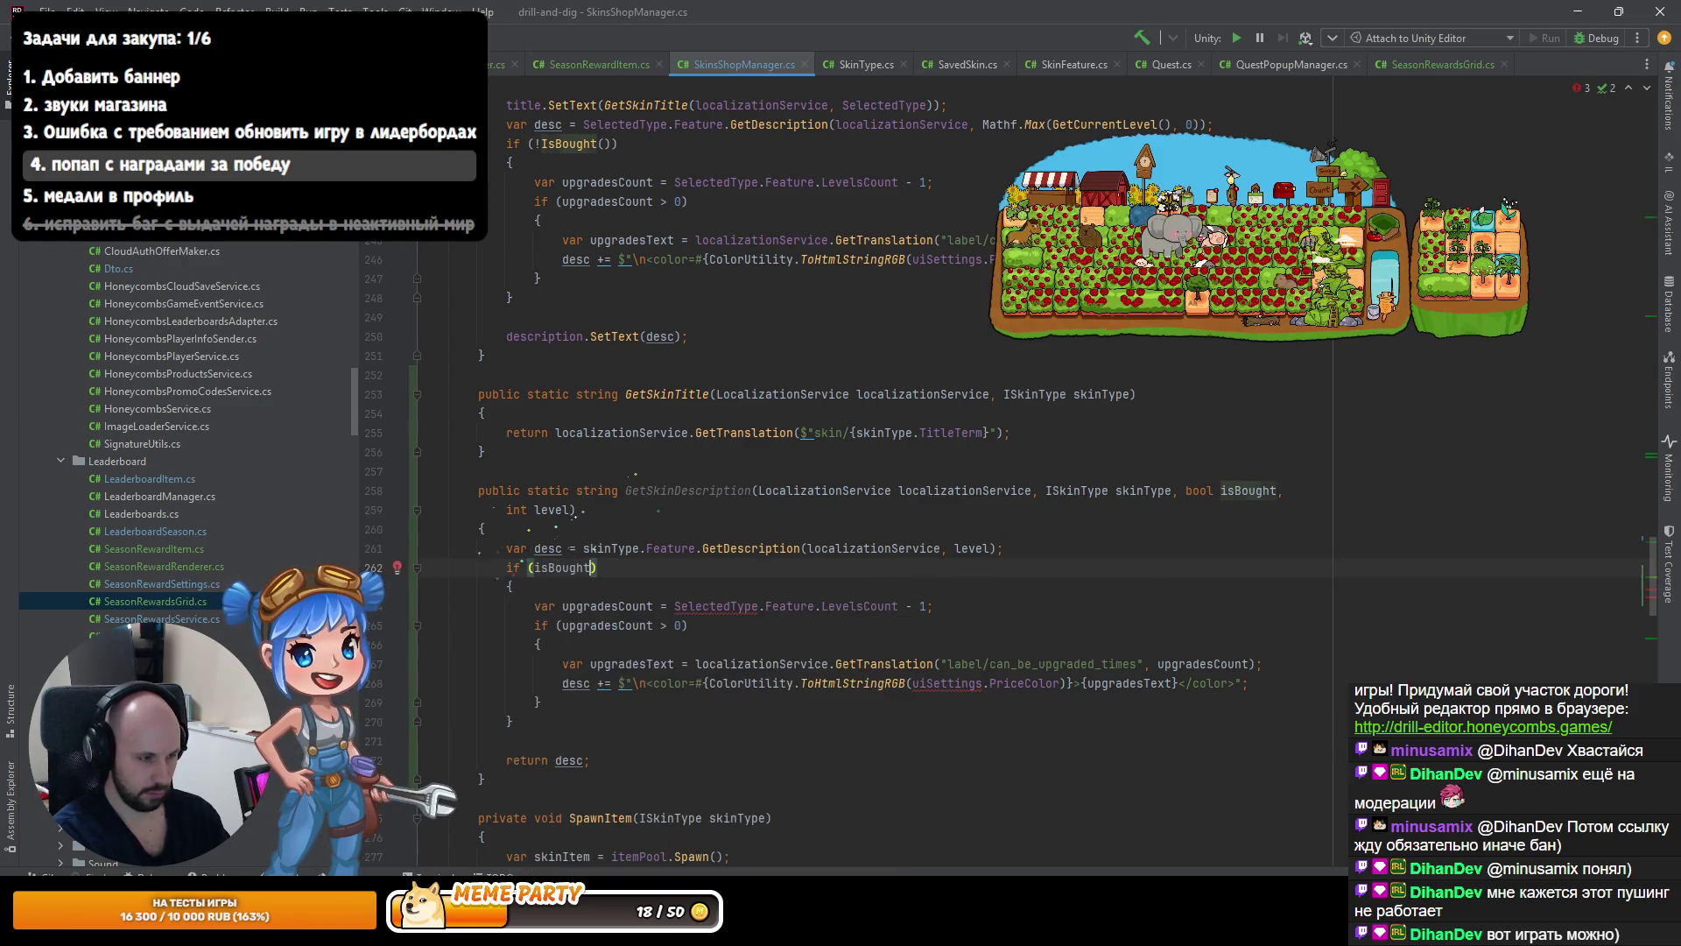
{"action": "key", "text": "Down"}
{"action": "key", "text": "Down"}
{"action": "key", "text": "ctrl+Right"}
{"action": "key", "text": "ctrl+Right"}
{"action": "key", "text": "ctrl+Right"}
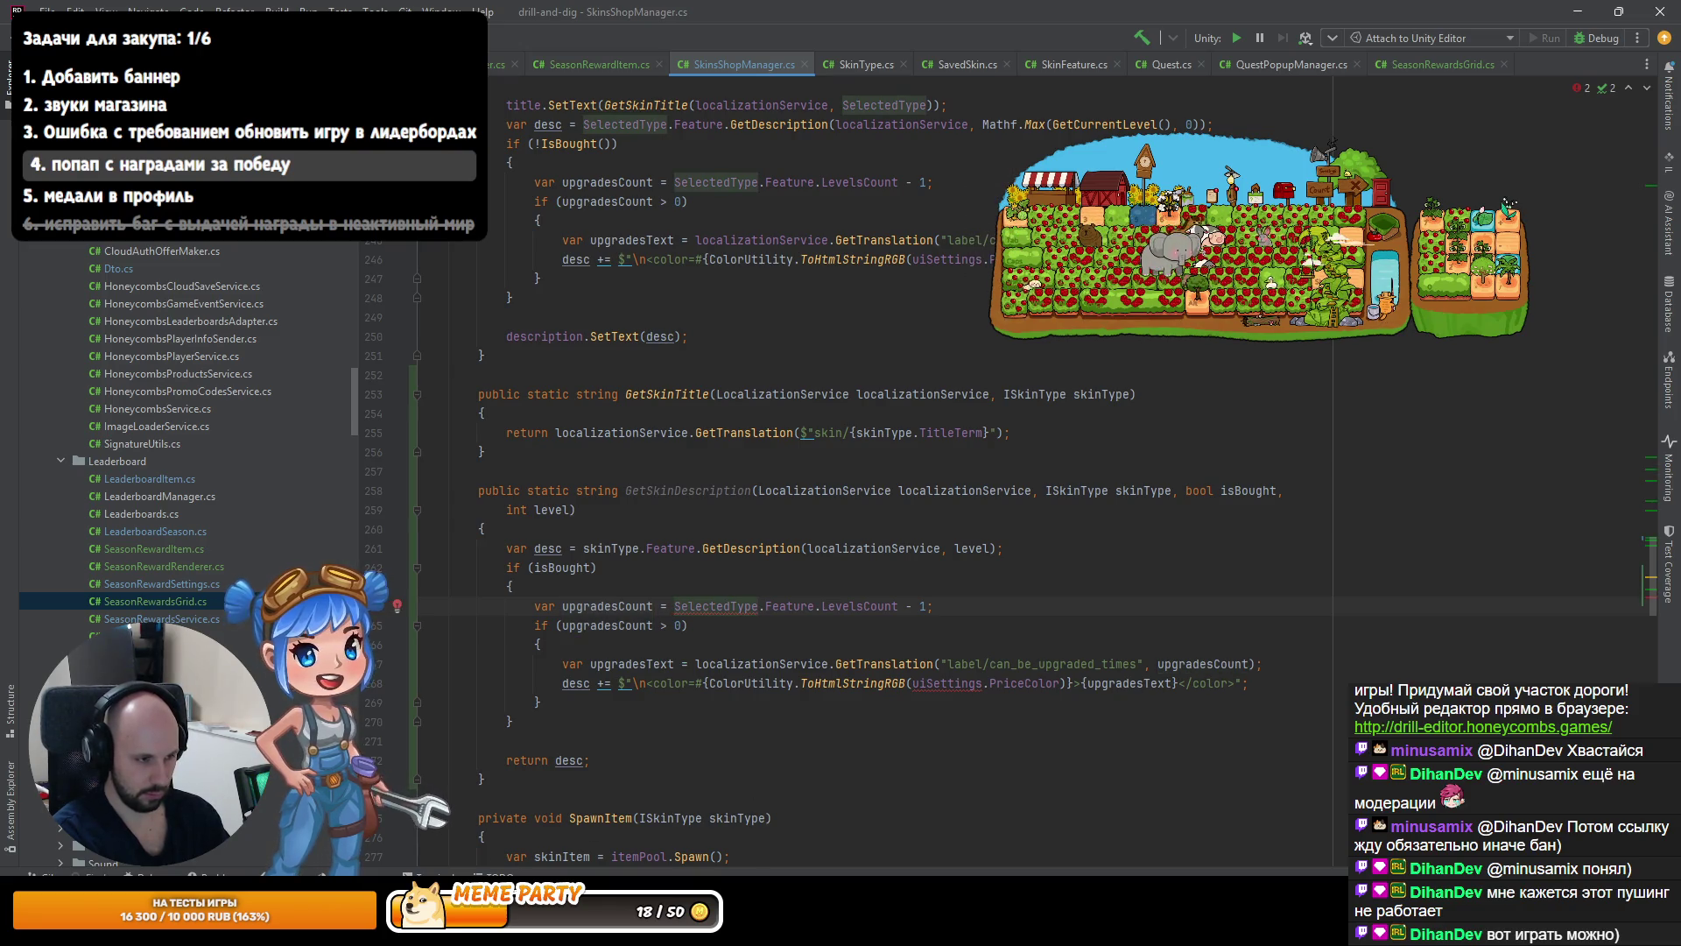
{"action": "type", "text": "skinType"}
{"action": "key", "text": "Down"}
{"action": "key", "text": "Down"}
{"action": "key", "text": "Down"}
{"action": "left_click", "coordinate": [794, 683]}
{"action": "key", "text": "ctrl+Right"}
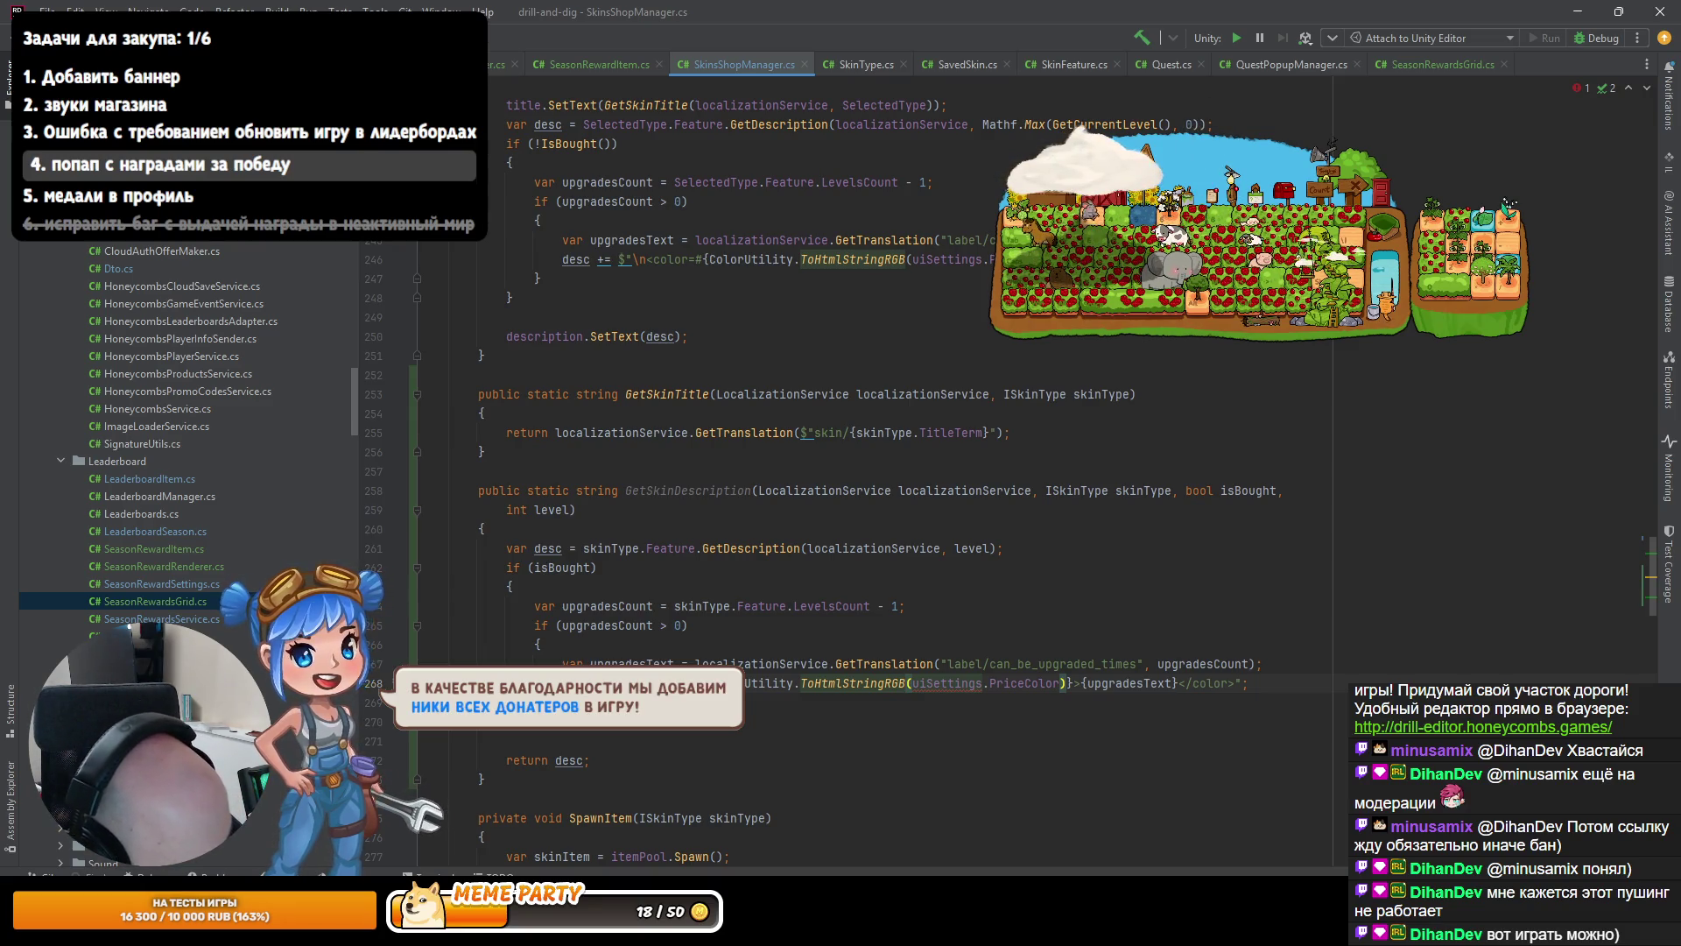
Review the ToHtmlStringRGB line, switch to the Unity Editor, and start Play mode.
{"action": "left_click", "coordinate": [907, 683]}
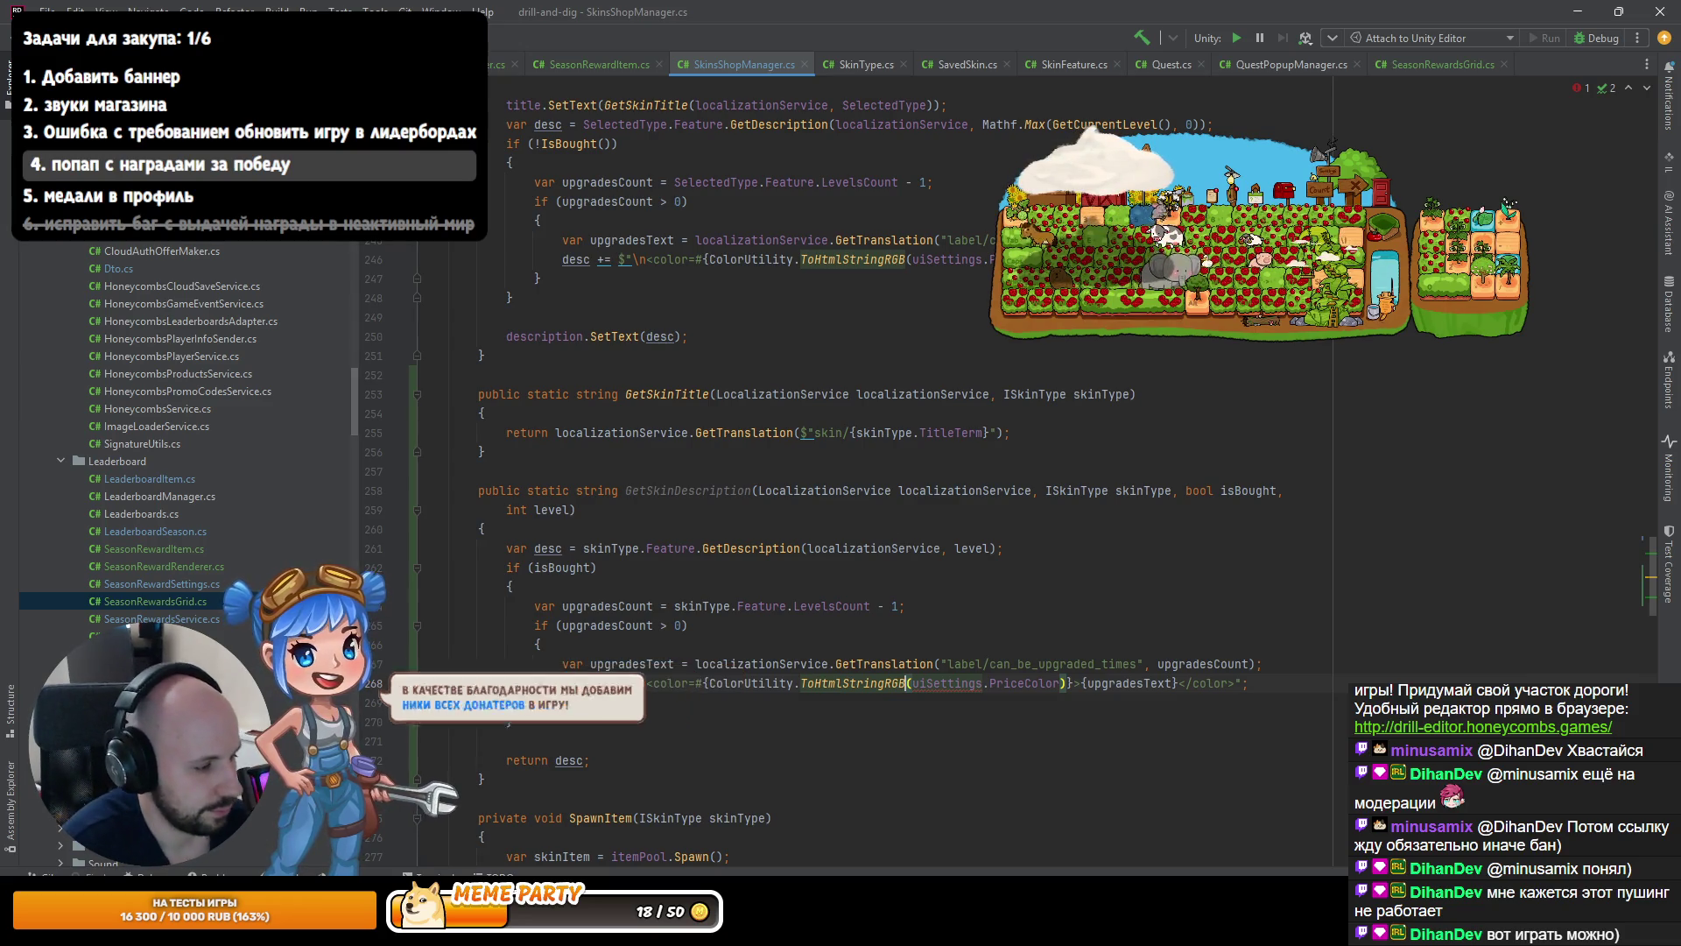
{"action": "key", "text": "alt+Tab"}
{"action": "left_click", "coordinate": [820, 55]}
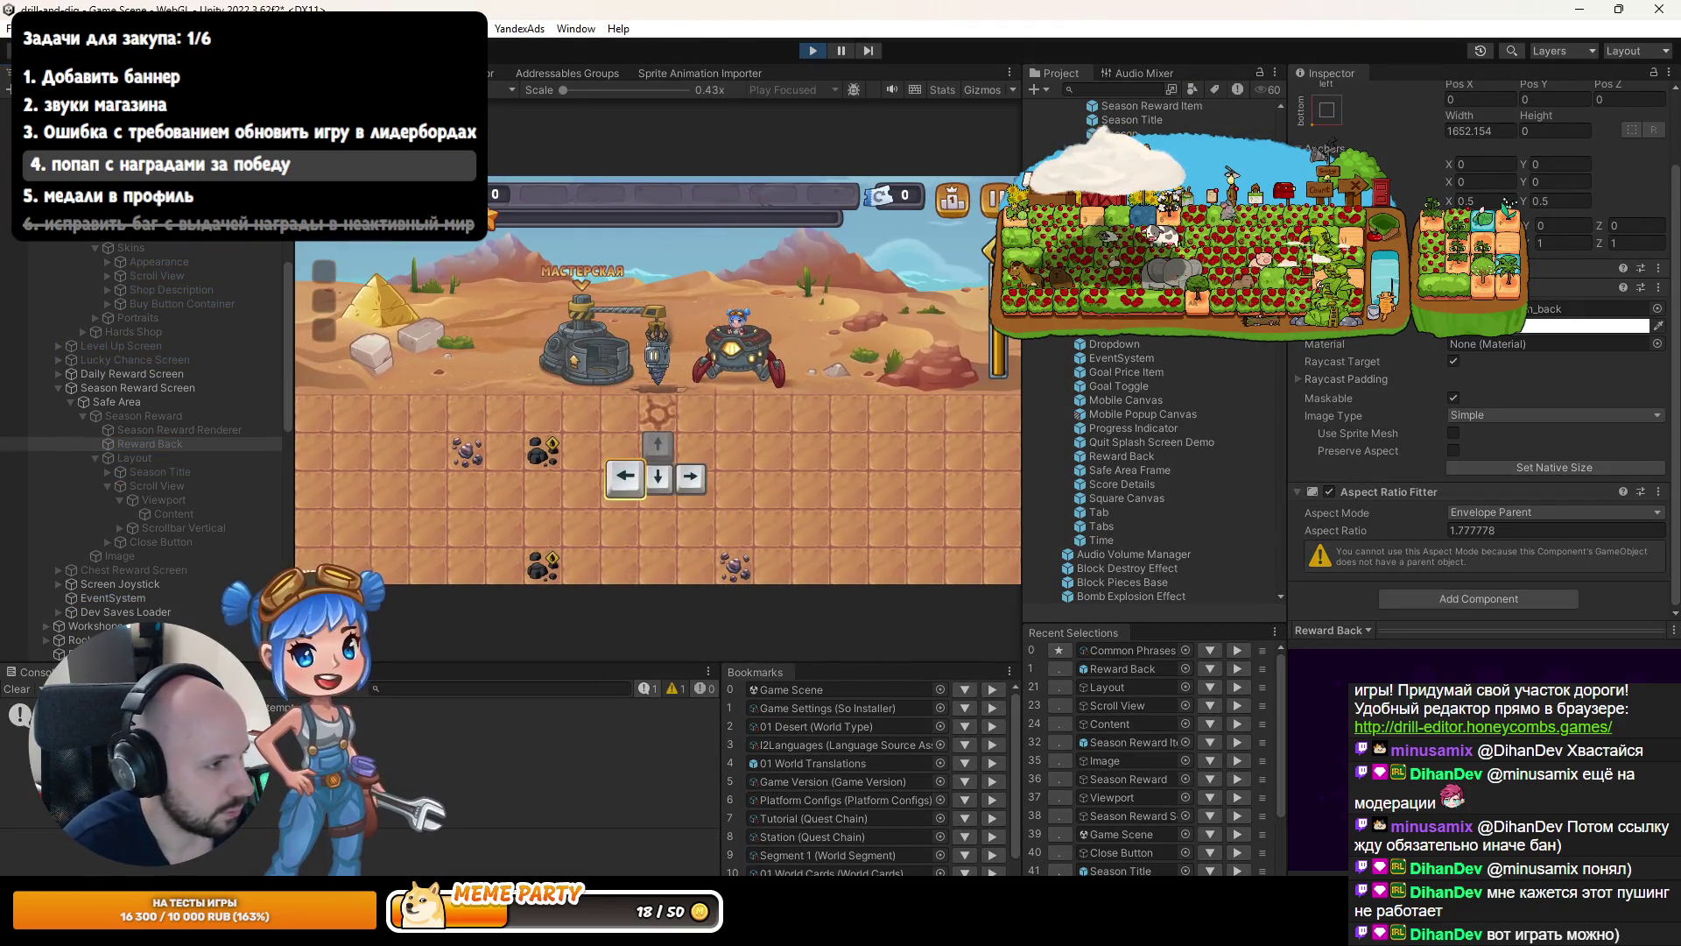
Close the reward popup, check shop descriptions (2000, 700, teapot, Плазменный бур items), then stop playing.
{"action": "left_click", "coordinate": [719, 296]}
{"action": "left_click", "coordinate": [580, 278]}
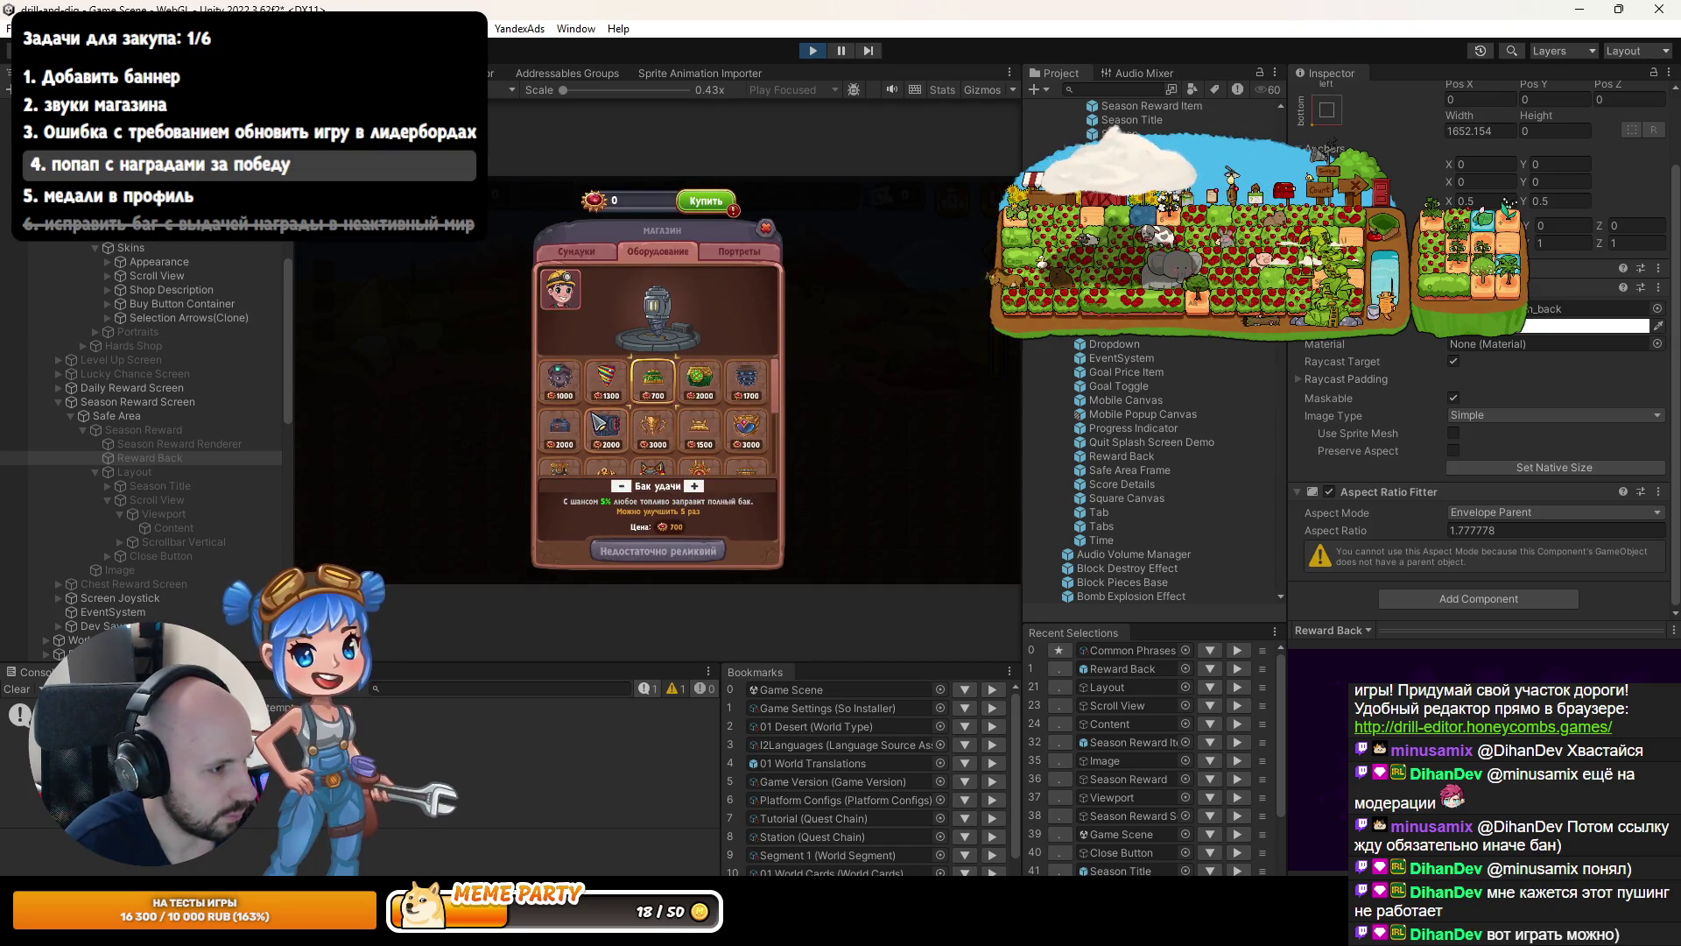
{"action": "left_click", "coordinate": [606, 427]}
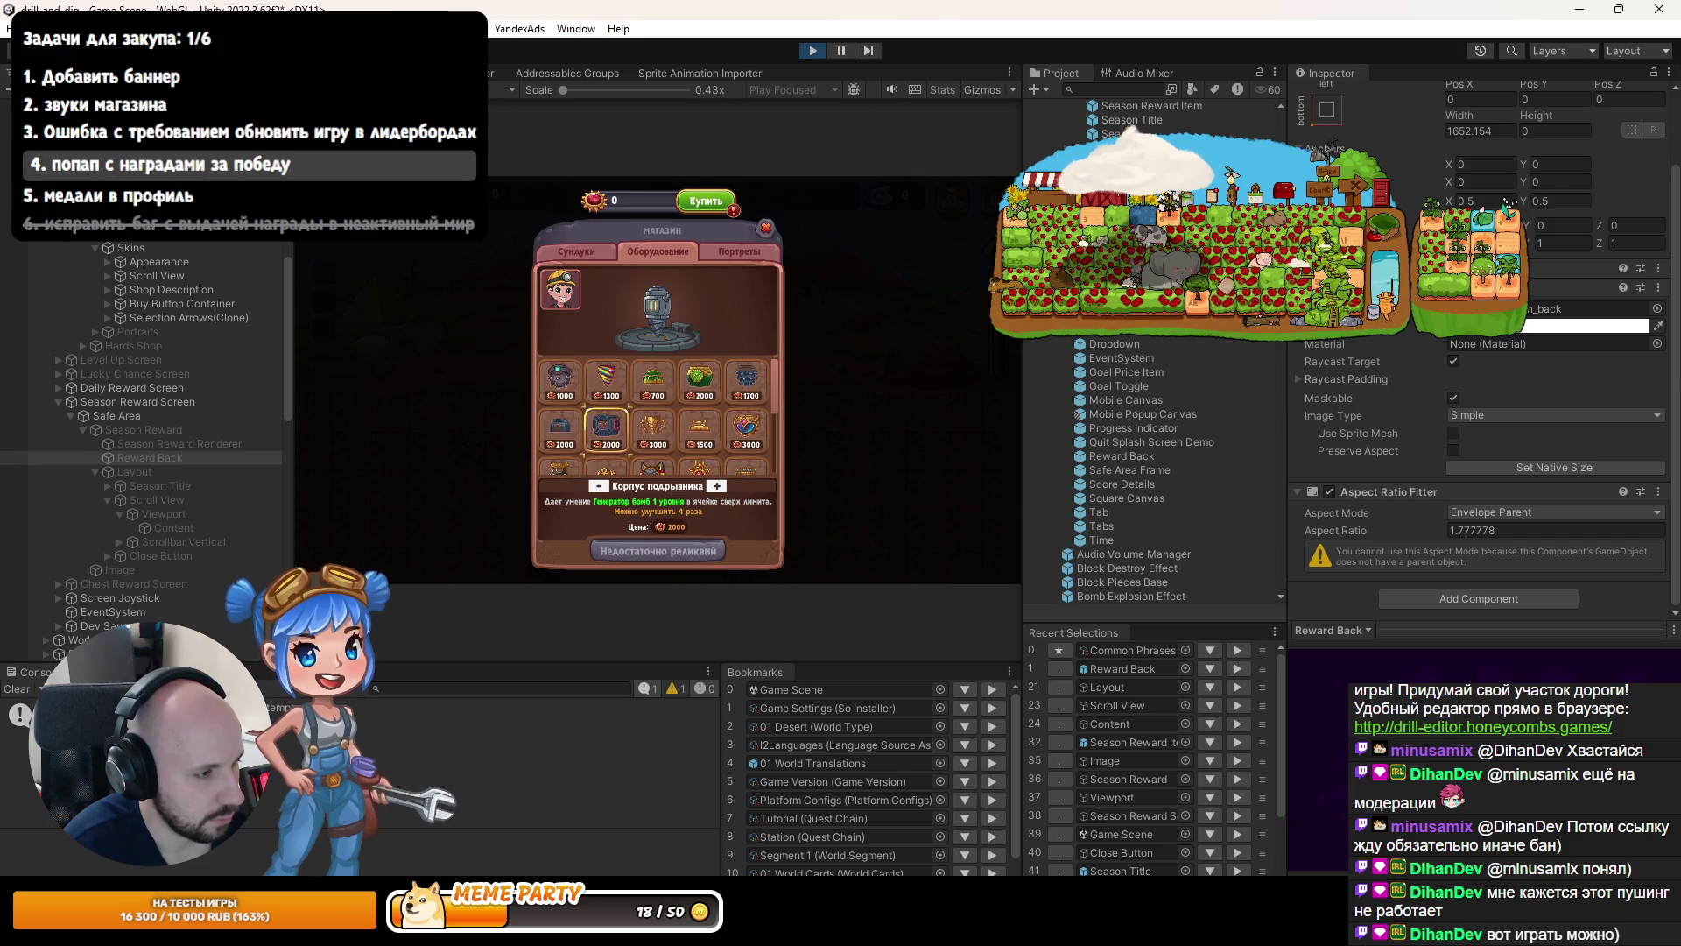
{"action": "key", "text": "shift+space"}
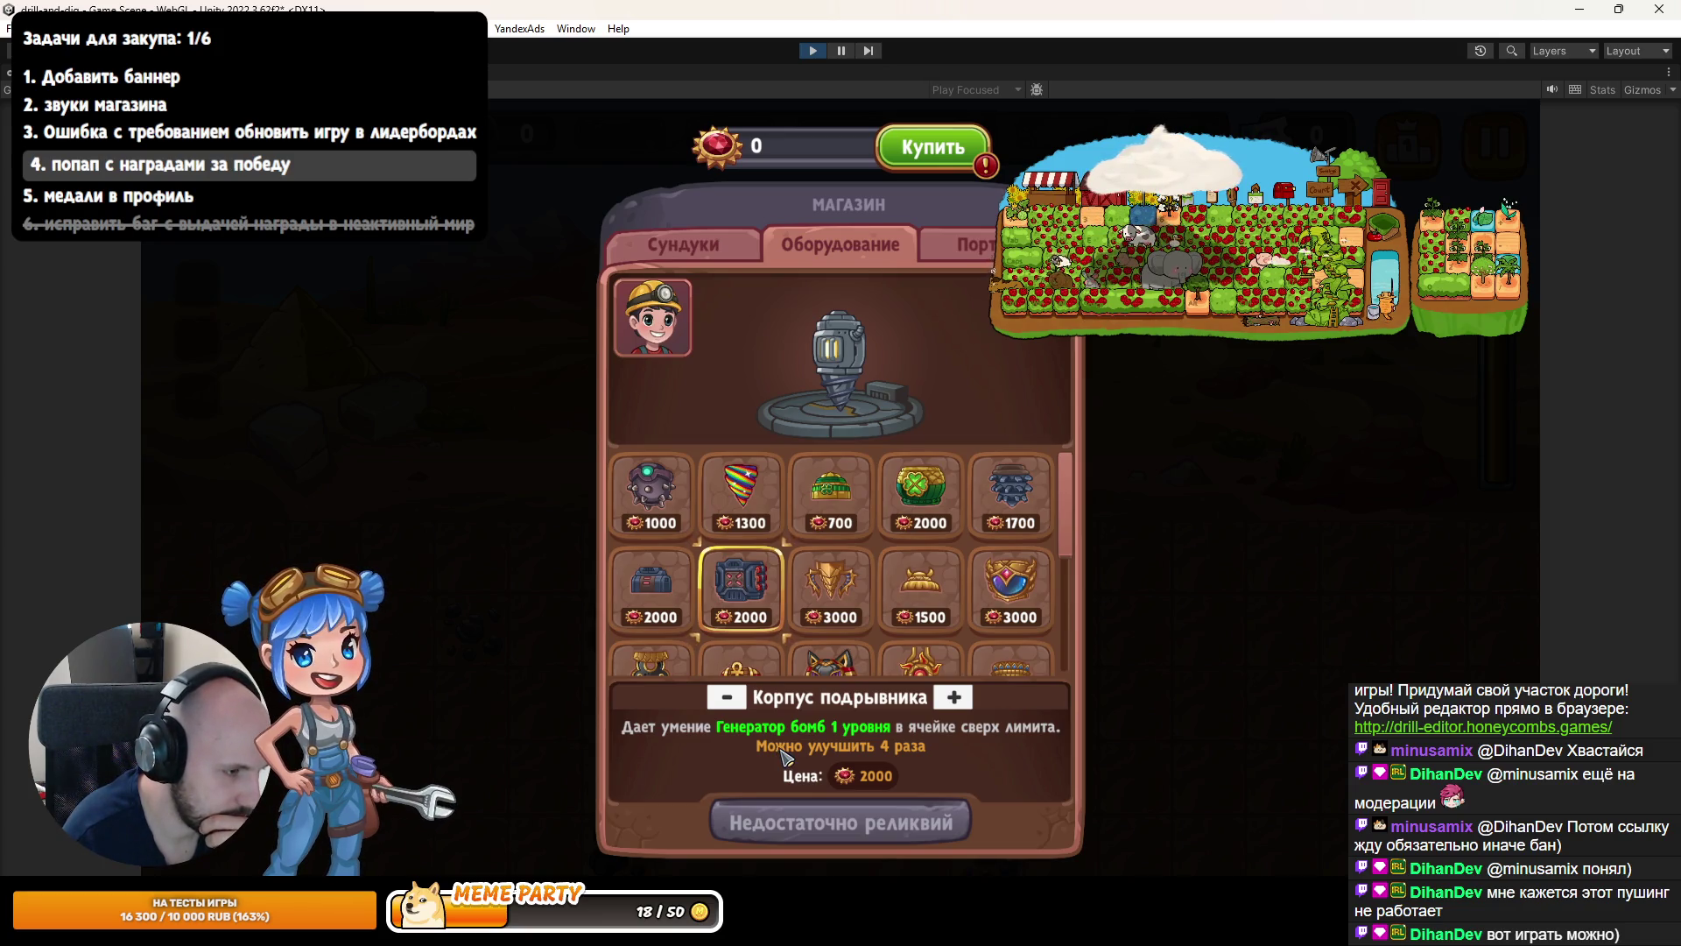
{"action": "scroll", "coordinate": [786, 754], "scroll_direction": "down", "scroll_amount": 5}
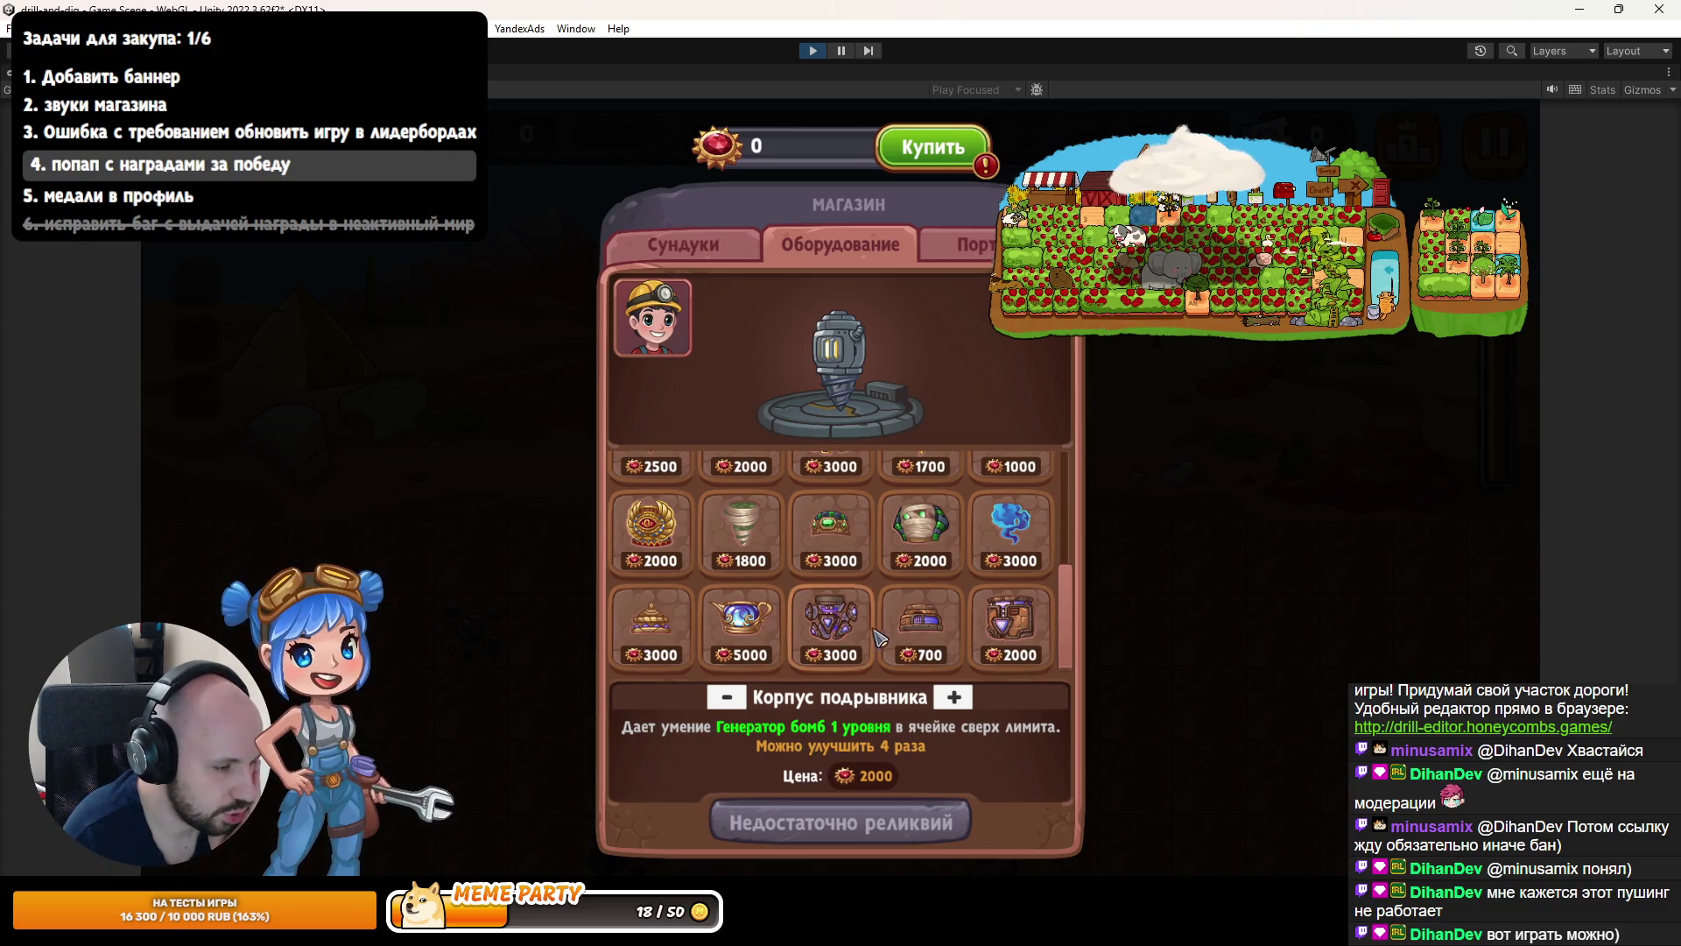
{"action": "left_click", "coordinate": [905, 632]}
{"action": "left_click", "coordinate": [739, 626]}
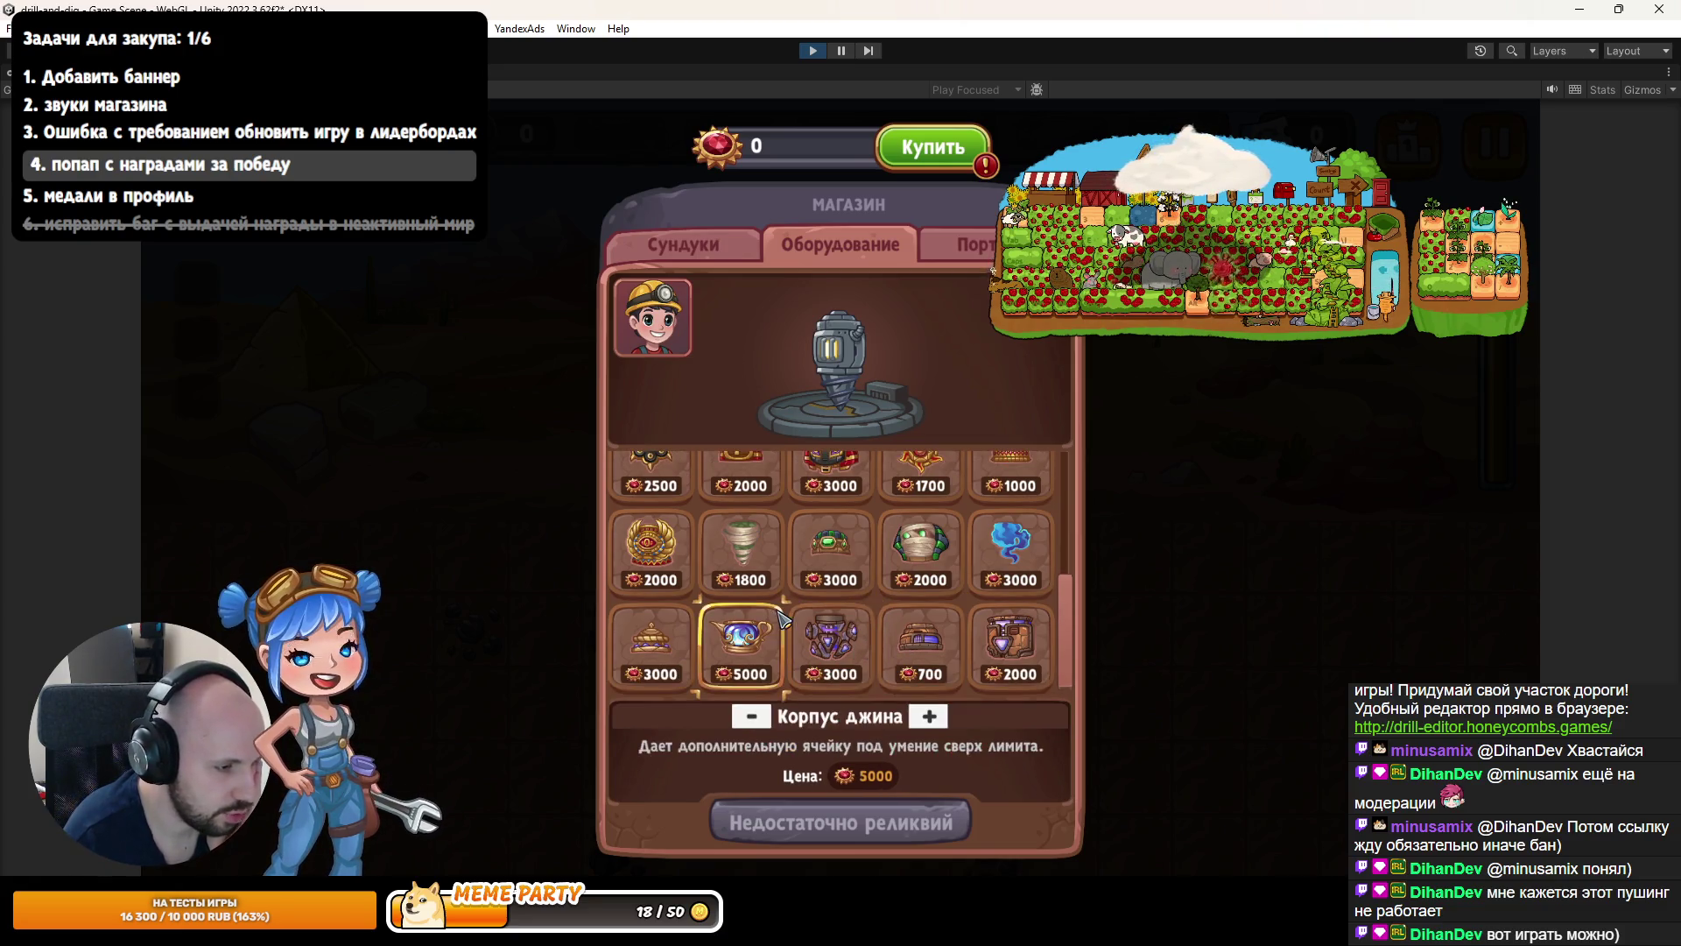
{"action": "left_click", "coordinate": [845, 632]}
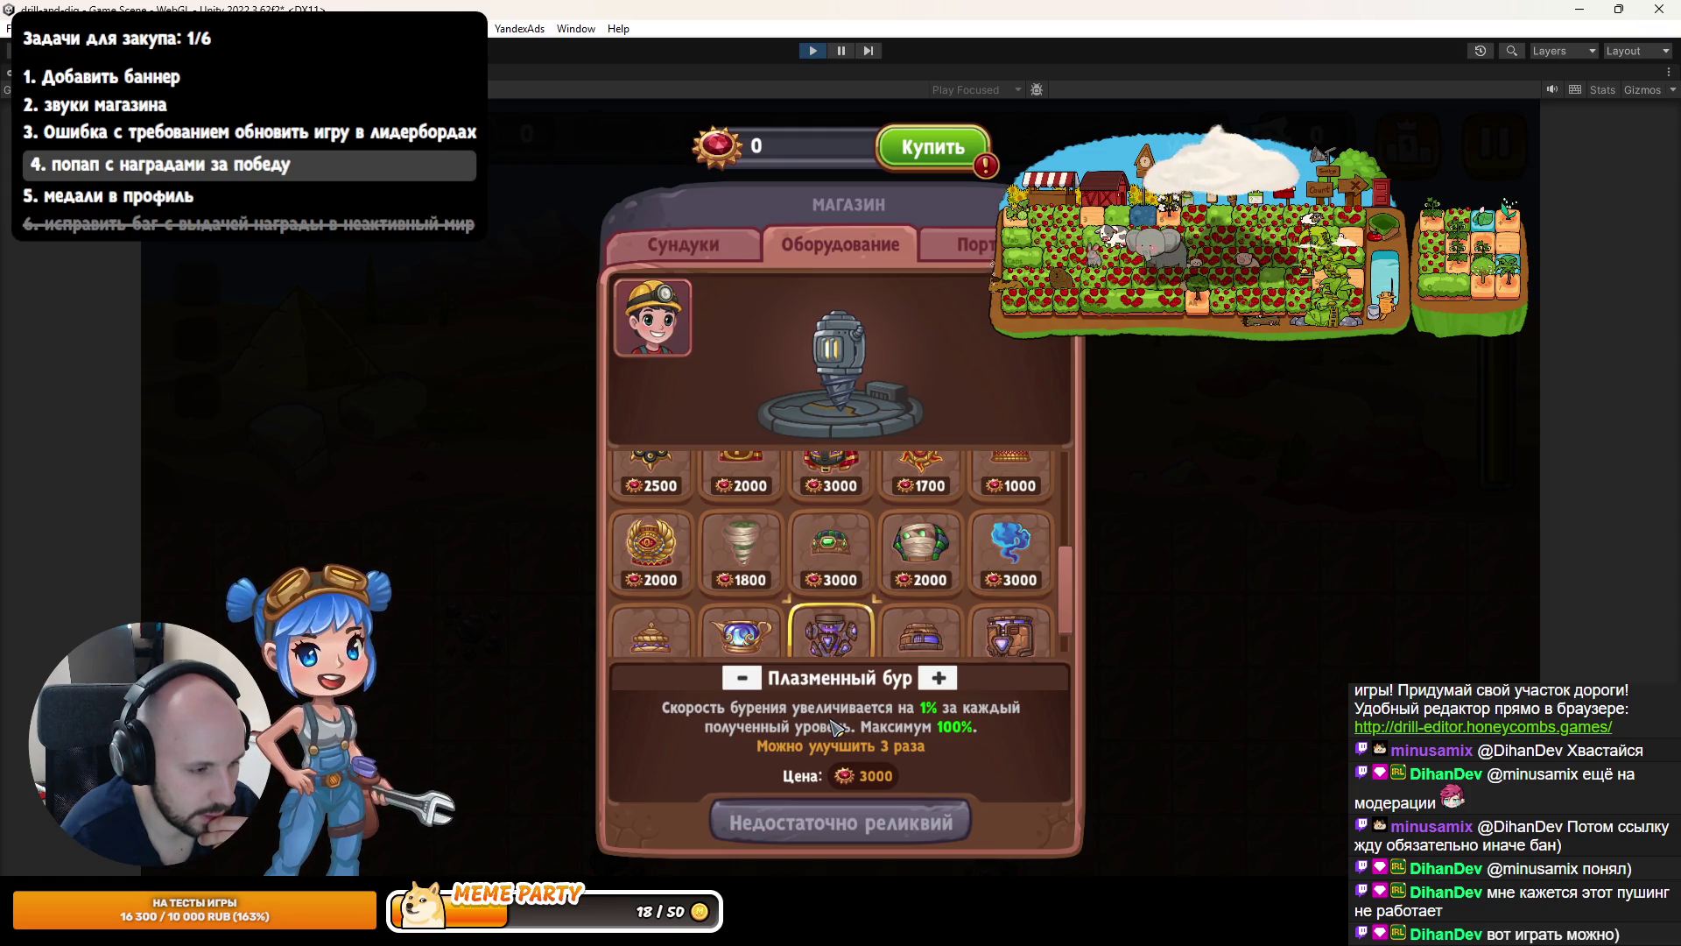
{"action": "key", "text": "ctrl+p"}
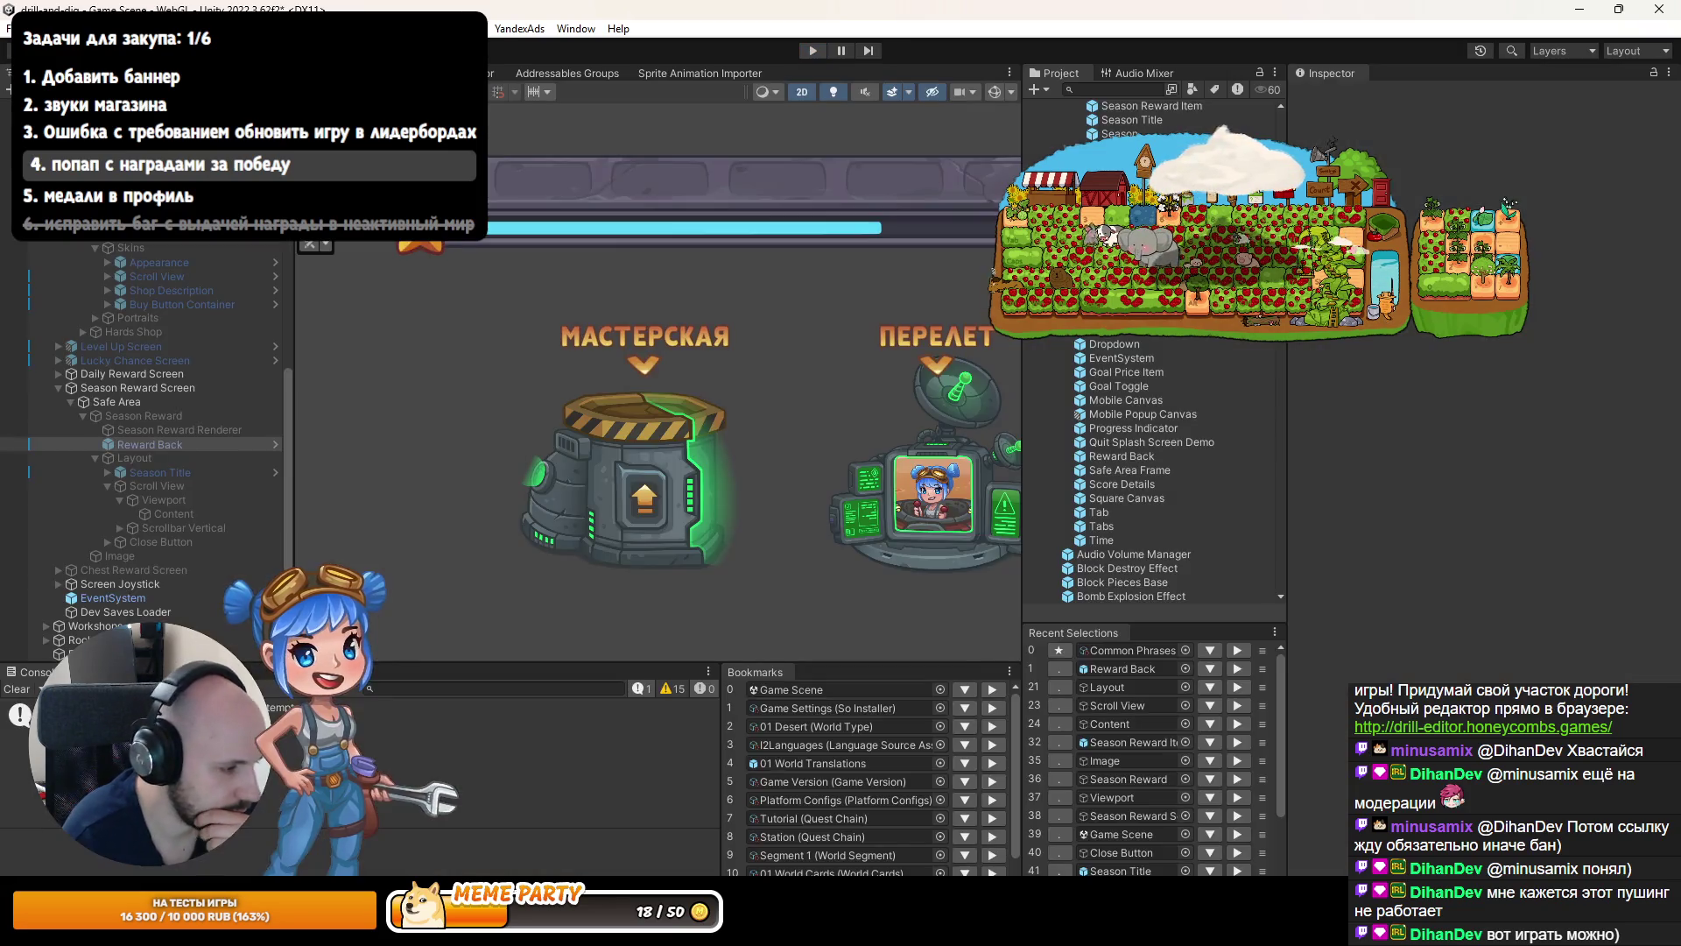
Switch back to JetBrains Rider showing SkinsShopManager.cs.
{"action": "key", "text": "alt+Tab"}
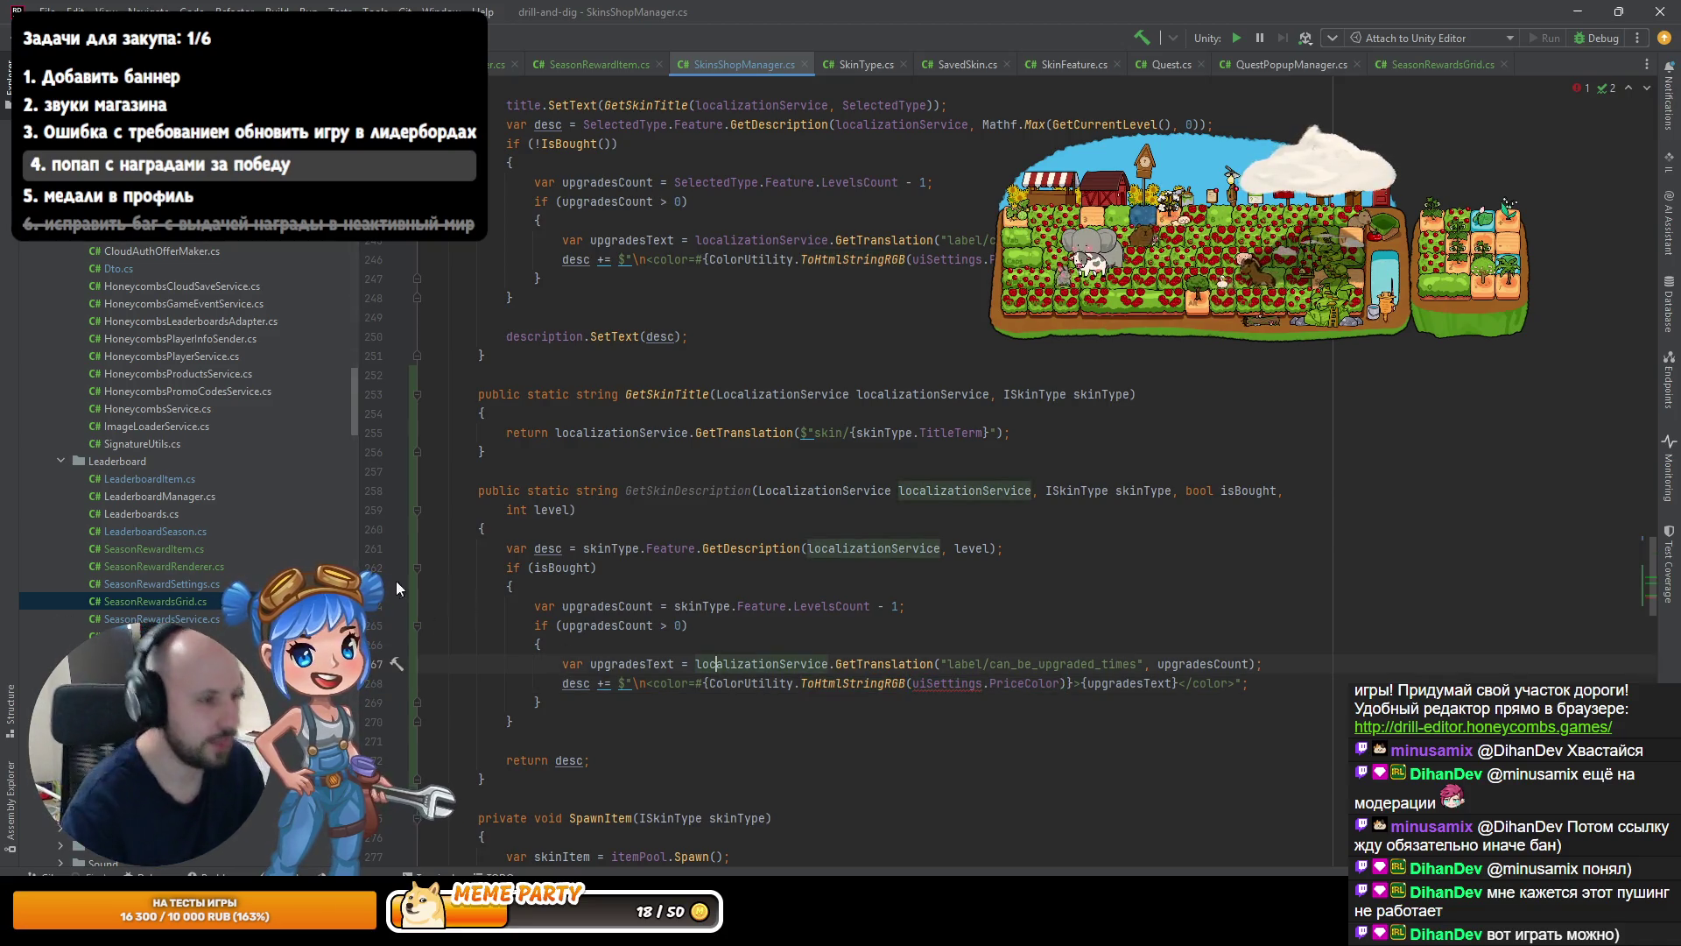
Undo the GetSkinDescription and GetSkinTitle helper extractions in SkinsShopManager.cs.
{"action": "key", "text": "ctrl+z"}
{"action": "key", "text": "ctrl+z"}
{"action": "key", "text": "ctrl+z"}
{"action": "key", "text": "ctrl+z"}
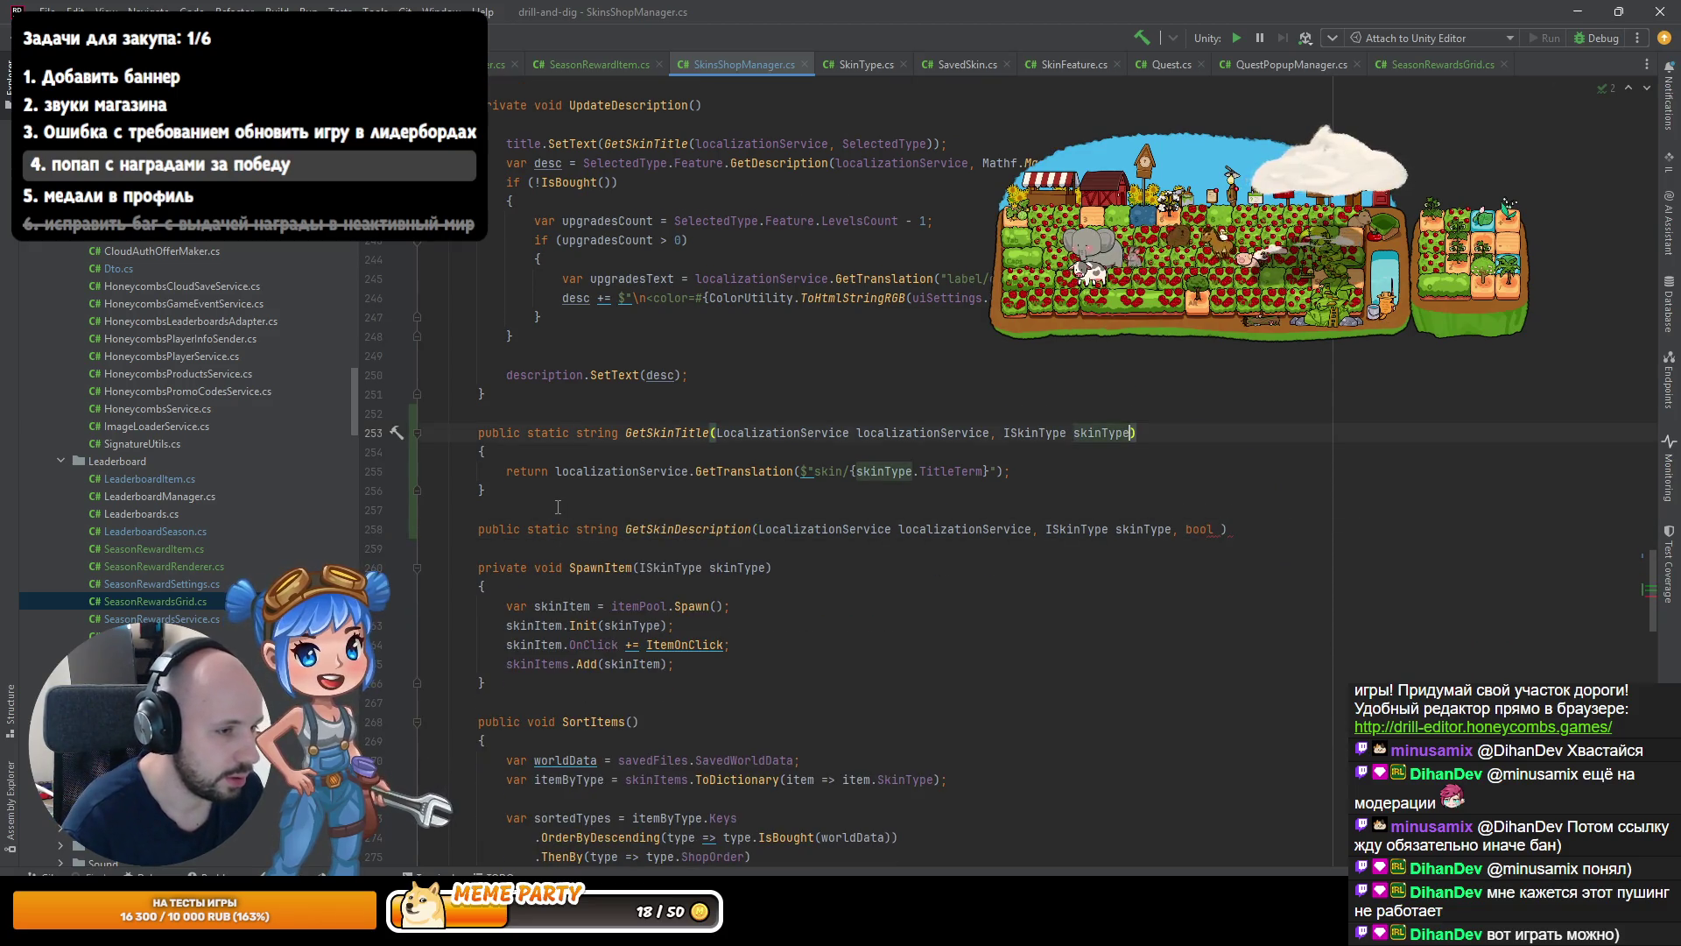
{"action": "key", "text": "ctrl+z"}
{"action": "key", "text": "ctrl+z"}
{"action": "key", "text": "ctrl+z"}
{"action": "key", "text": "ctrl+z"}
{"action": "key", "text": "ctrl+z"}
{"action": "key", "text": "ctrl+z"}
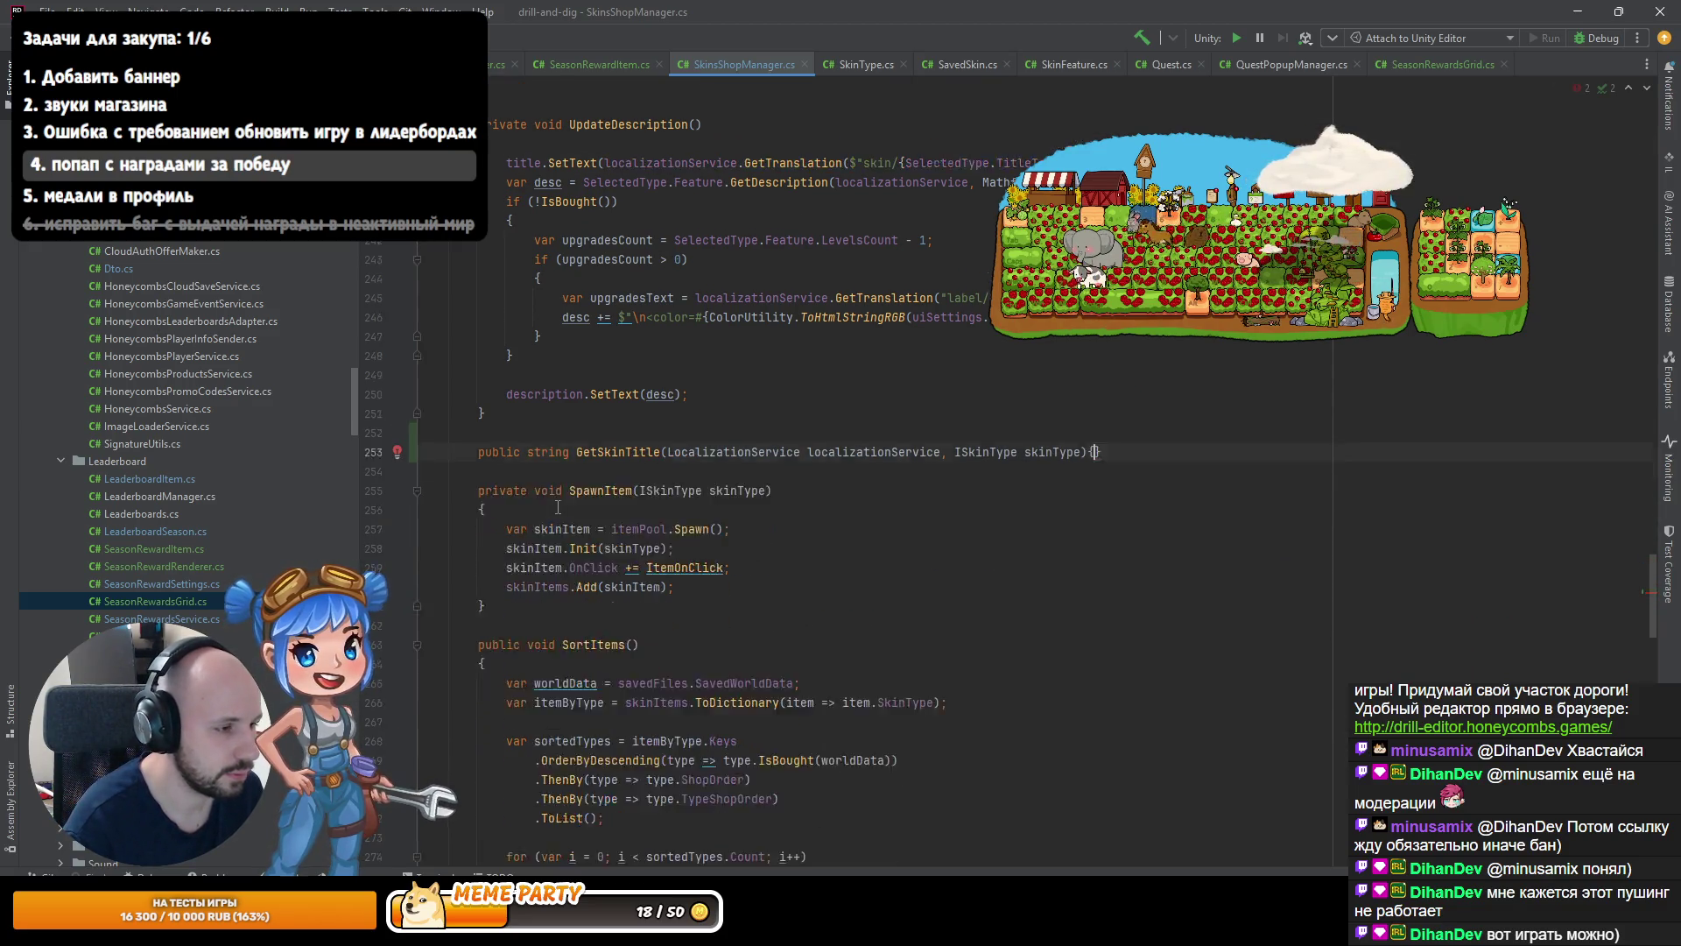
{"action": "key", "text": "ctrl+z"}
{"action": "key", "text": "ctrl+z"}
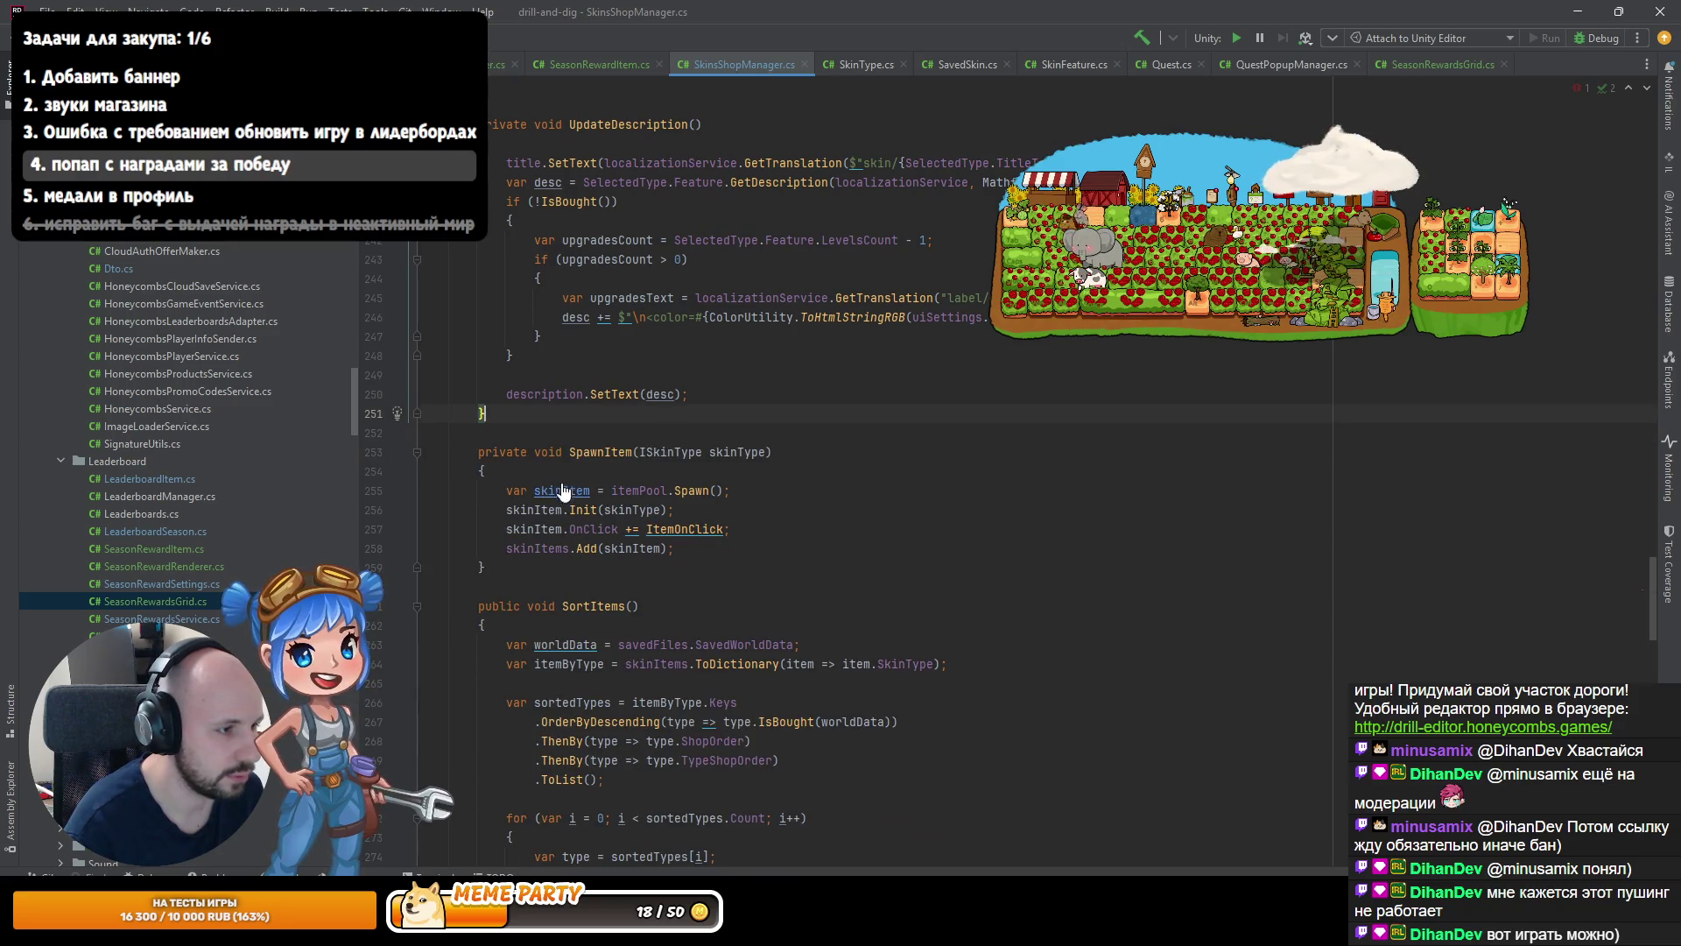
{"action": "key", "text": "ctrl+z"}
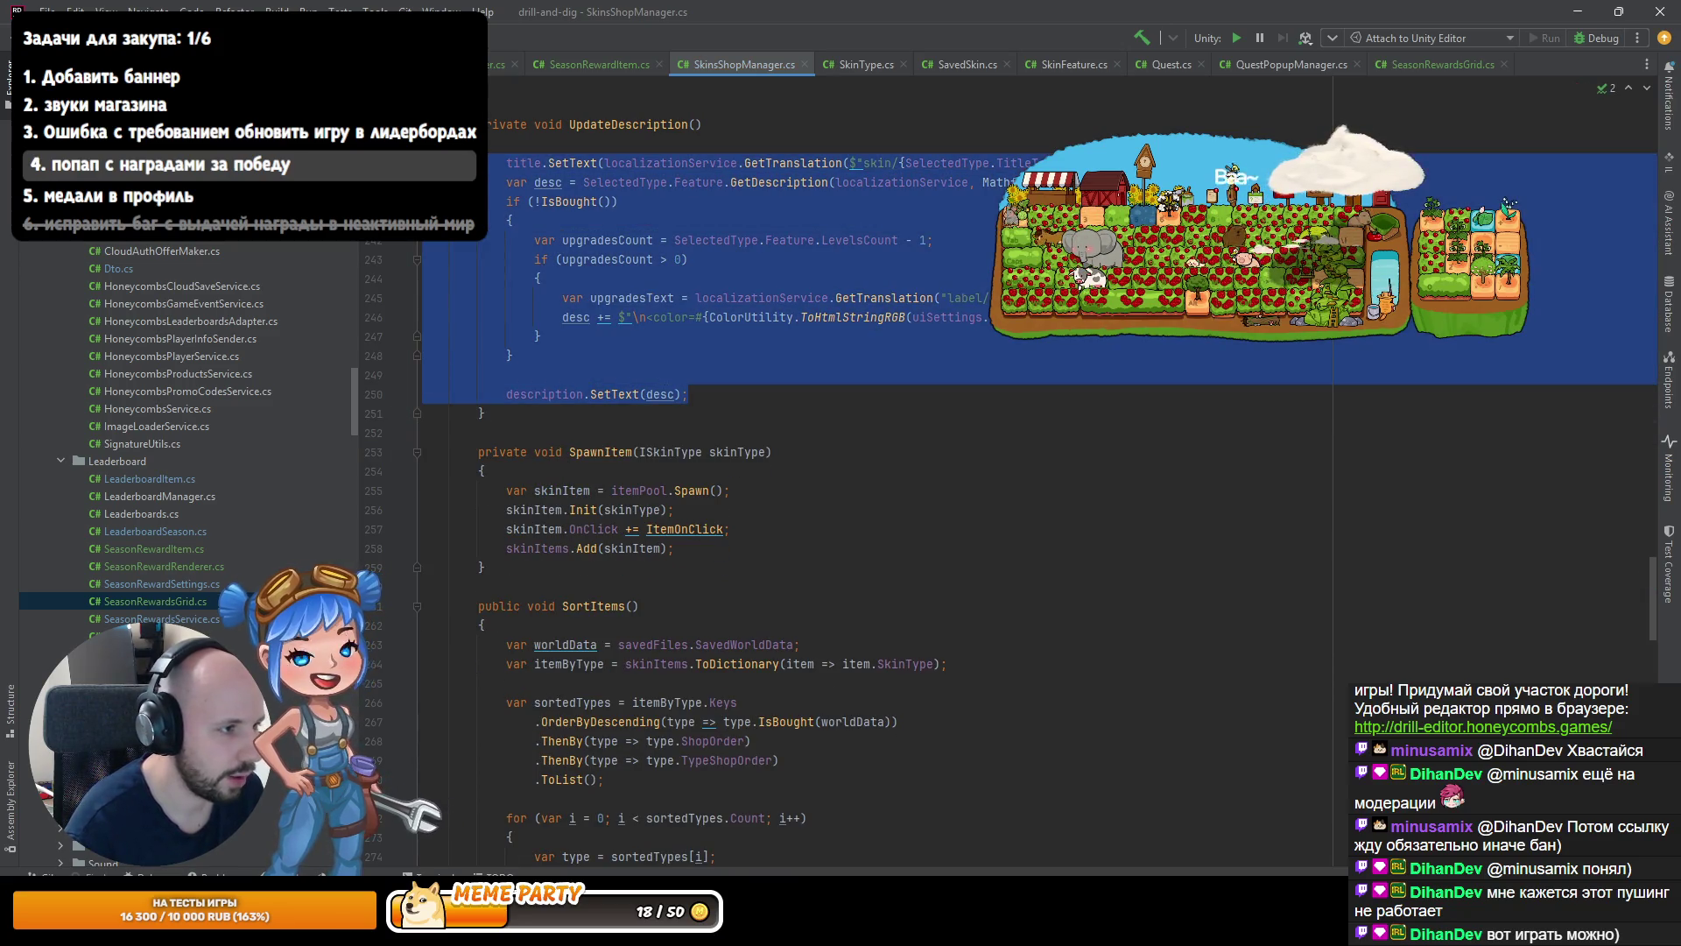
Look over SkinType.cs and SeasonRewardRenderer.cs, then go past the skin title line in SeasonRewardItem's Init.
{"action": "left_click", "coordinate": [846, 67]}
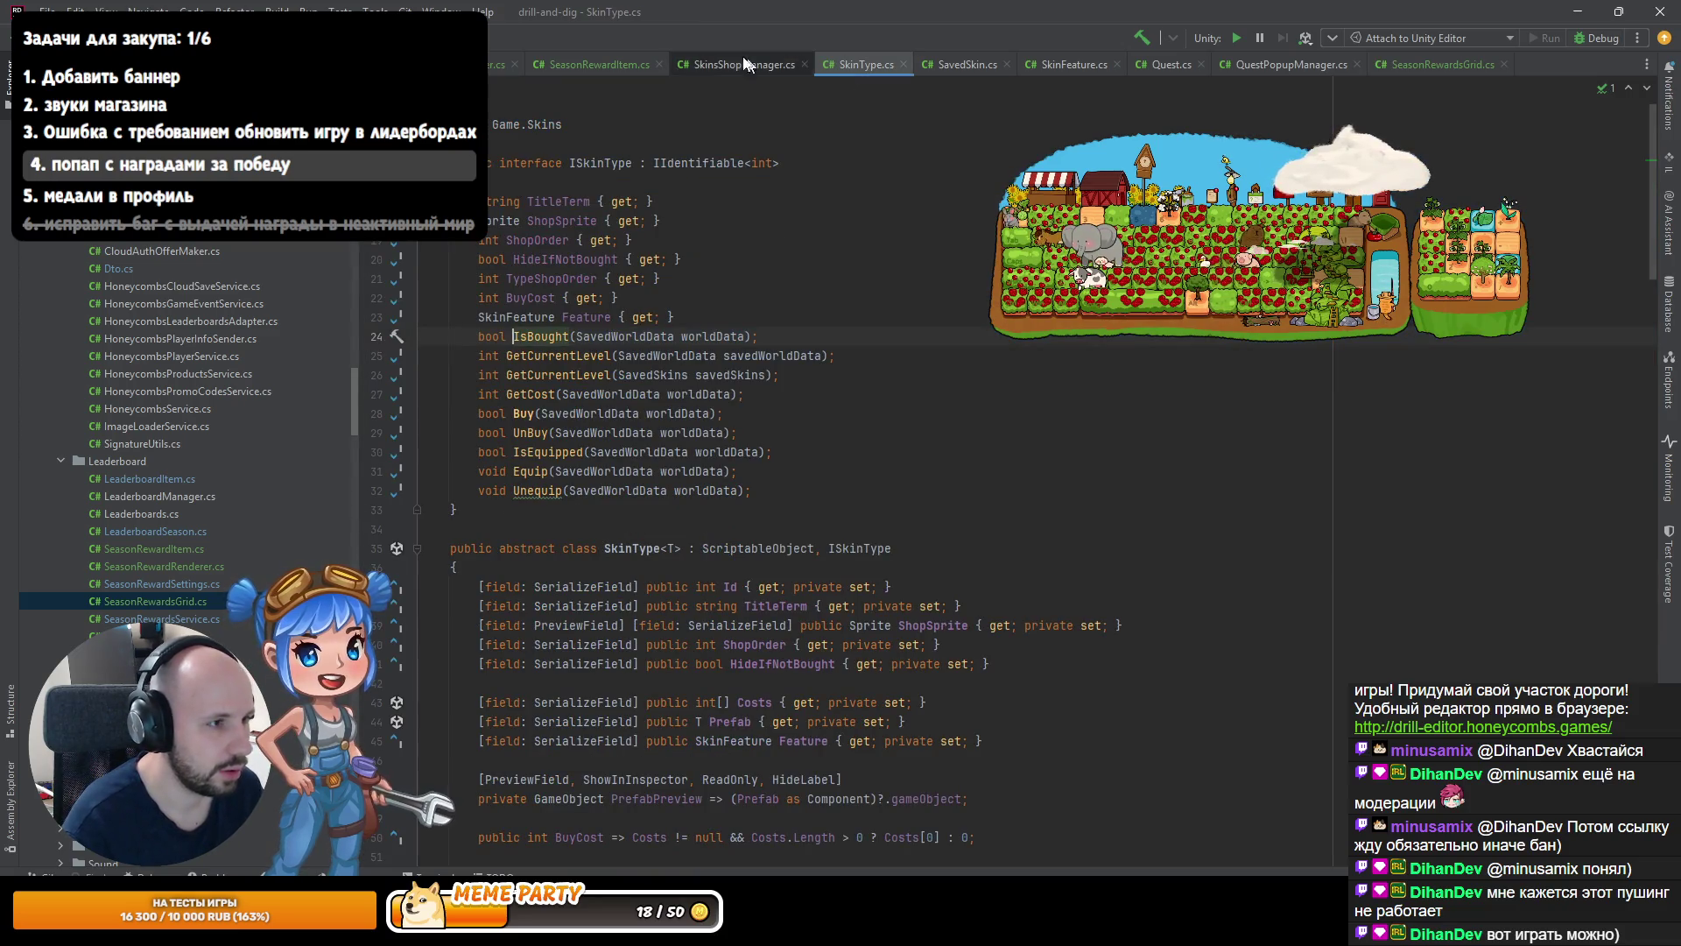
{"action": "left_click", "coordinate": [595, 65]}
{"action": "left_click", "coordinate": [497, 65]}
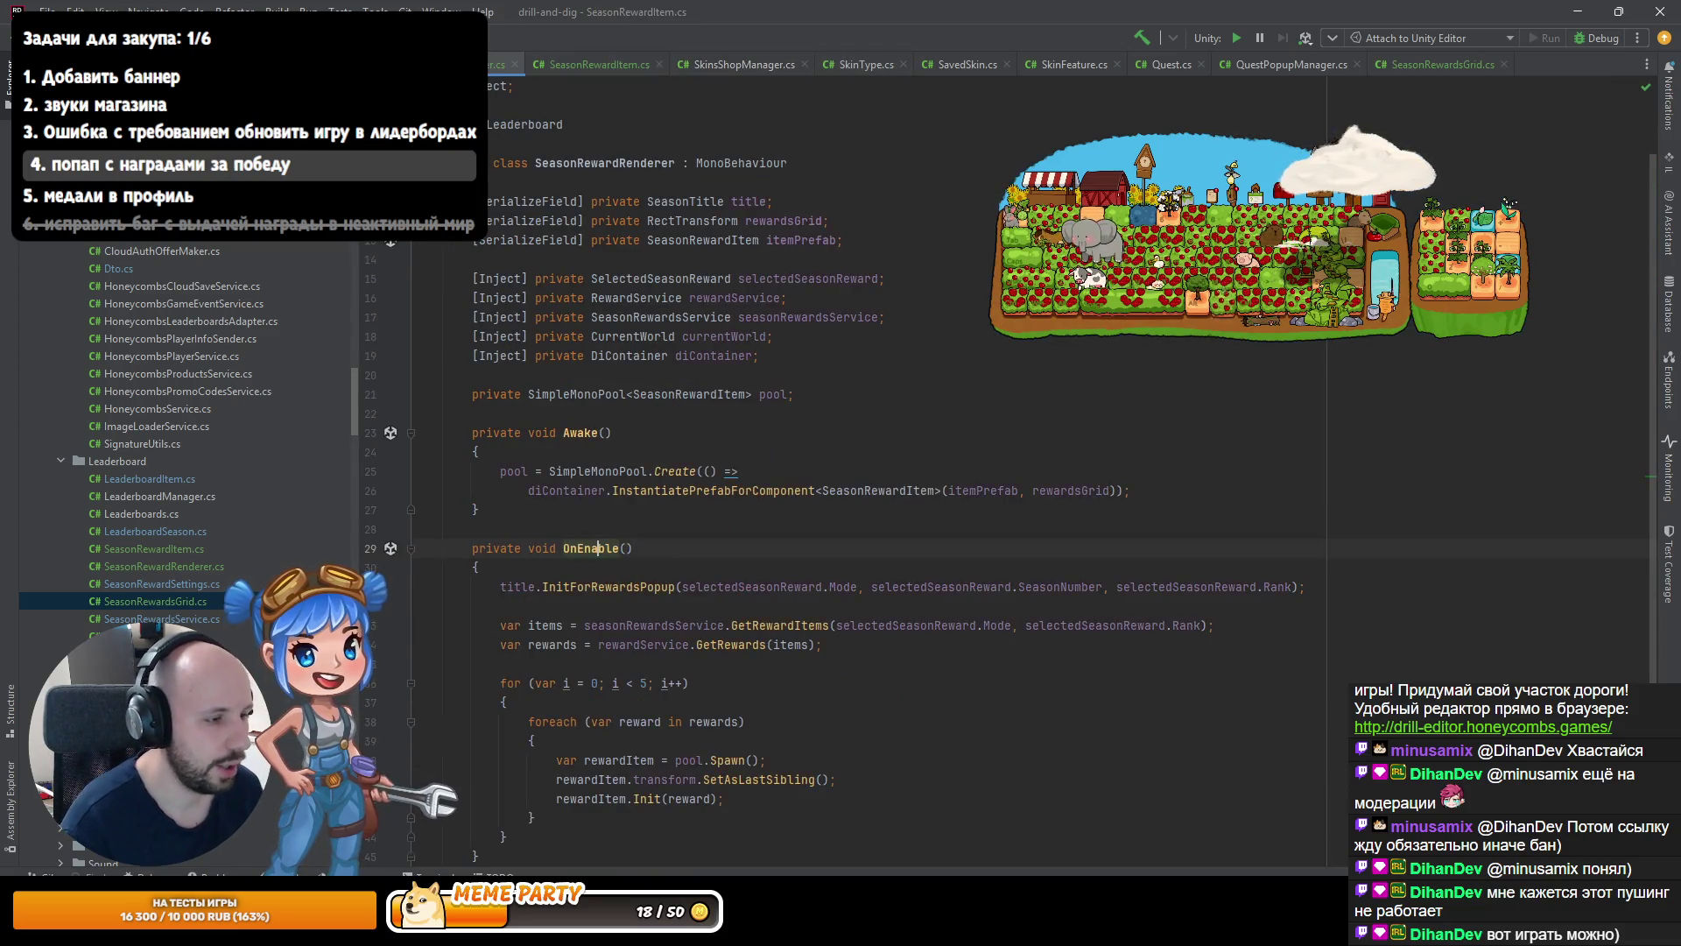
{"action": "scroll", "coordinate": [605, 535], "scroll_direction": "down", "scroll_amount": 4}
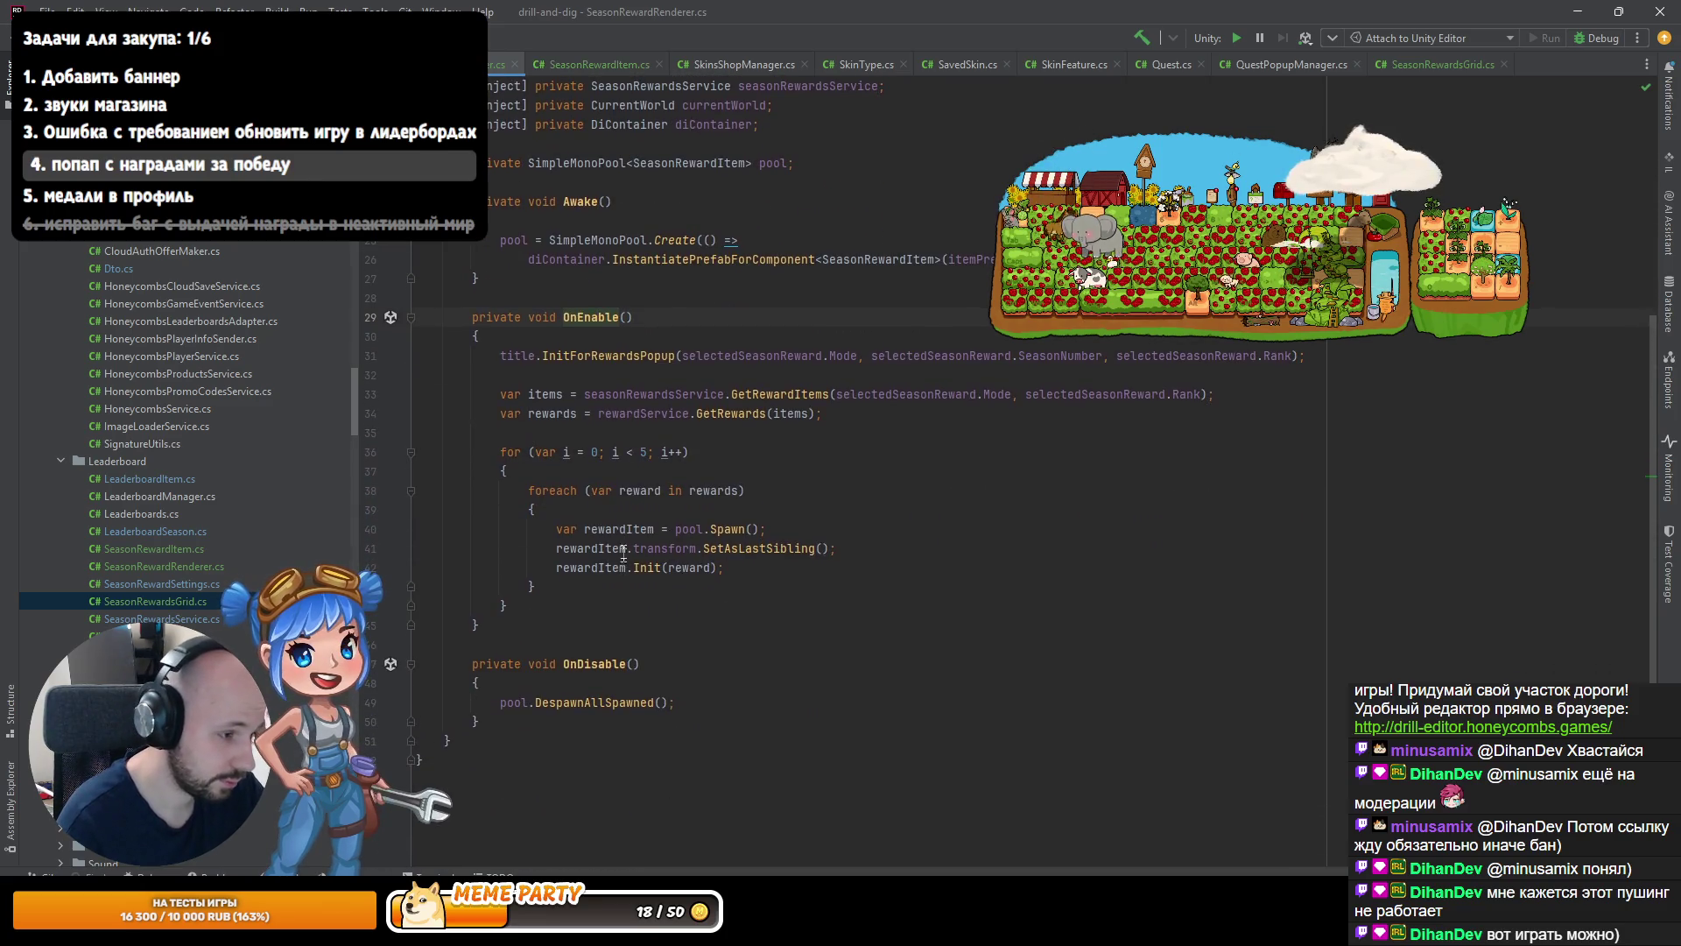
{"action": "left_click", "coordinate": [627, 63]}
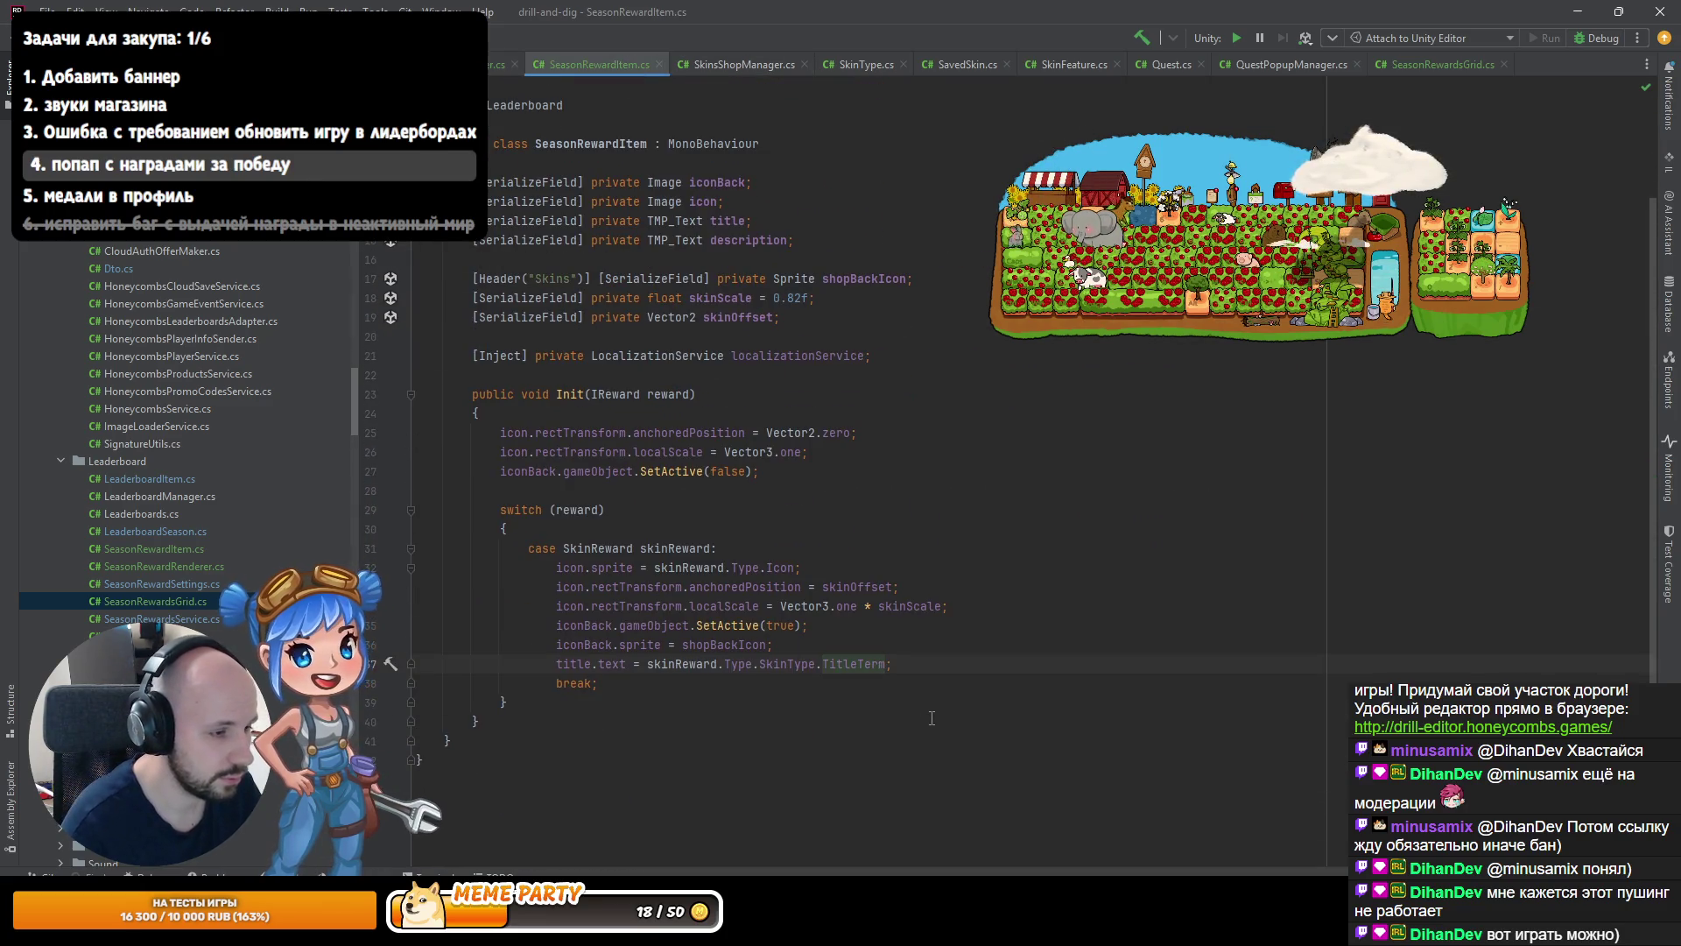
{"action": "key", "text": "End"}
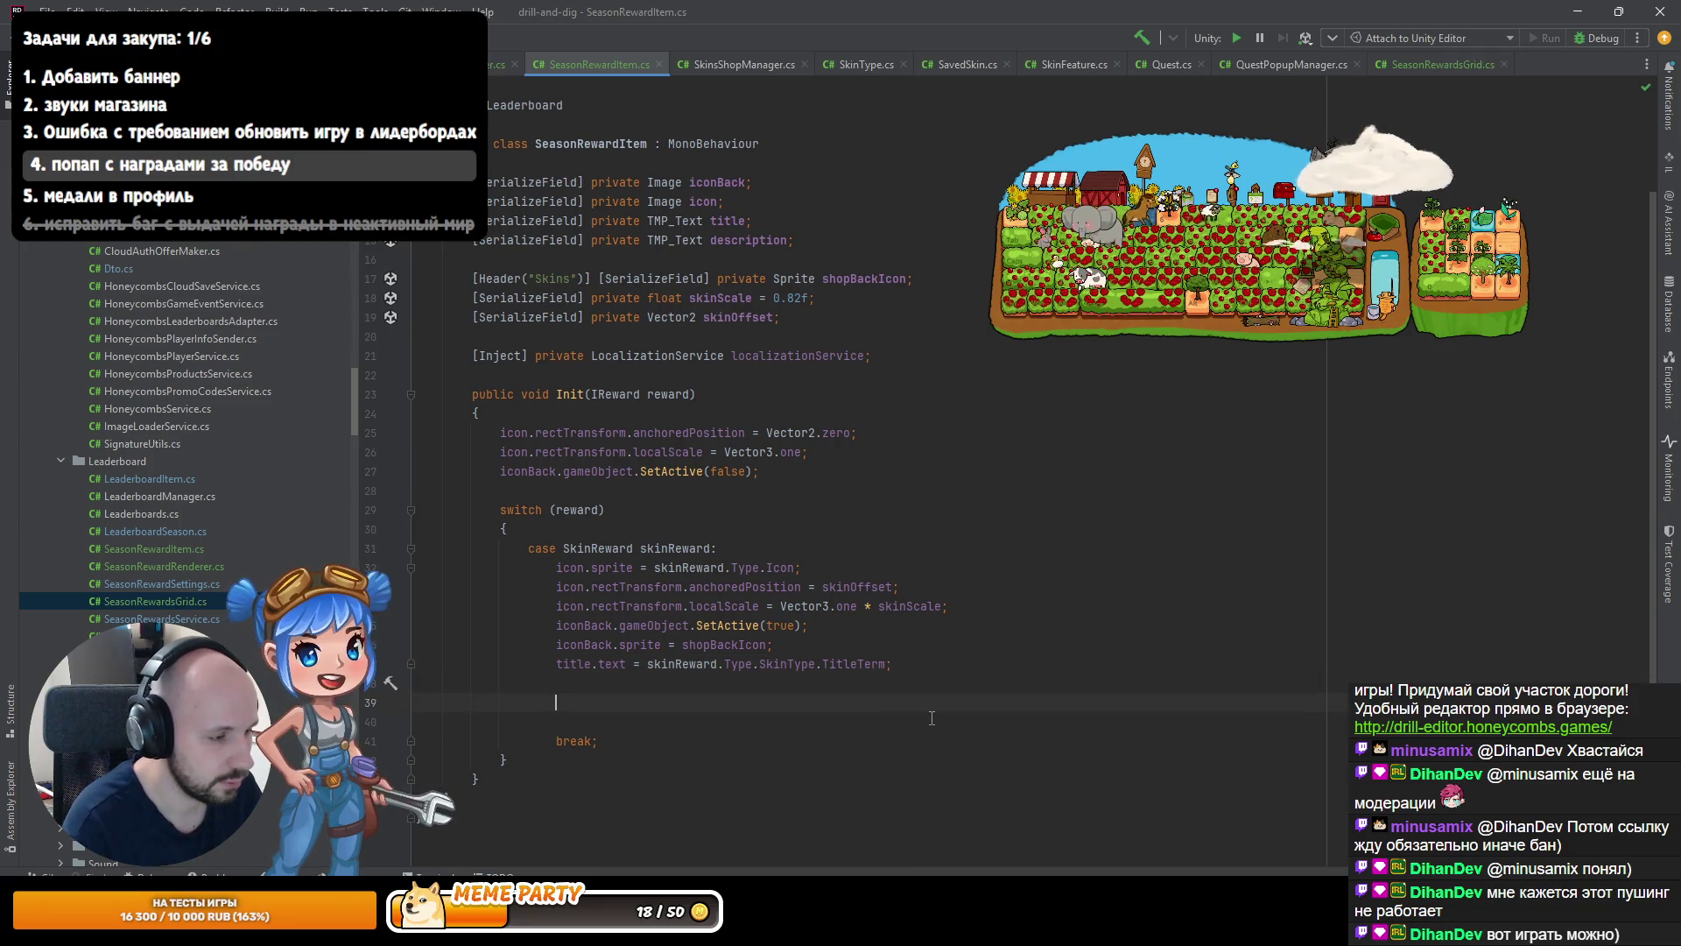
Paste the title/description code into the skin case and extract skinReward.Type as skinRewardType.
{"action": "type", "text": "title.SetText(localizationService.GetTranslation($\"skin/{SelectedType.TitleTerm}\")); var desc = SelectedType.Feature.GetDescription(localizationService, Mathf.Max(GetCurrentLevel(), 0)); if (!IsBought()) {     var upgradesCount = SelectedType.Feature.LevelsCount - 1;     if (upgradesCount > 0)     {         var upgradesText = localizationService.GetTranslation(\"label/can_be_upgraded_times\", upgradesCount);         desc += $\"\\n<color=#{ColorUtility.ToHtmlStringRGB(uiSettings.PriceColor)}>{upgradesText}</color>\";     } }  description.SetText(desc);"}
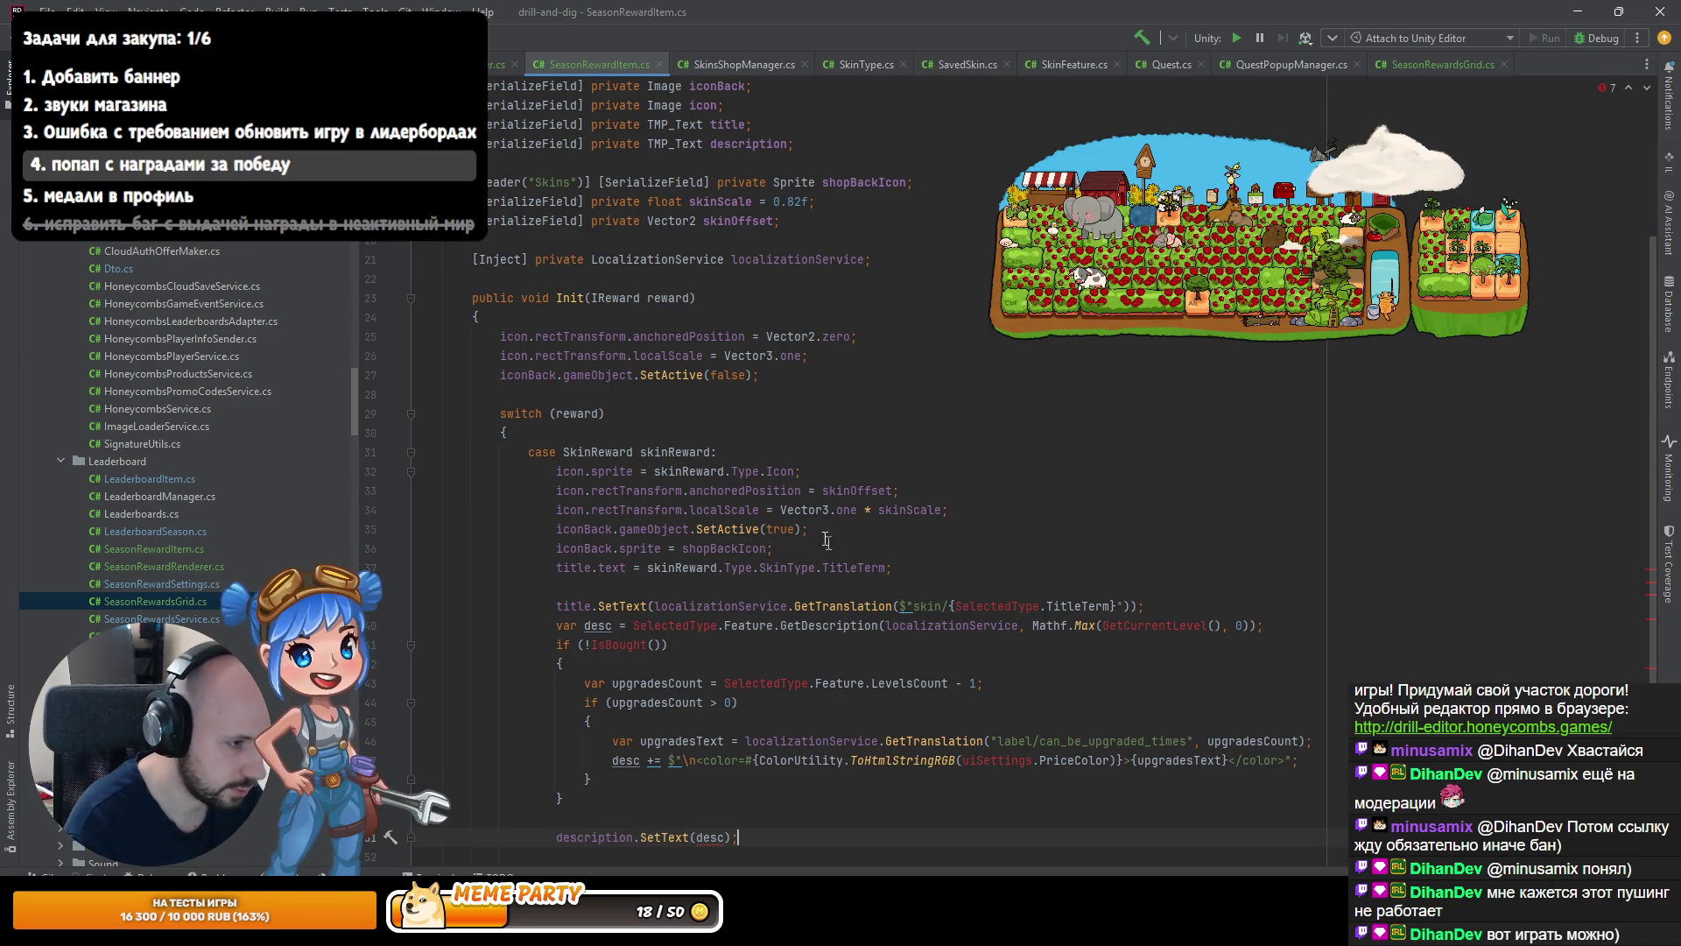
{"action": "key", "text": "ctrl+alt+v"}
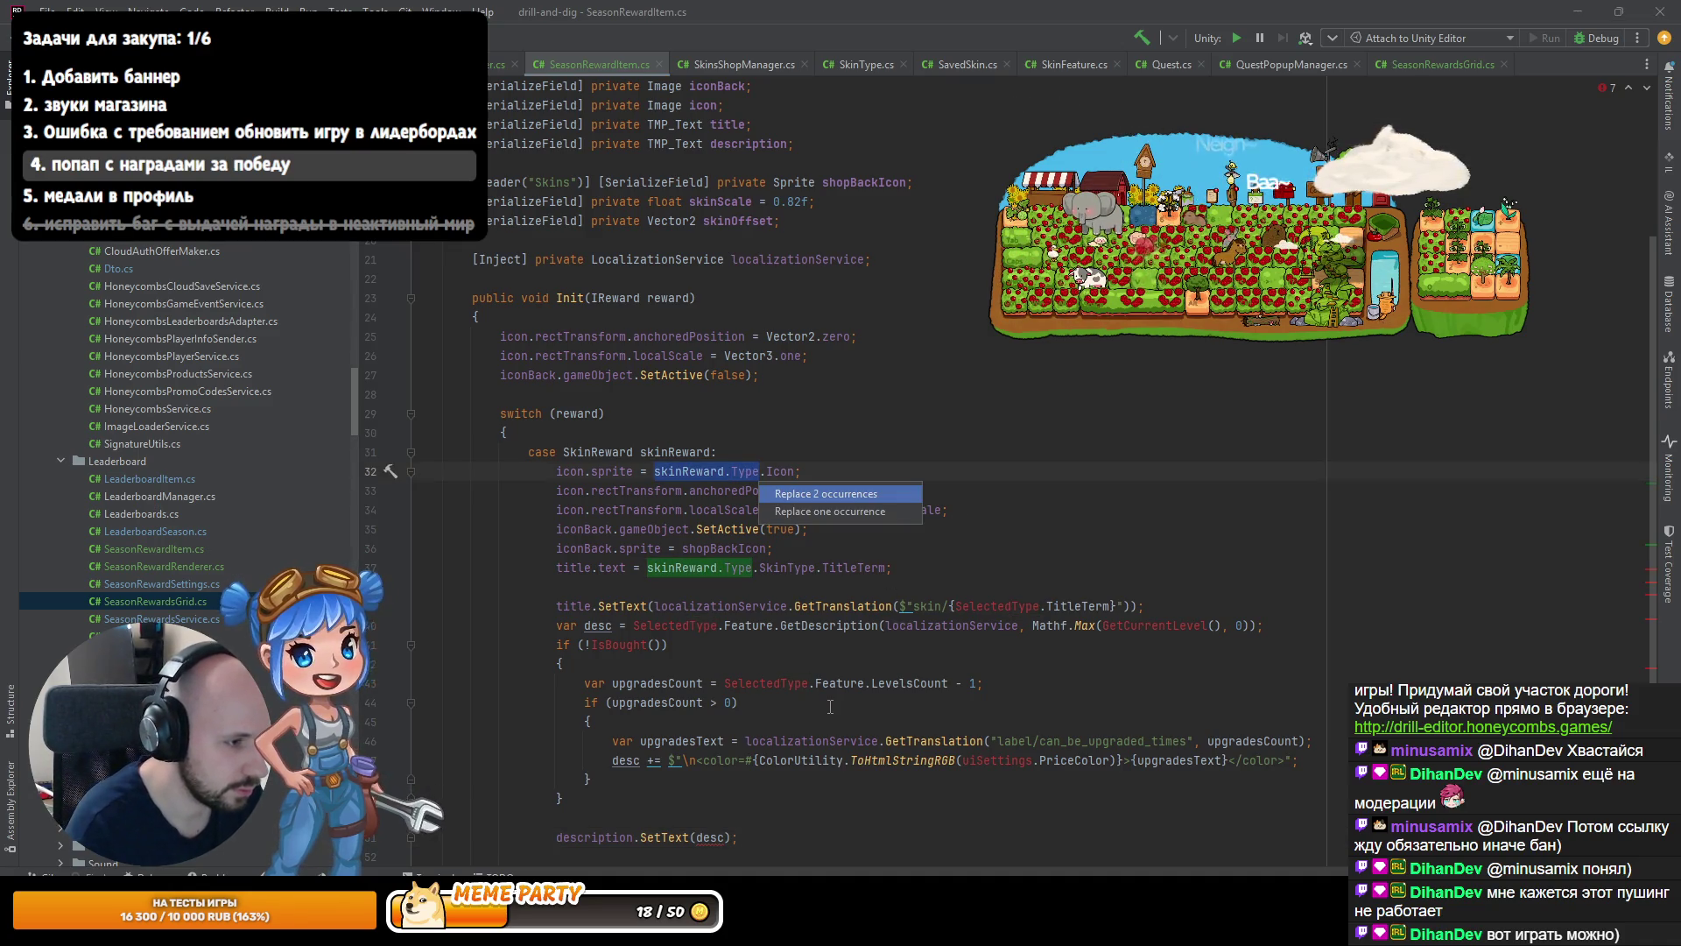
{"action": "key", "text": "Return"}
{"action": "key", "text": "Down"}
{"action": "key", "text": "Down"}
{"action": "key", "text": "Down"}
{"action": "key", "text": "Up"}
{"action": "type", "text": "skinTy"}
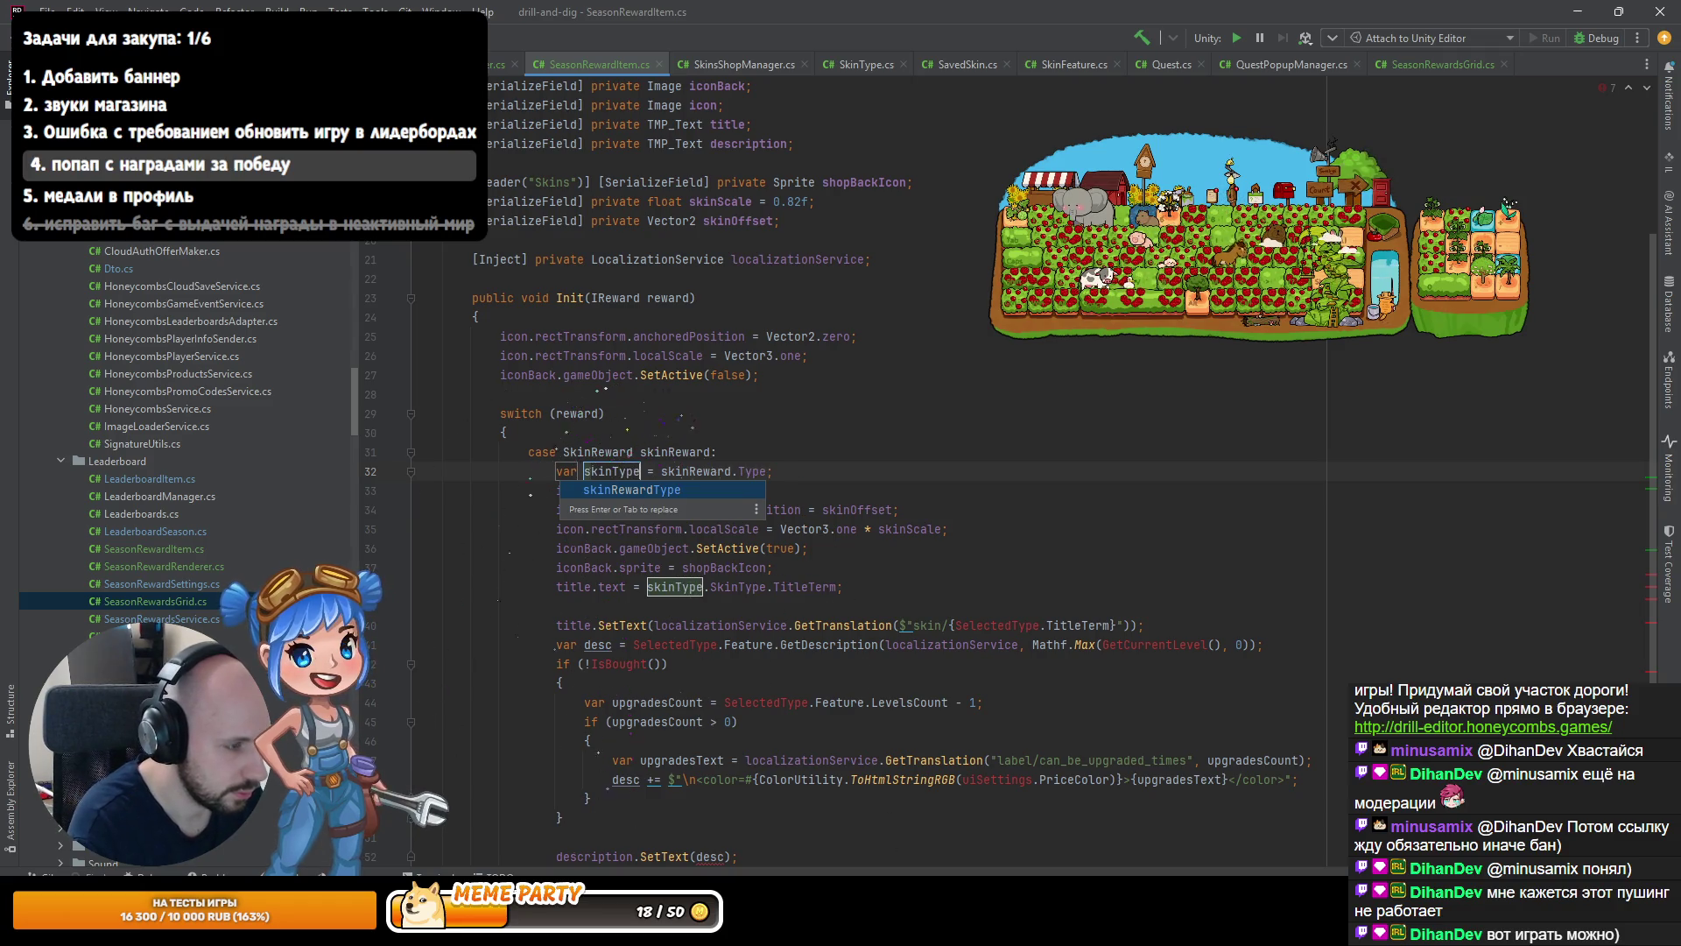
{"action": "key", "text": "Return"}
Undo that, check the Type property's declaration, and rename the variable to collectableSkinWrapper.
{"action": "key", "text": "ctrl+z"}
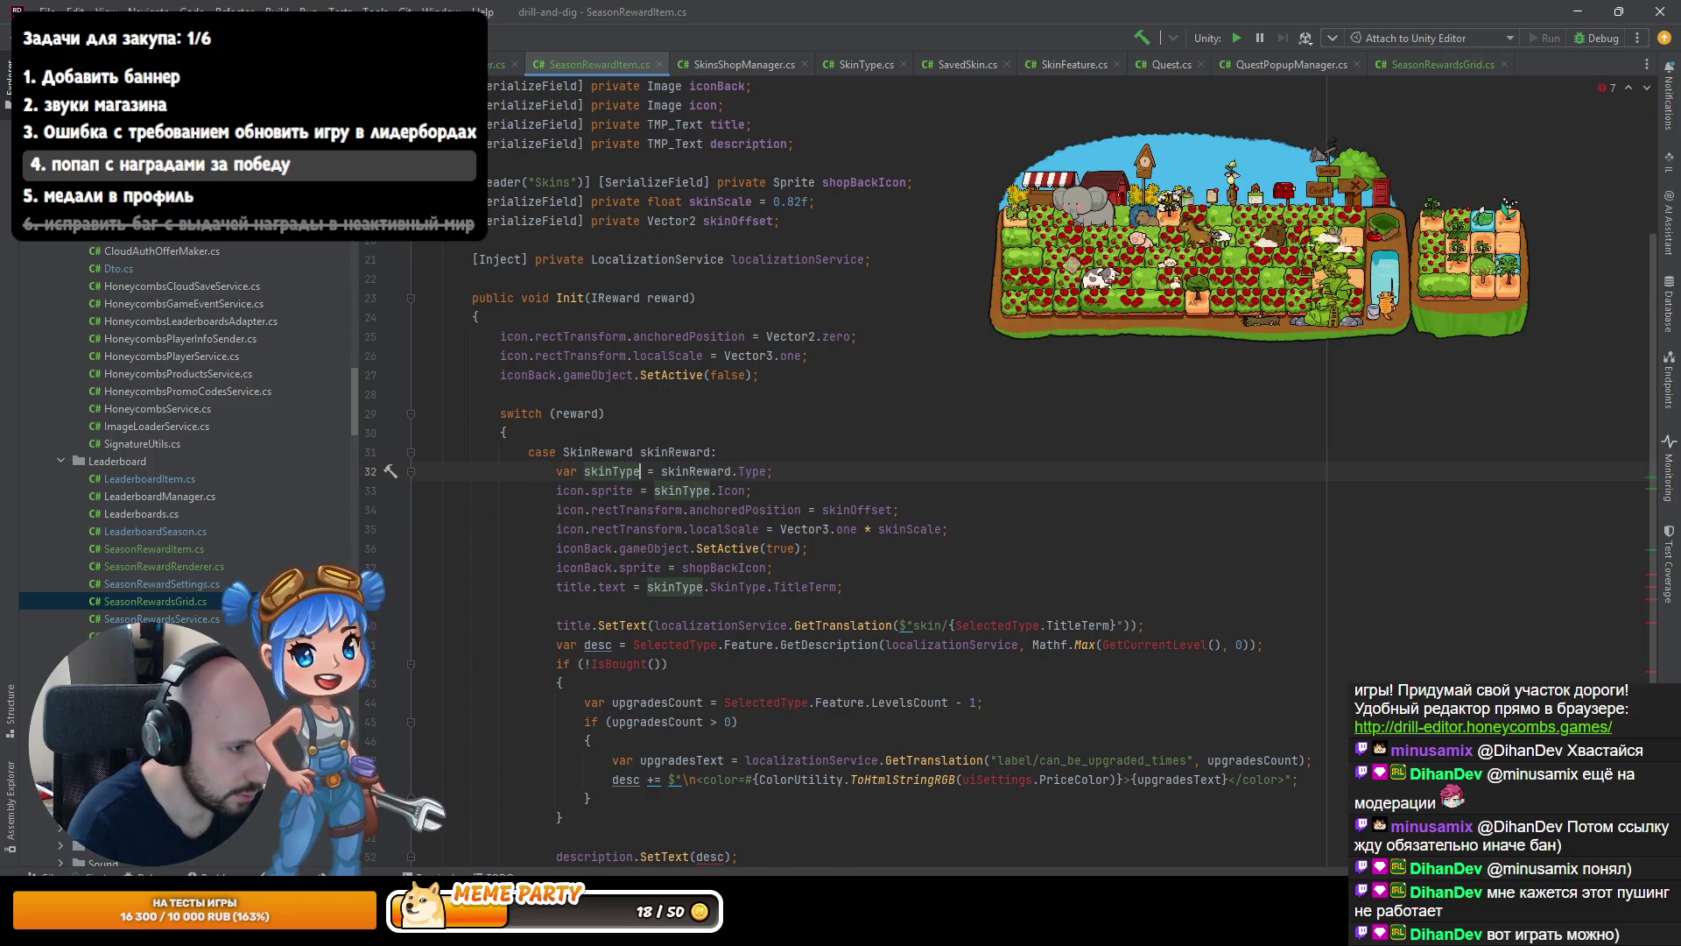
{"action": "key", "text": "ctrl+b"}
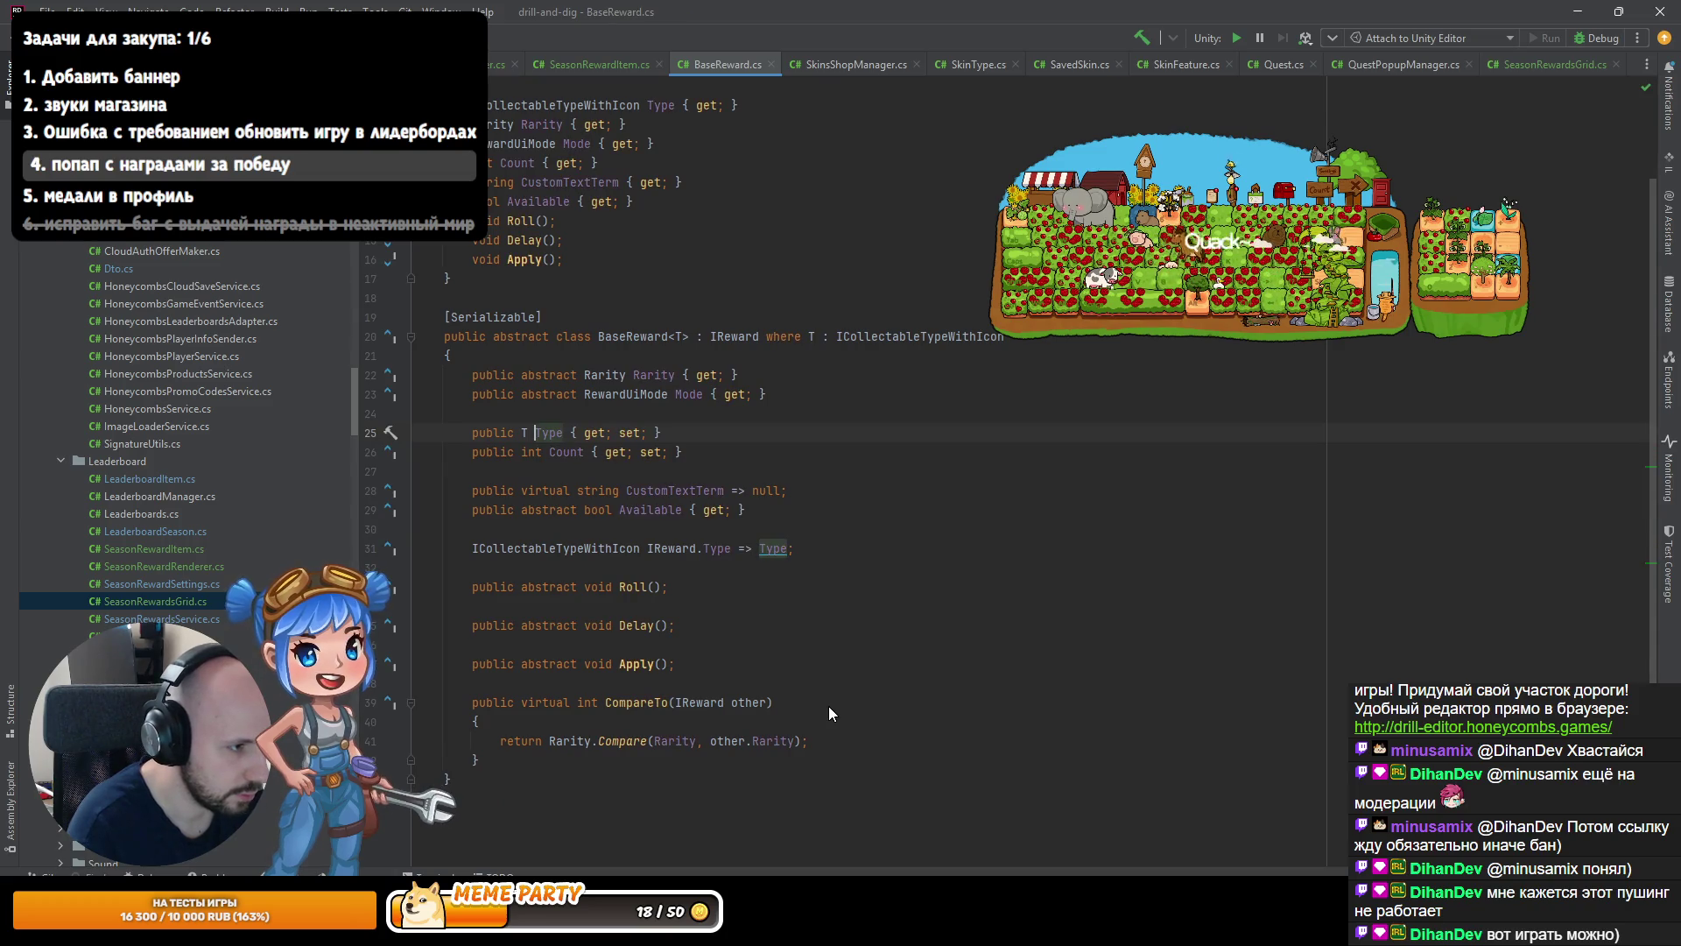
{"action": "key", "text": "ctrl+minus"}
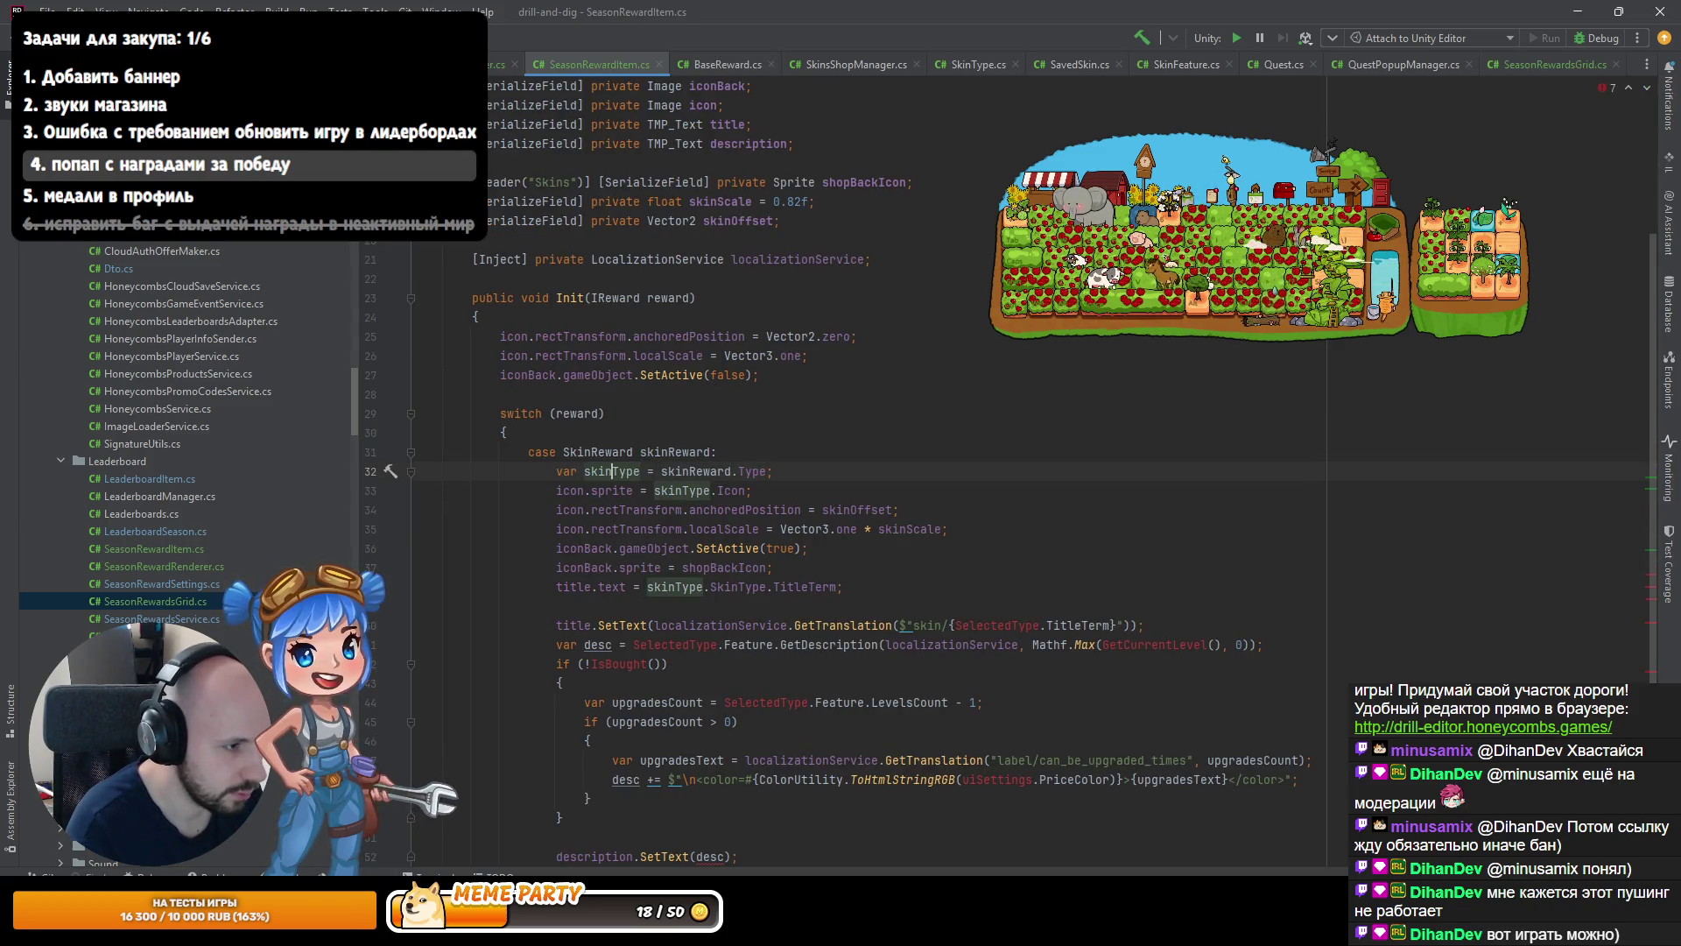
{"action": "key", "text": "shift+F6"}
{"action": "type", "text": "collectableSkinWrapper"}
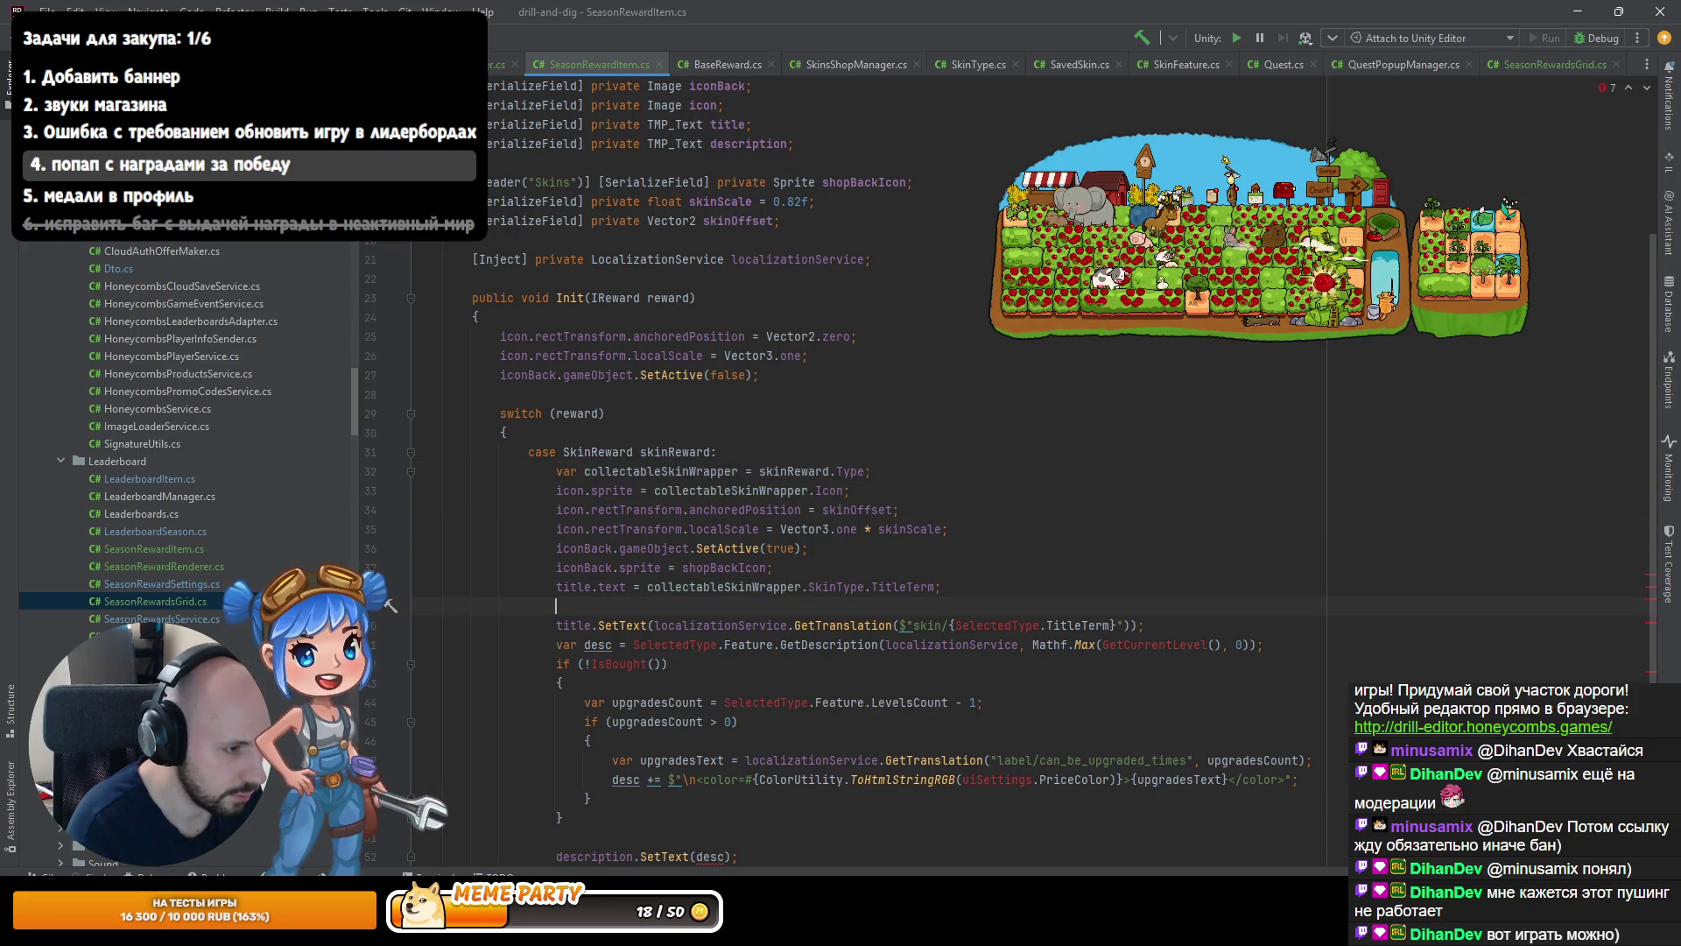
Inline collectableSkinWrapper so the code reads skinReward.Type directly, then extract skinReward.Type.SkinType.
{"action": "left_click", "coordinate": [577, 471]}
{"action": "key", "text": "ctrl+alt+n"}
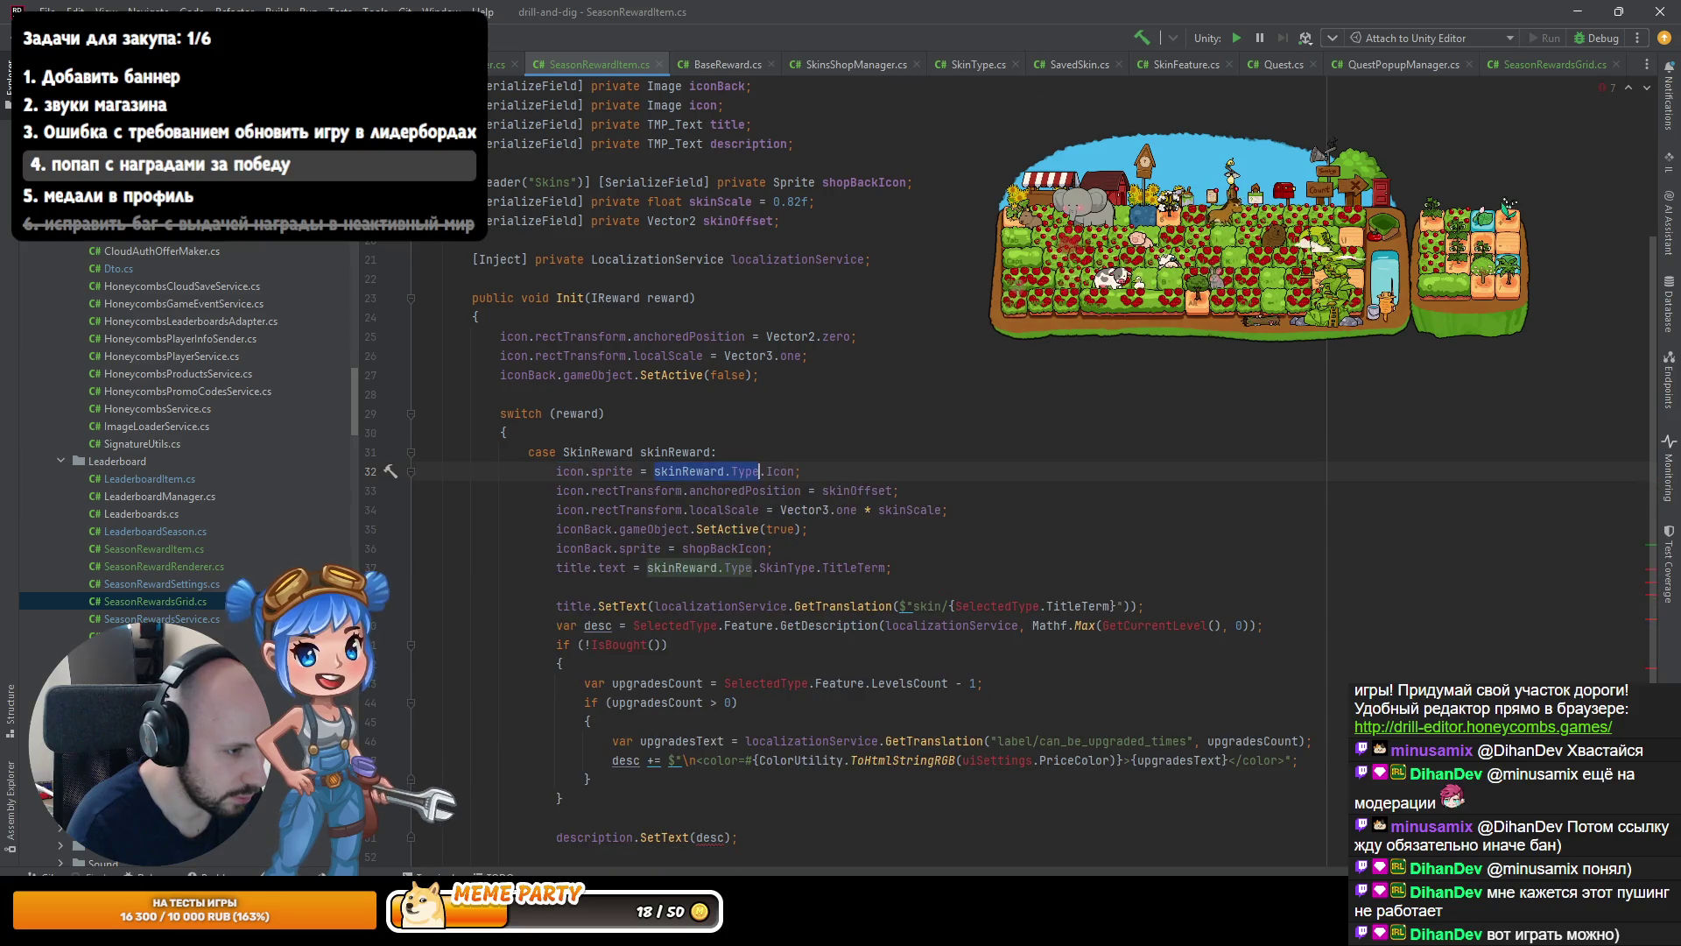
{"action": "left_click", "coordinate": [760, 567]}
{"action": "type", "text": "w"}
{"action": "key", "text": "BackSpace"}
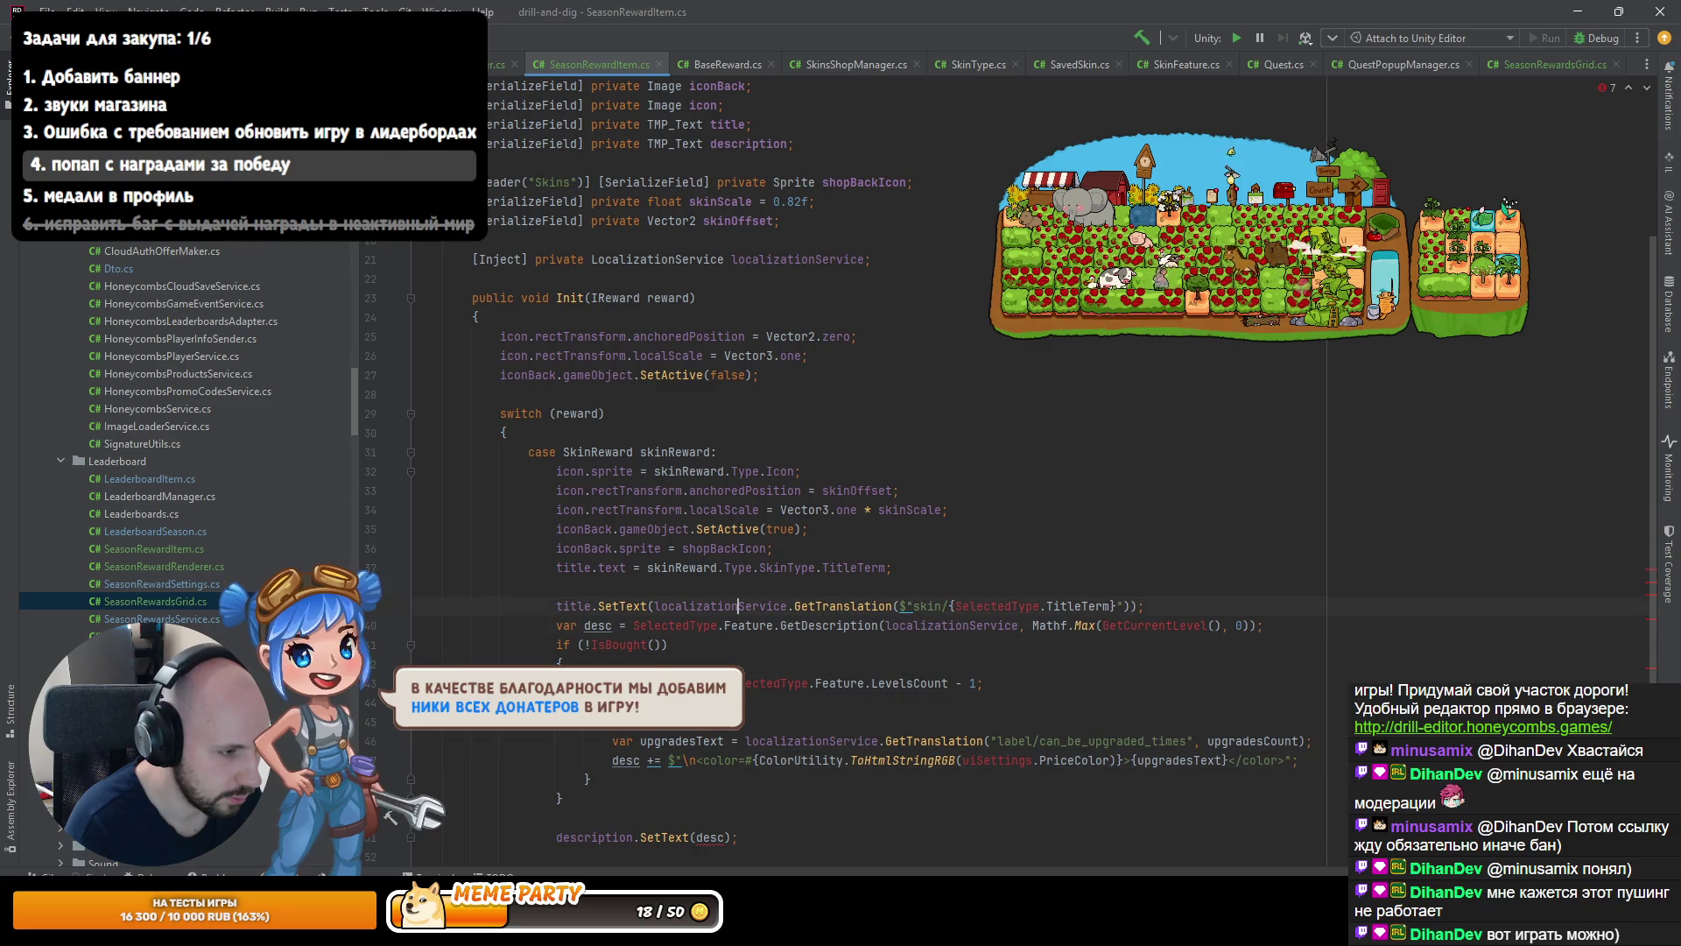
{"action": "key", "text": "ctrl+alt+v"}
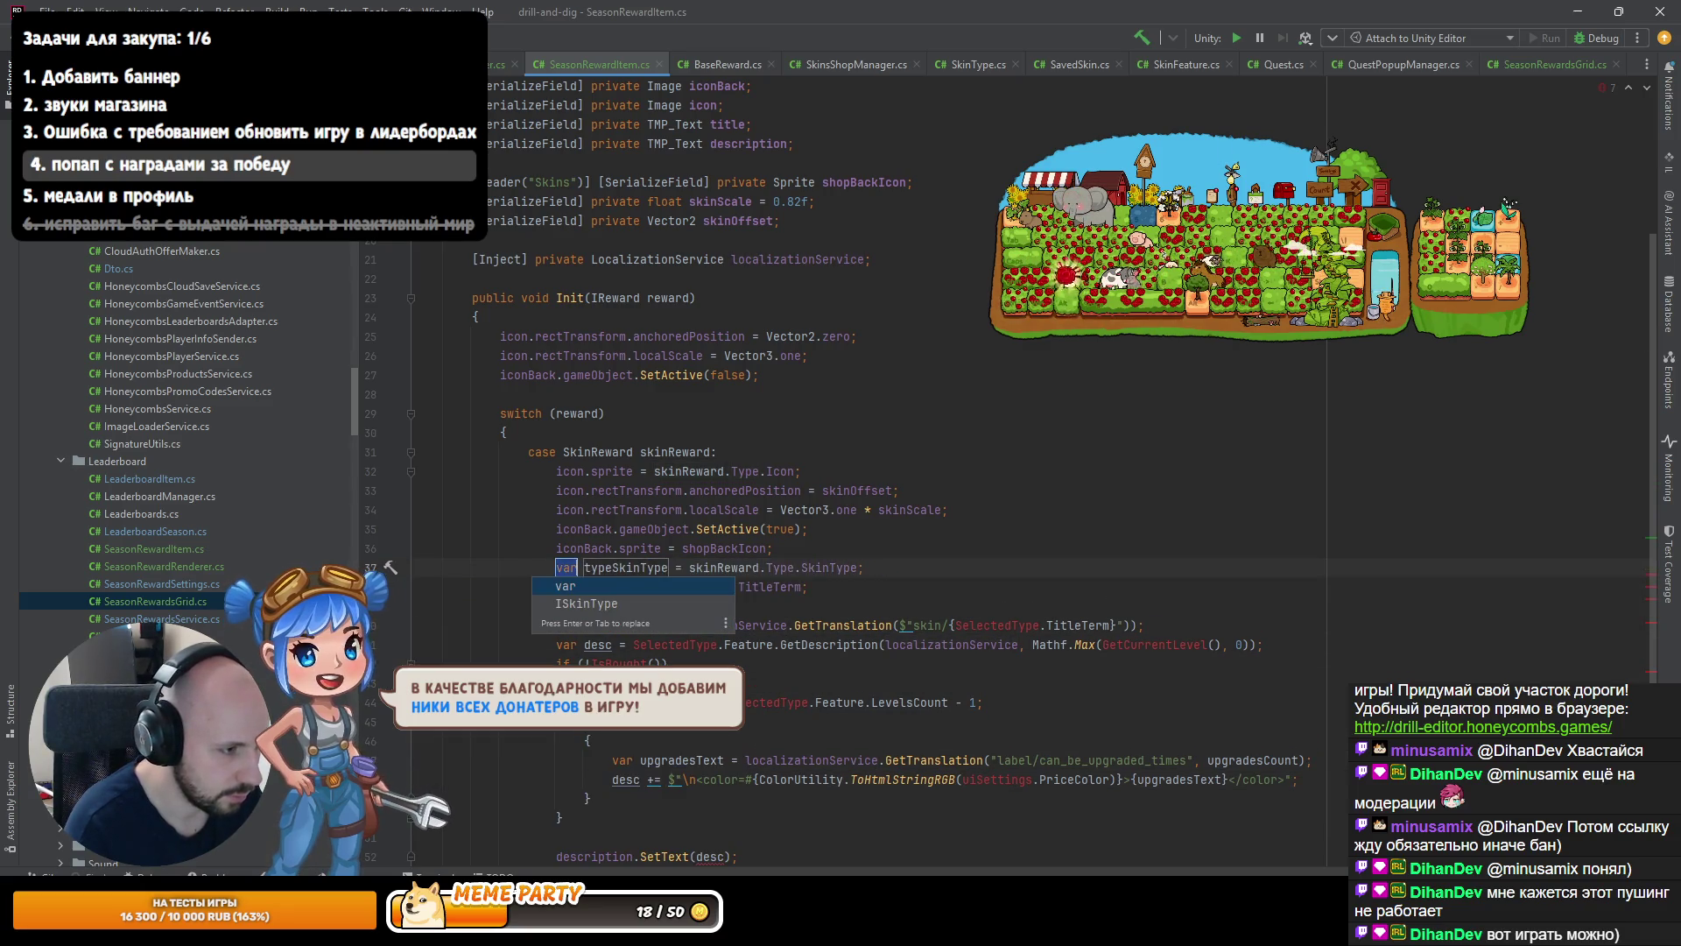
Name the extracted variable skinType and move its declaration to the start of the case.
{"action": "key", "text": "Return"}
{"action": "key", "text": "Down"}
{"action": "key", "text": "Return"}
{"action": "key", "text": "ctrl+shift+Up"}
{"action": "key", "text": "ctrl+shift+Up"}
{"action": "key", "text": "ctrl+shift+Up"}
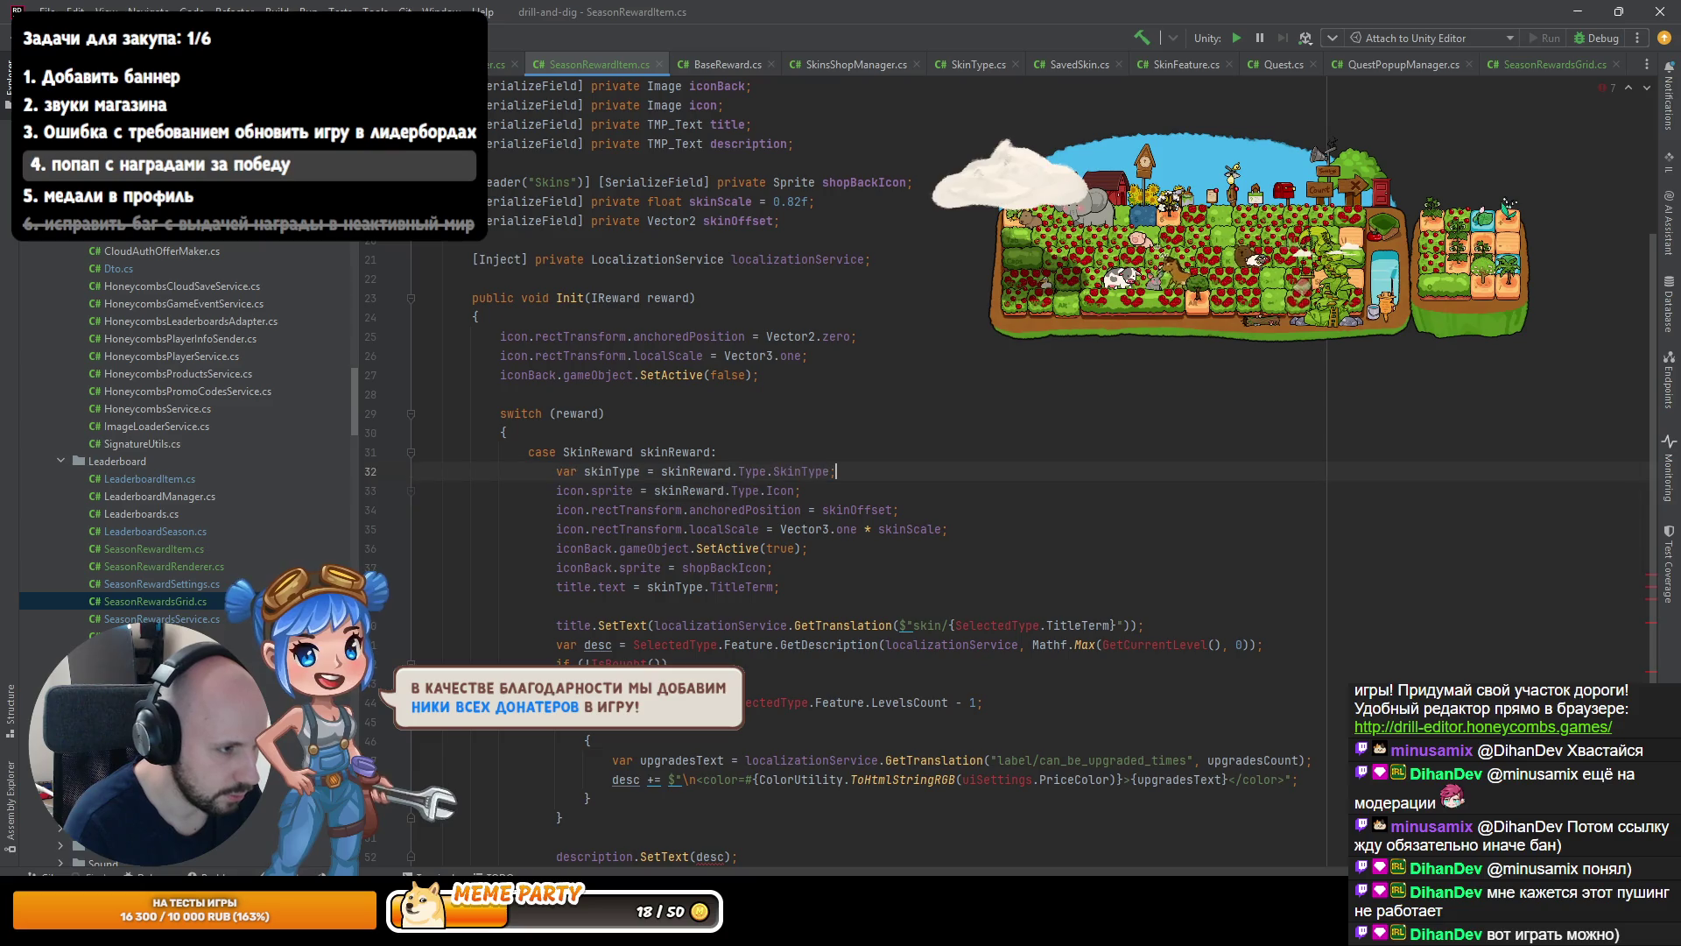
Make the icon use skinType.ShopSprite and remove the empty line 33.
{"action": "key", "text": "Down"}
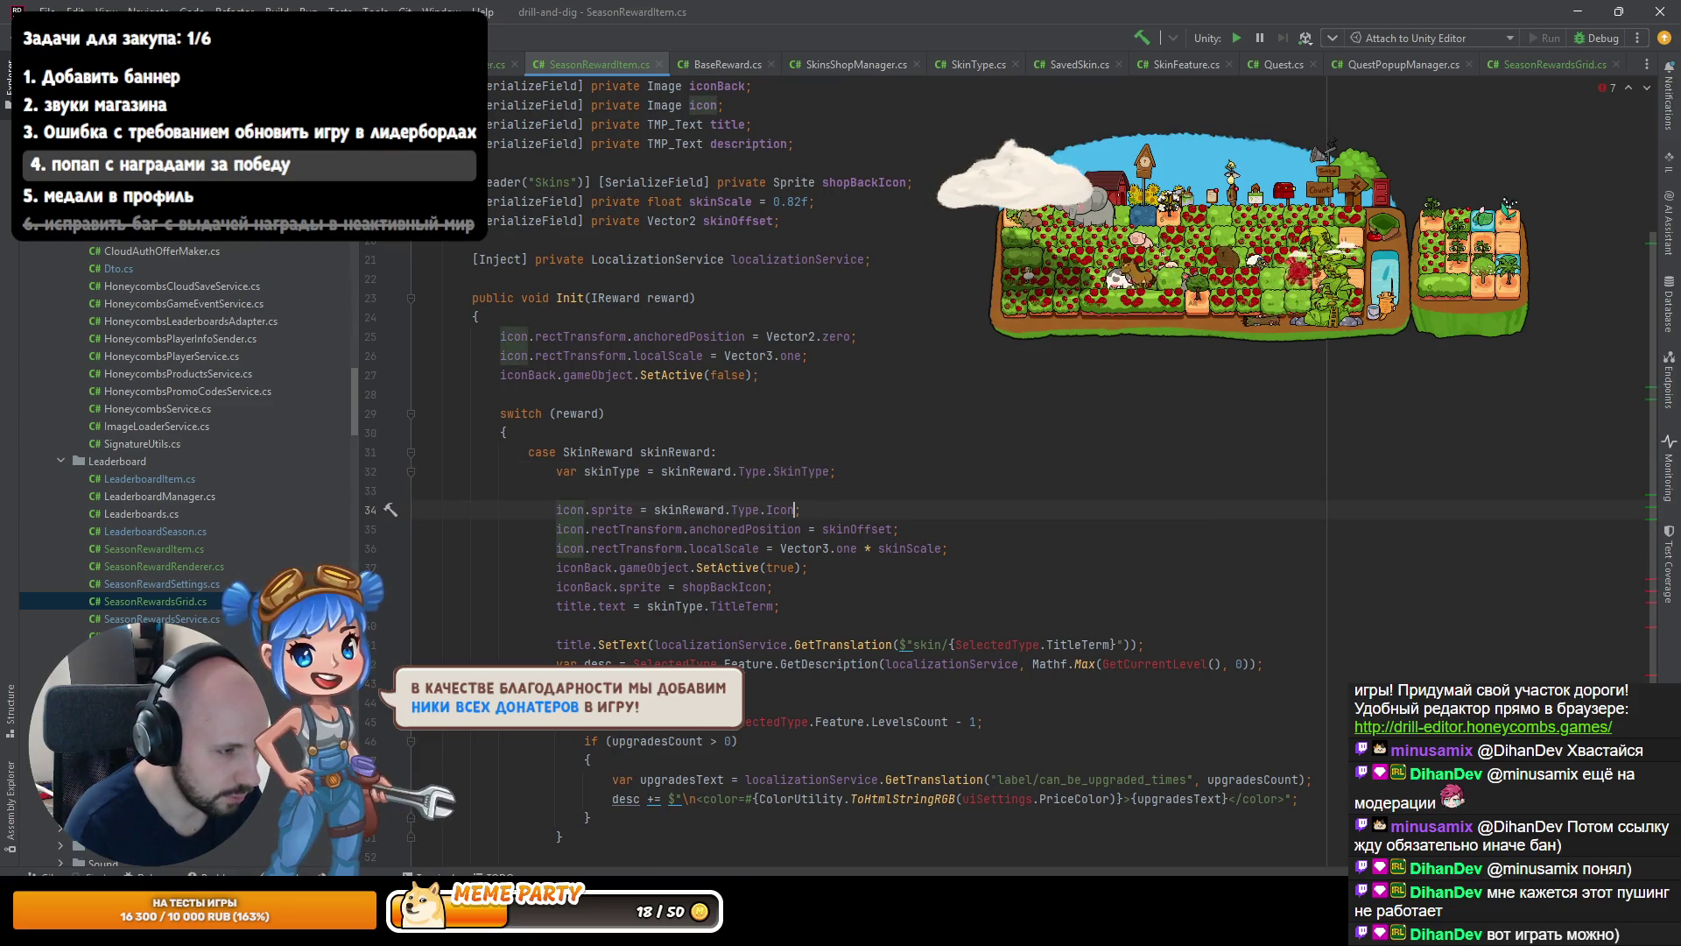
{"action": "key", "text": "ctrl+b"}
{"action": "key", "text": "ctrl+alt+Left"}
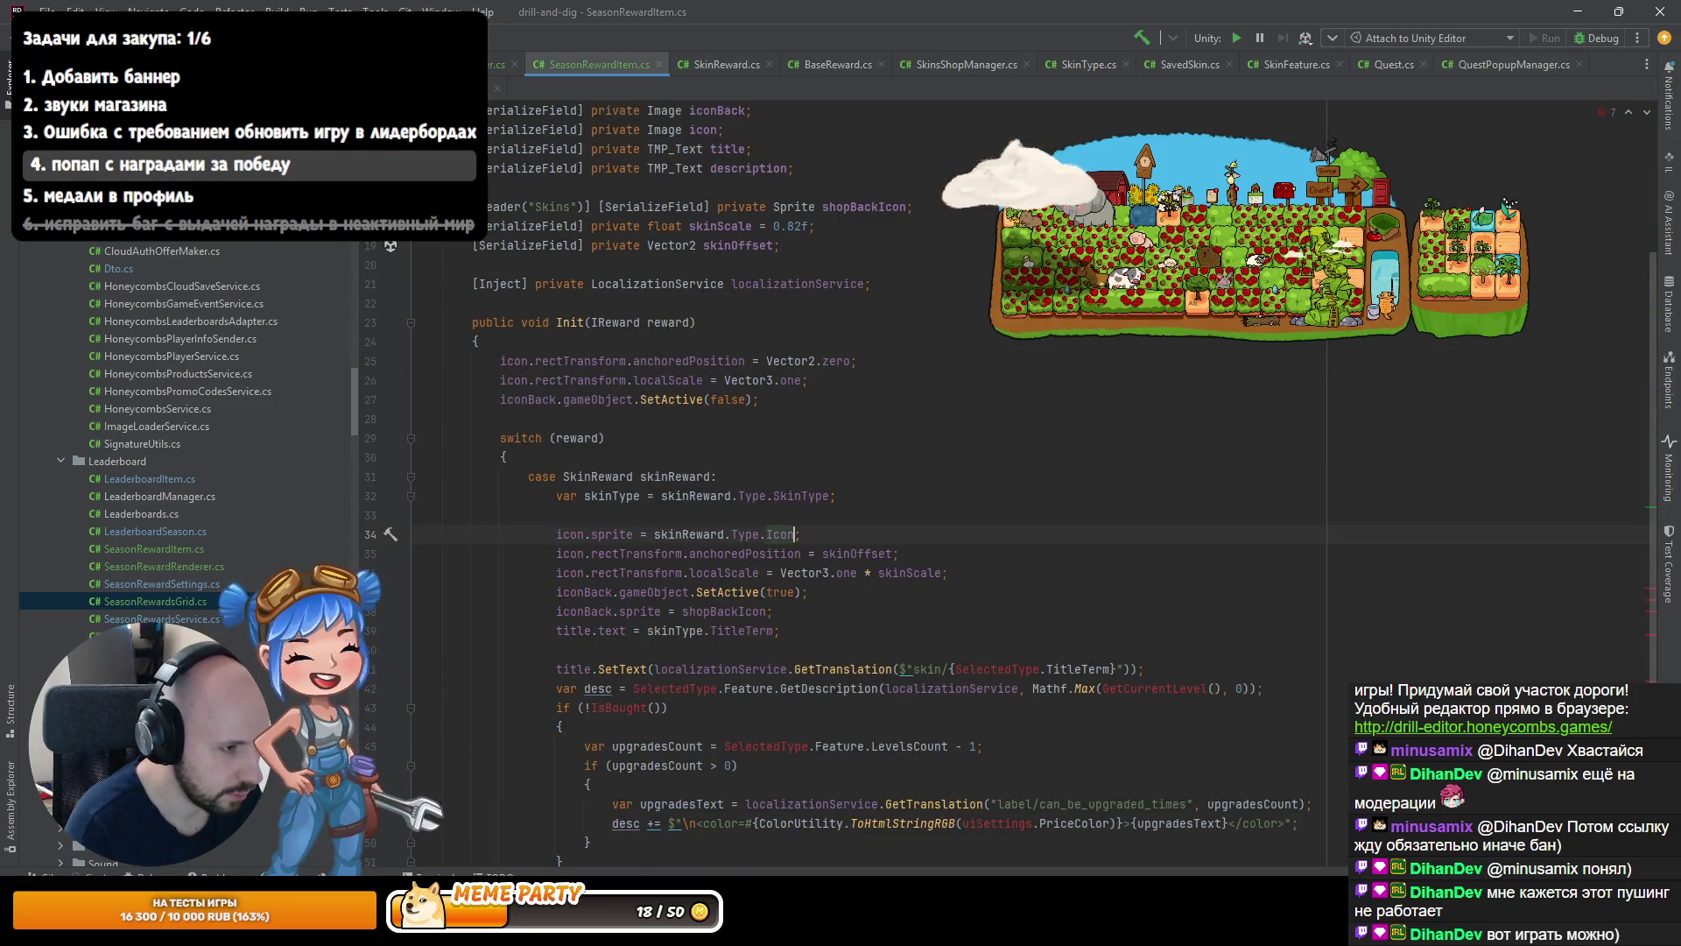
{"action": "key", "text": "ctrl+Left"}
{"action": "key", "text": "ctrl+shift+Right"}
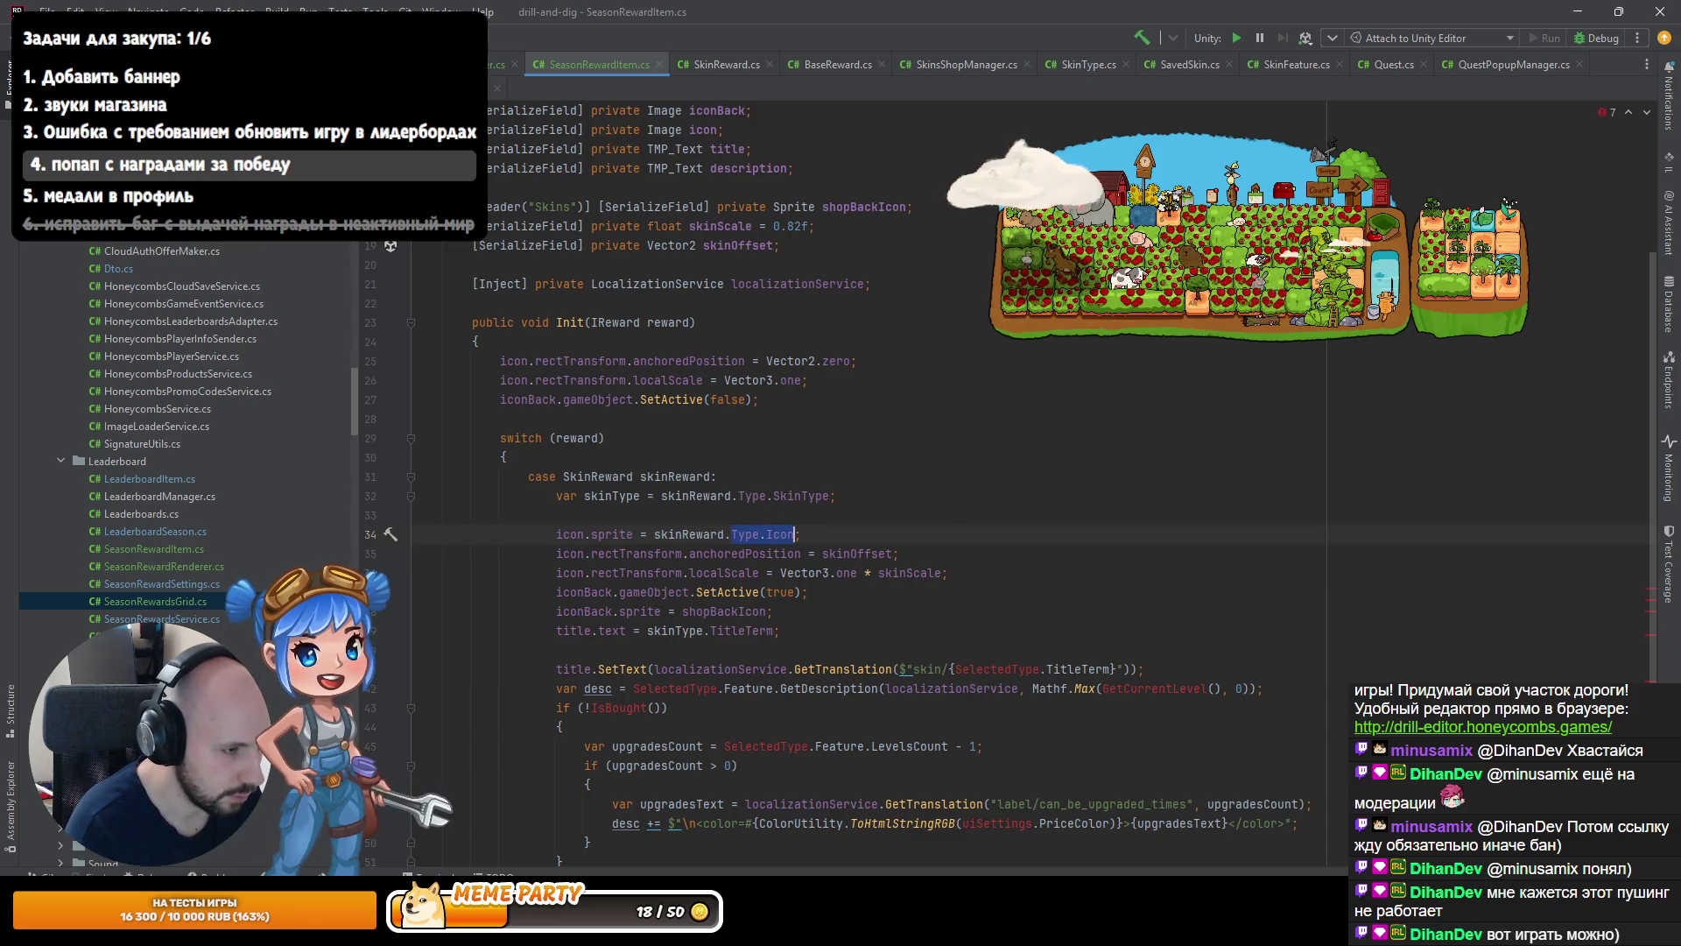
{"action": "type", "text": "sk"}
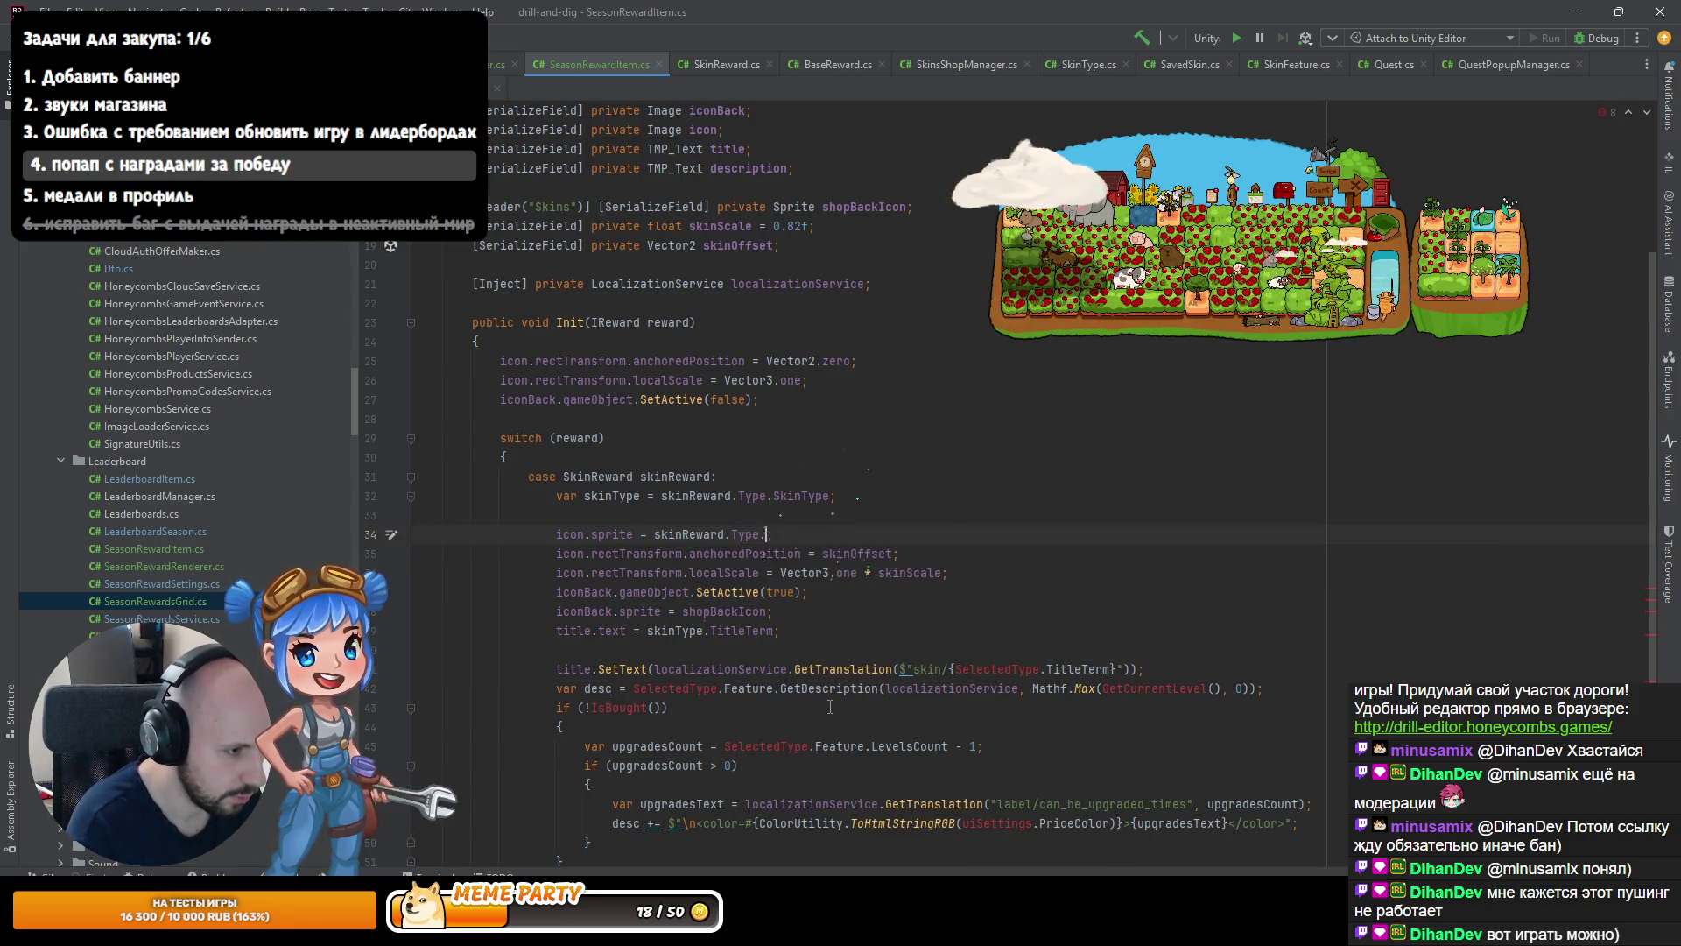
{"action": "key", "text": "ctrl+BackSpace"}
{"action": "key", "text": "ctrl+BackSpace"}
{"action": "type", "text": "skinT"}
{"action": "key", "text": "Return"}
{"action": "type", "text": "."}
{"action": "key", "text": "Return"}
{"action": "key", "text": "Up"}
{"action": "key", "text": "Up"}
{"action": "key", "text": "End"}
{"action": "key", "text": "Delete"}
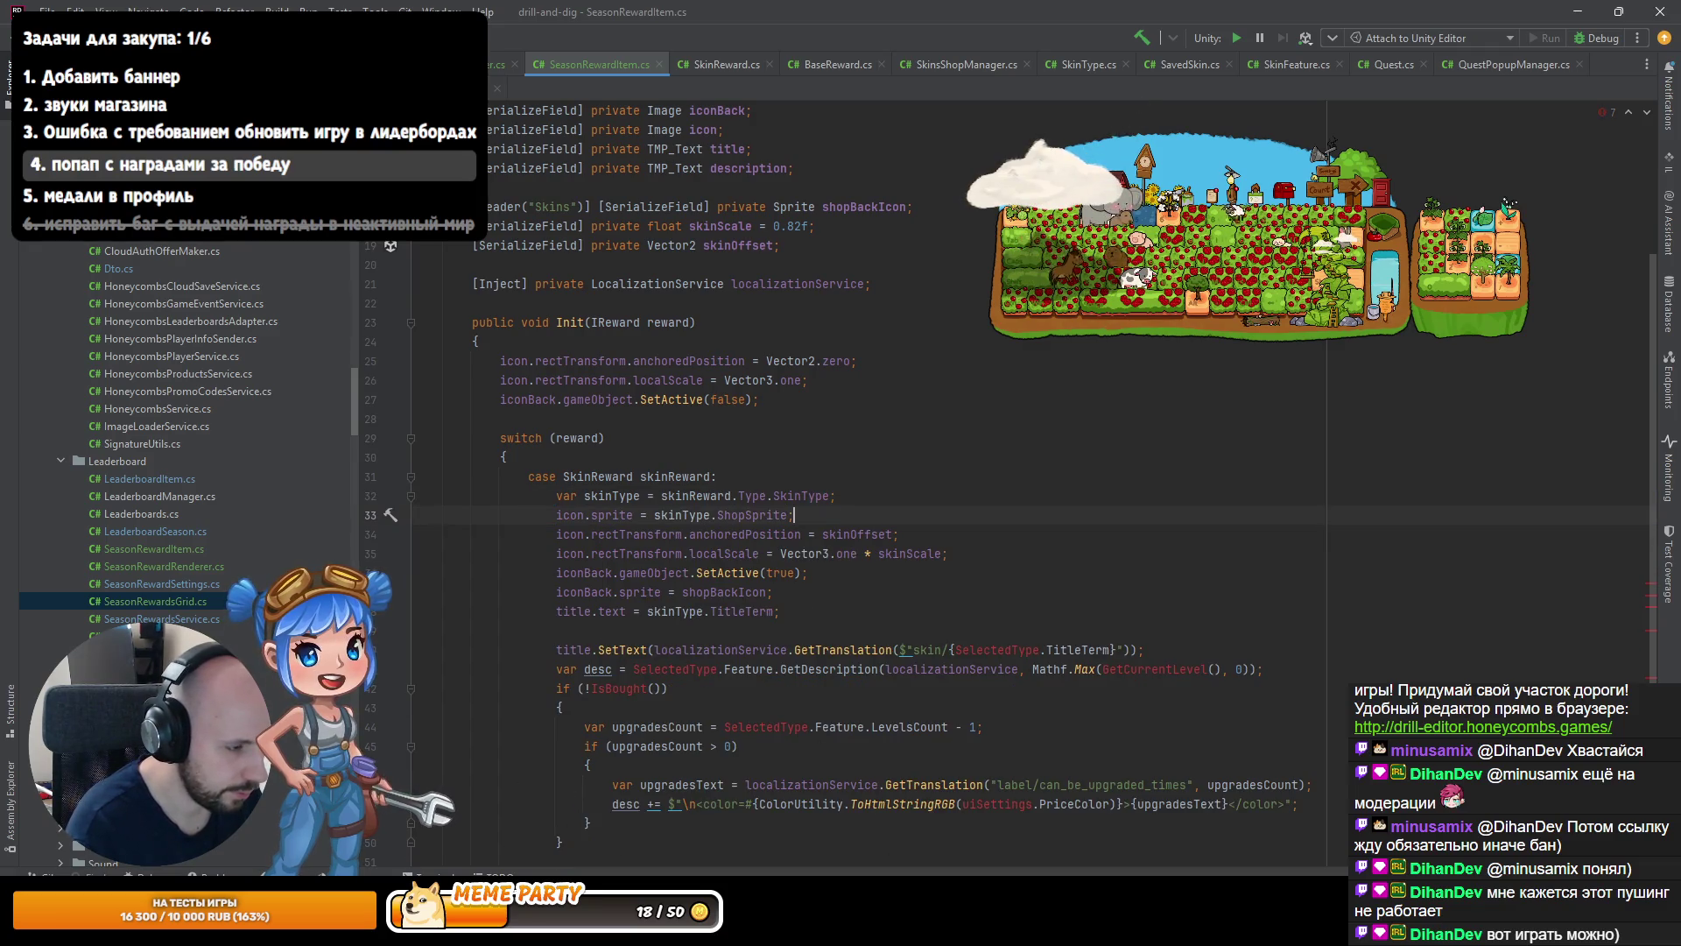
Replace SelectedType with skinType in the title and description, passing 0 as the level.
{"action": "key", "text": "ctrl+x"}
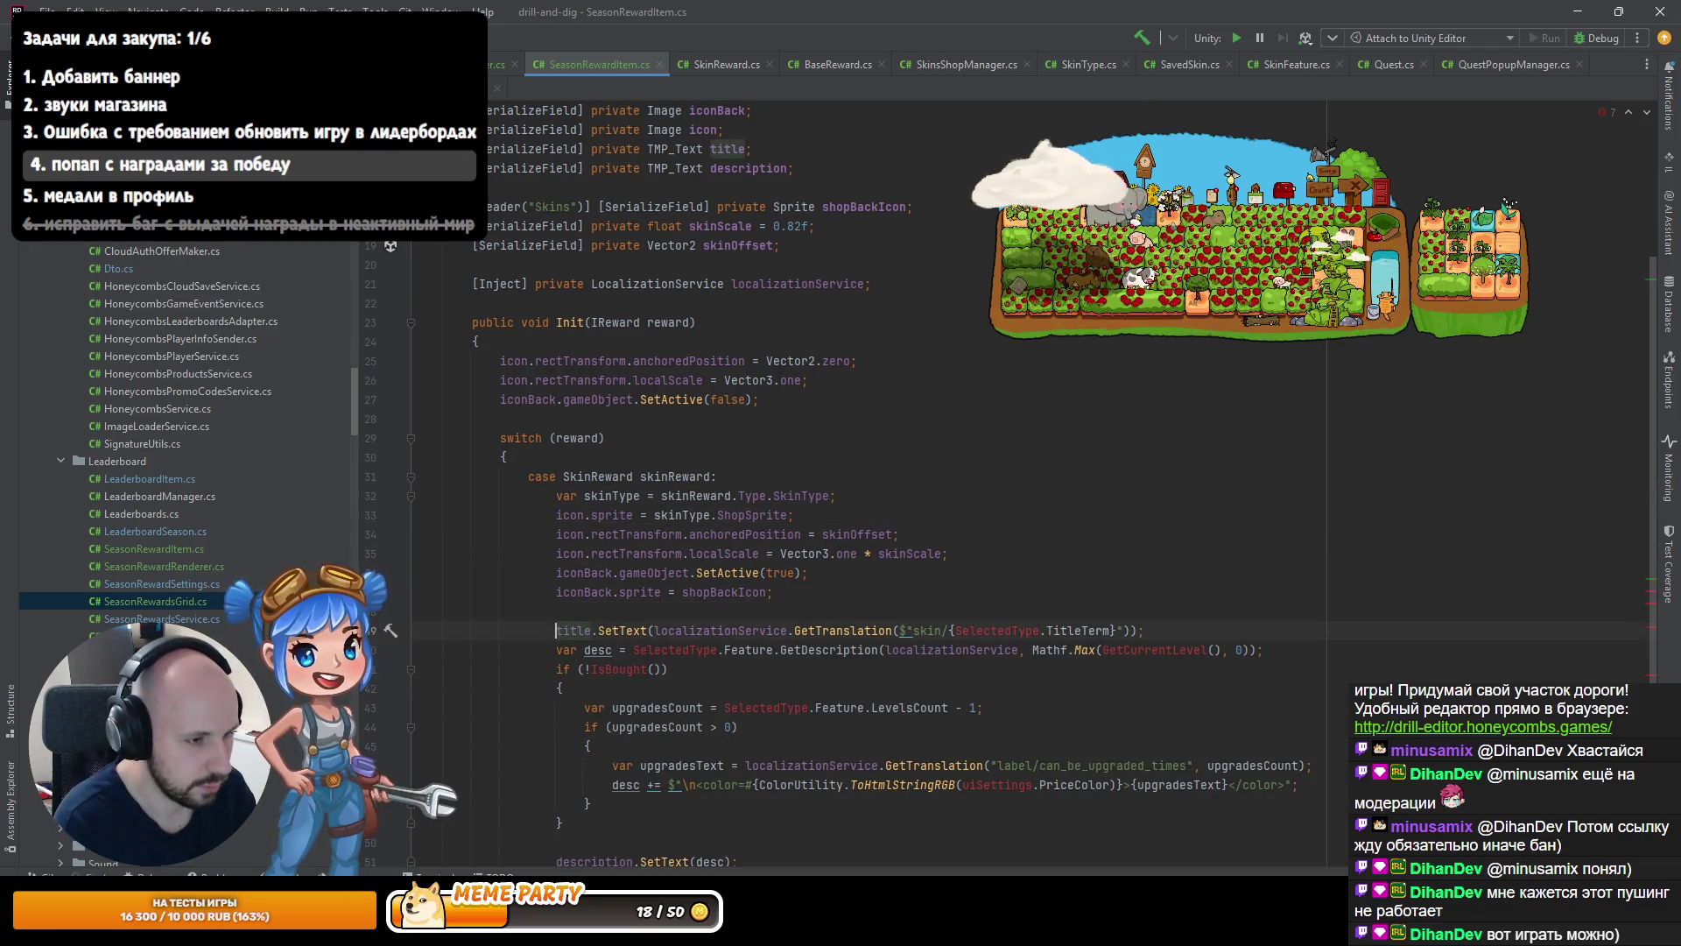
{"action": "left_click", "coordinate": [954, 630]}
{"action": "type", "text": "ski"}
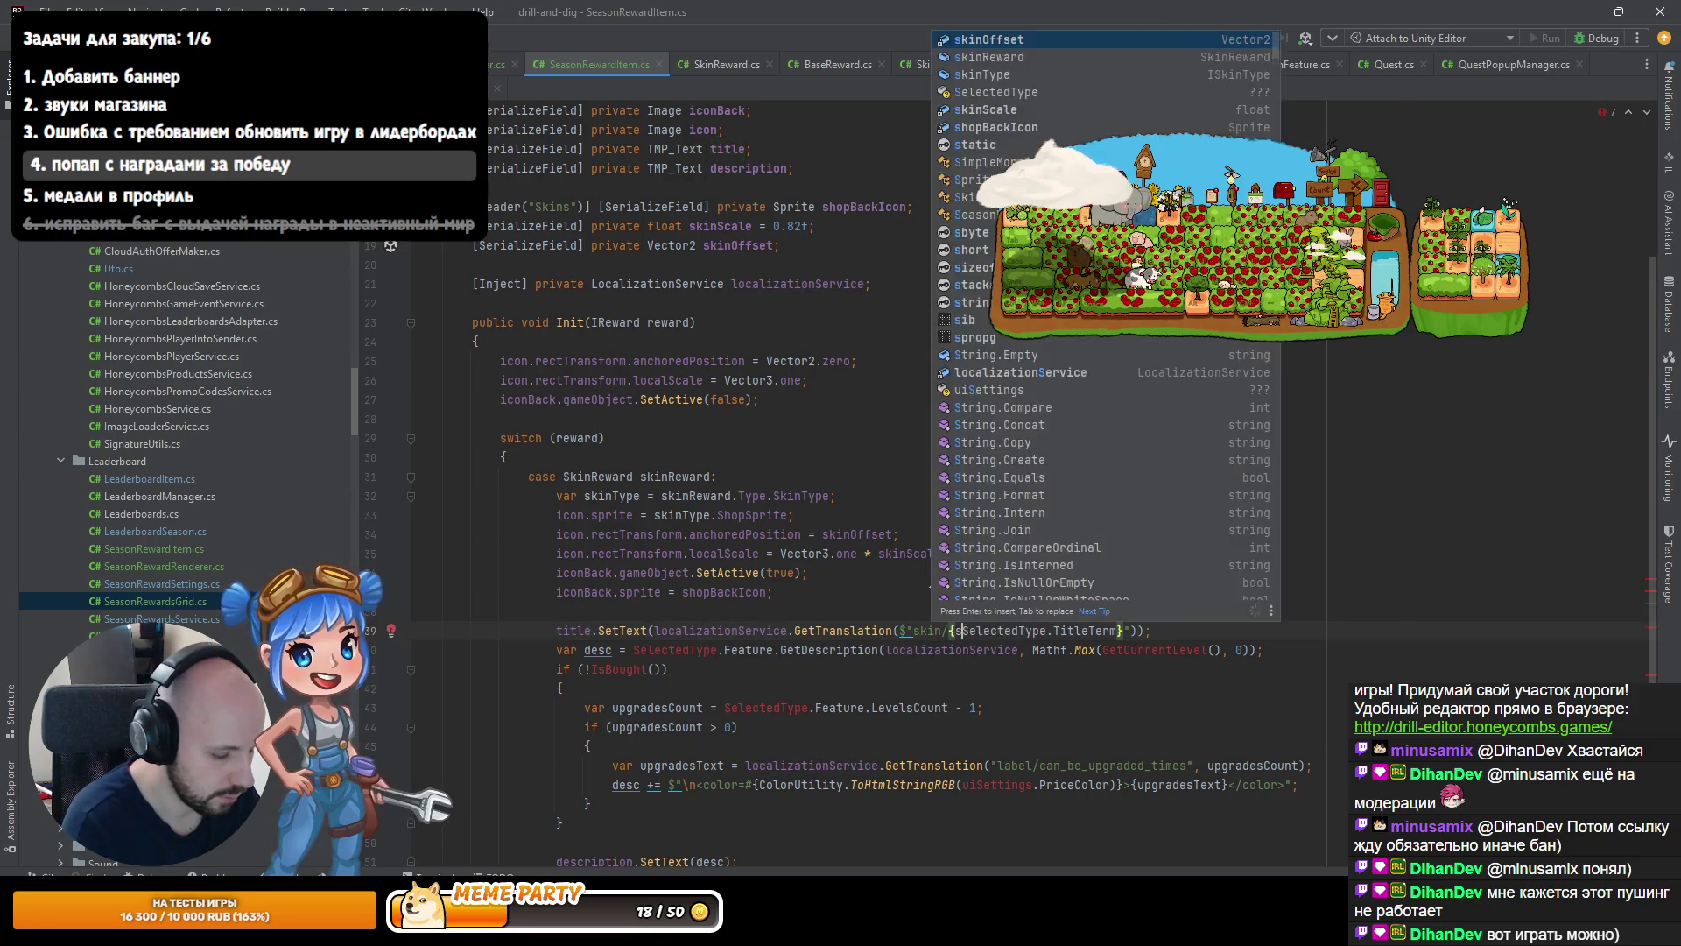
{"action": "key", "text": "Down"}
{"action": "key", "text": "Tab"}
{"action": "key", "text": "Down"}
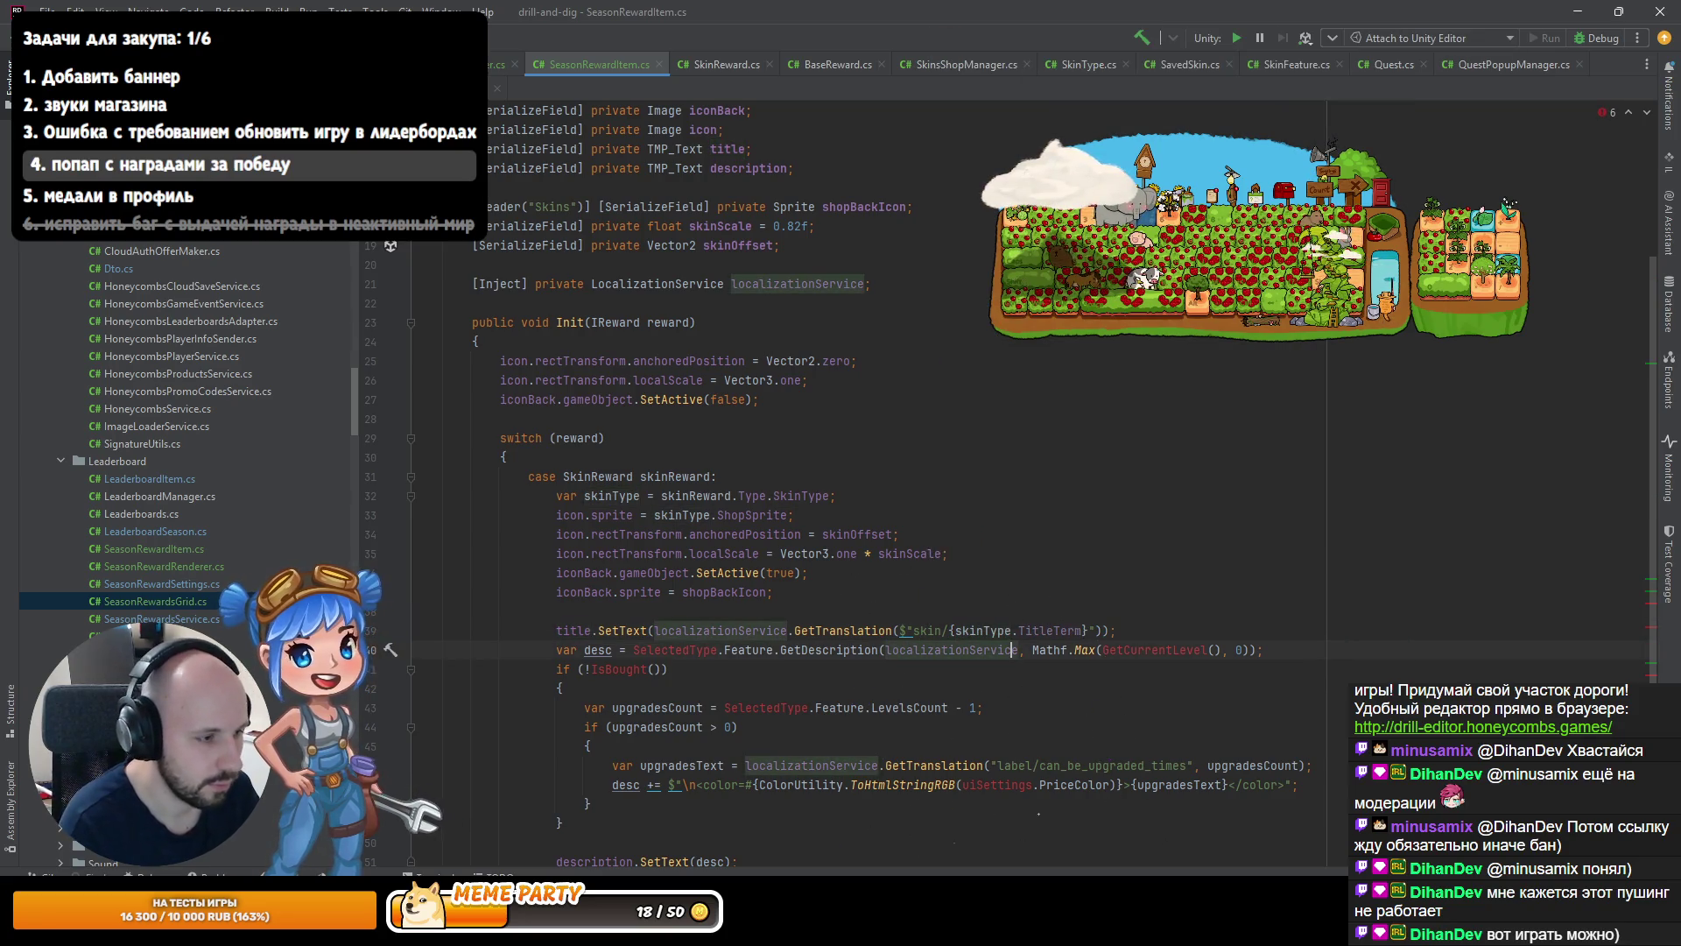
{"action": "left_click", "coordinate": [619, 650]}
{"action": "left_click", "coordinate": [633, 650]}
{"action": "type", "text": "ski"}
{"action": "key", "text": "Tab"}
{"action": "left_click", "coordinate": [751, 649]}
{"action": "left_click_drag", "start_coordinate": [1073, 650], "coordinate": [1193, 650]}
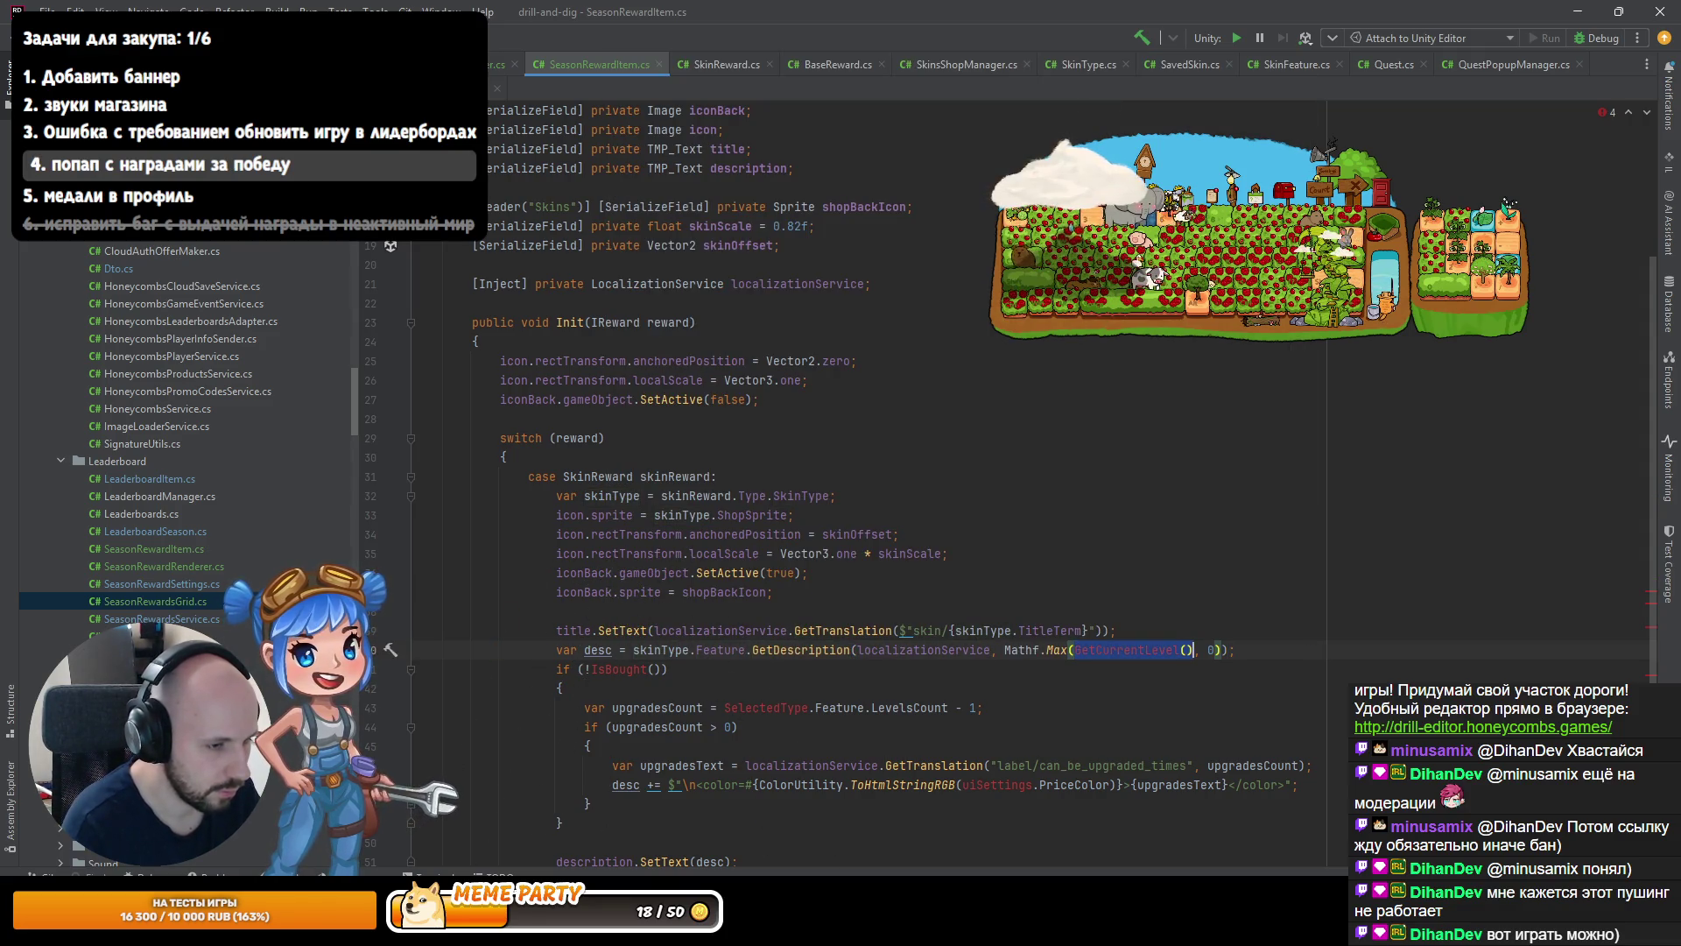
{"action": "key", "text": "ctrl+w"}
{"action": "type", "text": "0"}
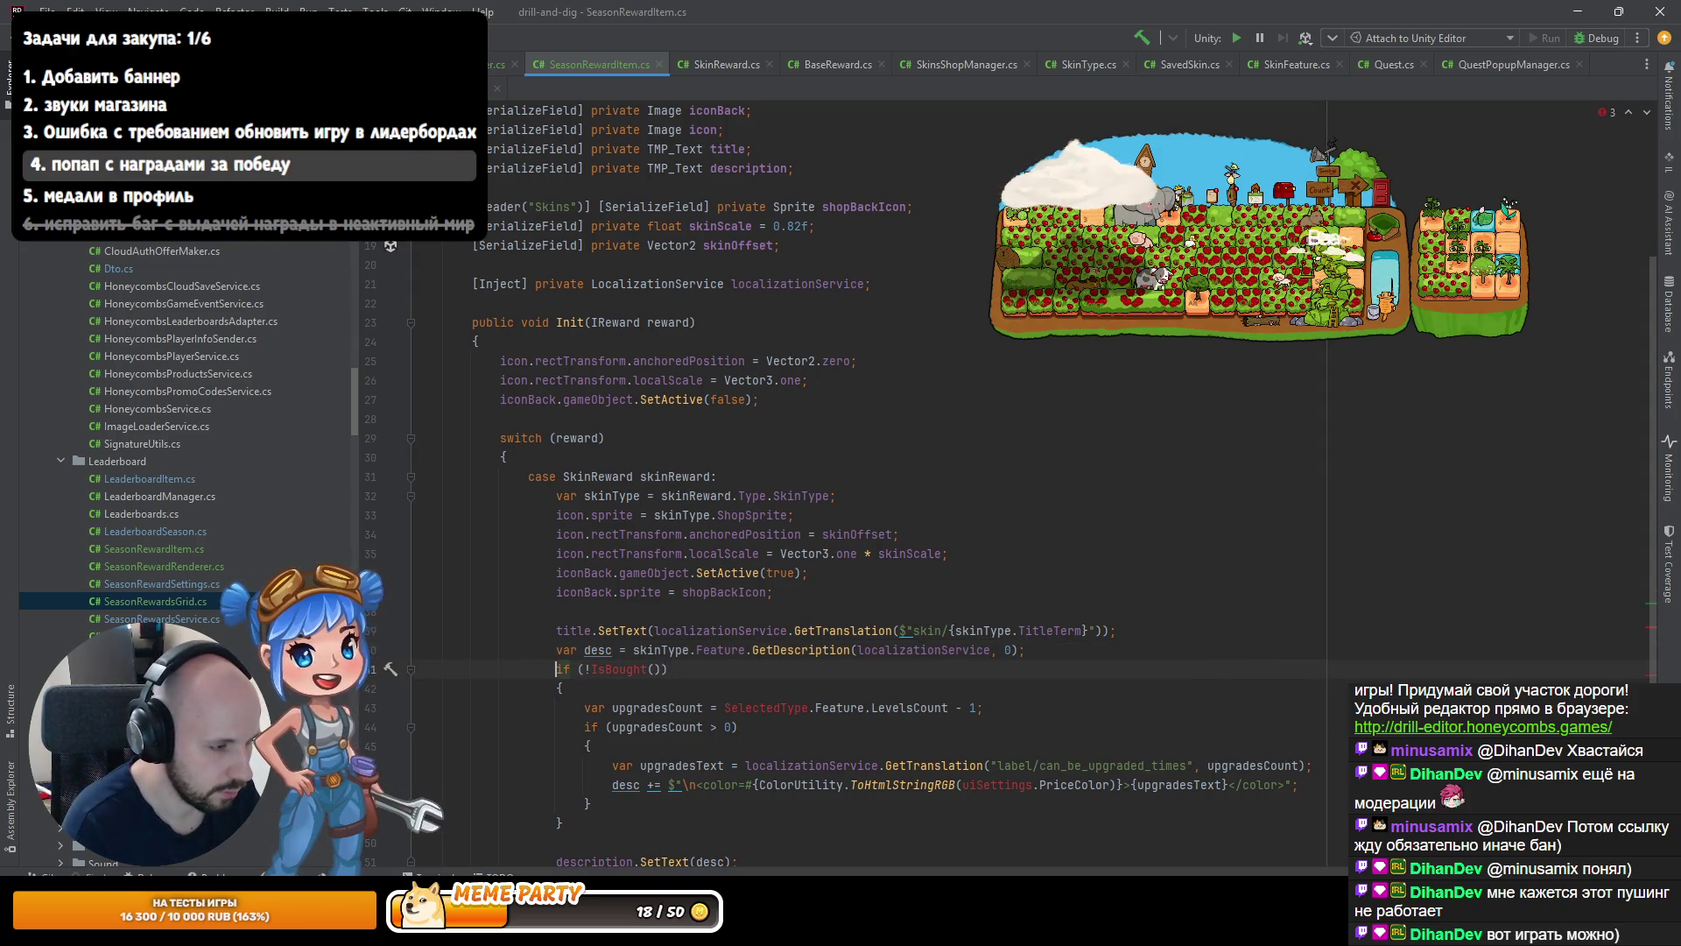
Delete the IsBought check and its braces, then re-indent the upgrades code.
{"action": "left_click", "coordinate": [561, 688]}
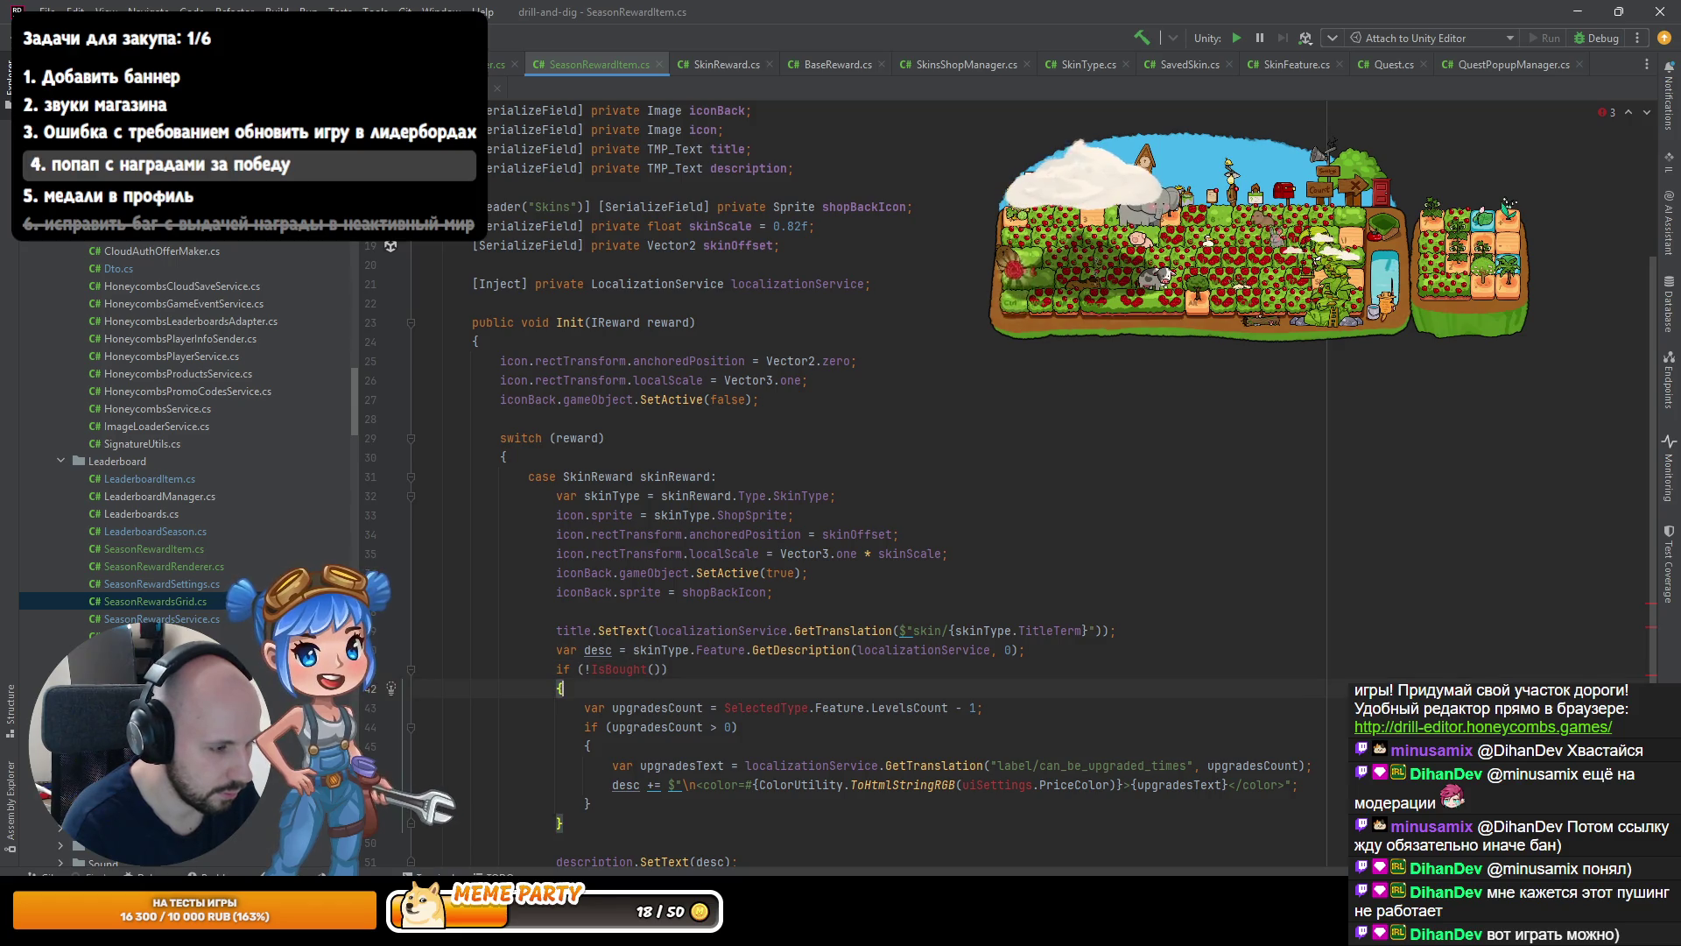
{"action": "key", "text": "Up"}
{"action": "key", "text": "ctrl+y"}
{"action": "key", "text": "ctrl+y"}
{"action": "key", "text": "End"}
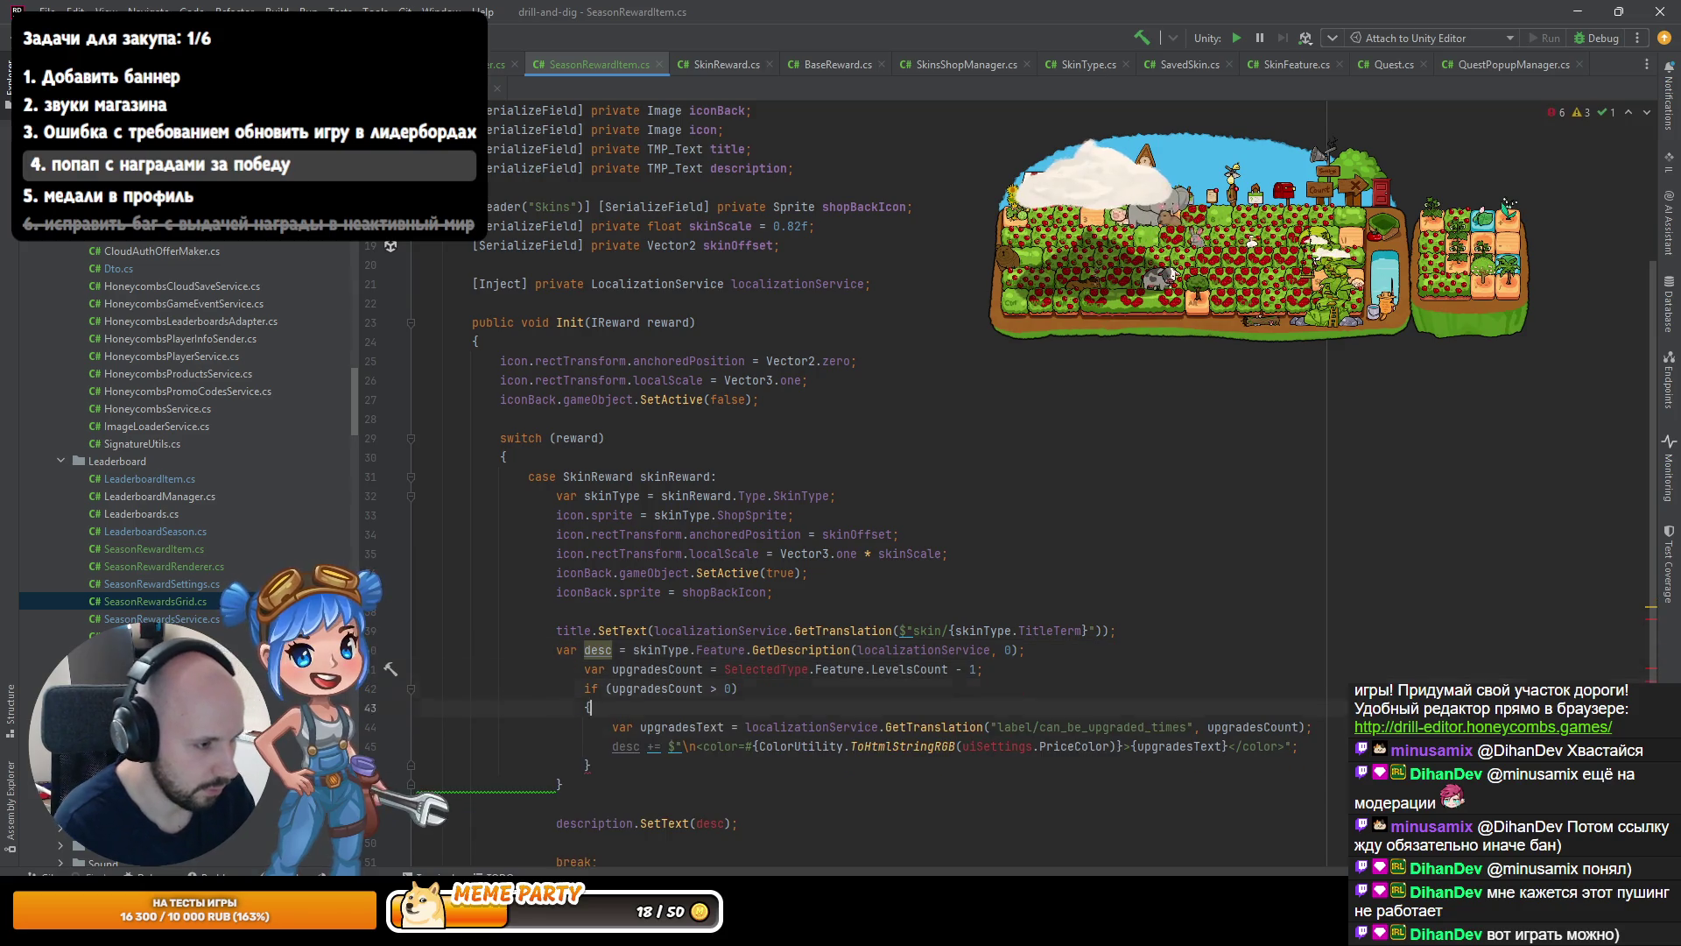
{"action": "key", "text": "ctrl+y"}
{"action": "key", "text": "ctrl+alt+l"}
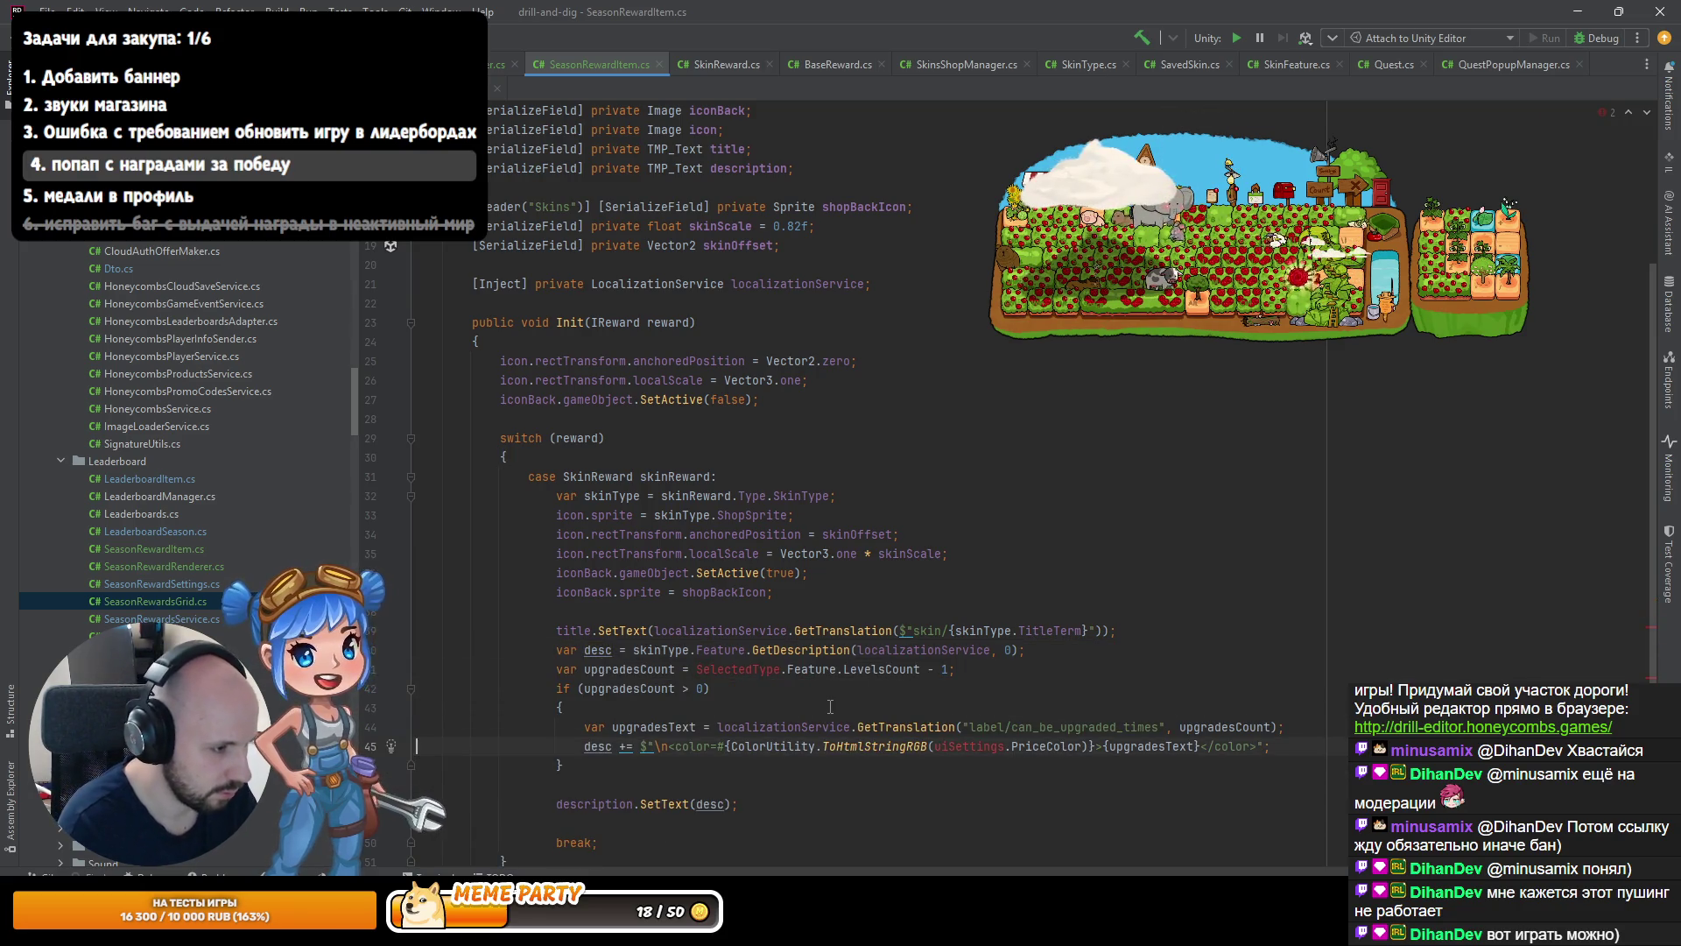
Use skinType instead of SelectedType for the upgrades count.
{"action": "key", "text": "ctrl+Right"}
{"action": "key", "text": "ctrl+Right"}
{"action": "key", "text": "ctrl+Right"}
{"action": "key", "text": "ctrl+shift+Right"}
{"action": "key", "text": "ctrl+shift+Right"}
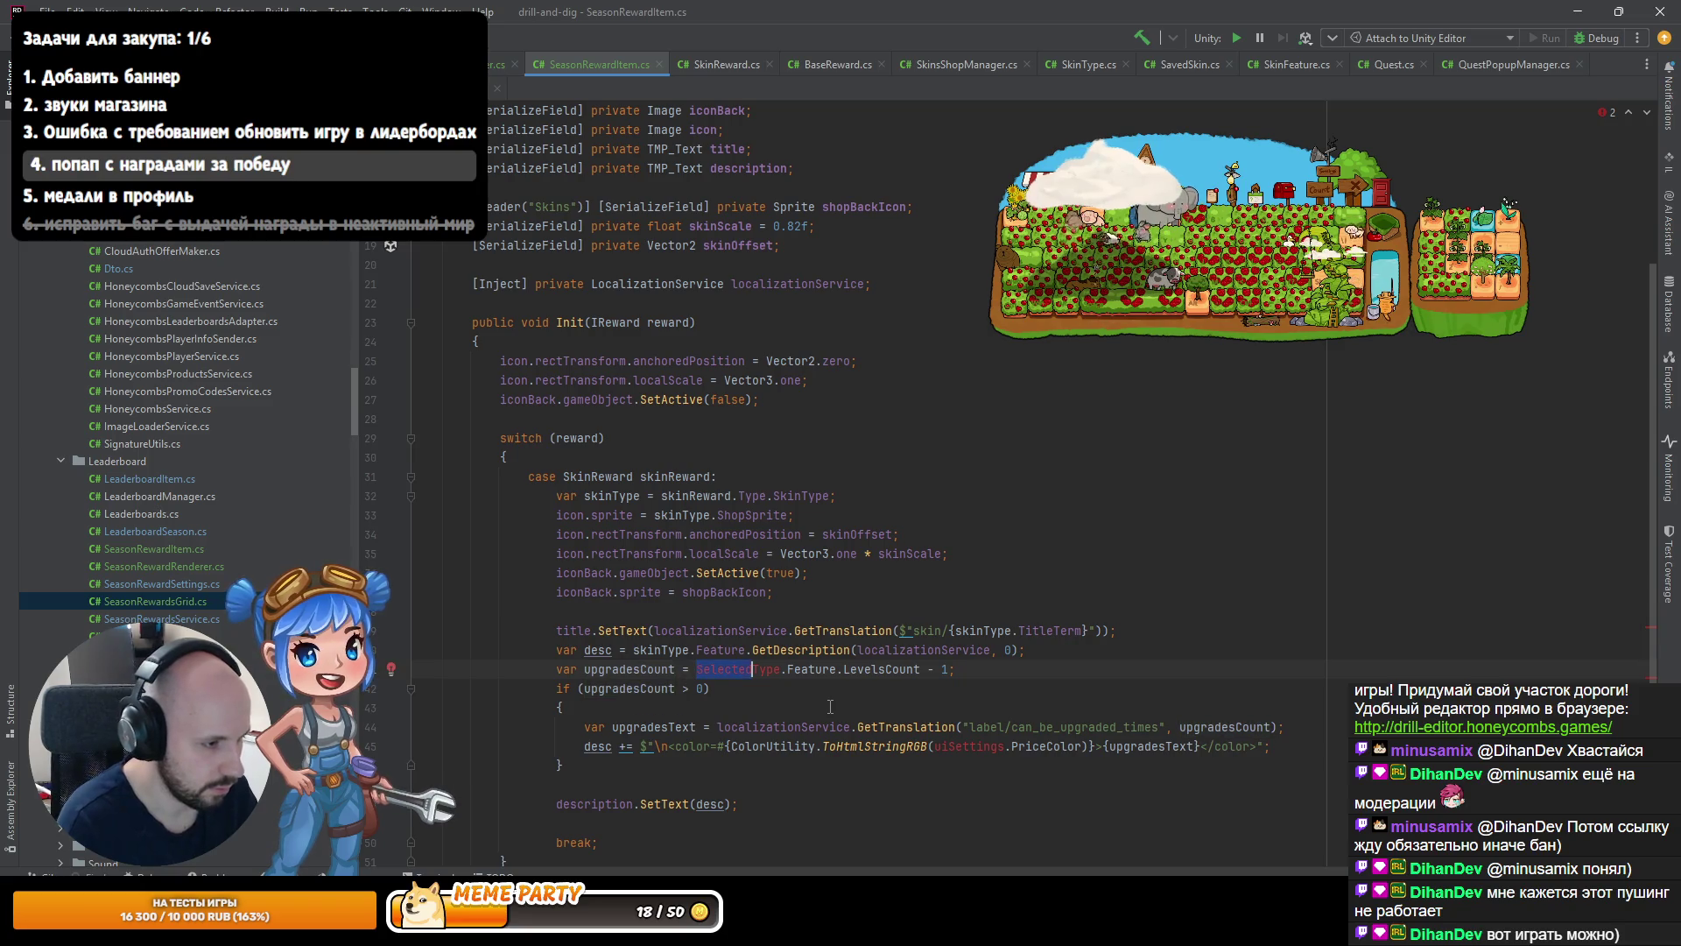
{"action": "type", "text": "sk"}
{"action": "key", "text": "Down"}
{"action": "key", "text": "Down"}
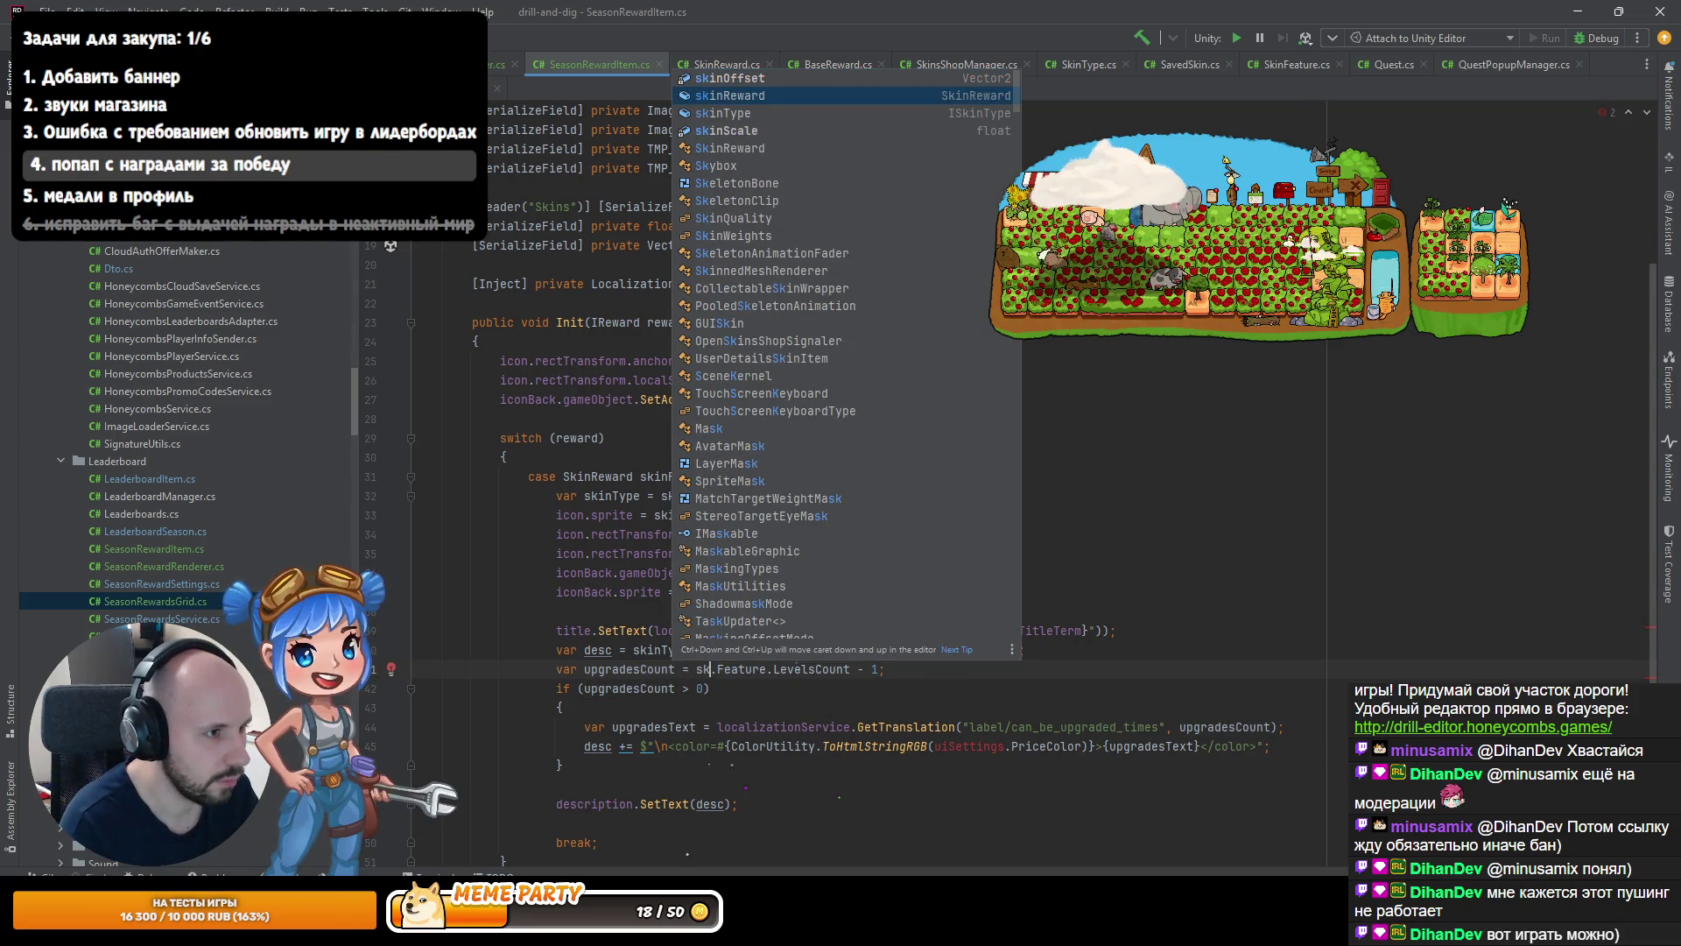
{"action": "key", "text": "Return"}
{"action": "key", "text": "Down"}
{"action": "key", "text": "Down"}
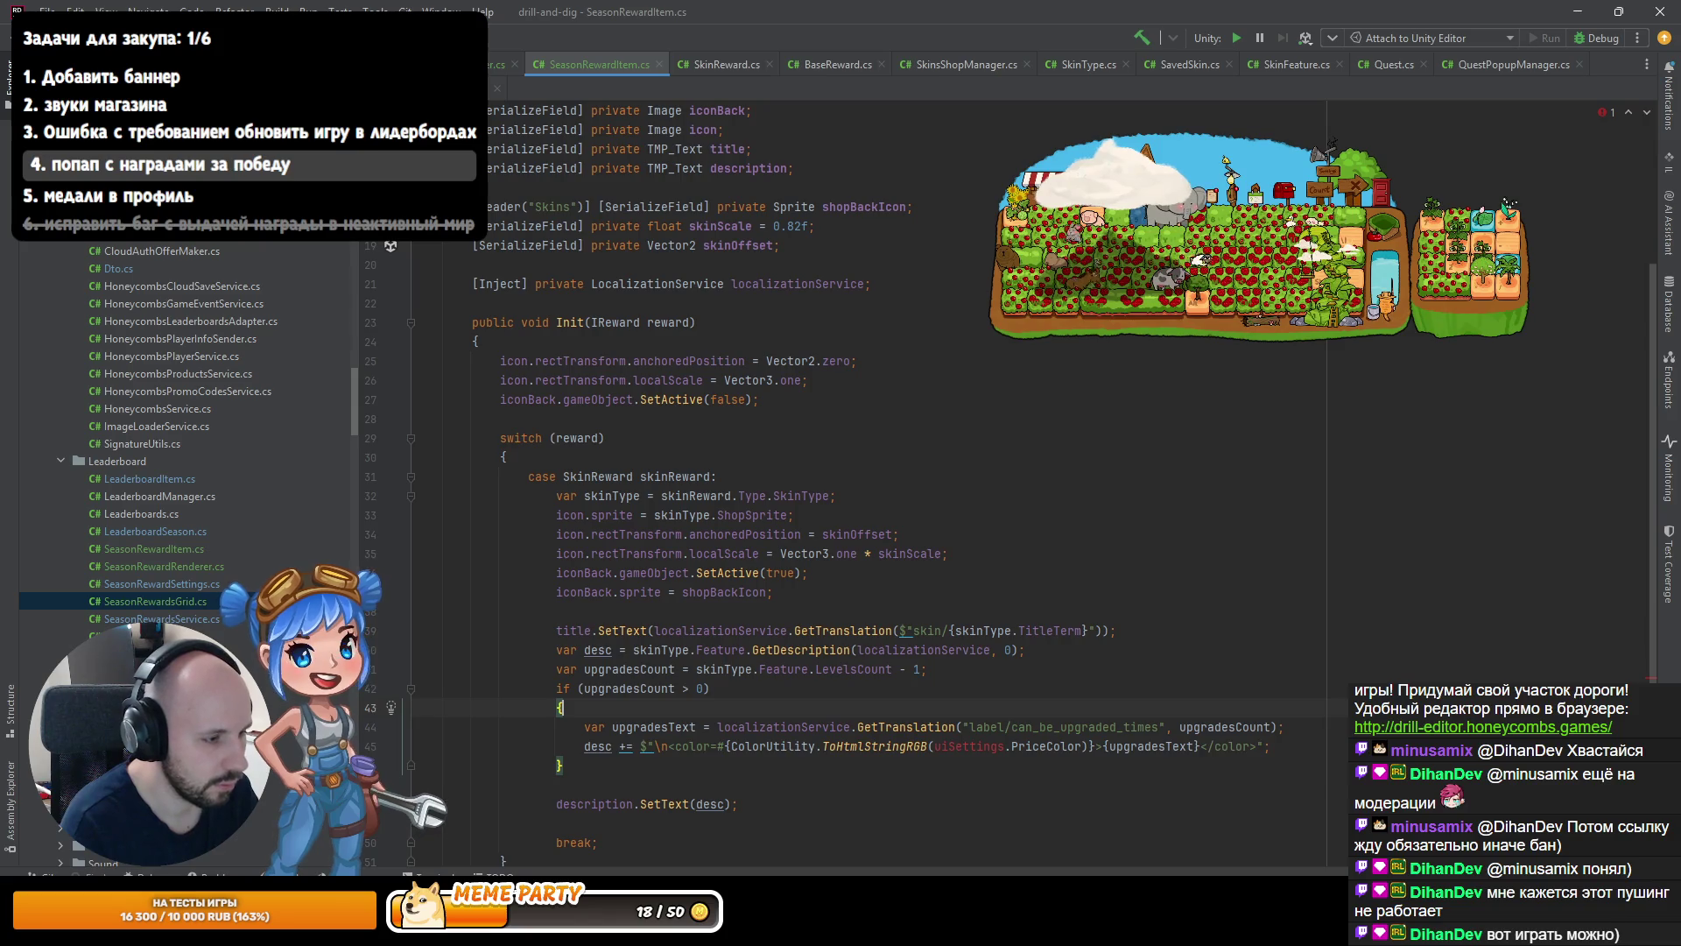
Strip the price-colour tags and line-break escape from the appended upgrades text string.
{"action": "left_click", "coordinate": [751, 727]}
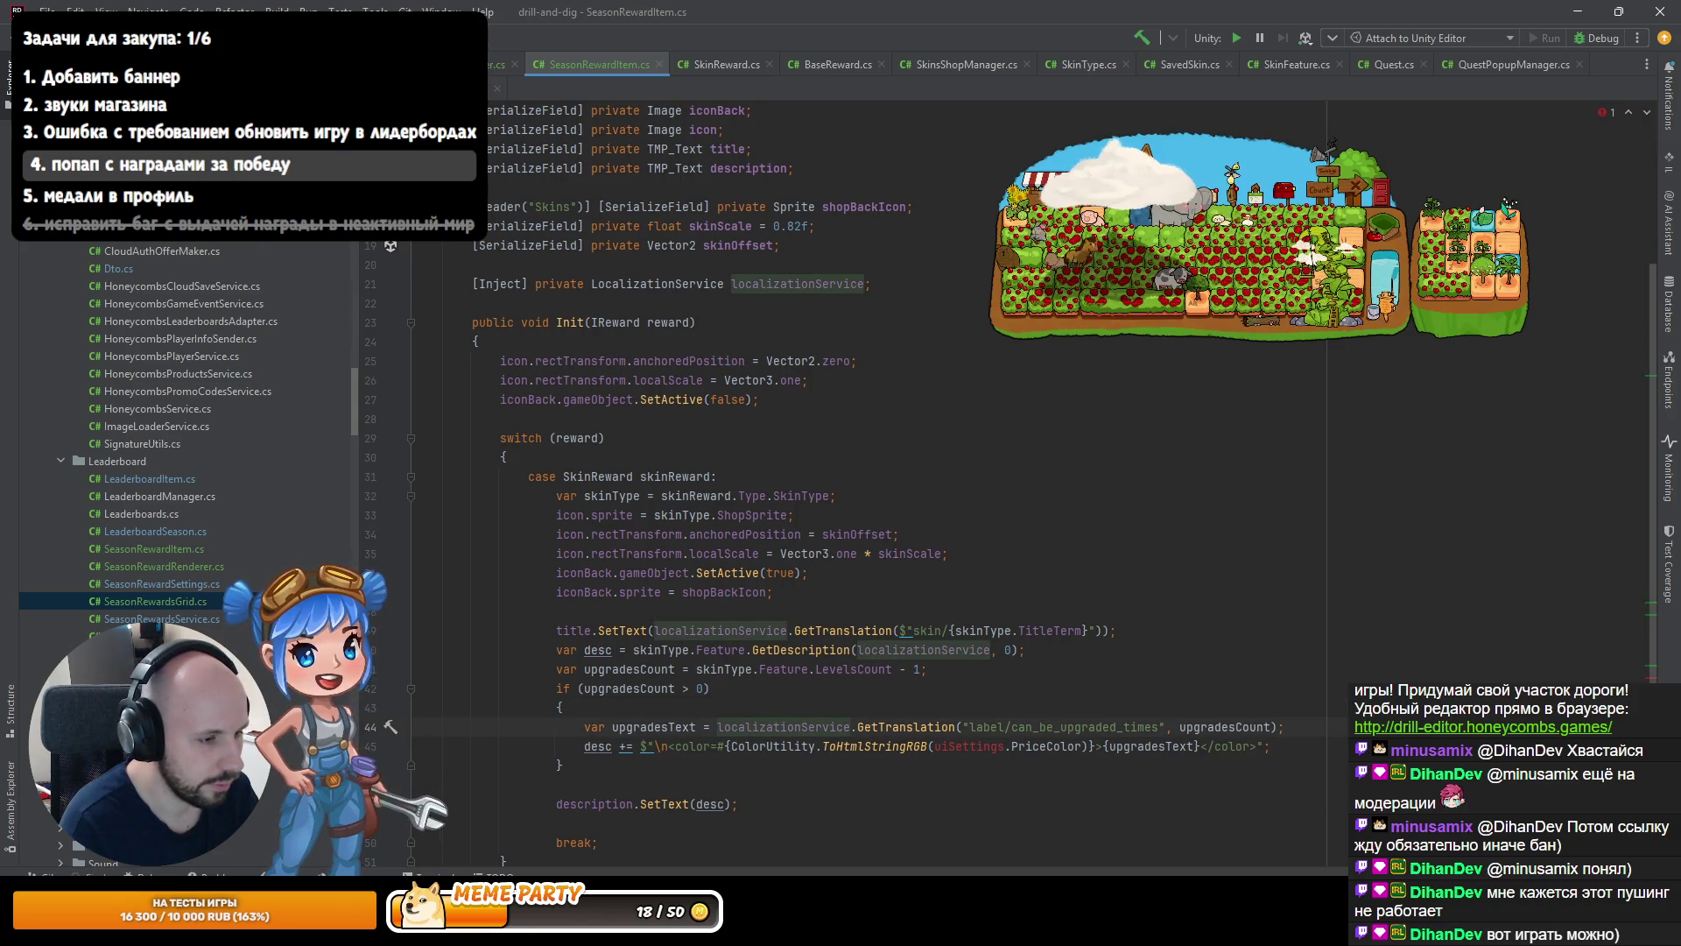
{"action": "left_click", "coordinate": [619, 746]}
{"action": "left_click", "coordinate": [641, 746]}
{"action": "key", "text": "ctrl+shift+Right"}
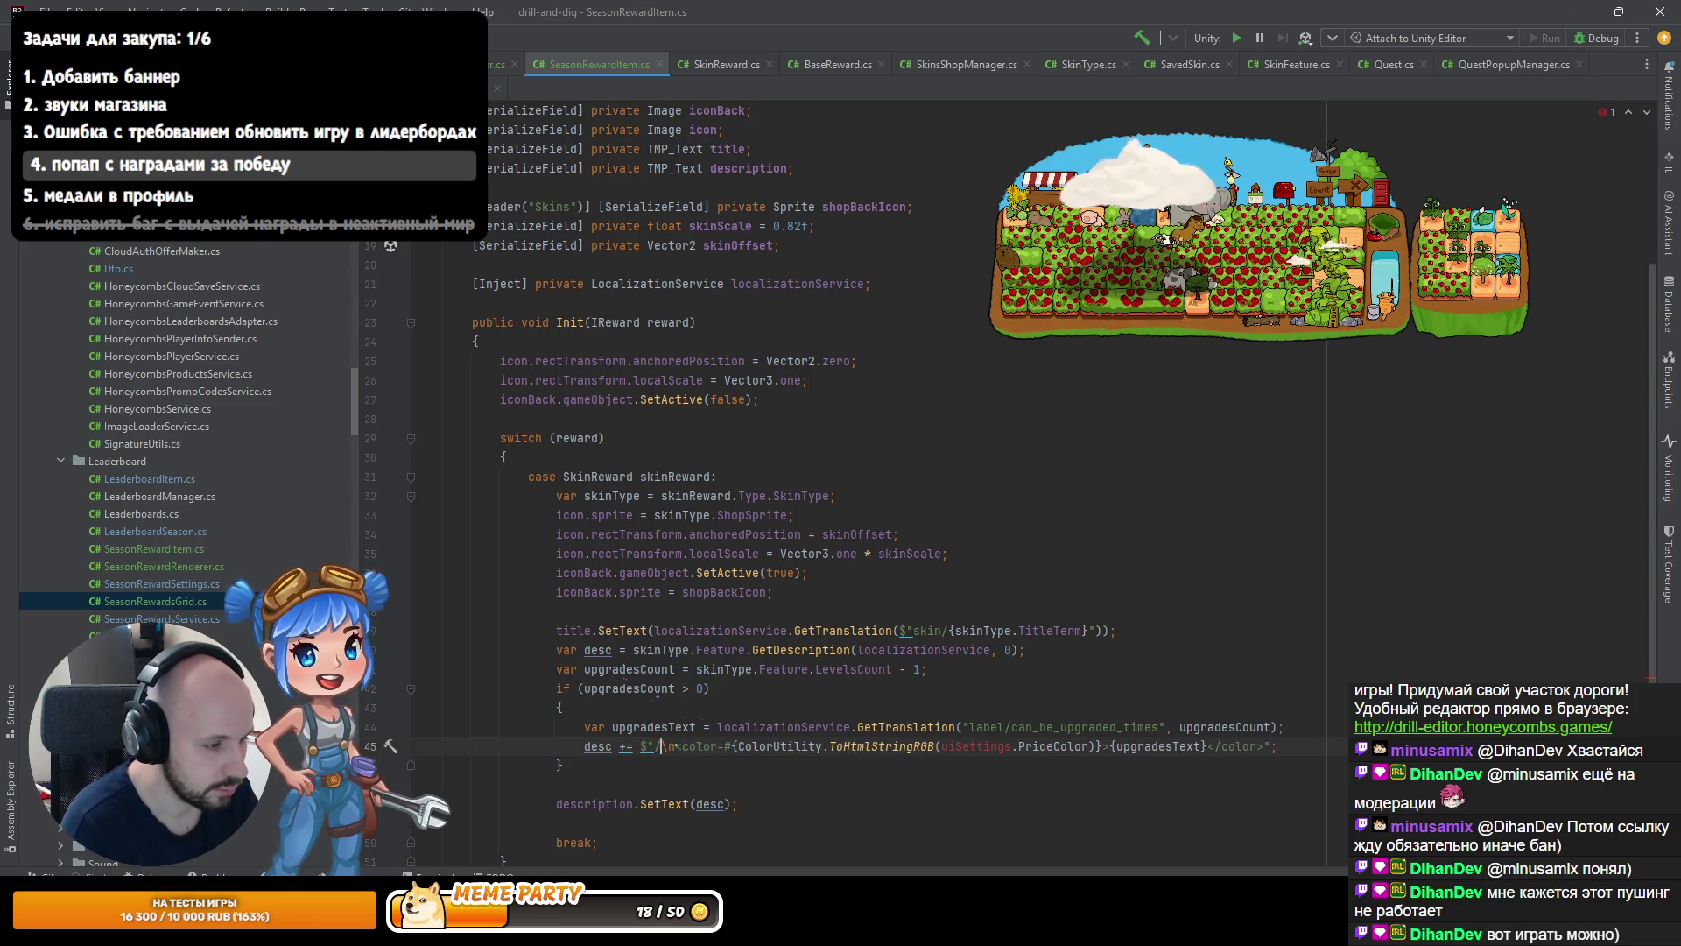
{"action": "type", "text": "."}
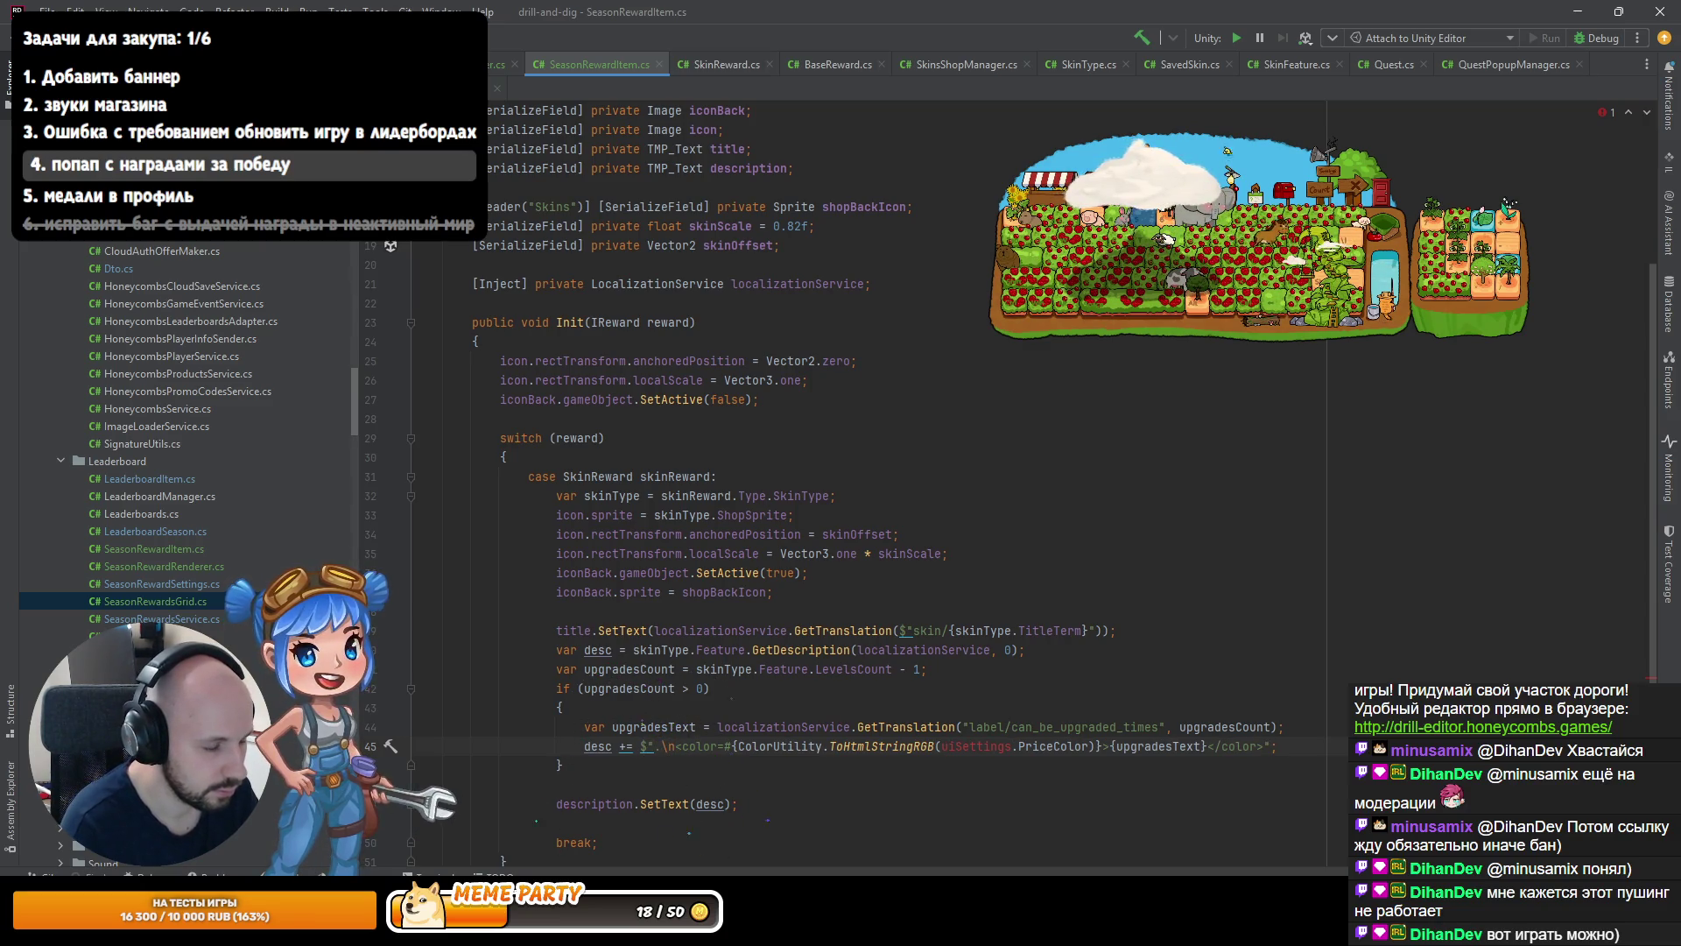
{"action": "key", "text": "BackSpace"}
{"action": "key", "text": "ctrl+shift+Right"}
{"action": "key", "text": "ctrl+shift+Right"}
{"action": "key", "text": "ctrl+shift+Right"}
{"action": "key", "text": "ctrl+shift+Right"}
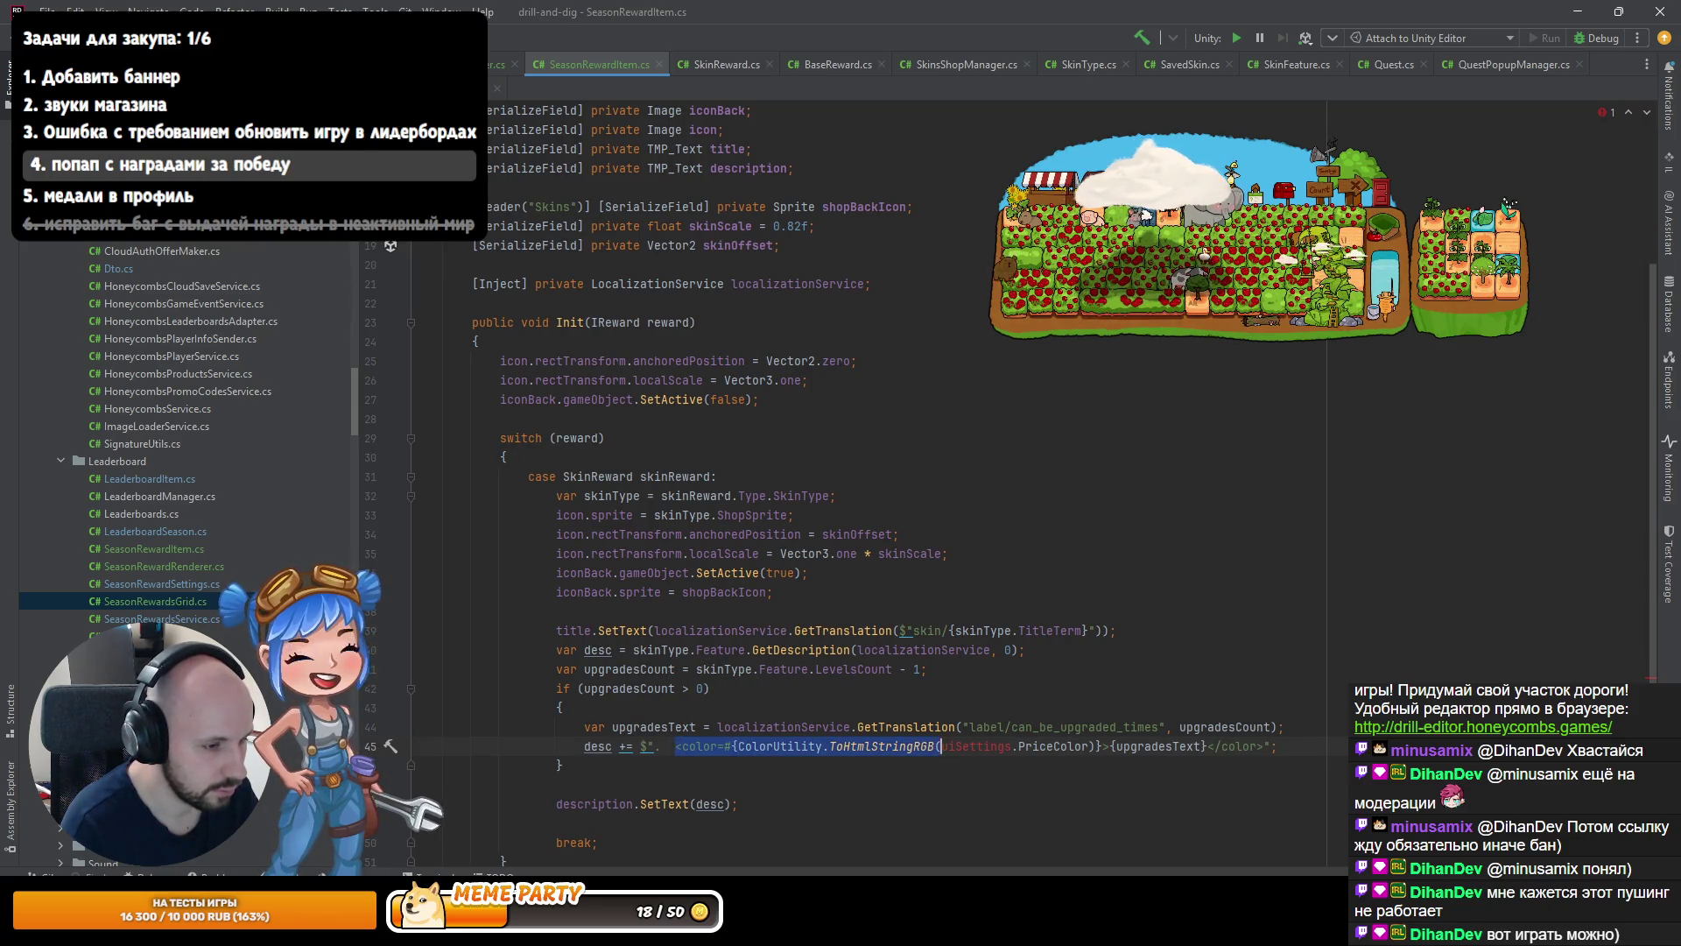
{"action": "key", "text": "BackSpace"}
{"action": "key", "text": "BackSpace"}
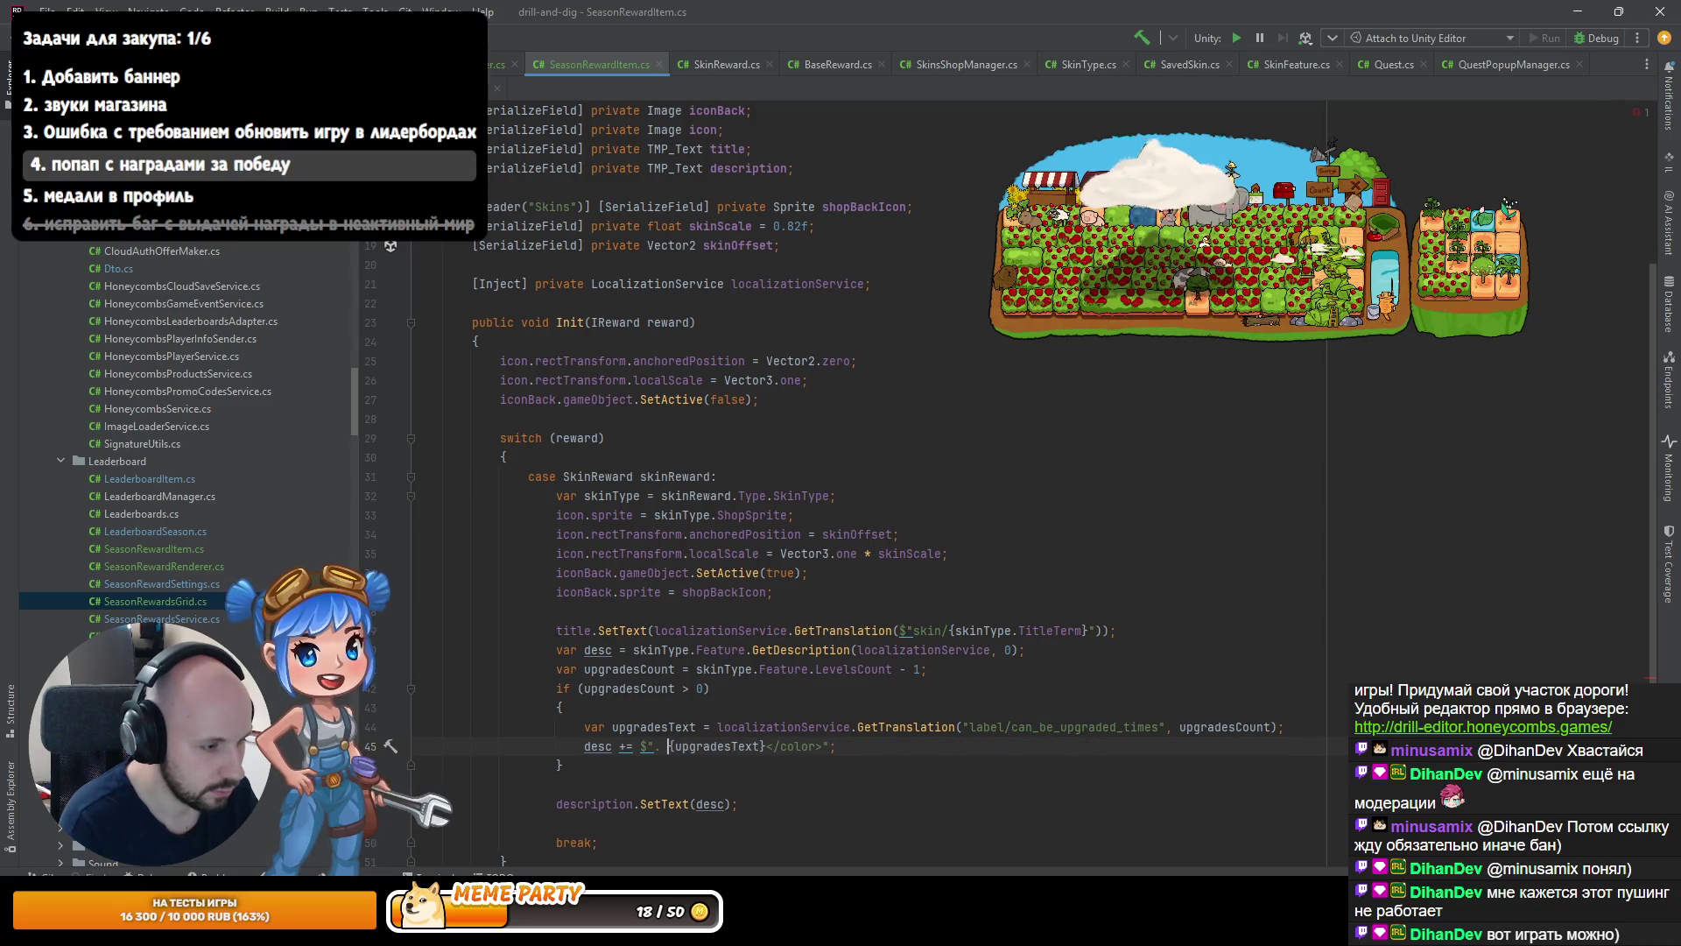
{"action": "key", "text": "ctrl+Right"}
{"action": "key", "text": "ctrl+Right"}
{"action": "key", "text": "ctrl+shift+Right"}
{"action": "key", "text": "ctrl+shift+Right"}
{"action": "key", "text": "BackSpace"}
{"action": "key", "text": "Up"}
{"action": "key", "text": "Up"}
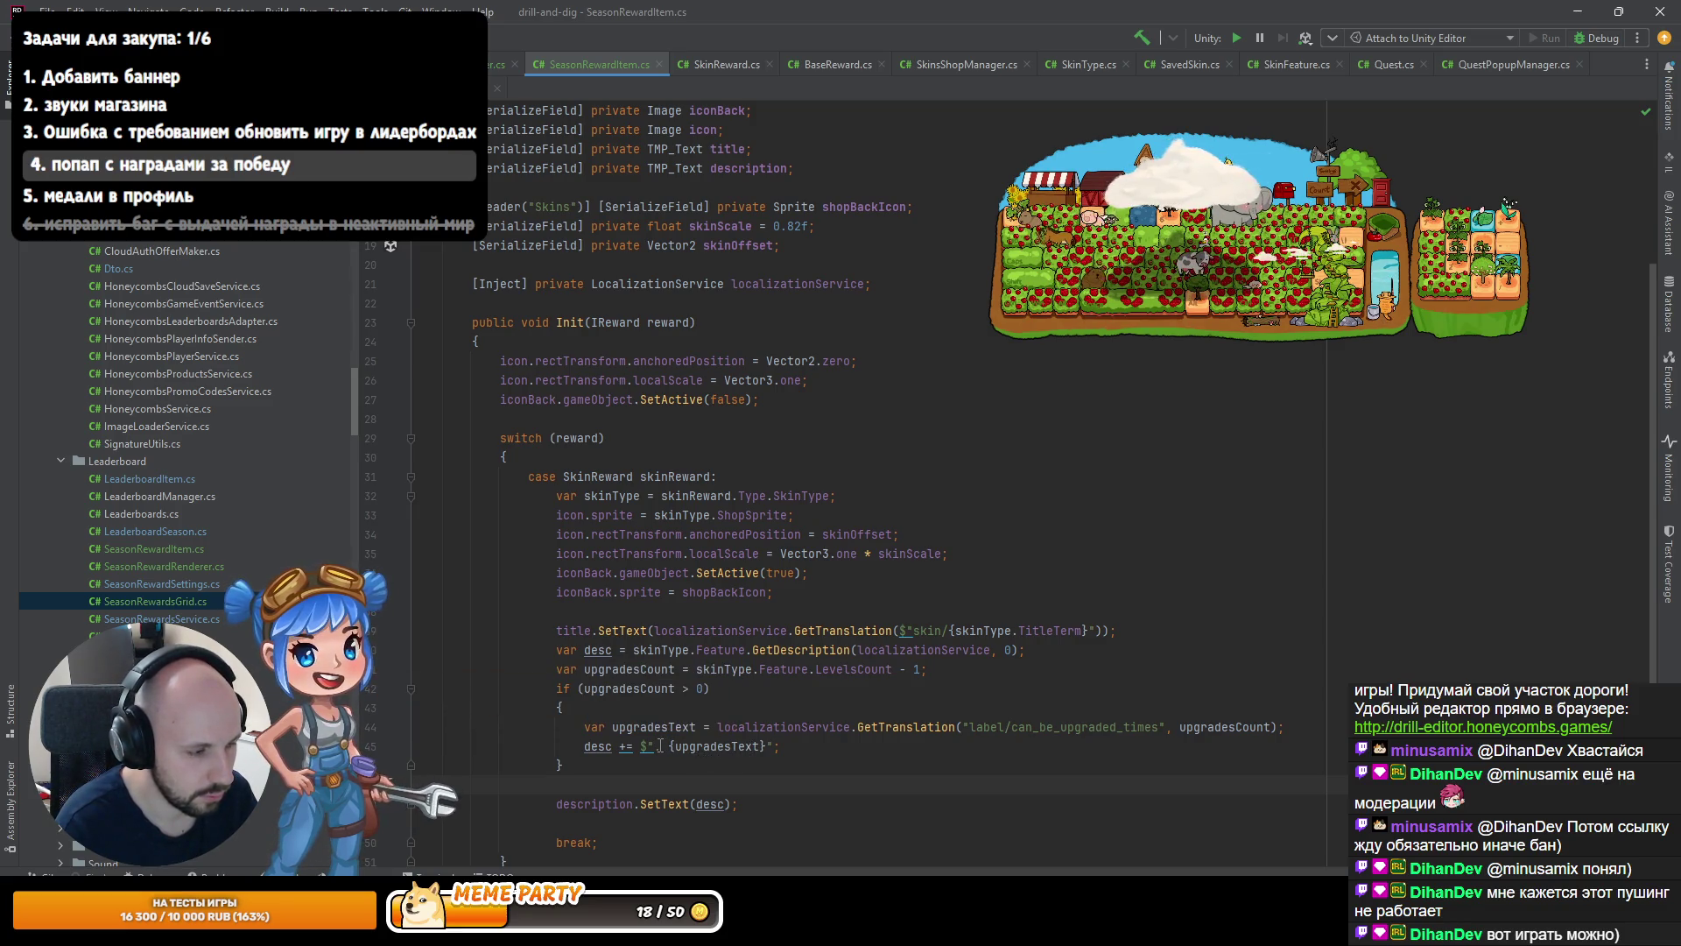
{"action": "key", "text": "BackSpace"}
{"action": "key", "text": "BackSpace"}
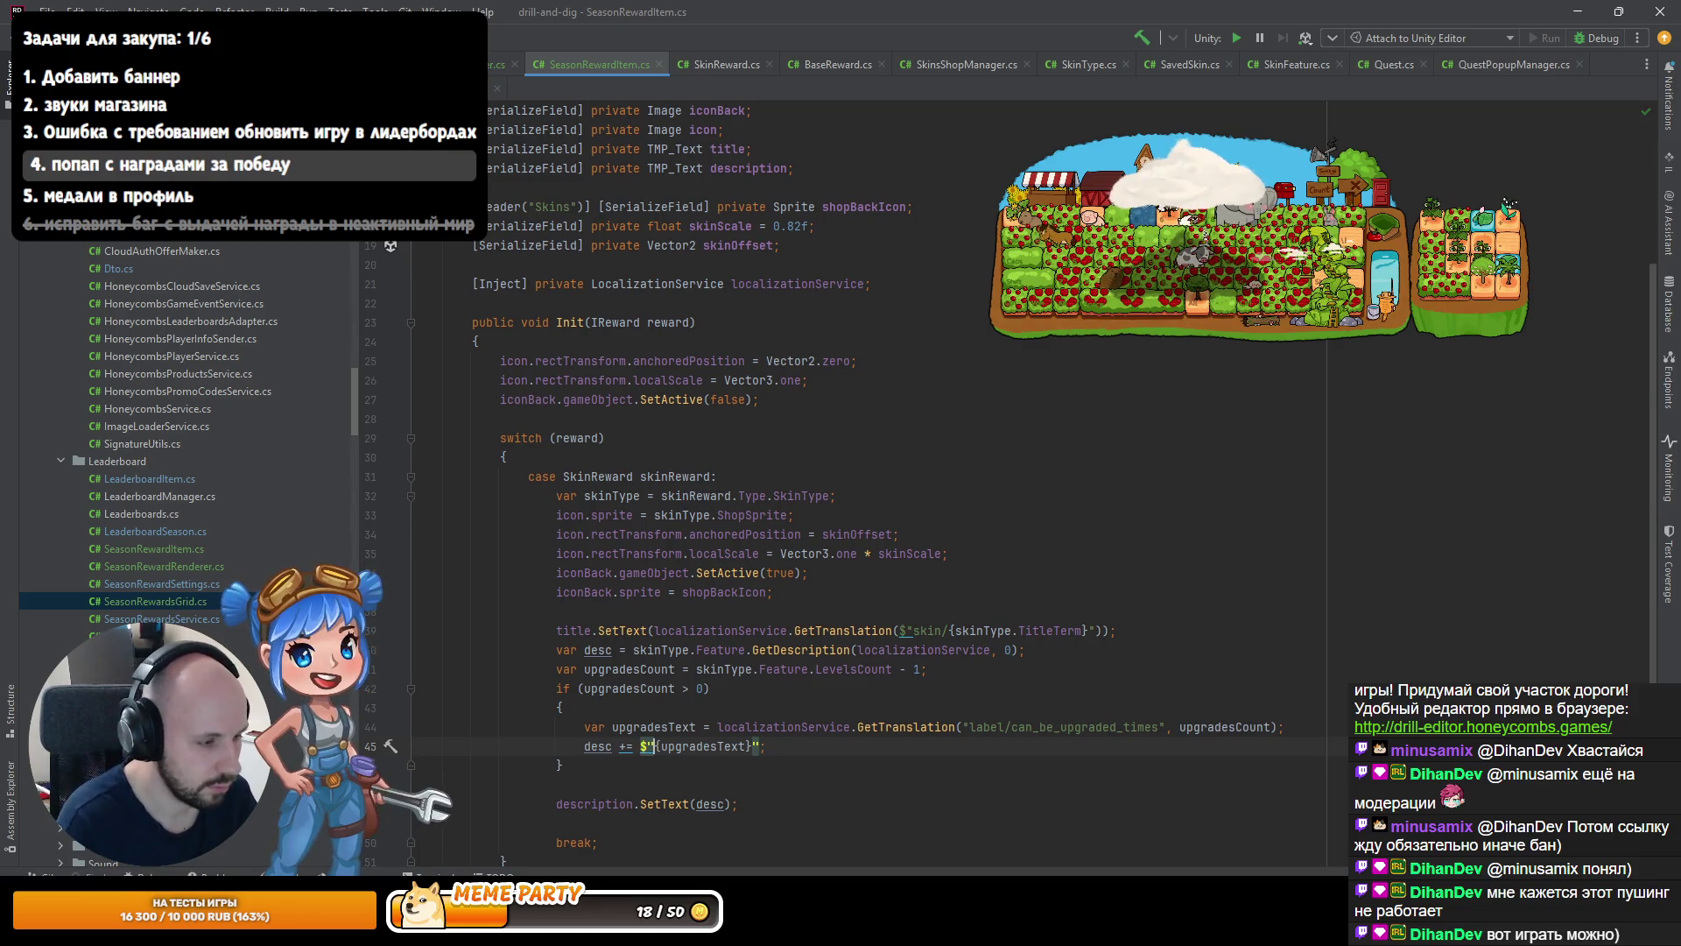
{"action": "key", "text": "Down"}
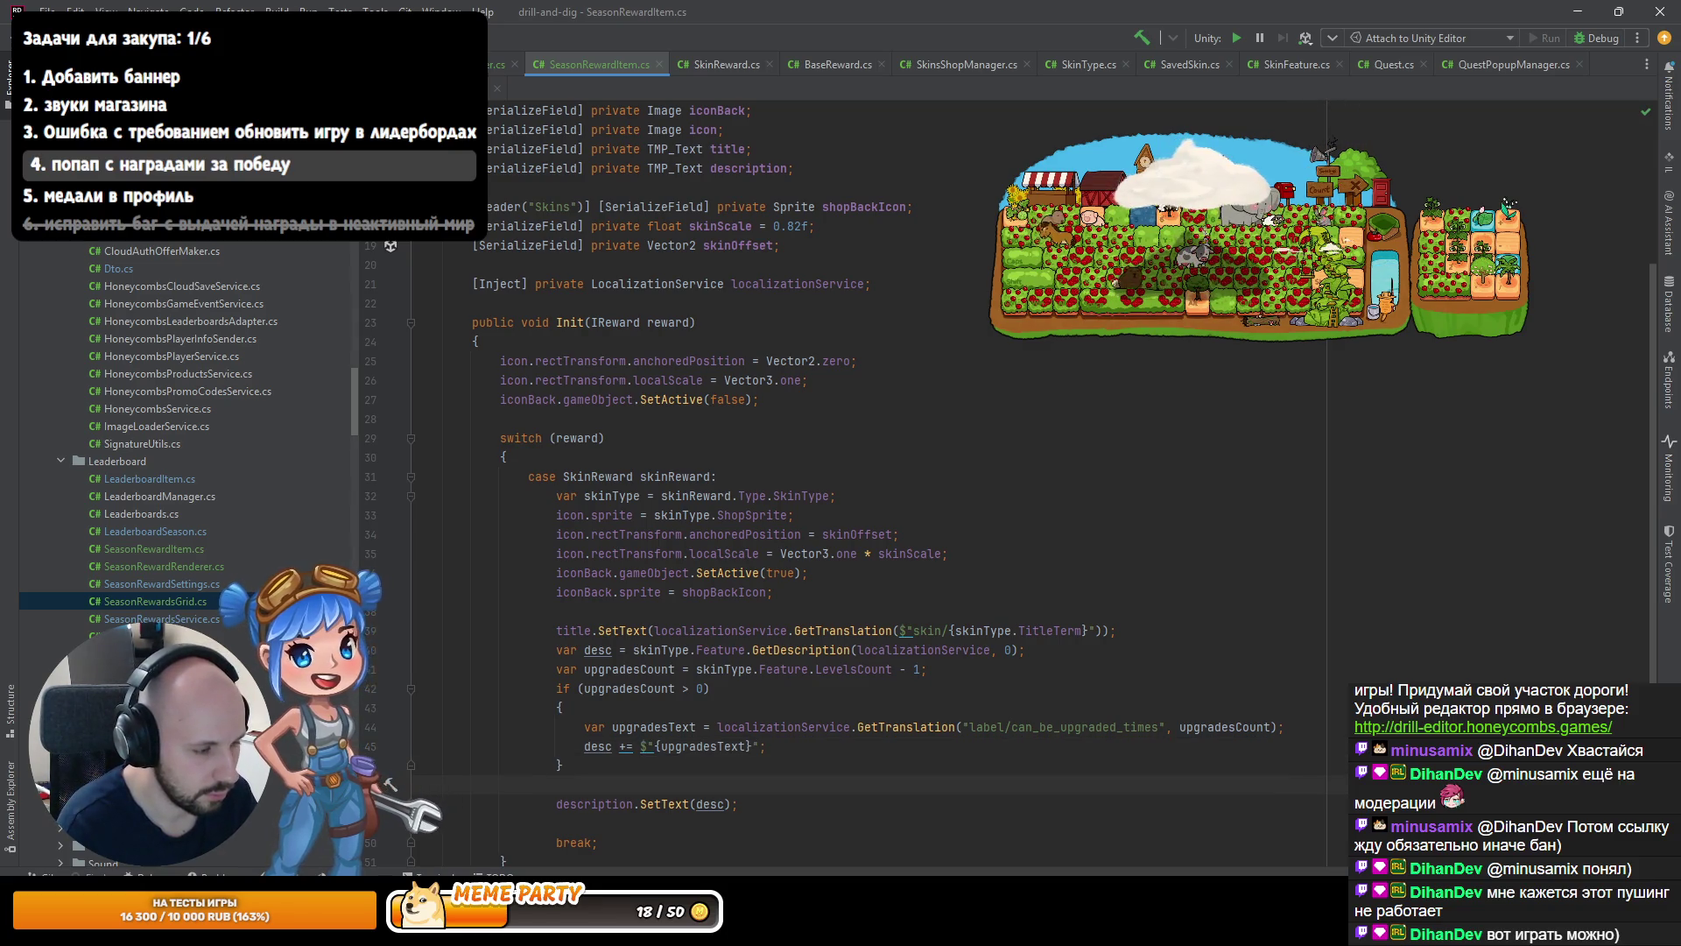
{"action": "key", "text": "alt+Tab"}
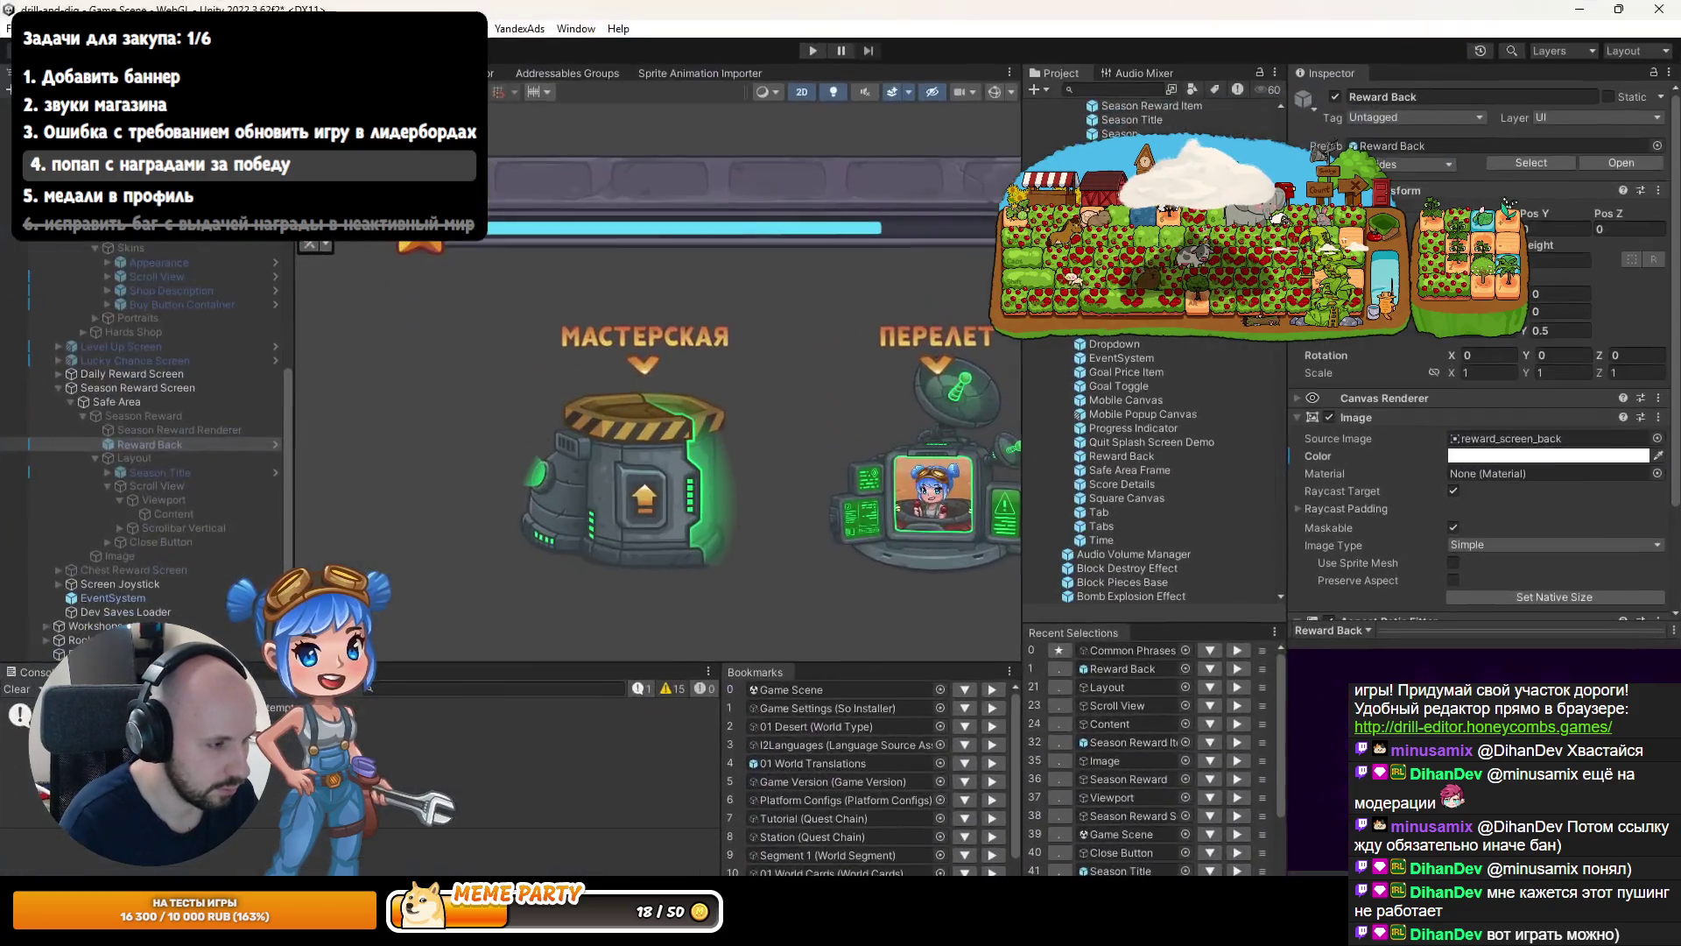
Play the game and view the Корпус скарабея shop item's description, then stop Play mode.
{"action": "left_click", "coordinate": [813, 51]}
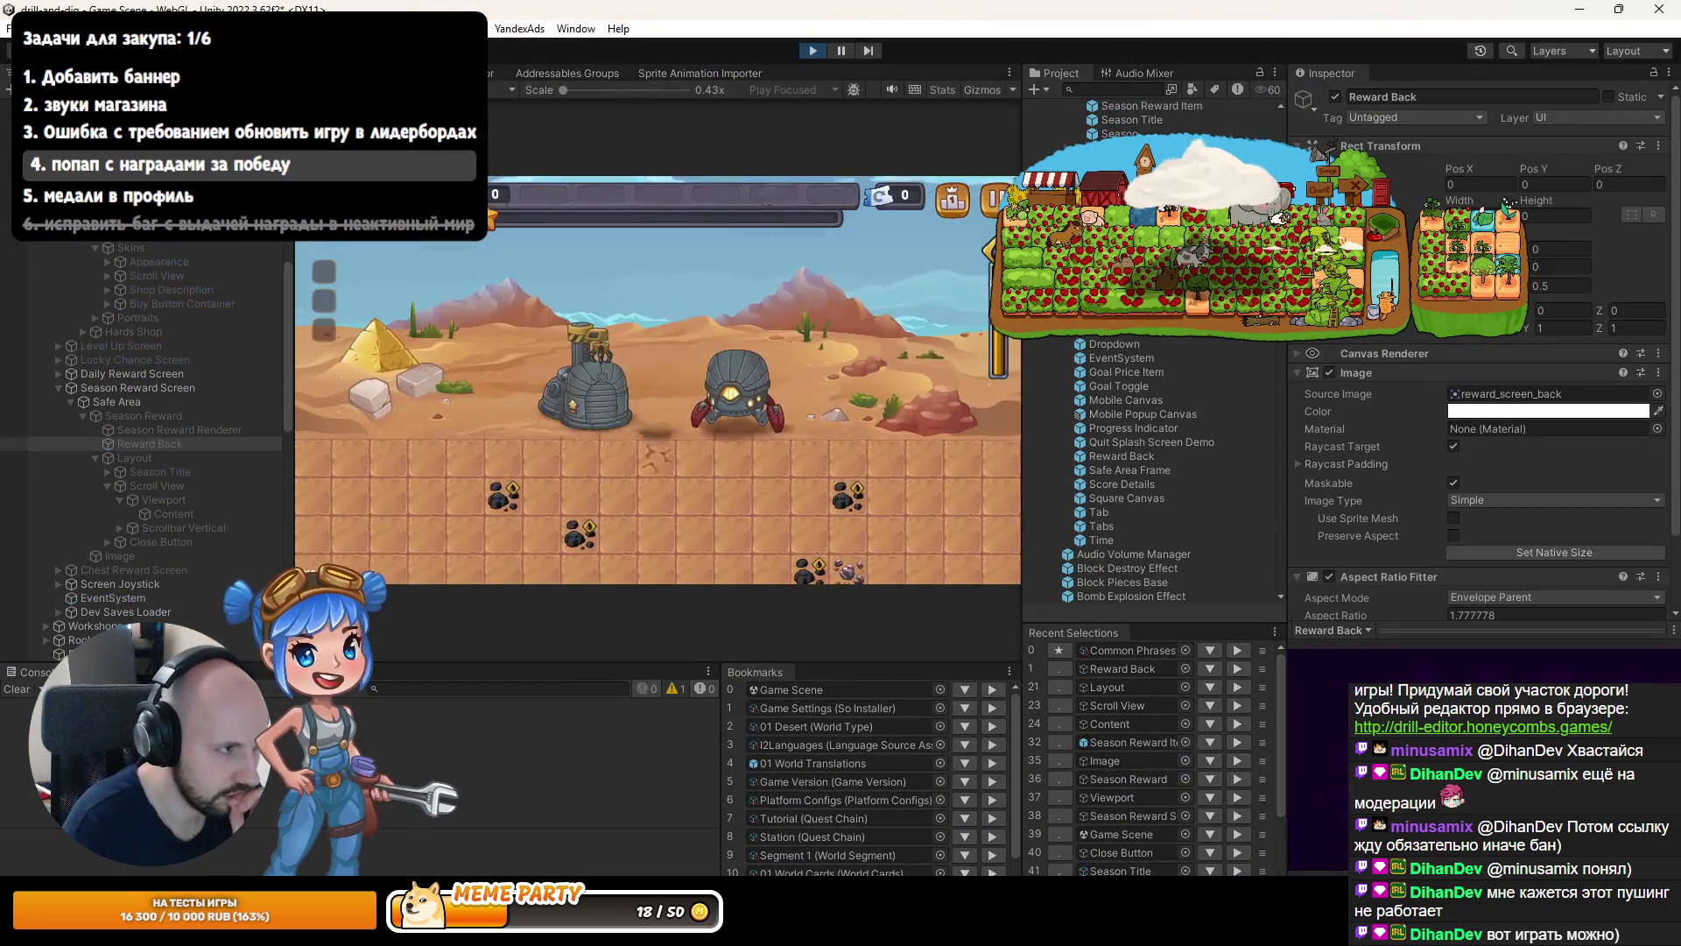
{"action": "left_click", "coordinate": [693, 433]}
{"action": "left_click", "coordinate": [736, 418]}
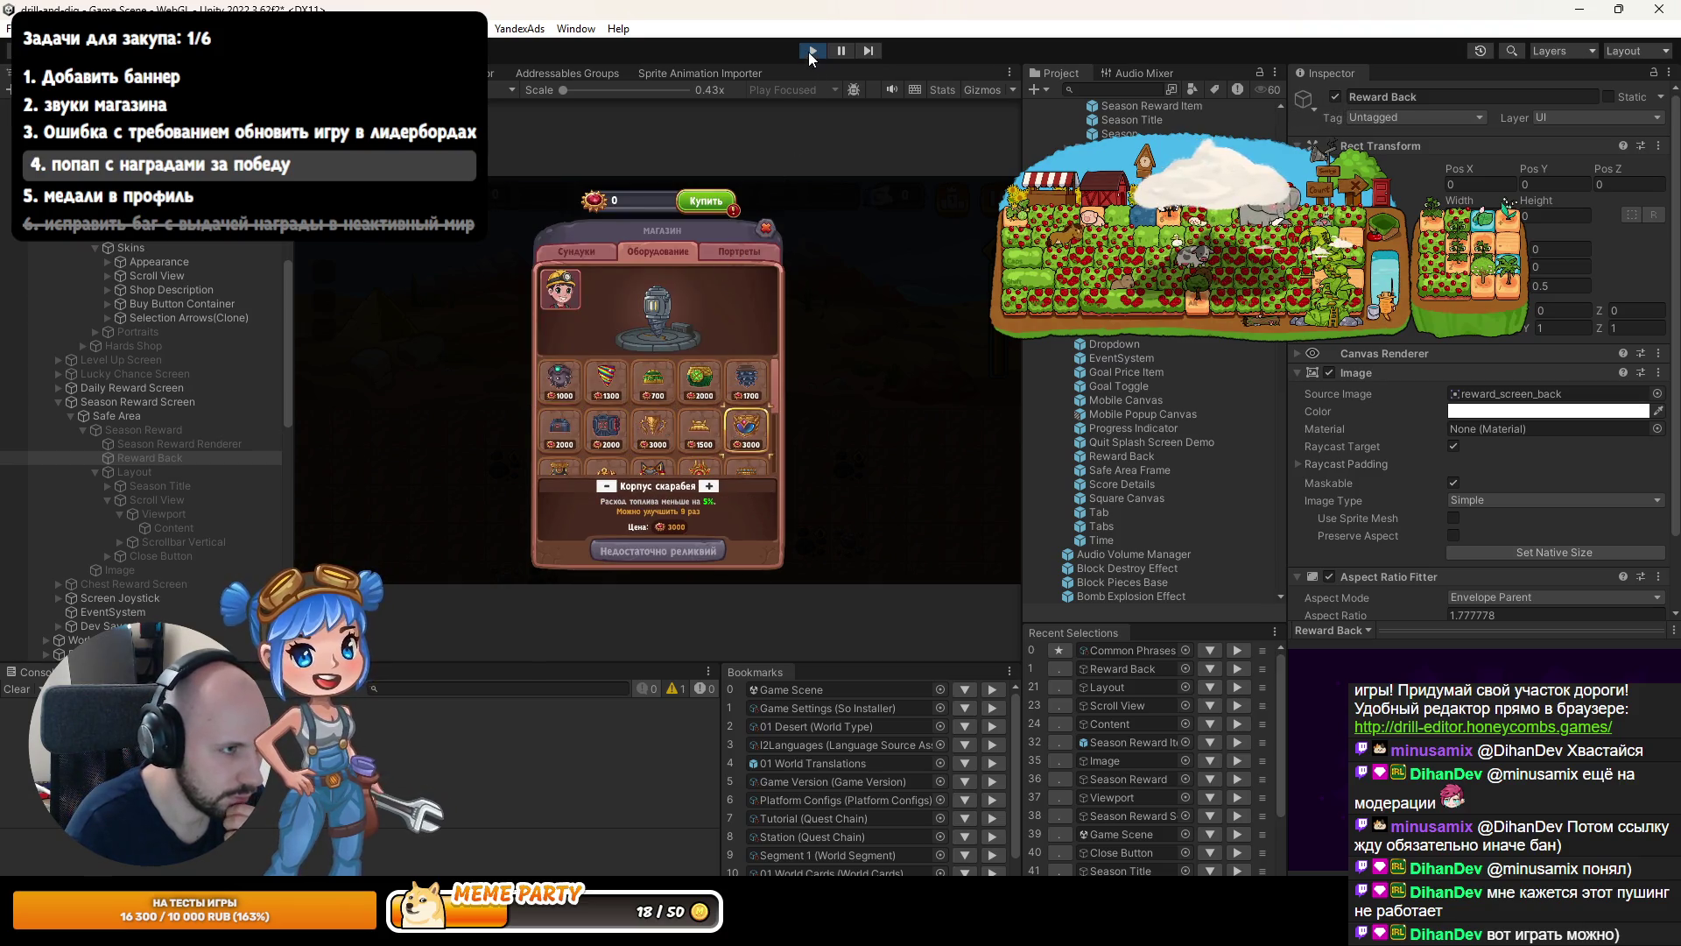
{"action": "left_click", "coordinate": [812, 50]}
In Rider, put a period after {upgradesText} in the reward description string.
{"action": "key", "text": "alt+Tab"}
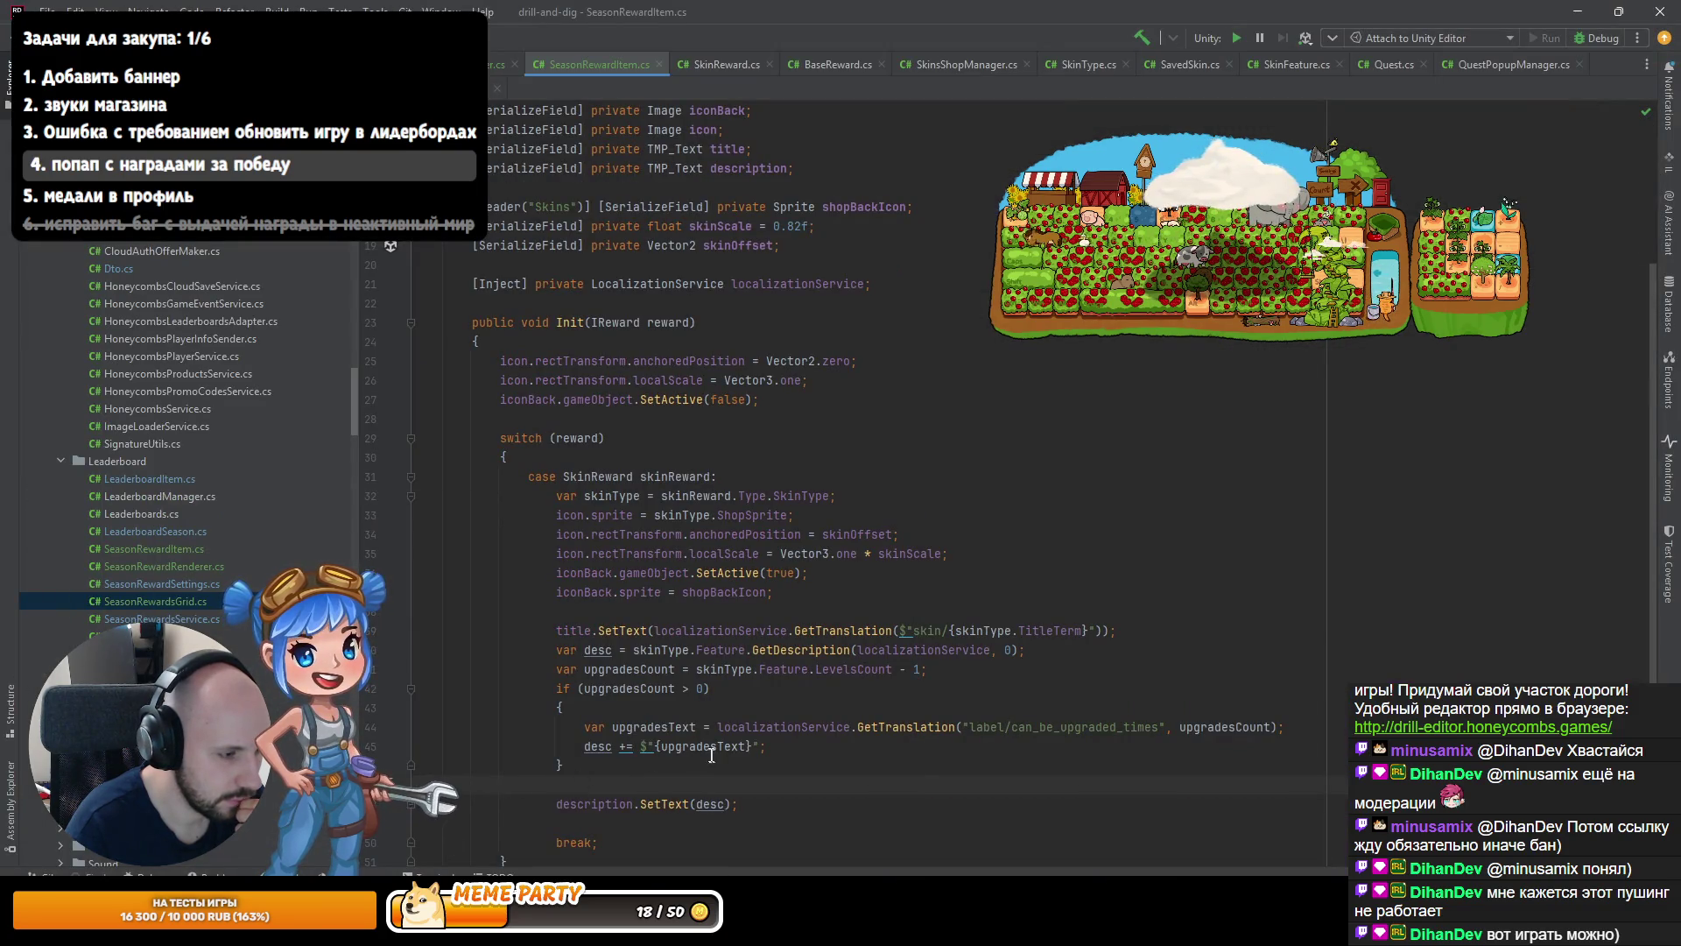
{"action": "left_click", "coordinate": [750, 745]}
{"action": "type", "text": "/"}
{"action": "key", "text": "BackSpace"}
{"action": "type", "text": "."}
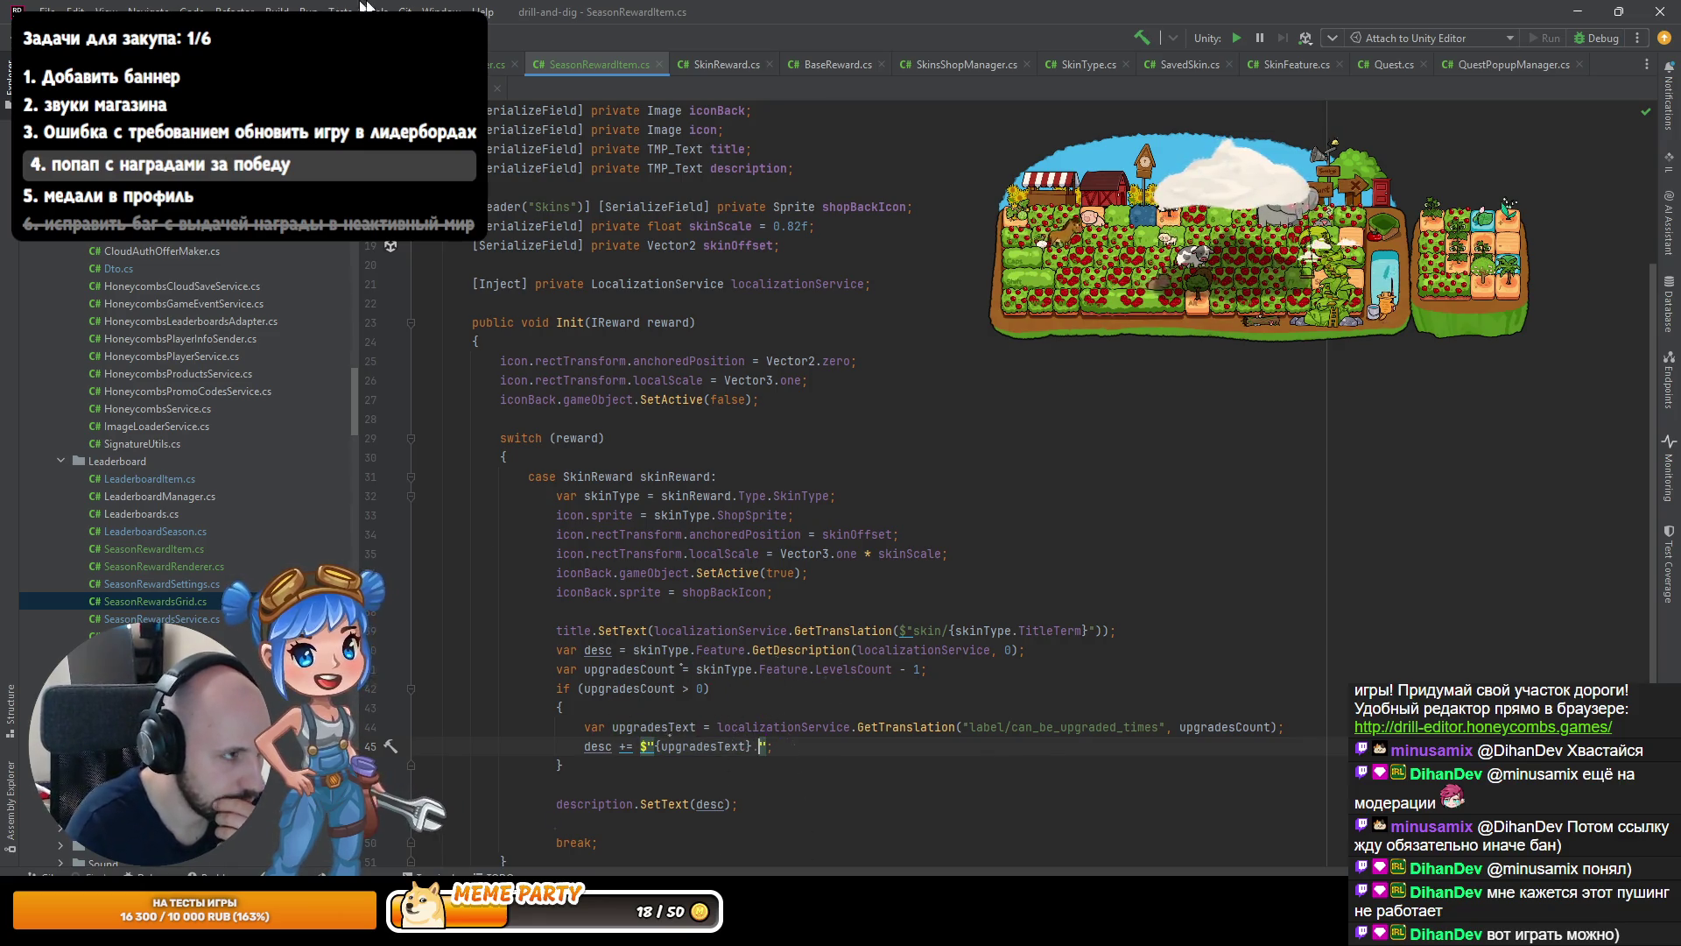
{"action": "left_click", "coordinate": [988, 65]}
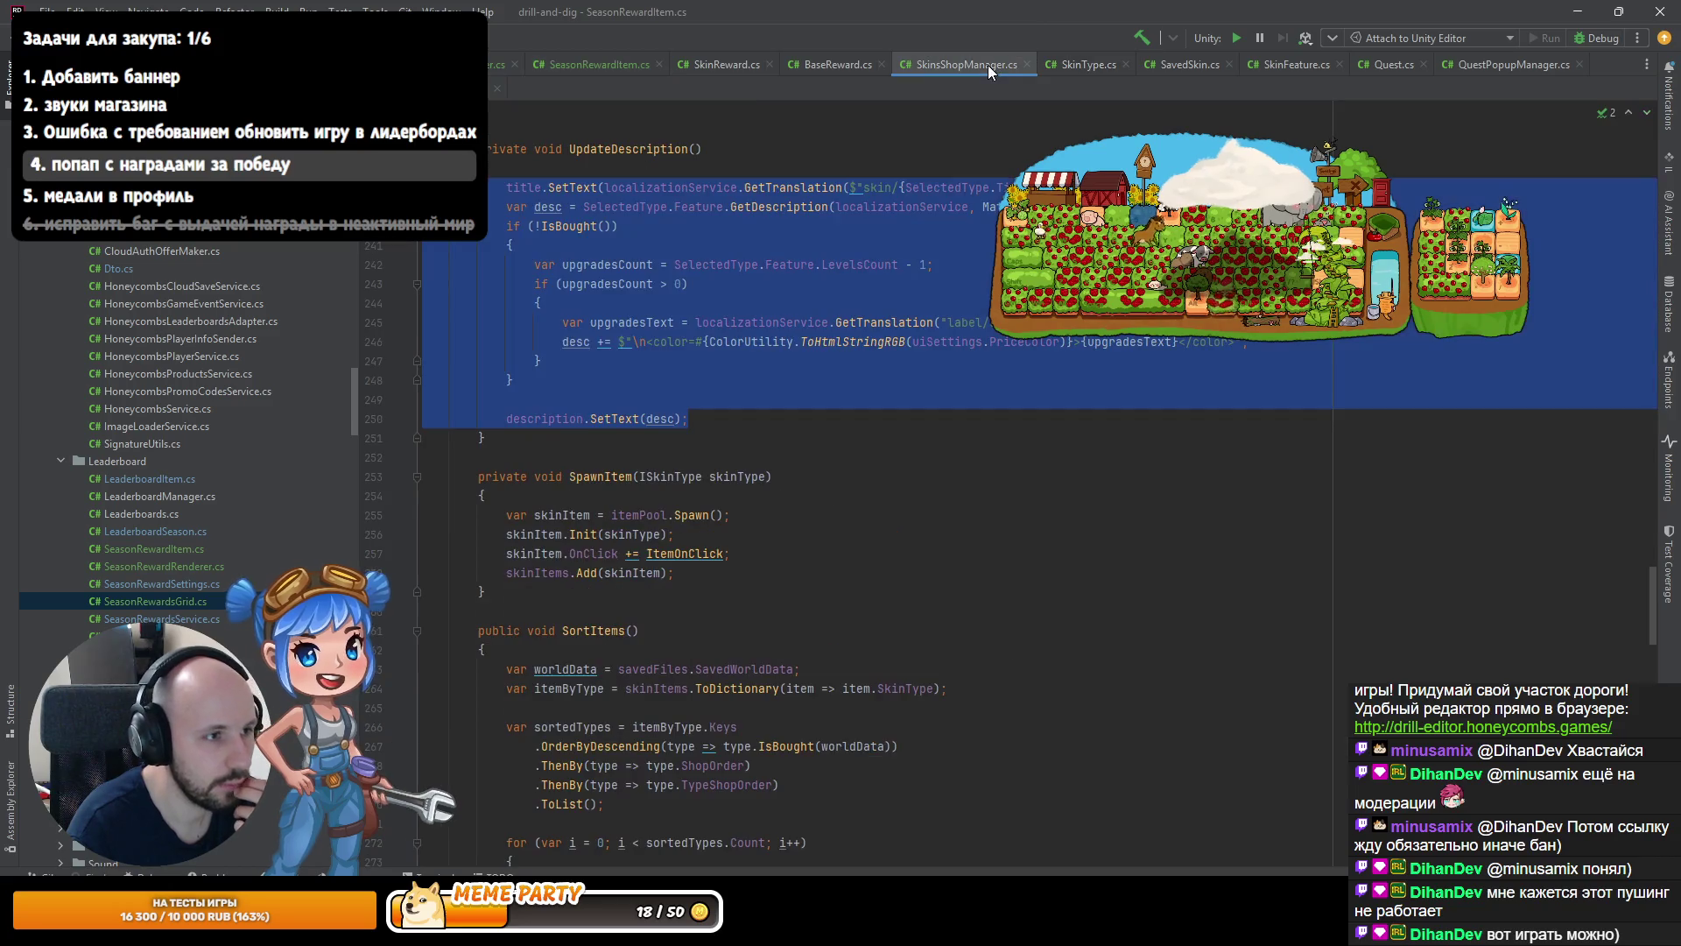
Look over SkinsShopManager's UpdateDescription code, then return to the Unity Editor.
{"action": "left_click", "coordinate": [1235, 341]}
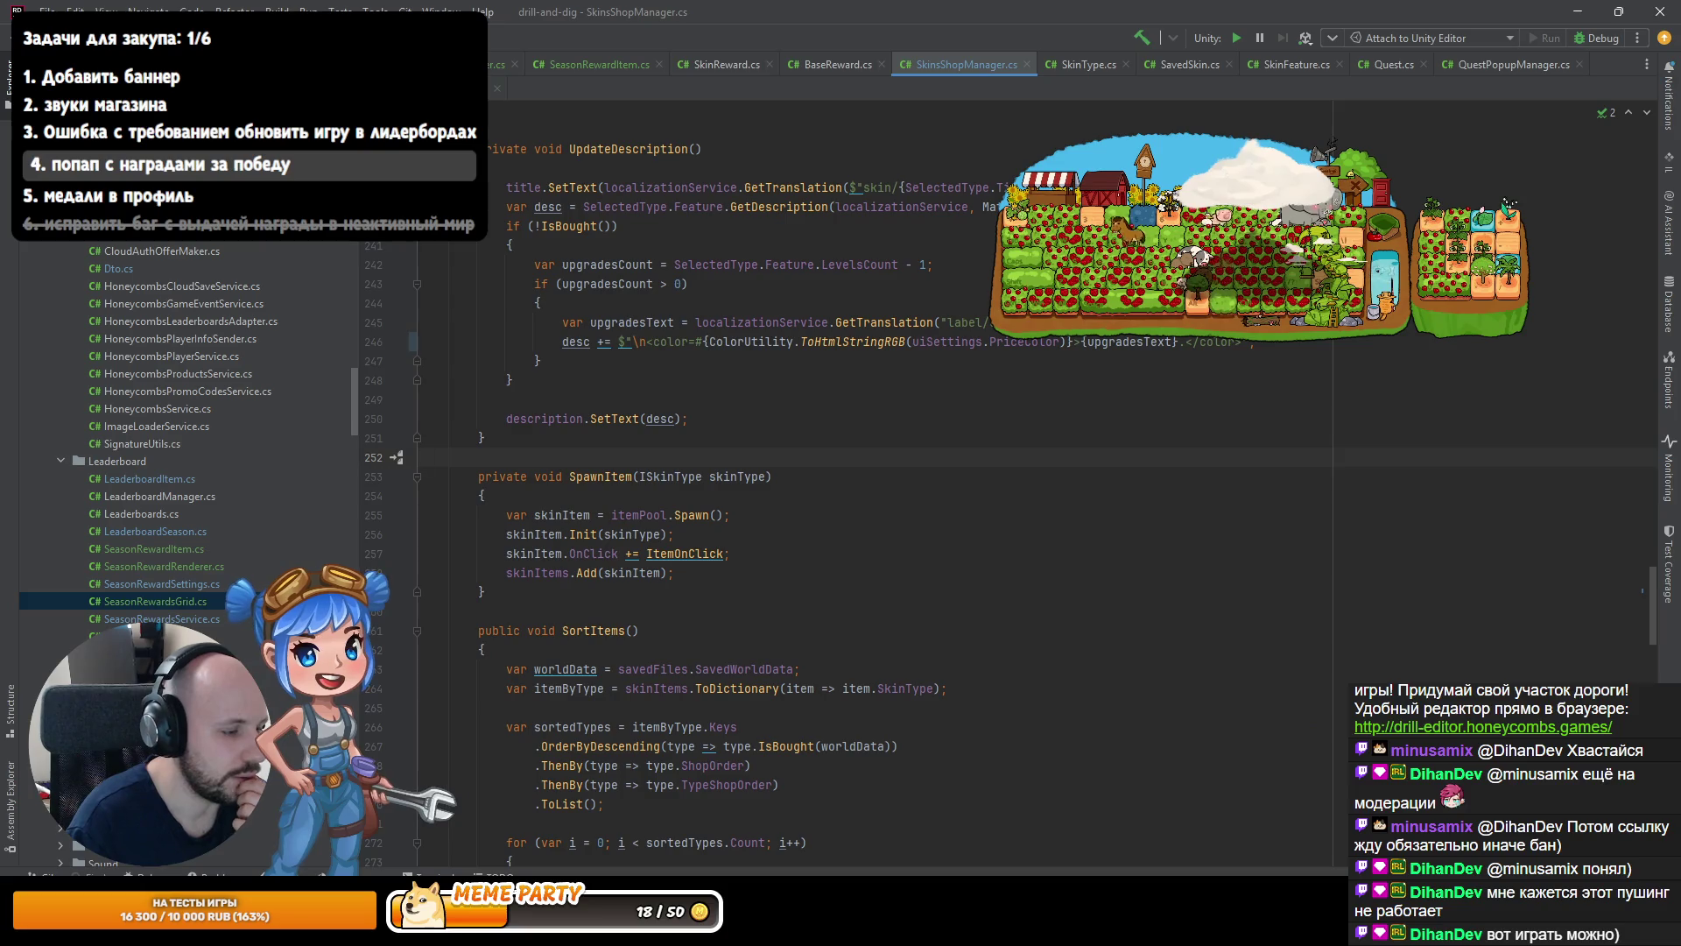
{"action": "key", "text": "alt+Tab"}
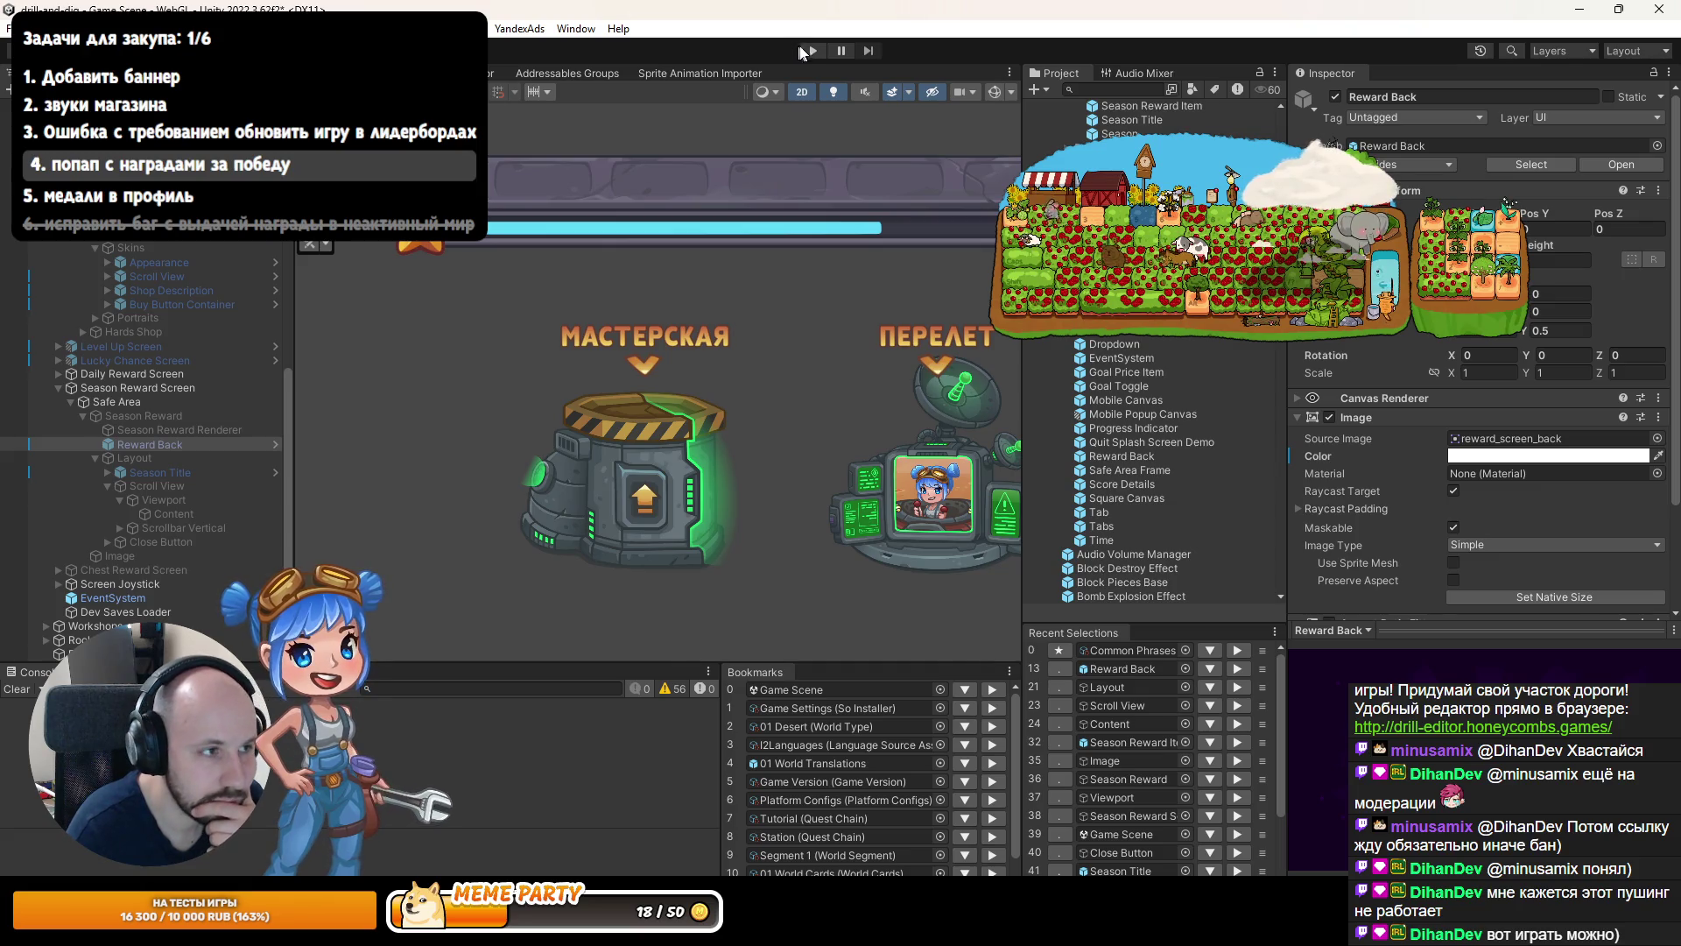
Play the game, open the current-season first-place reward popup, scroll its rewards, and restore the editor layout.
{"action": "left_click", "coordinate": [809, 51]}
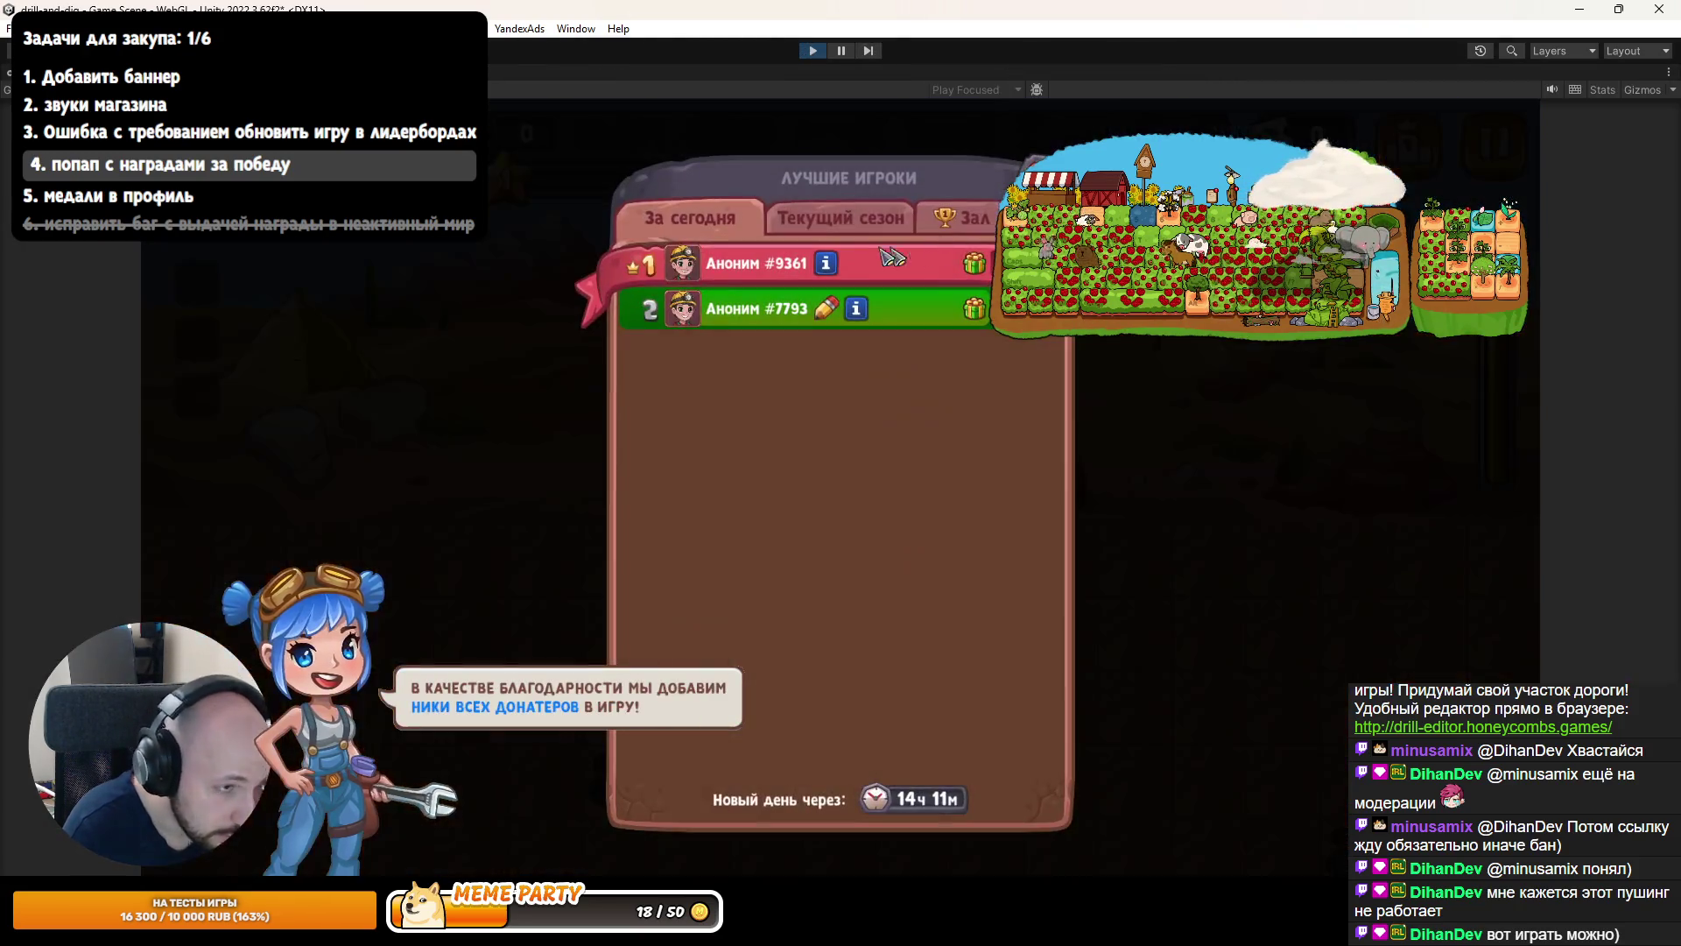
{"action": "left_click", "coordinate": [841, 218]}
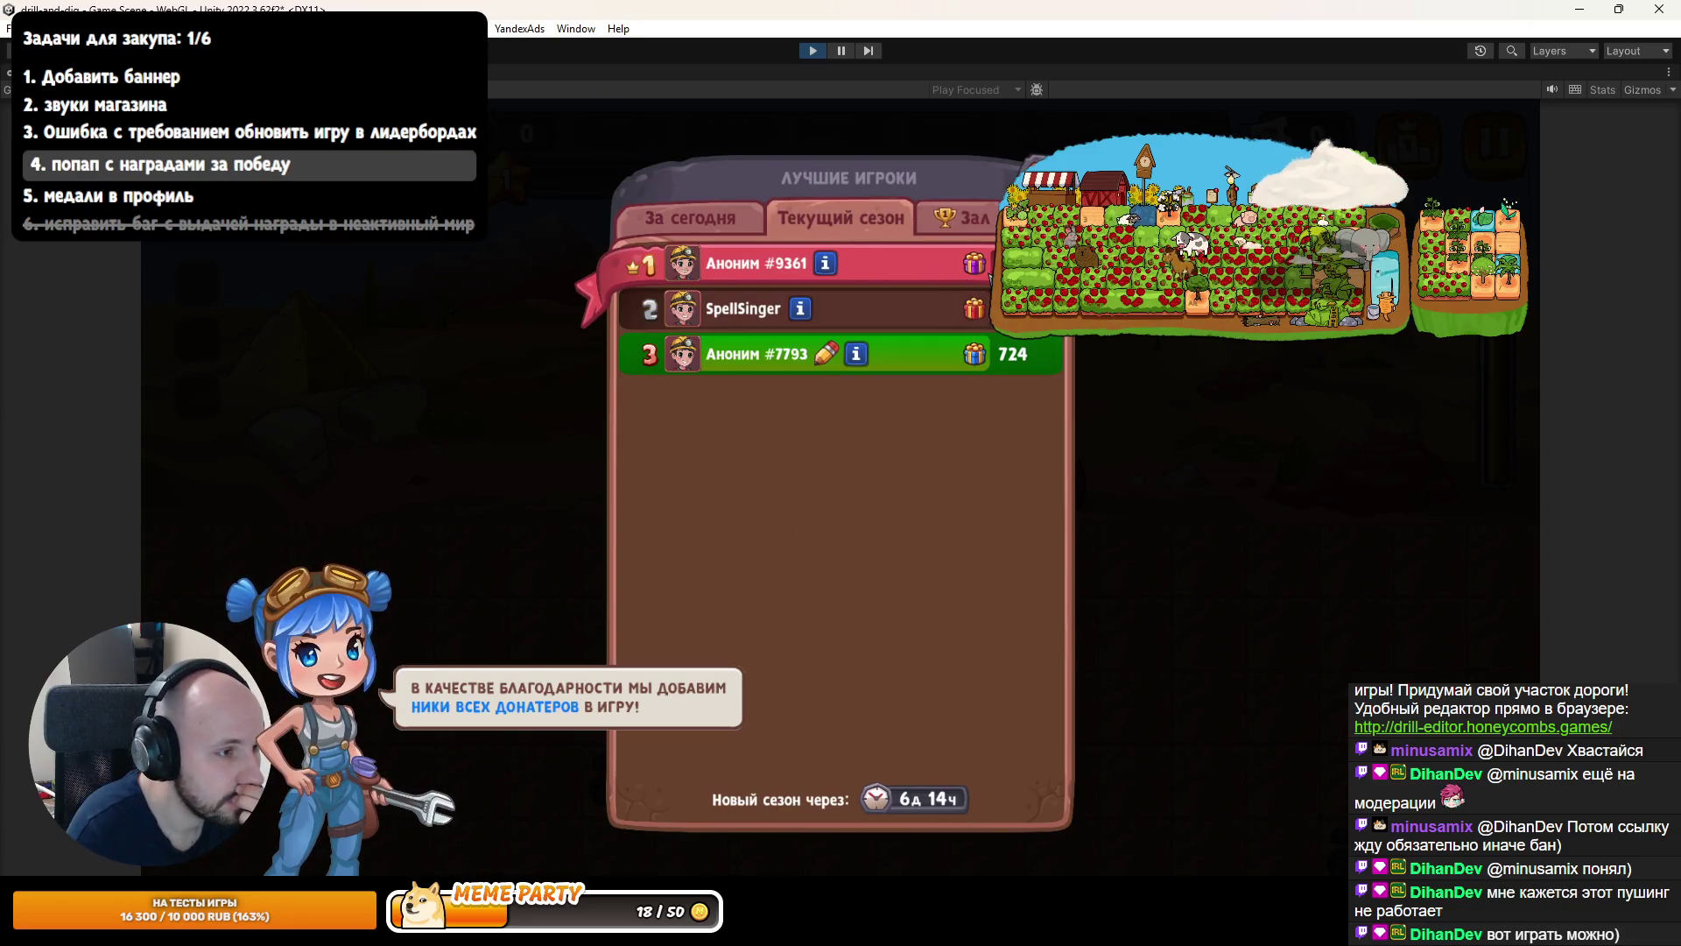
{"action": "left_click", "coordinate": [976, 267]}
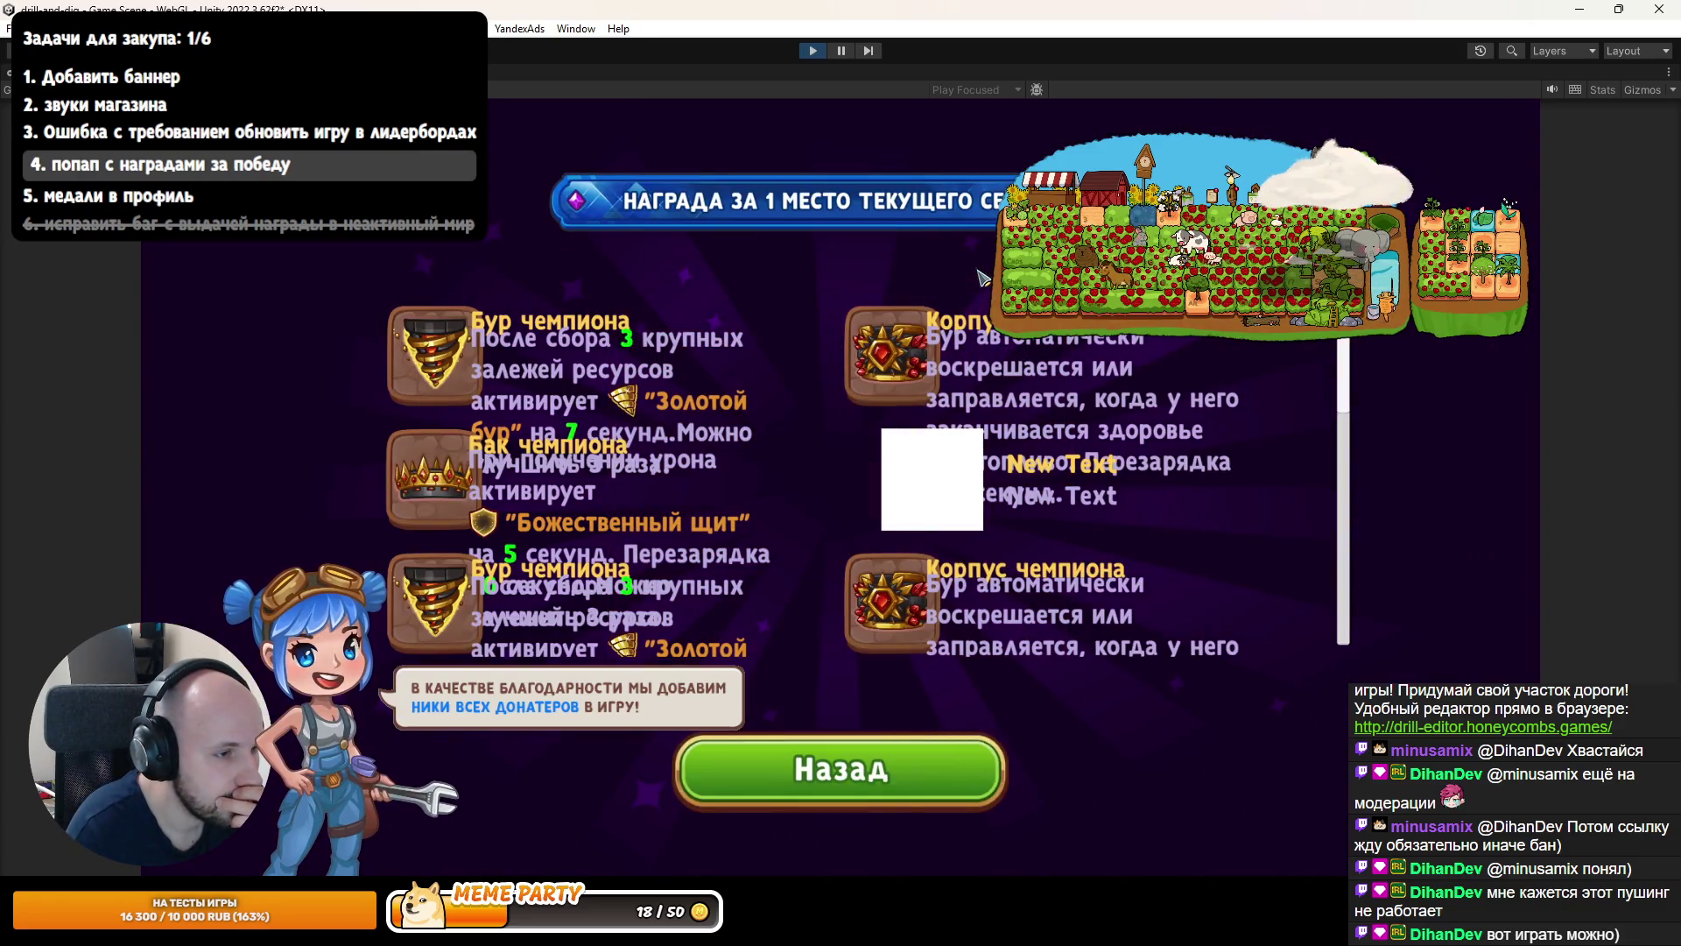
{"action": "scroll", "coordinate": [762, 411], "scroll_direction": "down", "scroll_amount": 1}
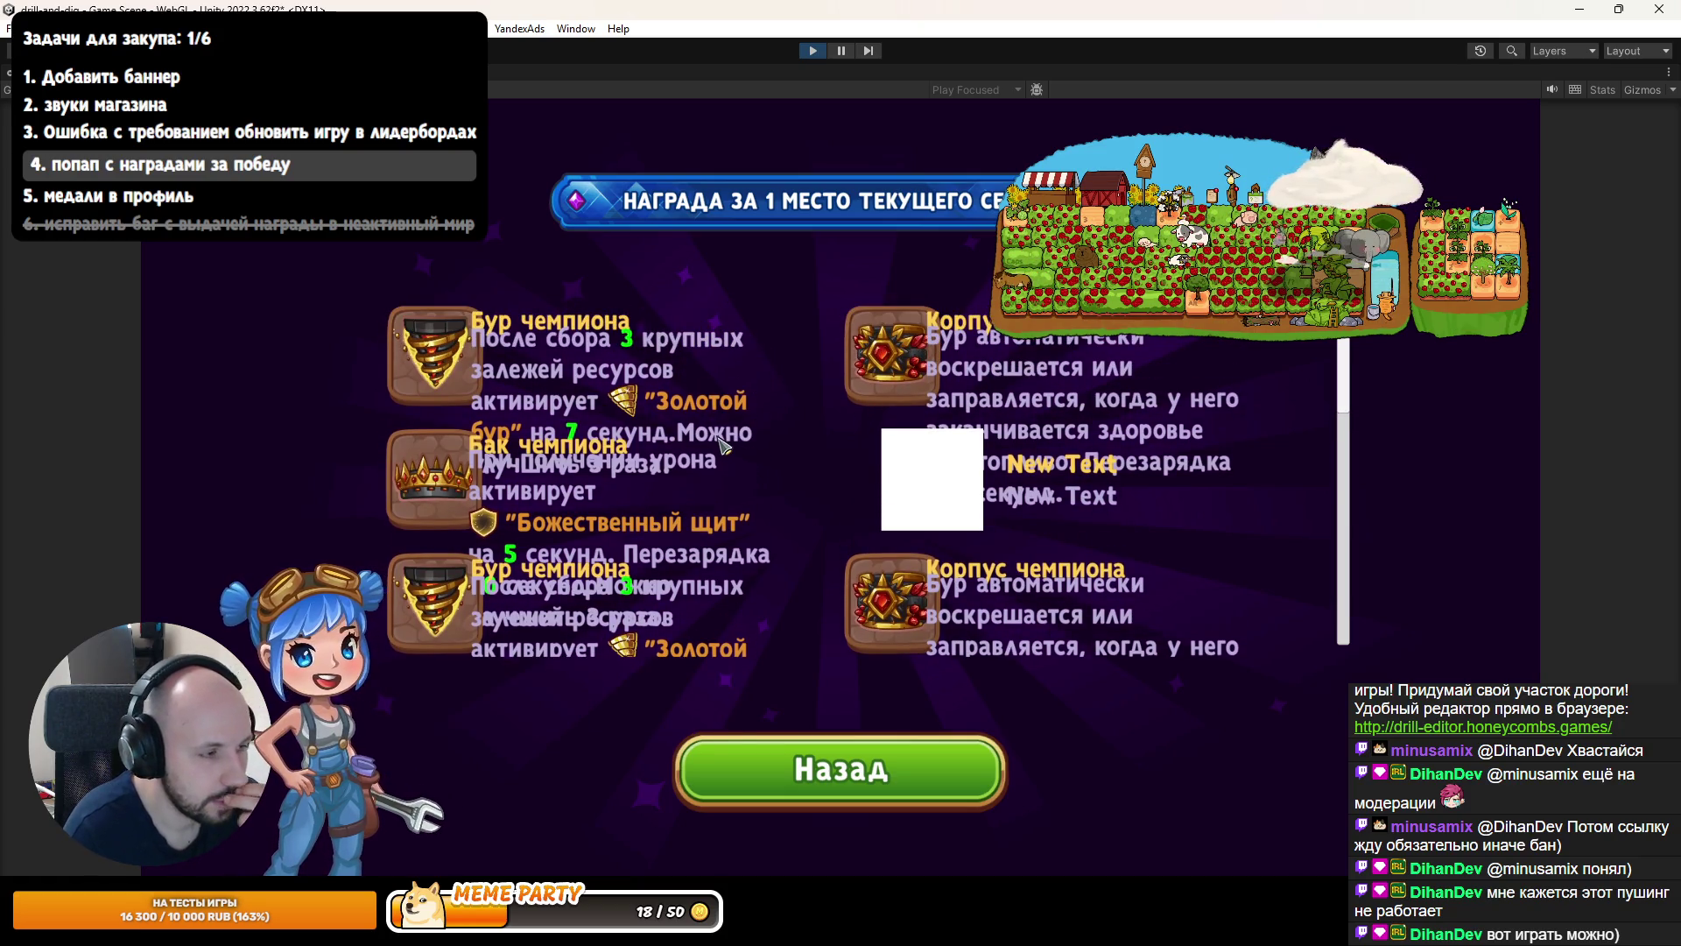
{"action": "scroll", "coordinate": [703, 451], "scroll_direction": "down", "scroll_amount": 2}
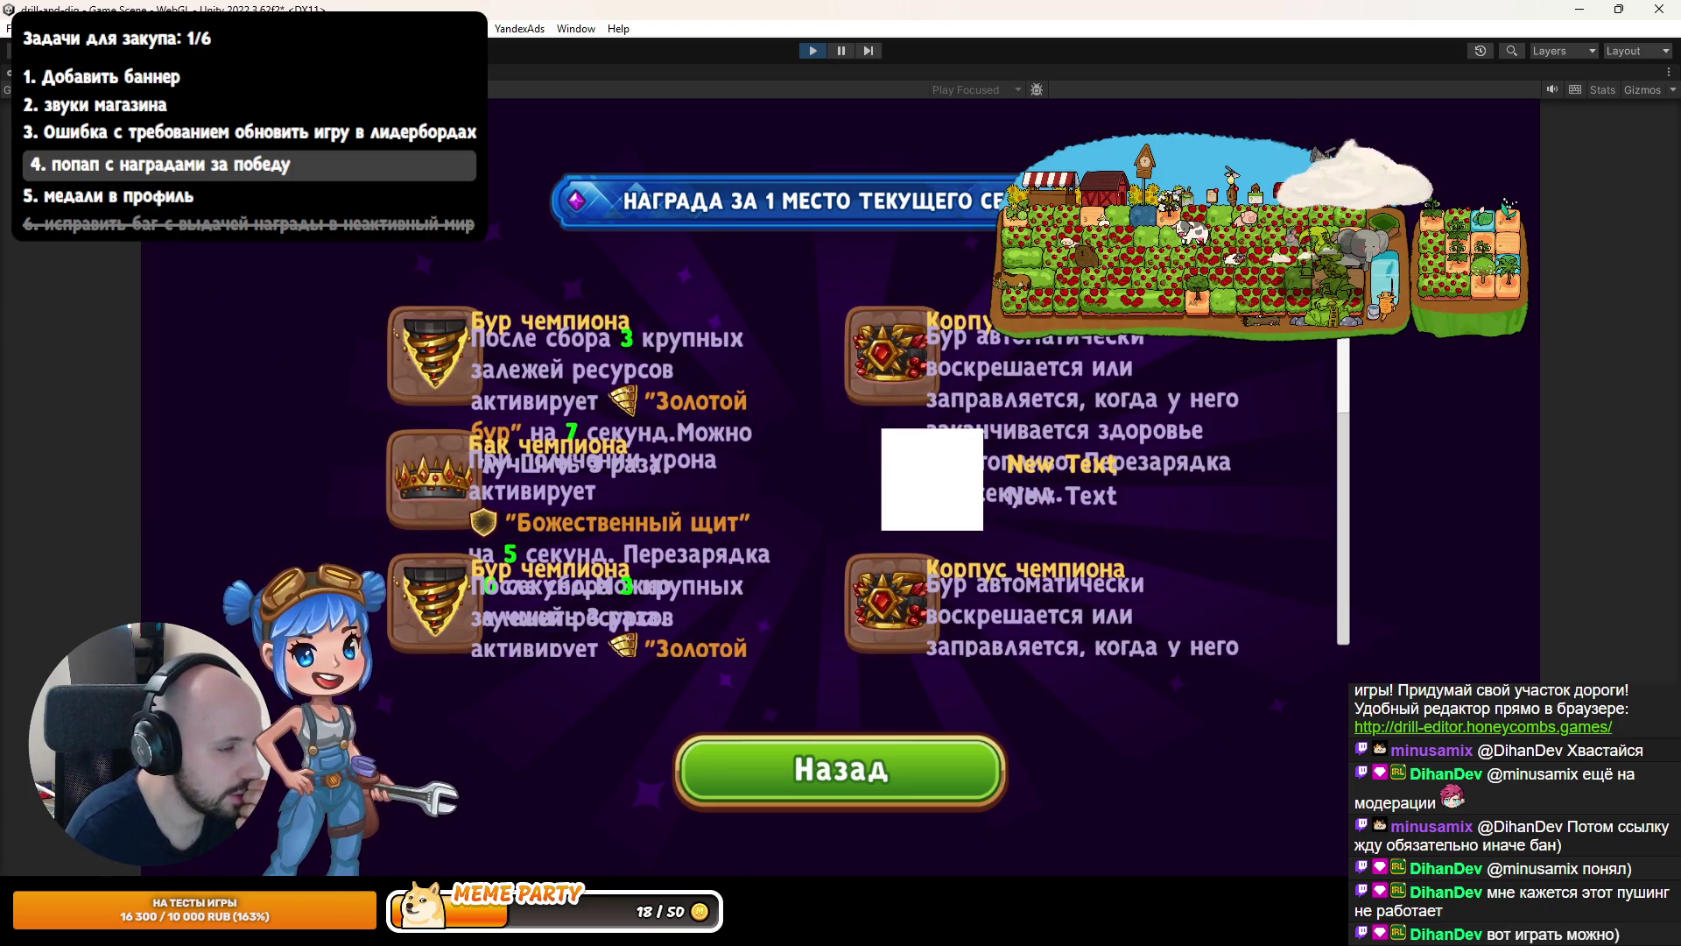
{"action": "key", "text": "shift+space"}
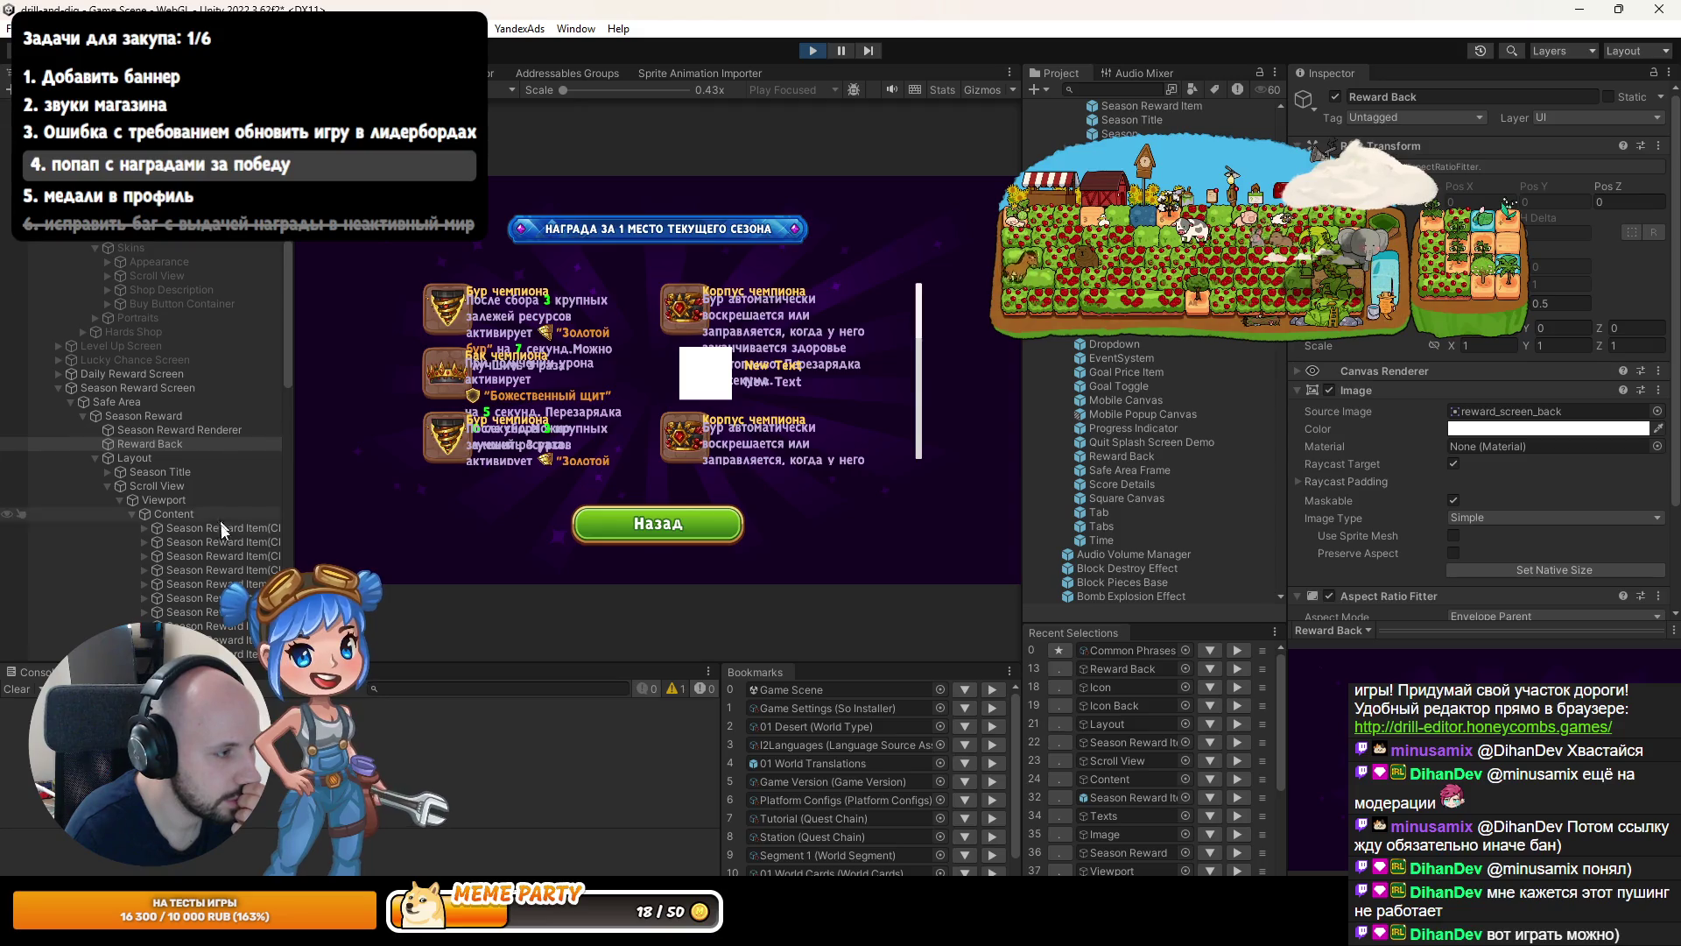
Select the first reward's Texts > Description and scrub its Font Size from 36 to about 18.5.
{"action": "left_click", "coordinate": [145, 528]}
{"action": "left_click", "coordinate": [157, 556]}
{"action": "left_click", "coordinate": [179, 583]}
{"action": "left_click", "coordinate": [168, 582]}
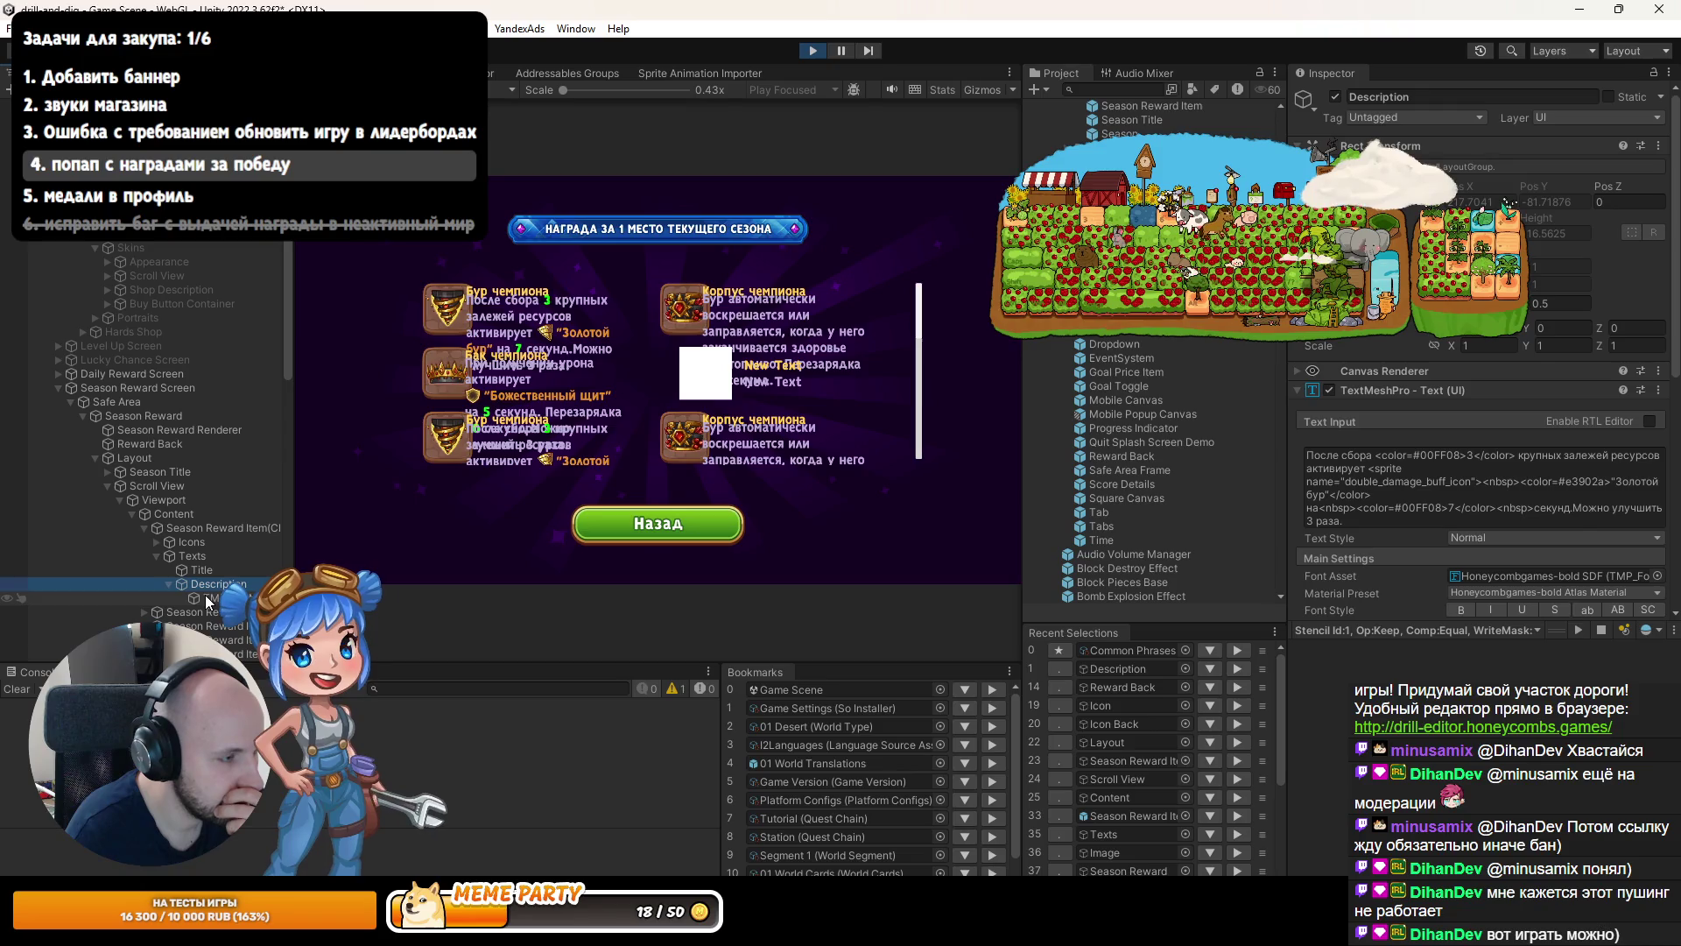
{"action": "left_click", "coordinate": [205, 596]}
{"action": "double_click", "coordinate": [210, 584]}
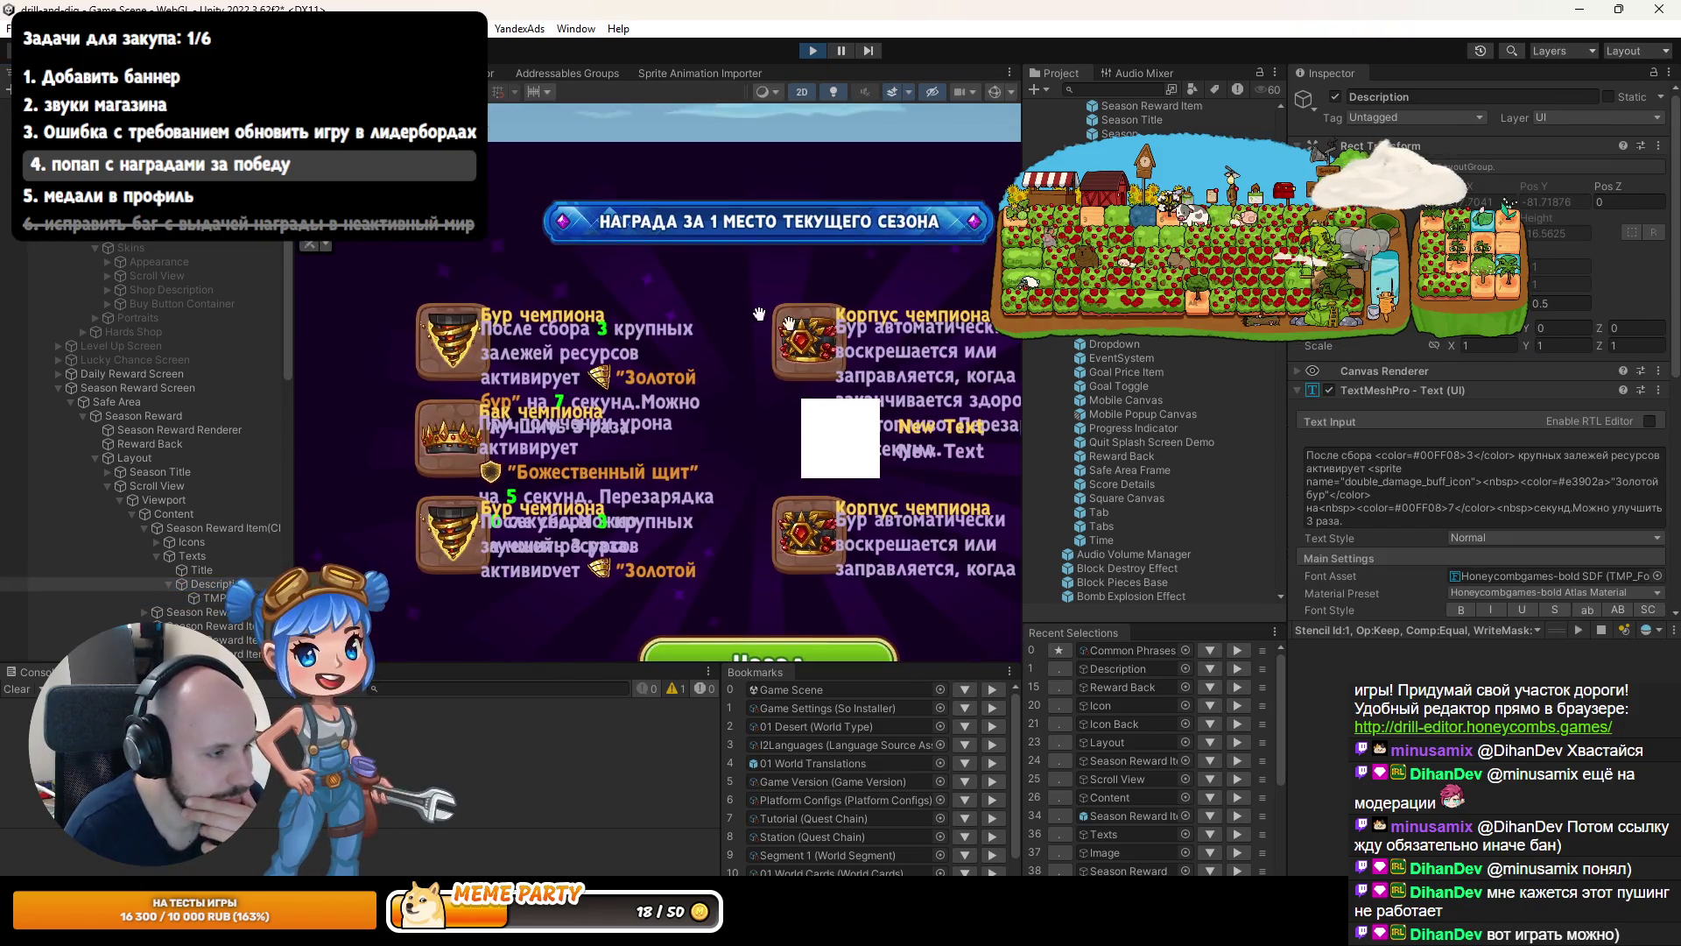
{"action": "scroll", "coordinate": [1438, 522], "scroll_direction": "down", "scroll_amount": 3}
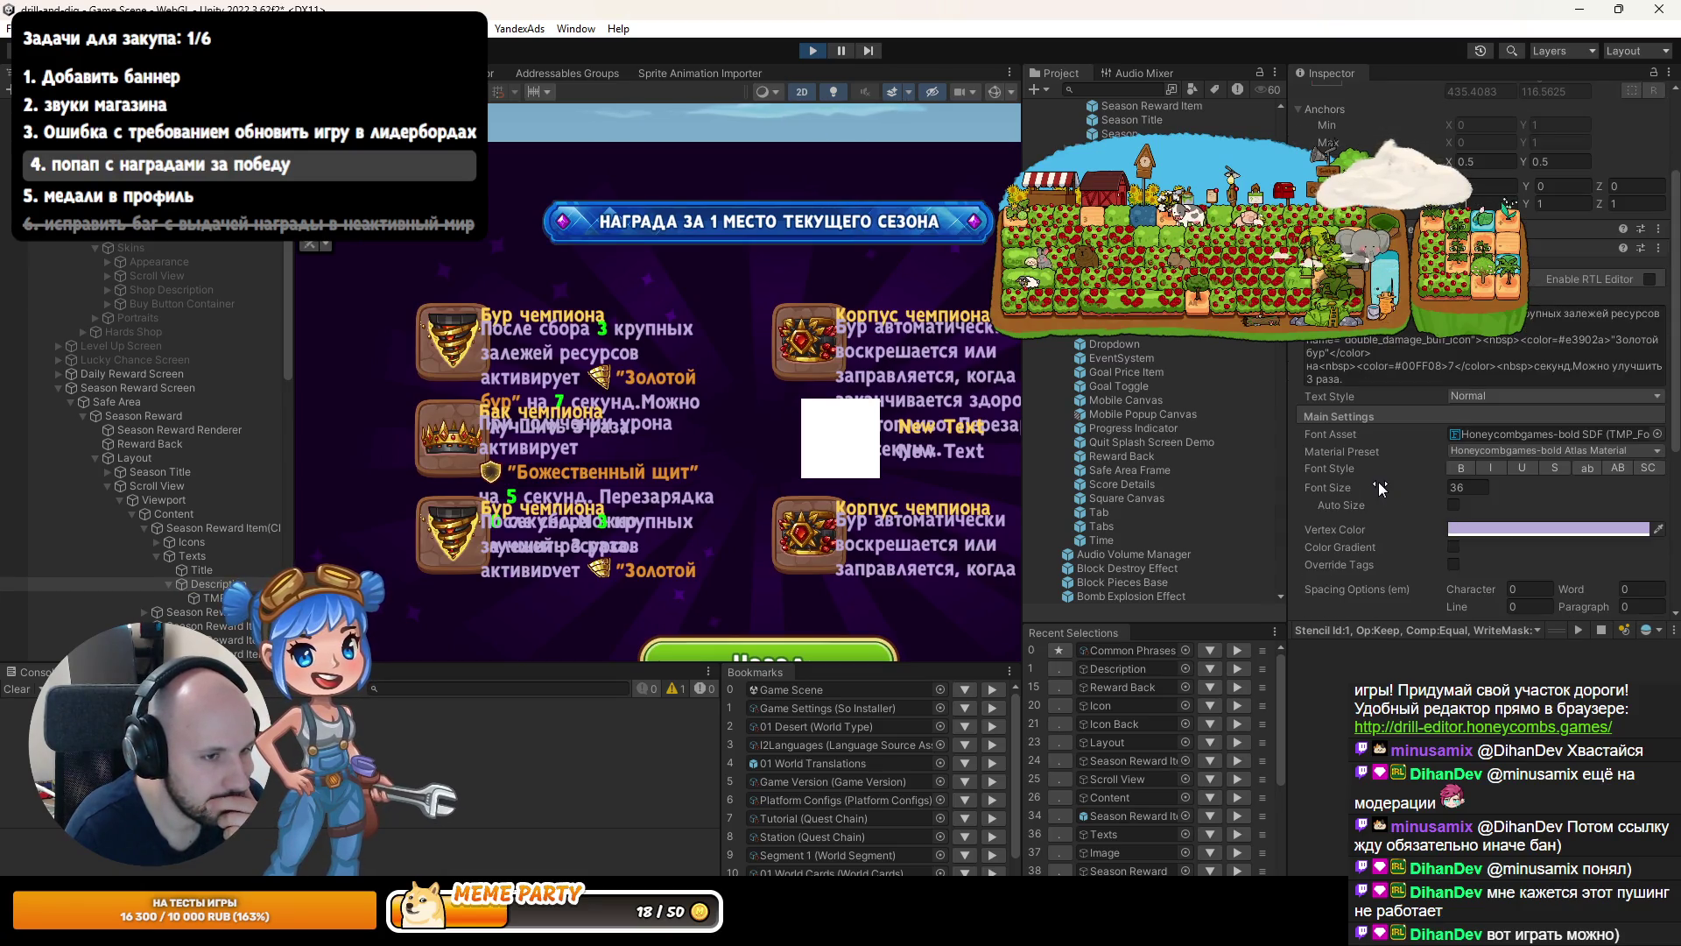
{"action": "scroll", "coordinate": [1379, 480], "scroll_direction": "down", "scroll_amount": 5}
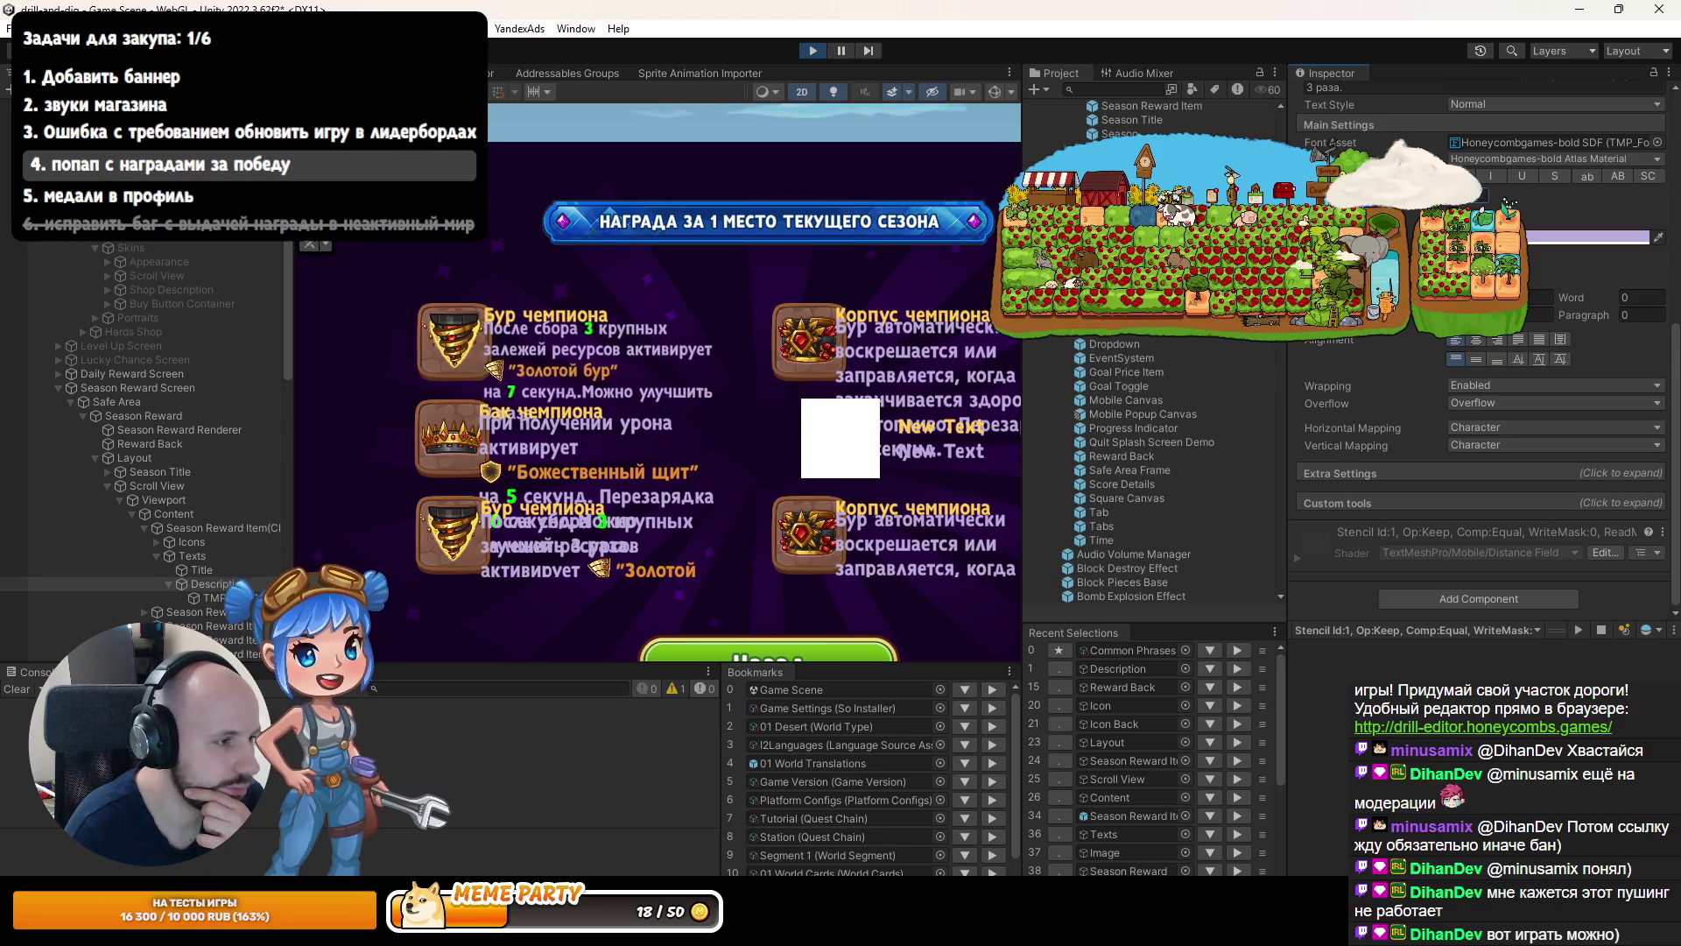
{"action": "left_click_drag", "start_coordinate": [1015, 196], "coordinate": [827, 212]}
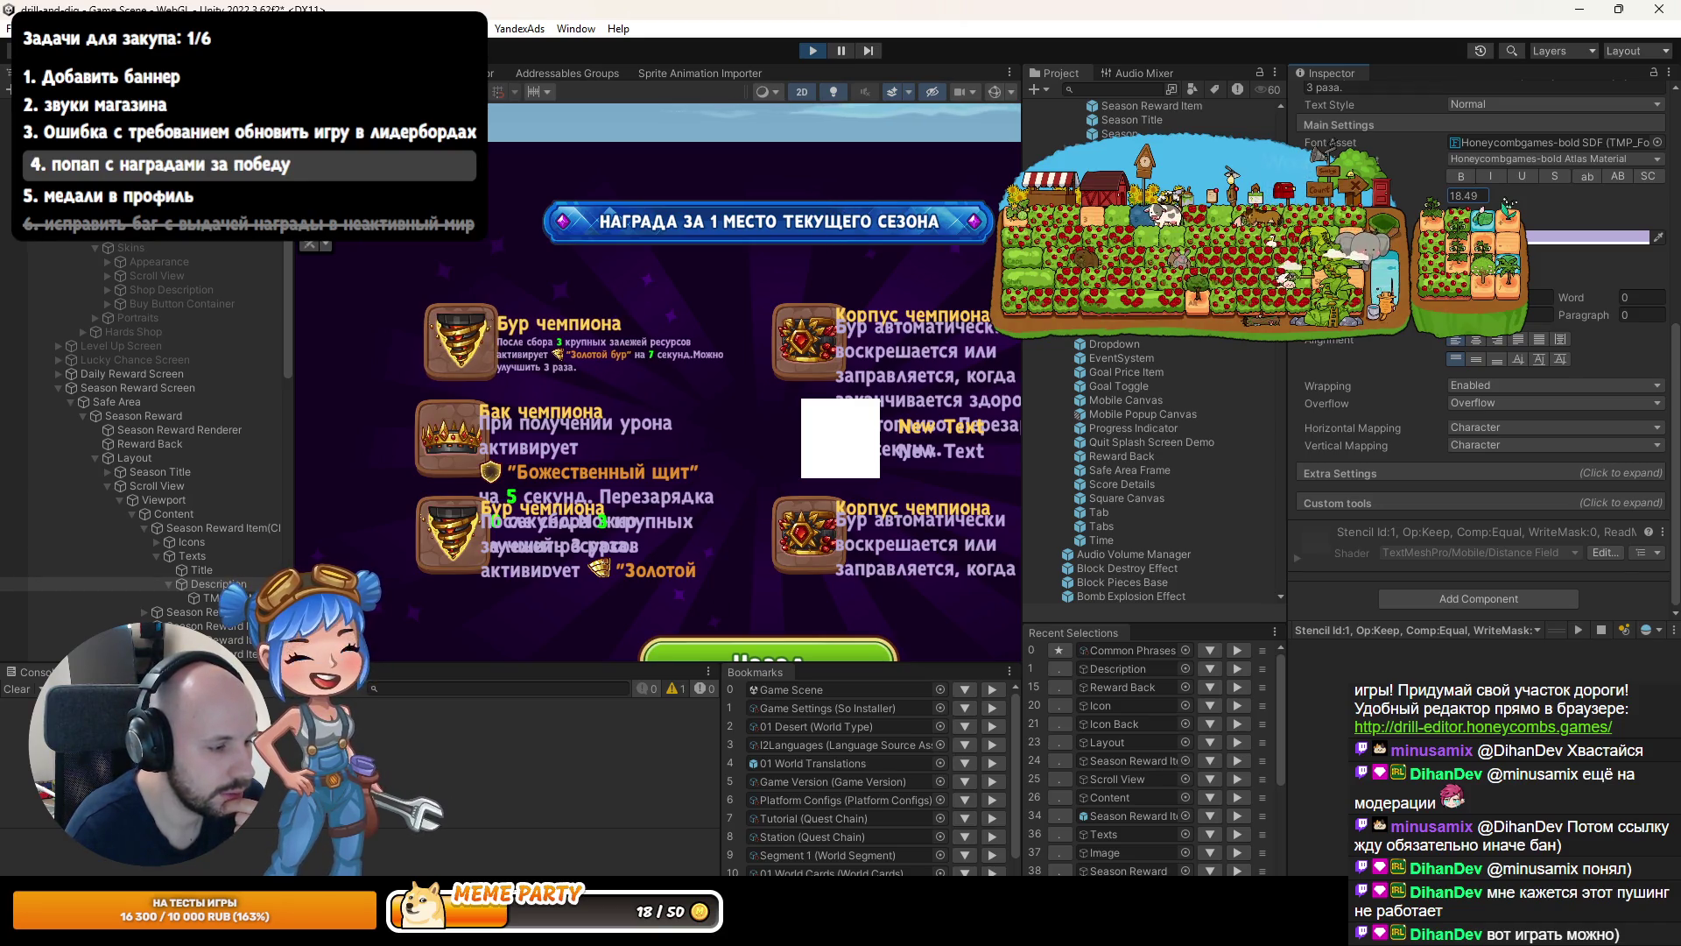
{"action": "key", "text": "alt+Tab"}
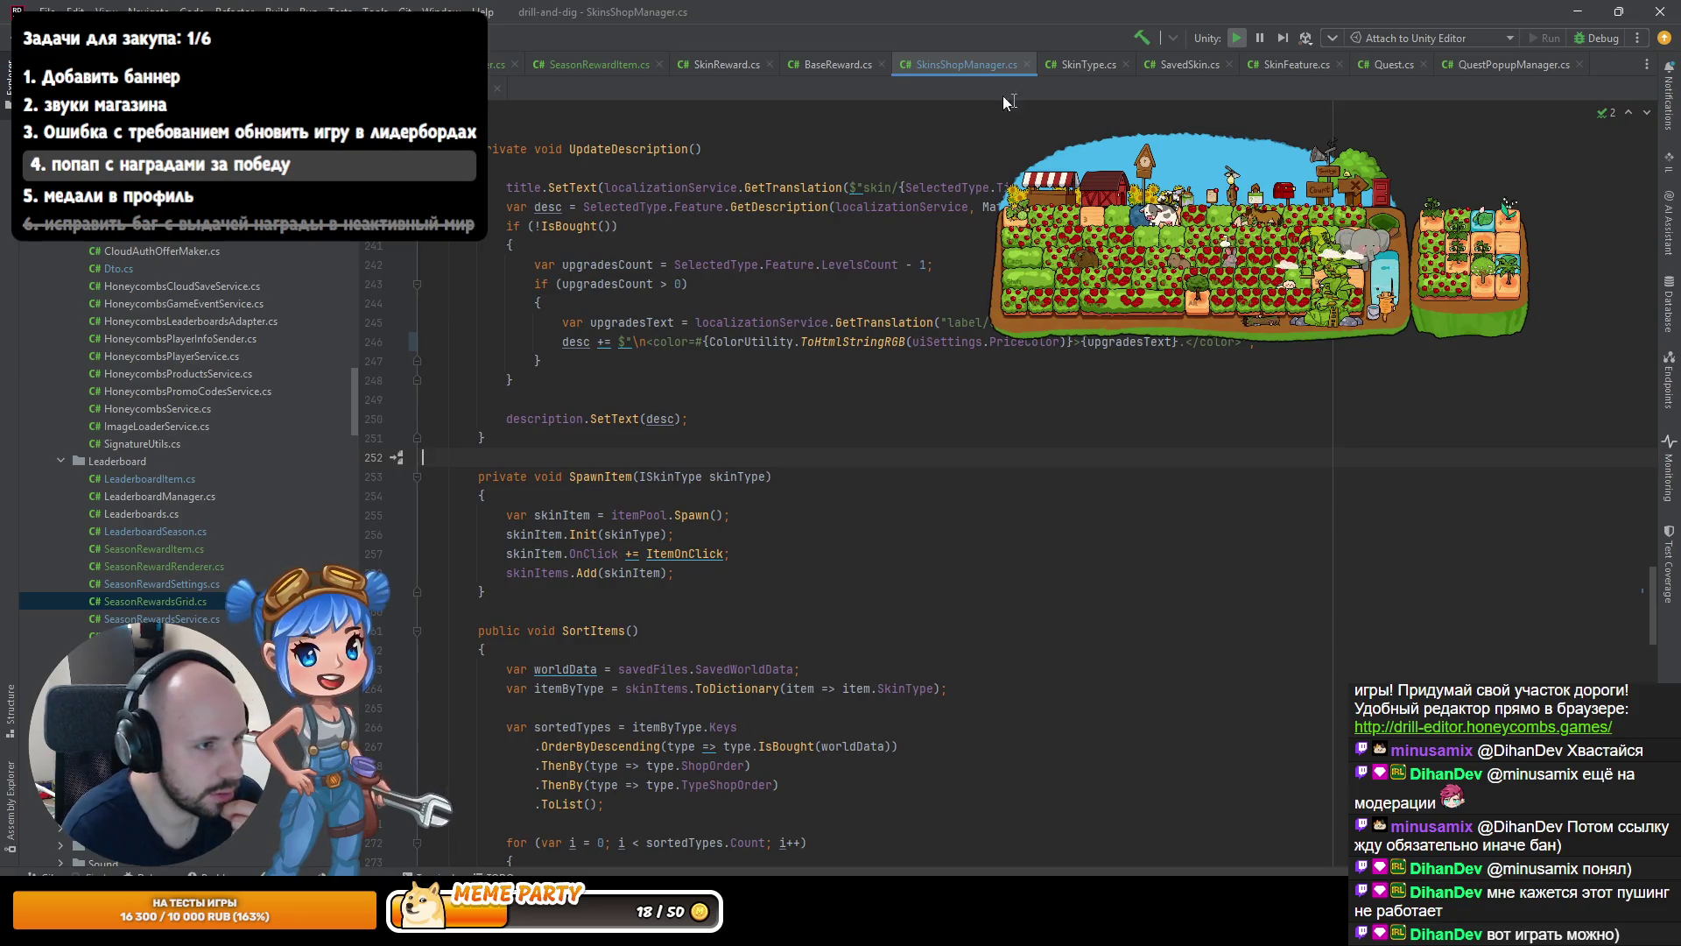
Change line 45 of SeasonRewardItem.cs to desc += $" {upgradesText}"; with a leading space.
{"action": "left_click", "coordinate": [595, 60]}
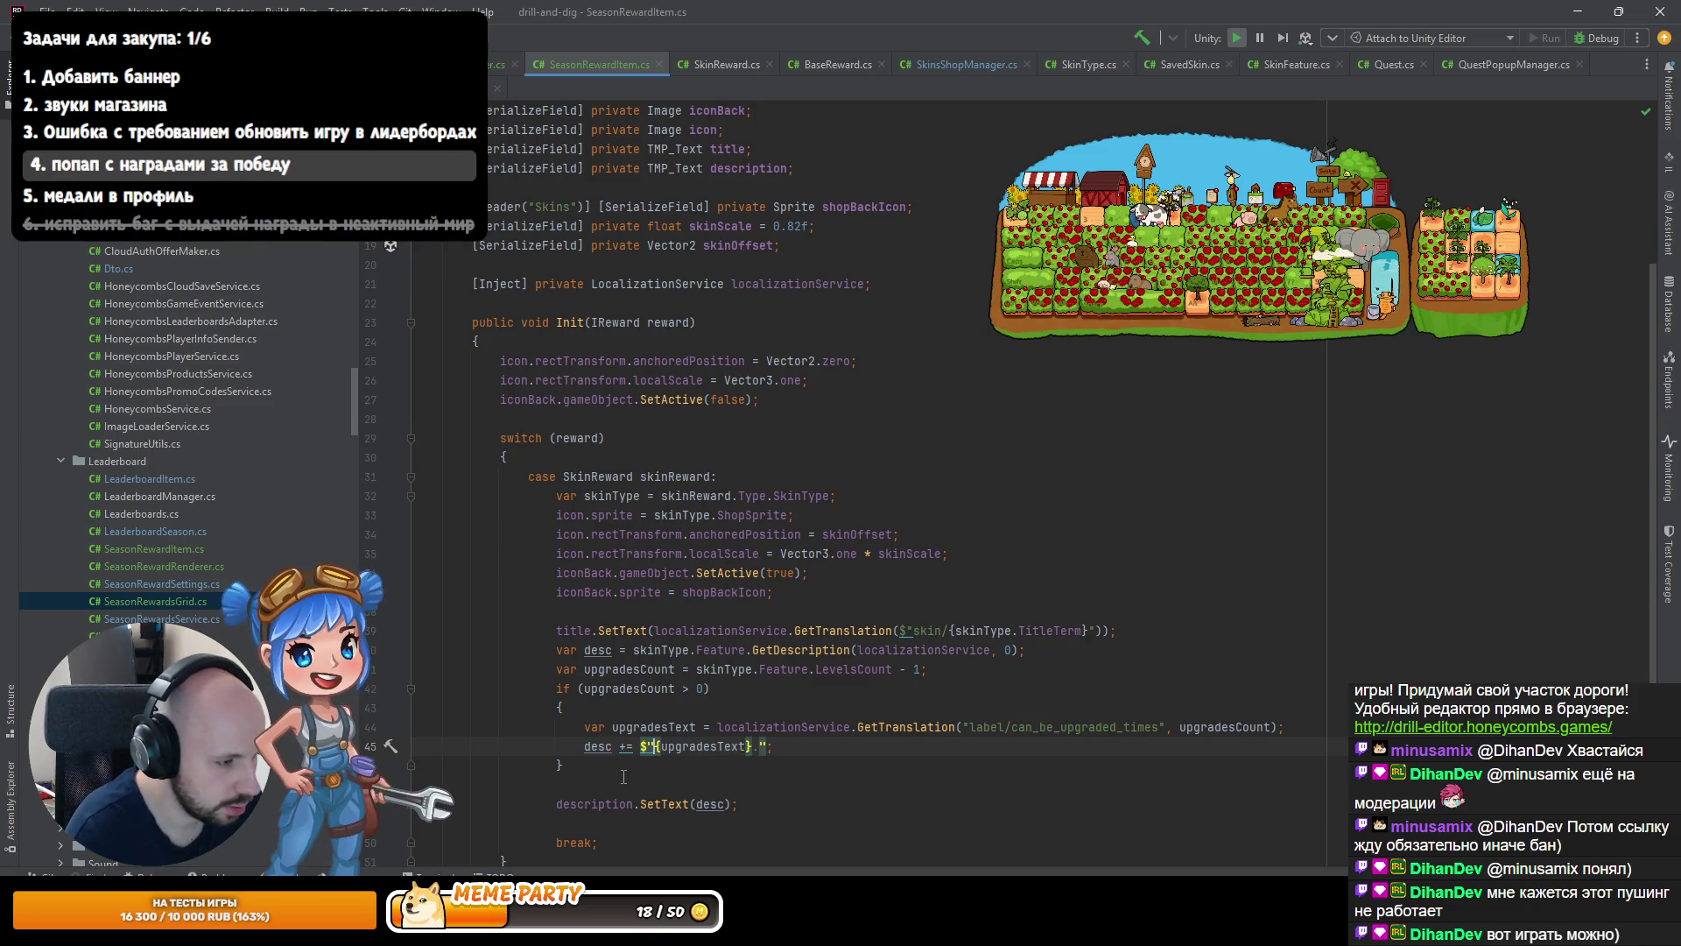
{"action": "key", "text": "End"}
{"action": "key", "text": "Left"}
{"action": "key", "text": "Left"}
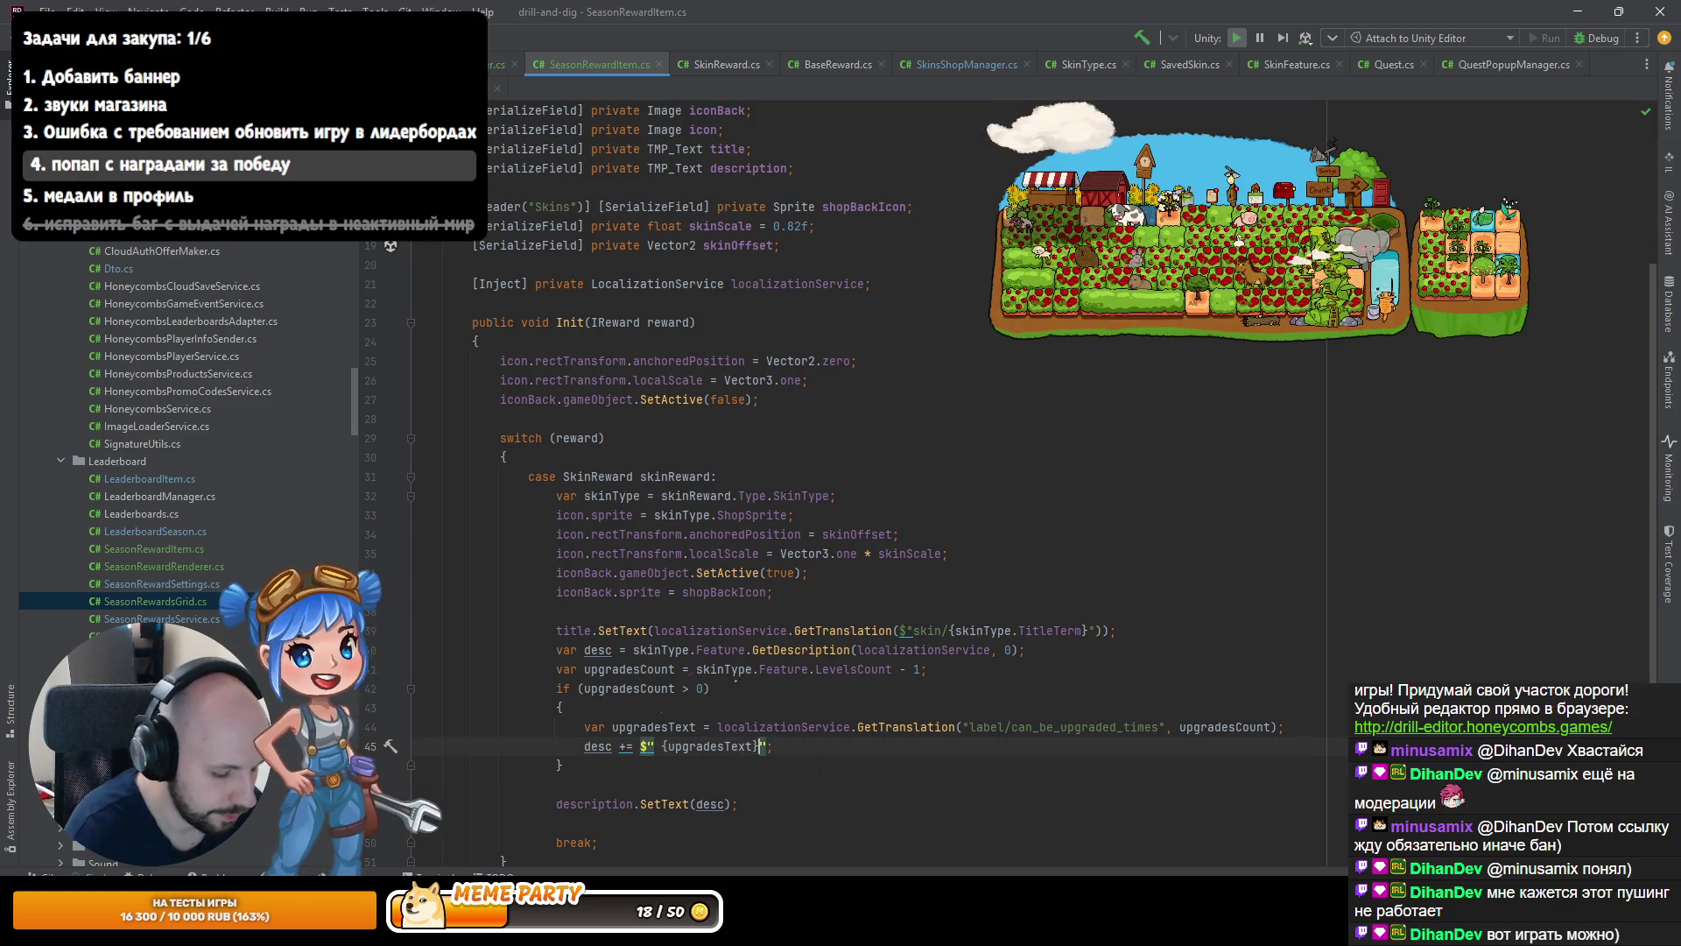
{"action": "key", "text": "alt+Tab"}
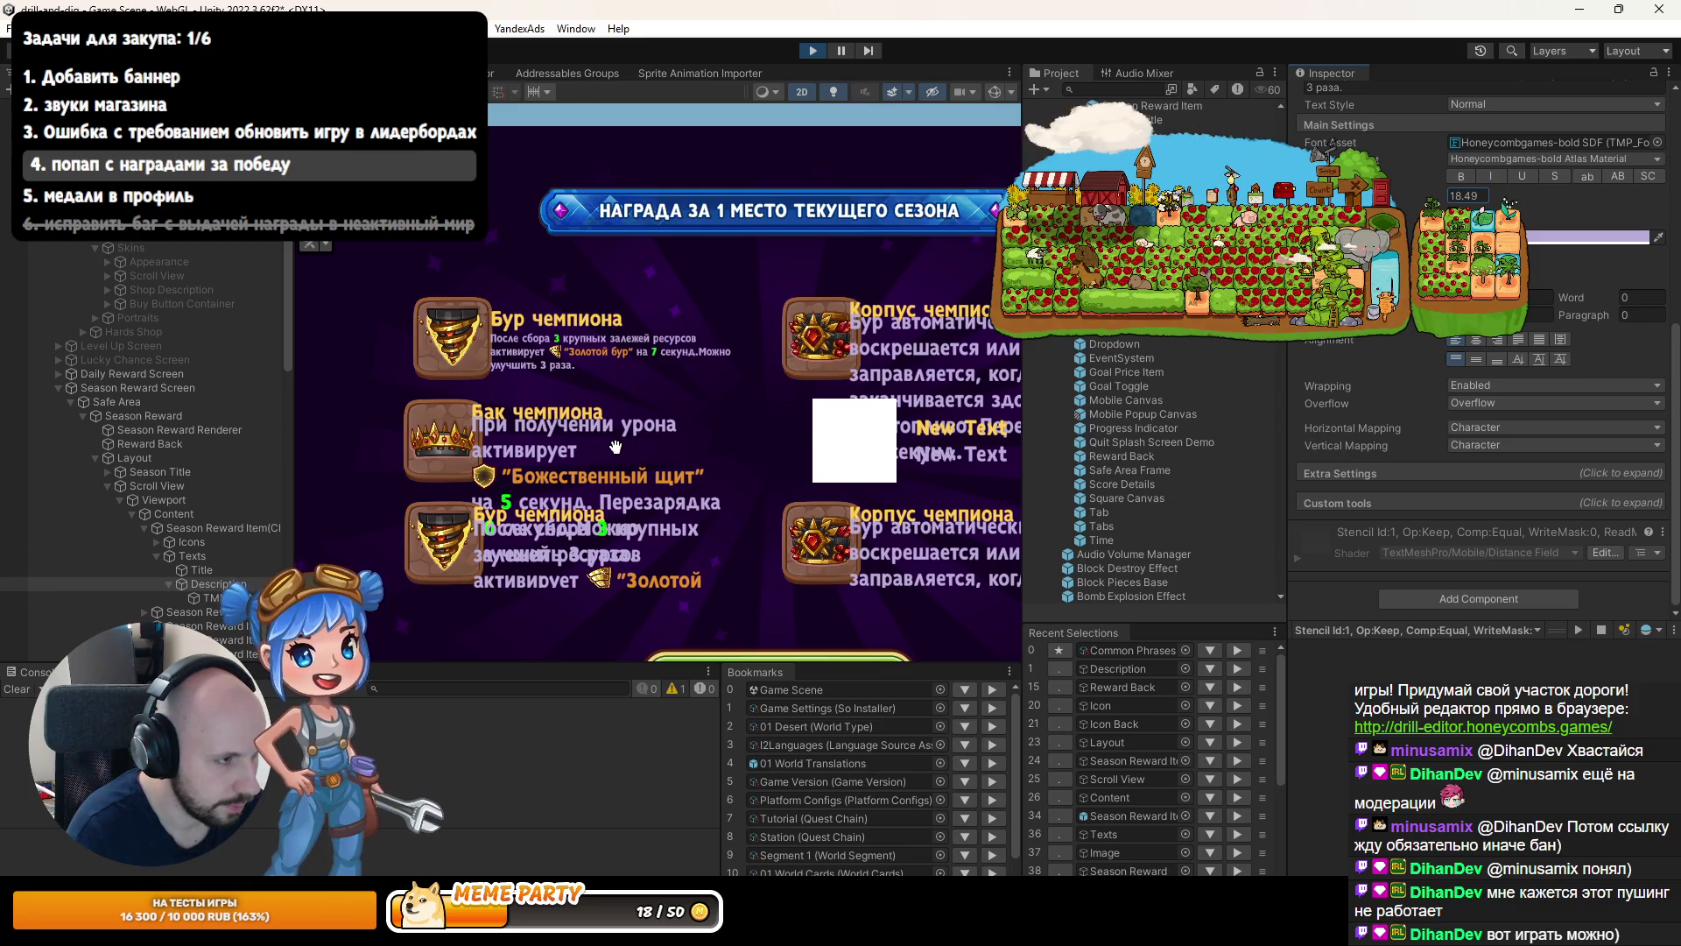
Exit Play mode and close the Telegram photo viewer covering the editor.
{"action": "left_click", "coordinate": [813, 51]}
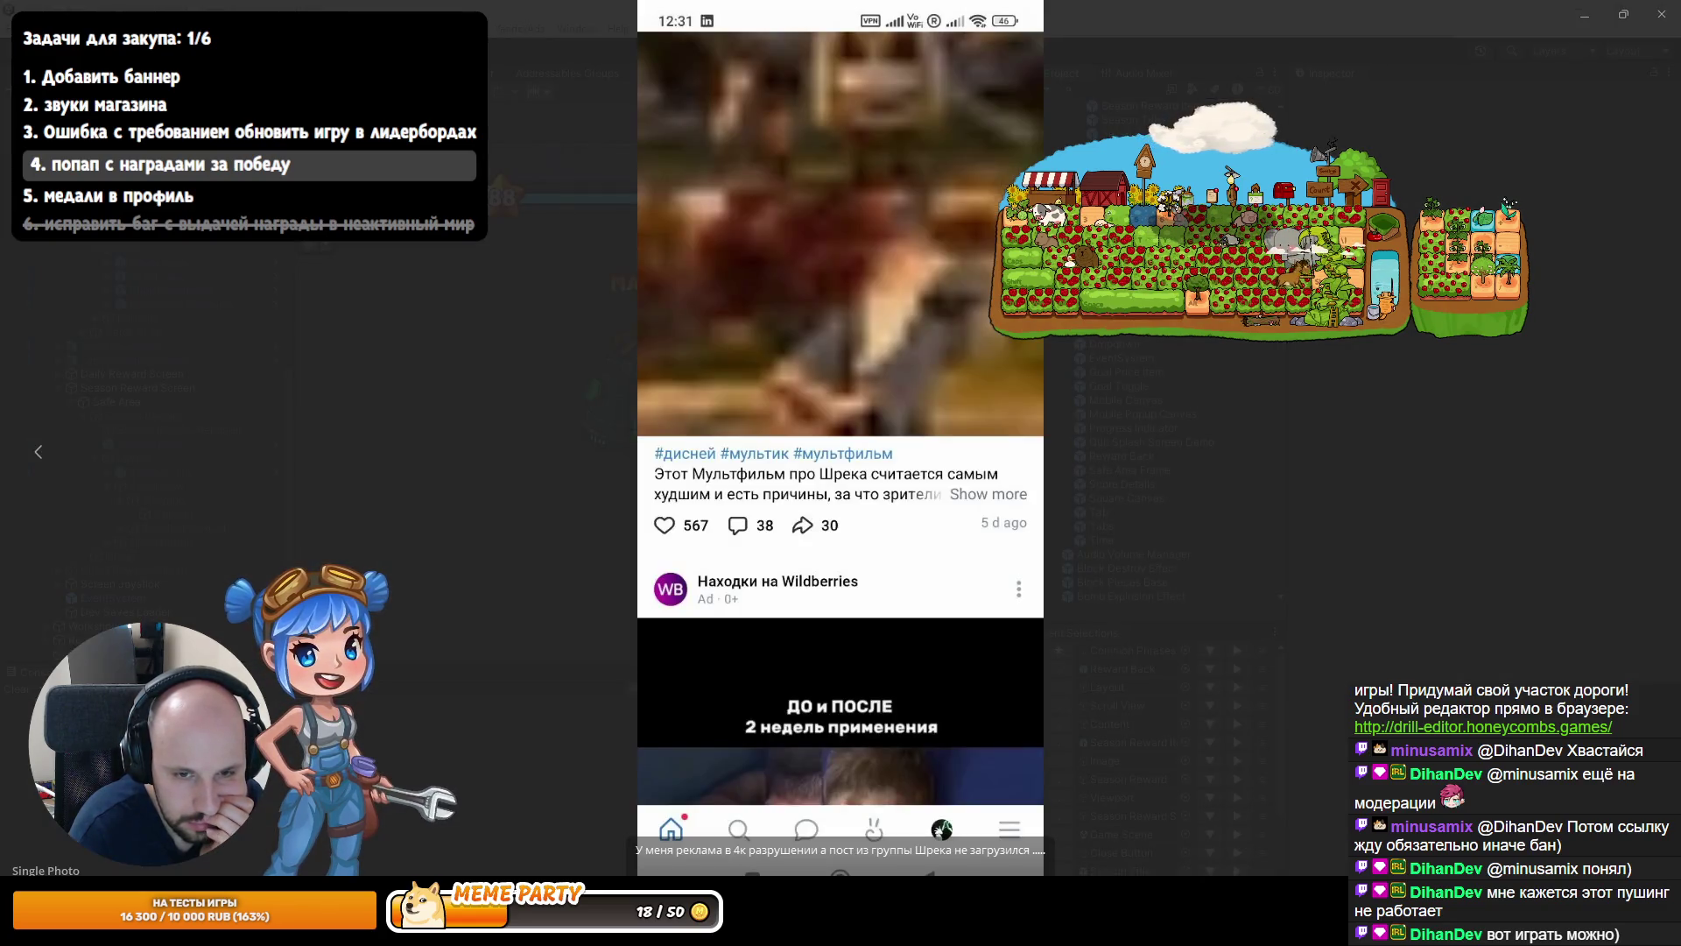
{"action": "key", "text": "Escape"}
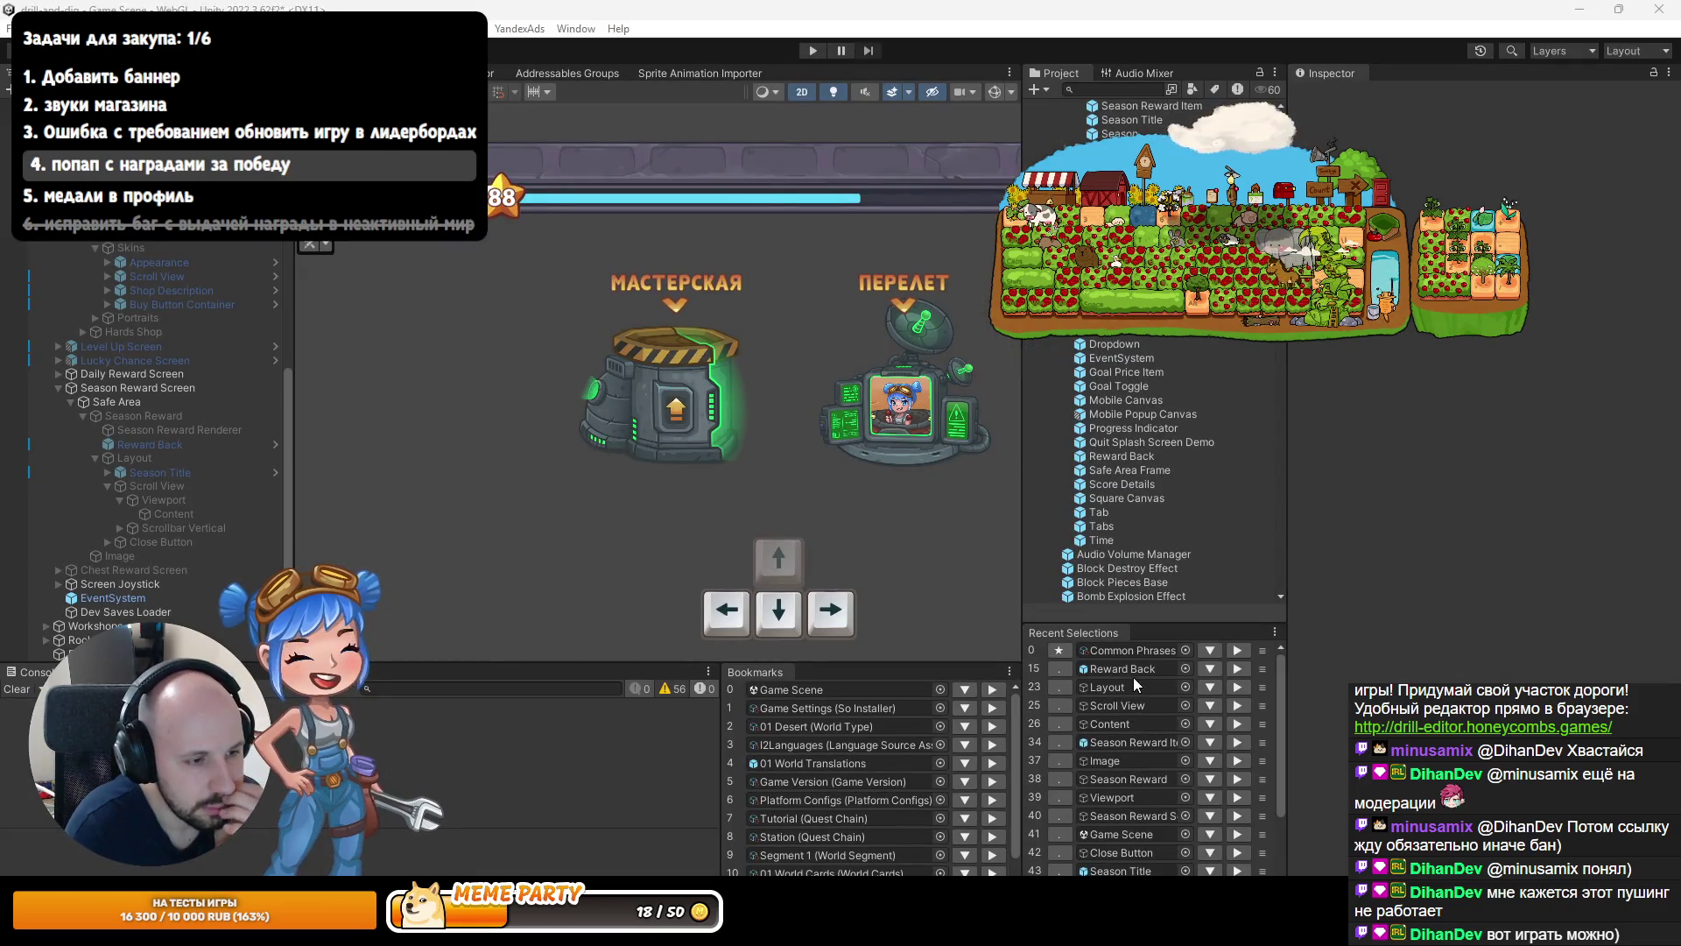
Open the Season Reward Item prefab, return to the scene, start Play, and restore the layout.
{"action": "left_click", "coordinate": [1126, 748]}
{"action": "double_click", "coordinate": [1126, 751]}
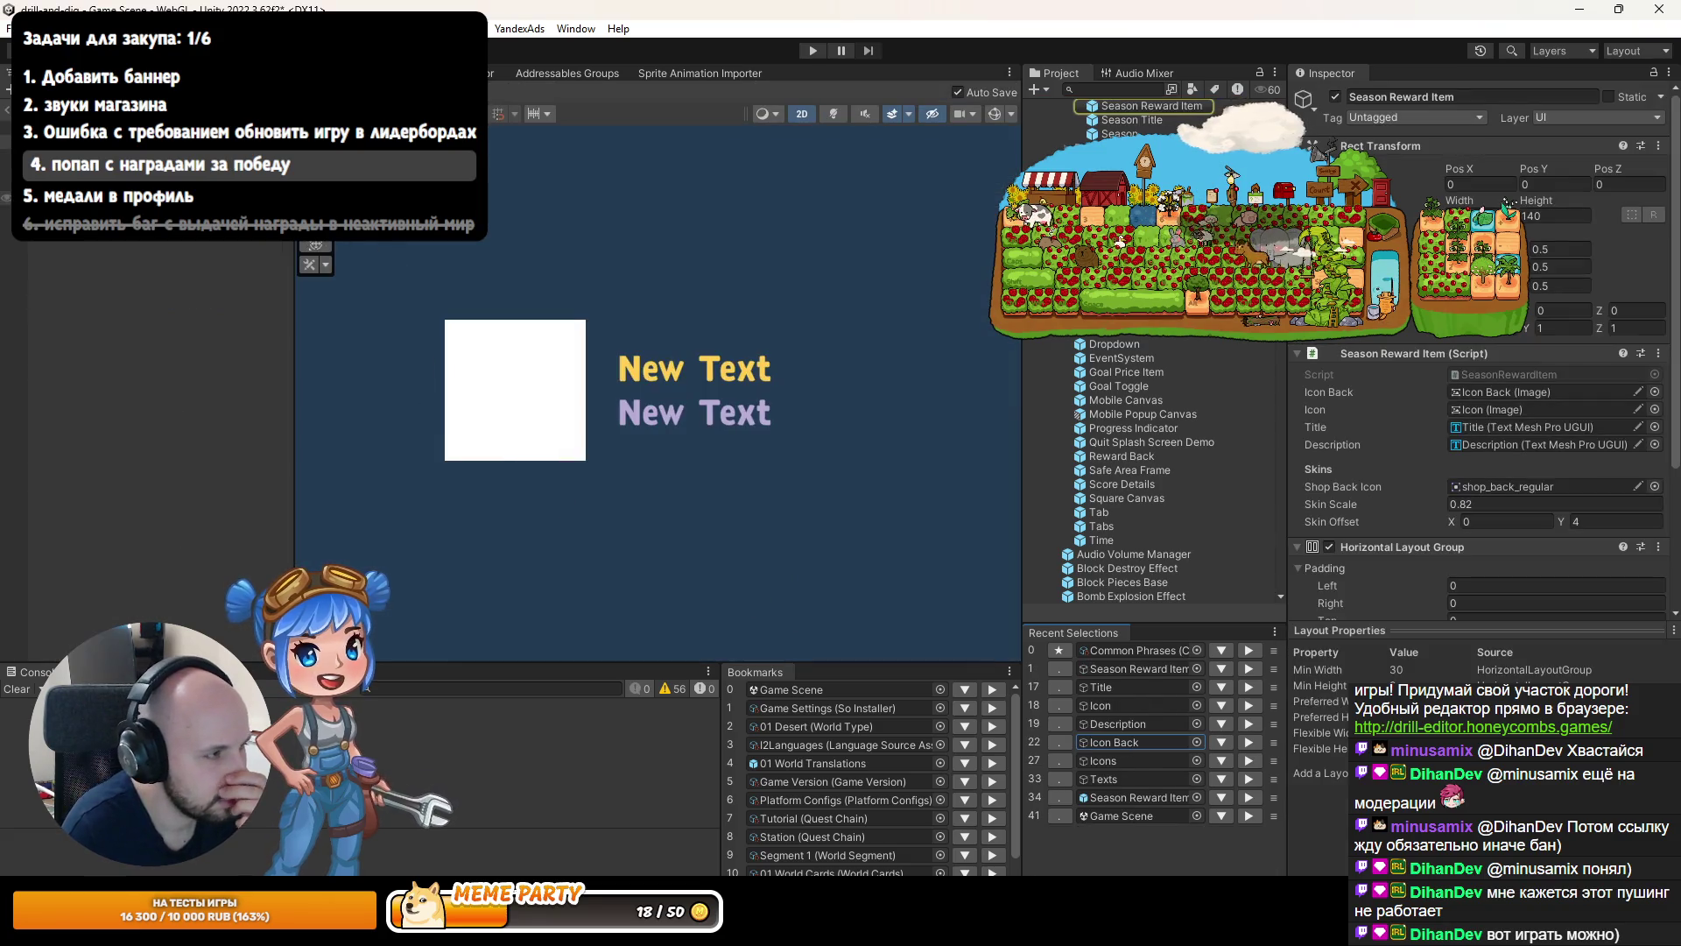
{"action": "left_click", "coordinate": [7, 116]}
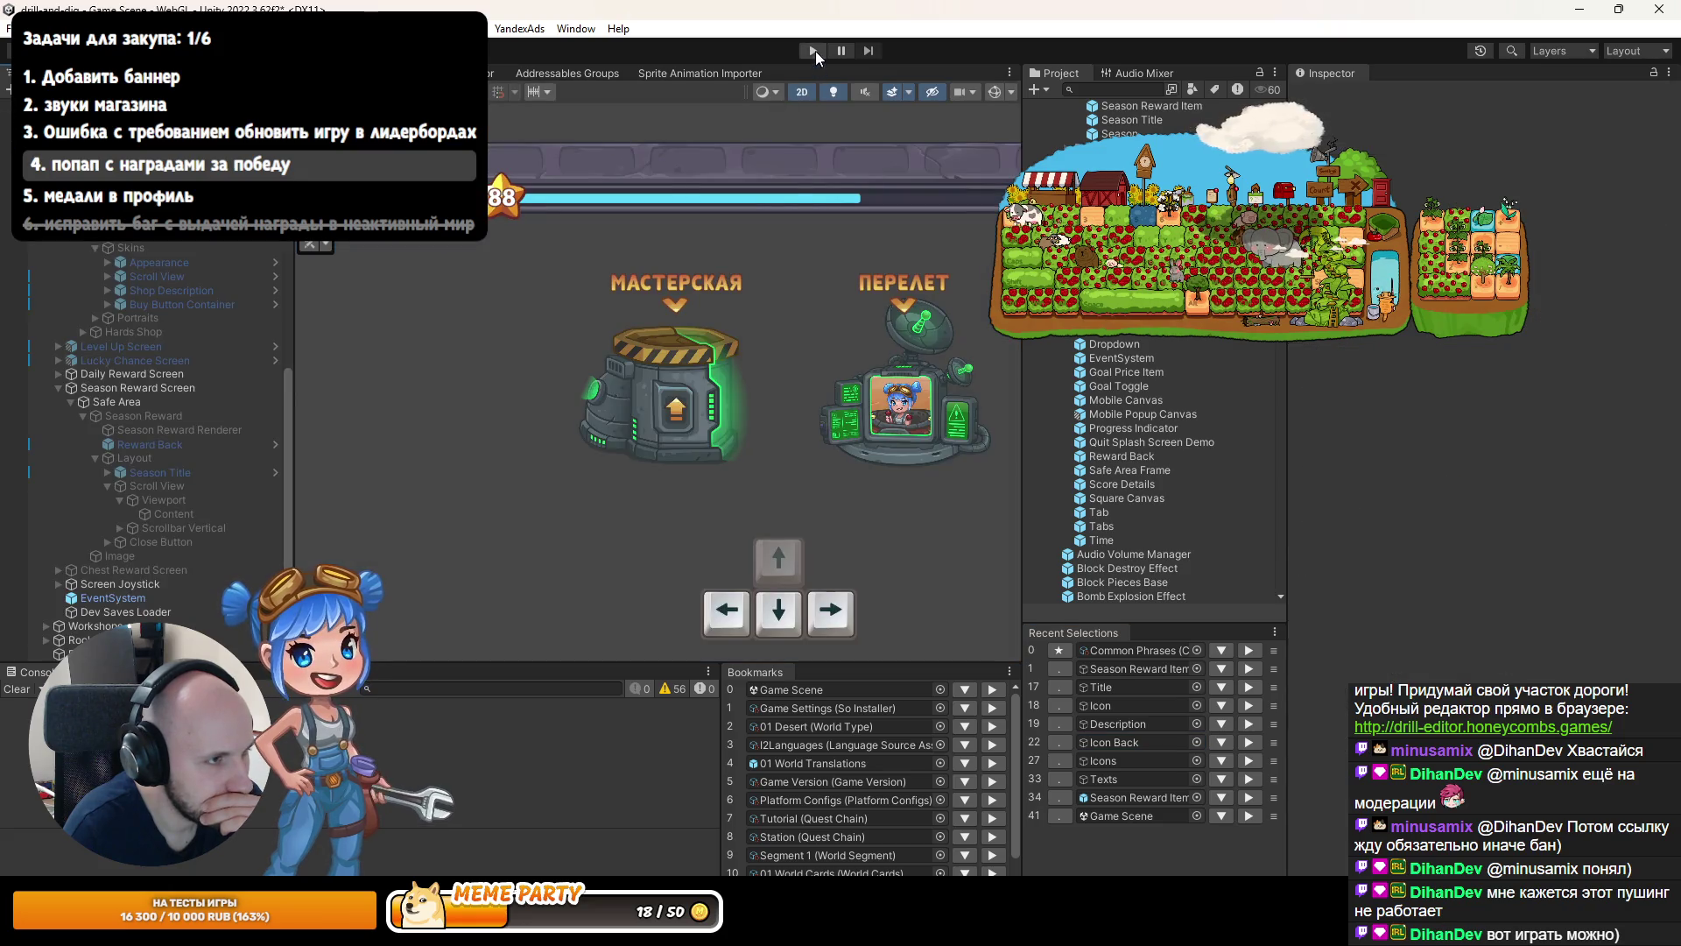
{"action": "left_click", "coordinate": [813, 50]}
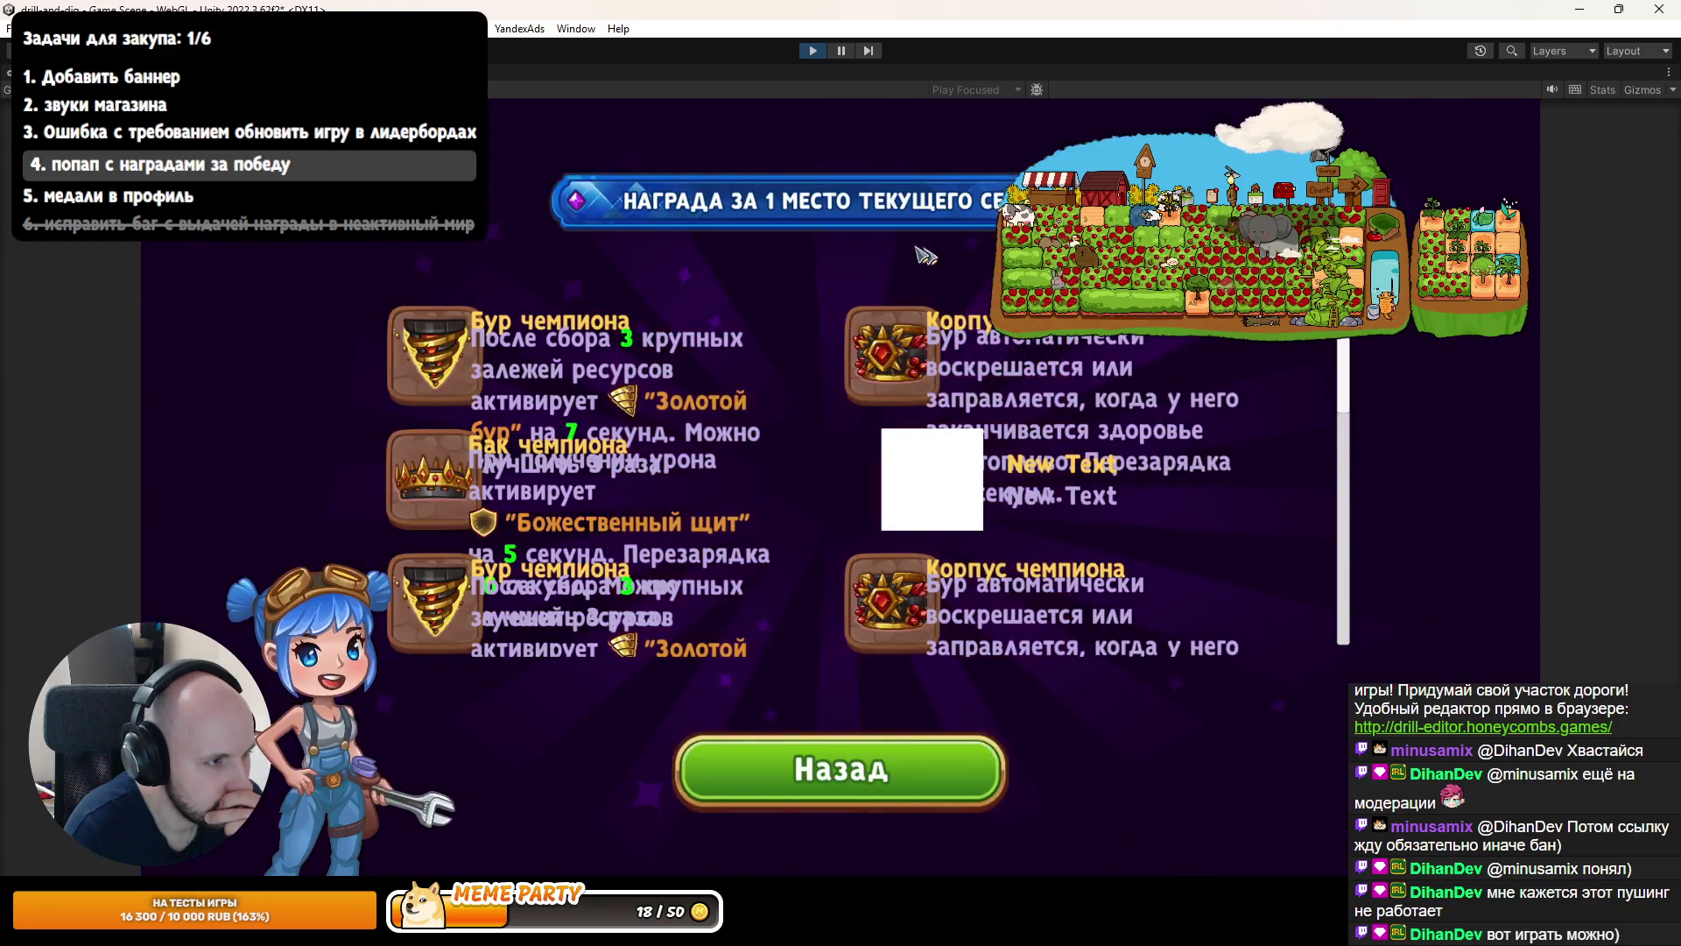
{"action": "key", "text": "shift+space"}
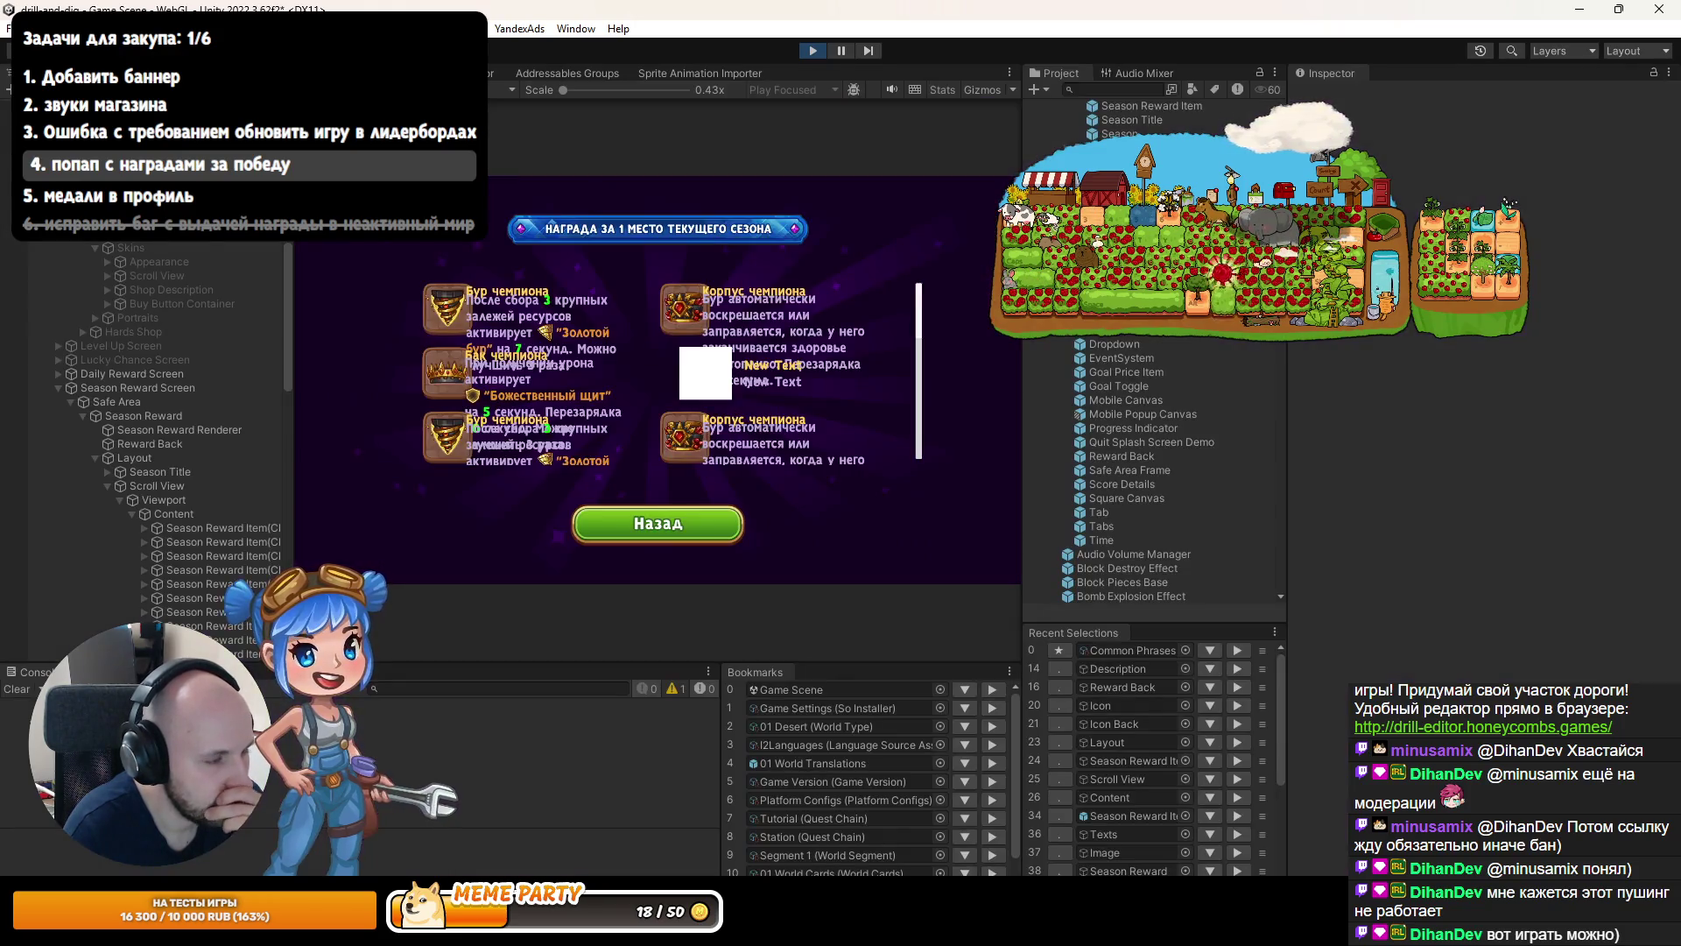
Select the first reward clone's Texts > Description and scrub its Font Size from 36 to about 10.5.
{"action": "left_click", "coordinate": [201, 537]}
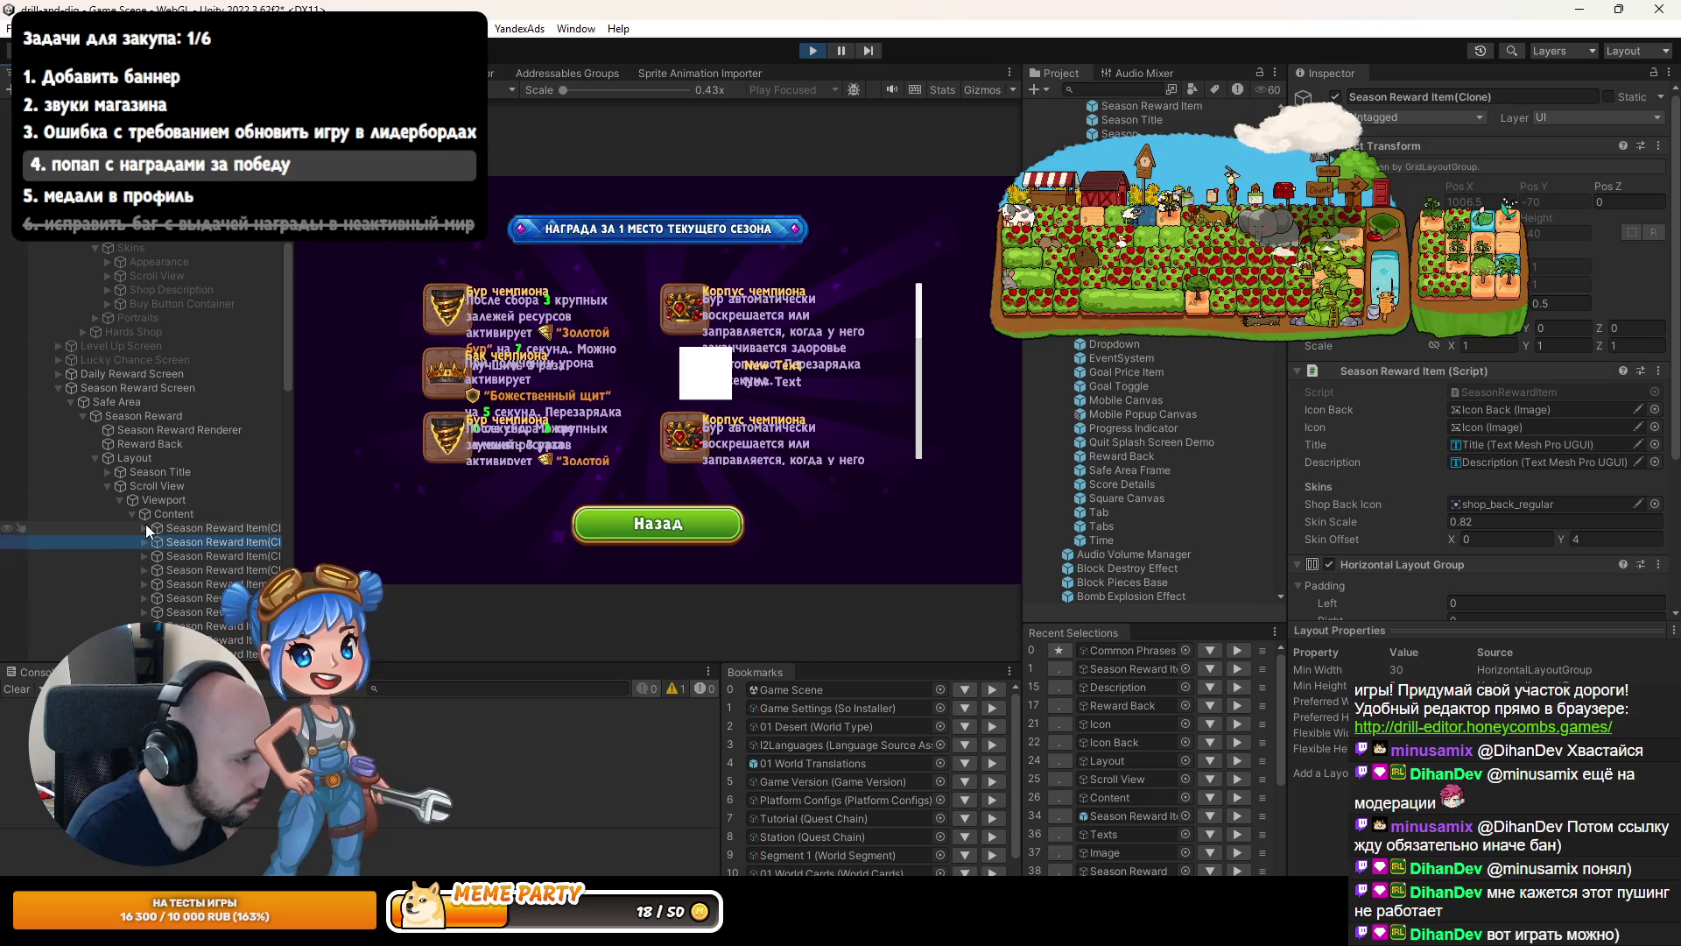
{"action": "left_click", "coordinate": [157, 528]}
{"action": "left_click", "coordinate": [144, 528]}
{"action": "left_click", "coordinate": [157, 556]}
{"action": "left_click", "coordinate": [199, 582]}
{"action": "scroll", "coordinate": [1372, 499], "scroll_direction": "down", "scroll_amount": 3}
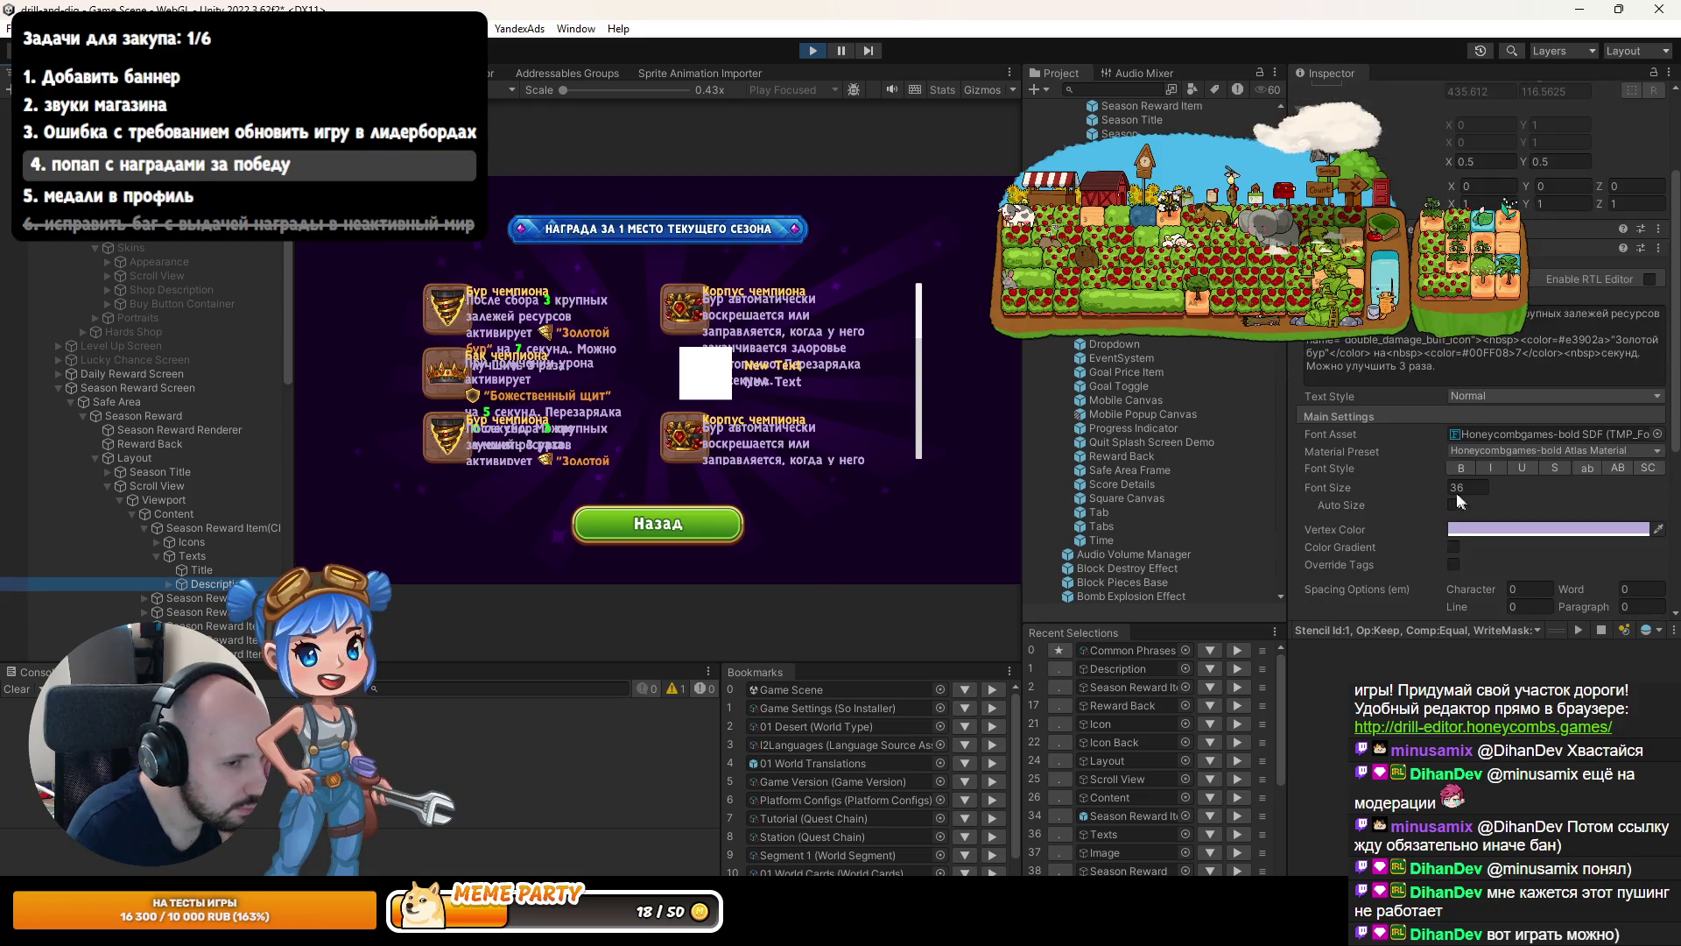
{"action": "mouse_move", "coordinate": [1372, 495]}
{"action": "left_mouse_down"}
{"action": "mouse_move", "coordinate": [864, 470]}
{"action": "mouse_move", "coordinate": [487, 539]}
{"action": "mouse_move", "coordinate": [442, 433]}
{"action": "mouse_move", "coordinate": [214, 417]}
{"action": "mouse_move", "coordinate": [393, 427]}
{"action": "left_mouse_up"}
Inspect the Texts and reward item layout group settings and the Icons bounds in Scene view.
{"action": "key", "text": "ctrl+1"}
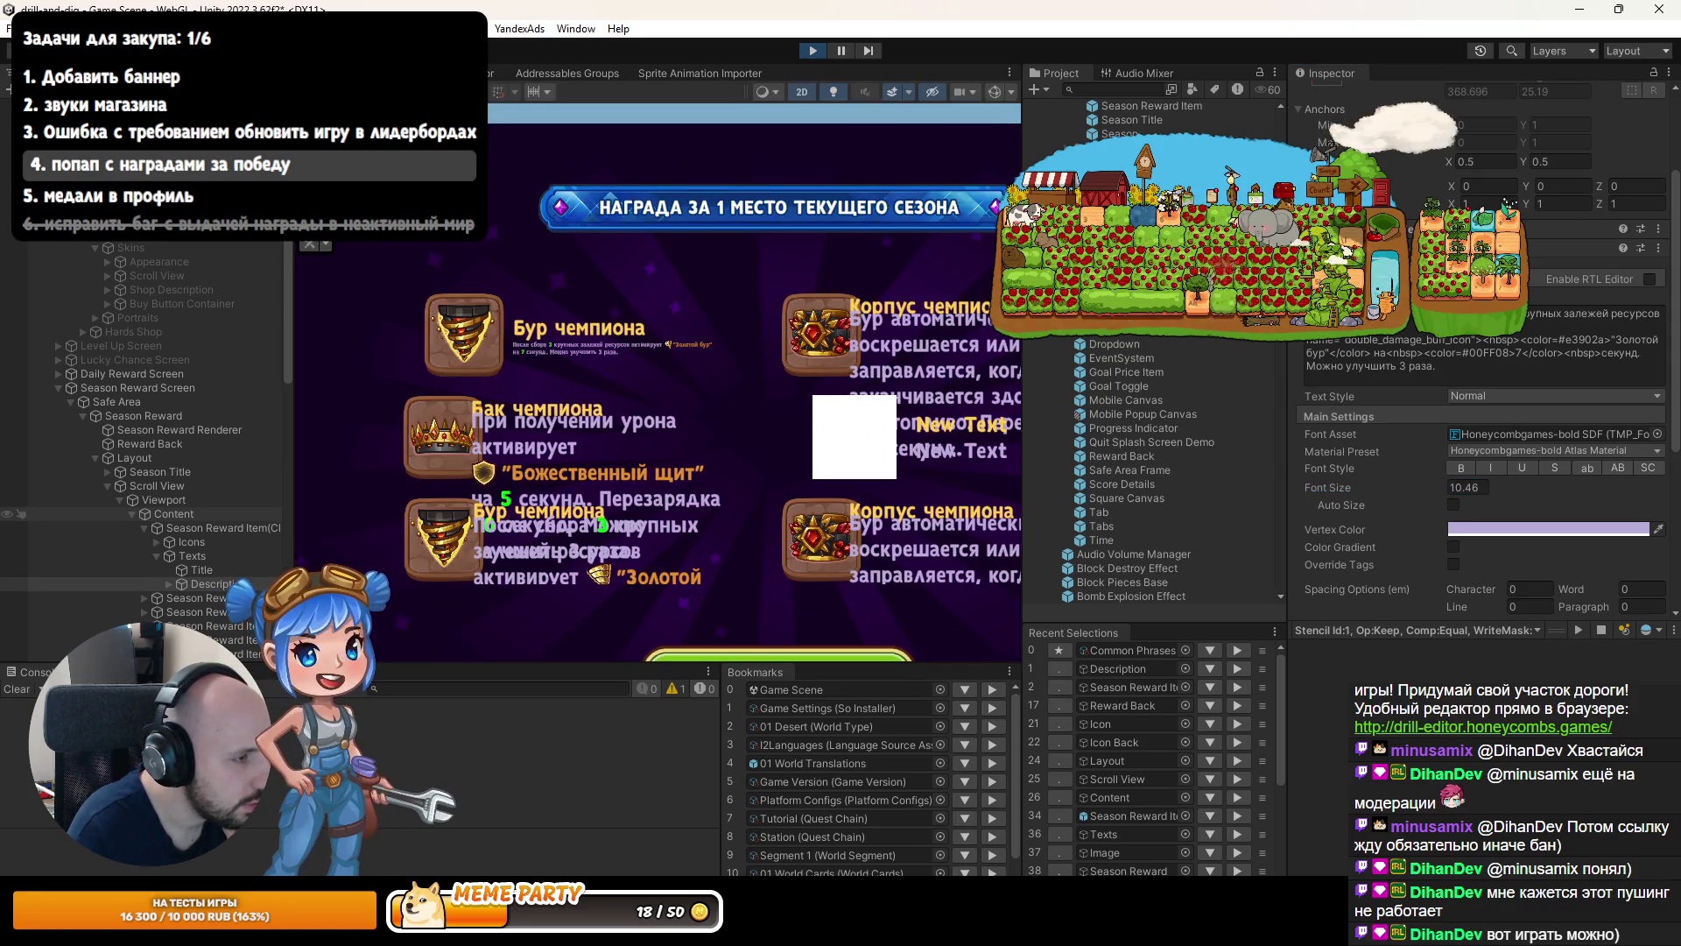
{"action": "scroll", "coordinate": [312, 459], "scroll_direction": "up", "scroll_amount": 2}
{"action": "left_click", "coordinate": [192, 556]}
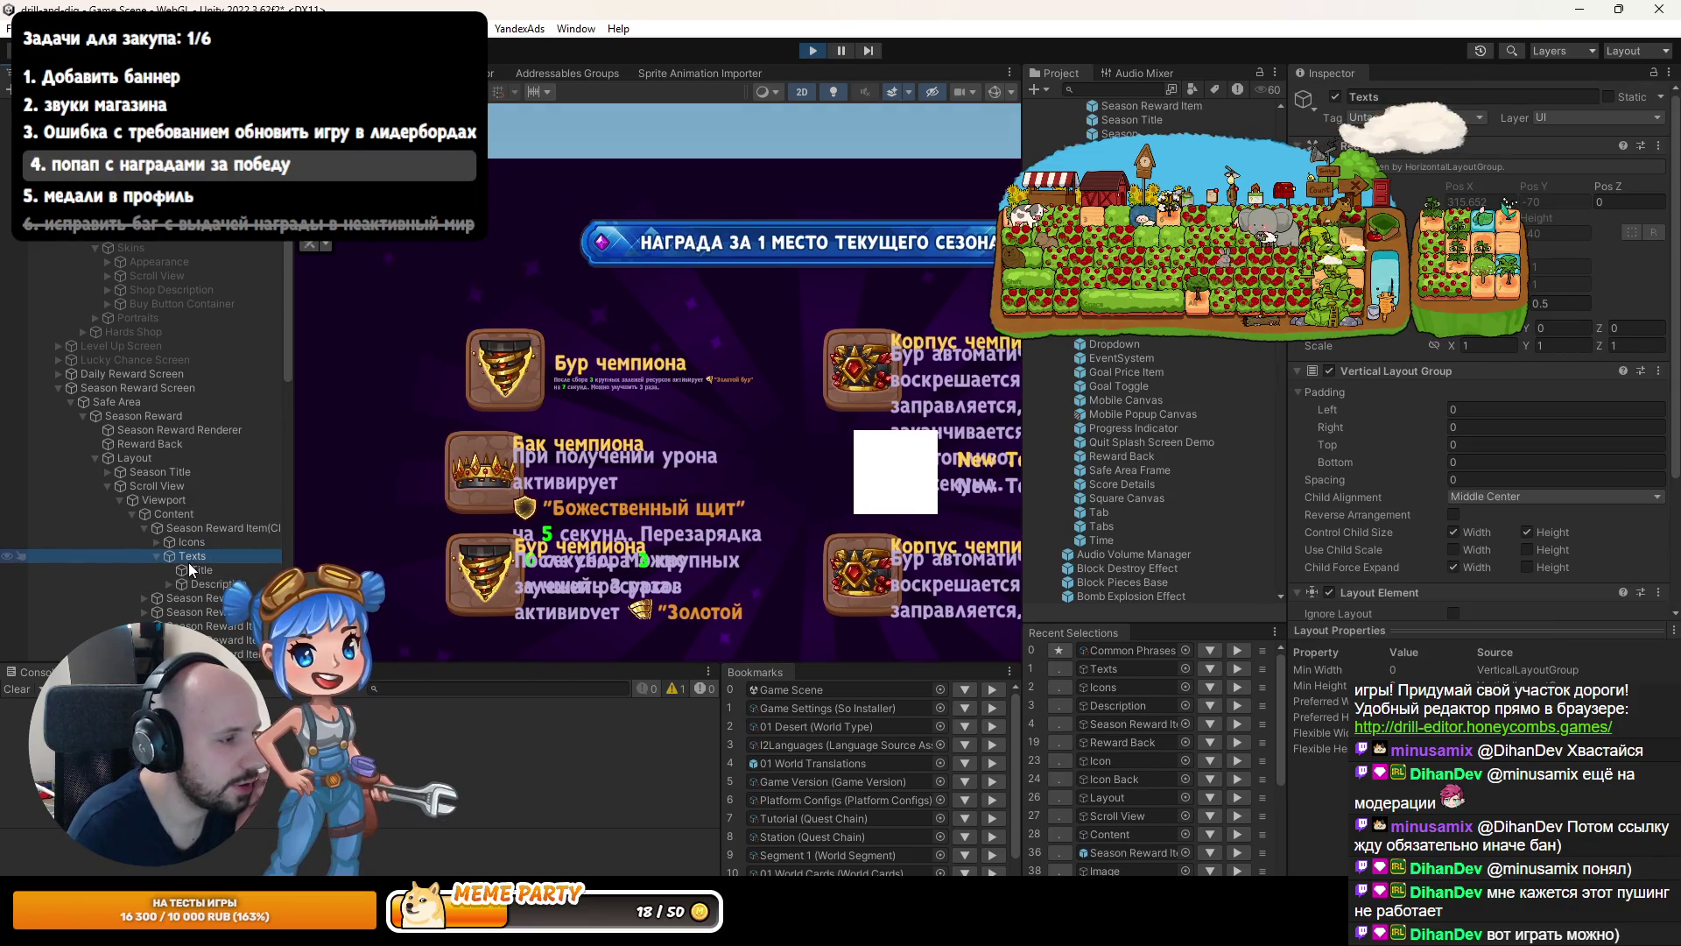
{"action": "left_click", "coordinate": [211, 530]}
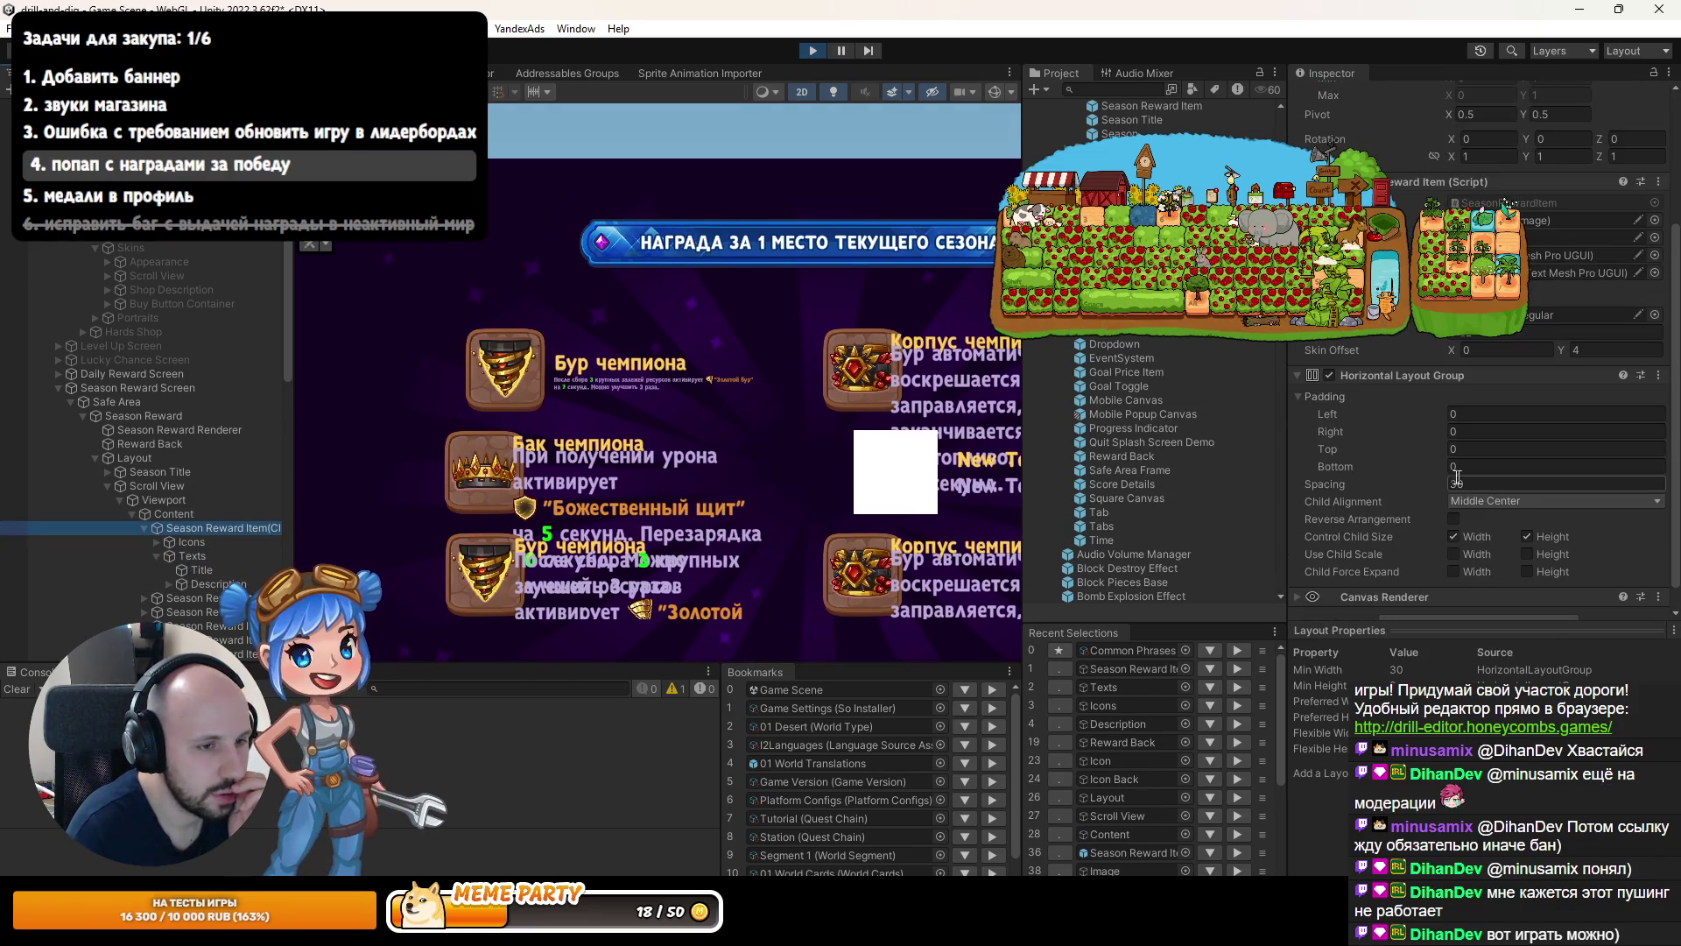
{"action": "left_click", "coordinate": [226, 559]}
{"action": "left_click", "coordinate": [219, 528]}
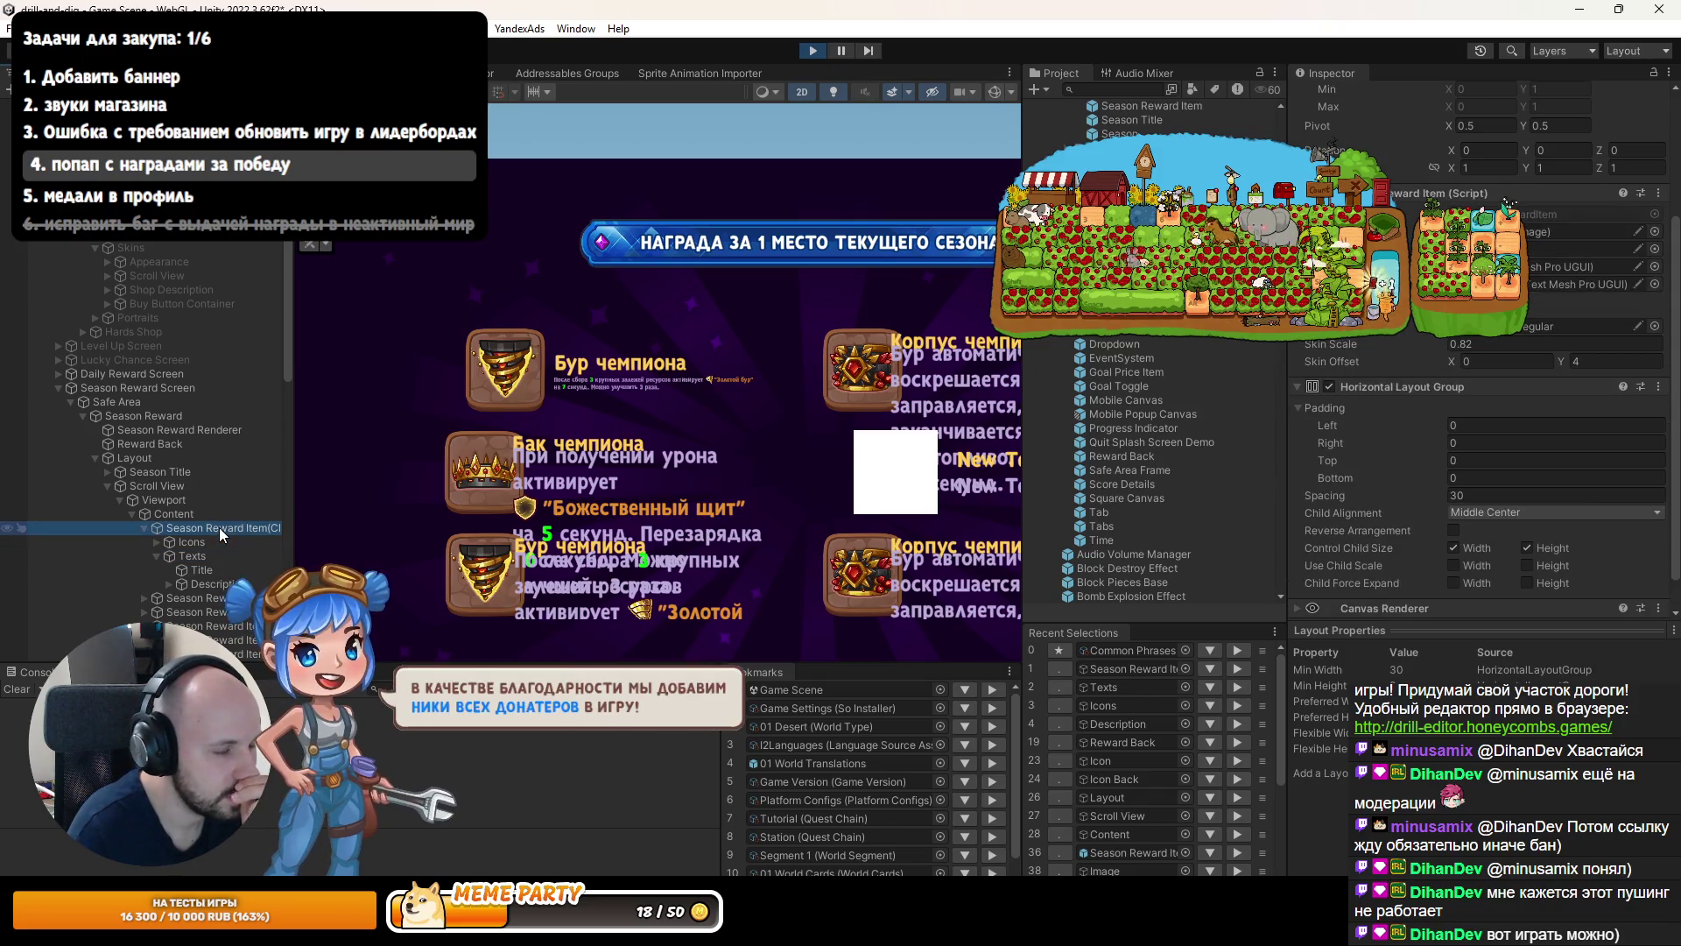
{"action": "scroll", "coordinate": [499, 355], "scroll_direction": "up", "scroll_amount": 4}
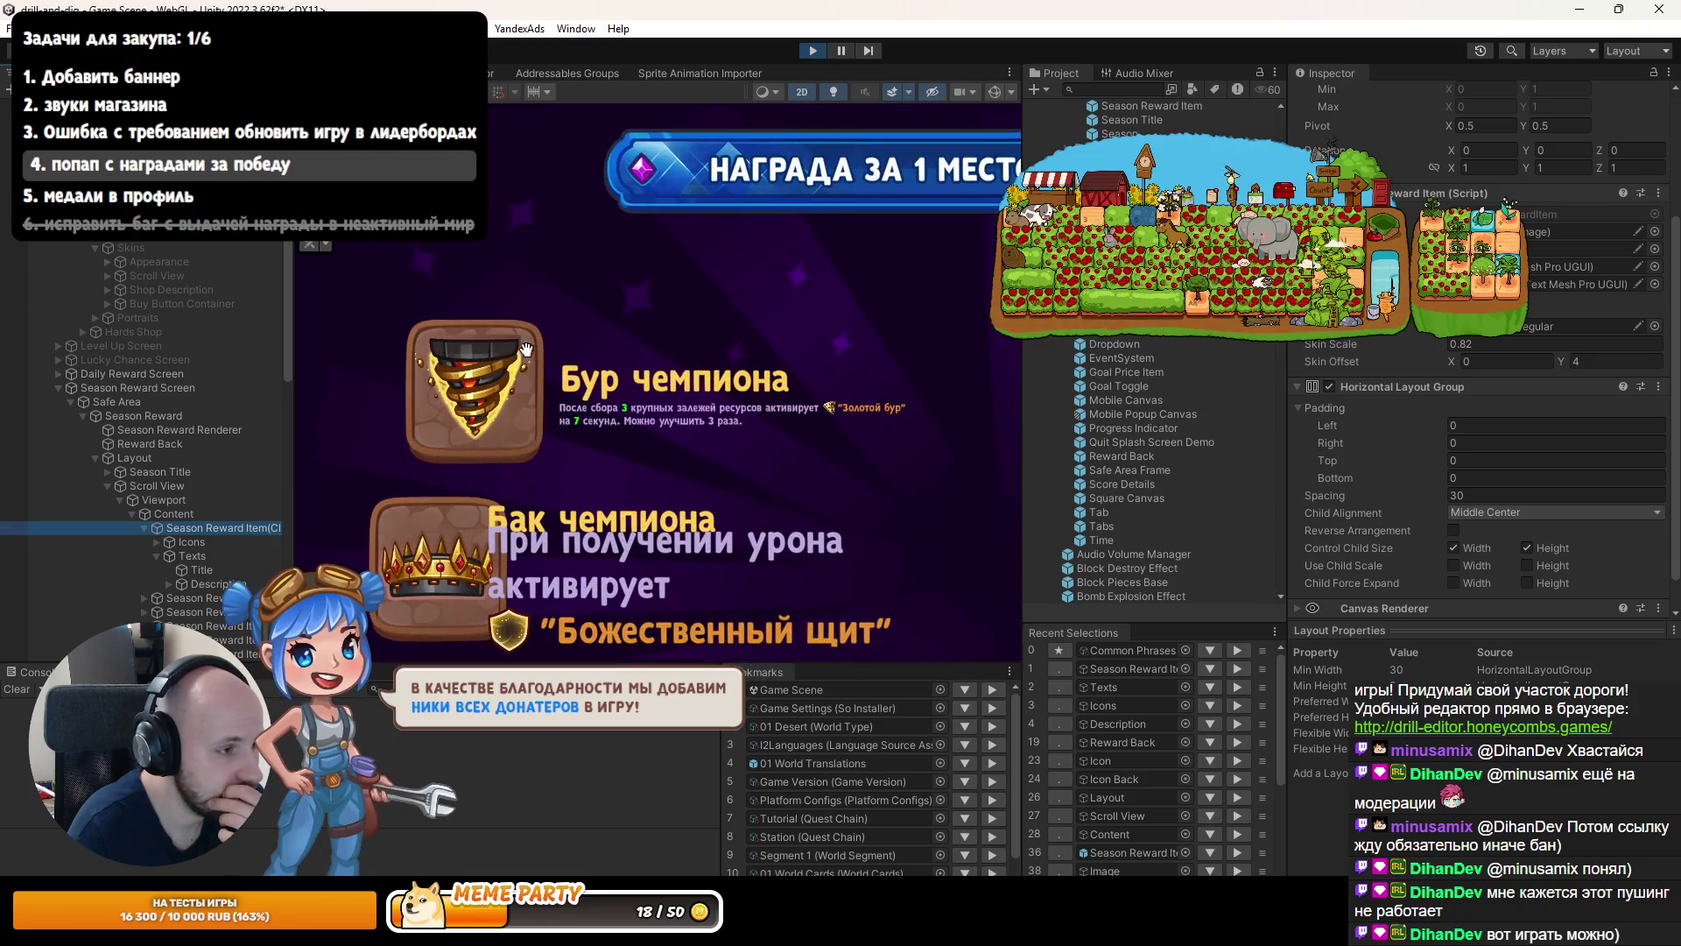
{"action": "left_click", "coordinate": [191, 543]}
{"action": "left_click", "coordinate": [473, 390]}
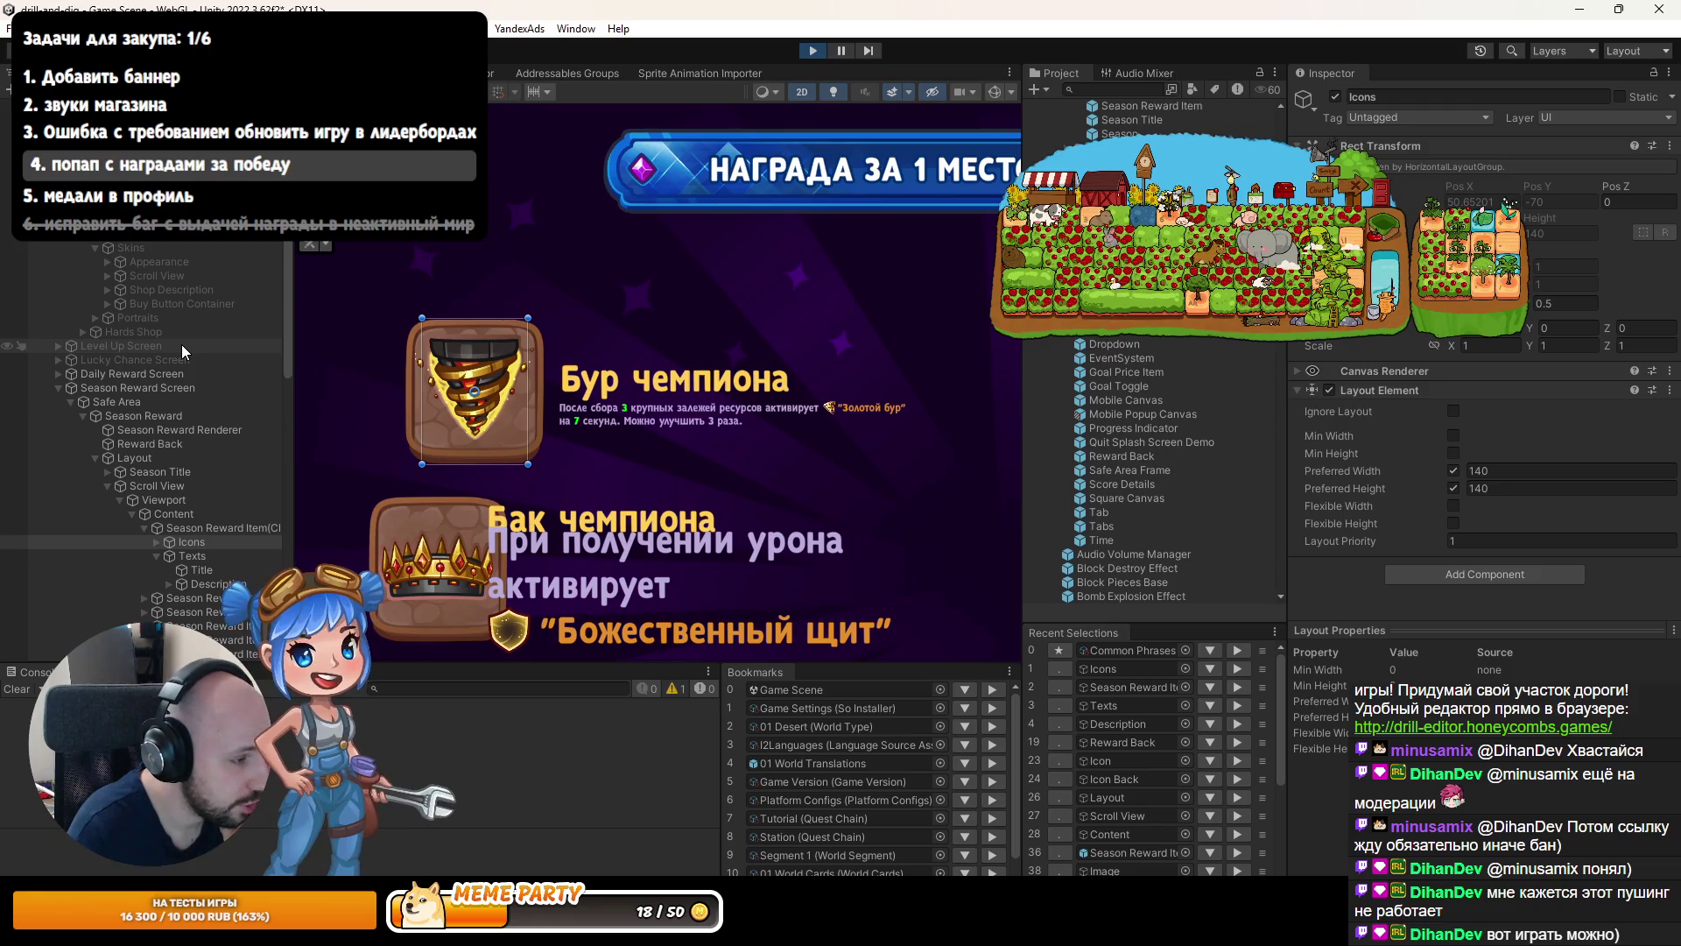
Enable Min Width and Min Height on the Icons Layout Element and set both to 140.
{"action": "left_click", "coordinate": [1454, 435]}
{"action": "left_click", "coordinate": [1453, 453]}
{"action": "type", "text": "14"}
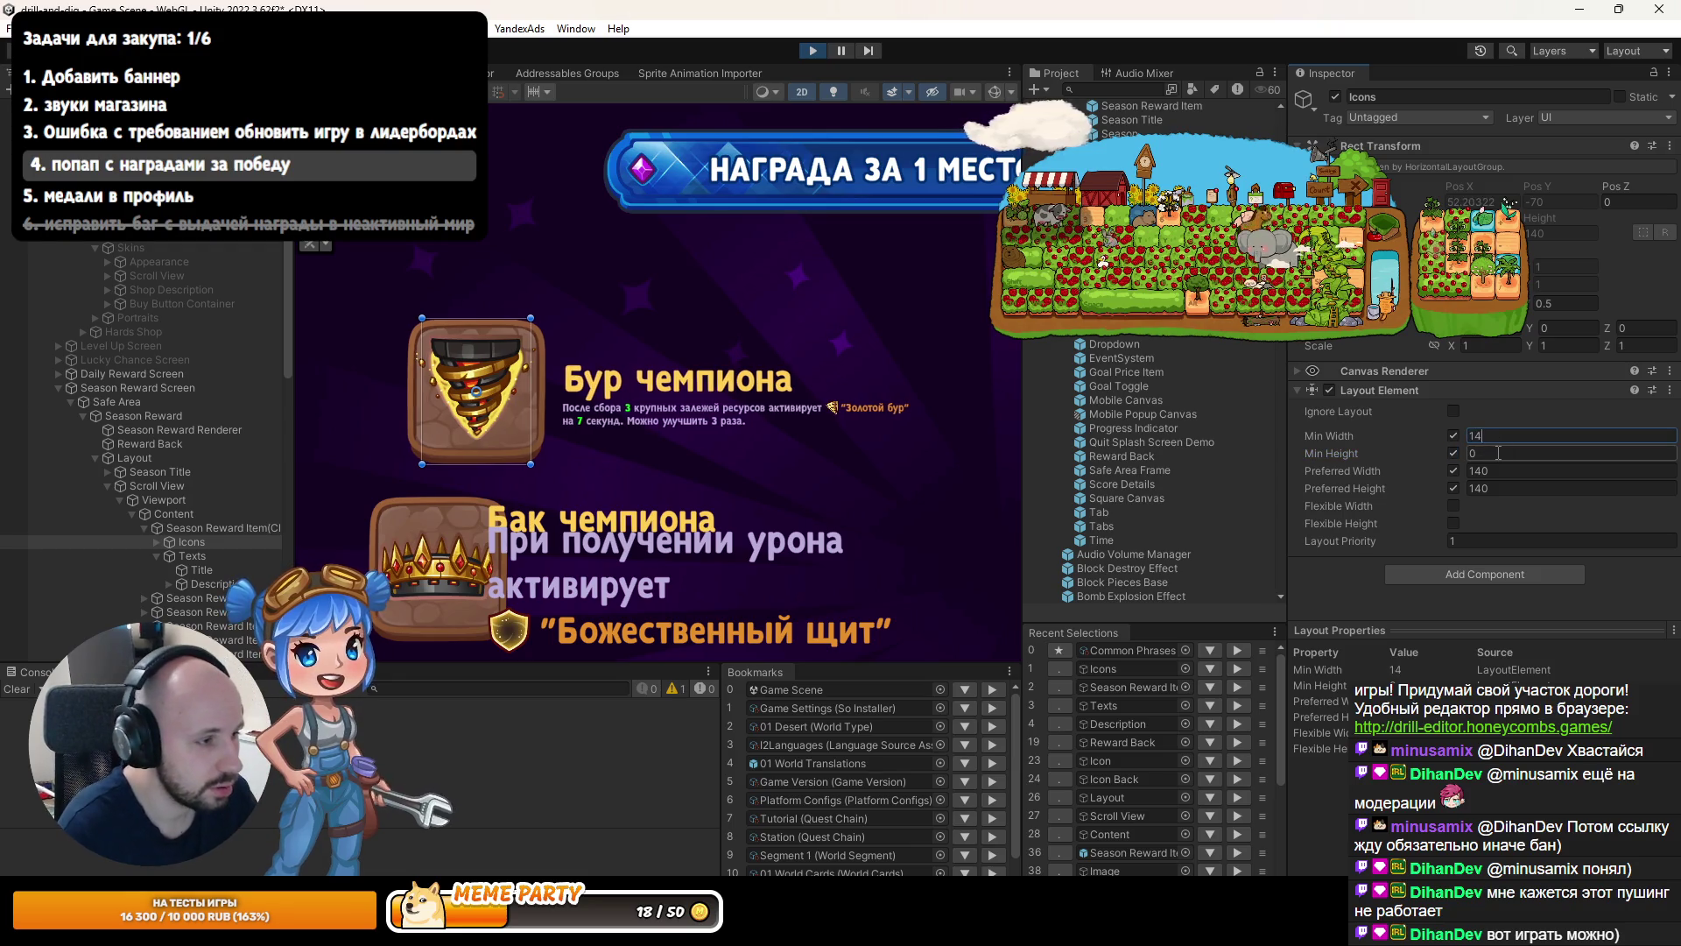
{"action": "type", "text": "0"}
{"action": "left_click", "coordinate": [1498, 453]}
{"action": "type", "text": "140"}
{"action": "key", "text": "Tab"}
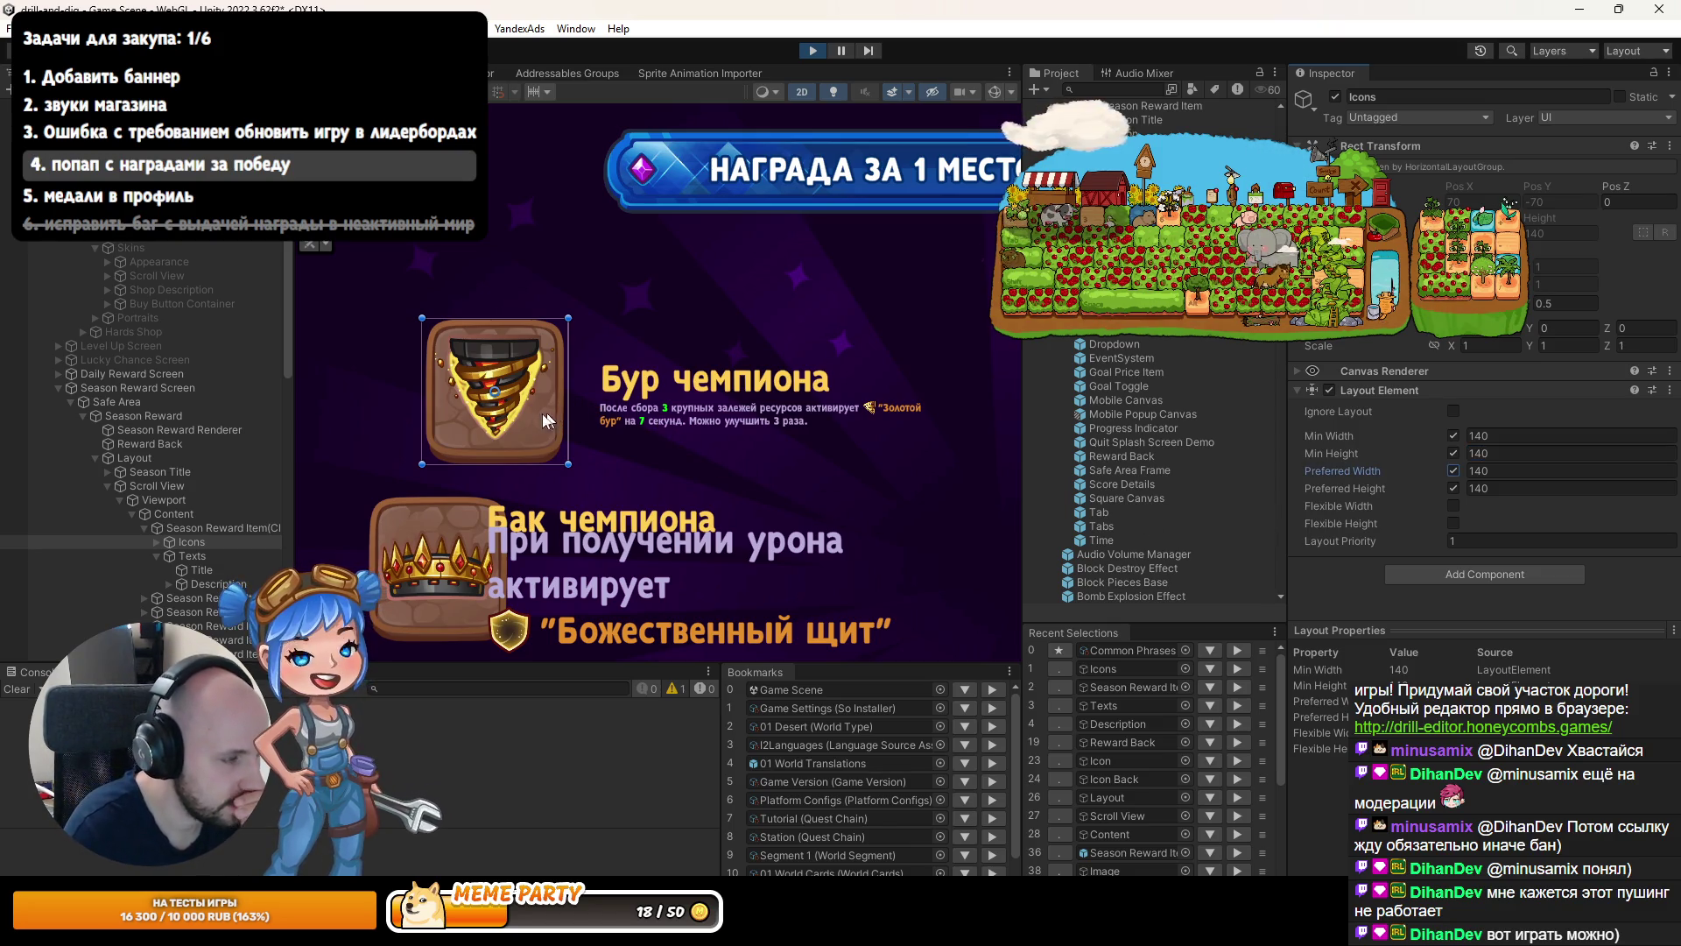
Center the reward icon in the scene and stop Play mode.
{"action": "left_click_drag", "start_coordinate": [433, 417], "coordinate": [572, 409]}
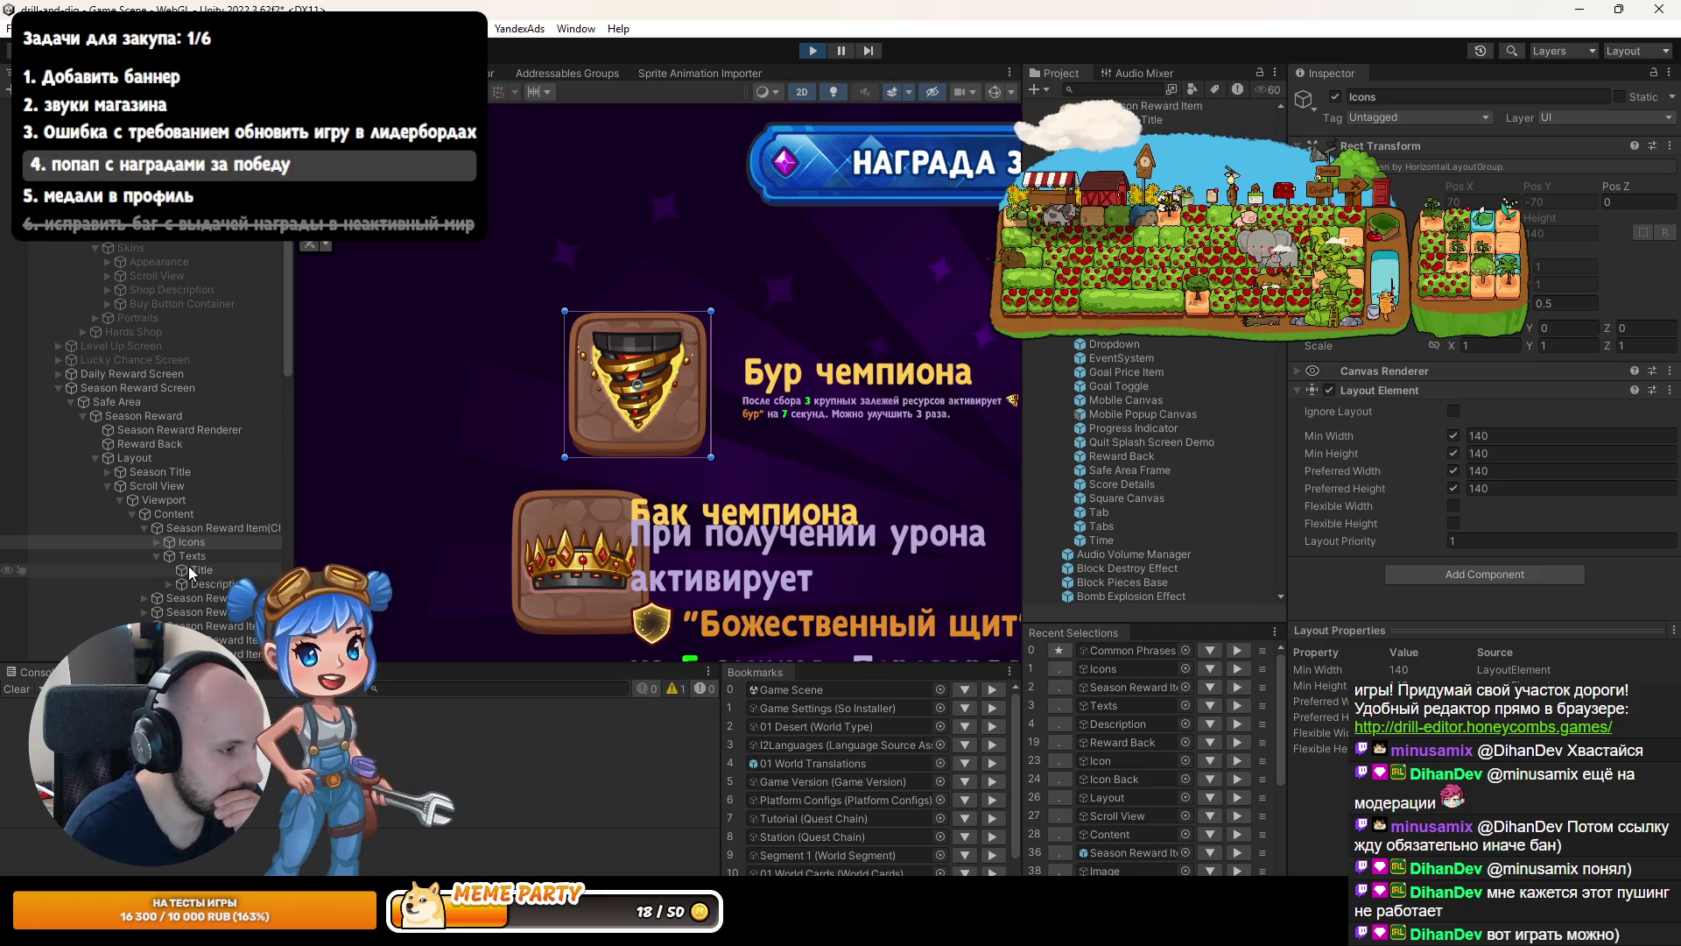
{"action": "scroll", "coordinate": [595, 436], "scroll_direction": "down", "scroll_amount": 2}
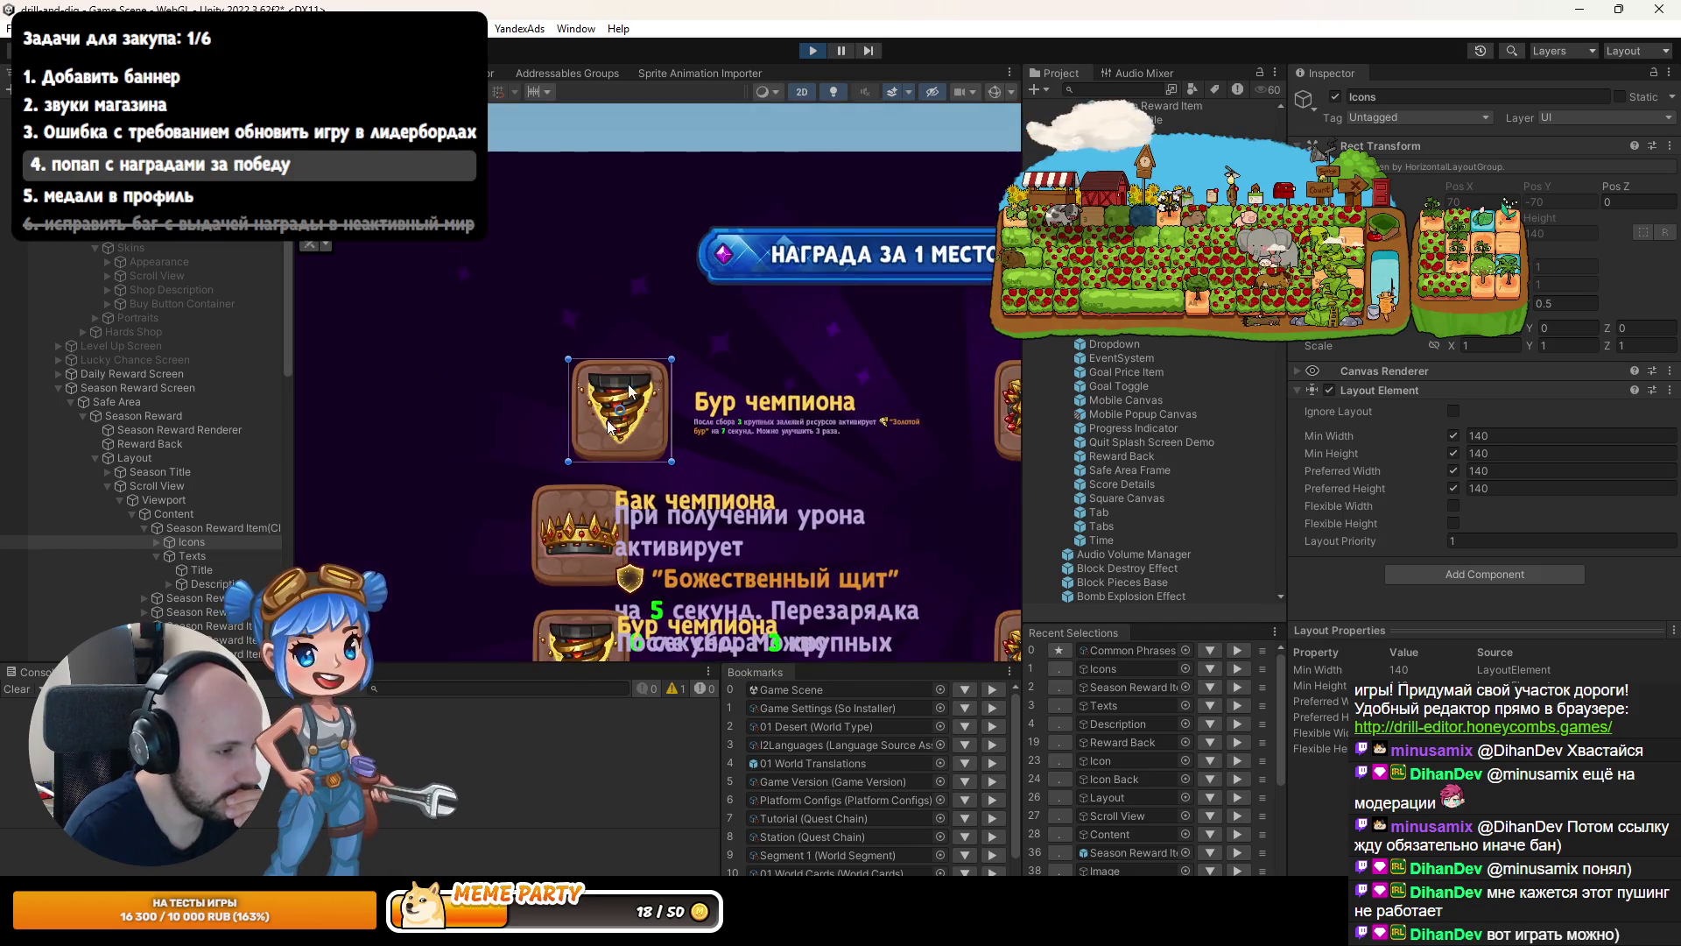
{"action": "scroll", "coordinate": [725, 318], "scroll_direction": "down", "scroll_amount": 3}
{"action": "left_click", "coordinate": [816, 53]}
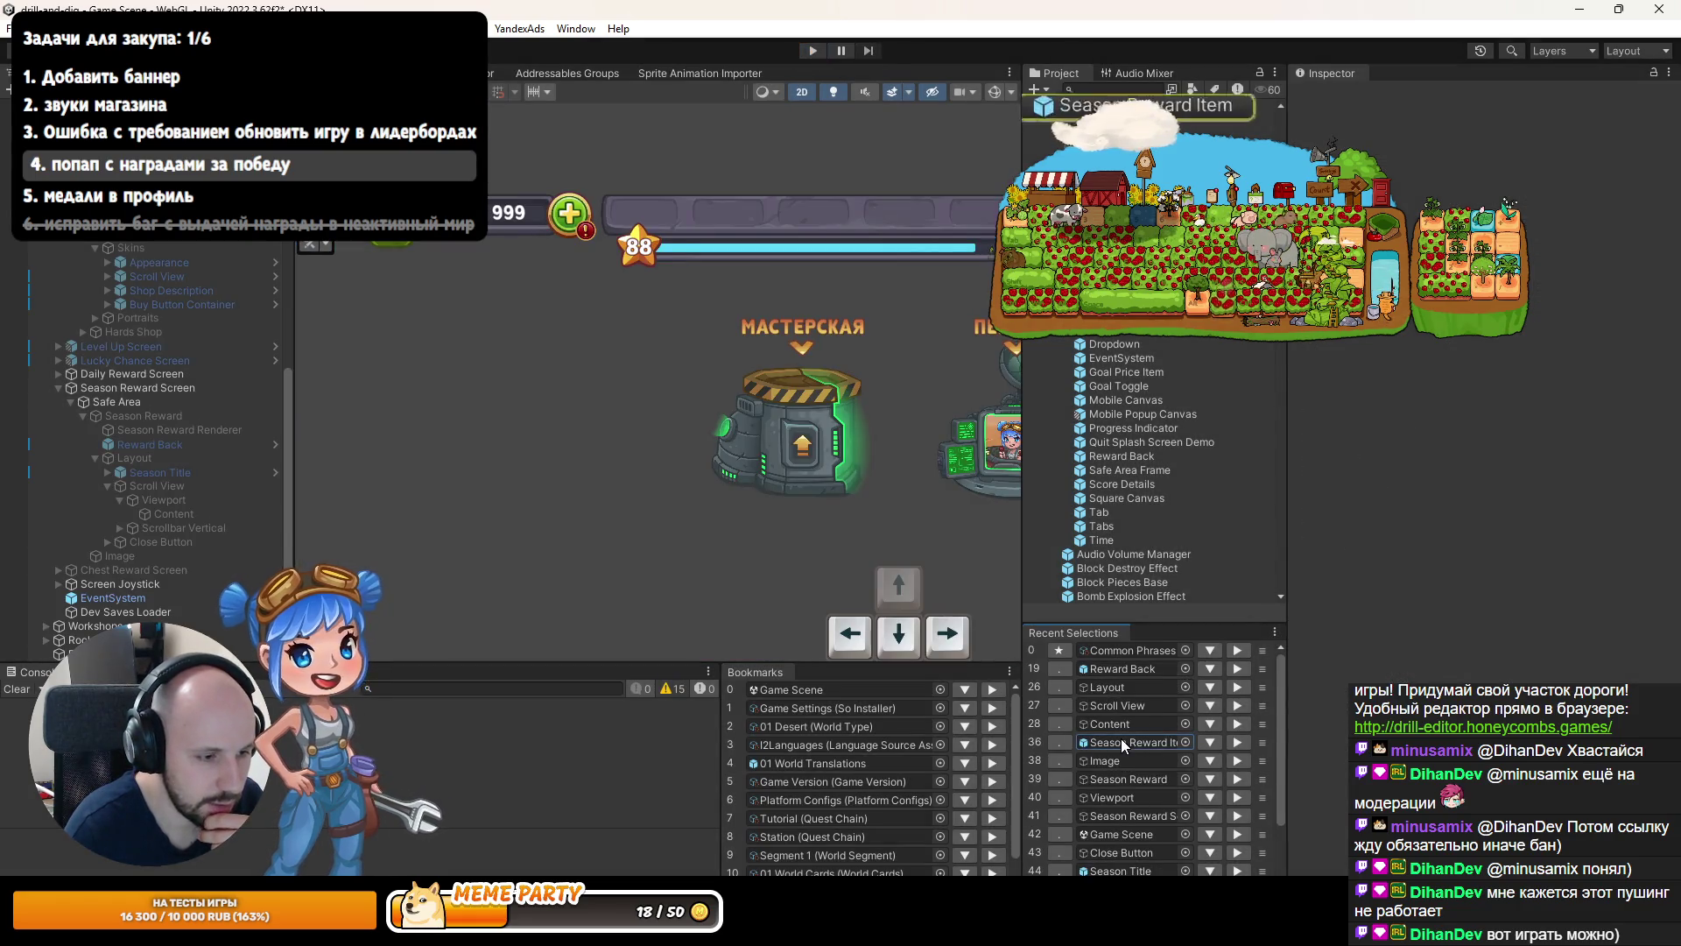
Open the Season Reward Item prefab and set the Icons minimum width to 141.
{"action": "double_click", "coordinate": [1128, 741]}
{"action": "left_click", "coordinate": [1104, 760]}
{"action": "left_click", "coordinate": [1541, 435]}
{"action": "type", "text": "141"}
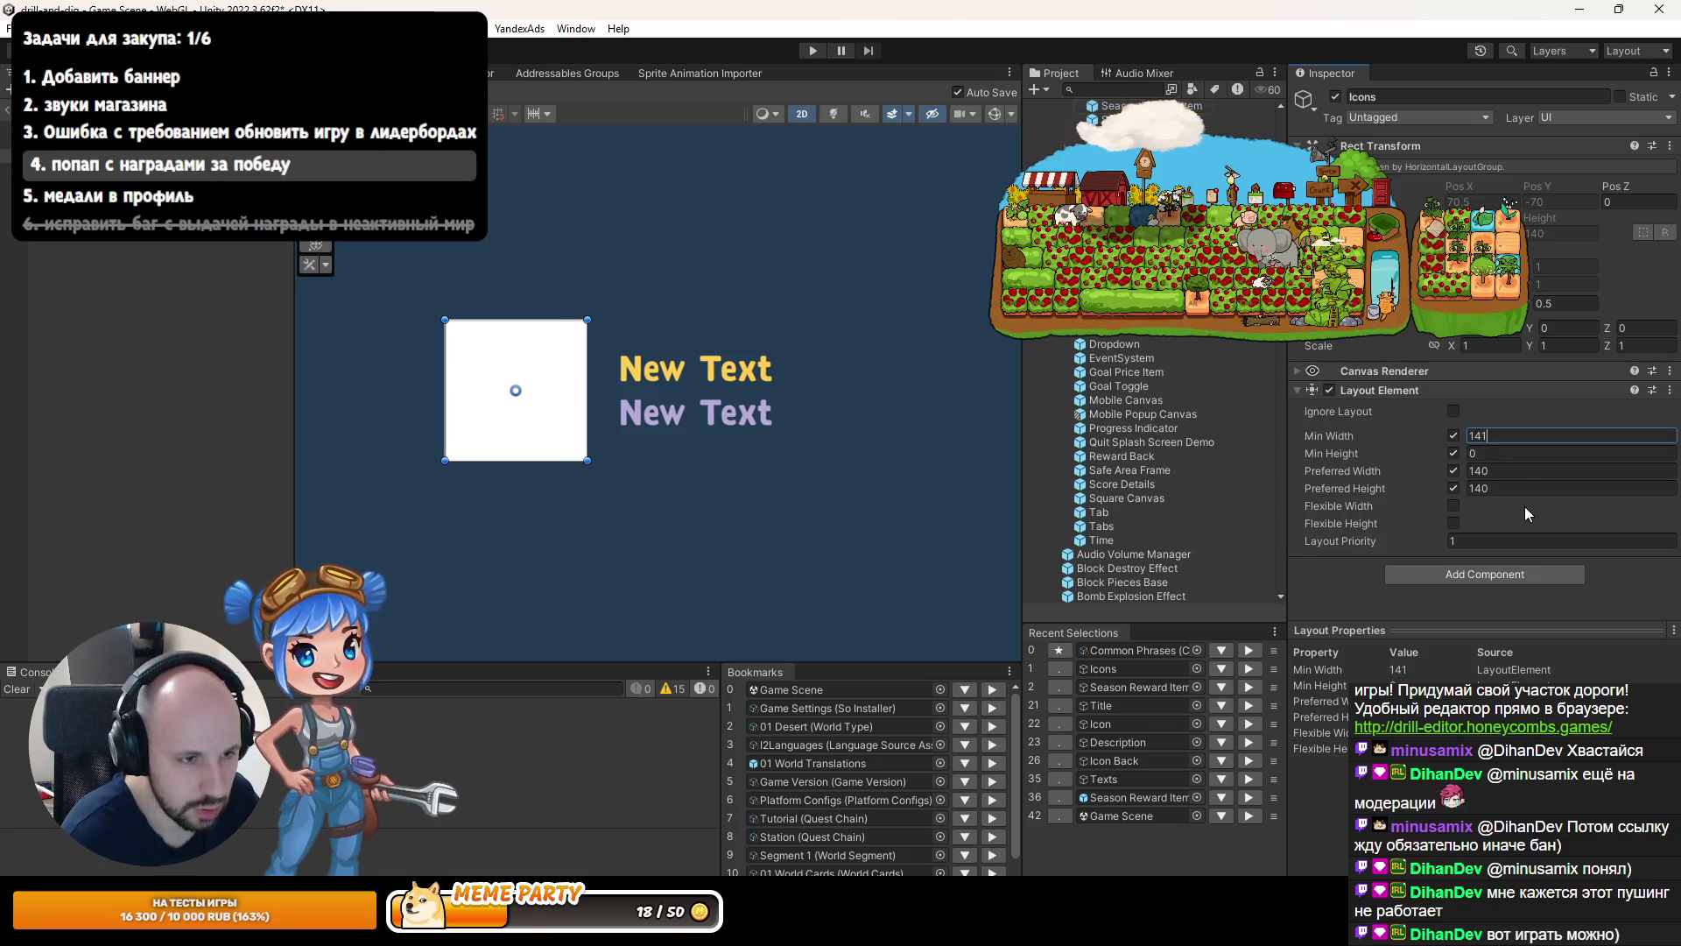
Set the Horizontal Layout Group Child Alignment to Middle Left and start the game with Ctrl+P.
{"action": "left_click", "coordinate": [1525, 475]}
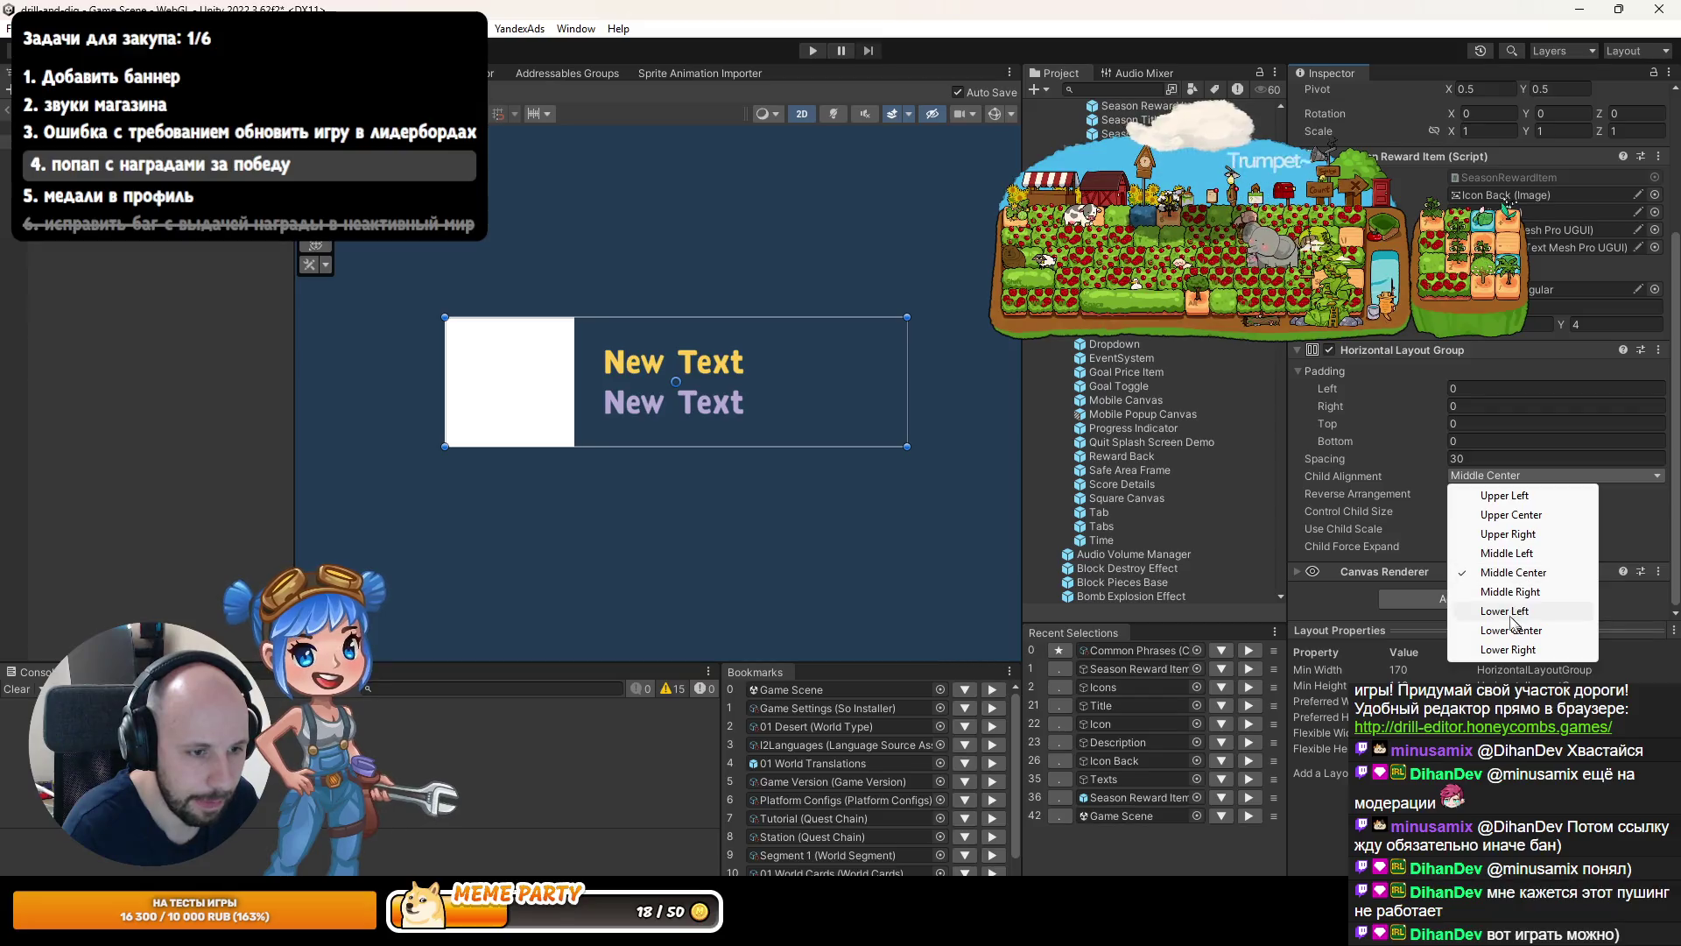
{"action": "left_click", "coordinate": [1507, 552]}
{"action": "key", "text": "ctrl+p"}
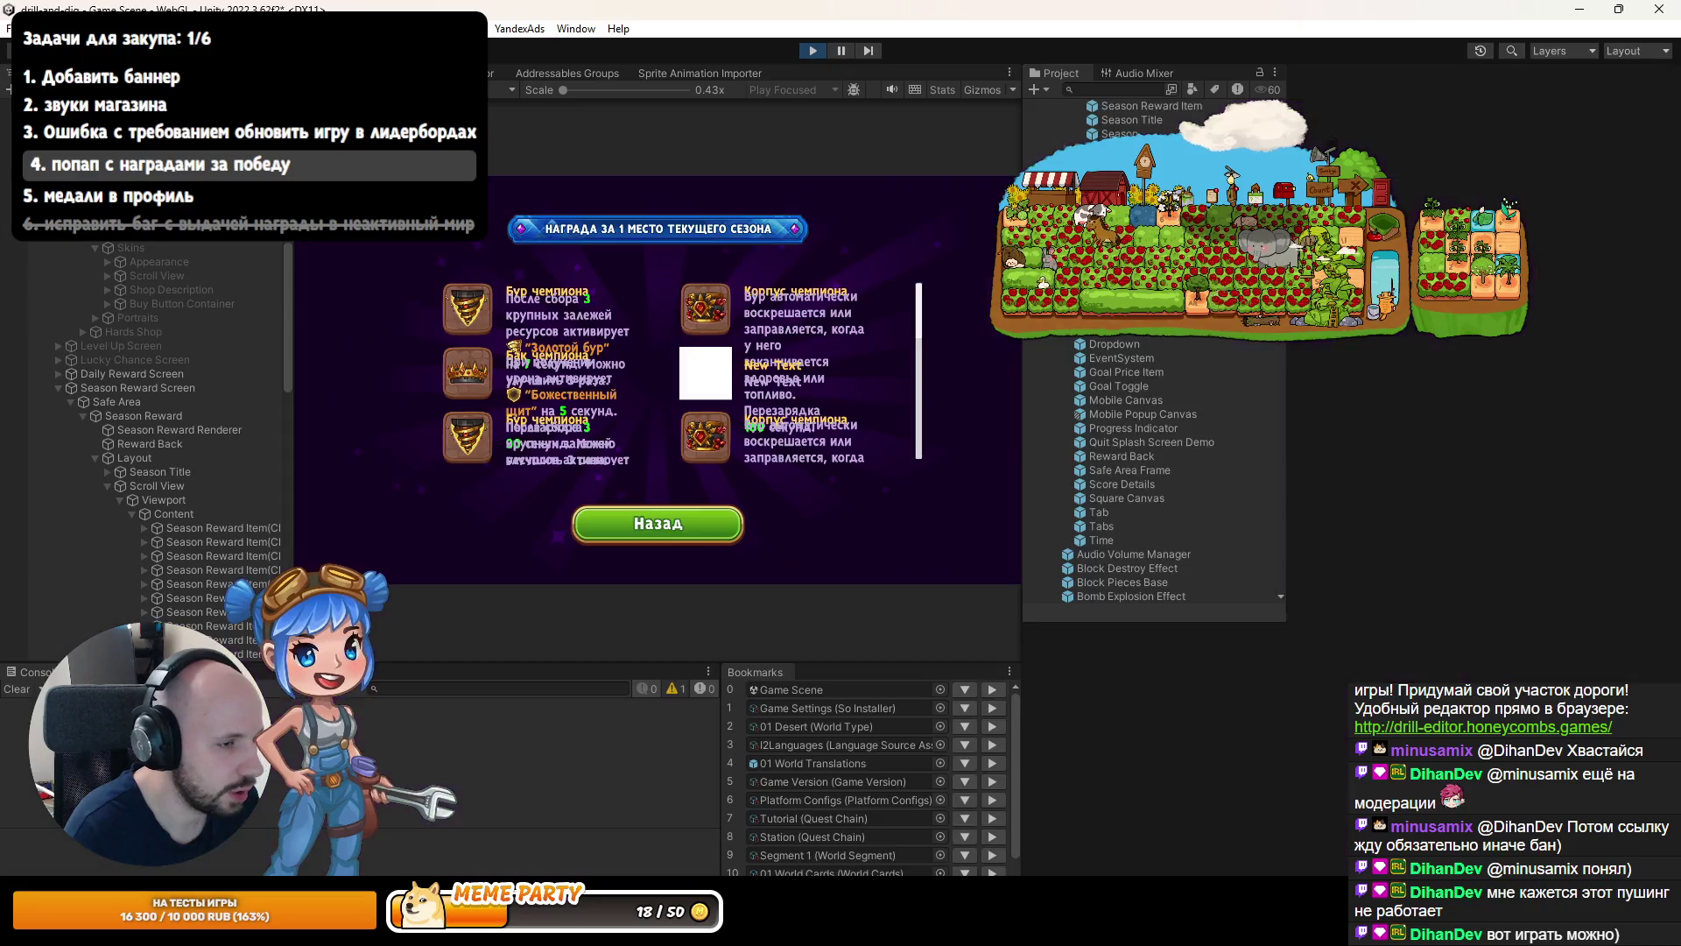
Restore the editor layout and select Description under Season Reward Item > Texts.
{"action": "key", "text": "shift+space"}
{"action": "left_click", "coordinate": [144, 529]}
{"action": "left_click", "coordinate": [177, 559]}
{"action": "left_click", "coordinate": [156, 556]}
{"action": "left_click", "coordinate": [208, 585]}
{"action": "left_click", "coordinate": [170, 584]}
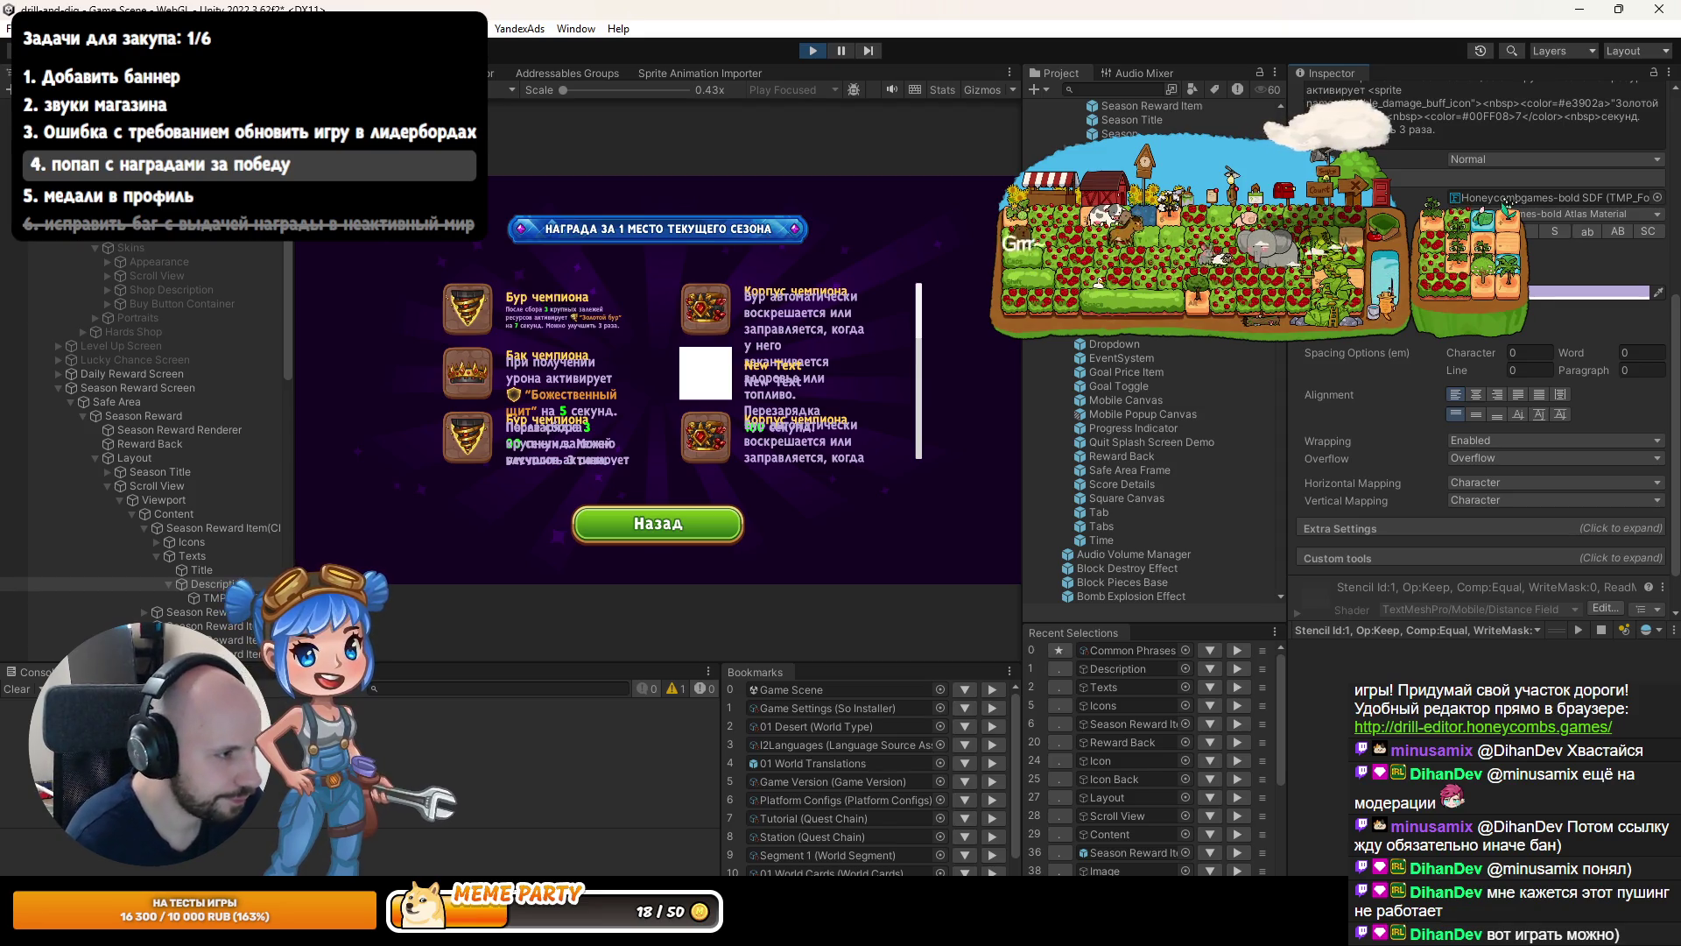
Maximize the Game view, then stop the game and start it again.
{"action": "key", "text": "shift+space"}
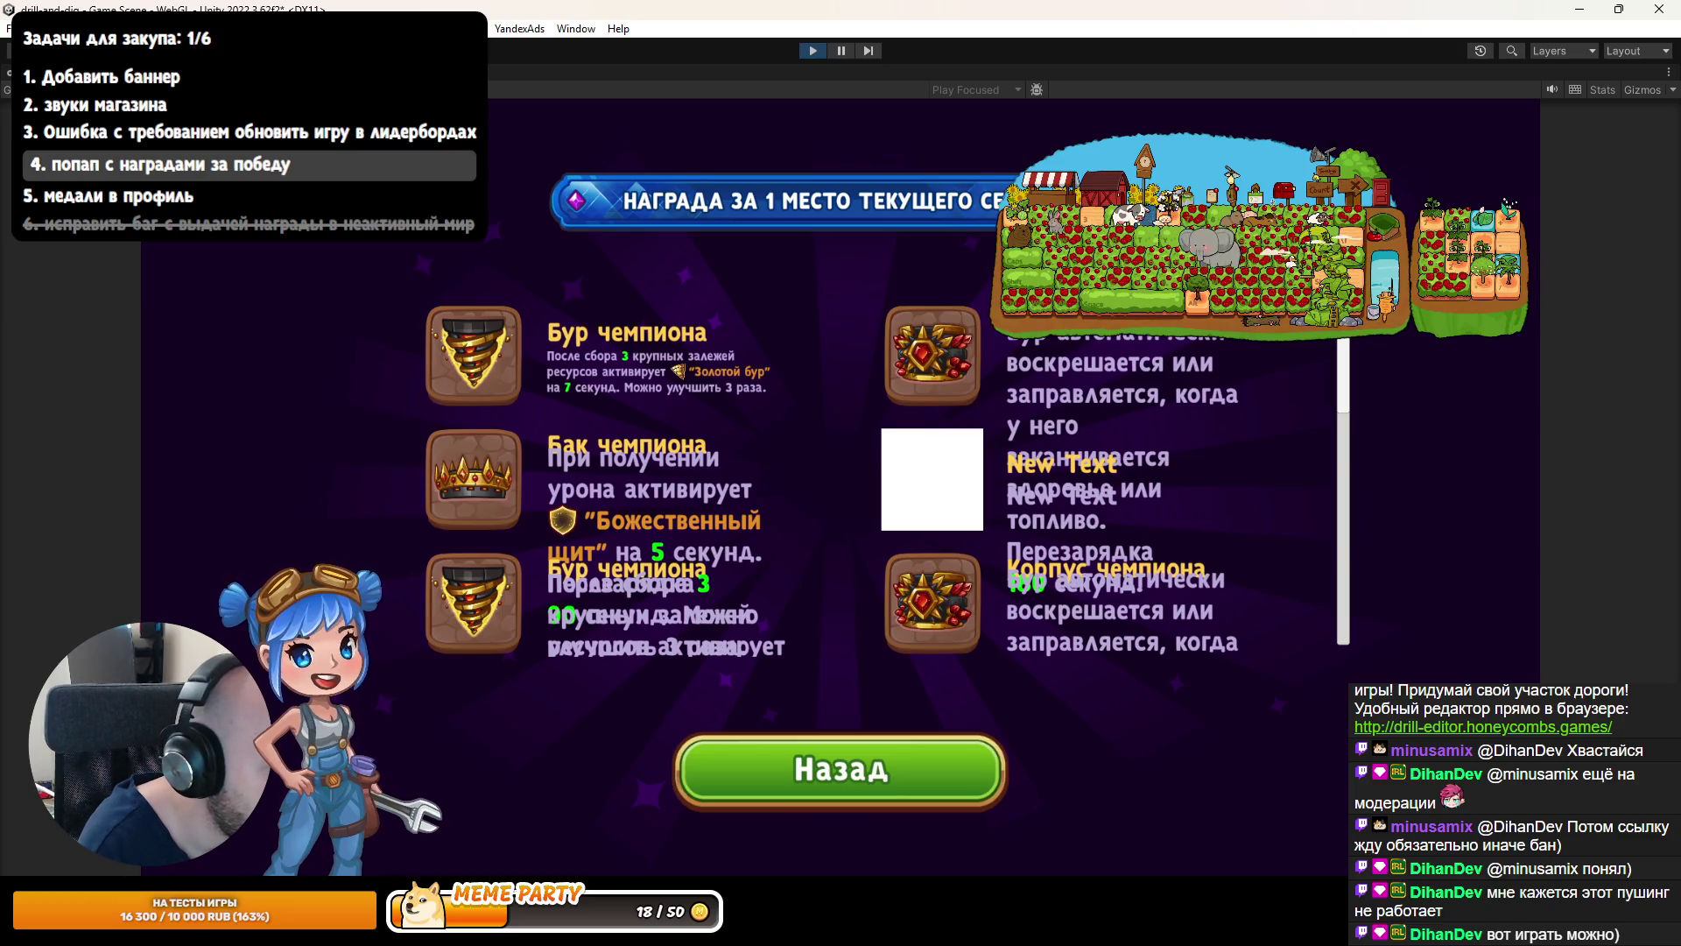
{"action": "left_click", "coordinate": [818, 50]}
{"action": "left_click", "coordinate": [812, 50]}
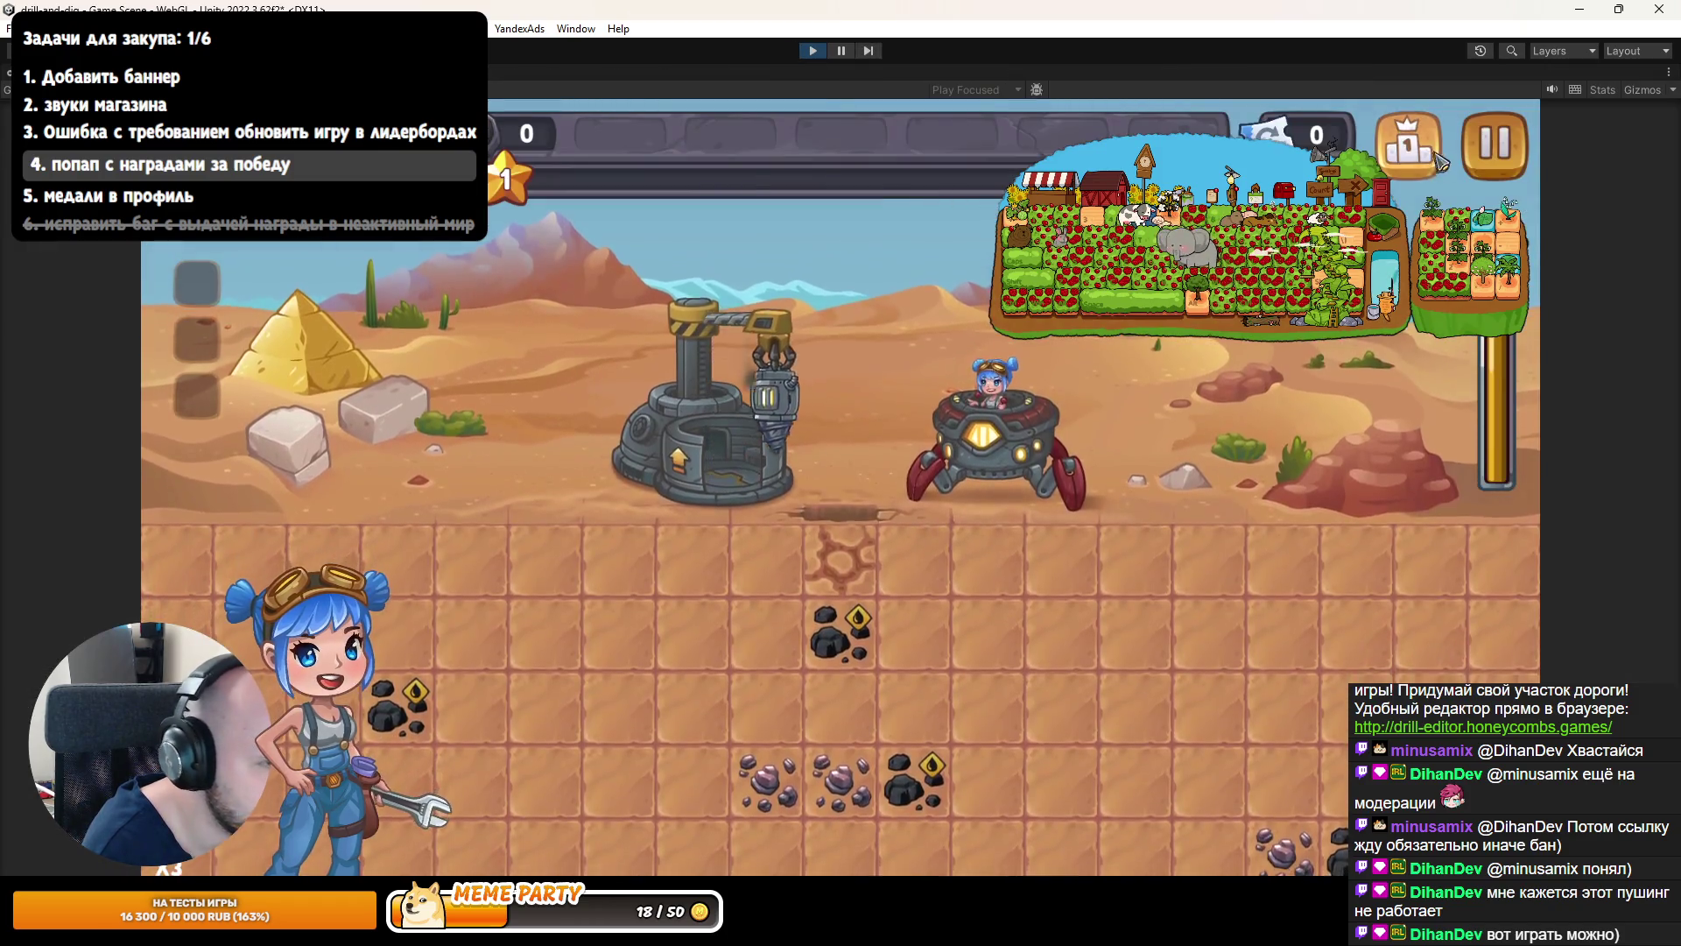
From the leaderboard's Hall of Fame tab, open the season 20 reward popup and select Content.
{"action": "left_click", "coordinate": [1409, 156]}
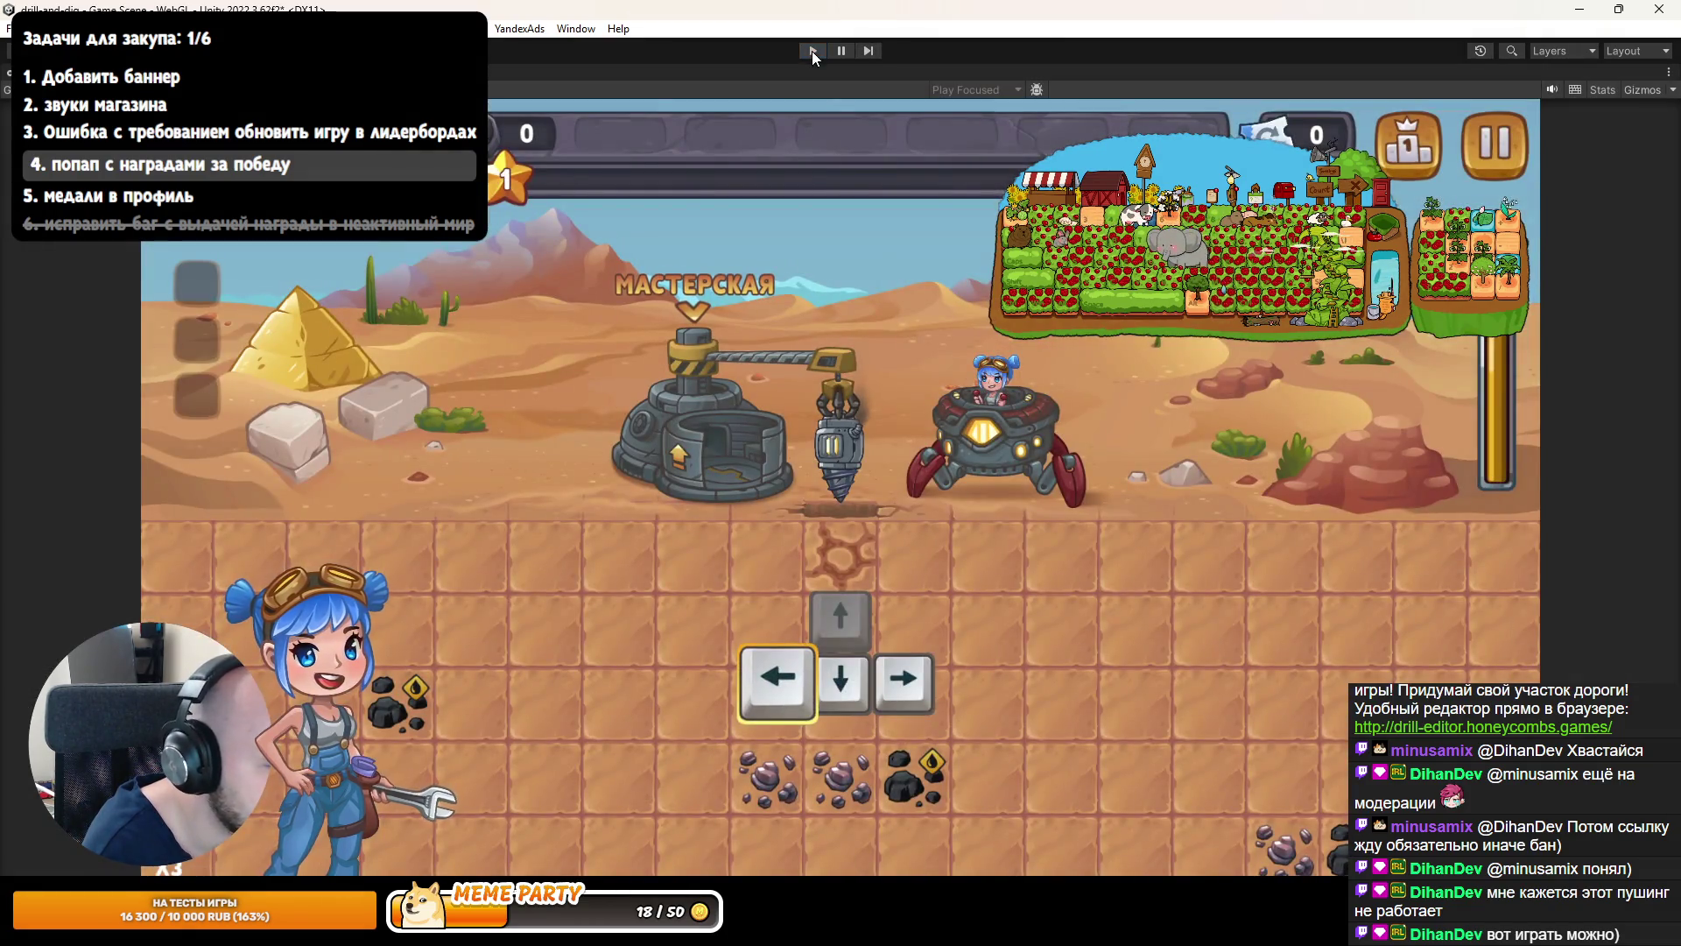
{"action": "left_click", "coordinate": [811, 51]}
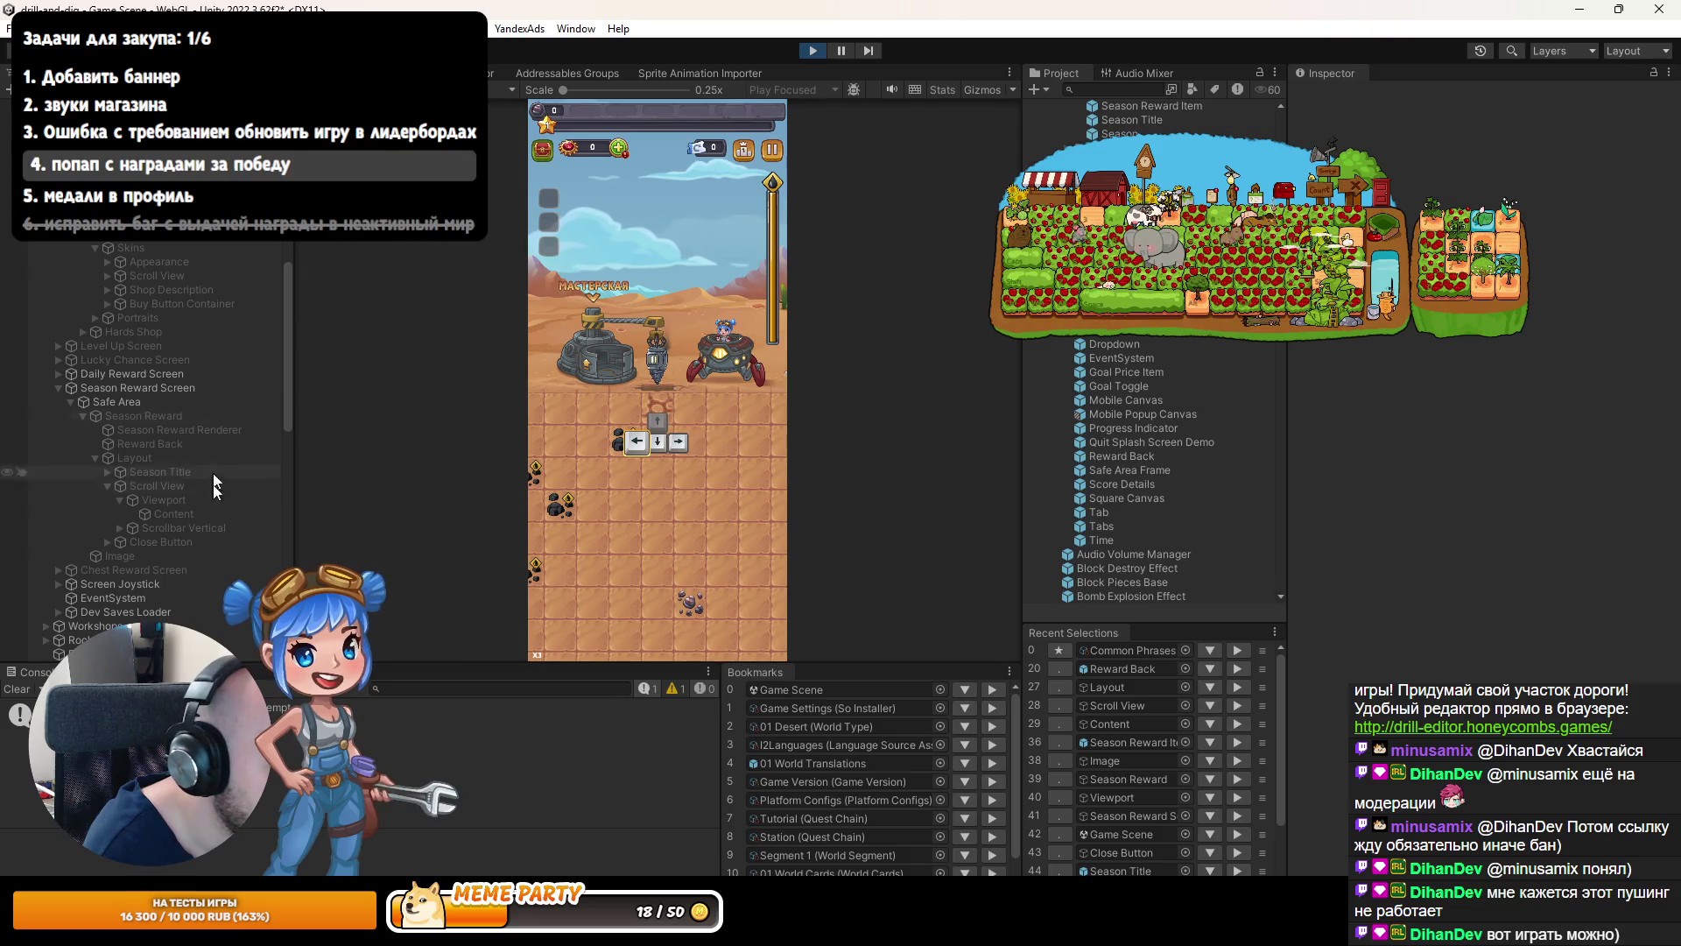
{"action": "left_click", "coordinate": [743, 149]}
{"action": "left_click", "coordinate": [704, 153]}
{"action": "left_click", "coordinate": [703, 311]}
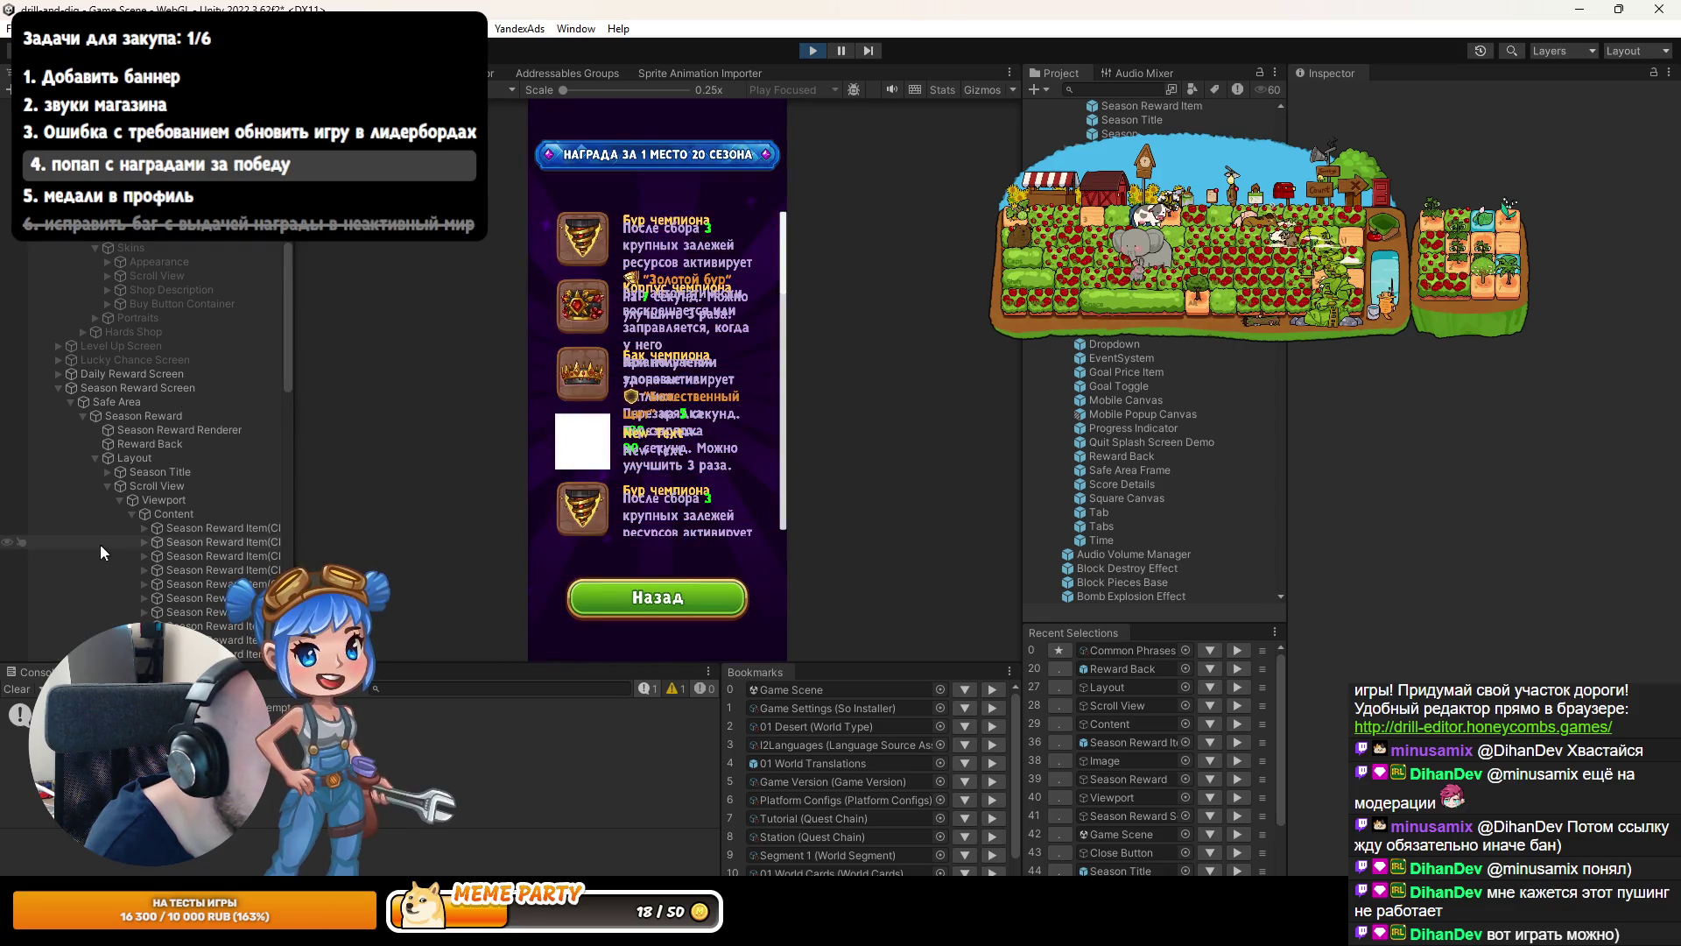
{"action": "left_click", "coordinate": [175, 521]}
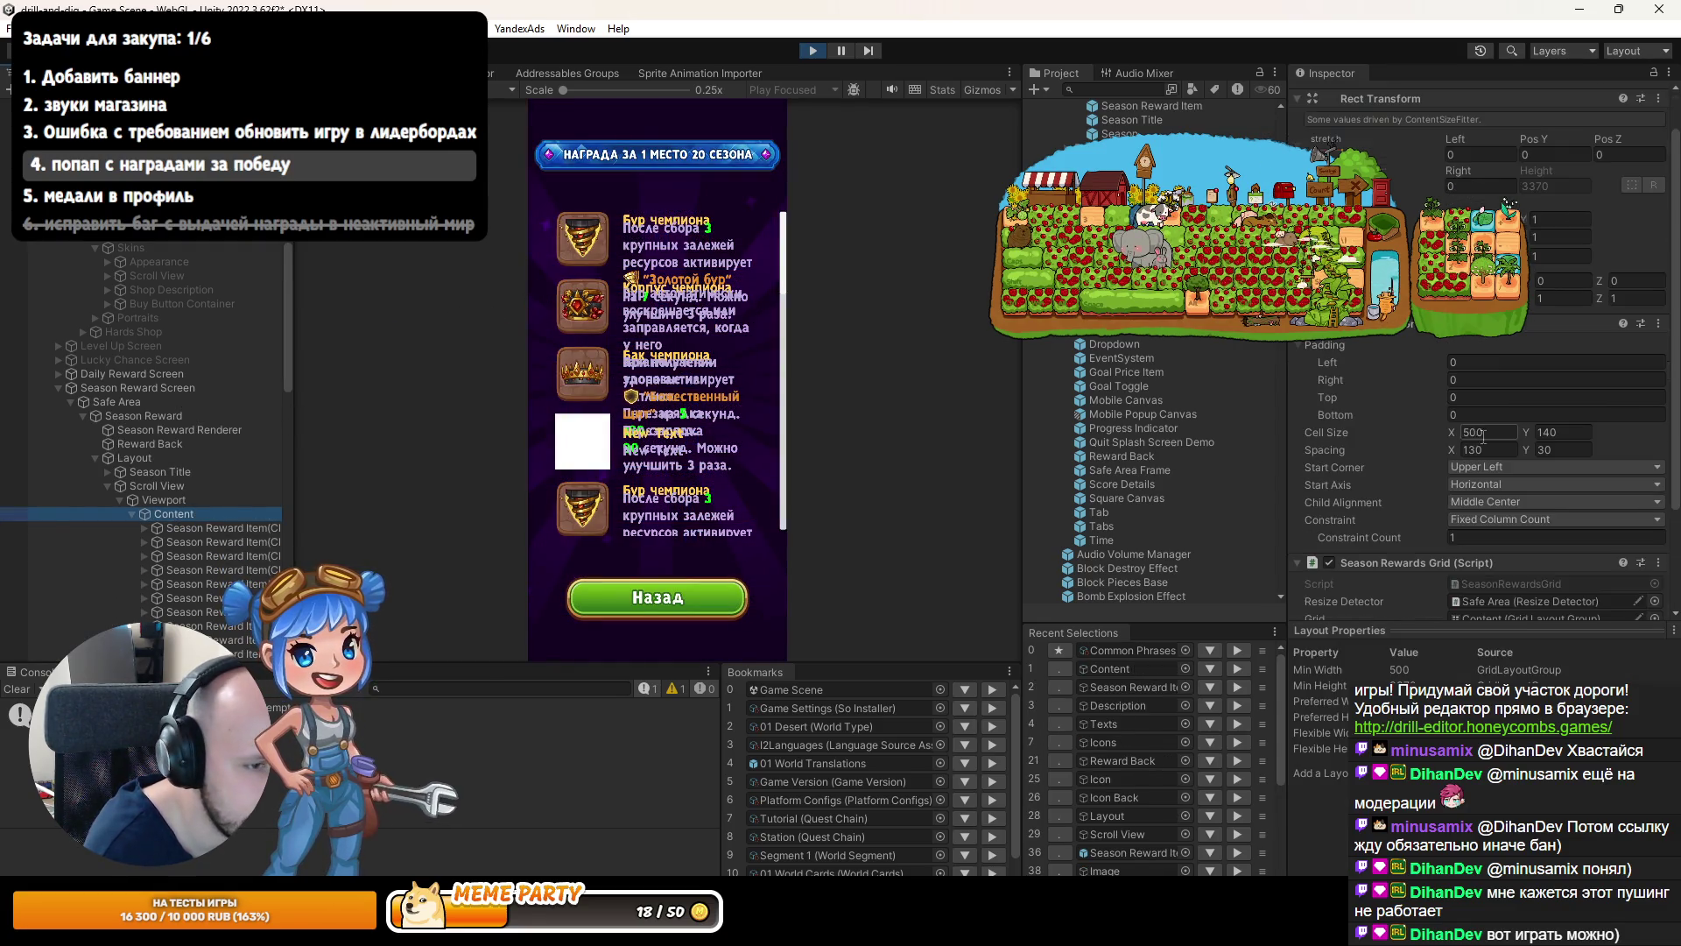
Change the Content Grid Layout Group Cell Size X from 598.6 to 600.
{"action": "mouse_move", "coordinate": [1453, 435]}
{"action": "left_mouse_down"}
{"action": "mouse_move", "coordinate": [1576, 434]}
{"action": "mouse_move", "coordinate": [52, 429]}
{"action": "mouse_move", "coordinate": [271, 428]}
{"action": "left_mouse_up"}
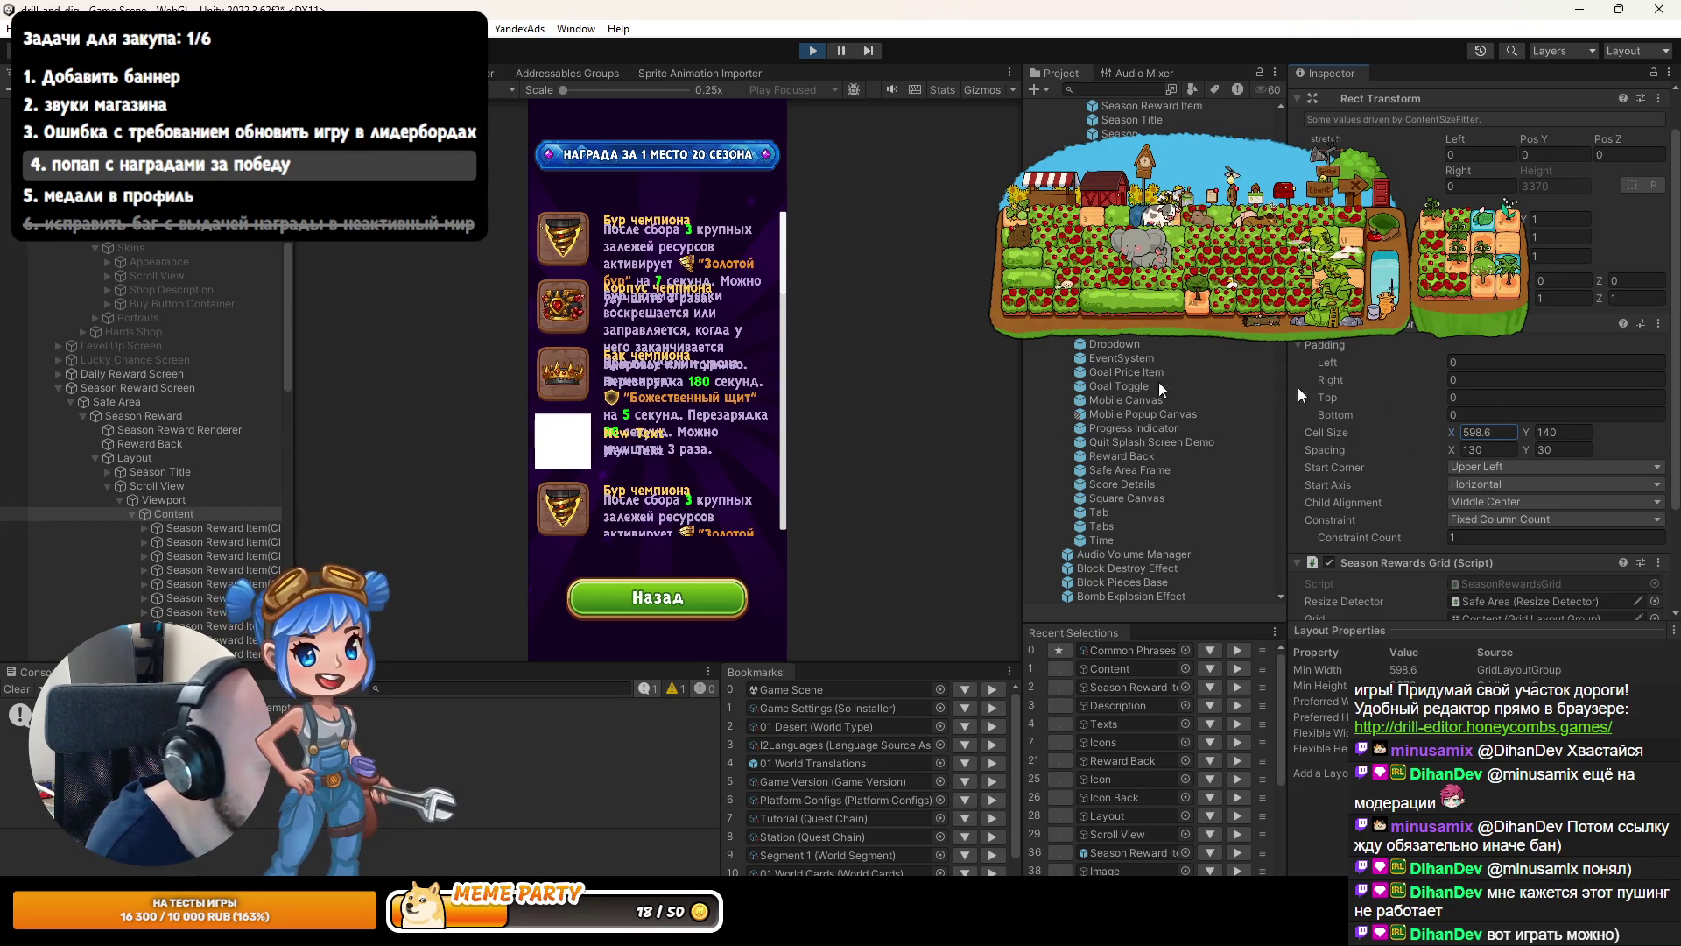
{"action": "type", "text": "600"}
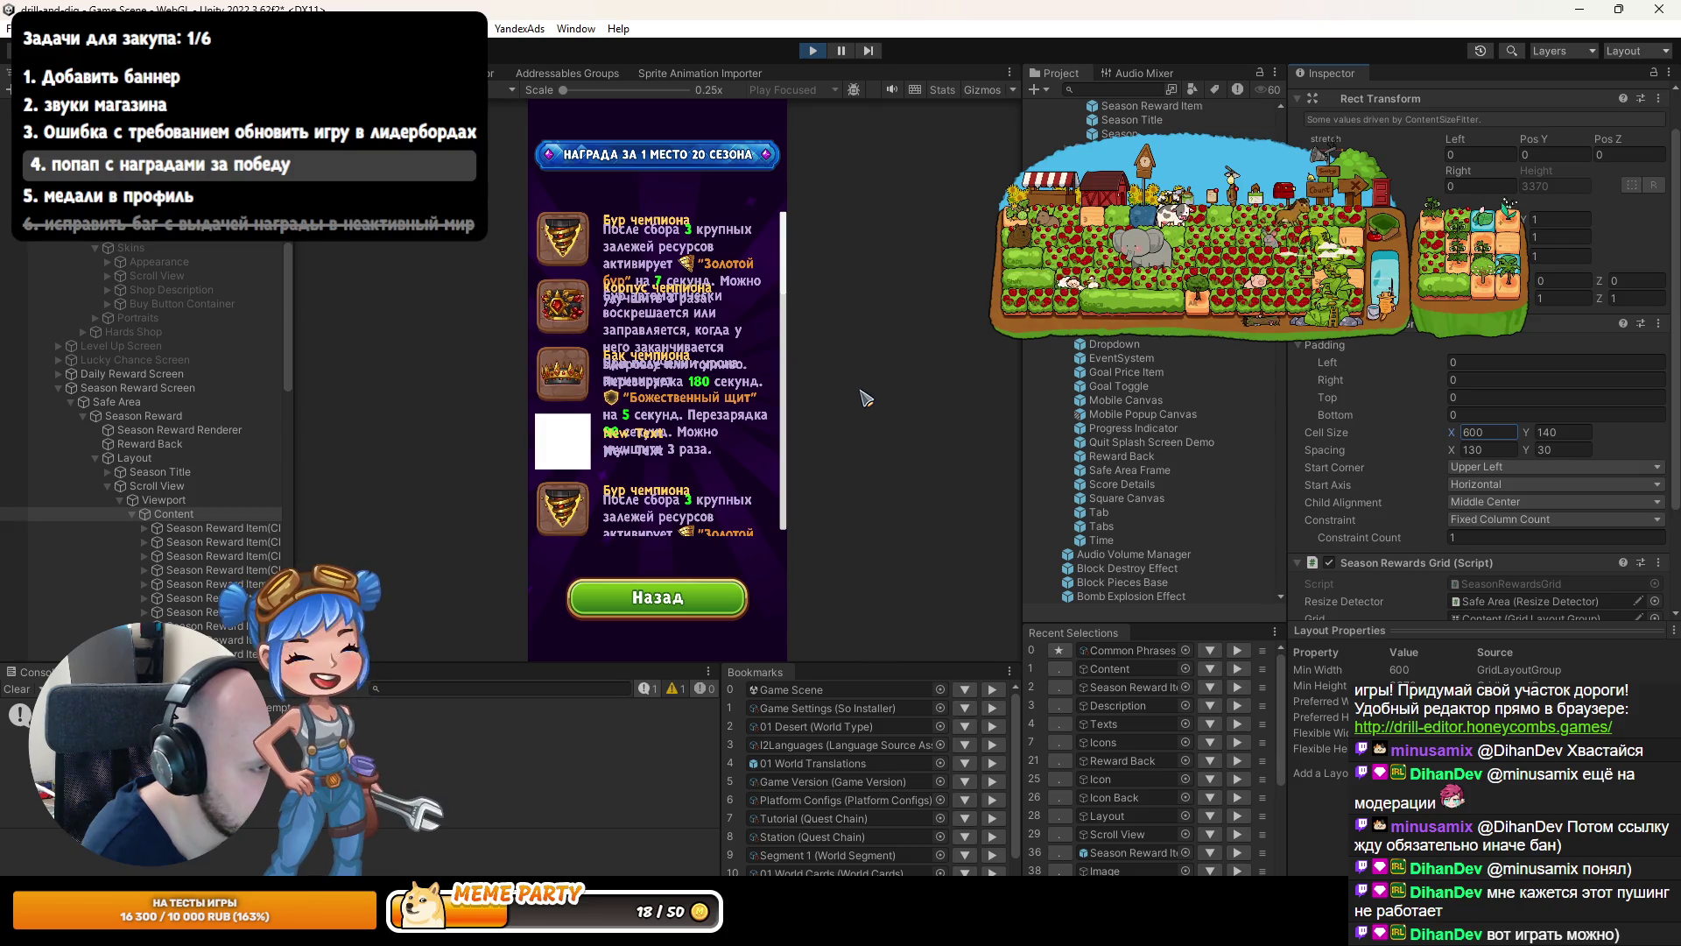
Select the reward's Description text, frame it in the scene, and turn on its Auto Size.
{"action": "left_click", "coordinate": [140, 528]}
{"action": "left_click", "coordinate": [139, 527]}
{"action": "left_click", "coordinate": [151, 555]}
{"action": "left_click", "coordinate": [157, 555]}
{"action": "left_click", "coordinate": [197, 570]}
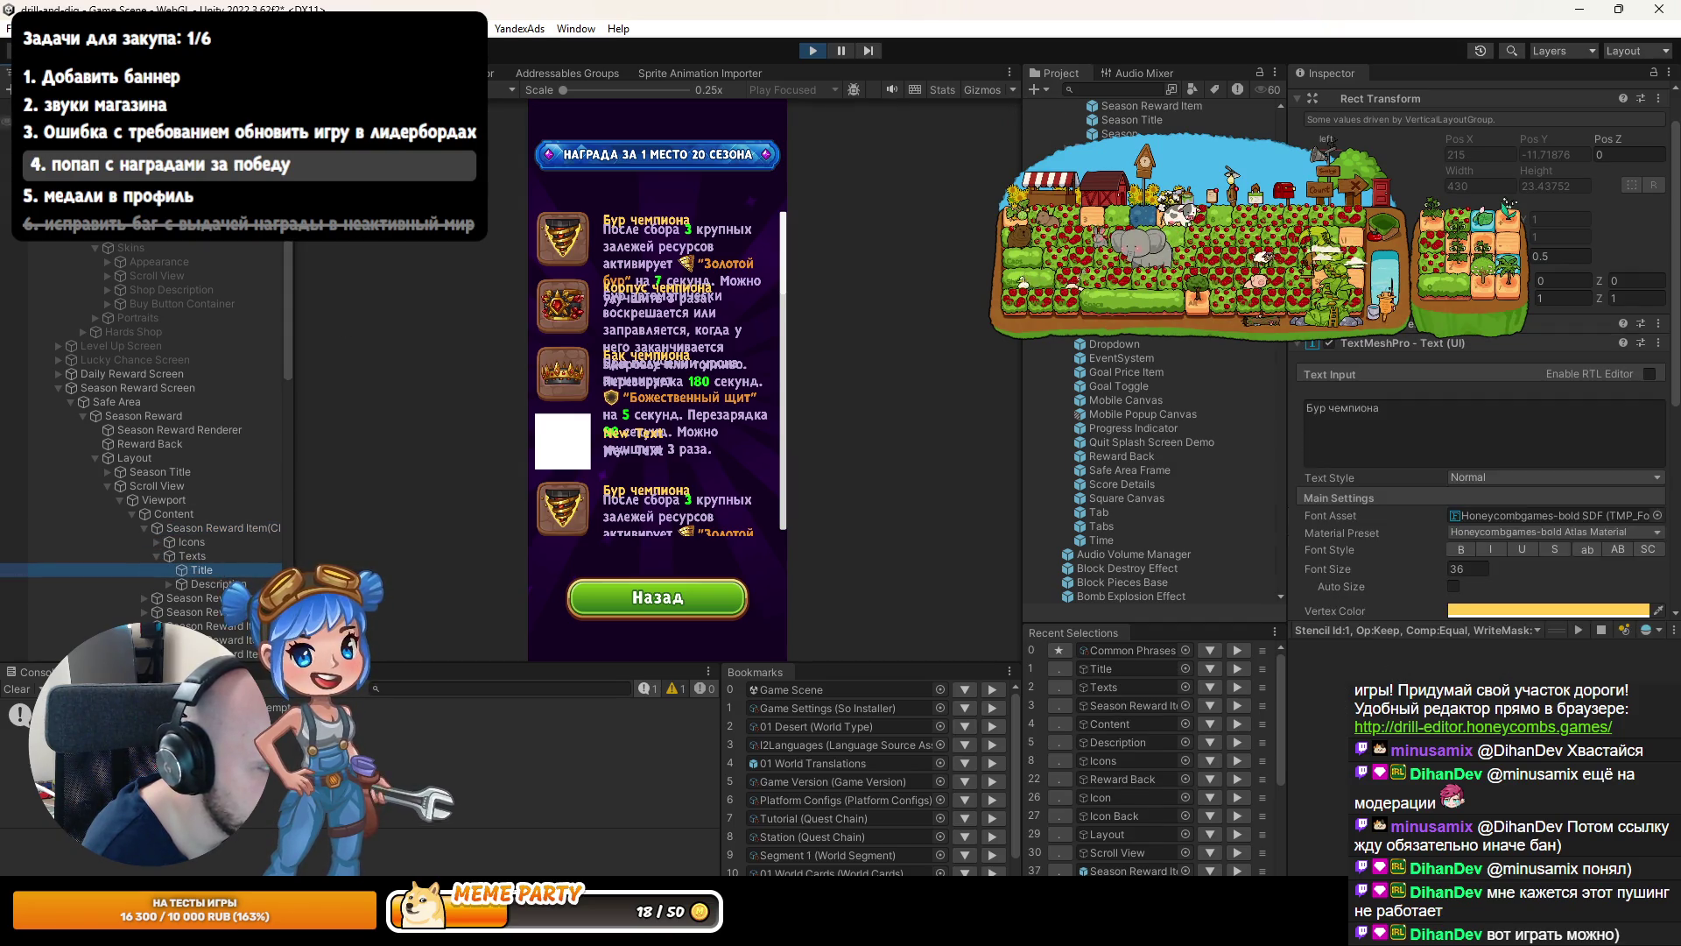
{"action": "left_click", "coordinate": [216, 584]}
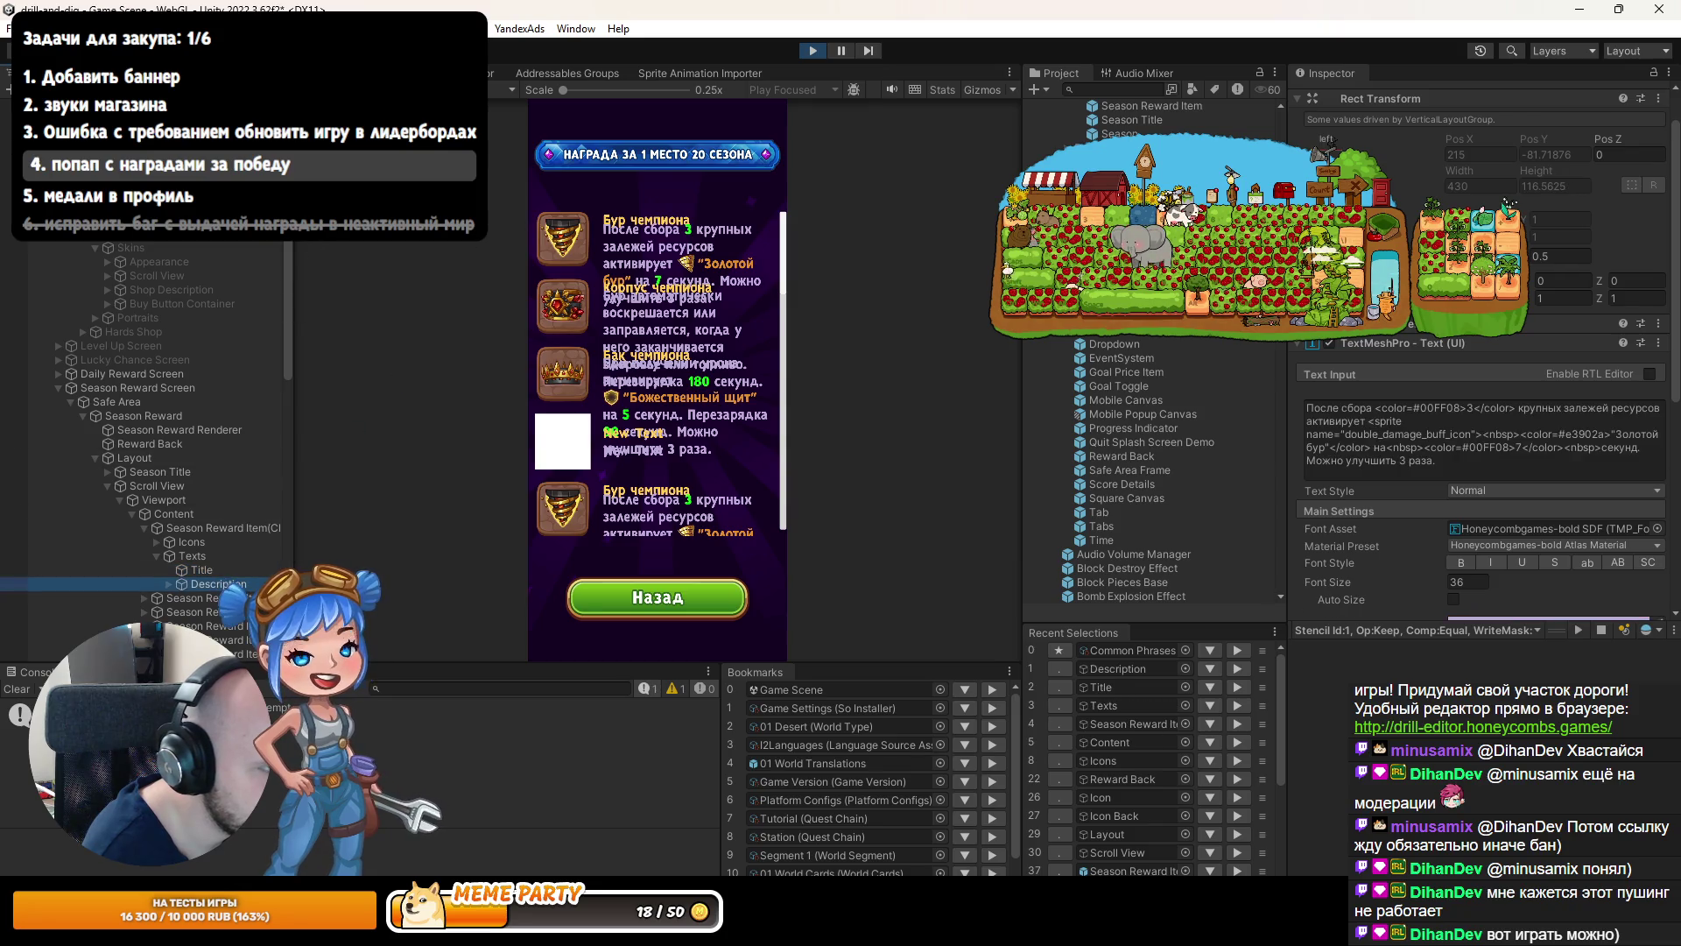
{"action": "key", "text": "ctrl+1"}
{"action": "key", "text": "f"}
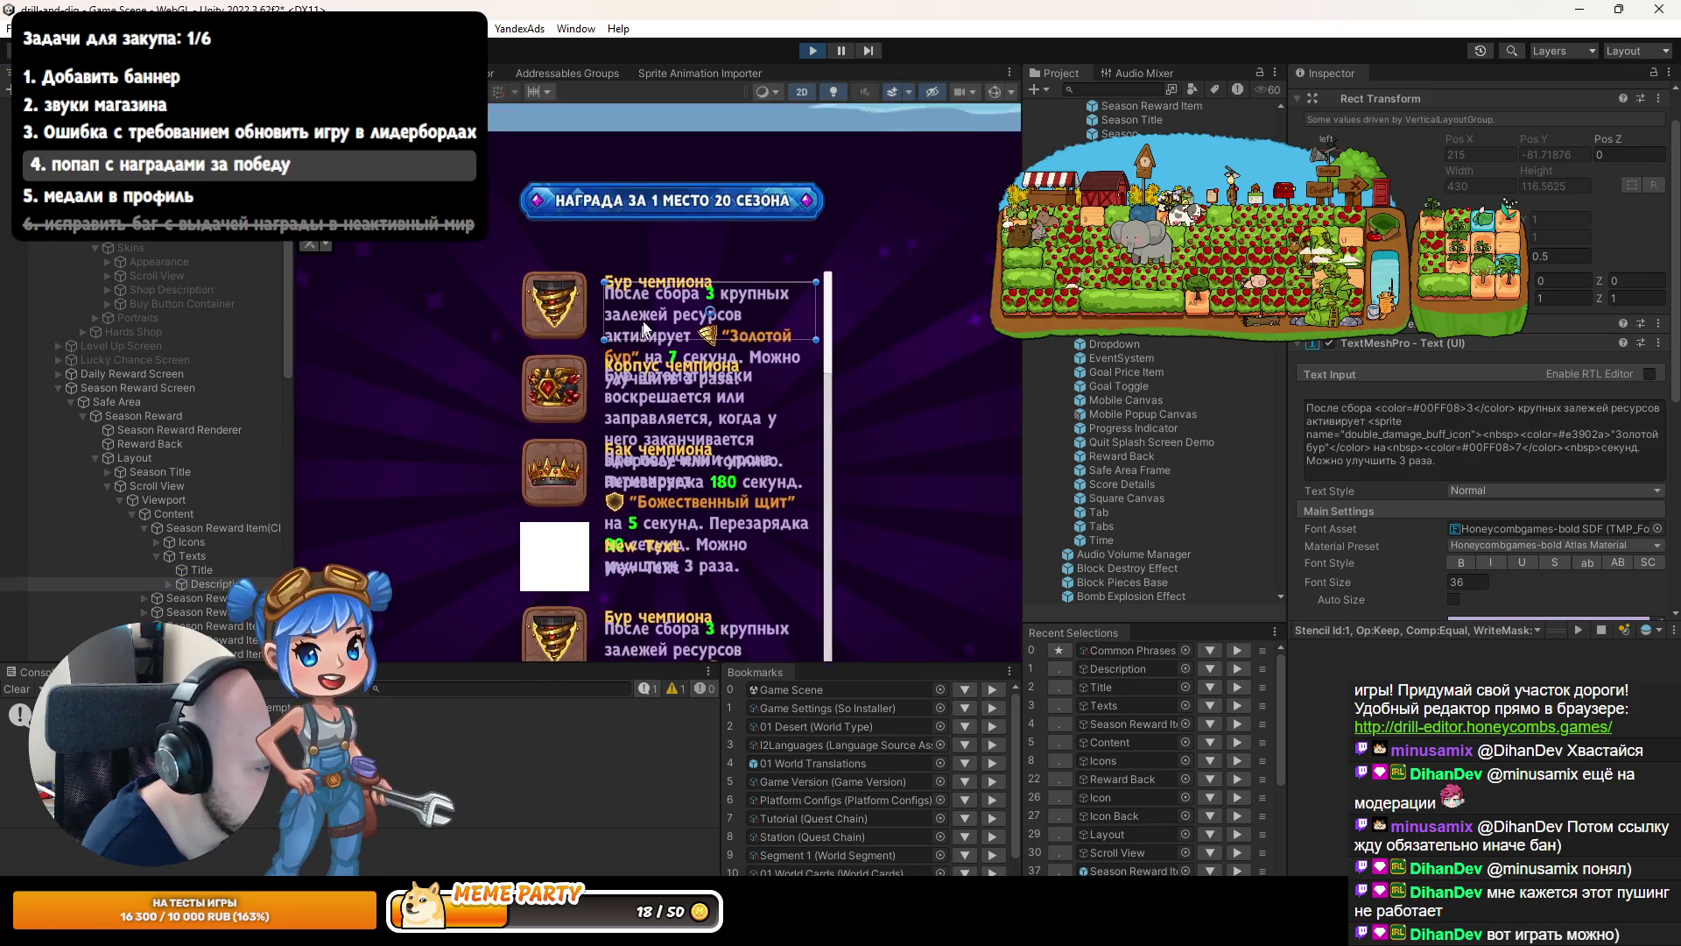
{"action": "scroll", "coordinate": [689, 272], "scroll_direction": "up", "scroll_amount": 2}
{"action": "scroll", "coordinate": [1387, 461], "scroll_direction": "down", "scroll_amount": 4}
{"action": "left_click", "coordinate": [1453, 411]}
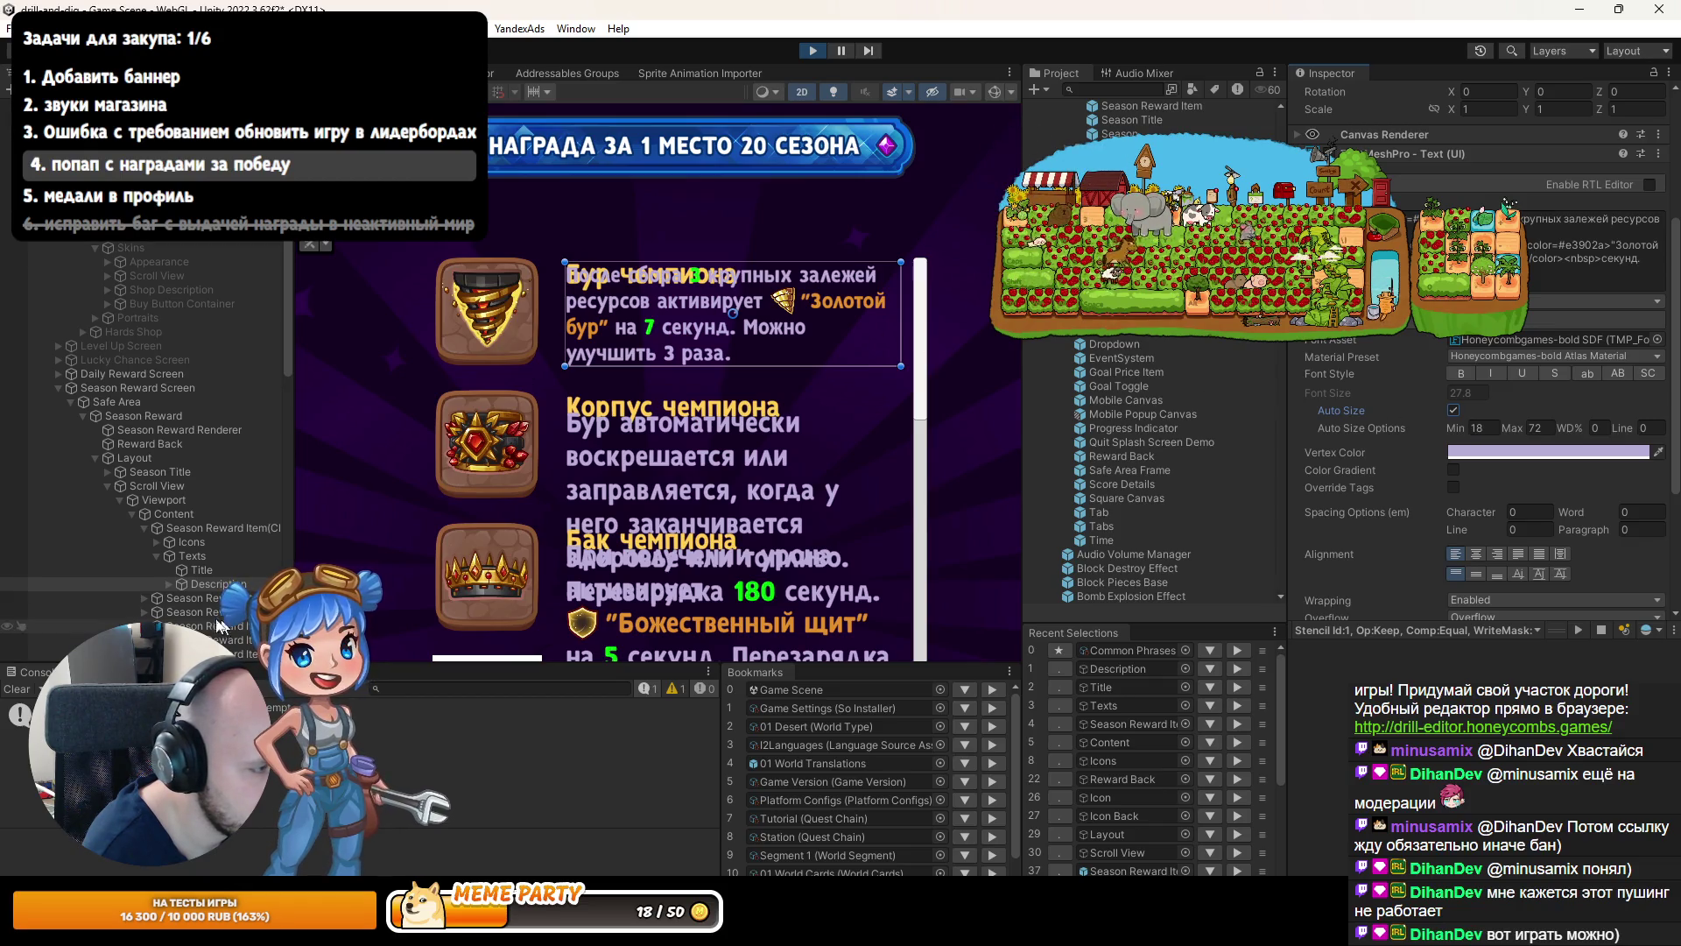
Turn on Title Auto Size with a higher minimum, raise the Description Auto Size minimum, and select Texts.
{"action": "left_click", "coordinate": [209, 571]}
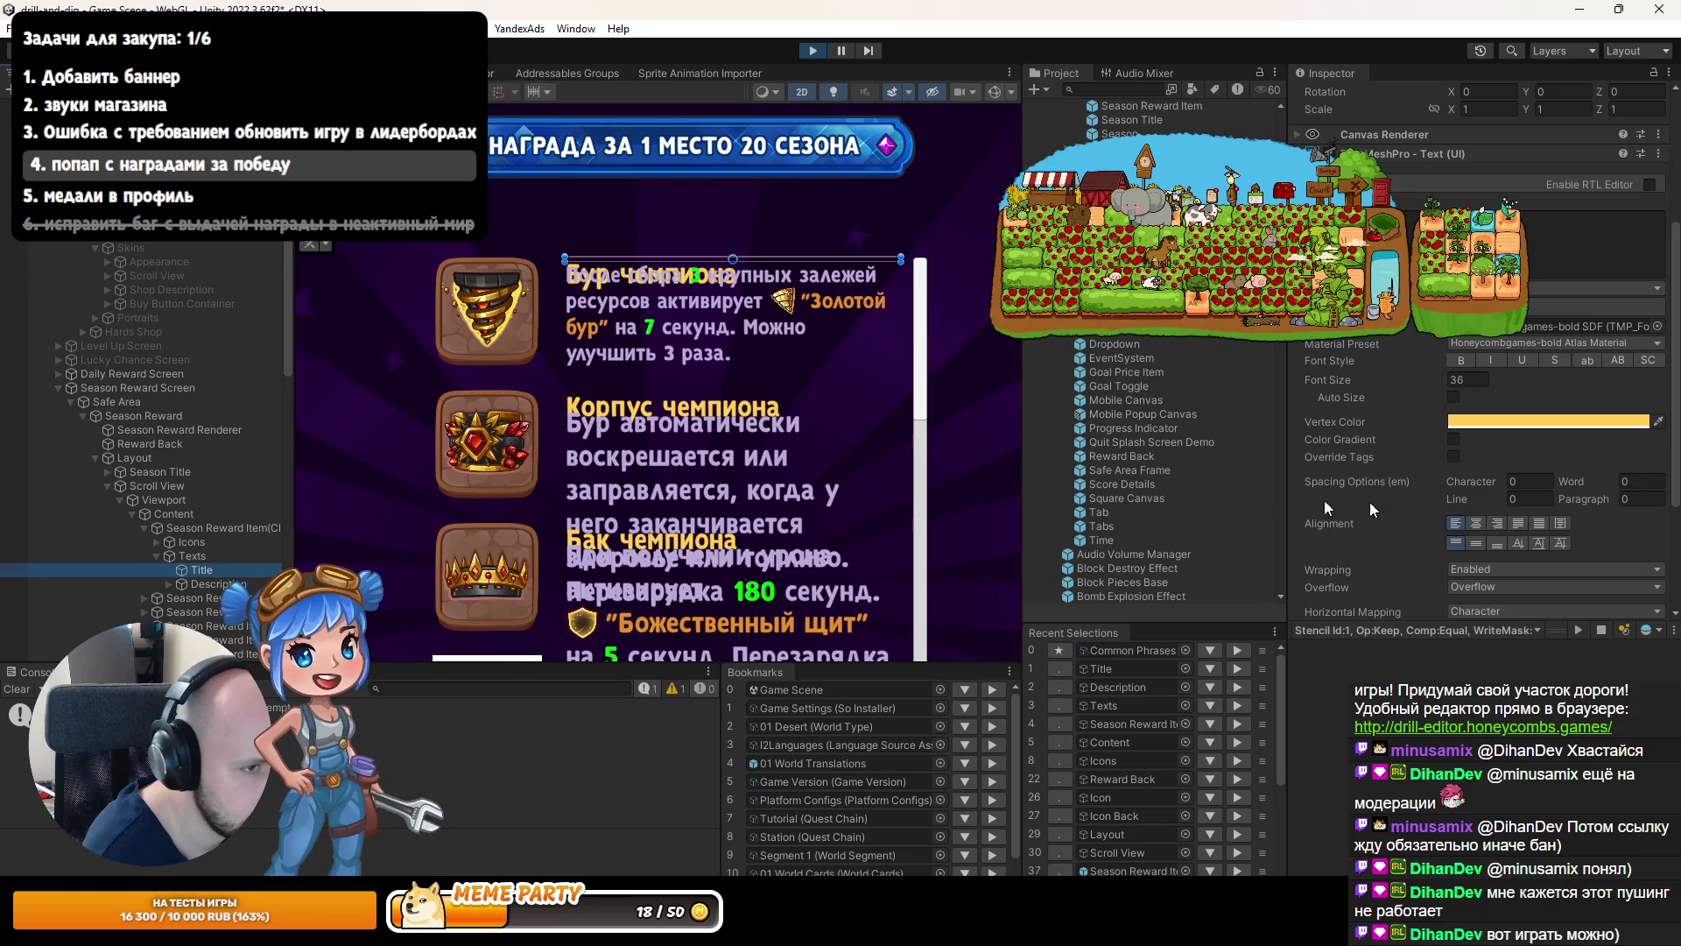
{"action": "left_click", "coordinate": [1454, 397]}
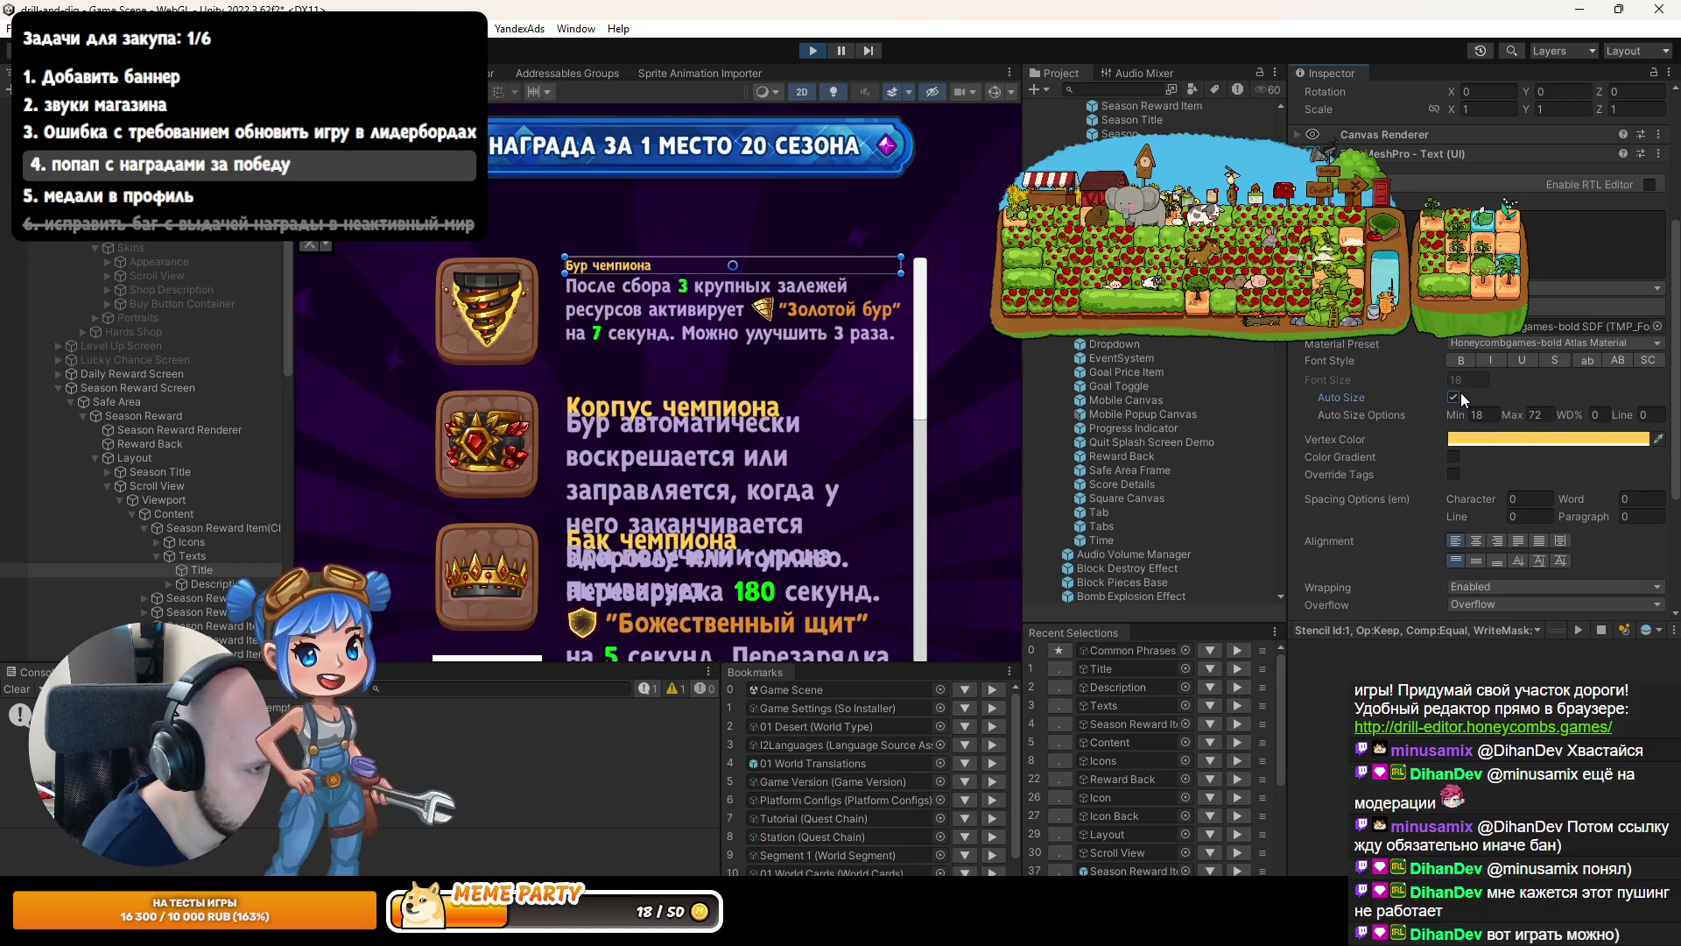
{"action": "mouse_move", "coordinate": [1458, 412]}
{"action": "left_mouse_down"}
{"action": "mouse_move", "coordinate": [1502, 410]}
{"action": "mouse_move", "coordinate": [1453, 398]}
{"action": "left_mouse_up"}
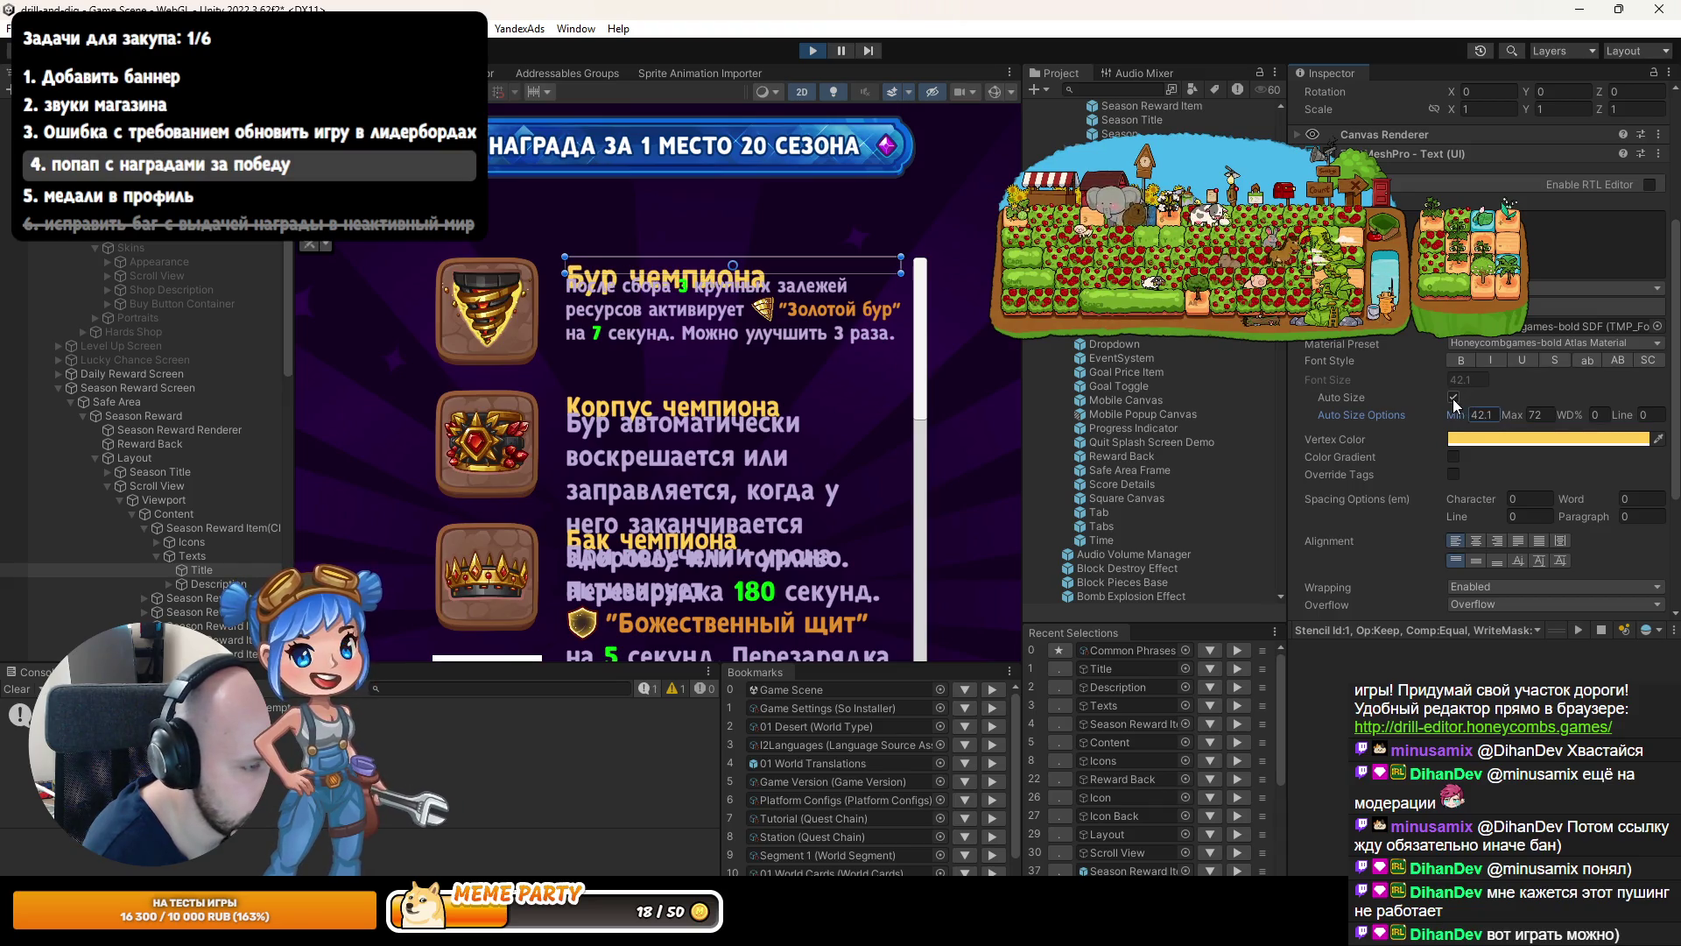
{"action": "left_click", "coordinate": [206, 584]}
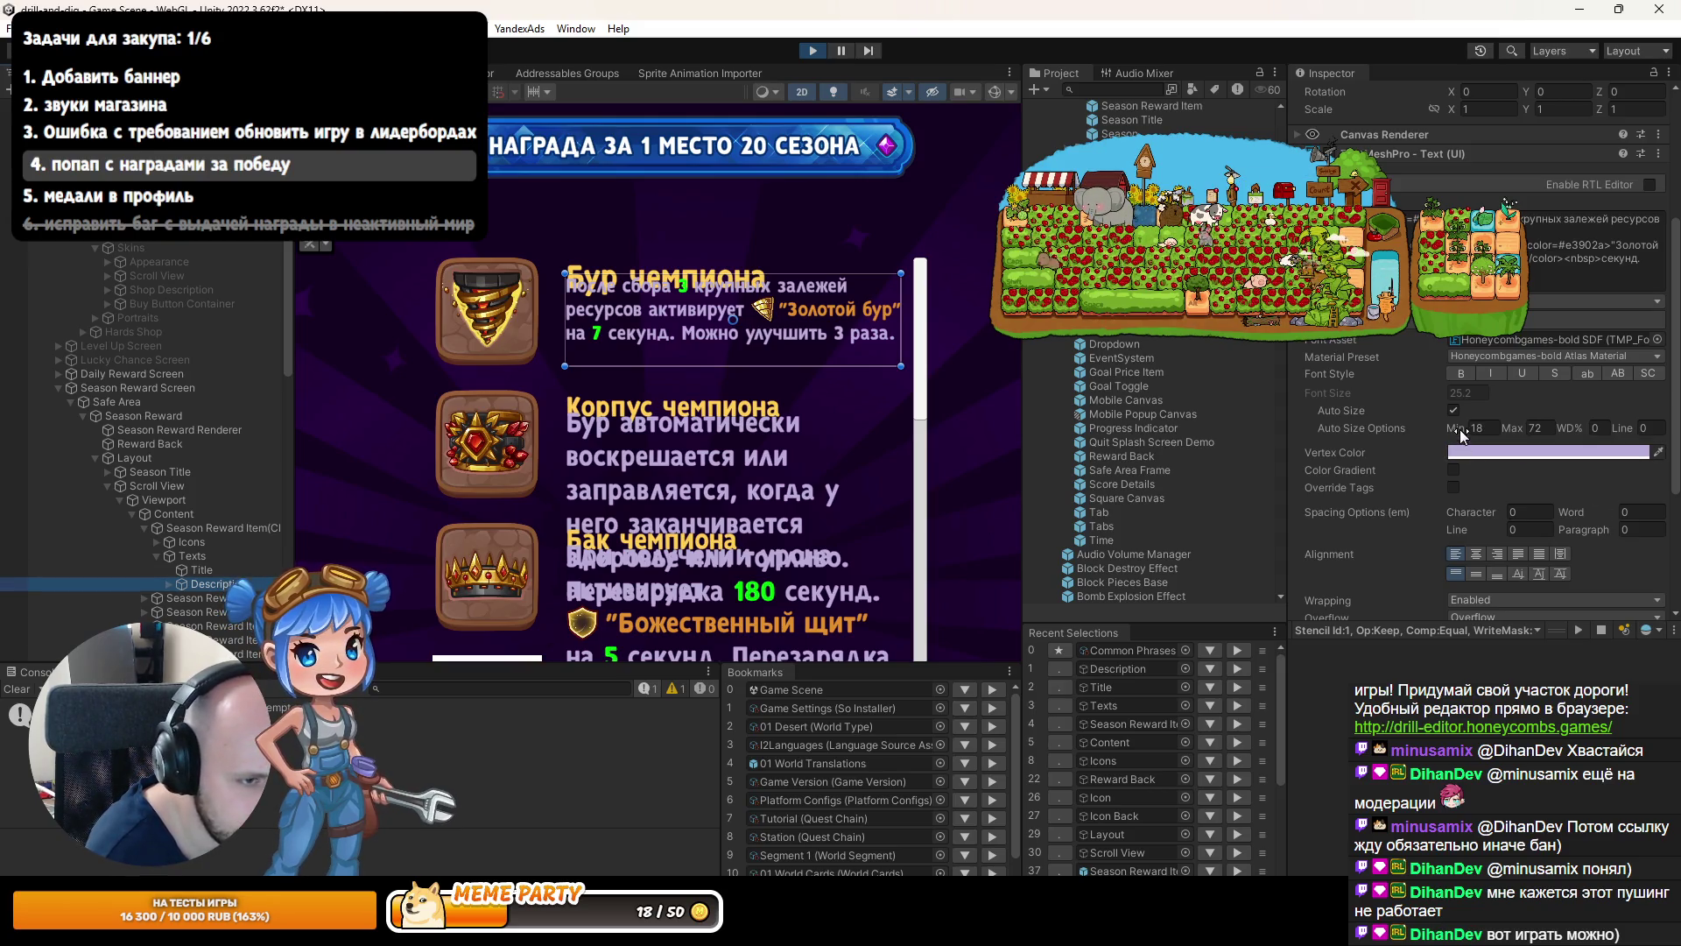
{"action": "left_click", "coordinate": [1454, 411]}
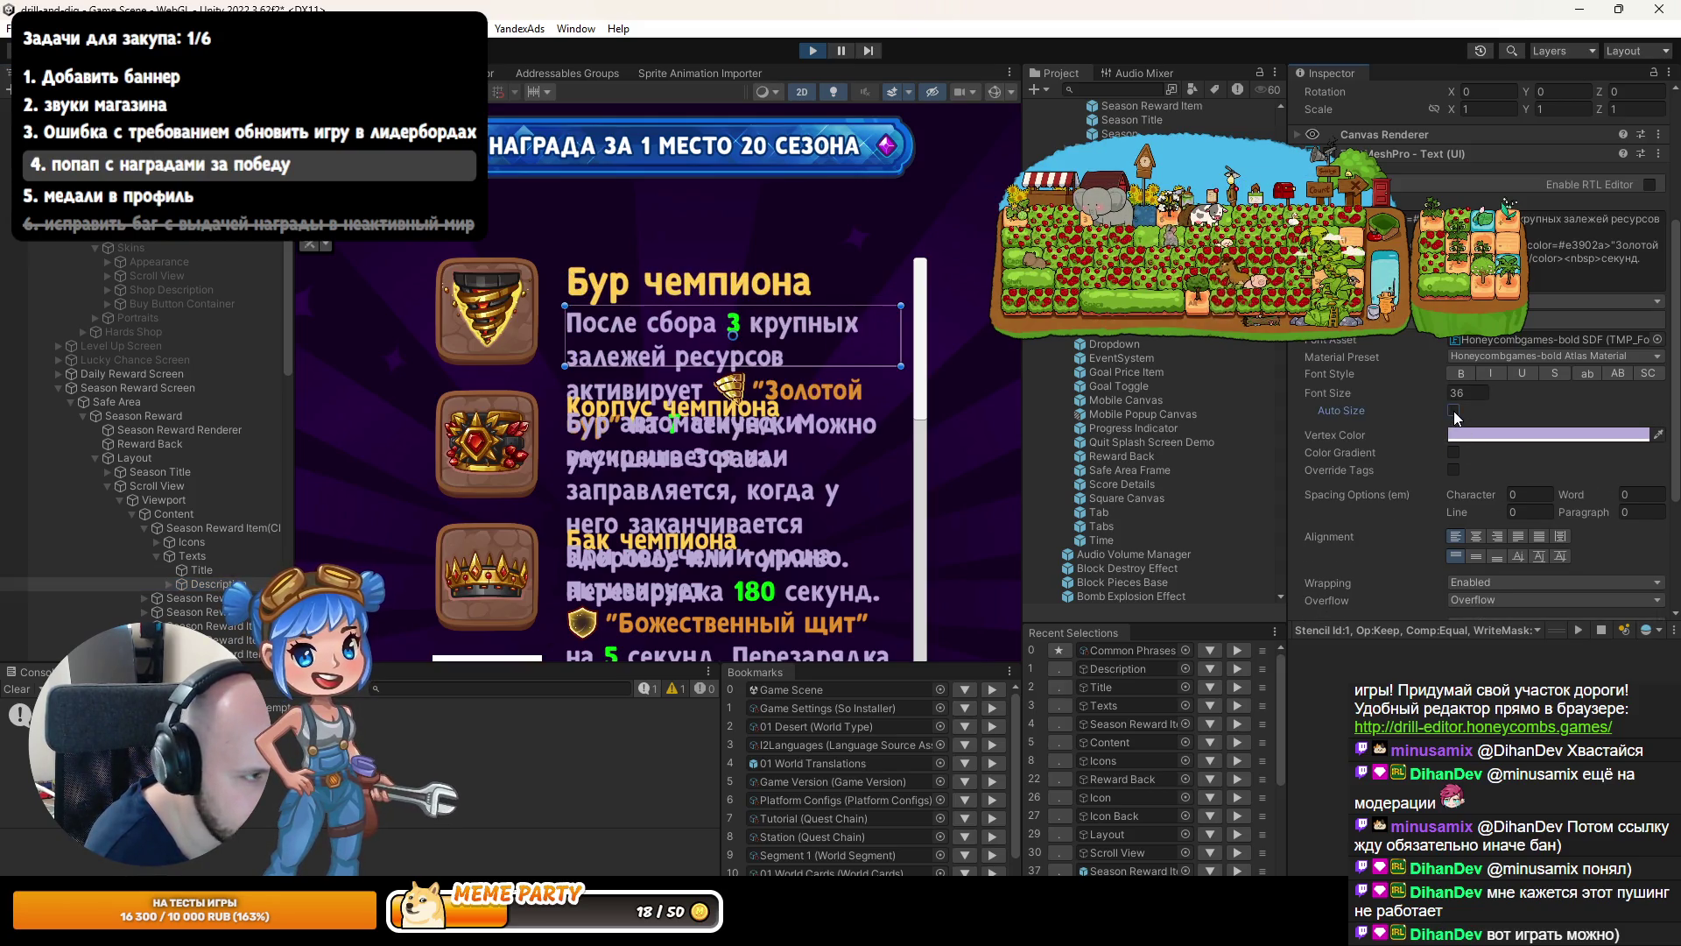
{"action": "left_click", "coordinate": [1453, 410]}
{"action": "mouse_move", "coordinate": [1433, 429]}
{"action": "left_mouse_down"}
{"action": "mouse_move", "coordinate": [1383, 422]}
{"action": "mouse_move", "coordinate": [1436, 427]}
{"action": "left_mouse_up"}
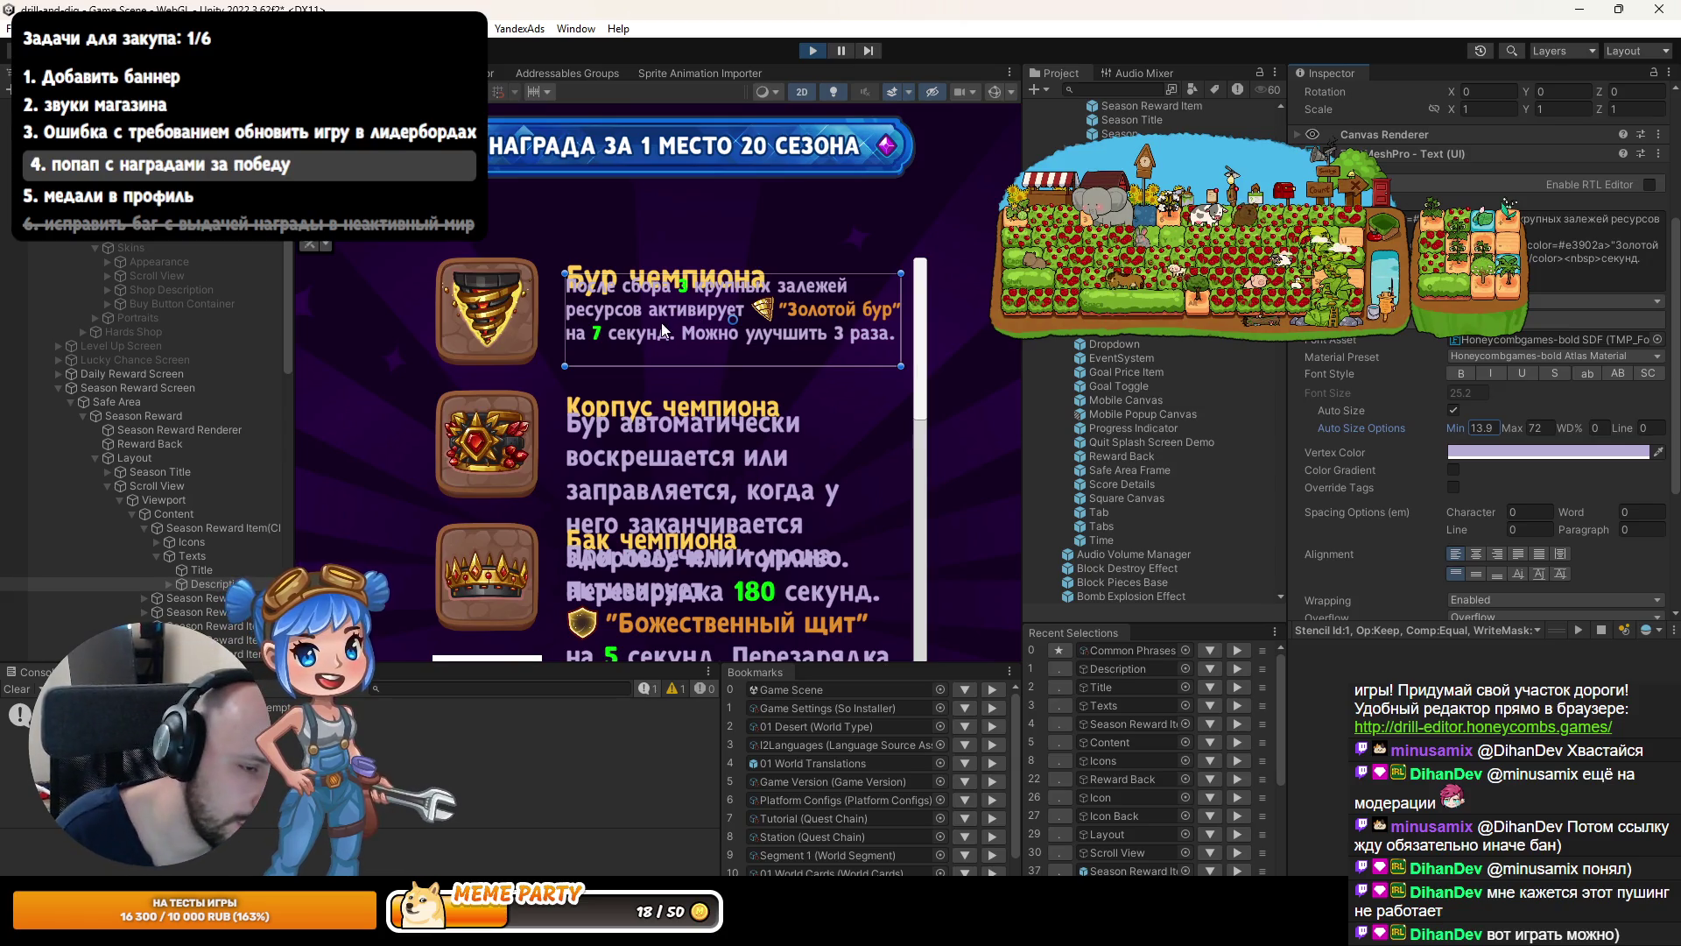
{"action": "scroll", "coordinate": [1341, 492], "scroll_direction": "down", "scroll_amount": 5}
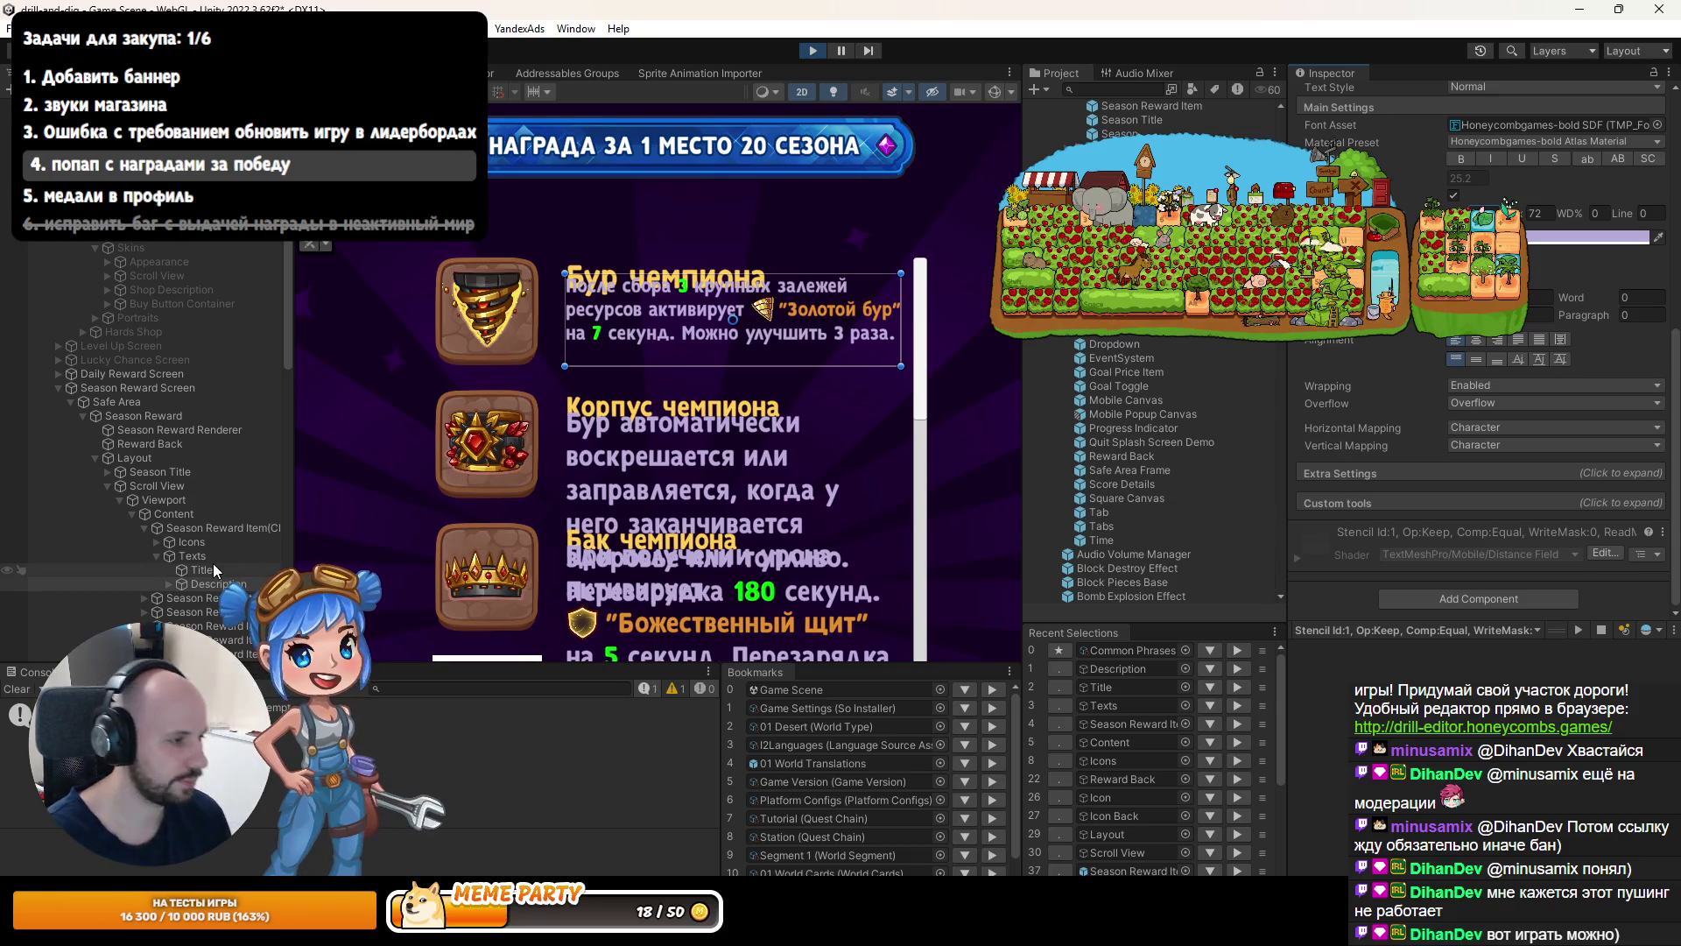
{"action": "left_click", "coordinate": [244, 570]}
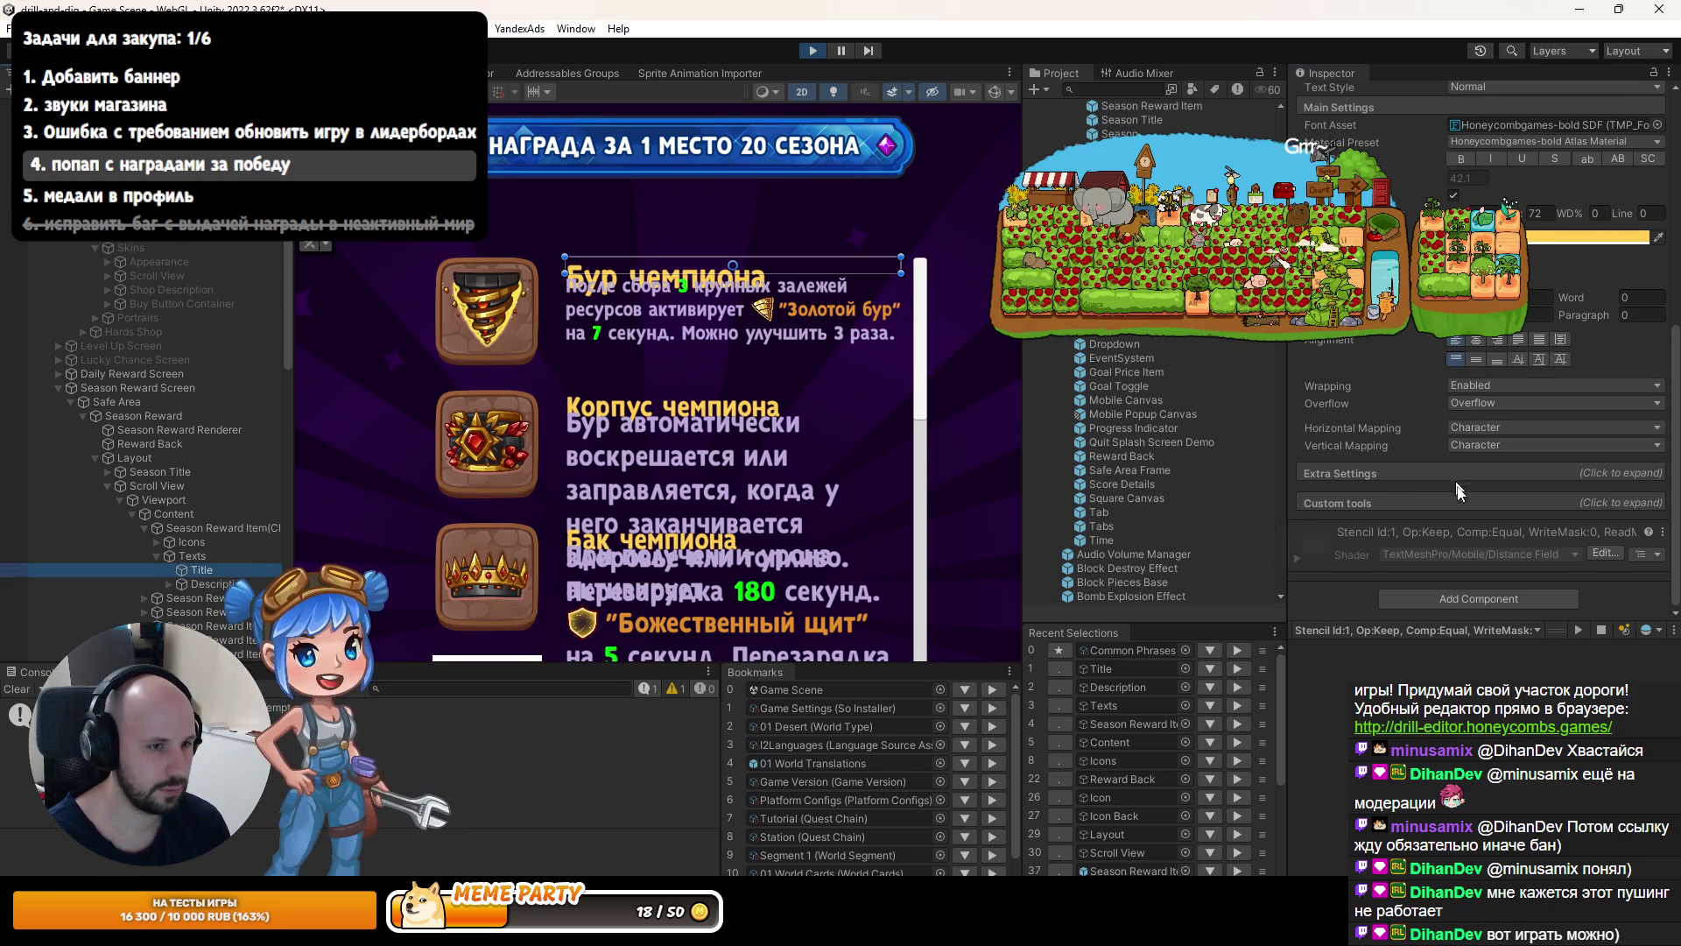
{"action": "left_click", "coordinate": [224, 556]}
{"action": "scroll", "coordinate": [1484, 516], "scroll_direction": "down", "scroll_amount": 2}
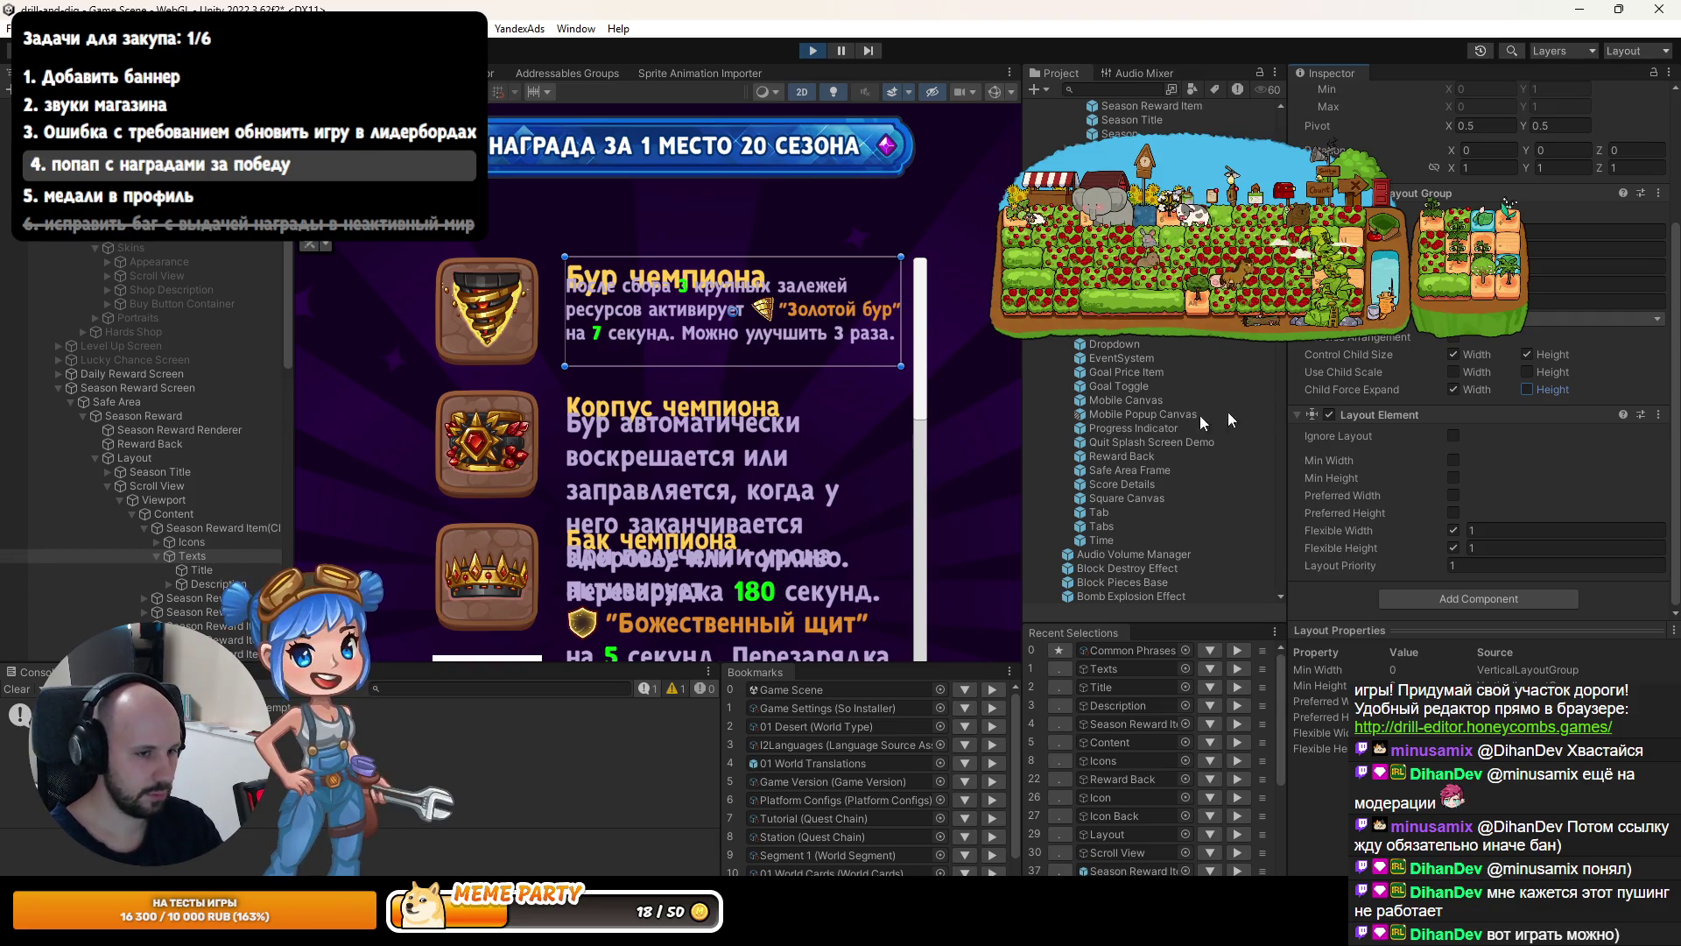
Untick Control Child Size Height on Texts and select the Title text.
{"action": "left_click", "coordinate": [1536, 358]}
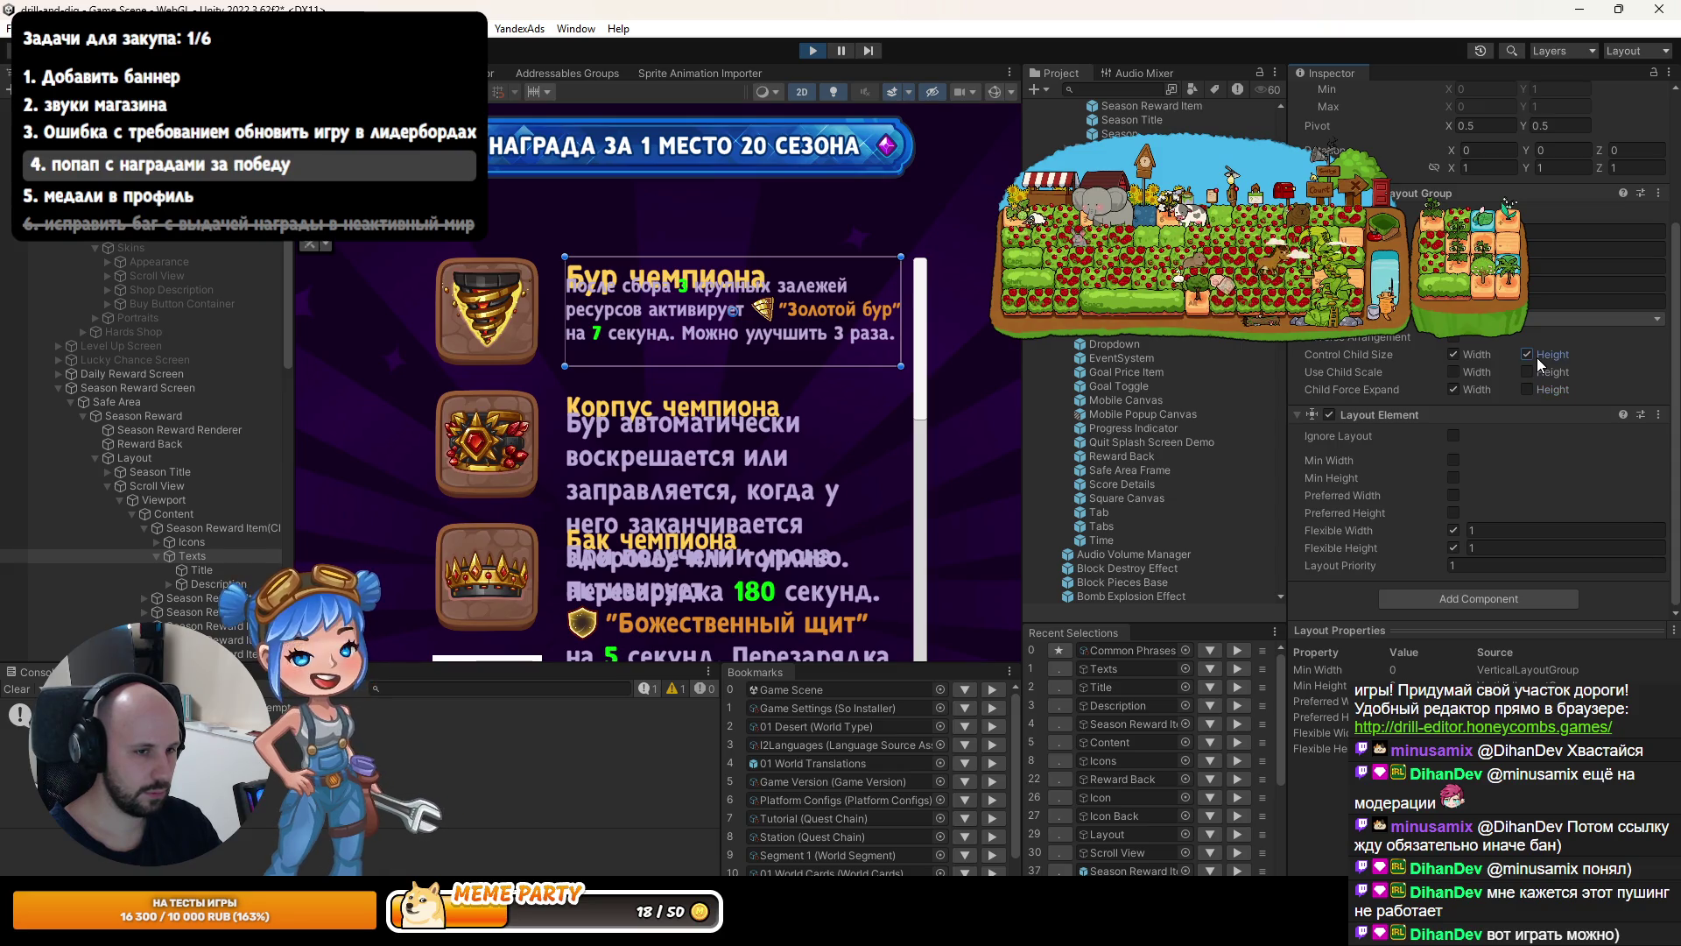
{"action": "left_click", "coordinate": [201, 569]}
{"action": "scroll", "coordinate": [1553, 385], "scroll_direction": "down", "scroll_amount": 5}
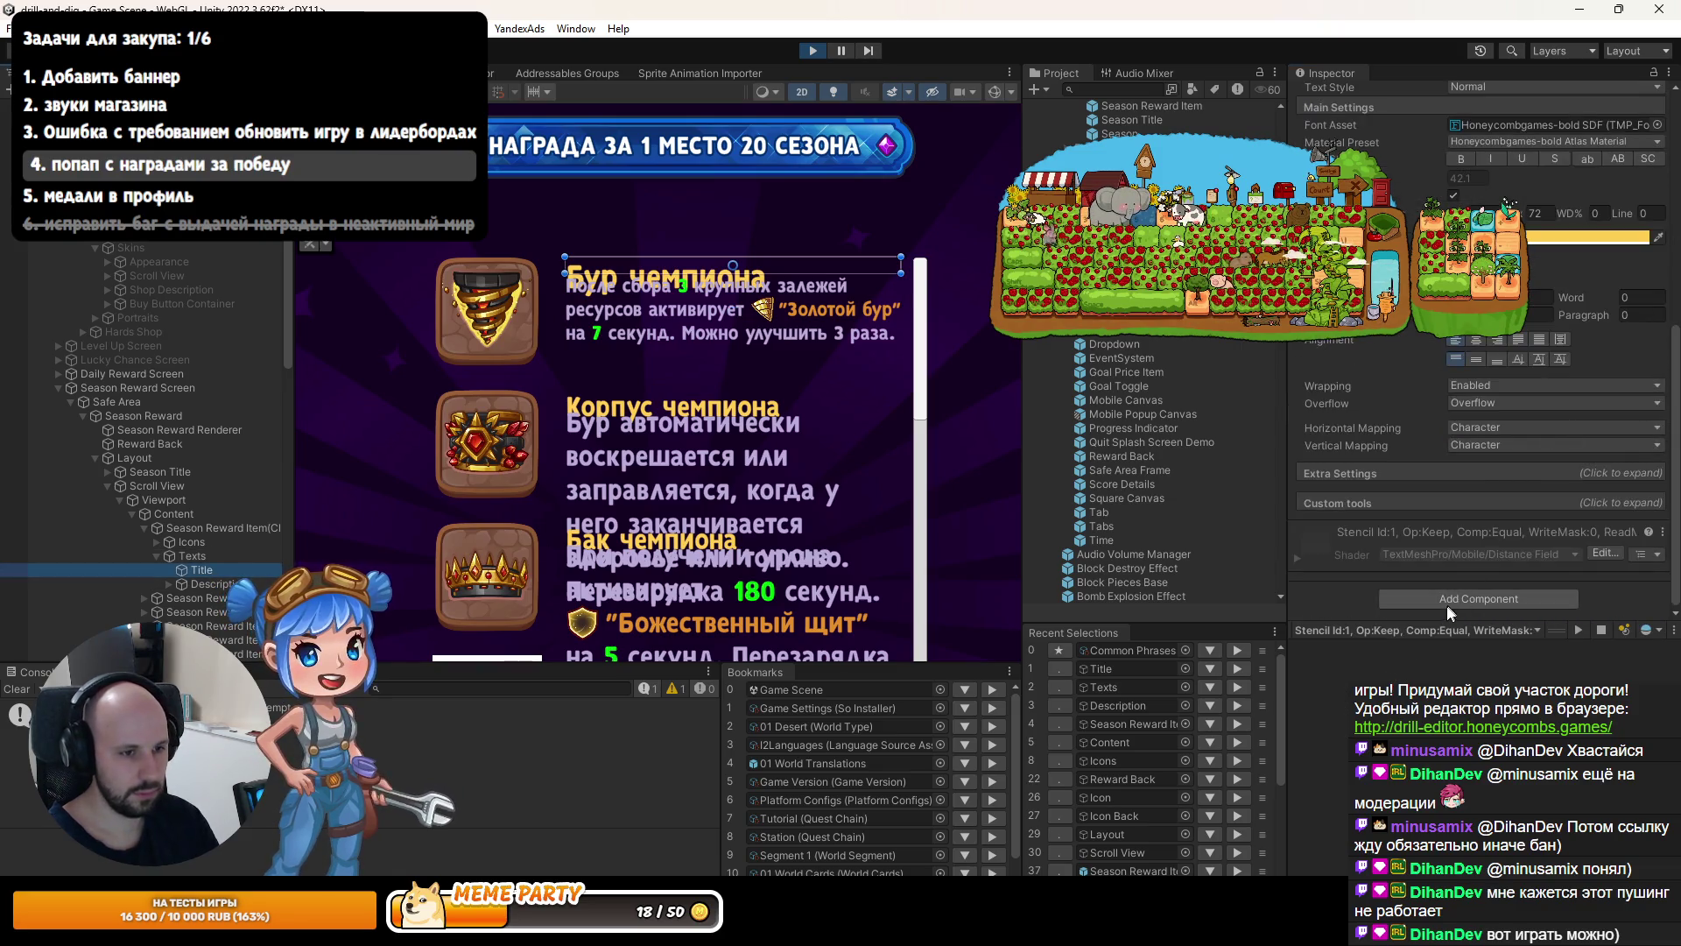
Add a Layout Element to Title with Min Height of about 42.3, then switch to the mock-up image.
{"action": "left_click", "coordinate": [1448, 602]}
{"action": "type", "text": "layou"}
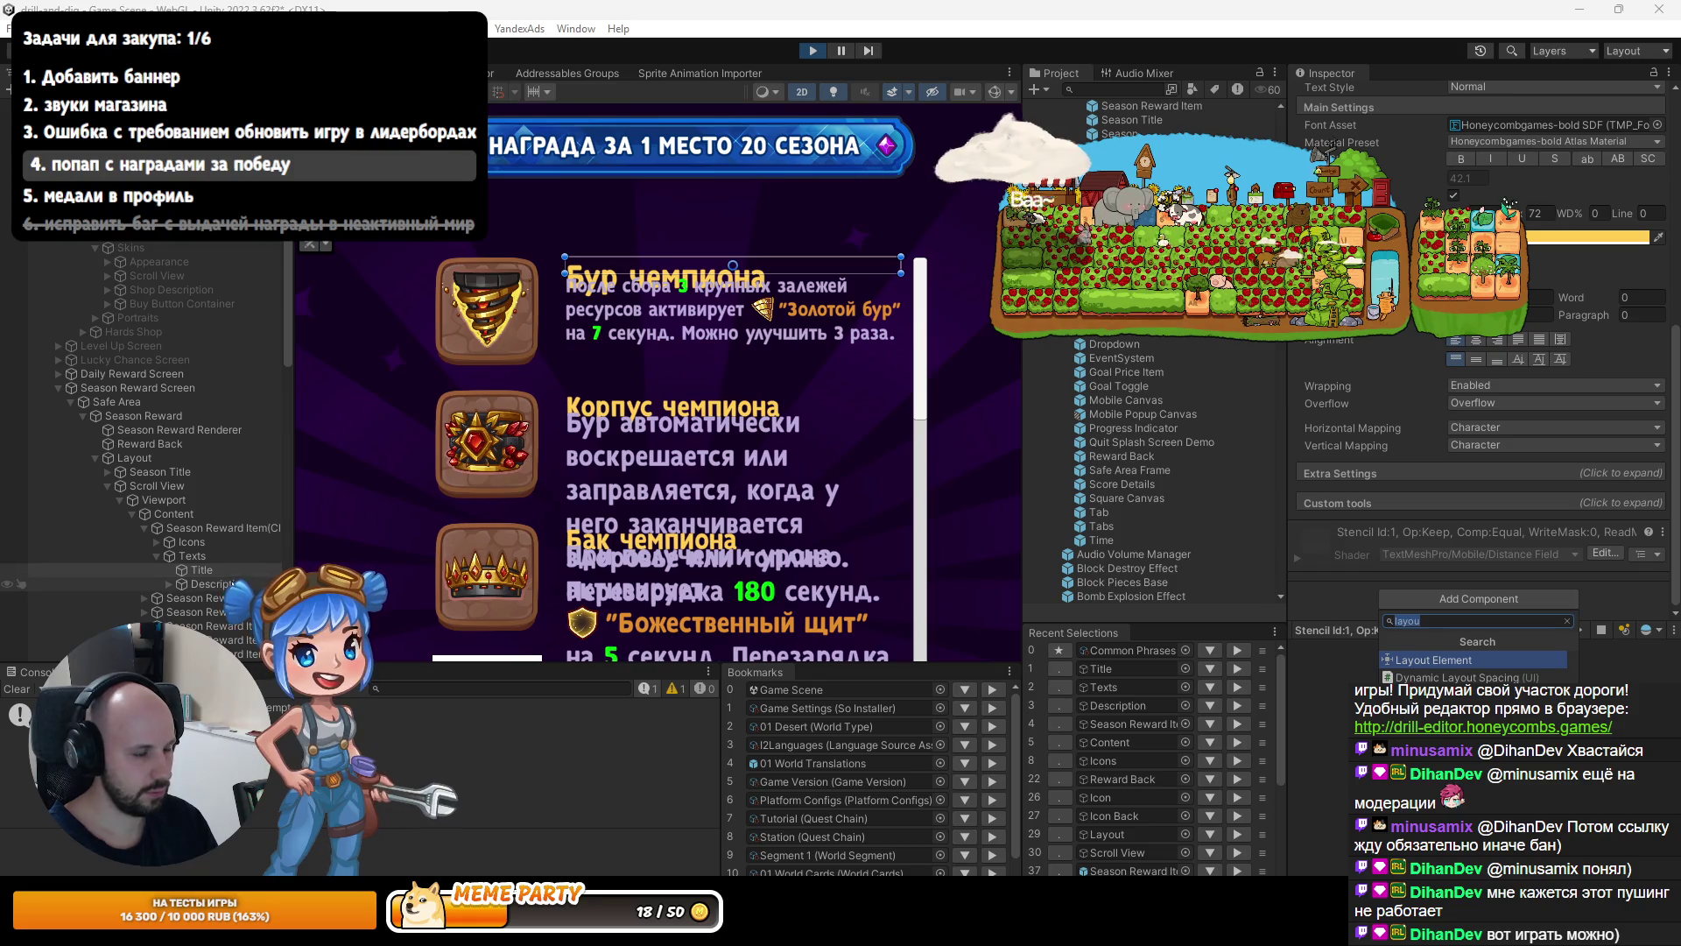
{"action": "left_click", "coordinate": [1427, 659]}
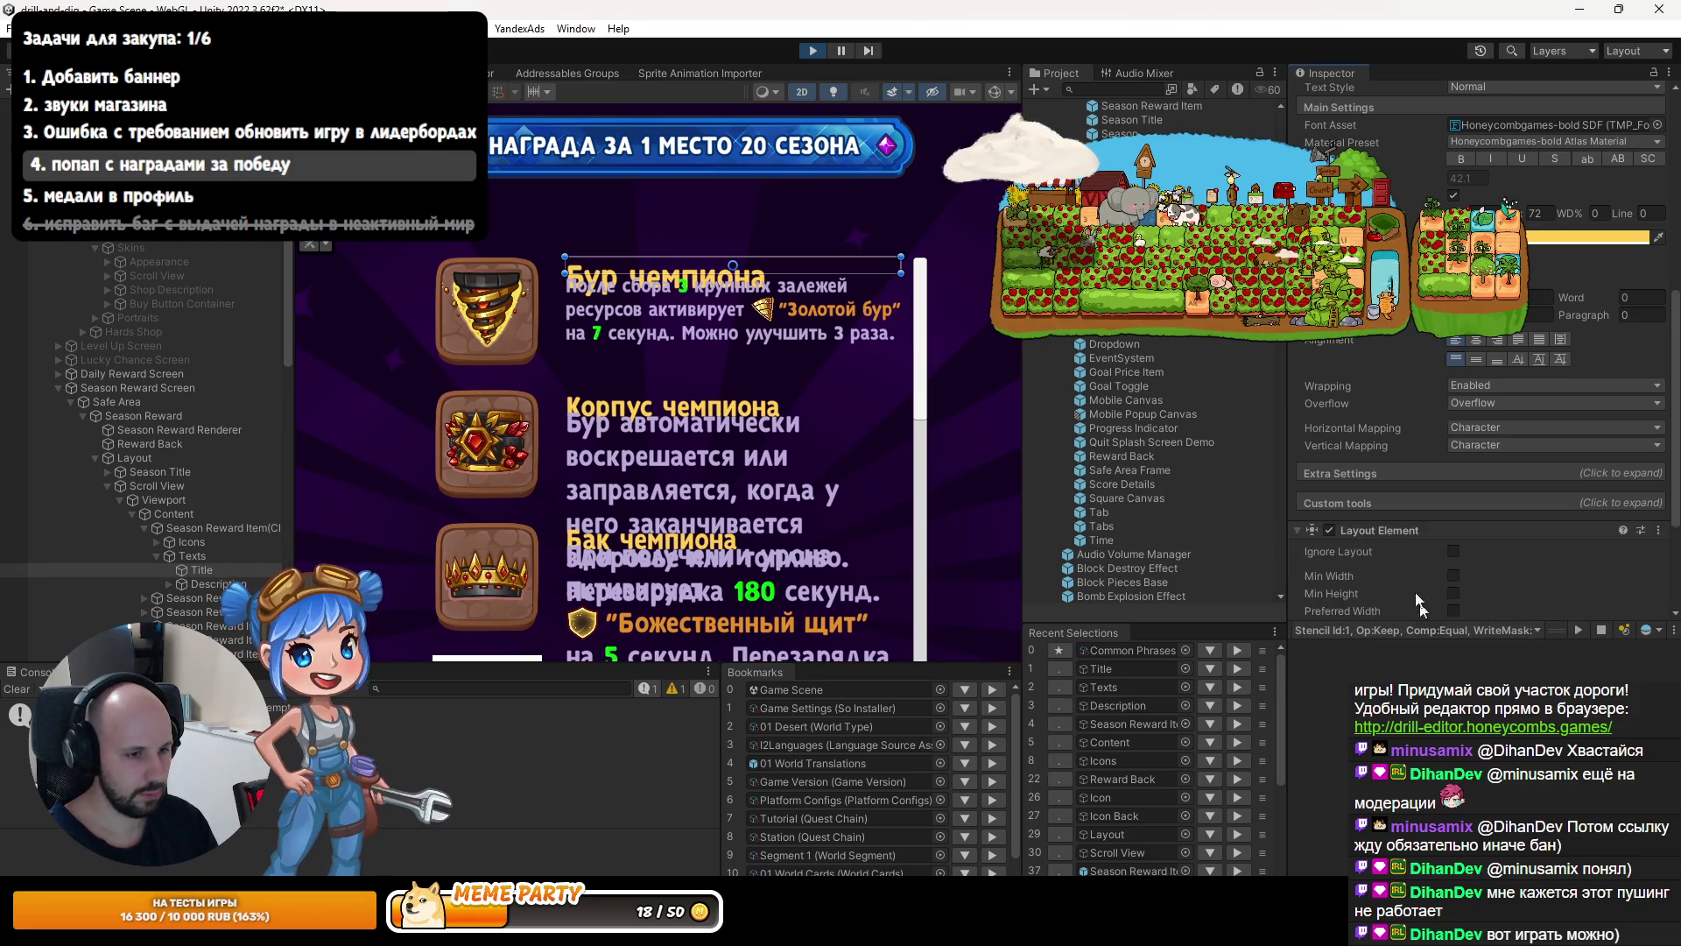
{"action": "left_click", "coordinate": [1453, 452]}
{"action": "mouse_move", "coordinate": [1341, 451]}
{"action": "left_mouse_down"}
{"action": "mouse_move", "coordinate": [1672, 452]}
{"action": "mouse_move", "coordinate": [107, 454]}
{"action": "mouse_move", "coordinate": [318, 409]}
{"action": "mouse_move", "coordinate": [105, 401]}
{"action": "left_mouse_up"}
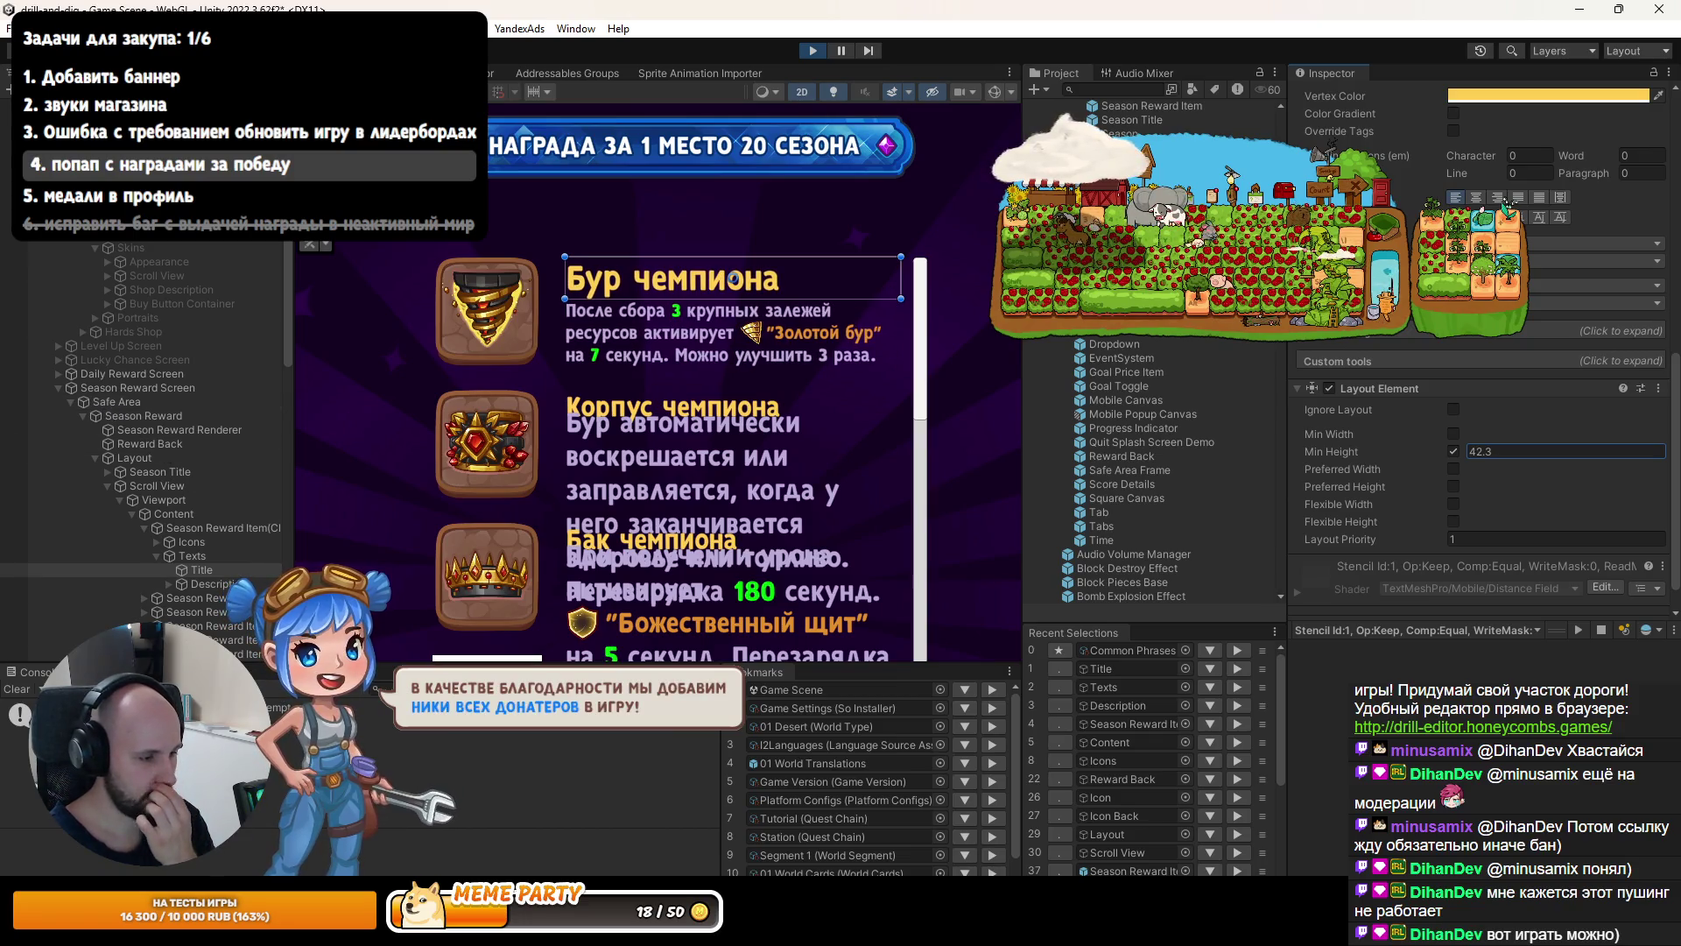
{"action": "key", "text": "alt+Tab"}
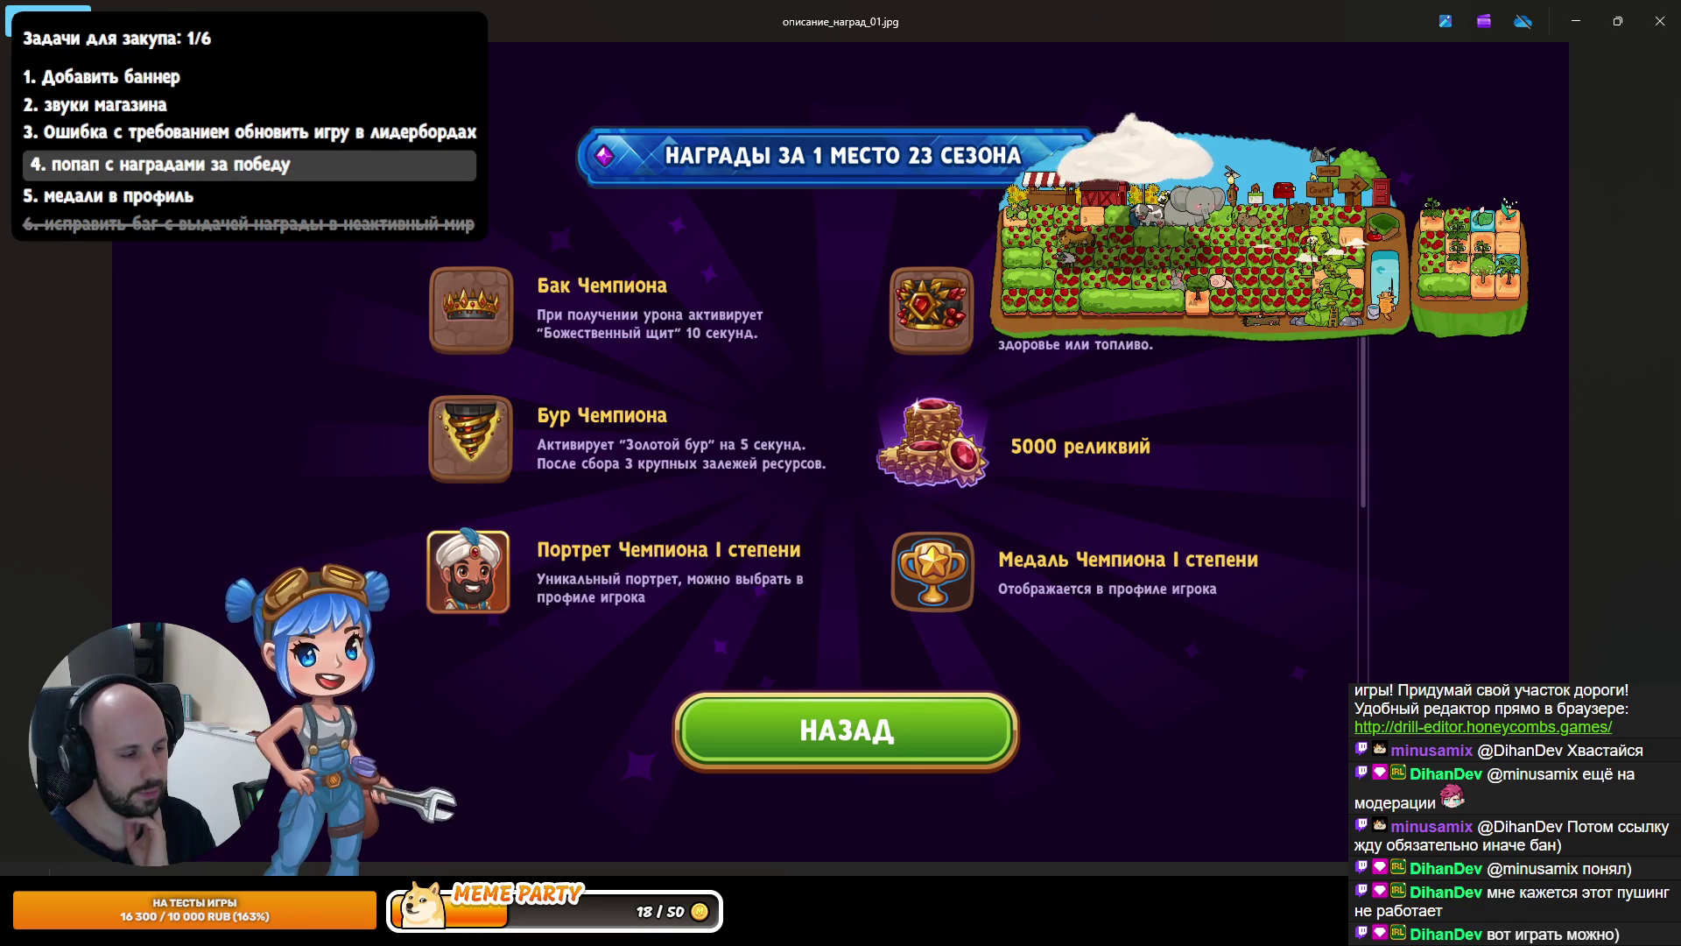
Review the описание_наград_01.jpg season 23 mock-up, then return to Unity.
{"action": "key", "text": "alt+Tab"}
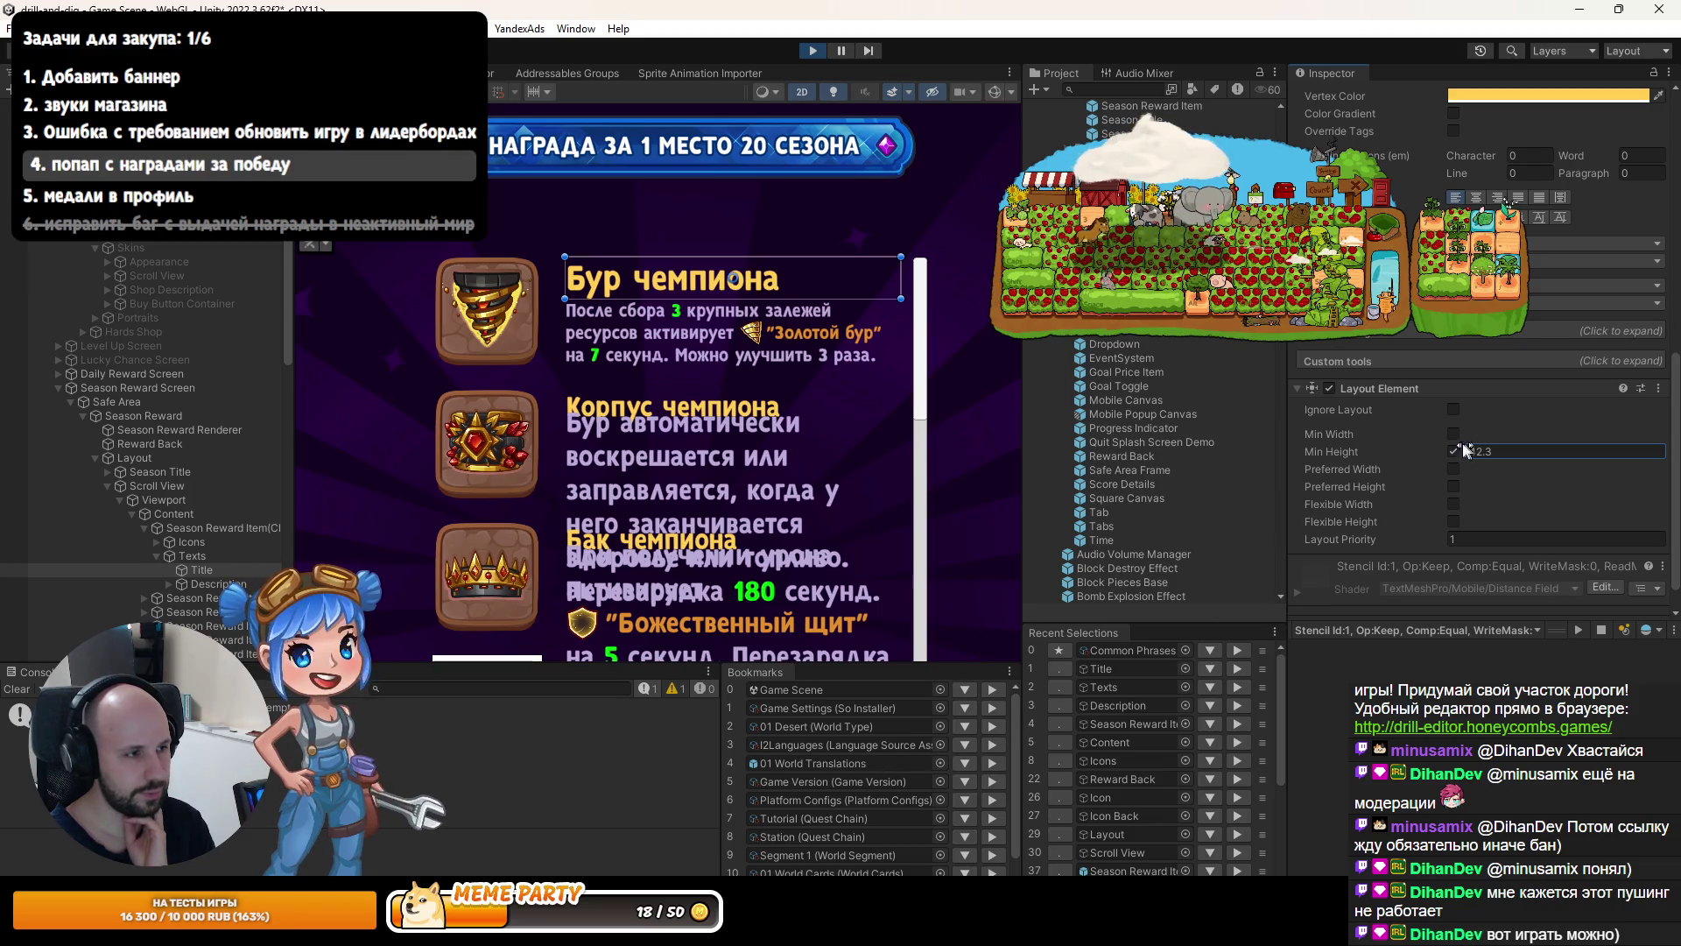
Select the Image object and enable its Image component to overlay the mock-up.
{"action": "scroll", "coordinate": [219, 438], "scroll_direction": "down", "scroll_amount": 5}
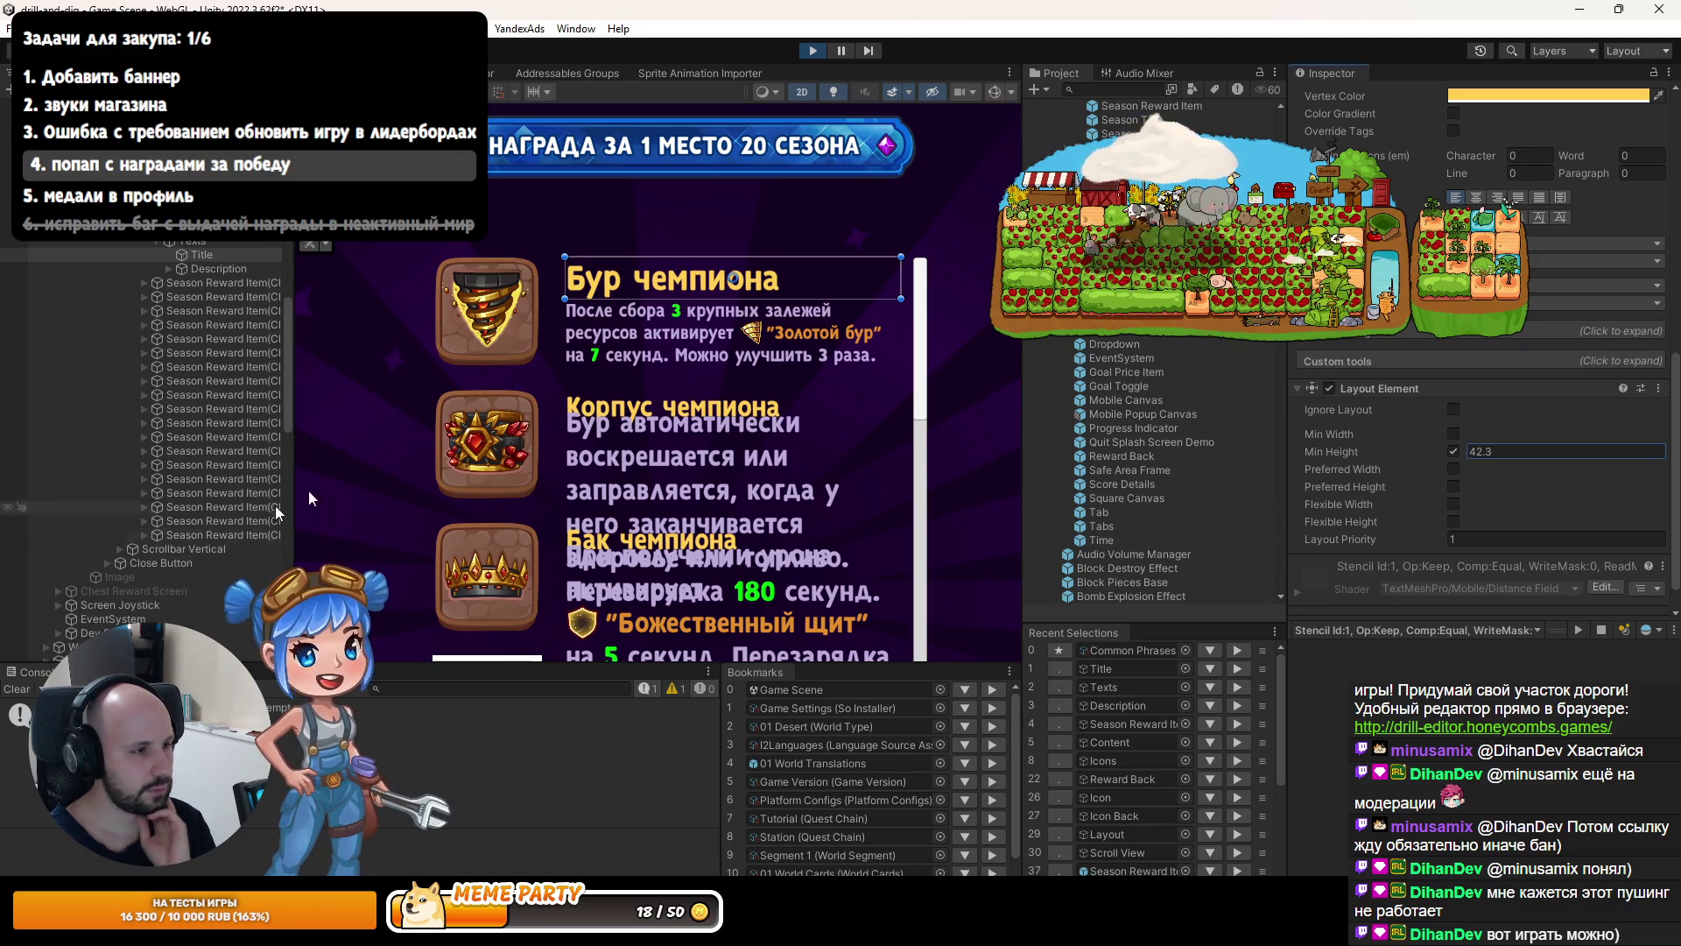
{"action": "scroll", "coordinate": [364, 473], "scroll_direction": "down", "scroll_amount": 5}
{"action": "scroll", "coordinate": [364, 474], "scroll_direction": "down", "scroll_amount": 3}
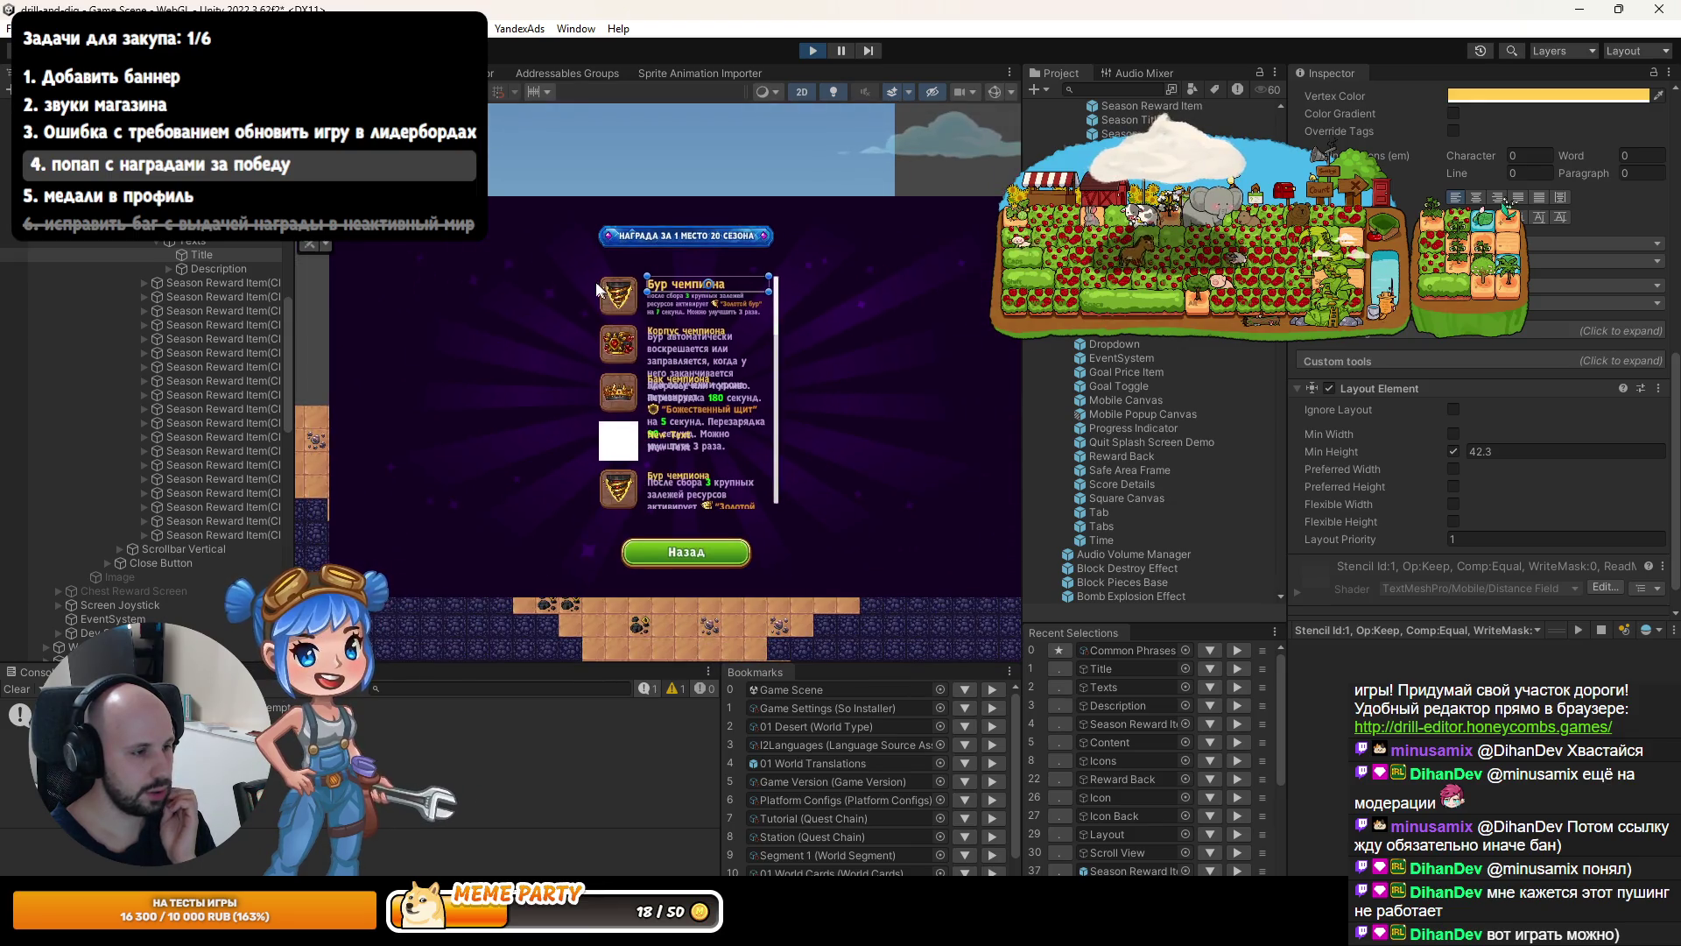
{"action": "left_click", "coordinate": [123, 575]}
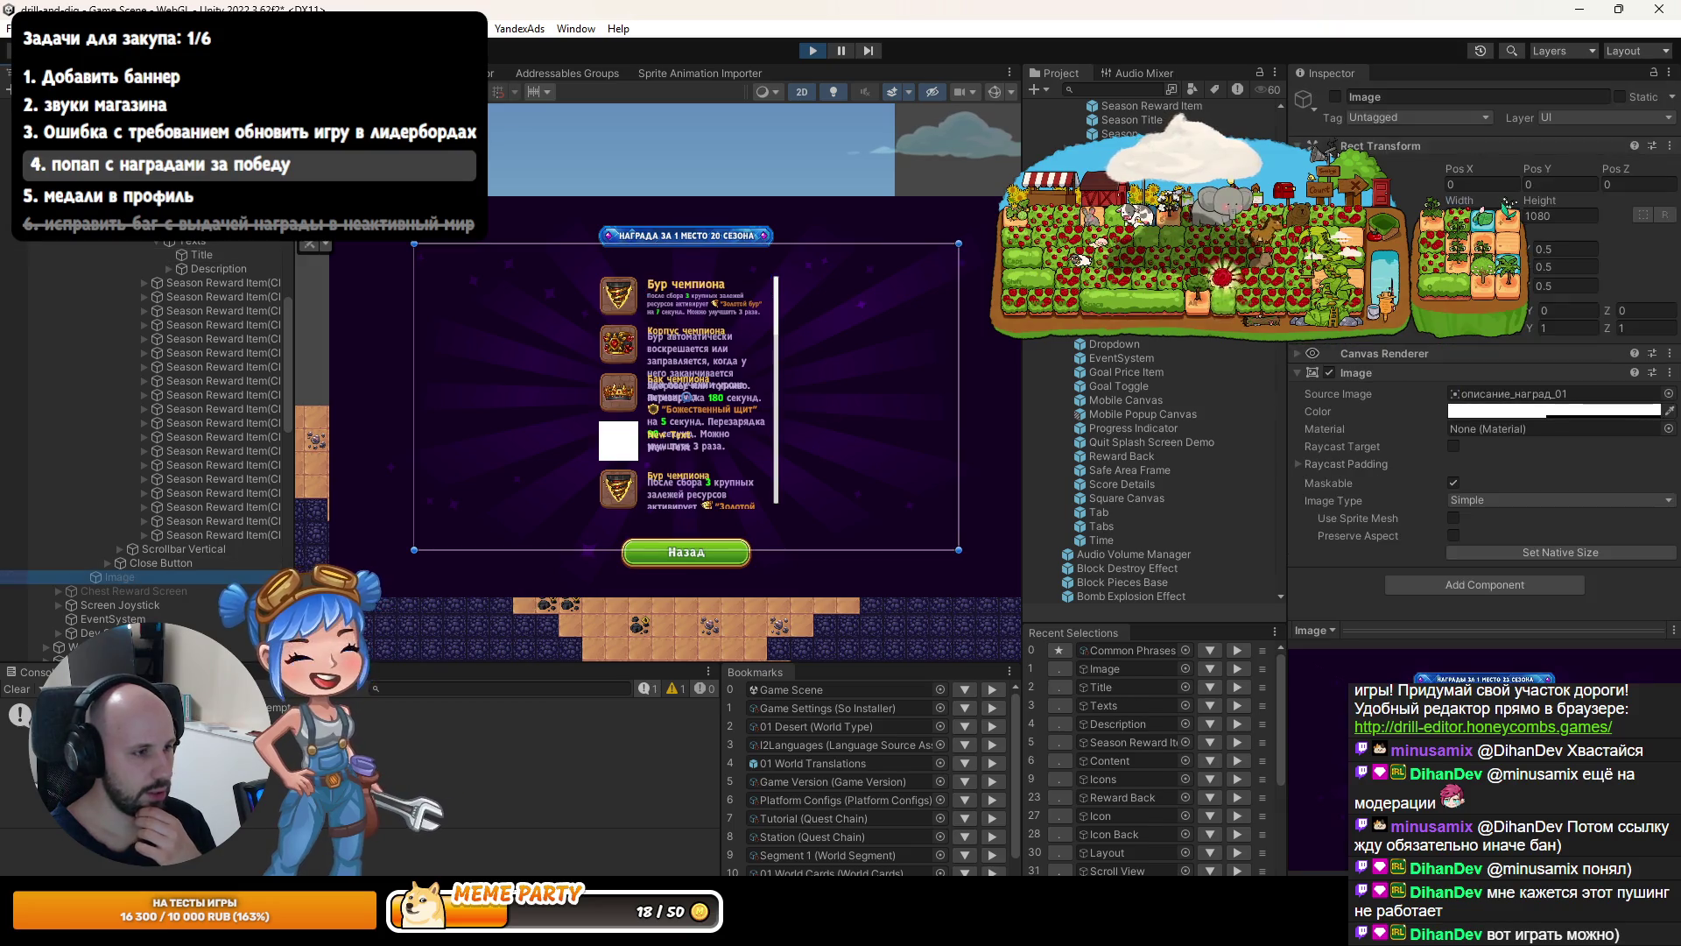
{"action": "left_click", "coordinate": [1335, 97]}
{"action": "scroll", "coordinate": [618, 276], "scroll_direction": "up", "scroll_amount": 5}
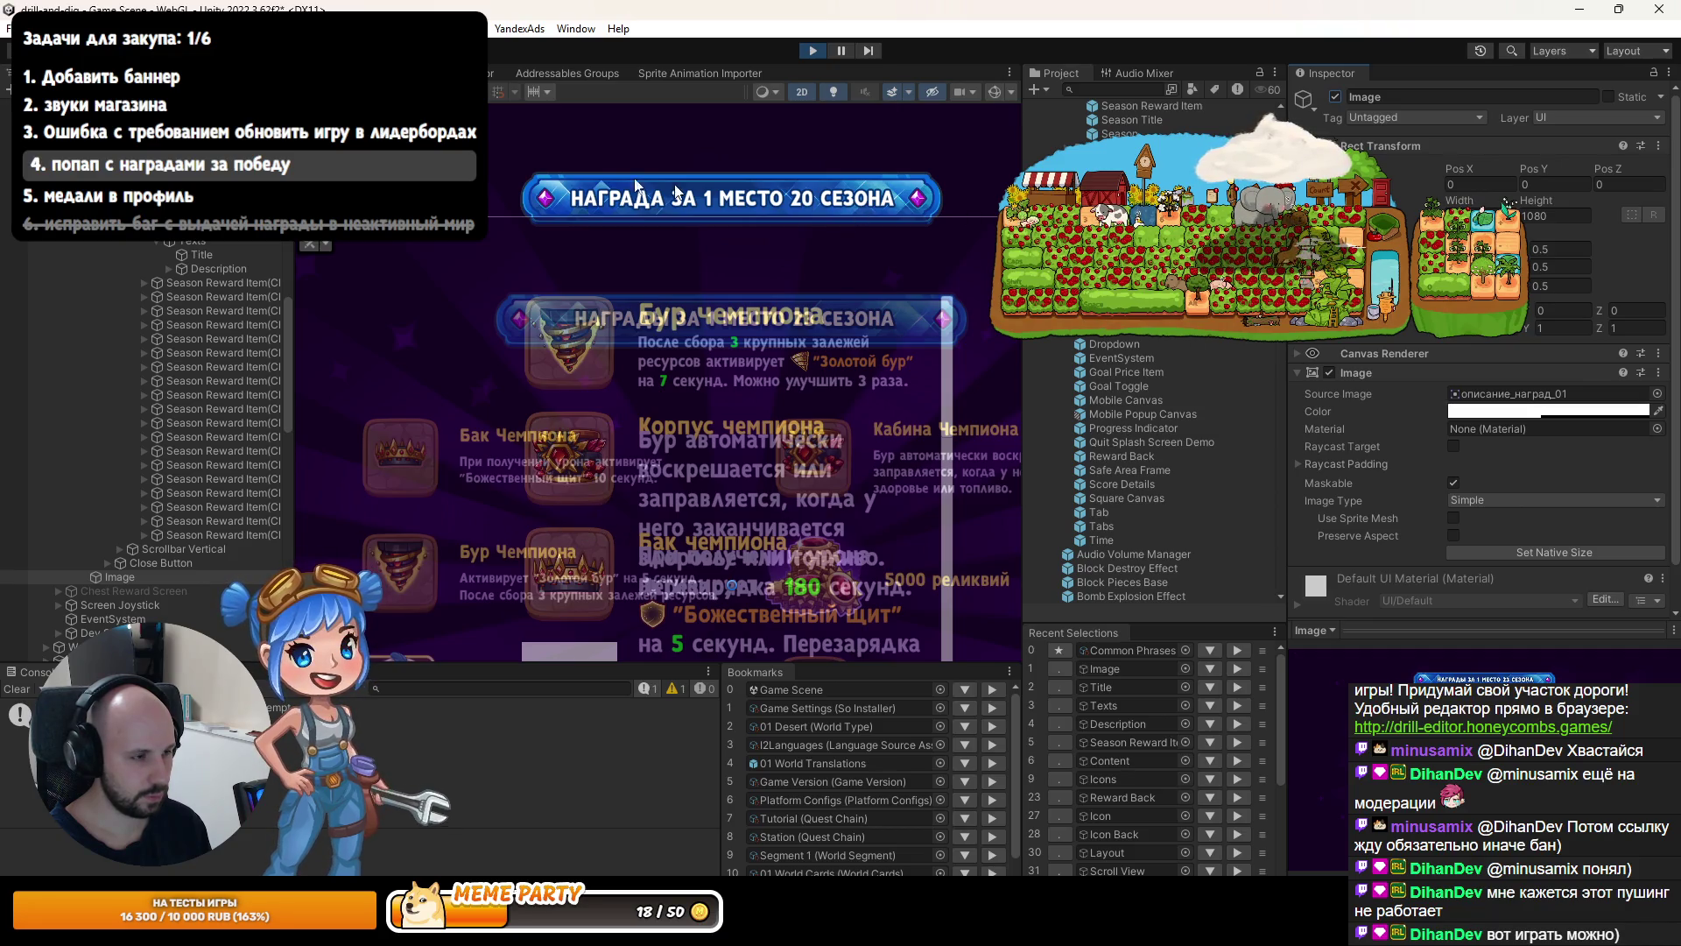
Preview the overlay in Game view at 1079x1079, then switch back to iPhone portrait.
{"action": "key", "text": "ctrl+2"}
{"action": "left_click", "coordinate": [438, 90]}
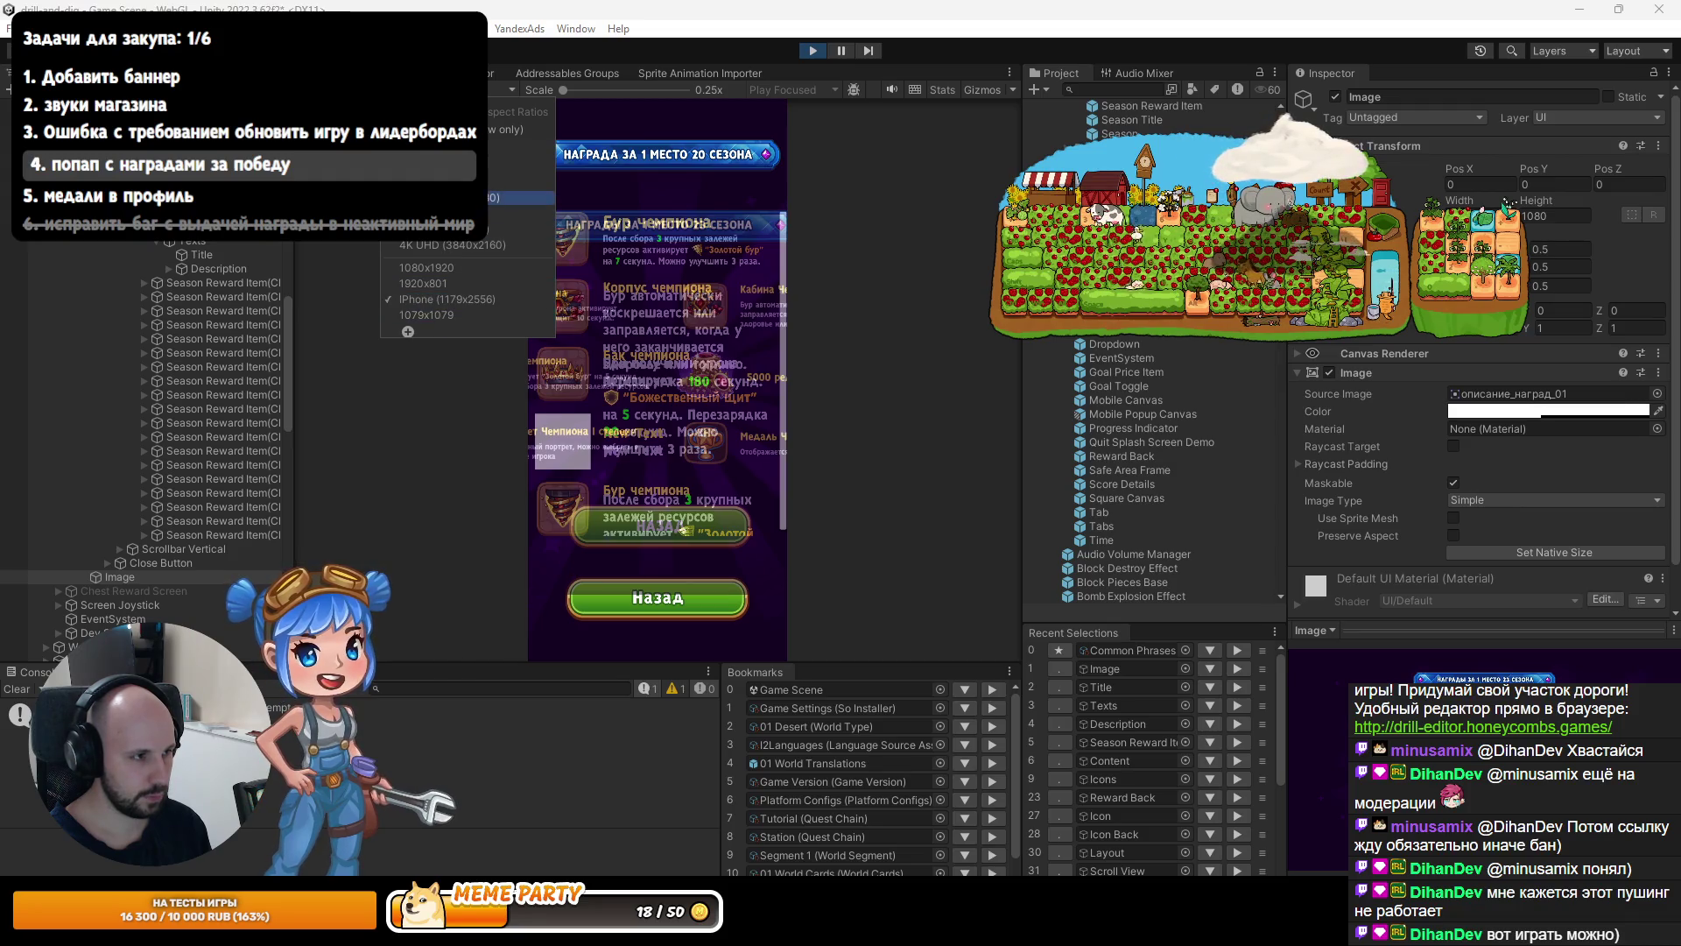
{"action": "left_click", "coordinate": [437, 315]}
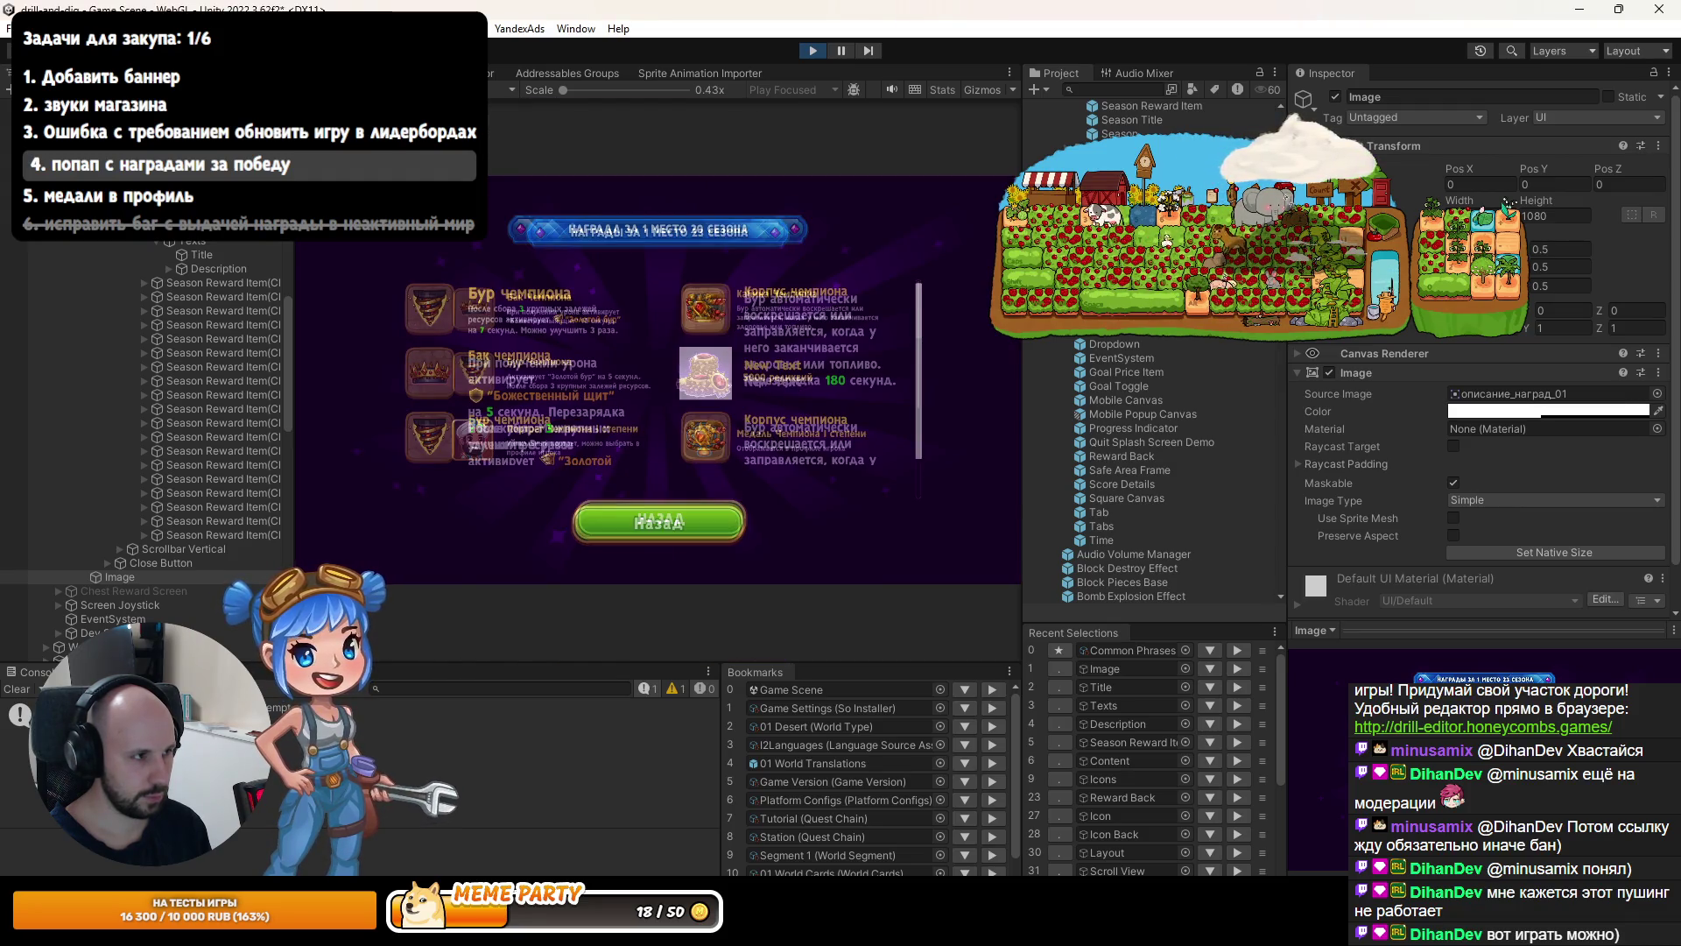
{"action": "key", "text": "ctrl+1"}
{"action": "scroll", "coordinate": [805, 257], "scroll_direction": "up", "scroll_amount": 3}
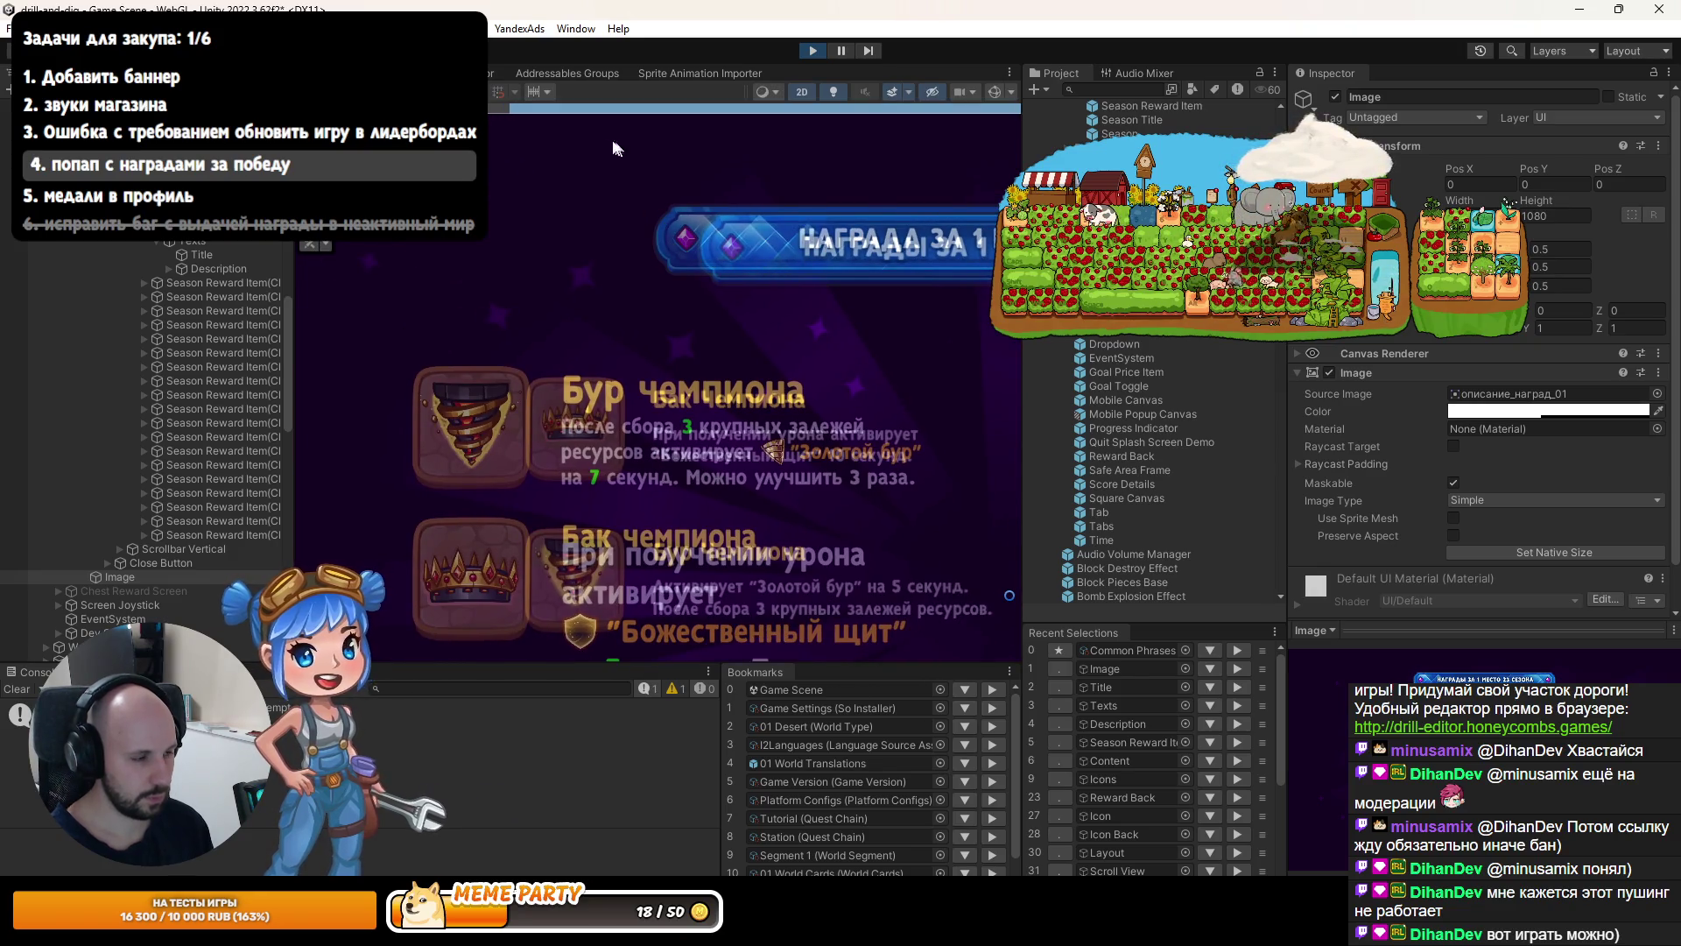
{"action": "key", "text": "ctrl+2"}
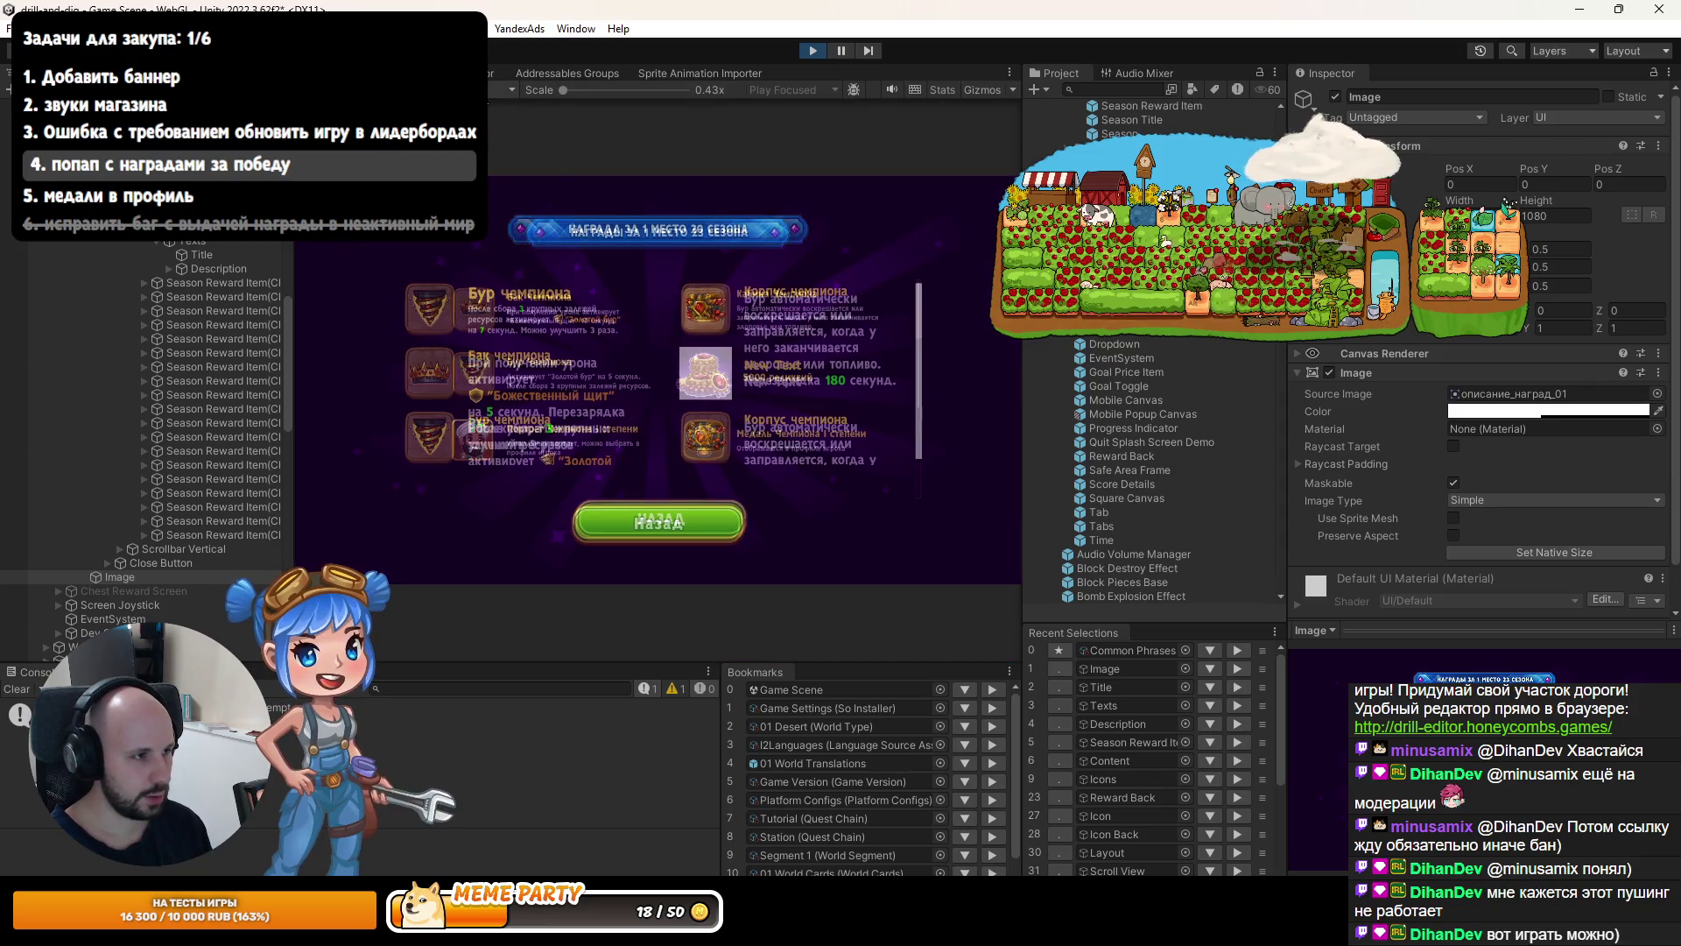
{"action": "left_click", "coordinate": [455, 89]}
{"action": "left_click", "coordinate": [445, 302]}
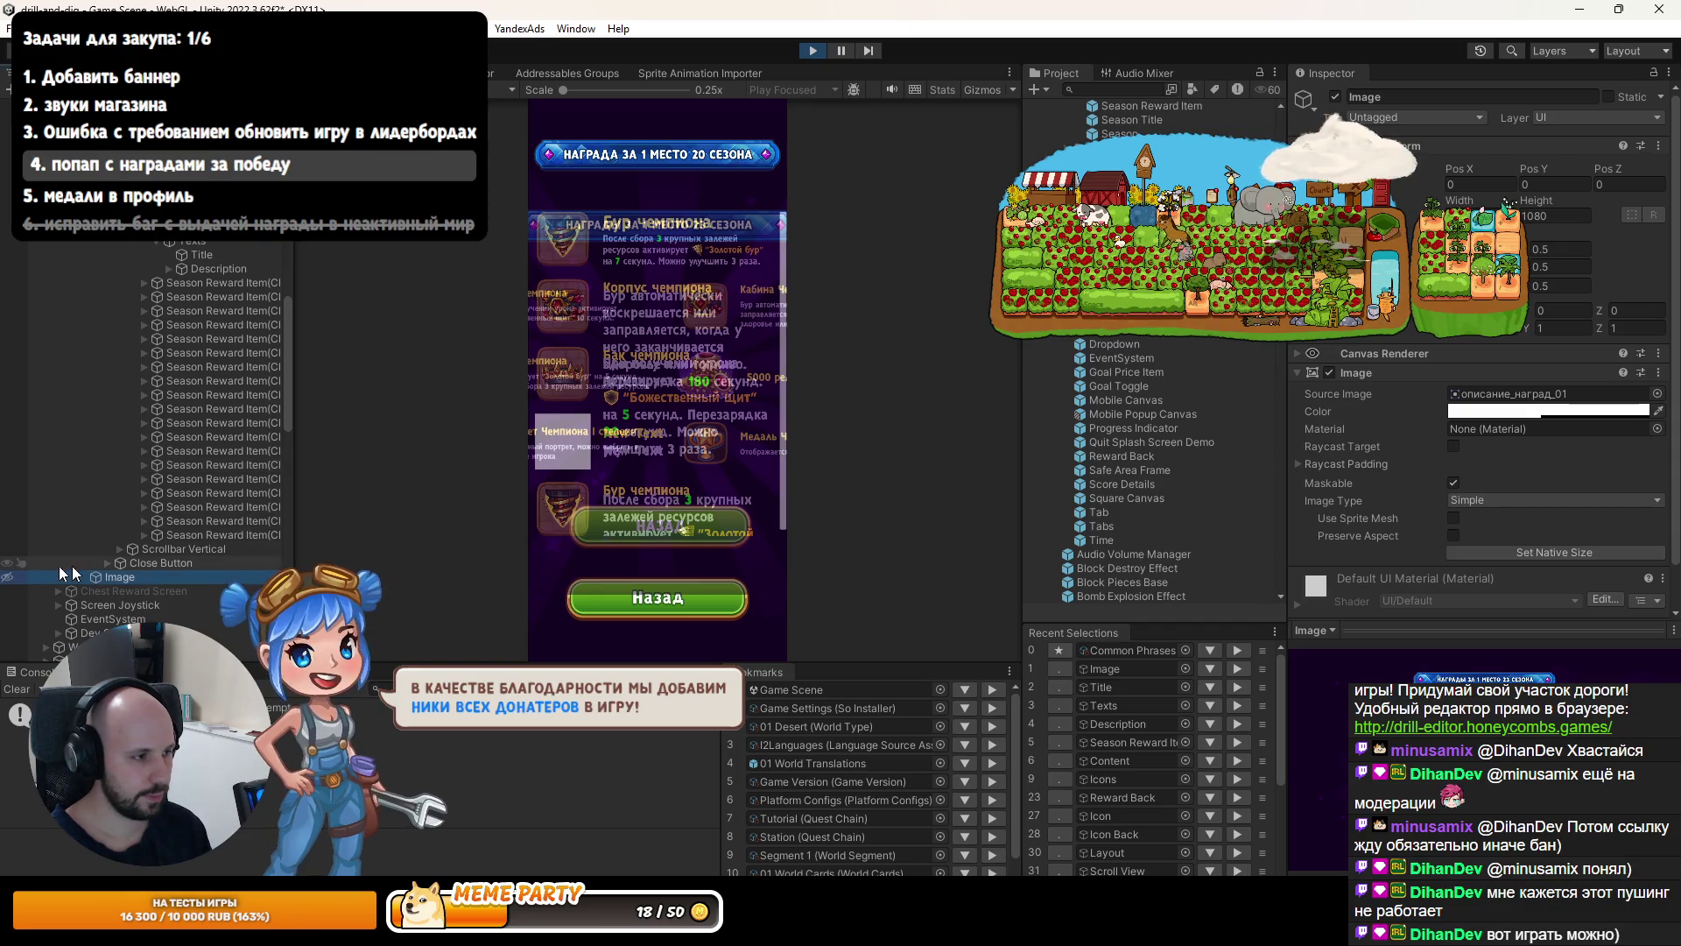
Inspect the Season Reward Screen, Safe Area and Season Reward objects and the canvas settings.
{"action": "scroll", "coordinate": [137, 244], "scroll_direction": "up", "scroll_amount": 4}
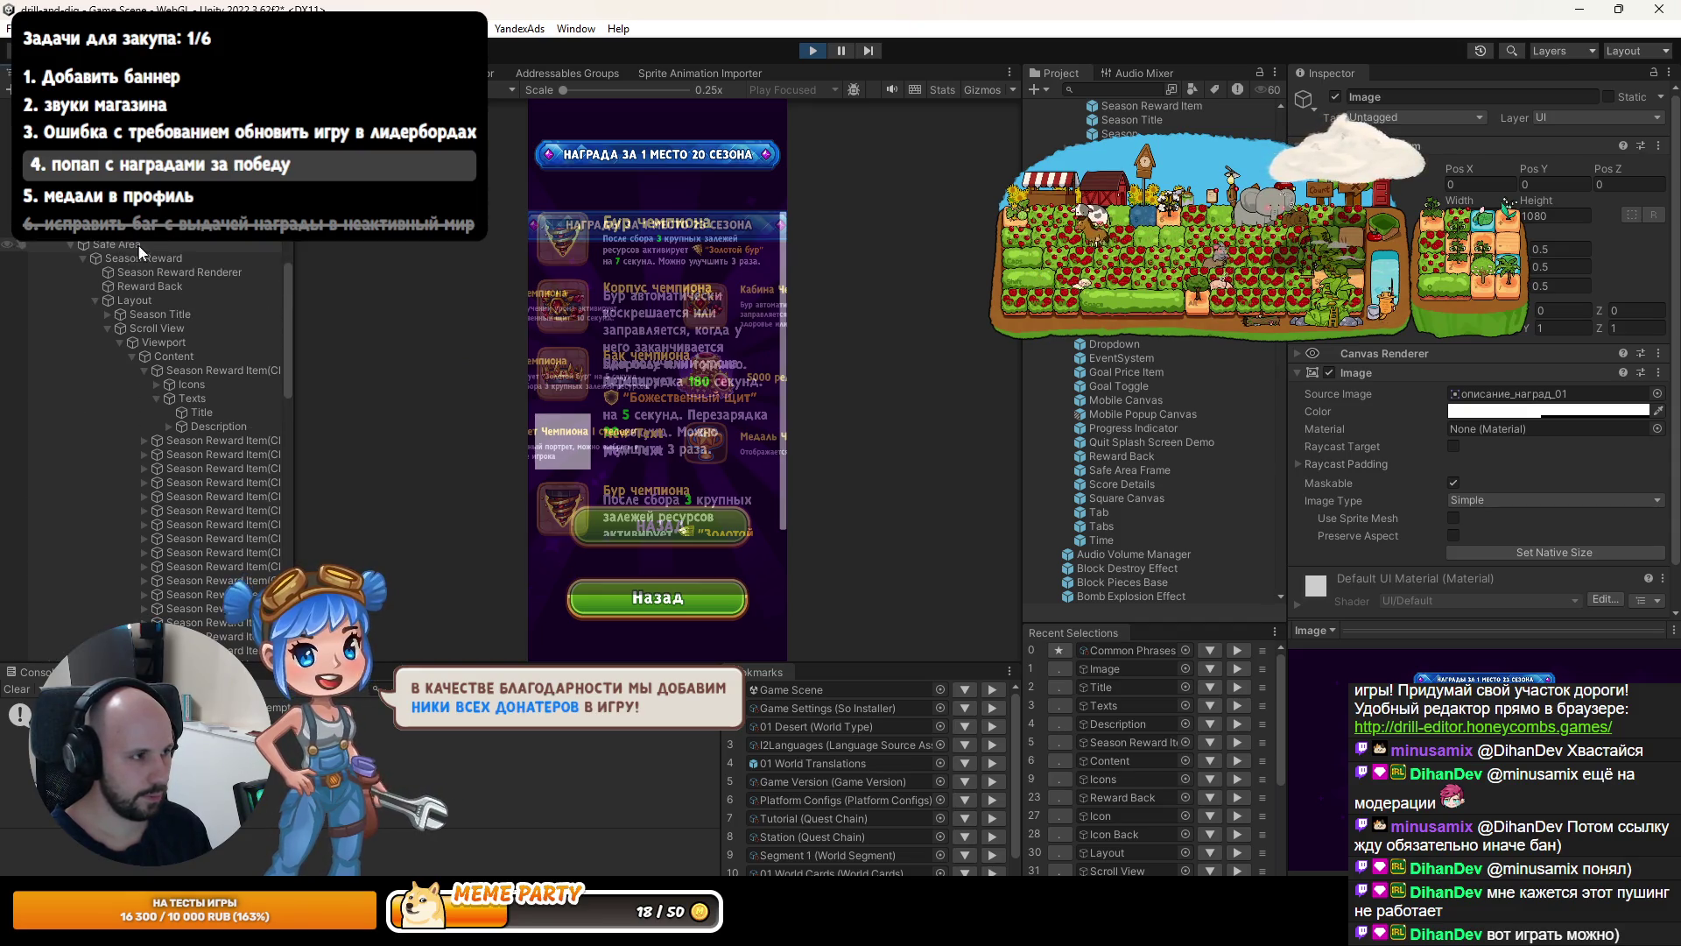
{"action": "left_click", "coordinate": [150, 239]}
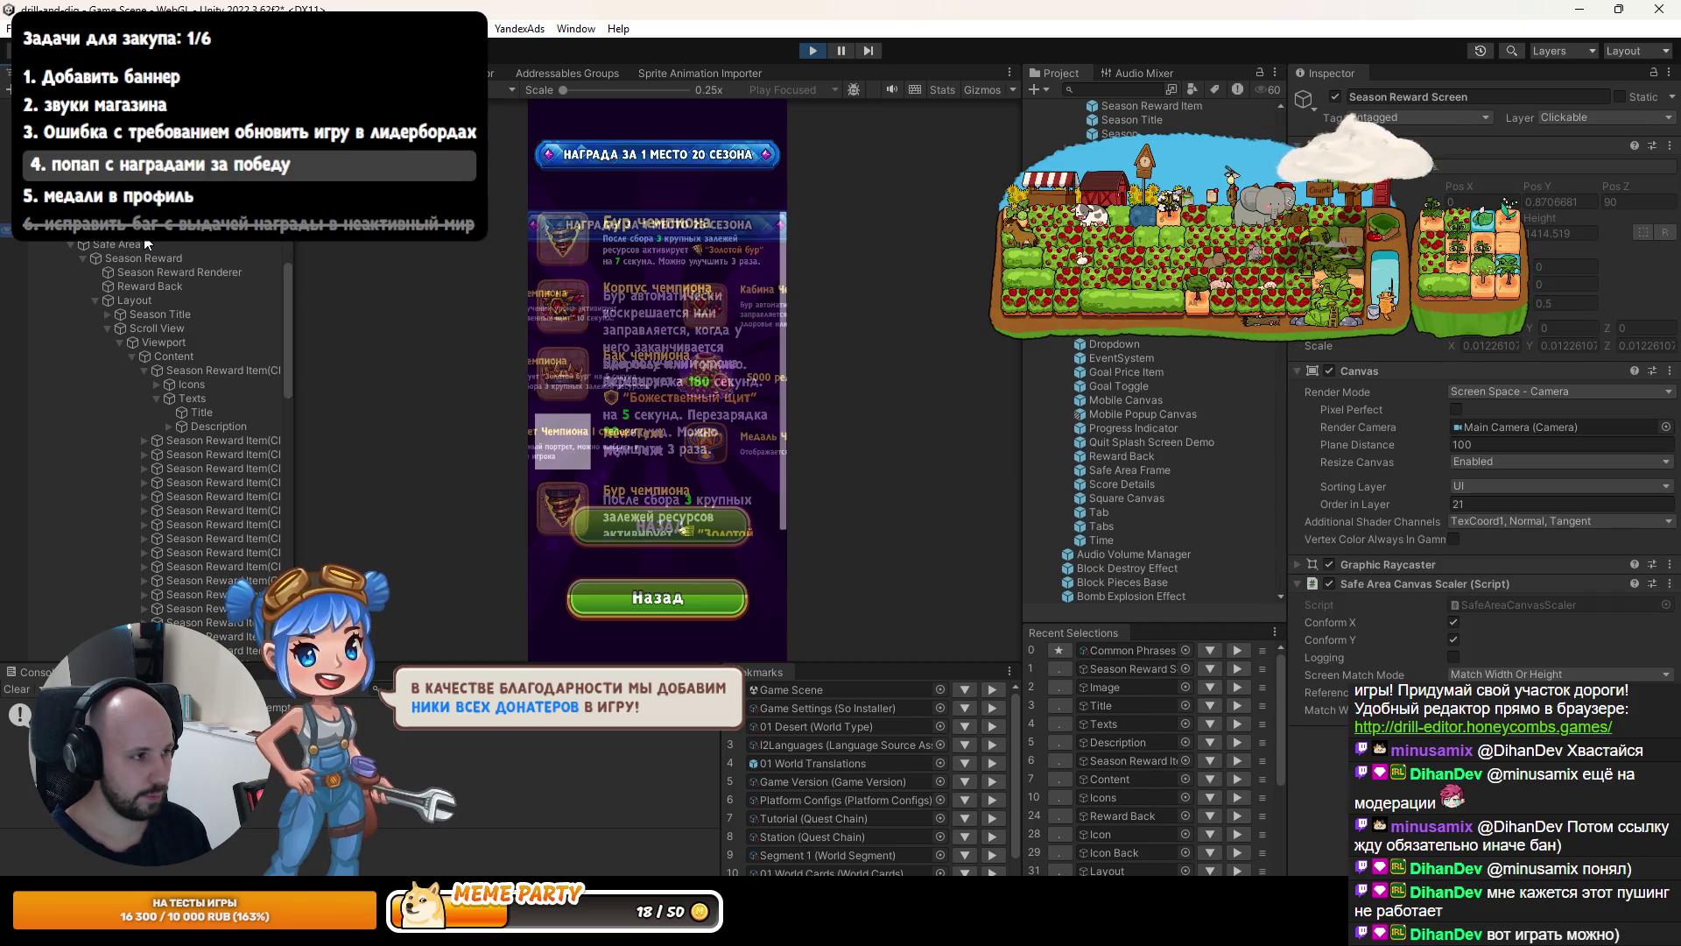
{"action": "left_click", "coordinate": [122, 245]}
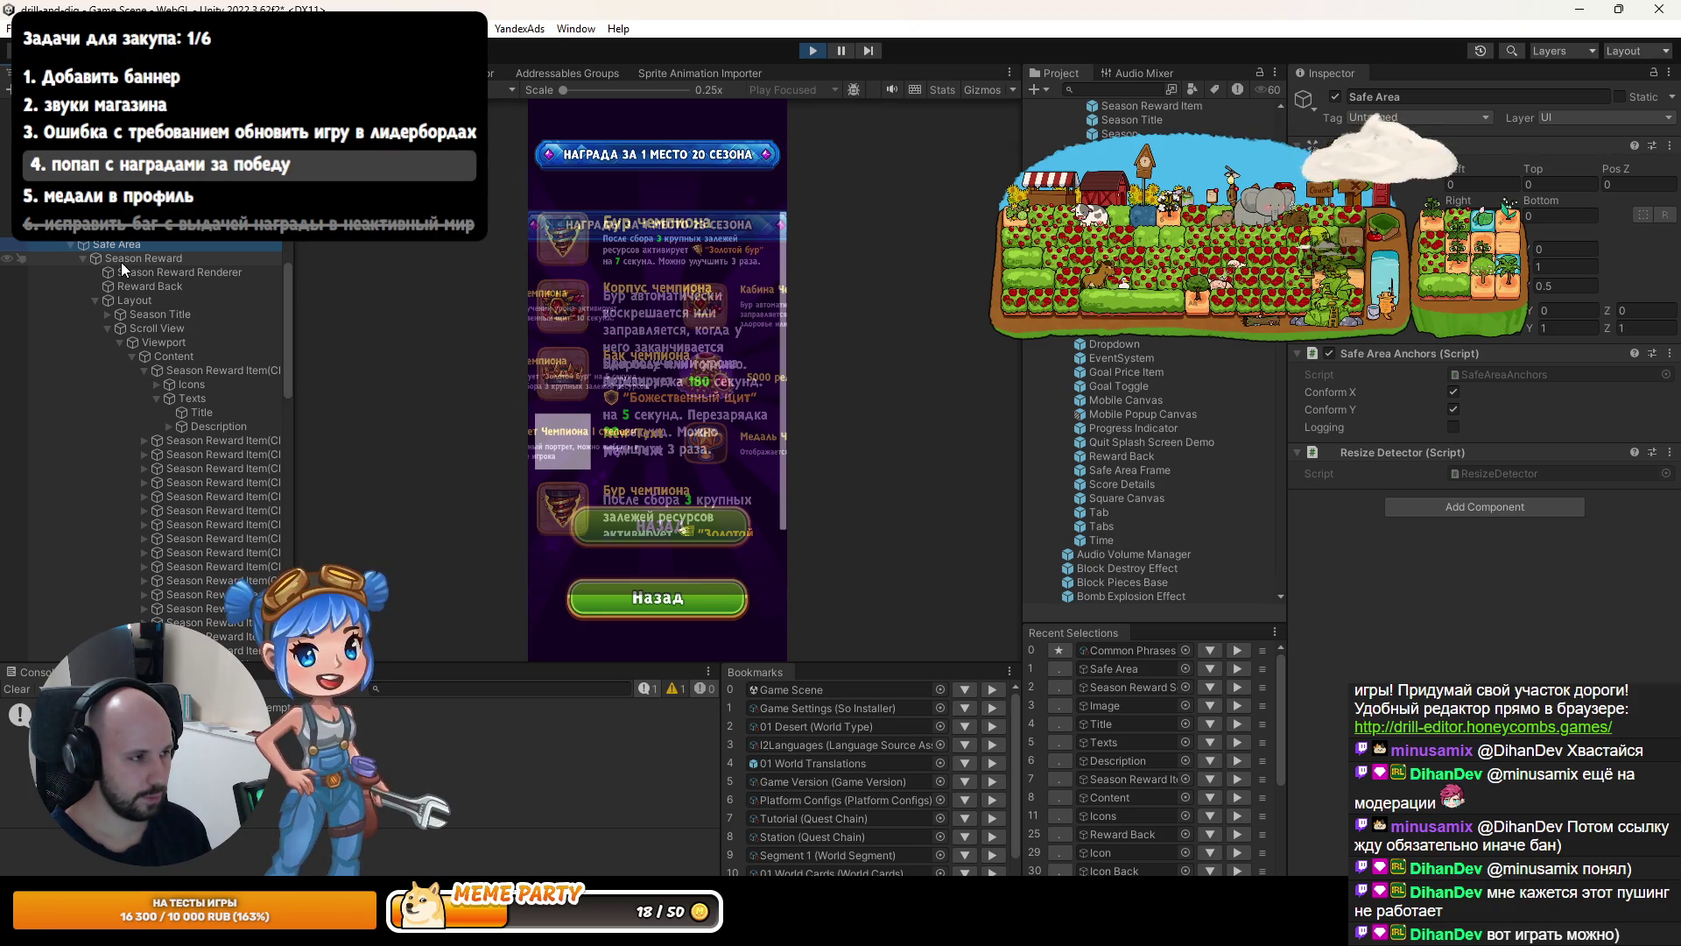
{"action": "left_click", "coordinate": [120, 259]}
{"action": "left_click", "coordinate": [125, 247]}
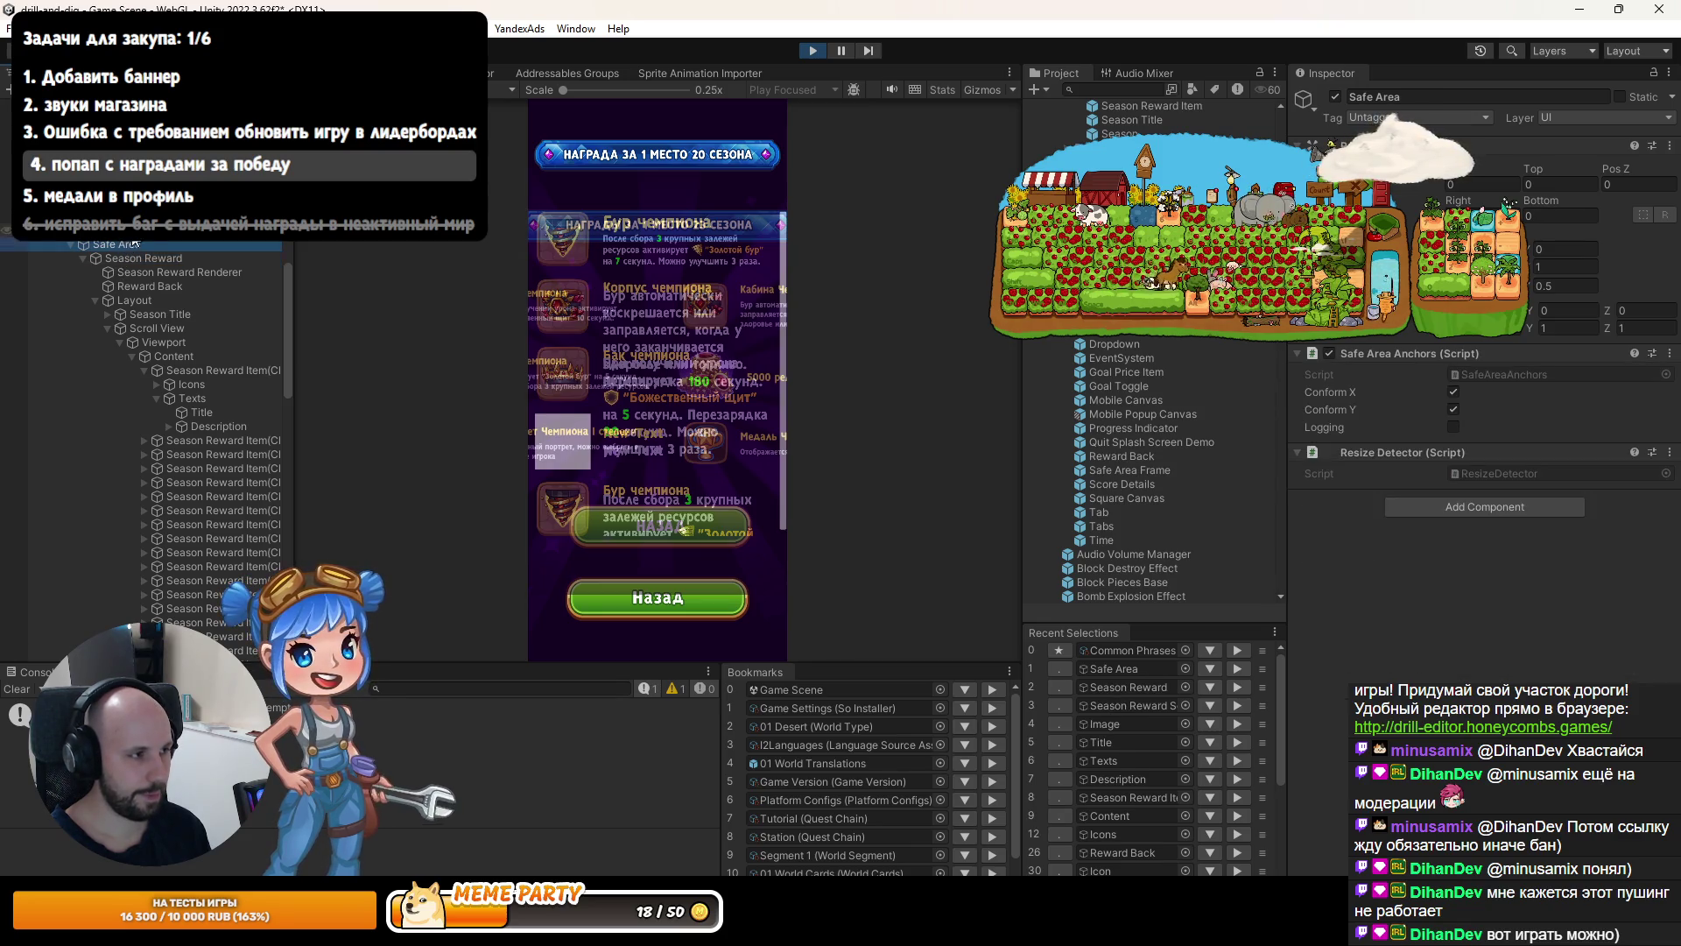
{"action": "left_click", "coordinate": [131, 231]}
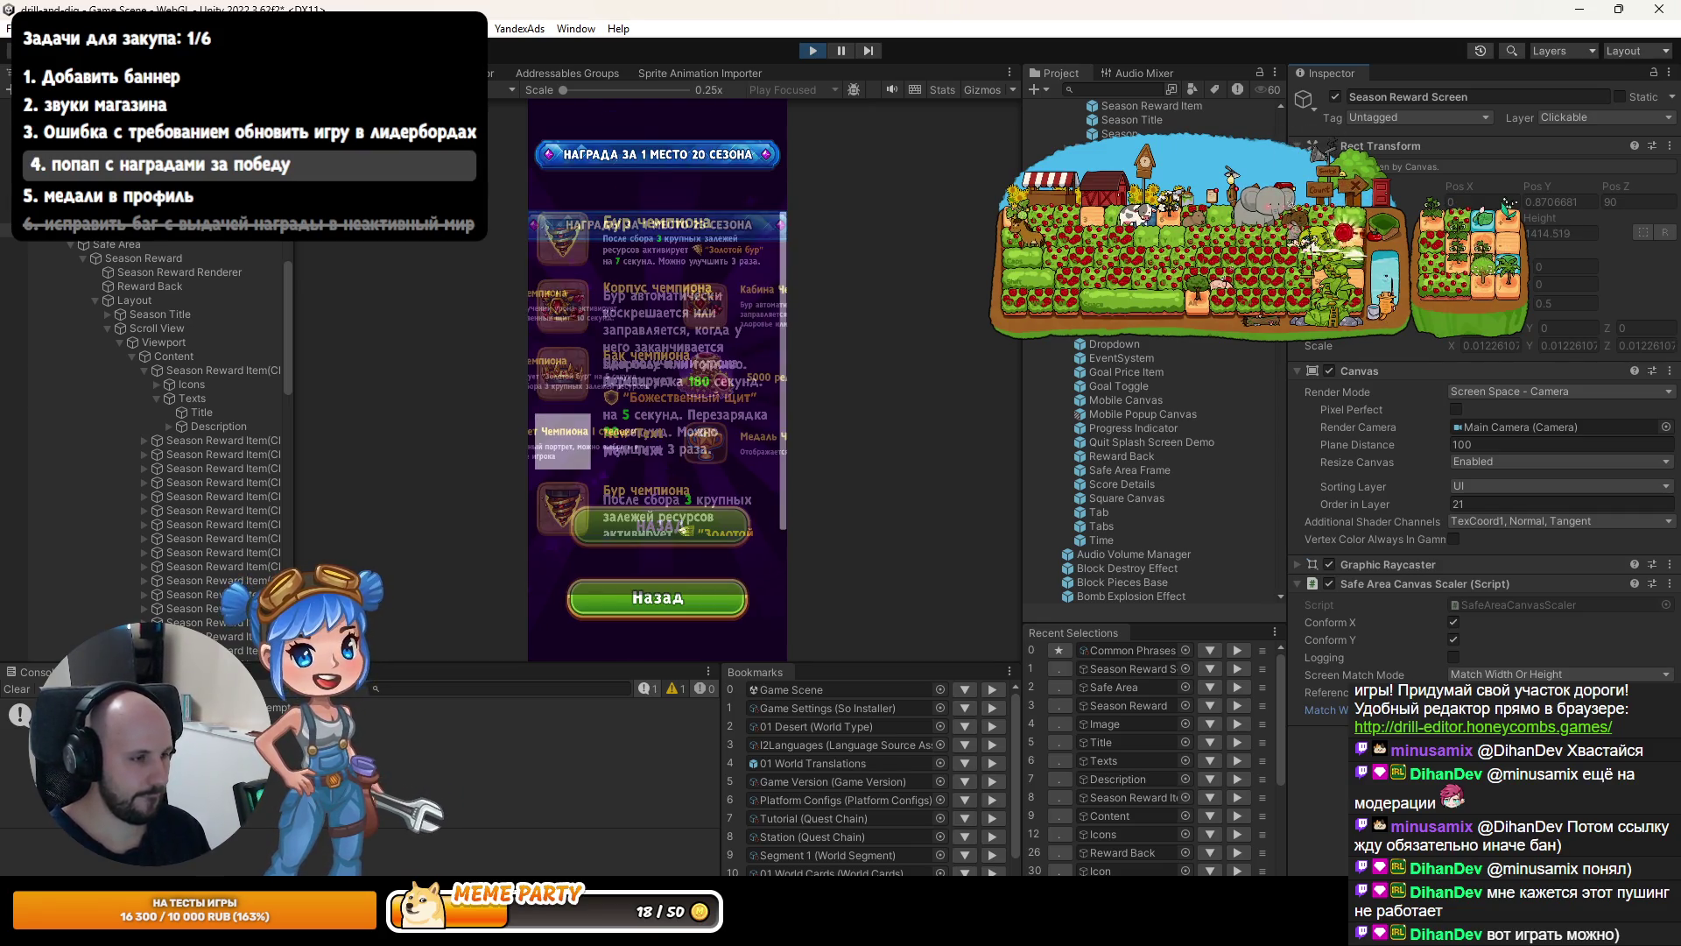
{"action": "scroll", "coordinate": [149, 543], "scroll_direction": "down", "scroll_amount": 5}
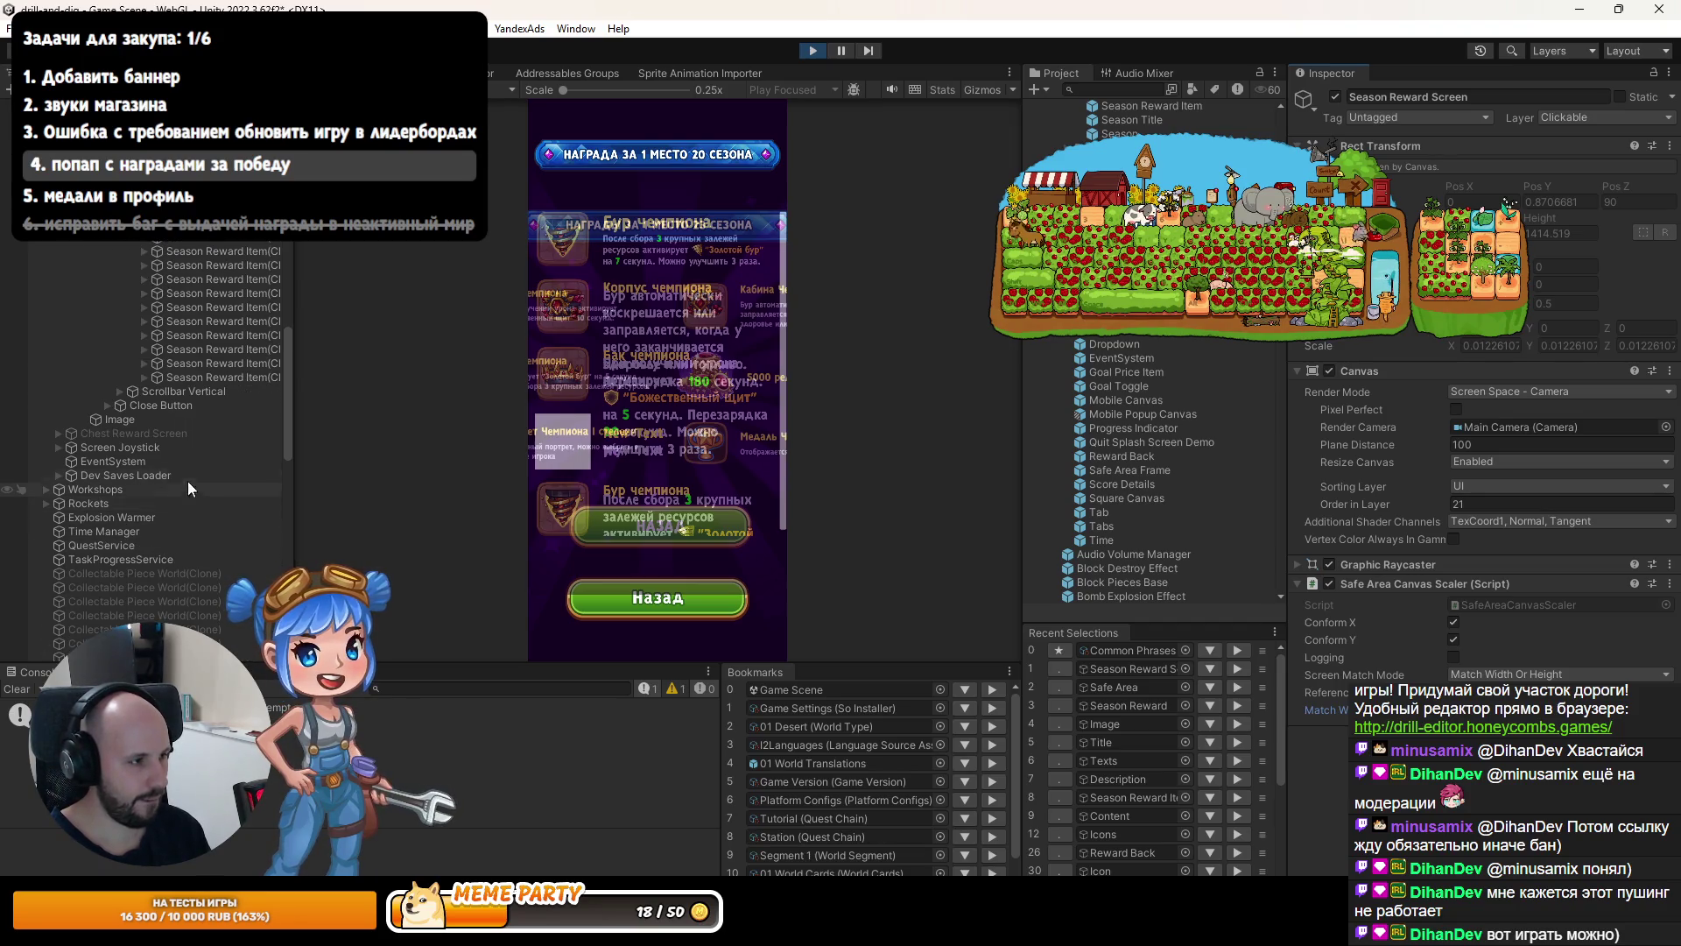
Move the Image mock-up to Pos X 210, Pos Y 139 and check it in Game view.
{"action": "left_click", "coordinate": [161, 415]}
{"action": "key", "text": "ctrl+1"}
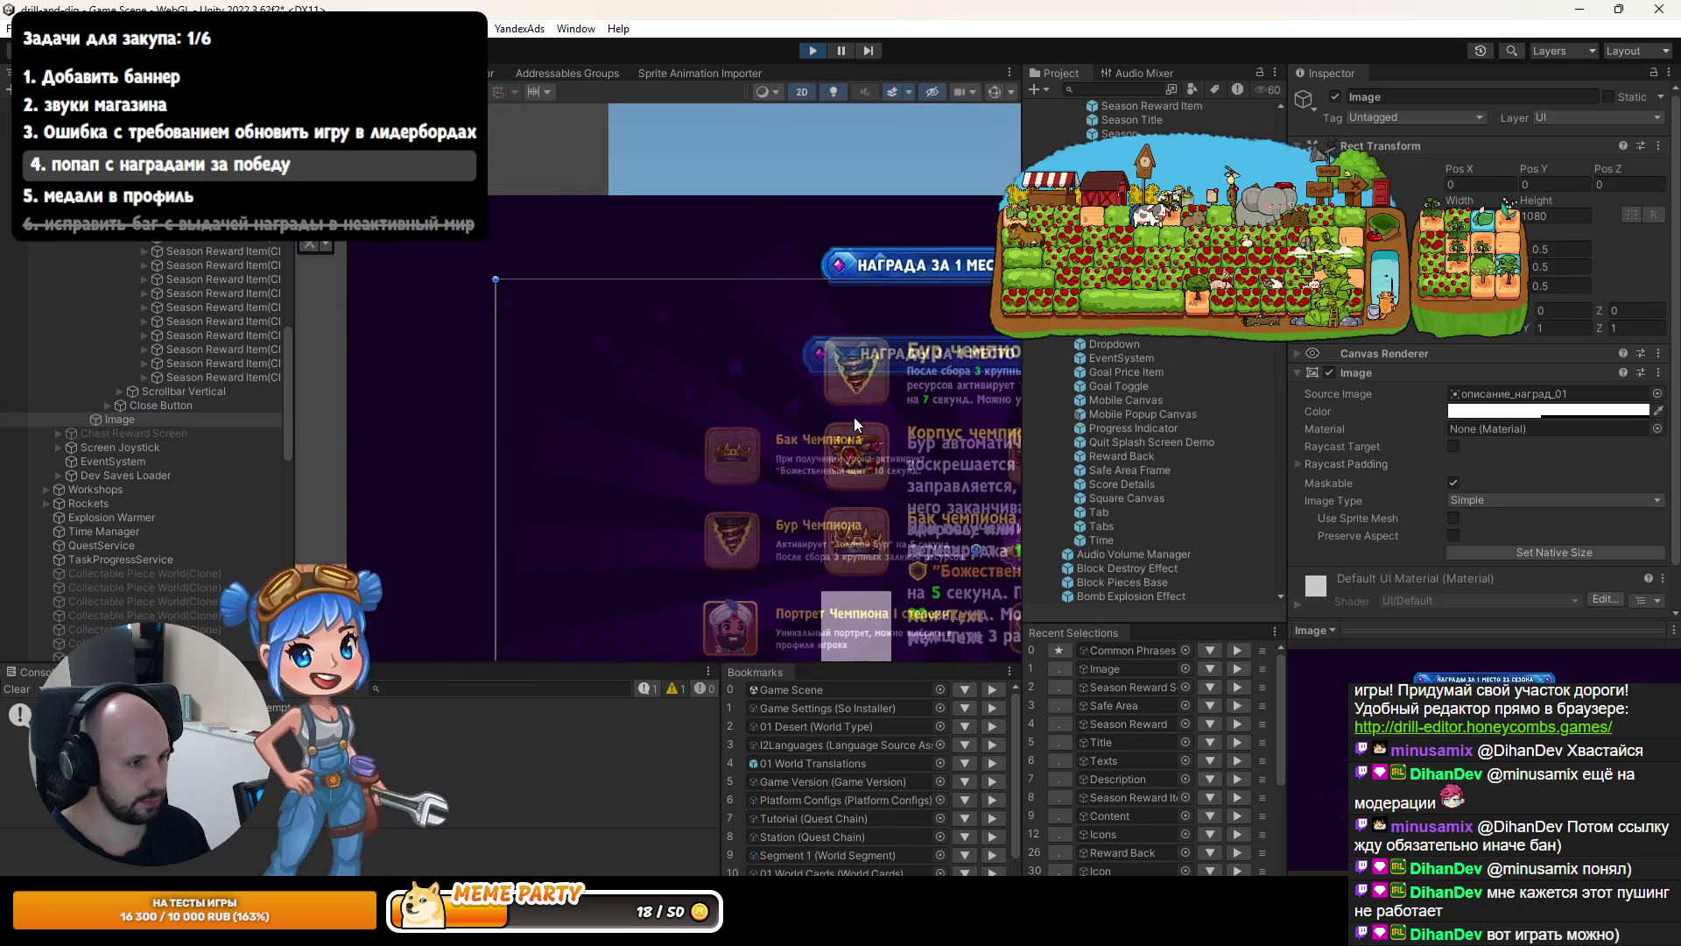
{"action": "key", "text": "f"}
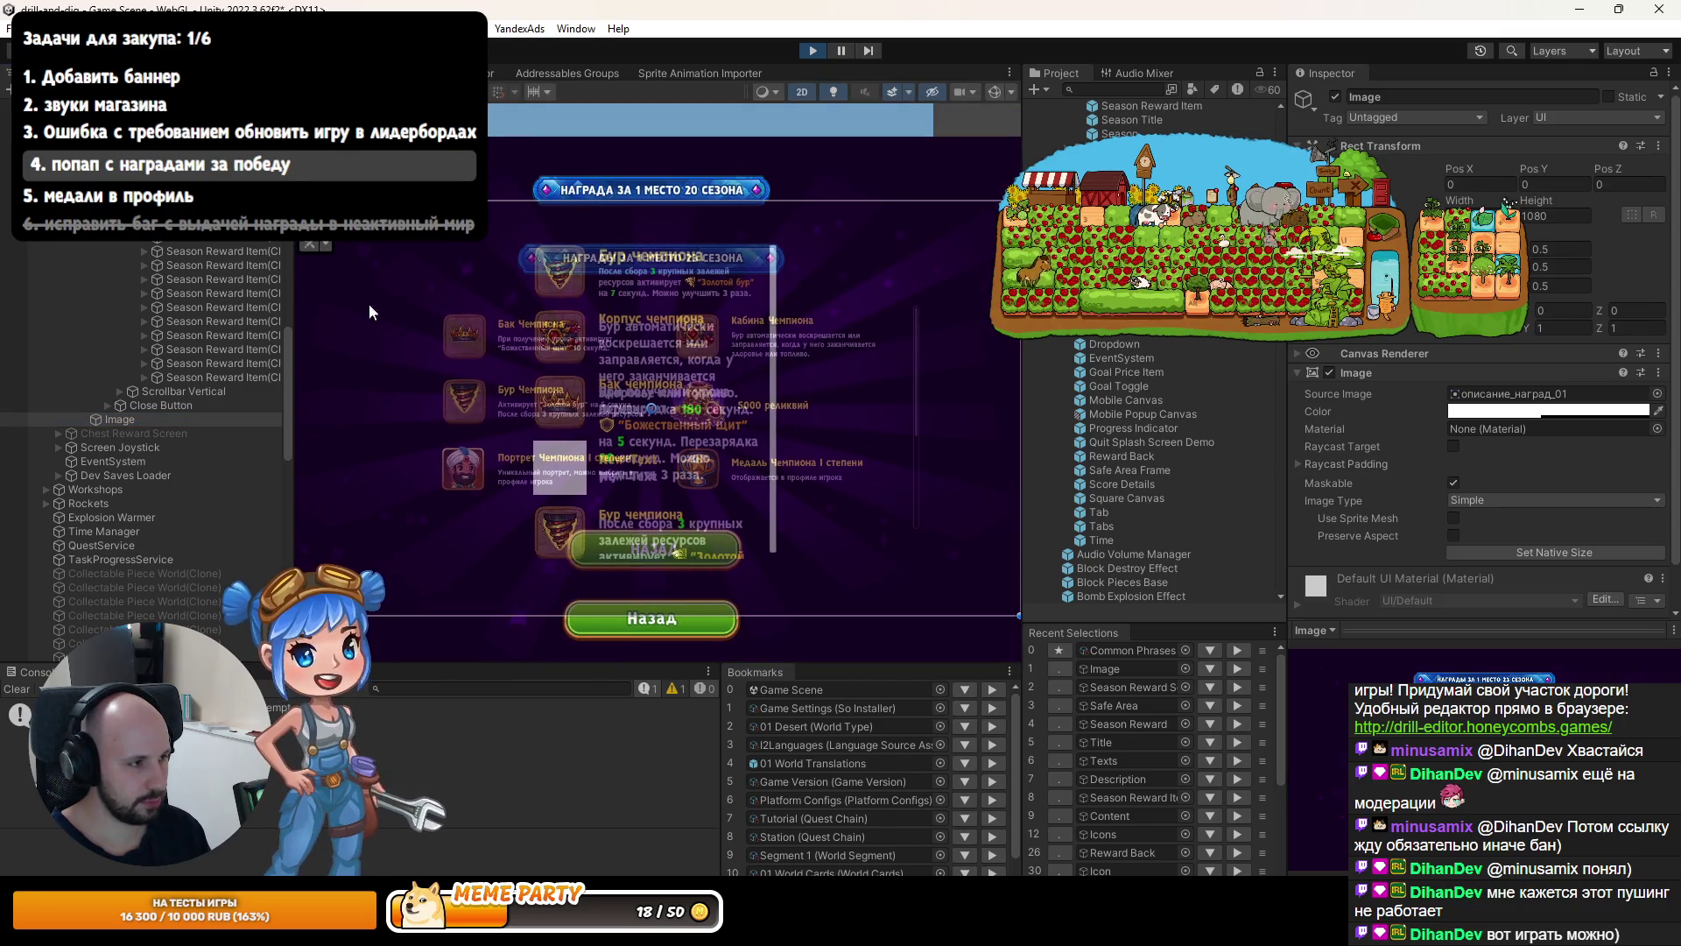
{"action": "key", "text": "w"}
{"action": "mouse_move", "coordinate": [657, 407]}
{"action": "left_mouse_down"}
{"action": "mouse_move", "coordinate": [731, 403]}
{"action": "mouse_move", "coordinate": [726, 335]}
{"action": "left_mouse_up"}
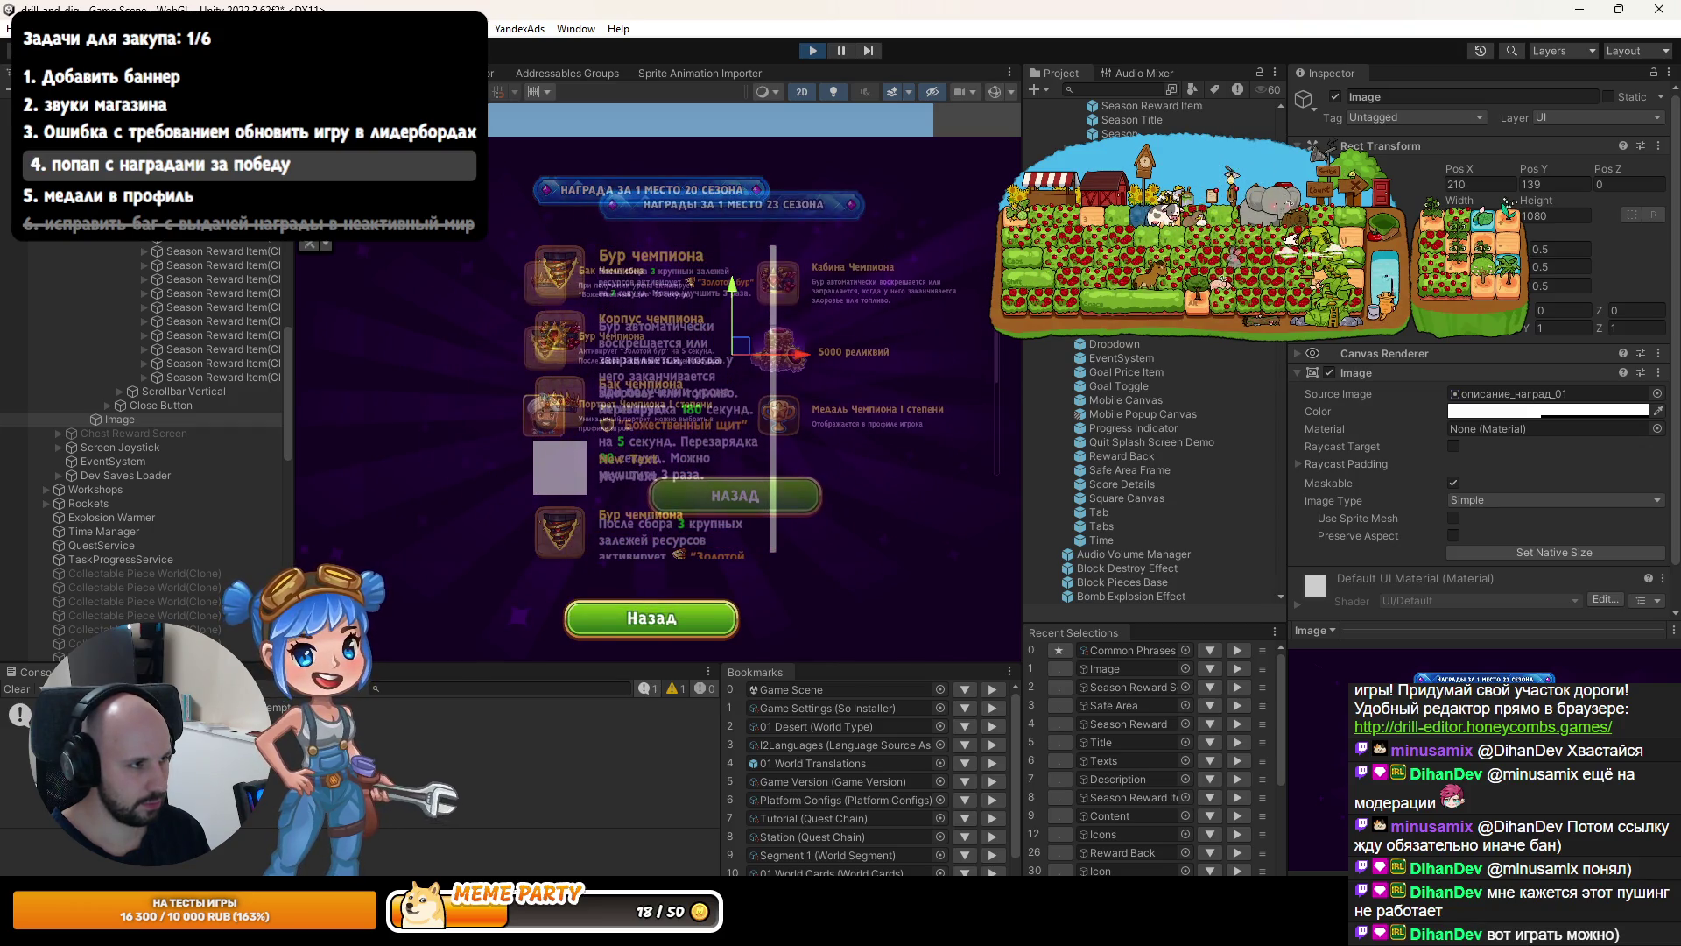
{"action": "key", "text": "ctrl+2"}
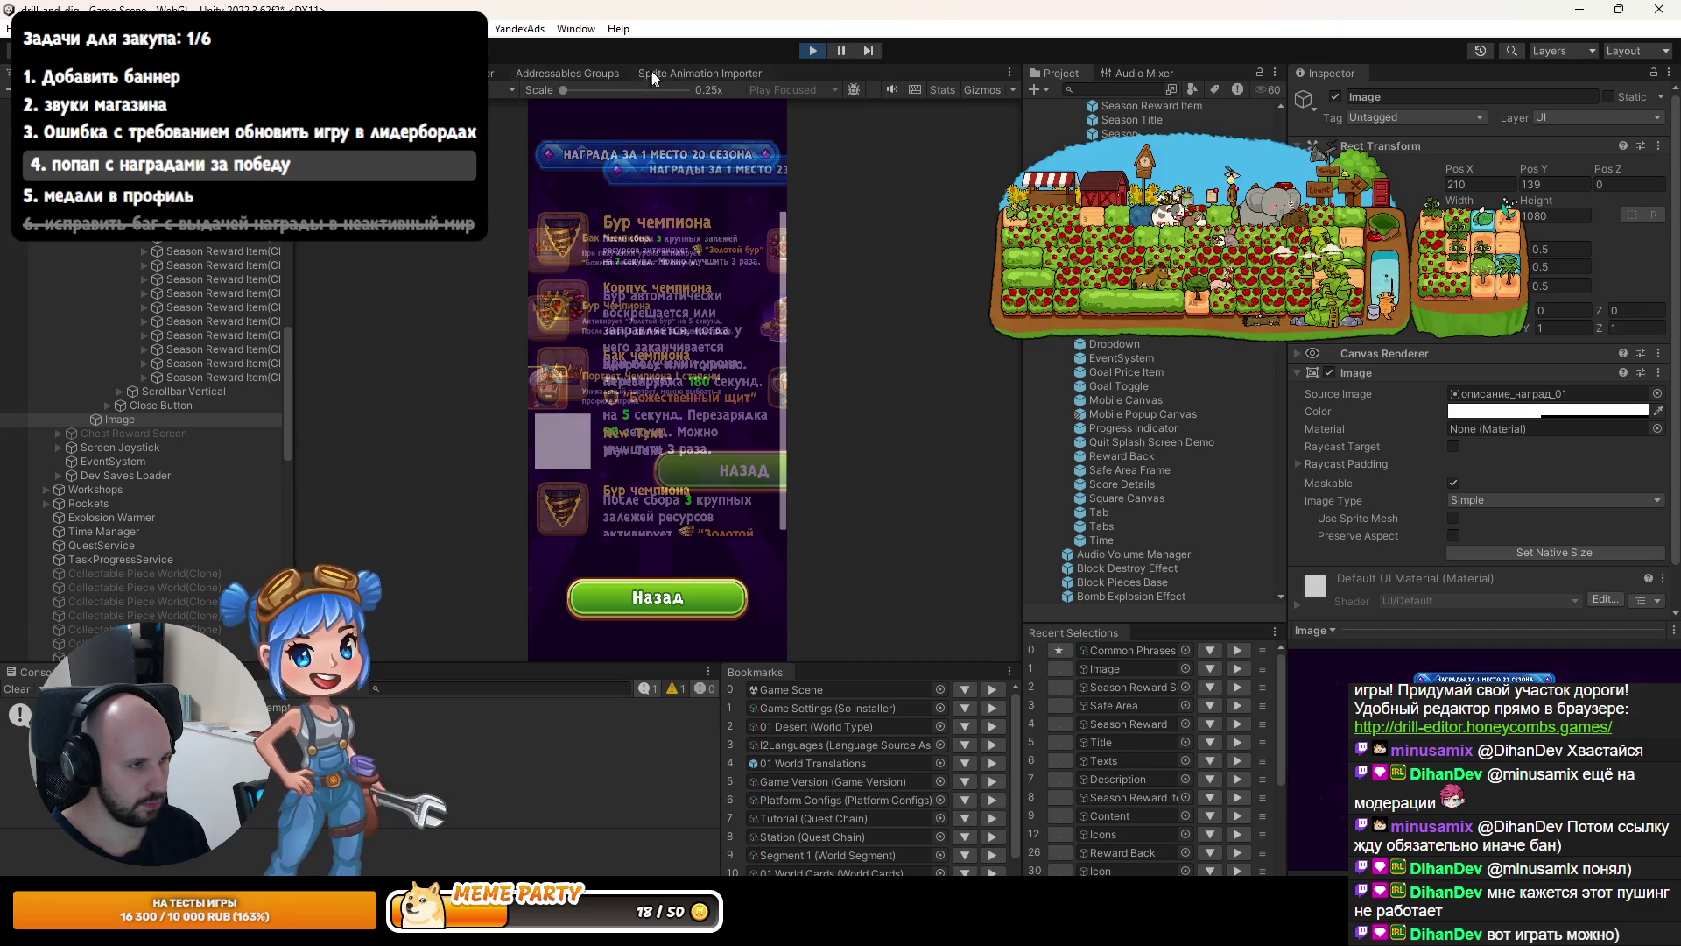
Restart the game and switch the Game view preview to 1920x1080.
{"action": "left_click", "coordinate": [818, 49]}
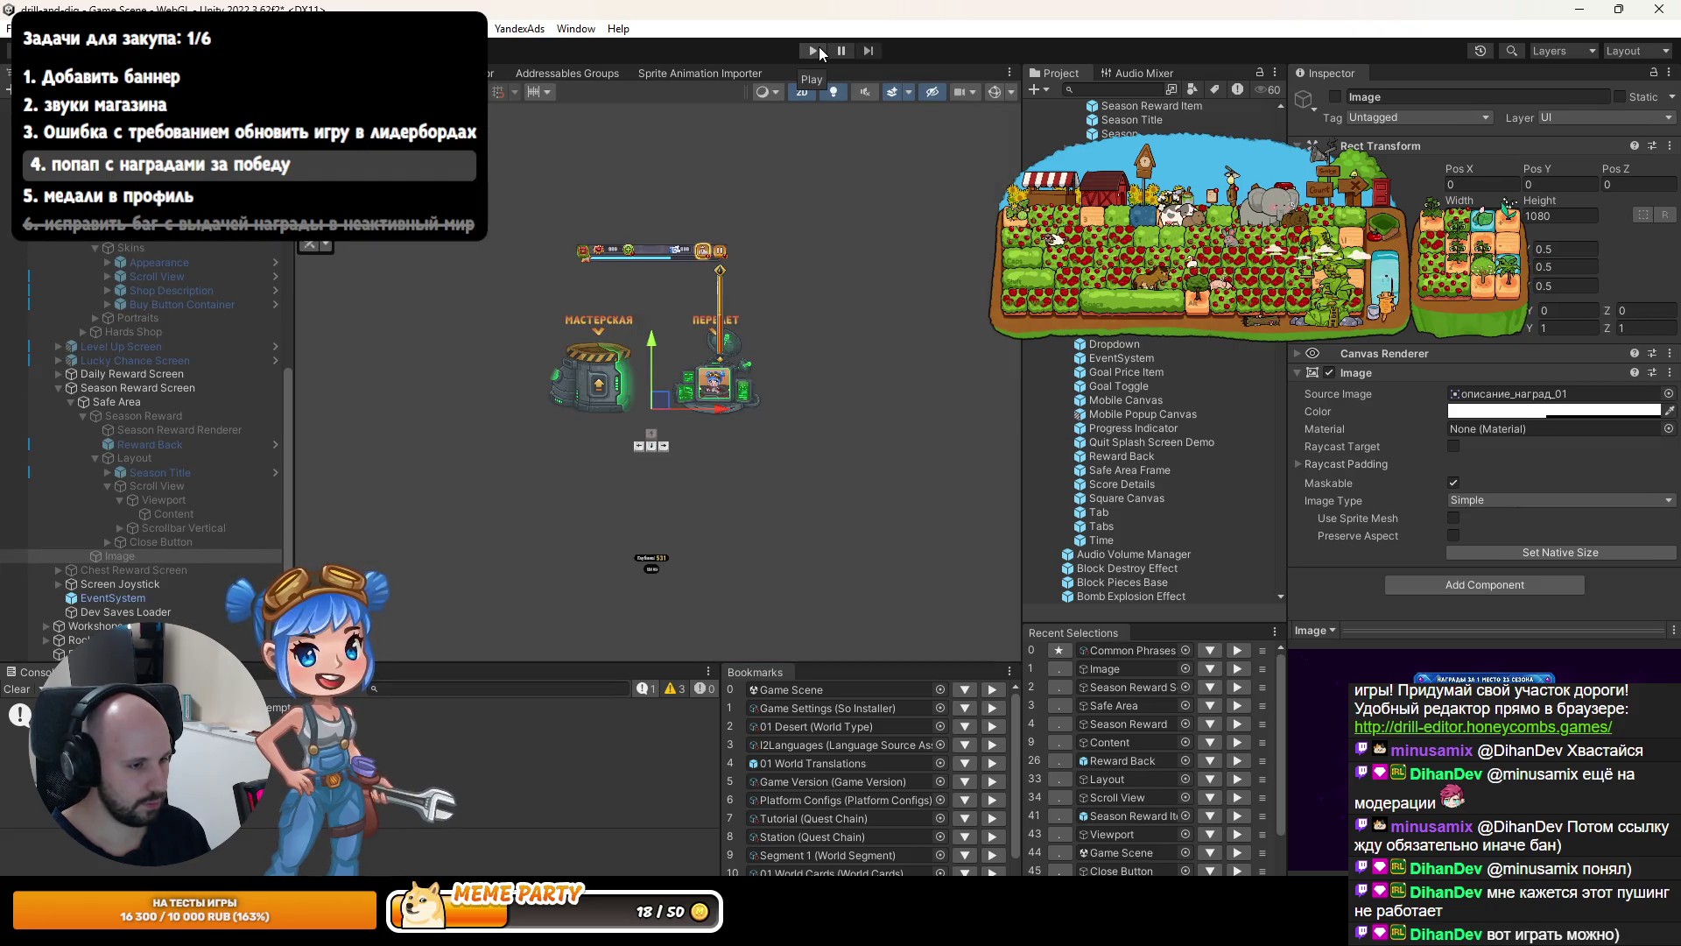
{"action": "left_click", "coordinate": [816, 51]}
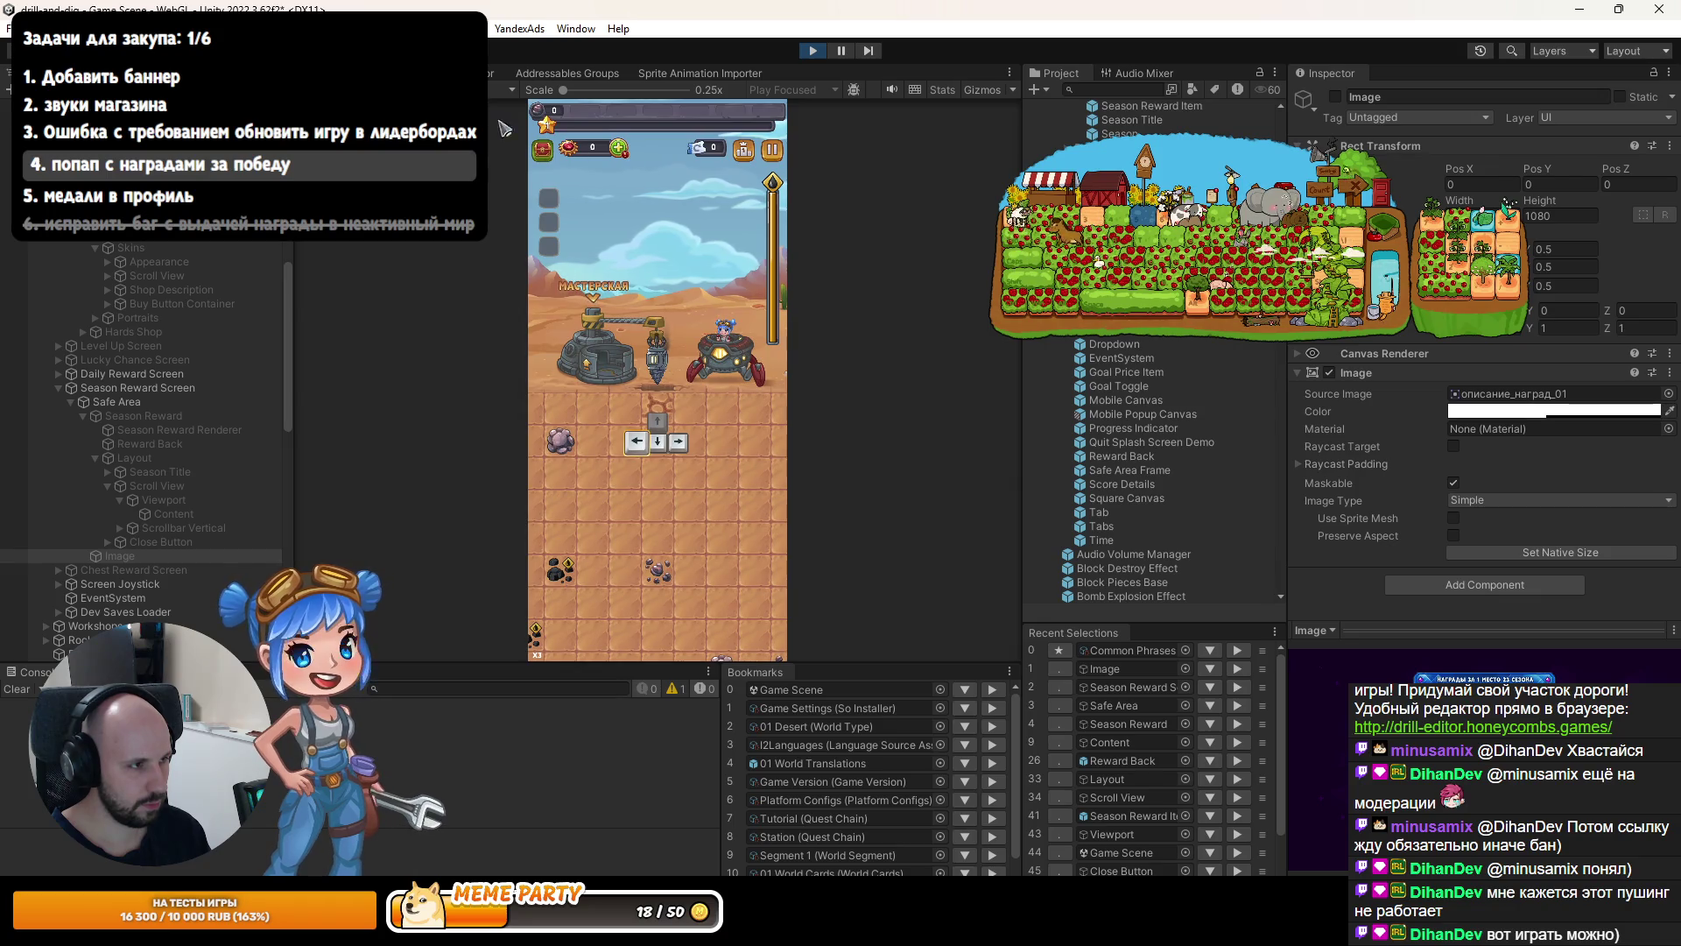
{"action": "left_click", "coordinate": [455, 89]}
{"action": "left_click", "coordinate": [437, 197]}
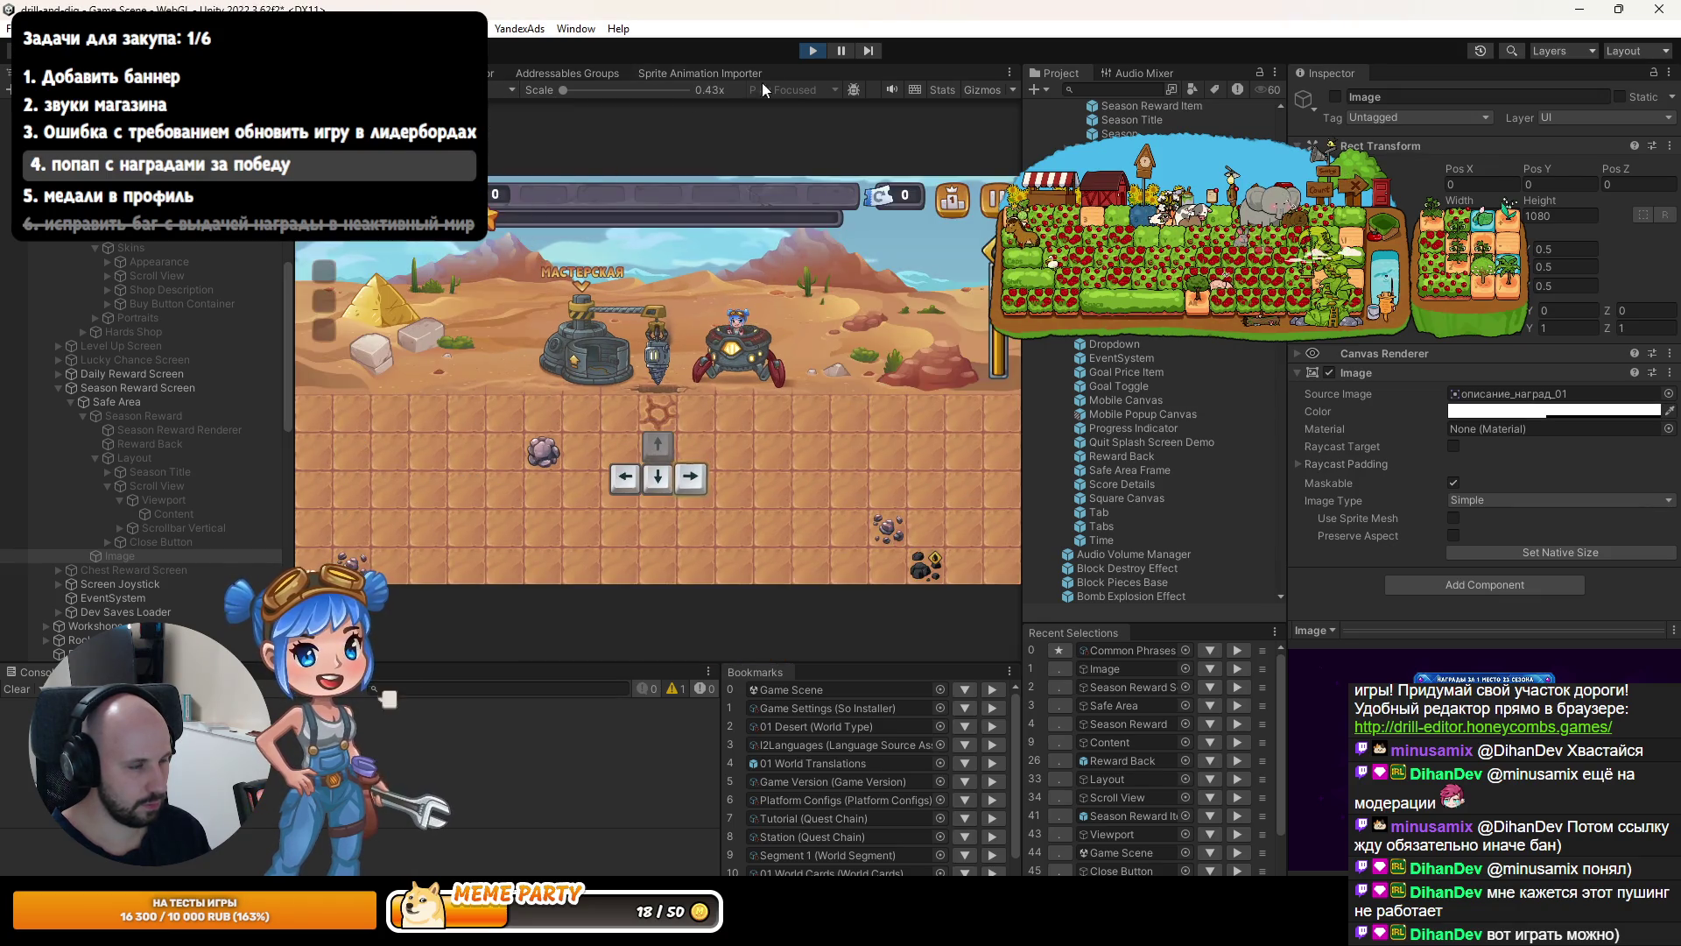
Open the second-place season rewards popup from the leaderboard and select the reference mock-up image.
{"action": "left_click", "coordinate": [934, 196]}
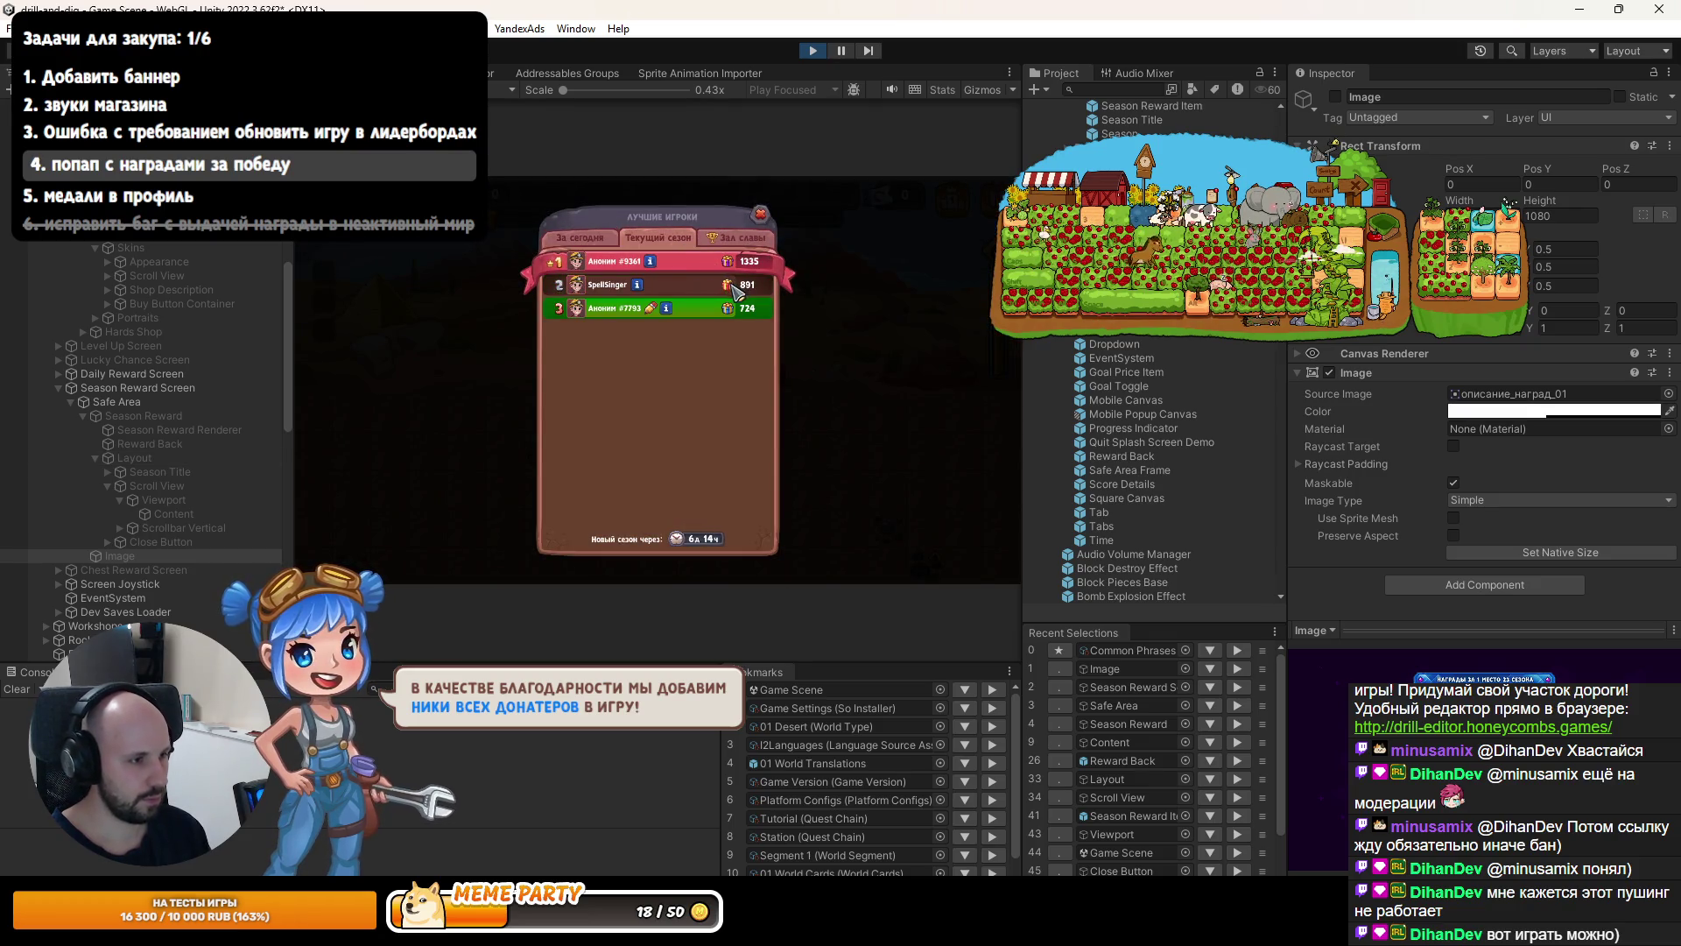
{"action": "left_click", "coordinate": [729, 285]}
{"action": "scroll", "coordinate": [172, 569], "scroll_direction": "down", "scroll_amount": 5}
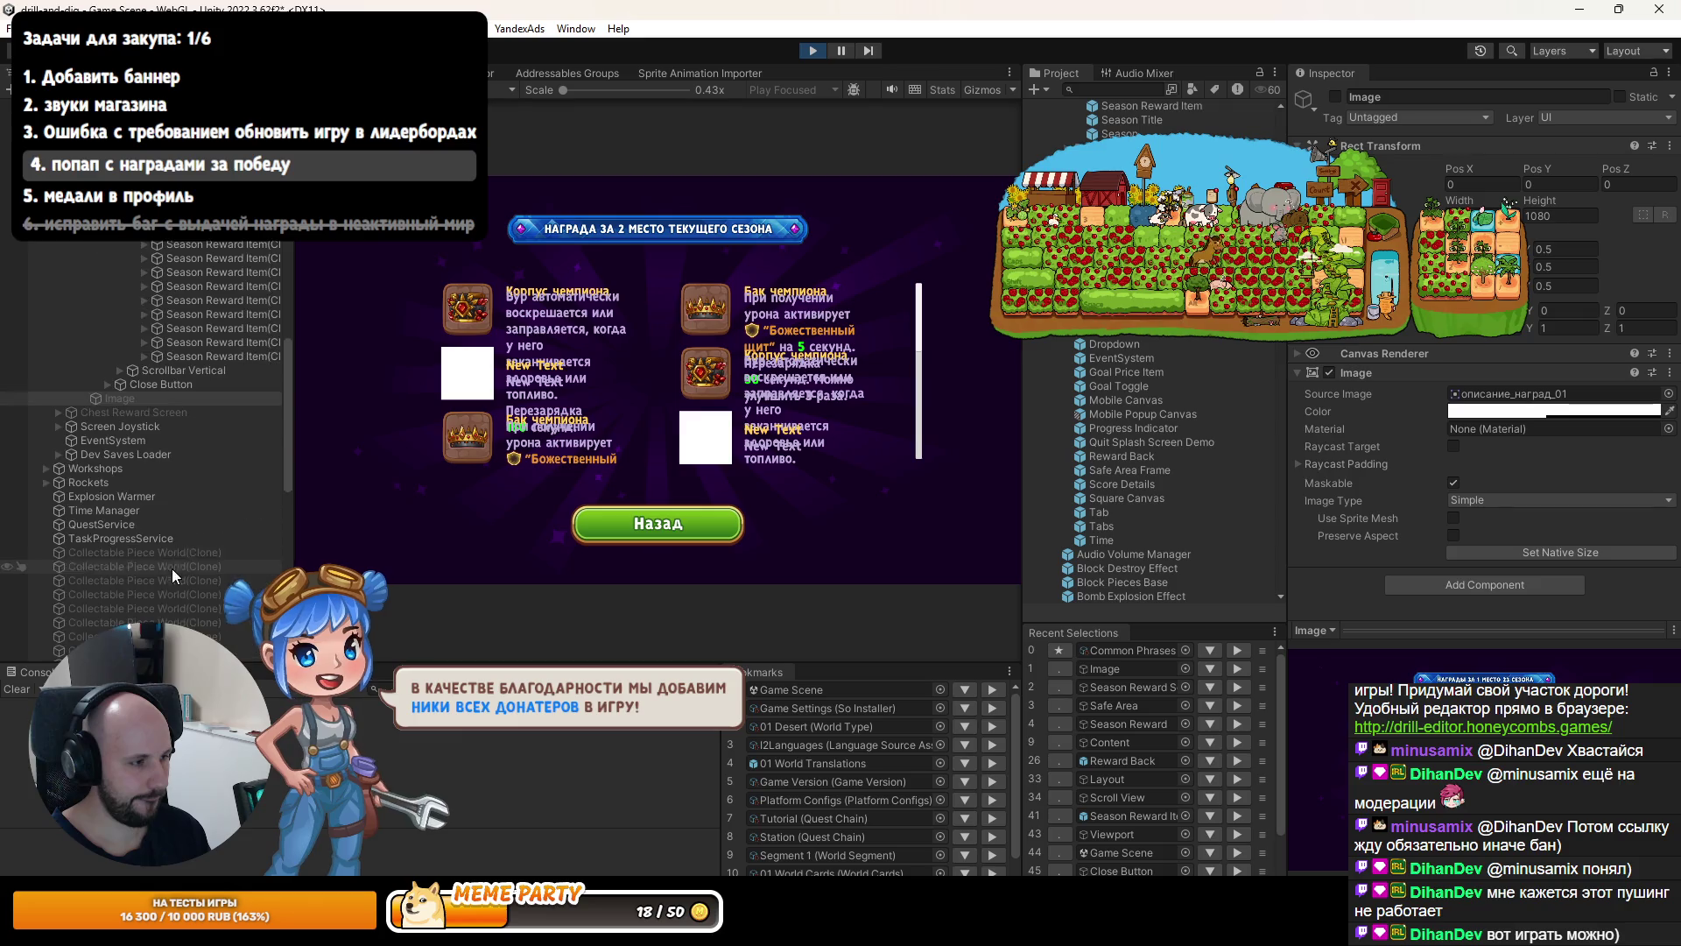
{"action": "left_click", "coordinate": [140, 412]}
{"action": "left_click", "coordinate": [103, 397]}
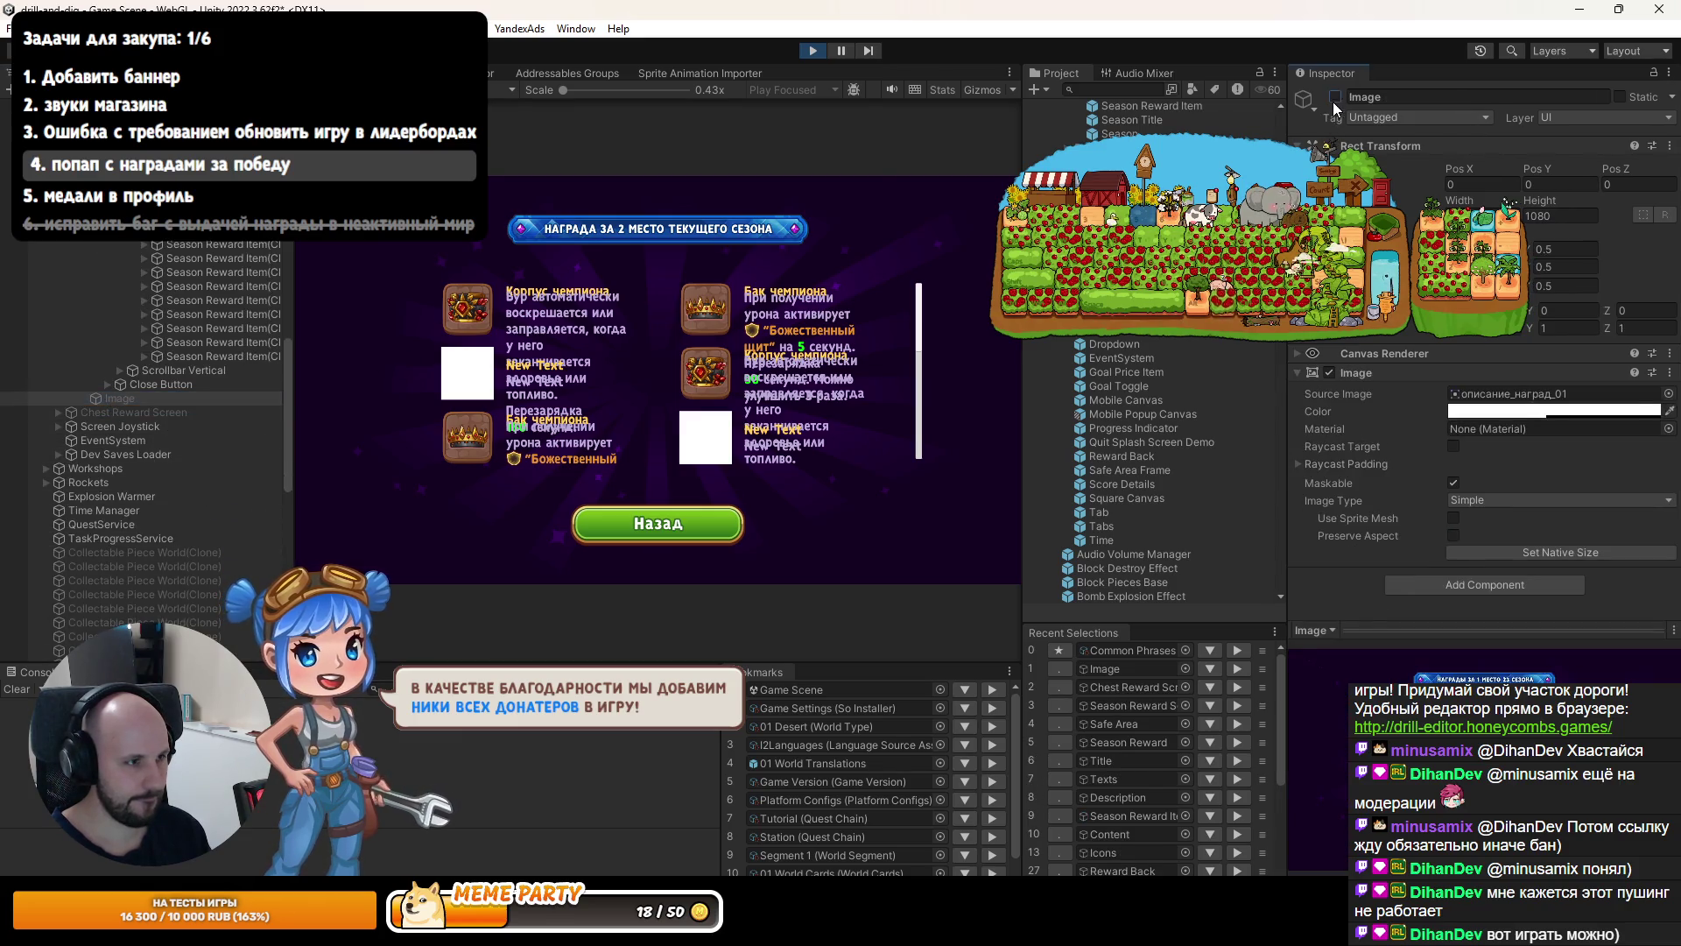
Focus the scene on the reference mock-up image and nudge it slightly up-left.
{"action": "double_click", "coordinate": [104, 398]}
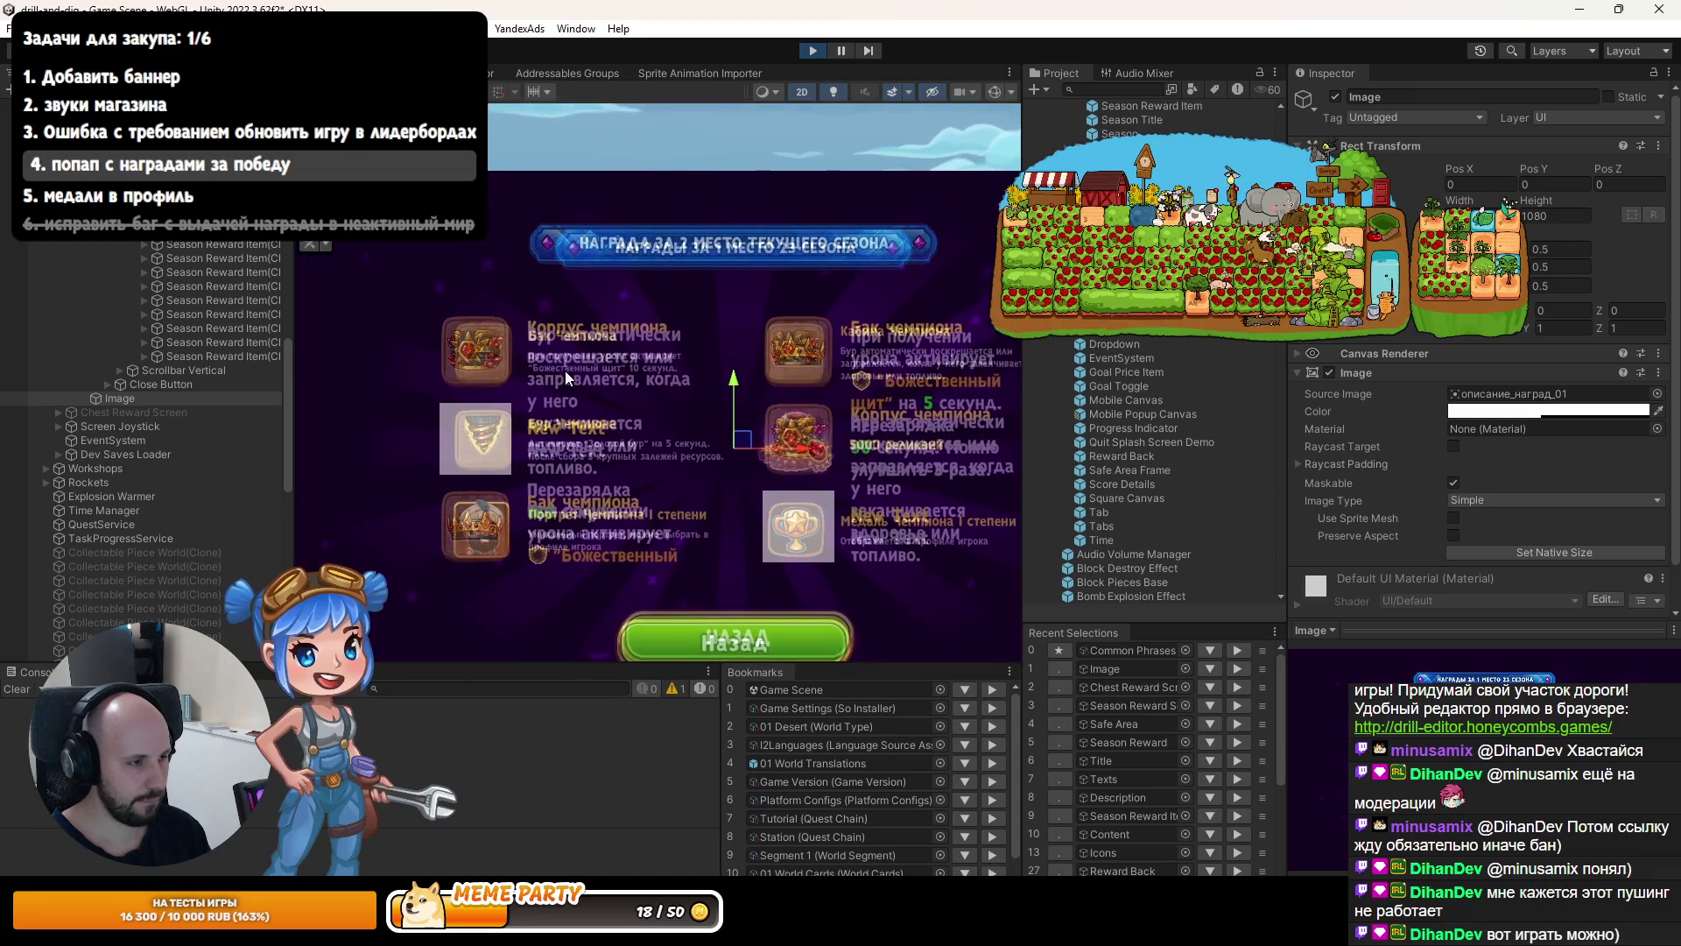
{"action": "mouse_move", "coordinate": [749, 445]}
{"action": "left_mouse_down"}
{"action": "mouse_move", "coordinate": [737, 433]}
{"action": "mouse_move", "coordinate": [738, 451]}
{"action": "mouse_move", "coordinate": [1037, 456]}
{"action": "mouse_move", "coordinate": [1078, 437]}
{"action": "left_mouse_up"}
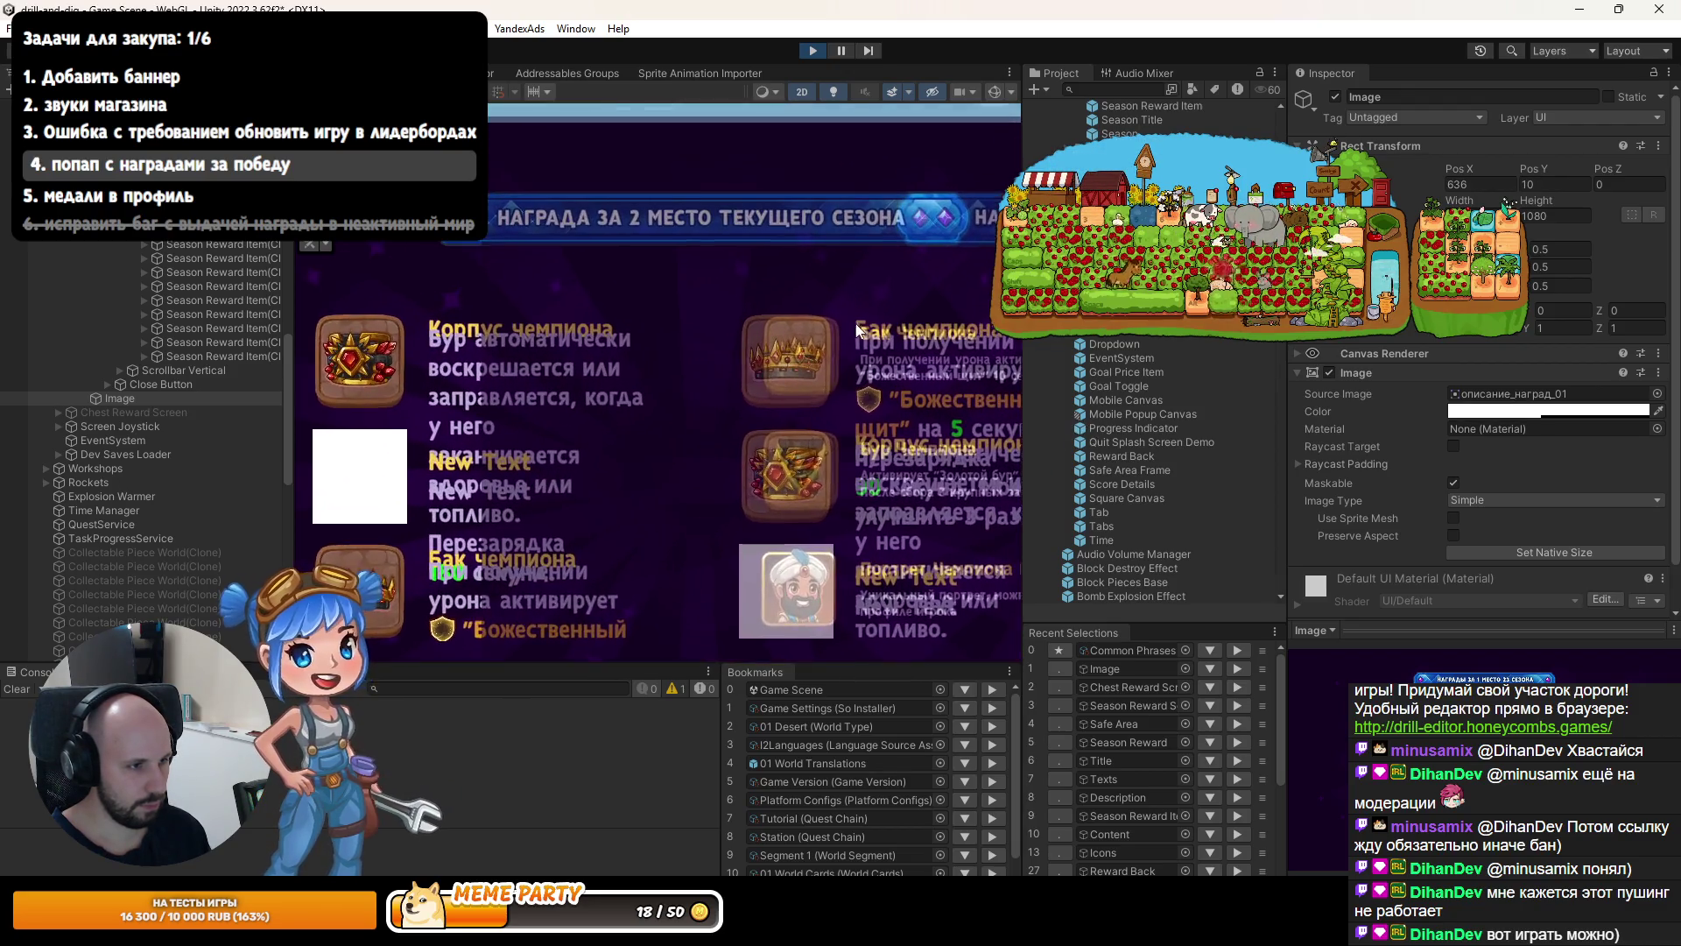
{"action": "scroll", "coordinate": [853, 322], "scroll_direction": "right", "scroll_amount": 3}
{"action": "scroll", "coordinate": [844, 416], "scroll_direction": "up", "scroll_amount": 3}
{"action": "left_click_drag", "start_coordinate": [853, 447], "coordinate": [849, 441]}
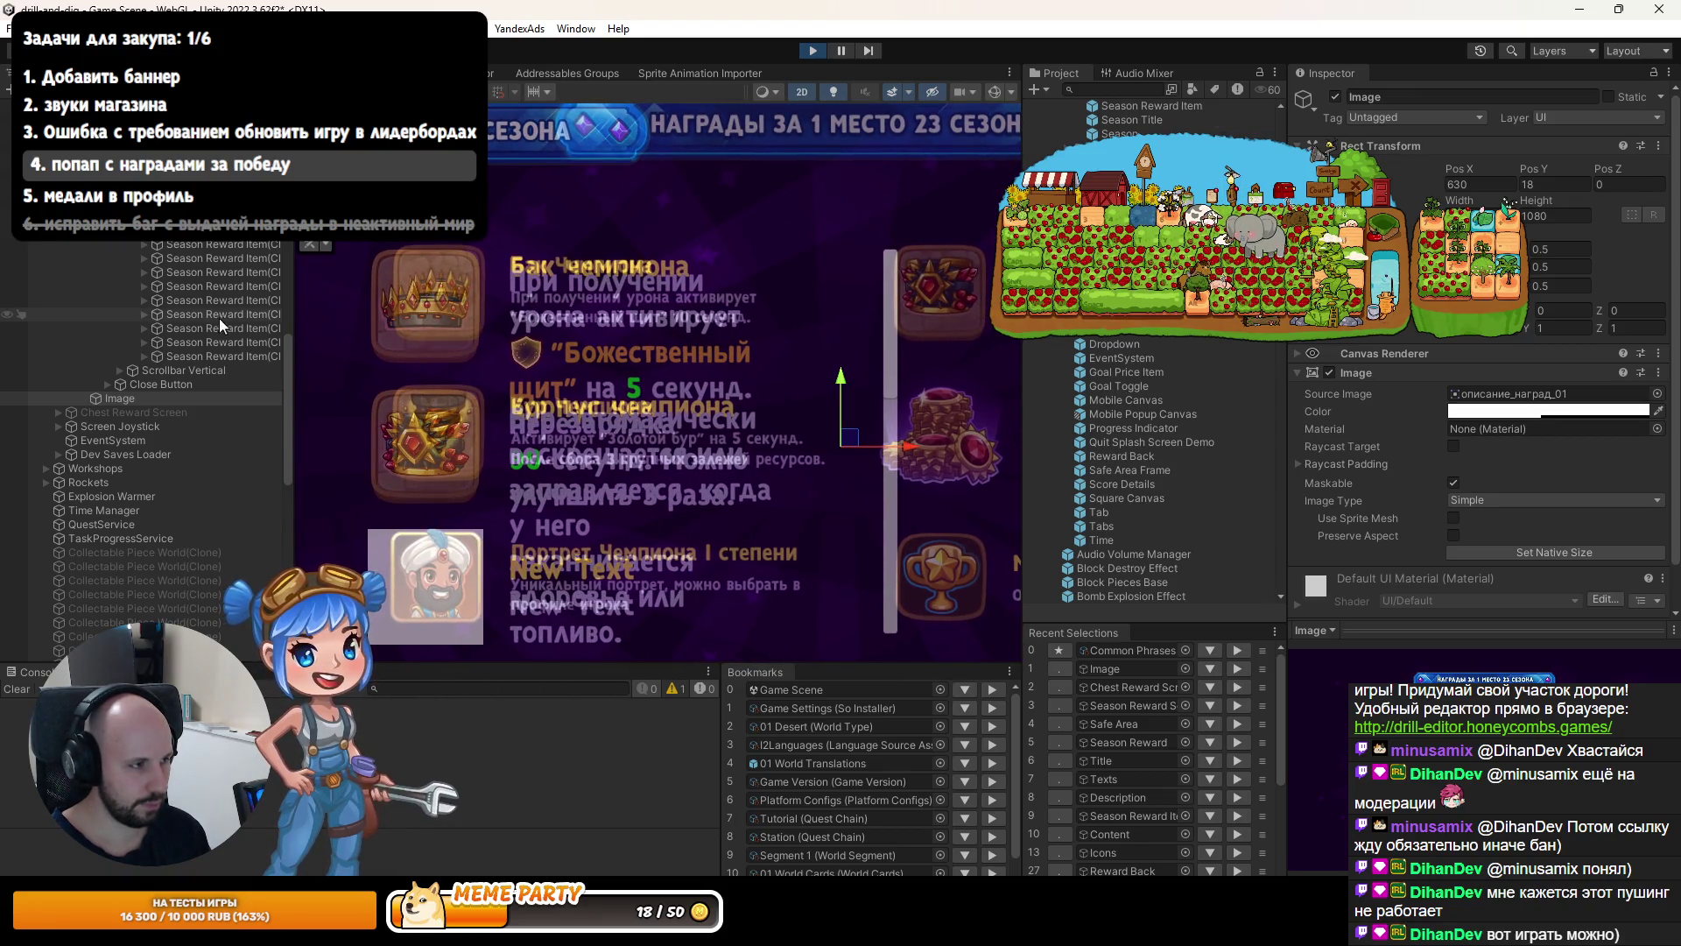
Lower the 'Бак чемпиона' title's font size from 36 to about 32.1.
{"action": "left_click", "coordinate": [604, 267]}
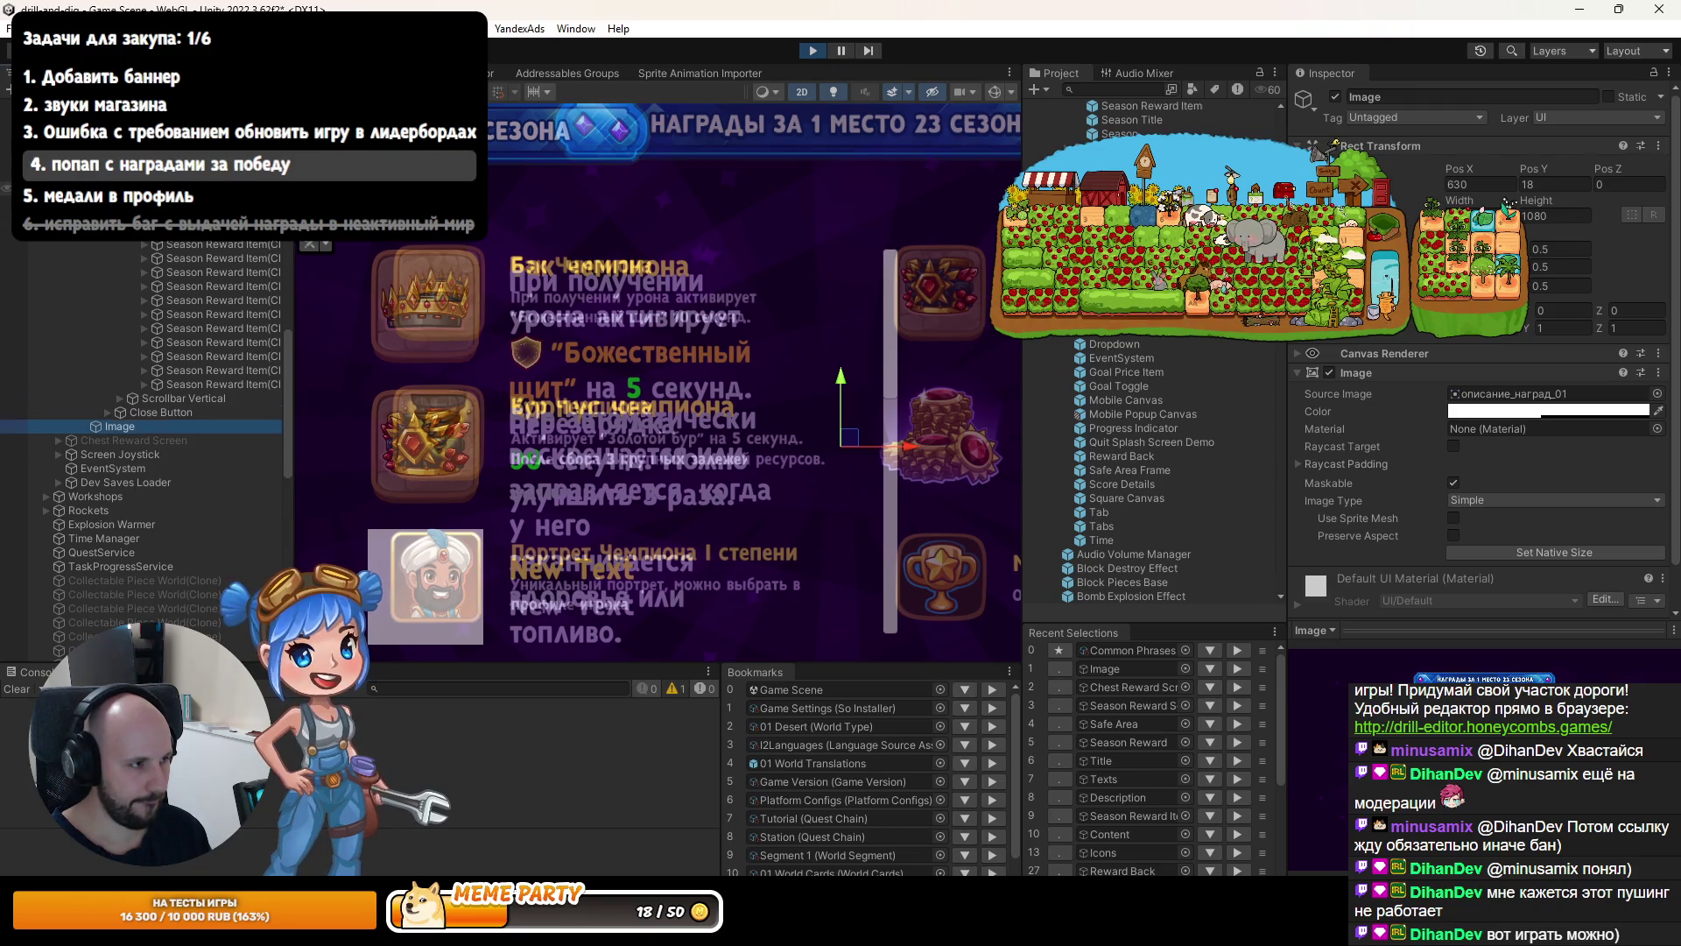
{"action": "scroll", "coordinate": [545, 287], "scroll_direction": "up", "scroll_amount": 1}
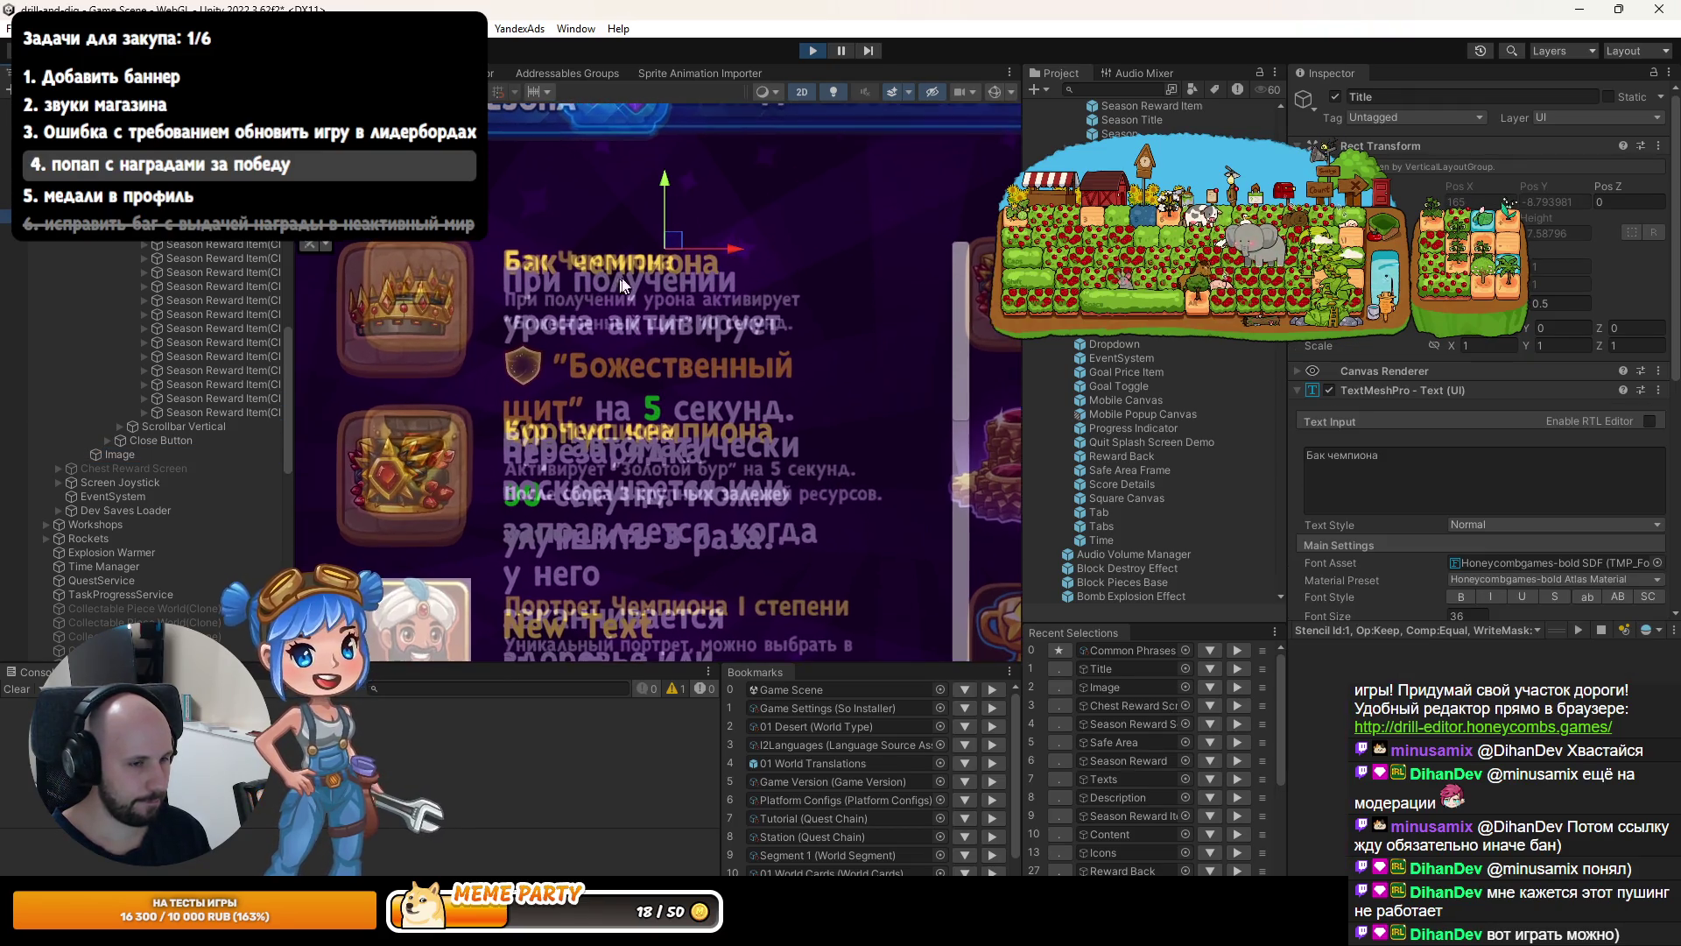
{"action": "scroll", "coordinate": [1491, 561], "scroll_direction": "down", "scroll_amount": 3}
{"action": "left_click_drag", "start_coordinate": [1404, 524], "coordinate": [1249, 512]}
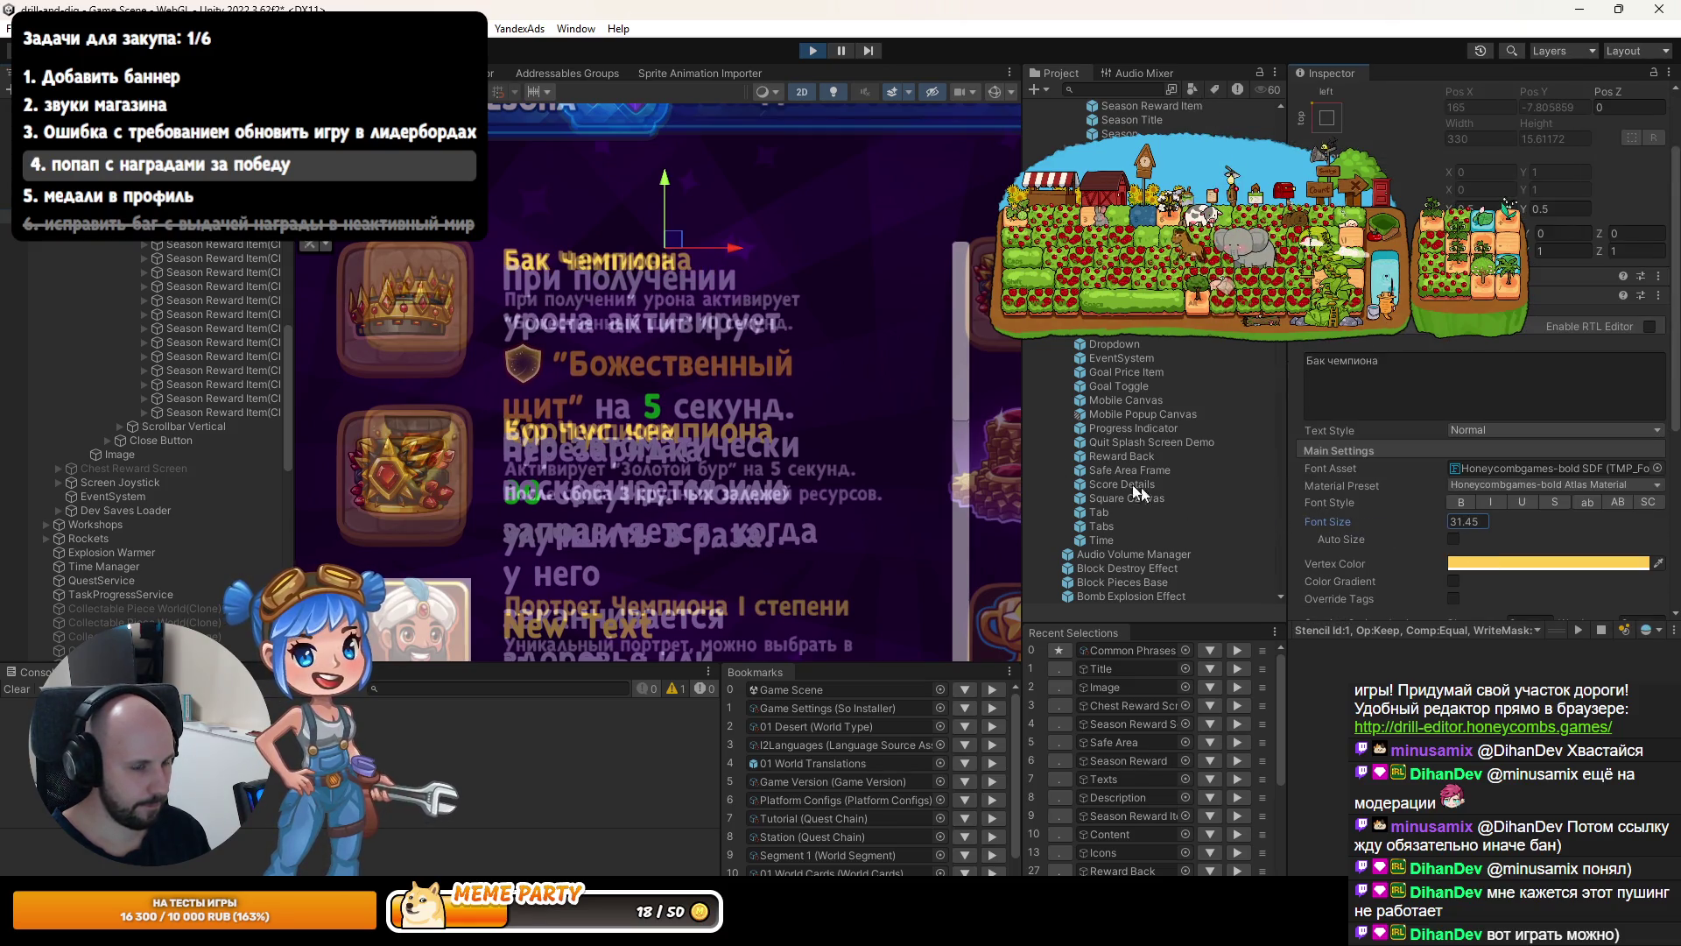
{"action": "scroll", "coordinate": [539, 253], "scroll_direction": "up", "scroll_amount": 4}
{"action": "mouse_move", "coordinate": [1400, 518]}
{"action": "left_mouse_down"}
{"action": "mouse_move", "coordinate": [1373, 522]}
{"action": "mouse_move", "coordinate": [1394, 522]}
{"action": "left_mouse_up"}
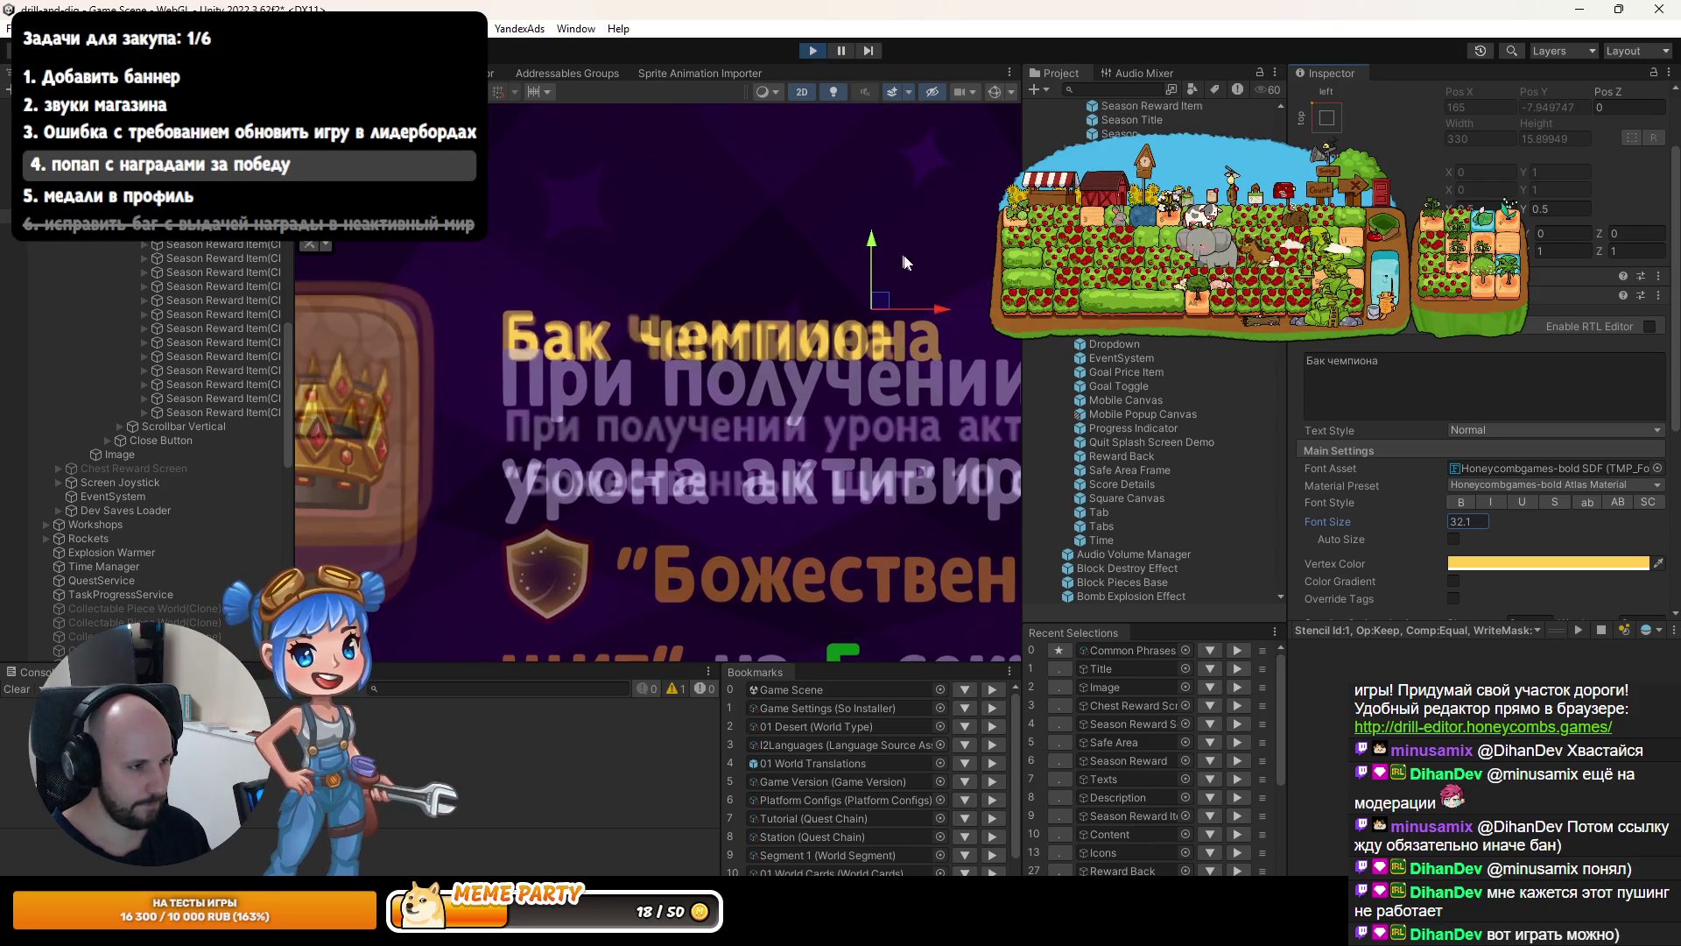
{"action": "scroll", "coordinate": [1479, 394], "scroll_direction": "up", "scroll_amount": 3}
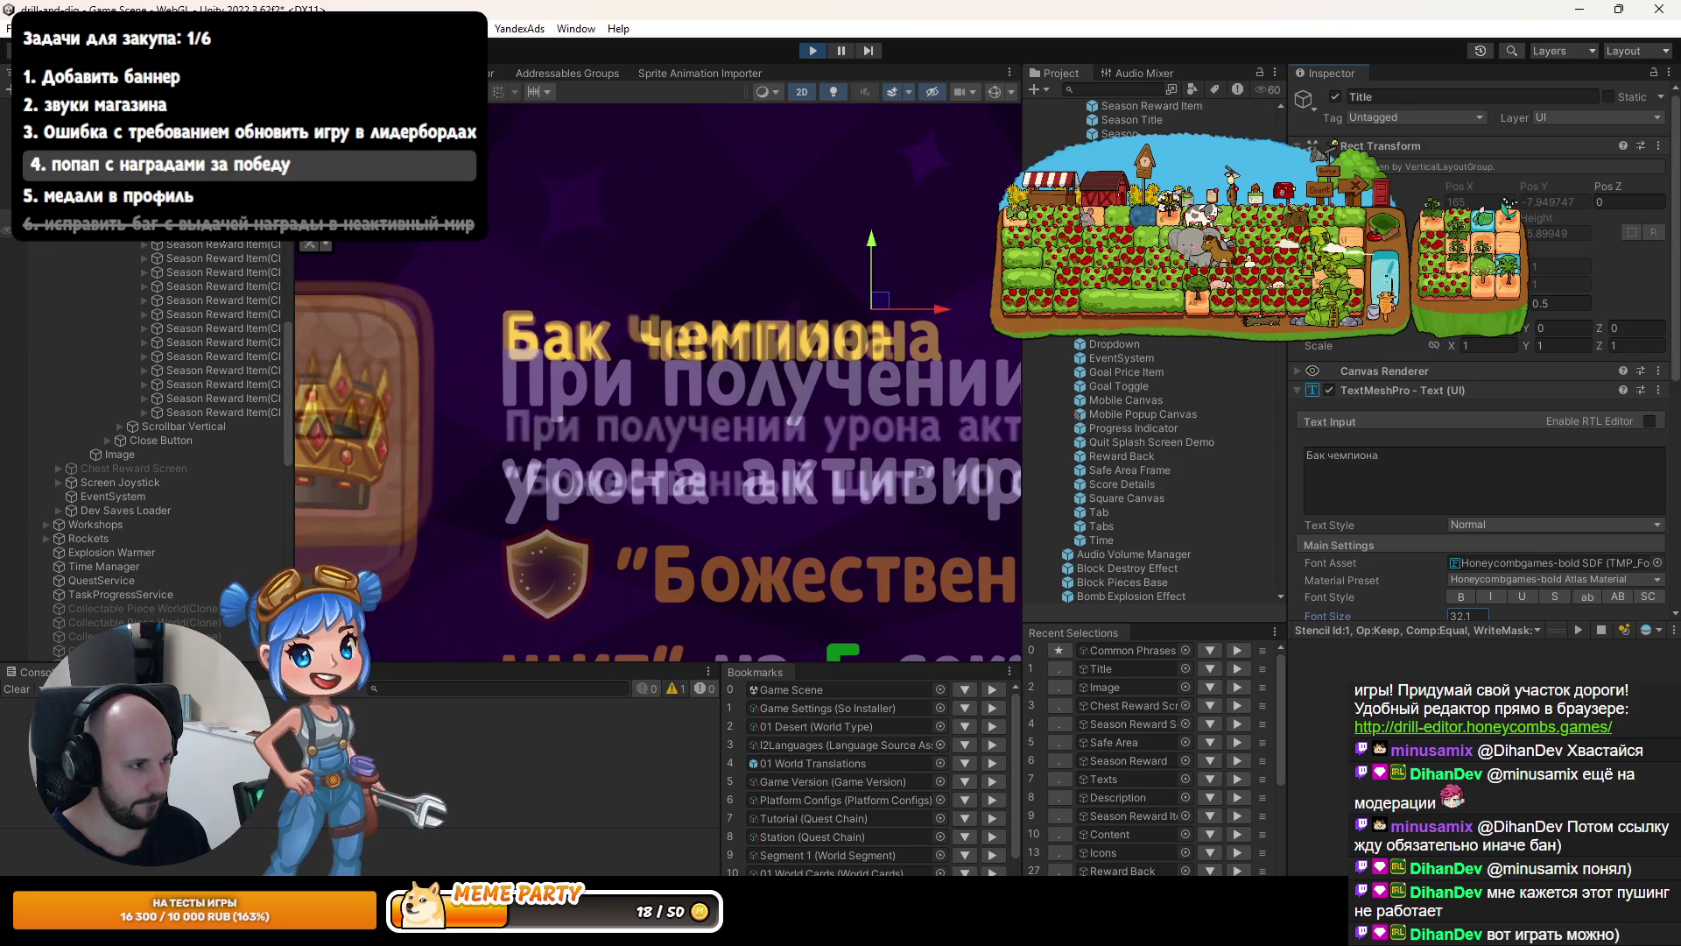
Reselect the reward title, try font size 65, settle on 32, then exit Play mode.
{"action": "left_click", "coordinate": [761, 447]}
{"action": "key", "text": "ctrl+z"}
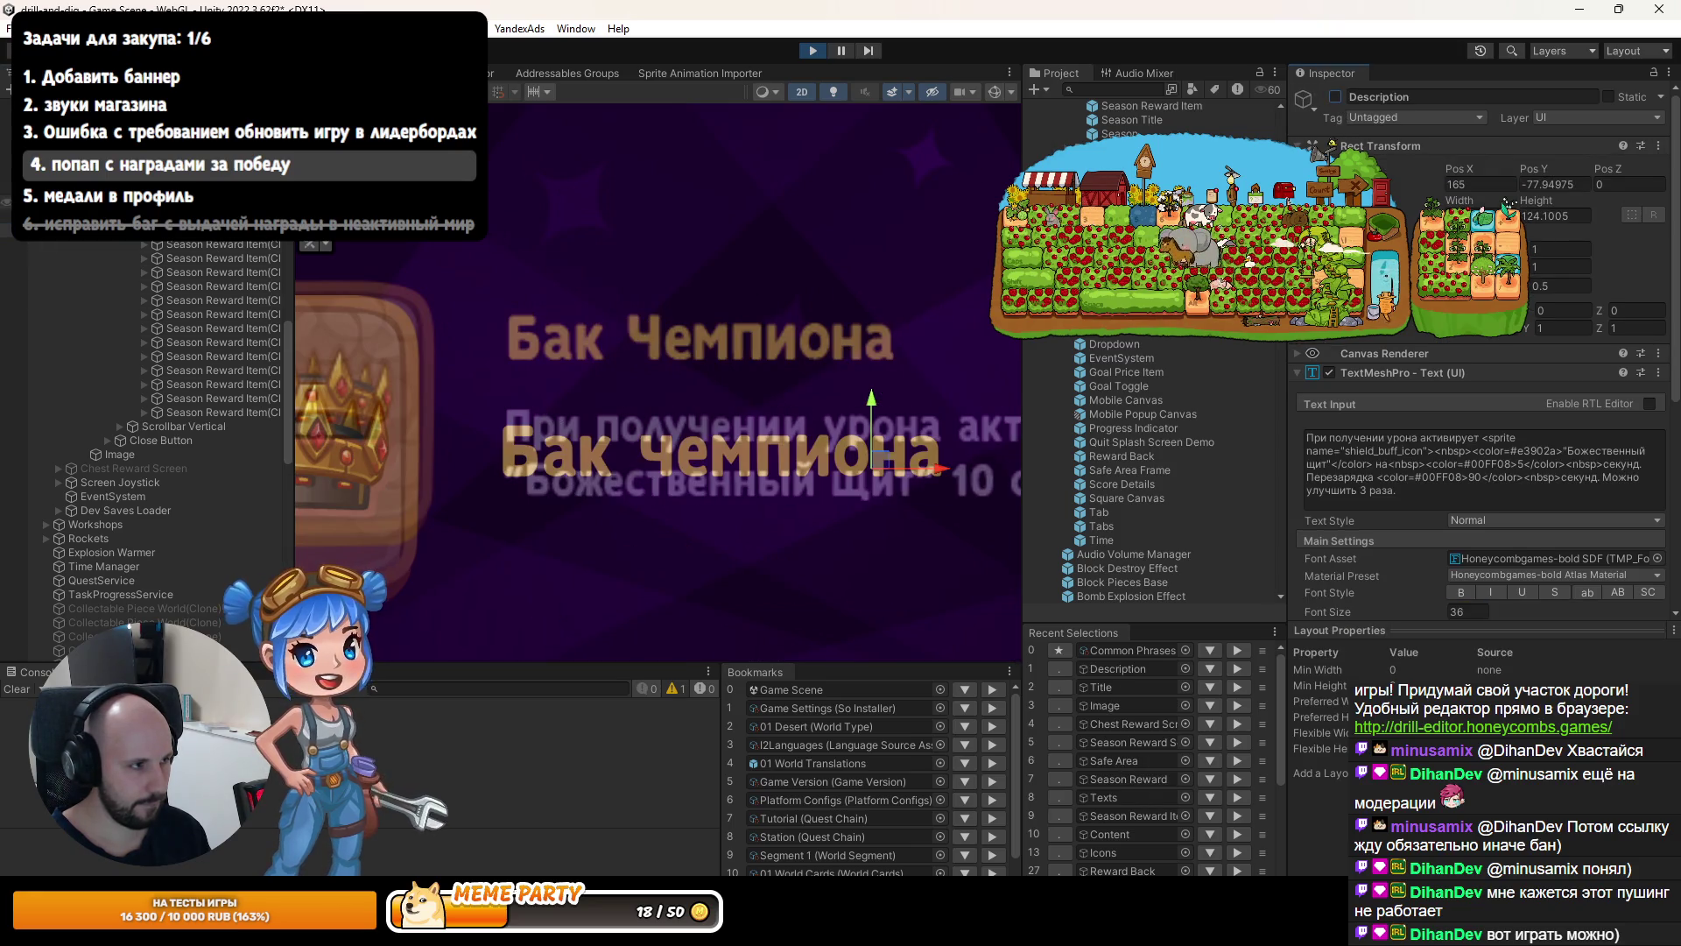
{"action": "scroll", "coordinate": [1453, 563], "scroll_direction": "down", "scroll_amount": 3}
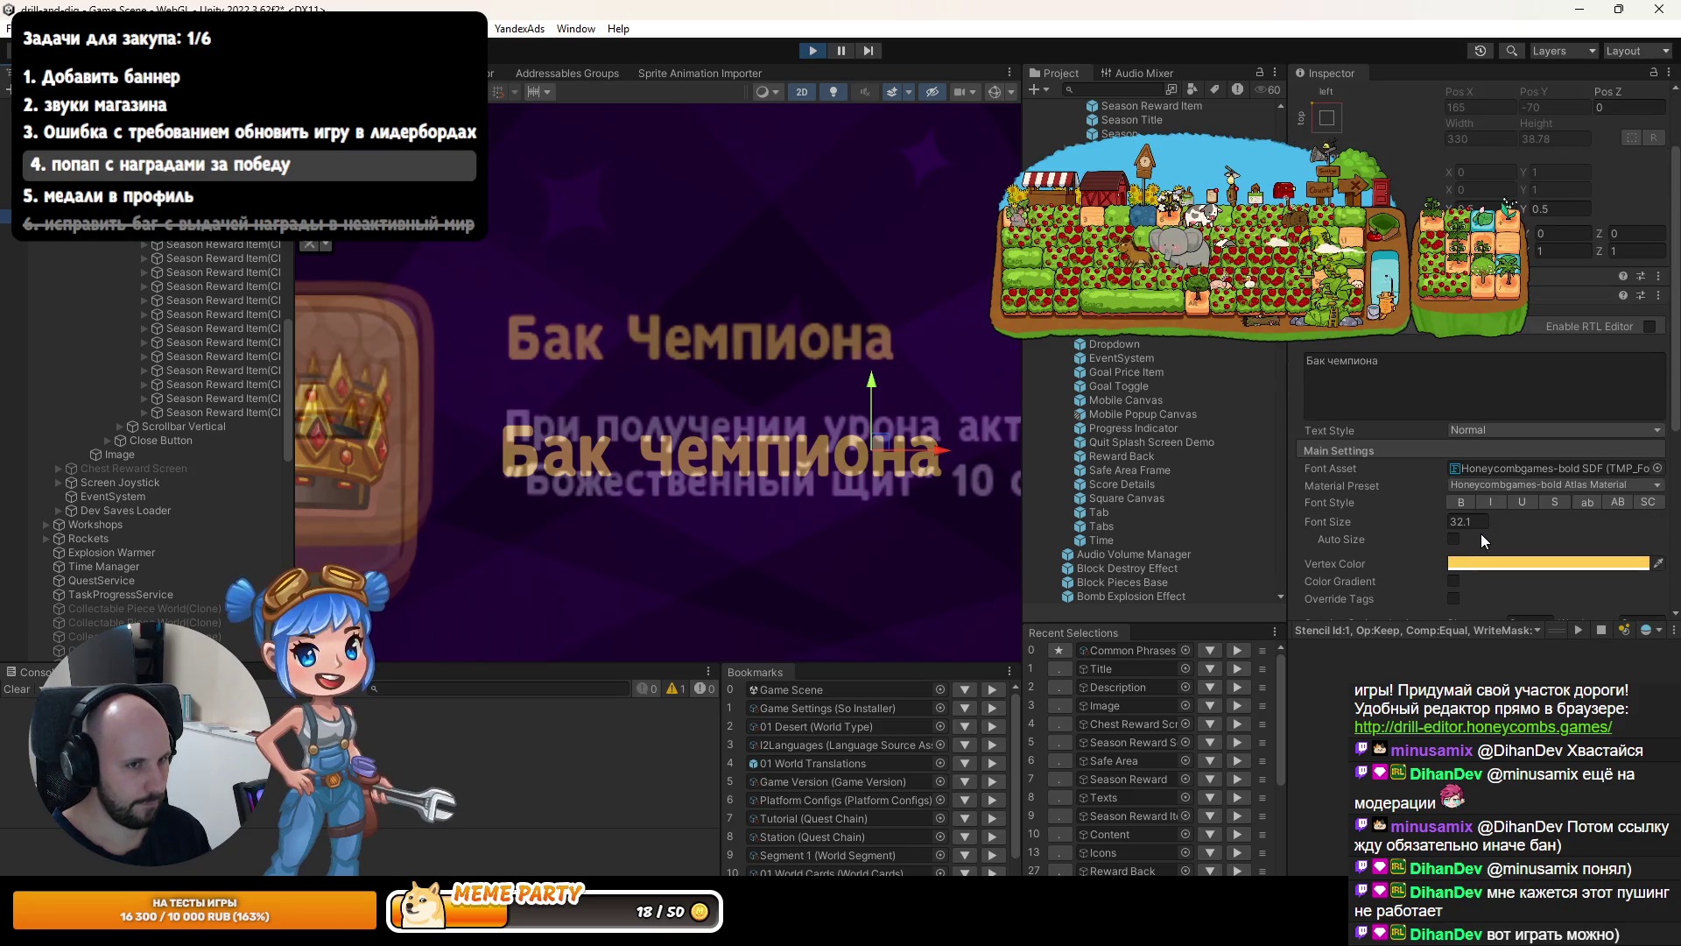
{"action": "type", "text": "65"}
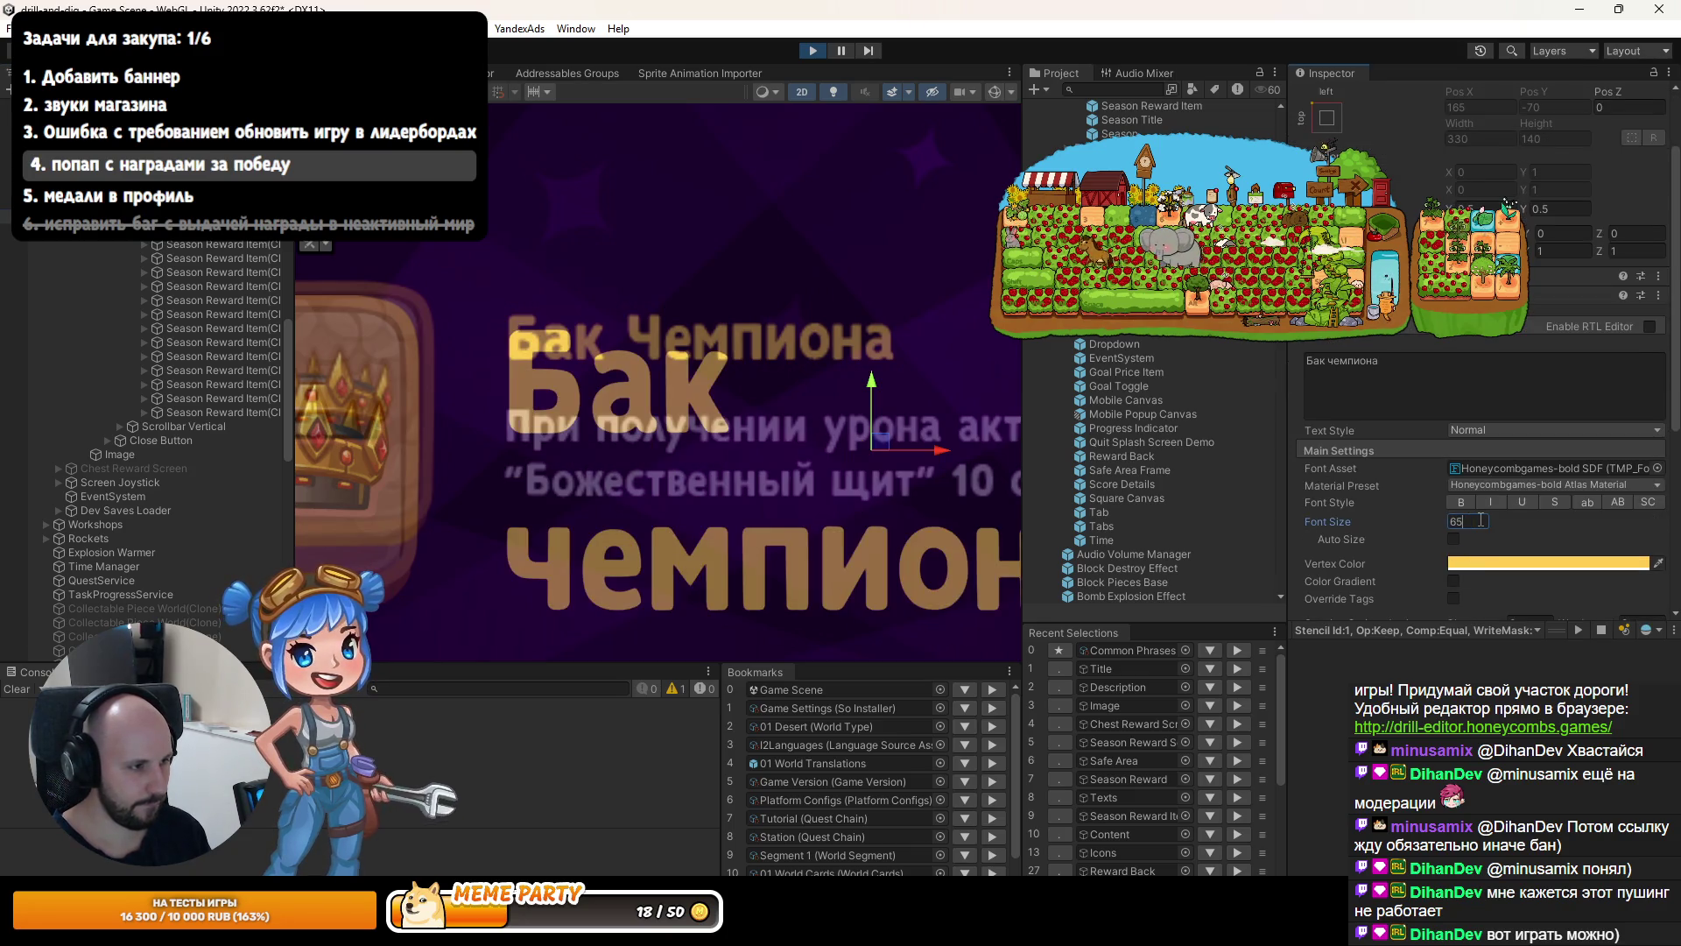
{"action": "key", "text": "BackSpace"}
{"action": "key", "text": "BackSpace"}
{"action": "type", "text": "32"}
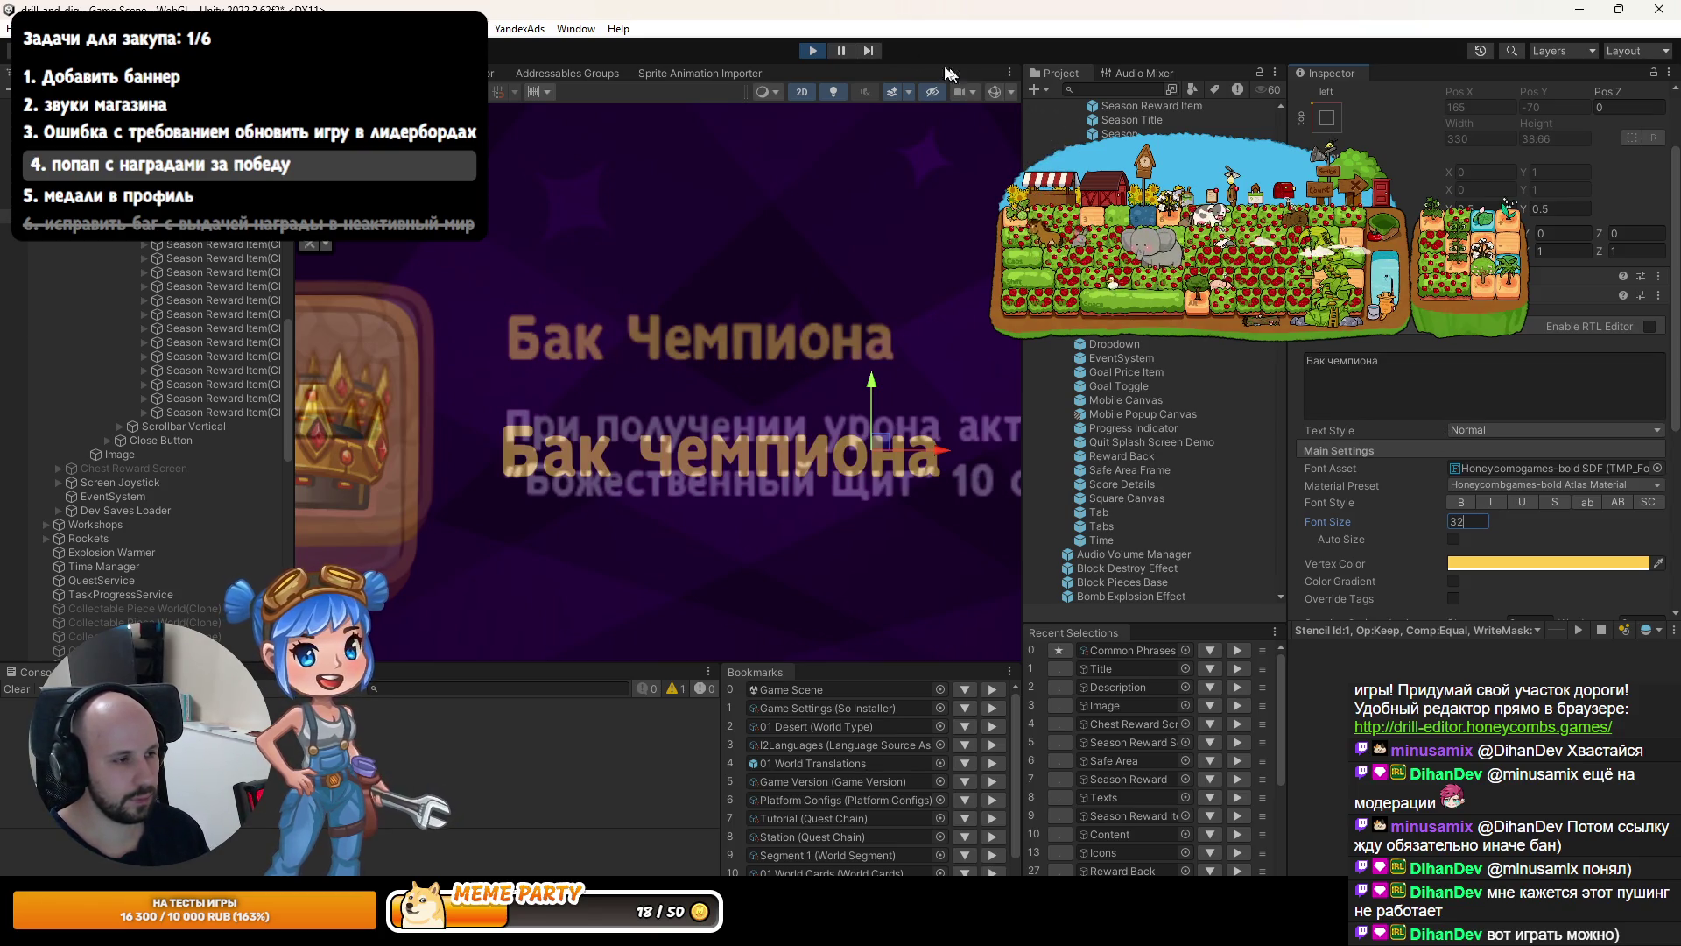
{"action": "left_click", "coordinate": [812, 54]}
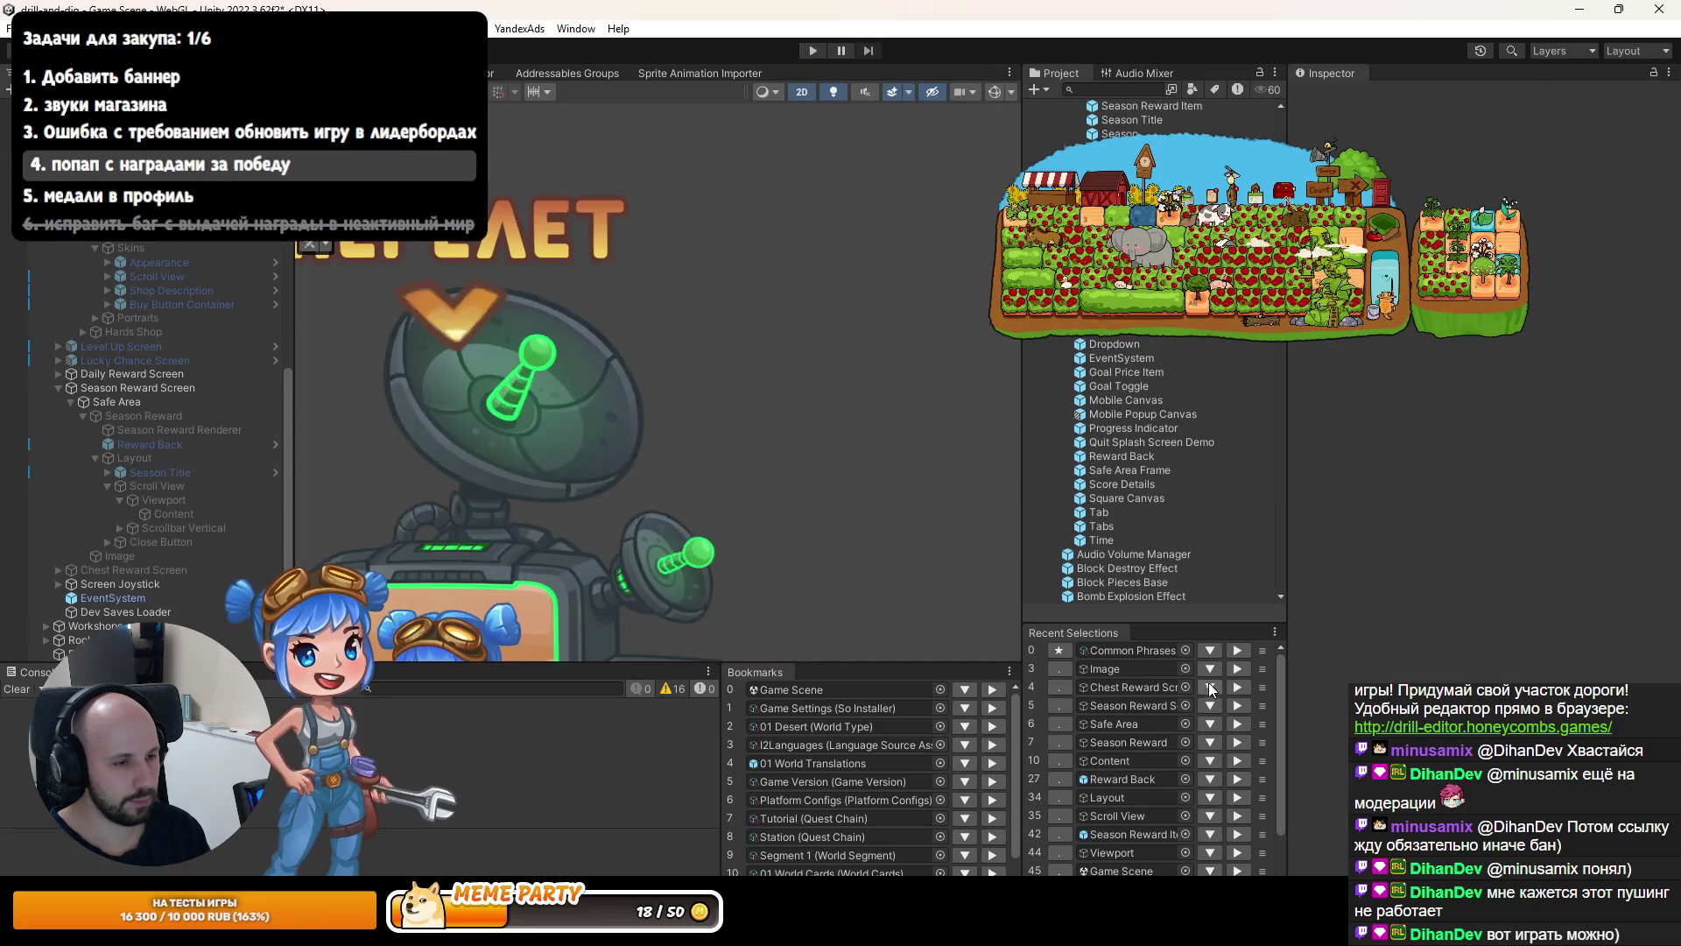
Open the Season Reward Item prefab and set its Title font size to 32.
{"action": "double_click", "coordinate": [1114, 834]}
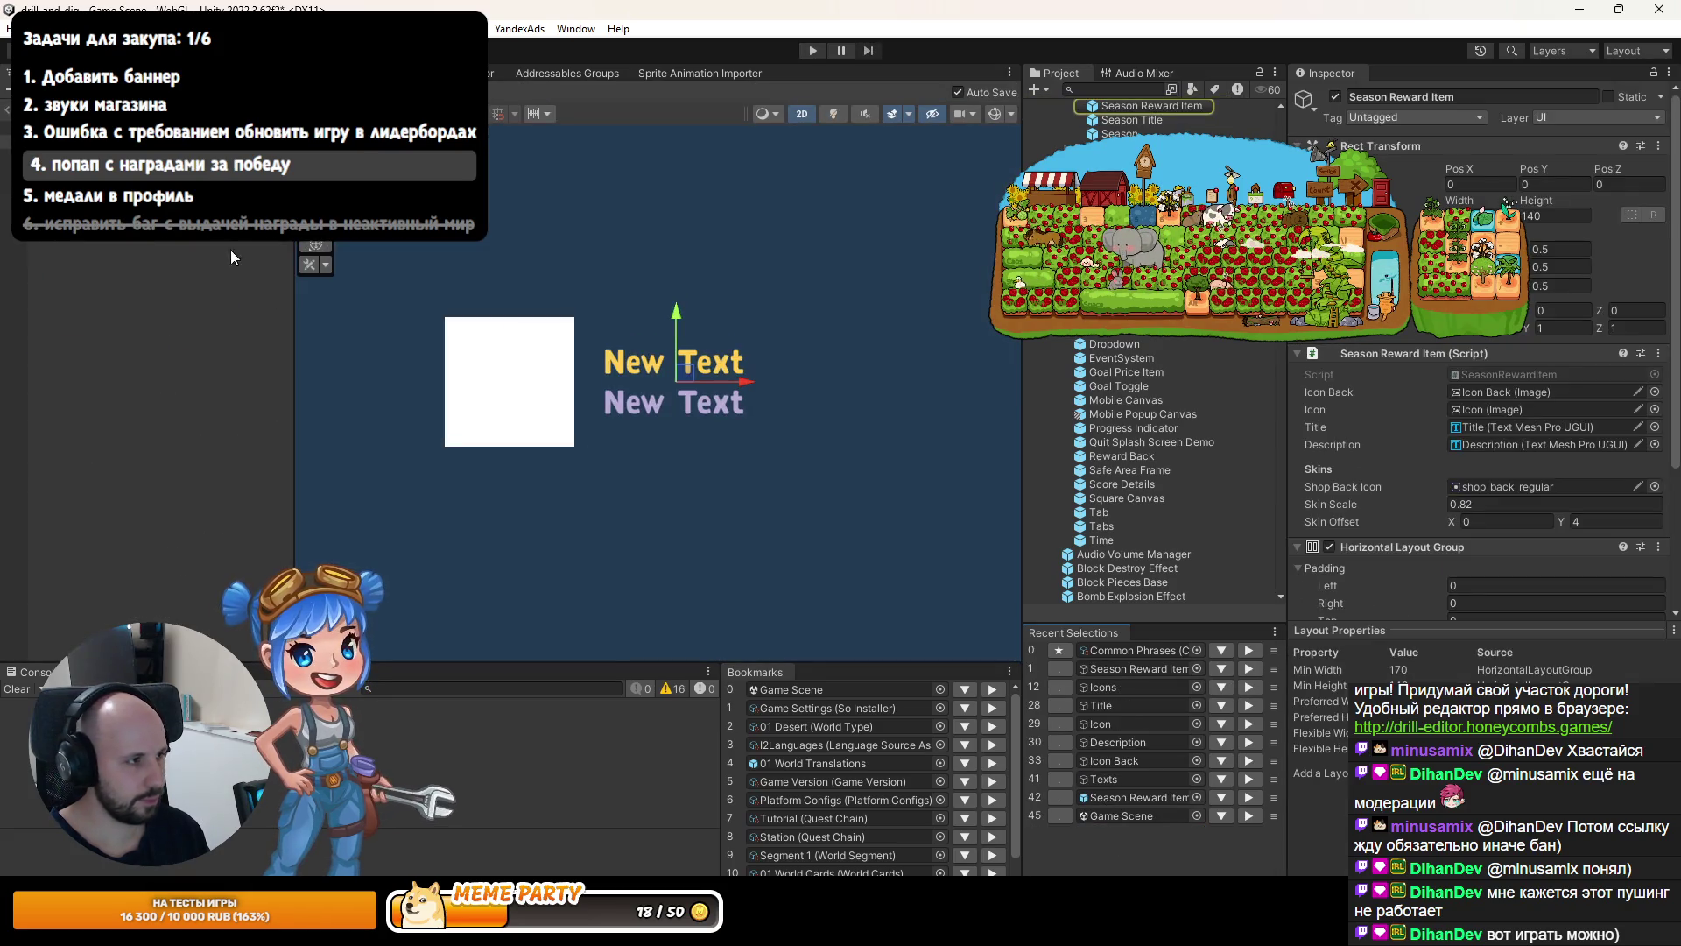
{"action": "left_click", "coordinate": [231, 212]}
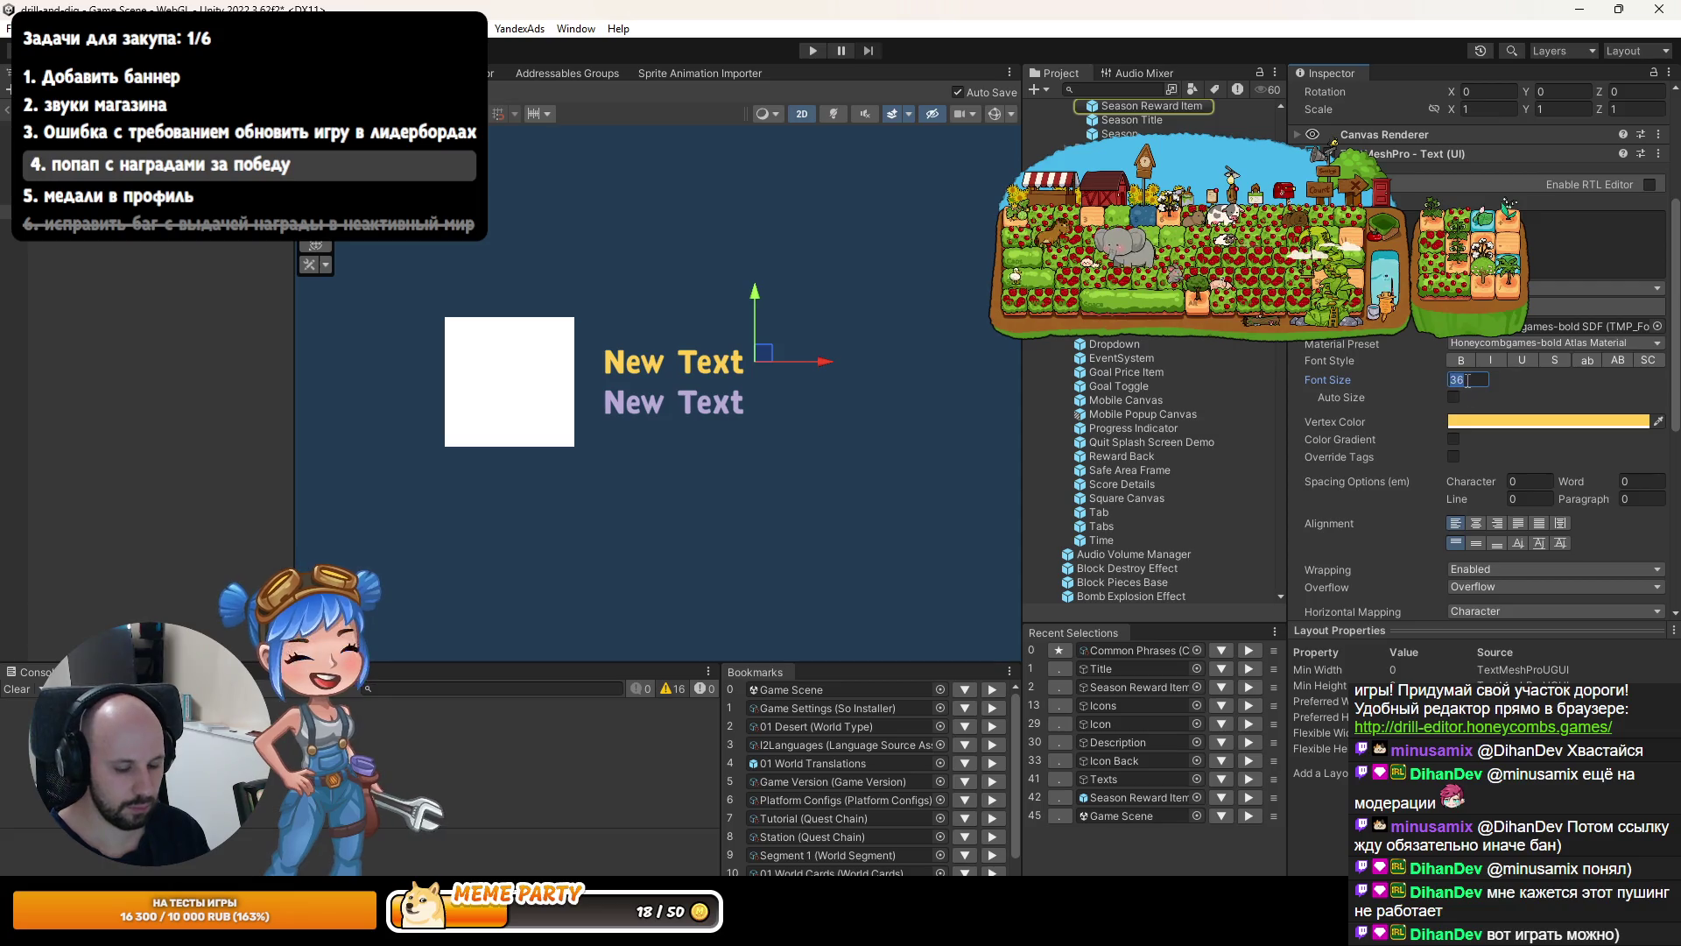
{"action": "type", "text": "32"}
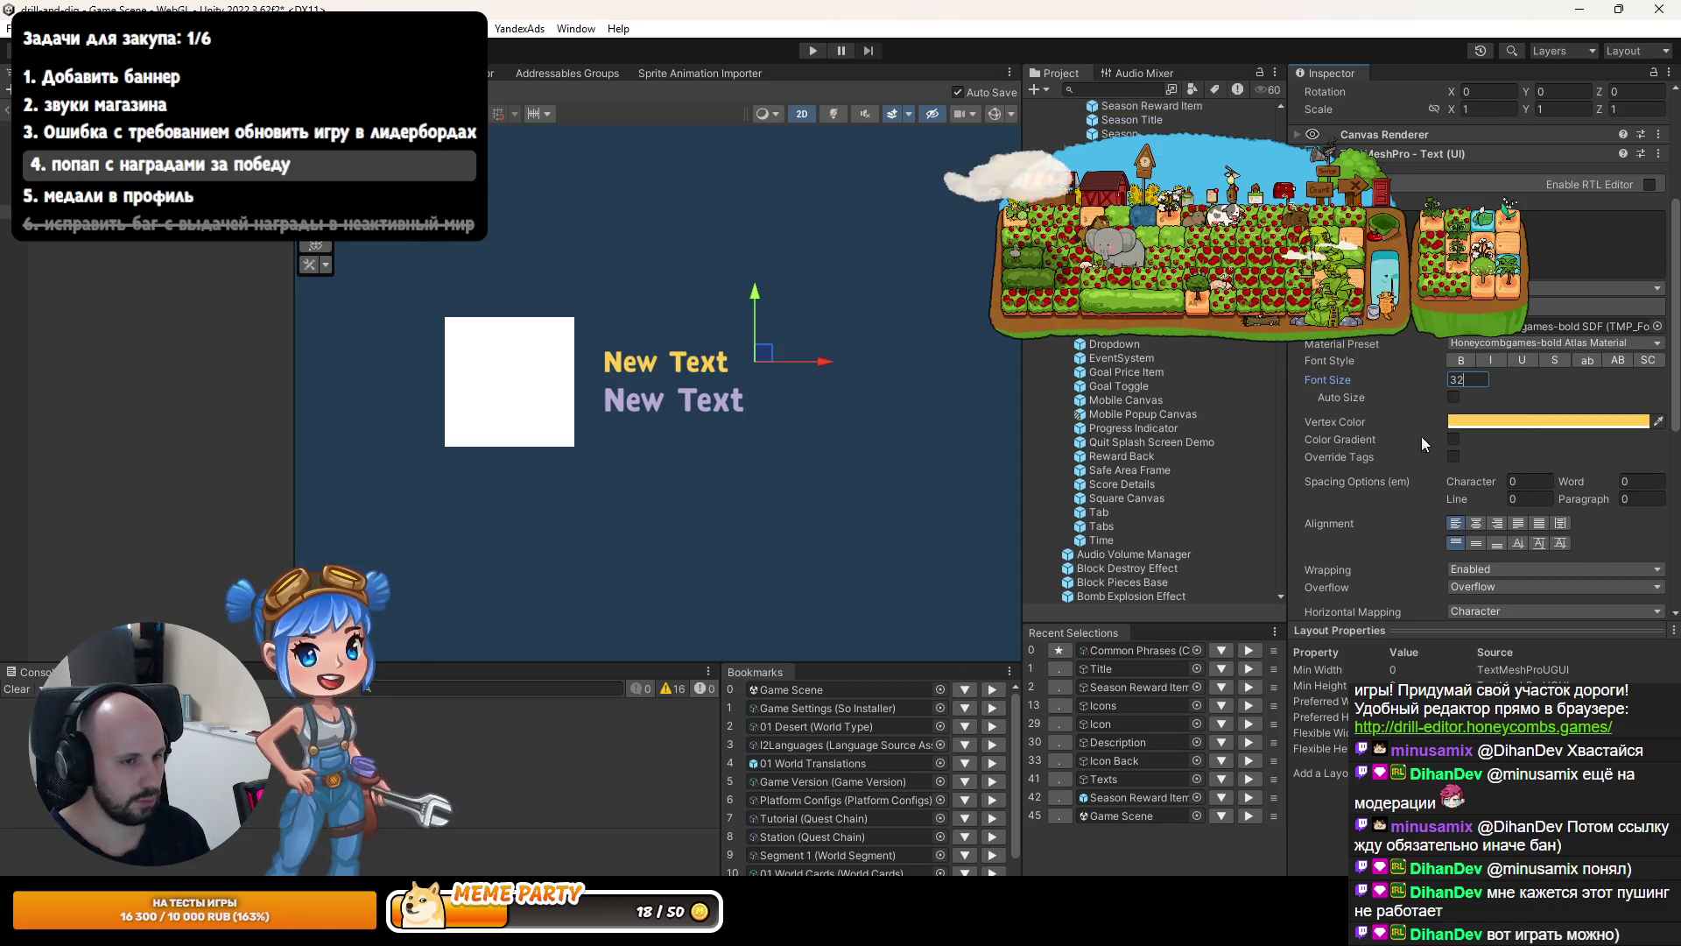
Add a Layout Element to the Title with a fixed height of 40.
{"action": "scroll", "coordinate": [1455, 401], "scroll_direction": "down", "scroll_amount": 10}
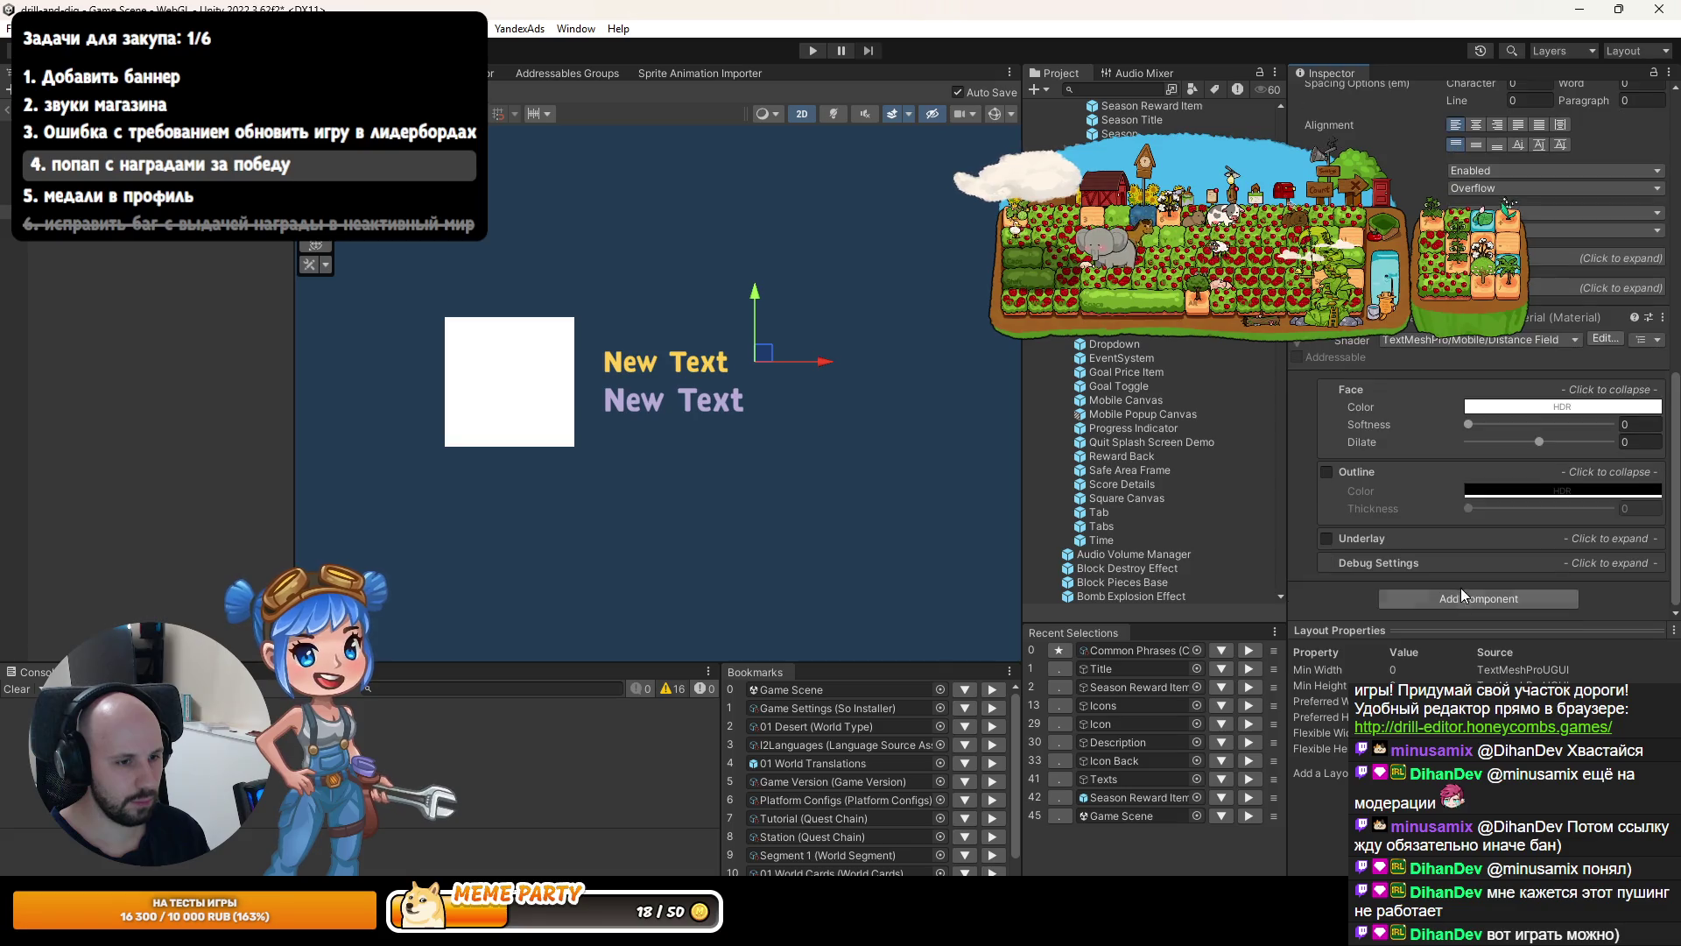
{"action": "left_click", "coordinate": [1459, 595]}
{"action": "left_click", "coordinate": [1446, 659]}
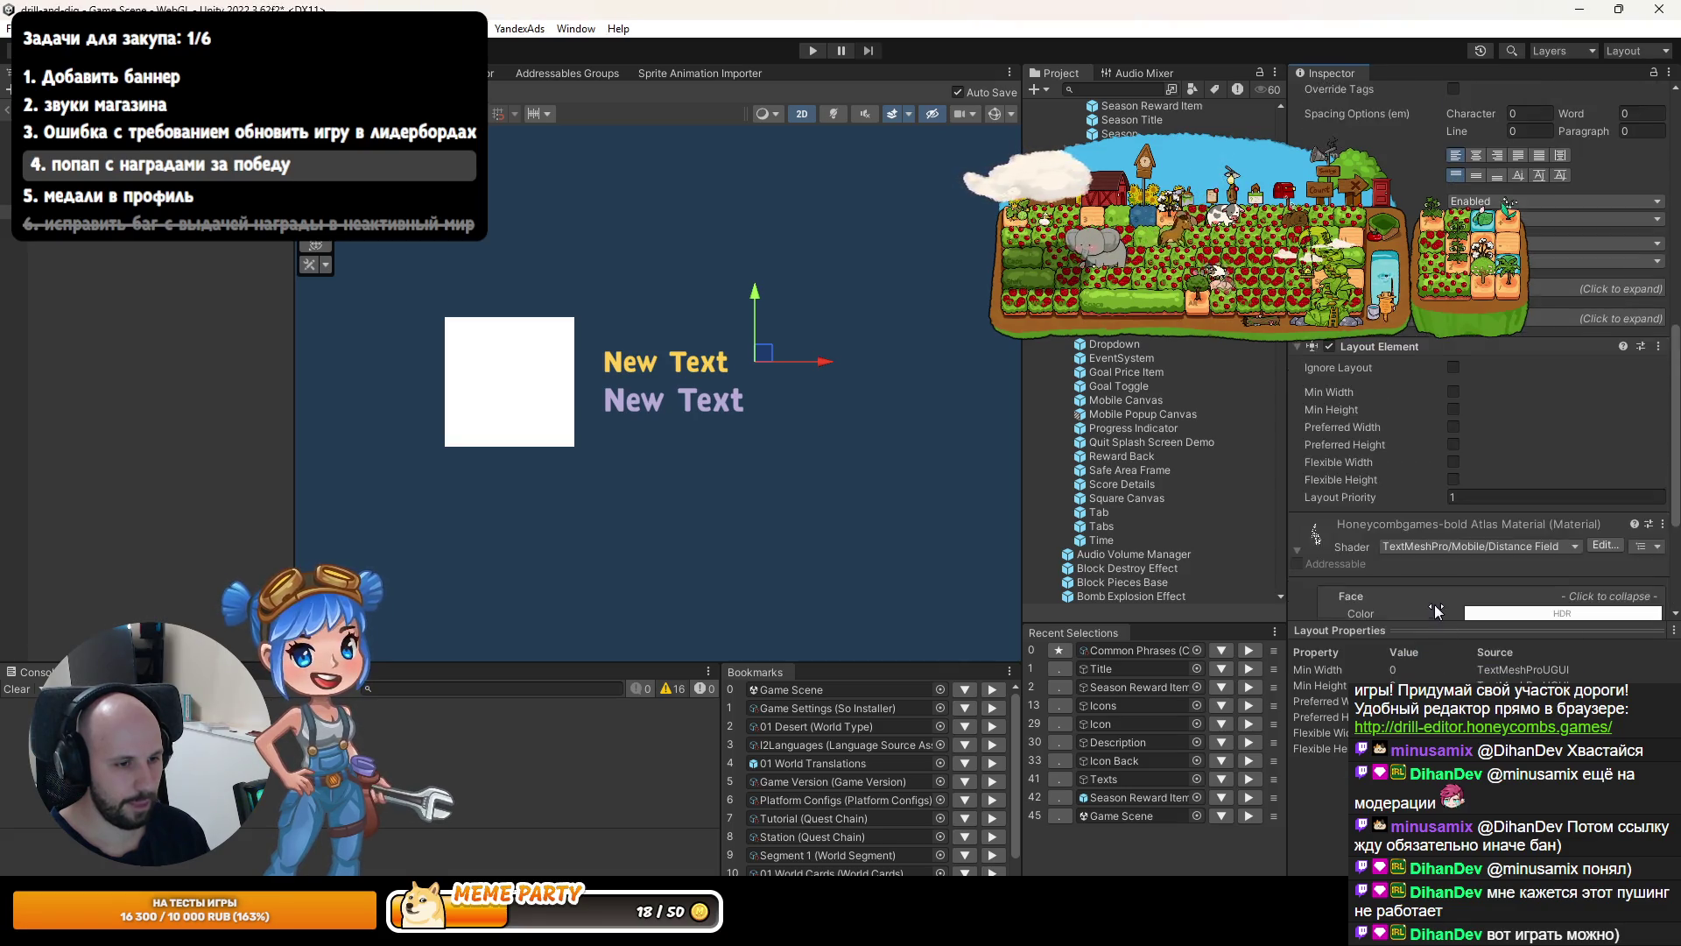
{"action": "left_click", "coordinate": [1454, 202]}
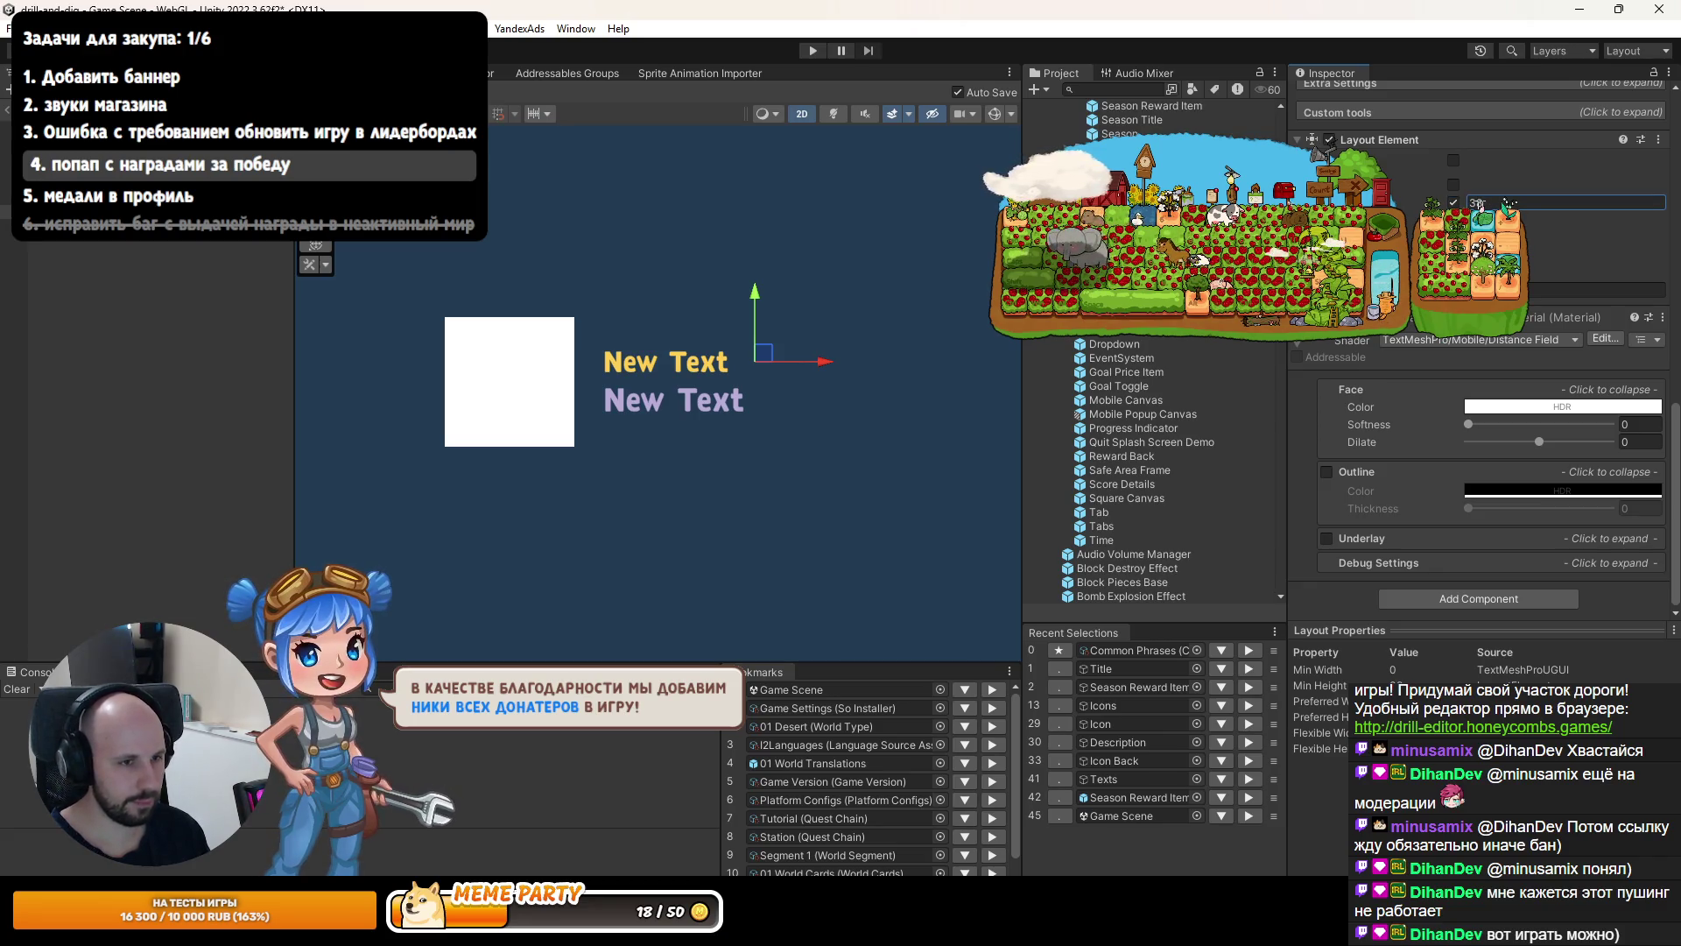
{"action": "type", "text": "40"}
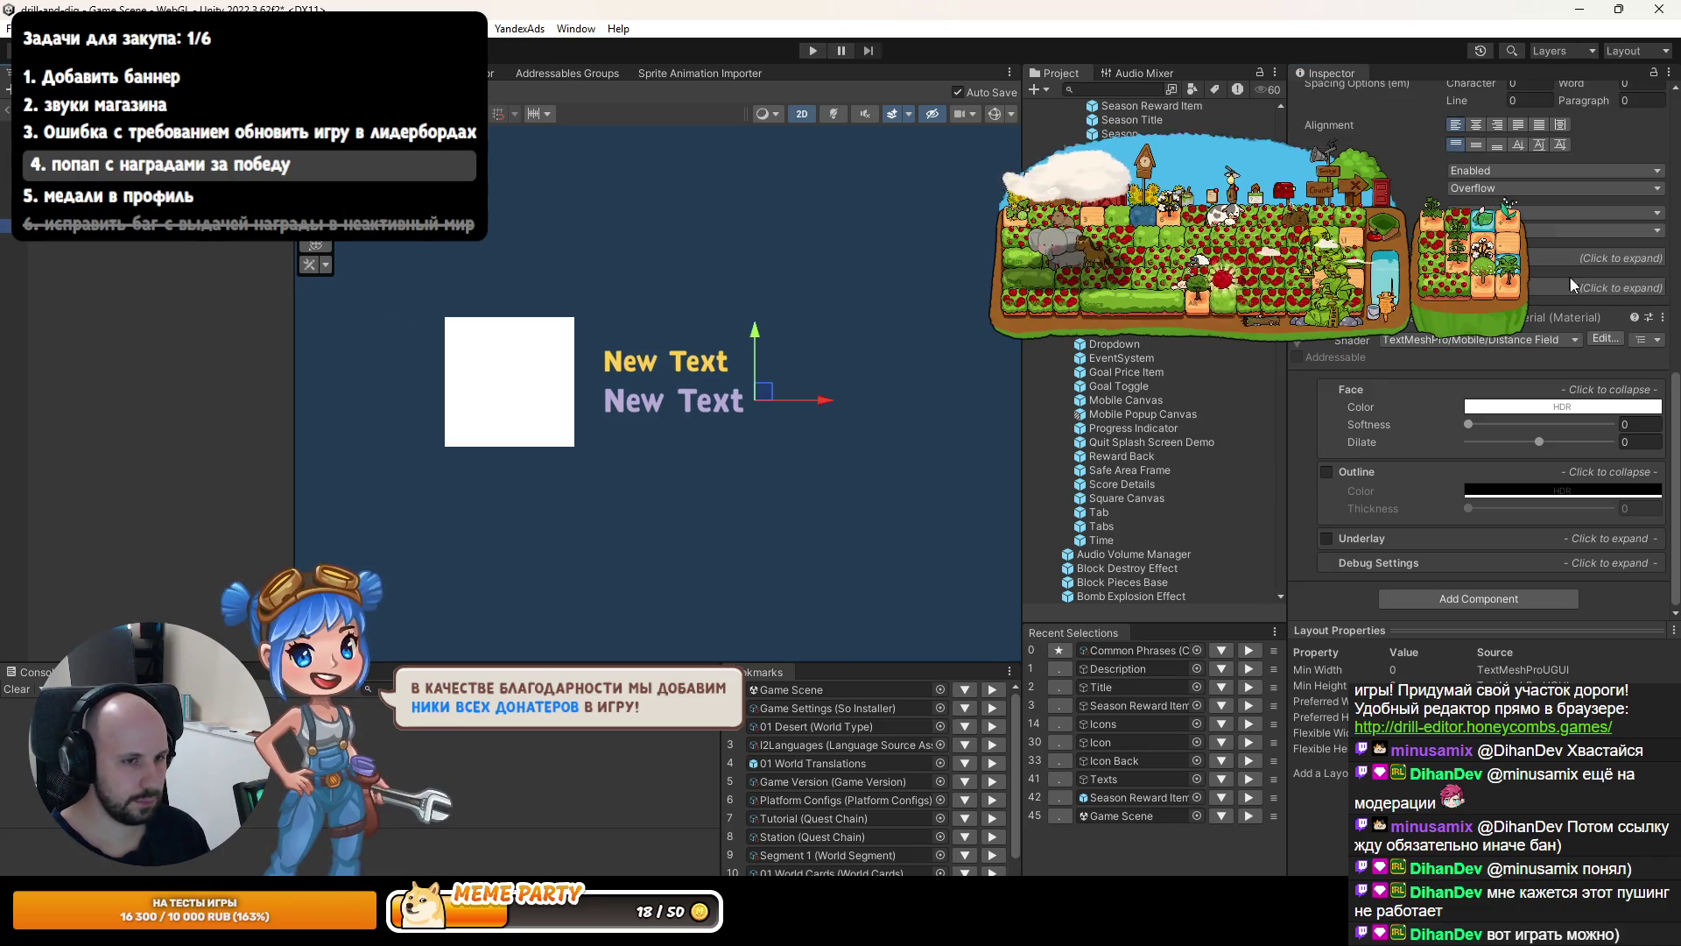
Enable Auto Size on the Description with a 16–24 font range, then play.
{"action": "scroll", "coordinate": [1568, 313], "scroll_direction": "up", "scroll_amount": 10}
{"action": "left_click", "coordinate": [1452, 376]}
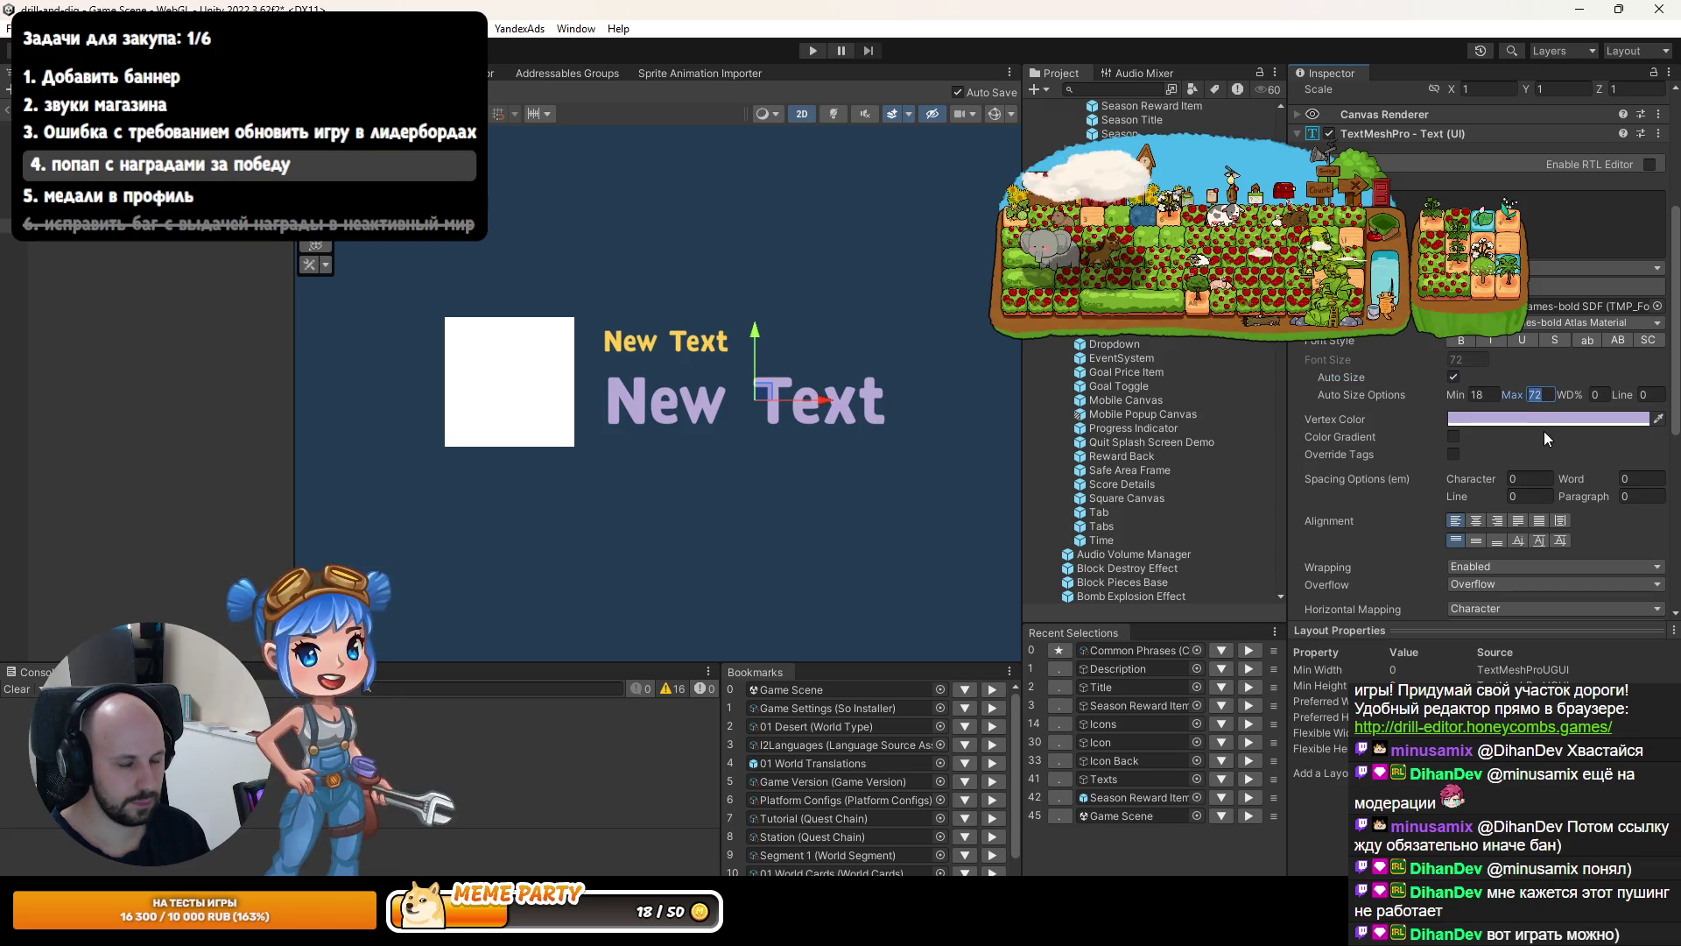
{"action": "type", "text": "24"}
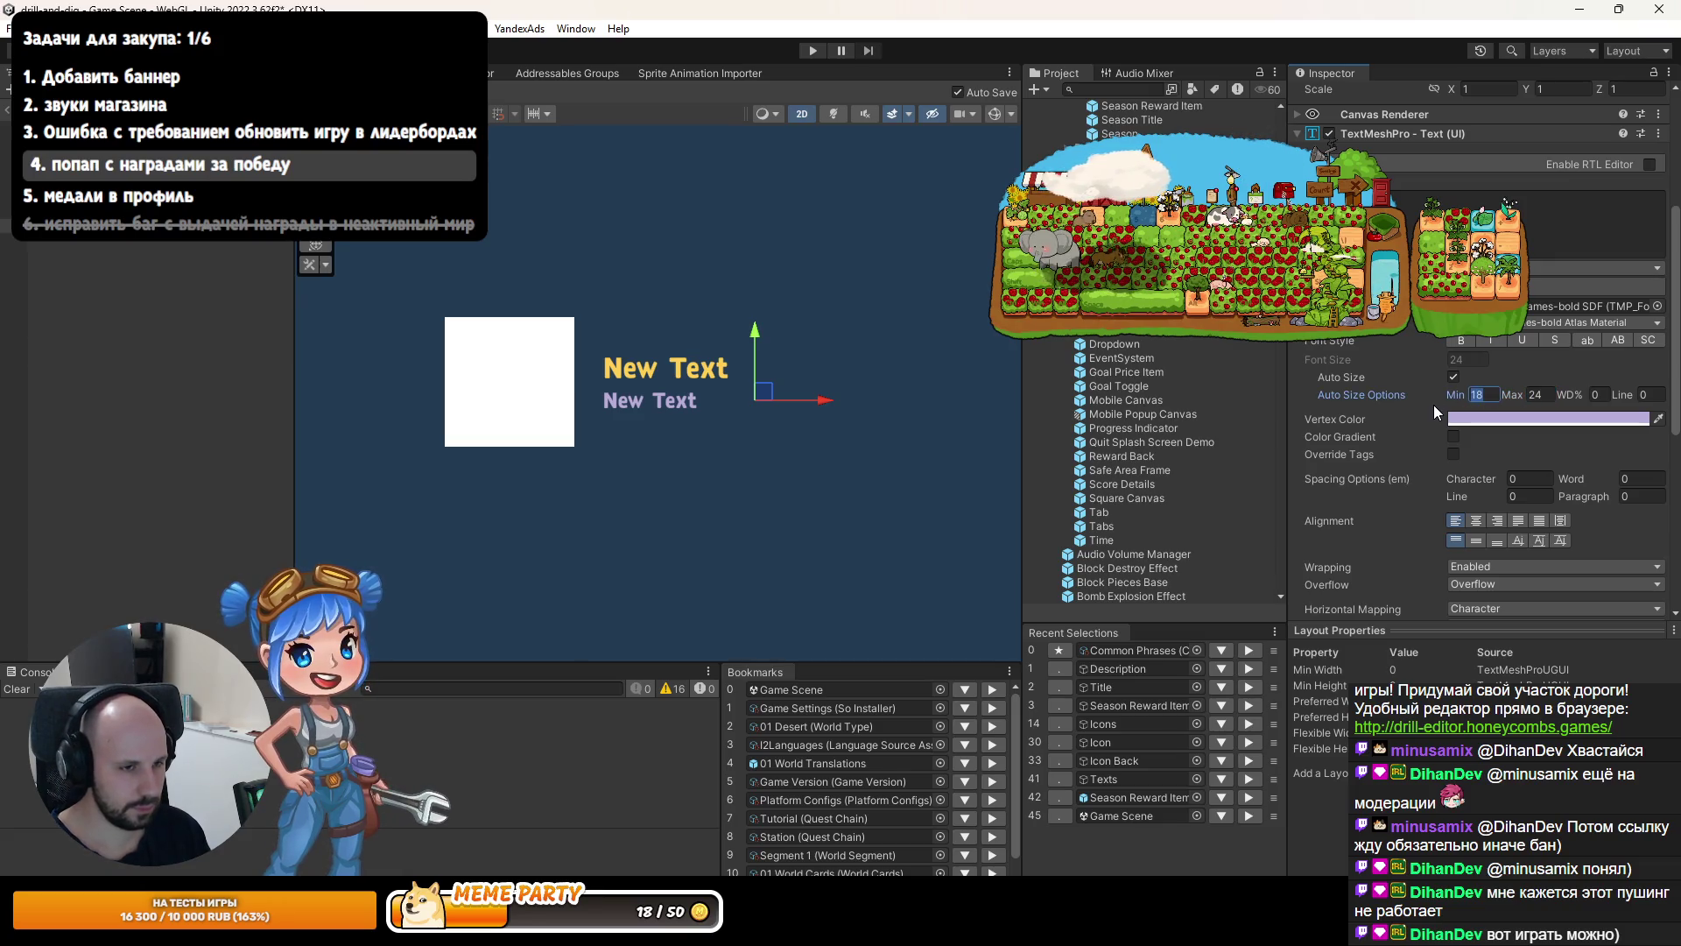
{"action": "type", "text": "16"}
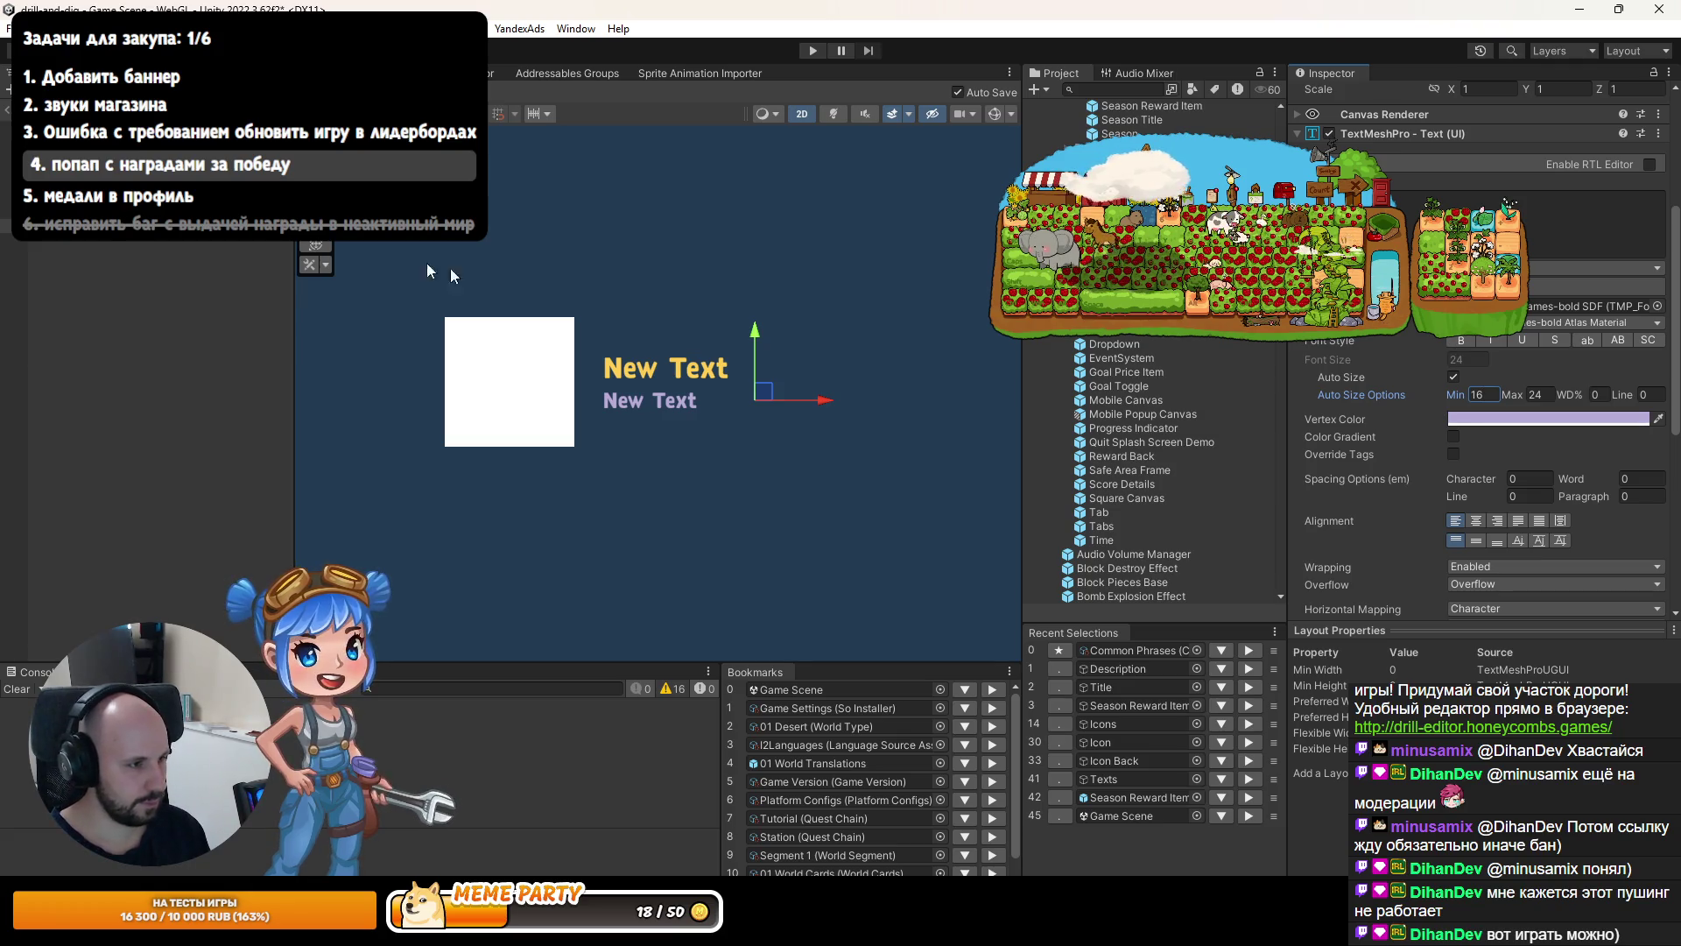
{"action": "left_click", "coordinate": [814, 51]}
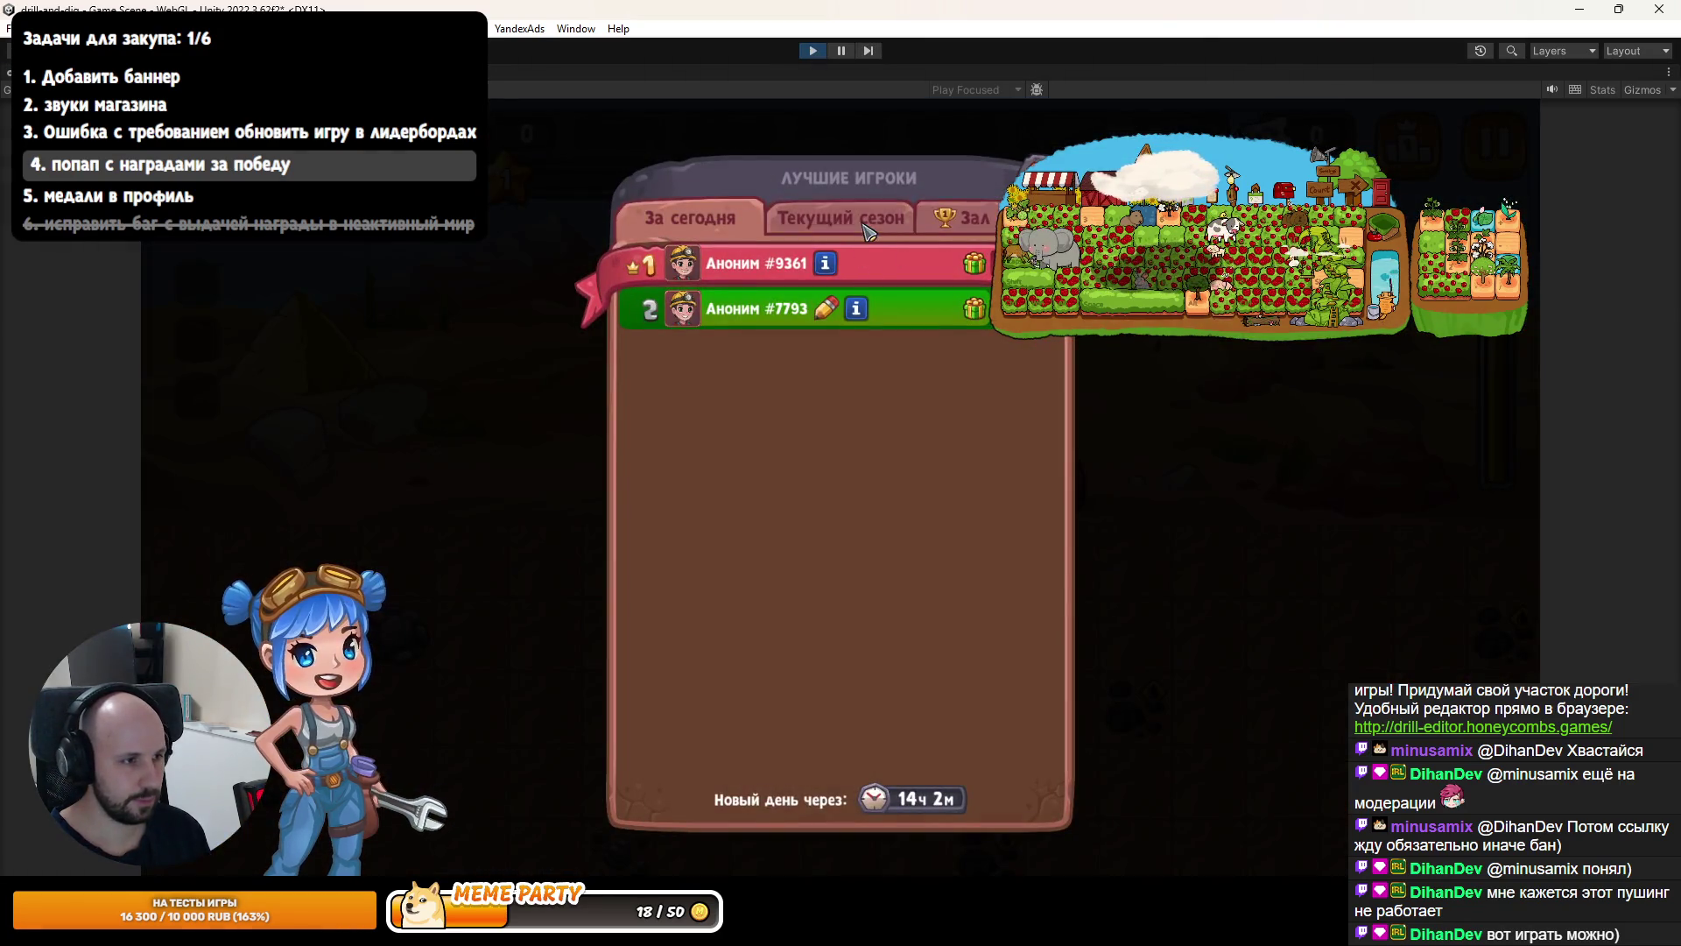
Open the current season's first-place reward popup, then stop the game.
{"action": "left_click", "coordinate": [902, 223]}
{"action": "left_click", "coordinate": [975, 263]}
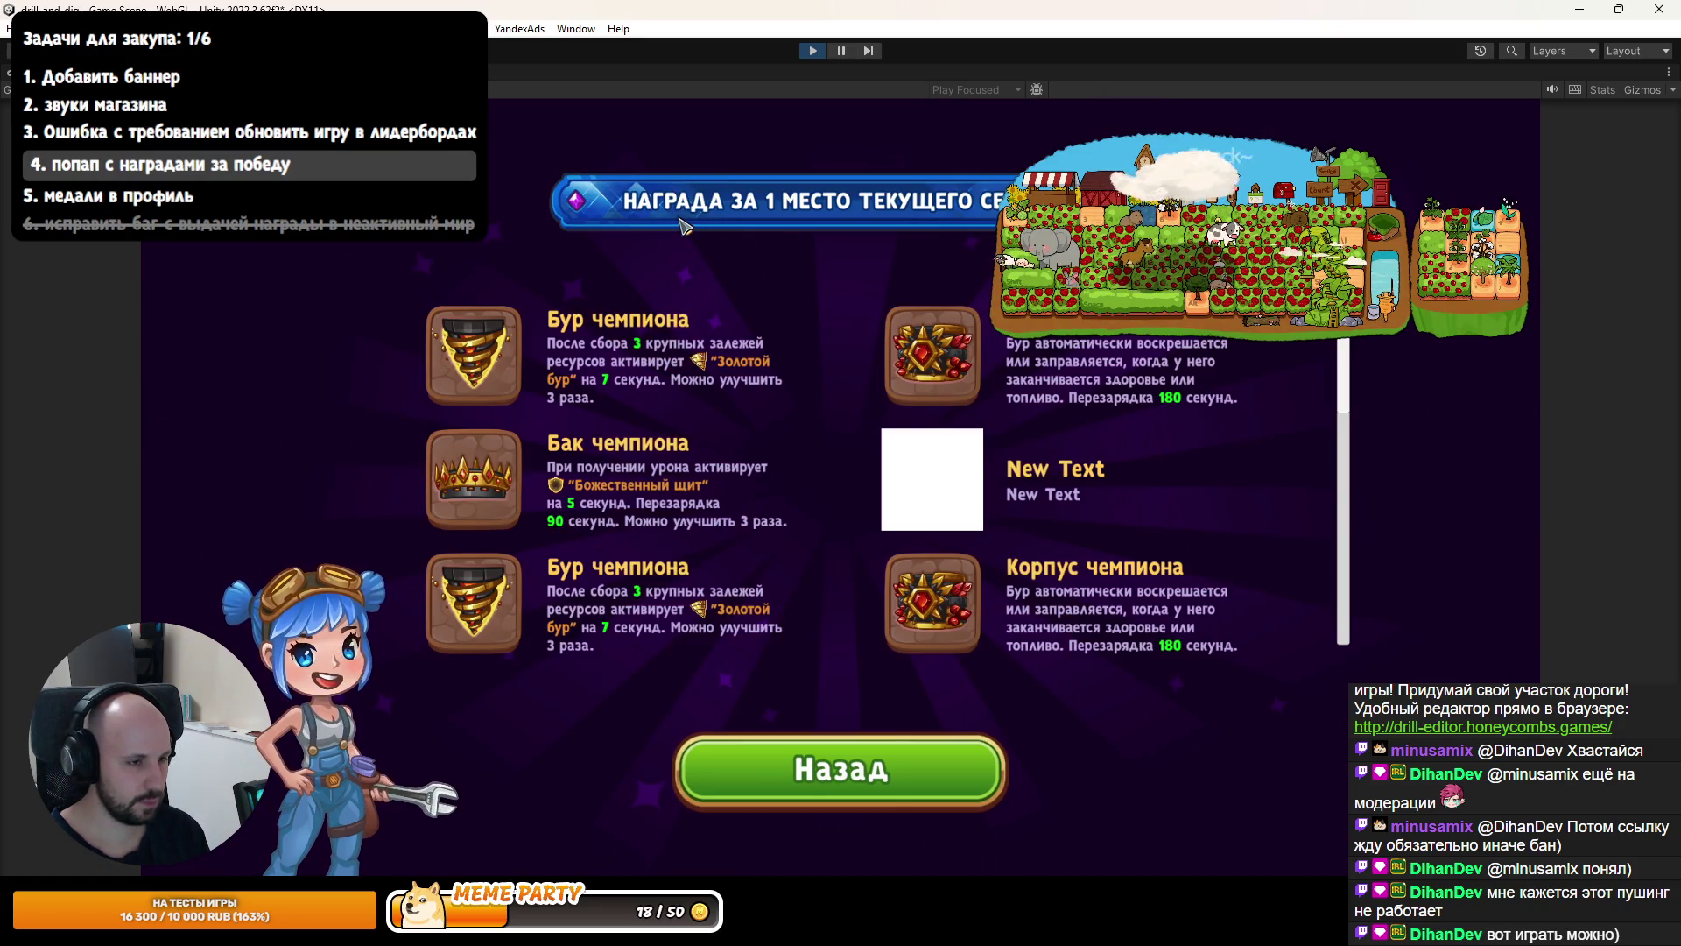
{"action": "left_click", "coordinate": [812, 50]}
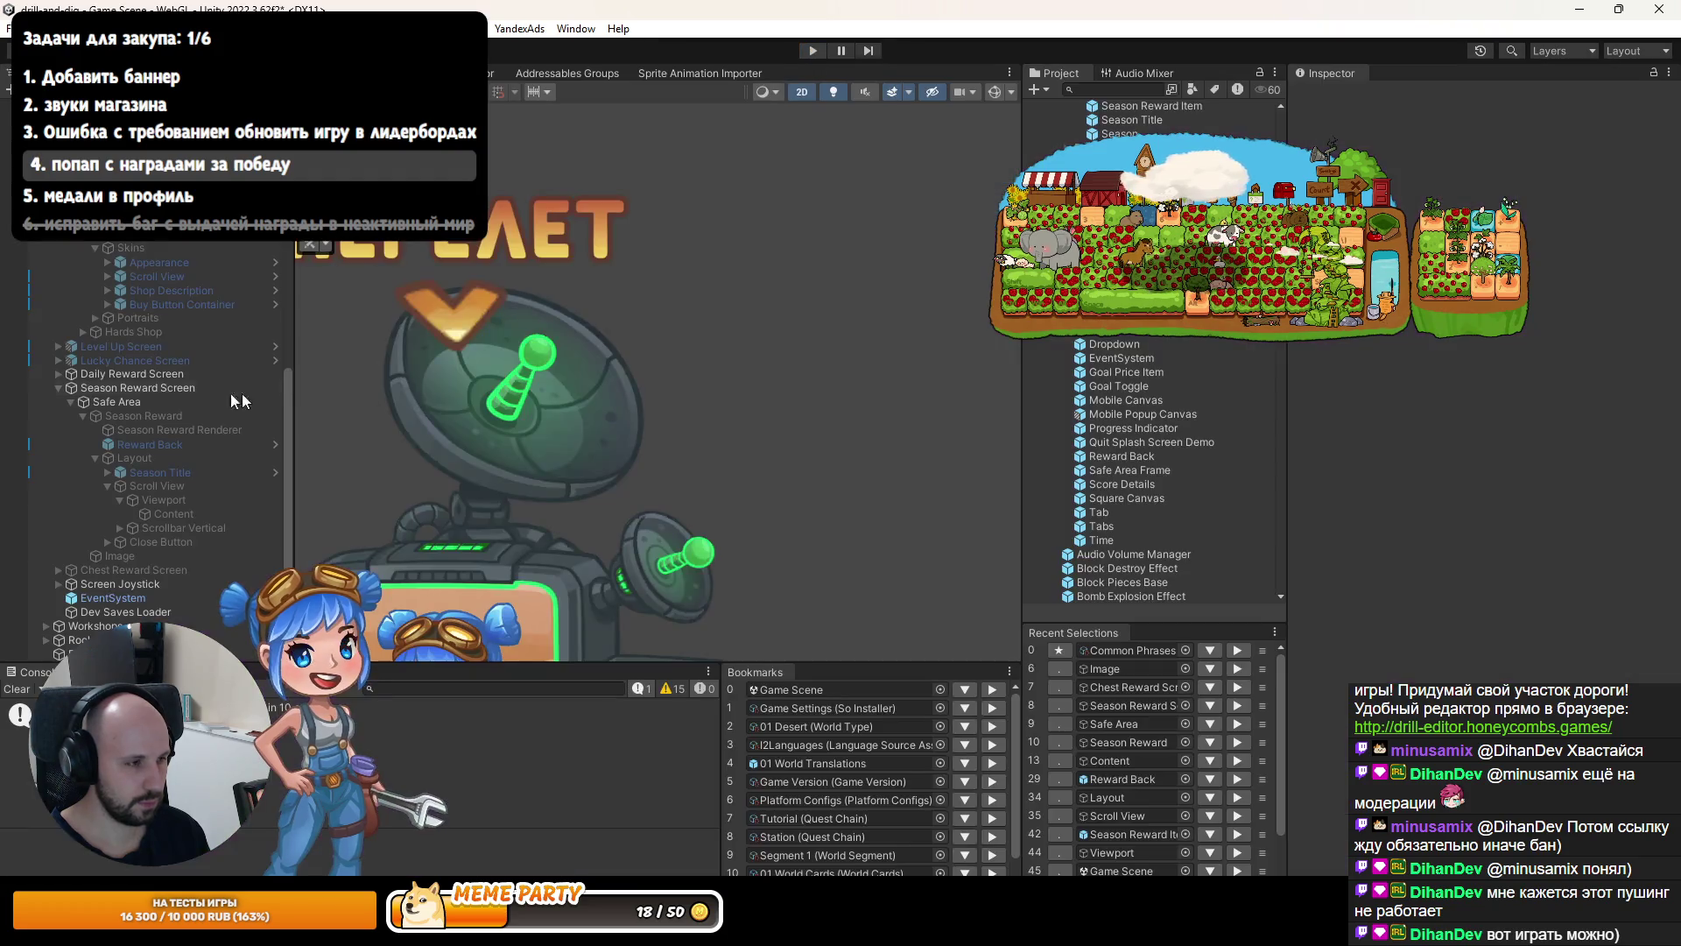
Inspect the rewards Scroll View and Content settings, then replay and reopen the first-place popup.
{"action": "left_click", "coordinate": [153, 486]}
{"action": "left_click", "coordinate": [173, 514]}
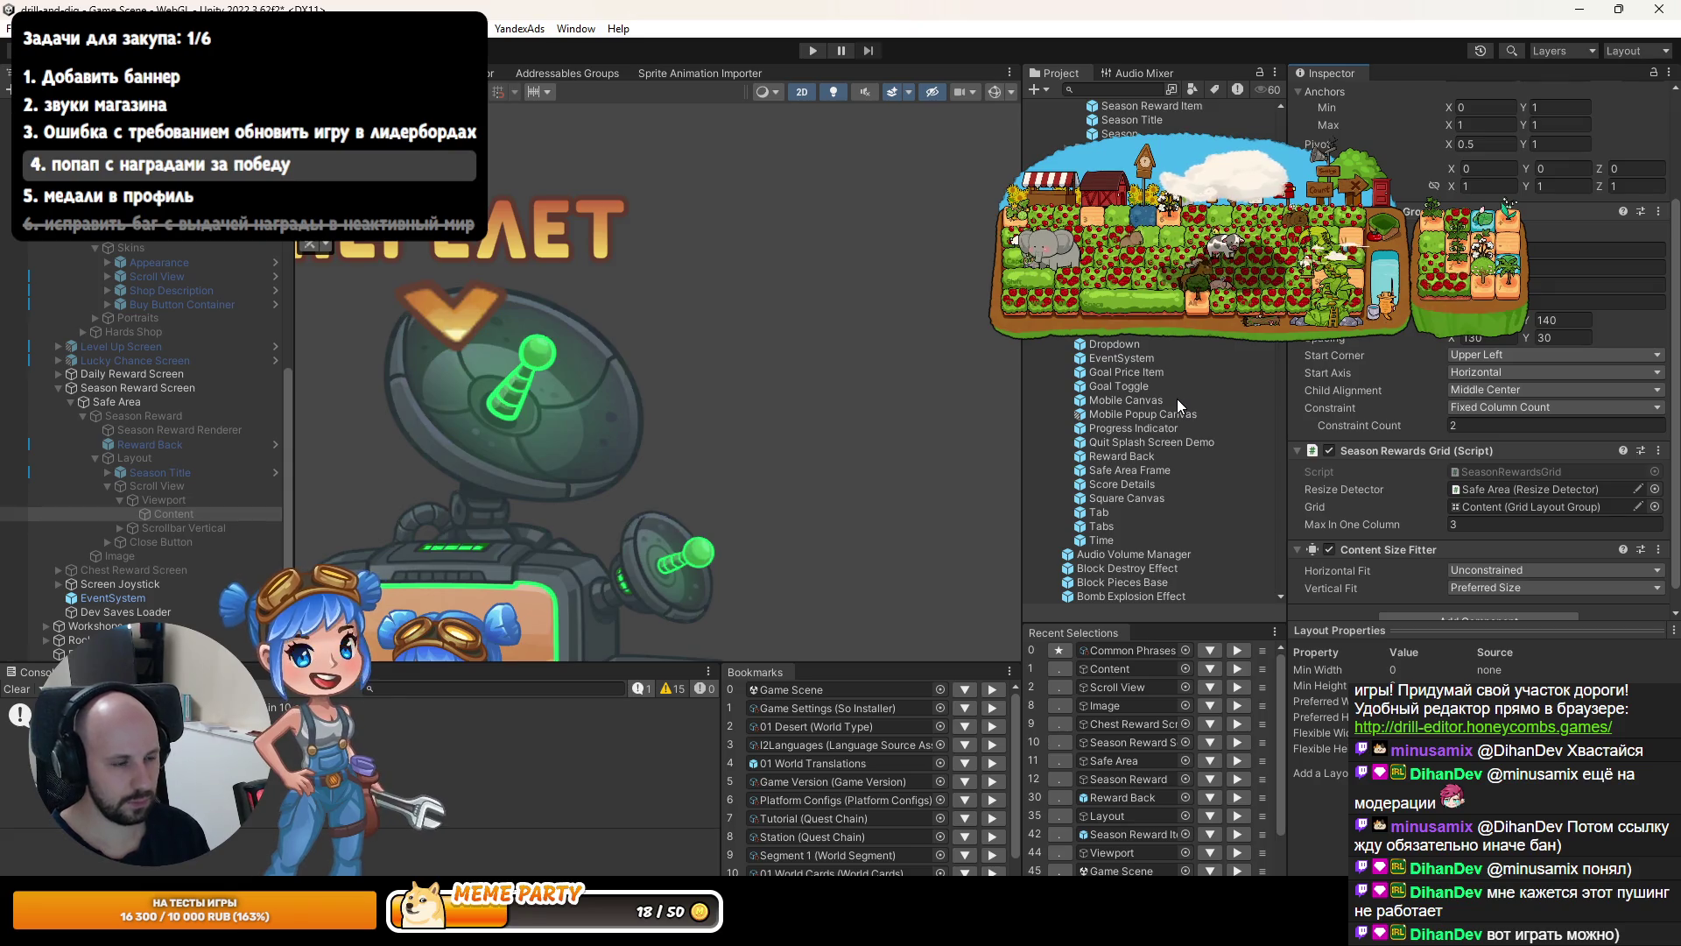
{"action": "left_click", "coordinate": [812, 51]}
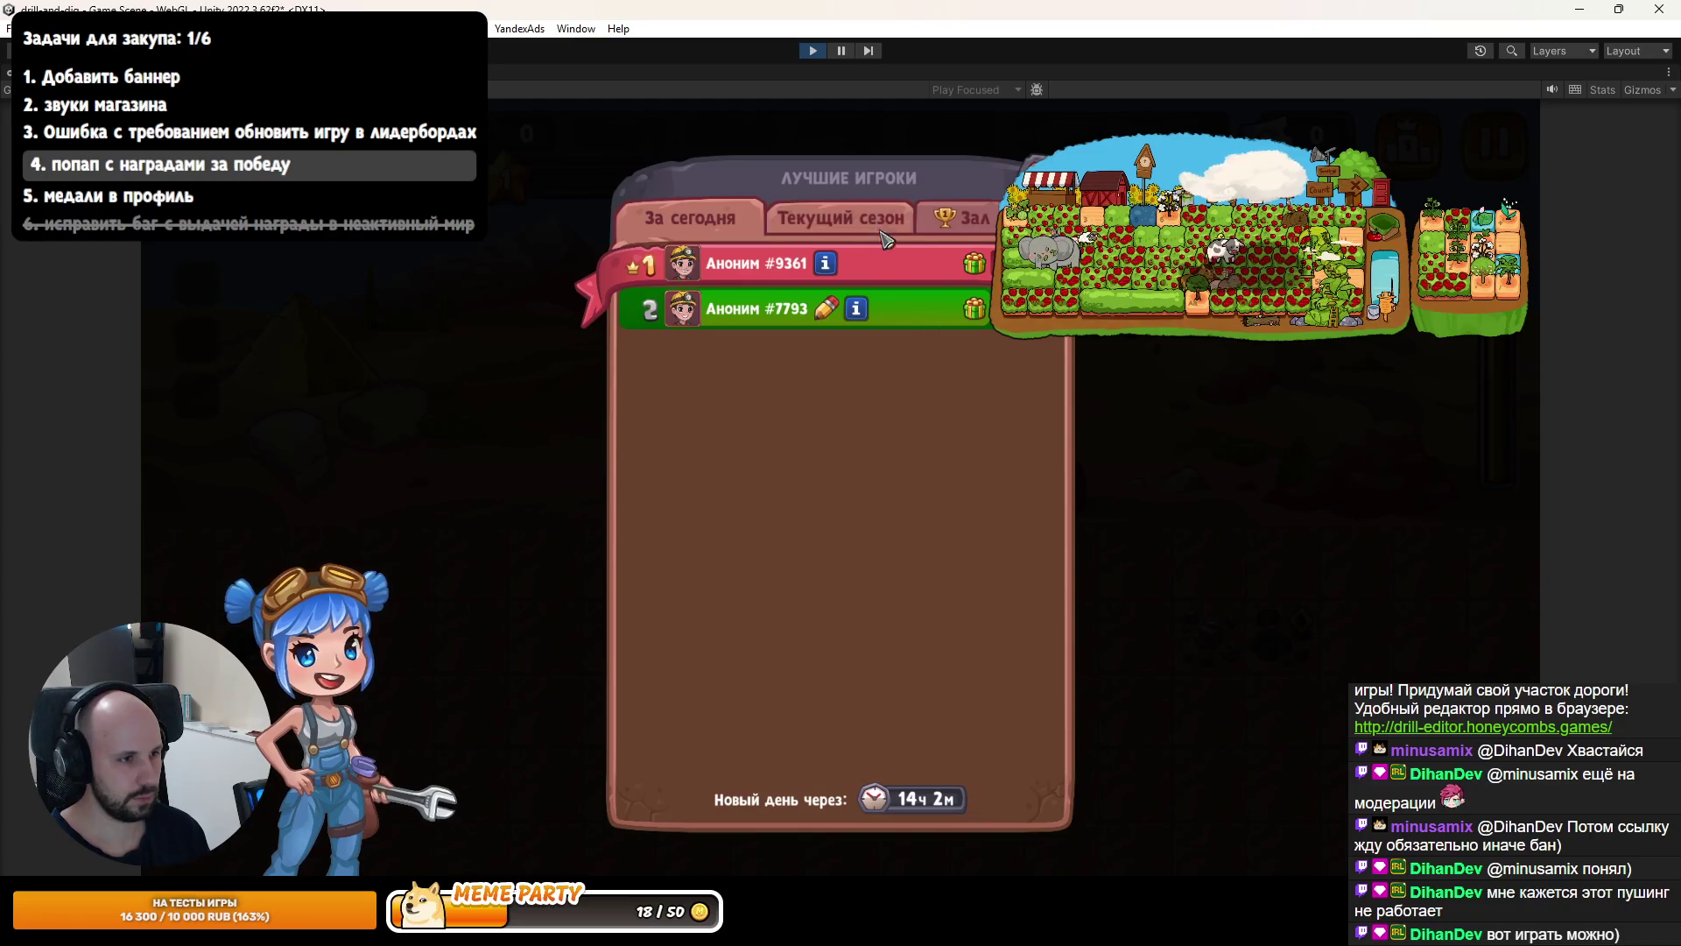
{"action": "left_click", "coordinate": [841, 217]}
{"action": "left_click", "coordinate": [972, 267]}
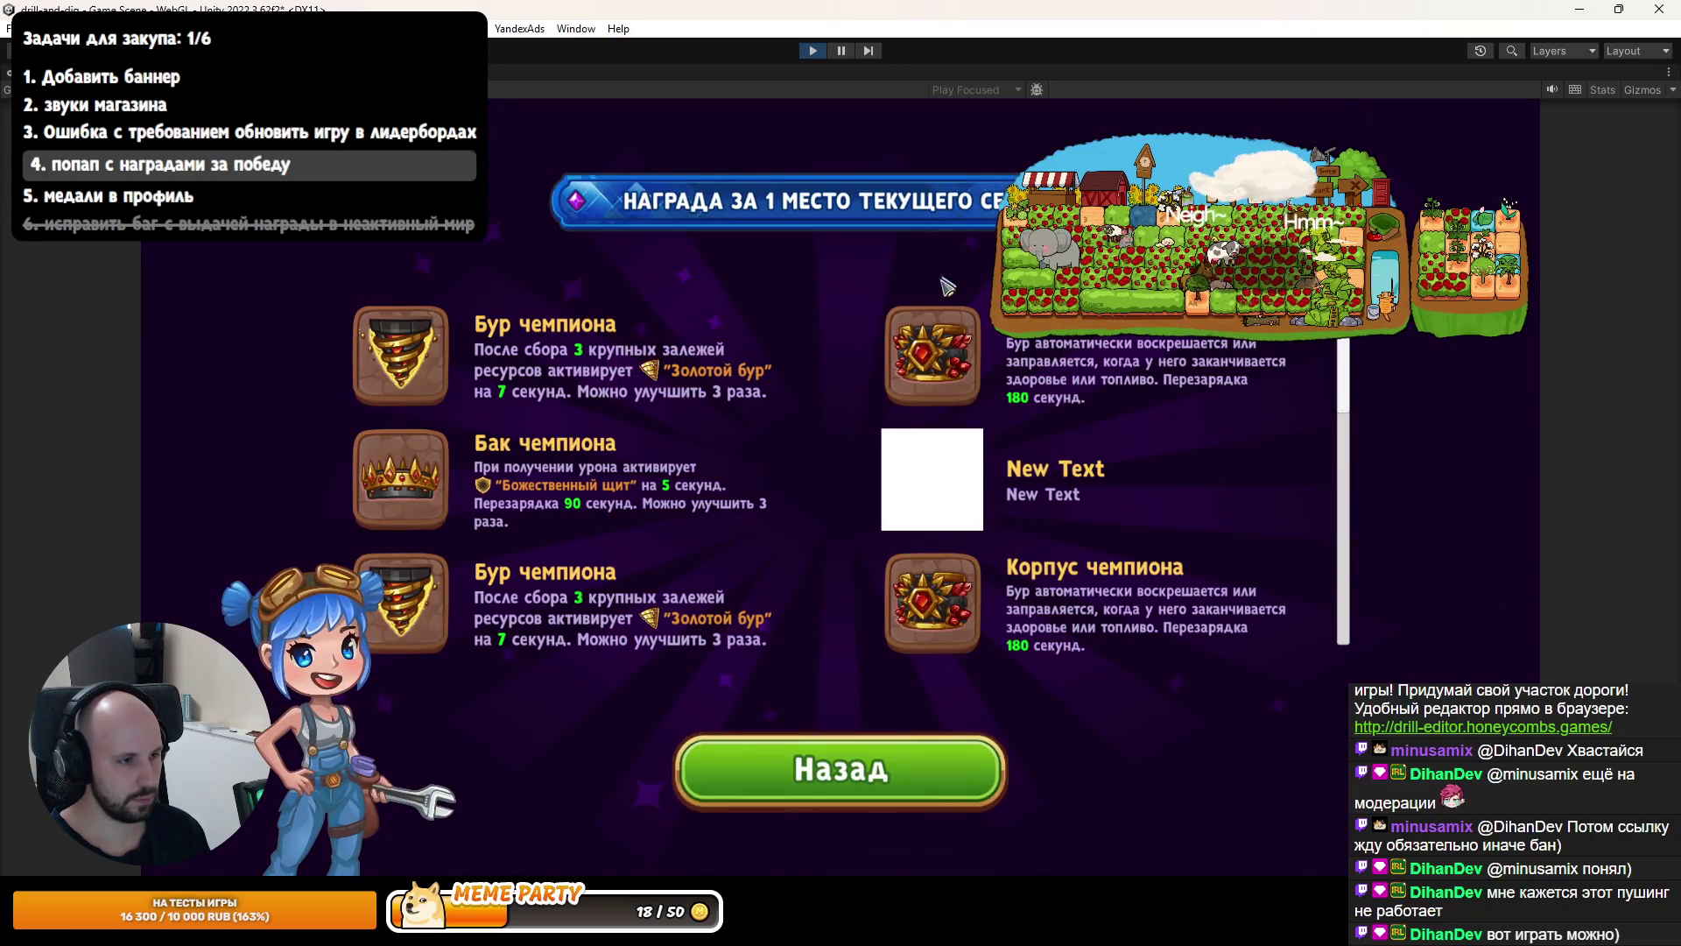
Scroll the reward list and switch the Game view to a narrow portrait resolution.
{"action": "scroll", "coordinate": [753, 551], "scroll_direction": "down", "scroll_amount": 2}
{"action": "scroll", "coordinate": [753, 551], "scroll_direction": "up", "scroll_amount": 2}
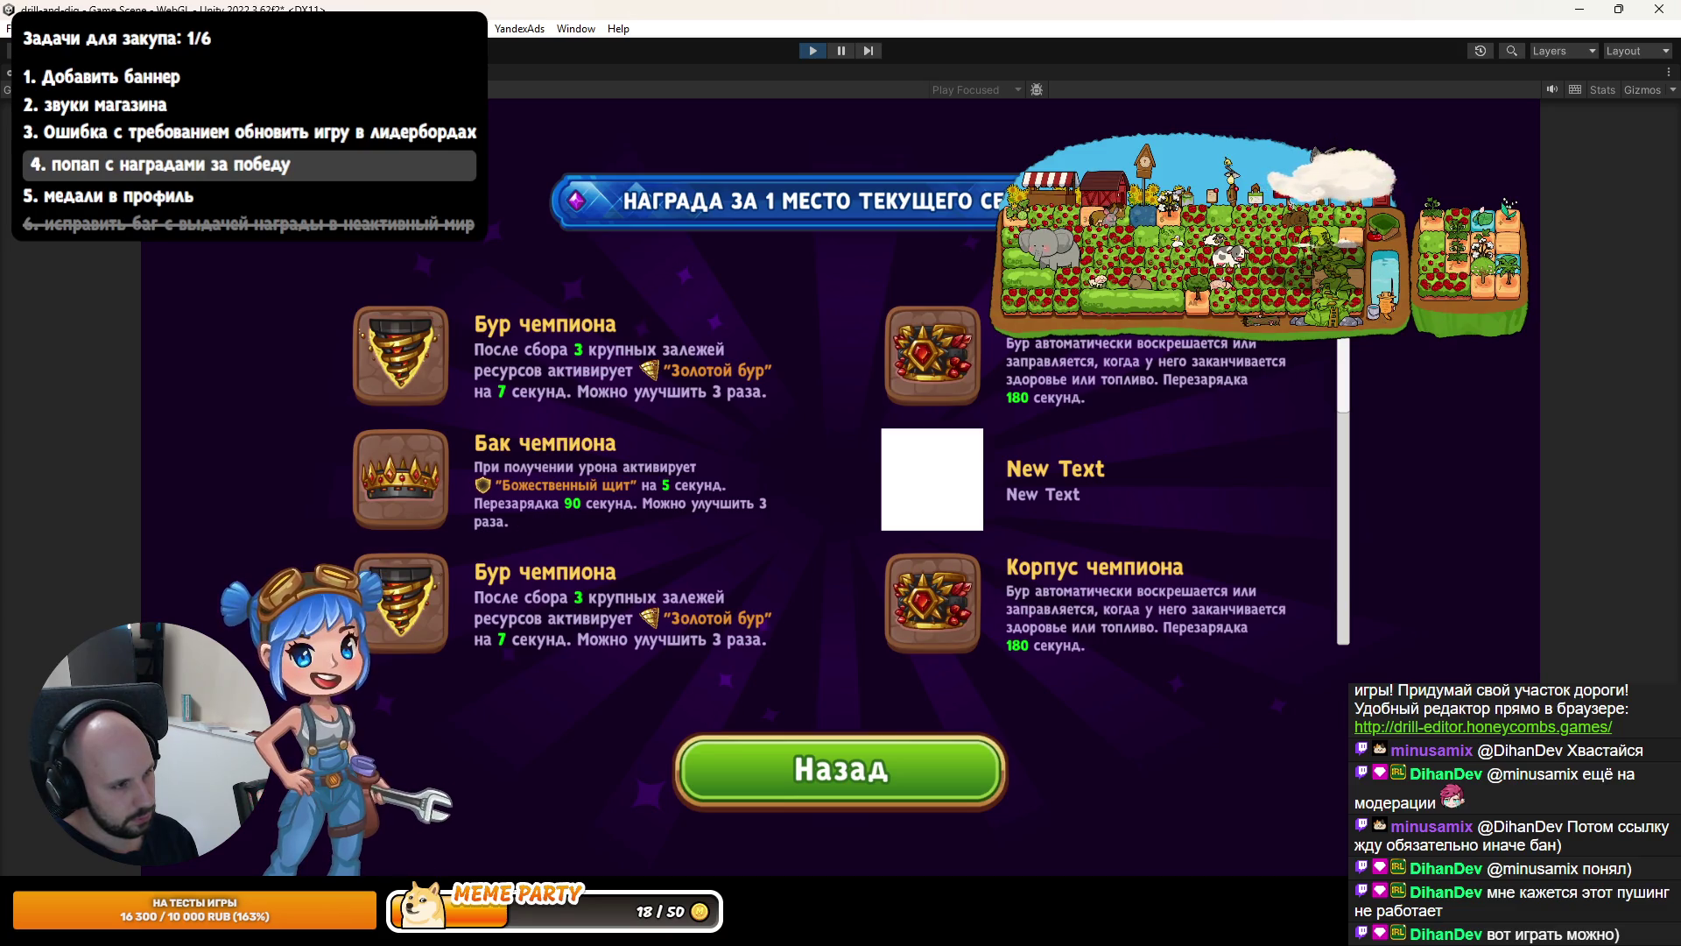
{"action": "left_click", "coordinate": [149, 313]}
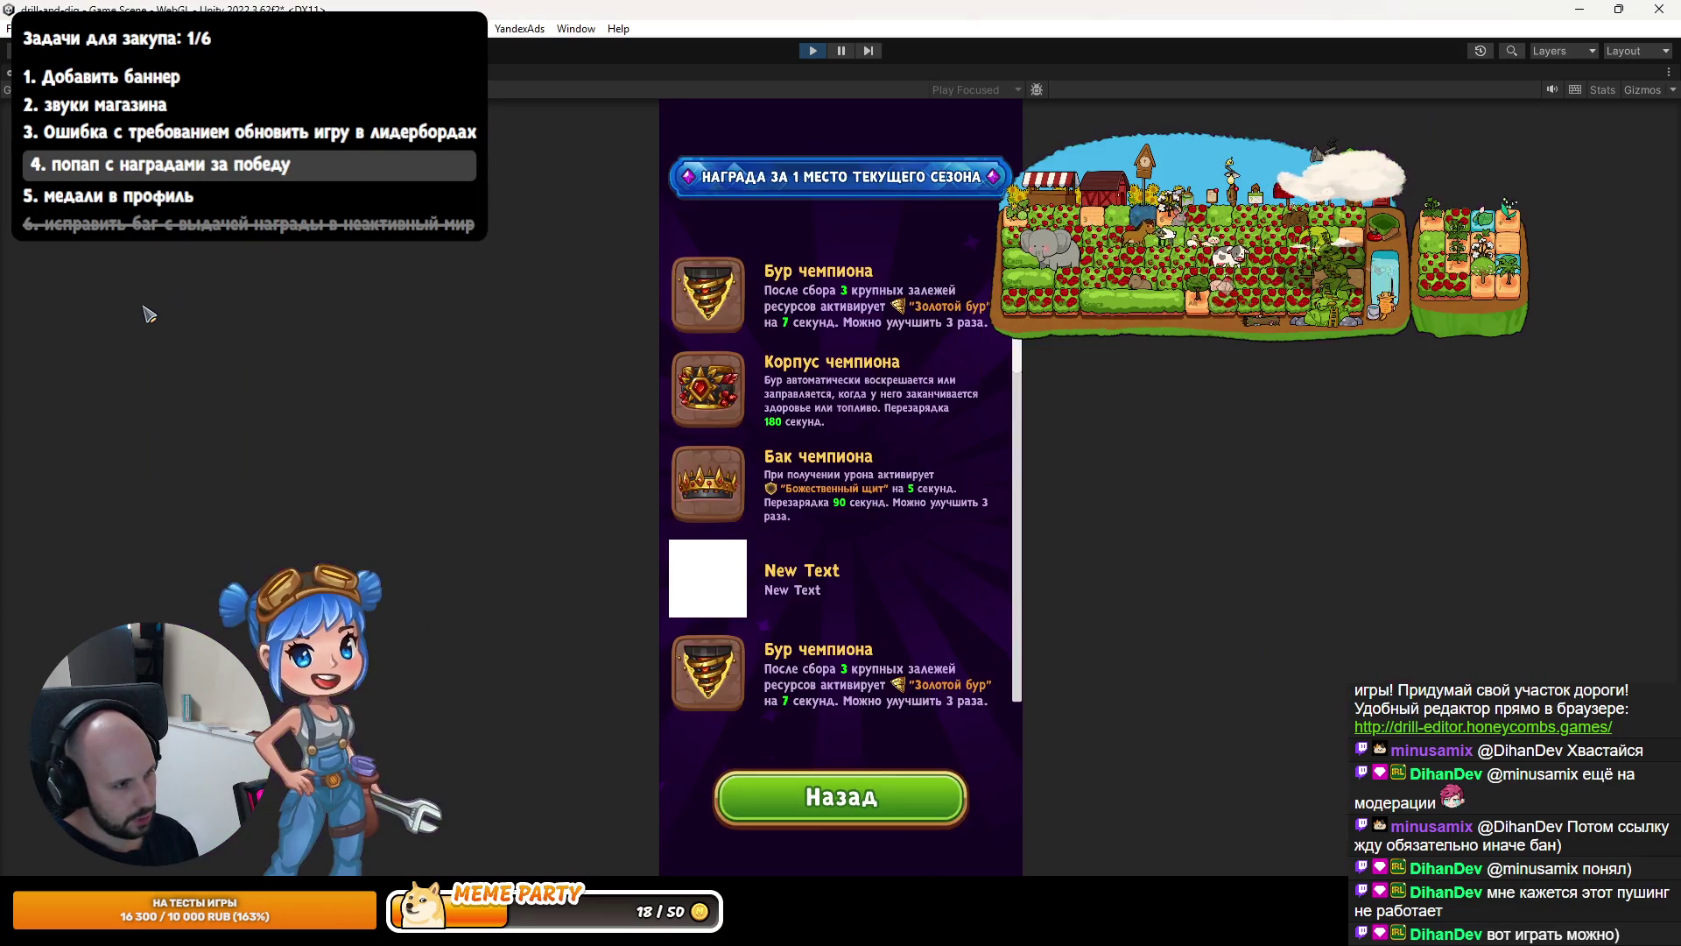
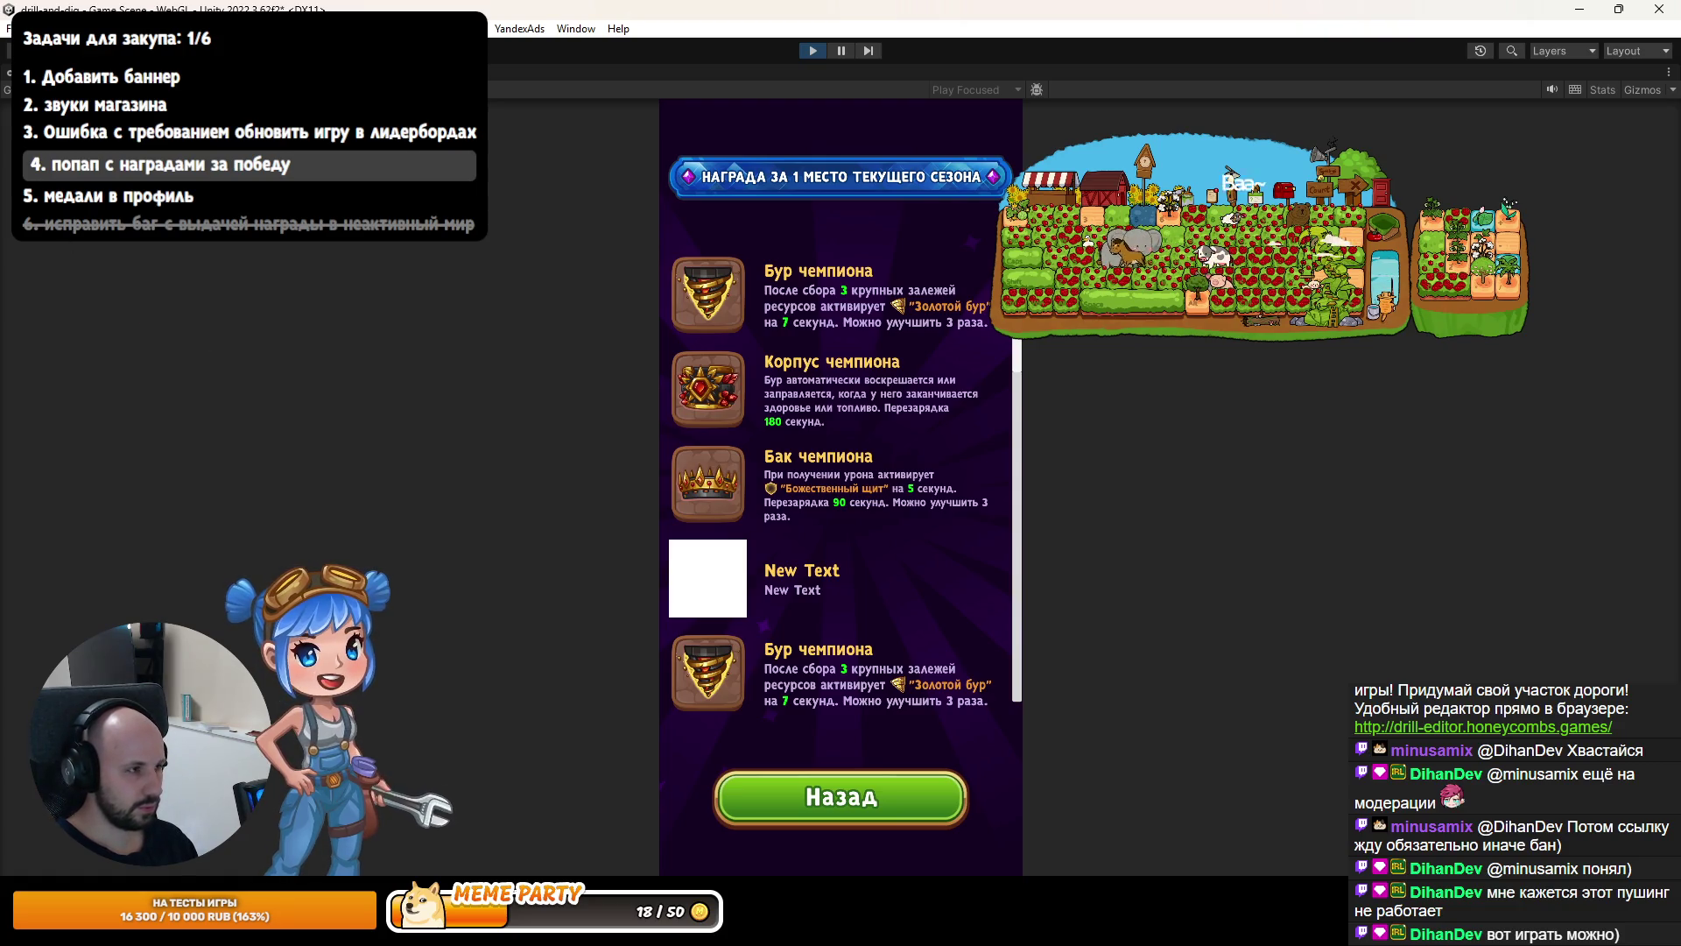
Set Content's Spacing Y to 40, then inspect the first reward item's Texts and Icons children.
{"action": "key", "text": "shift+space"}
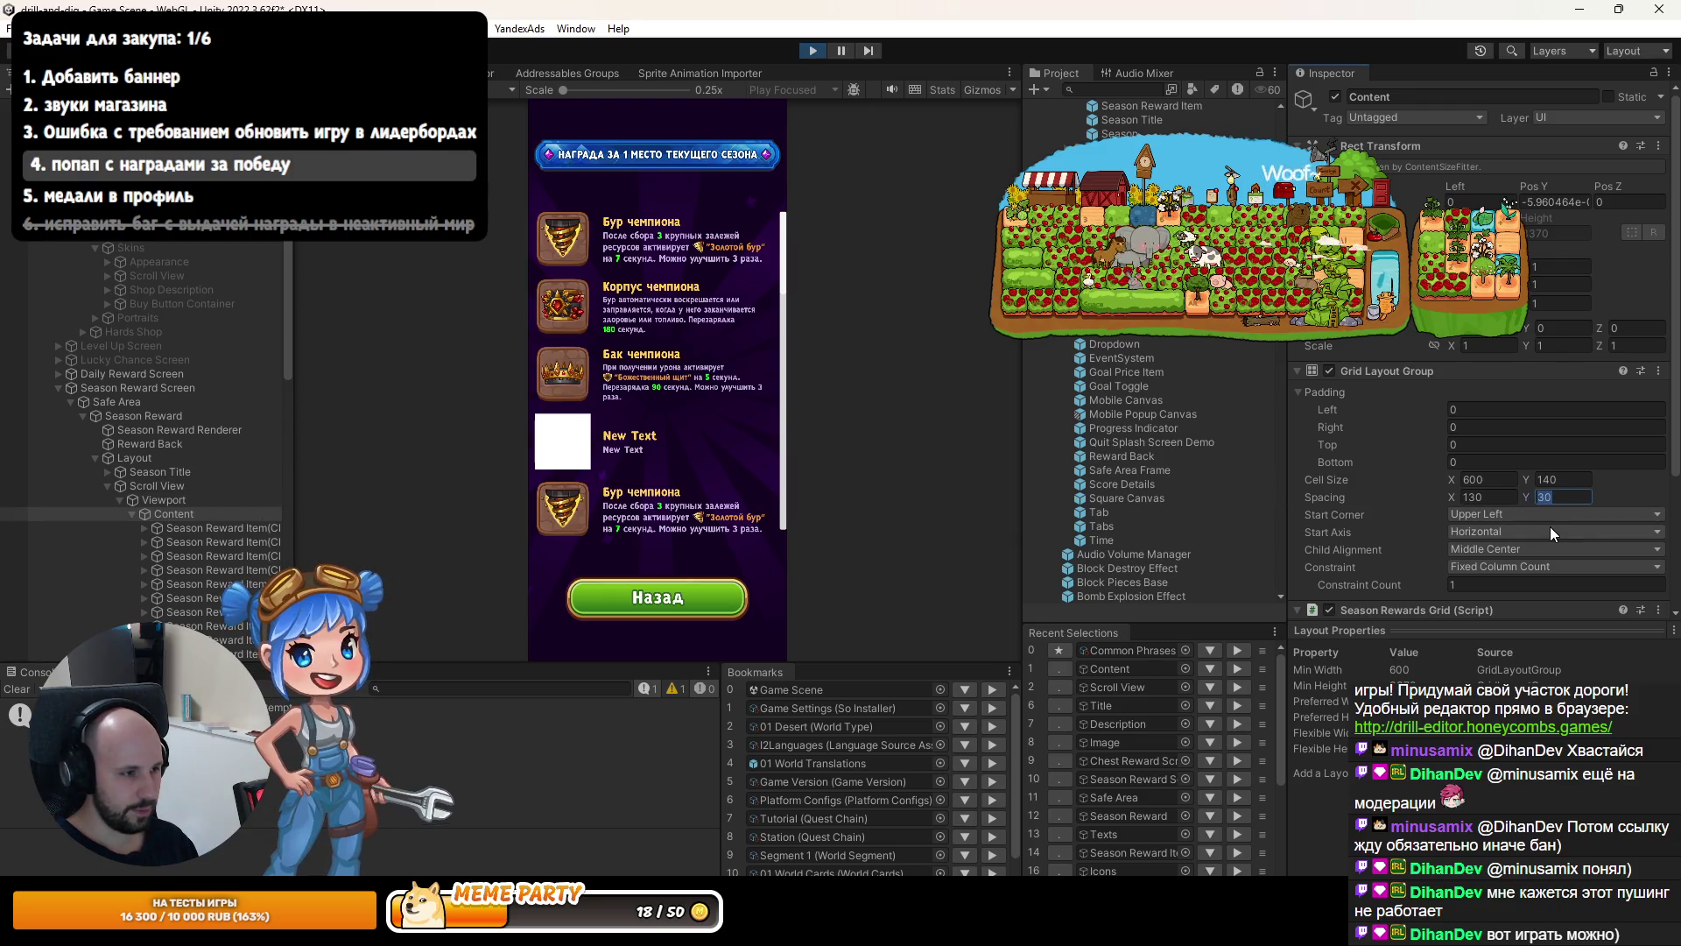
{"action": "type", "text": "50"}
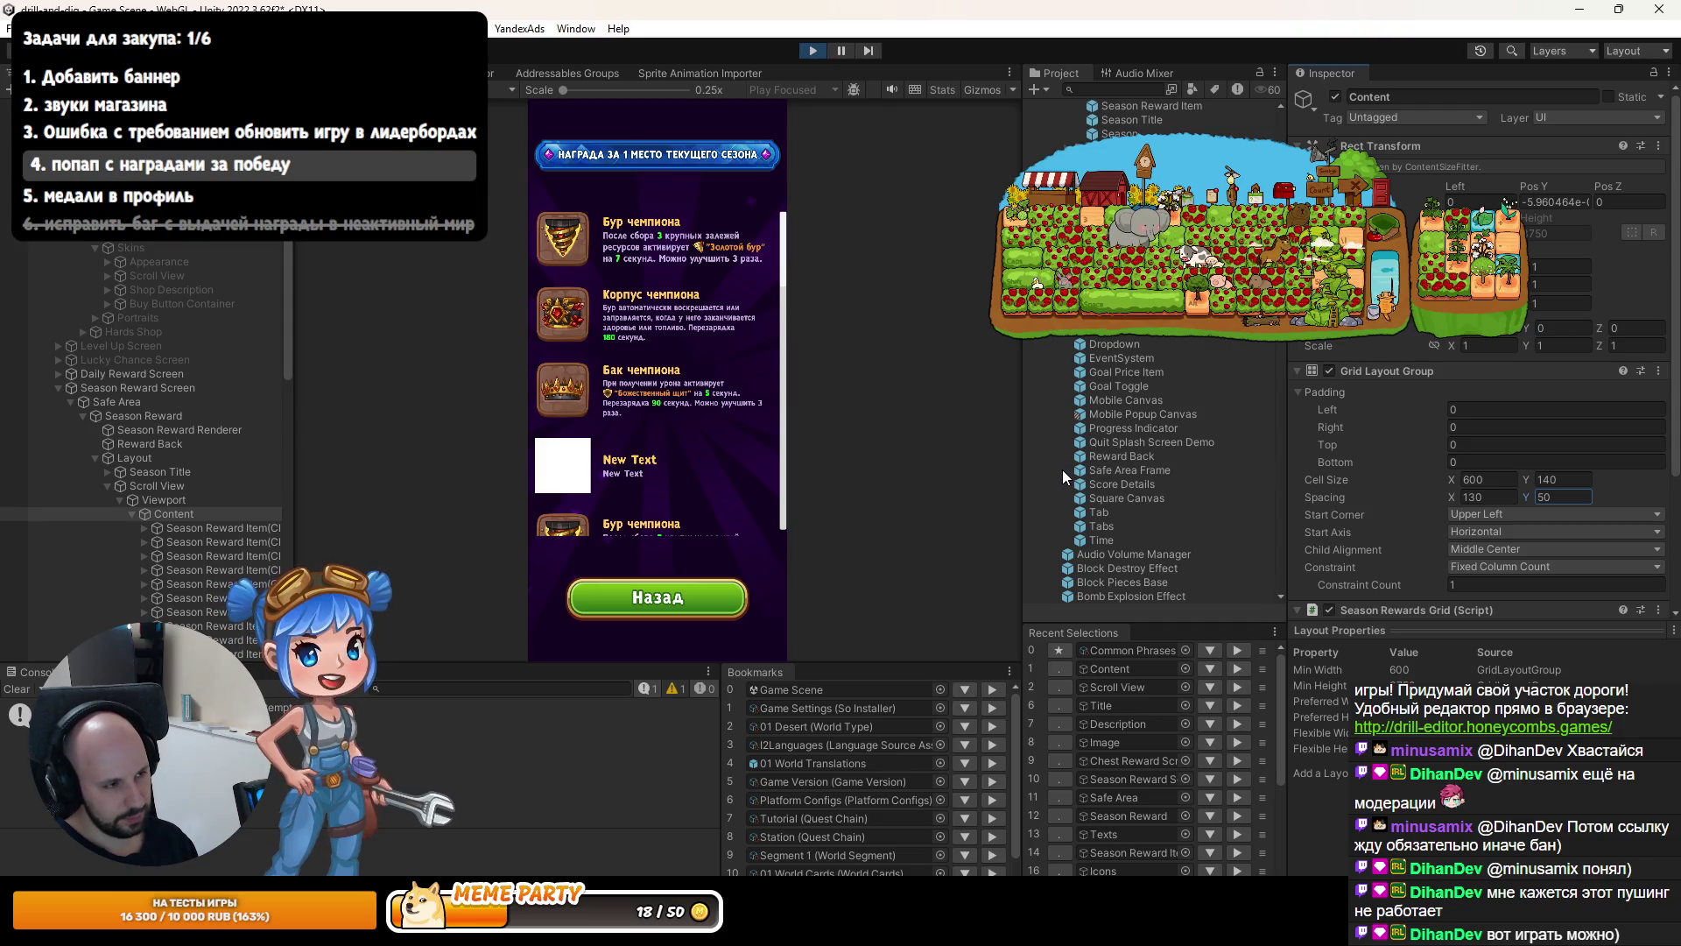
{"action": "type", "text": "40"}
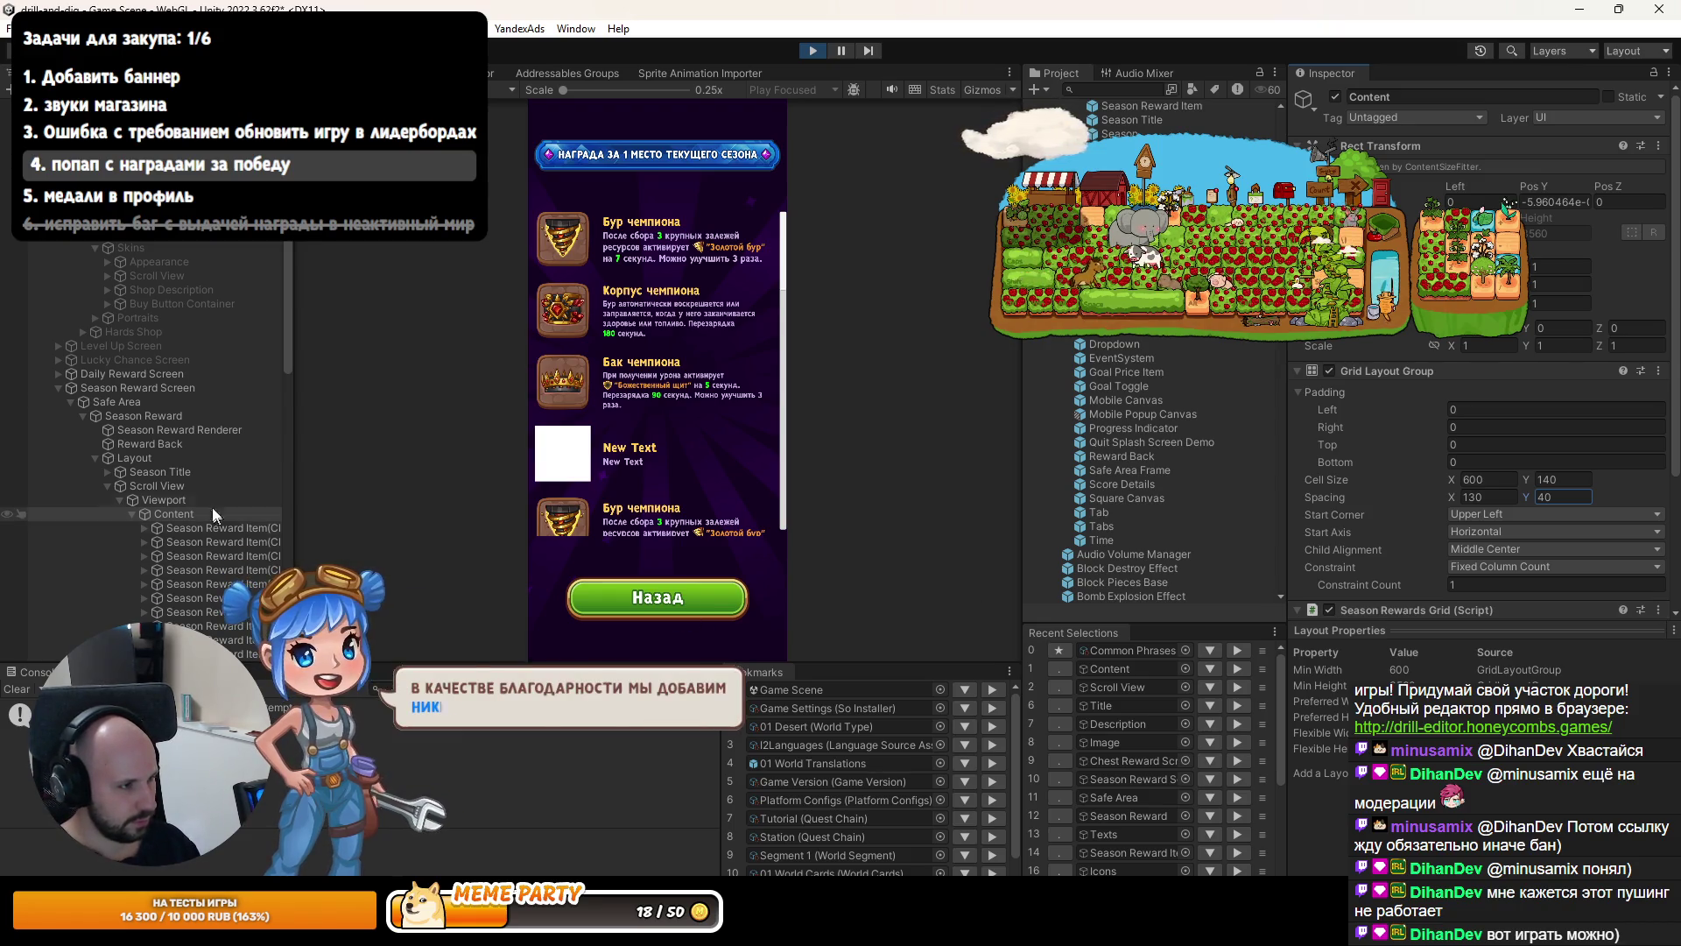
{"action": "left_click", "coordinate": [141, 529]}
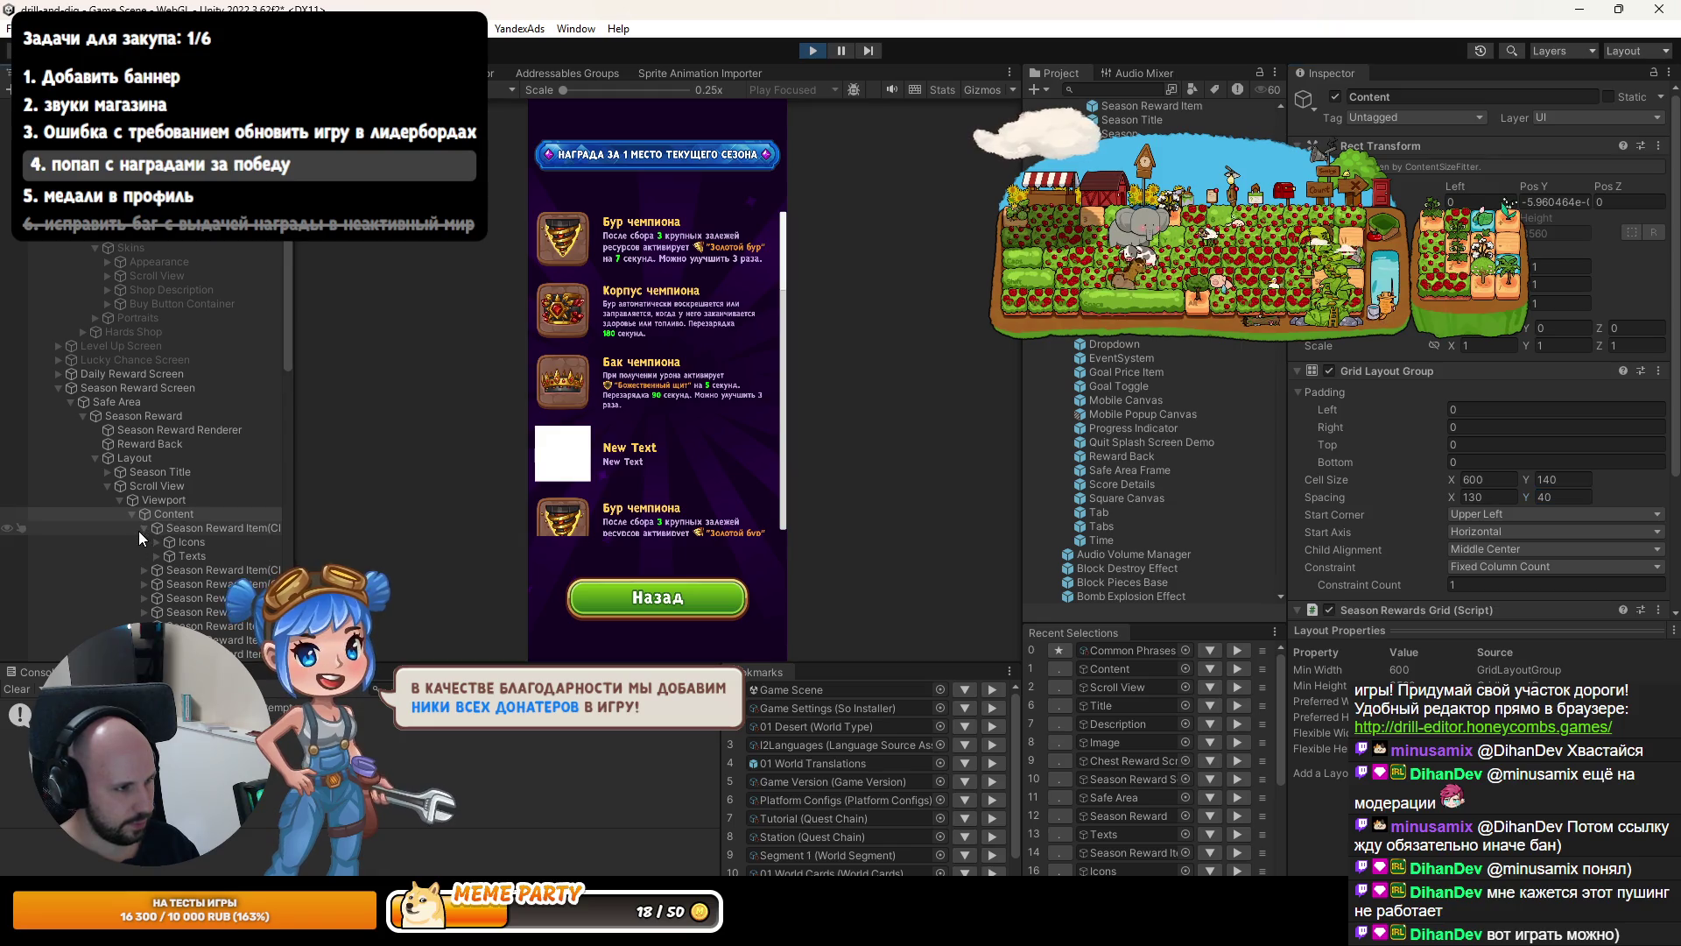
{"action": "left_click", "coordinate": [177, 557]}
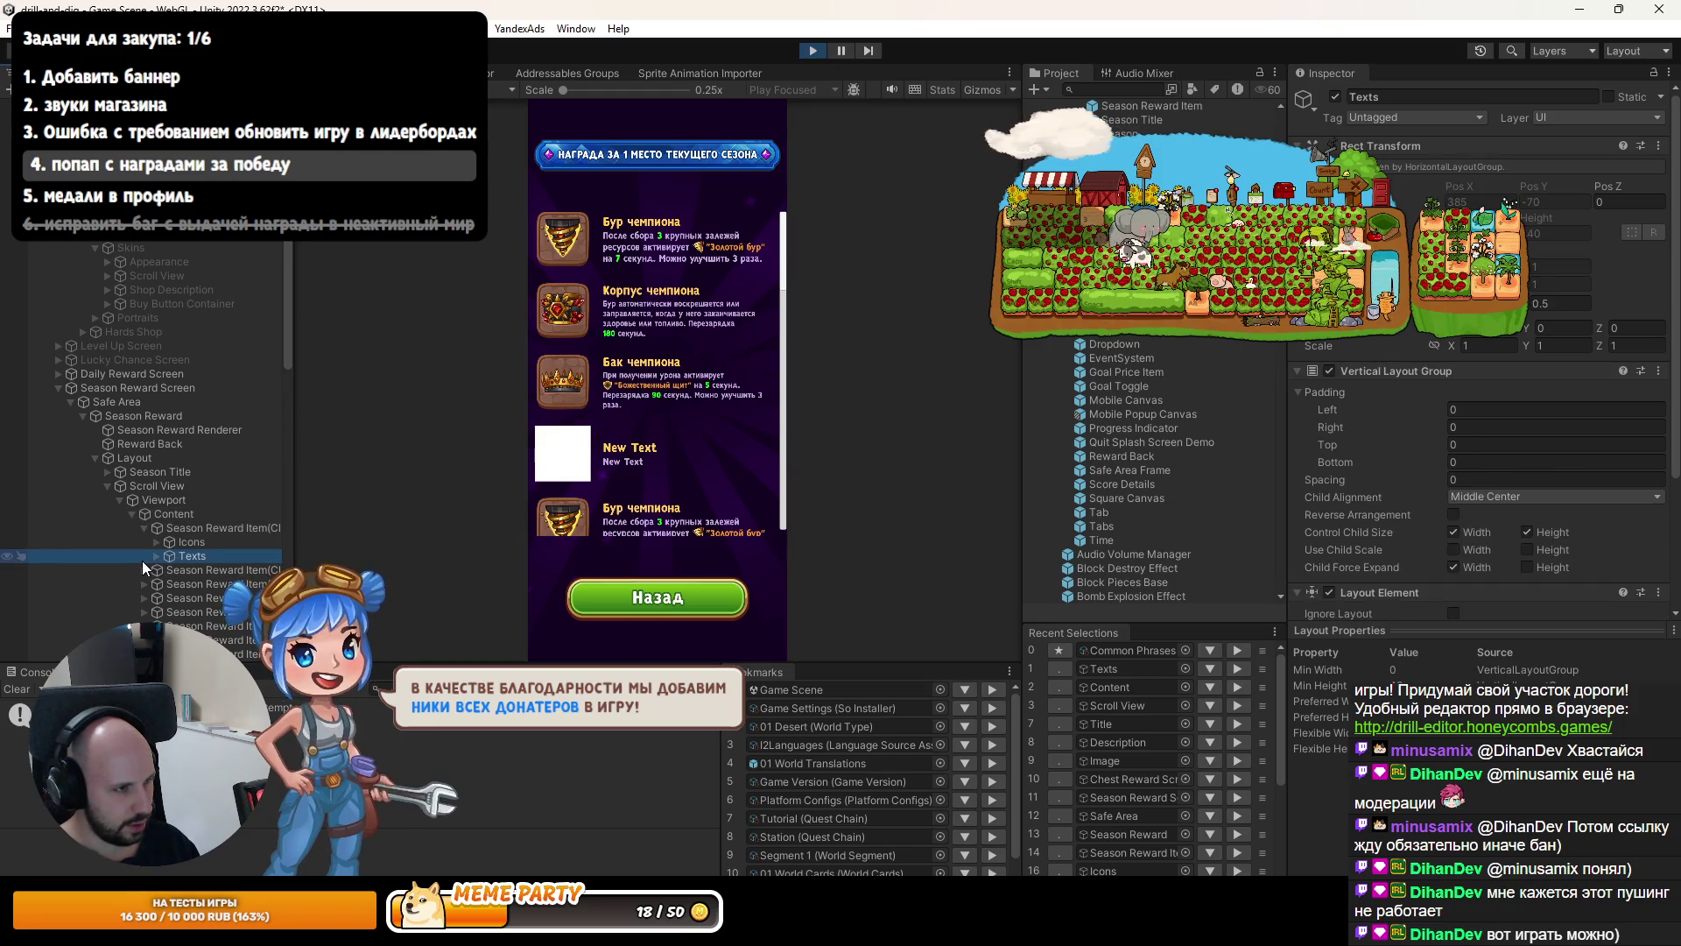
{"action": "left_click", "coordinate": [194, 542]}
{"action": "left_click", "coordinate": [163, 500]}
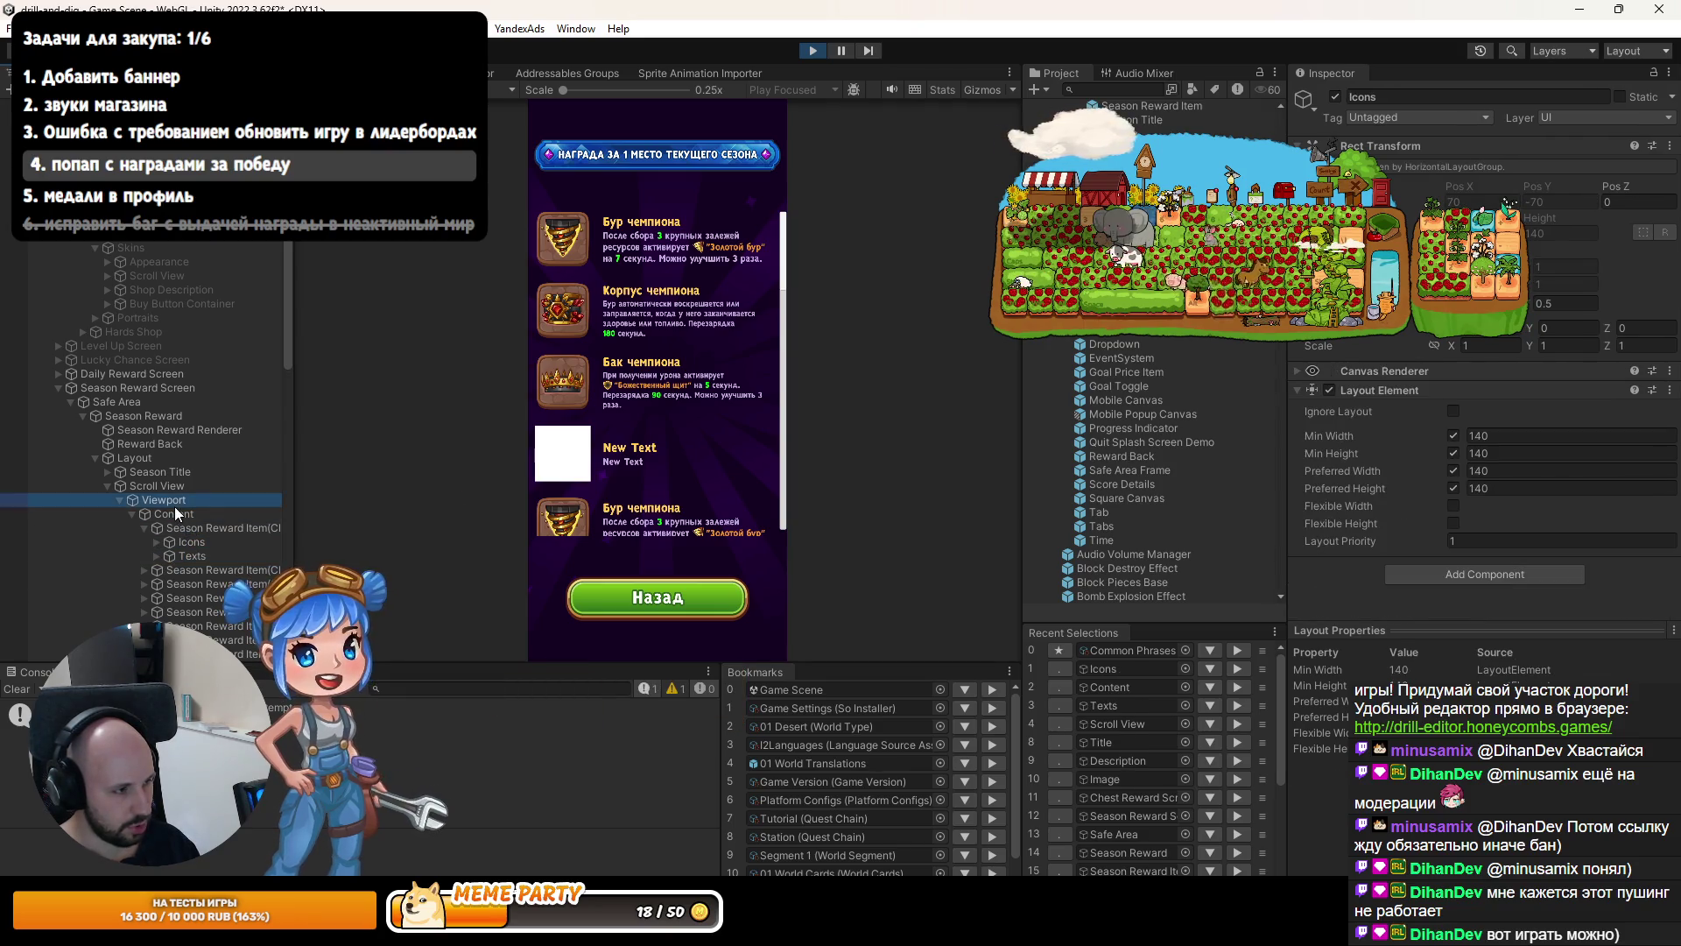
{"action": "left_click", "coordinate": [232, 527]}
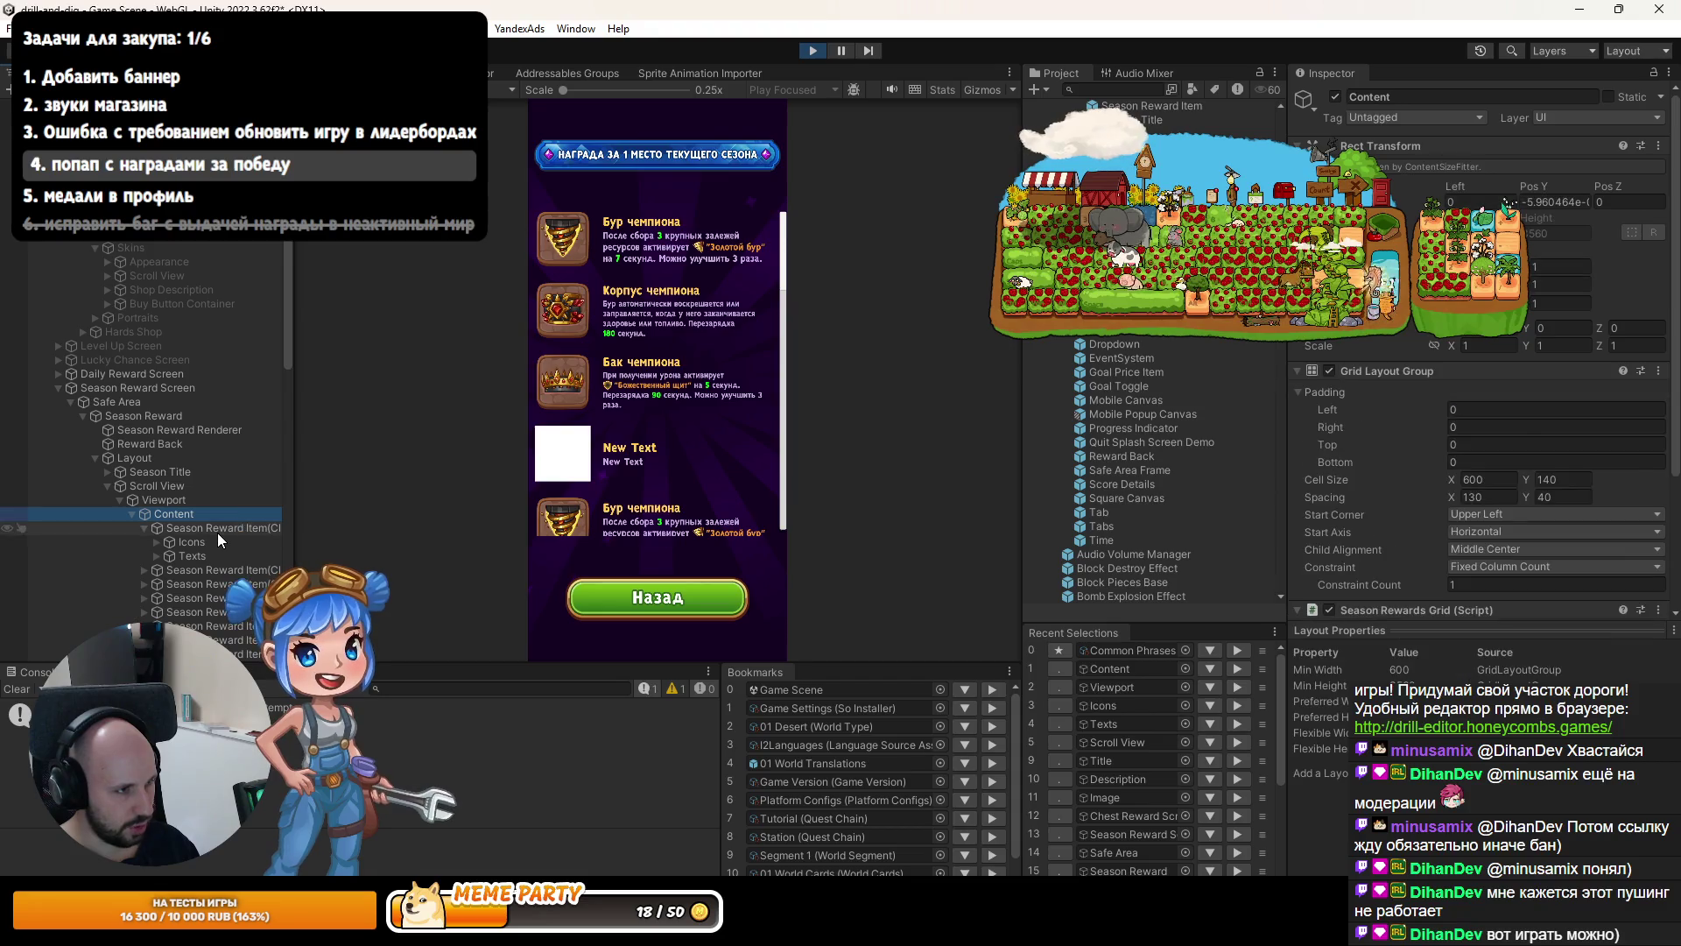
{"action": "left_click", "coordinate": [206, 546]}
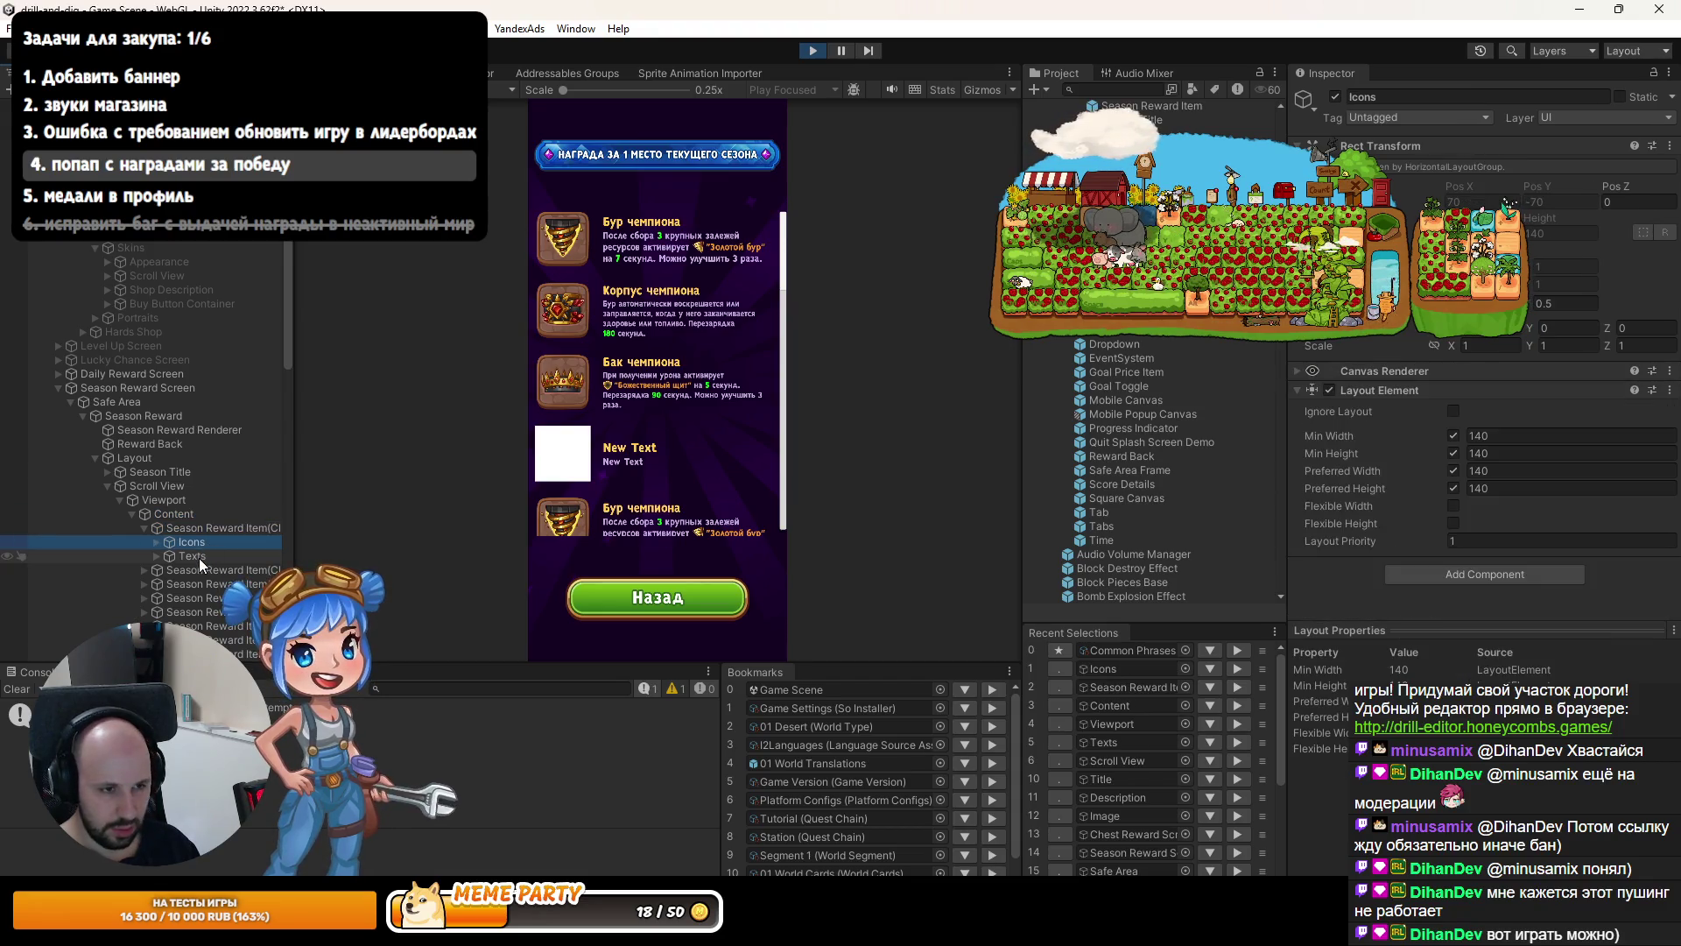
{"action": "left_click", "coordinate": [199, 558]}
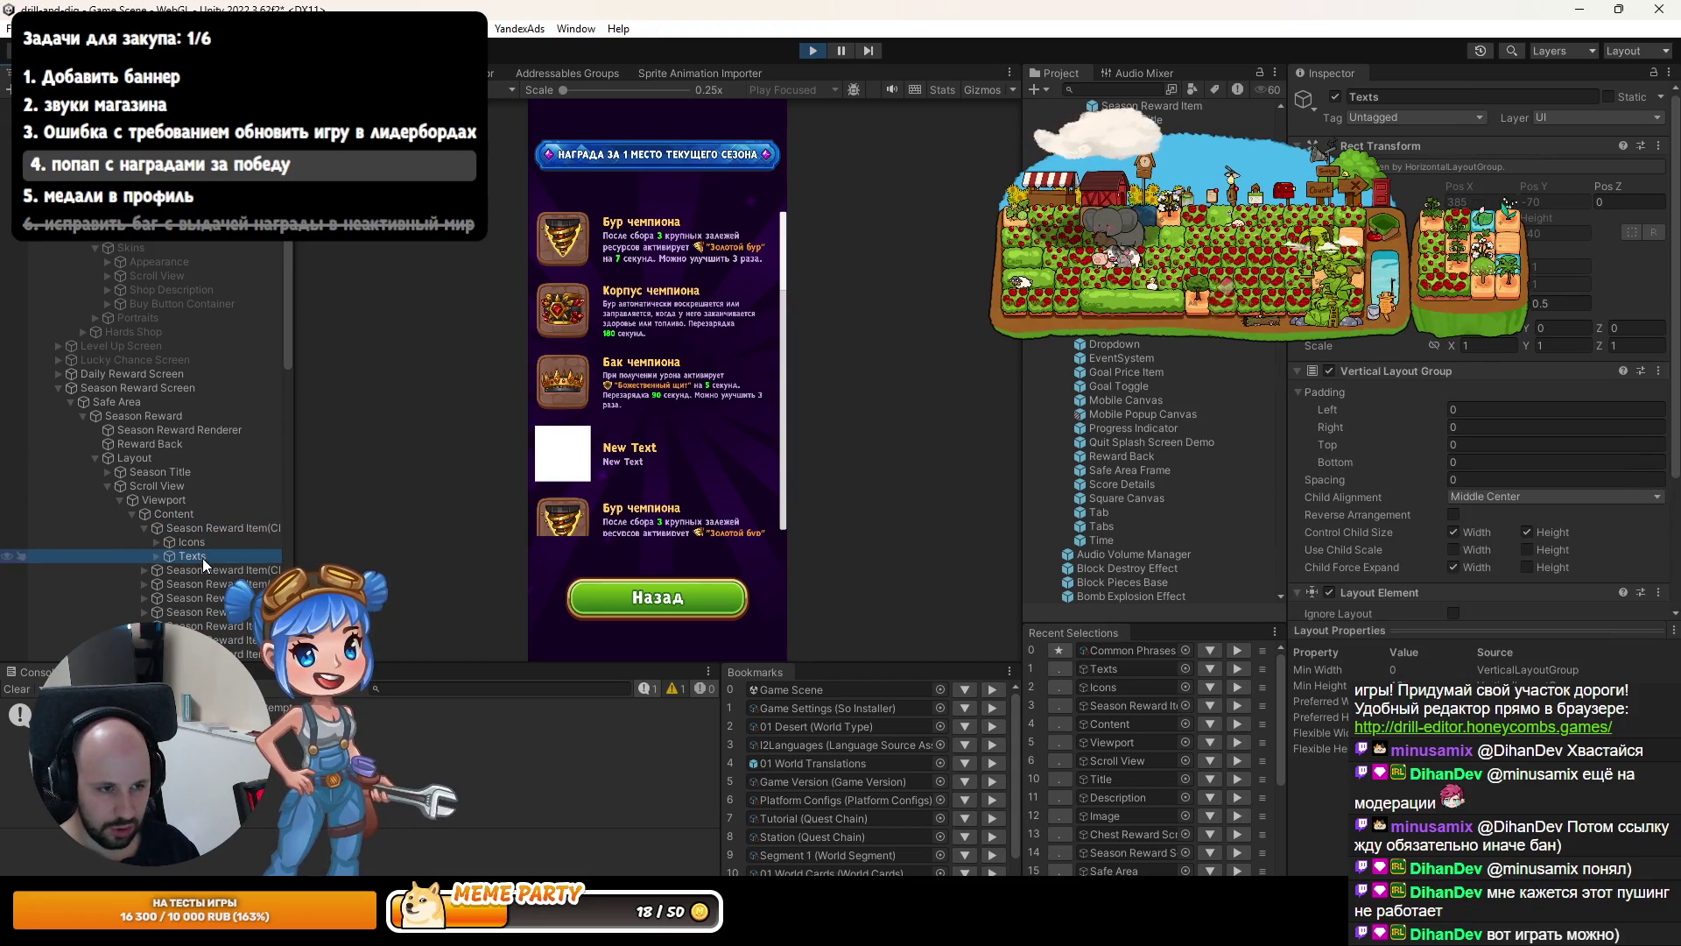
Try Content grid cell heights of 150 and 160, settling on 170.
{"action": "left_click", "coordinate": [173, 515]}
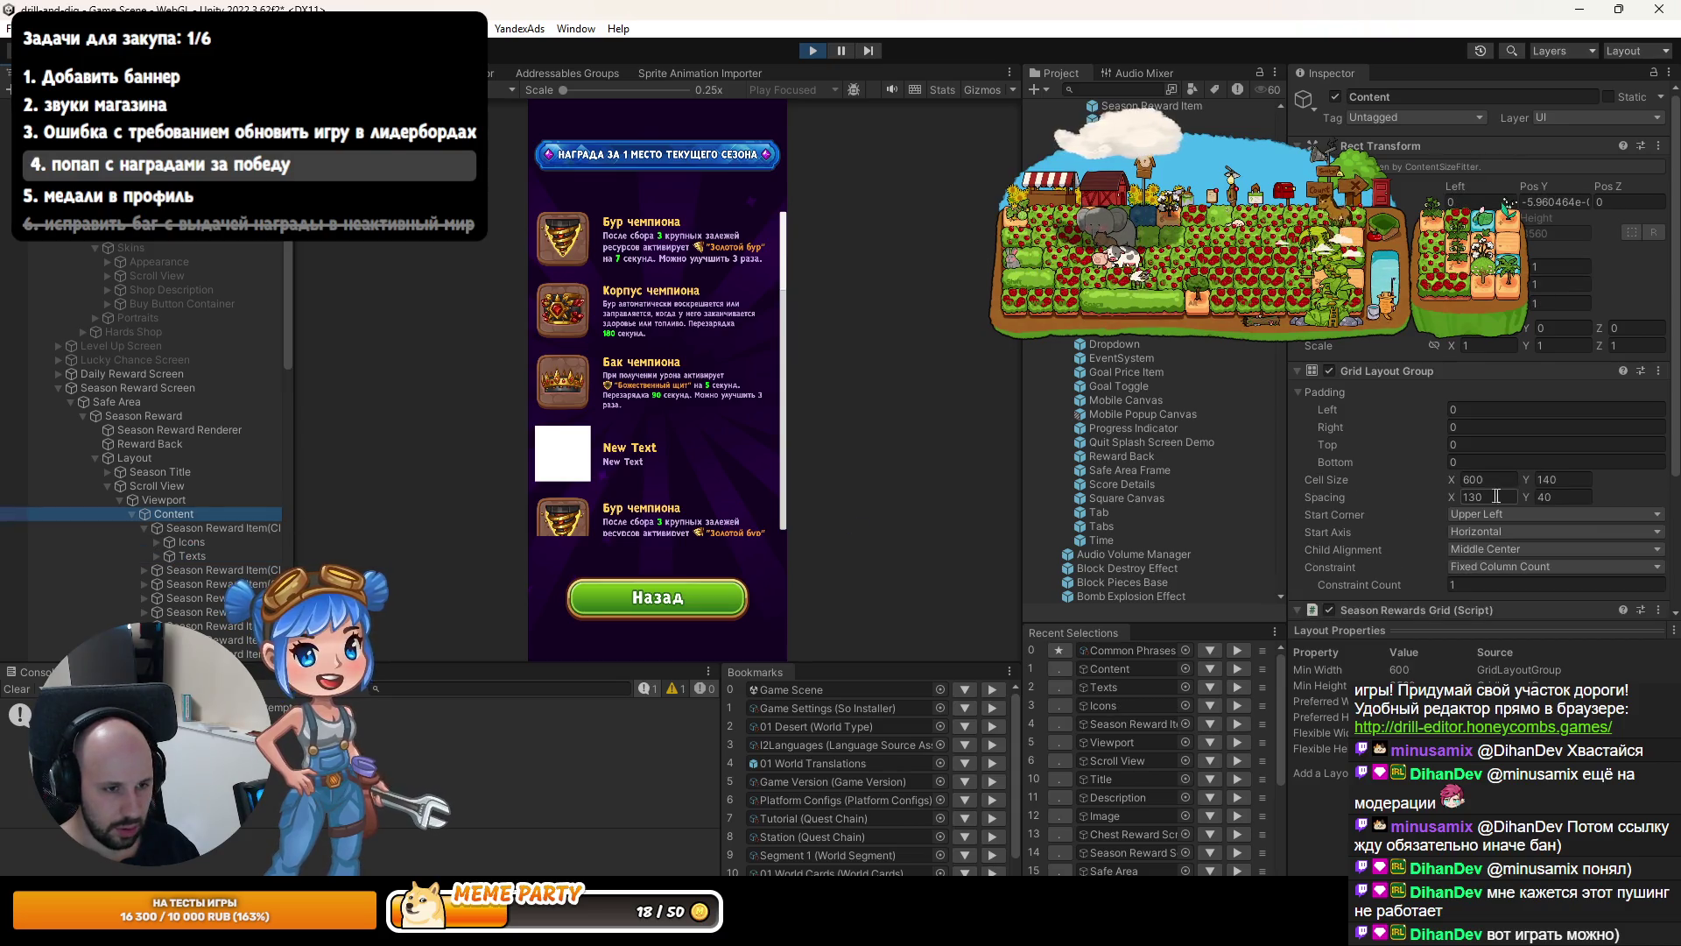
{"action": "left_click", "coordinate": [1552, 481]}
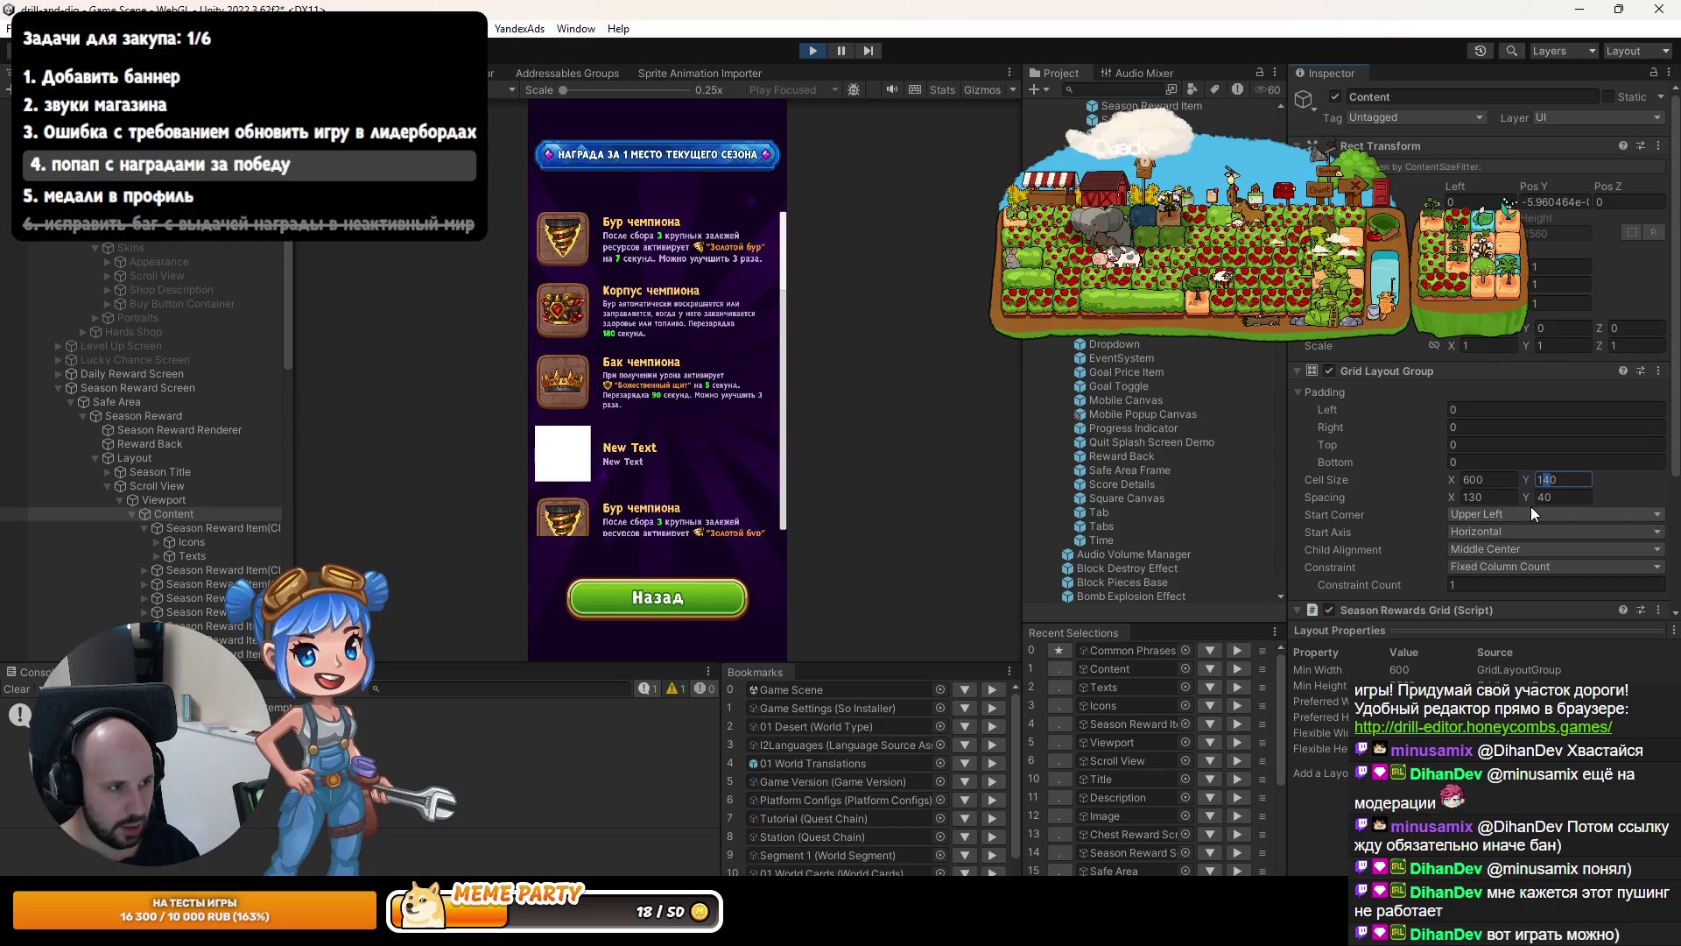
{"action": "type", "text": "150"}
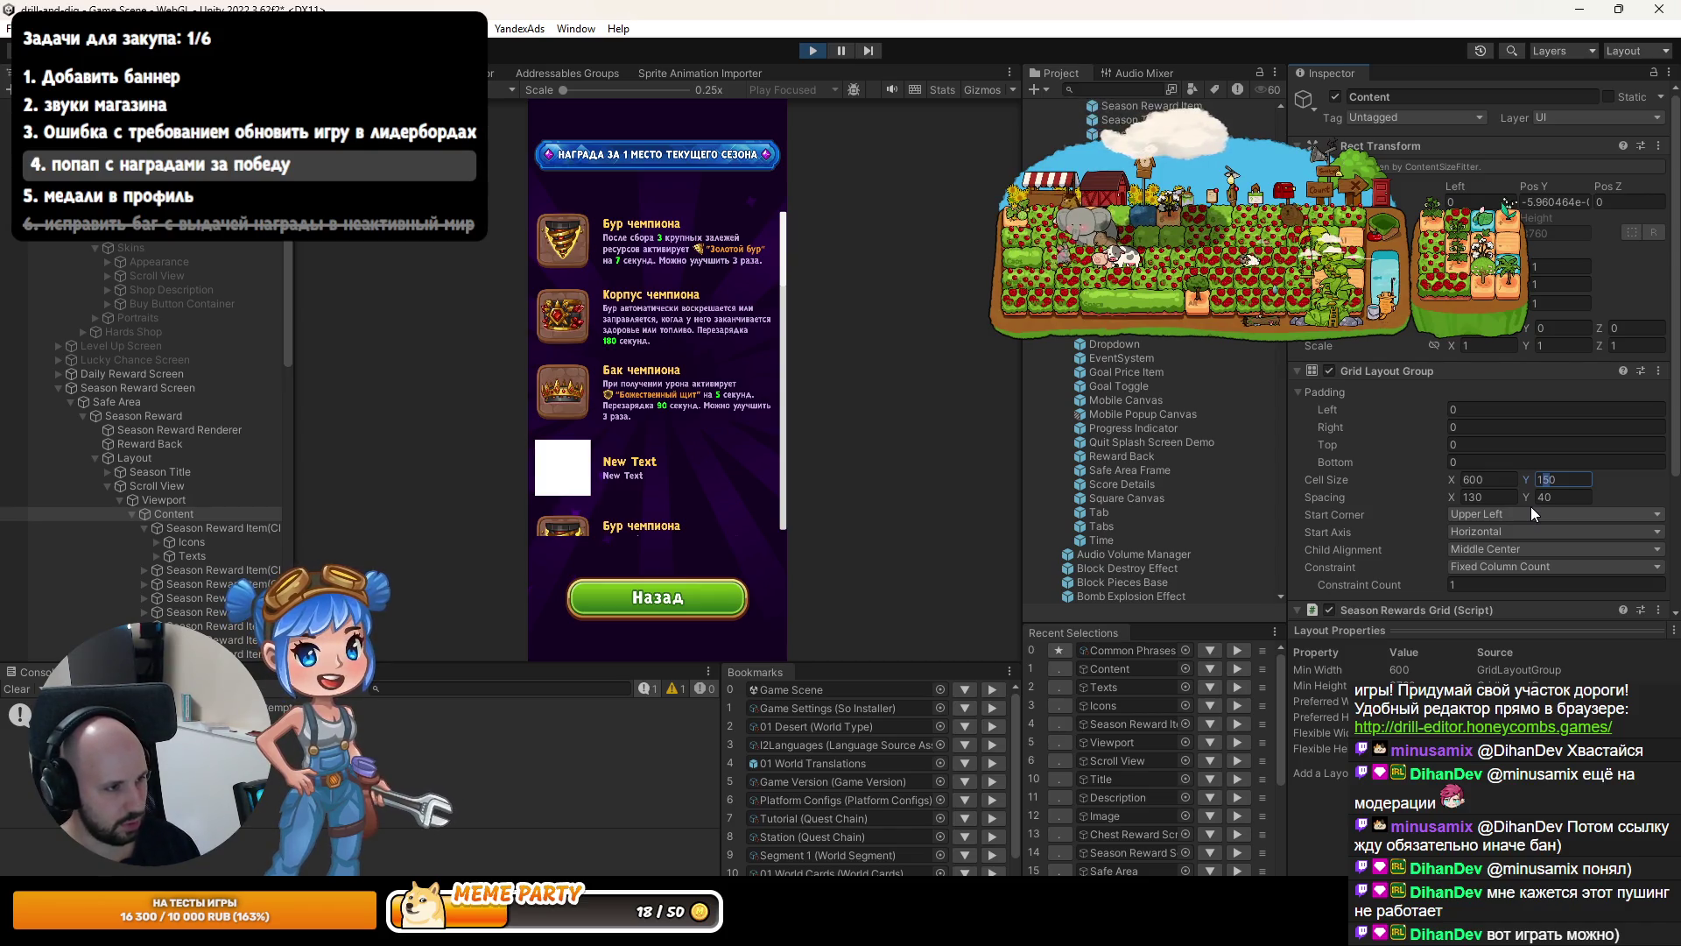
{"action": "type", "text": "160"}
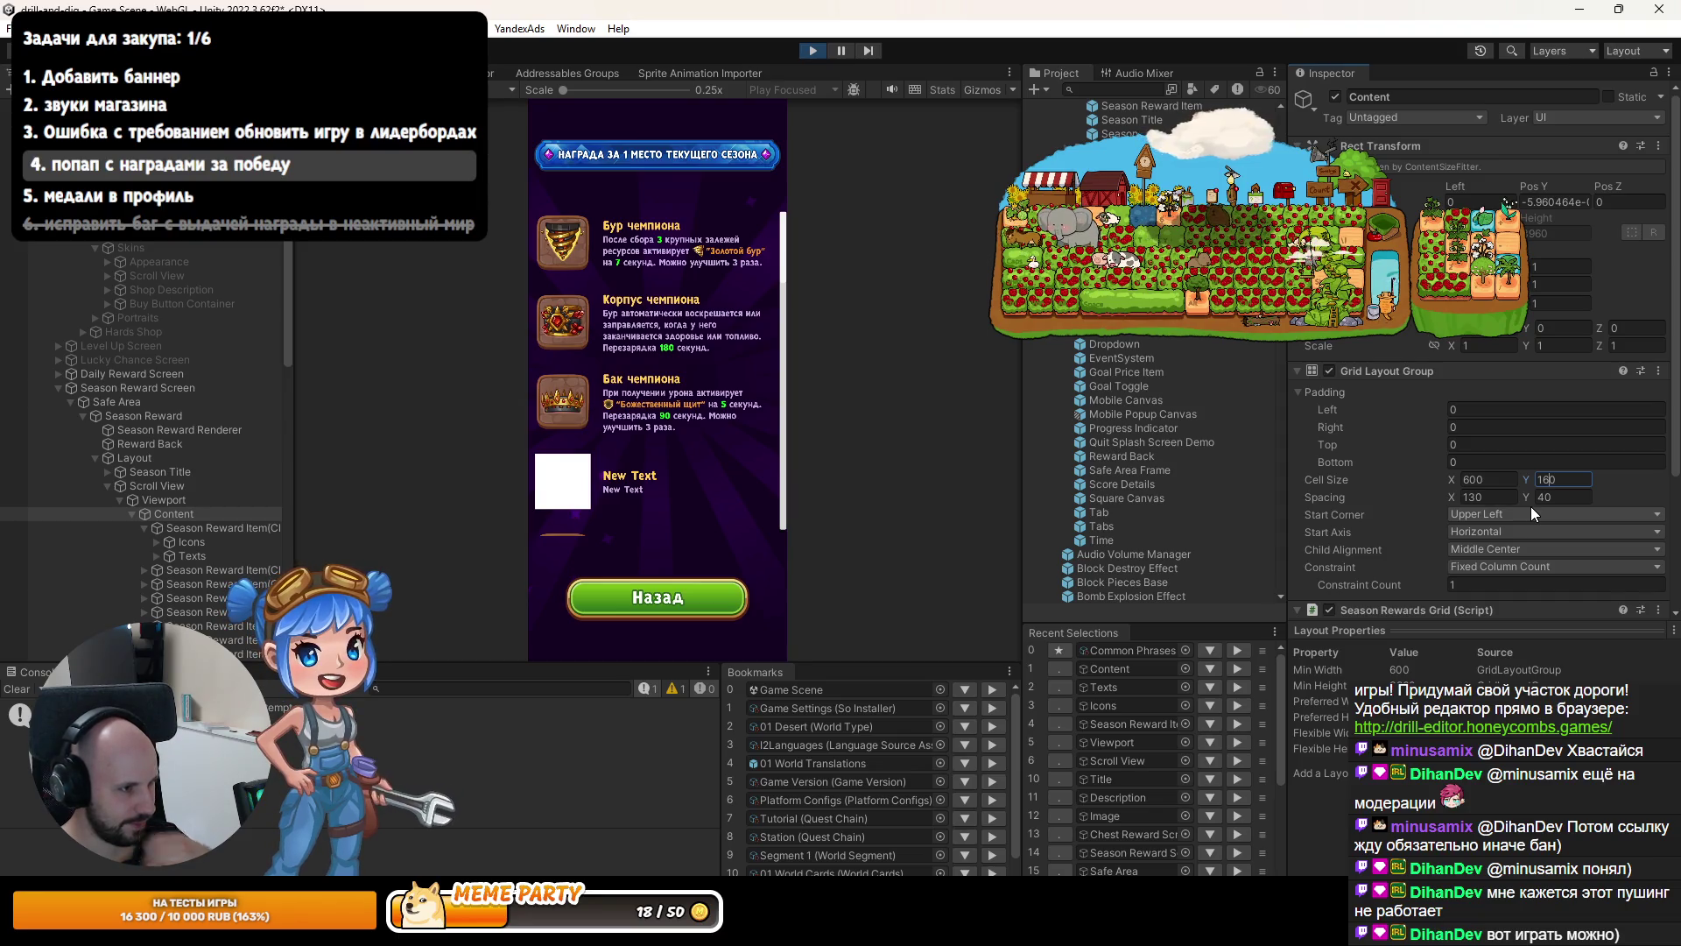
{"action": "type", "text": "7"}
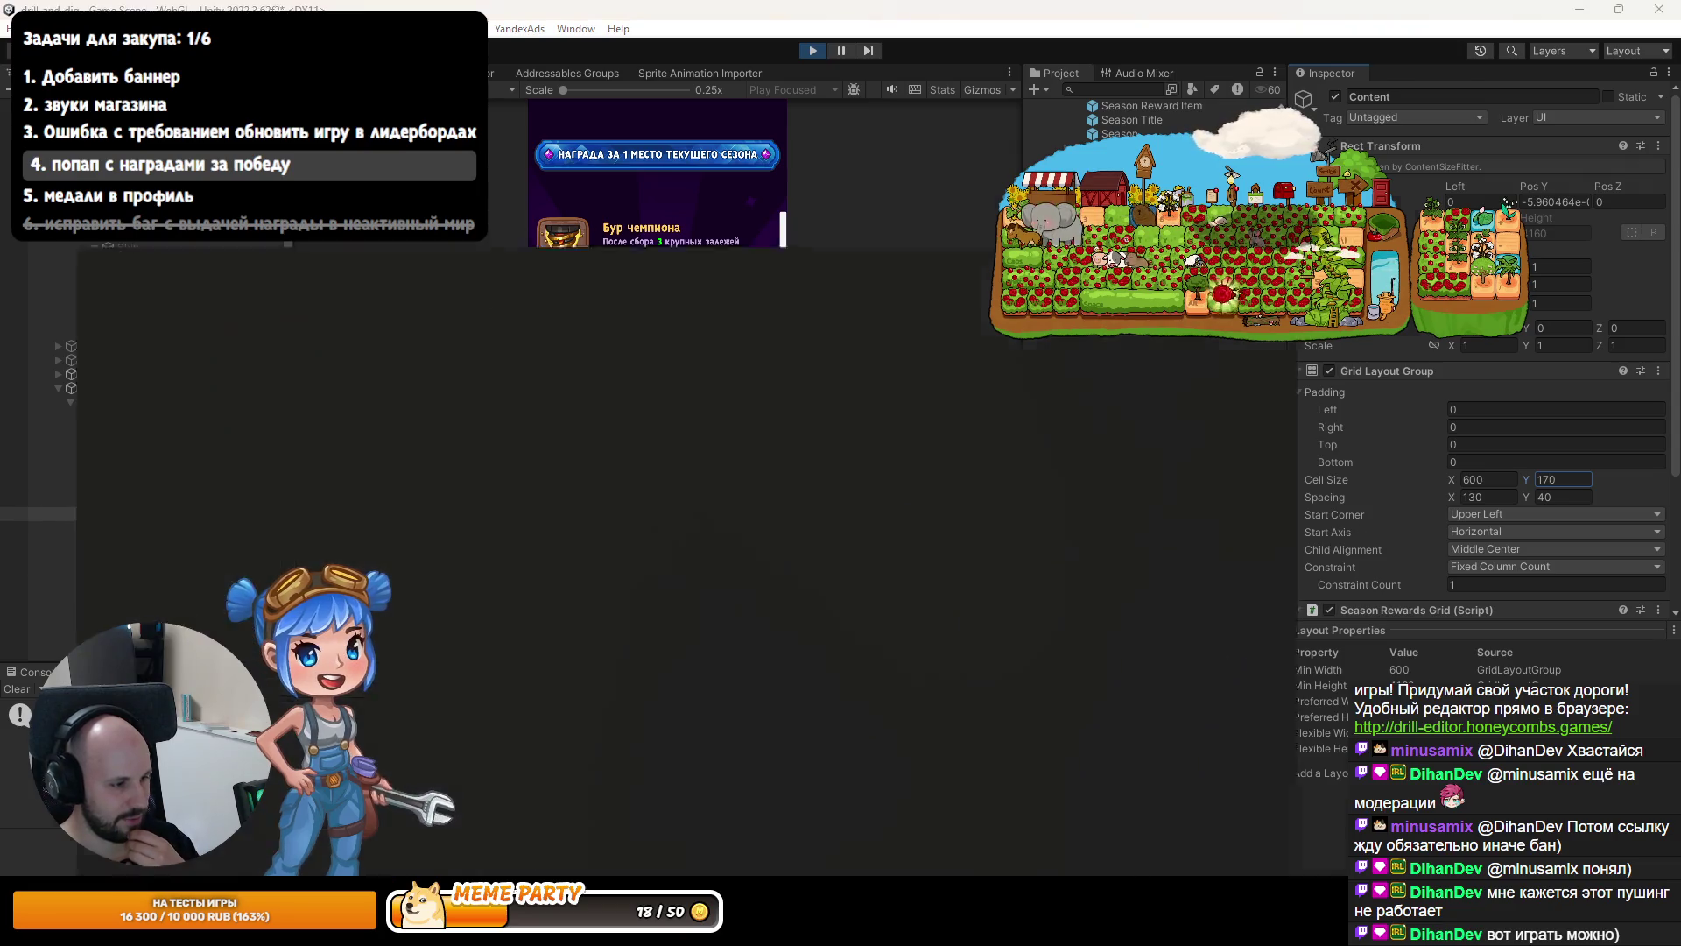
Compare with the описание_наград_01.jpg mockup, then set Content's Cell Size Y to 200.
{"action": "key", "text": "alt+Tab"}
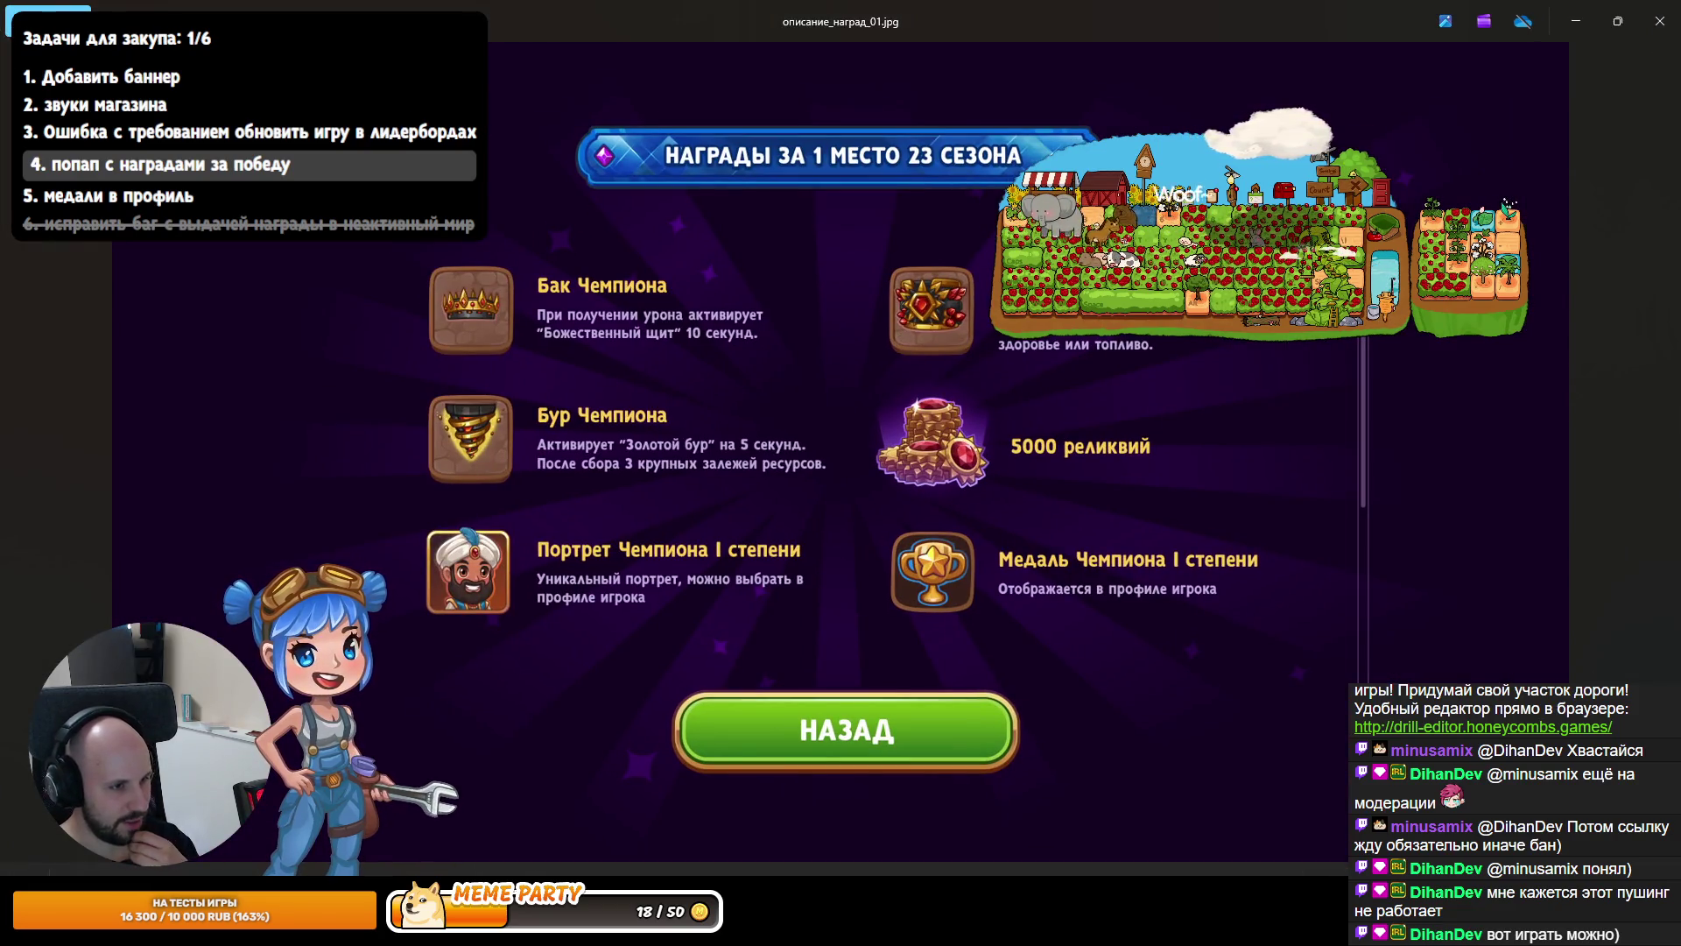
{"action": "left_click", "coordinate": [492, 932]}
{"action": "left_click", "coordinate": [1563, 480]}
{"action": "type", "text": "200"}
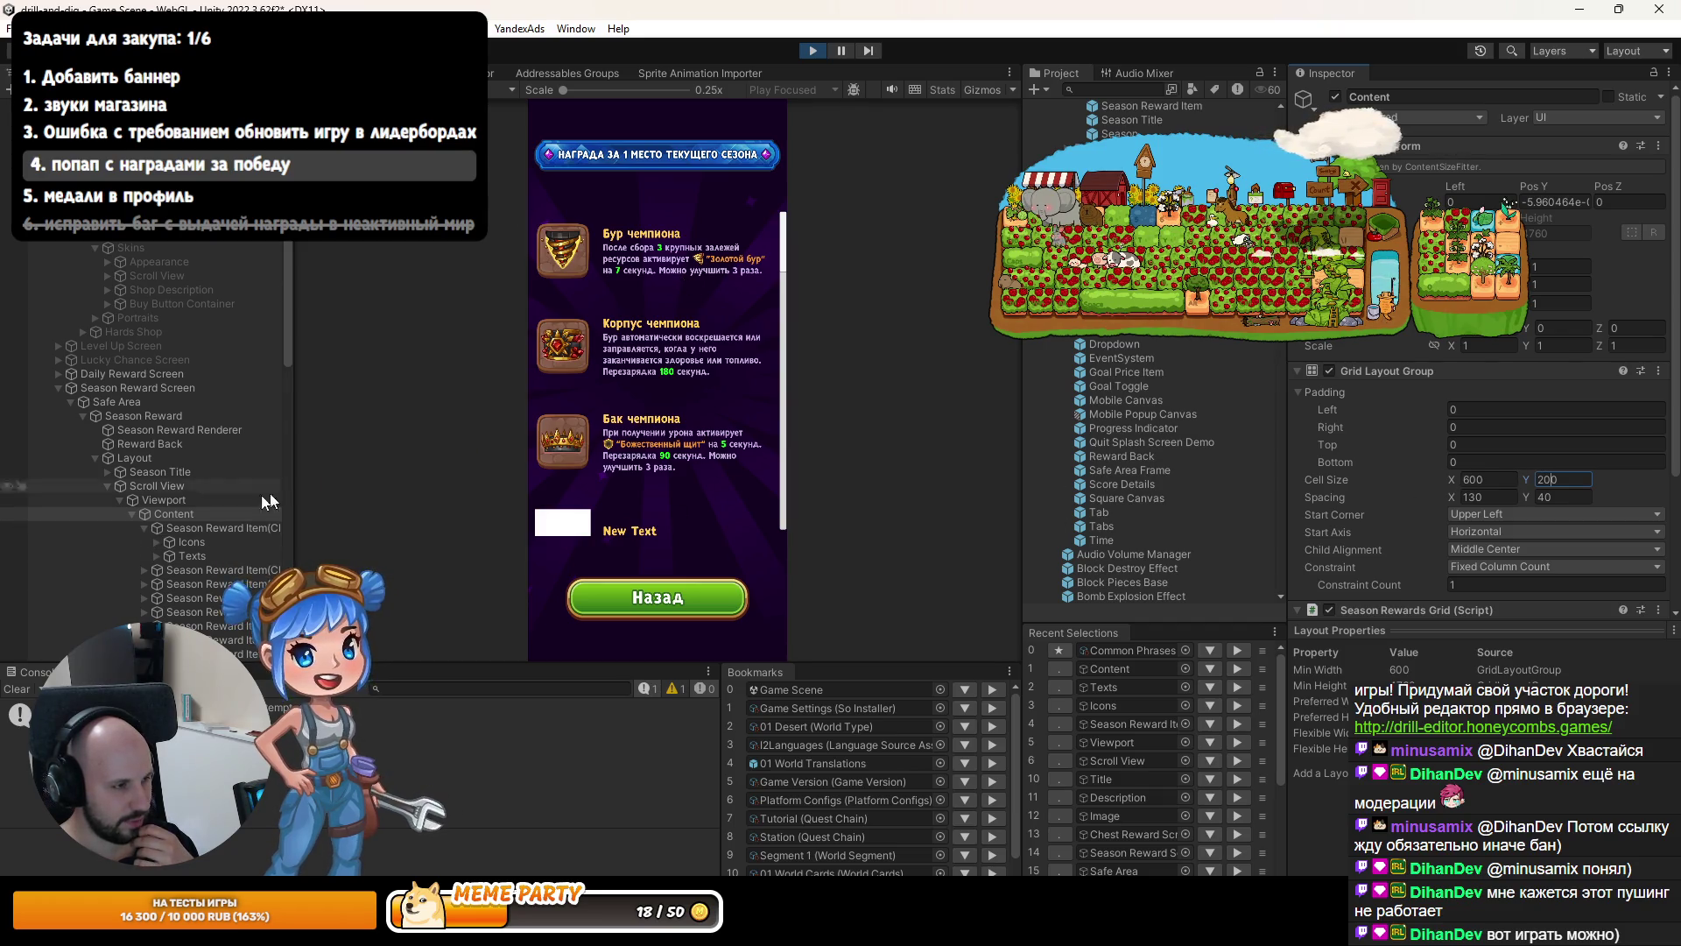
{"action": "key", "text": "ctrl+1"}
Frame the first reward item in the Scene view and set Content's Cell Size Y to 180.
{"action": "double_click", "coordinate": [210, 528]}
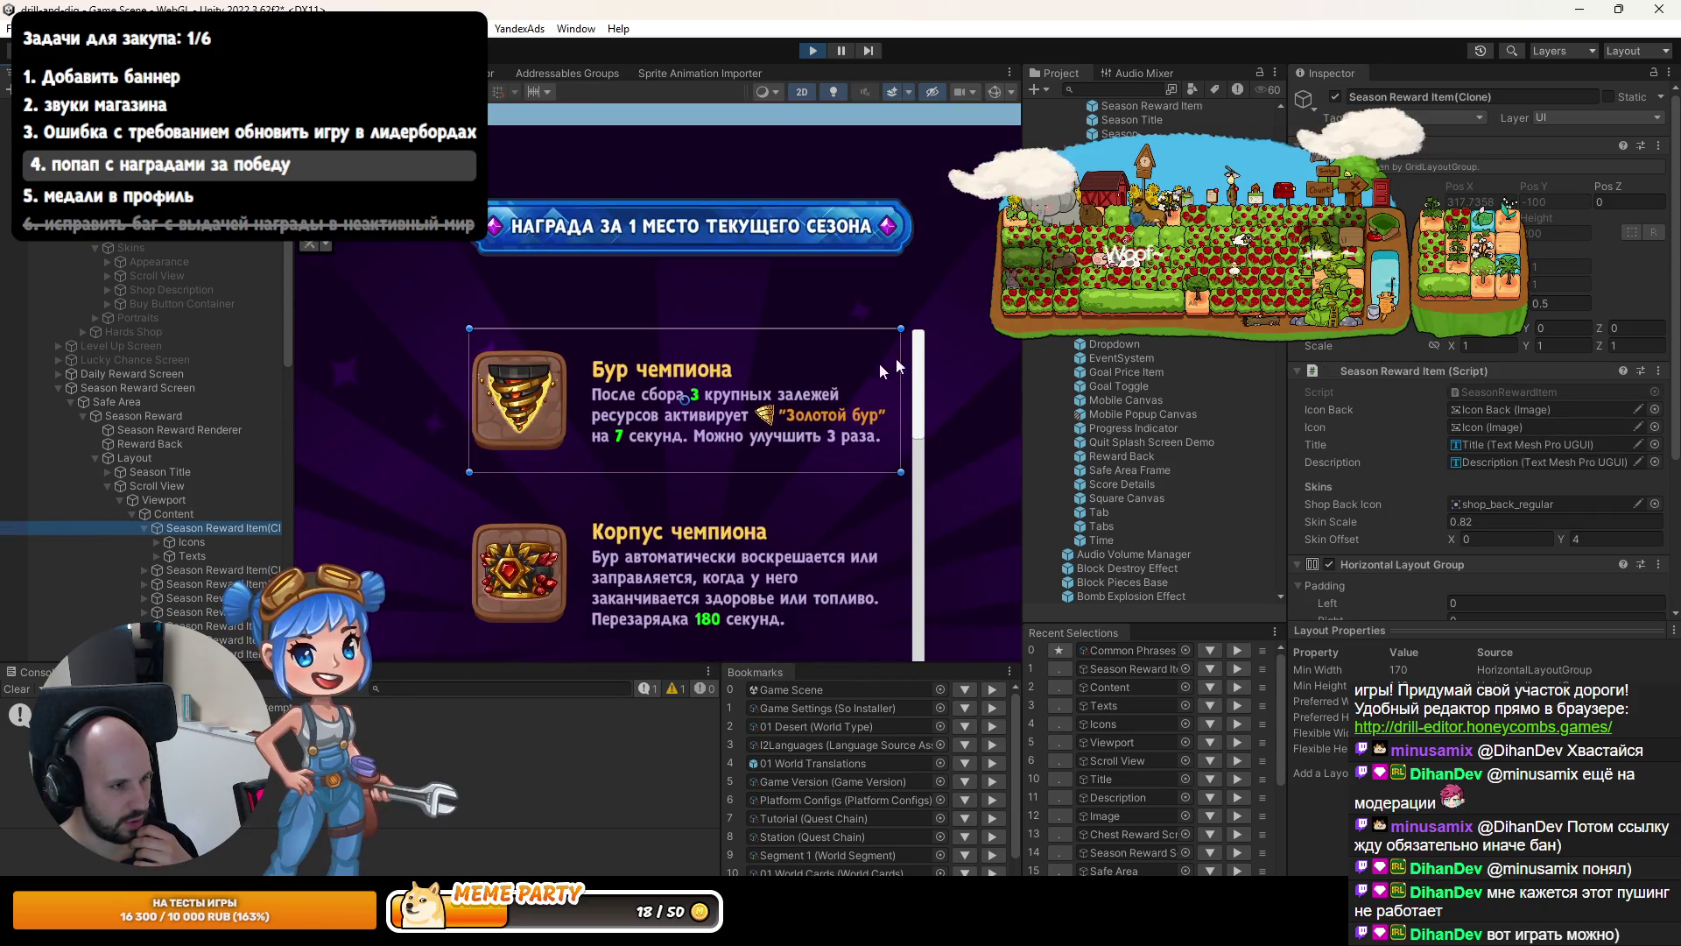
{"action": "scroll", "coordinate": [1510, 521], "scroll_direction": "down", "scroll_amount": 2}
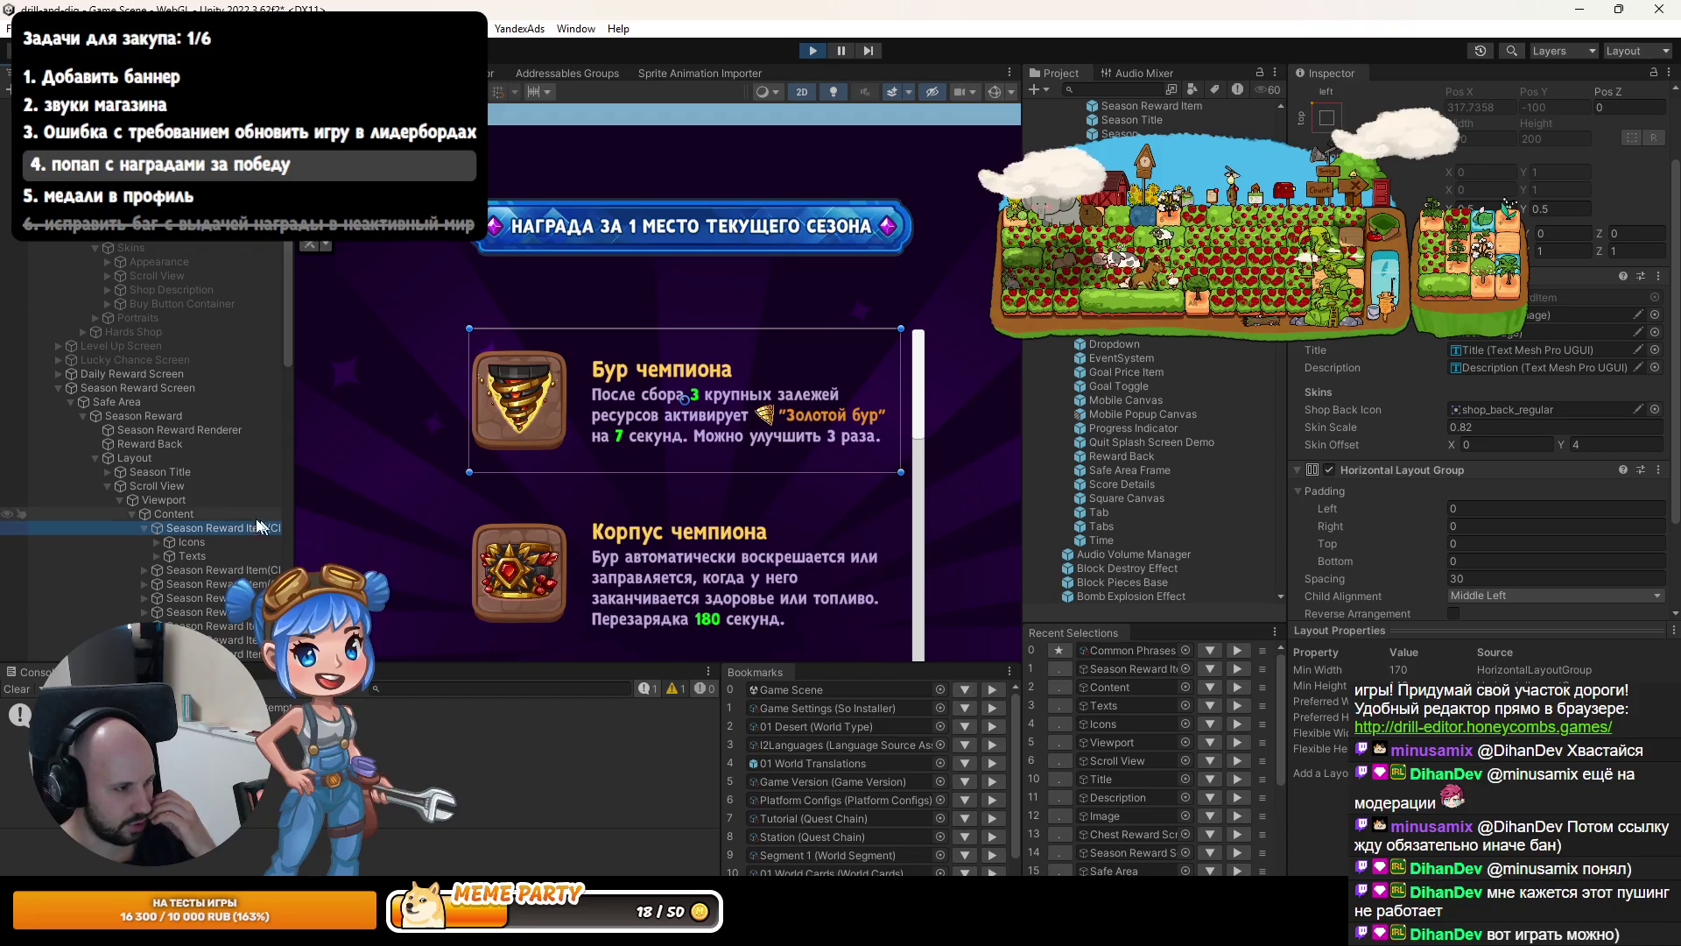
{"action": "left_click", "coordinate": [169, 514]}
{"action": "left_click", "coordinate": [154, 500]}
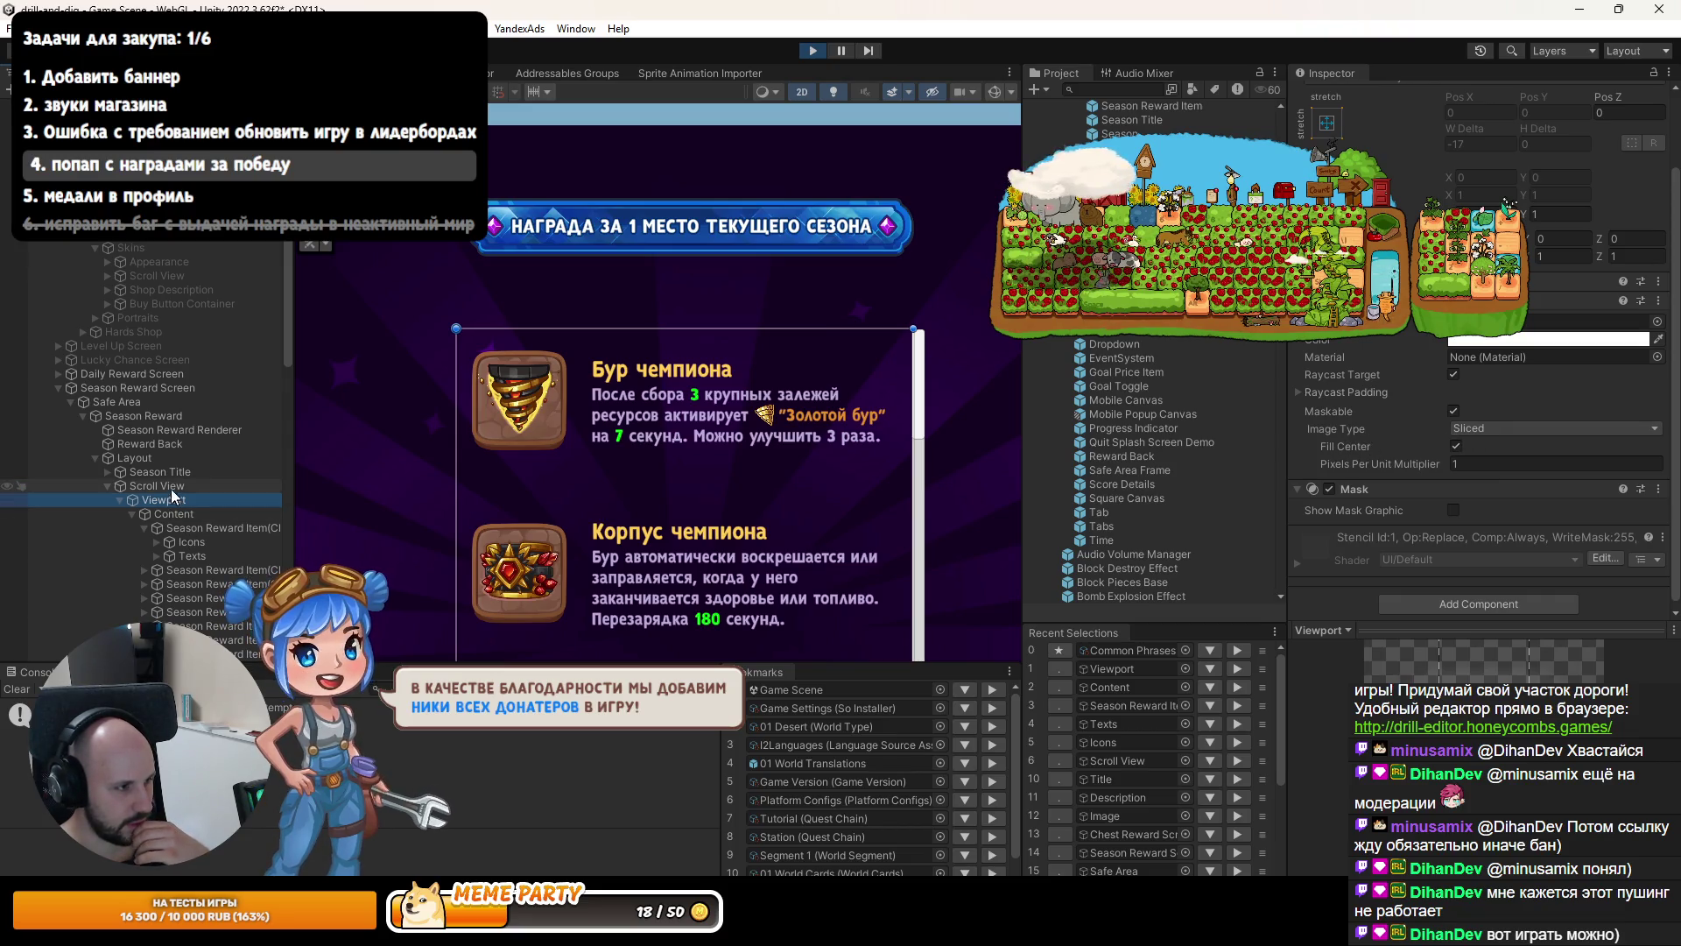
{"action": "left_click", "coordinate": [193, 514]}
{"action": "double_click", "coordinate": [1551, 391]}
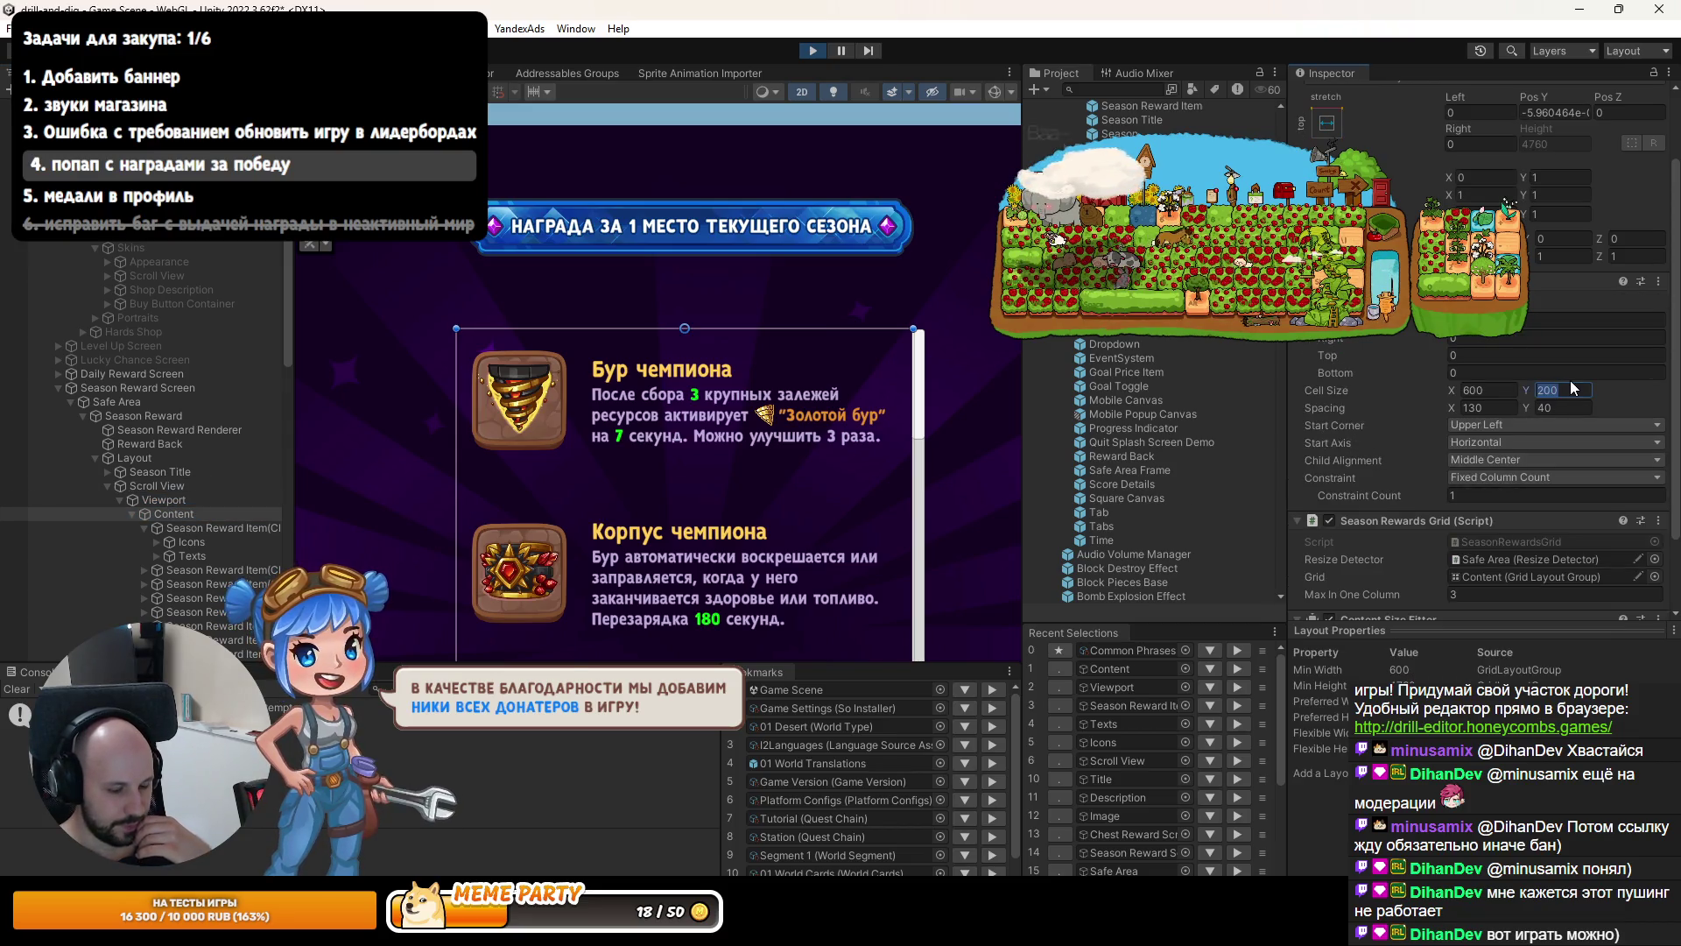
{"action": "type", "text": "180"}
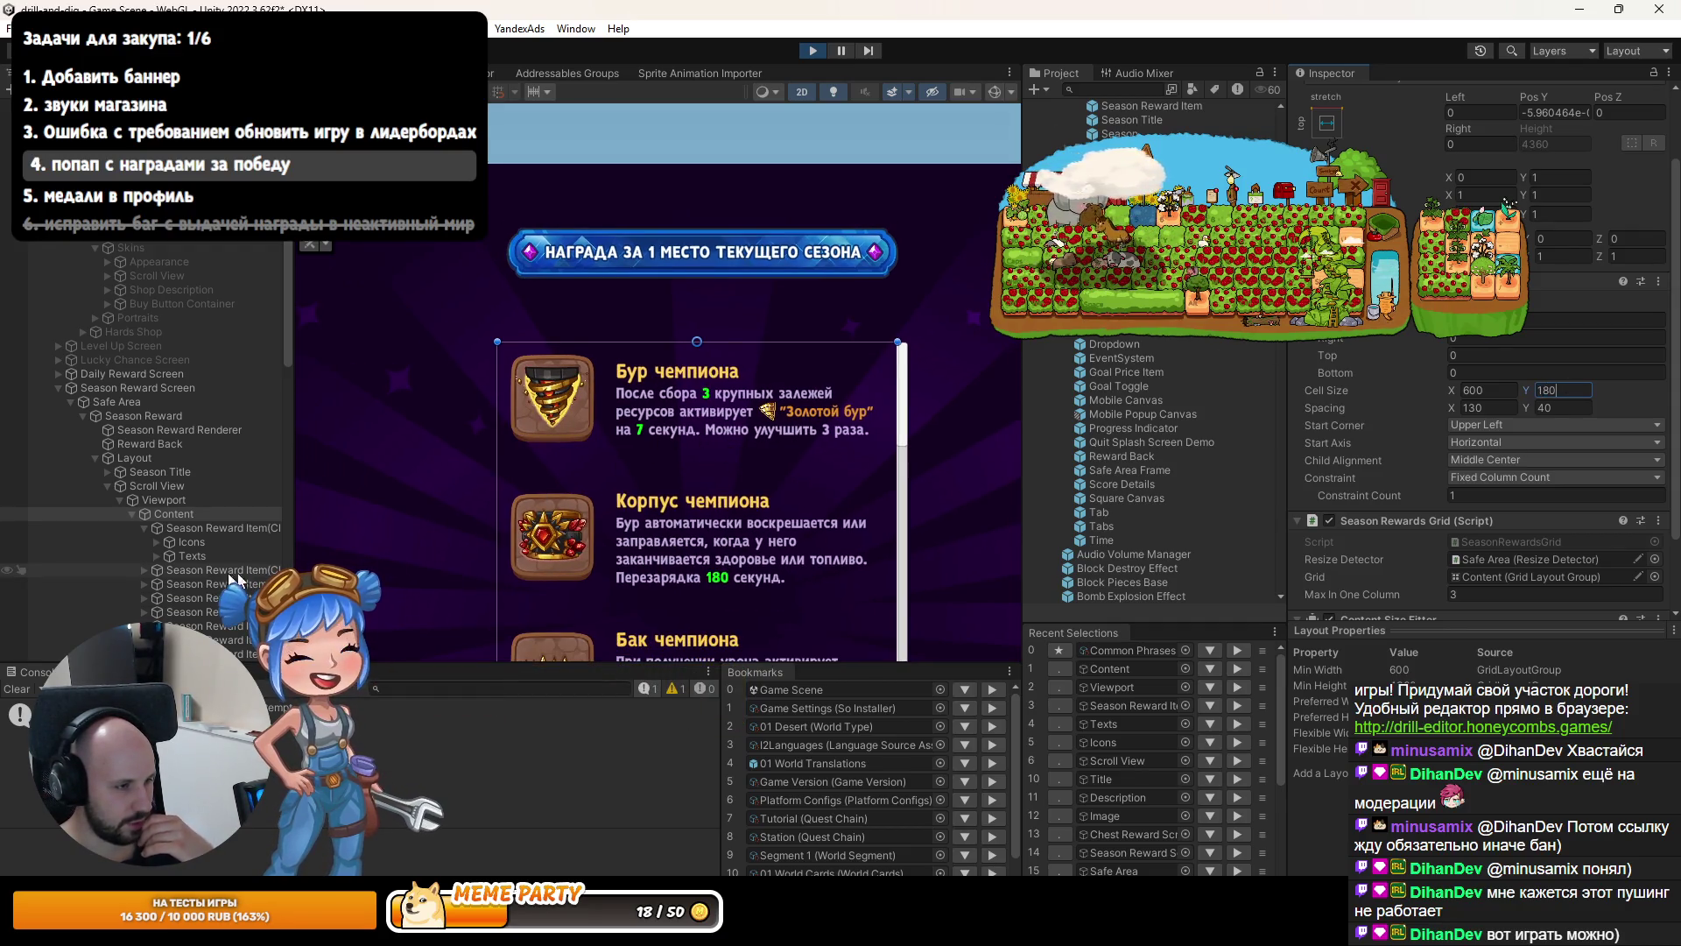
{"action": "left_click", "coordinate": [609, 387]}
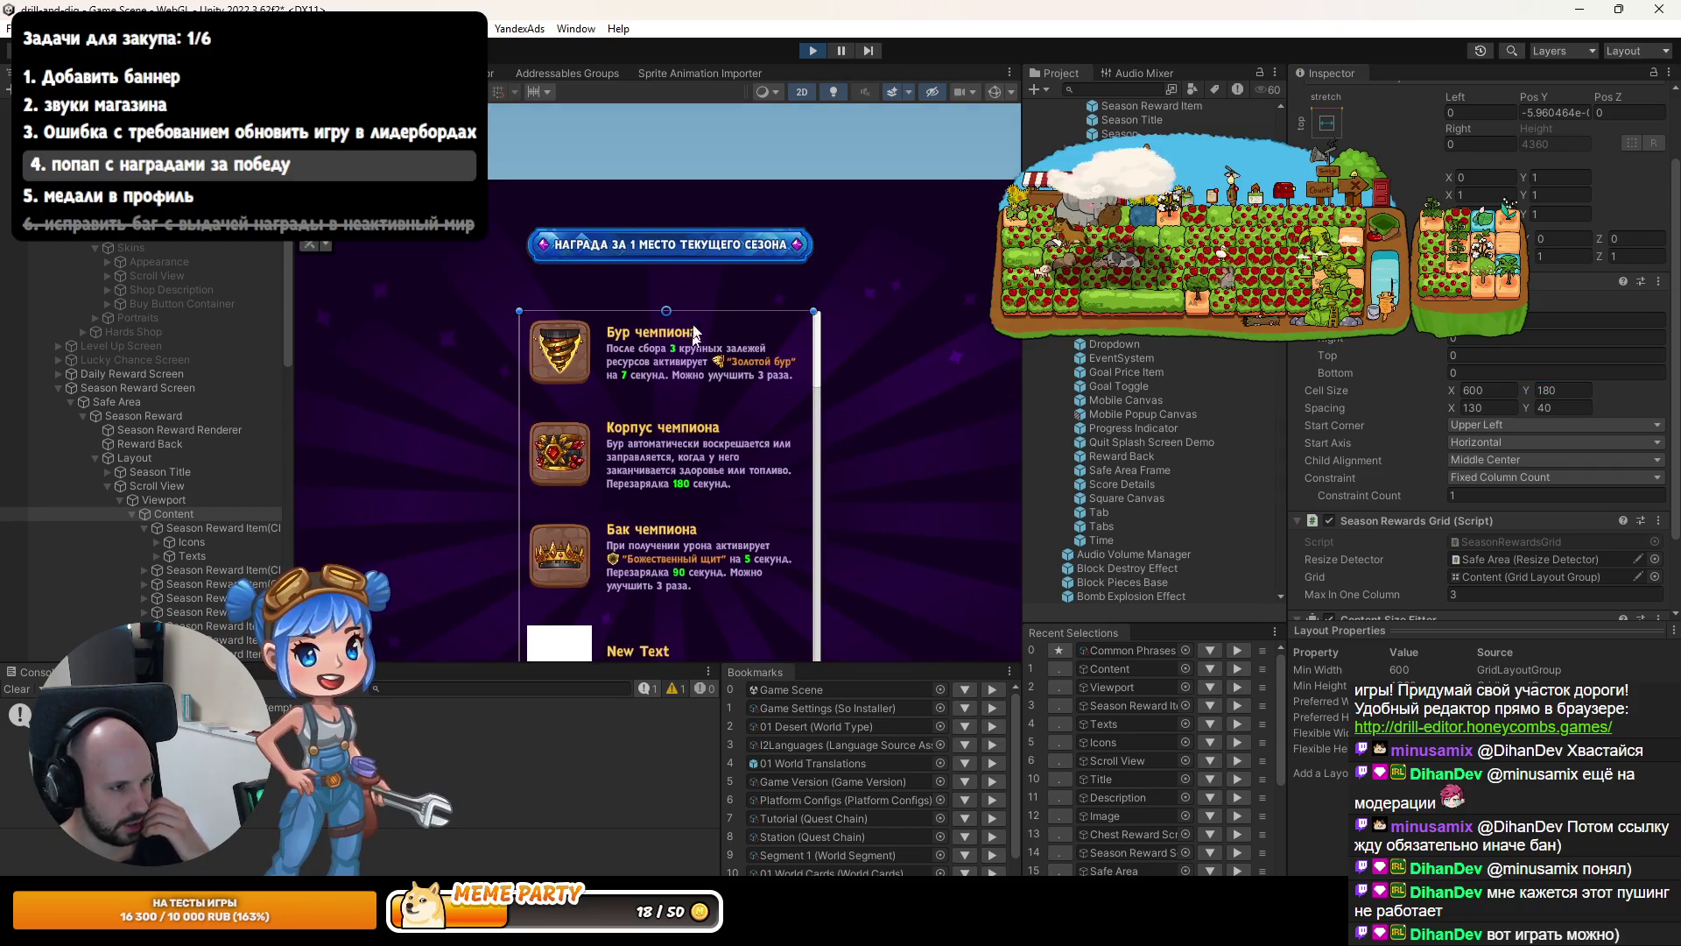
Check the reward item's Icons and Texts, then stop Play mode and reselect the cell height field.
{"action": "left_click", "coordinate": [219, 545]}
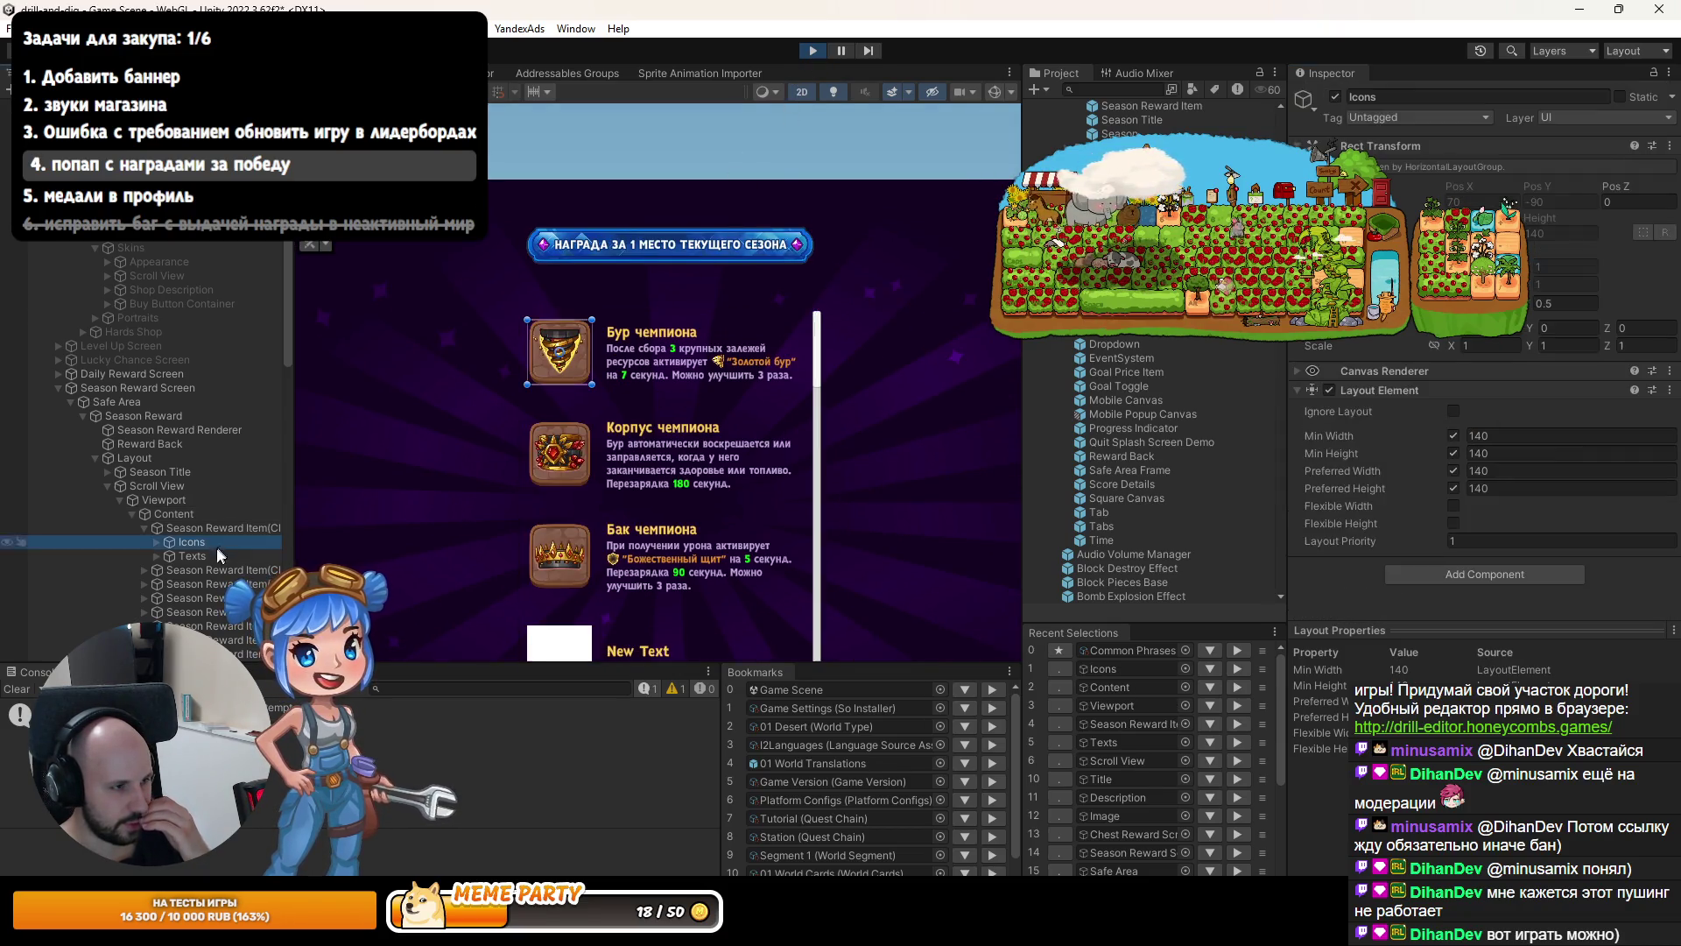
{"action": "left_click", "coordinate": [208, 559]}
{"action": "key", "text": "ctrl+2"}
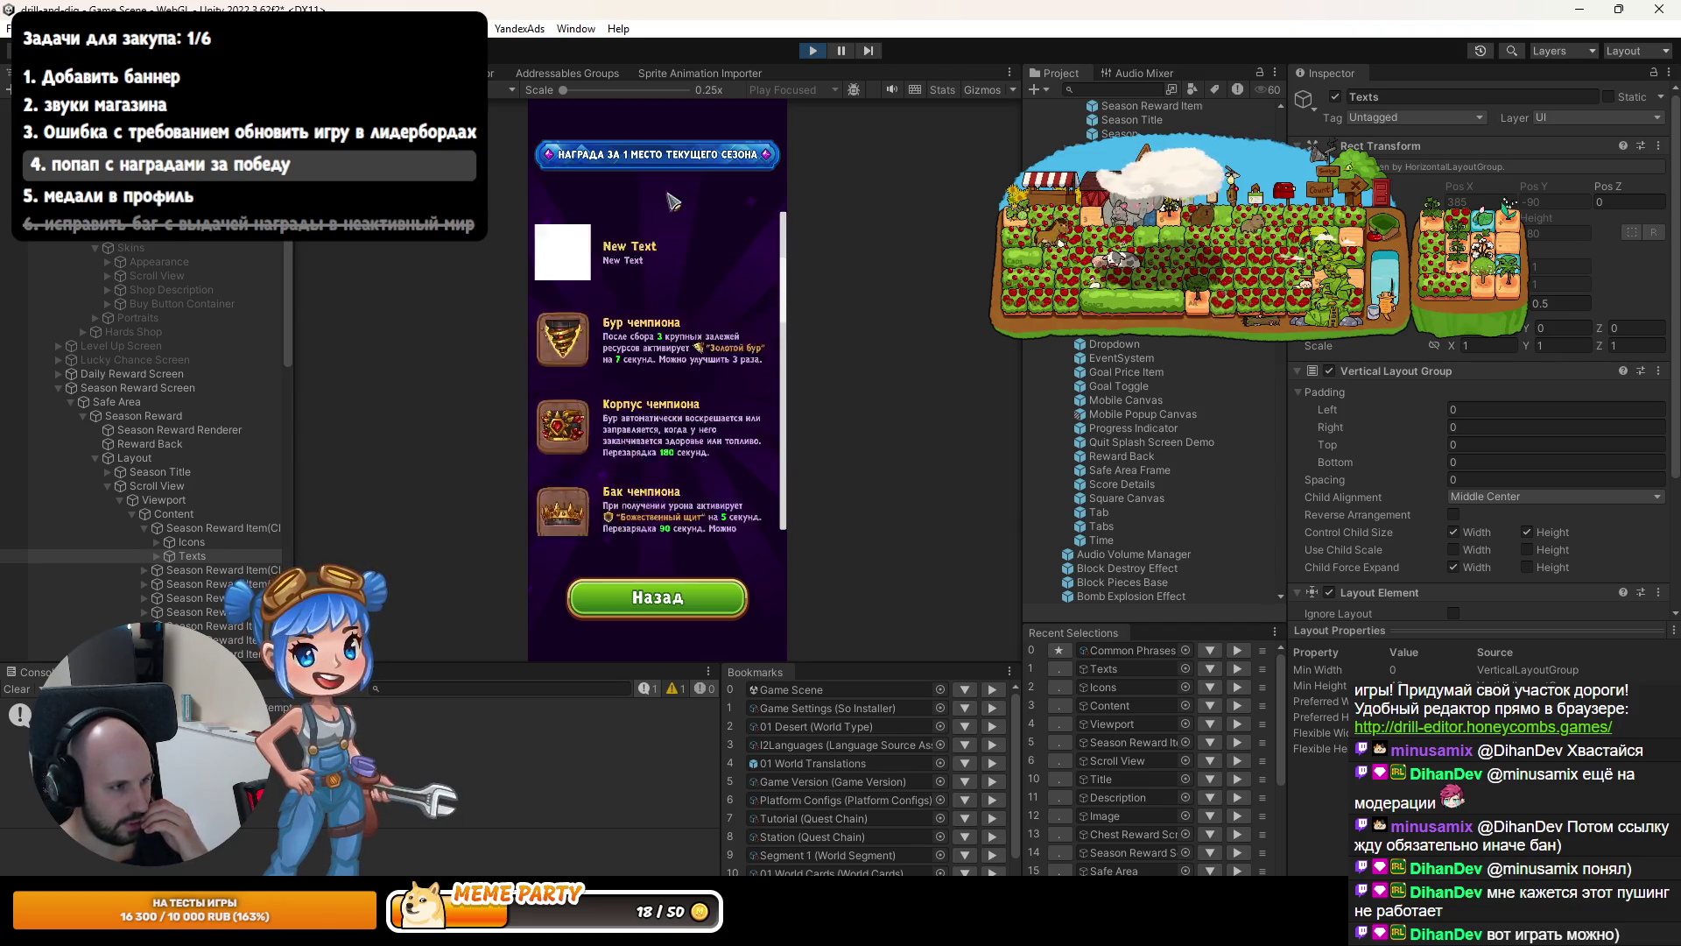
{"action": "left_click", "coordinate": [811, 54]}
{"action": "left_click", "coordinate": [1561, 461]}
Re-enter Cell Size Y as 180 and set Spacing Y to 40.
{"action": "type", "text": "180"}
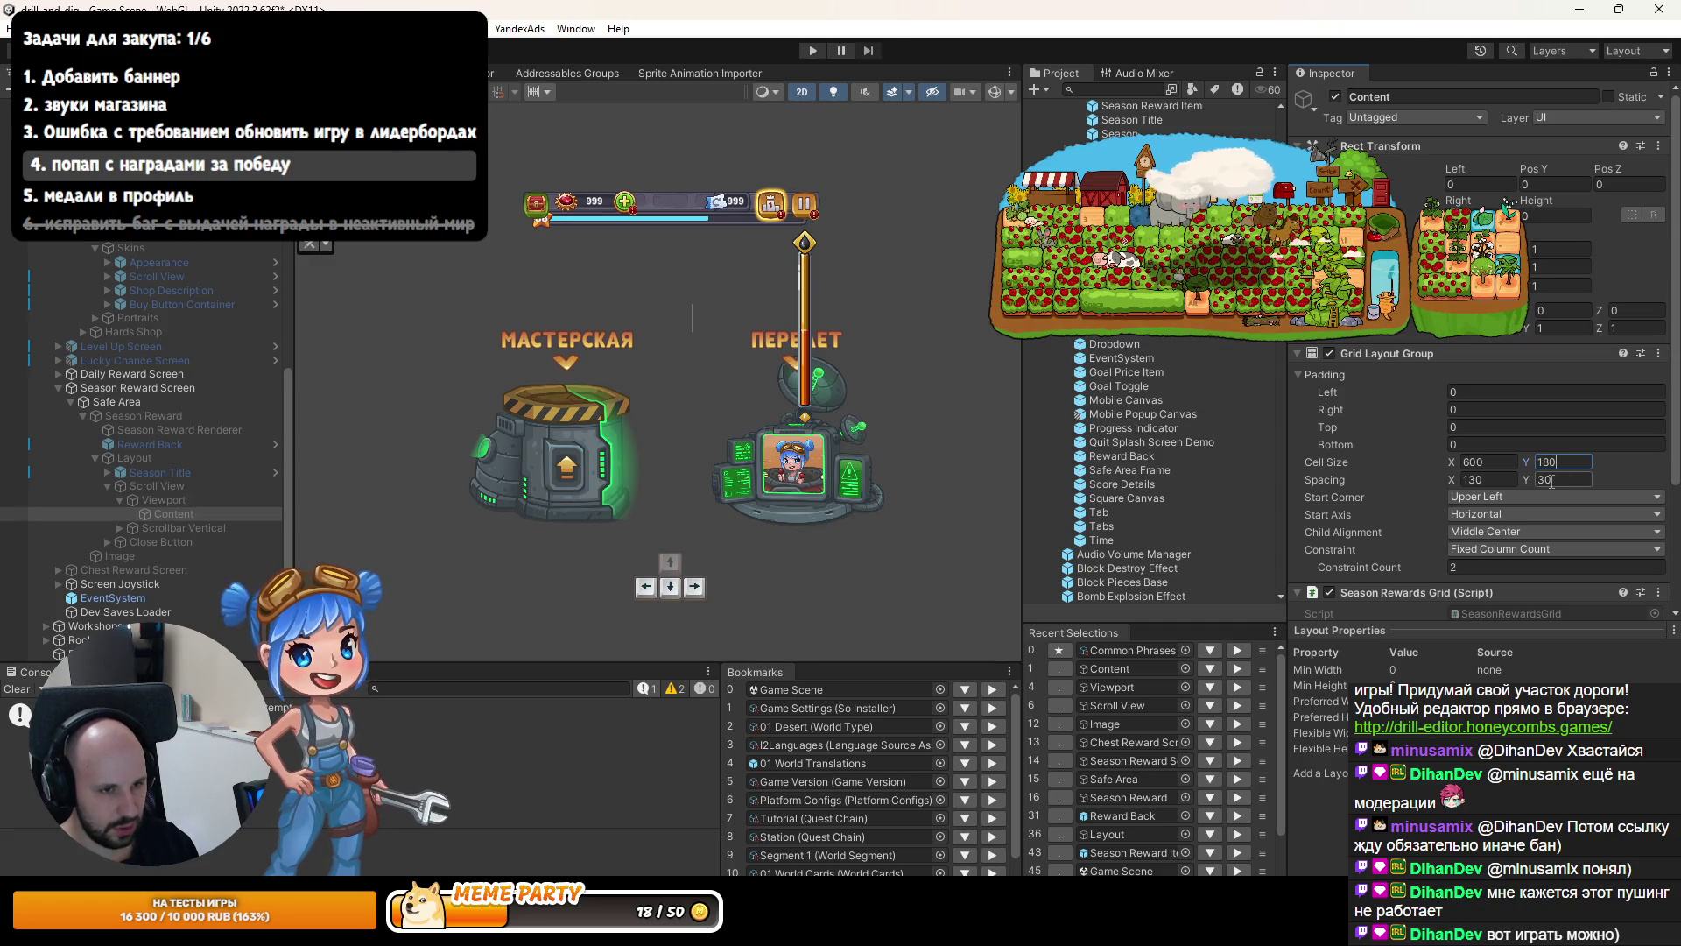
{"action": "key", "text": "Tab"}
{"action": "key", "text": "Tab"}
{"action": "type", "text": "4"}
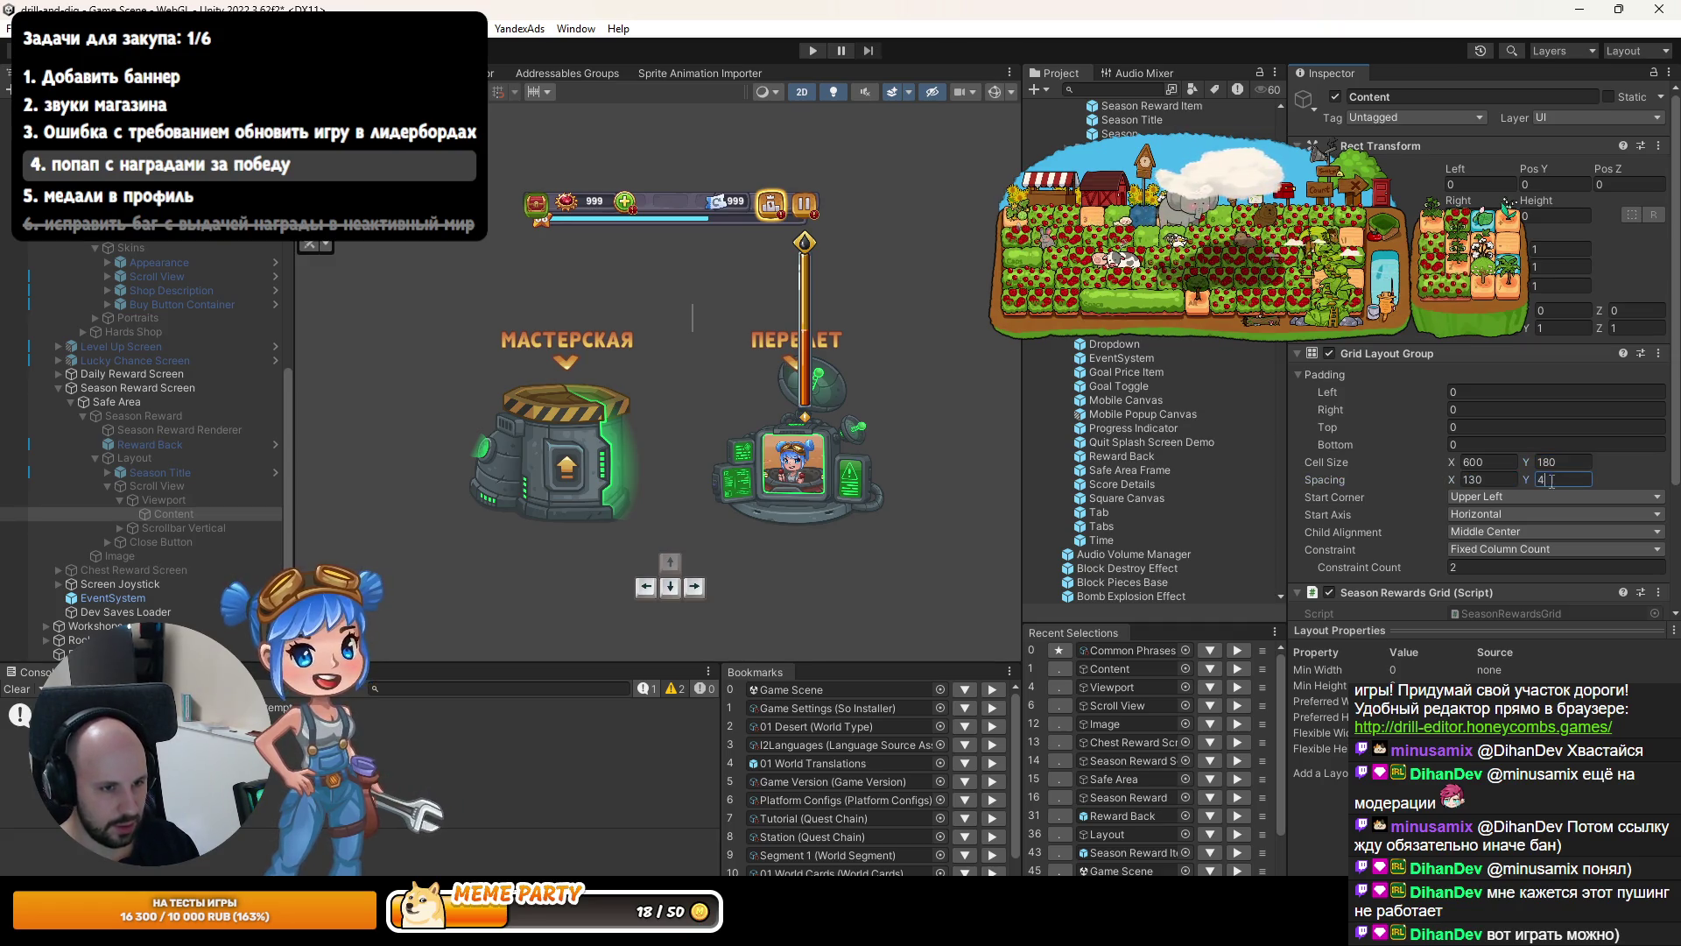
Run the game and open the Текущий сезон tab's first-place season rewards popup.
{"action": "left_click", "coordinate": [812, 51]}
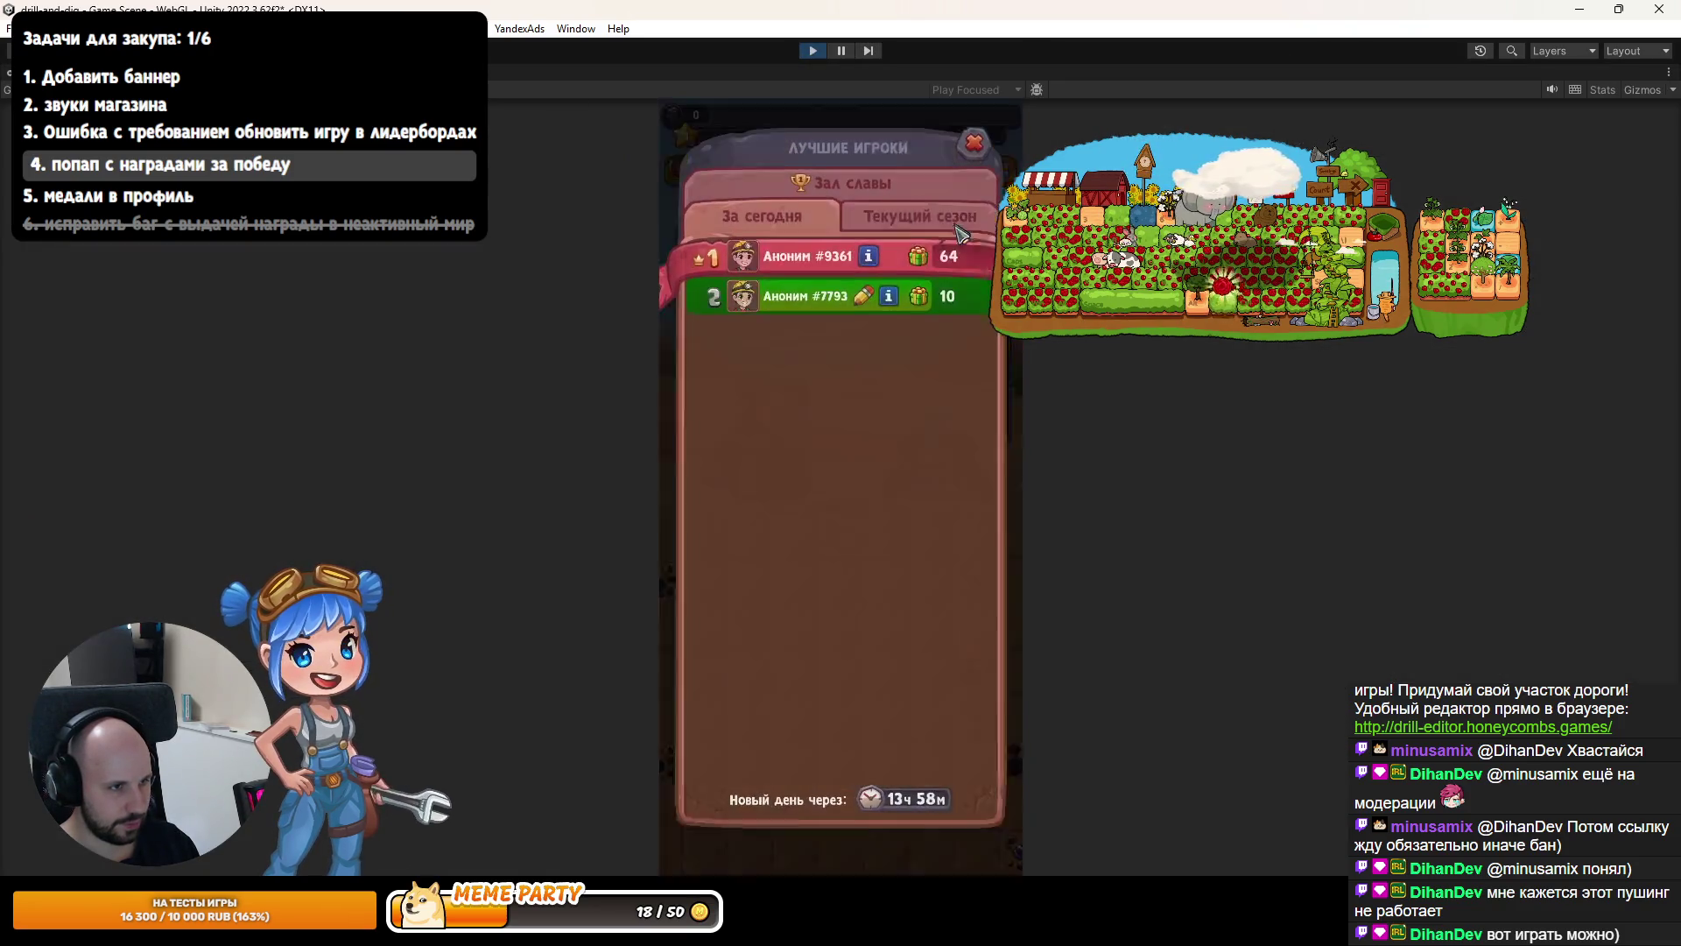
{"action": "left_click", "coordinate": [961, 233]}
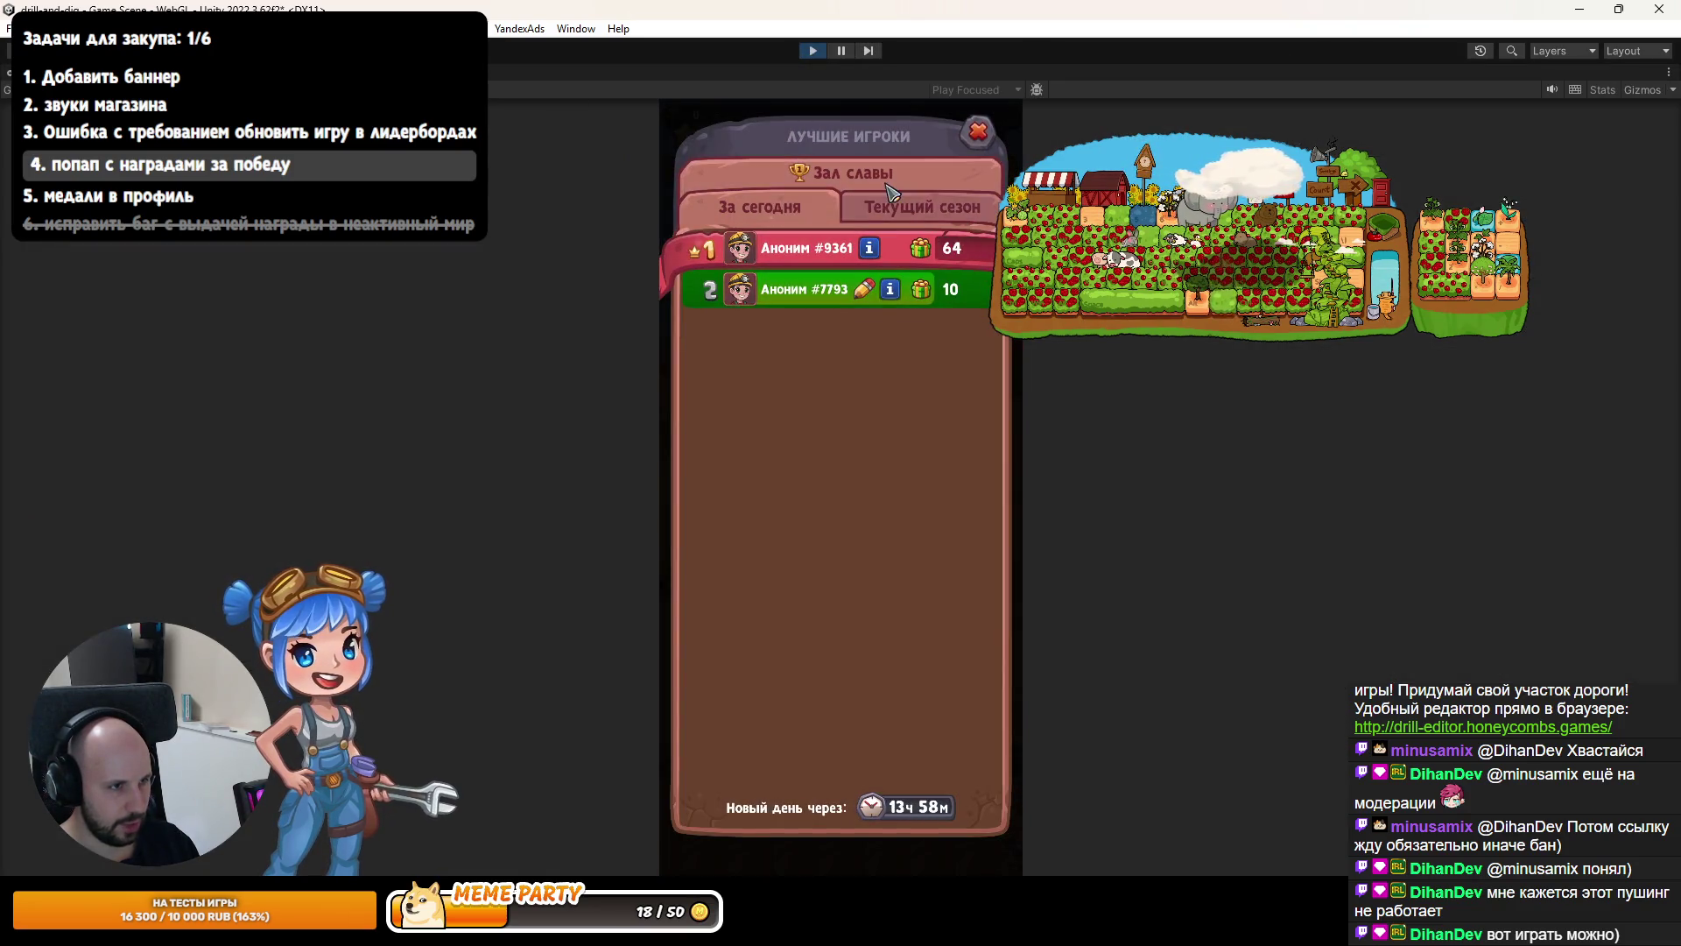
{"action": "left_click", "coordinate": [918, 255]}
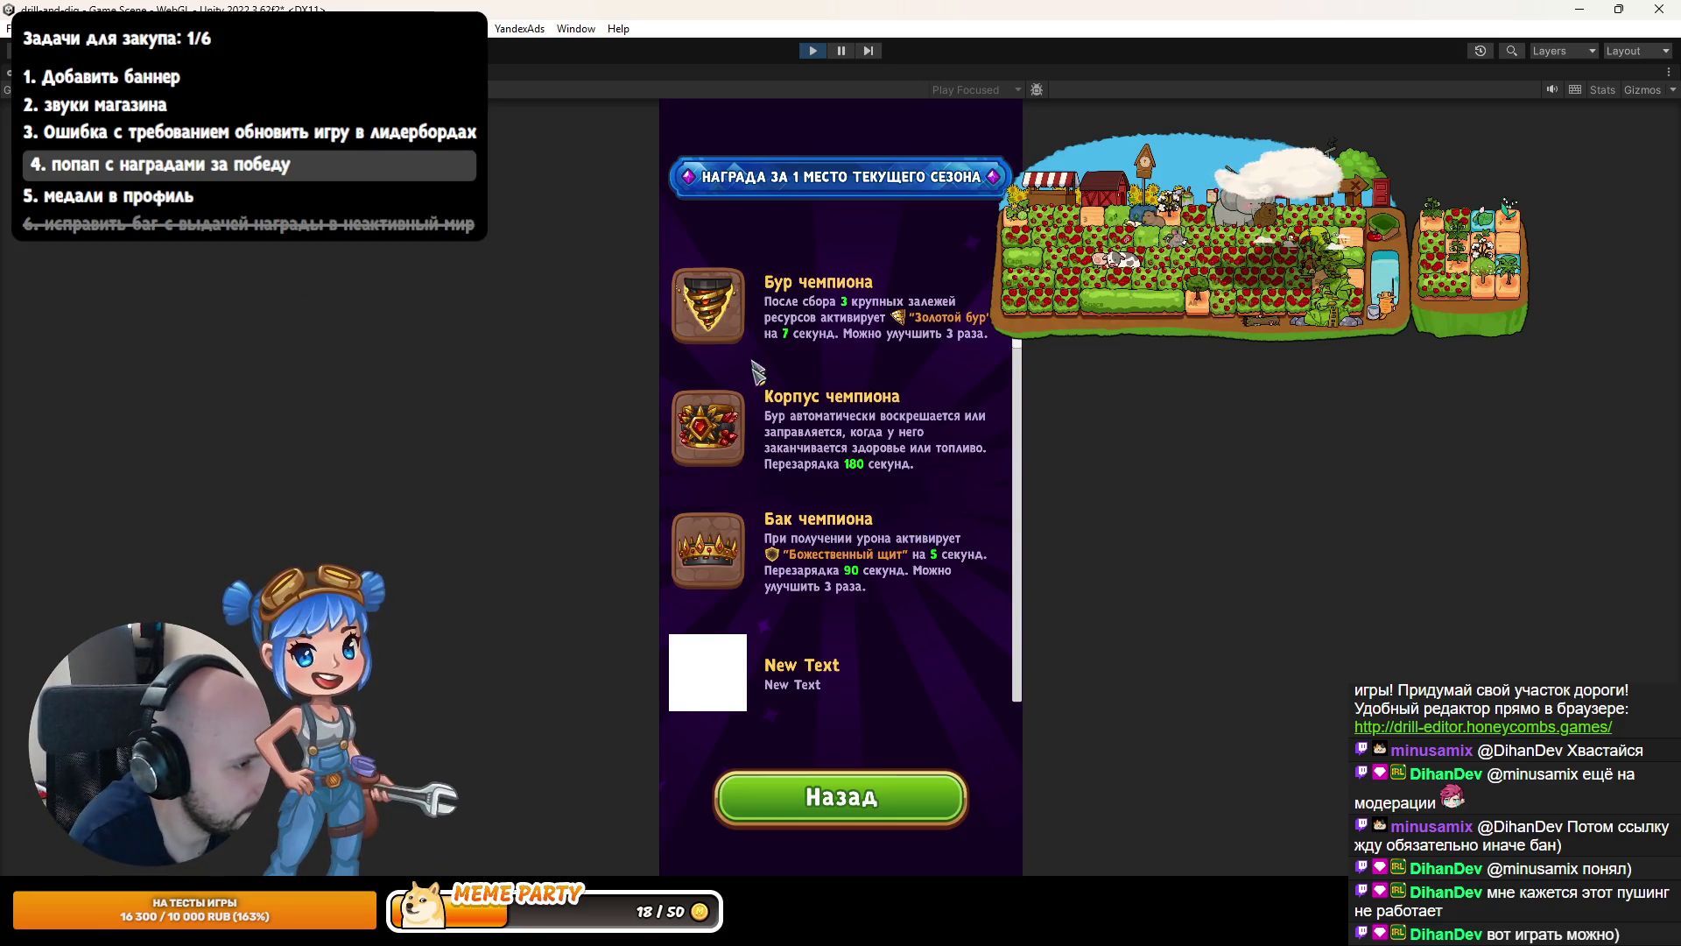
{"action": "left_click", "coordinate": [131, 89]}
{"action": "left_click", "coordinate": [743, 378]}
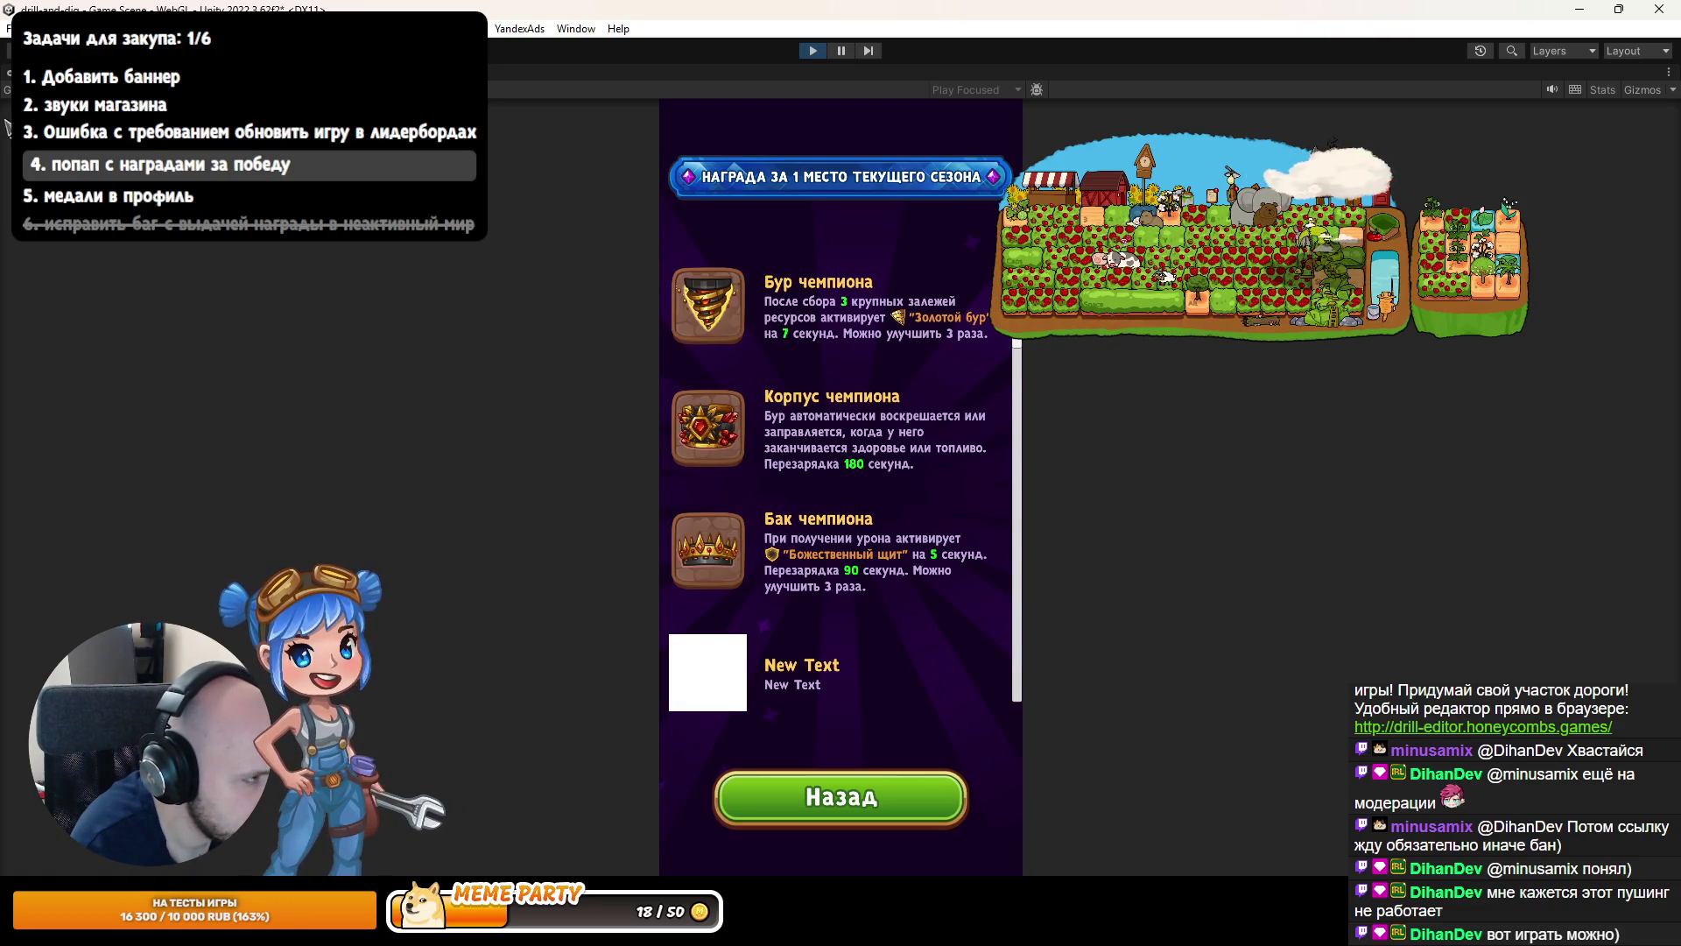
{"action": "key", "text": "shift+space"}
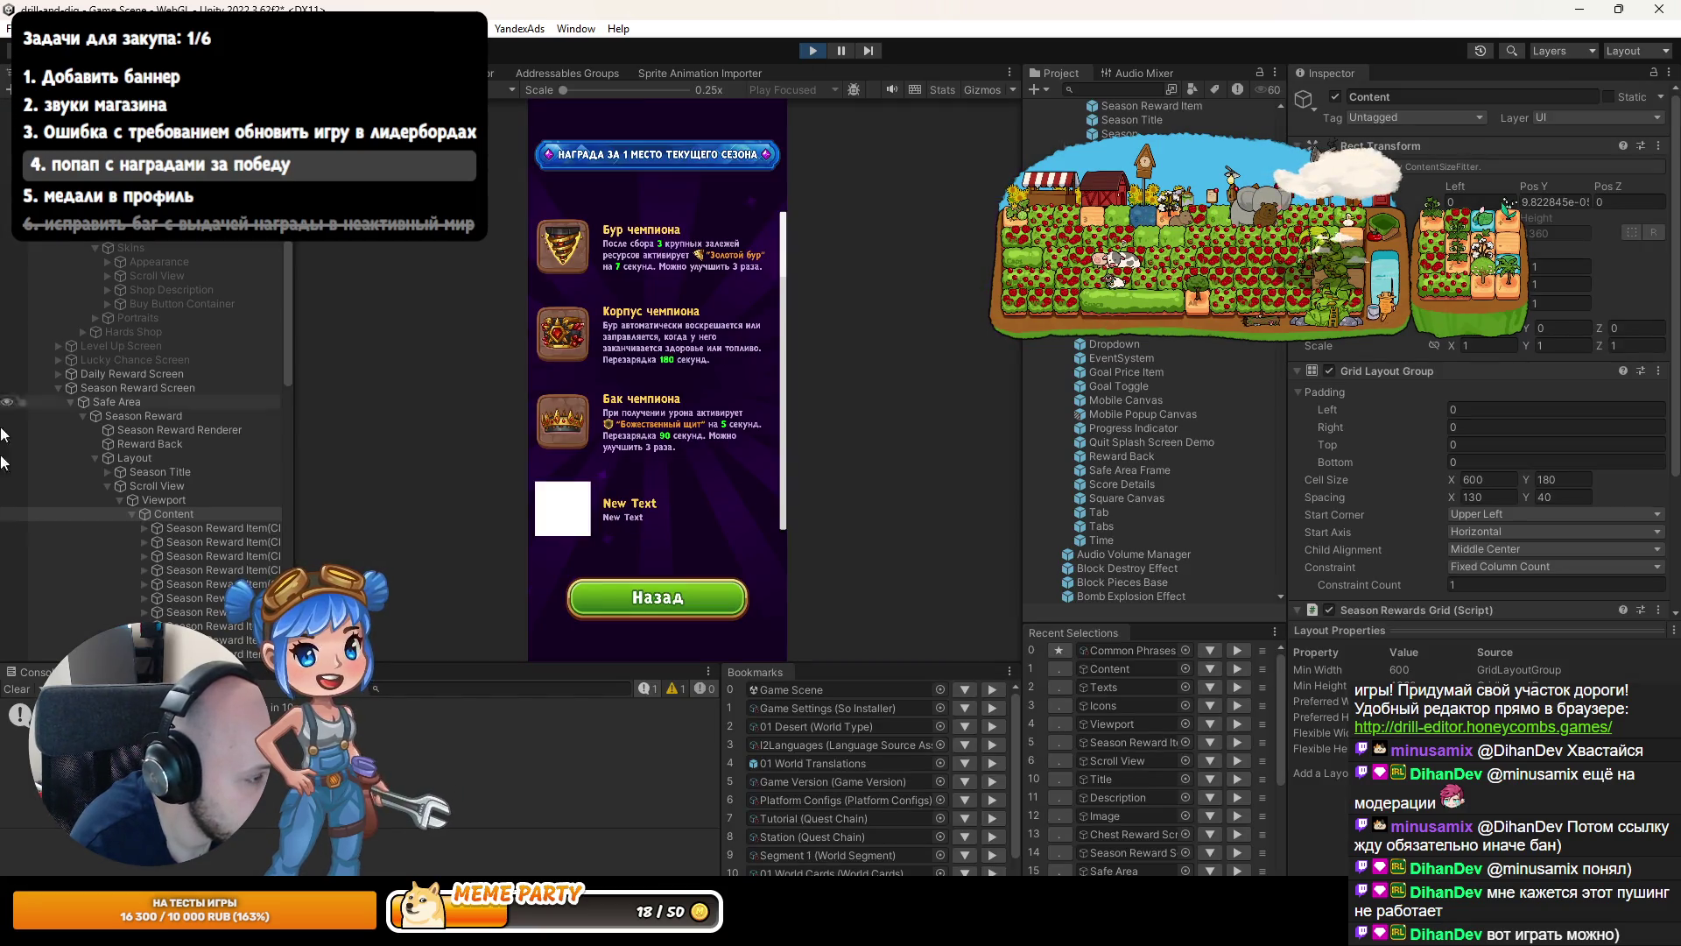
Try a column spacing of 100 on the Content grid, then undo it back to 130.
{"action": "left_click", "coordinate": [170, 487]}
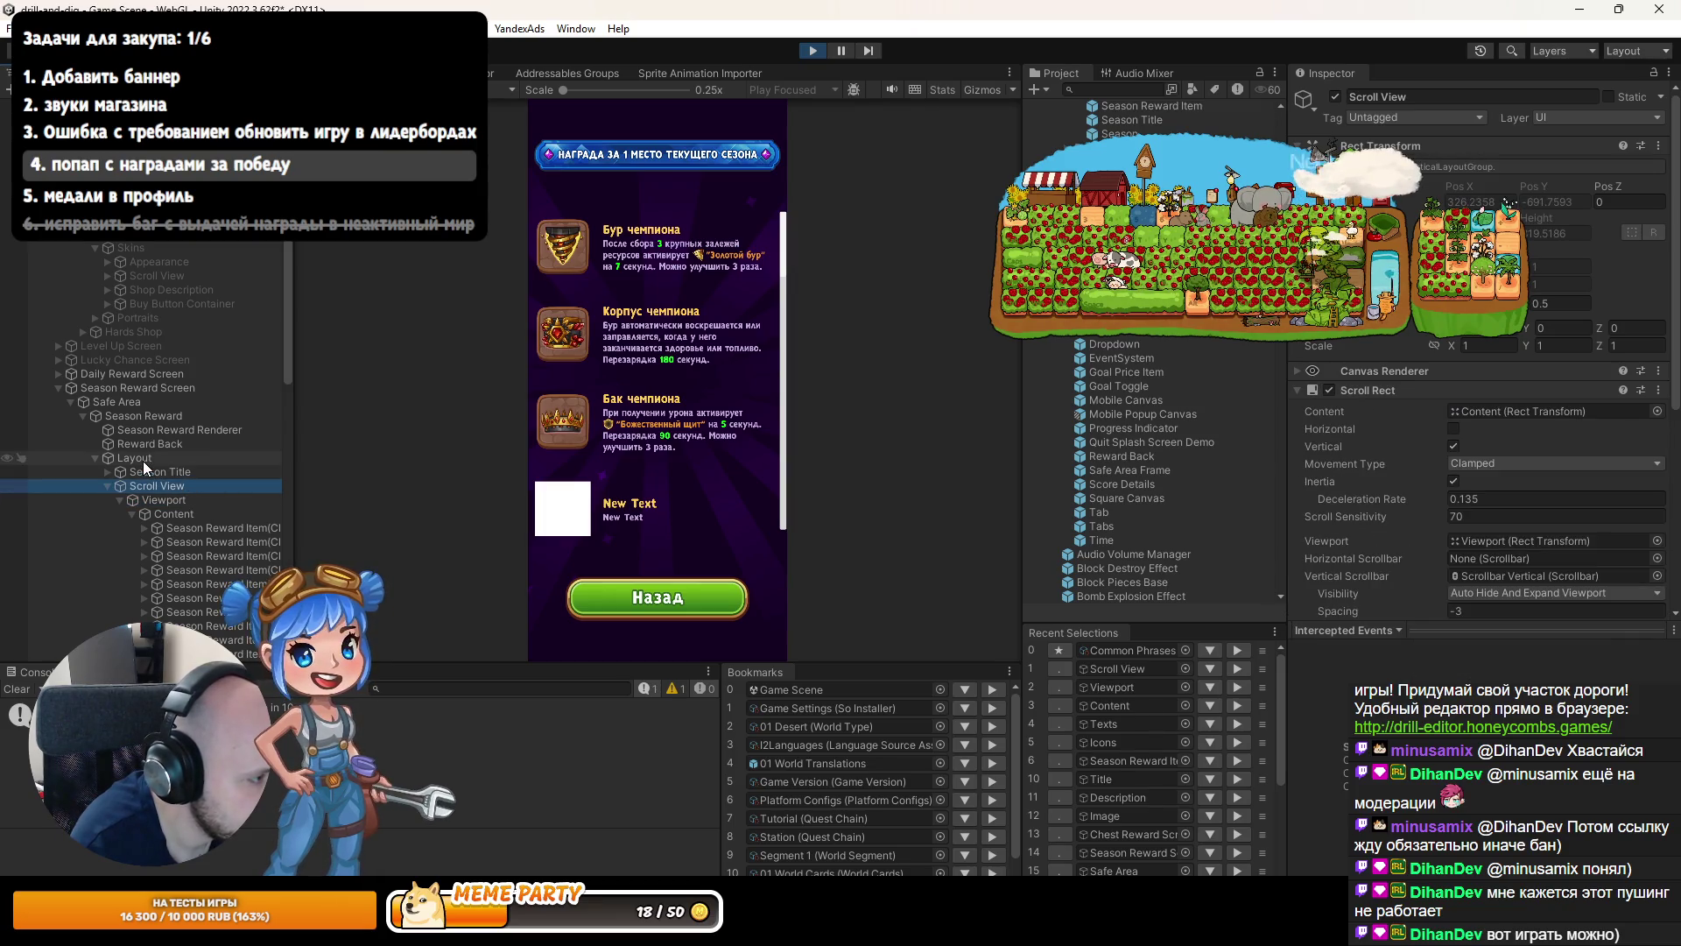
{"action": "left_click", "coordinate": [144, 458]}
{"action": "left_click", "coordinate": [172, 513]}
{"action": "scroll", "coordinate": [1478, 425], "scroll_direction": "down", "scroll_amount": 3}
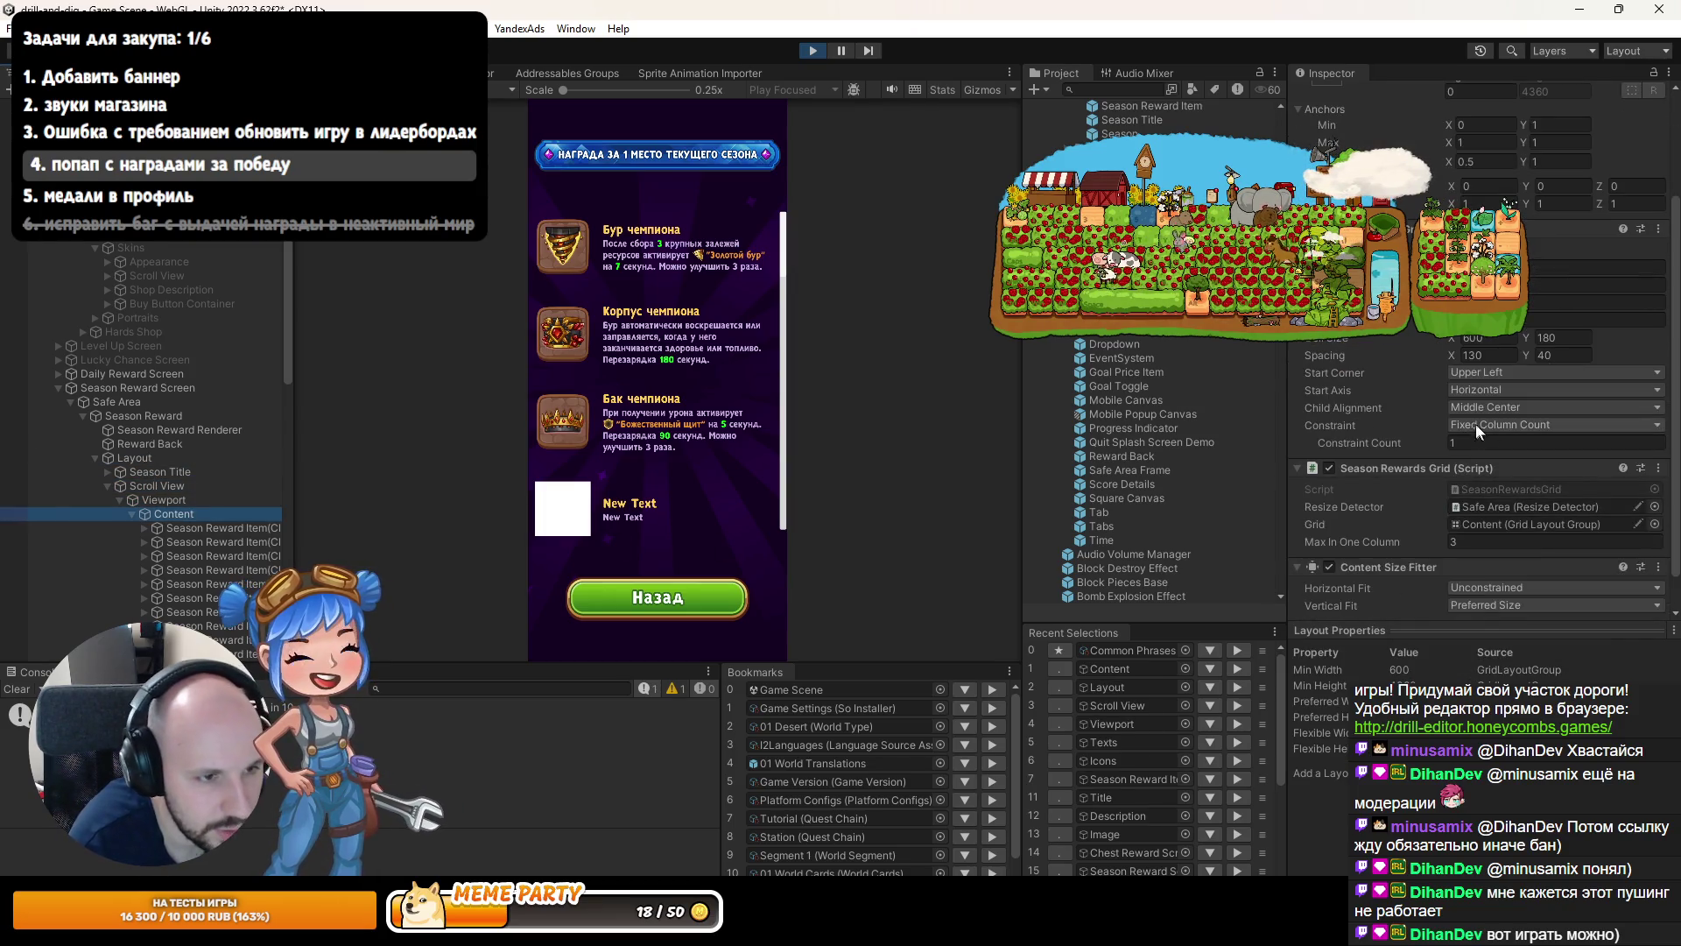
{"action": "left_click", "coordinate": [1489, 355]}
{"action": "type", "text": "100"}
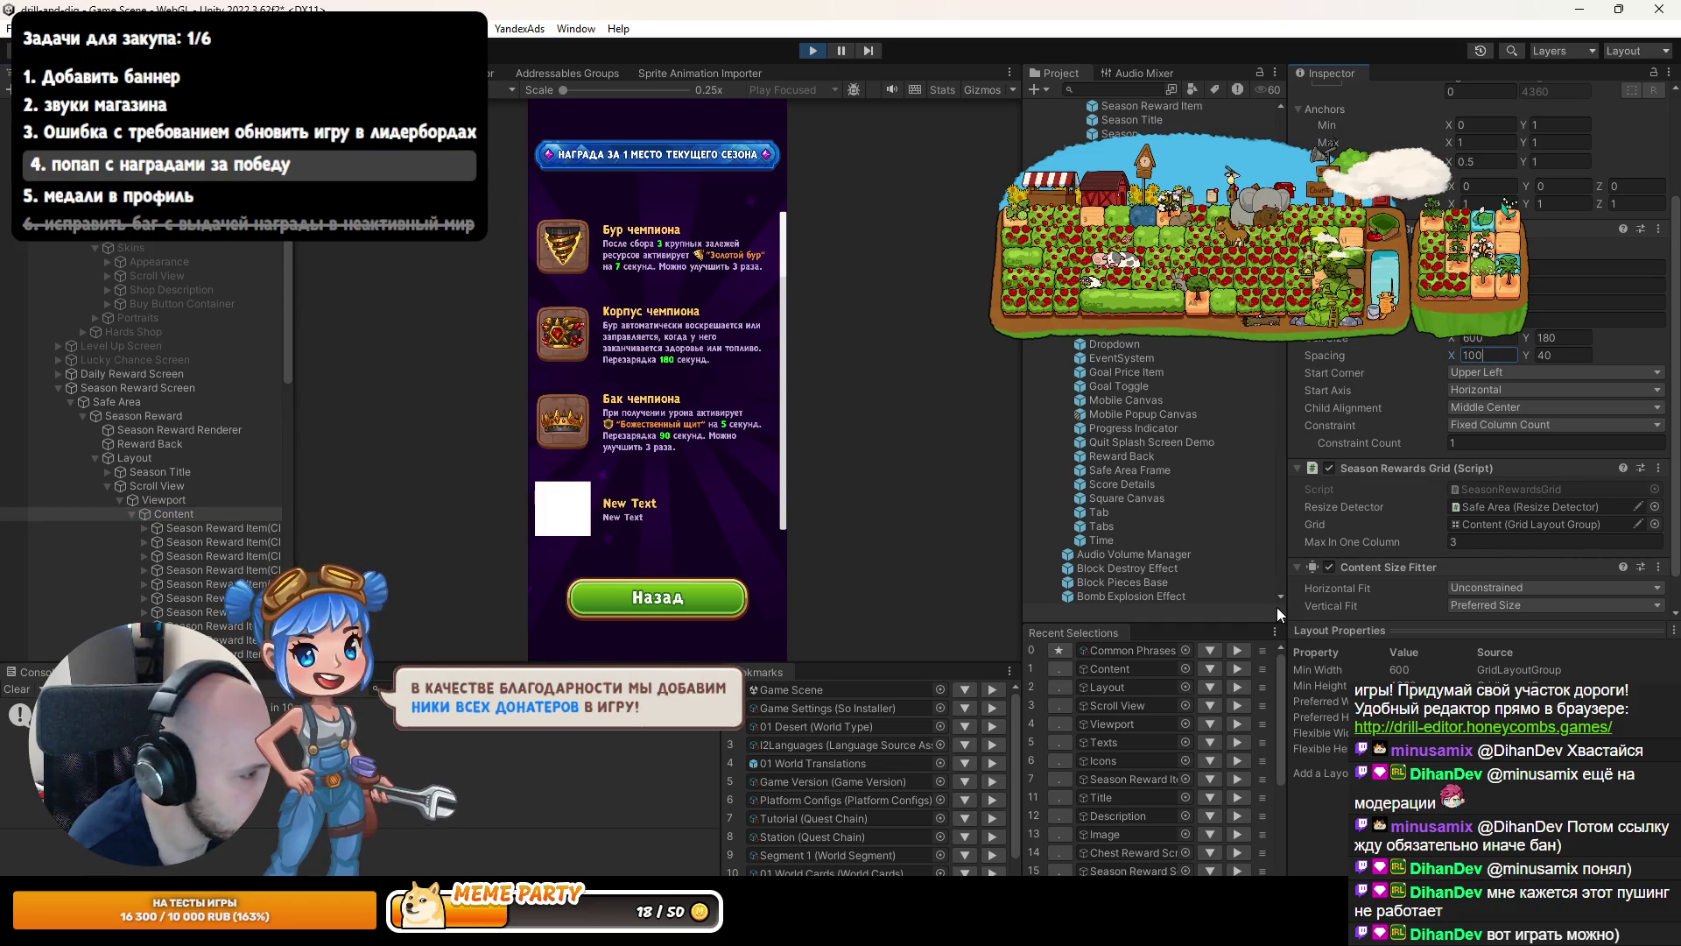
{"action": "key", "text": "ctrl+z"}
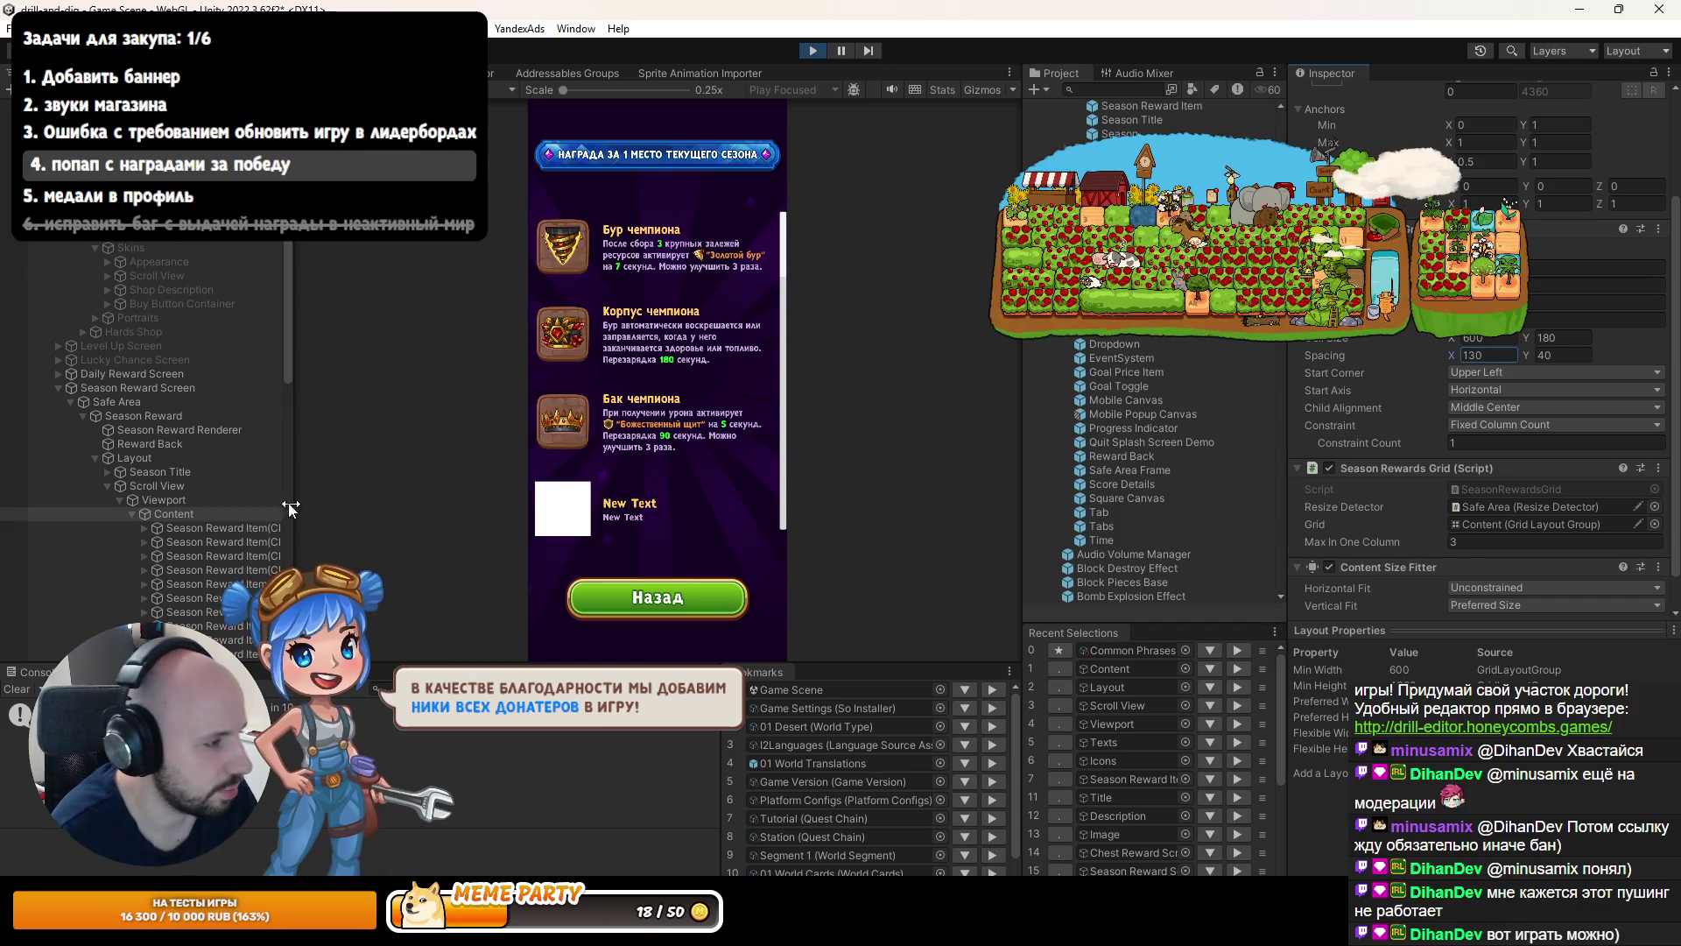
Set the Layout object's Vertical Layout Group Spacing to 50.
{"action": "left_click", "coordinate": [138, 415]}
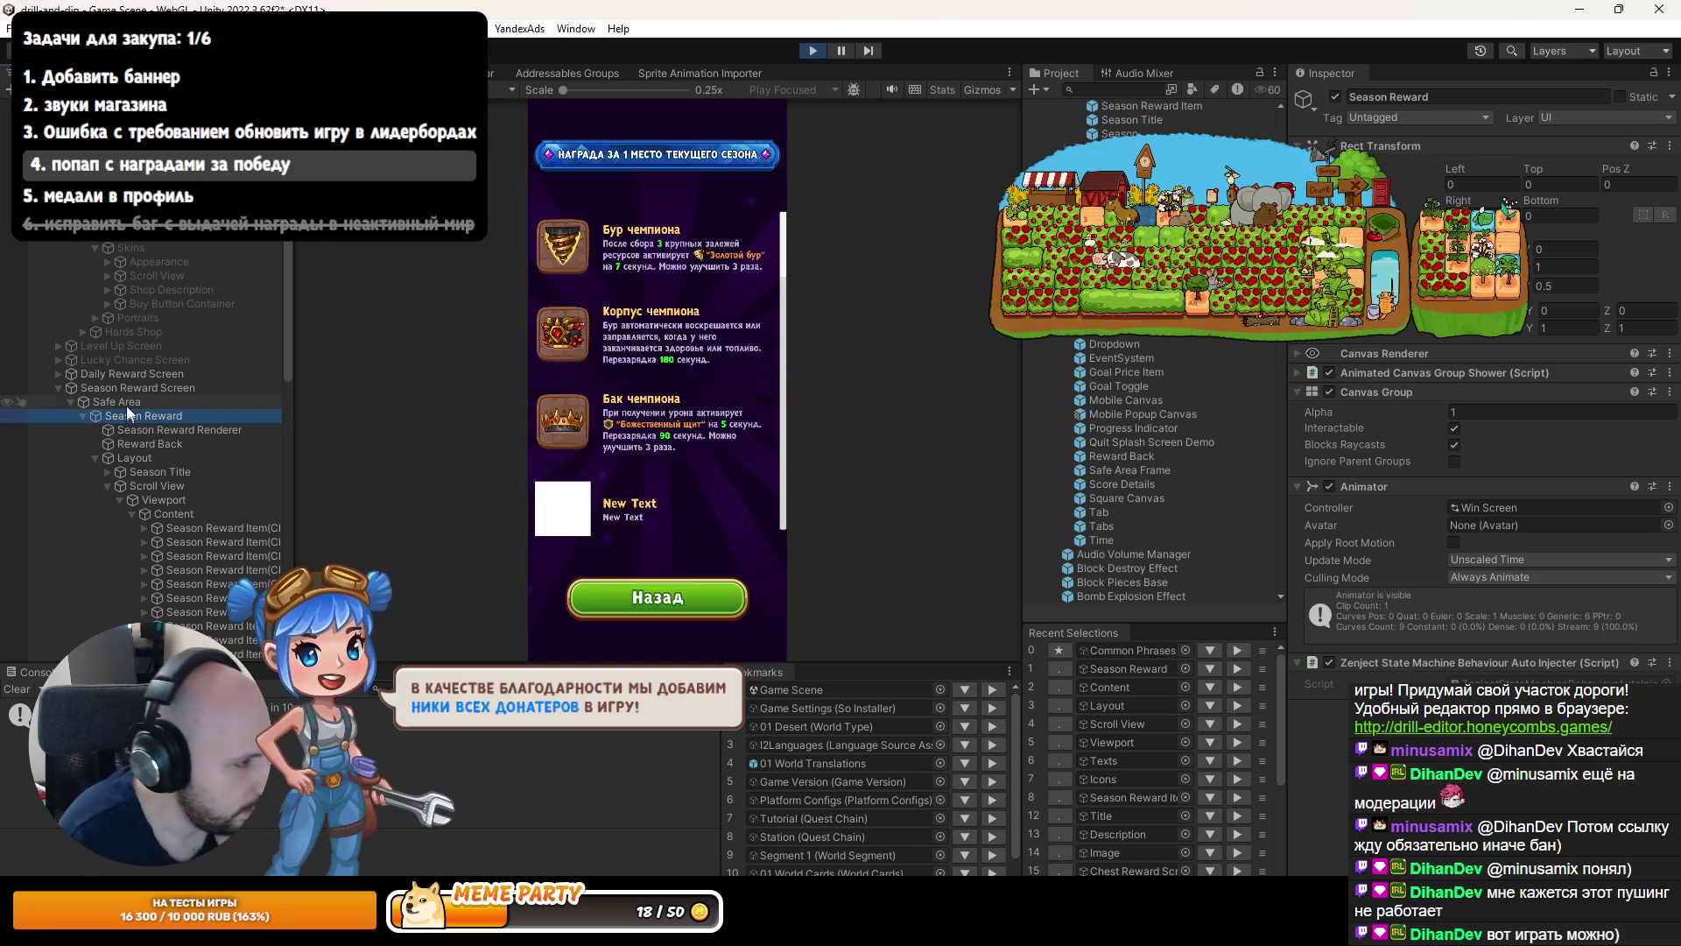
{"action": "left_click", "coordinate": [129, 402]}
{"action": "left_click", "coordinate": [130, 390]}
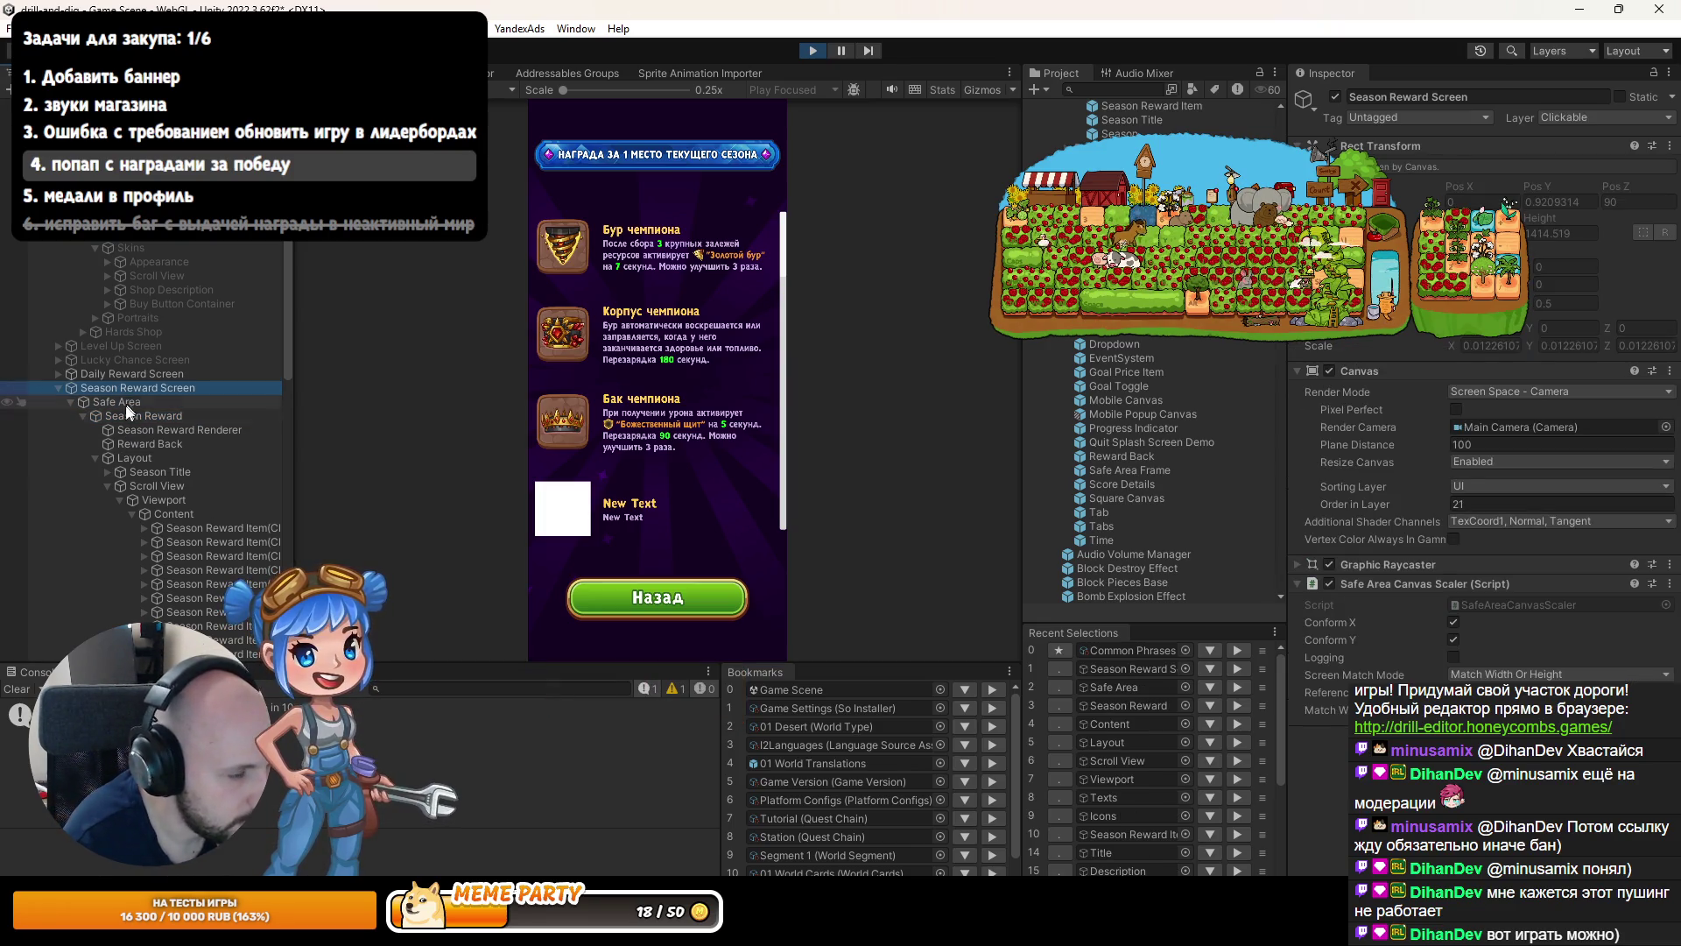
{"action": "left_click", "coordinate": [134, 455]}
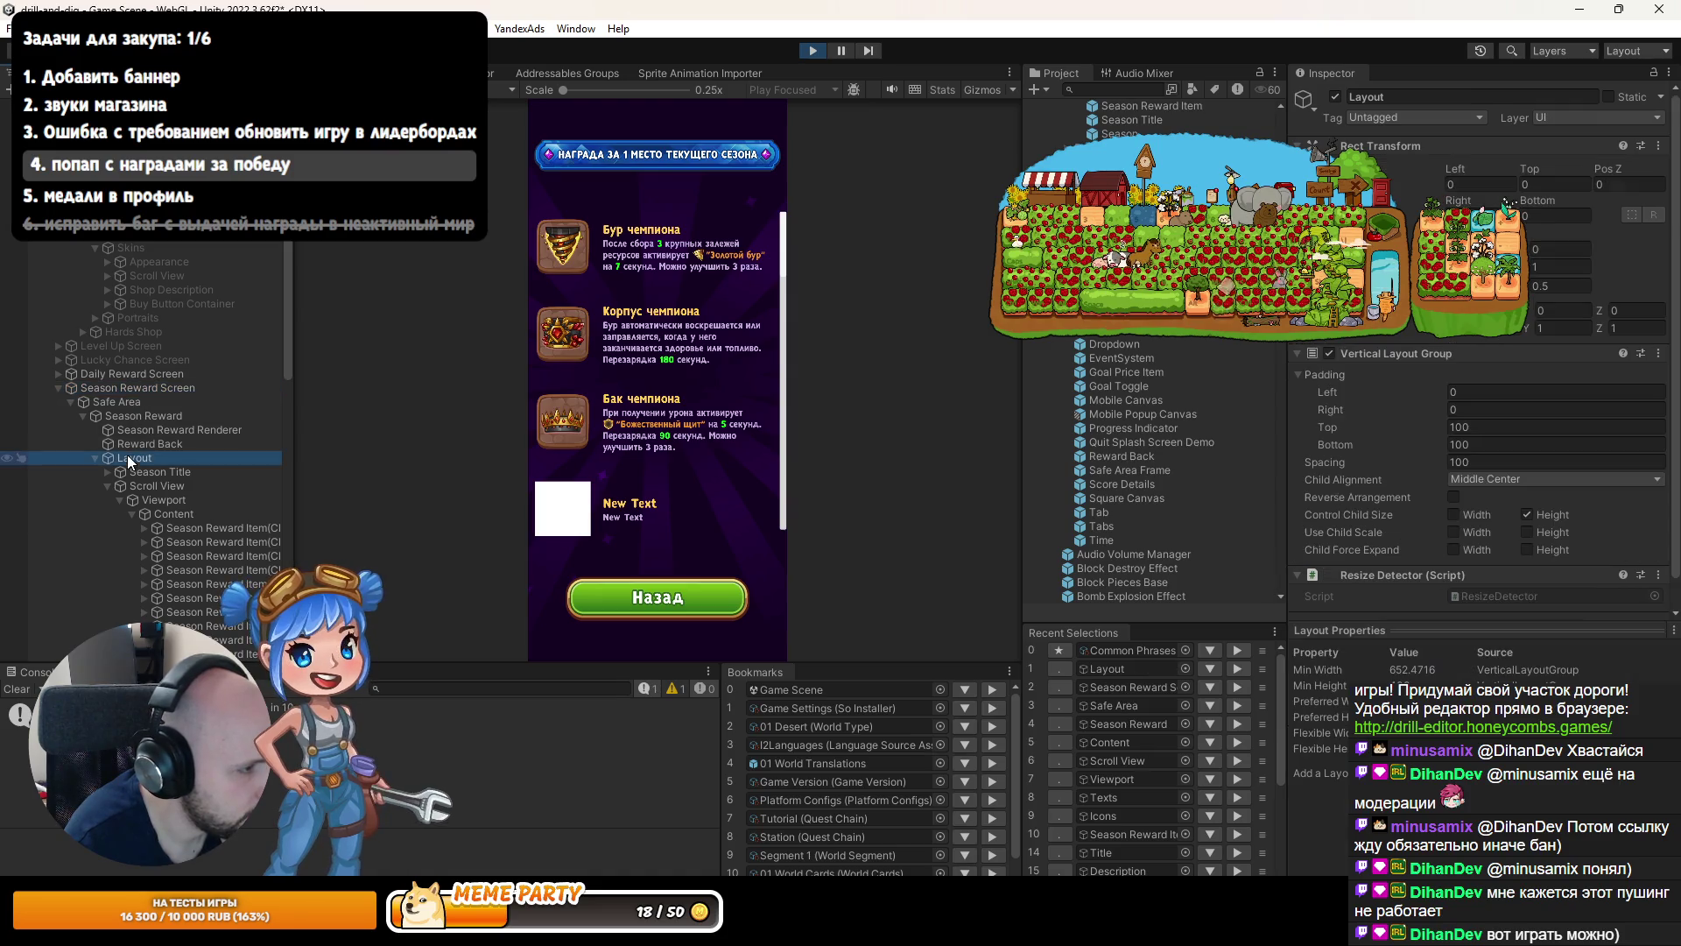
{"action": "left_click", "coordinate": [1533, 461]}
{"action": "type", "text": "50"}
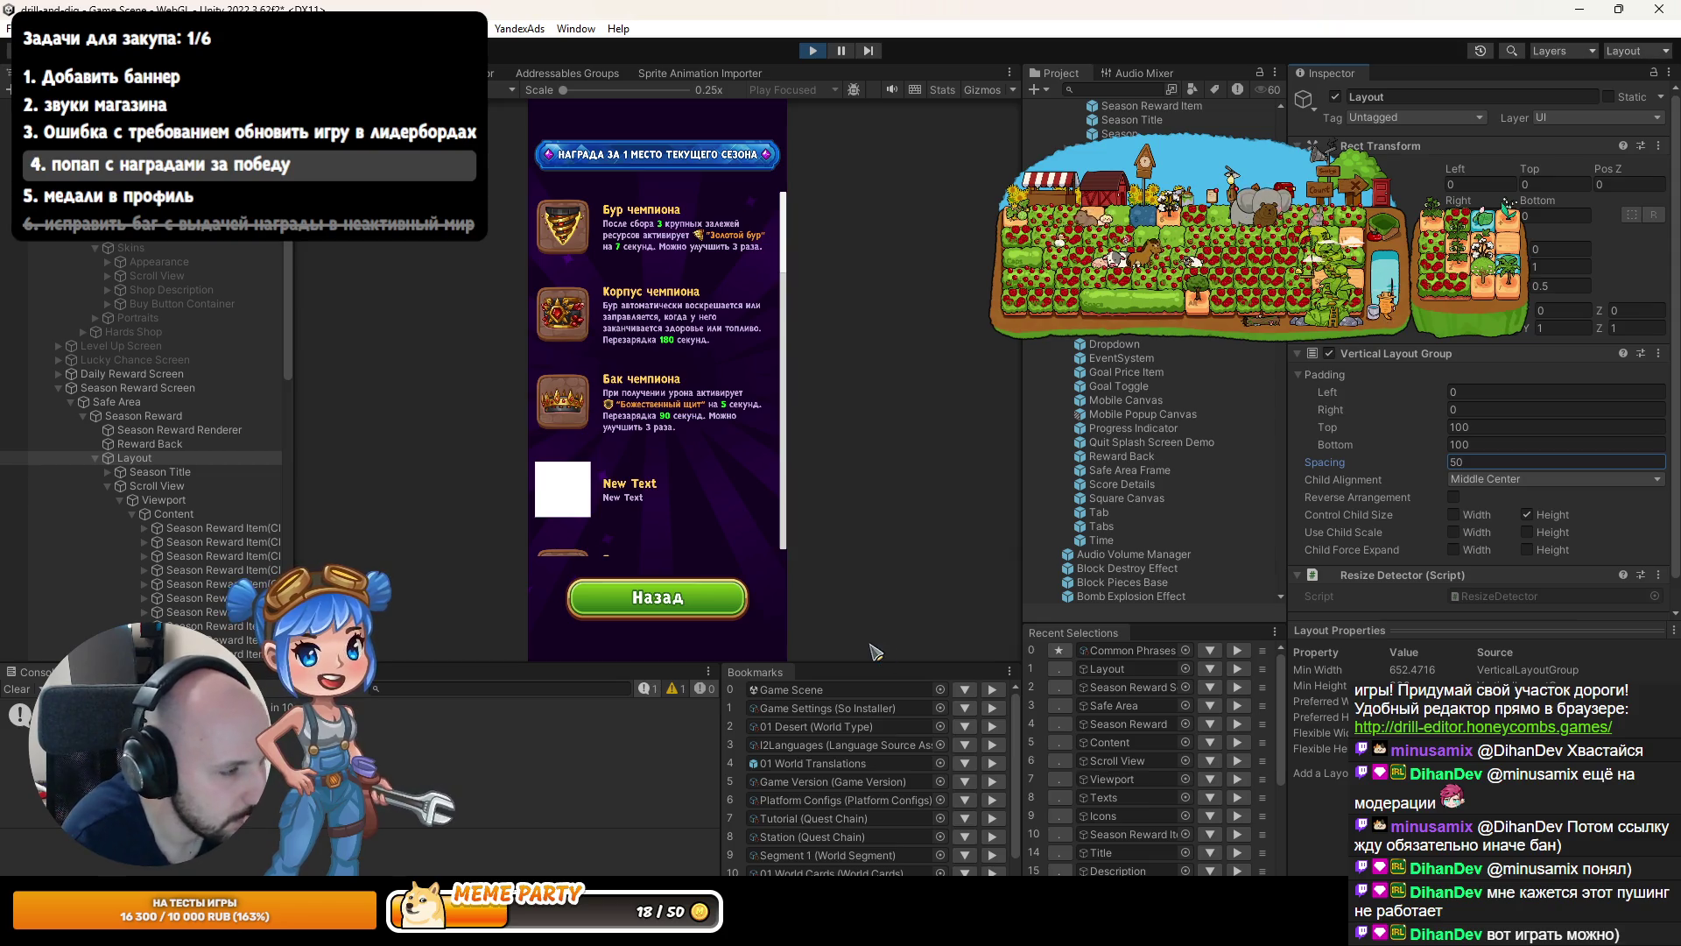
{"action": "left_click", "coordinate": [473, 89]}
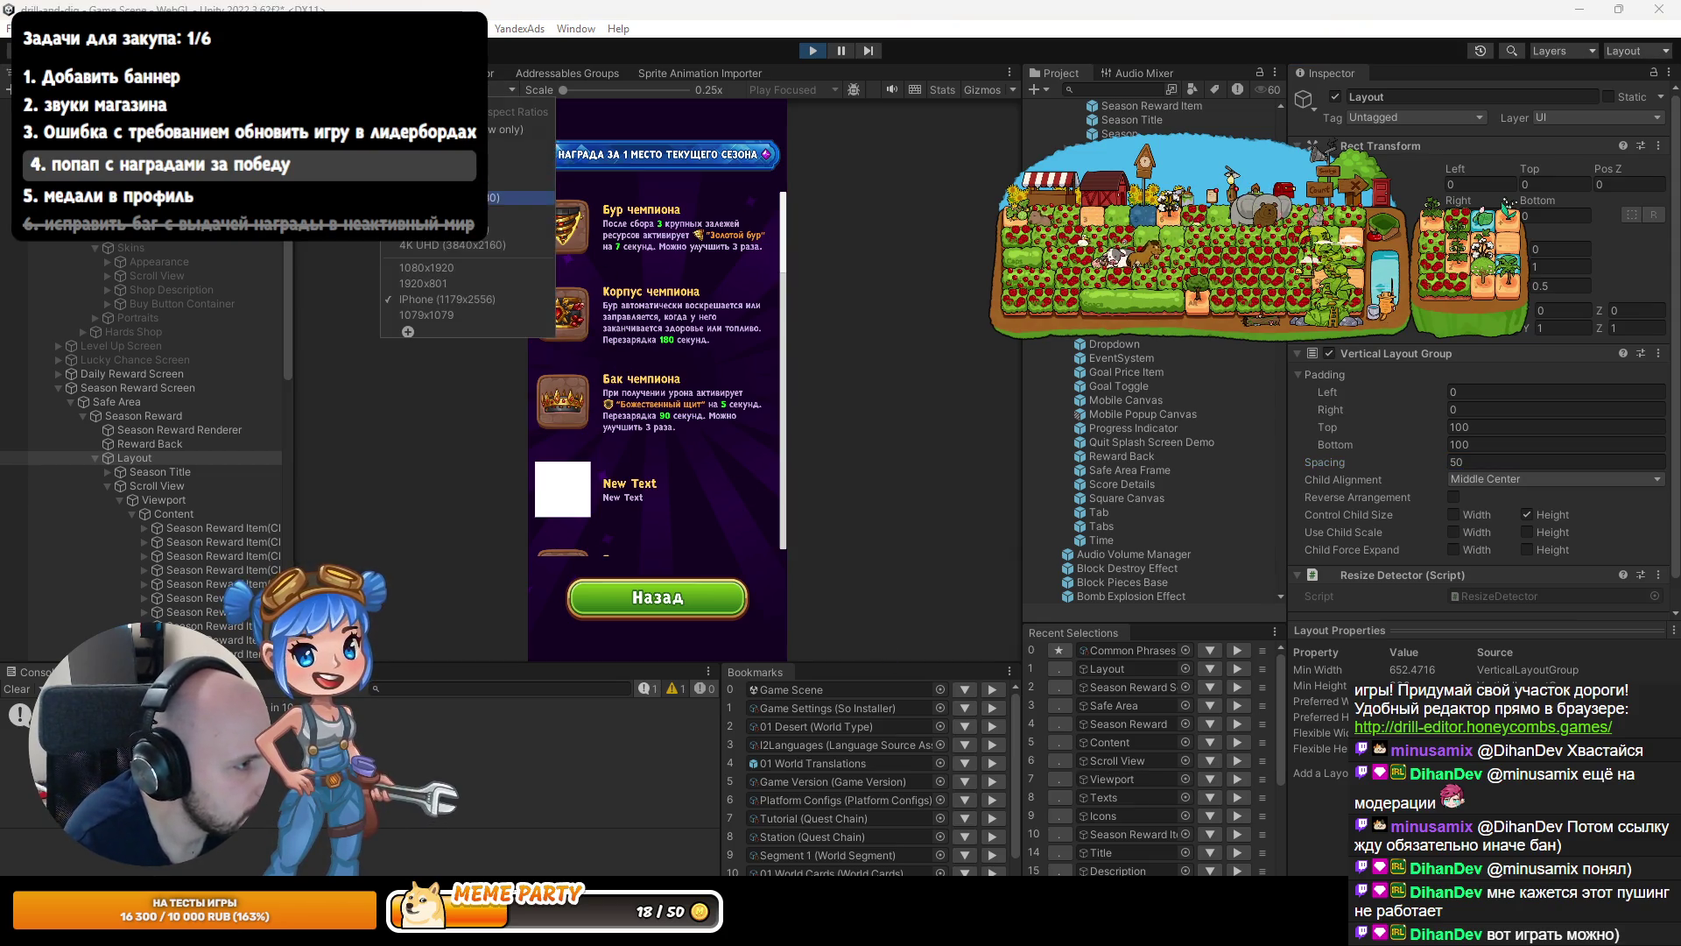
Preview the popup at a landscape resolution and toggle the Image mockup overlay to compare.
{"action": "left_click", "coordinate": [521, 197]}
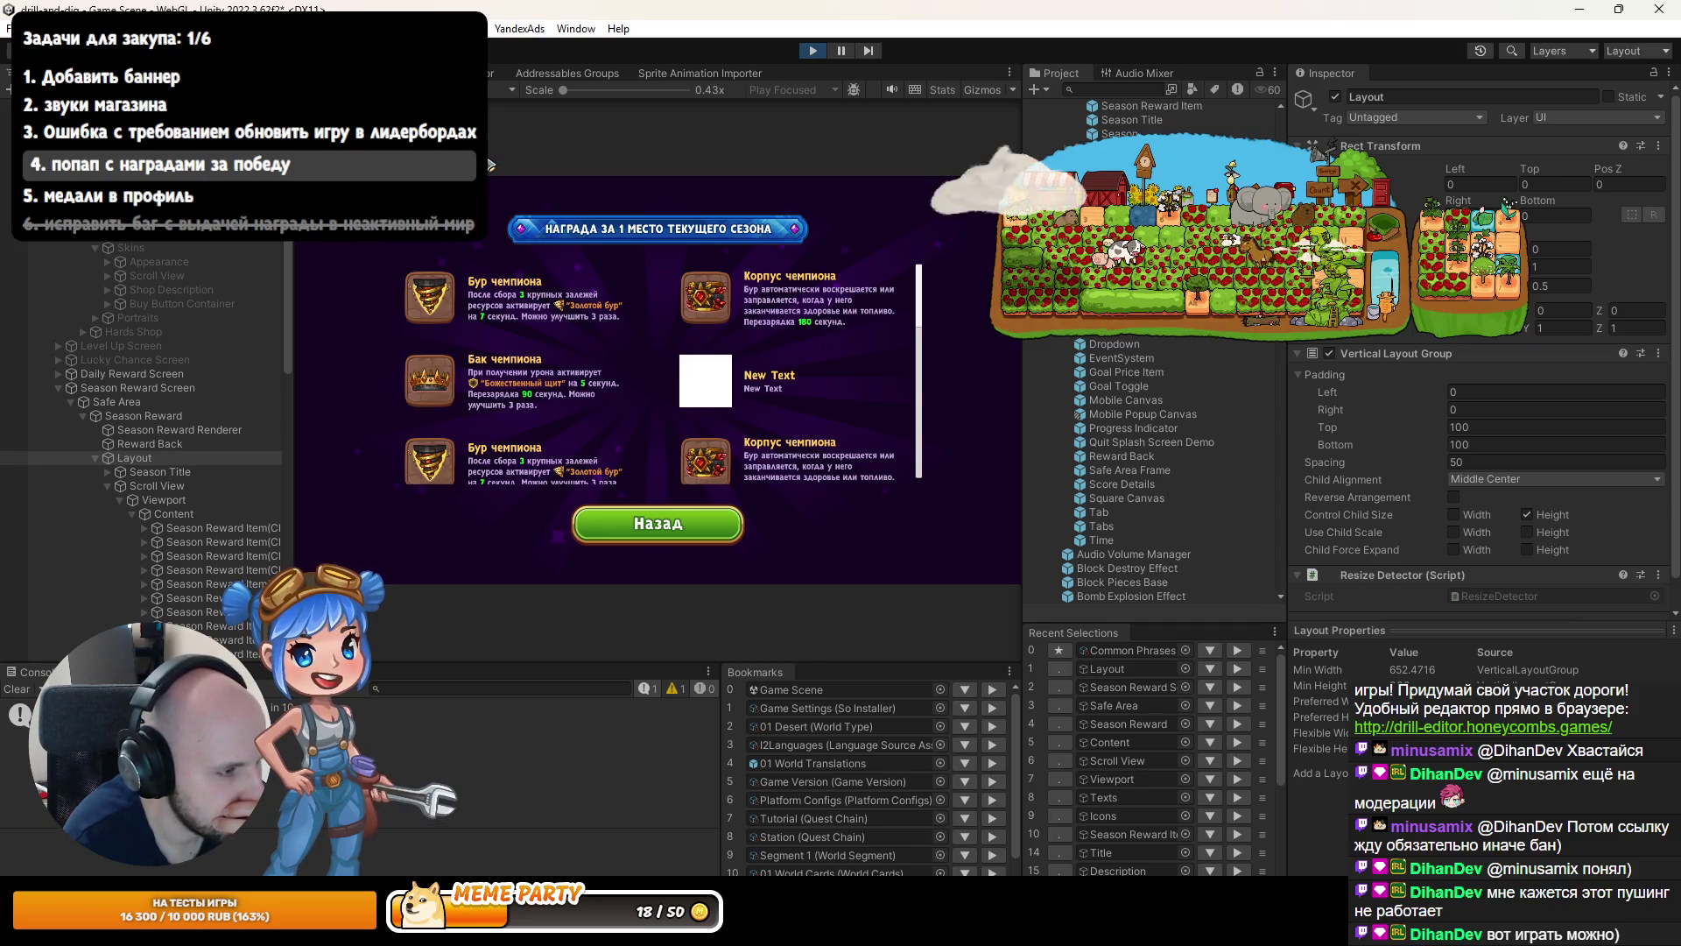
{"action": "scroll", "coordinate": [155, 543], "scroll_direction": "down", "scroll_amount": 5}
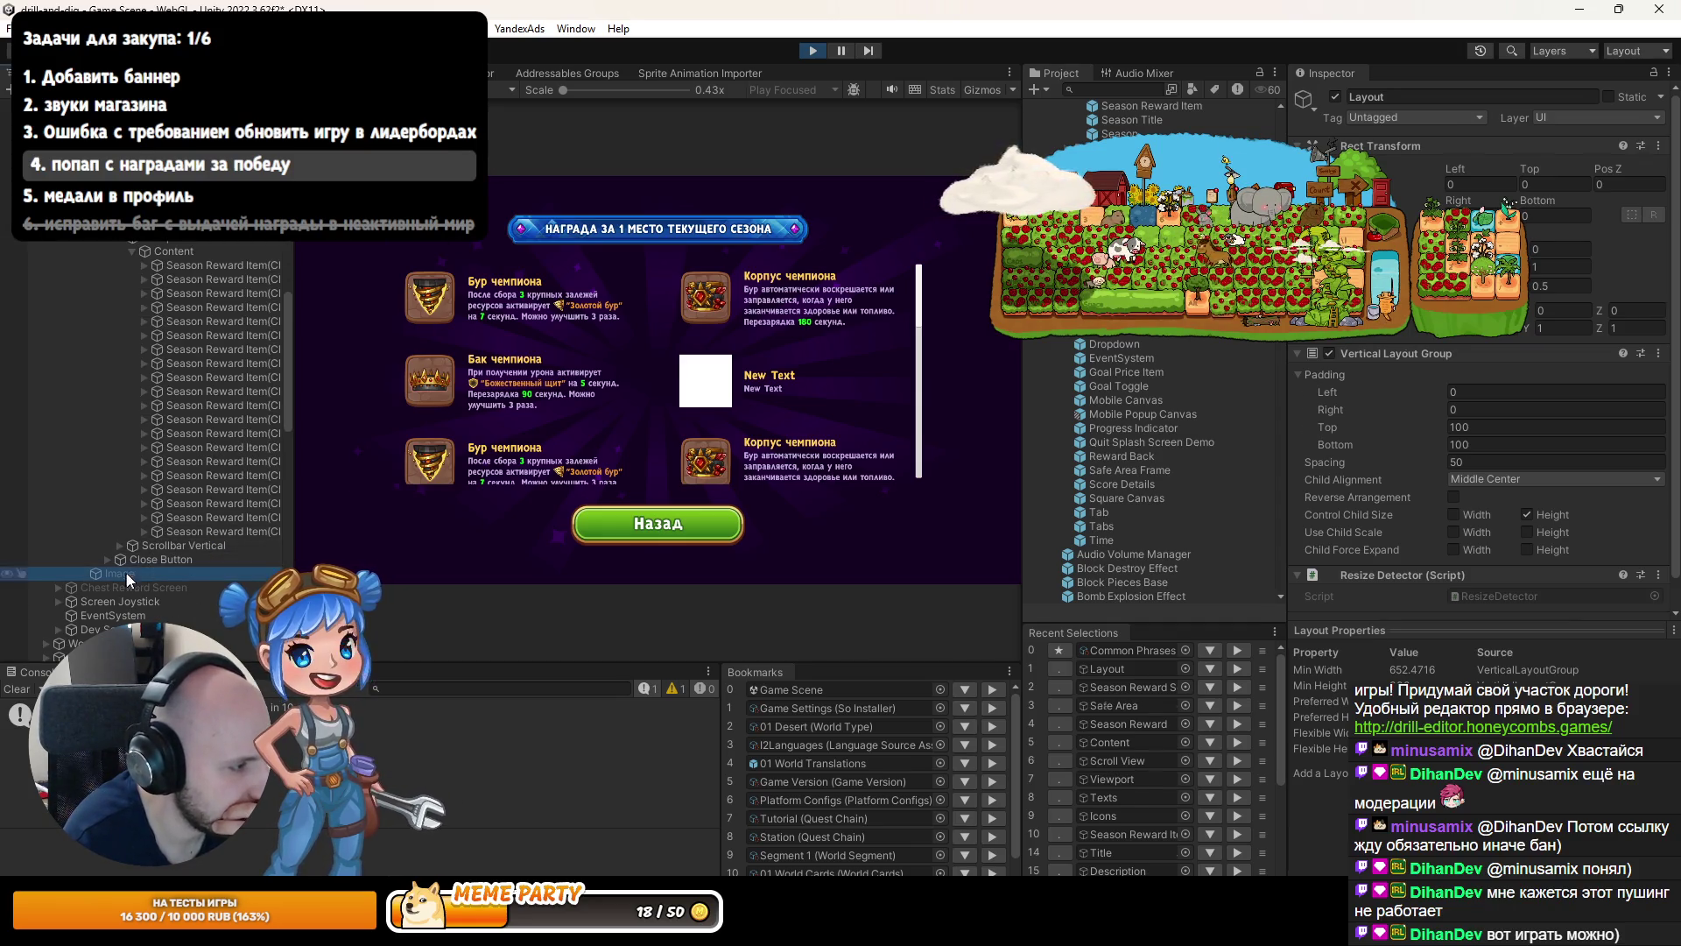
{"action": "left_click", "coordinate": [125, 572]}
{"action": "left_click", "coordinate": [1334, 96]}
{"action": "left_click", "coordinate": [1334, 96]}
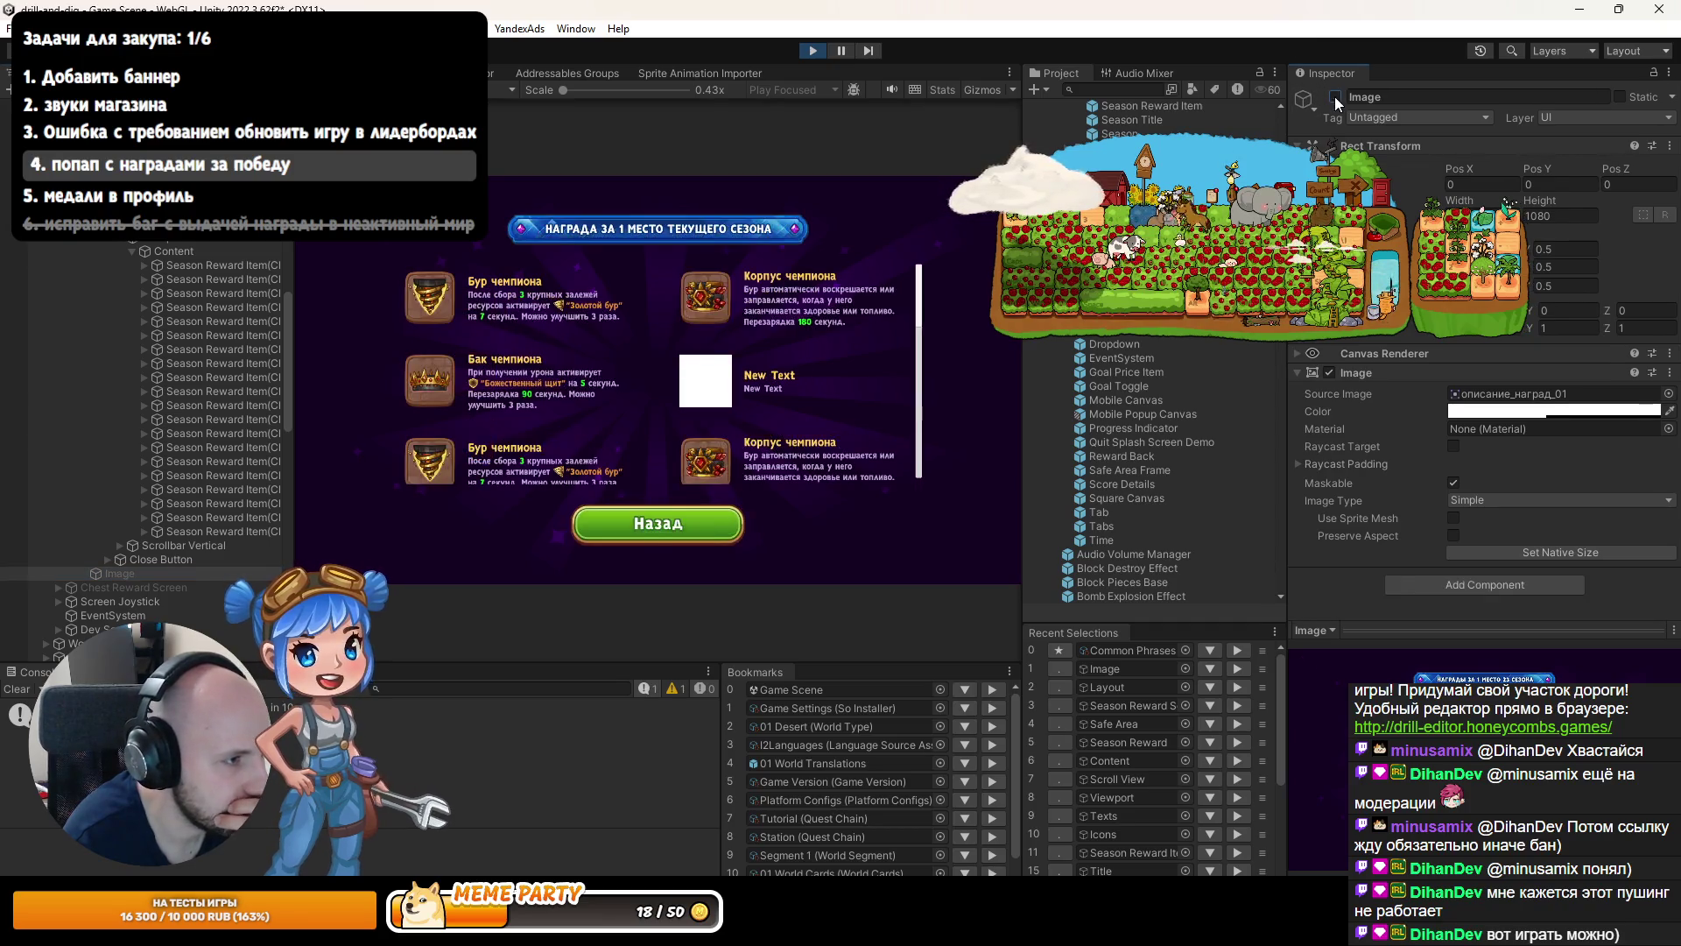
{"action": "left_click", "coordinate": [1334, 96]}
{"action": "left_click", "coordinate": [1334, 97]}
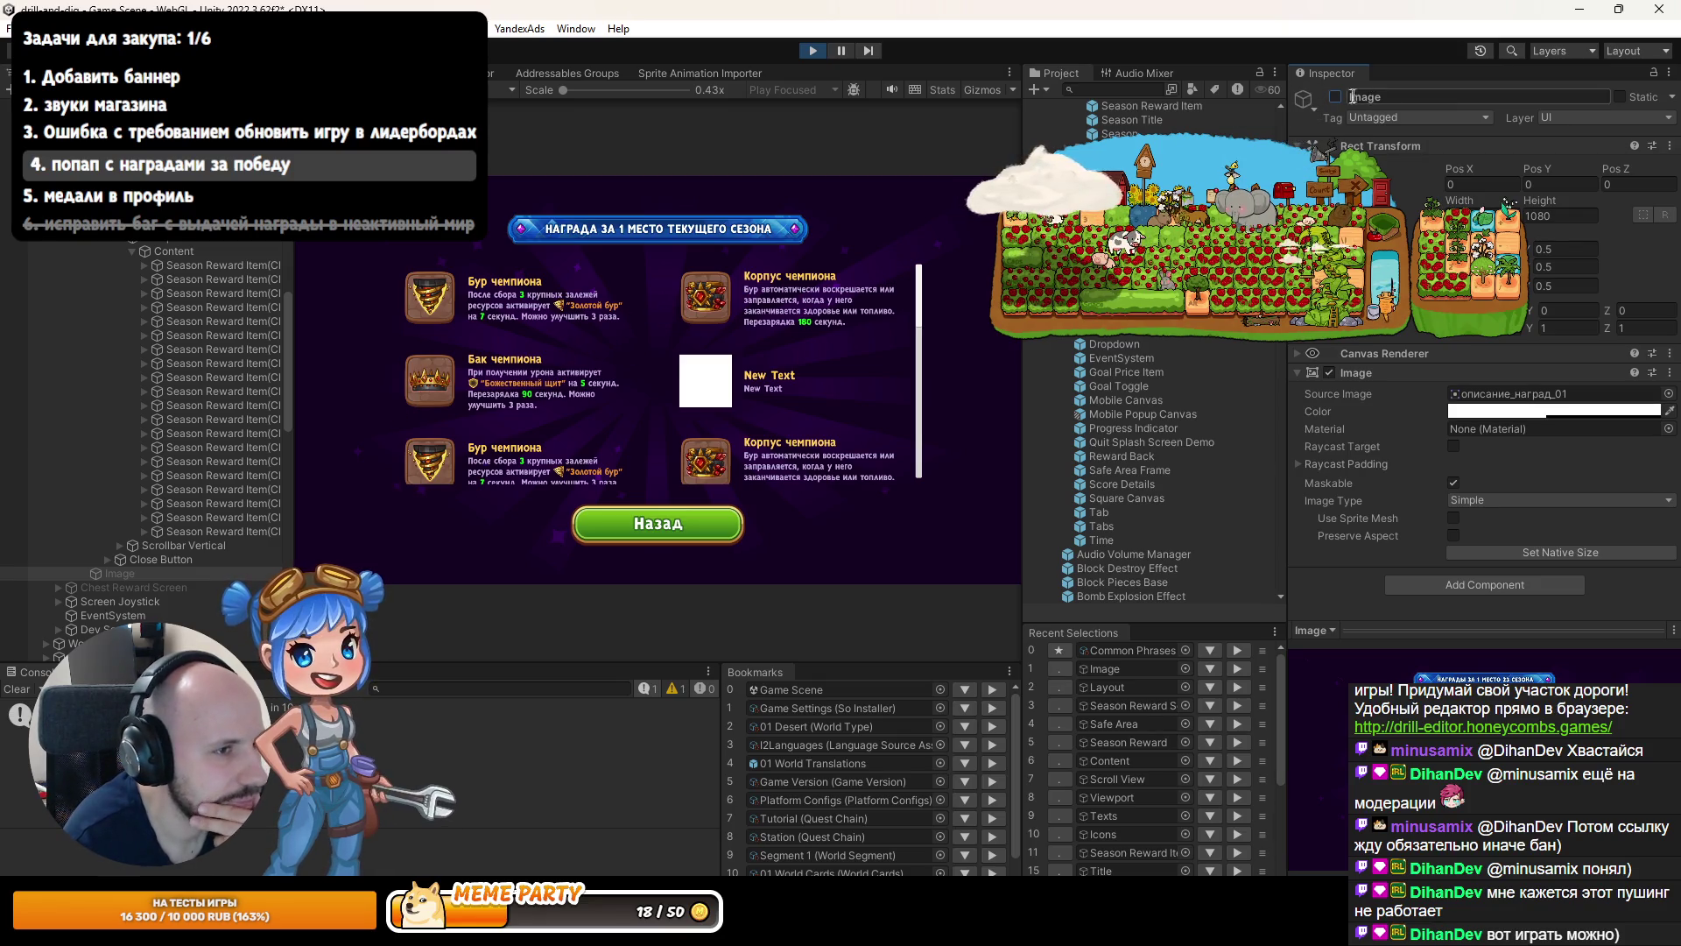
{"action": "left_click", "coordinate": [1334, 96]}
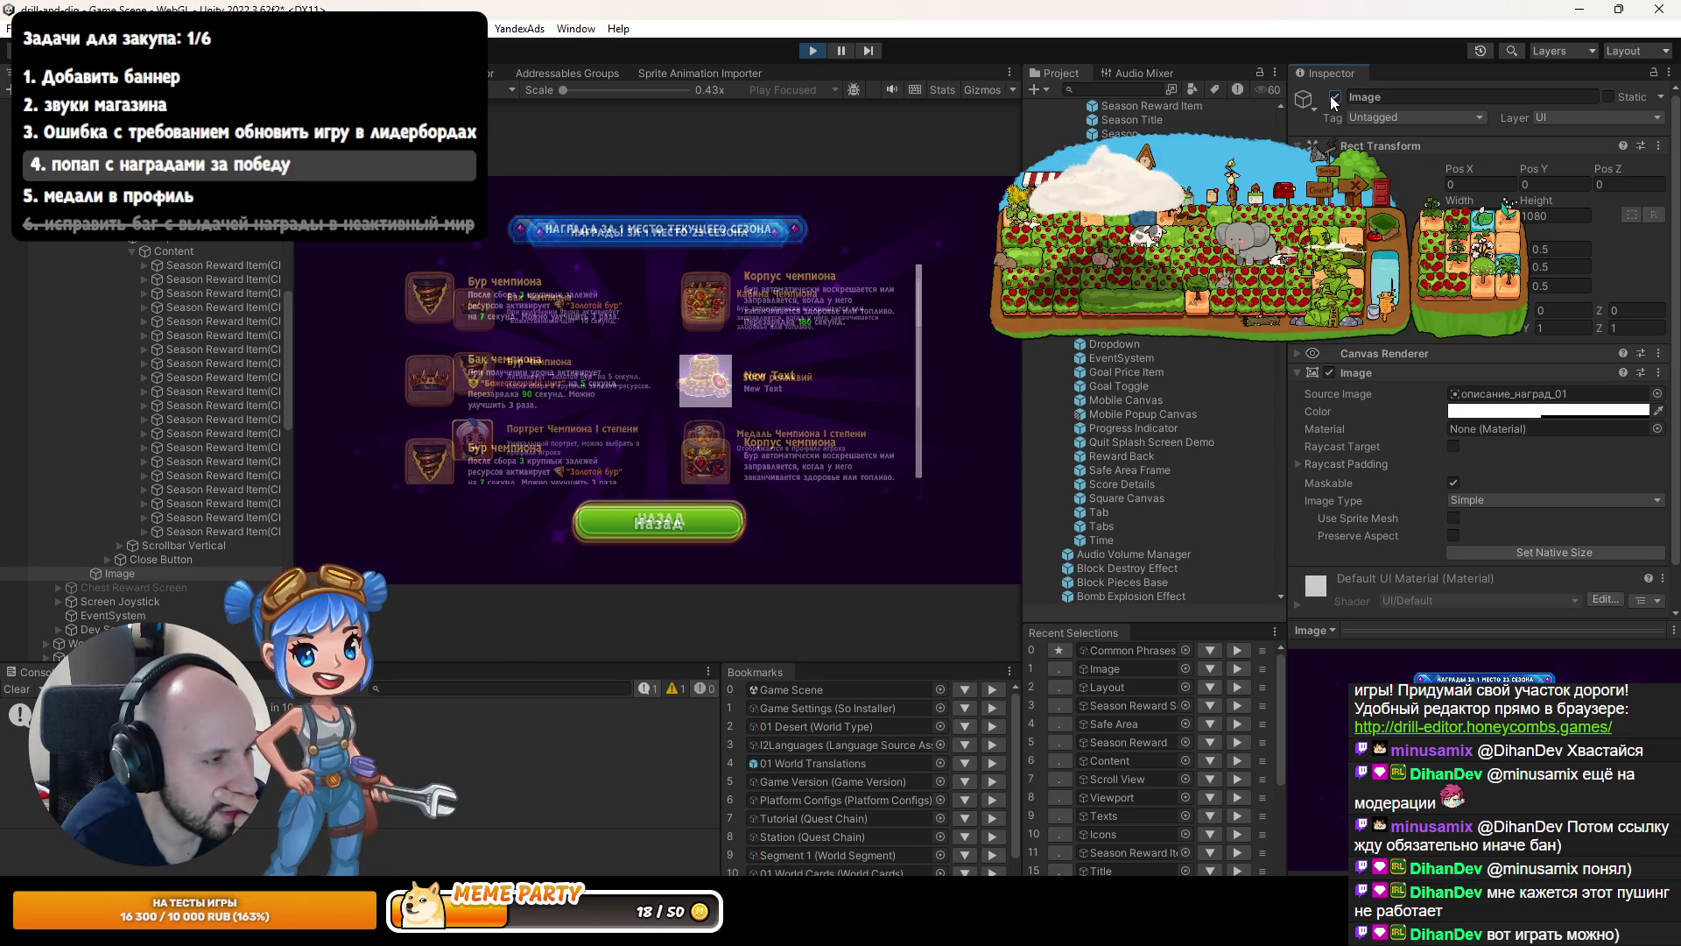
Exit Play mode and select the Layout's vertical spacing field.
{"action": "key", "text": "ctrl+p"}
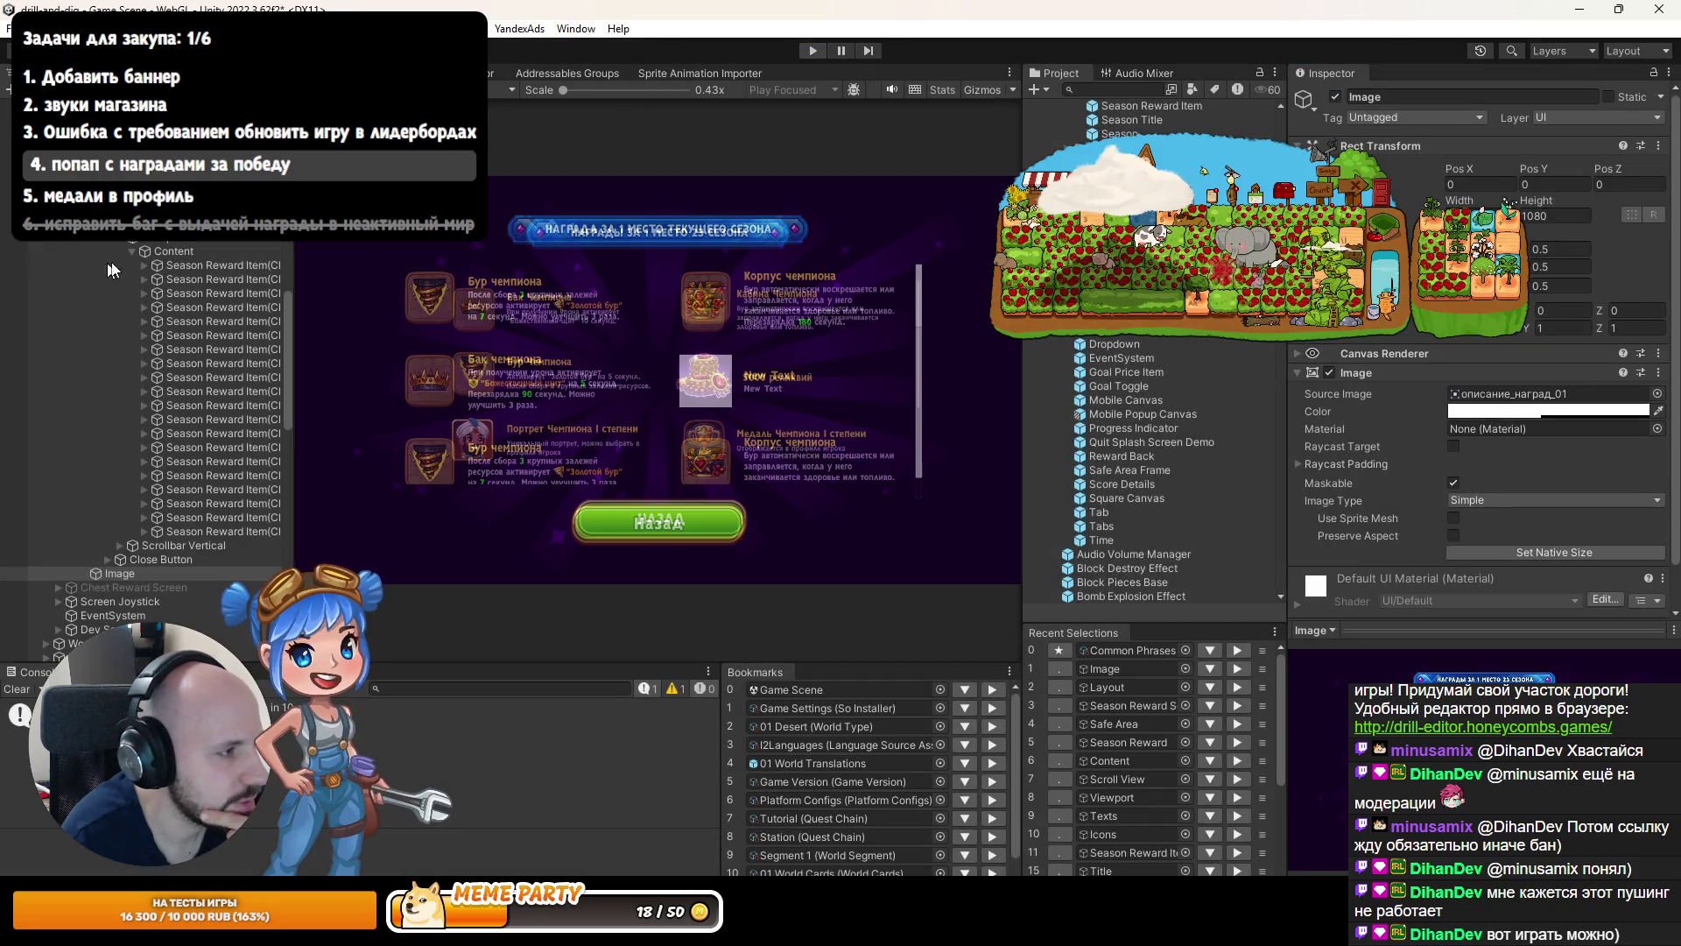
{"action": "left_click", "coordinate": [134, 458]}
{"action": "left_click", "coordinate": [1490, 462]}
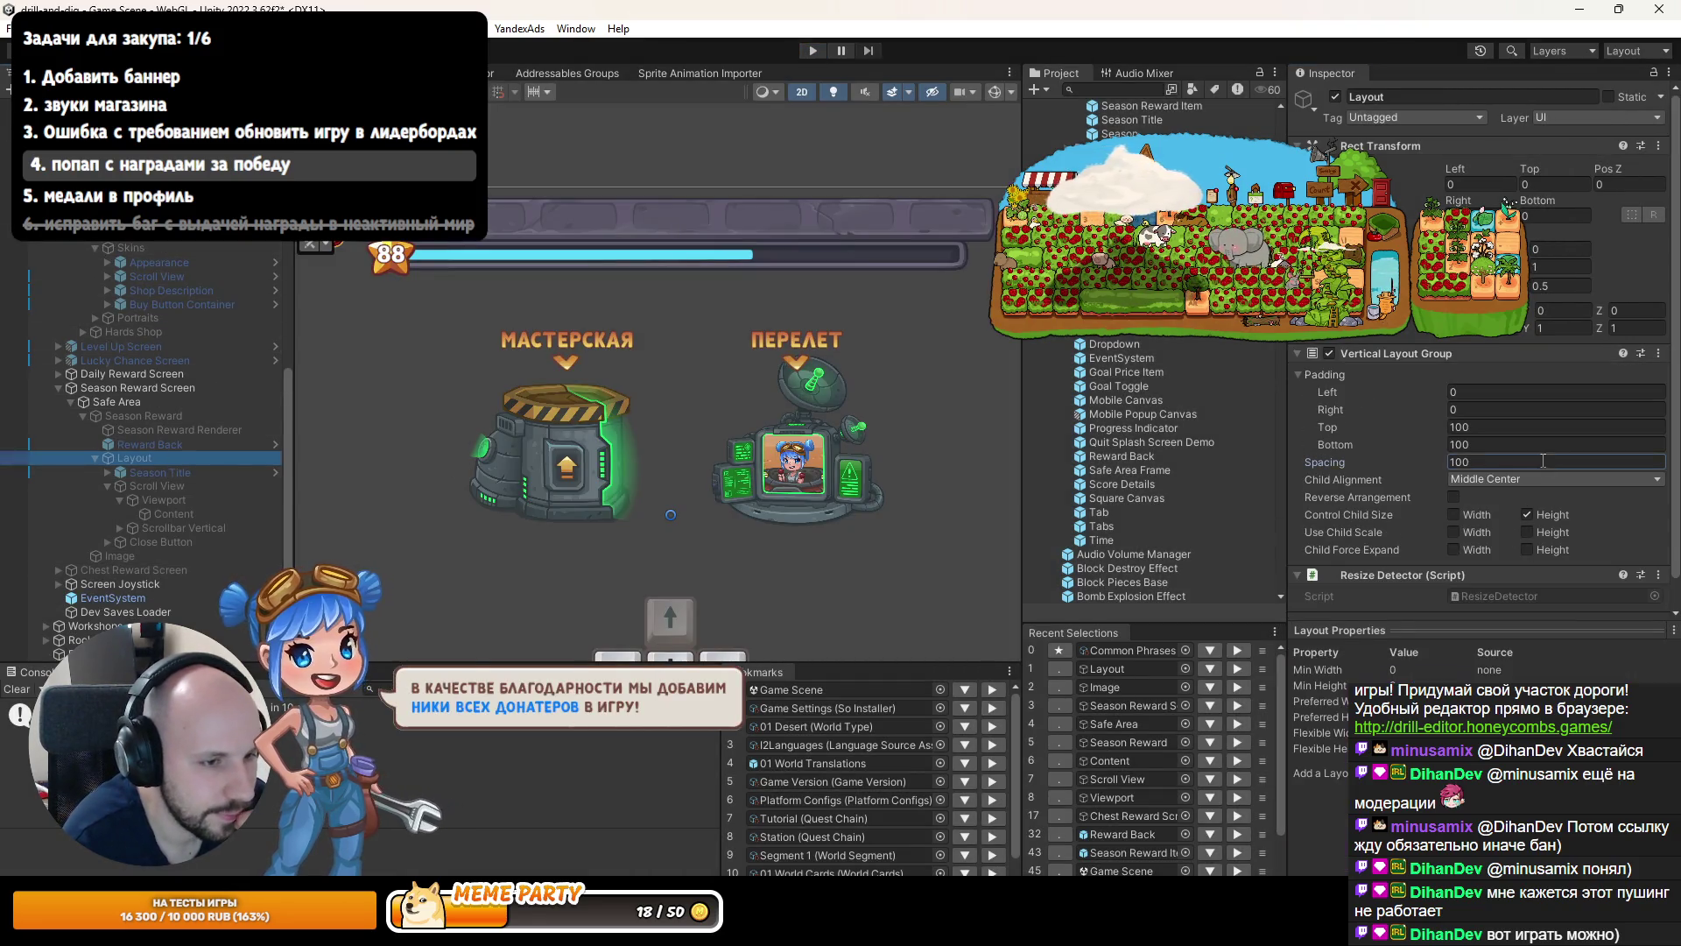
Set the Layout spacing to 50 and activate the Season Reward popup object.
{"action": "type", "text": "50"}
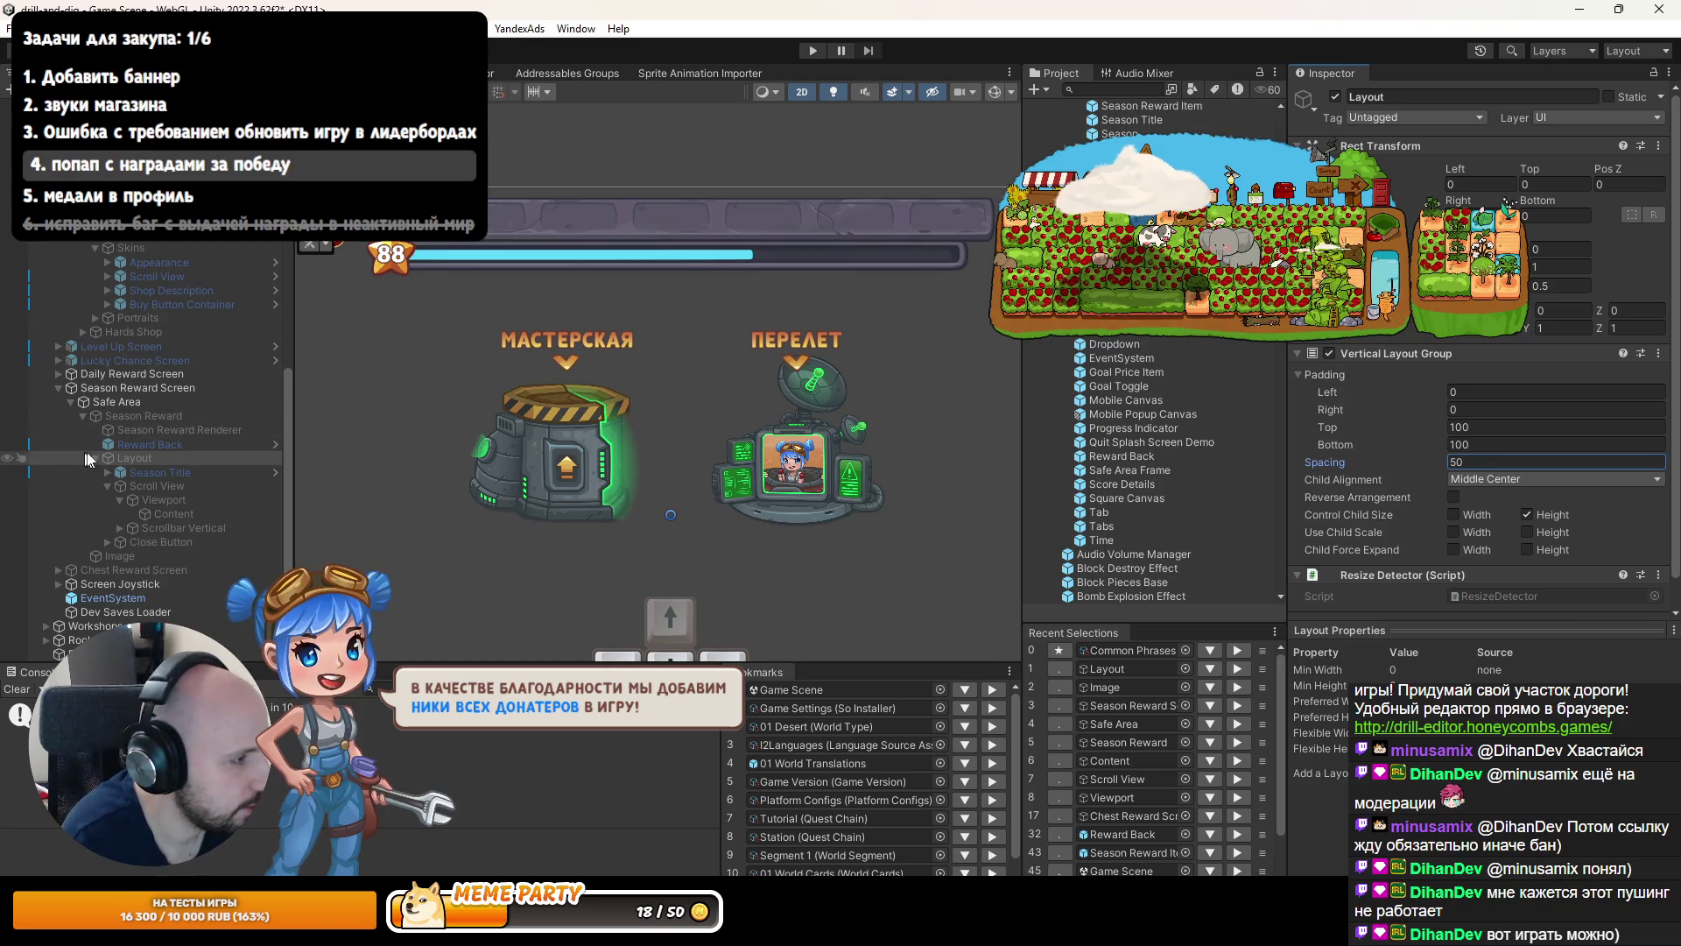
{"action": "left_click", "coordinate": [134, 445]}
{"action": "left_click", "coordinate": [144, 415]}
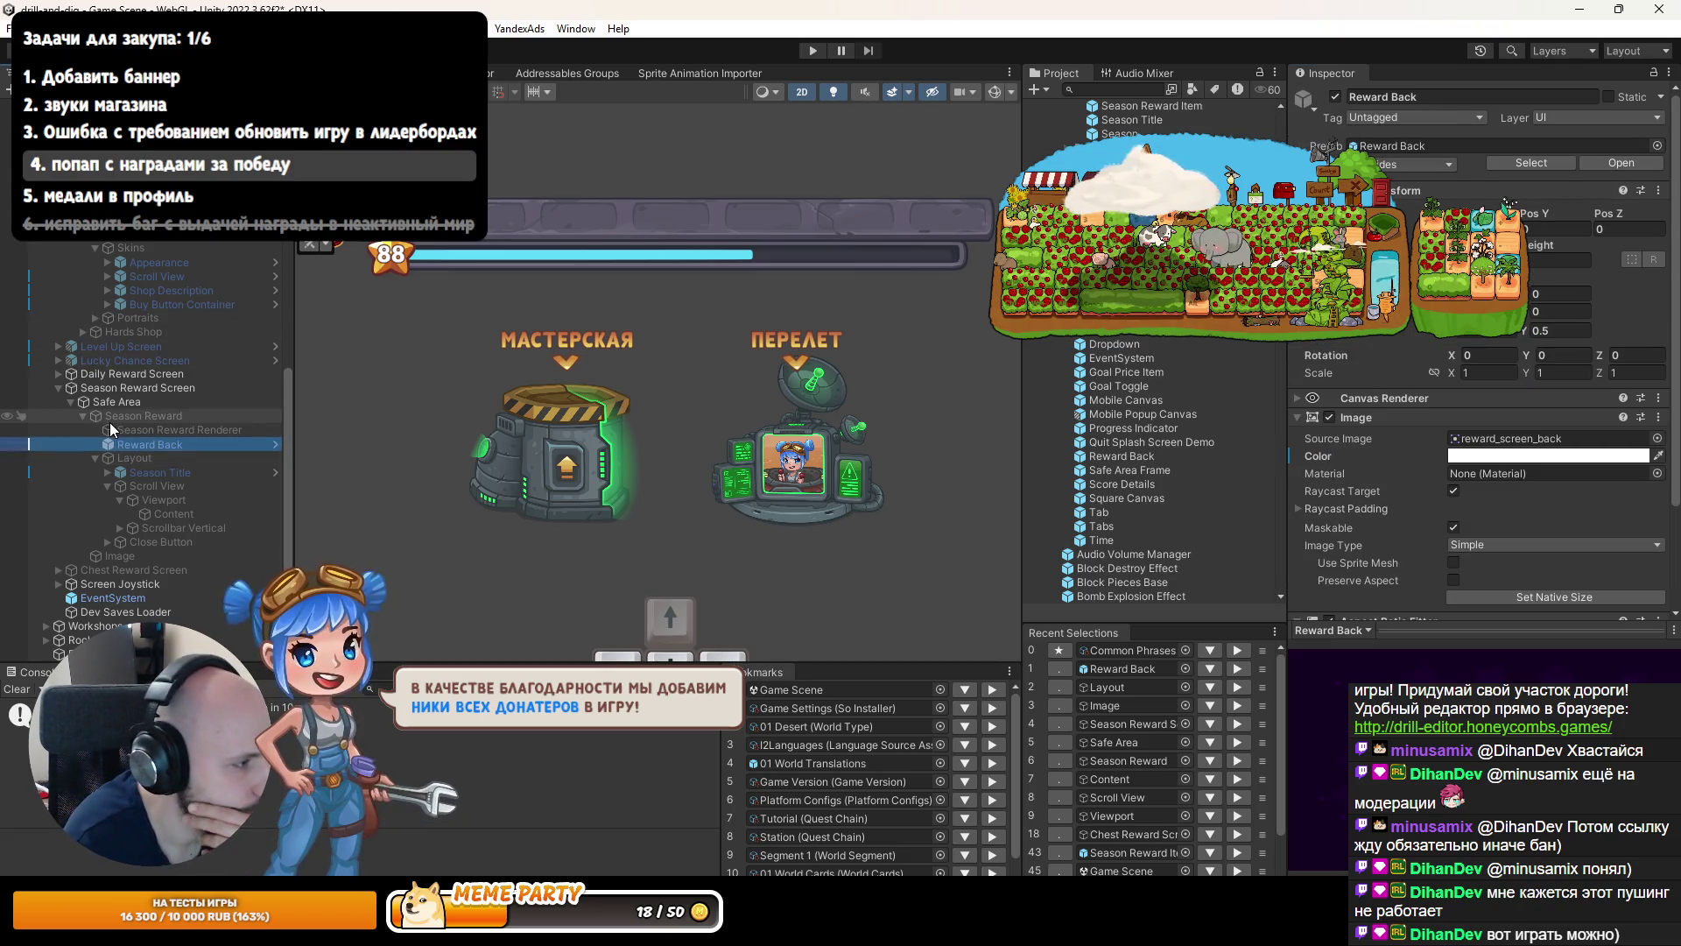
{"action": "left_click", "coordinate": [1335, 97]}
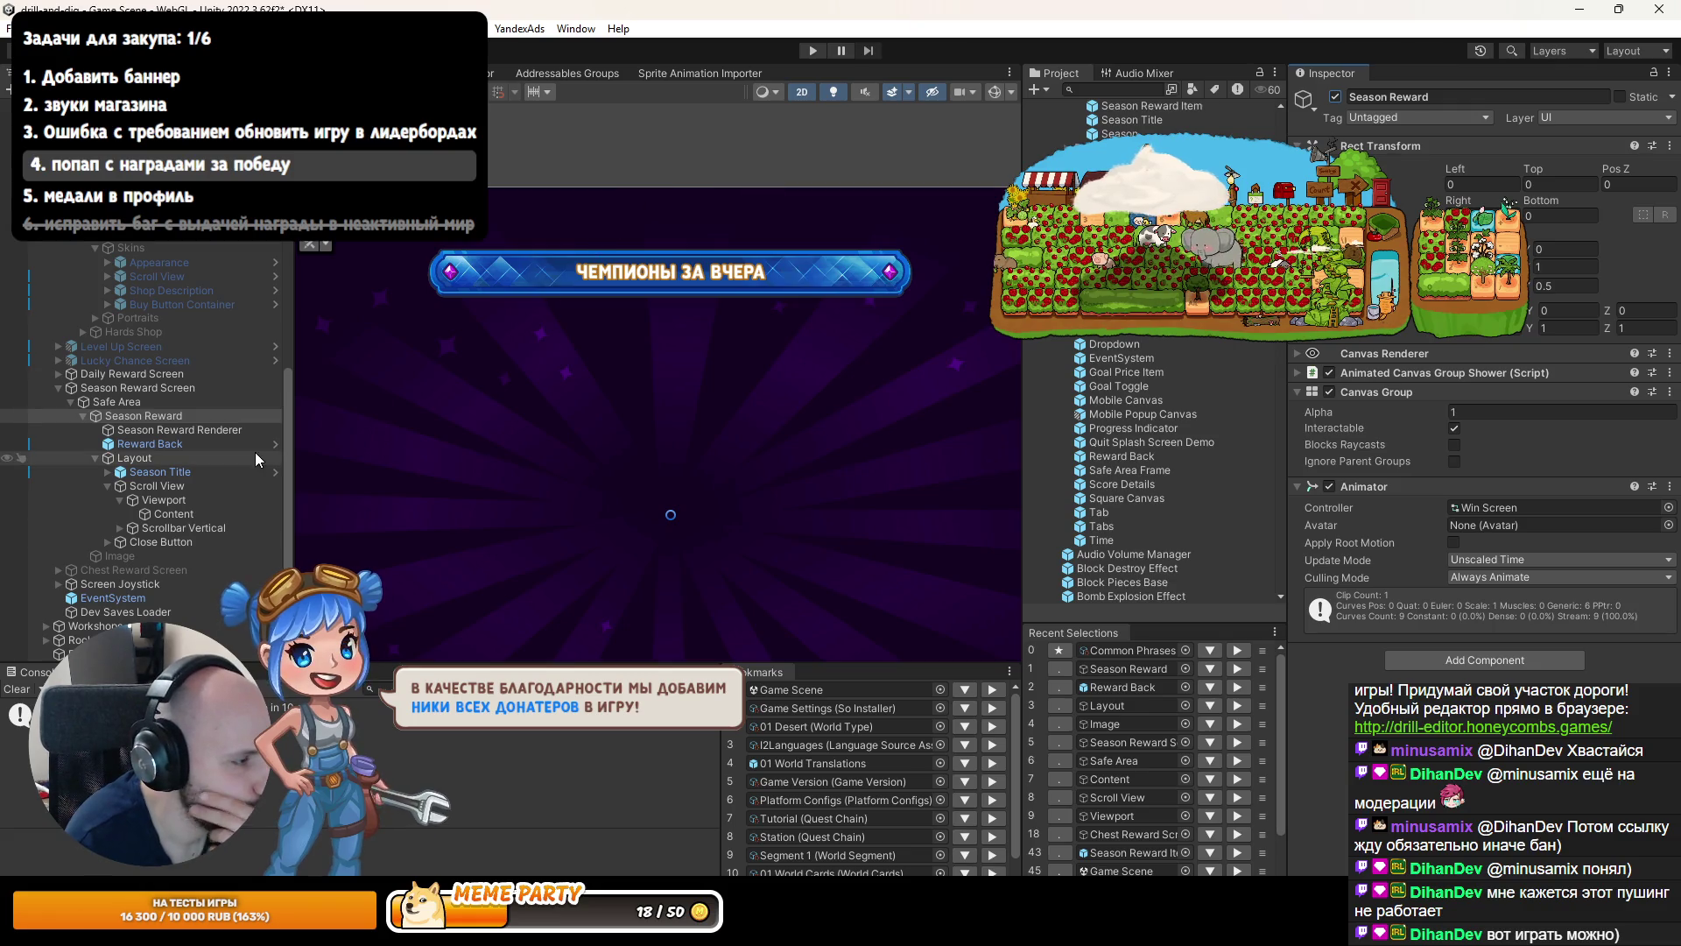
Select the Season Title banner and enlarge the Inspector to view its components.
{"action": "left_click", "coordinate": [136, 458]}
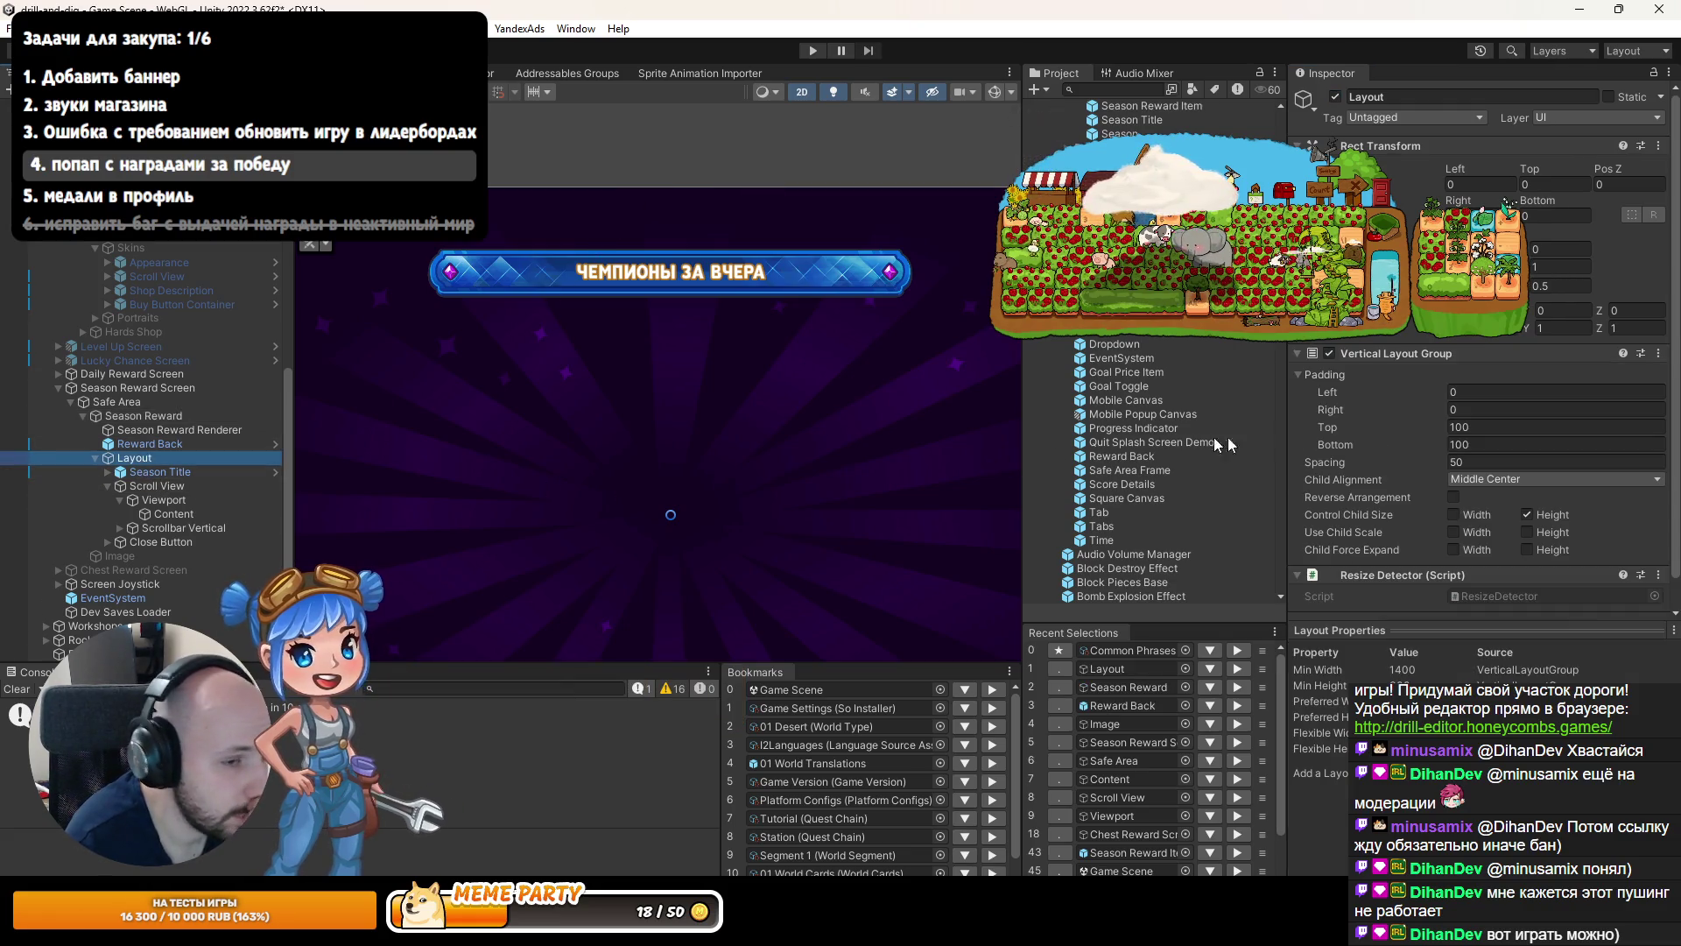
{"action": "scroll", "coordinate": [1464, 426], "scroll_direction": "down", "scroll_amount": 1}
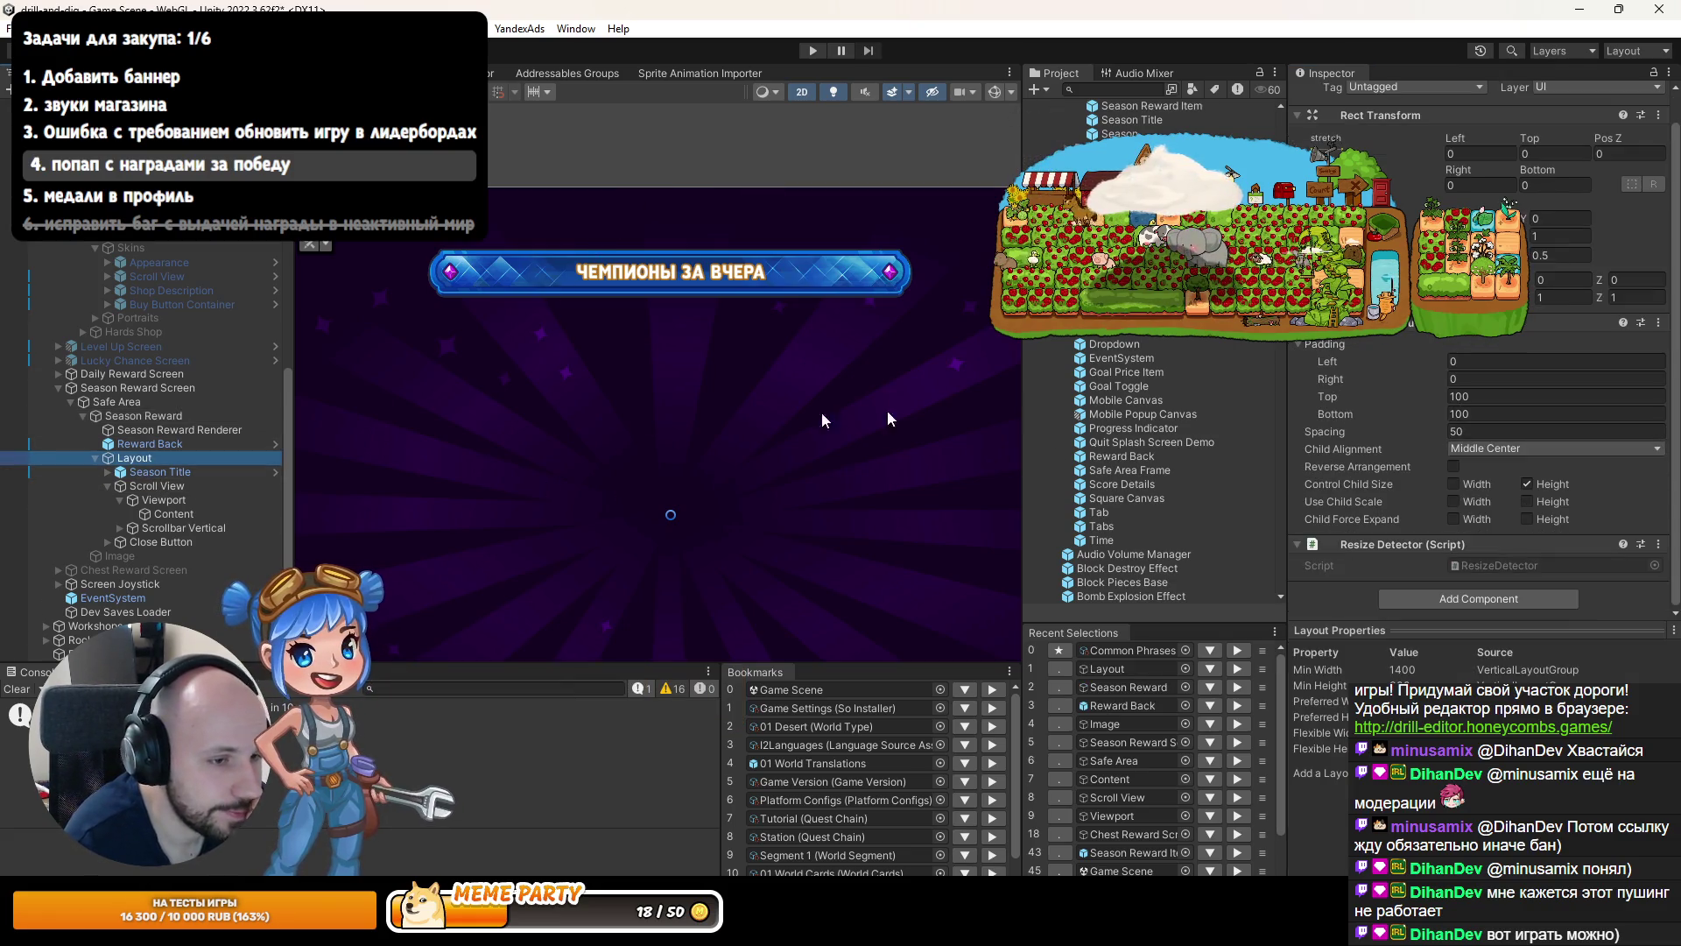
{"action": "left_click", "coordinate": [140, 473]}
{"action": "scroll", "coordinate": [1505, 529], "scroll_direction": "down", "scroll_amount": 5}
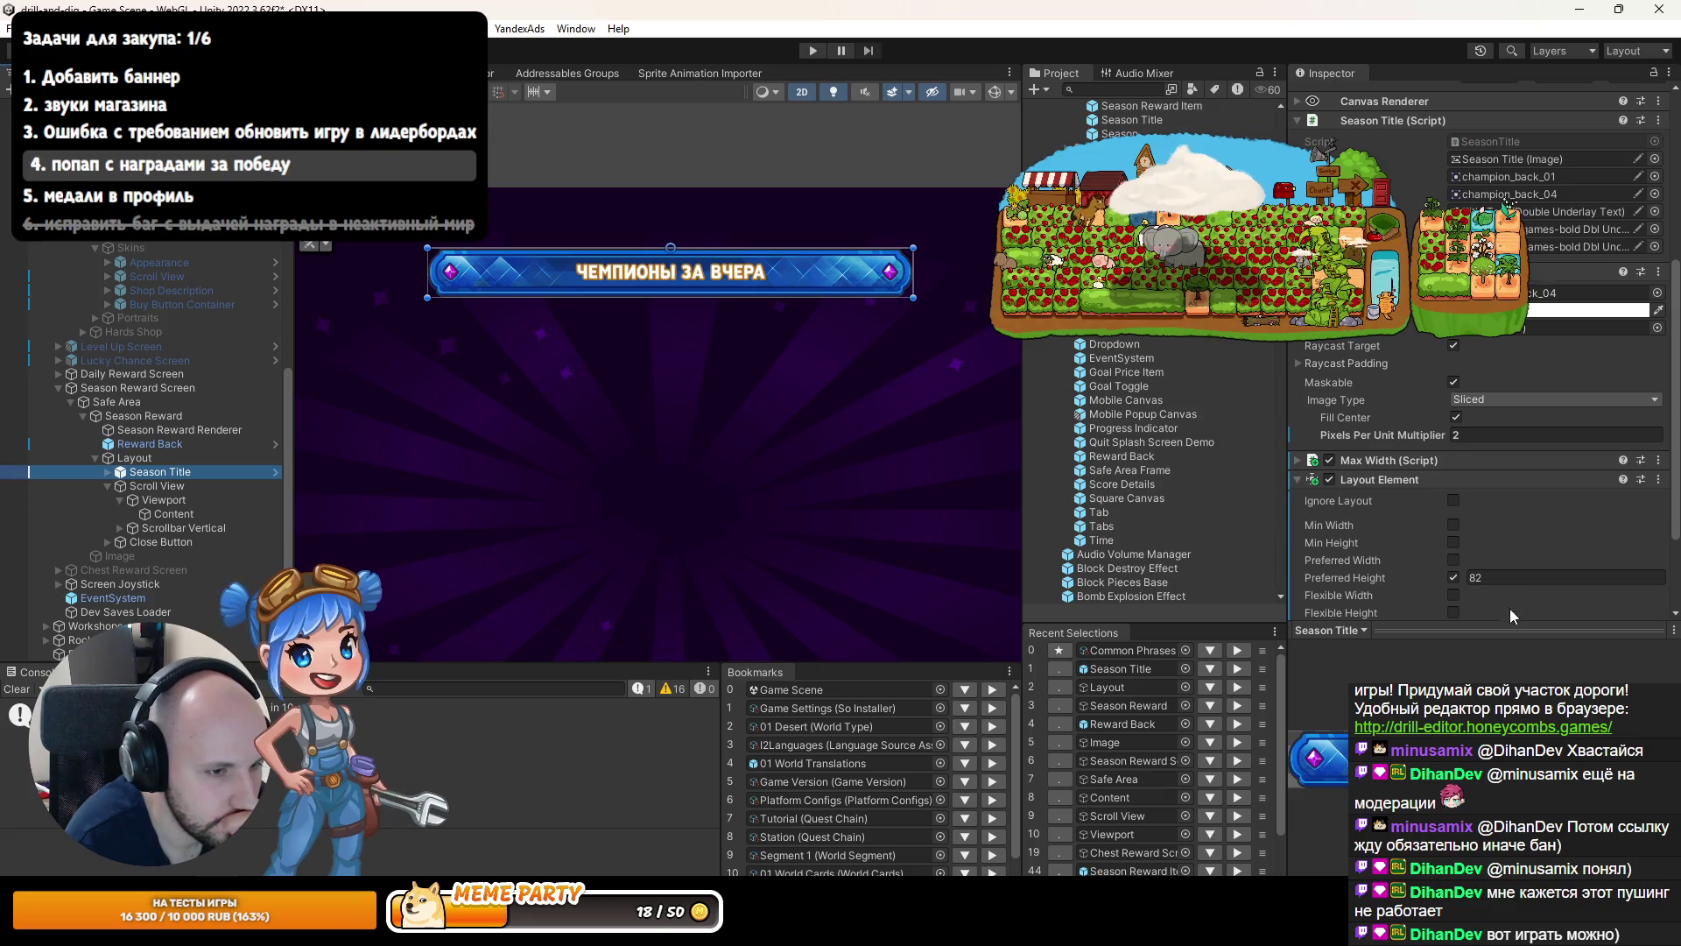
{"action": "left_click_drag", "start_coordinate": [1512, 624], "coordinate": [1512, 677]}
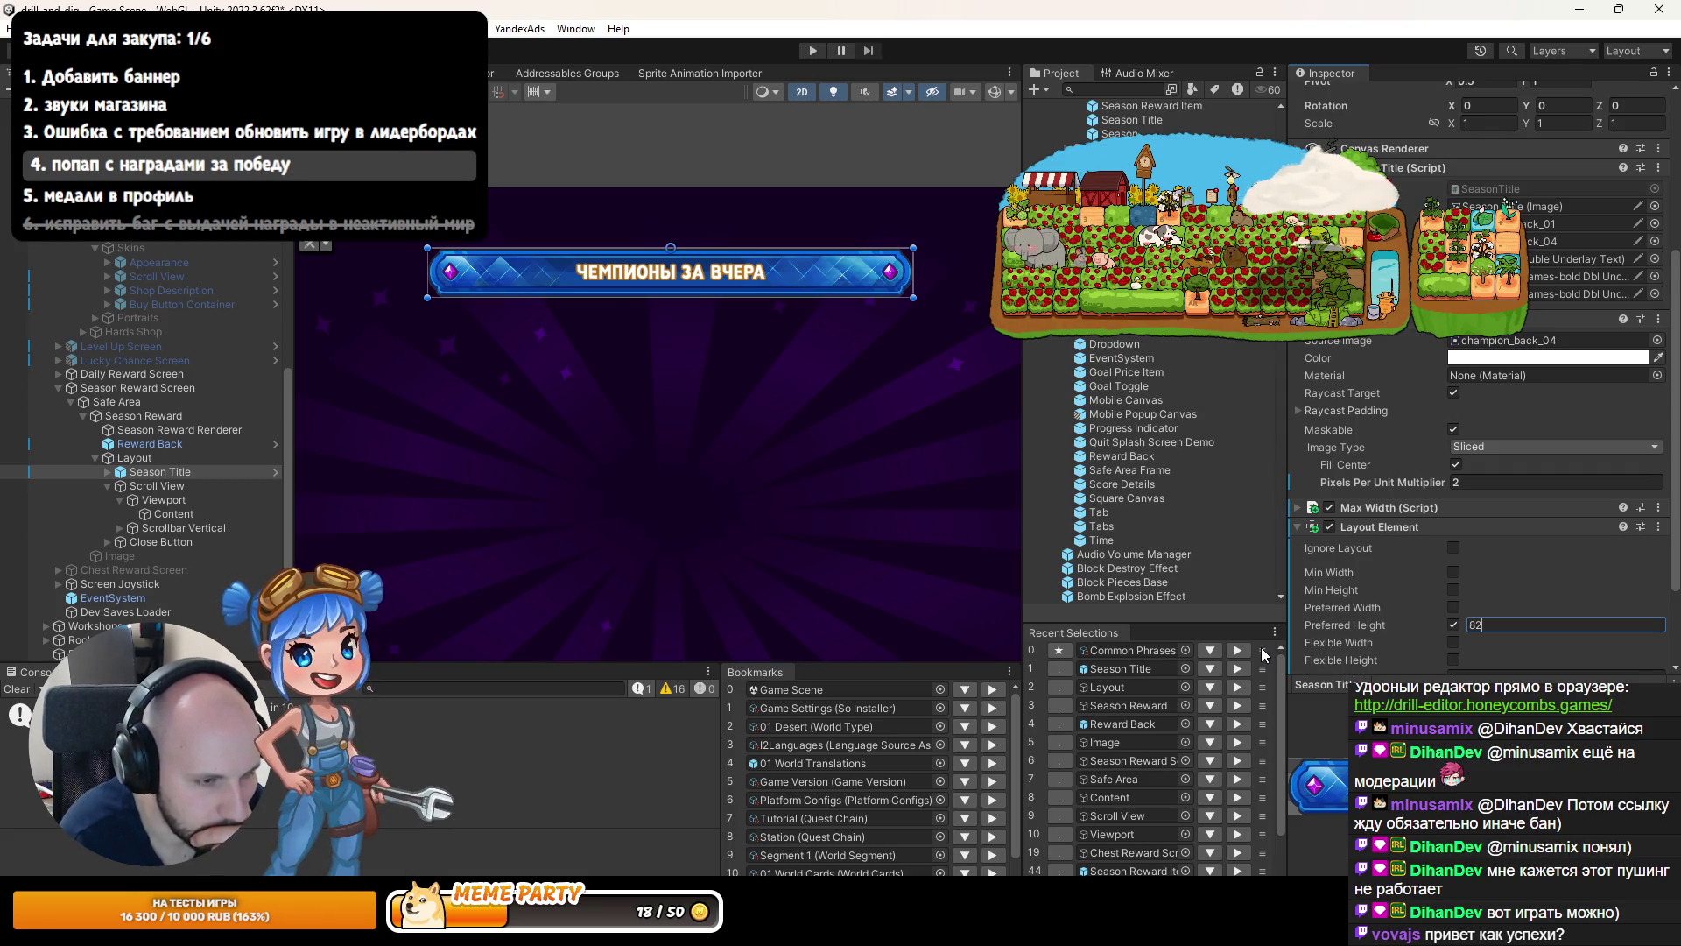
Give Season Title preferred height 120 and pixels-per-unit multiplier 1164/102 (1.366667).
{"action": "key", "text": "BackSpace"}
{"action": "key", "text": "BackSpace"}
{"action": "type", "text": "120"}
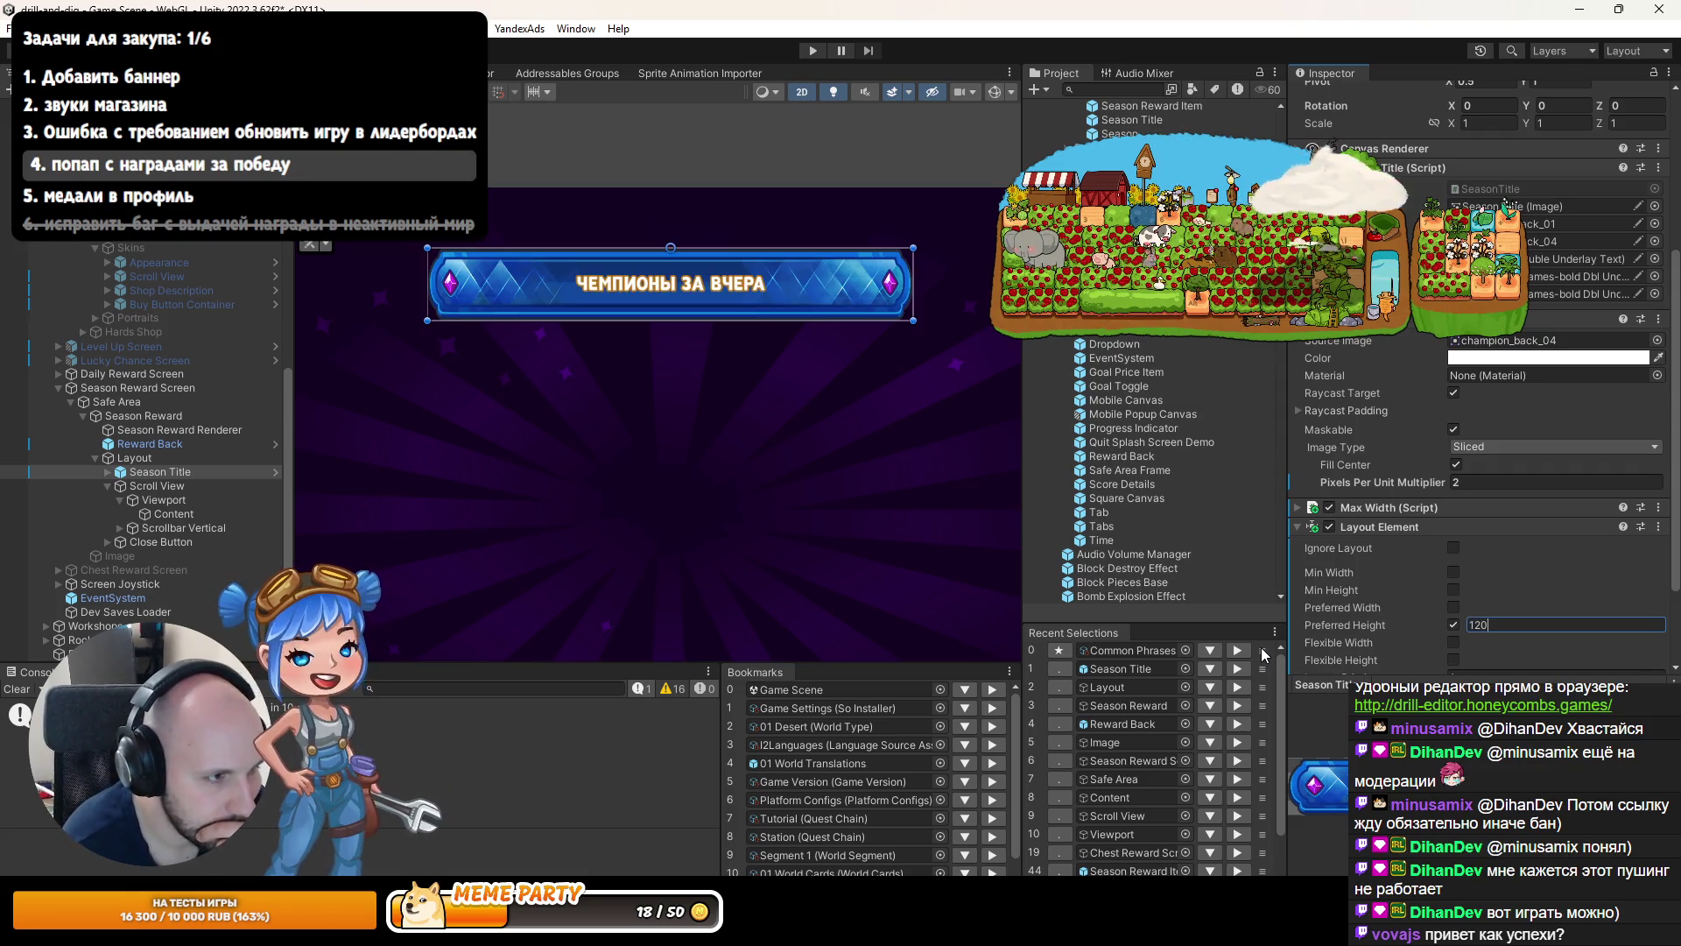
{"action": "scroll", "coordinate": [952, 415], "scroll_direction": "up", "scroll_amount": 5}
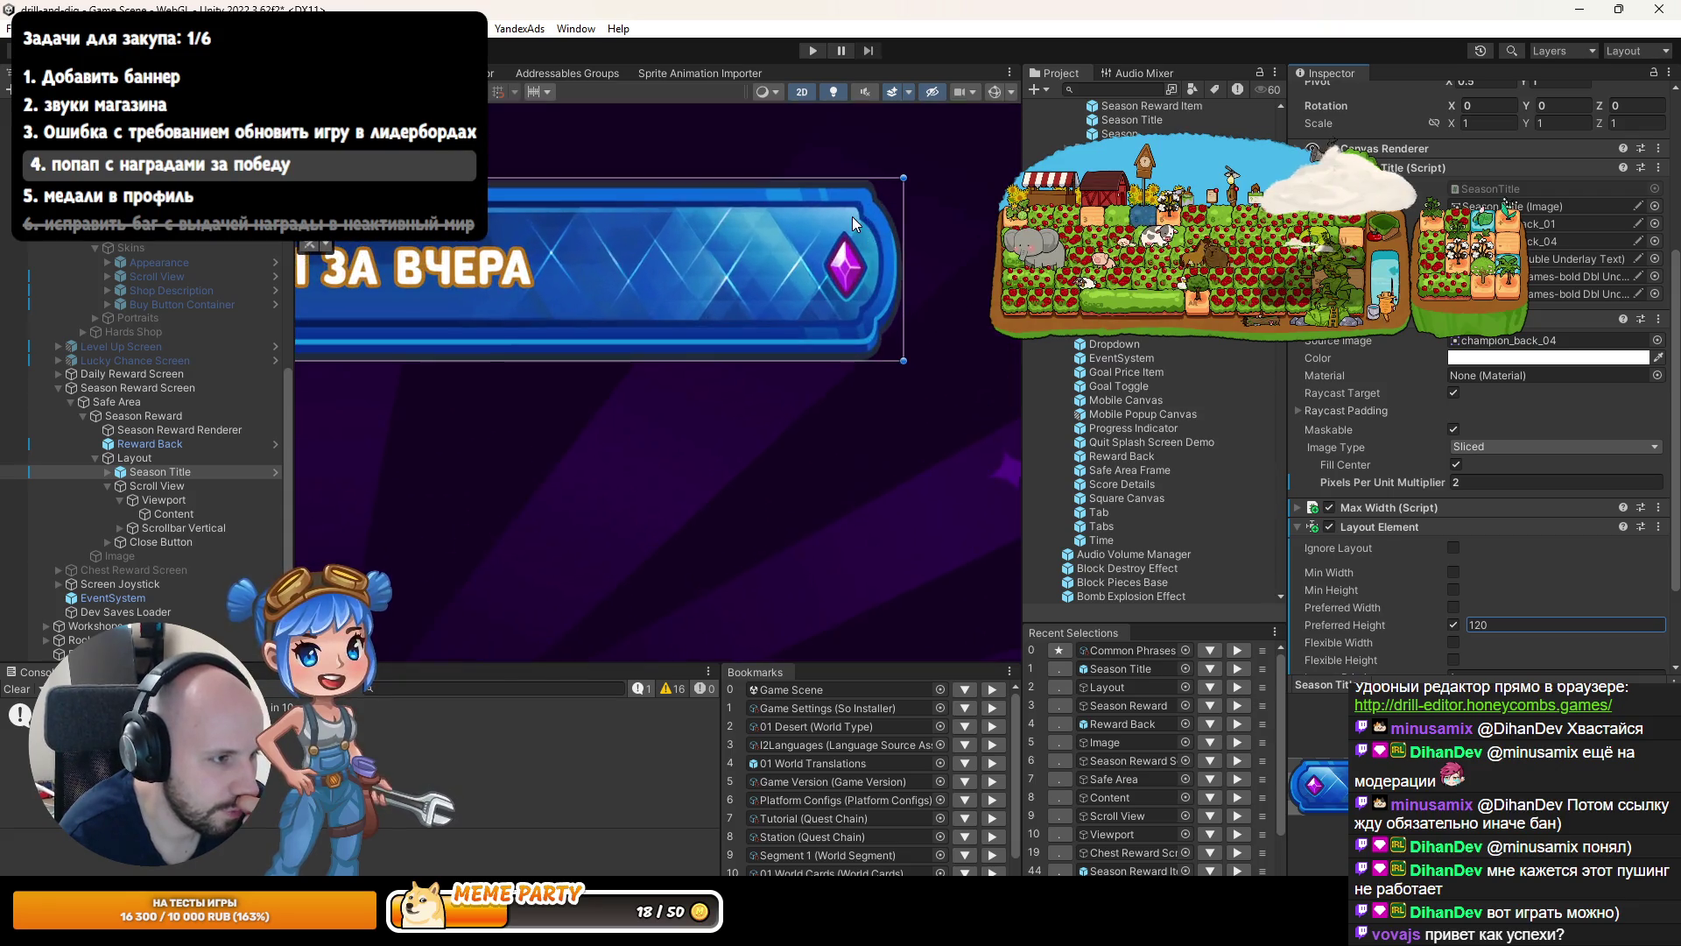
{"action": "left_click", "coordinate": [1478, 483]}
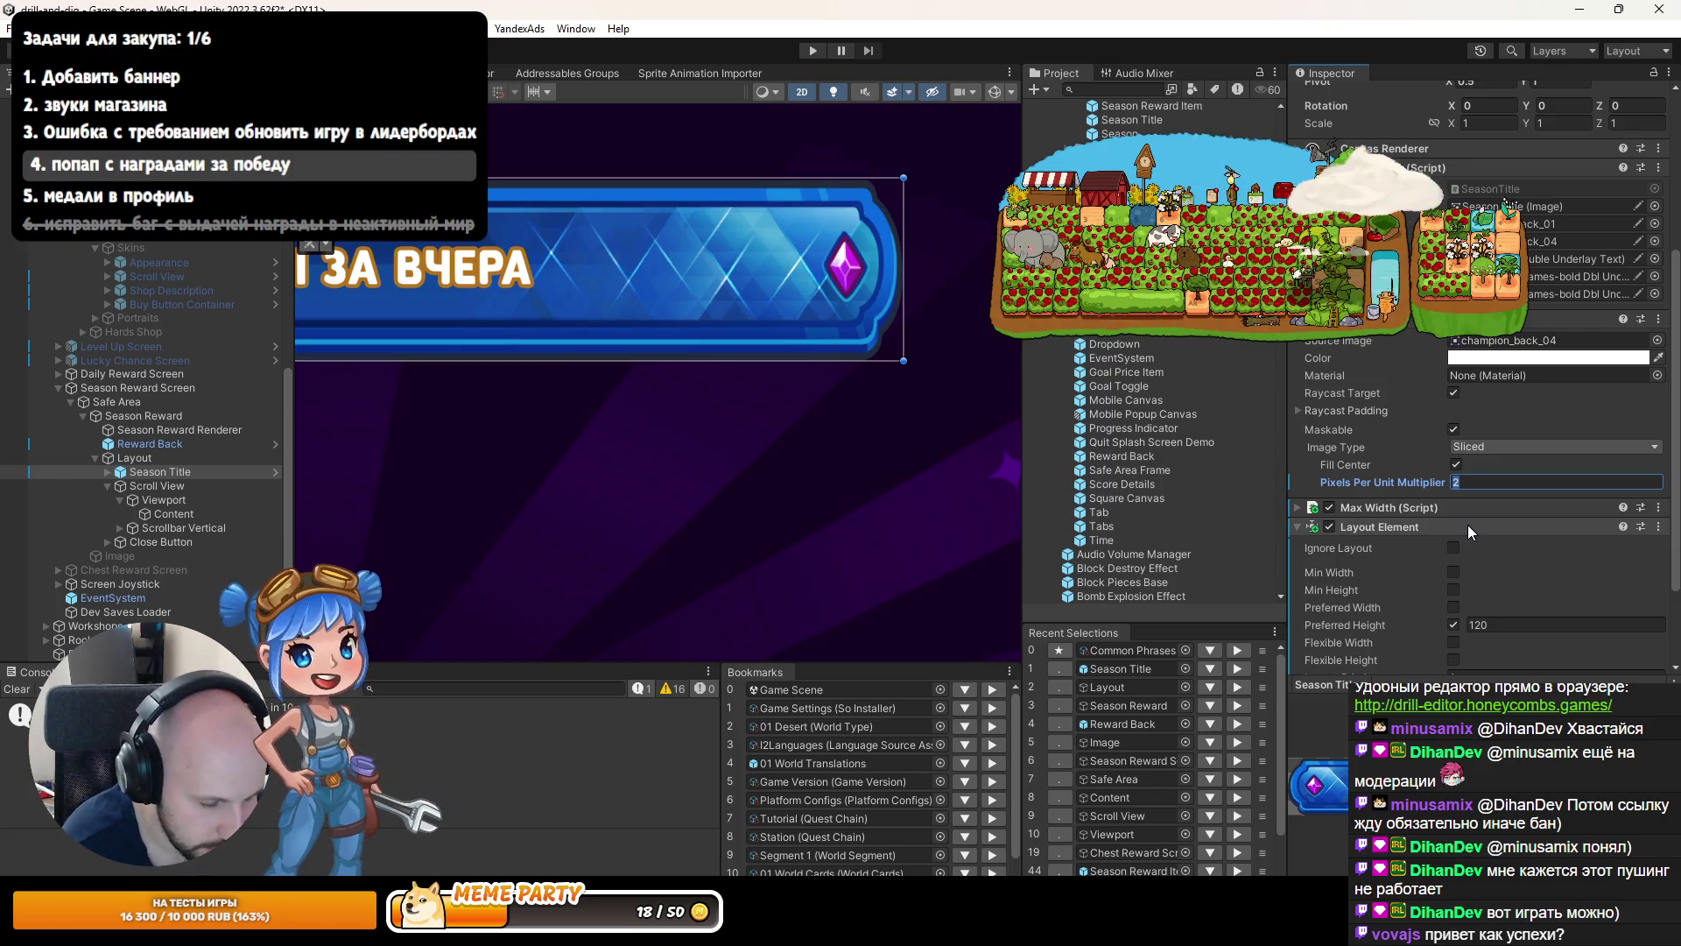
{"action": "type", "text": "1"}
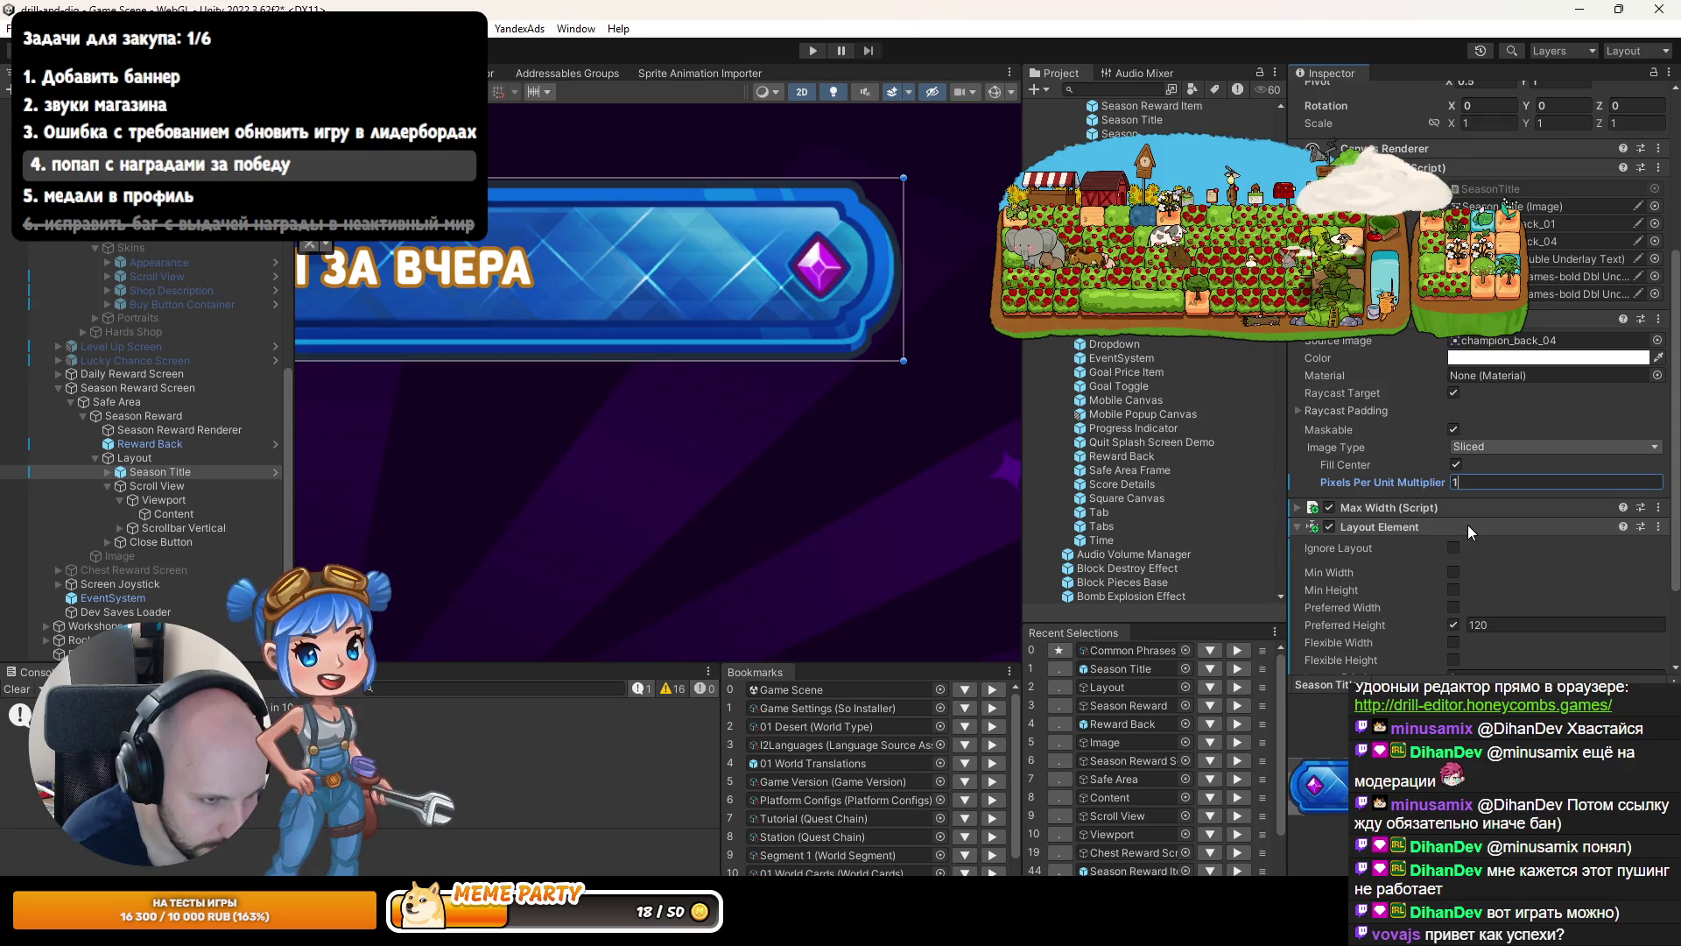
{"action": "type", "text": "16"}
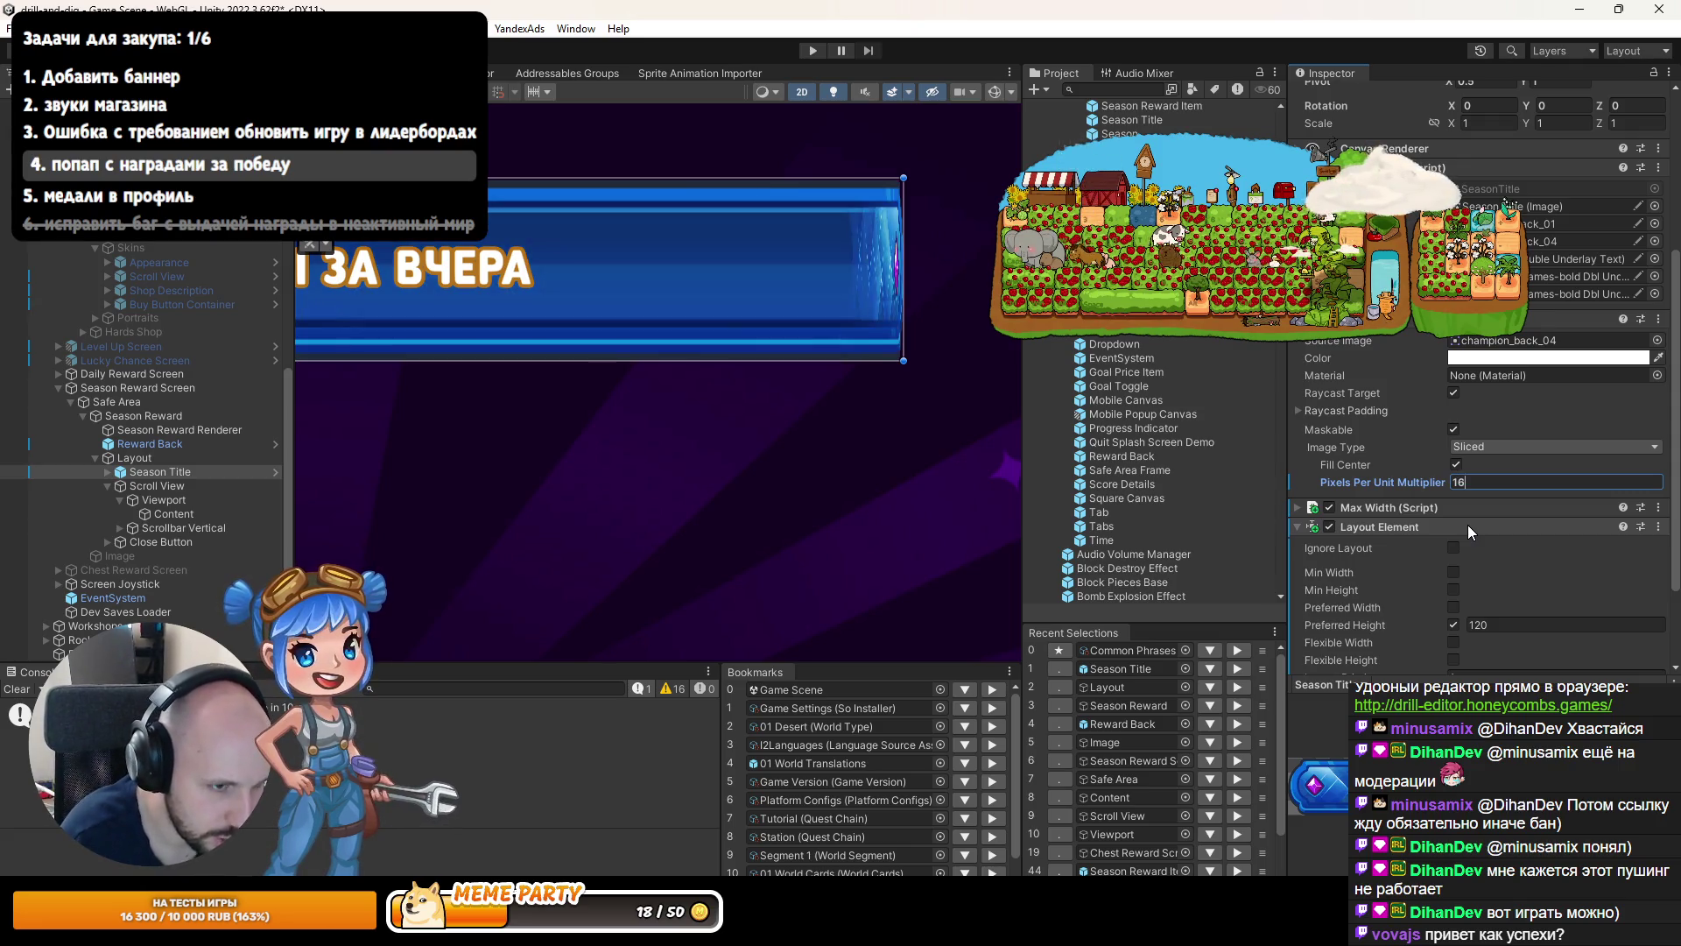
{"action": "type", "text": "4/102"}
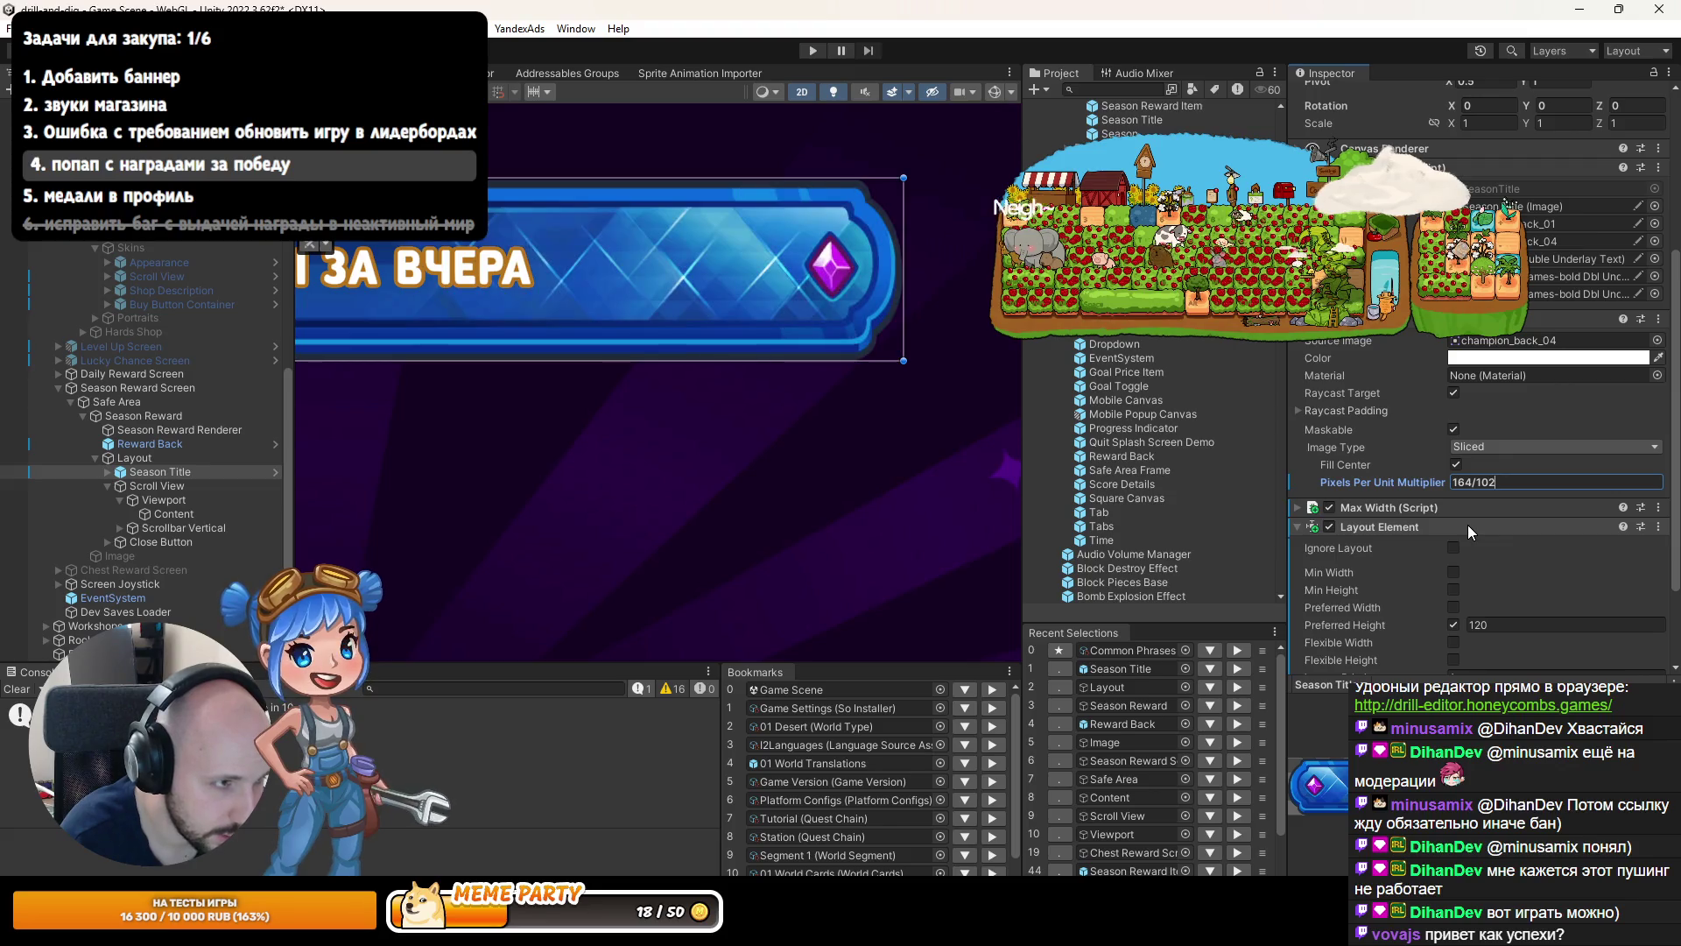
{"action": "key", "text": "Return"}
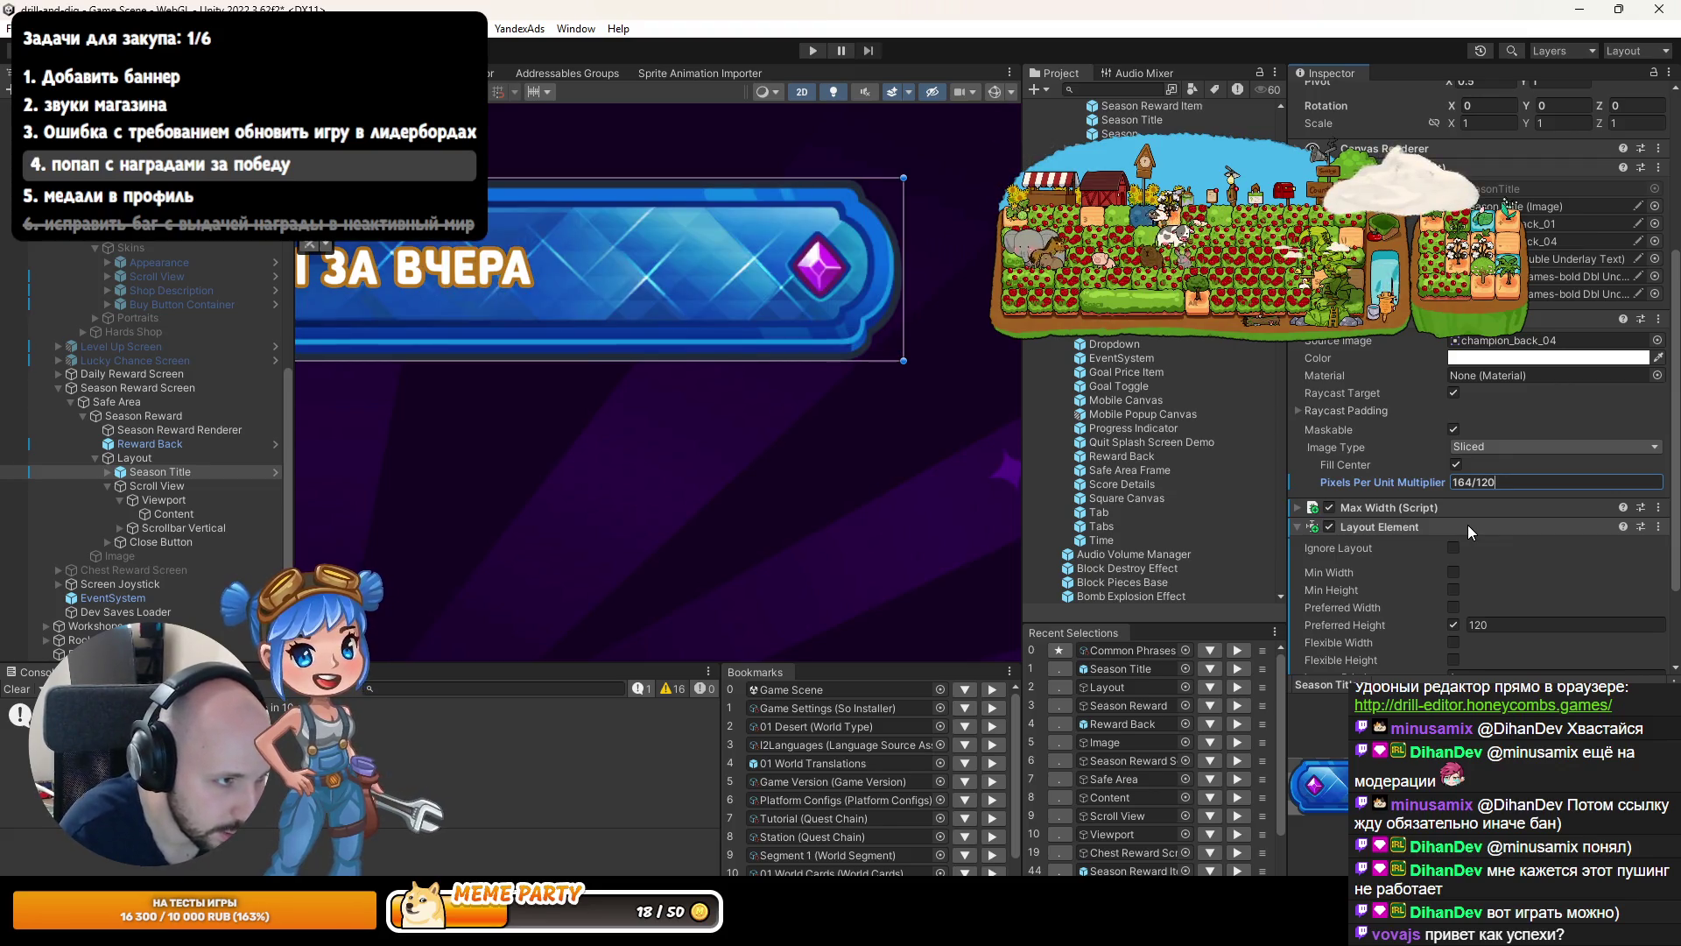
Frame the banner in the Scene view and enter Play mode.
{"action": "scroll", "coordinate": [732, 261], "scroll_direction": "down", "scroll_amount": 3}
{"action": "key", "text": "f"}
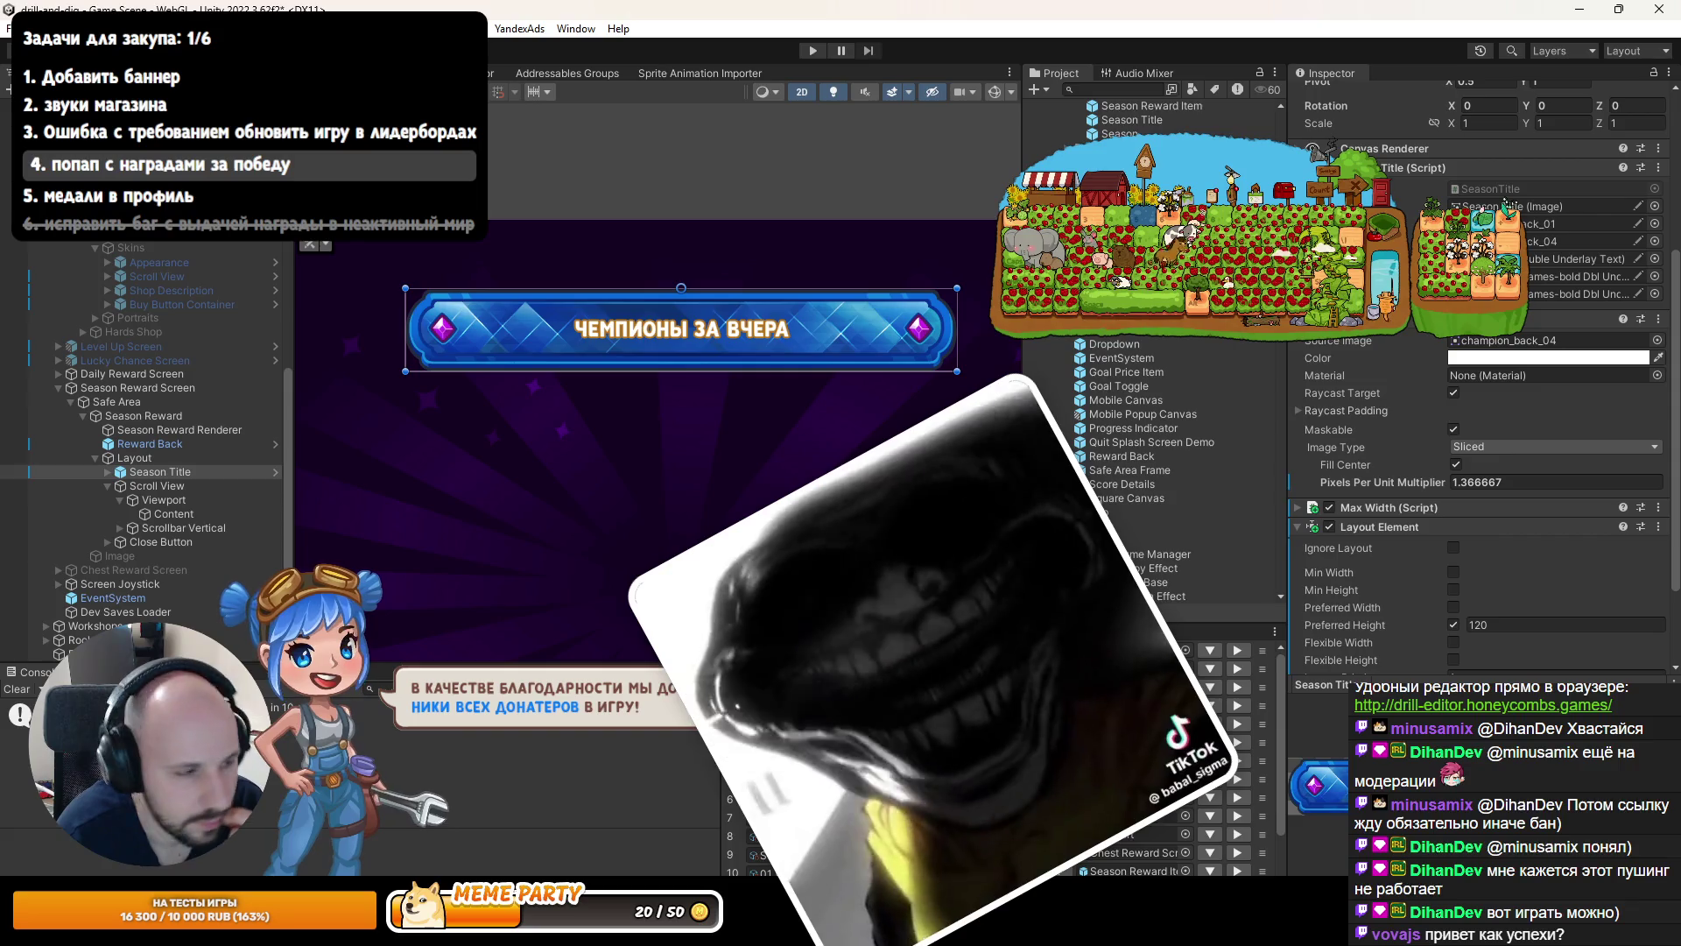
{"action": "scroll", "coordinate": [547, 333], "scroll_direction": "down", "scroll_amount": 1}
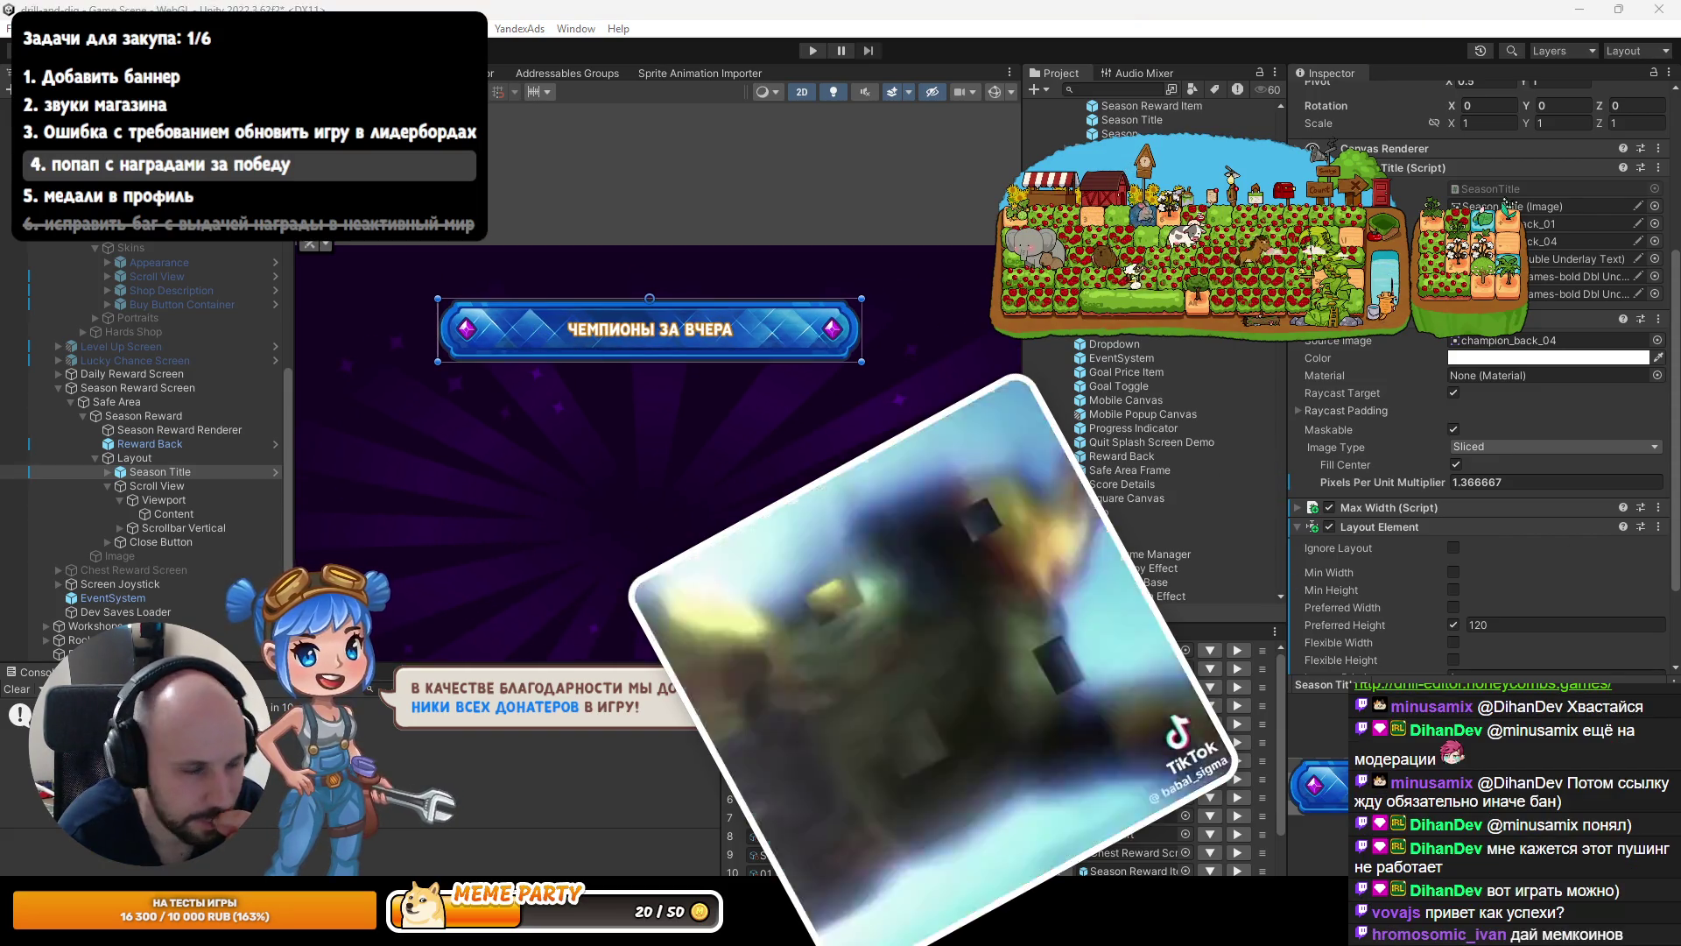
{"action": "key", "text": "ctrl+p"}
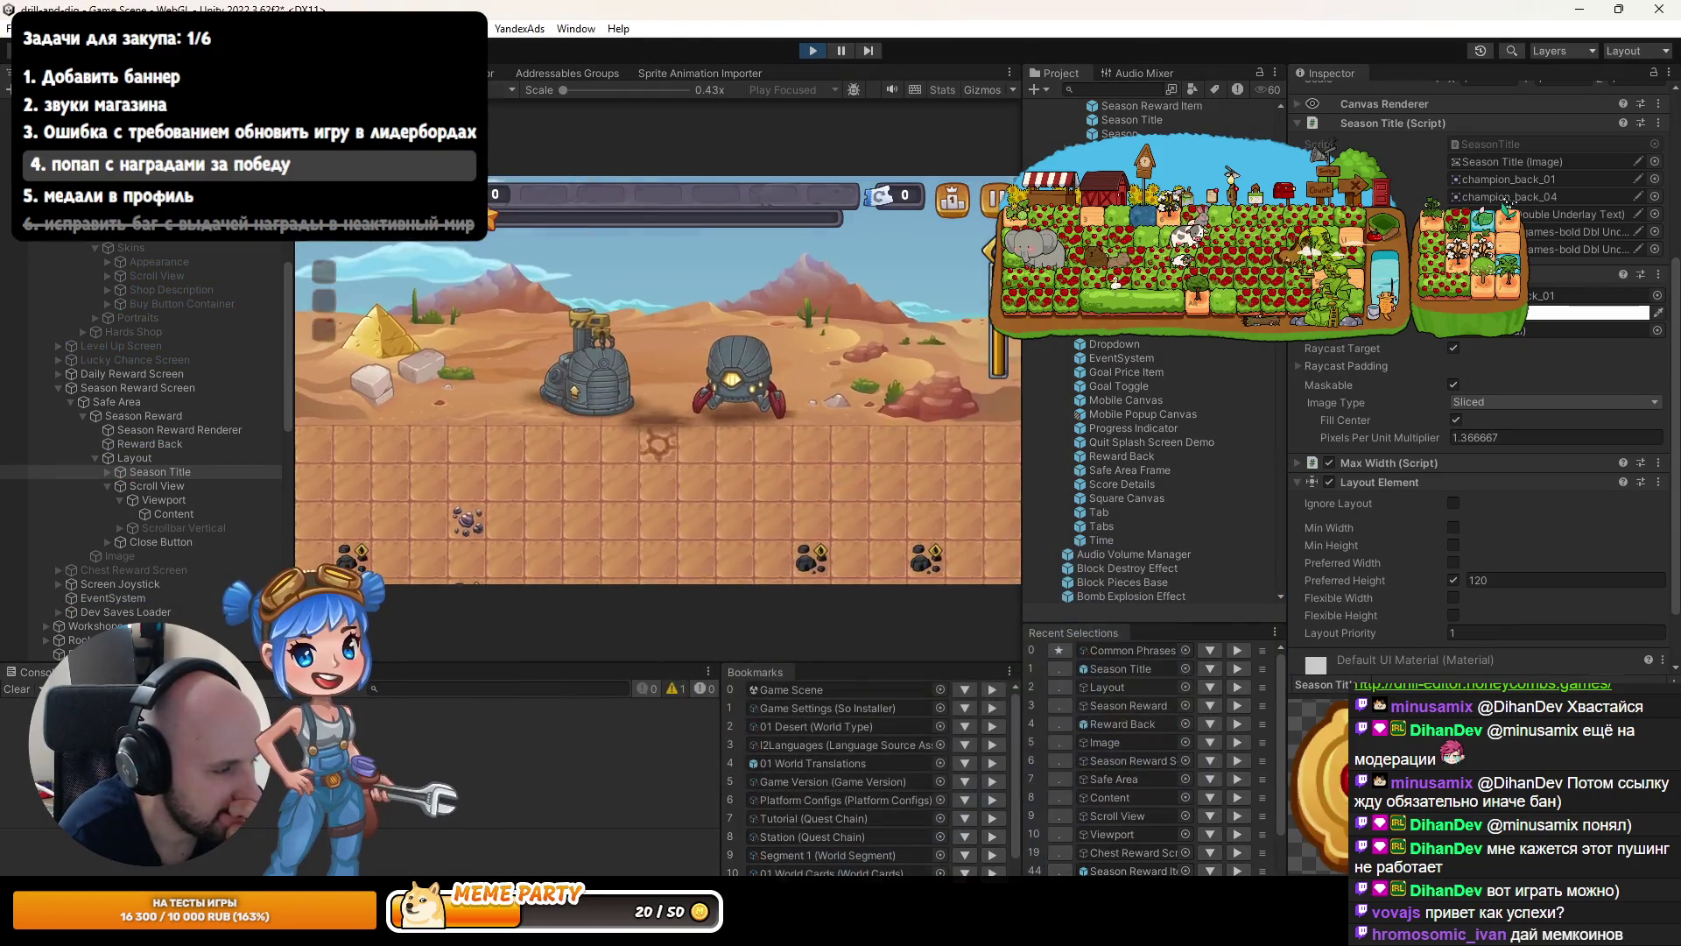
Open the leaderboard and bring up the current season's 2nd-place reward popup.
{"action": "left_click", "coordinate": [958, 212]}
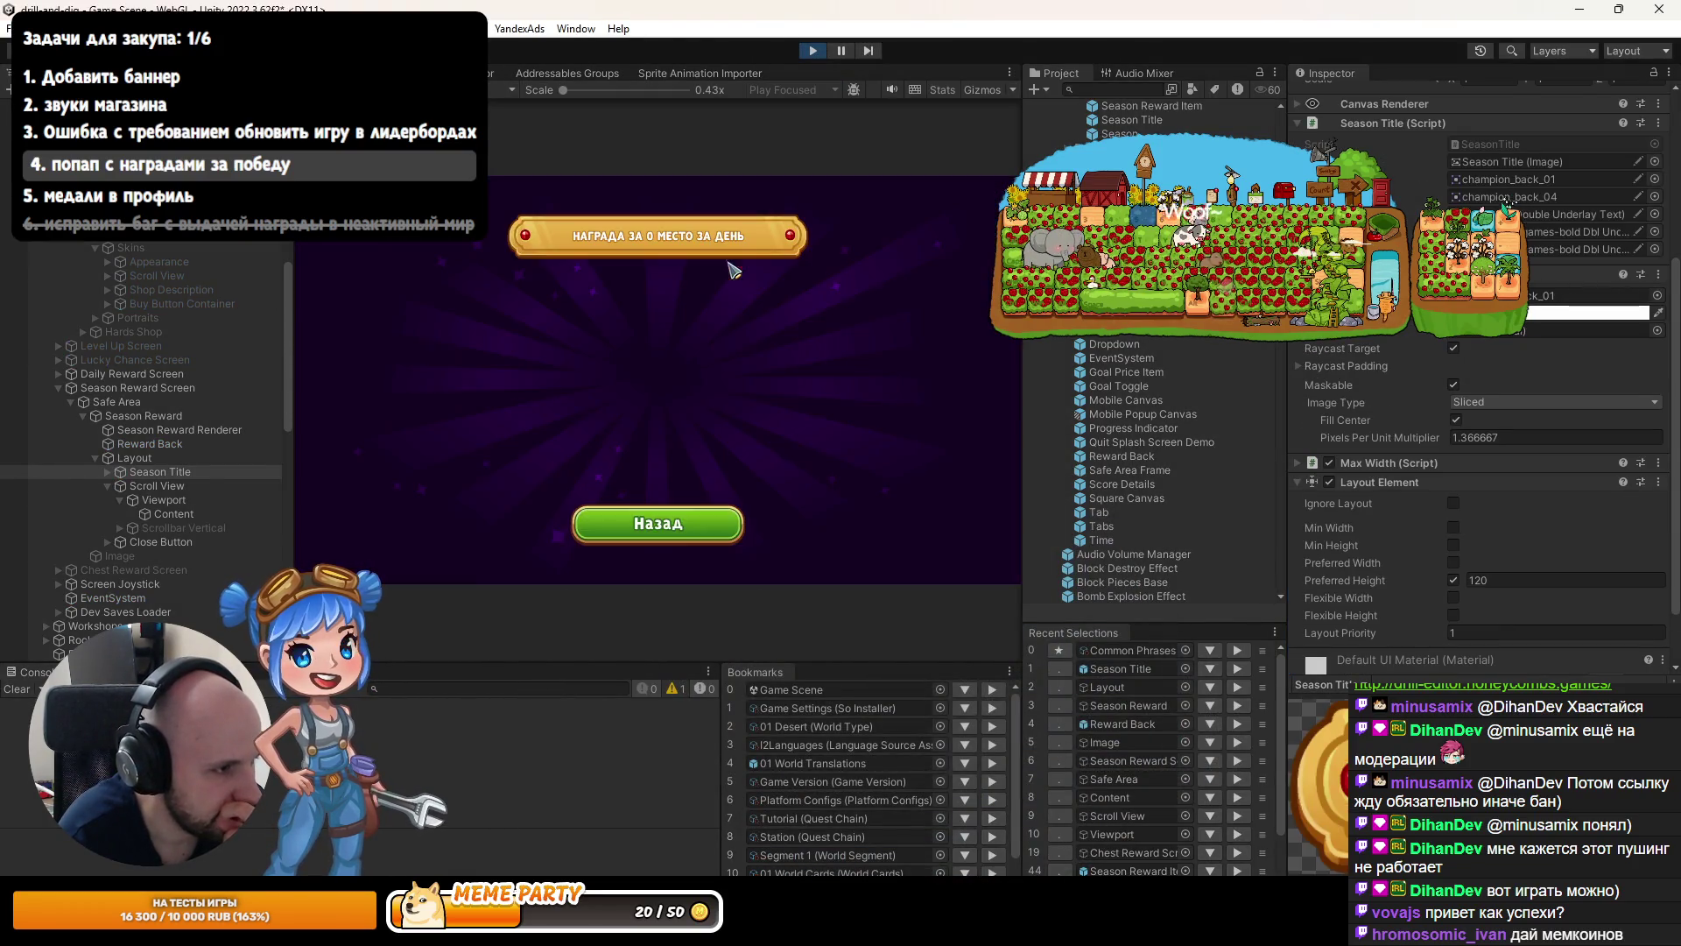
{"action": "left_click", "coordinate": [666, 523]}
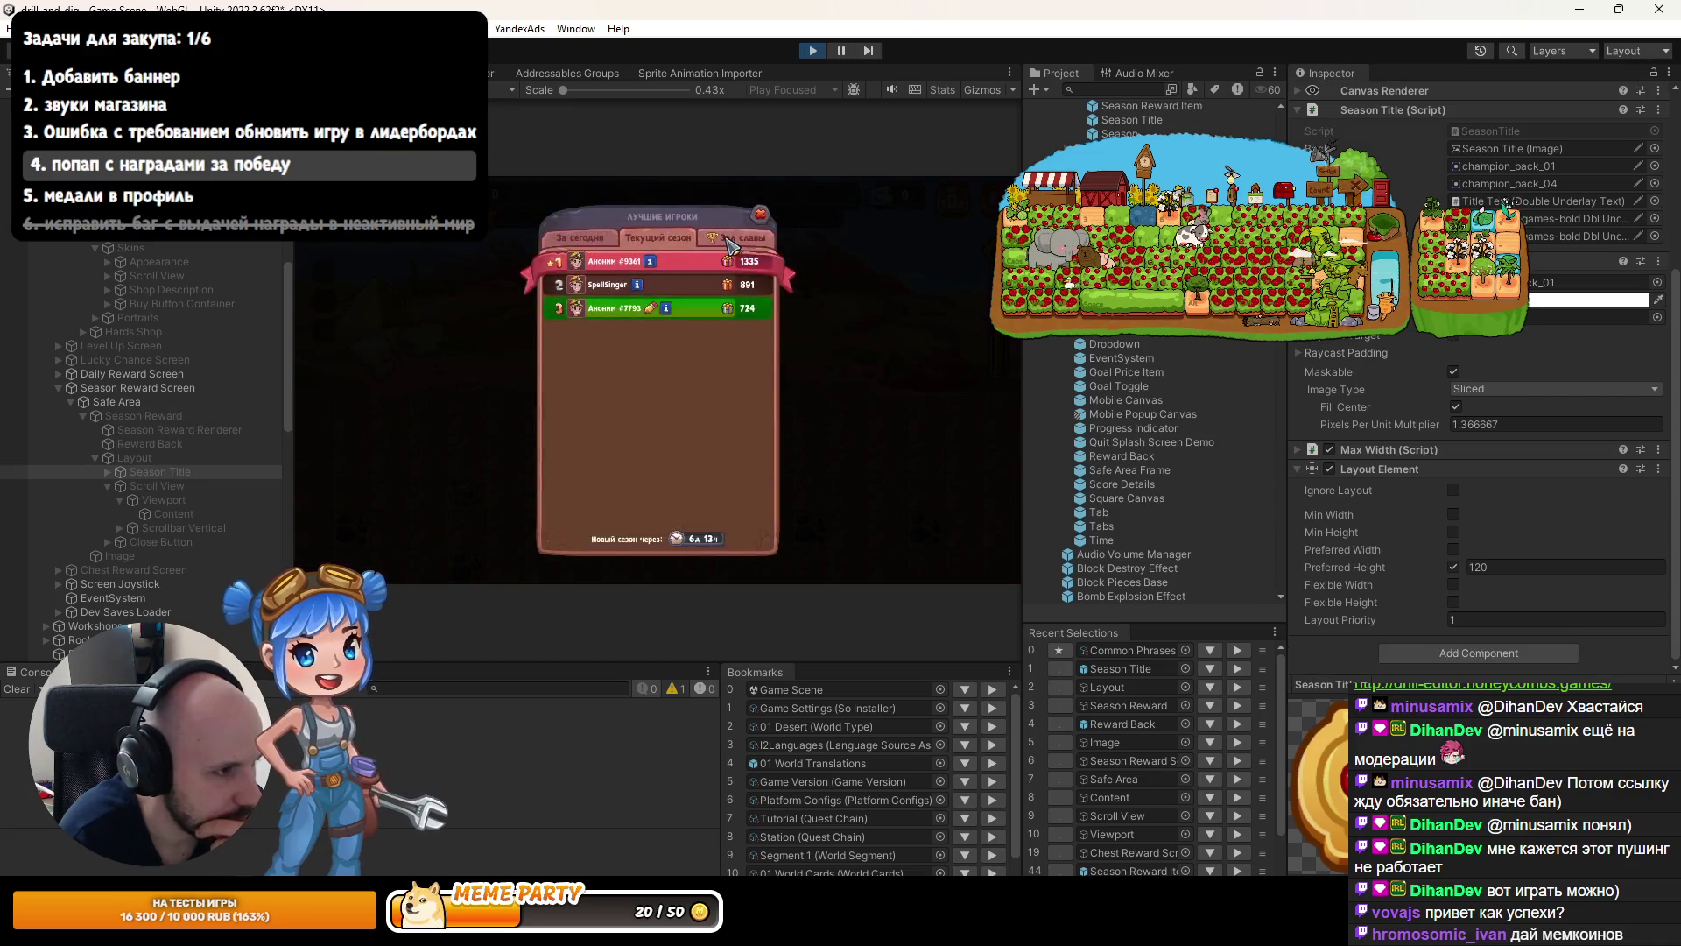
{"action": "left_click", "coordinate": [718, 287]}
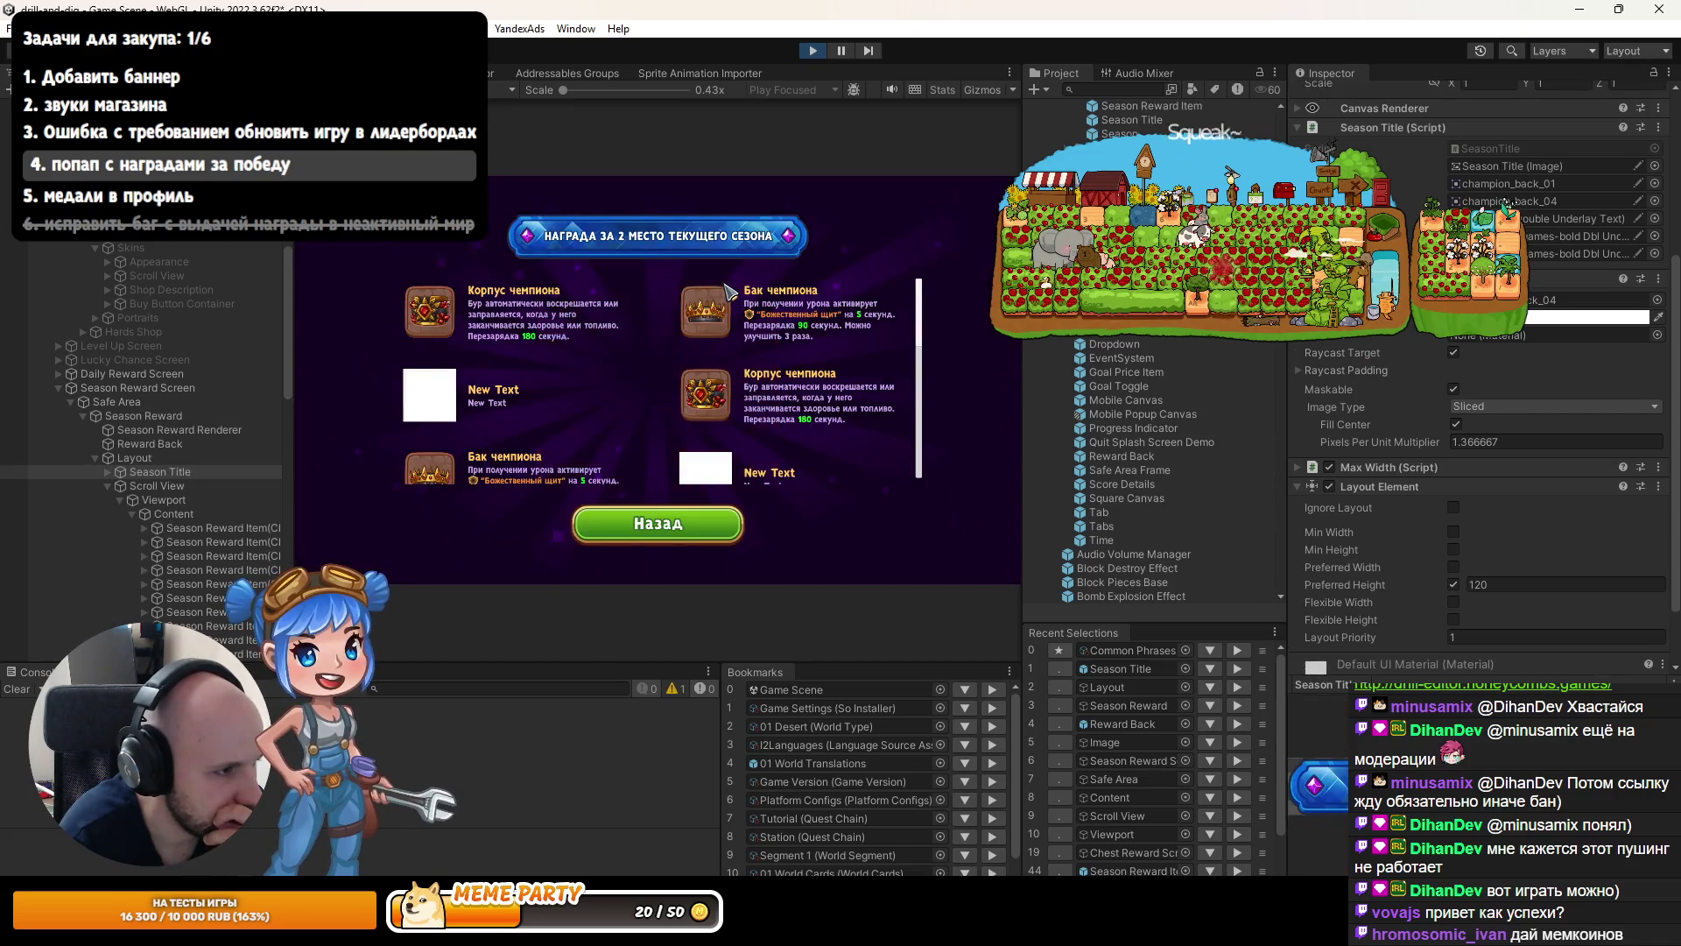
{"action": "scroll", "coordinate": [678, 416], "scroll_direction": "down", "scroll_amount": 3}
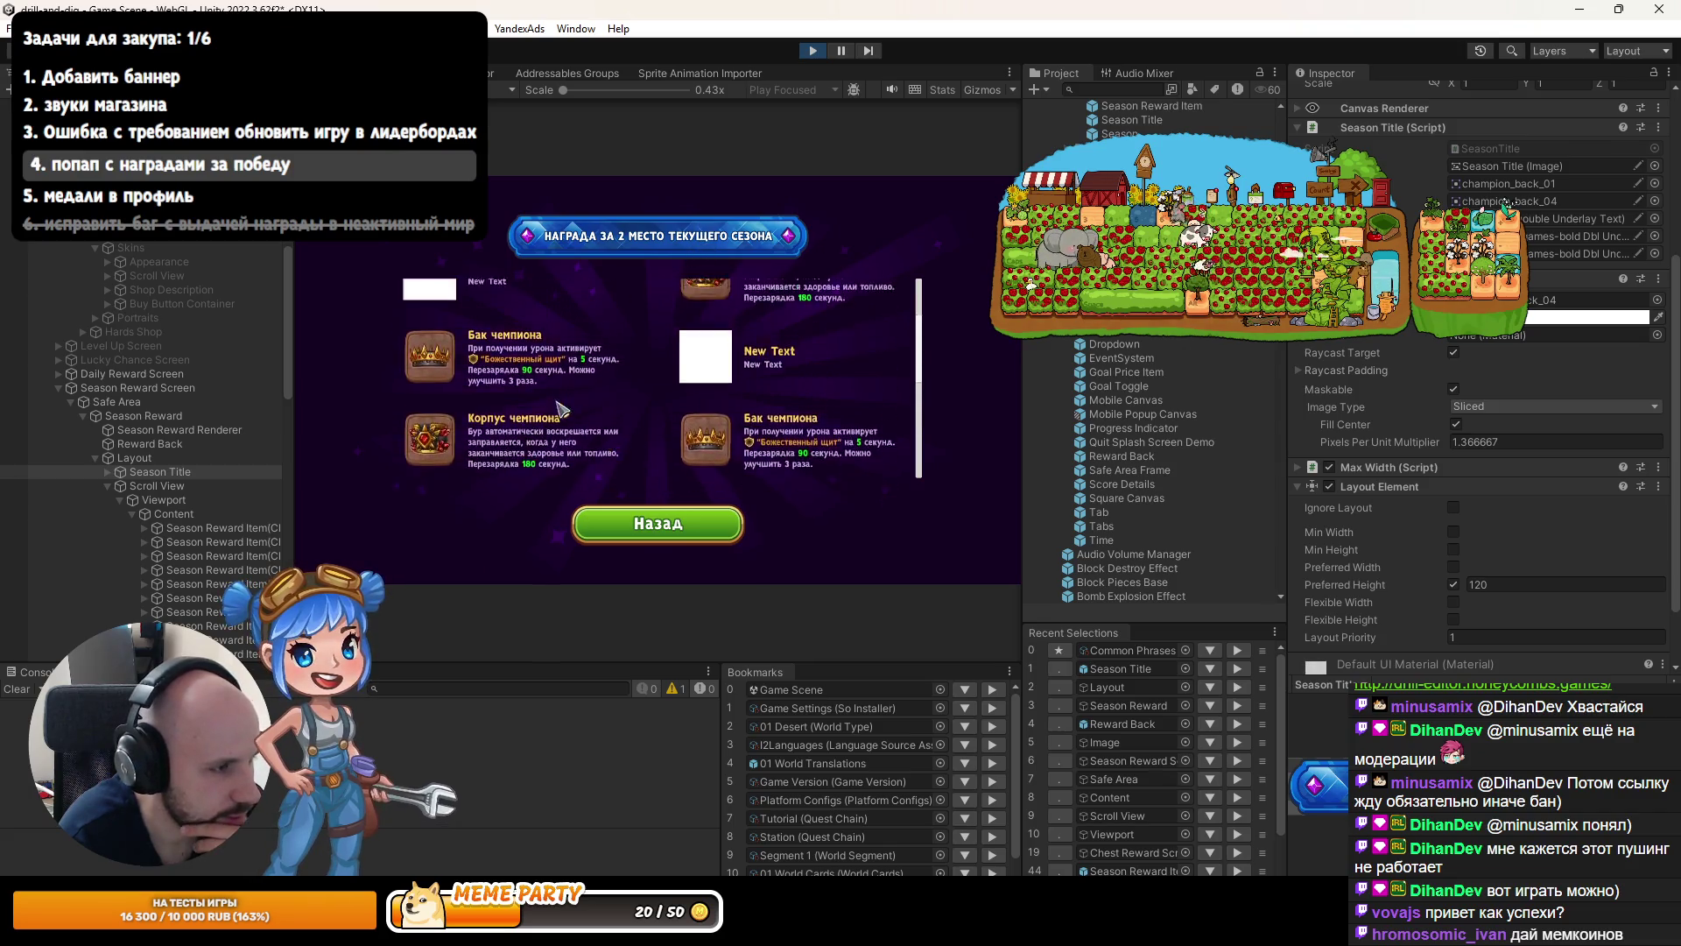
{"action": "scroll", "coordinate": [438, 376], "scroll_direction": "up", "scroll_amount": 3}
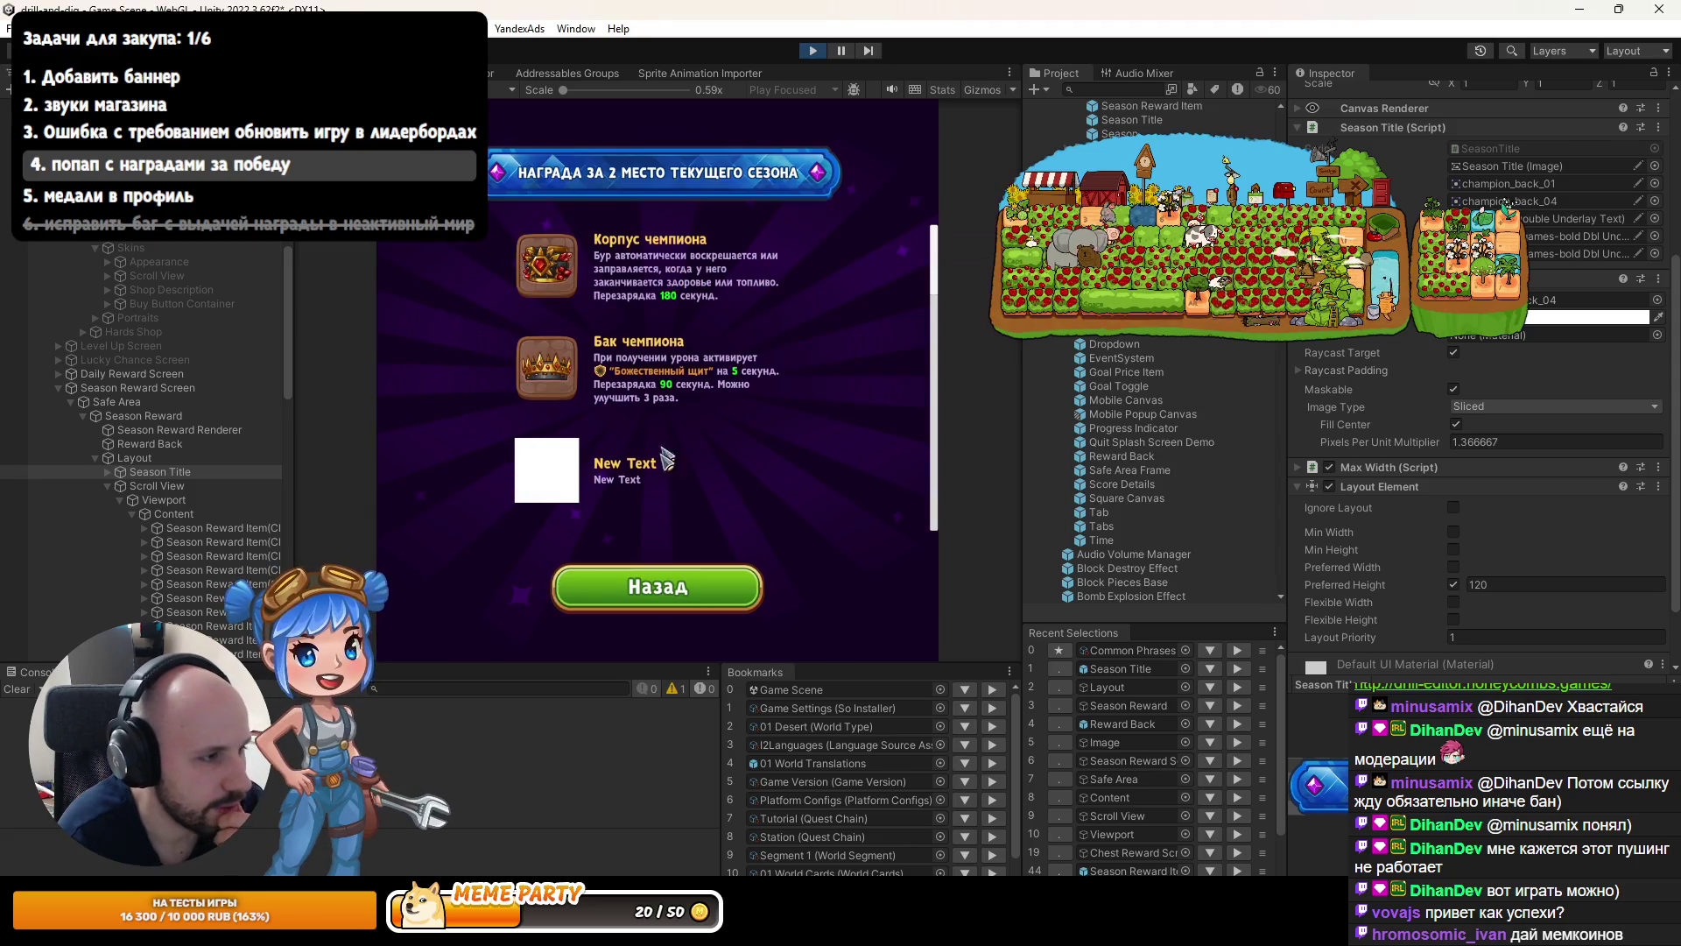
Preview the game at iPhone 1179×2556 portrait resolution.
{"action": "left_click", "coordinate": [499, 89]}
{"action": "left_click", "coordinate": [473, 319]}
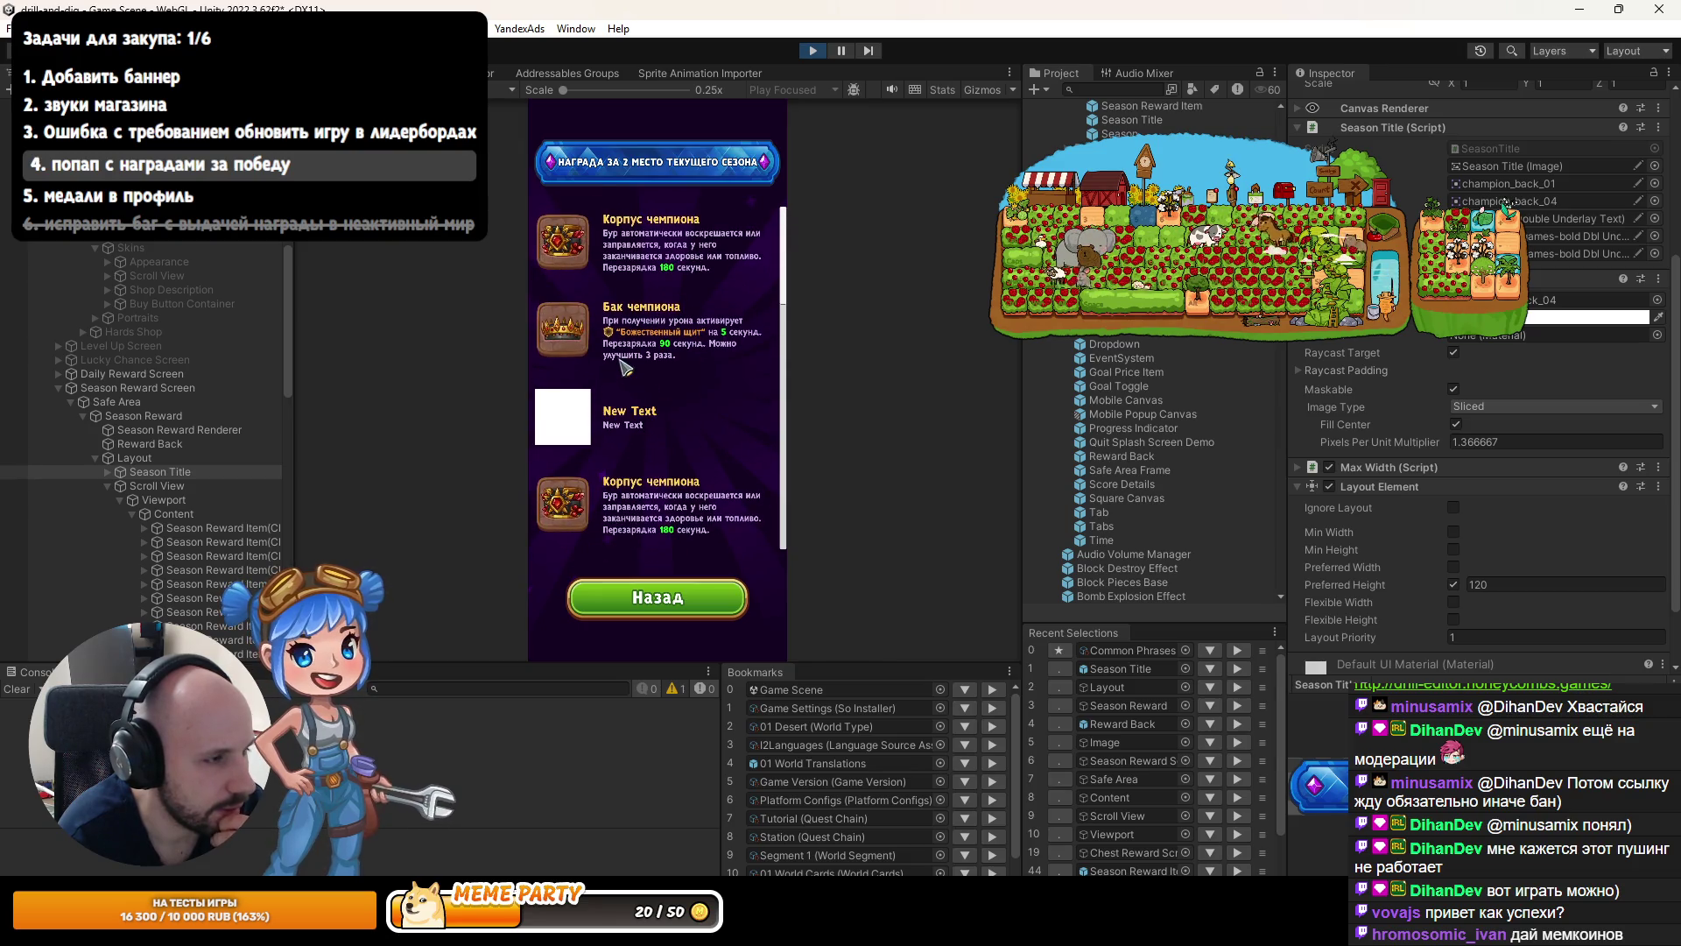
{"action": "scroll", "coordinate": [1462, 429], "scroll_direction": "up", "scroll_amount": 5}
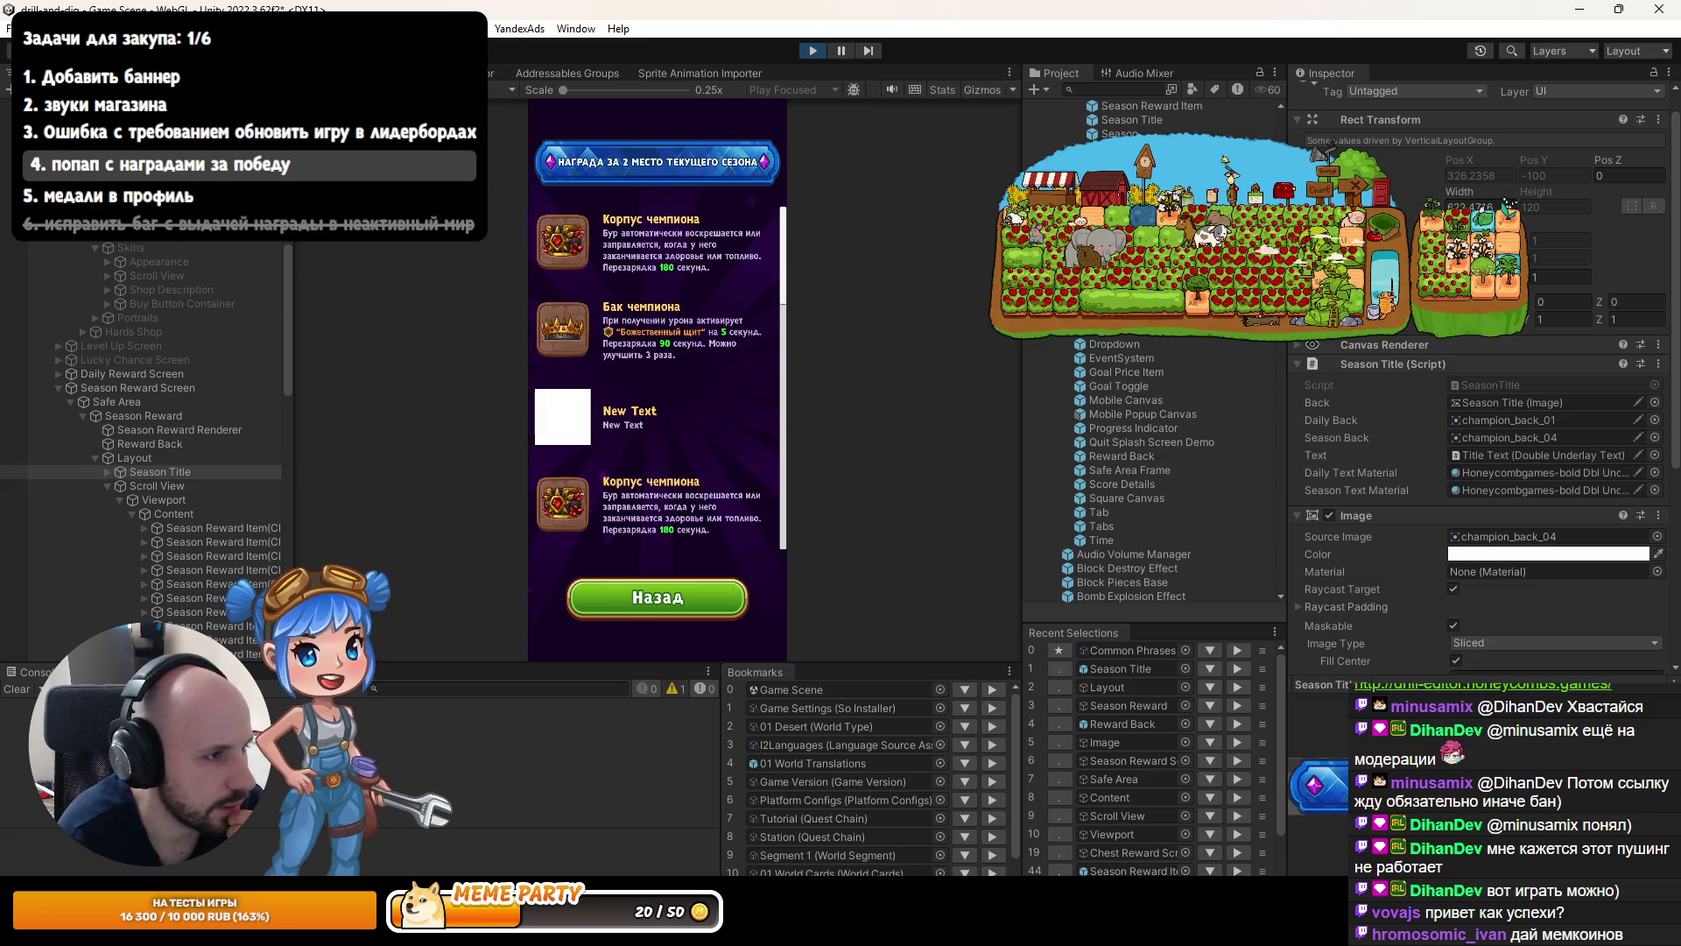
Zoom the Scene view onto the Season Title banner and set its Preferred Height to 100.
{"action": "key", "text": "ctrl+1"}
{"action": "scroll", "coordinate": [753, 292], "scroll_direction": "up", "scroll_amount": 3}
{"action": "scroll", "coordinate": [752, 291], "scroll_direction": "up", "scroll_amount": 1}
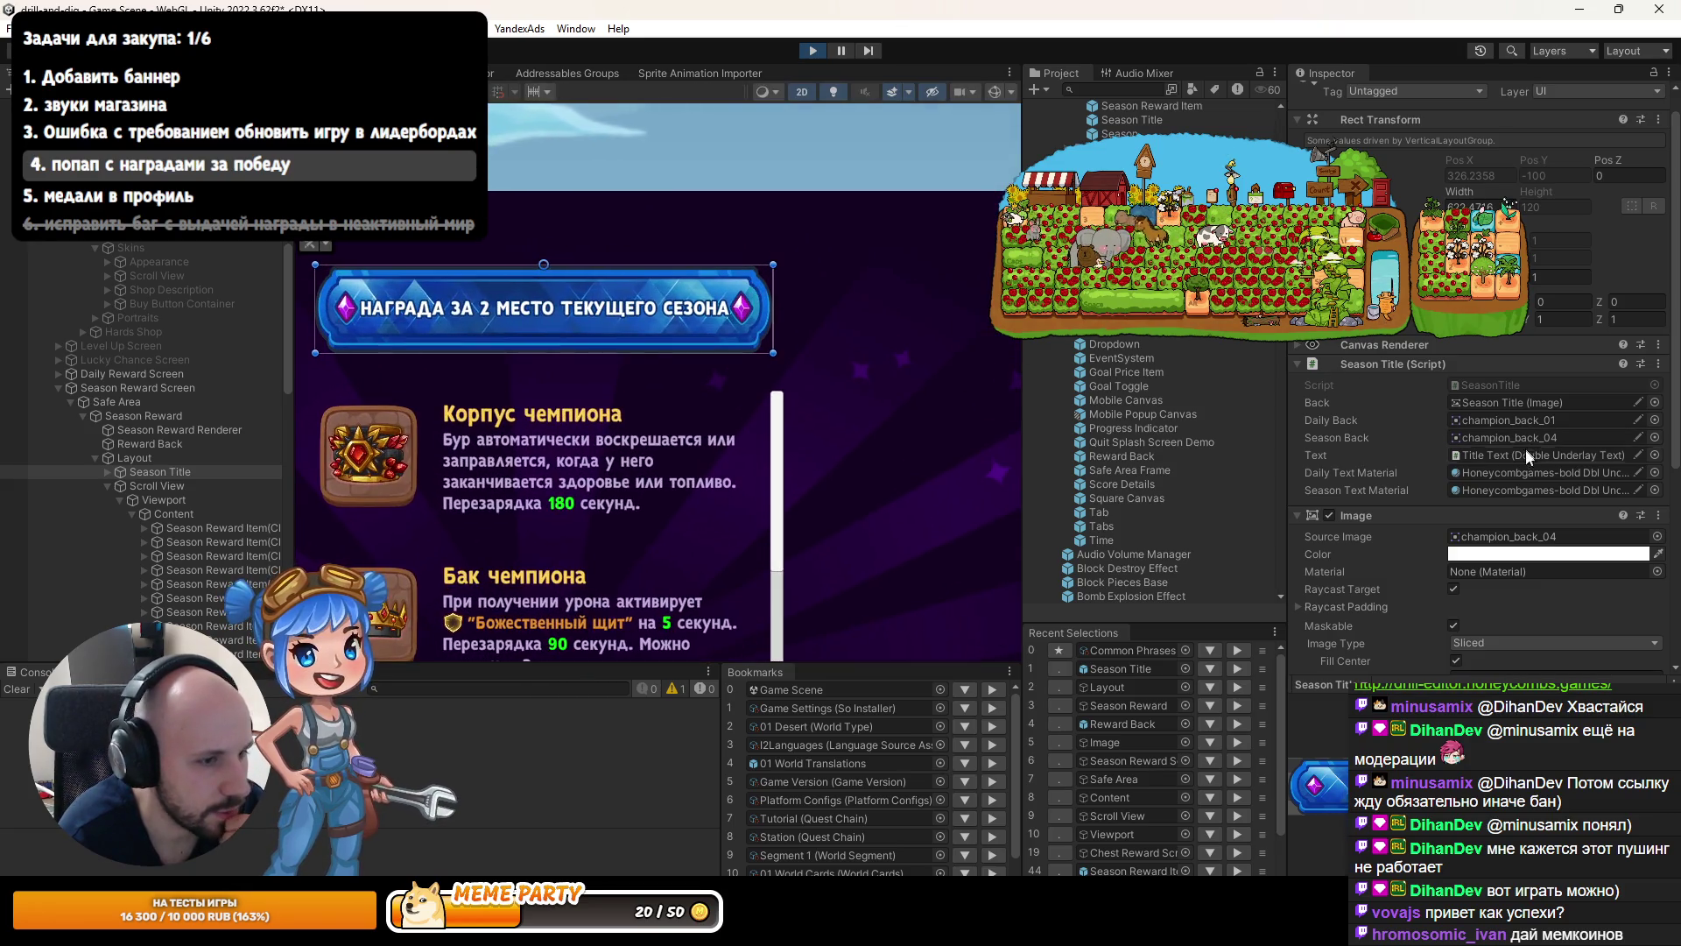
{"action": "scroll", "coordinate": [1546, 528], "scroll_direction": "down", "scroll_amount": 5}
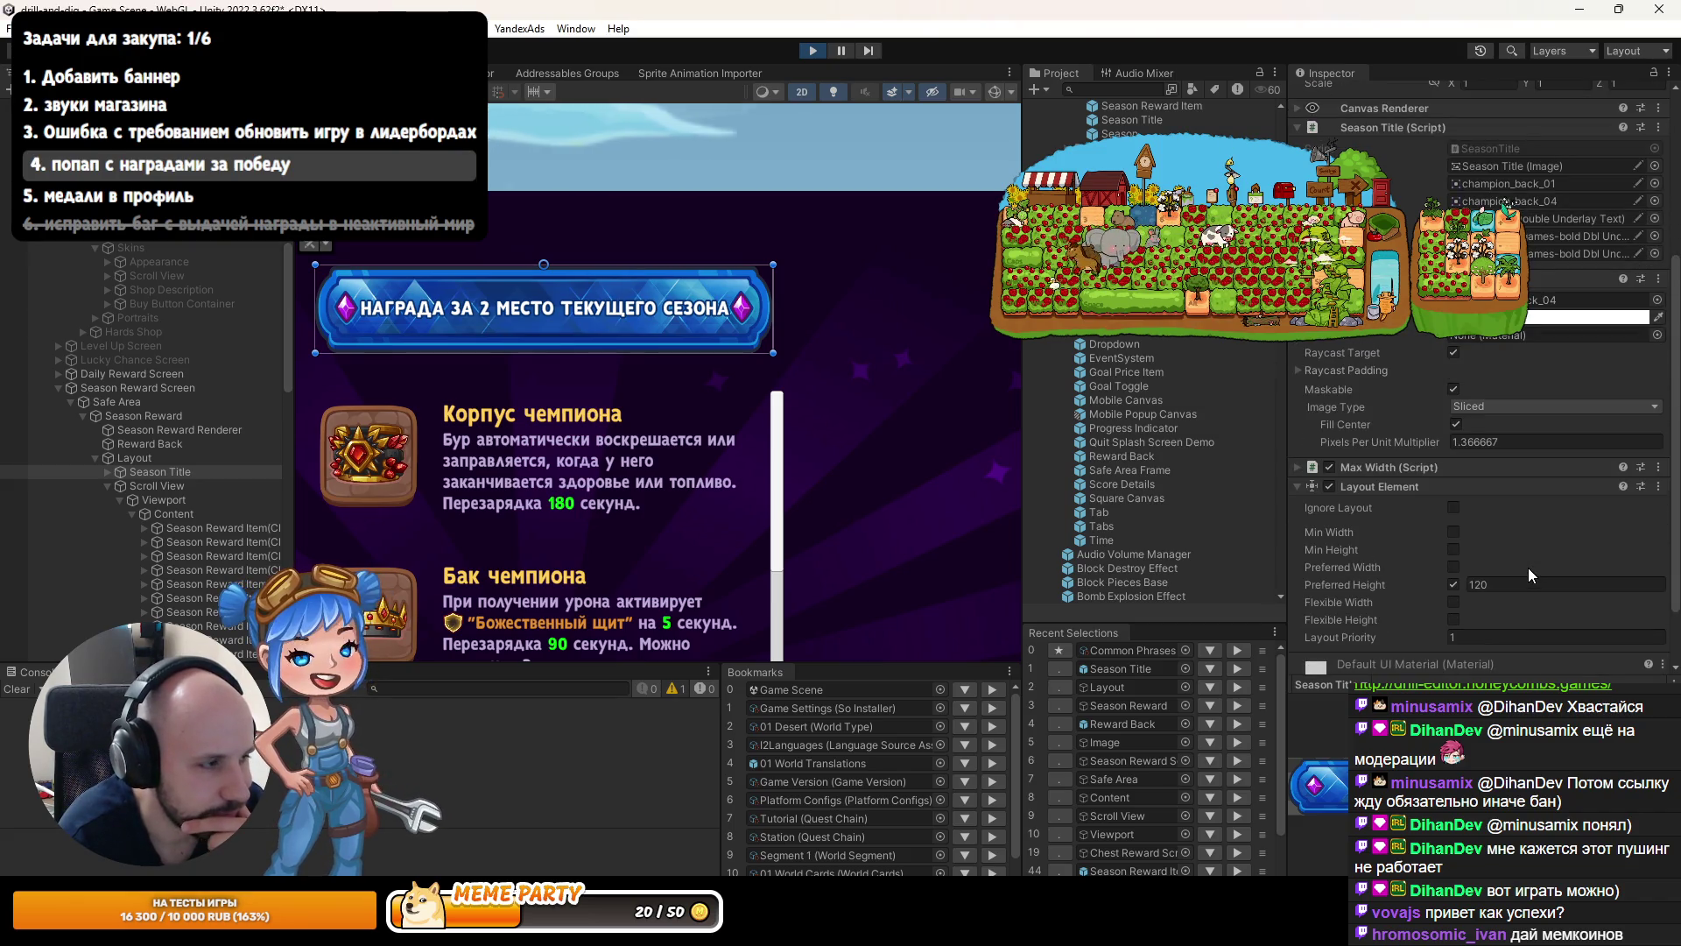
{"action": "scroll", "coordinate": [1478, 464], "scroll_direction": "up", "scroll_amount": 1}
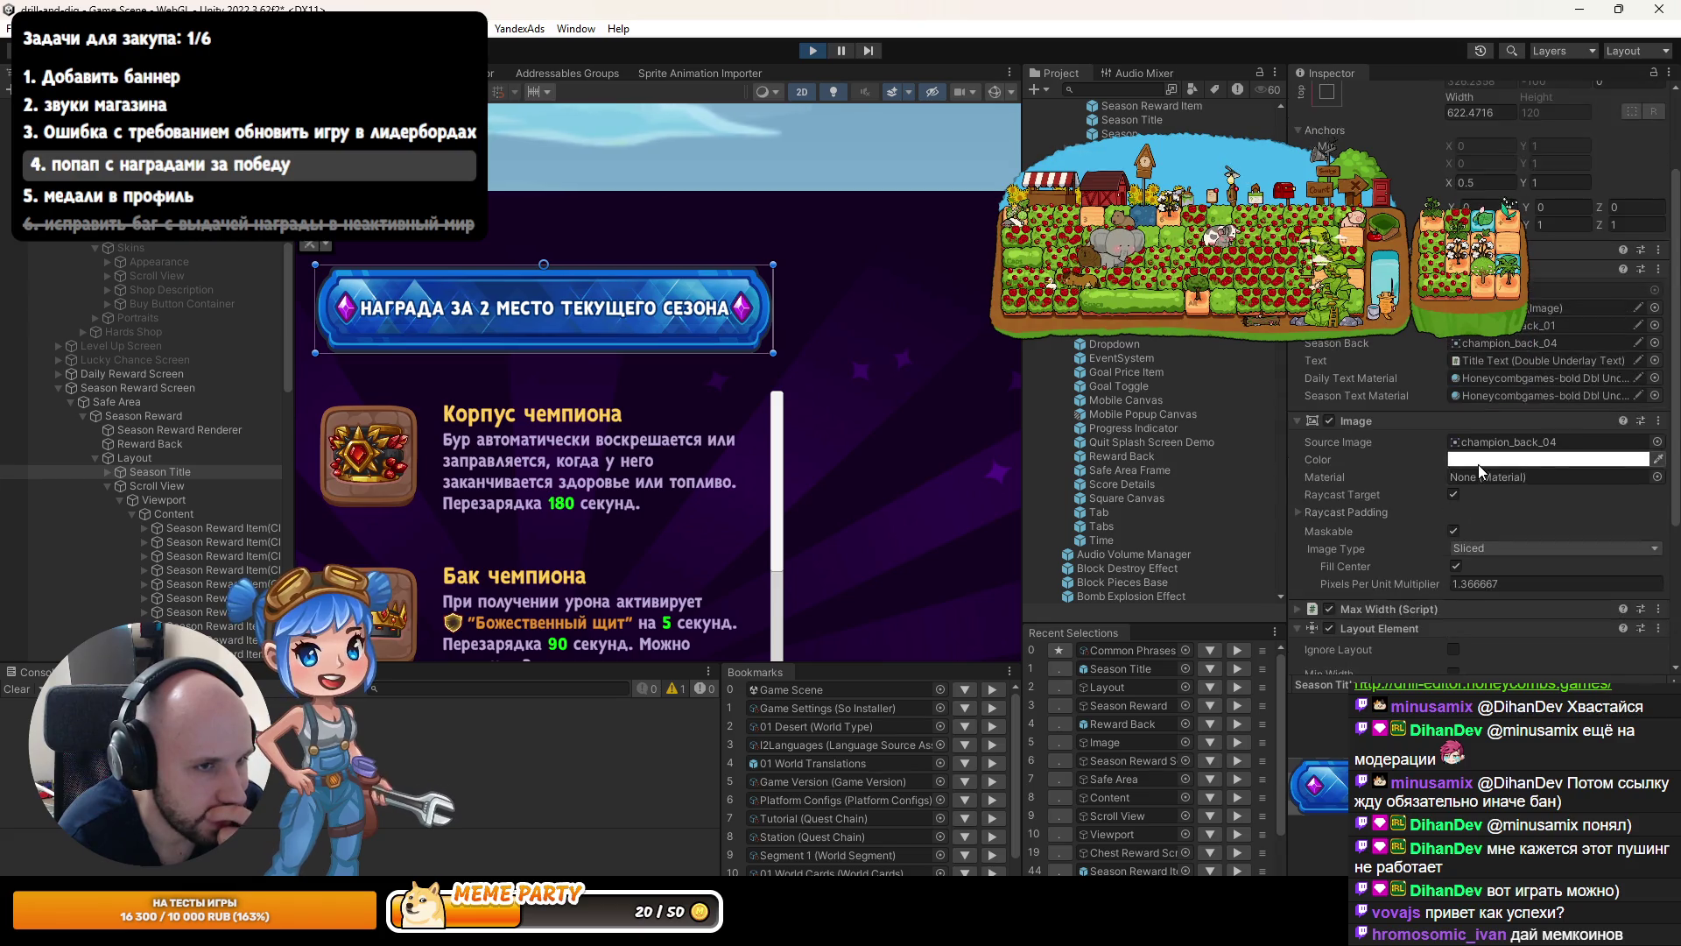
{"action": "scroll", "coordinate": [1469, 477], "scroll_direction": "up", "scroll_amount": 3}
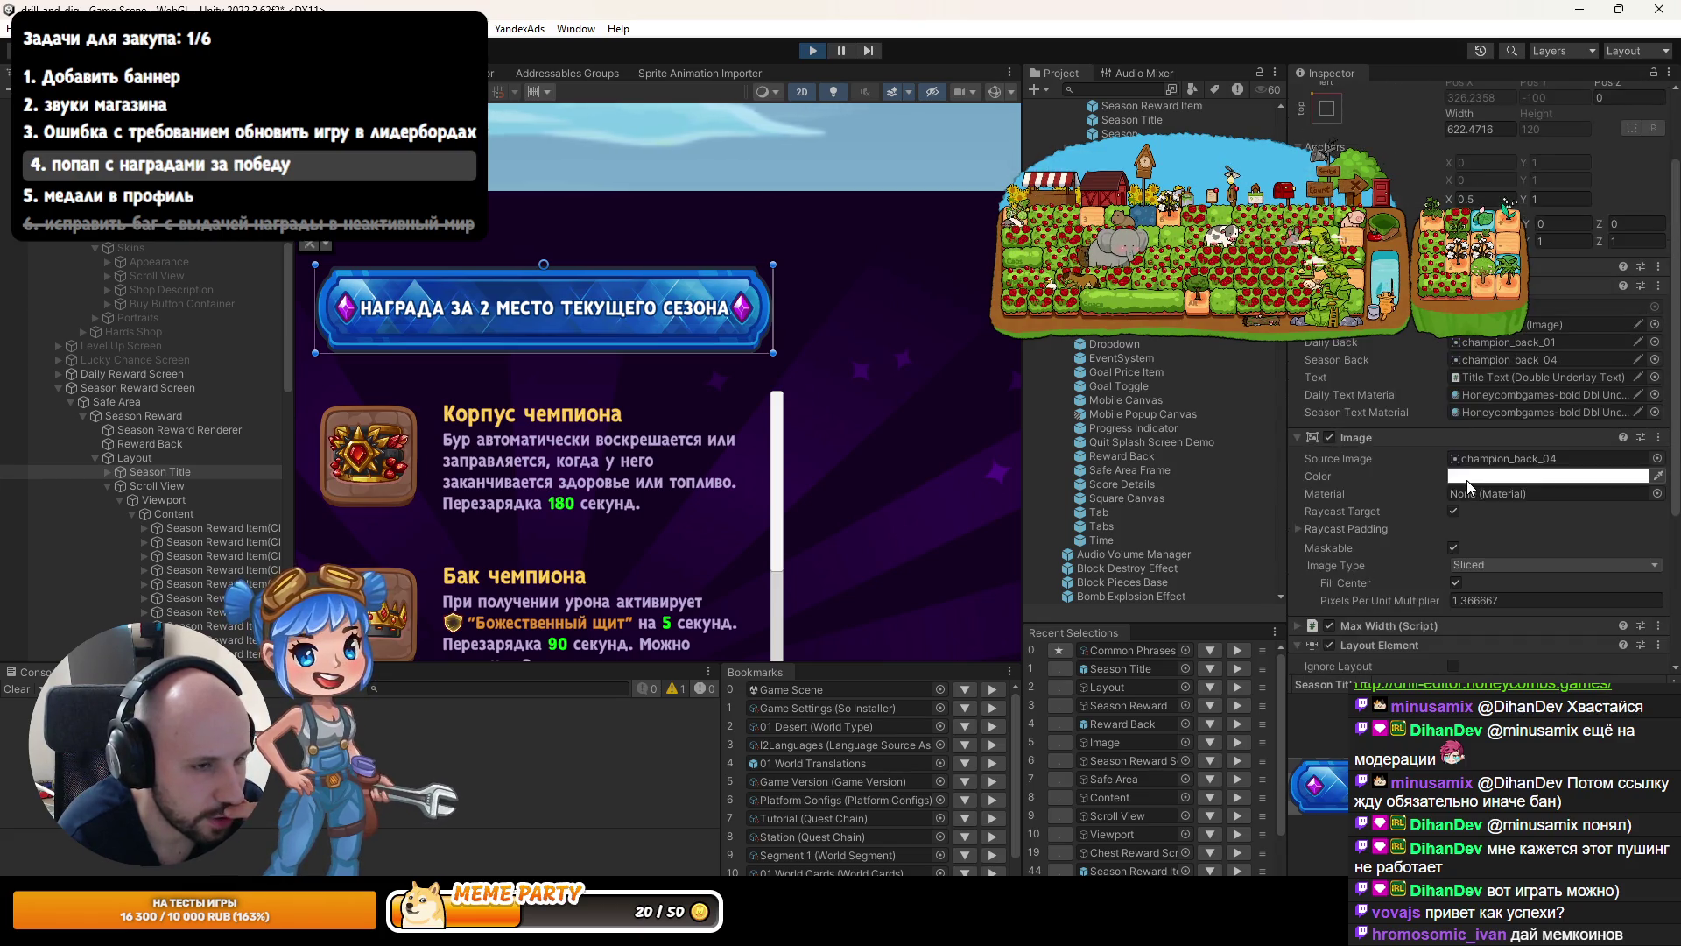
{"action": "scroll", "coordinate": [734, 337], "scroll_direction": "up", "scroll_amount": 3}
{"action": "scroll", "coordinate": [1401, 578], "scroll_direction": "down", "scroll_amount": 4}
{"action": "scroll", "coordinate": [1471, 584], "scroll_direction": "down", "scroll_amount": 2}
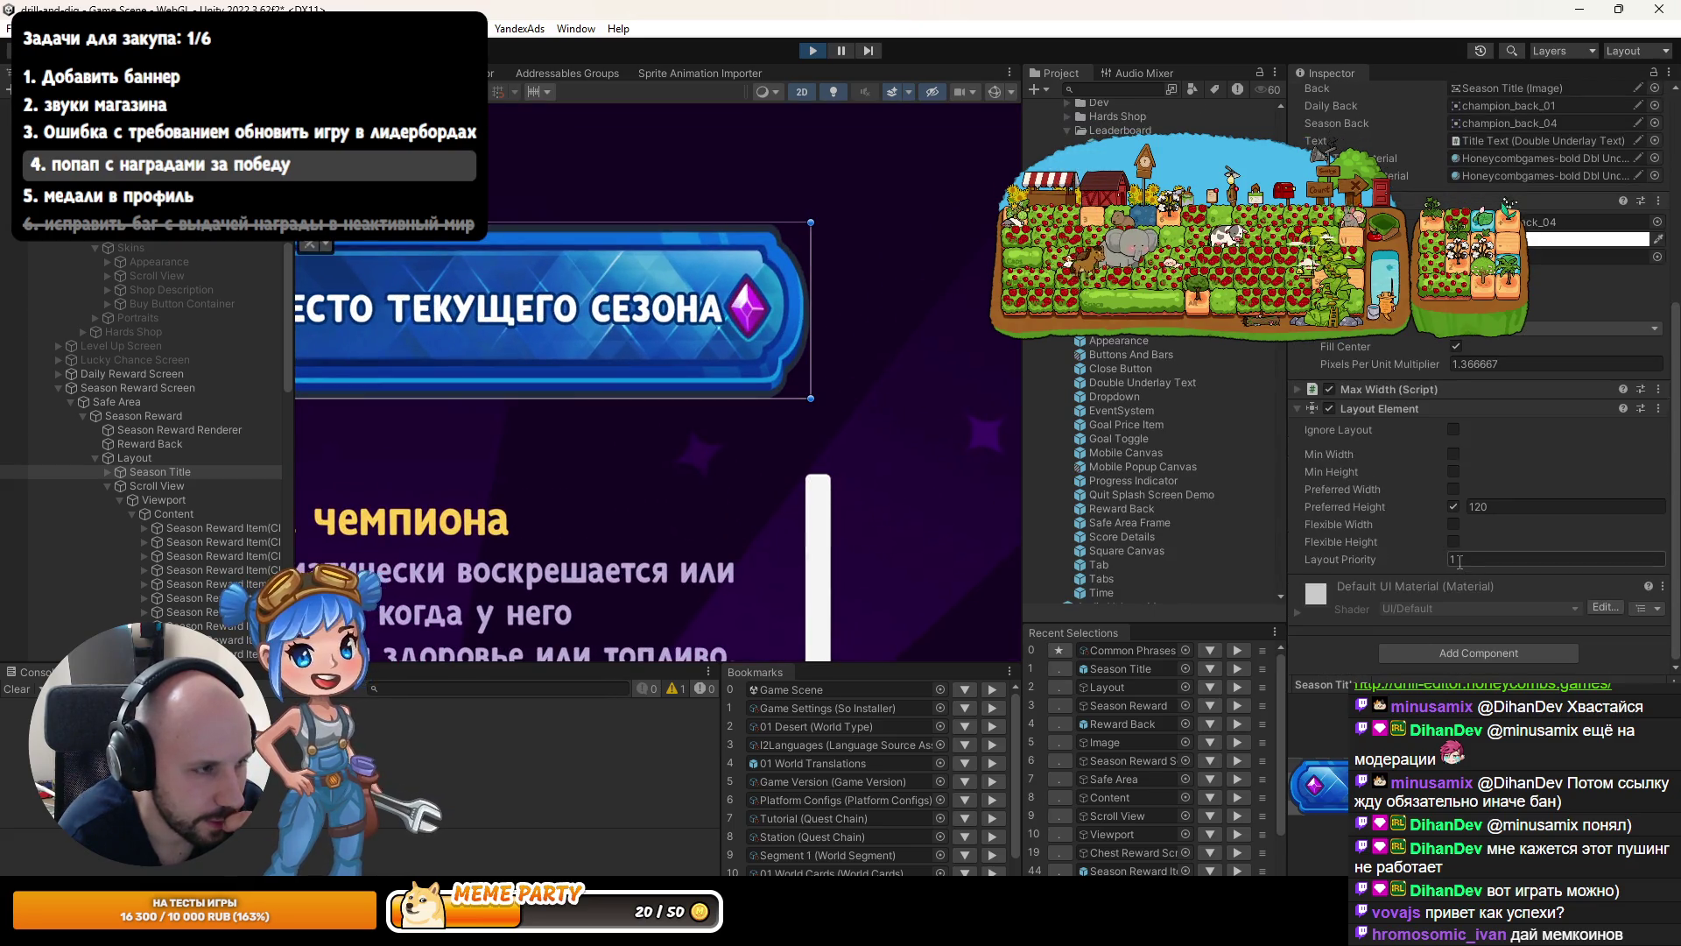
{"action": "scroll", "coordinate": [650, 353], "scroll_direction": "down", "scroll_amount": 3}
{"action": "scroll", "coordinate": [744, 330], "scroll_direction": "down", "scroll_amount": 2}
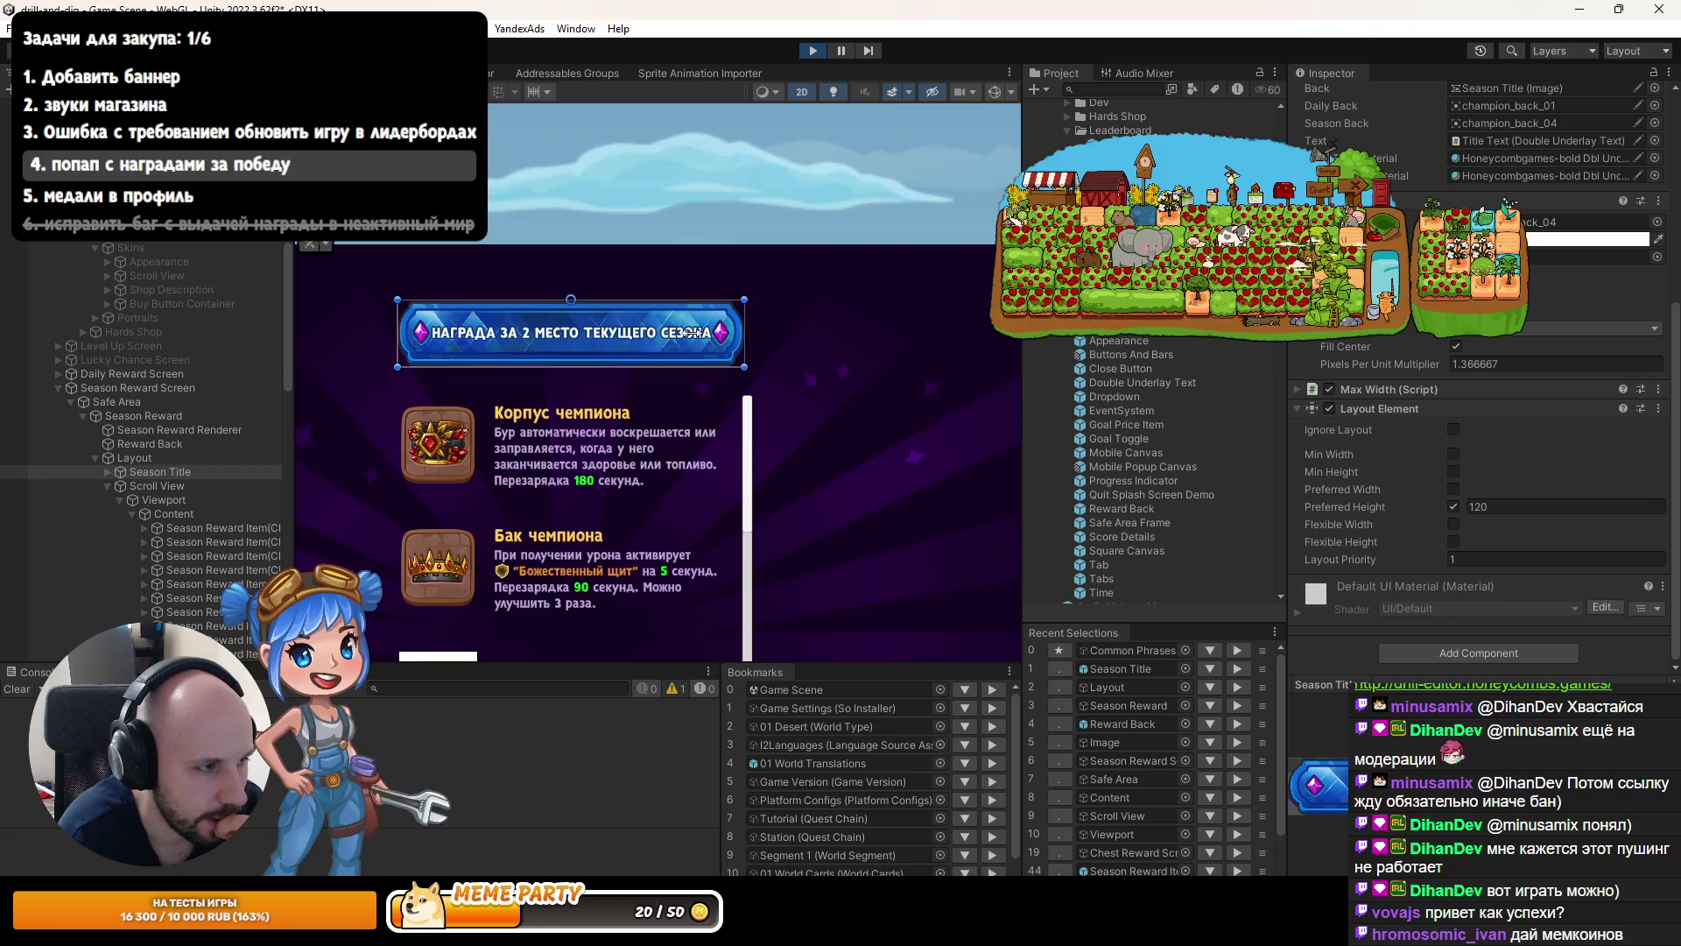
{"action": "scroll", "coordinate": [1455, 350], "scroll_direction": "up", "scroll_amount": 5}
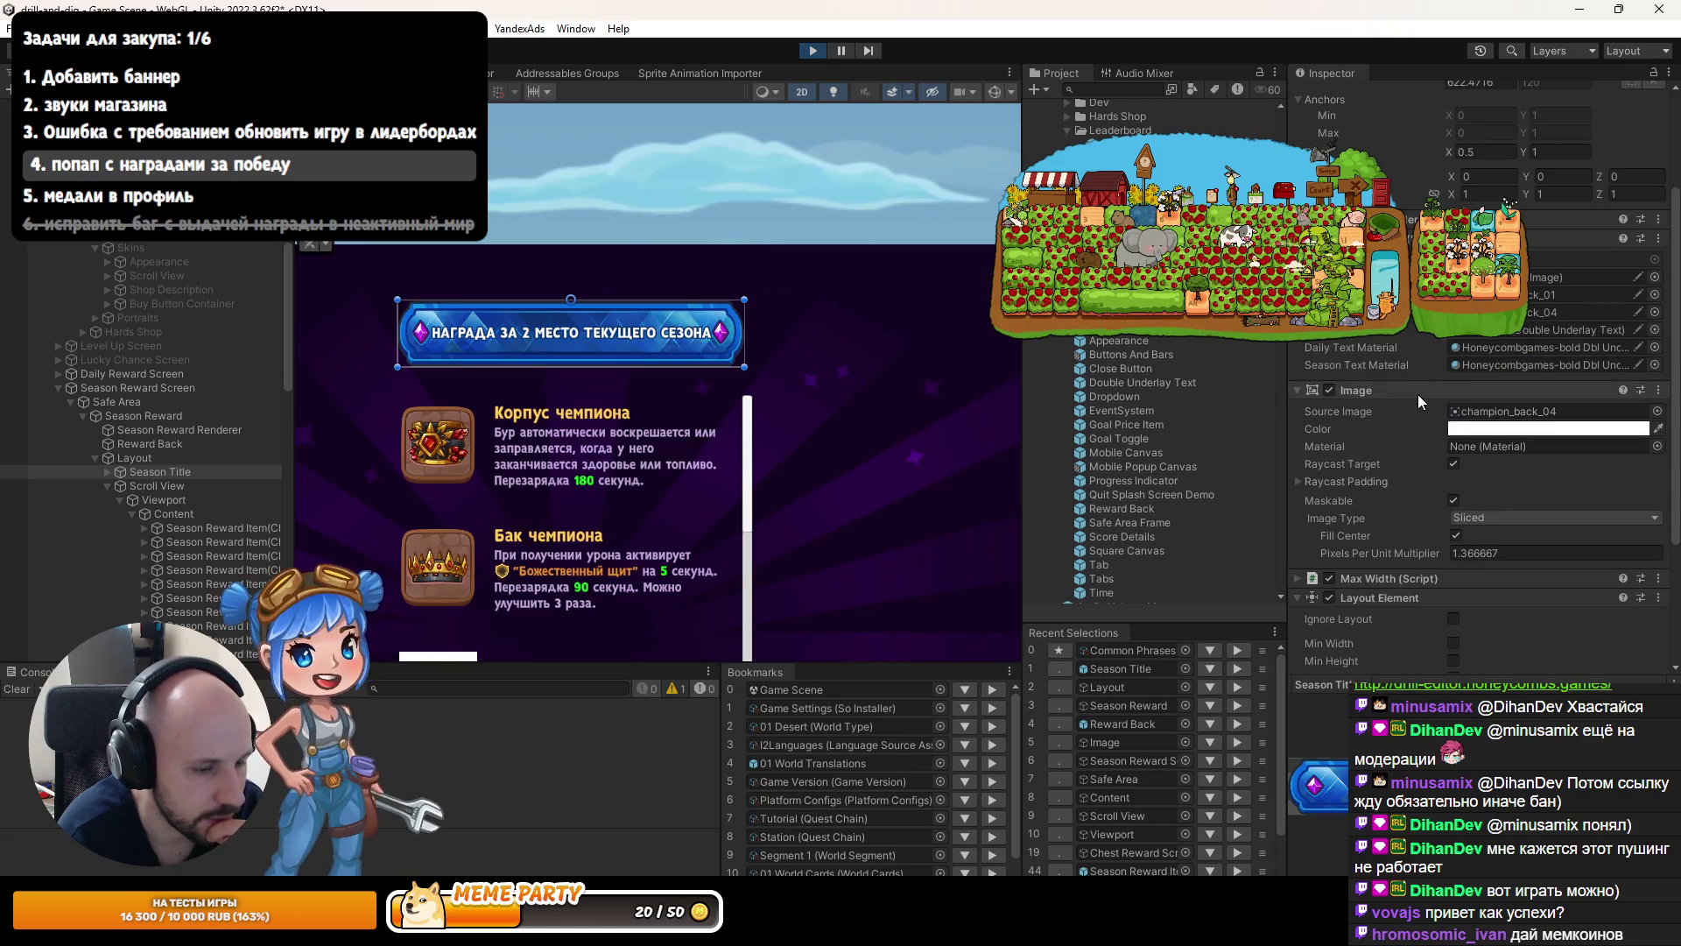
{"action": "scroll", "coordinate": [1427, 397], "scroll_direction": "down", "scroll_amount": 3}
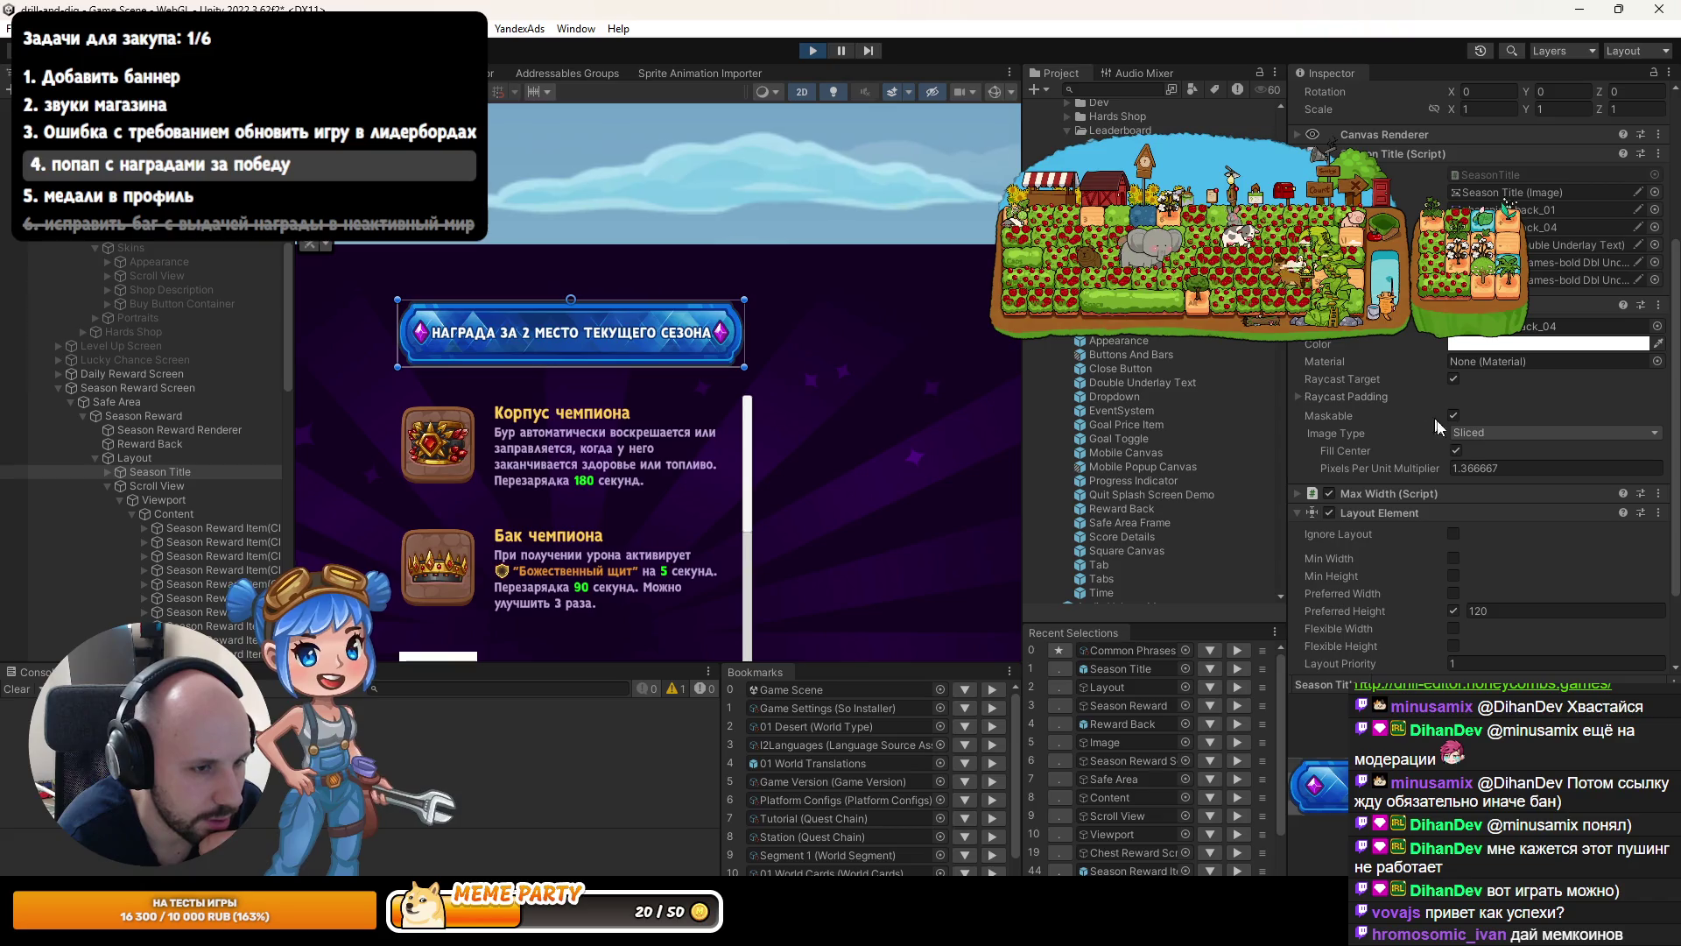
{"action": "left_click", "coordinate": [1476, 613]}
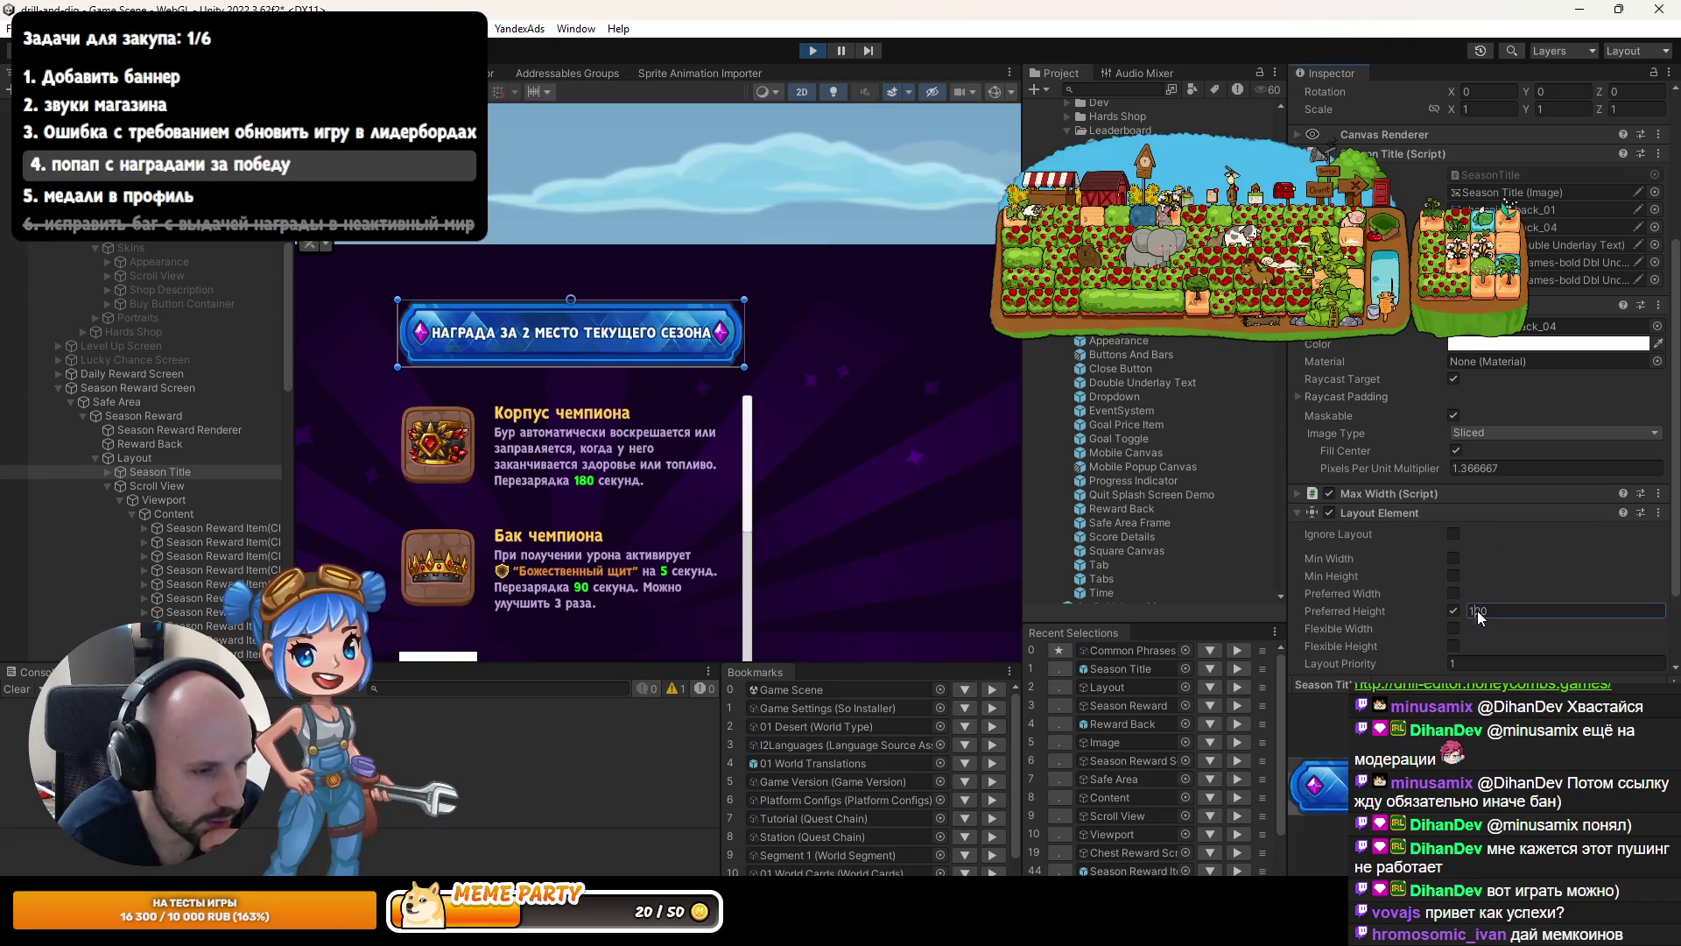
{"action": "type", "text": "100"}
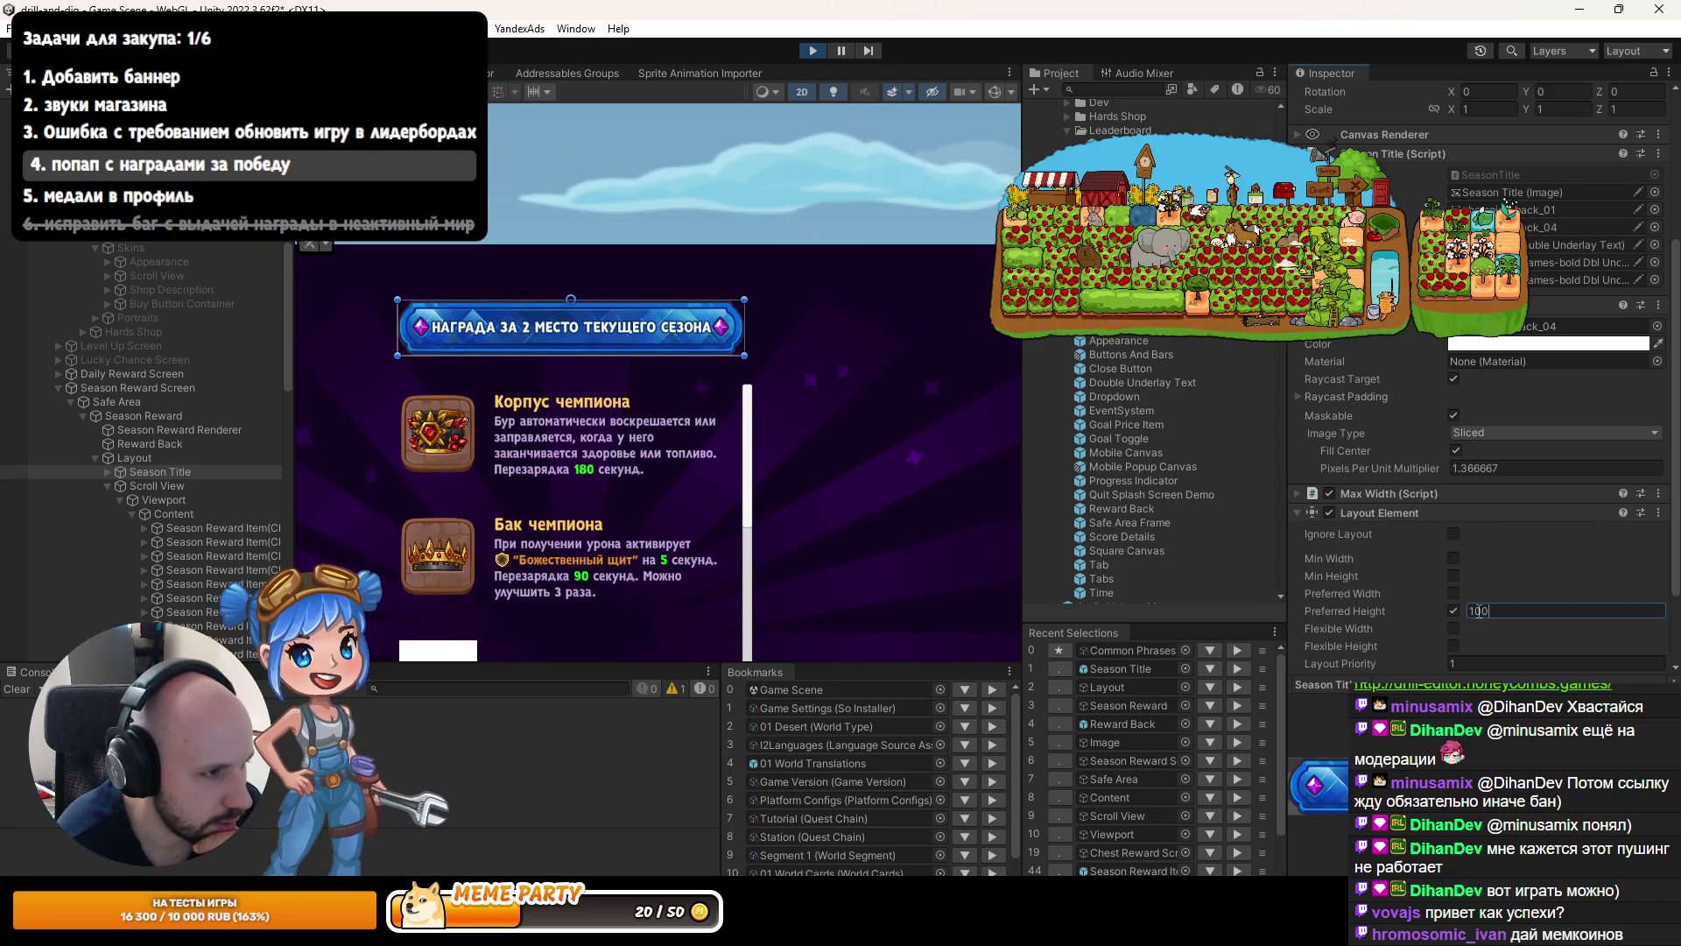
{"action": "left_click", "coordinate": [1540, 471]}
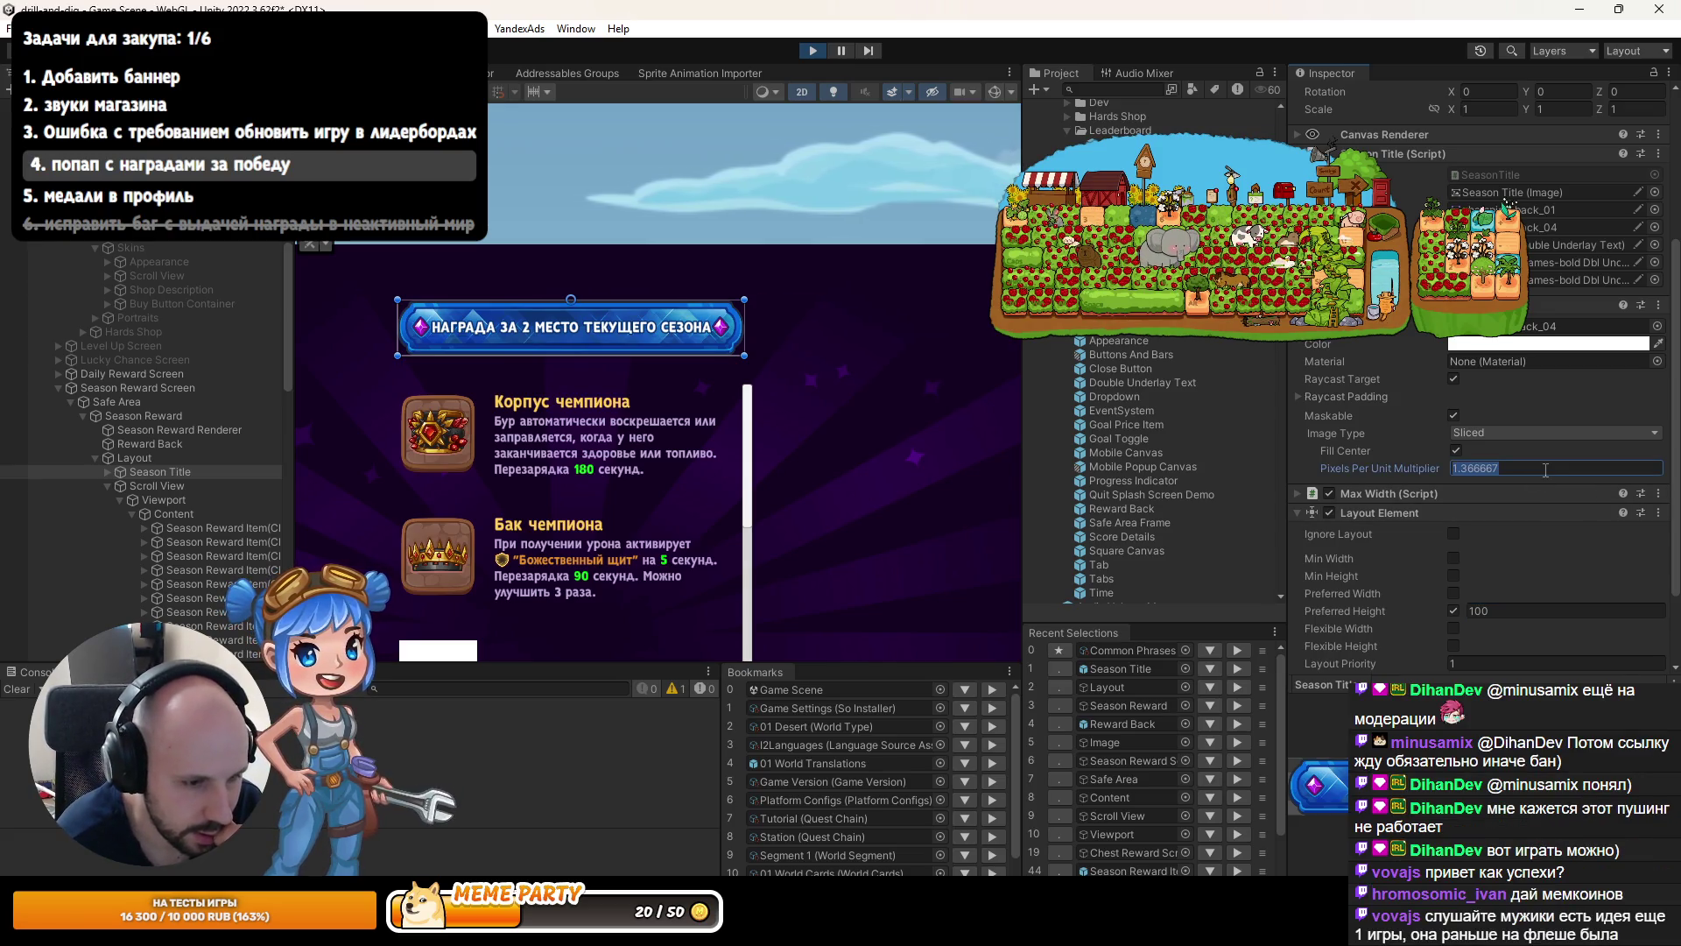
Try banner multipliers 1.64 and 2 and preferred heights 90 and 82, toggling Fill Center.
{"action": "type", "text": "164/100"}
{"action": "key", "text": "Return"}
{"action": "left_click", "coordinate": [1456, 450]}
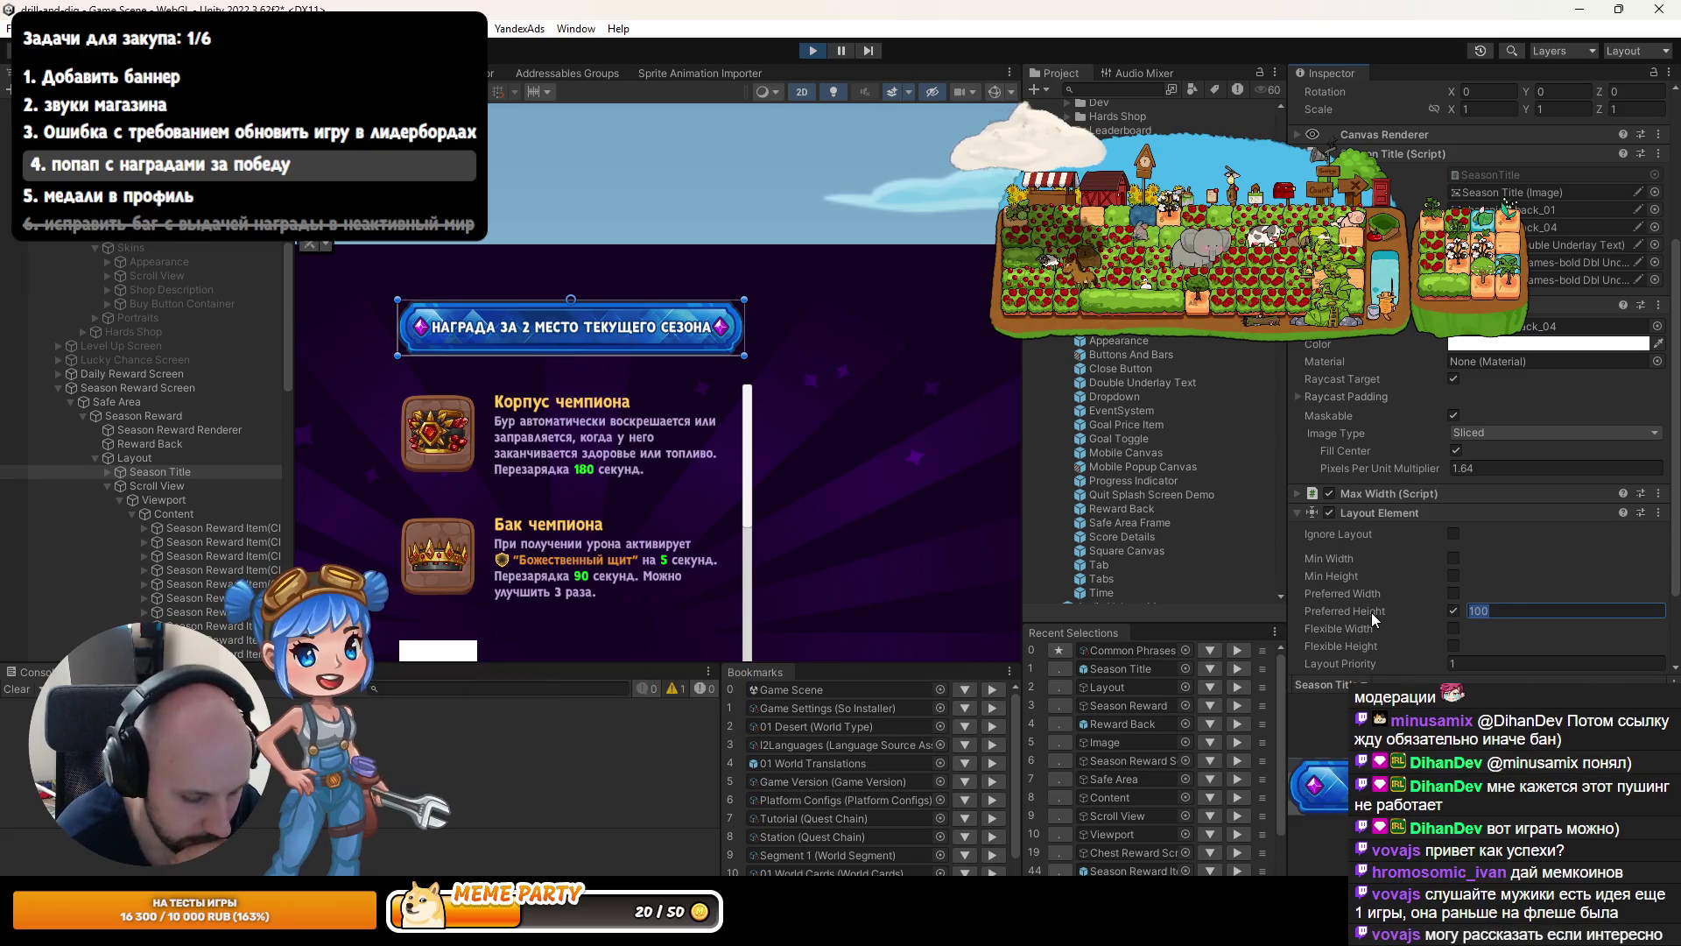
{"action": "type", "text": "90"}
{"action": "left_click", "coordinate": [1459, 451]}
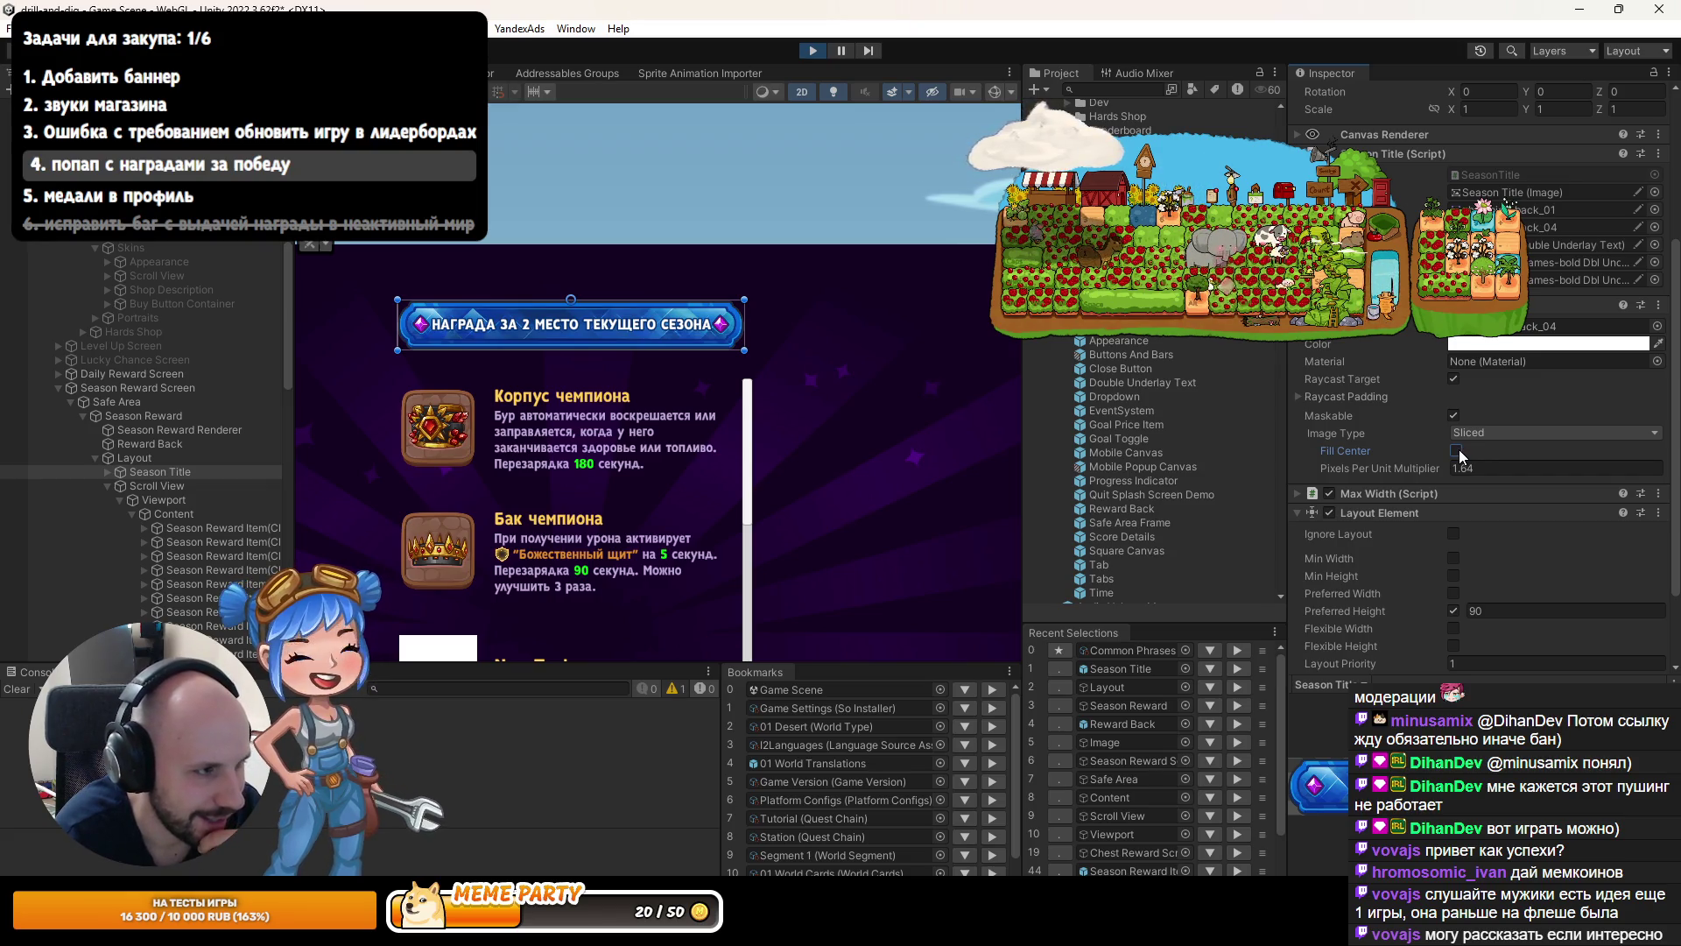
{"action": "left_click", "coordinate": [1459, 449]}
{"action": "left_click", "coordinate": [1378, 608]}
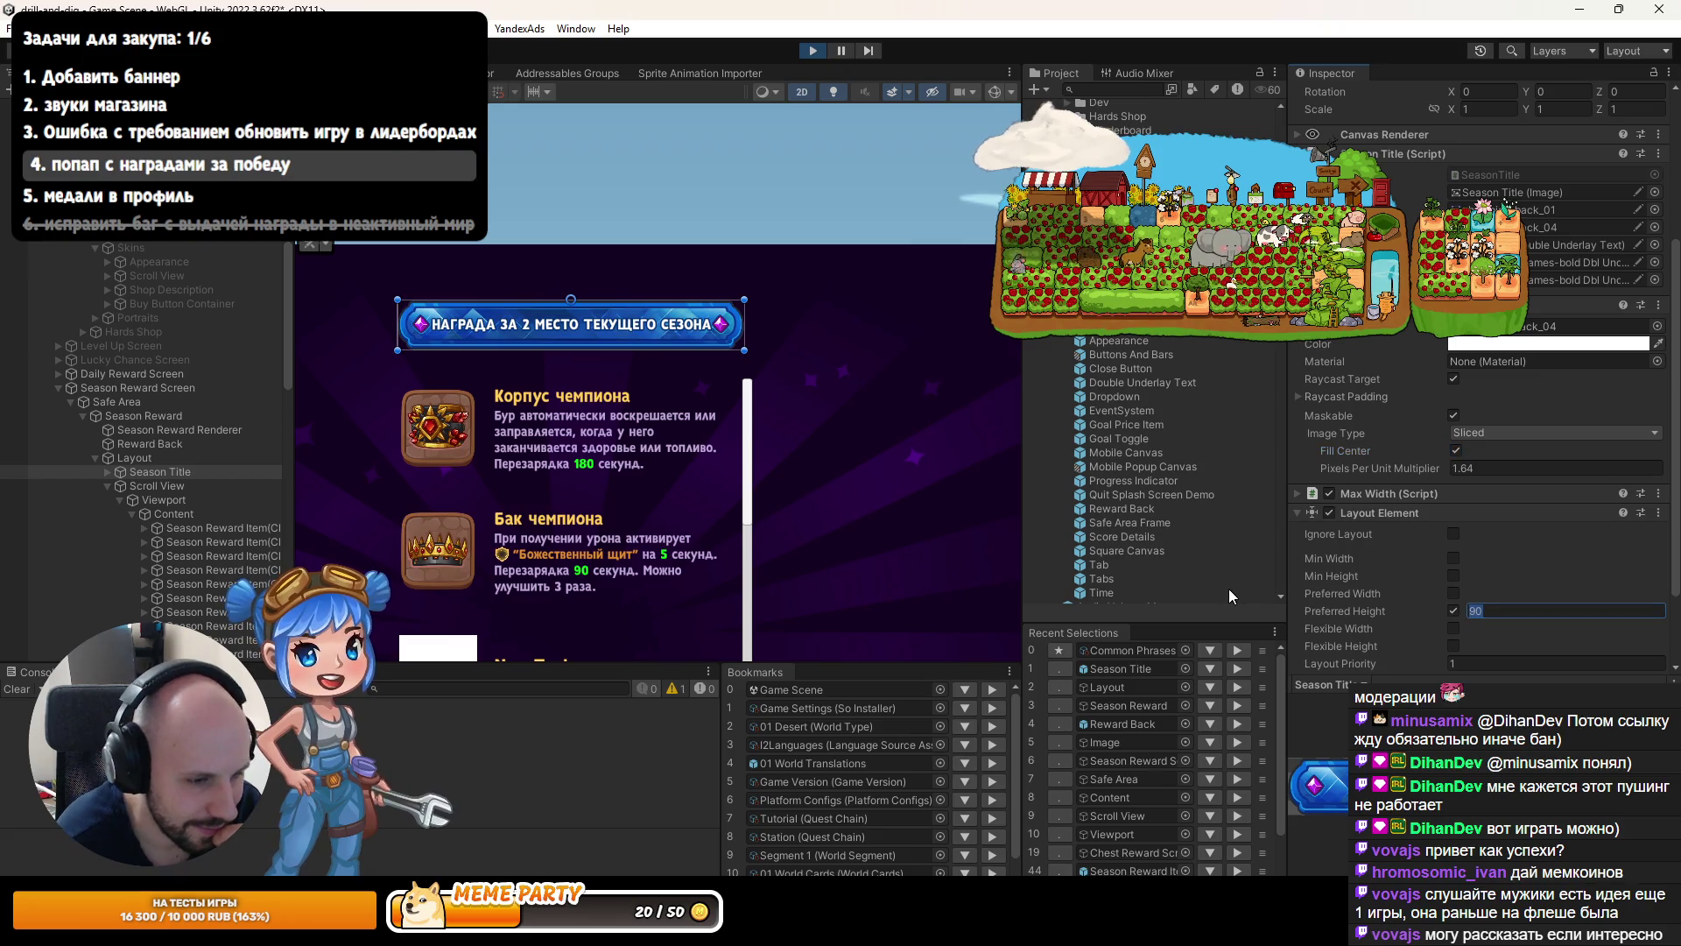
{"action": "type", "text": "82"}
{"action": "left_click", "coordinate": [1457, 451]}
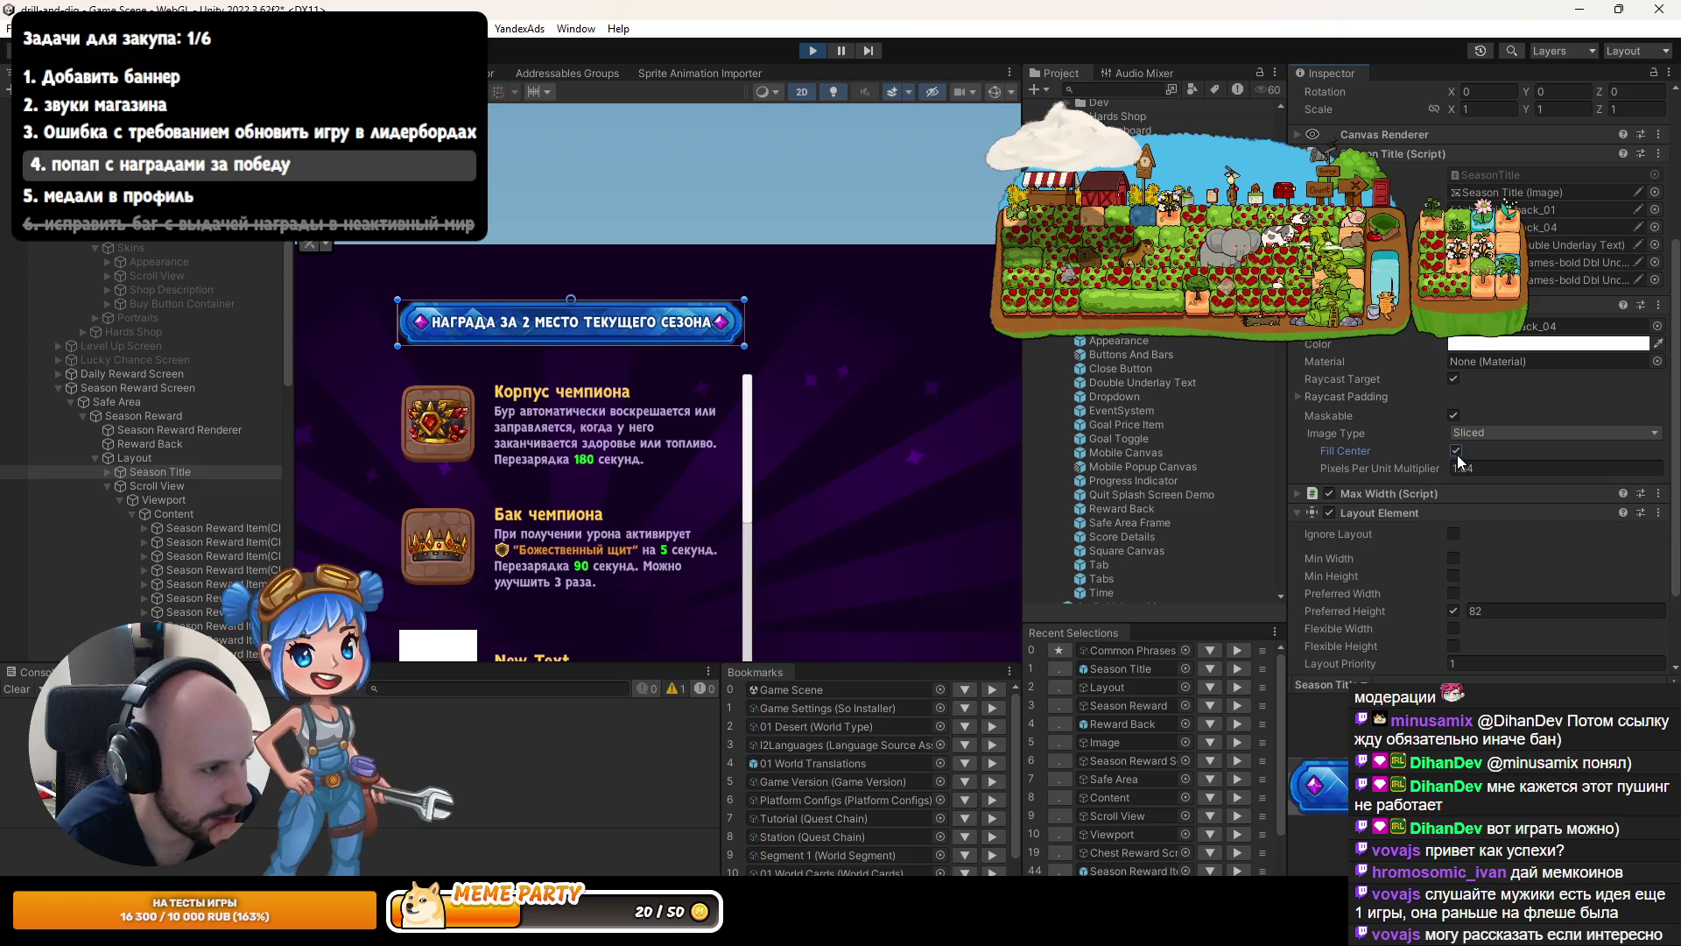
{"action": "type", "text": "2"}
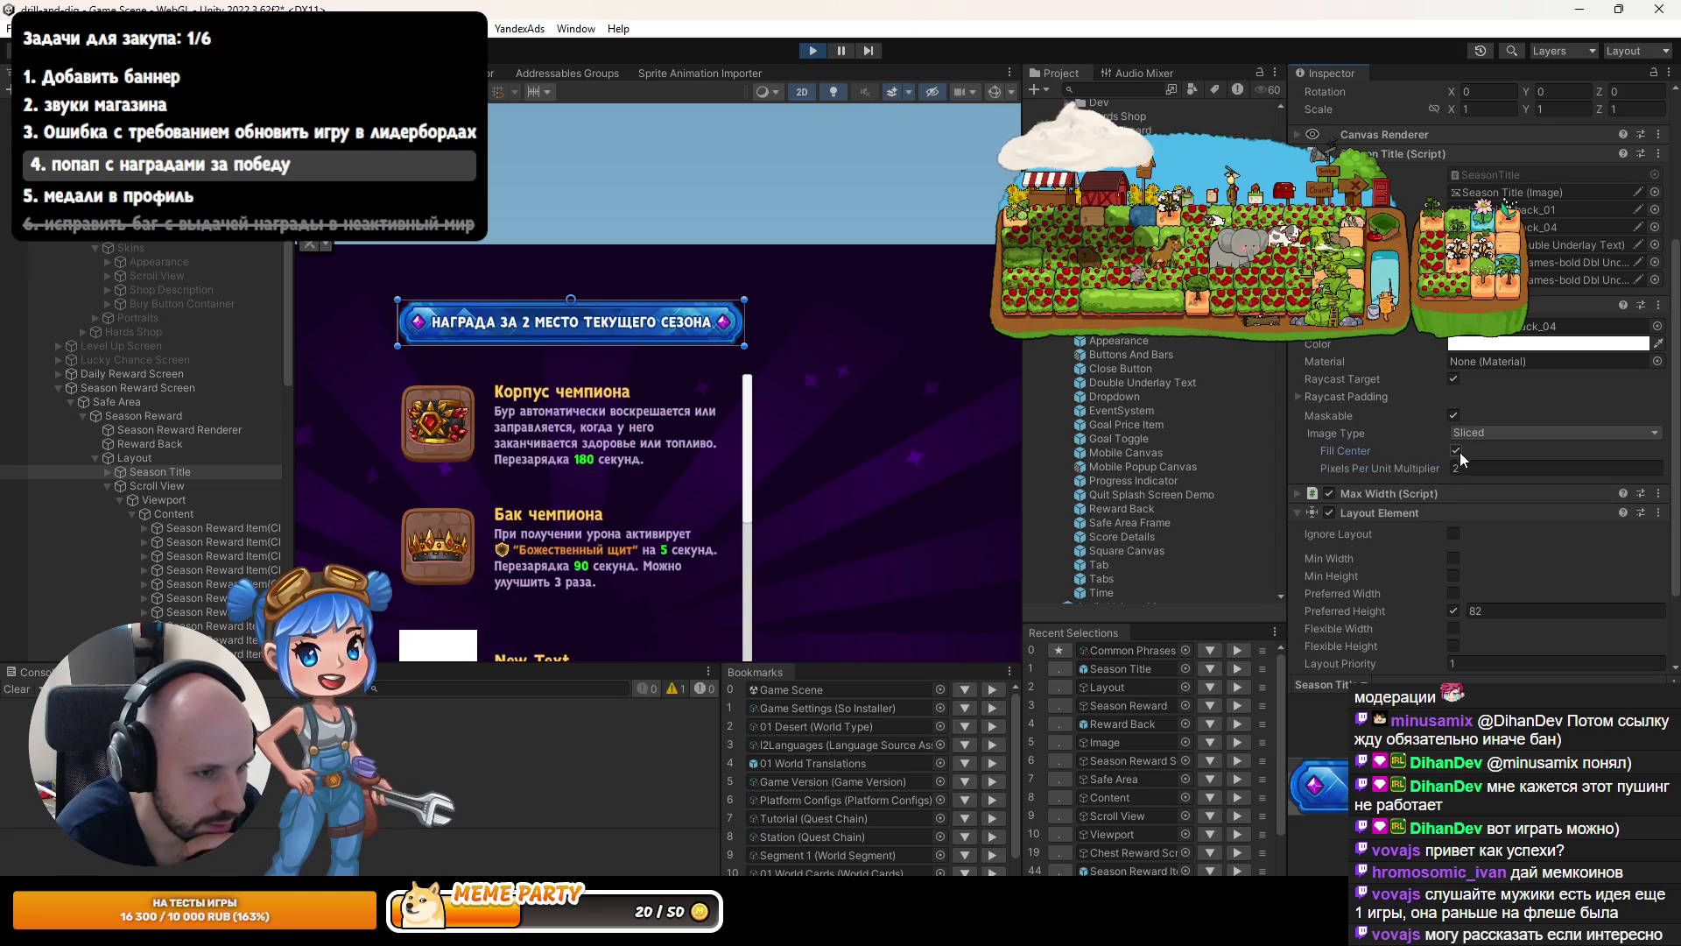
{"action": "left_click", "coordinate": [1456, 455]}
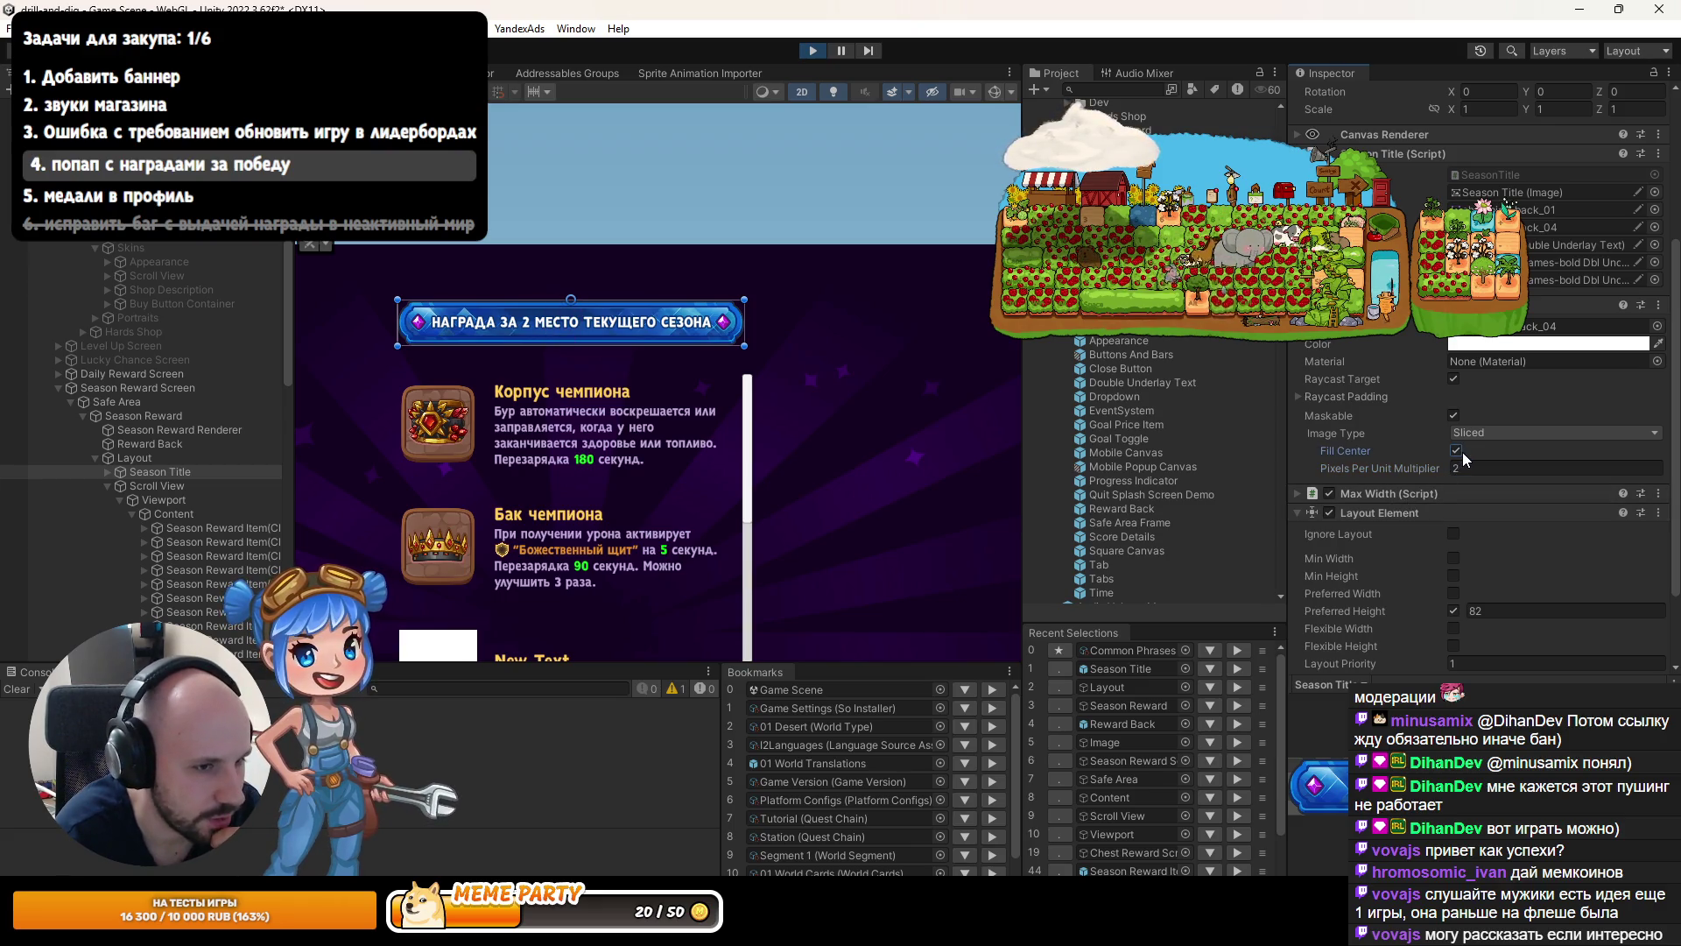
Set the banner height back to 90 and the multiplier to 164/90 (1.822222), then re-check Fill Center.
{"action": "left_click", "coordinate": [1512, 612]}
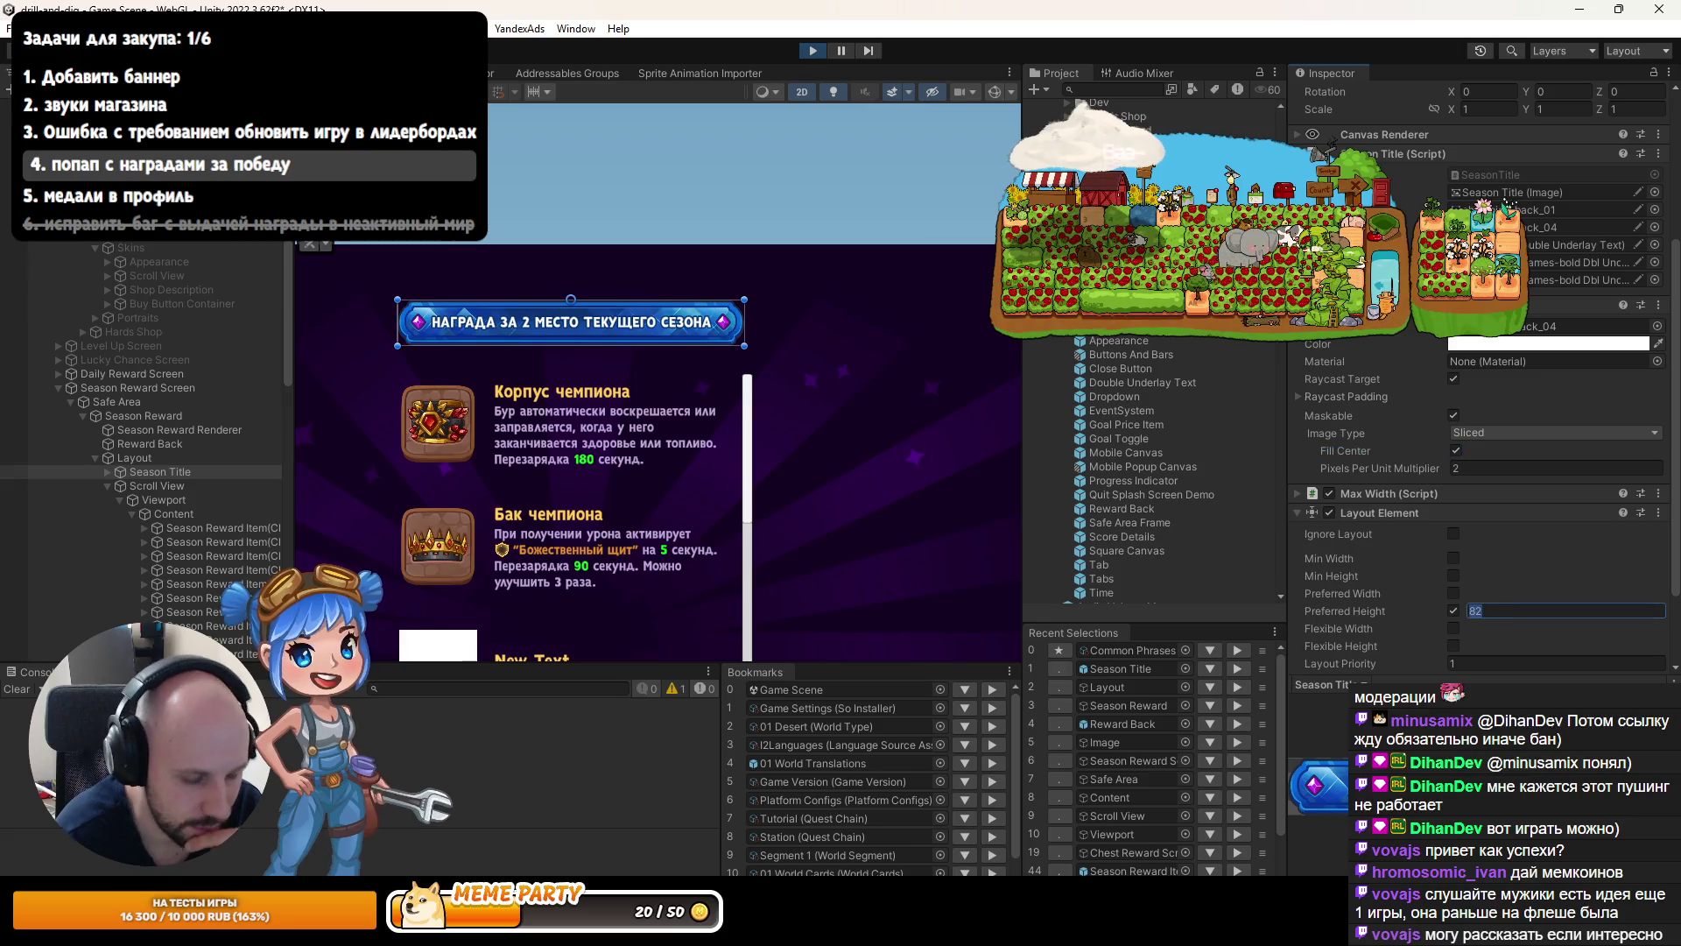
{"action": "type", "text": "90"}
{"action": "left_click", "coordinate": [1488, 468]}
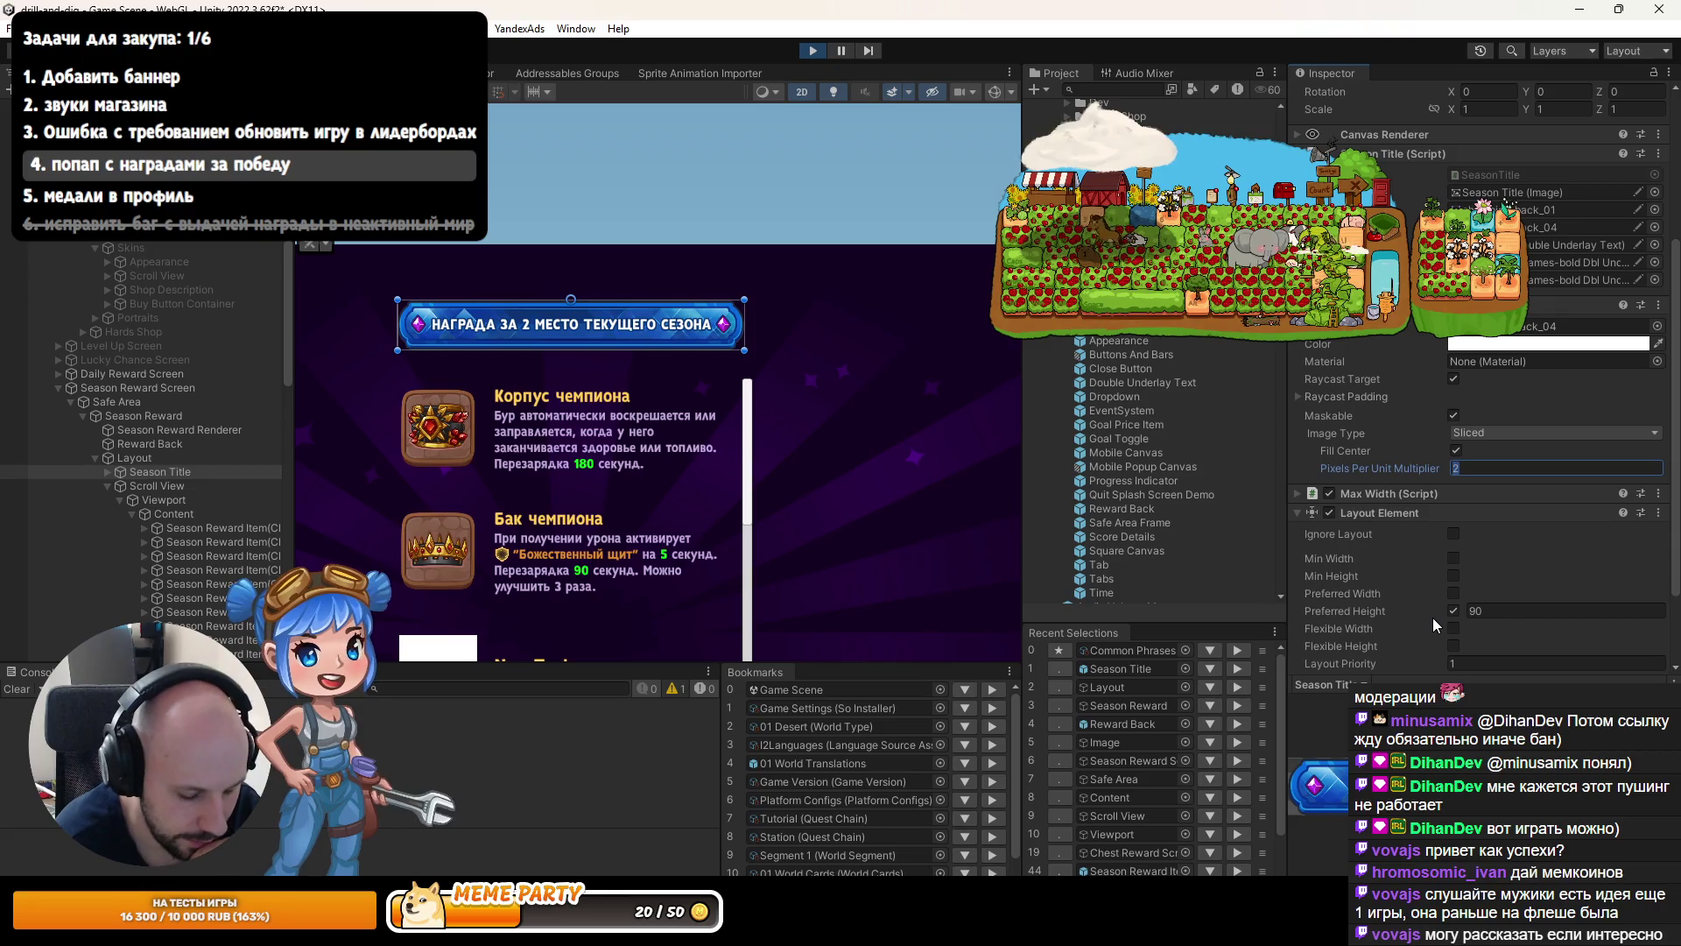
{"action": "type", "text": "16"}
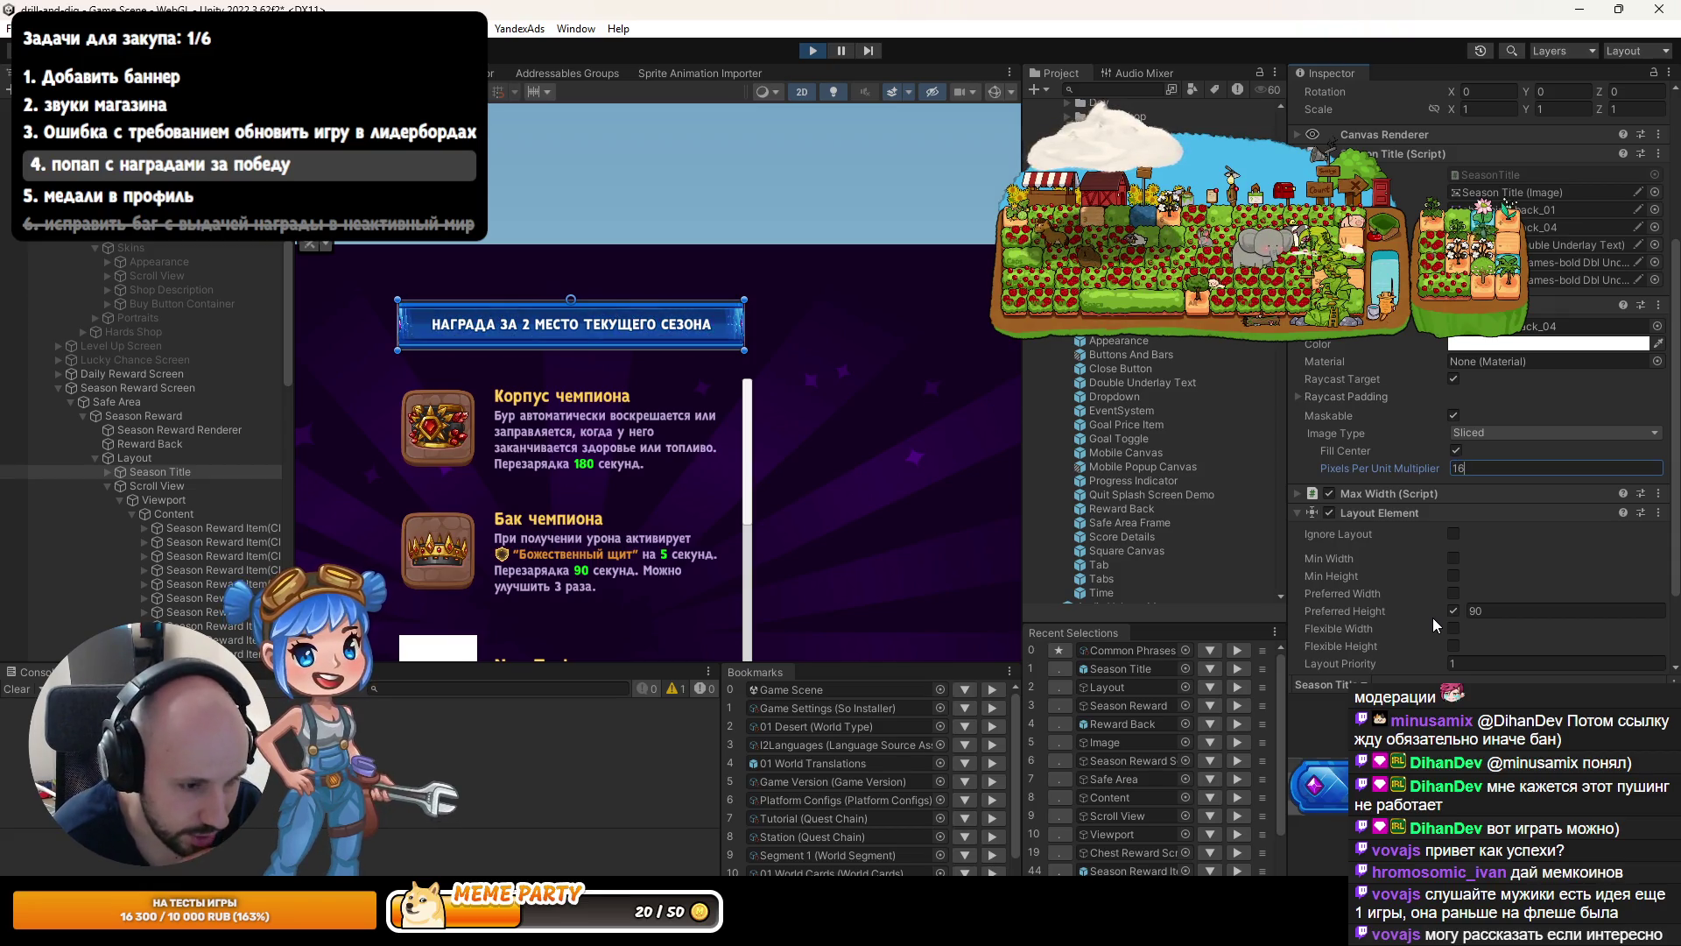
{"action": "type", "text": "4/90"}
{"action": "key", "text": "Return"}
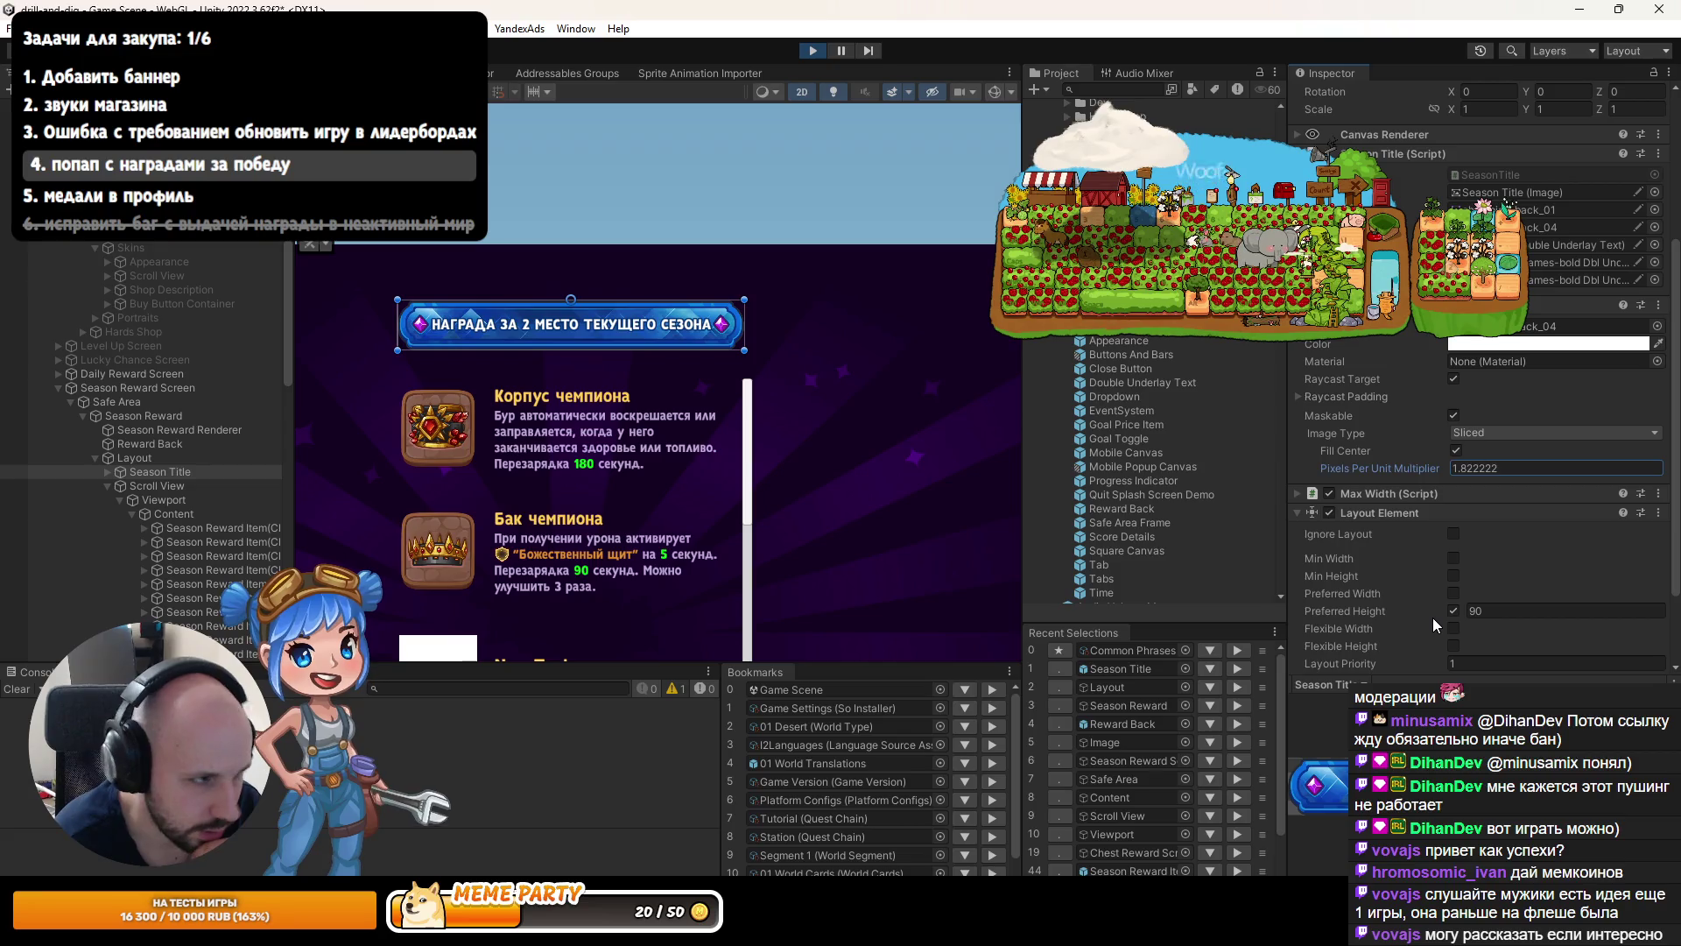
{"action": "left_click", "coordinate": [1455, 451]}
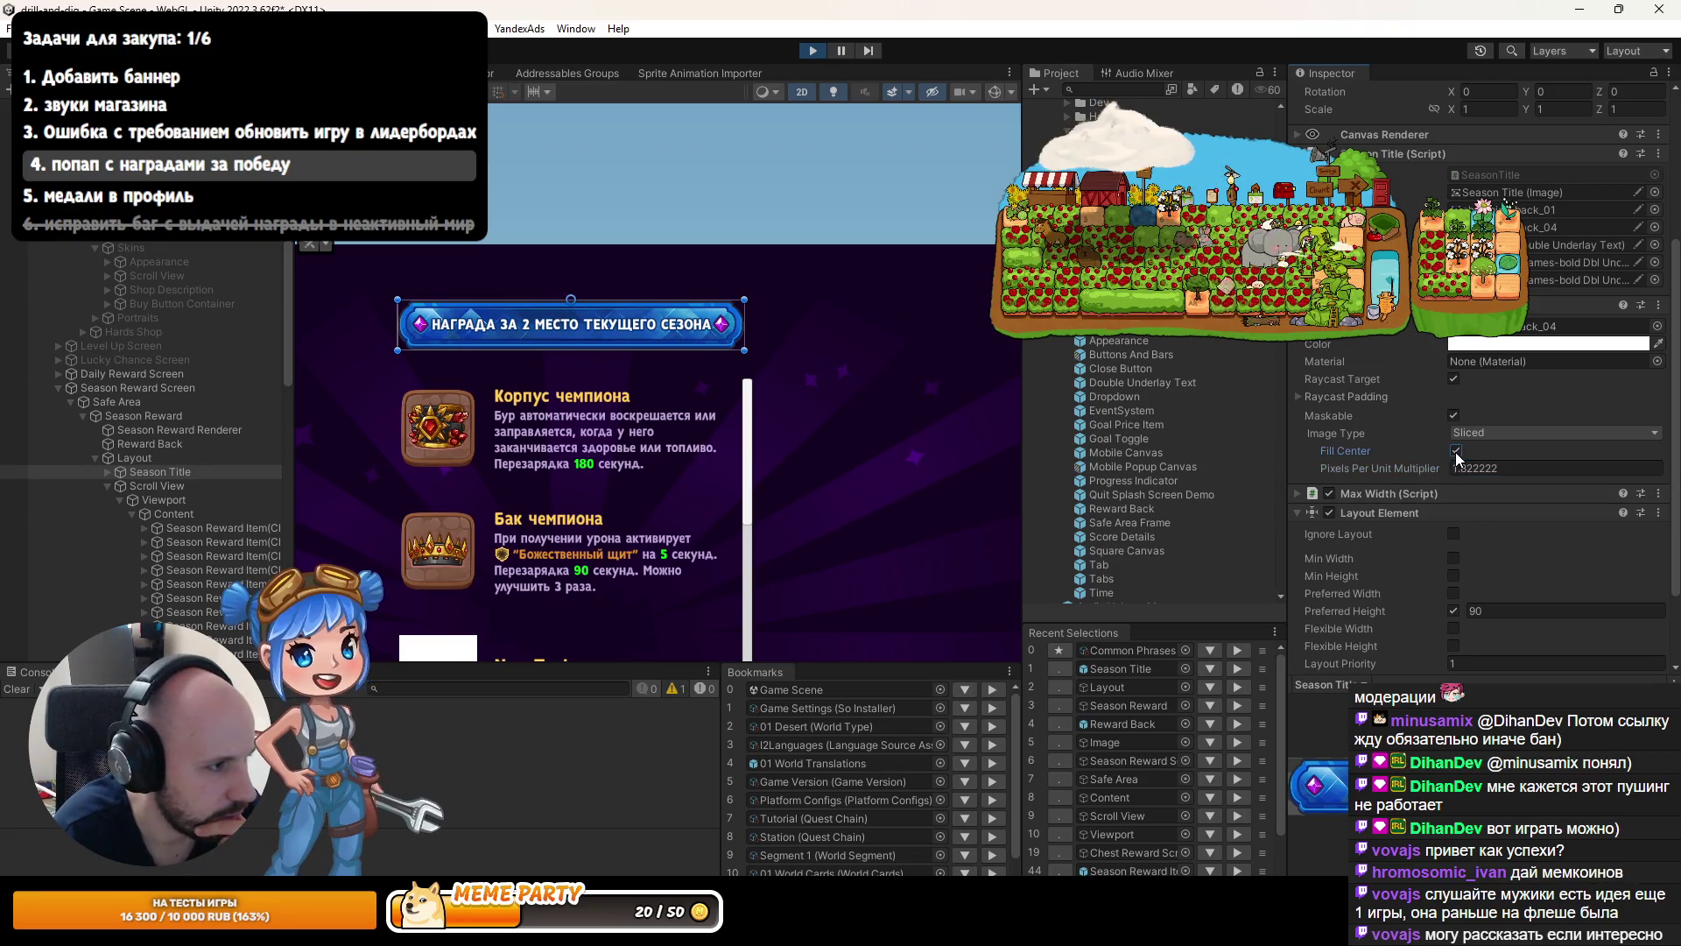
{"action": "left_click", "coordinate": [1456, 451]}
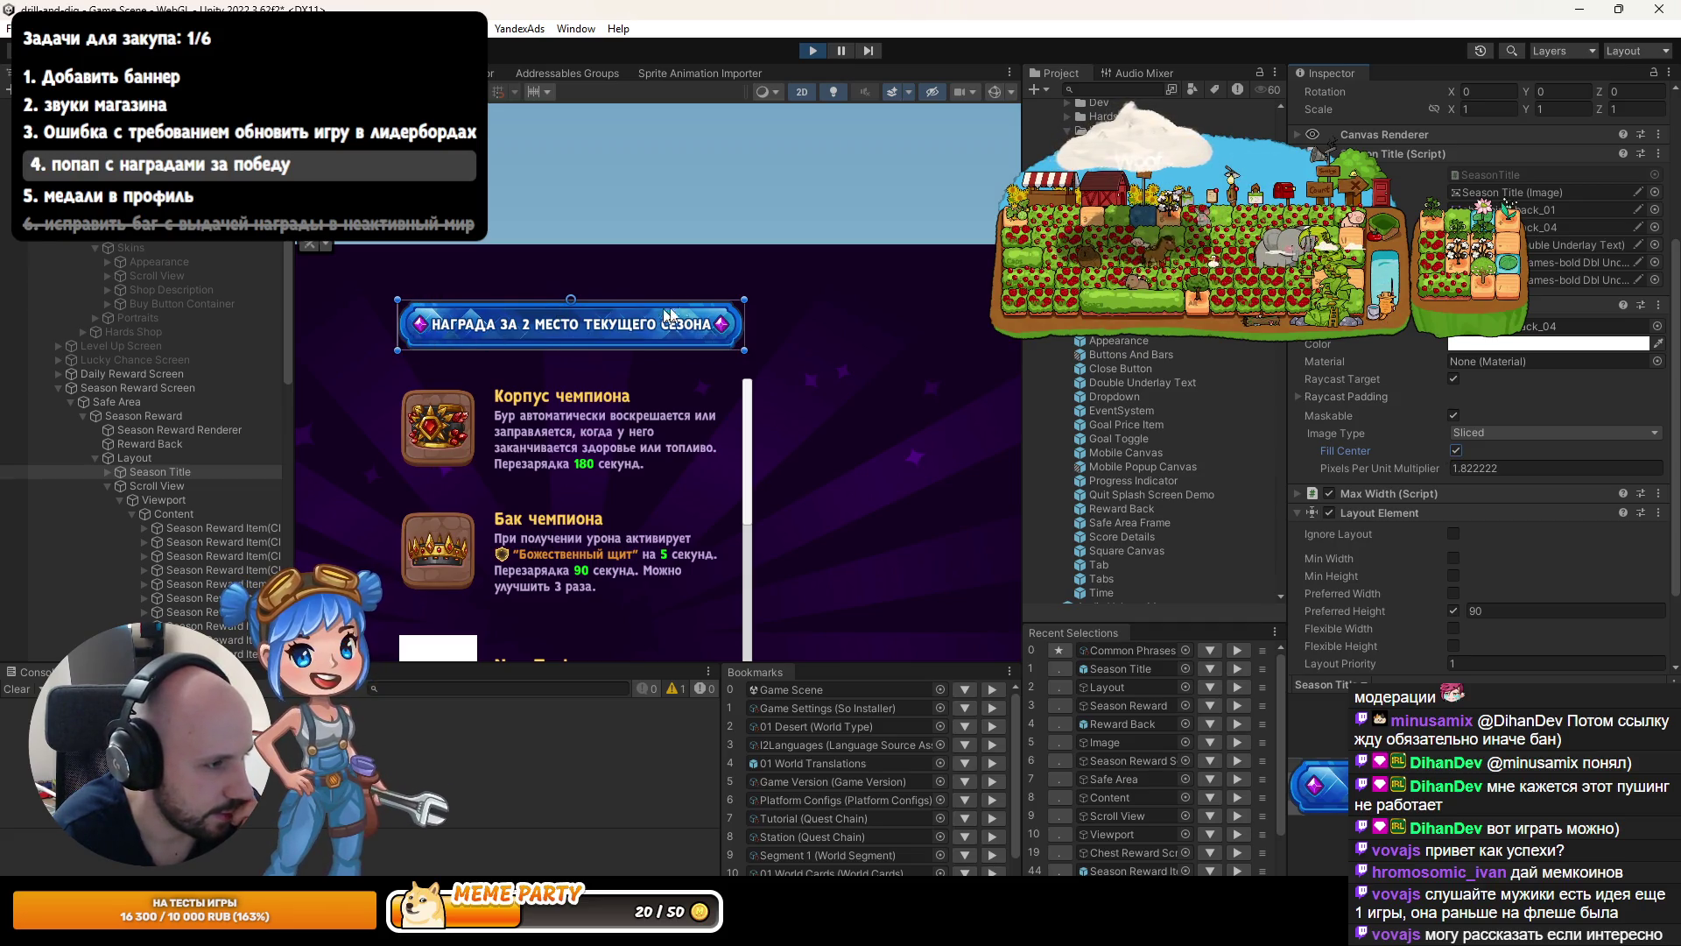
Expand Season Title in the Hierarchy and select its Title Text.
{"action": "left_click", "coordinate": [107, 472]}
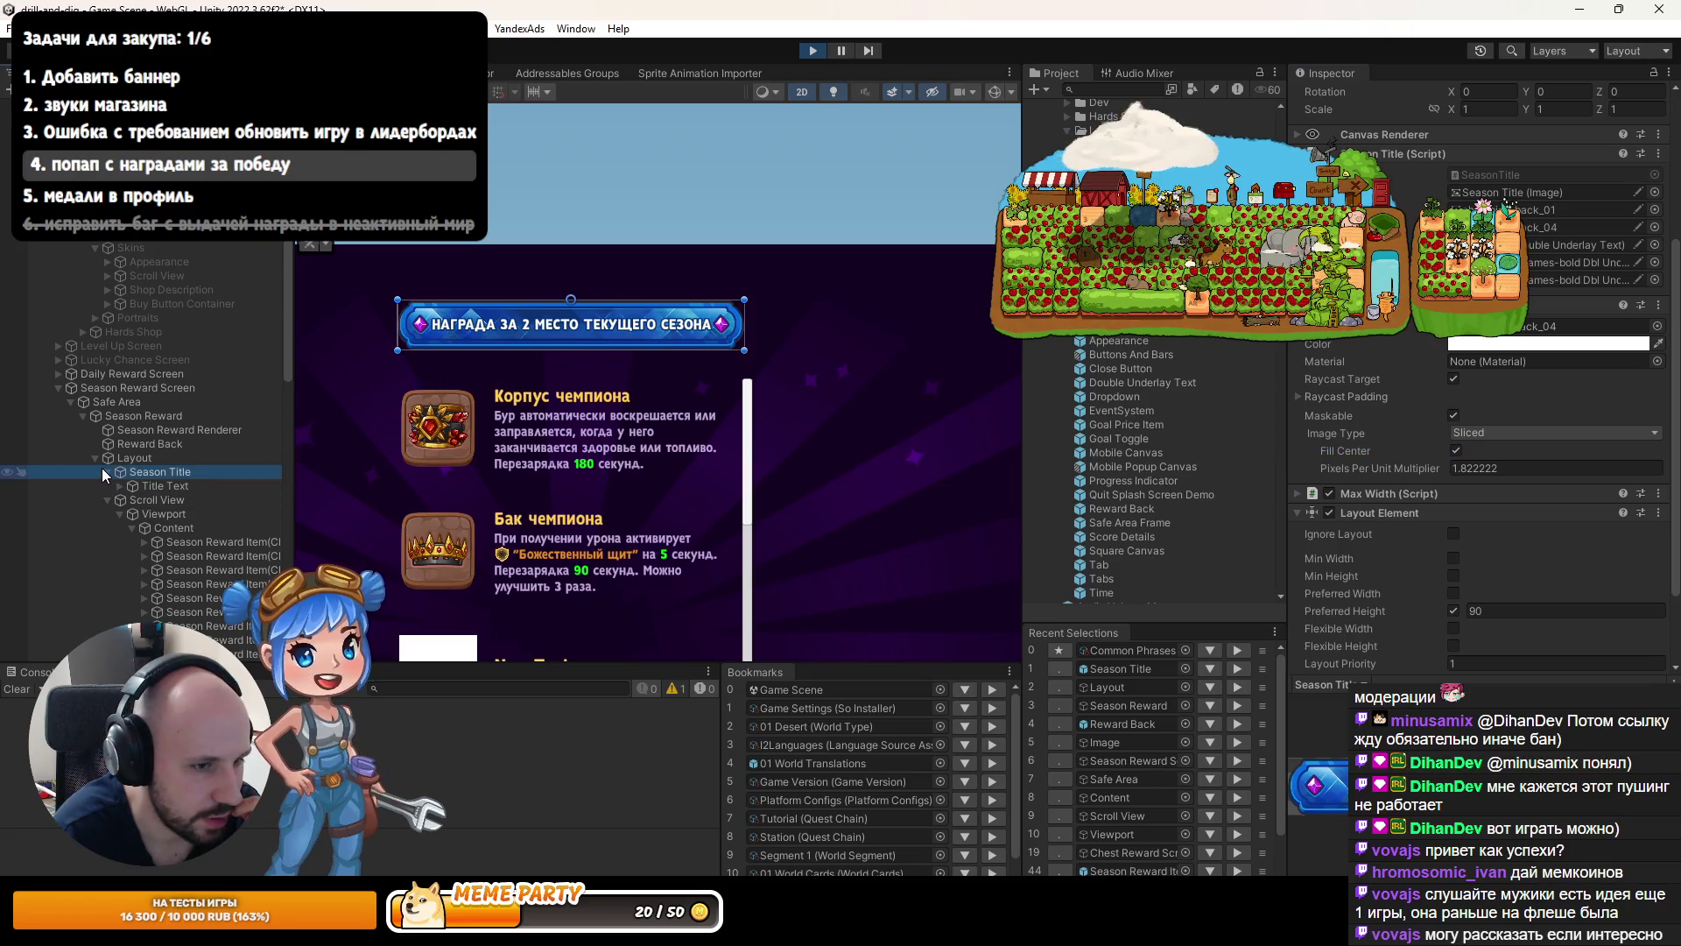
{"action": "key", "text": "Tab"}
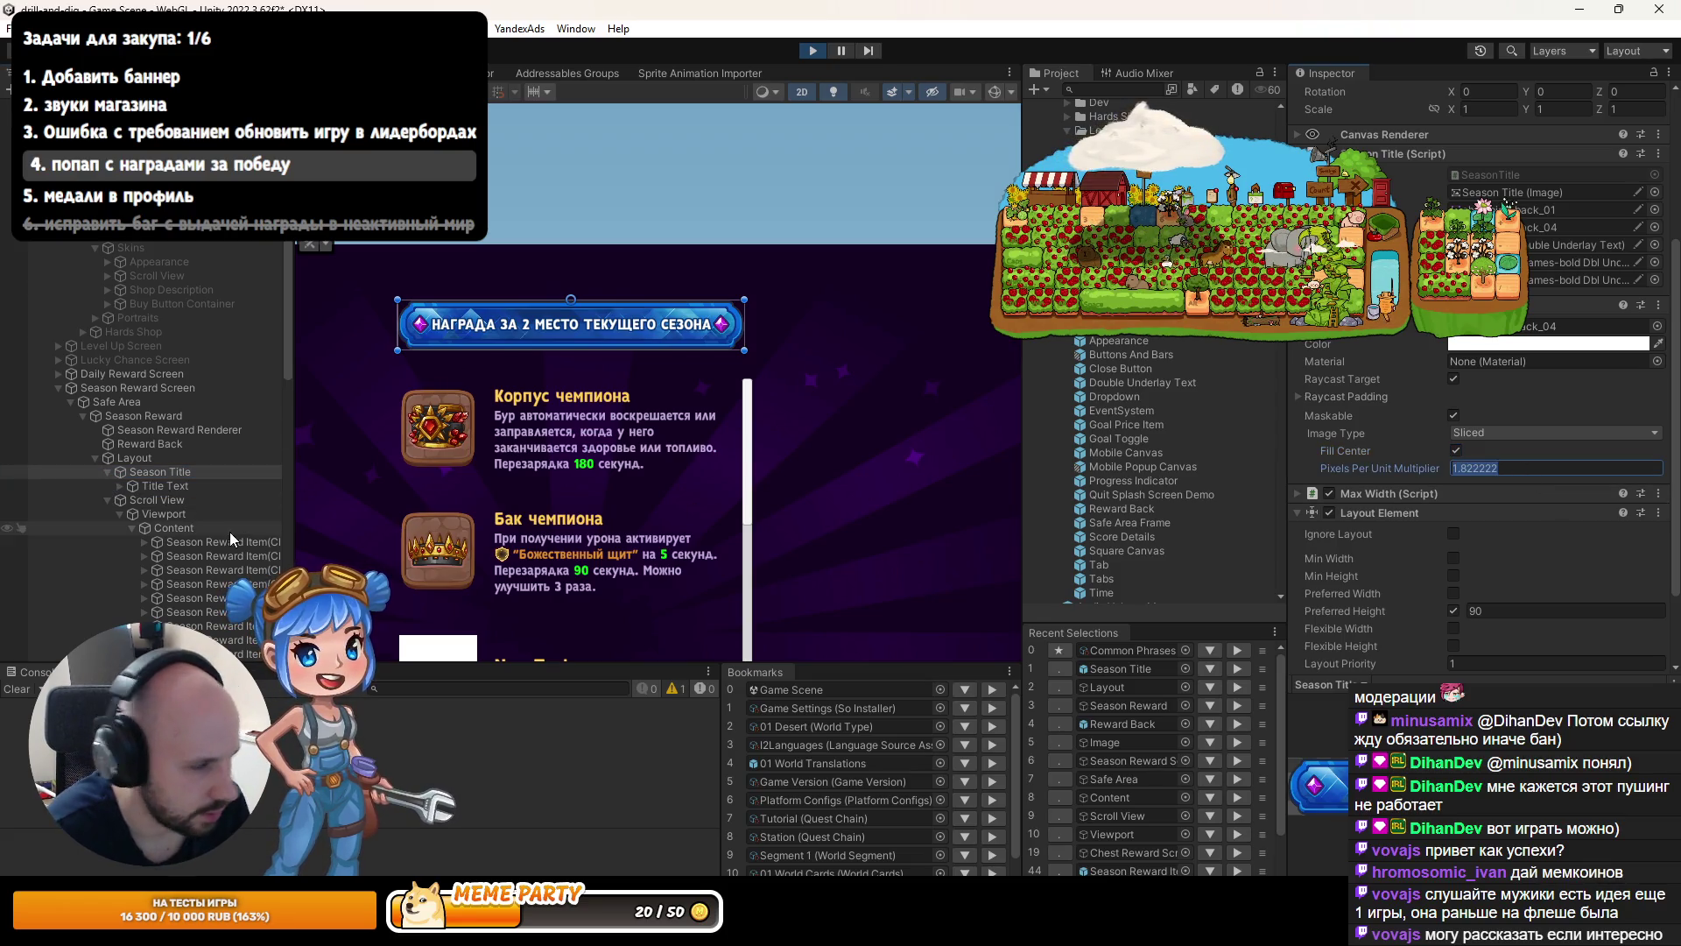
{"action": "left_click", "coordinate": [164, 486]}
{"action": "scroll", "coordinate": [696, 317], "scroll_direction": "up", "scroll_amount": 5}
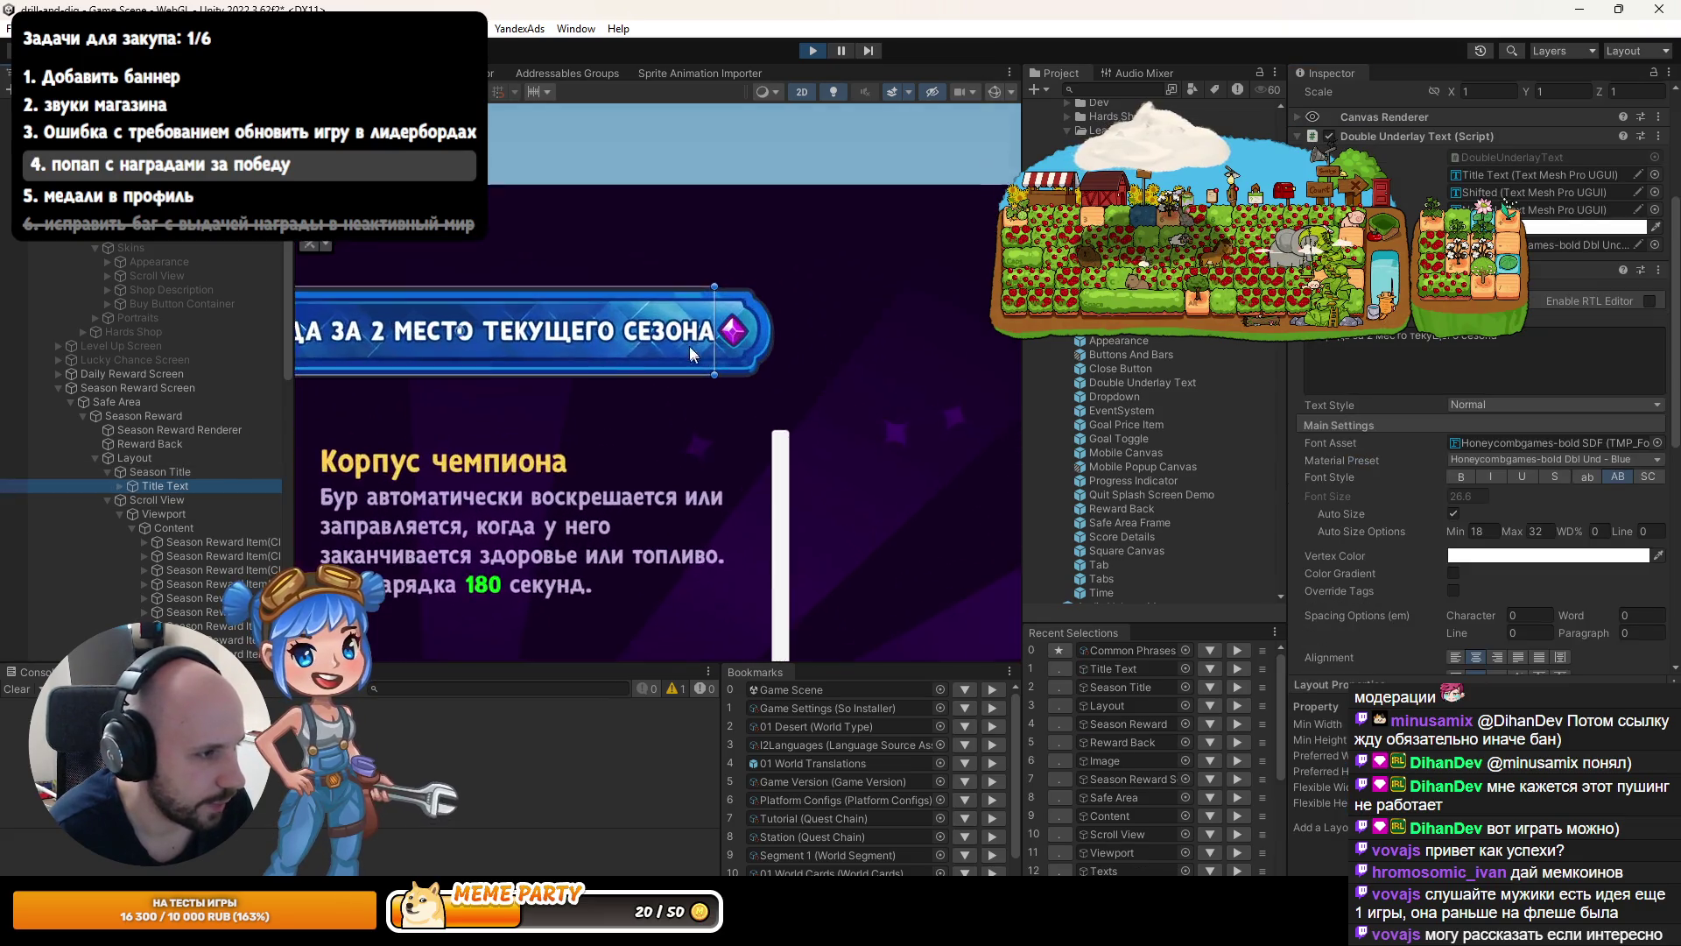
Inset the Title Text 70 on the left and right while the game is still running.
{"action": "scroll", "coordinate": [1480, 368], "scroll_direction": "up", "scroll_amount": 5}
{"action": "left_click", "coordinate": [1460, 138]}
{"action": "type", "text": "70"}
{"action": "key", "text": "Tab"}
{"action": "key", "text": "Tab"}
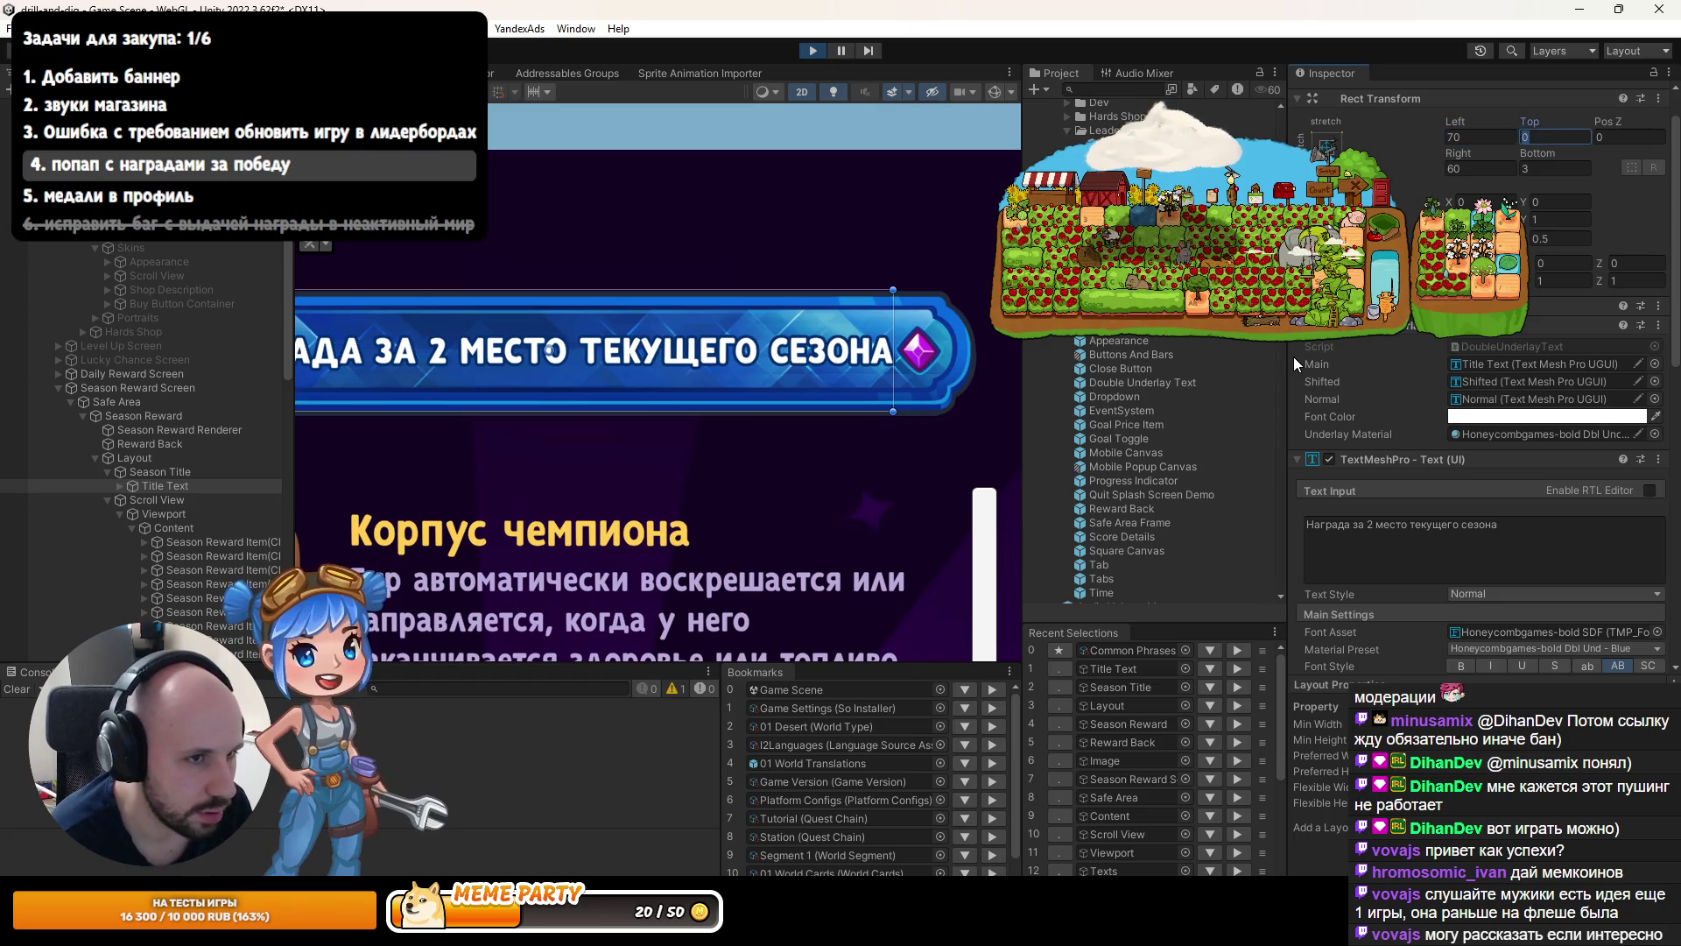
{"action": "key", "text": "Tab"}
{"action": "type", "text": "70"}
{"action": "scroll", "coordinate": [720, 355], "scroll_direction": "down", "scroll_amount": 3}
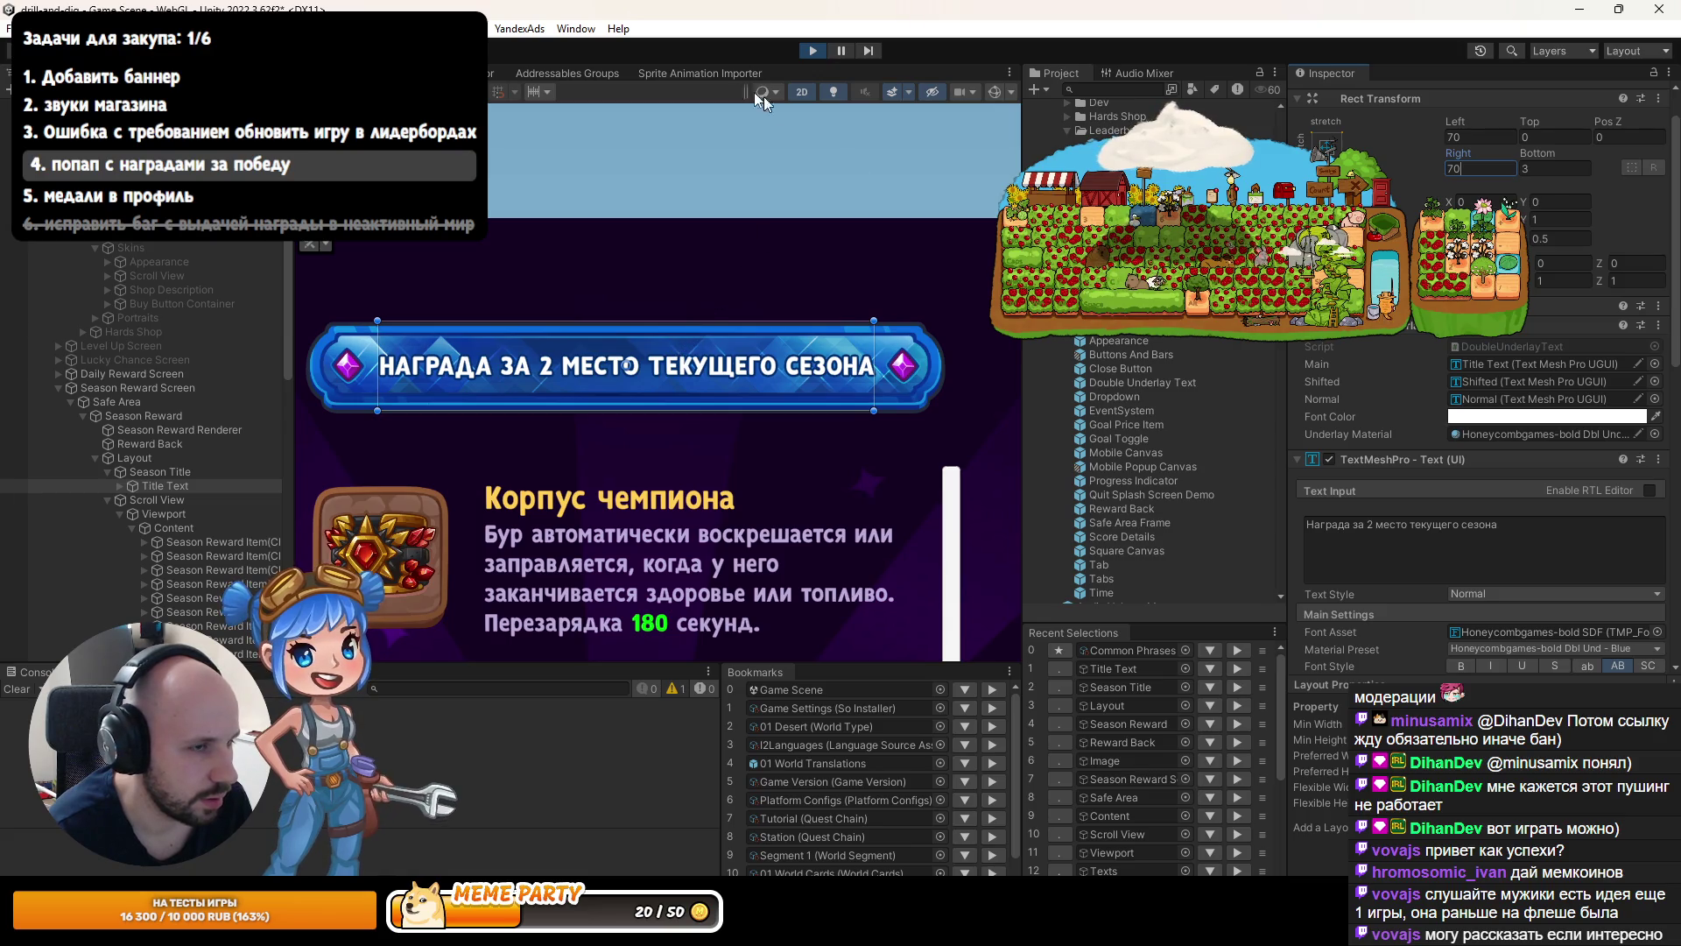
Exit Play mode and reapply the Title Text's left and right insets of 70.
{"action": "left_click", "coordinate": [813, 51]}
{"action": "left_click", "coordinate": [1469, 138]}
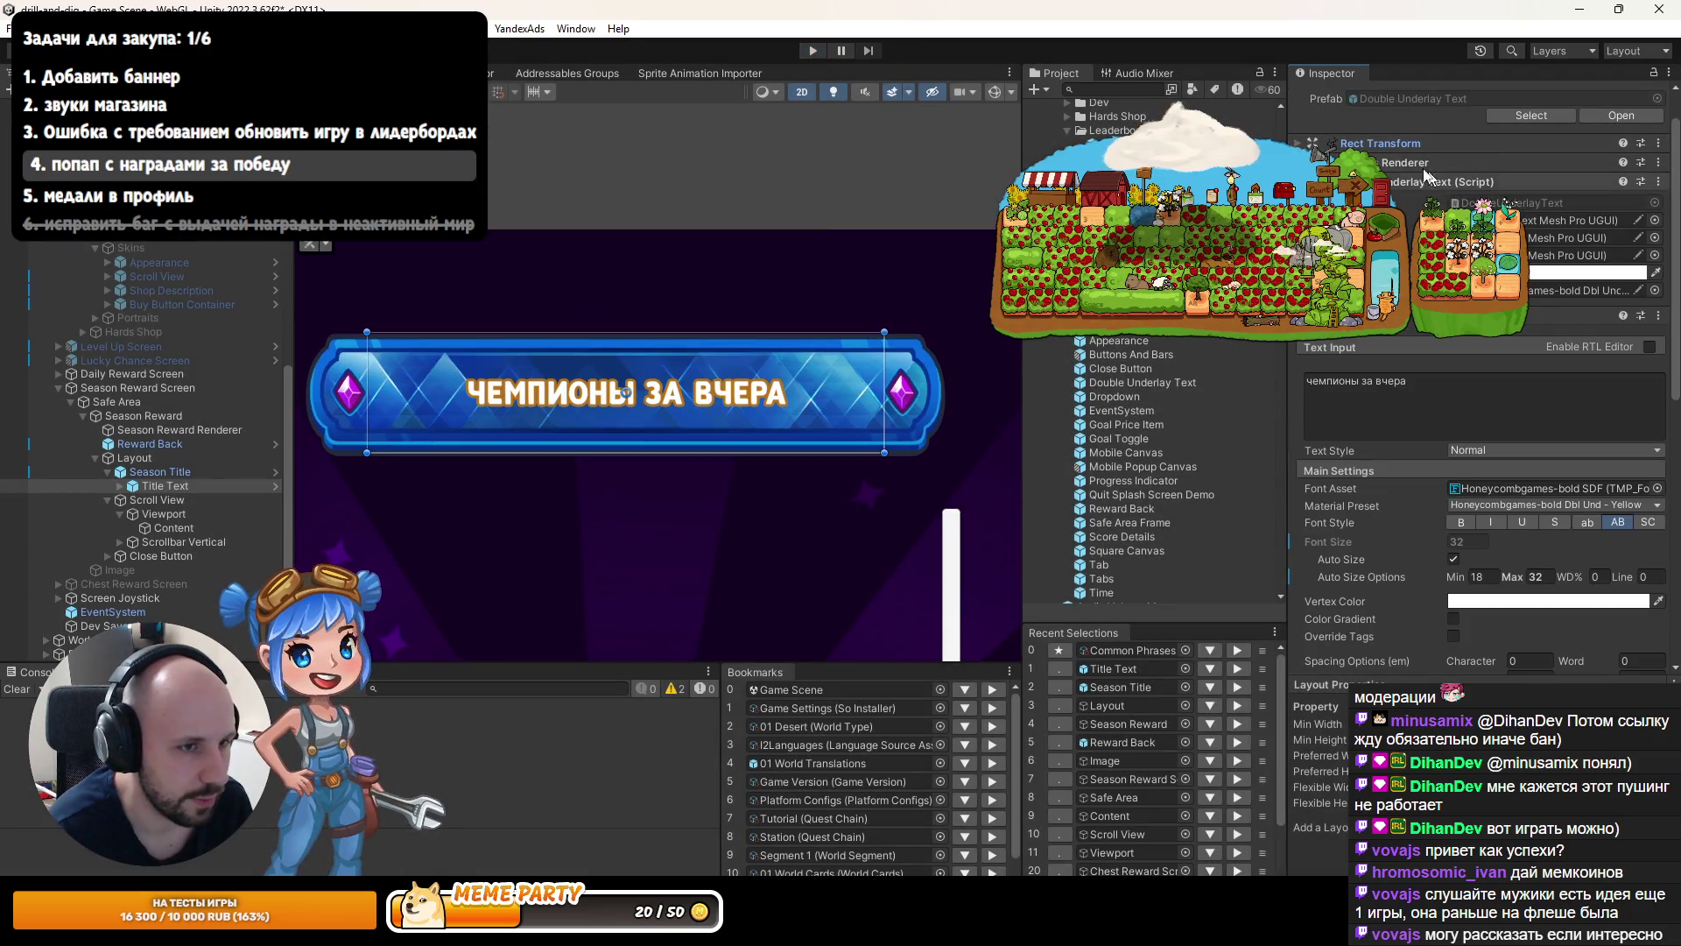
{"action": "left_click", "coordinate": [1387, 144]}
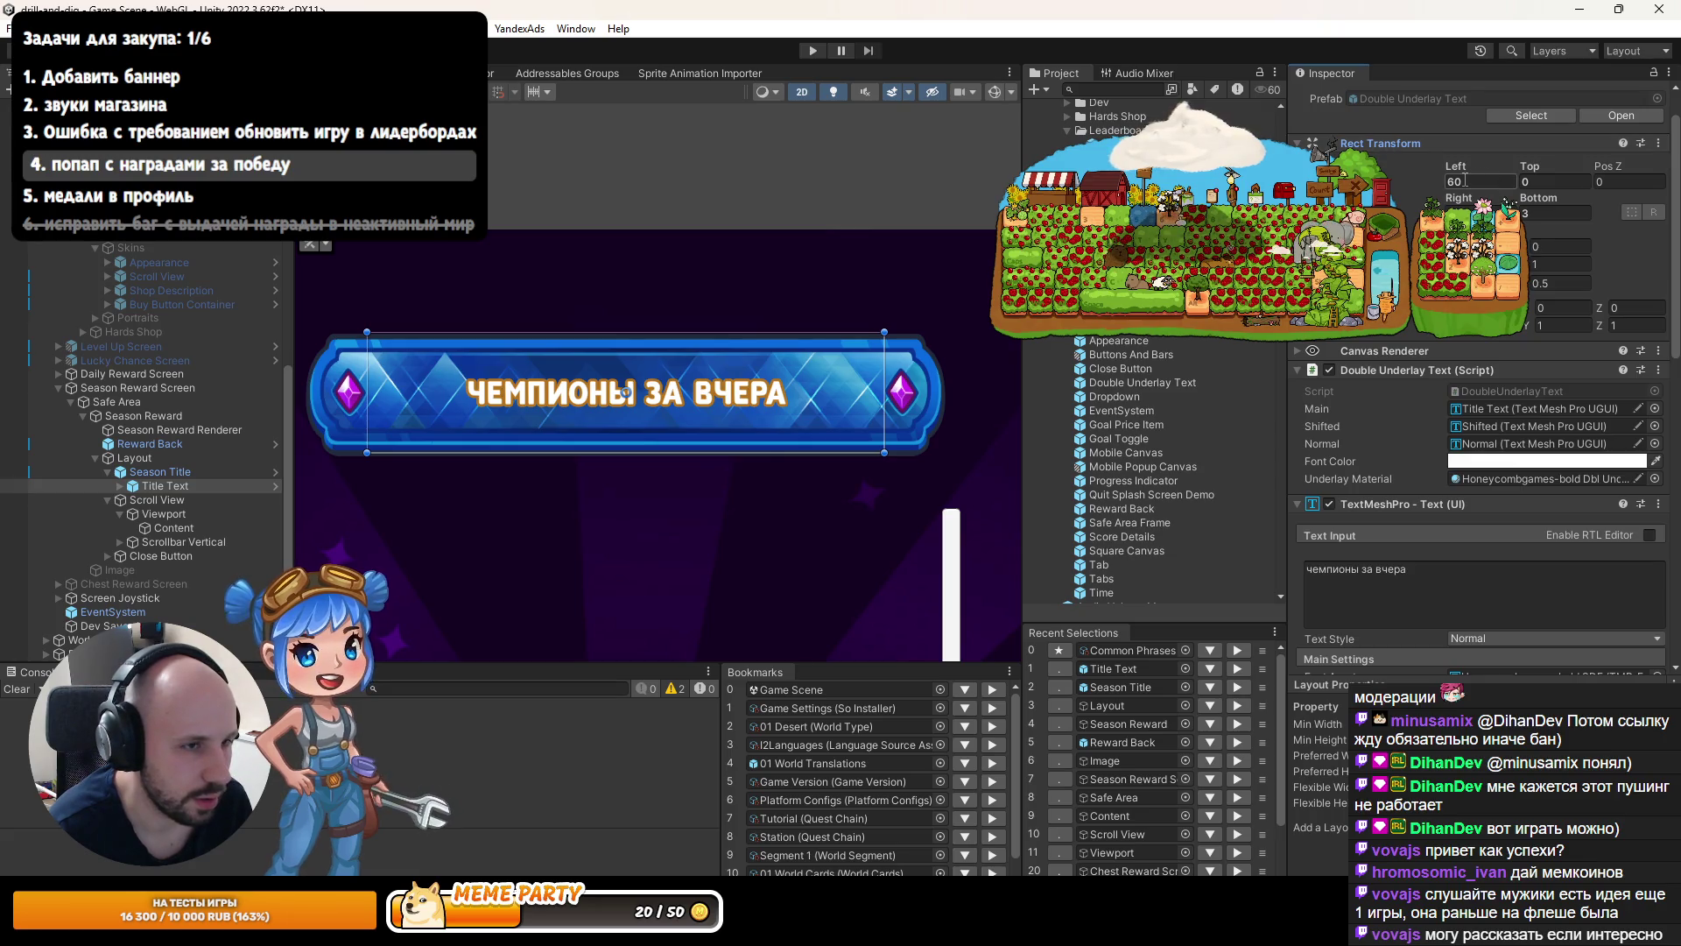
{"action": "type", "text": "70"}
{"action": "key", "text": "Tab"}
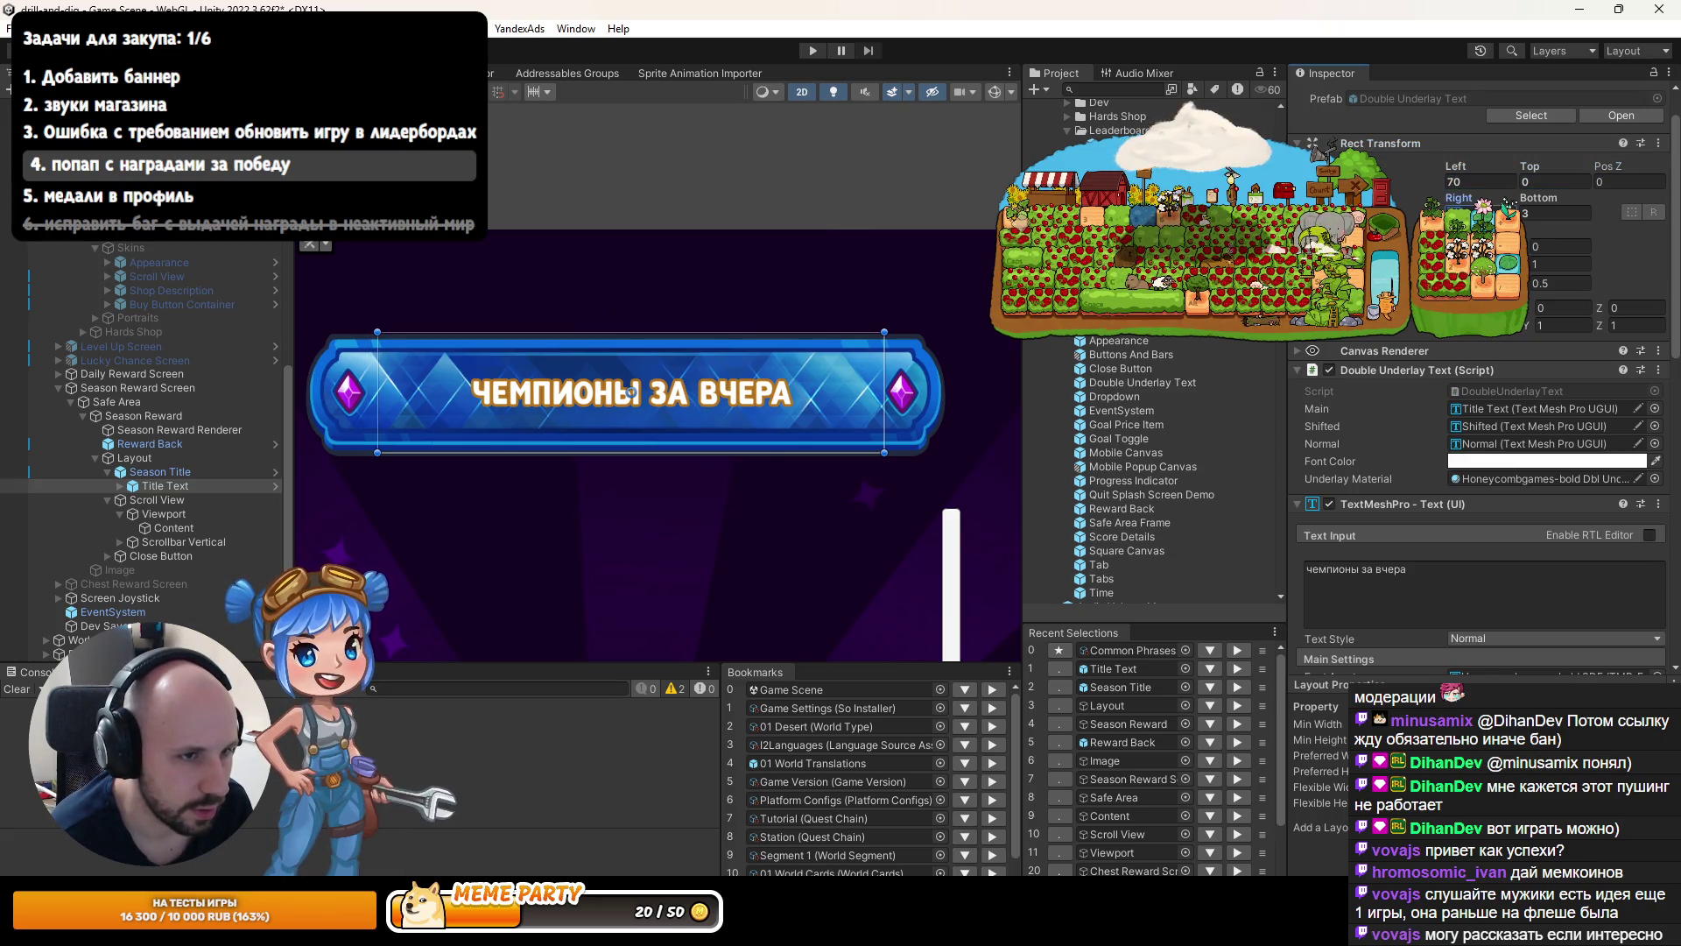
{"action": "type", "text": "70"}
{"action": "scroll", "coordinate": [1589, 408], "scroll_direction": "down", "scroll_amount": 3}
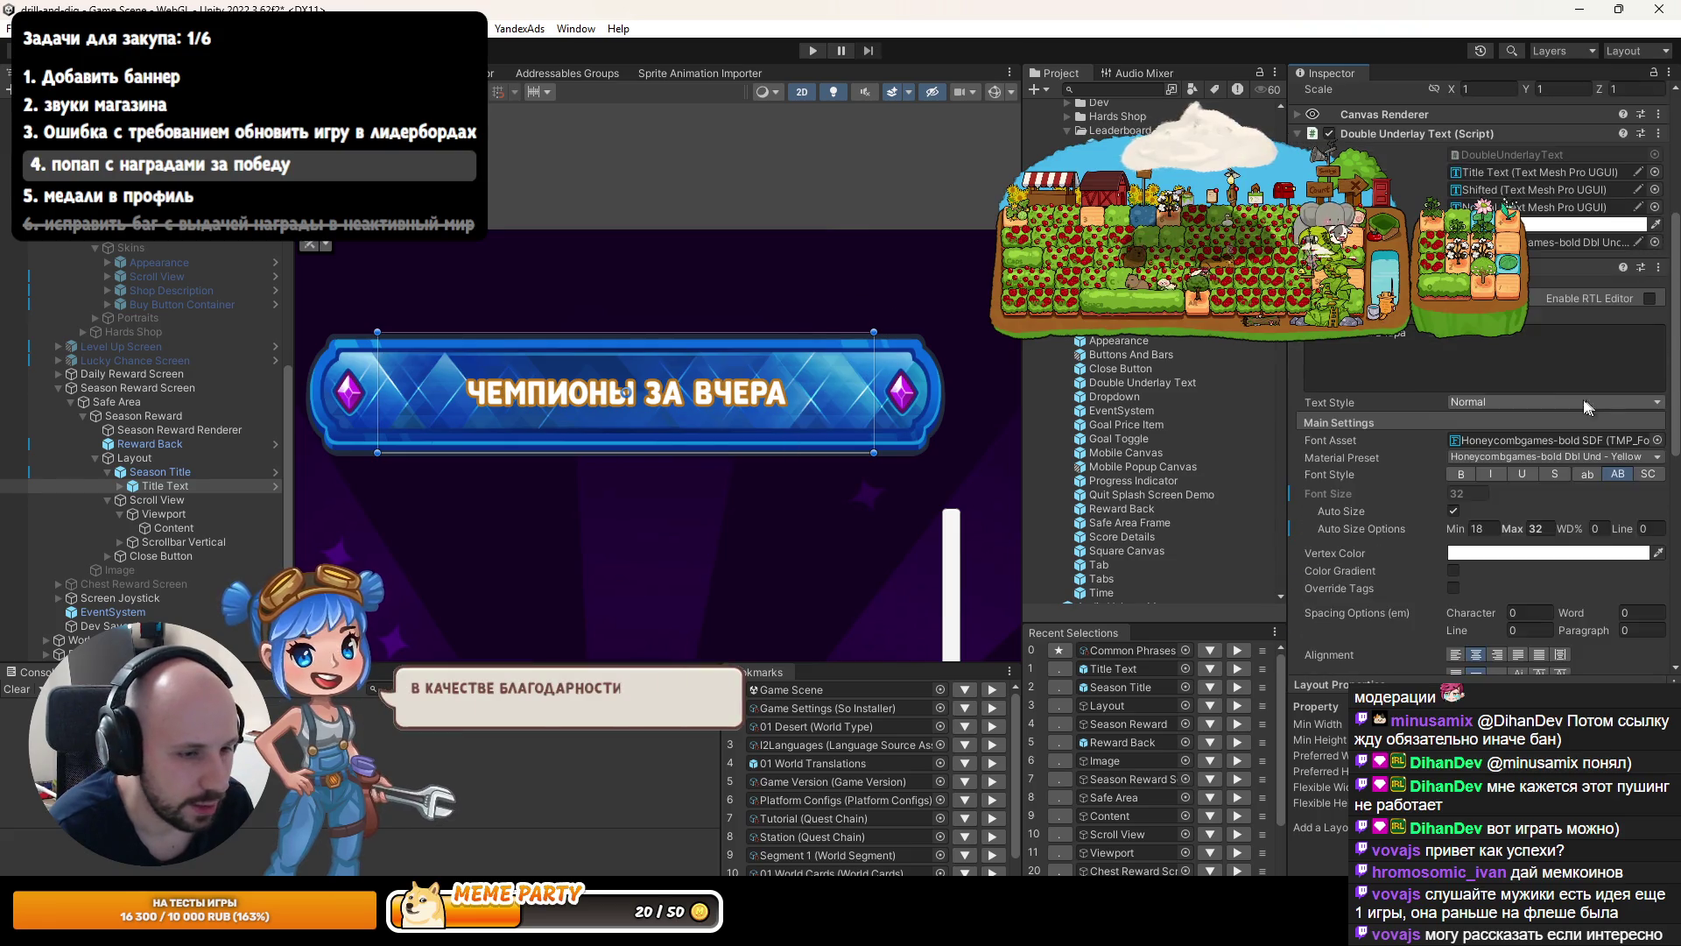
Give Season Title a preferred height of 90 and a pixels per unit multiplier of 1.822222.
{"action": "left_click", "coordinate": [161, 471]}
{"action": "left_click", "coordinate": [1516, 606]}
{"action": "type", "text": "90"}
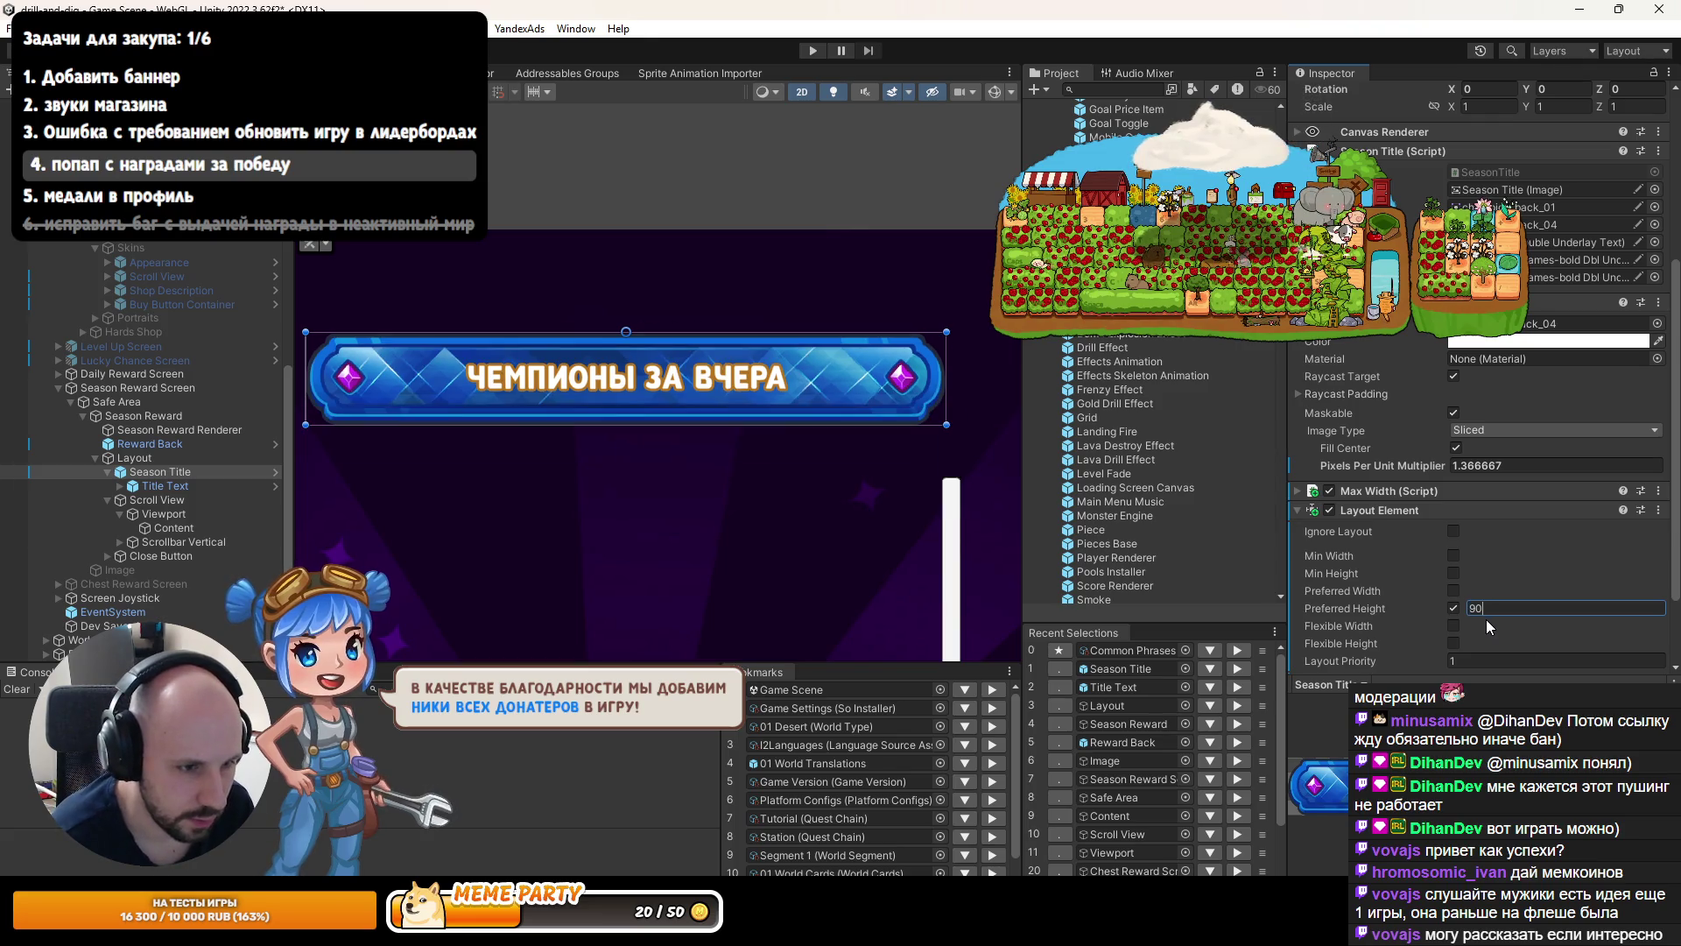
{"action": "left_click", "coordinate": [1558, 465]}
{"action": "type", "text": "1.822222"}
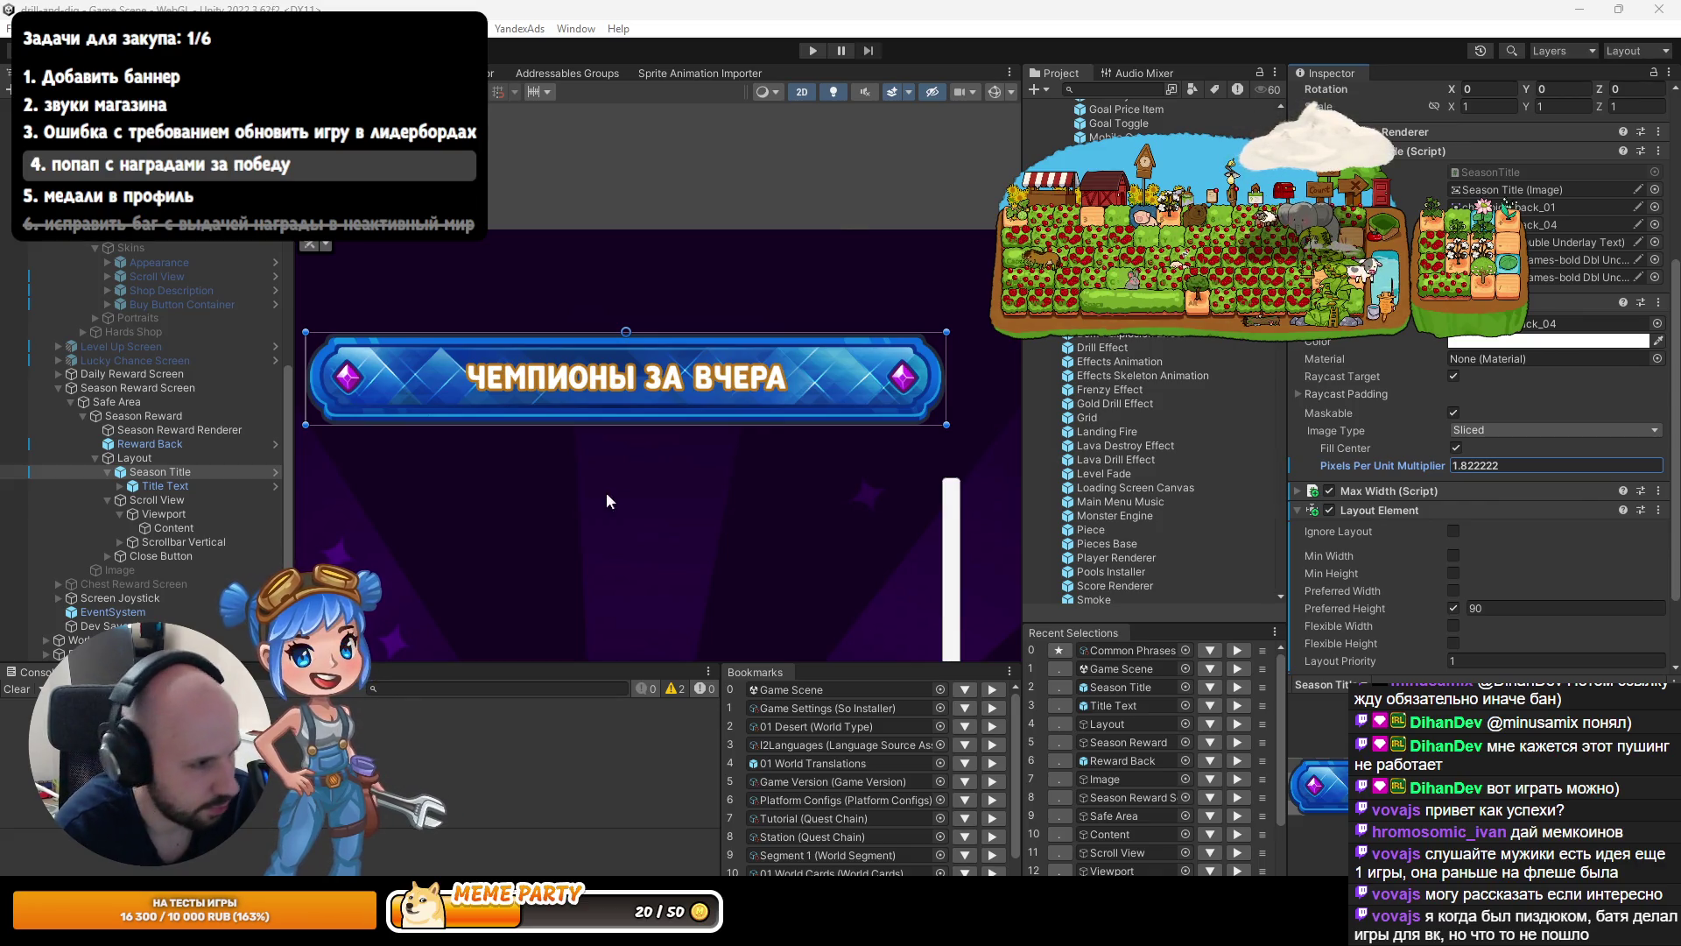
Pan the scene to show the whole banner and select the Season Reward popup.
{"action": "scroll", "coordinate": [613, 438], "scroll_direction": "down", "scroll_amount": 2}
{"action": "scroll", "coordinate": [622, 442], "scroll_direction": "down", "scroll_amount": 3}
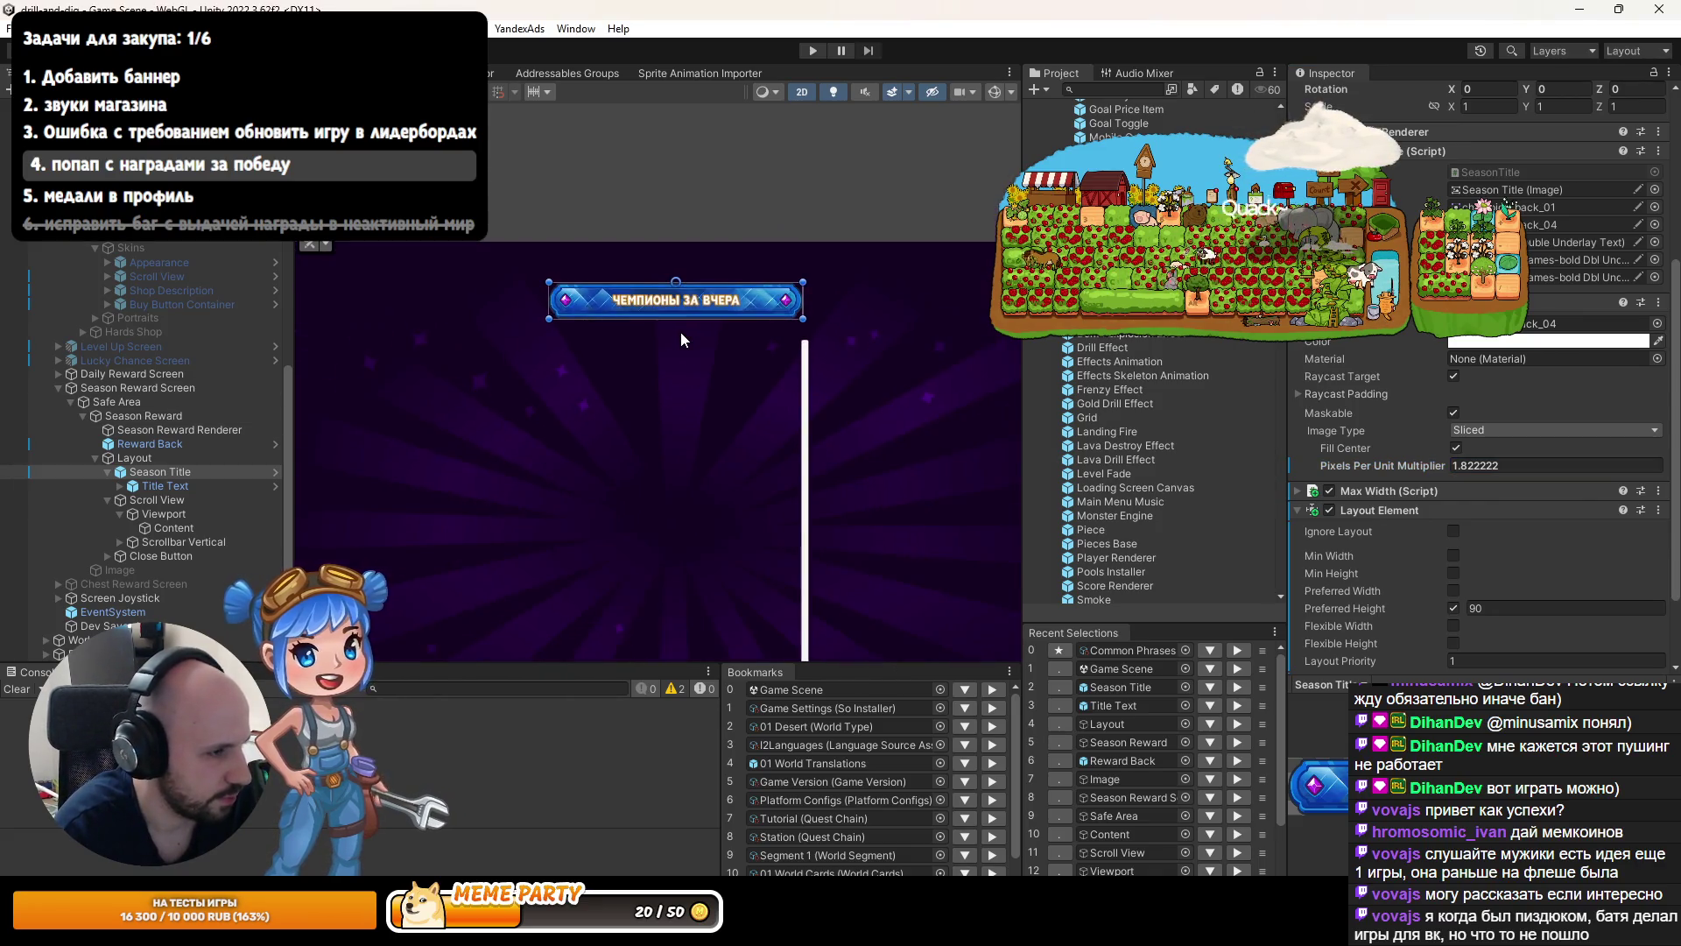
{"action": "left_click_drag", "start_coordinate": [581, 375], "coordinate": [610, 306]}
{"action": "scroll", "coordinate": [611, 319], "scroll_direction": "down", "scroll_amount": 3}
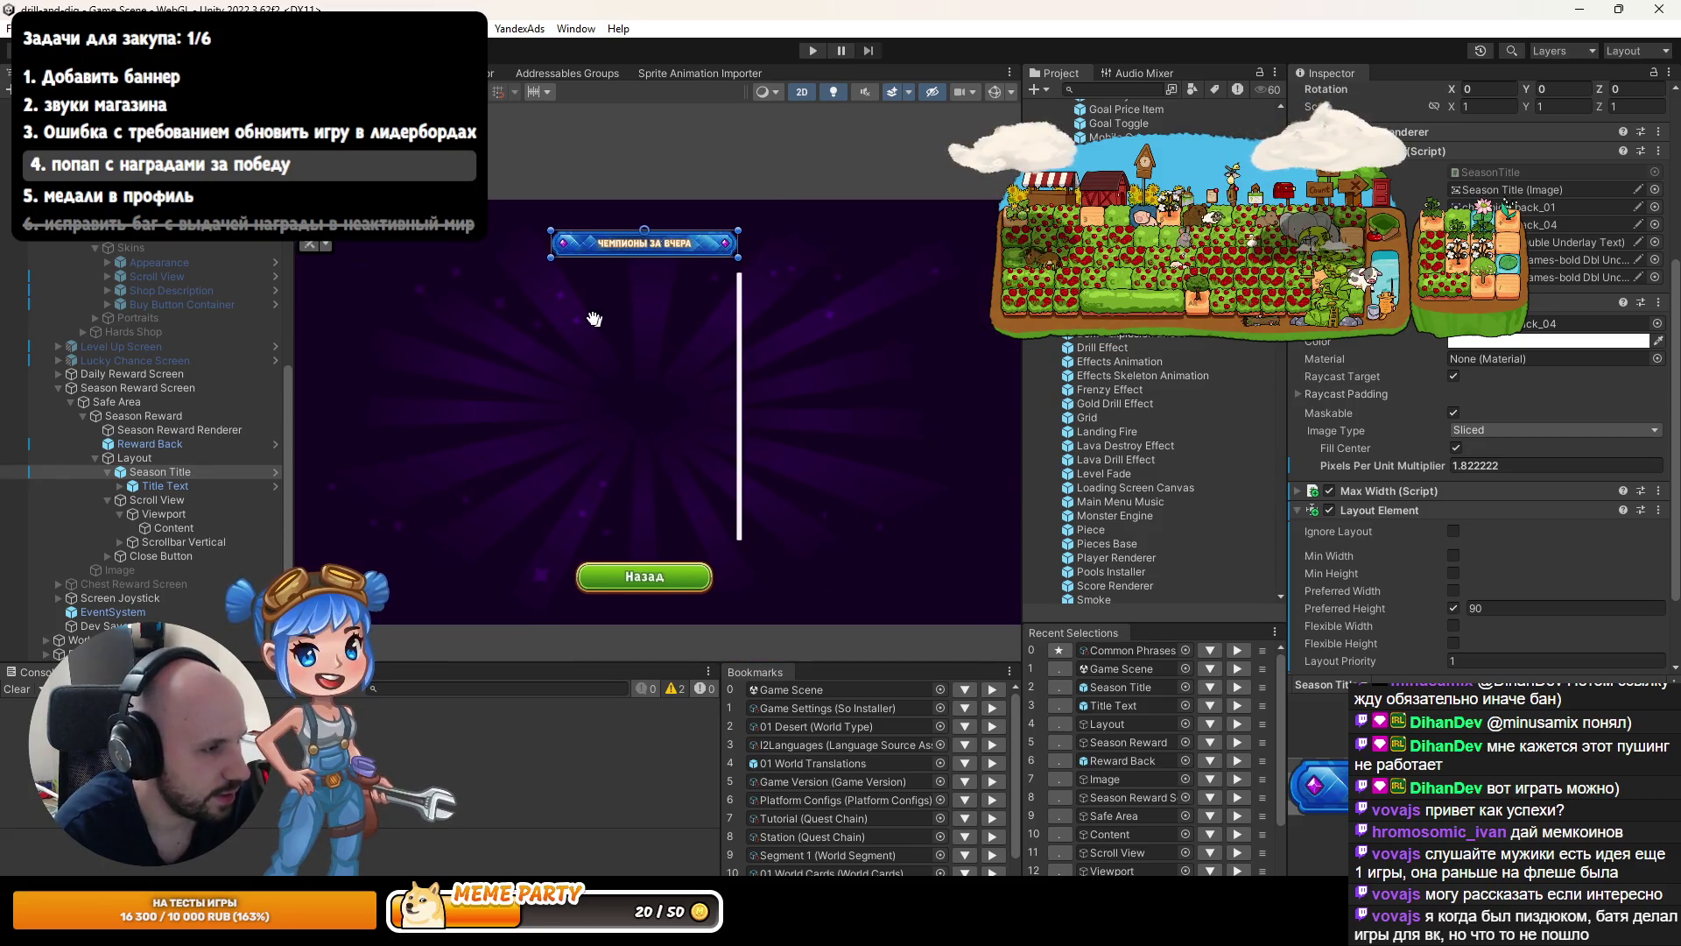
{"action": "left_click", "coordinate": [138, 413]}
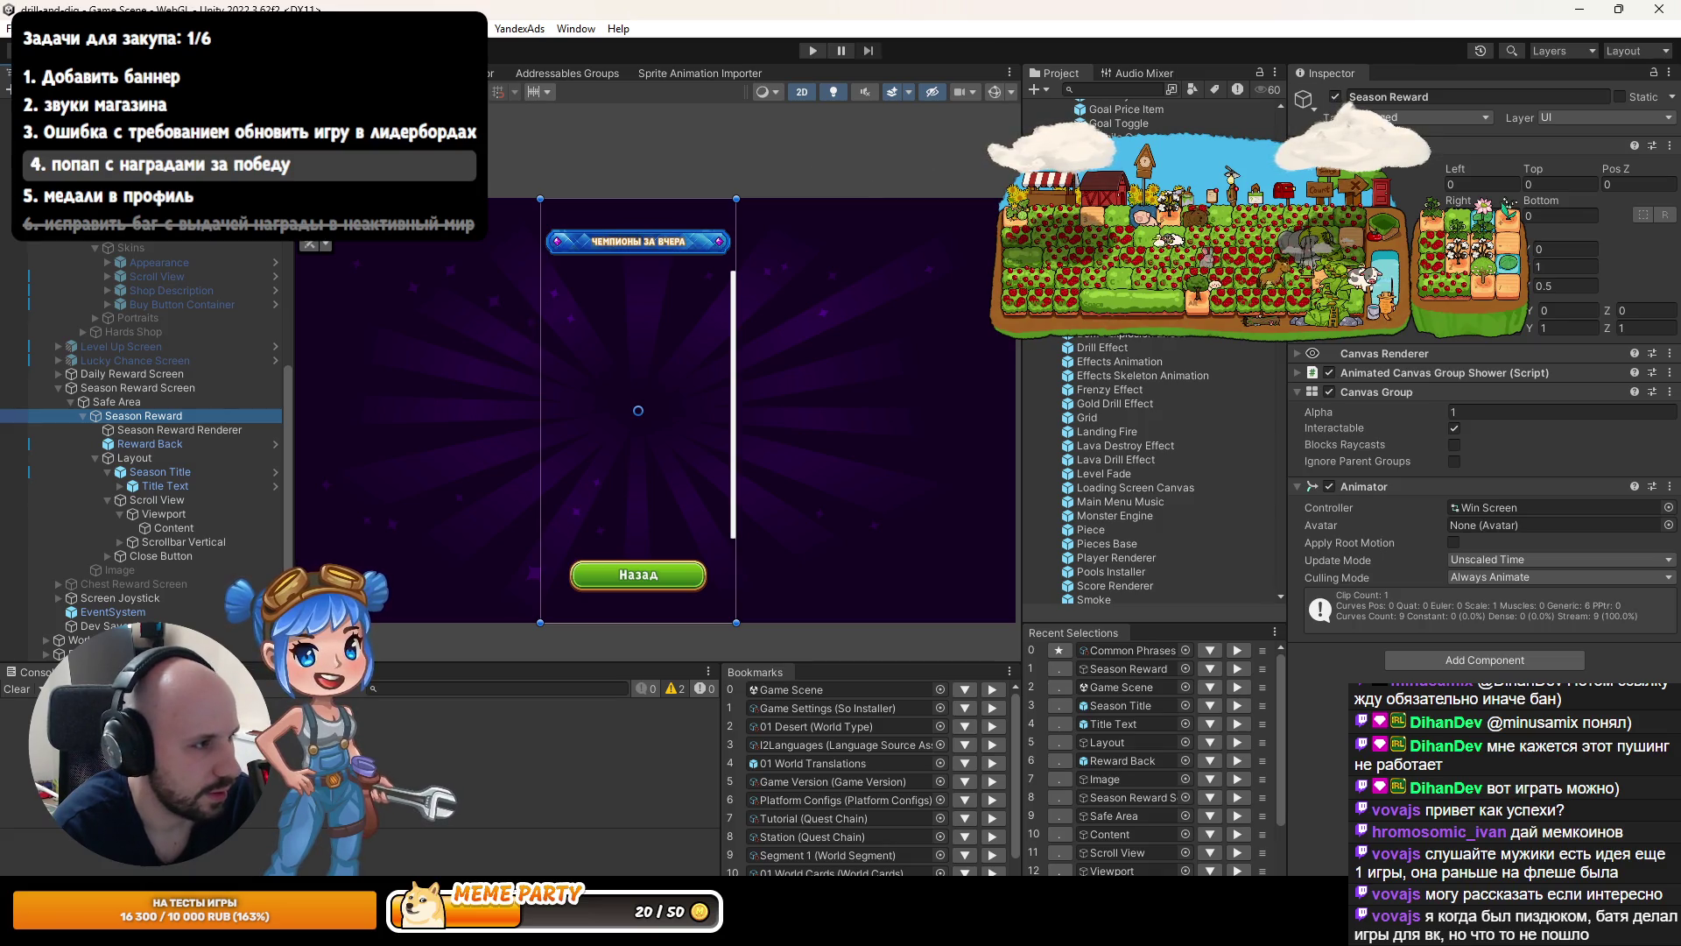
Switch the Game view to a 16:9 aspect, toggle Season Reward off and on, and run the game.
{"action": "left_click", "coordinate": [97, 72]}
{"action": "left_click", "coordinate": [455, 90]}
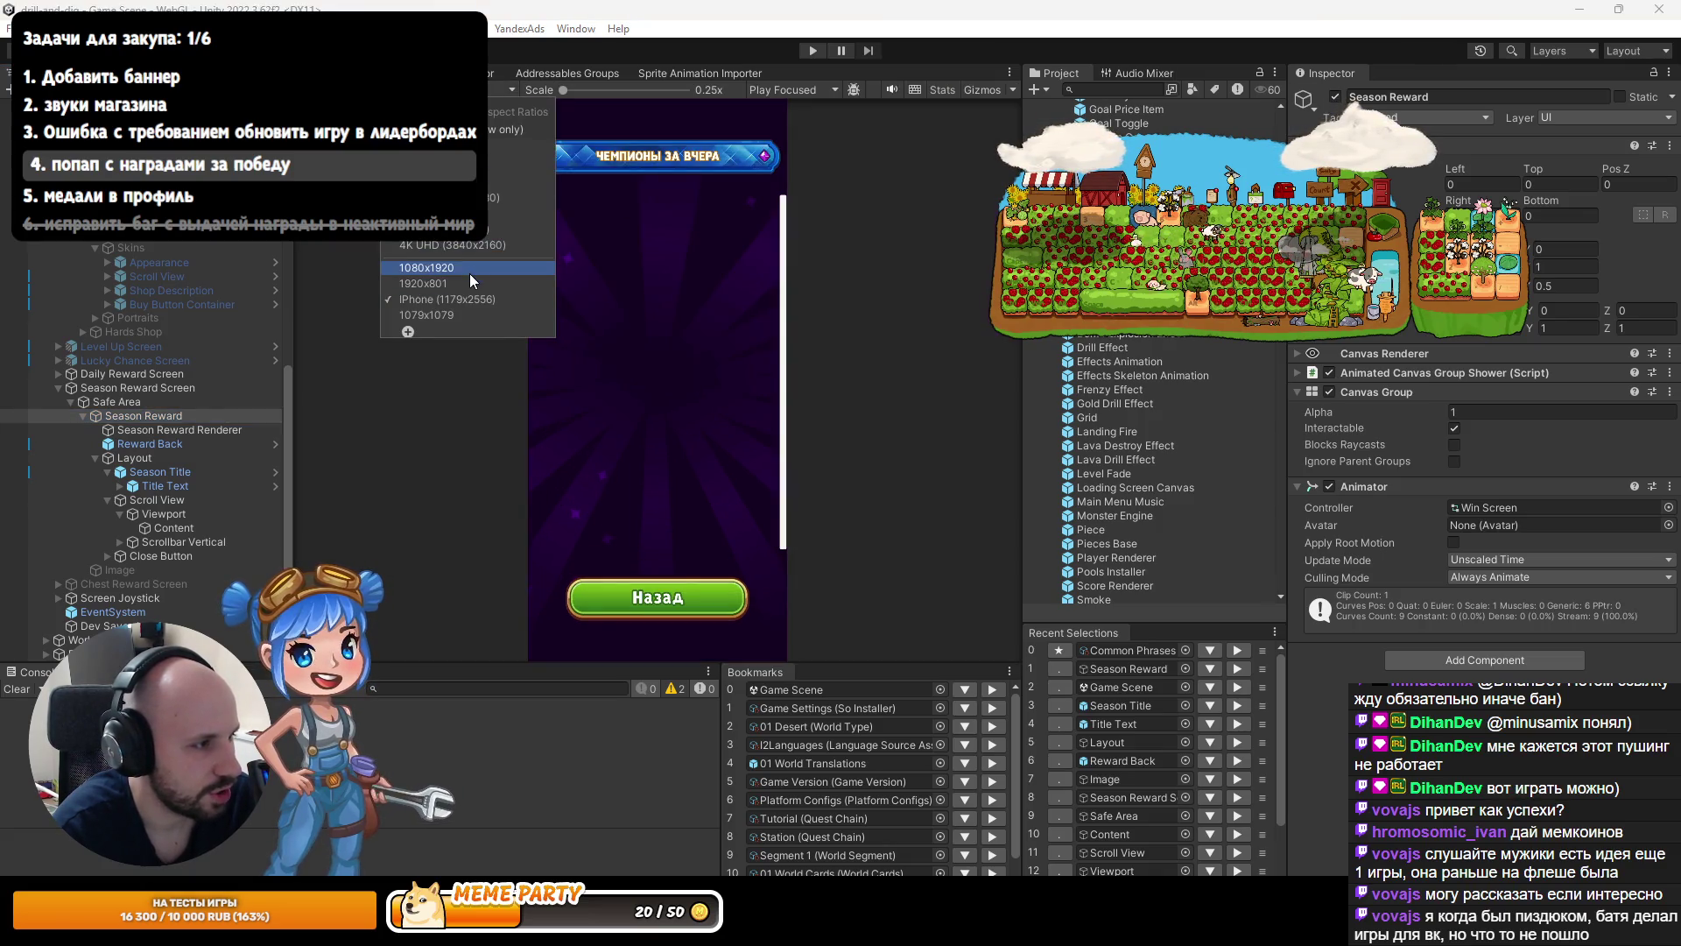
{"action": "left_click", "coordinate": [469, 267]}
{"action": "left_click", "coordinate": [455, 89]}
{"action": "left_click", "coordinate": [456, 175]}
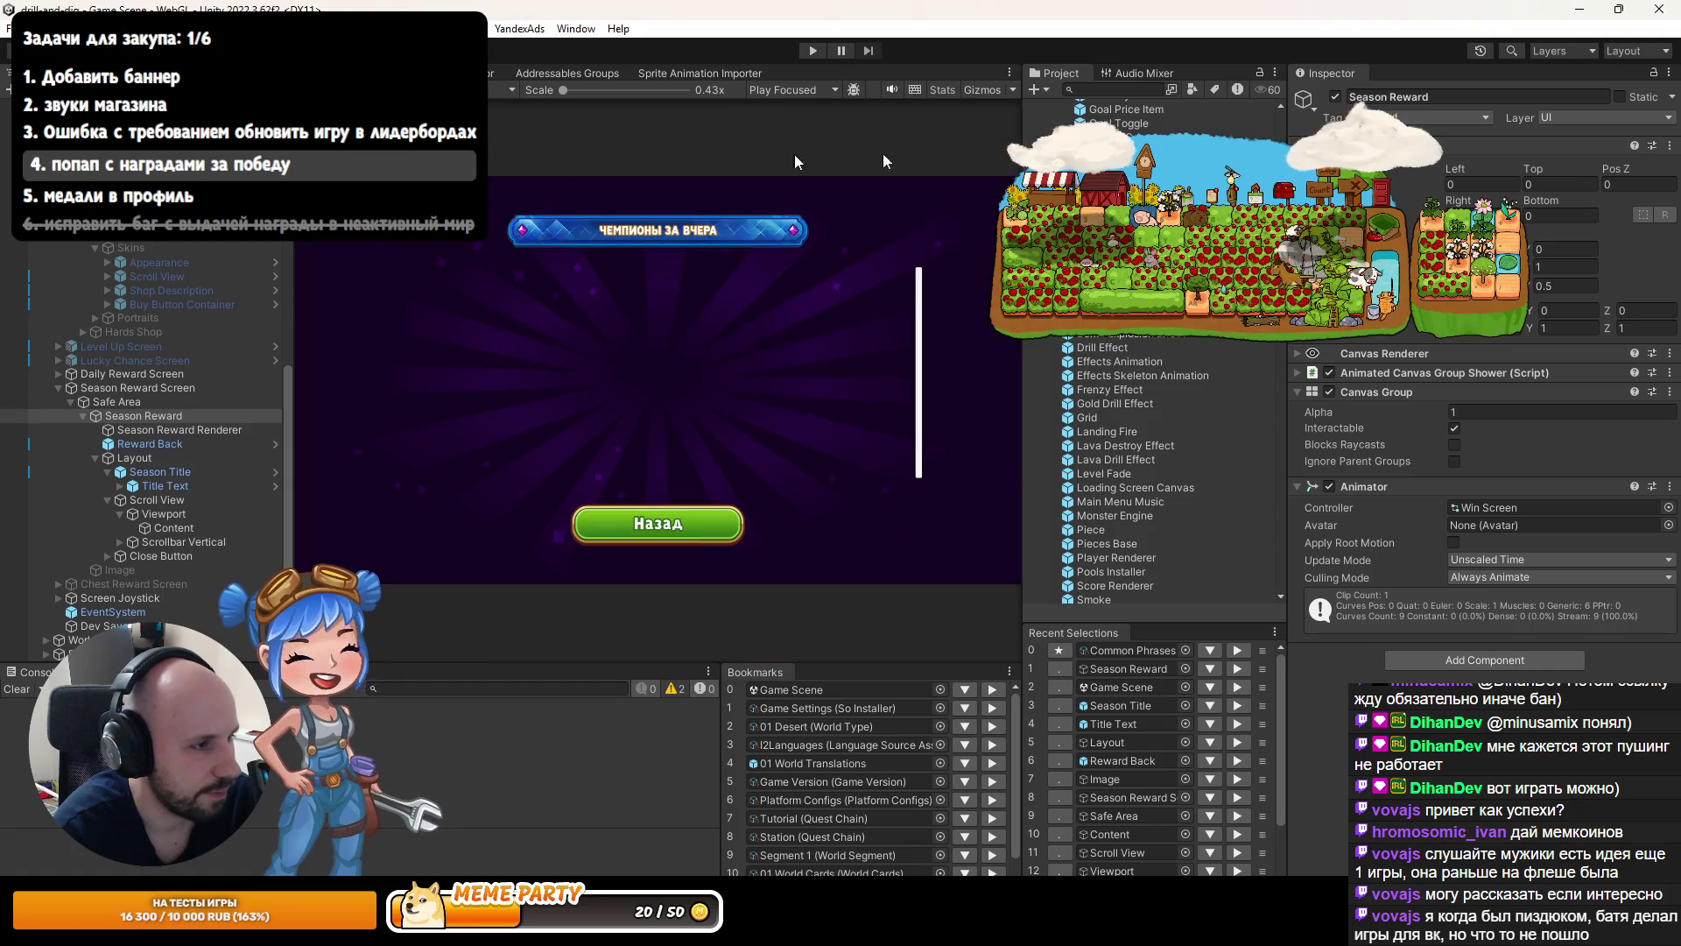
{"action": "left_click", "coordinate": [1334, 96]}
{"action": "left_click", "coordinate": [1334, 96]}
{"action": "left_click", "coordinate": [1335, 96]}
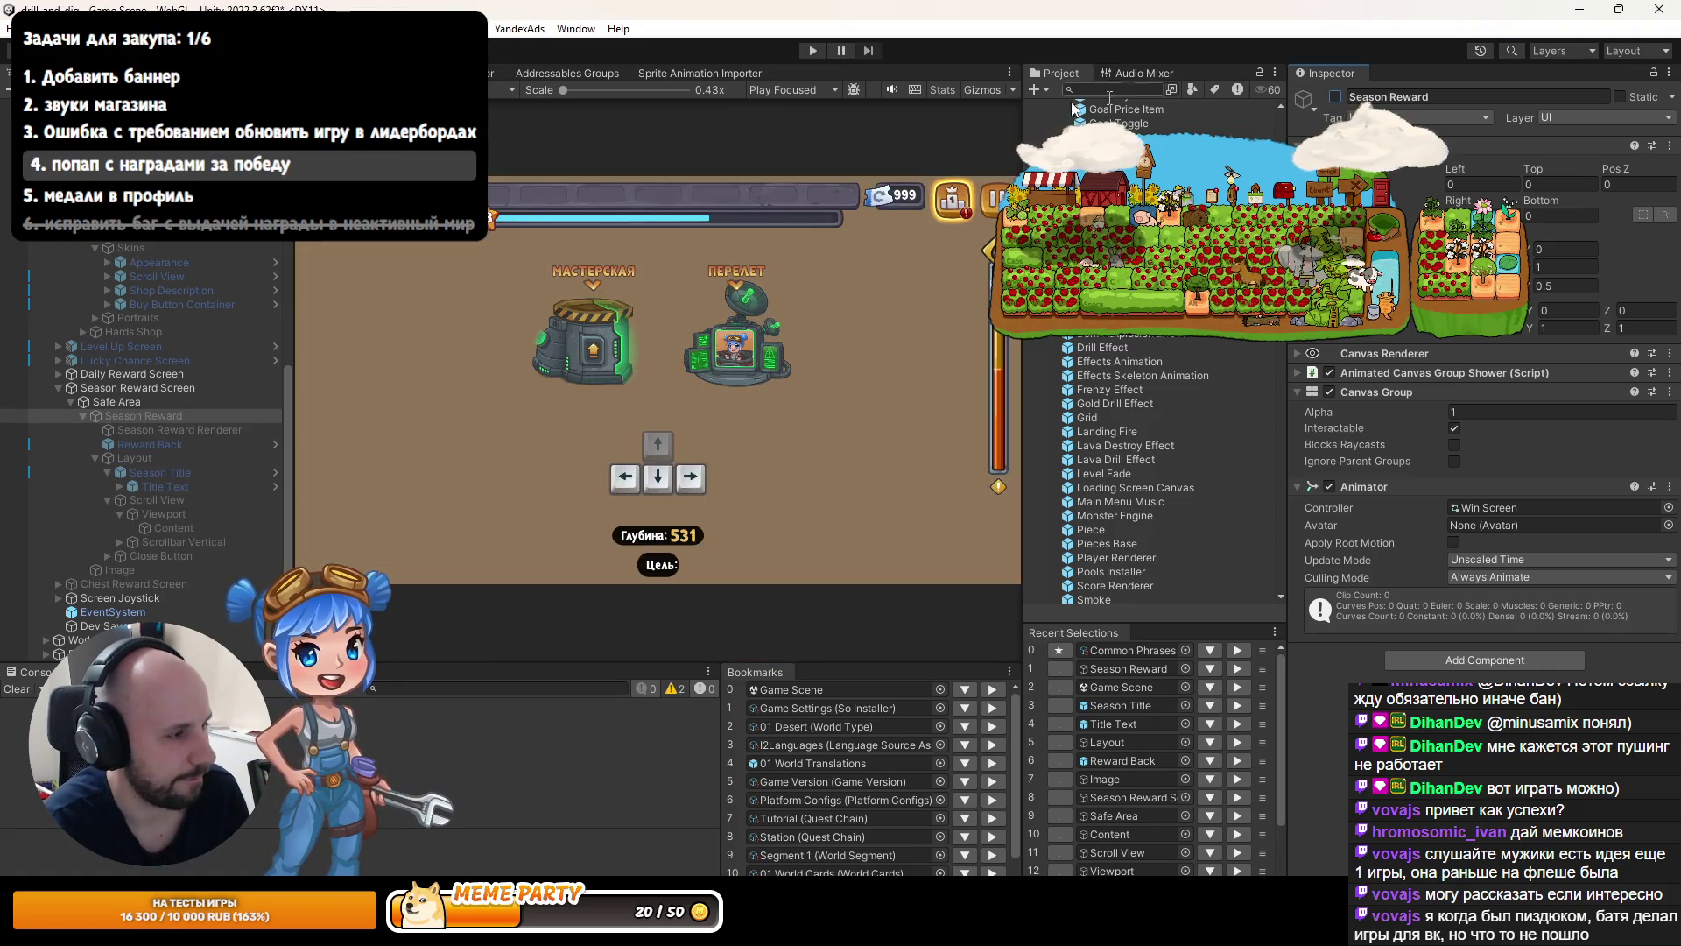
{"action": "left_click", "coordinate": [812, 49]}
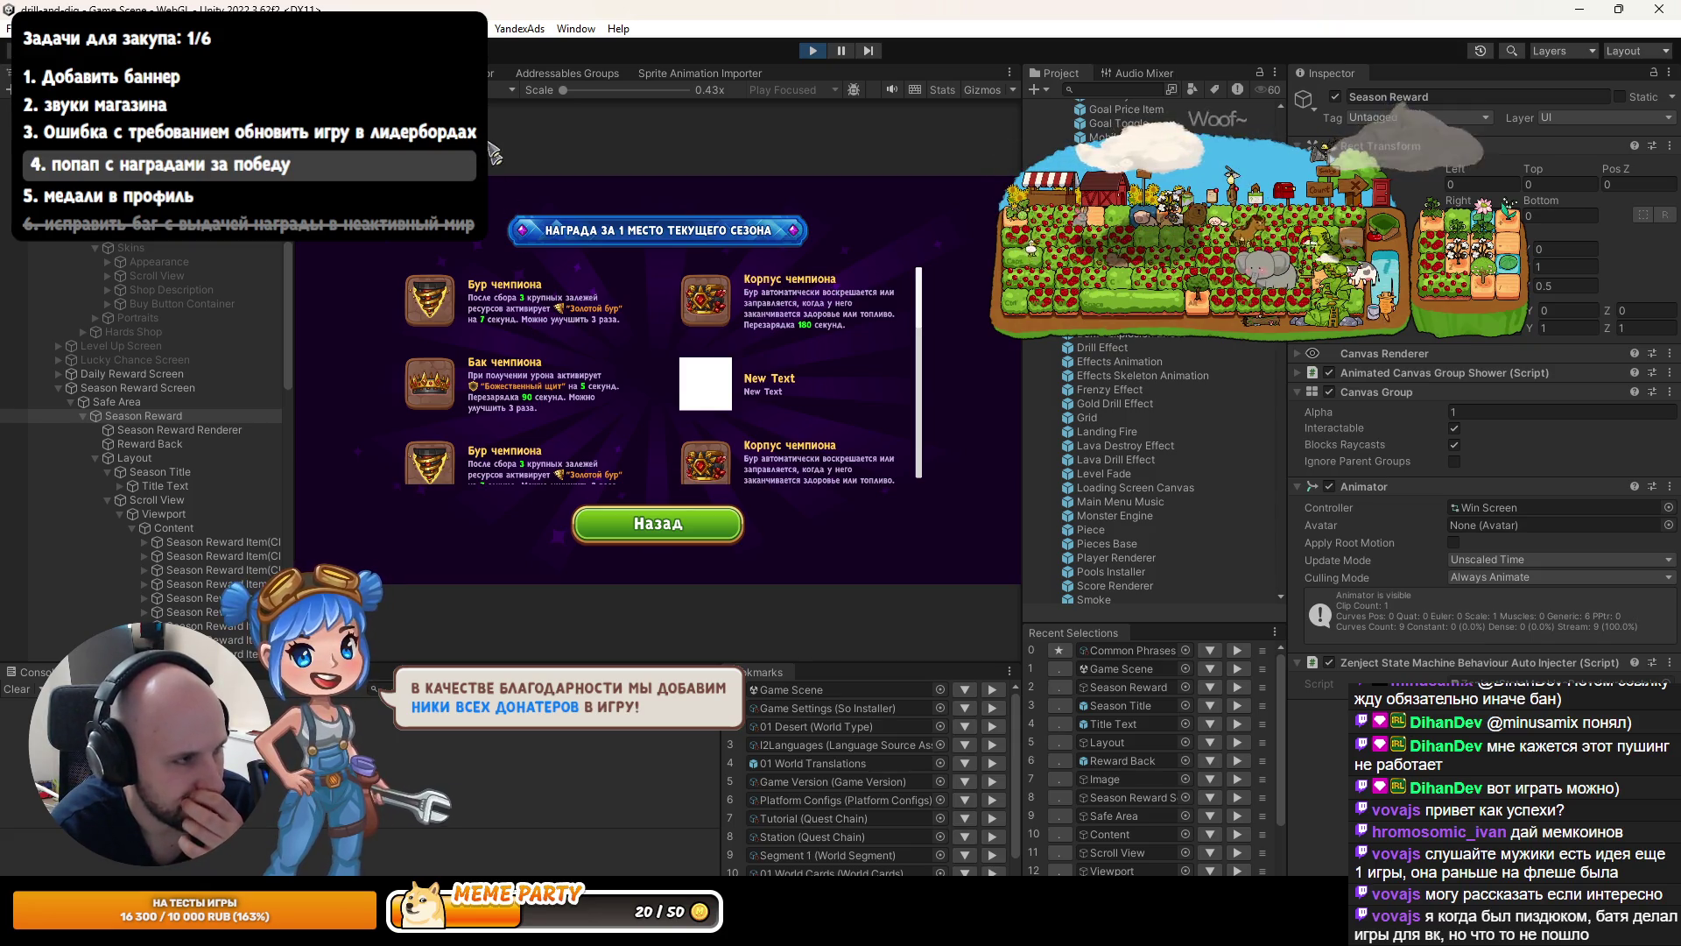
Preview the game at iPhone 1179x2556 and lower the scale to fit the tall screen.
{"action": "left_click", "coordinate": [499, 89]}
{"action": "left_click", "coordinate": [464, 298]}
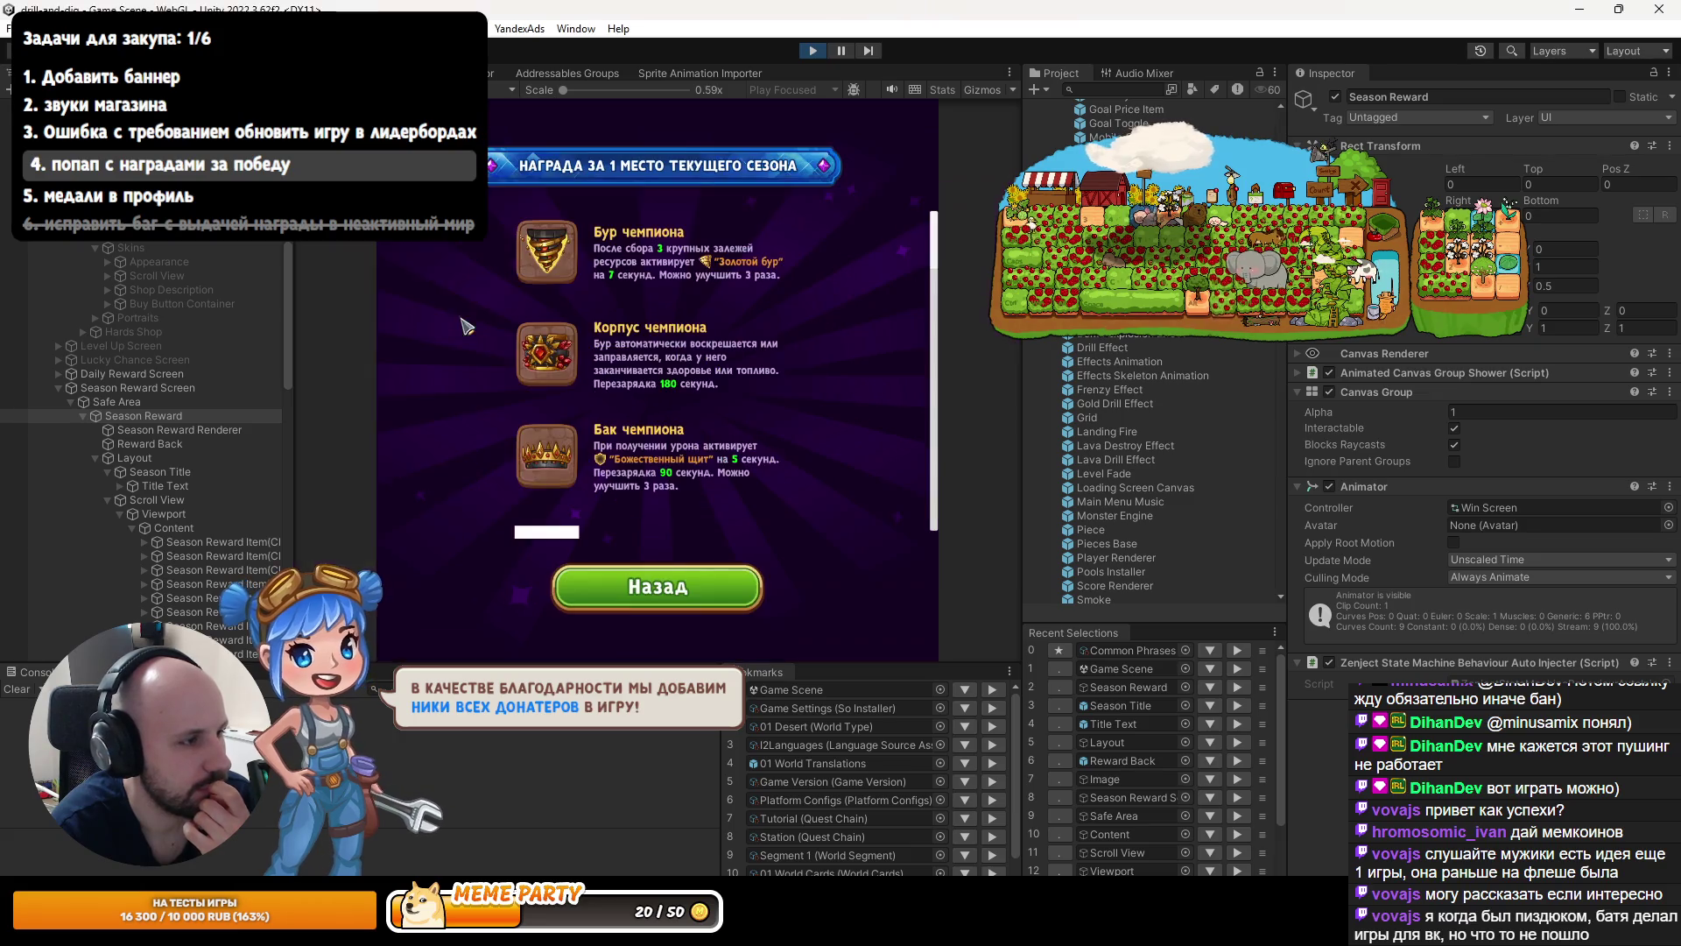
{"action": "left_click", "coordinate": [510, 89]}
{"action": "left_click", "coordinate": [469, 302]}
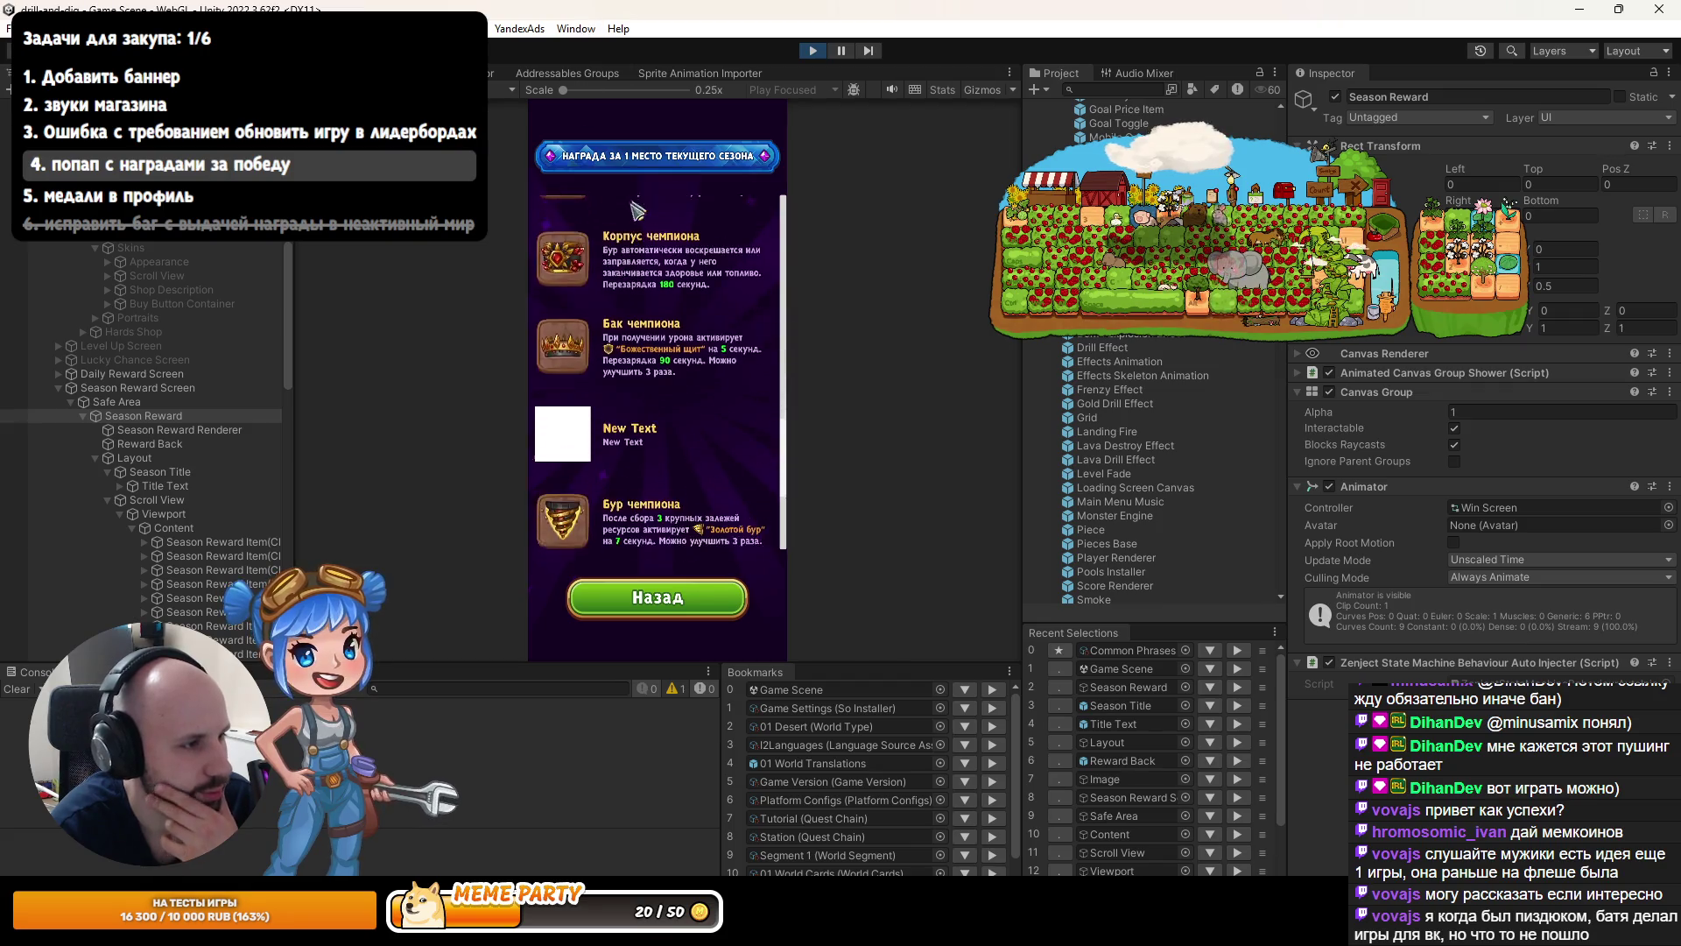
{"action": "scroll", "coordinate": [656, 438], "scroll_direction": "up", "scroll_amount": 2}
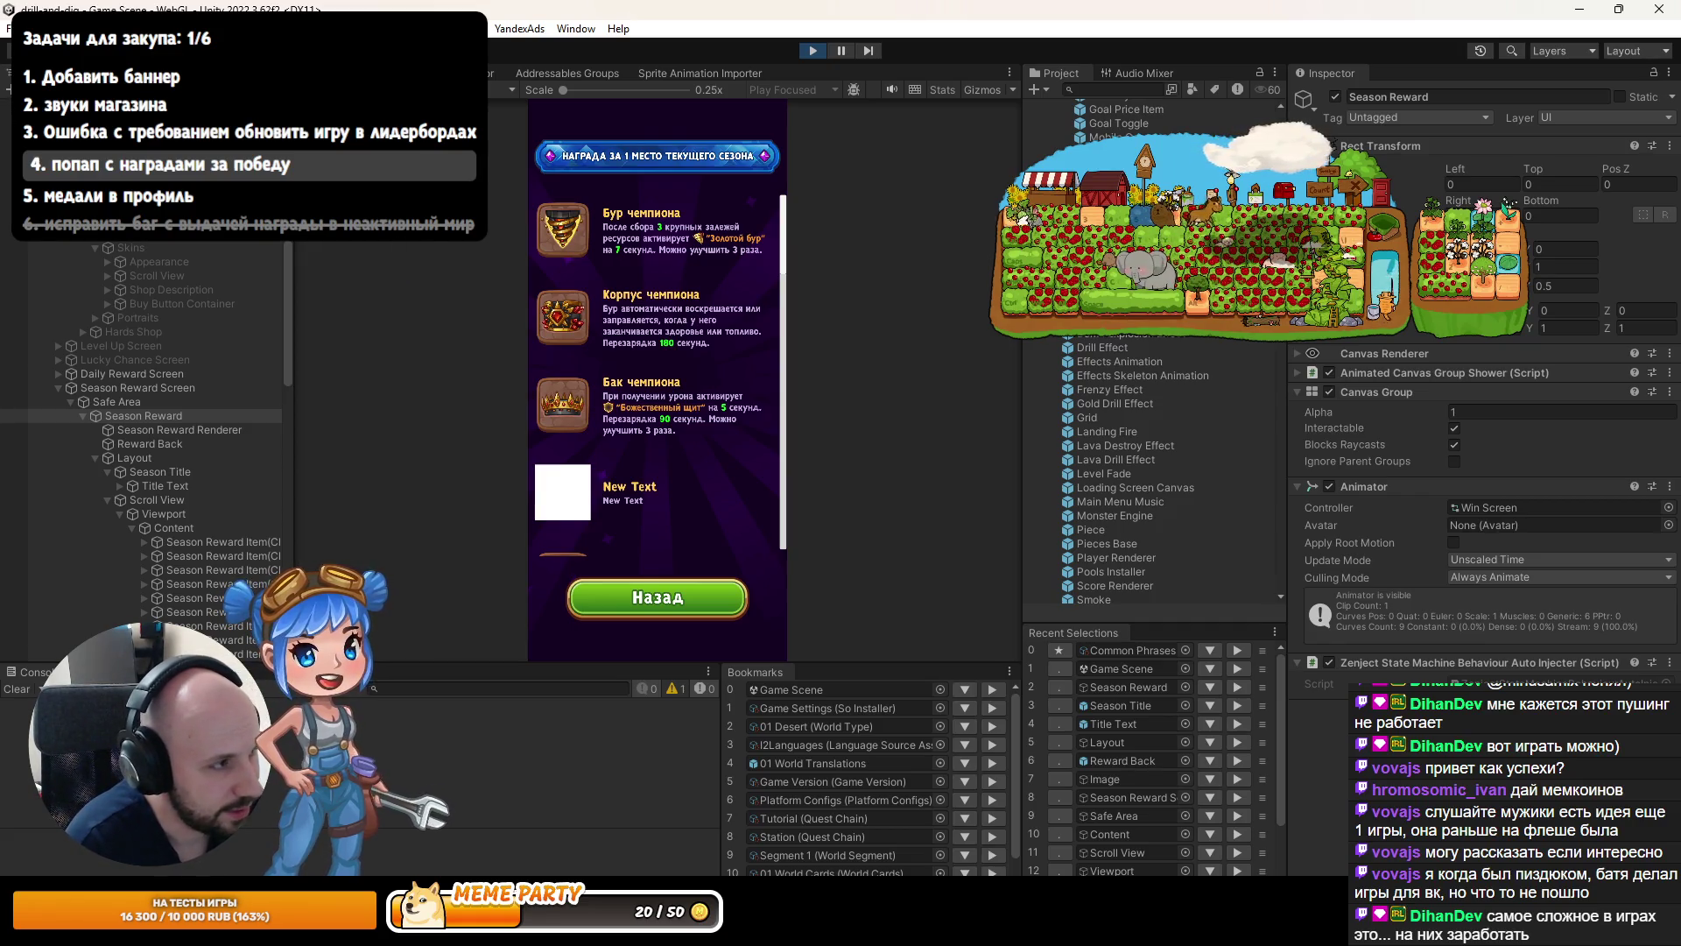
Return to the scene layout, stop the game and bring the browser to the front.
{"action": "key", "text": "ctrl+1"}
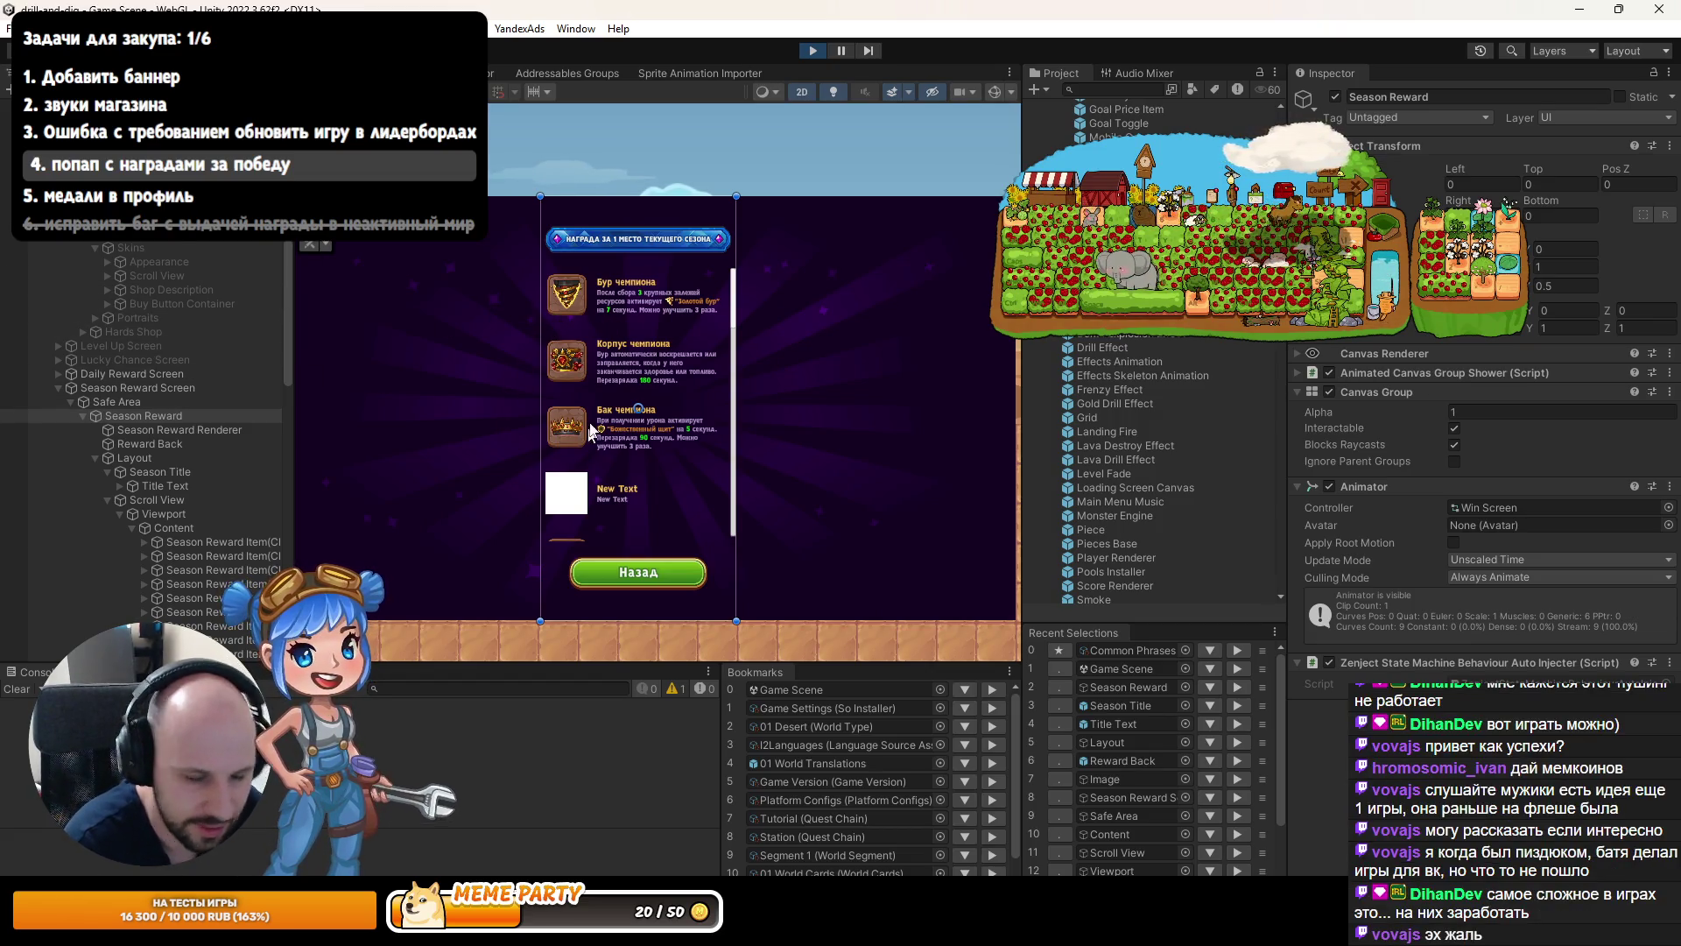
{"action": "scroll", "coordinate": [650, 319], "scroll_direction": "up", "scroll_amount": 3}
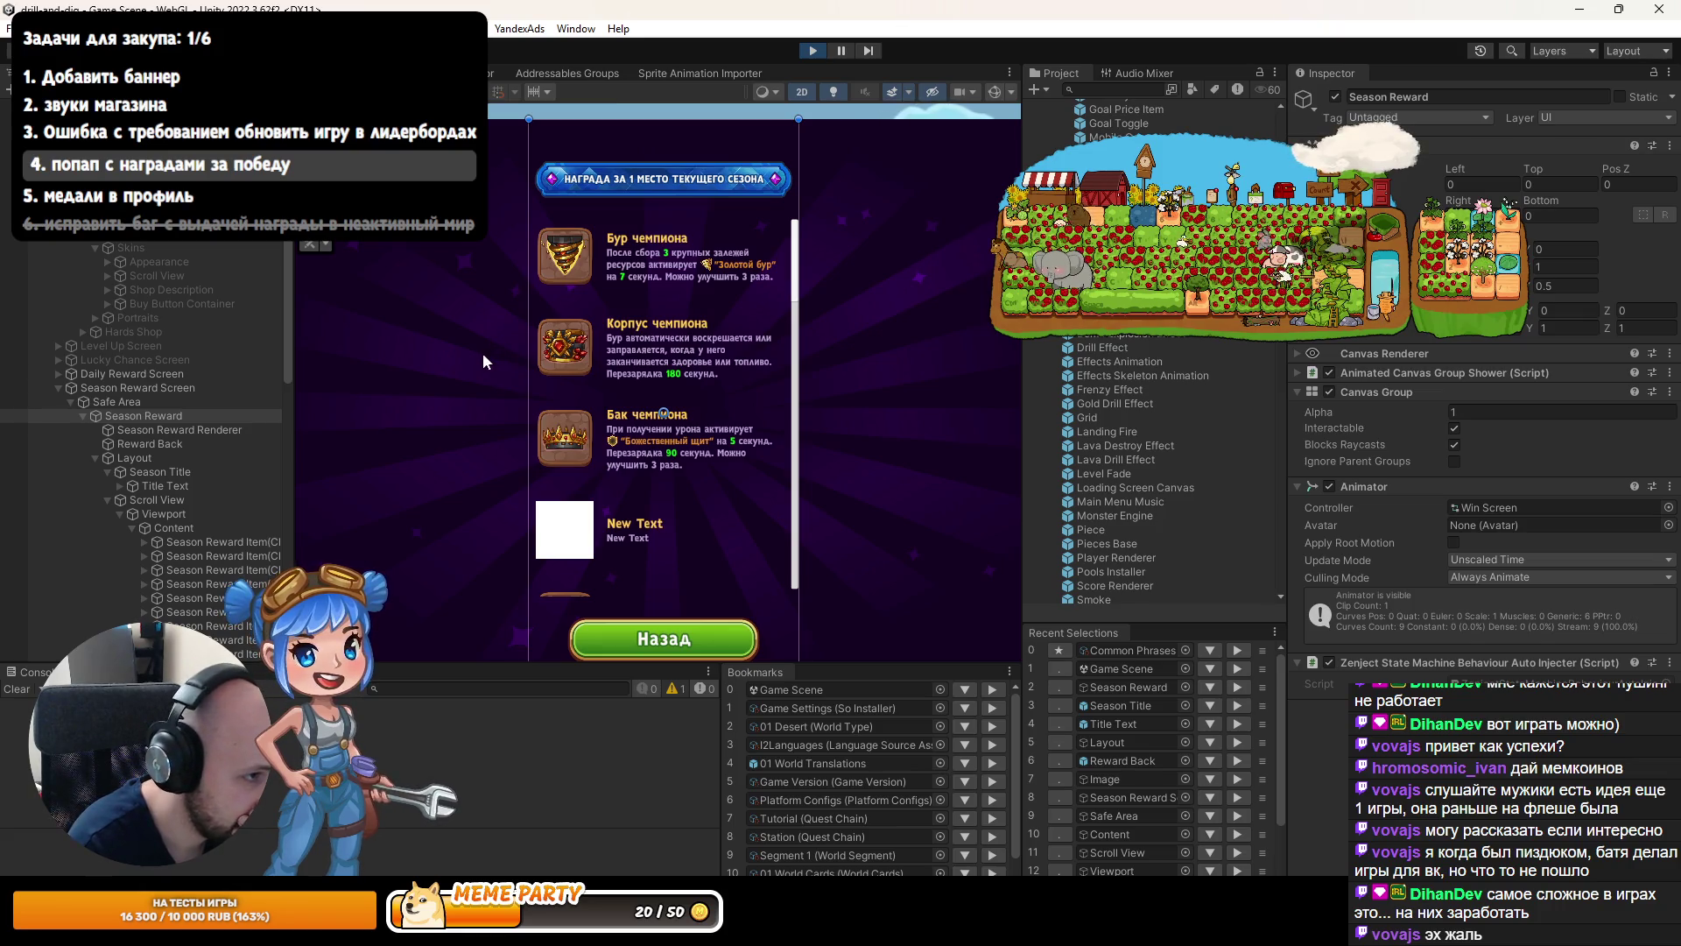
{"action": "key", "text": "ctrl+p"}
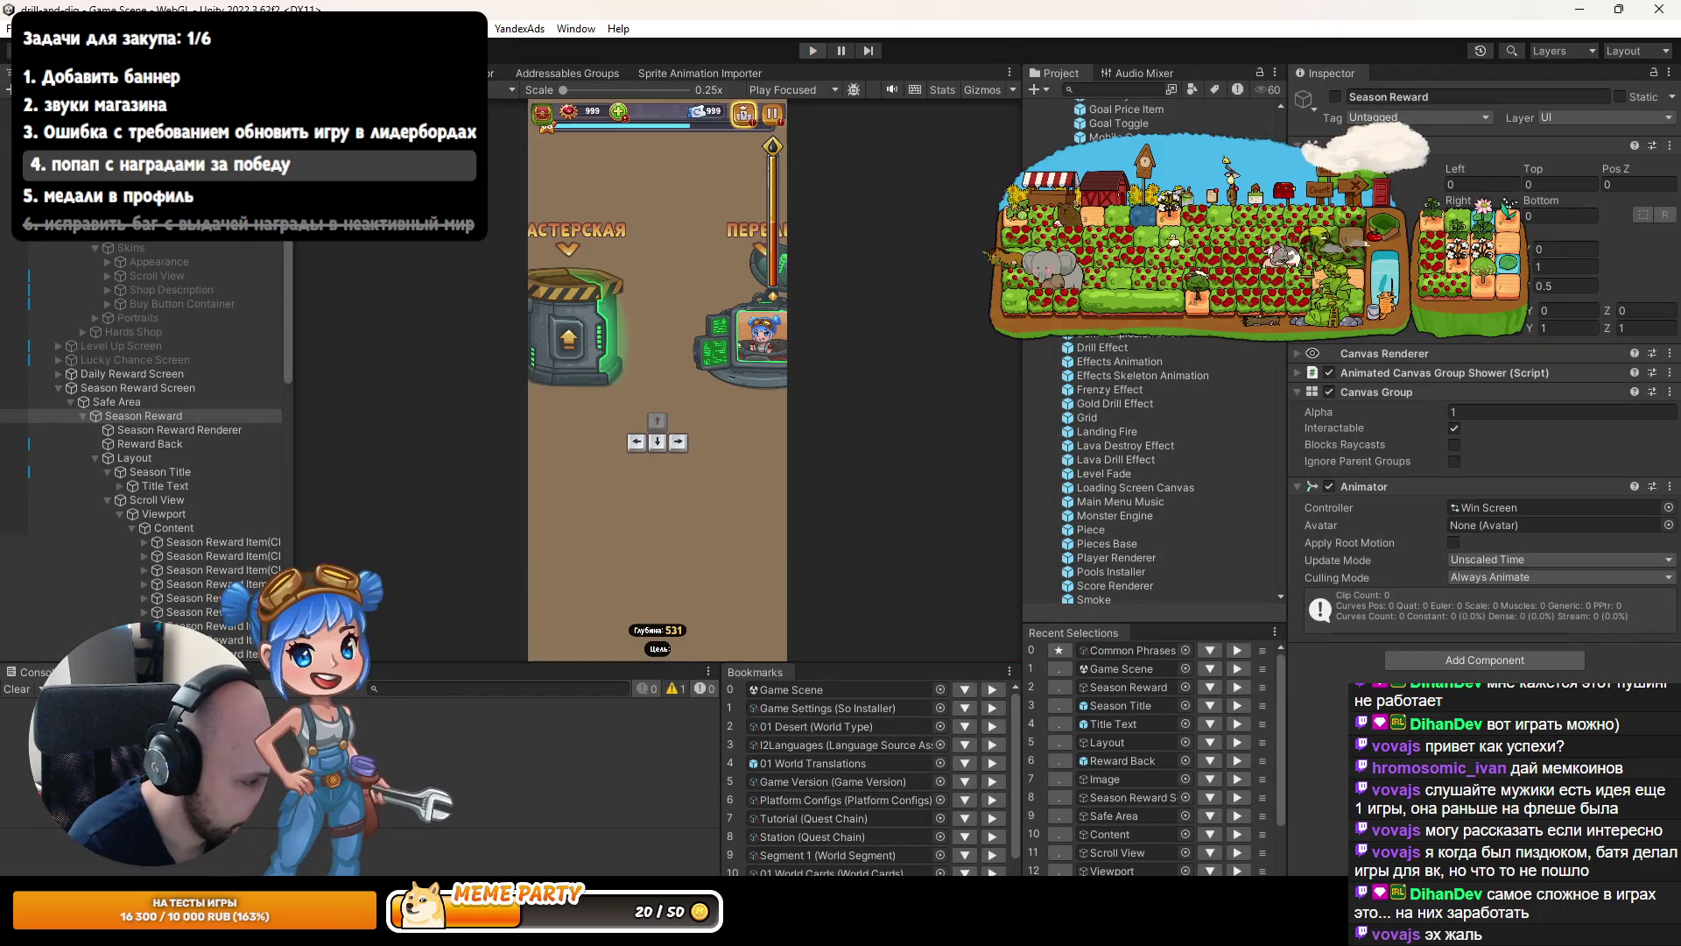
{"action": "key", "text": "alt+Tab"}
{"action": "key", "text": "alt+Tab"}
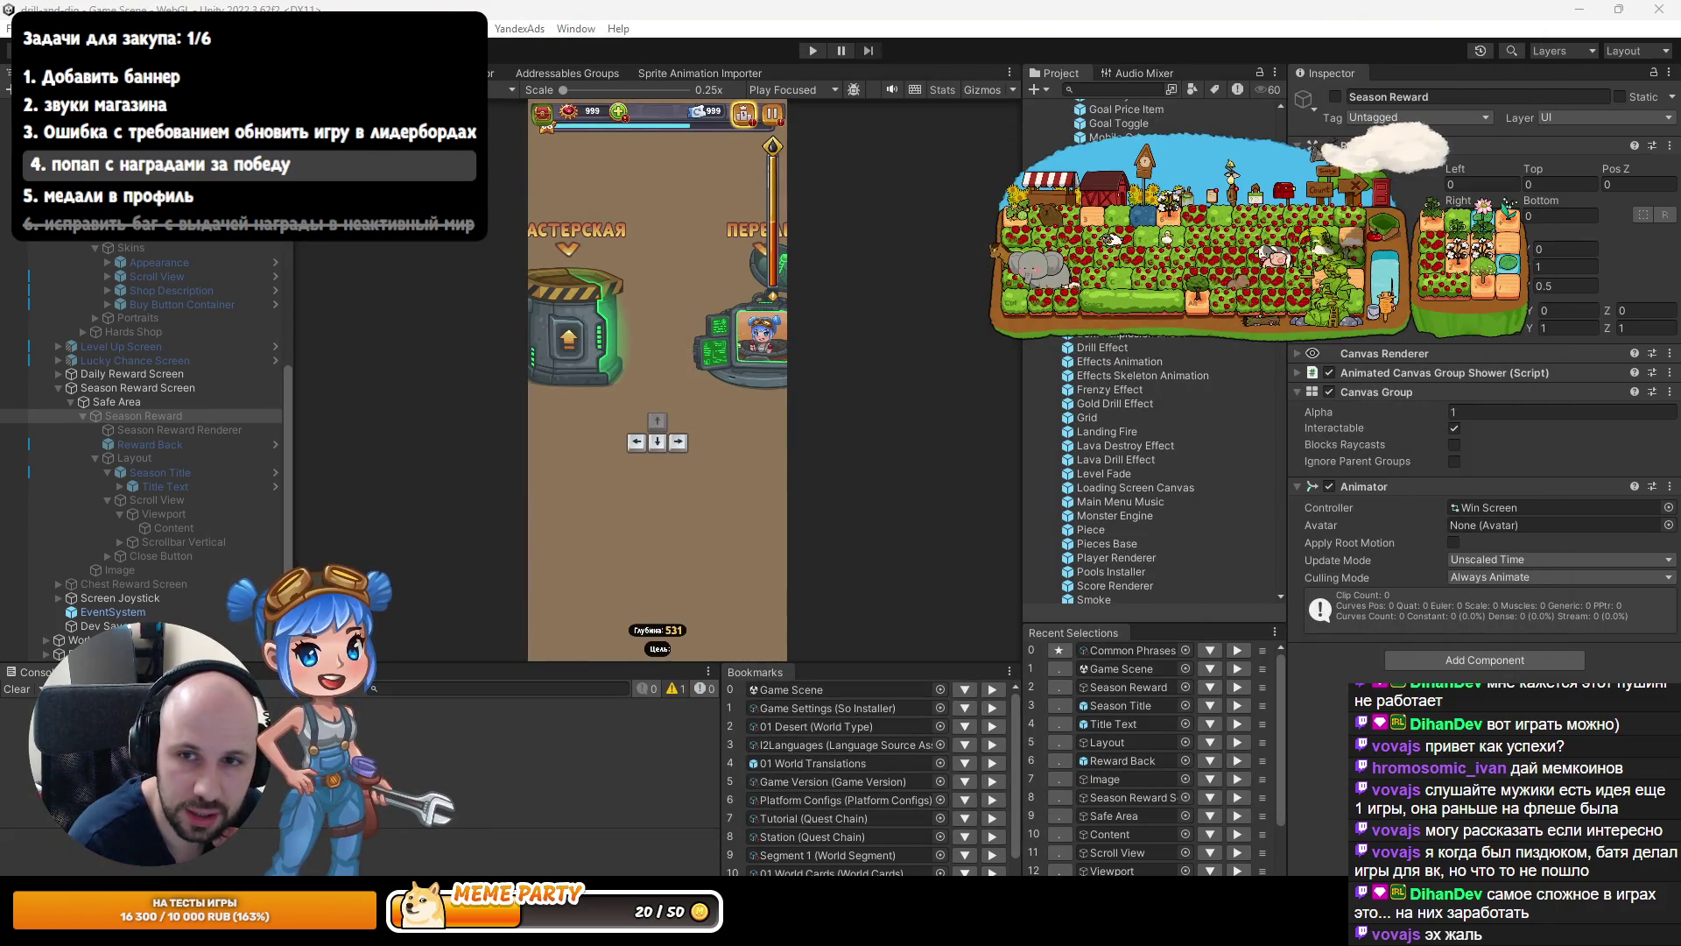
{"action": "key", "text": "alt+Tab"}
Open the Drill and dig! spreadsheet's translations sheet at the season reward texts.
{"action": "left_click", "coordinate": [577, 87]}
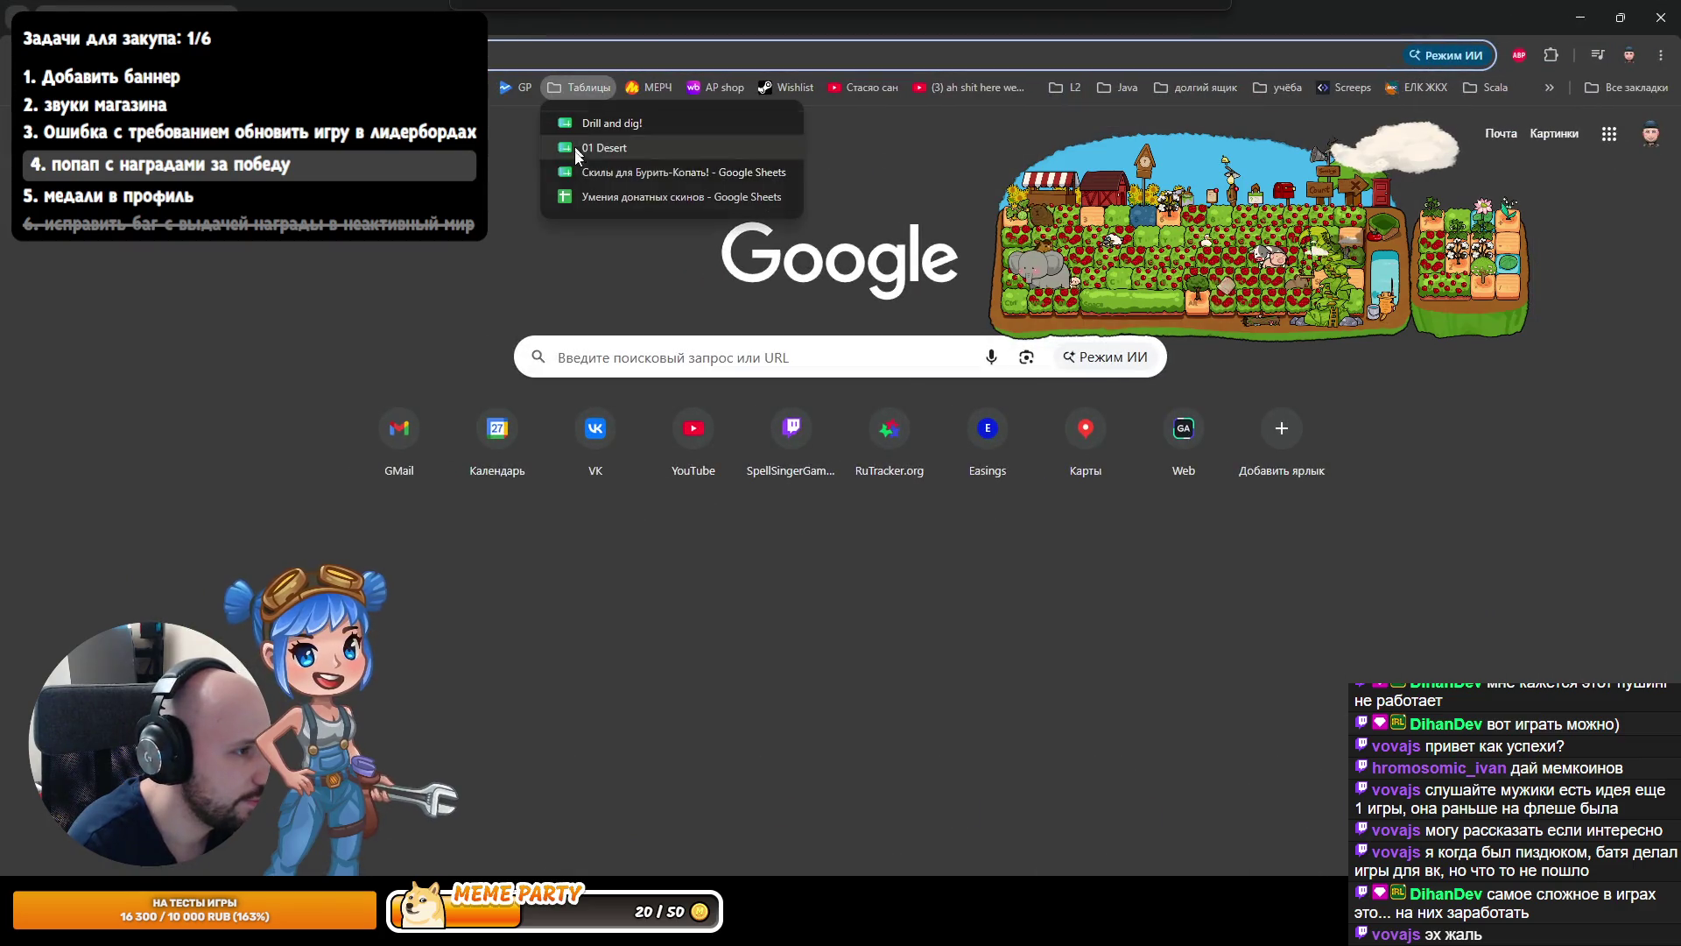
{"action": "left_click", "coordinate": [597, 128]}
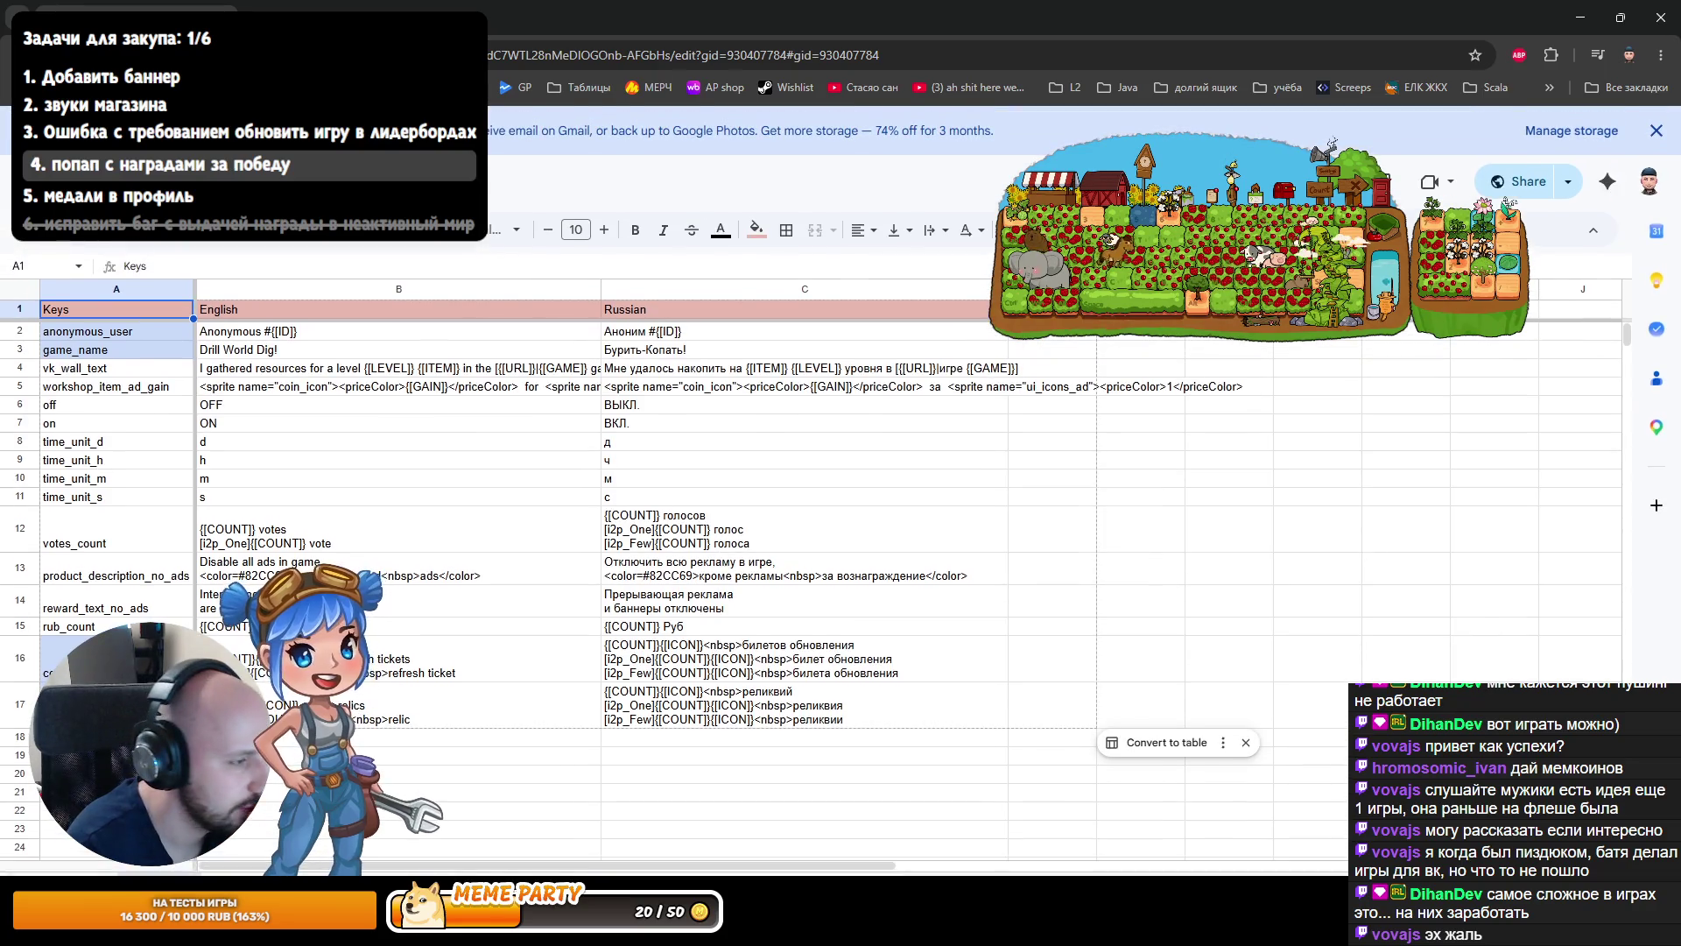
{"action": "key", "text": "ctrl+shift+Page_Down"}
{"action": "scroll", "coordinate": [473, 726], "scroll_direction": "down", "scroll_amount": 20}
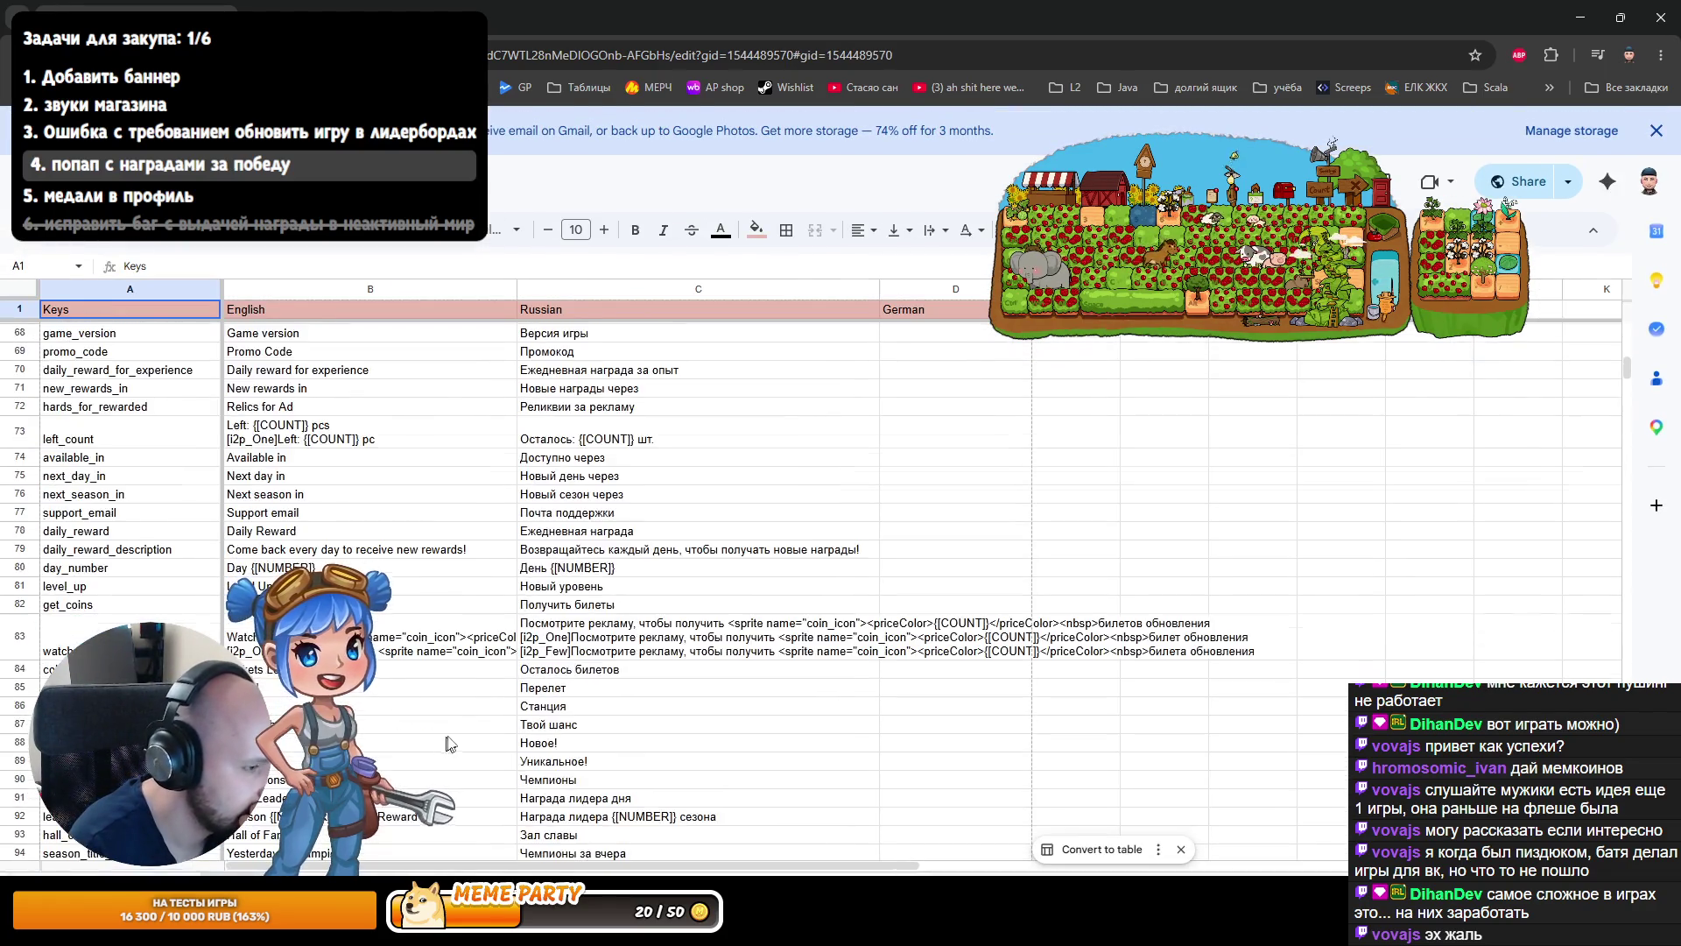
{"action": "scroll", "coordinate": [477, 700], "scroll_direction": "up", "scroll_amount": 5}
{"action": "left_click", "coordinate": [385, 629]}
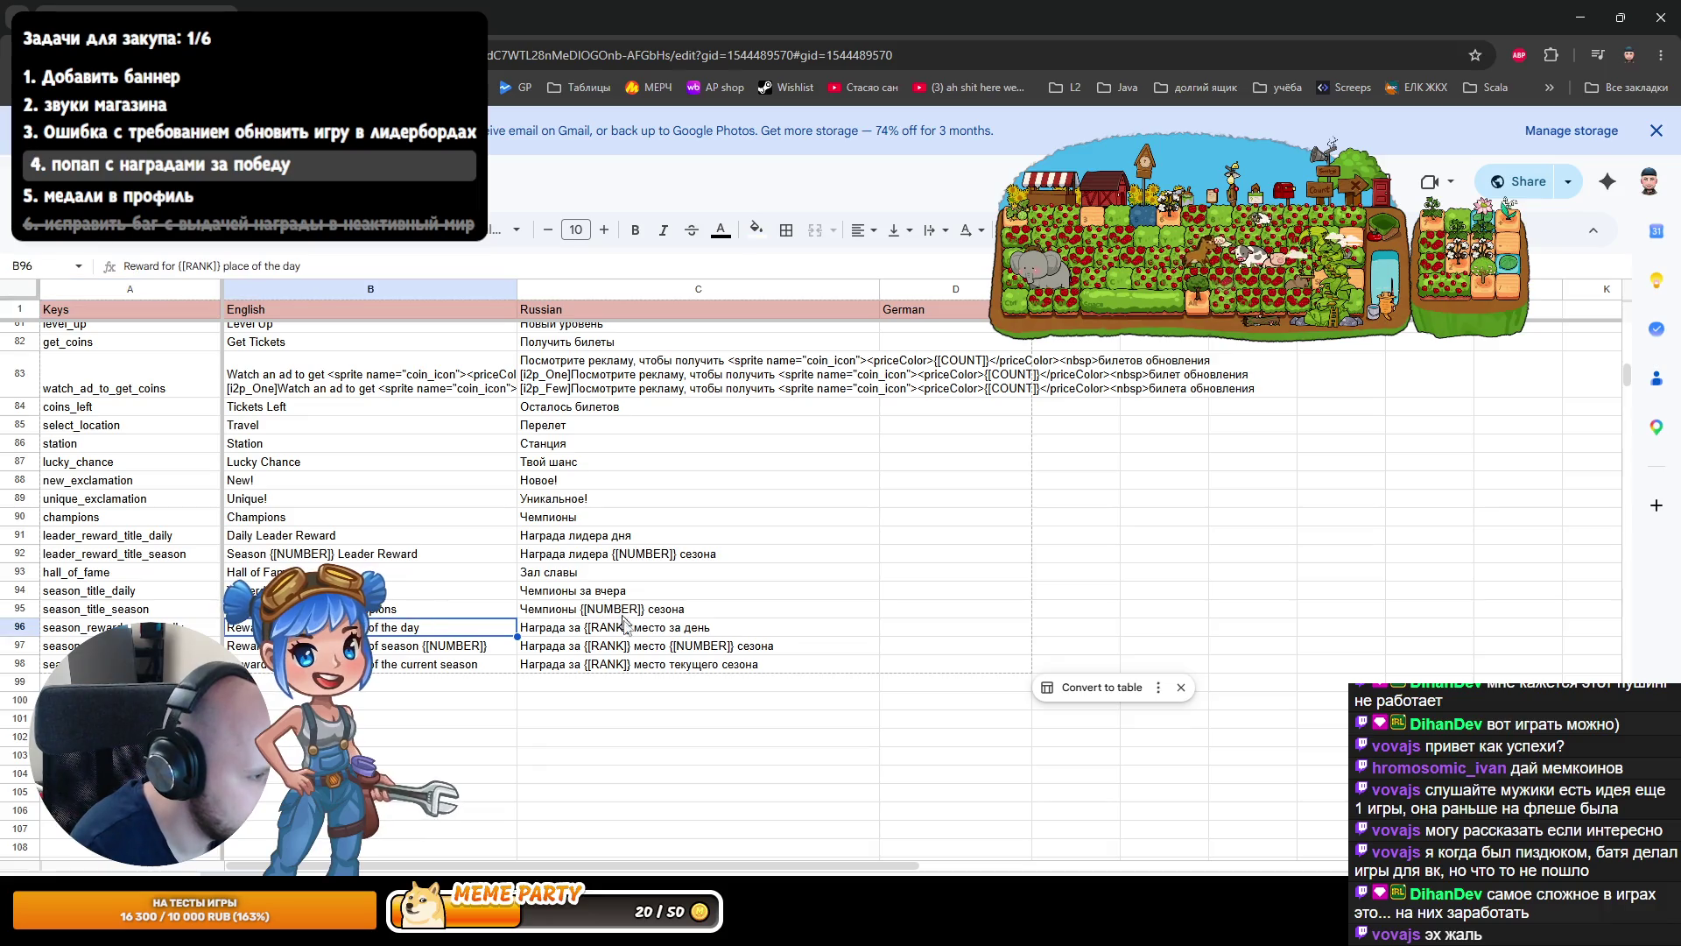
Delete 'текущего' from C98 so it reads 'Награда за {[RANK]} место сезона', then return to Unity.
{"action": "double_click", "coordinate": [692, 664]}
{"action": "double_click", "coordinate": [692, 664]}
{"action": "key", "text": "BackSpace"}
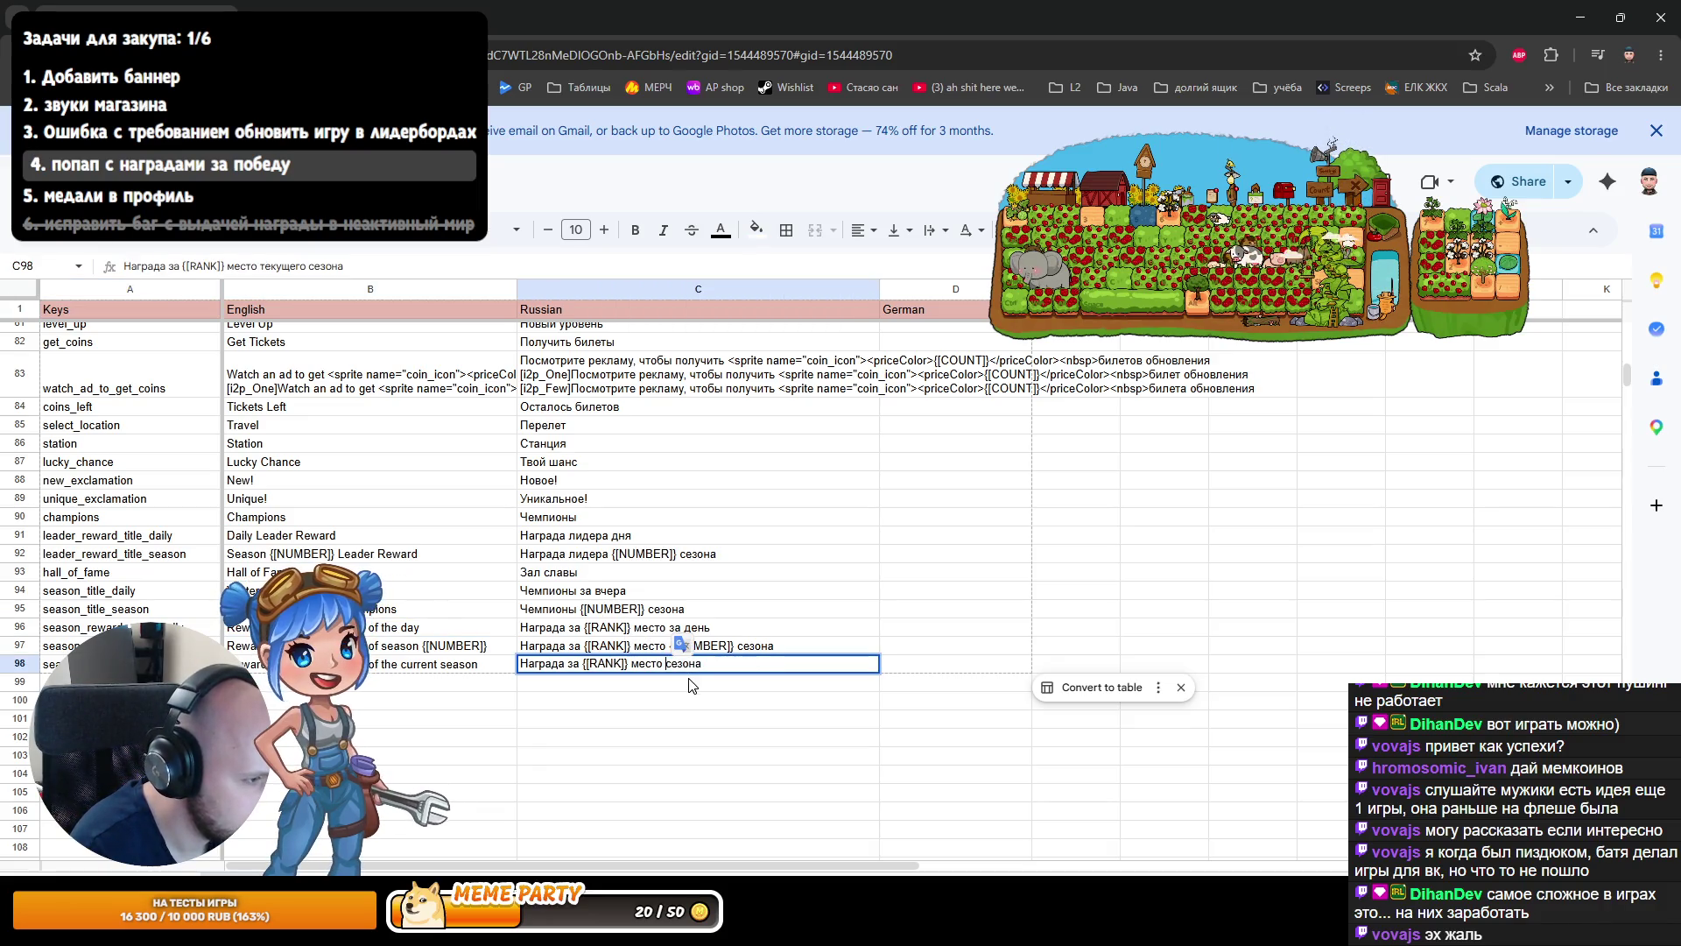
{"action": "key", "text": "Return"}
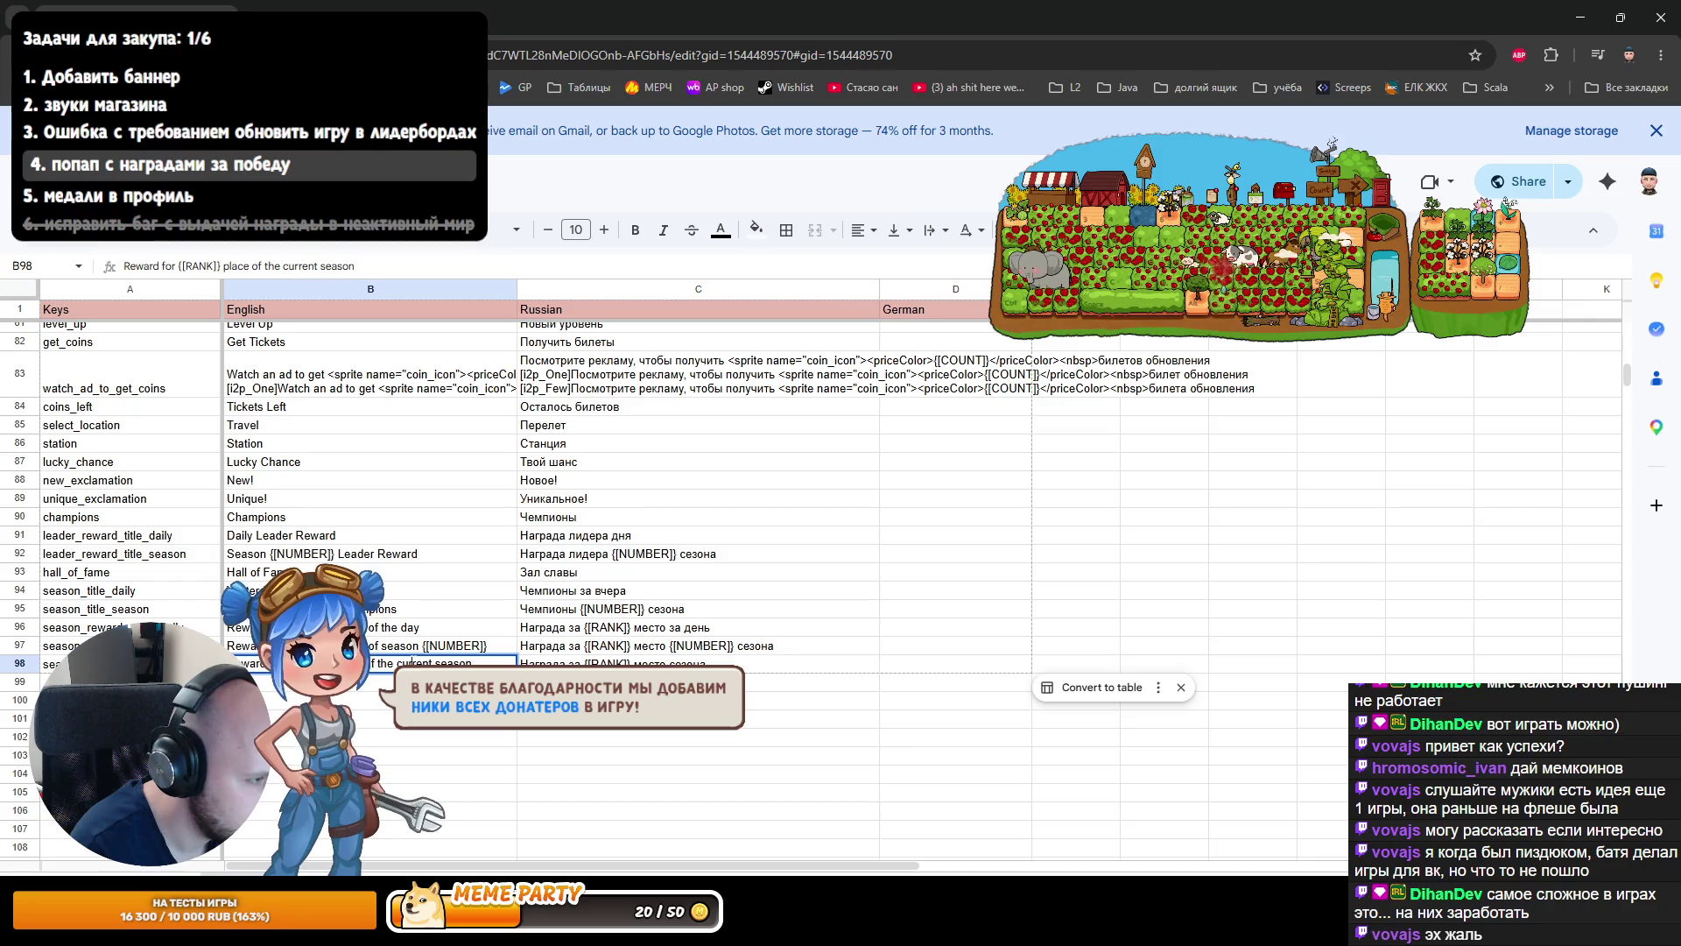
{"action": "key", "text": "Return"}
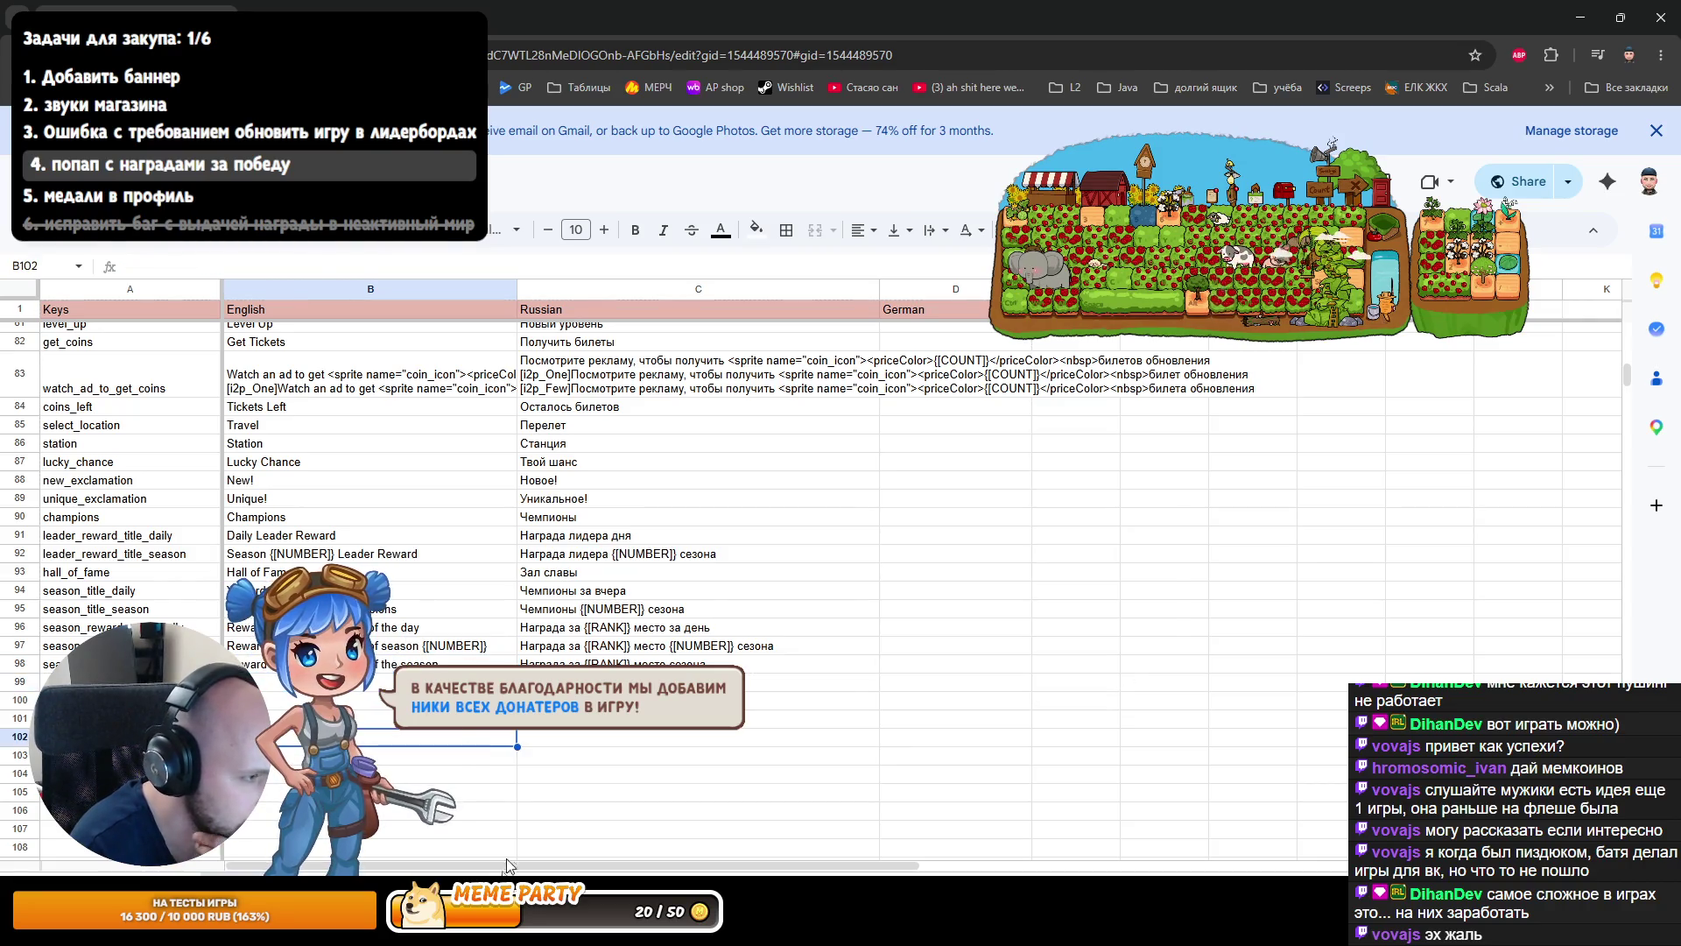
{"action": "key", "text": "alt+Tab"}
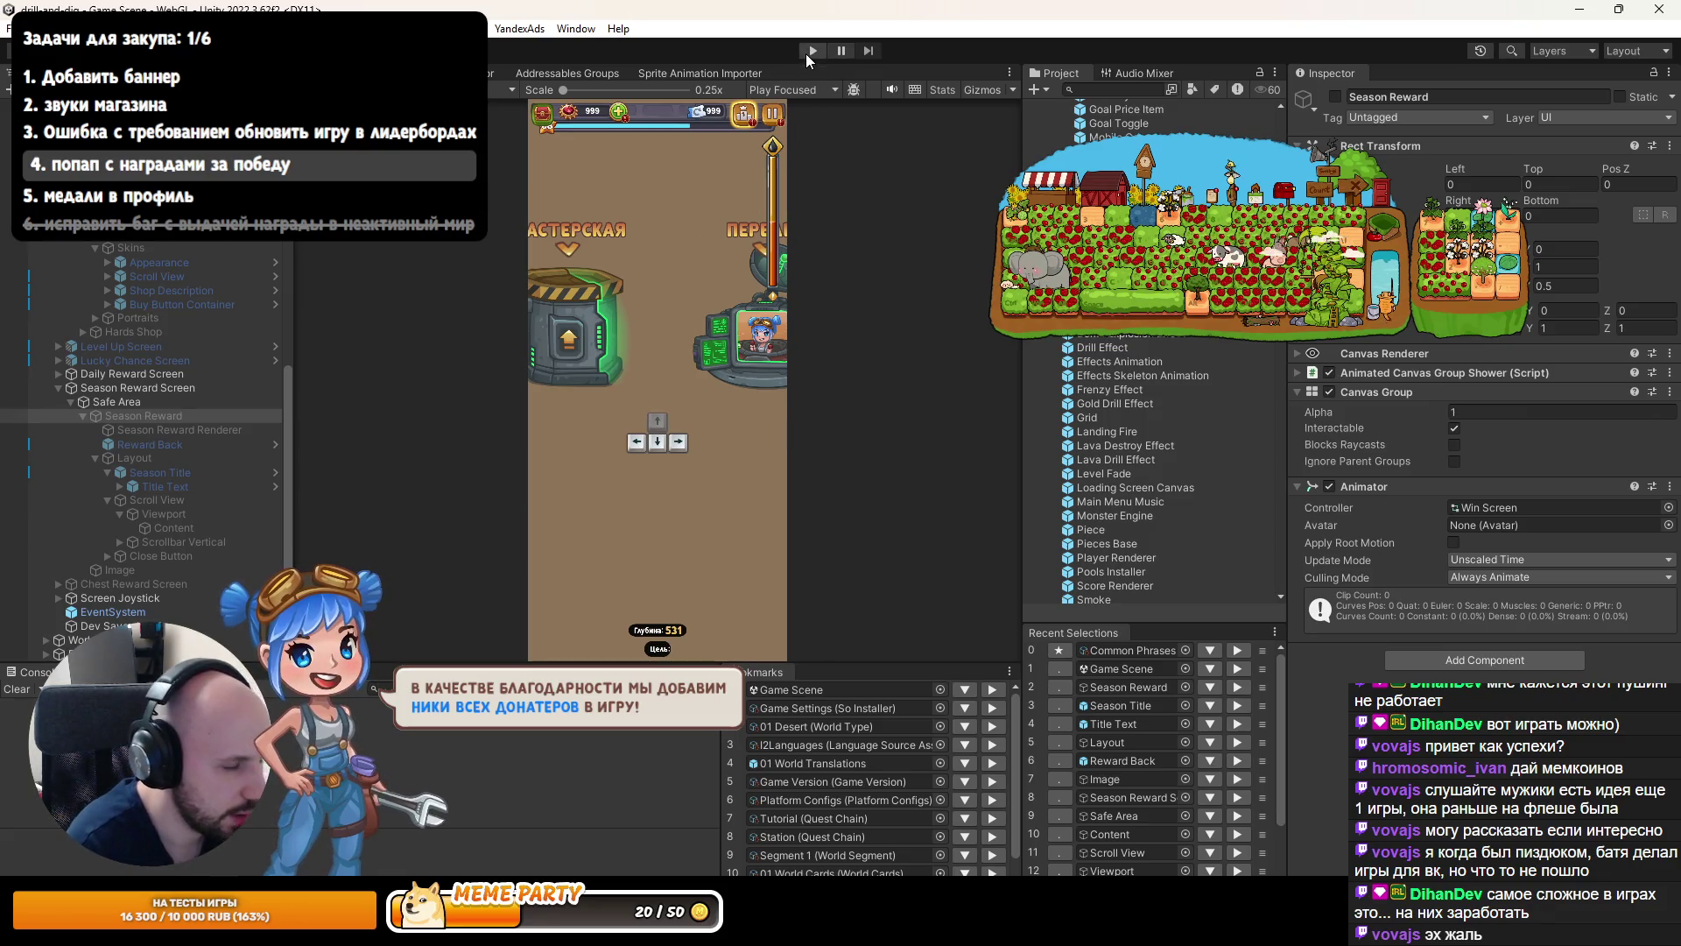
Select the I2Languages asset and download the updated Google translation spreadsheet.
{"action": "left_click", "coordinate": [992, 744]}
{"action": "left_click", "coordinate": [1366, 201]}
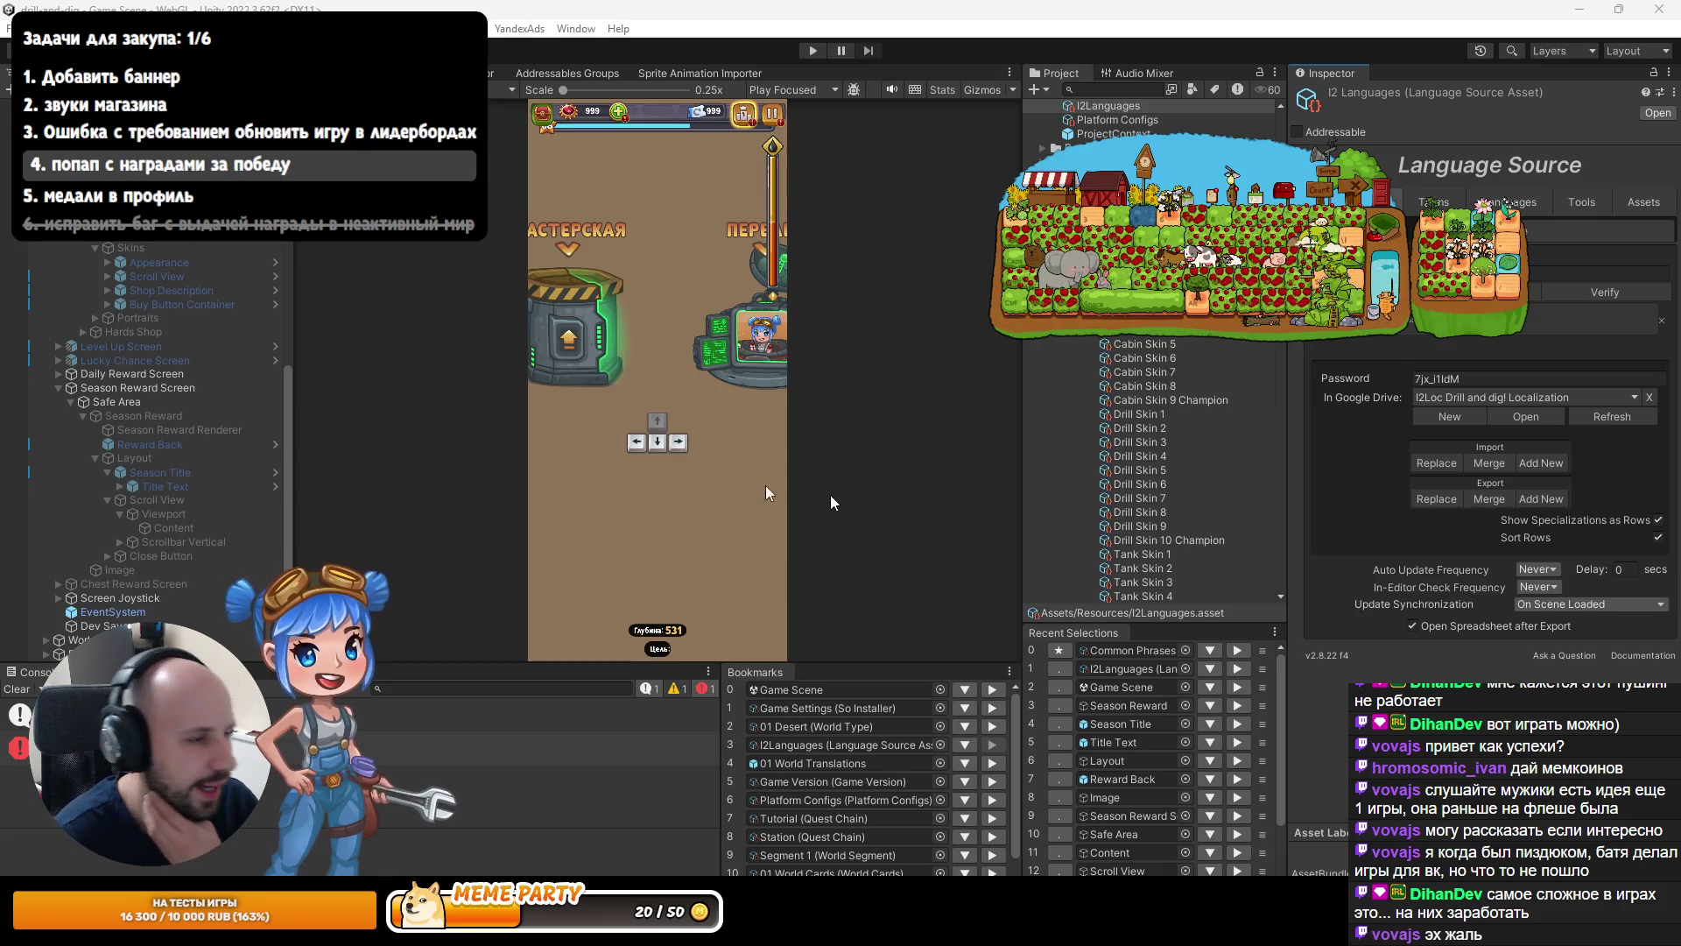
{"action": "key", "text": "alt+Tab"}
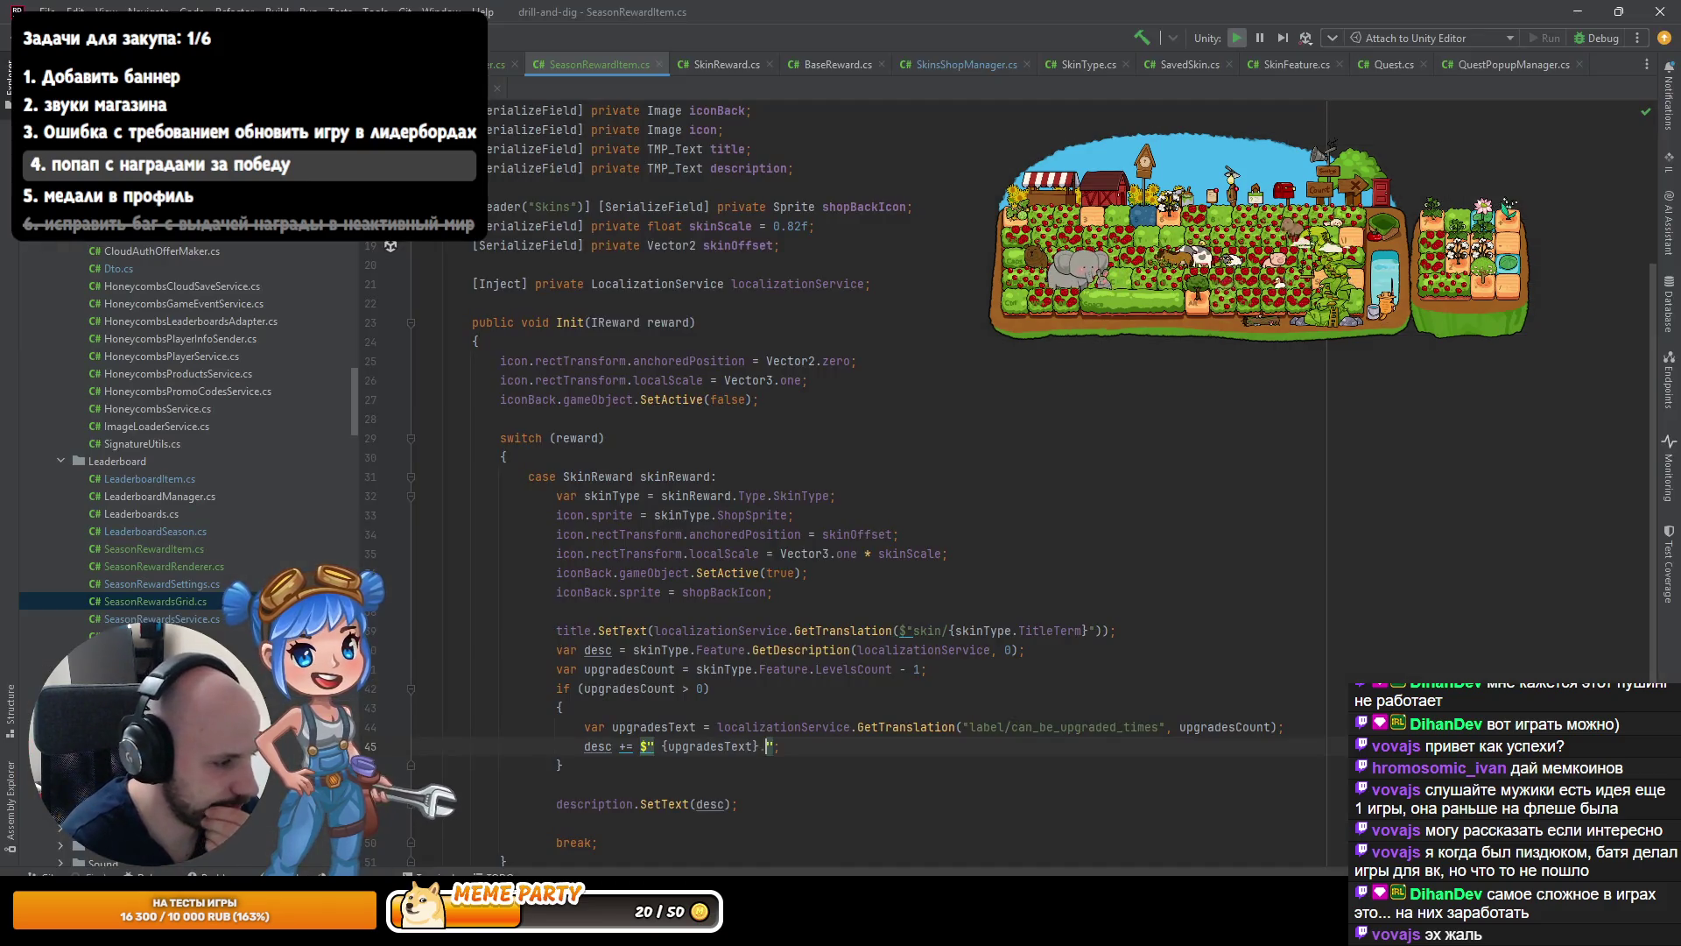
Open Rider's Terminal panel, then minimize Rider to return to Unity.
{"action": "left_click", "coordinate": [417, 876]}
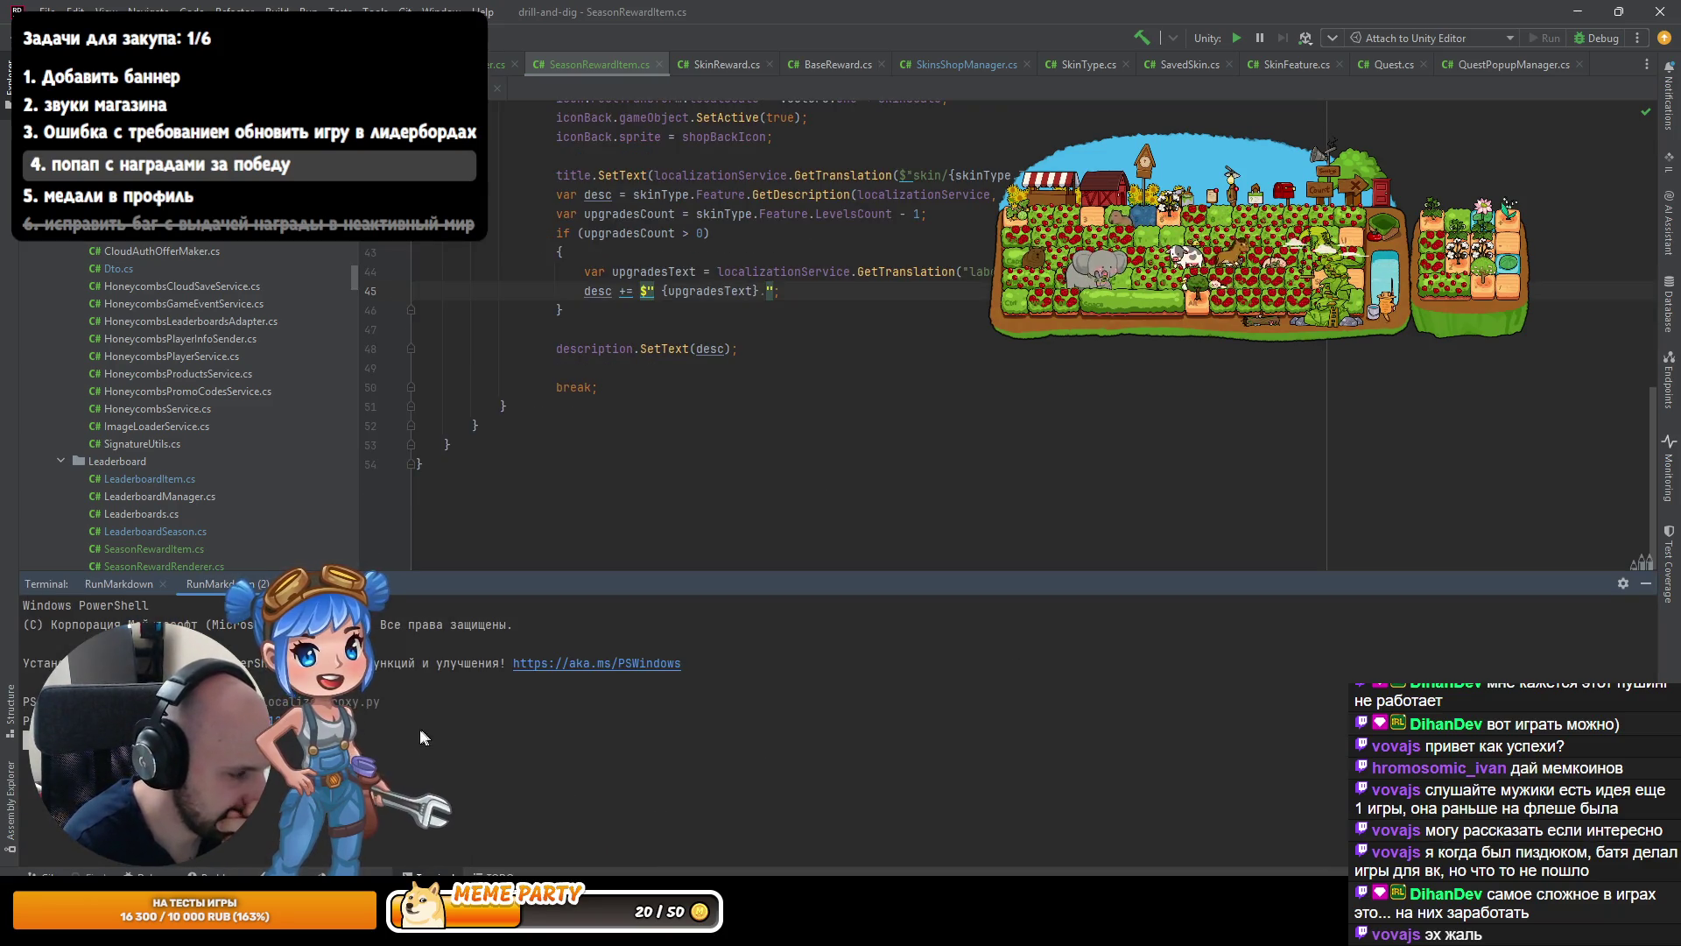
{"action": "left_click", "coordinate": [1592, 8]}
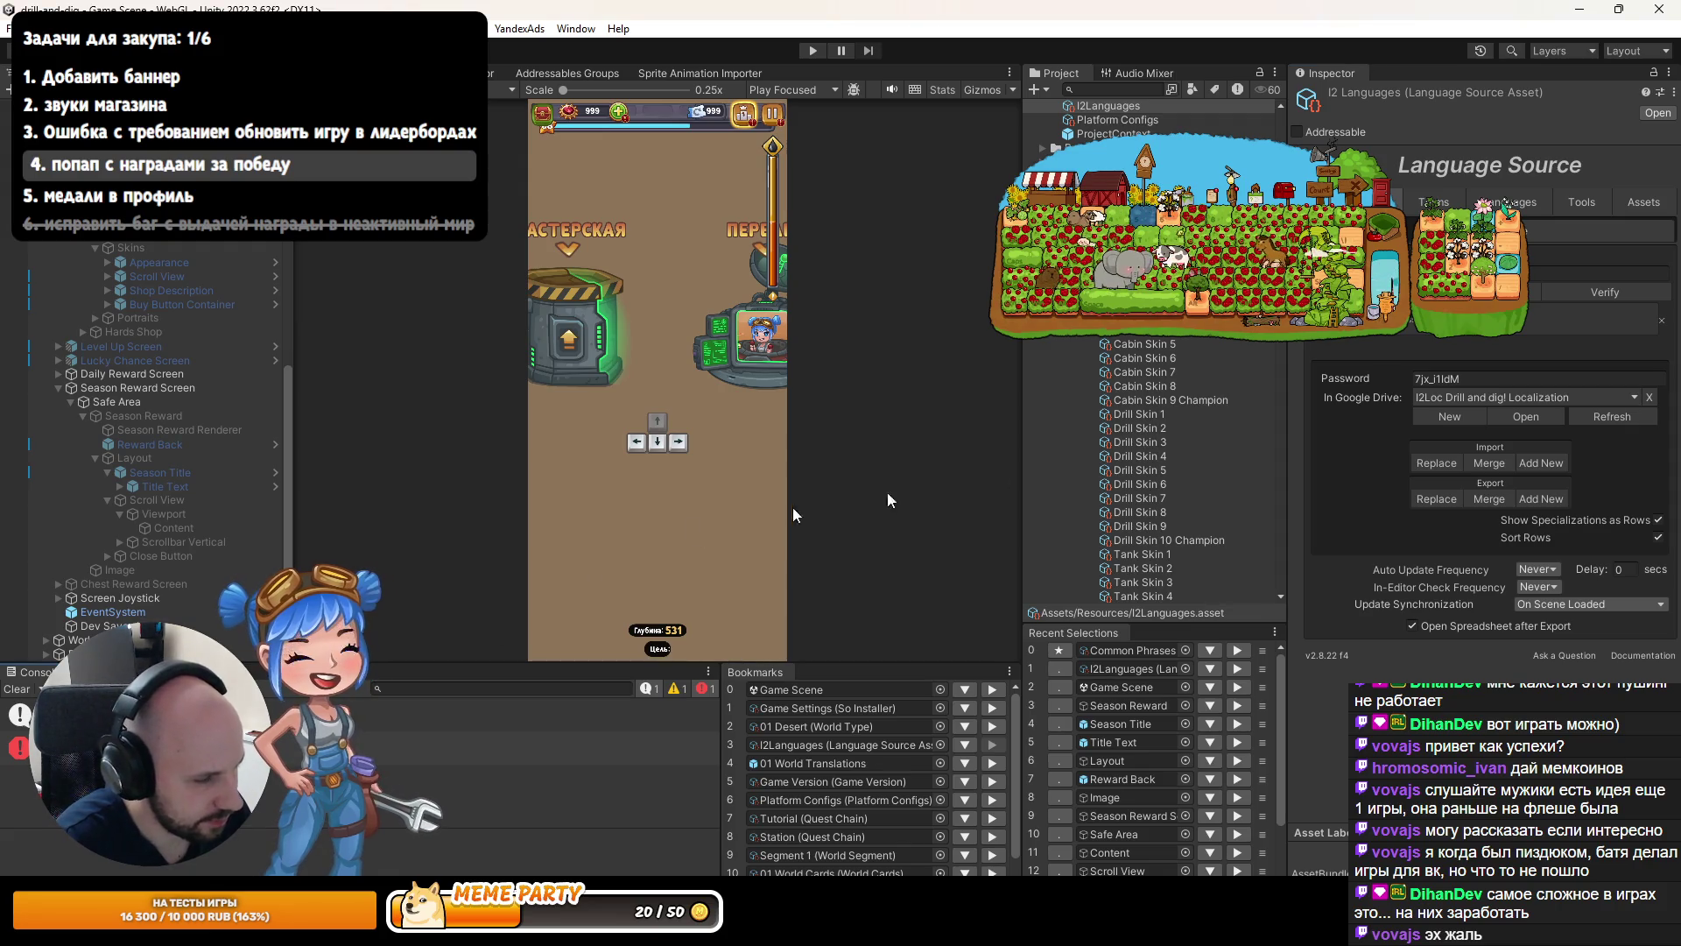
Download the I2Languages spreadsheet again and, once the terms load, start Play mode.
{"action": "left_click", "coordinate": [1430, 465]}
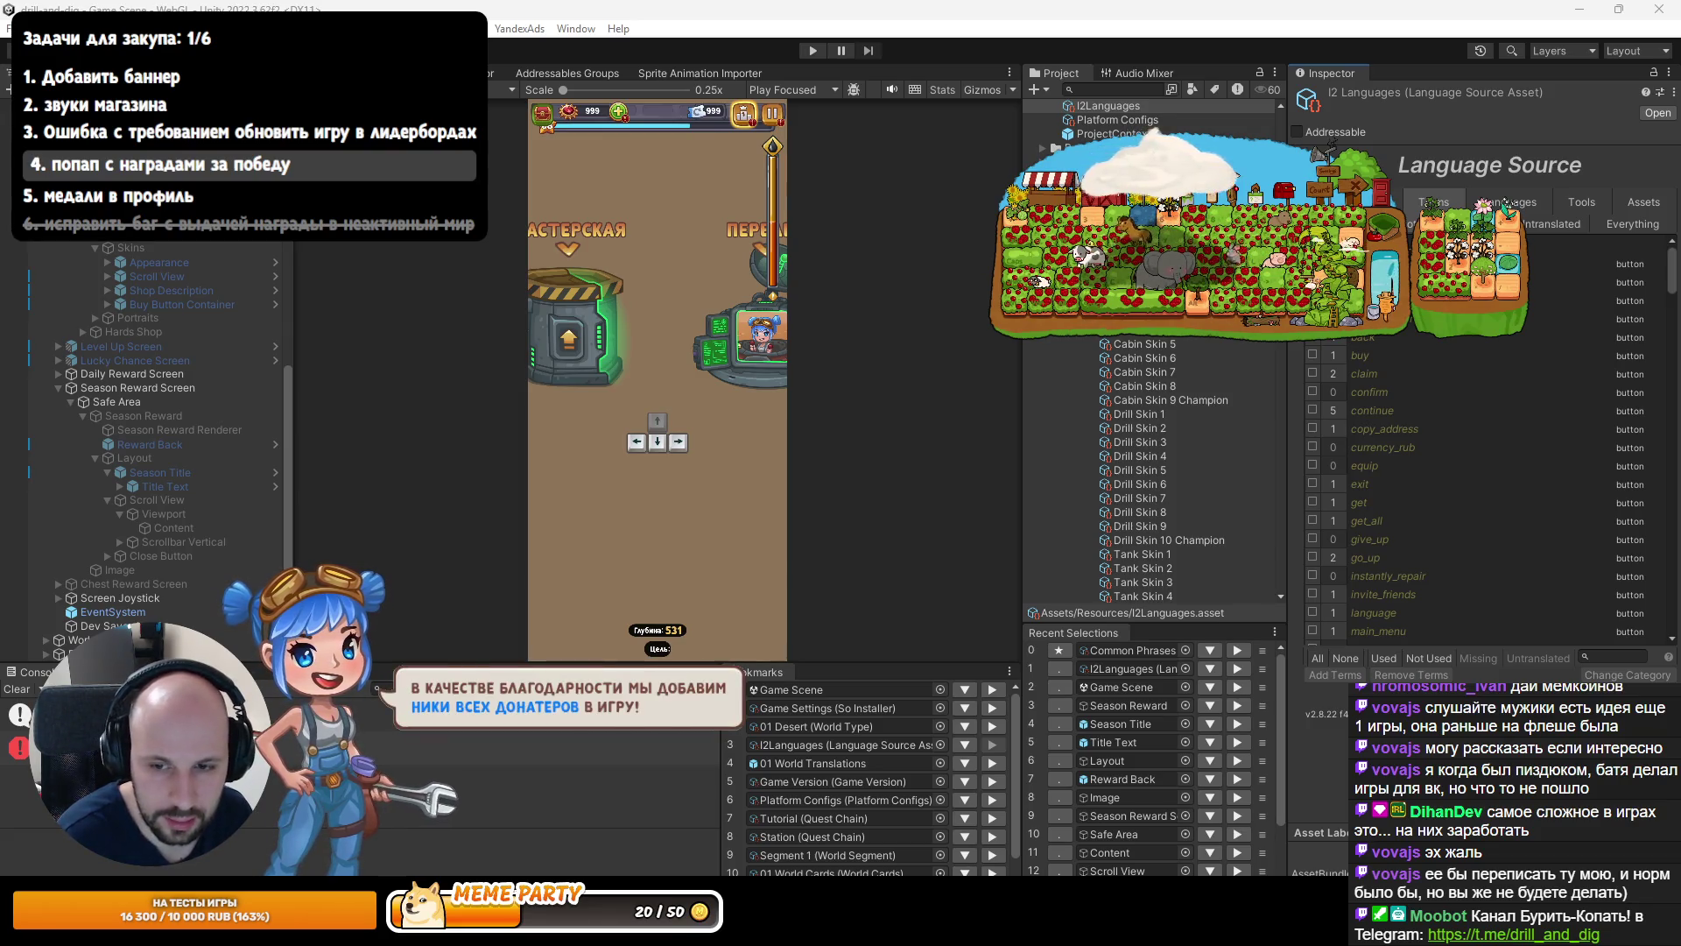
{"action": "left_click", "coordinate": [812, 50]}
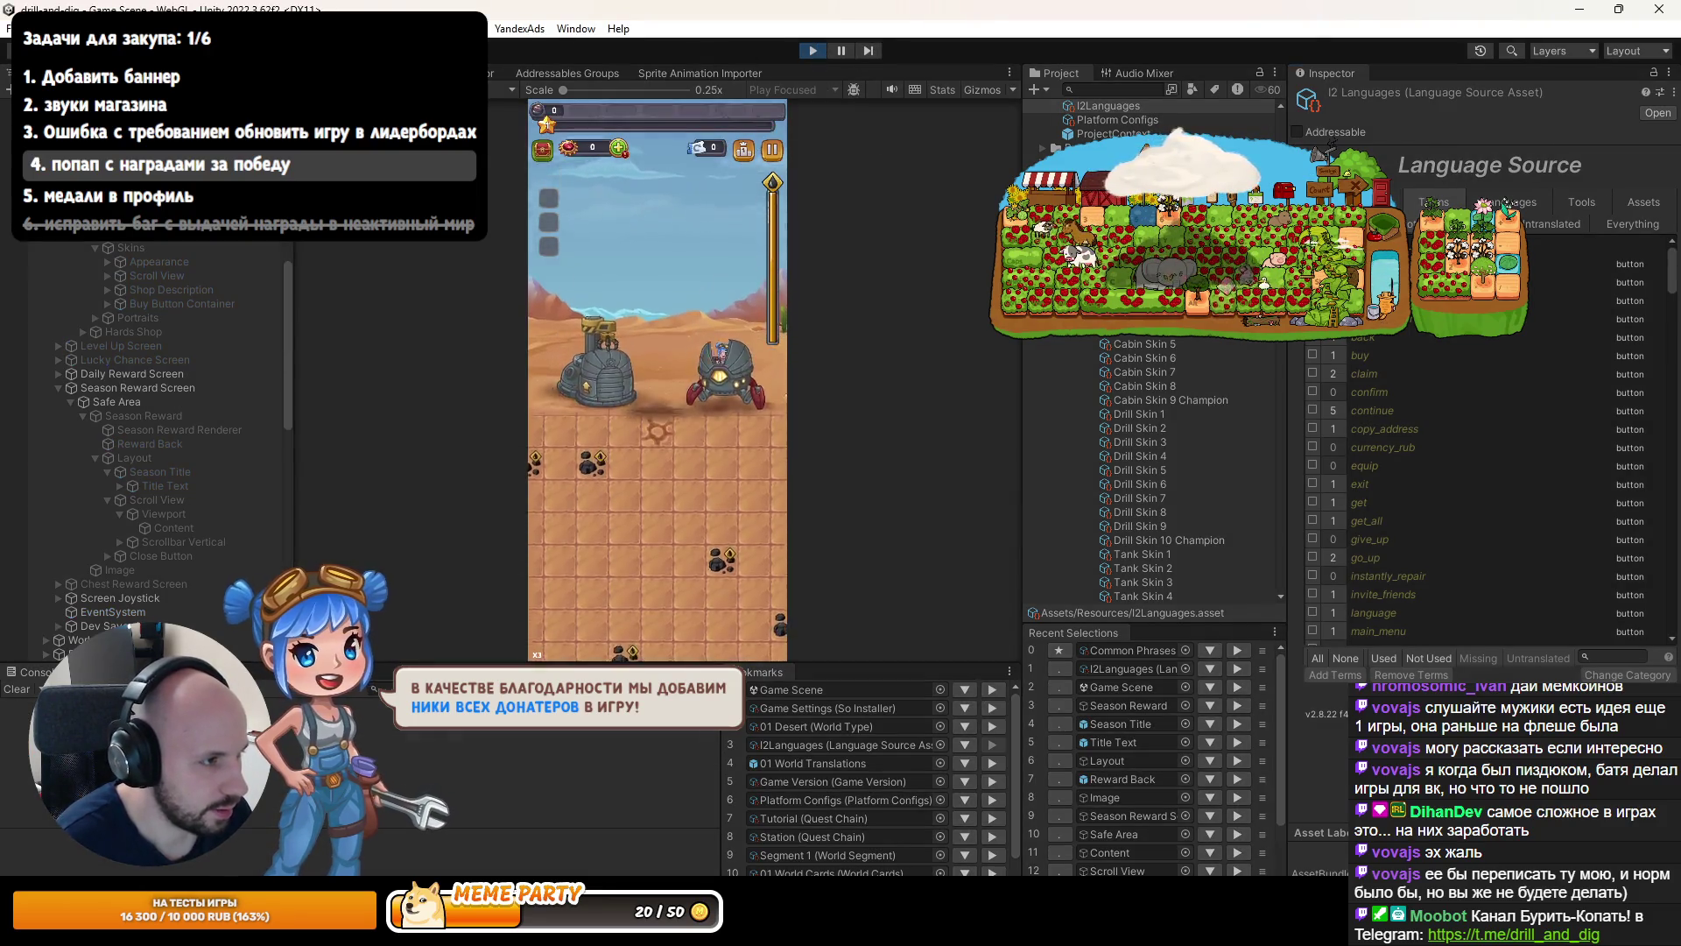
Open the leaderboard's Текущий сезон tab, view the first-place reward popup's title, then stop the game.
{"action": "key", "text": "shift+space"}
{"action": "left_click", "coordinate": [842, 207]}
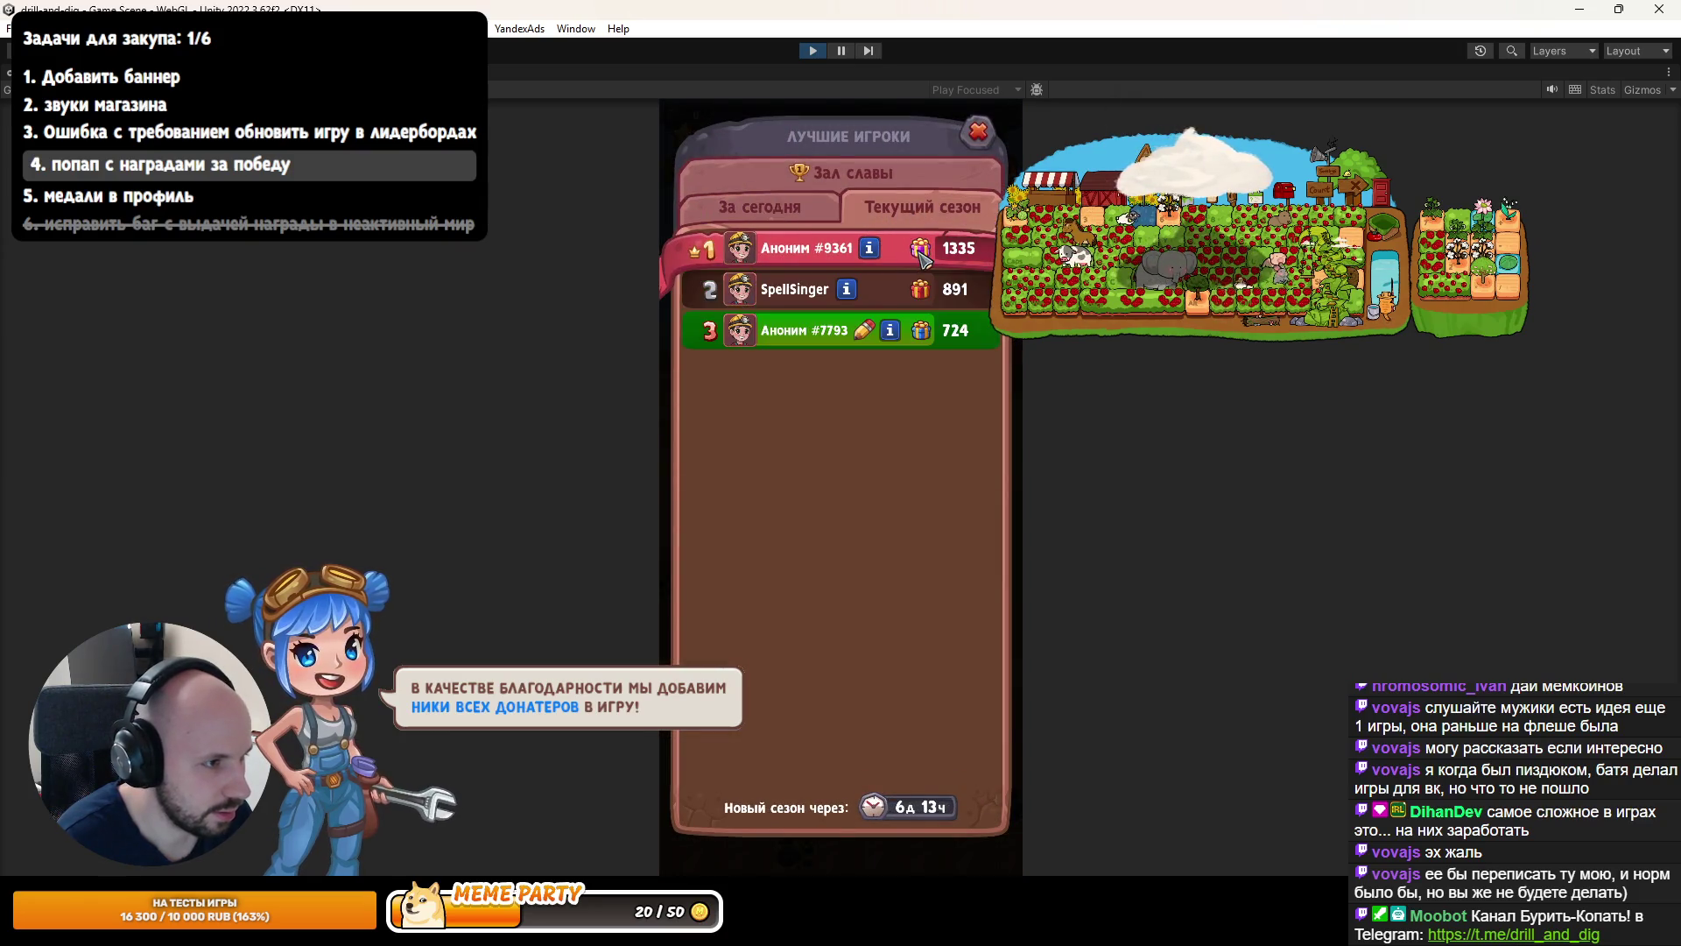
{"action": "left_click", "coordinate": [920, 248]}
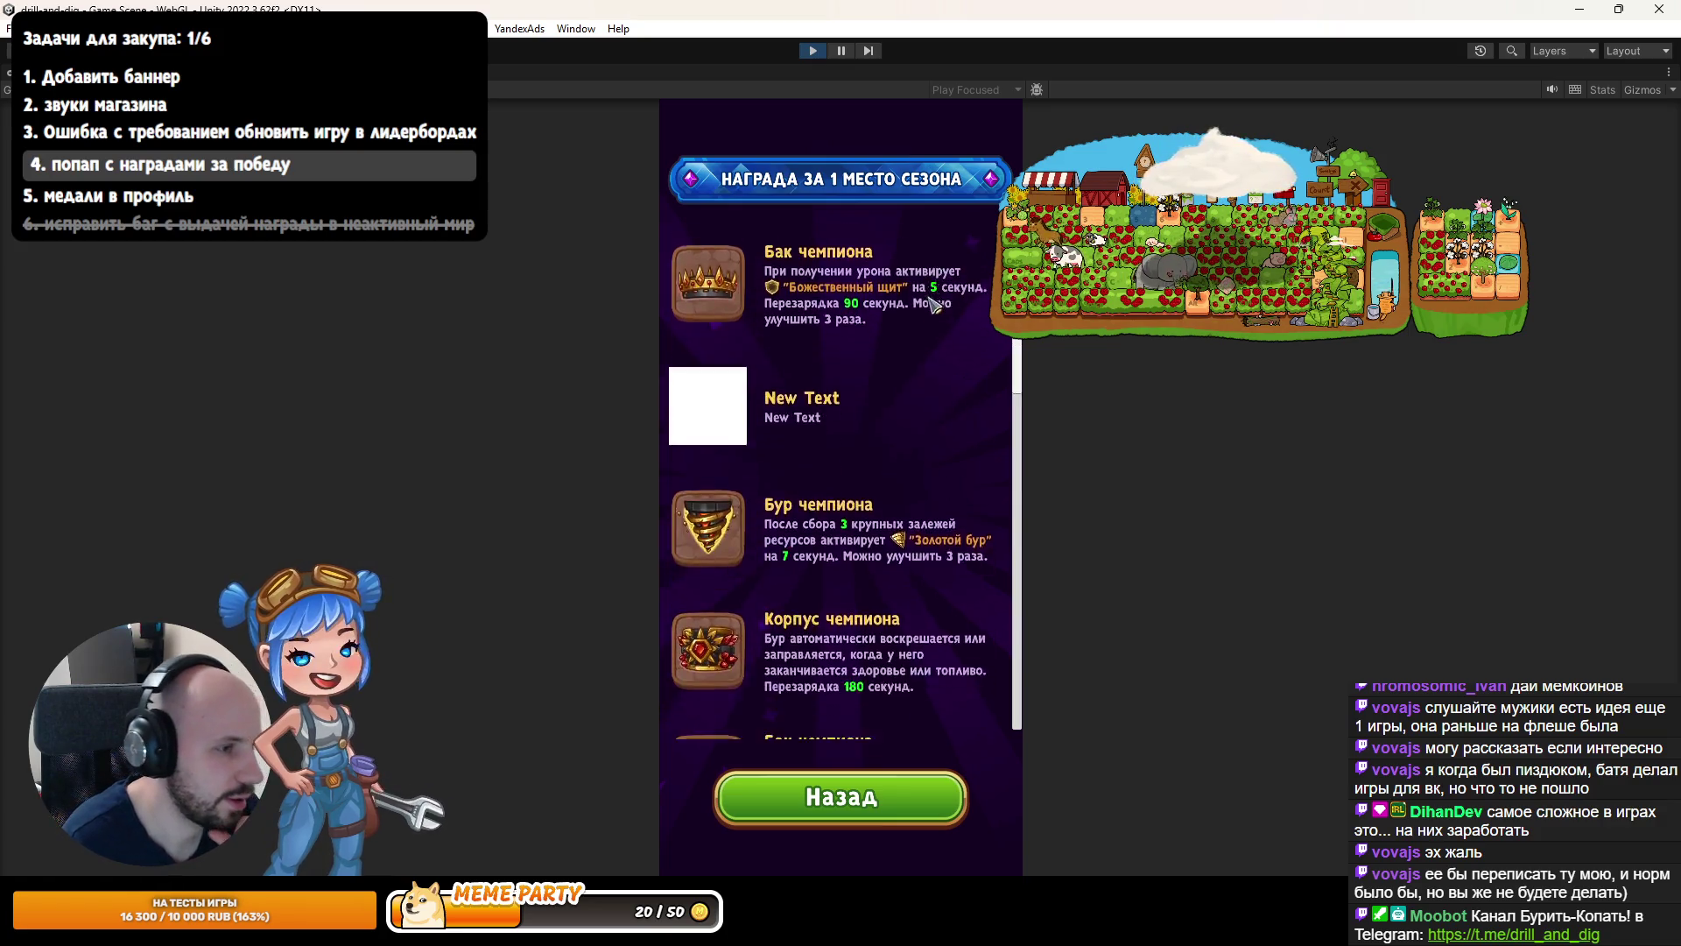
{"action": "left_click", "coordinate": [812, 50]}
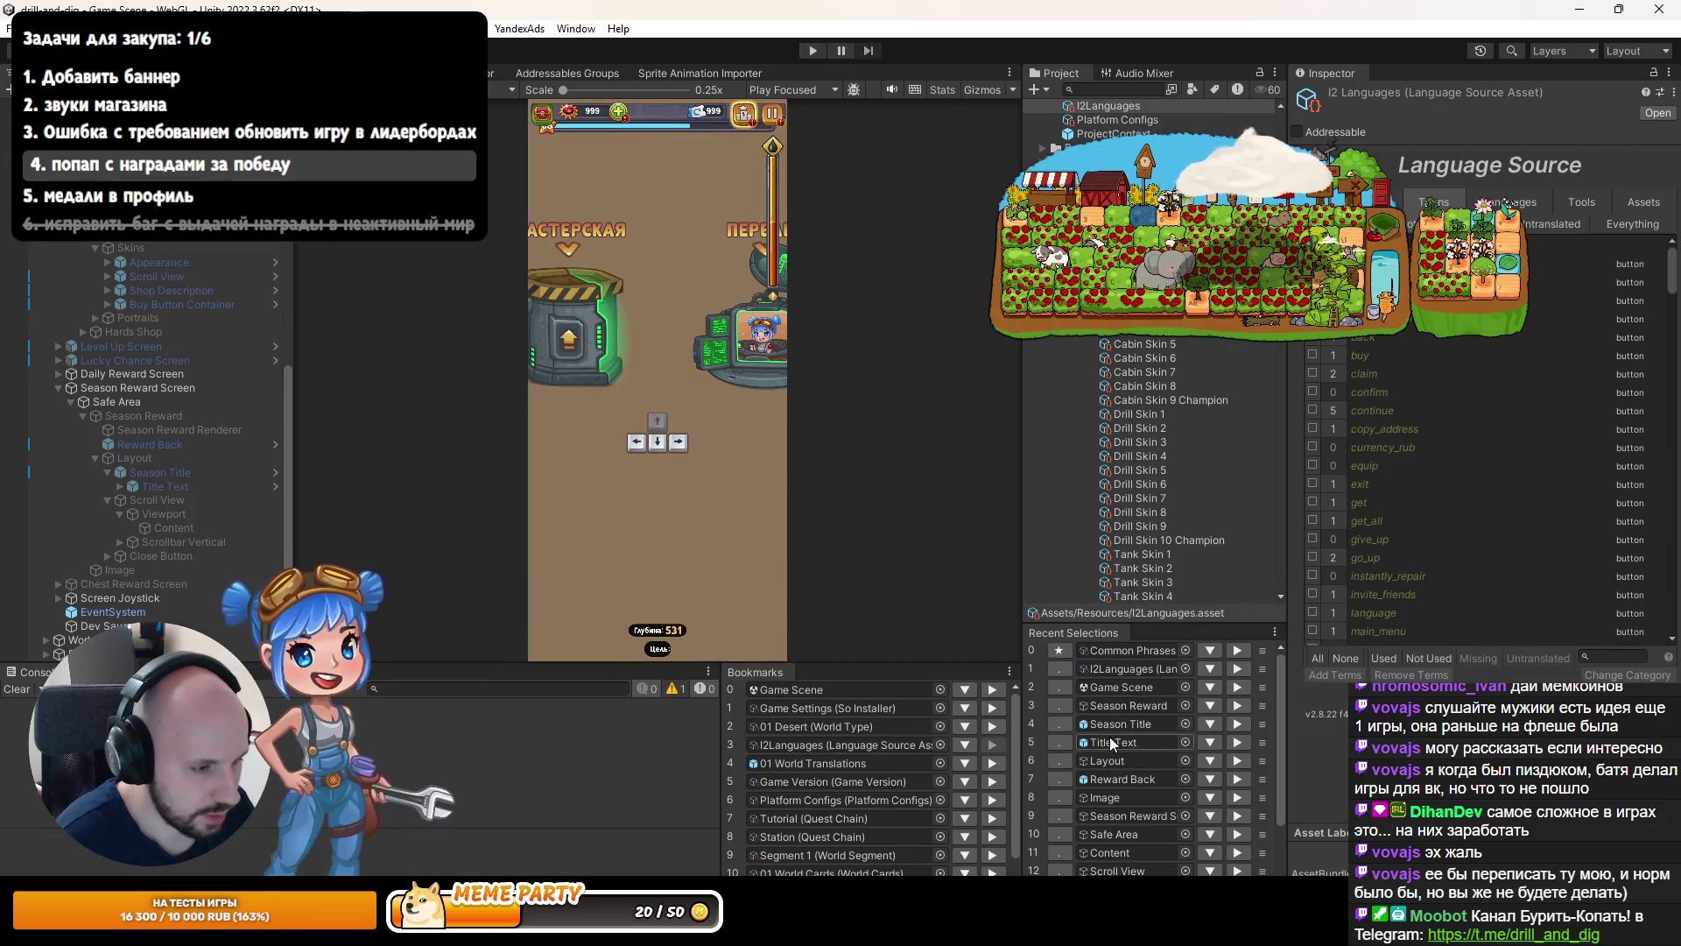
Select Scrollbar Vertical, widen the Inspector, and expand Assets > Sprites in the Project tree.
{"action": "left_click", "coordinate": [122, 541]}
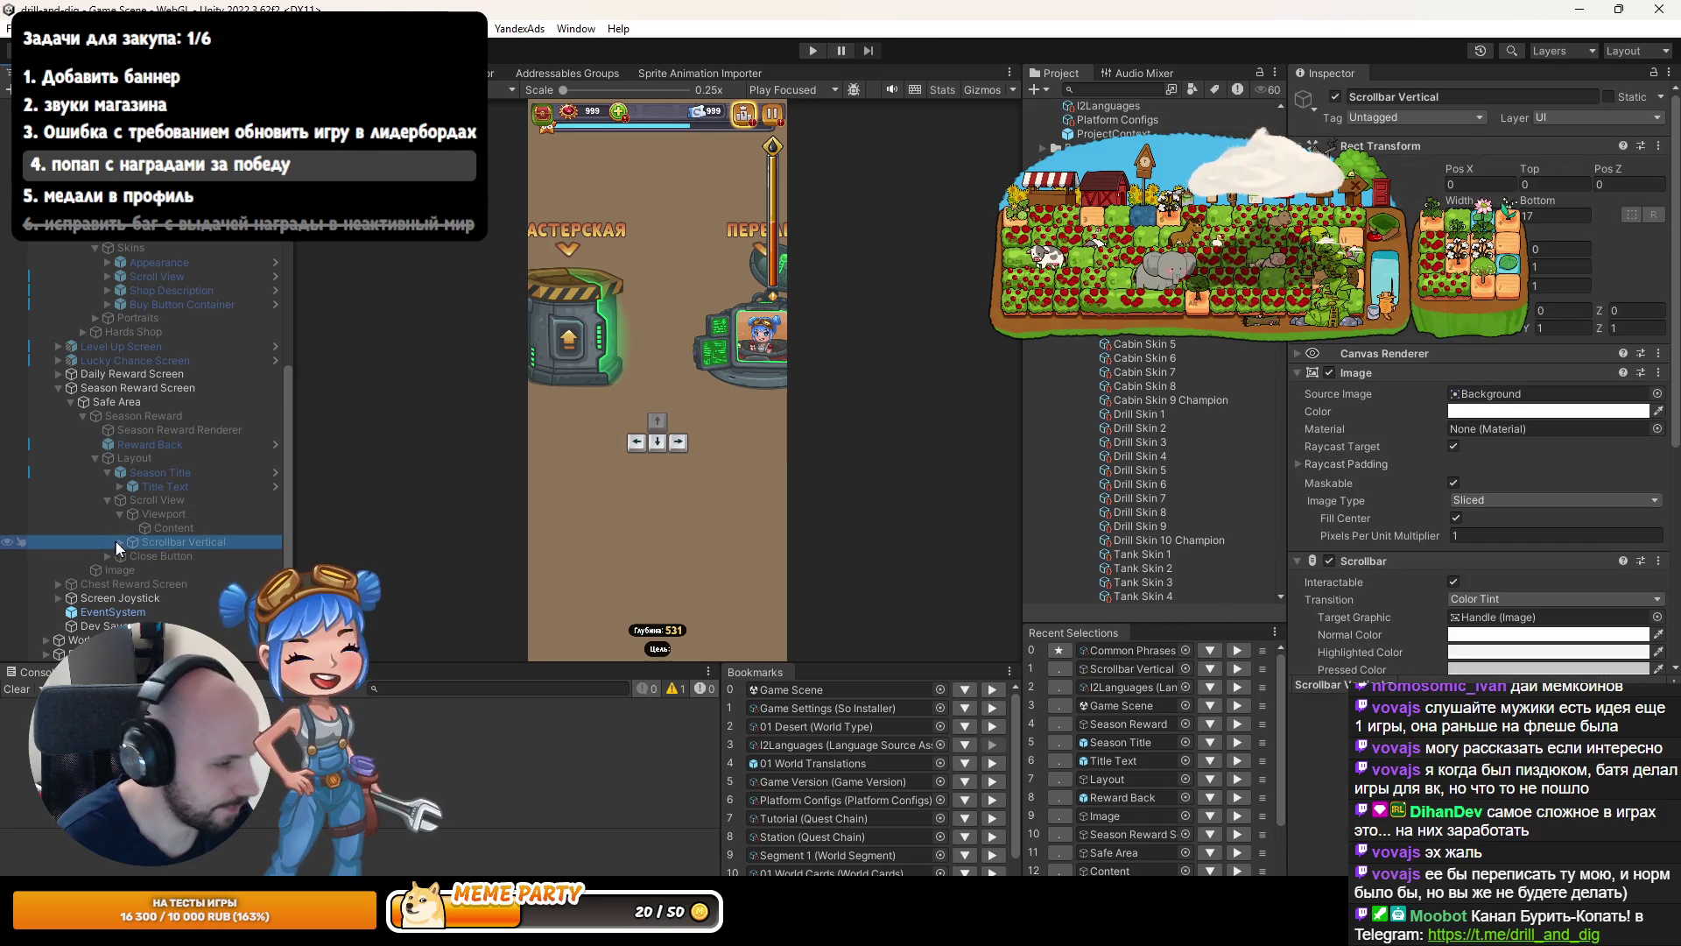
{"action": "scroll", "coordinate": [1090, 401], "scroll_direction": "up", "scroll_amount": 10}
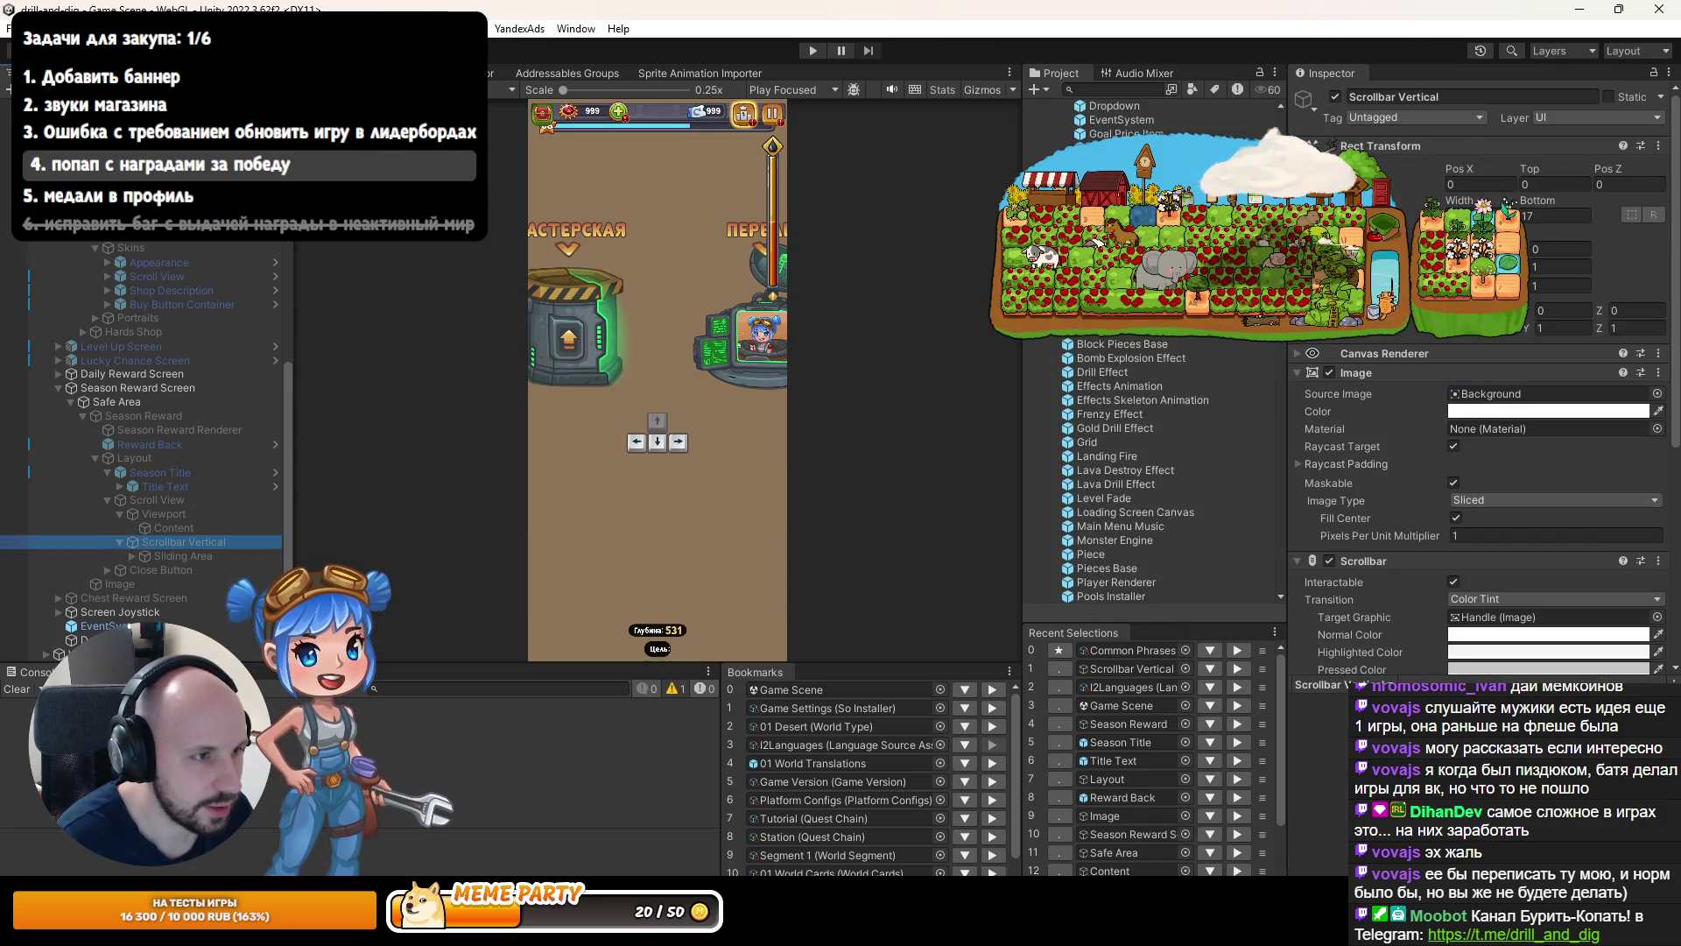
{"action": "left_click_drag", "start_coordinate": [1285, 105], "coordinate": [1264, 105]}
{"action": "left_click", "coordinate": [1031, 109]}
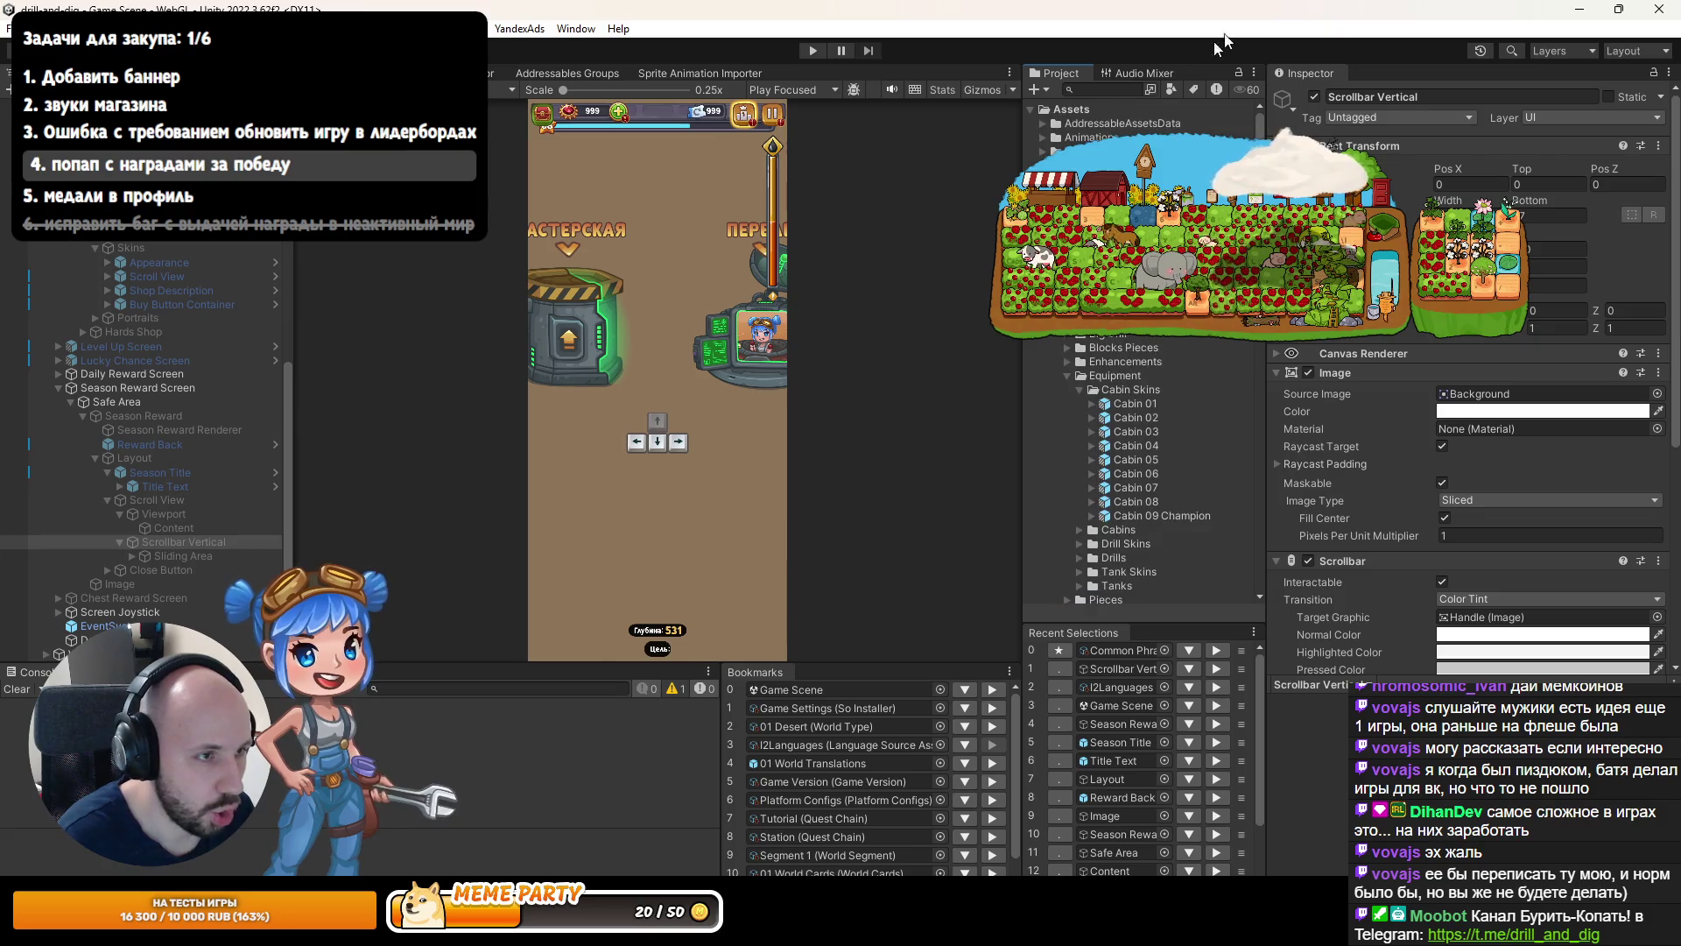
{"action": "left_click", "coordinate": [1028, 109]}
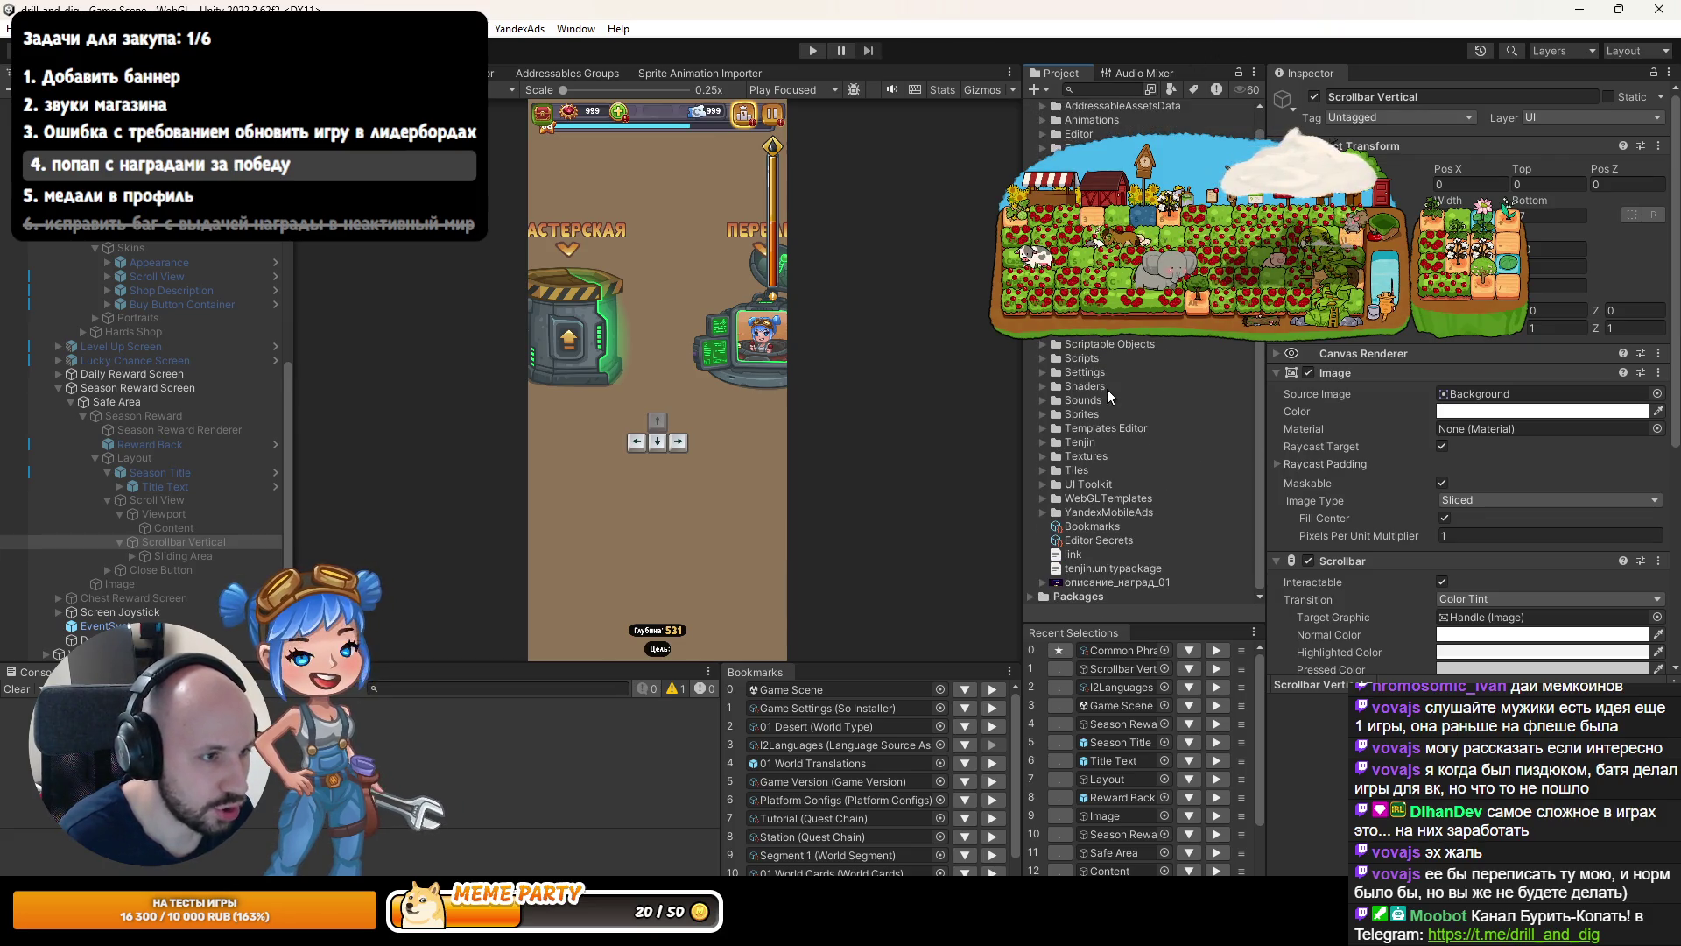
{"action": "left_click", "coordinate": [1074, 430]}
{"action": "key", "text": "Down"}
{"action": "key", "text": "Down"}
{"action": "key", "text": "Down"}
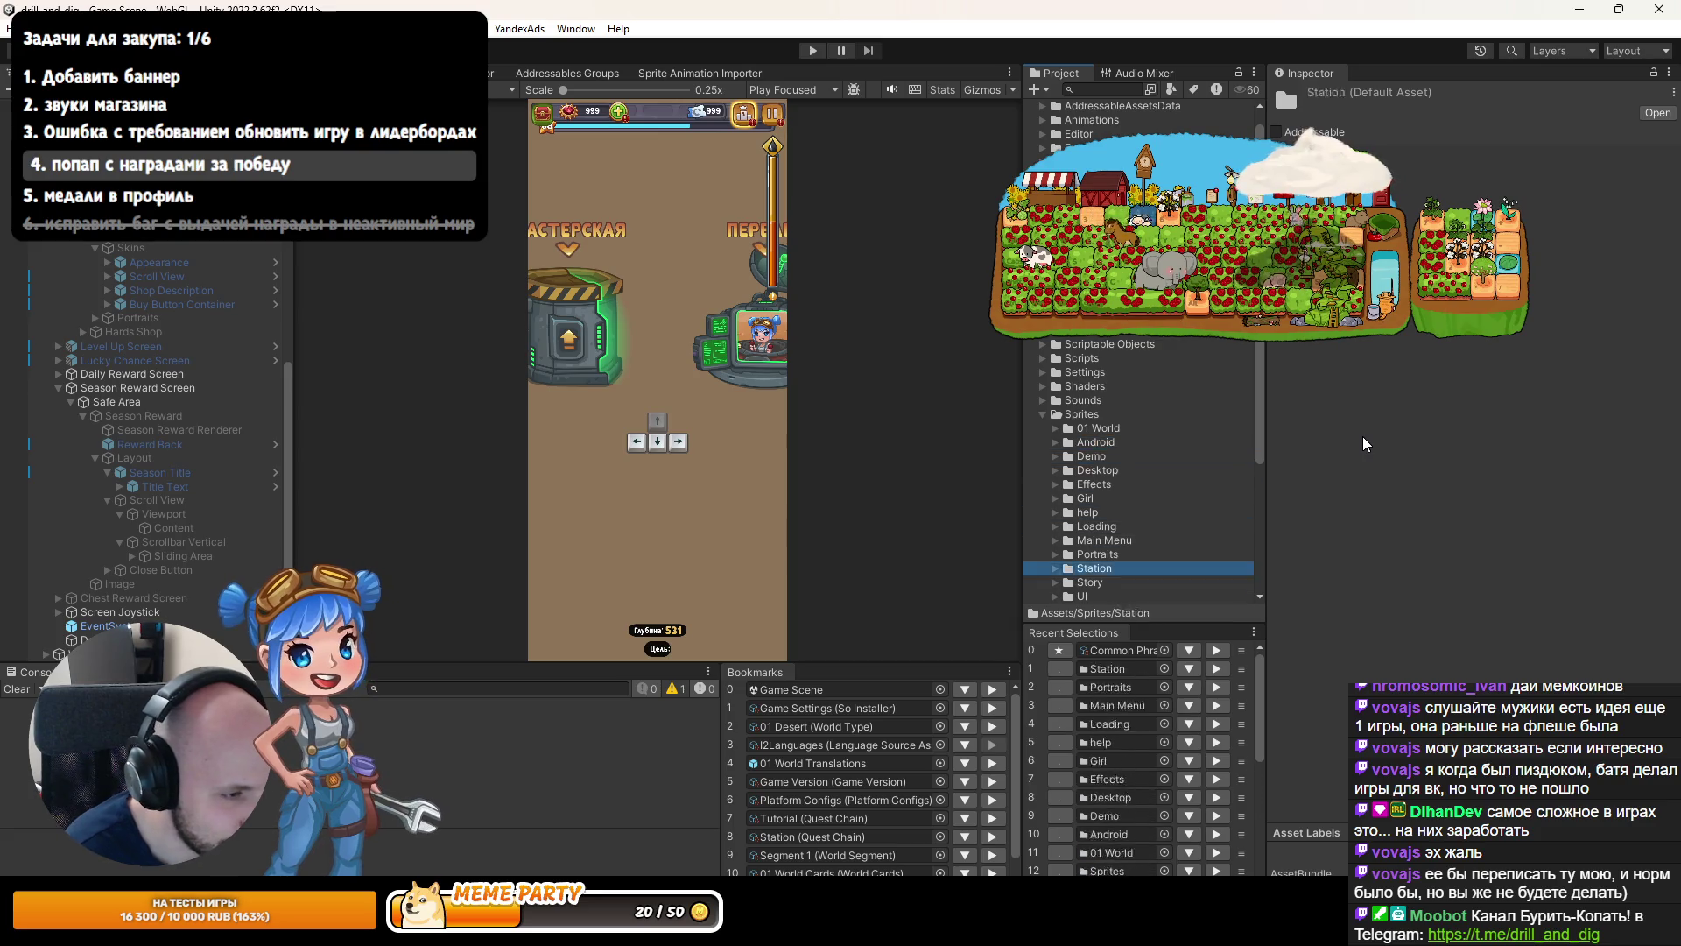
Expand the UI sprite folder and step down through its subfolders to Win Screen.
{"action": "key", "text": "Up"}
{"action": "key", "text": "Up"}
{"action": "key", "text": "Up"}
{"action": "key", "text": "Right"}
{"action": "key", "text": "Down"}
{"action": "key", "text": "Down"}
{"action": "key", "text": "Down"}
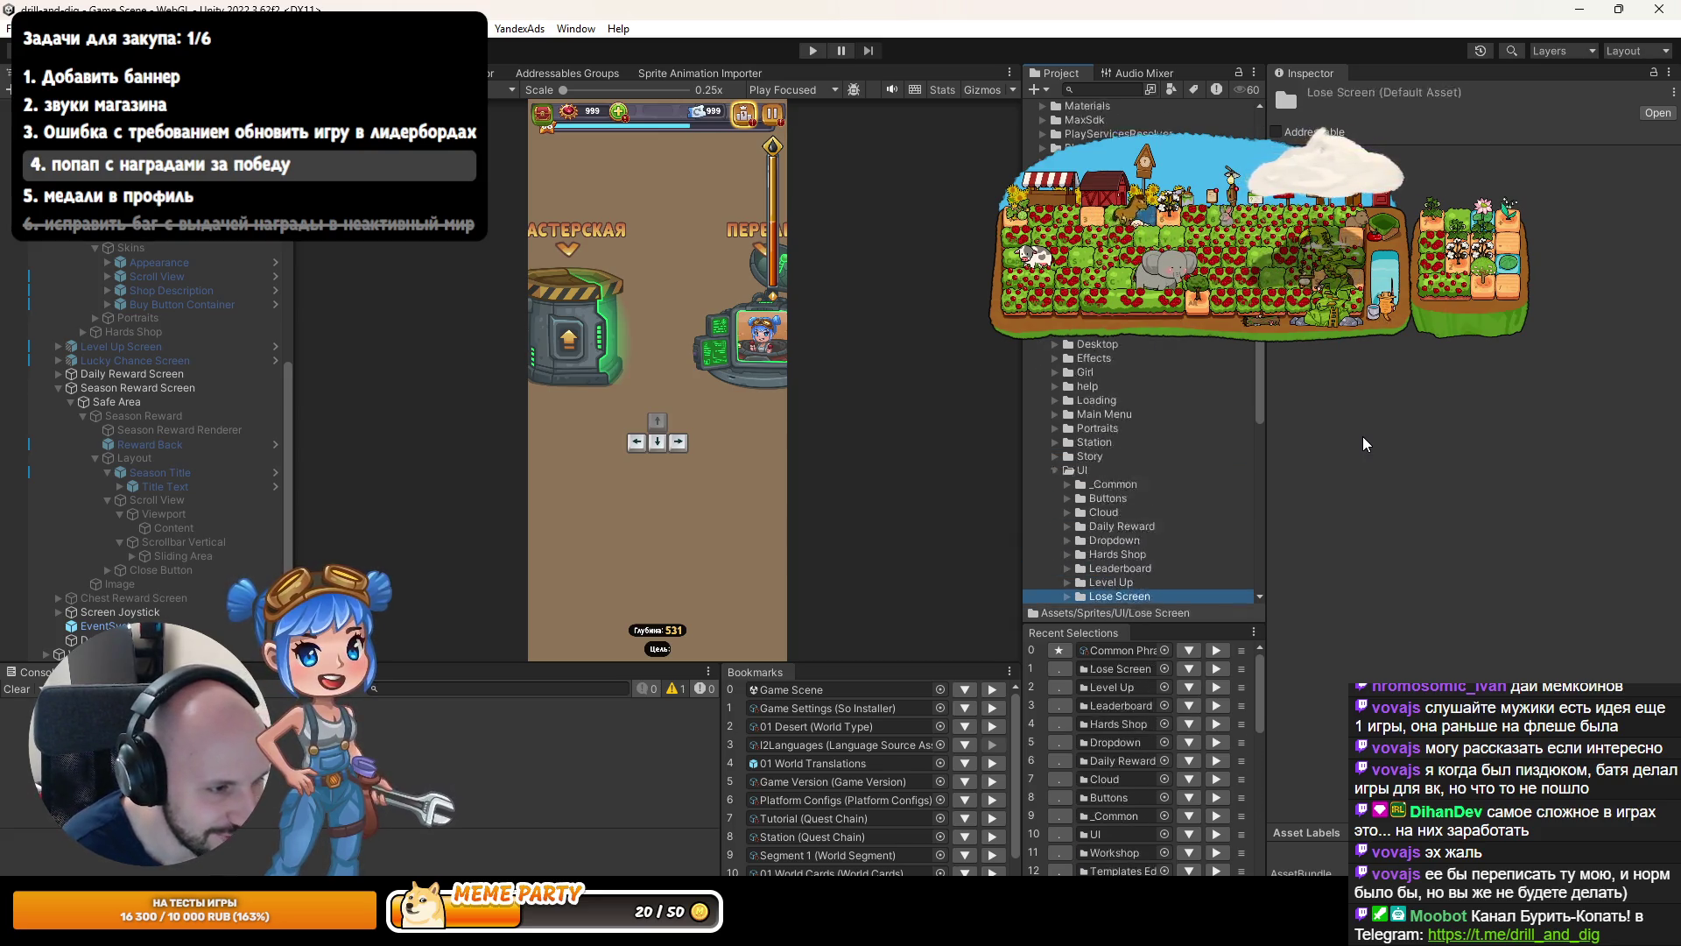
{"action": "key", "text": "Down"}
{"action": "key", "text": "Down"}
{"action": "key", "text": "Down"}
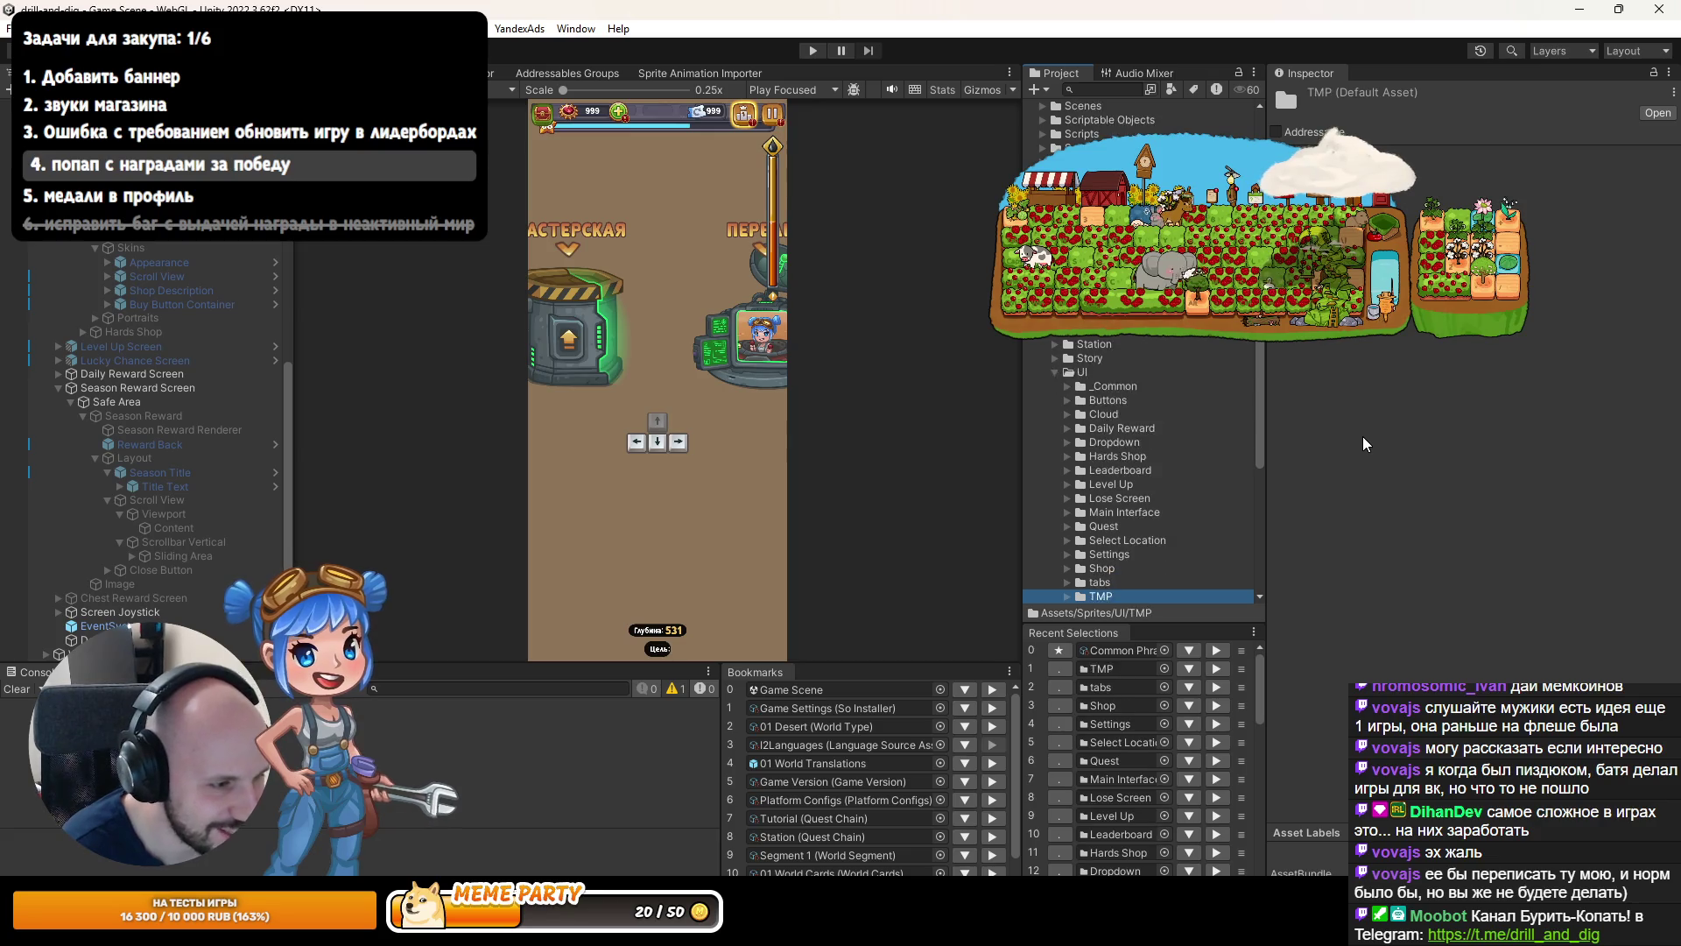
{"action": "left_click_drag", "start_coordinate": [1261, 523], "coordinate": [1280, 517]}
{"action": "scroll", "coordinate": [1152, 508], "scroll_direction": "down", "scroll_amount": 3}
Move back up past Shop and Leaderboard, then expand _Common and its Atlas folder.
{"action": "key", "text": "Up"}
{"action": "key", "text": "Up"}
{"action": "key", "text": "Up"}
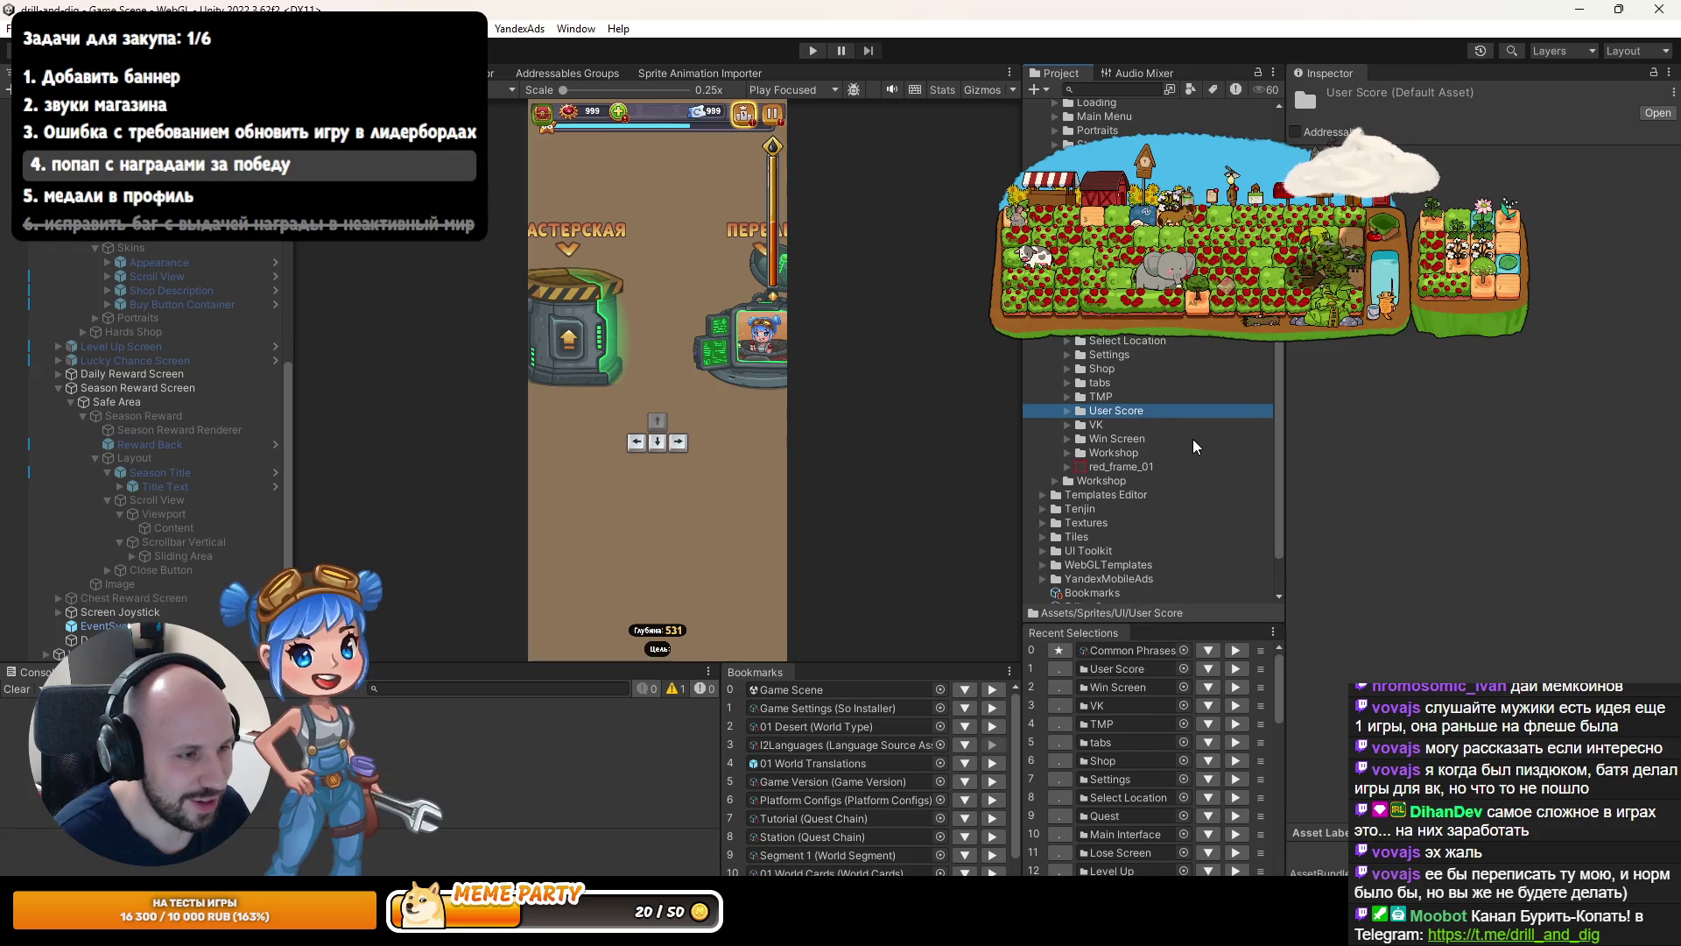
{"action": "key", "text": "Right"}
{"action": "key", "text": "Left"}
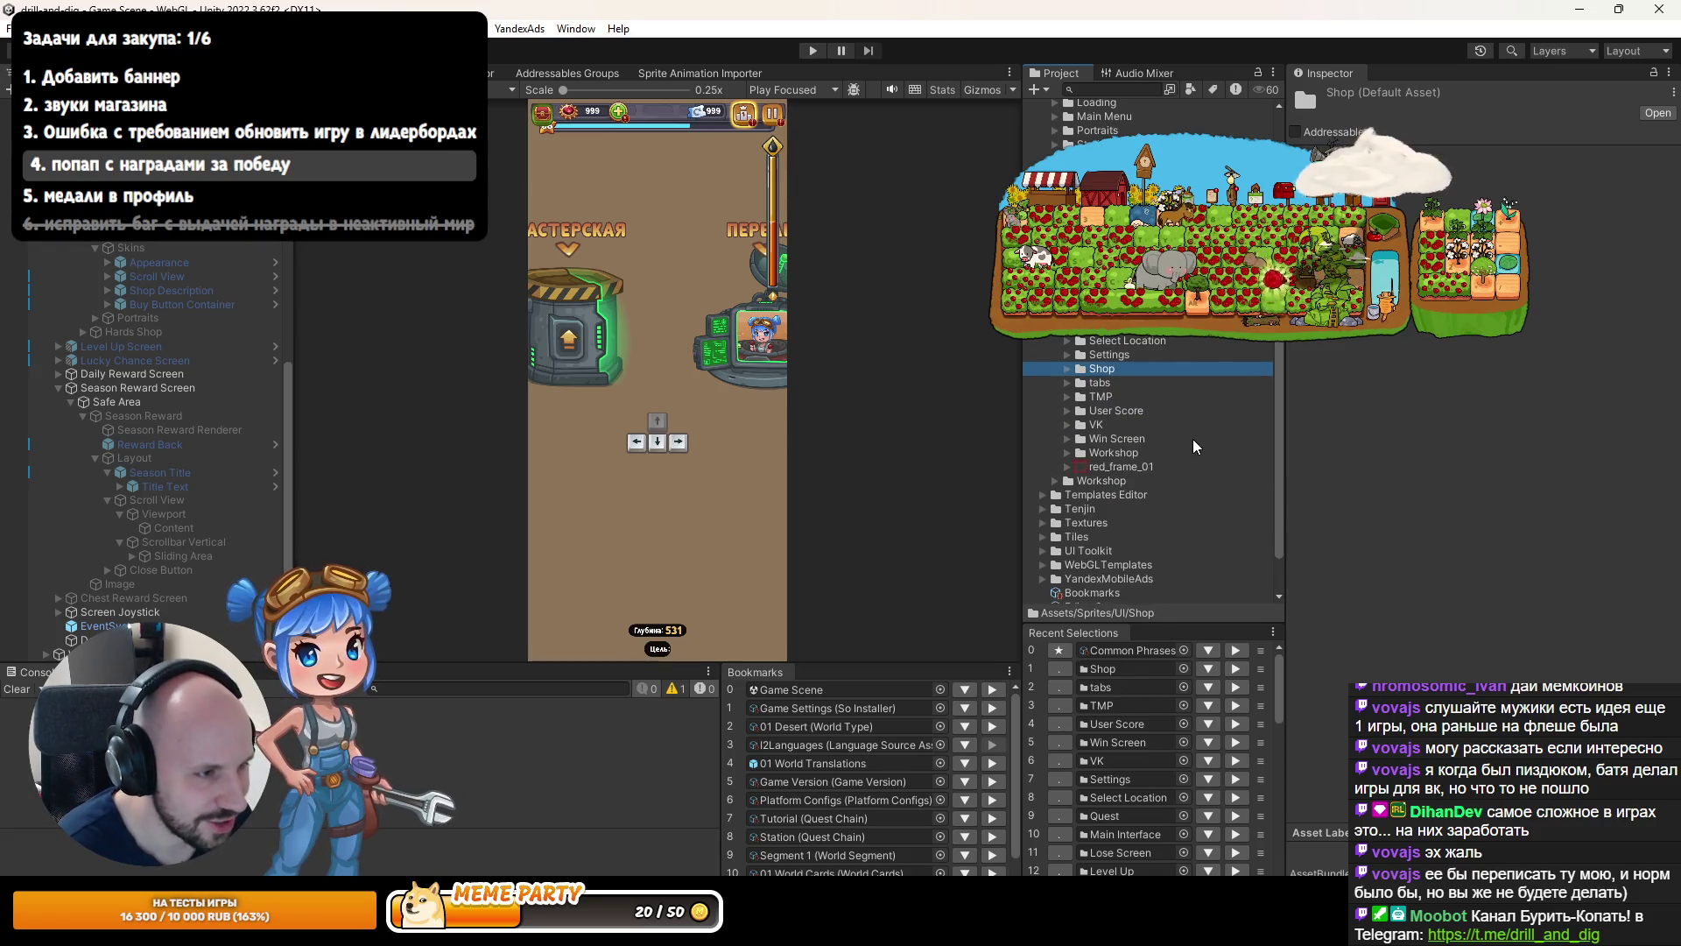
{"action": "key", "text": "Up"}
{"action": "key", "text": "Up"}
{"action": "key", "text": "Up"}
{"action": "key", "text": "Up"}
{"action": "key", "text": "Up"}
{"action": "key", "text": "Up"}
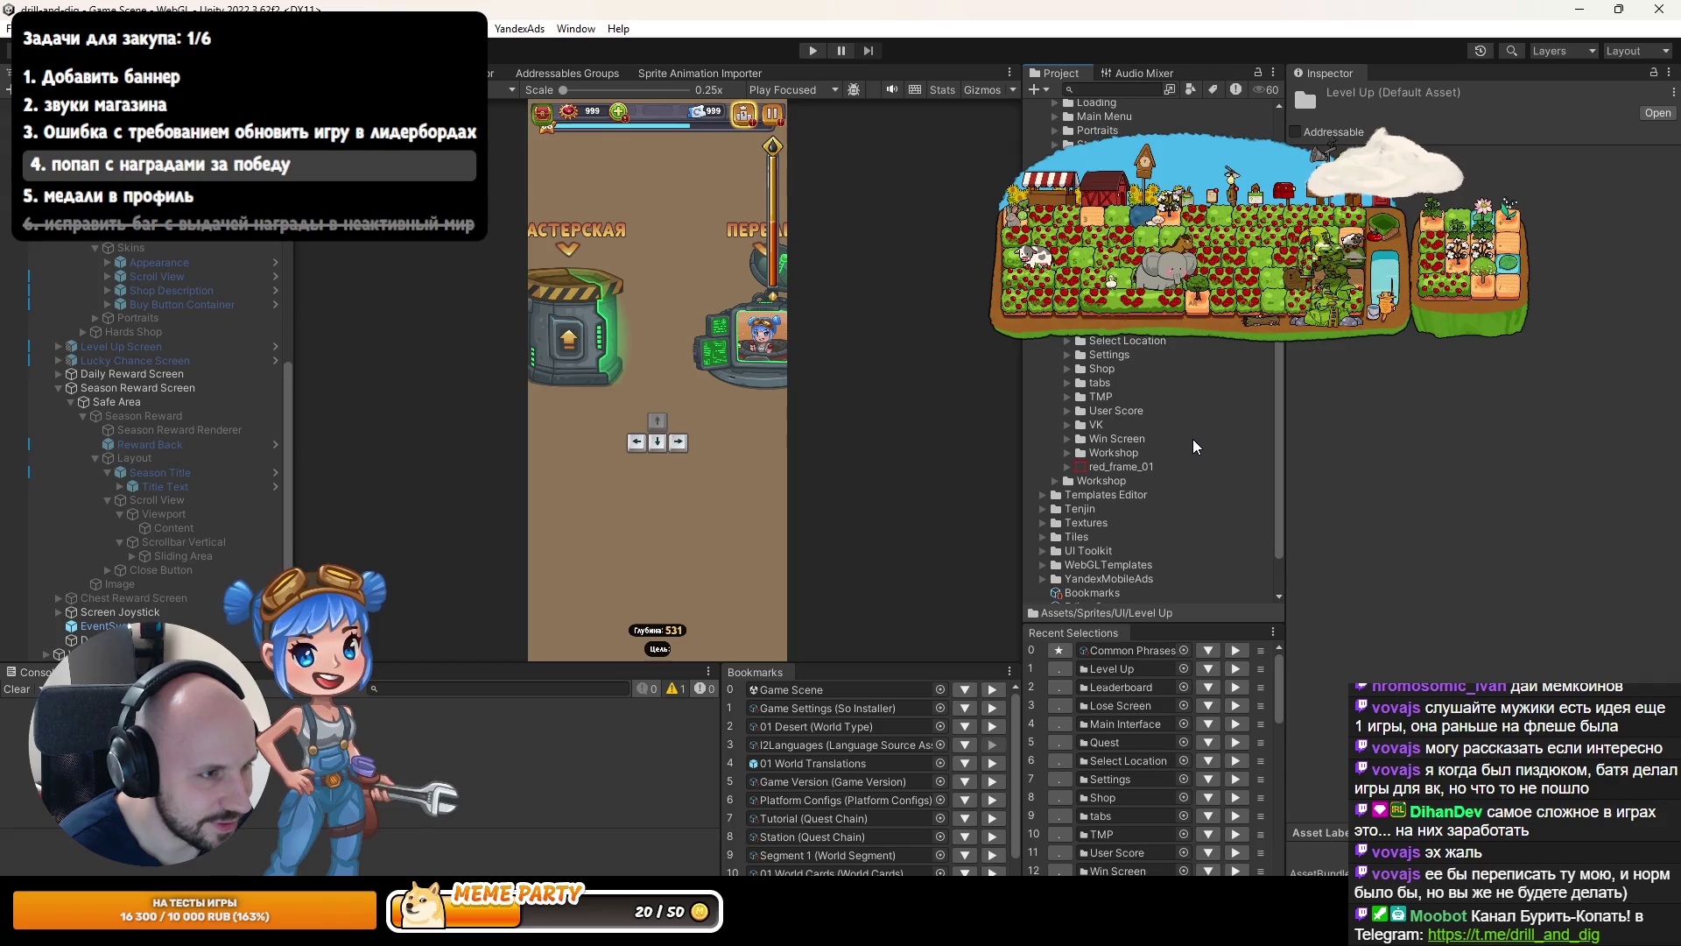
{"action": "key", "text": "Right"}
{"action": "key", "text": "Down"}
{"action": "key", "text": "Right"}
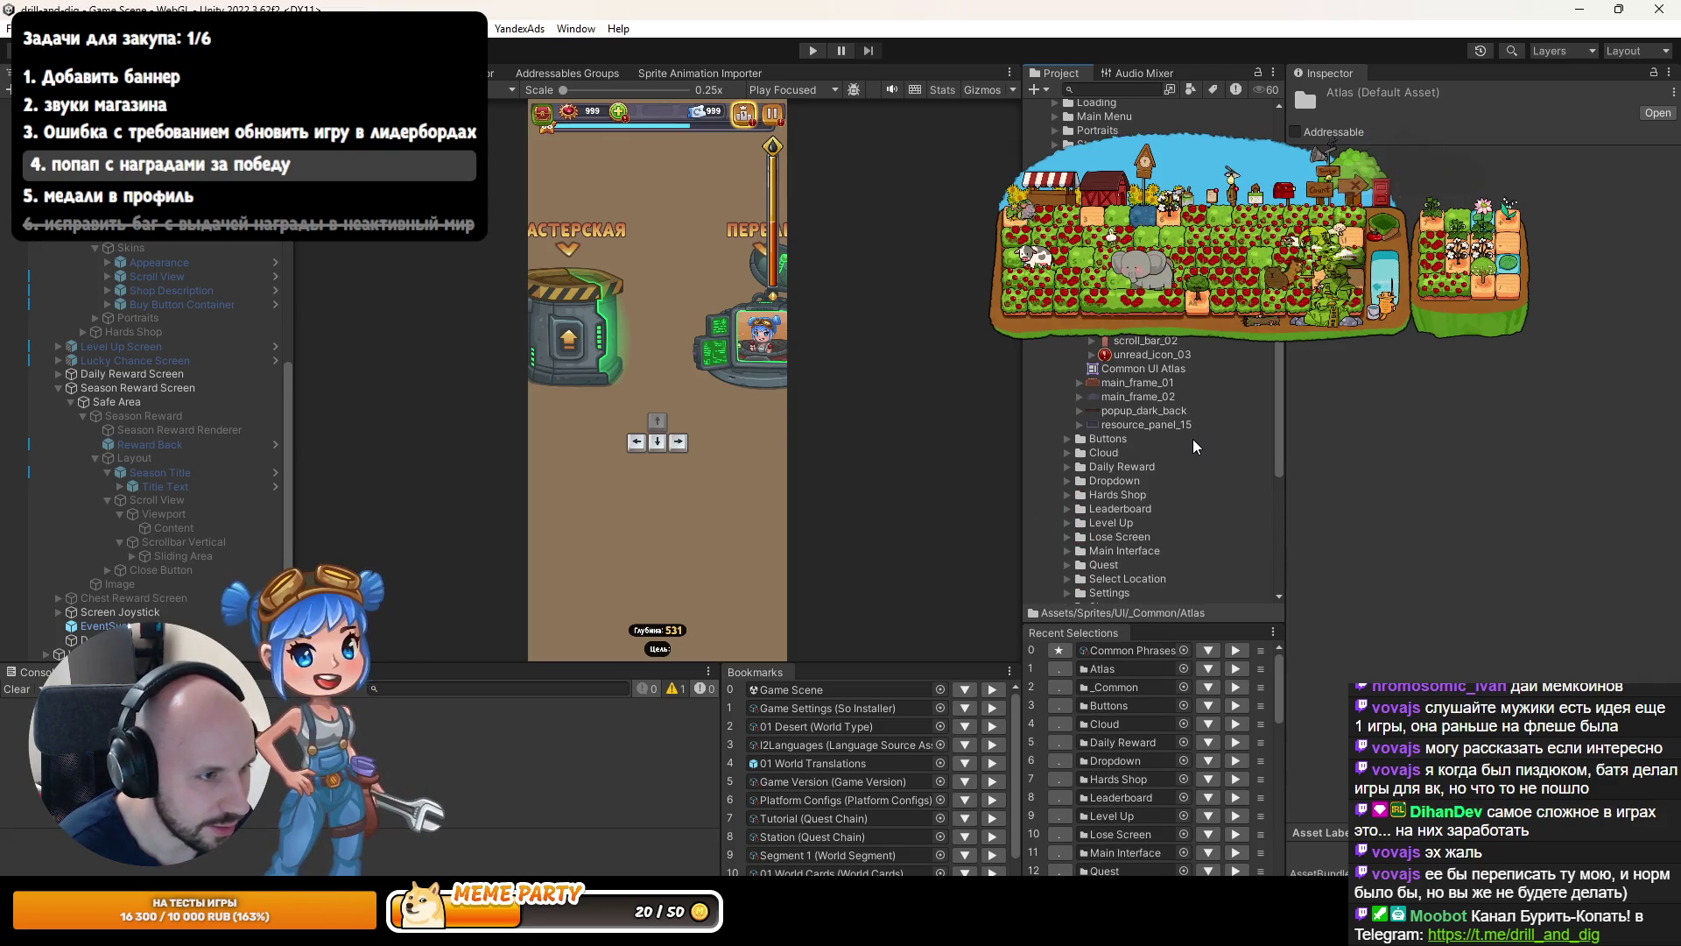
{"action": "key", "text": "Down"}
{"action": "key", "text": "Down"}
{"action": "key", "text": "Down"}
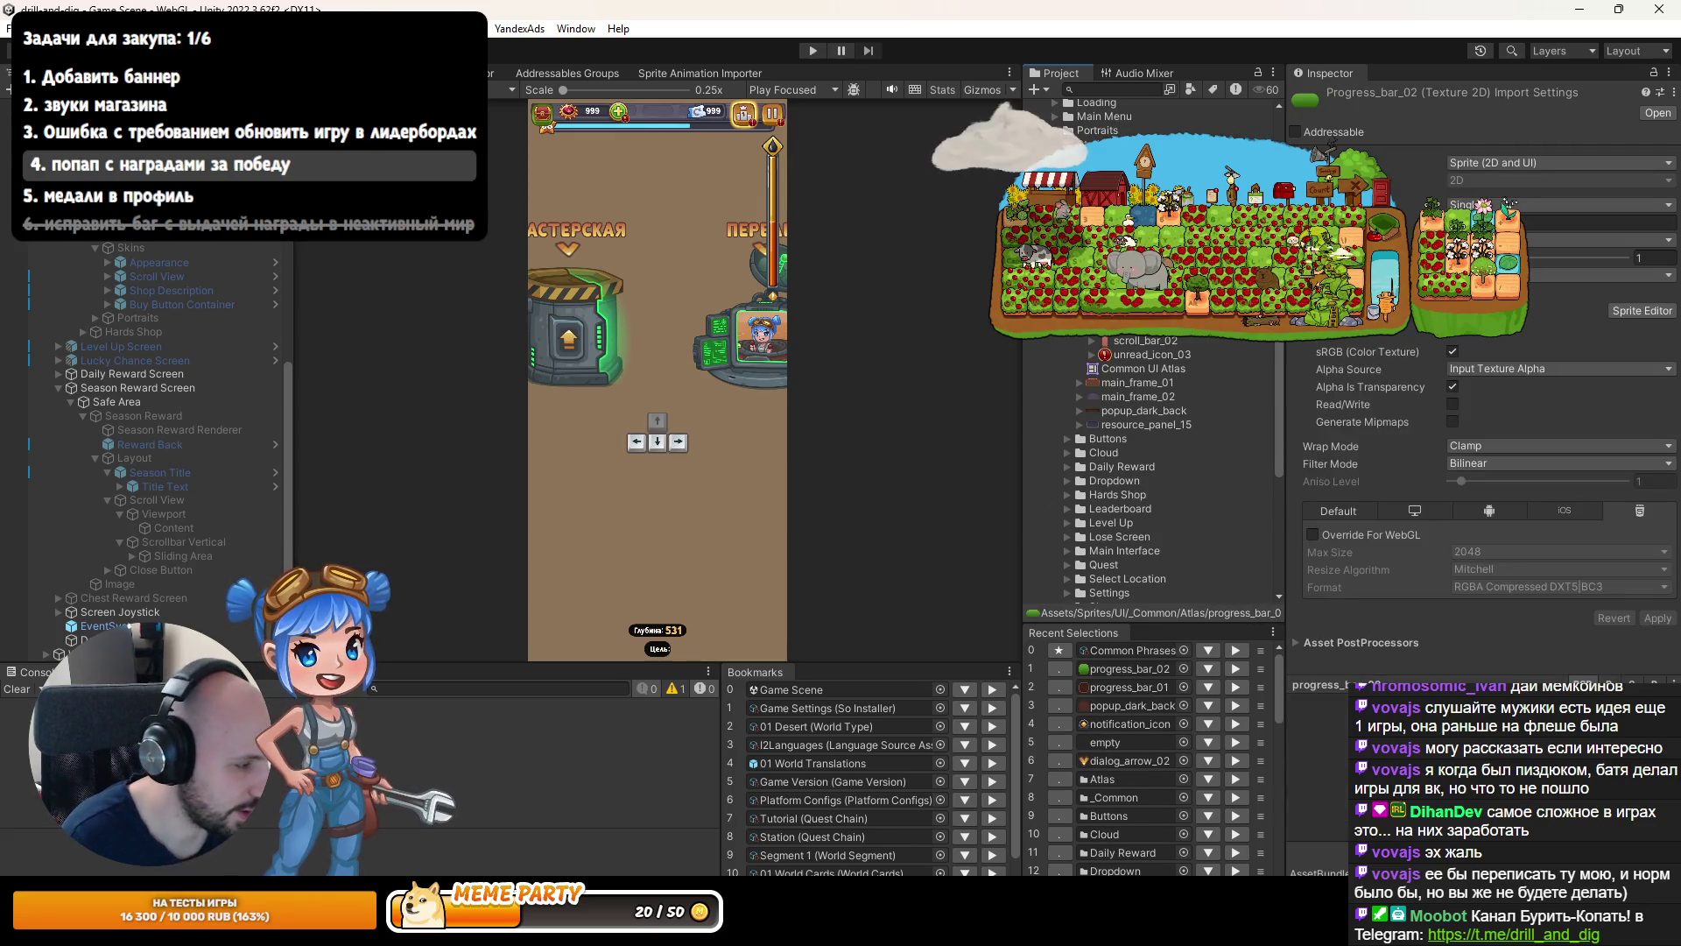
Select the scroll_bar_01 sprite and preview it in Photos before closing the viewer.
{"action": "key", "text": "alt+Tab"}
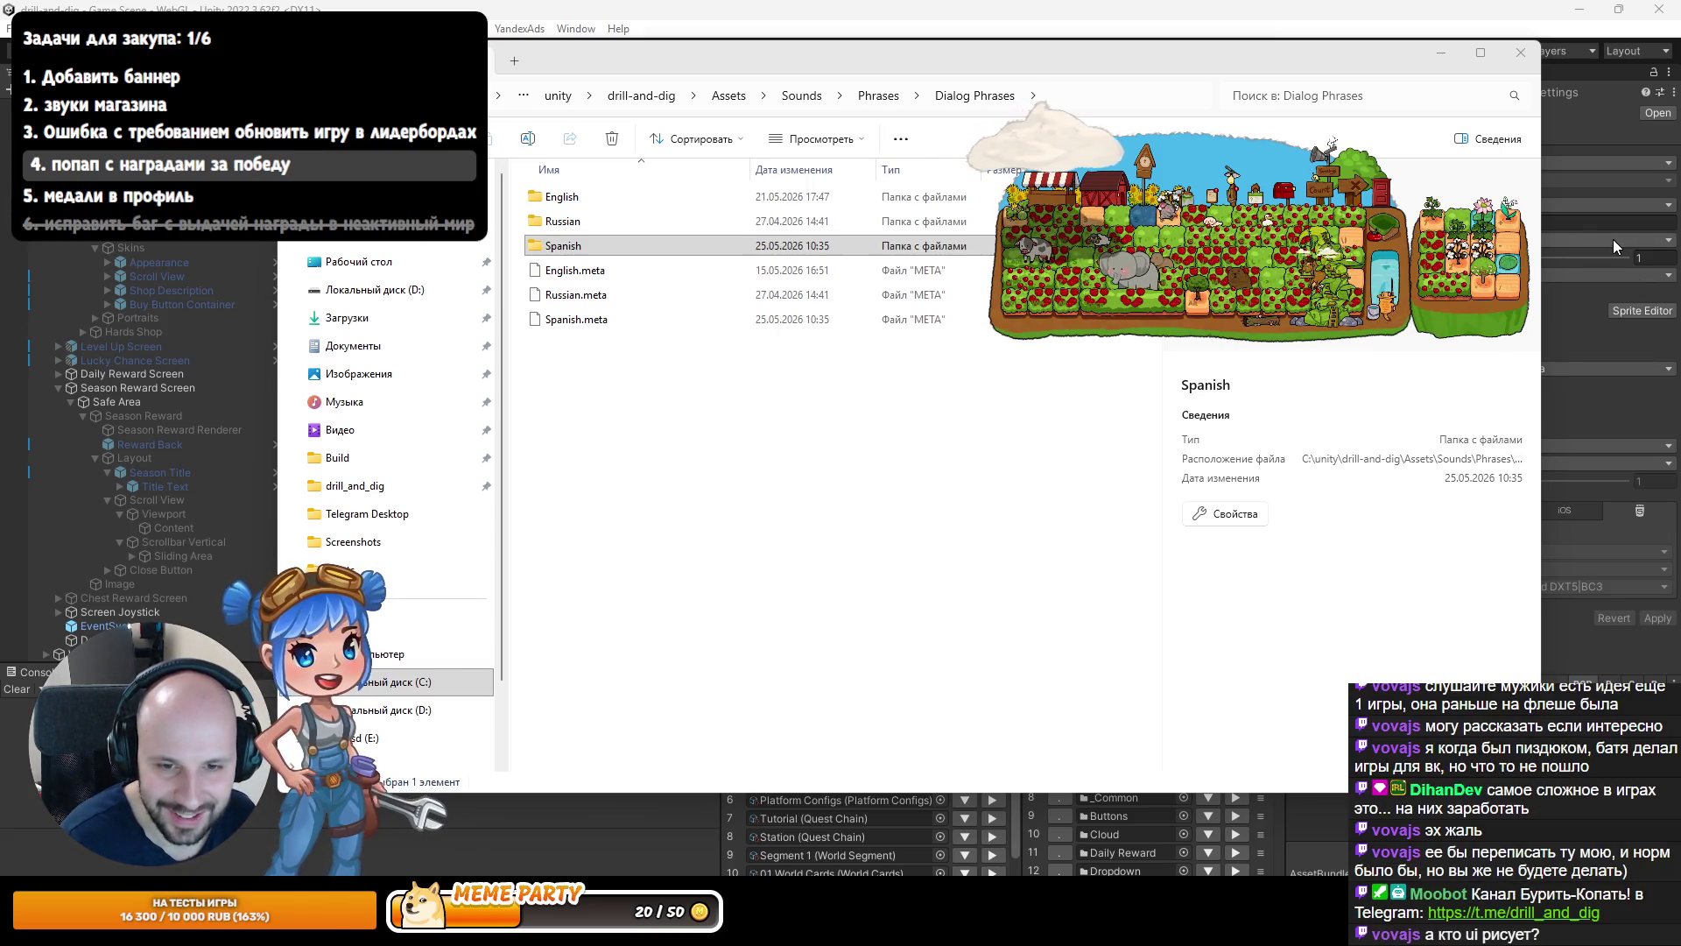
{"action": "left_click", "coordinate": [1438, 53]}
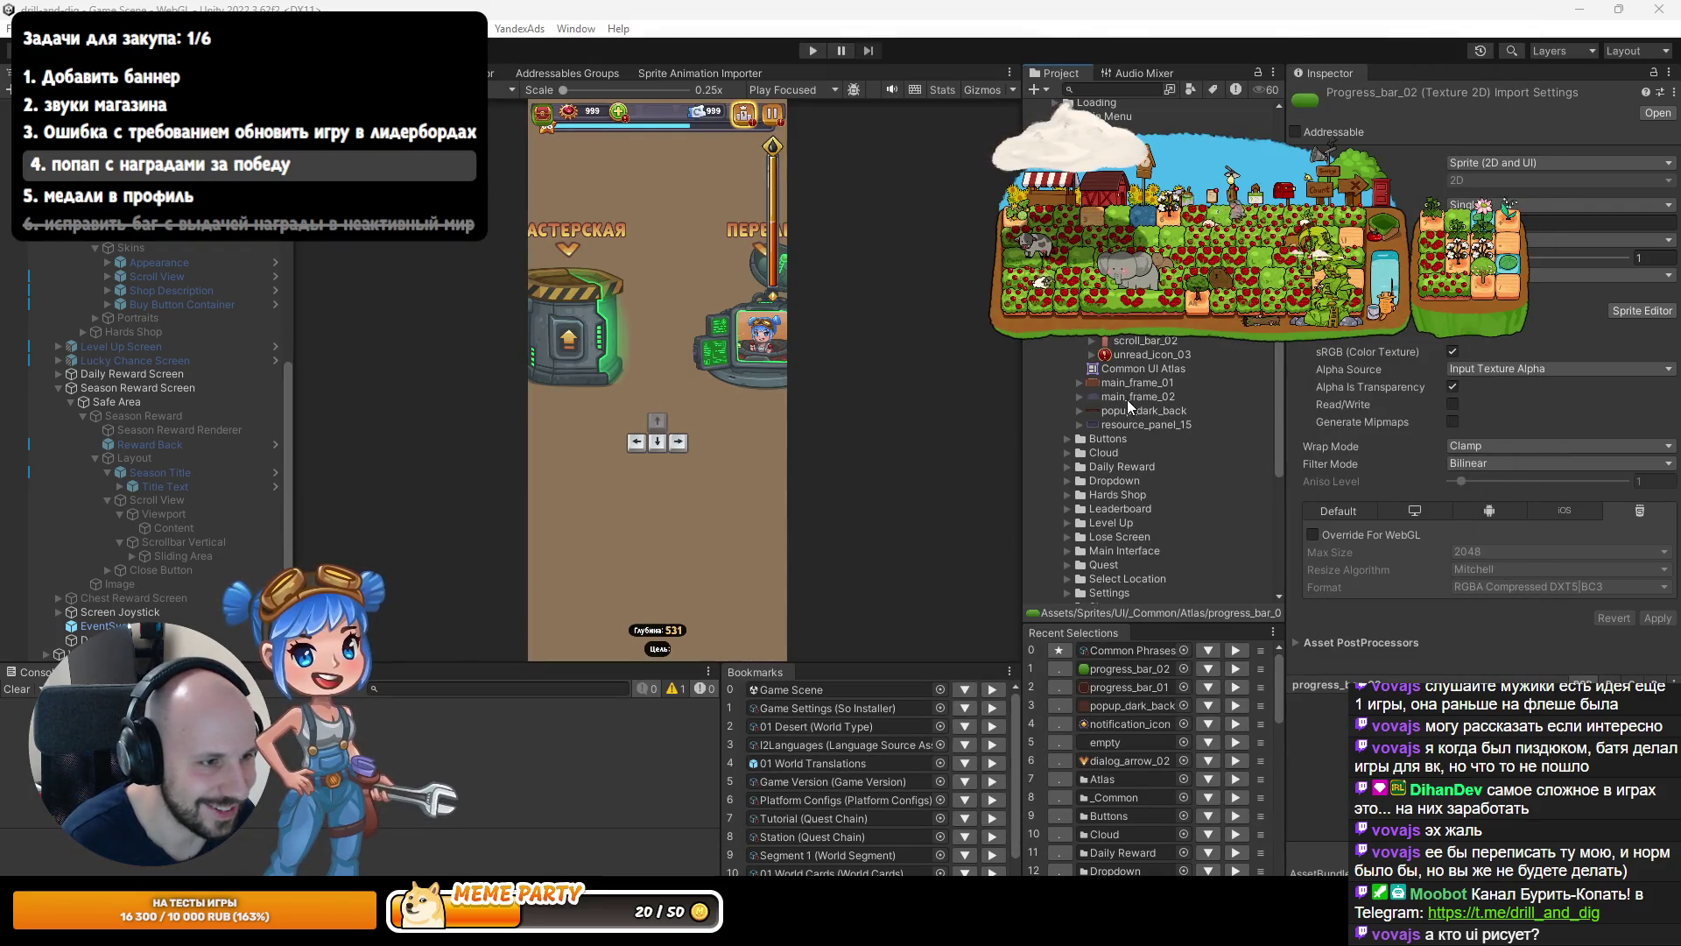
{"action": "left_click", "coordinate": [1130, 336]}
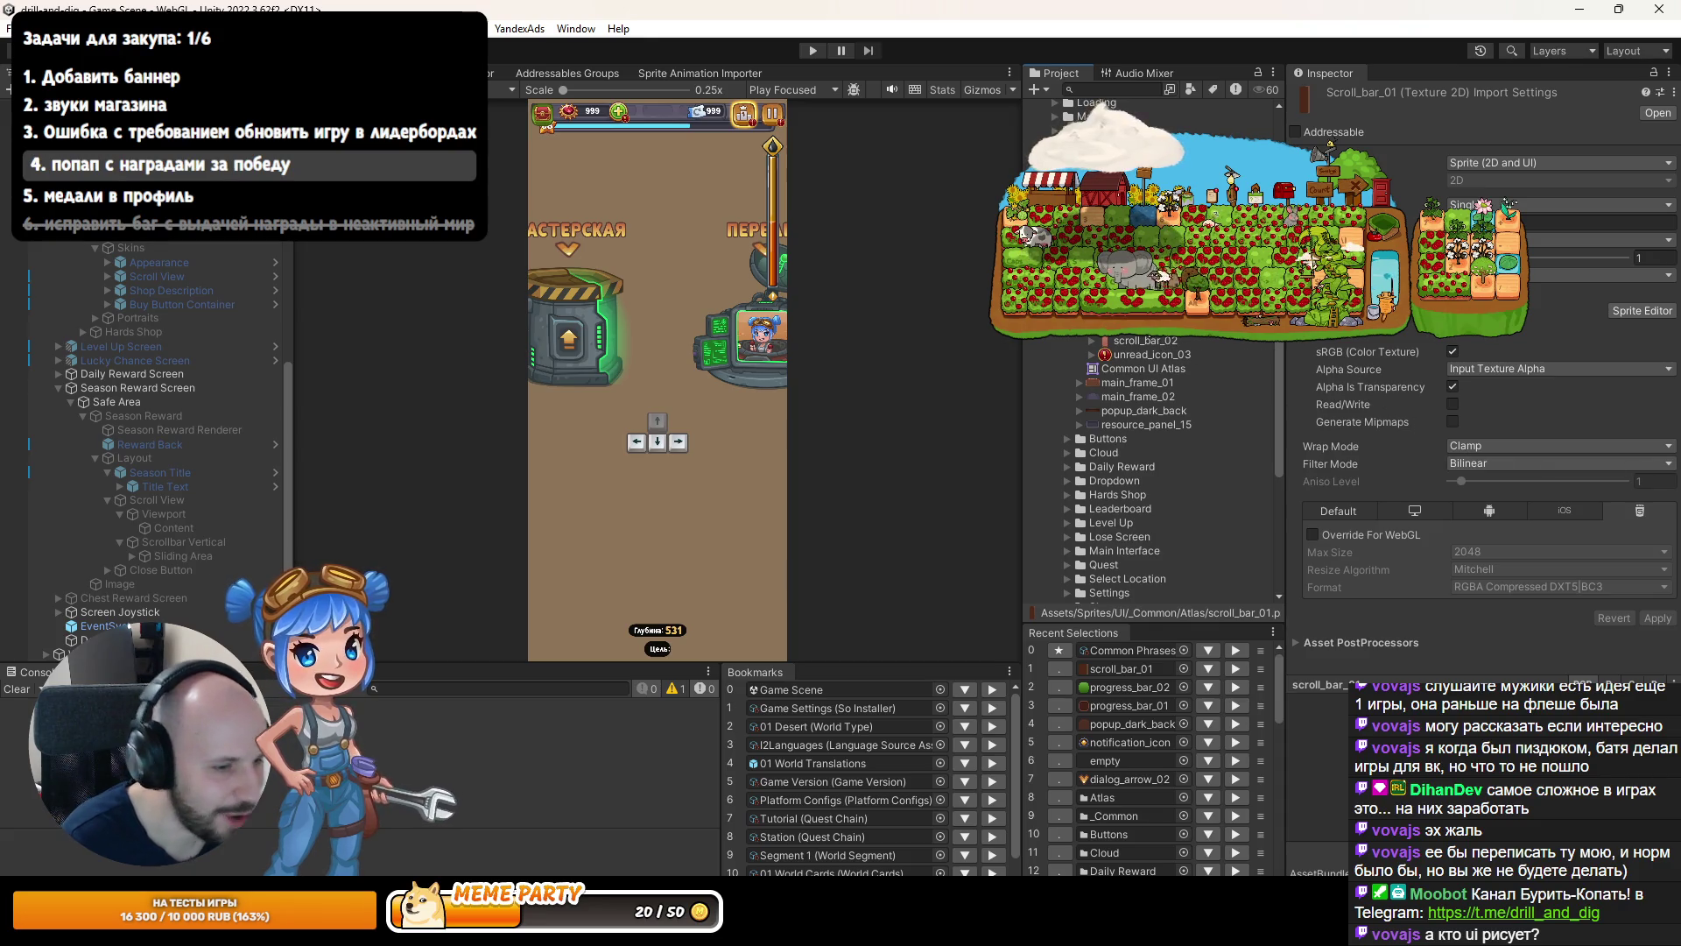
{"action": "double_click", "coordinate": [1150, 340]}
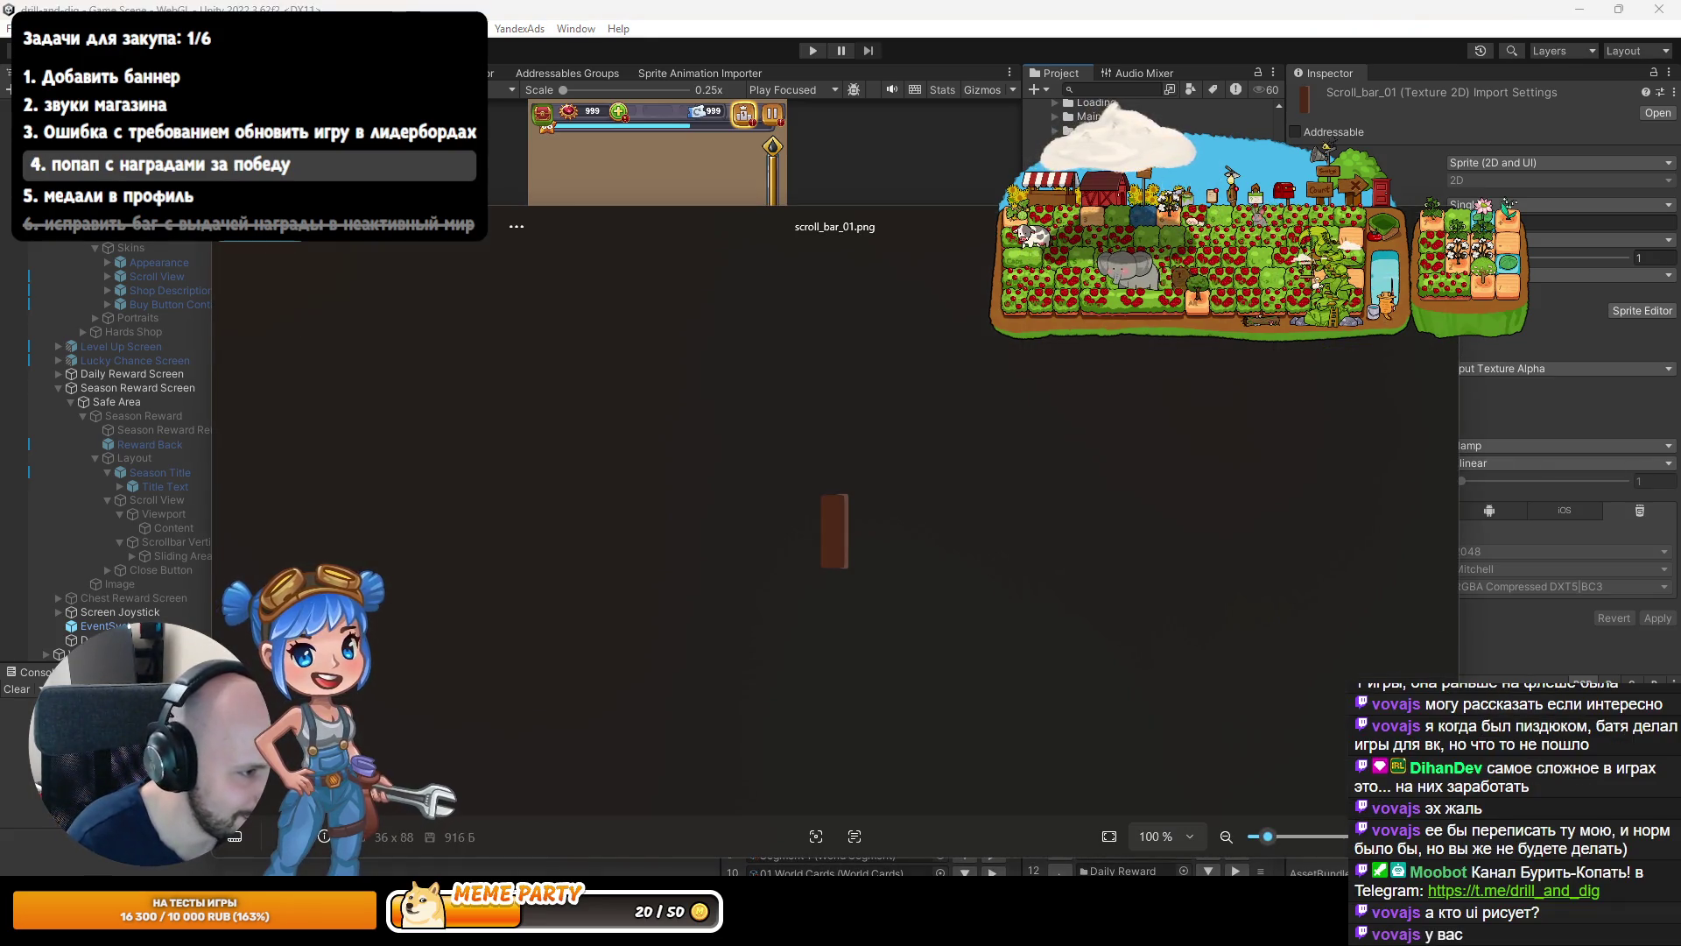
{"action": "key", "text": "Escape"}
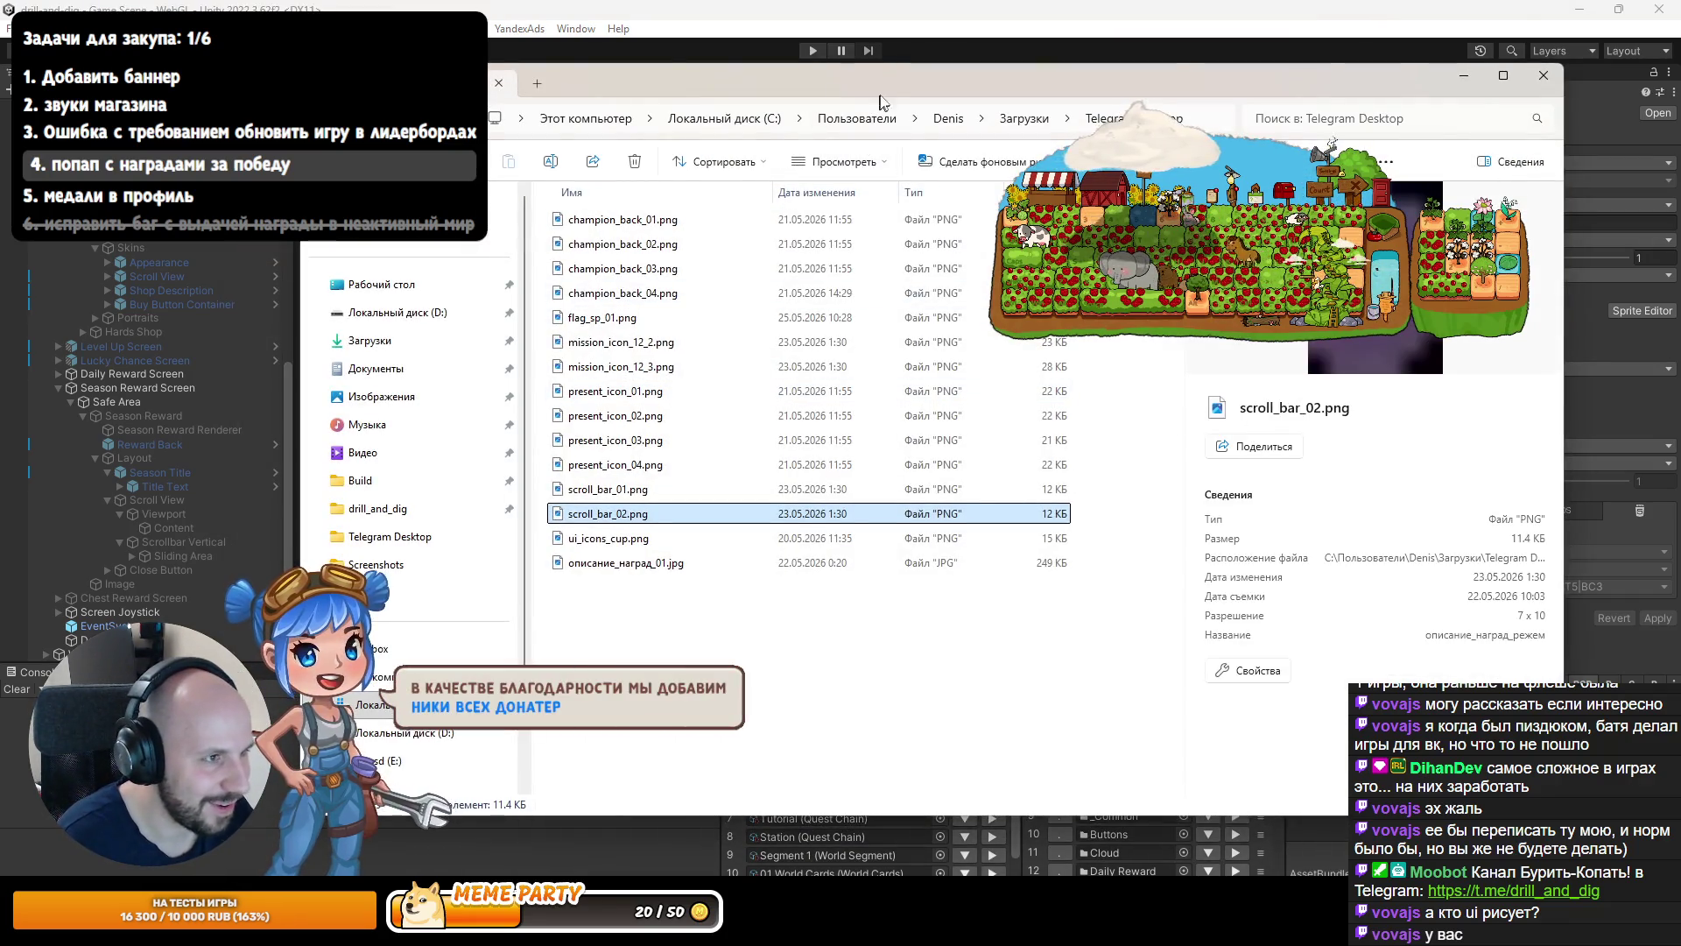
Rename scroll_bar_02.png to reward_scroll_bar_02.png.
{"action": "key", "text": "F2"}
{"action": "key", "text": "Home"}
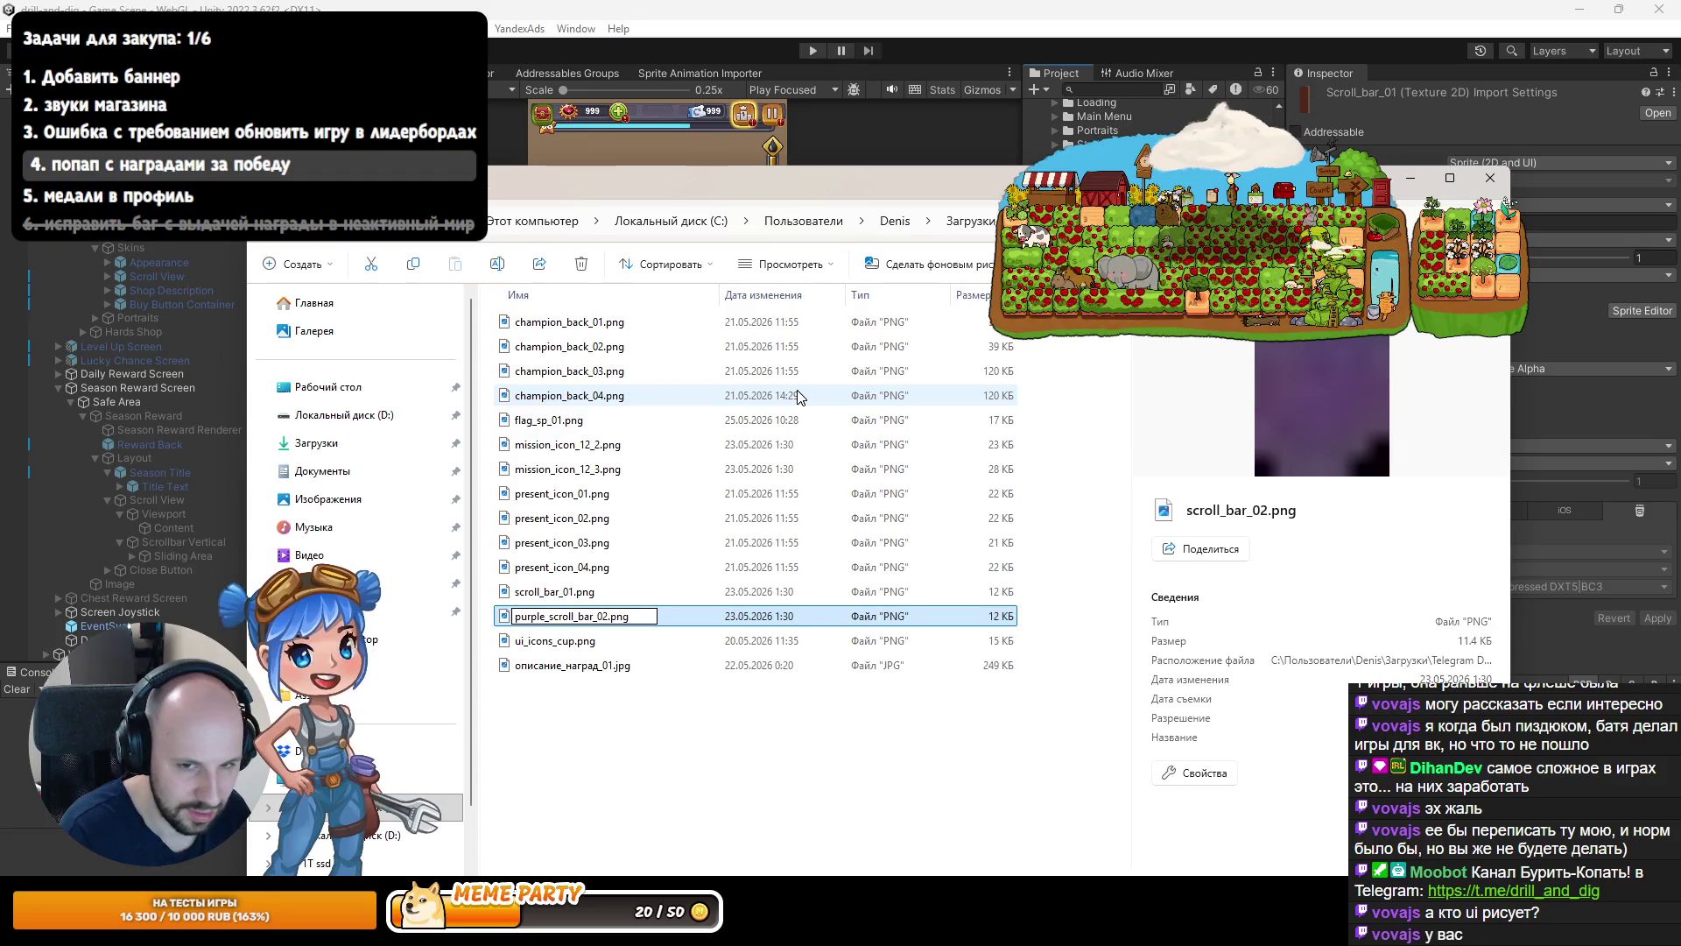
{"action": "key", "text": "Return"}
{"action": "mouse_move", "coordinate": [752, 184]}
{"action": "left_mouse_down"}
{"action": "mouse_move", "coordinate": [740, 655]}
{"action": "mouse_move", "coordinate": [712, 272]}
{"action": "left_mouse_up"}
{"action": "key", "text": "F2"}
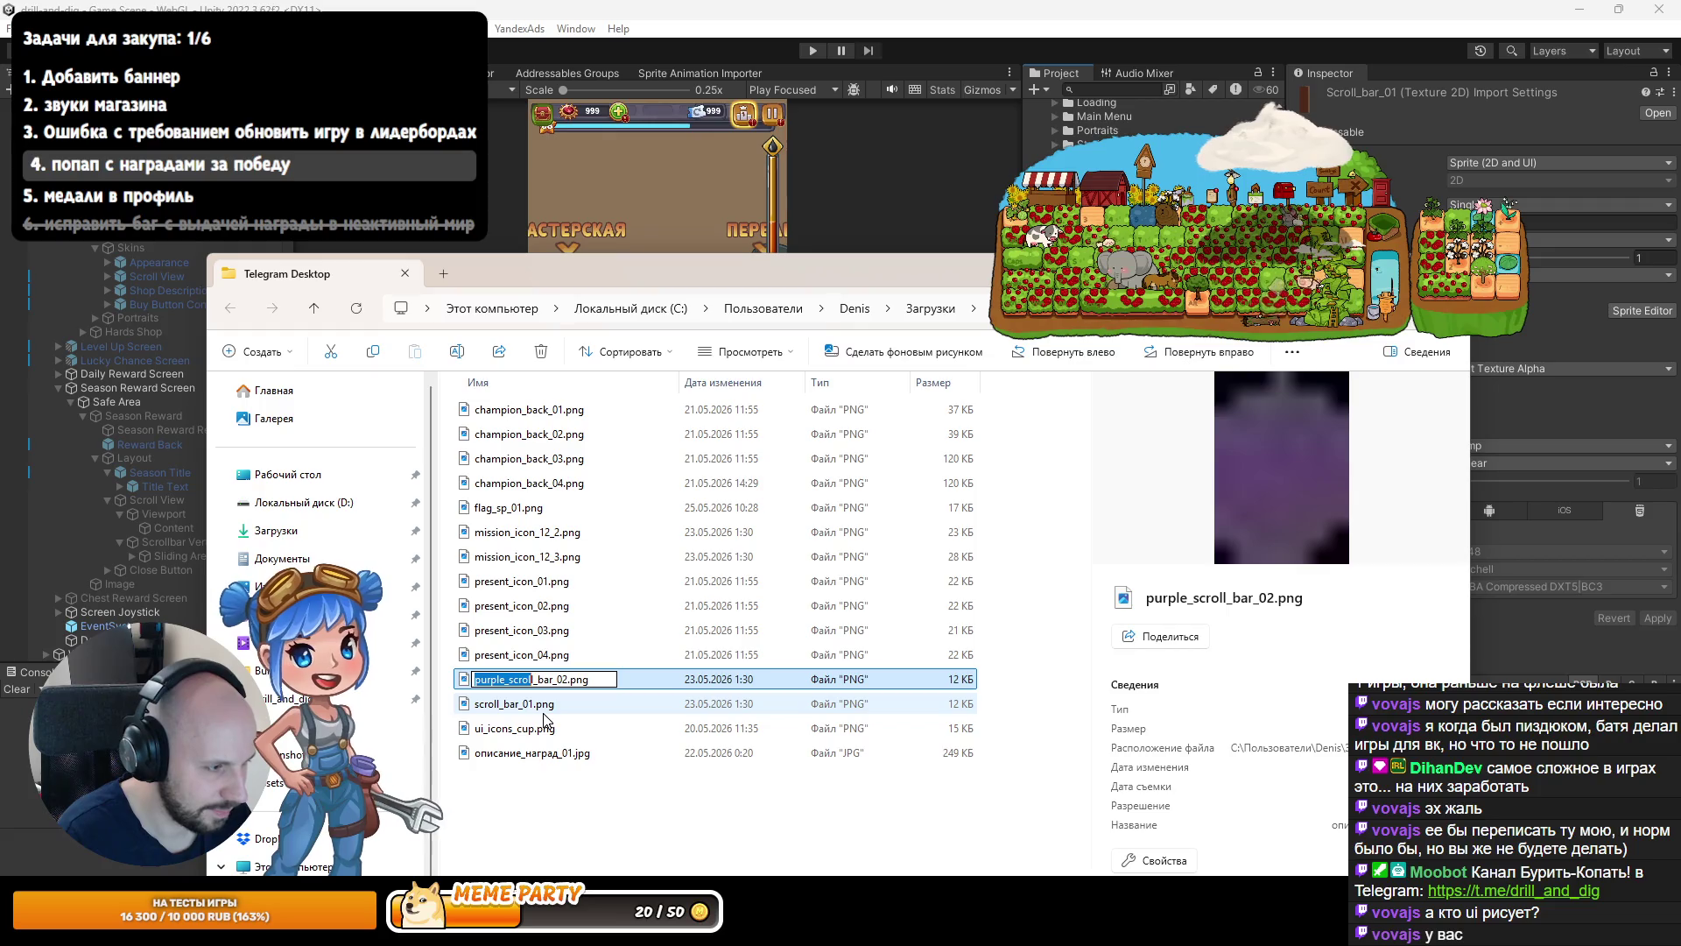
{"action": "type", "text": "reward"}
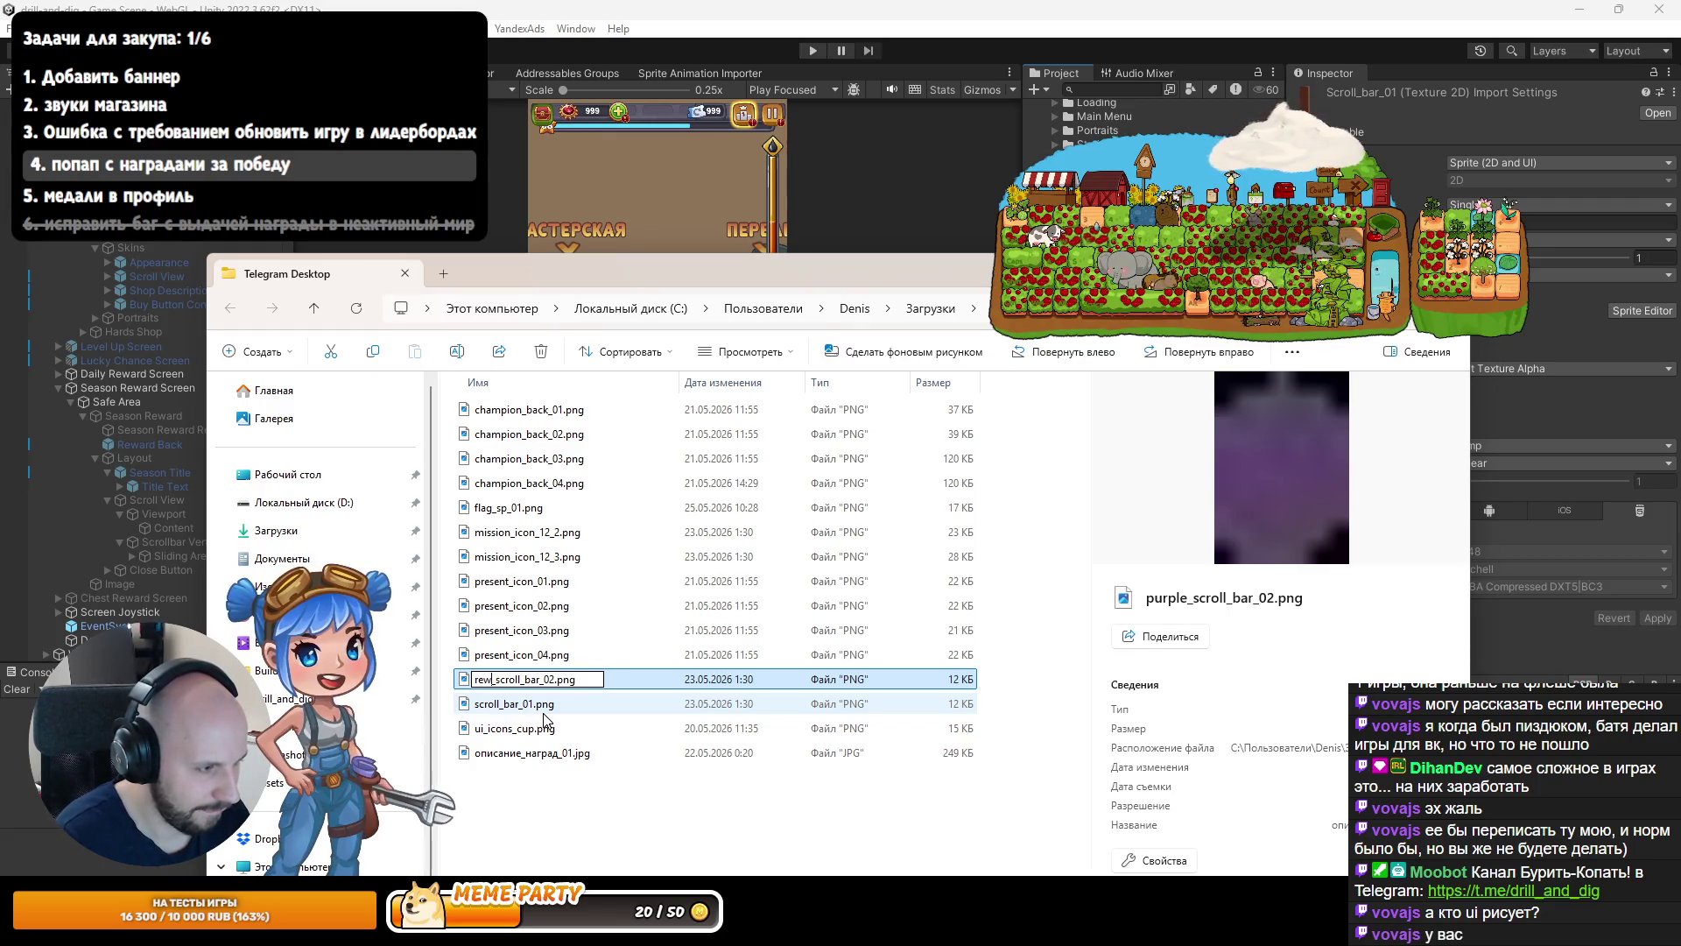
{"action": "key", "text": "Return"}
Rename scroll_bar_01.png to reward_scroll_bar_01.png and select both renamed files.
{"action": "left_click", "coordinate": [544, 705]}
{"action": "key", "text": "F2"}
{"action": "key", "text": "Home"}
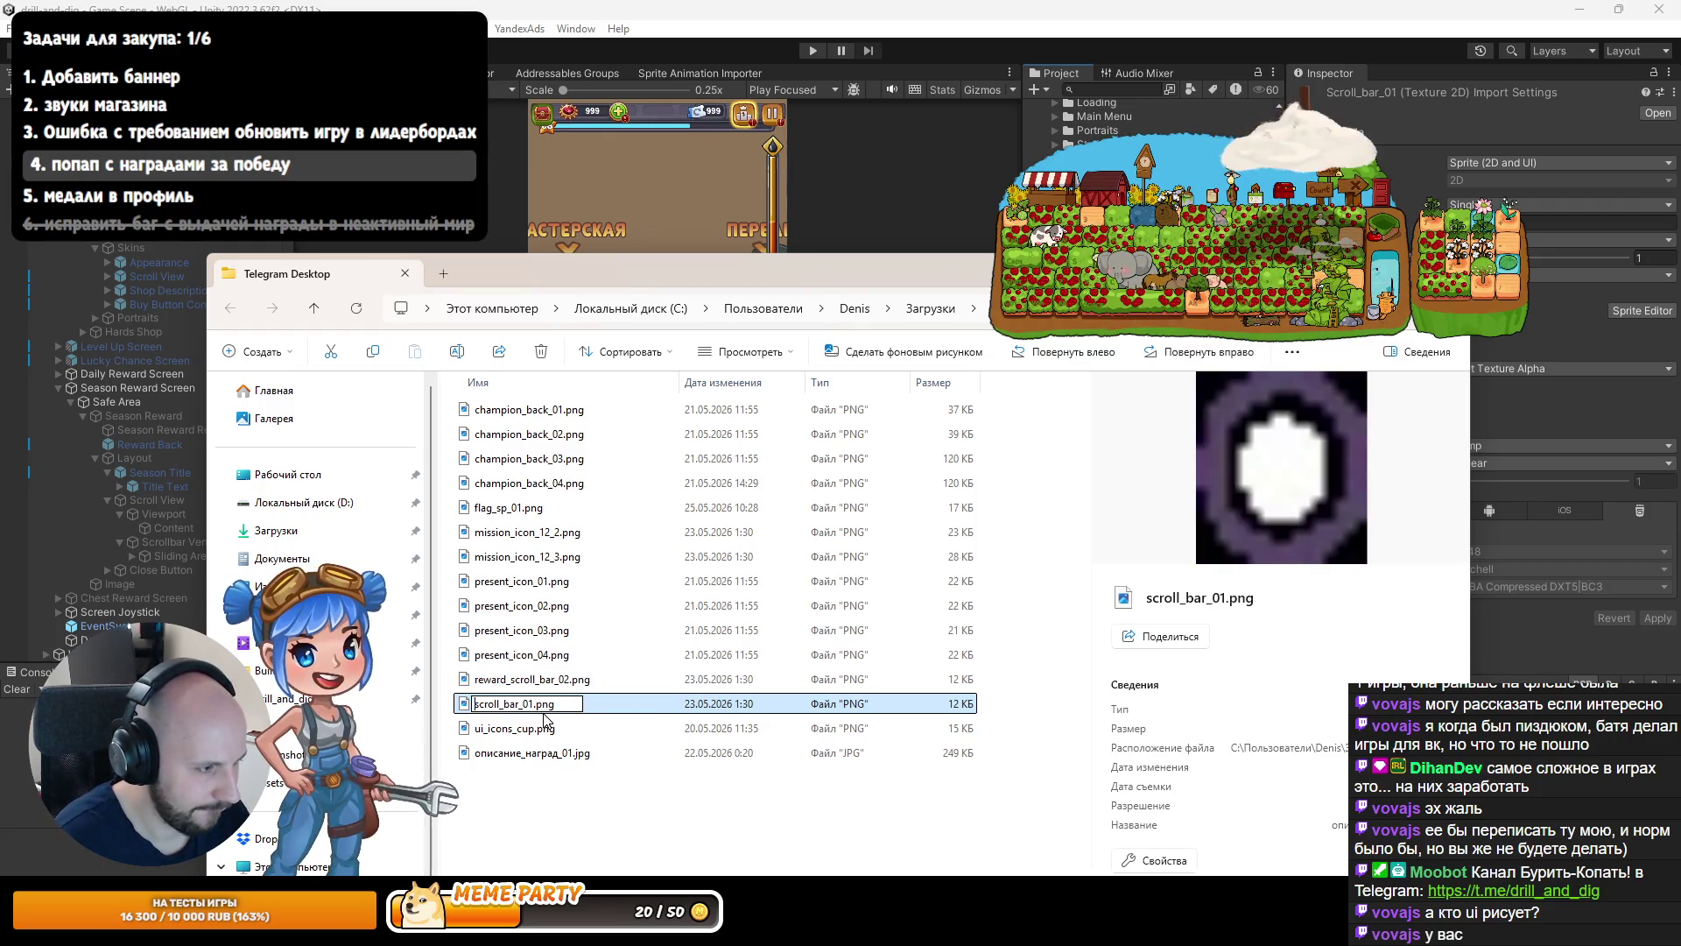
{"action": "type", "text": "reward_"}
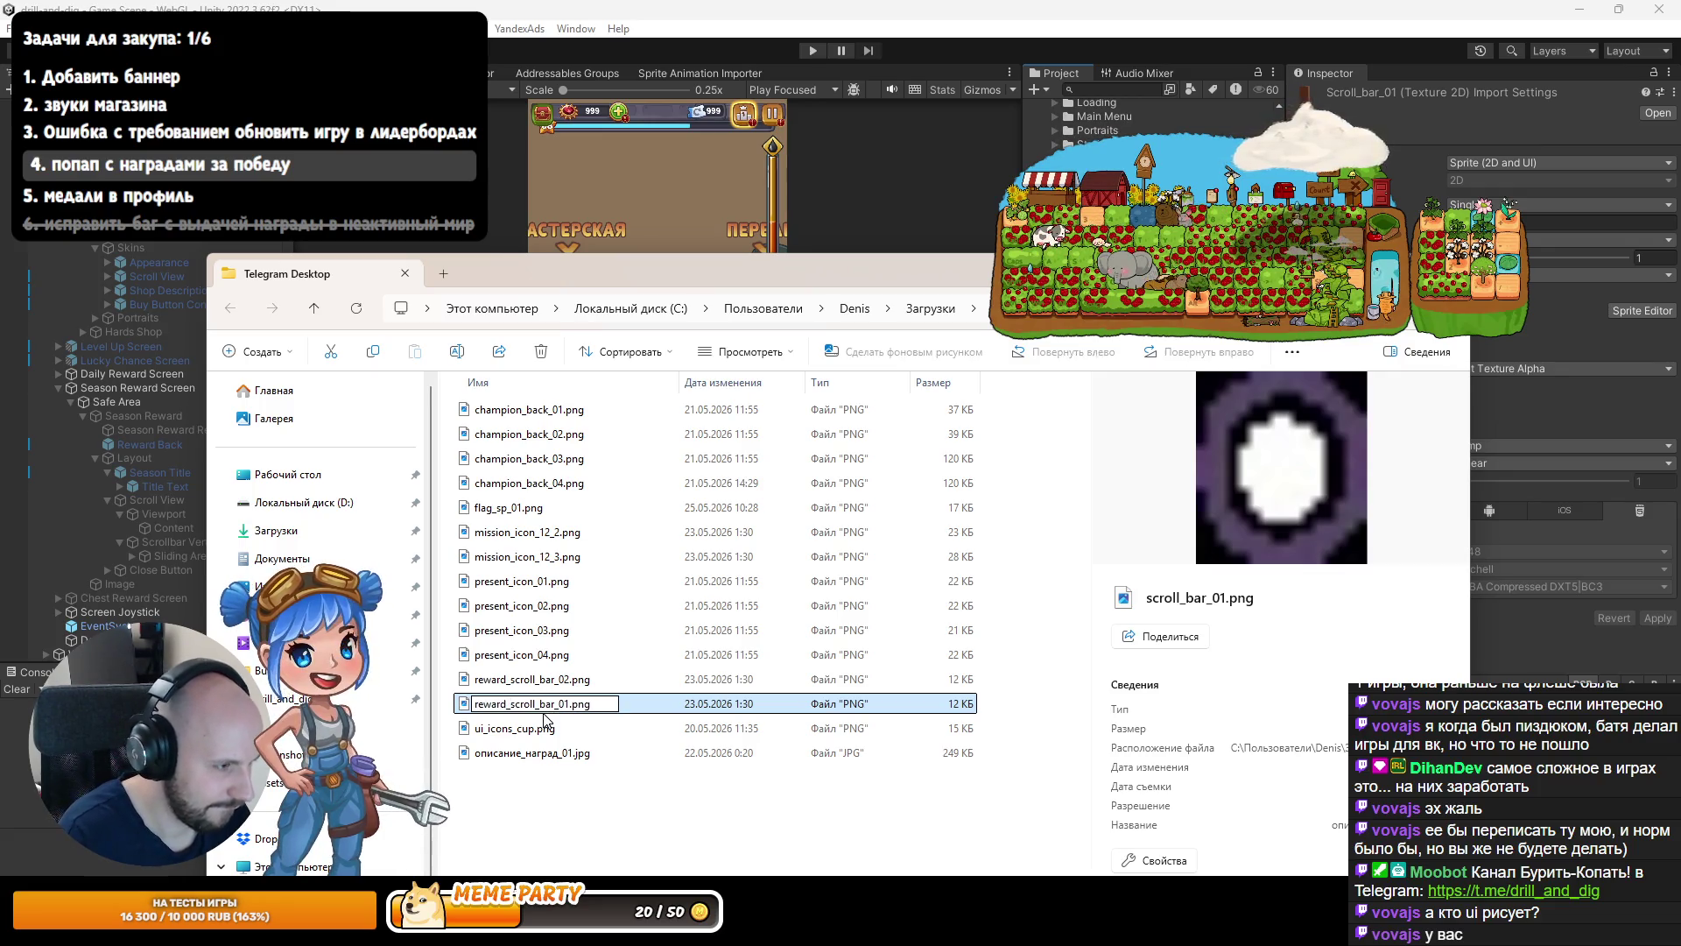
{"action": "key", "text": "Return"}
{"action": "left_click", "coordinate": [568, 703], "text": "shift"}
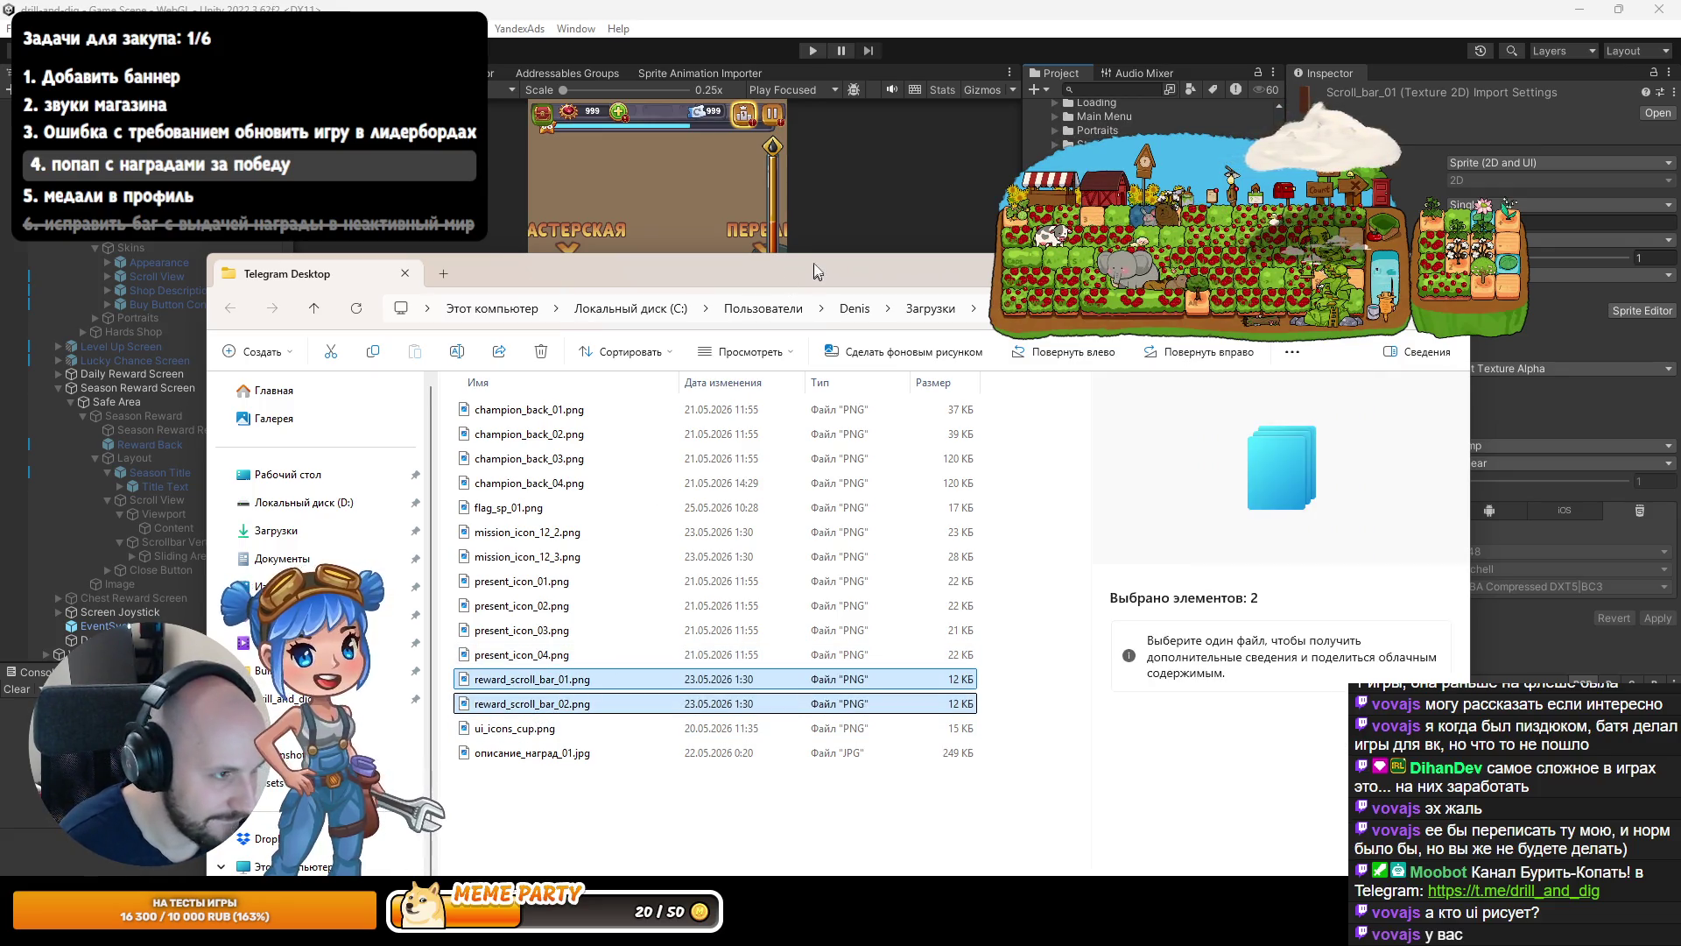
{"action": "key", "text": "alt+Tab"}
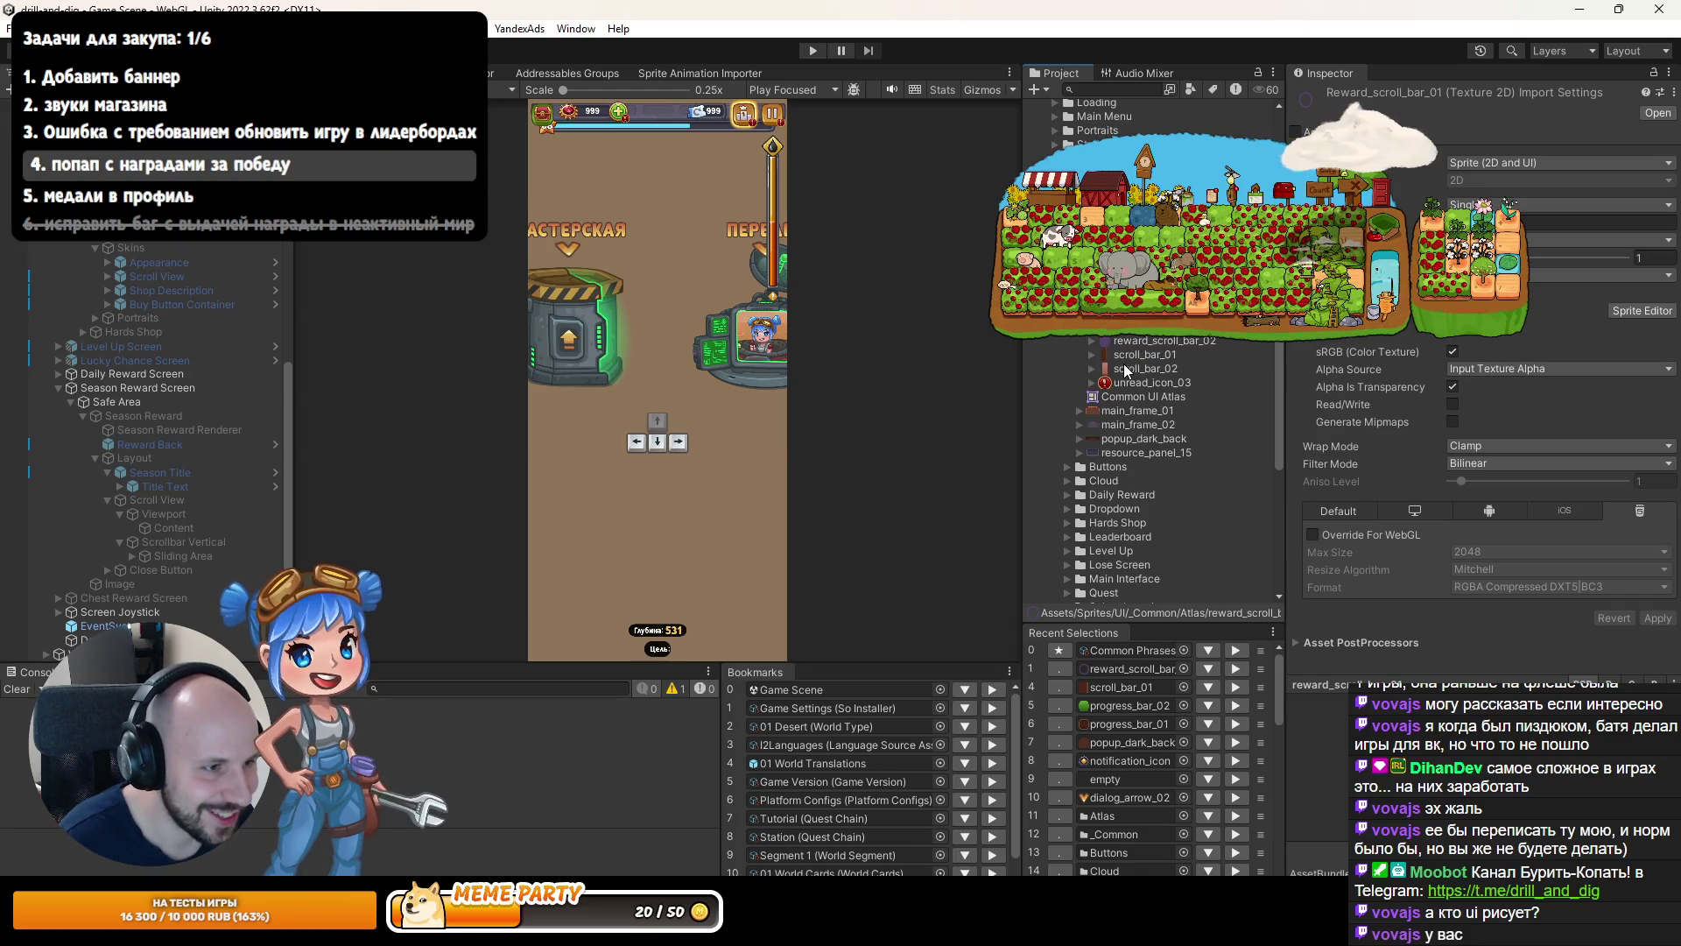
Check the imported reward scrollbar textures and atlas, then open reward_scroll_bar_01 in the Sprite Editor.
{"action": "left_click", "coordinate": [1127, 371]}
{"action": "left_click", "coordinate": [1128, 355]}
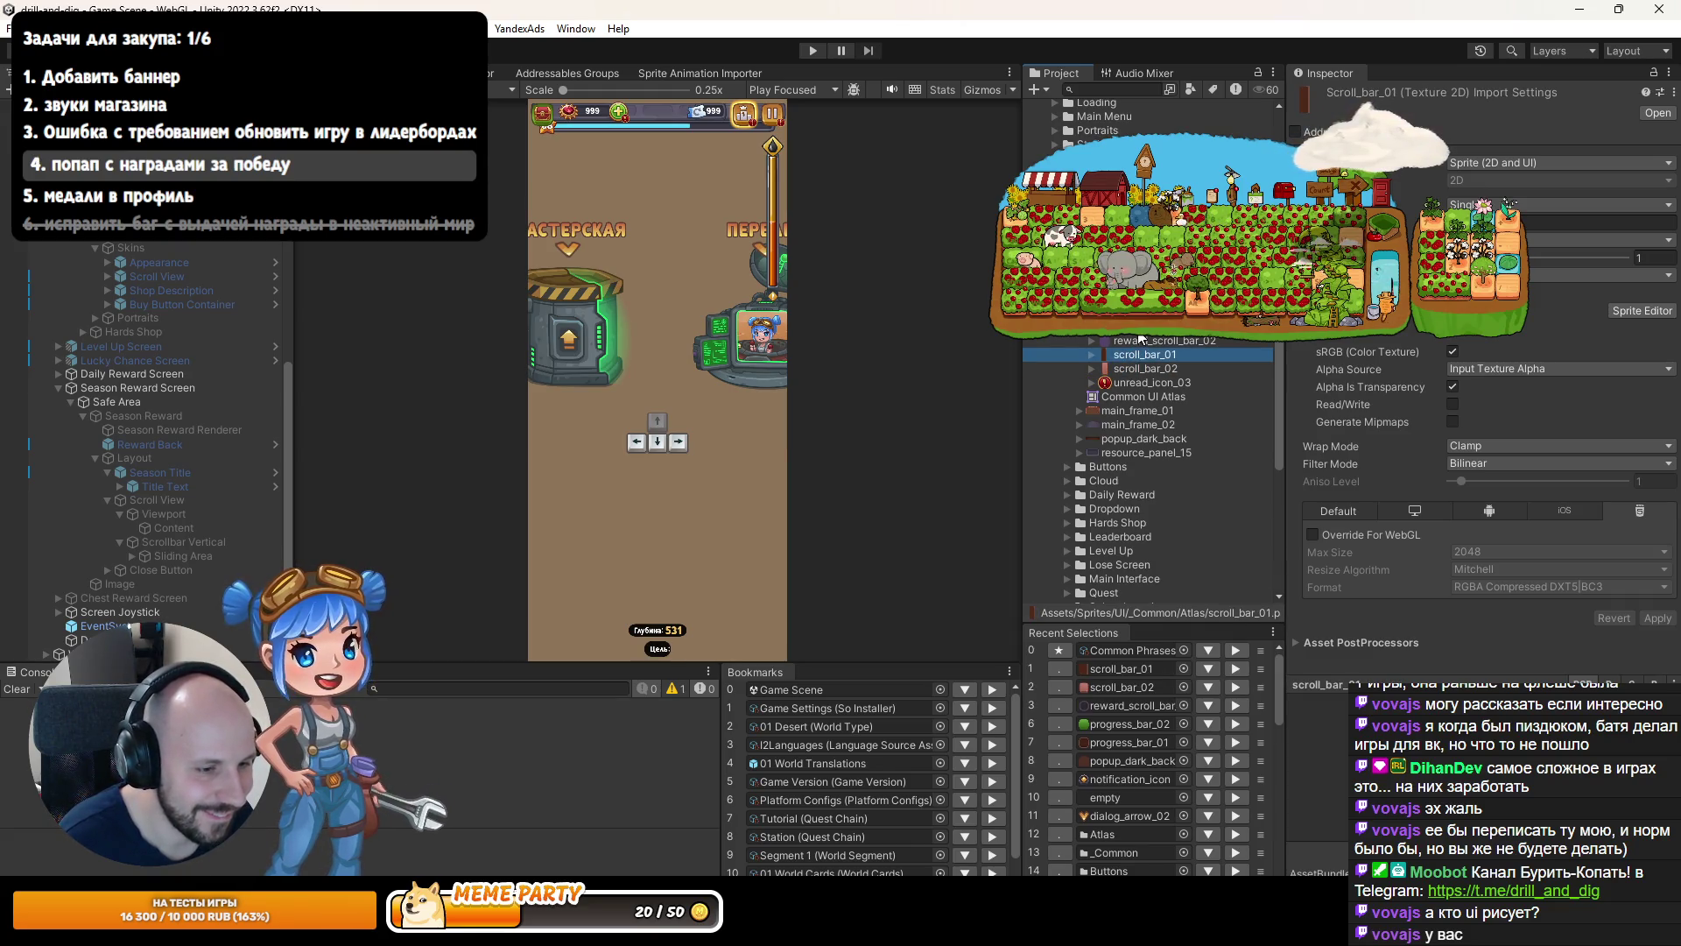
{"action": "left_click", "coordinate": [1142, 327]}
{"action": "left_click", "coordinate": [1113, 397]}
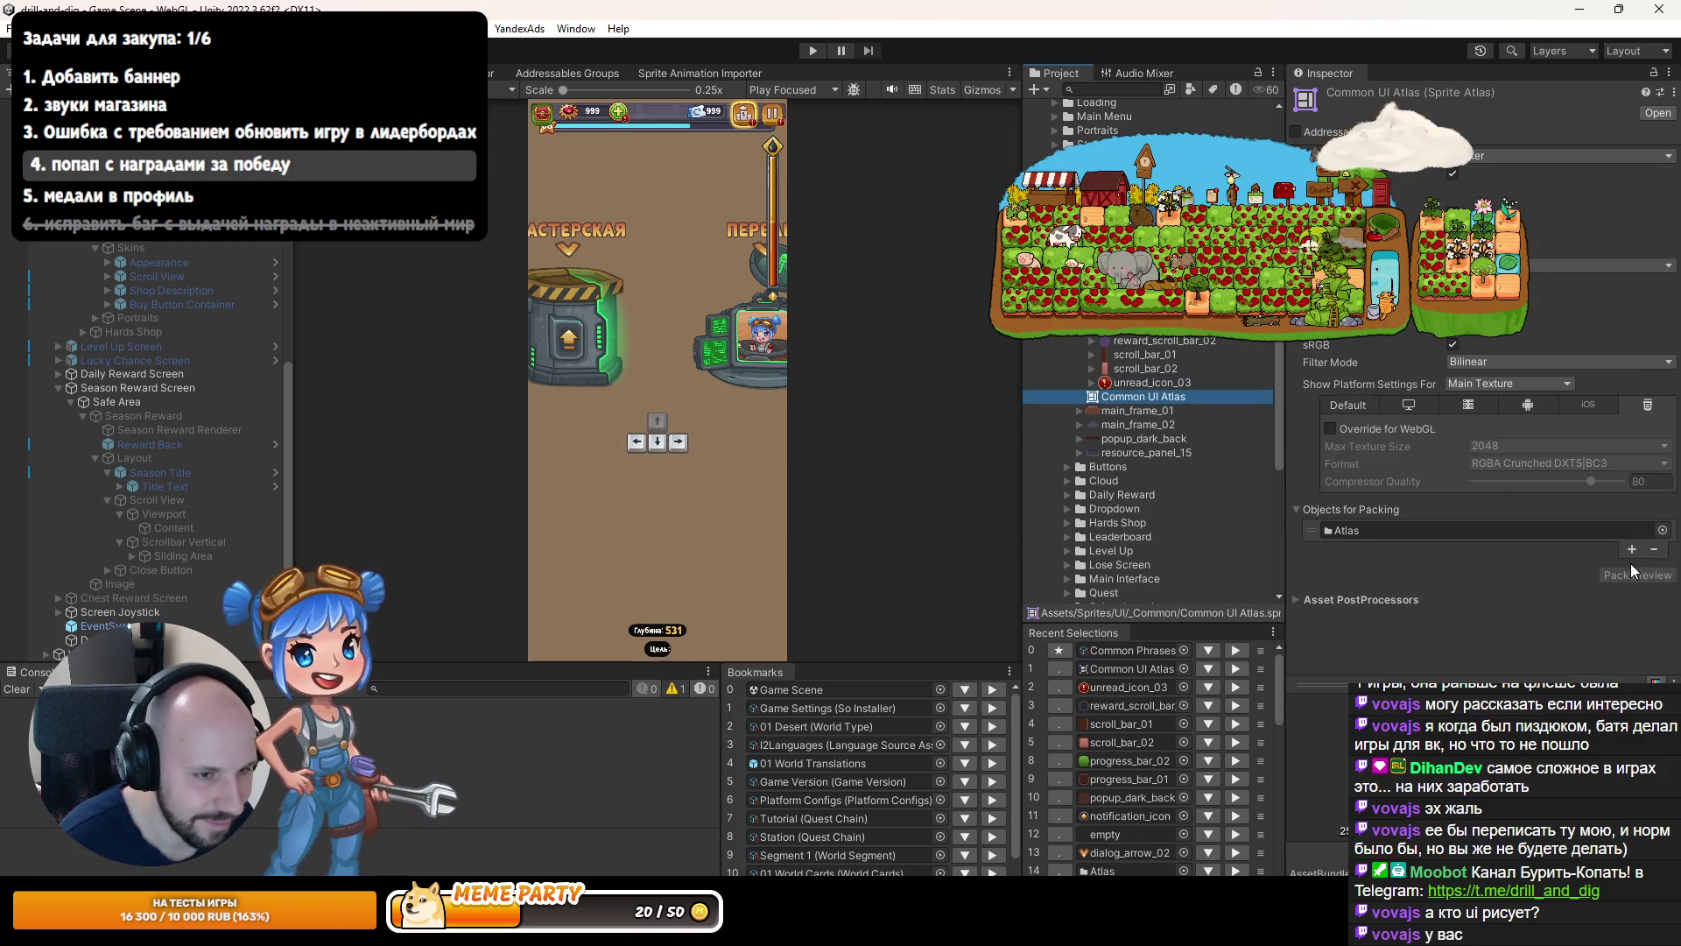
{"action": "mouse_move", "coordinate": [1493, 682]}
{"action": "left_mouse_down"}
{"action": "mouse_move", "coordinate": [1494, 584]}
{"action": "mouse_move", "coordinate": [1494, 618]}
{"action": "left_mouse_up"}
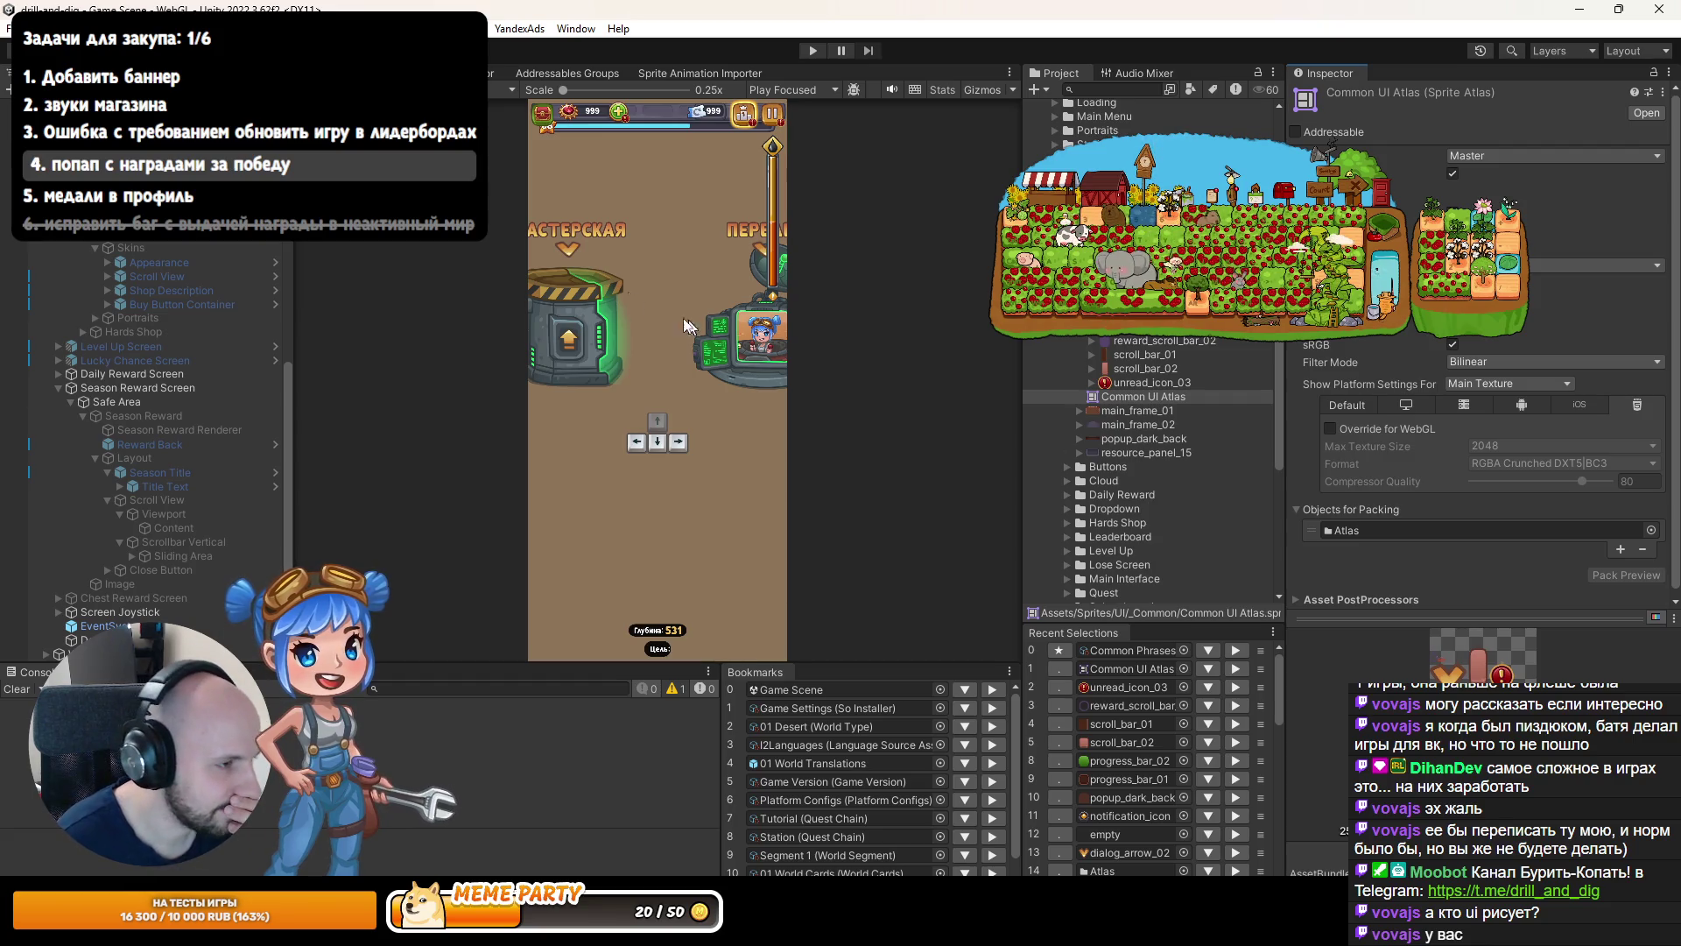
{"action": "key", "text": "ctrl+1"}
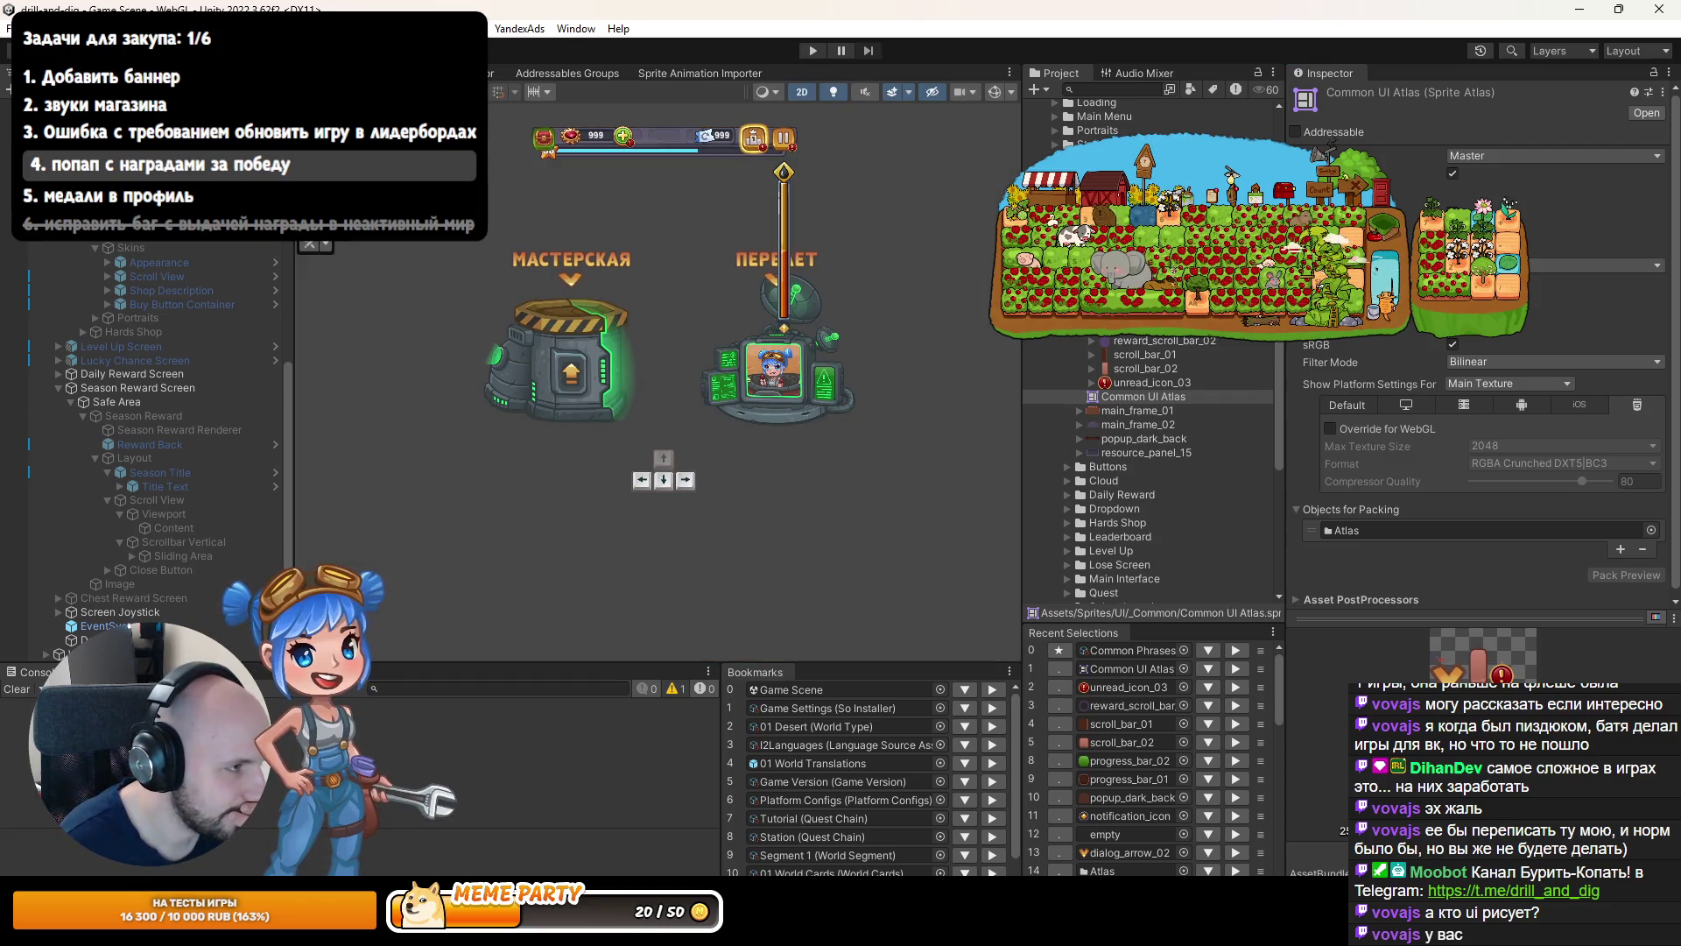
{"action": "key", "text": "ctrl+2"}
{"action": "left_click", "coordinate": [1156, 325]}
{"action": "left_click", "coordinate": [1625, 309]}
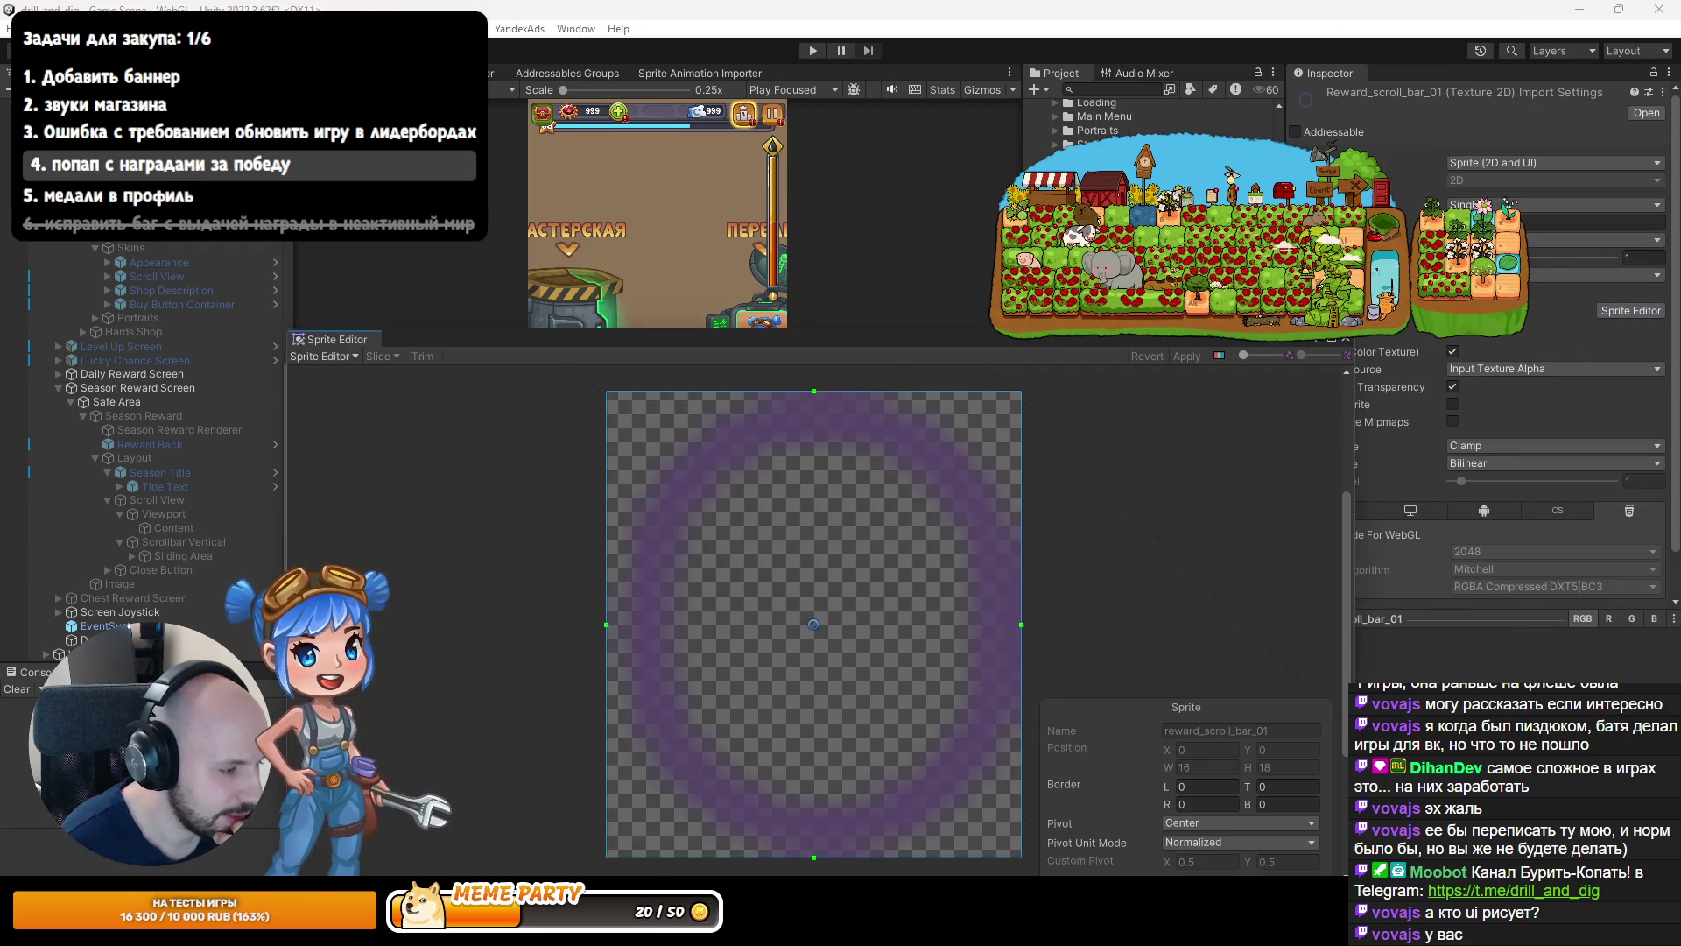
Drag reward_scroll_bar_01's slice borders to top 8, bottom 8, left and right 7, and apply.
{"action": "key", "text": "alt+Tab"}
{"action": "key", "text": "alt+Tab"}
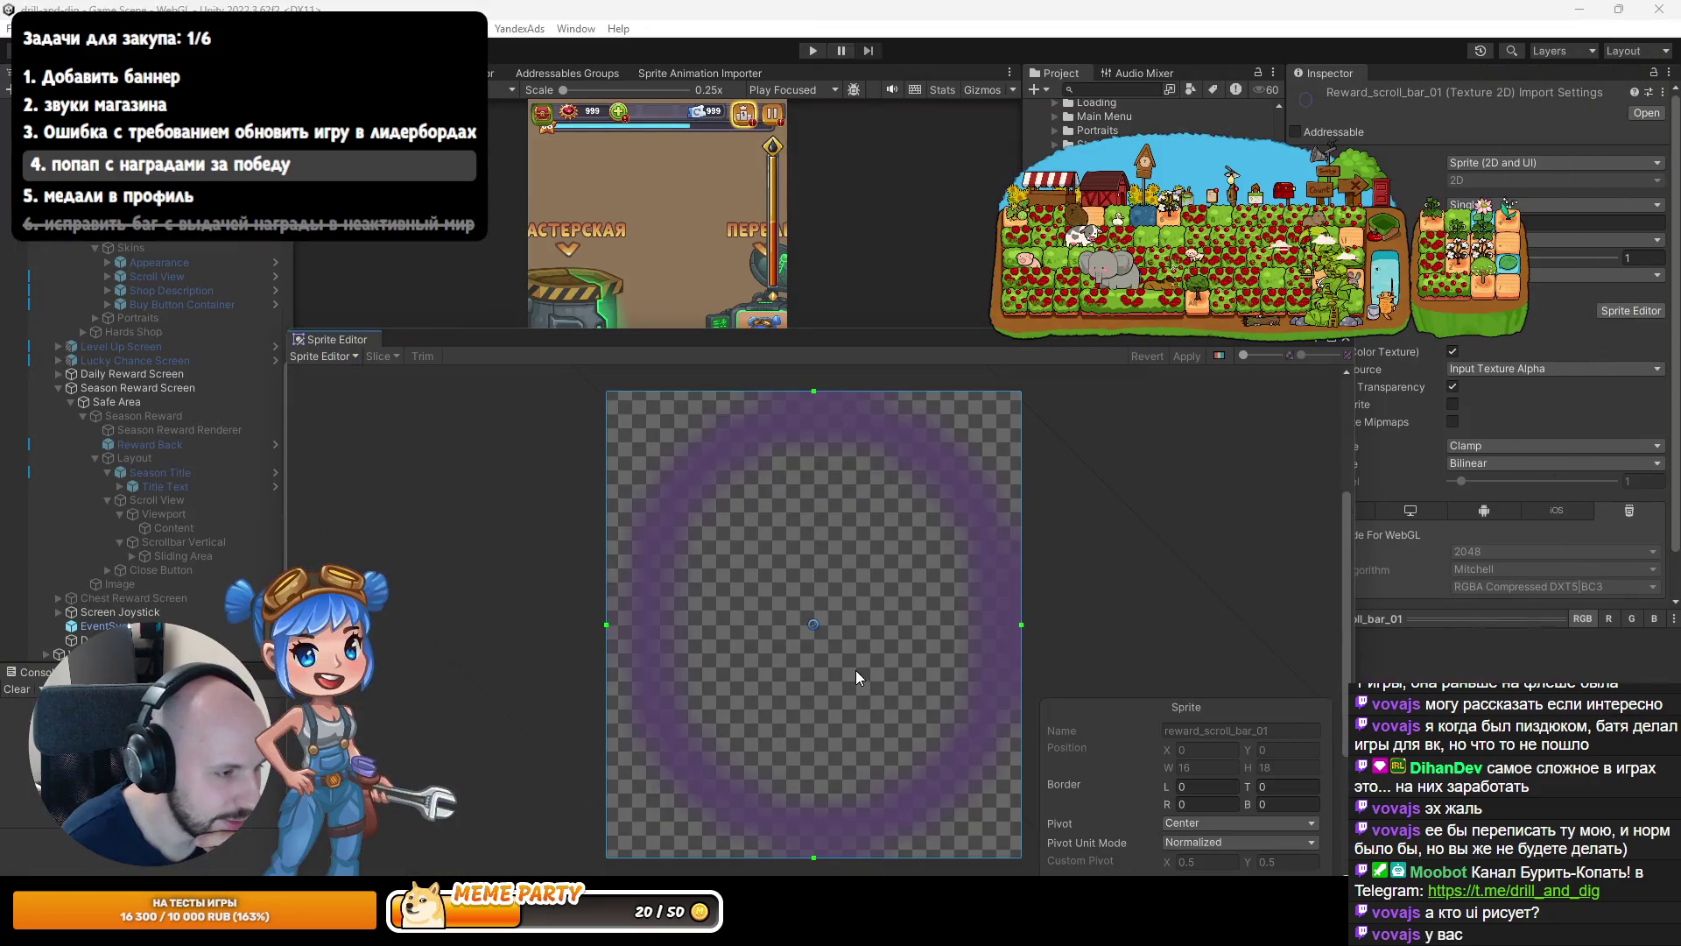
{"action": "left_click_drag", "start_coordinate": [923, 529], "coordinate": [903, 606]}
{"action": "left_click_drag", "start_coordinate": [886, 857], "coordinate": [958, 661]}
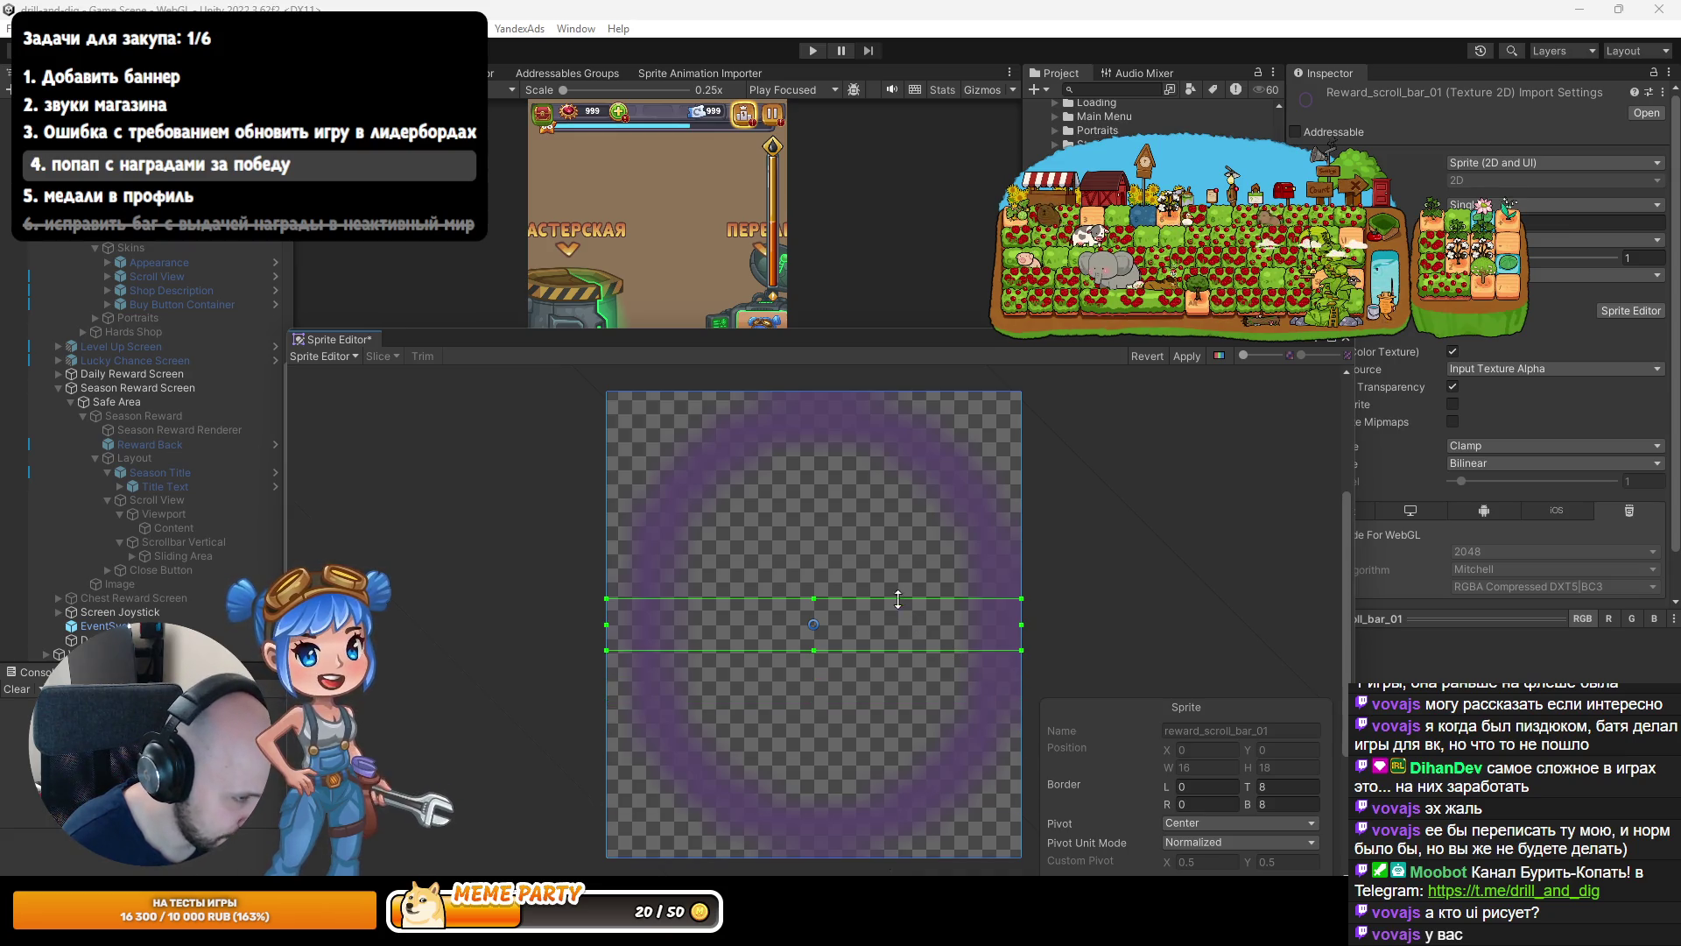
{"action": "mouse_move", "coordinate": [604, 446]}
{"action": "left_mouse_down"}
{"action": "mouse_move", "coordinate": [809, 446]}
{"action": "mouse_move", "coordinate": [784, 447]}
{"action": "left_mouse_up"}
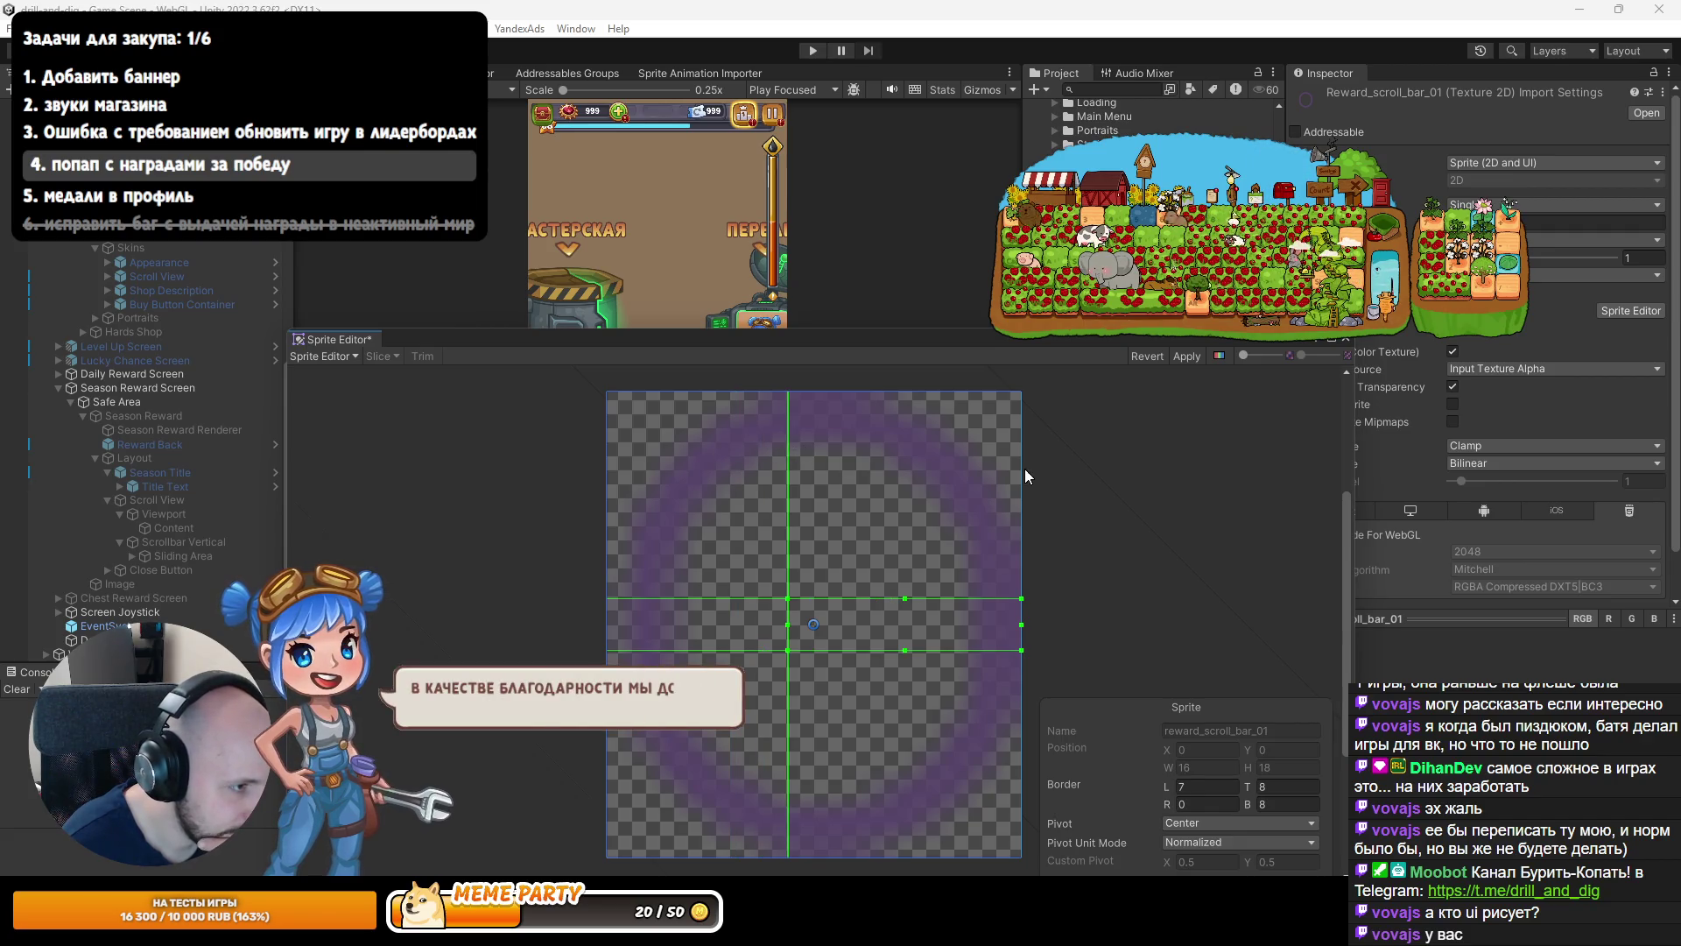
{"action": "left_click_drag", "start_coordinate": [1022, 469], "coordinate": [853, 474]}
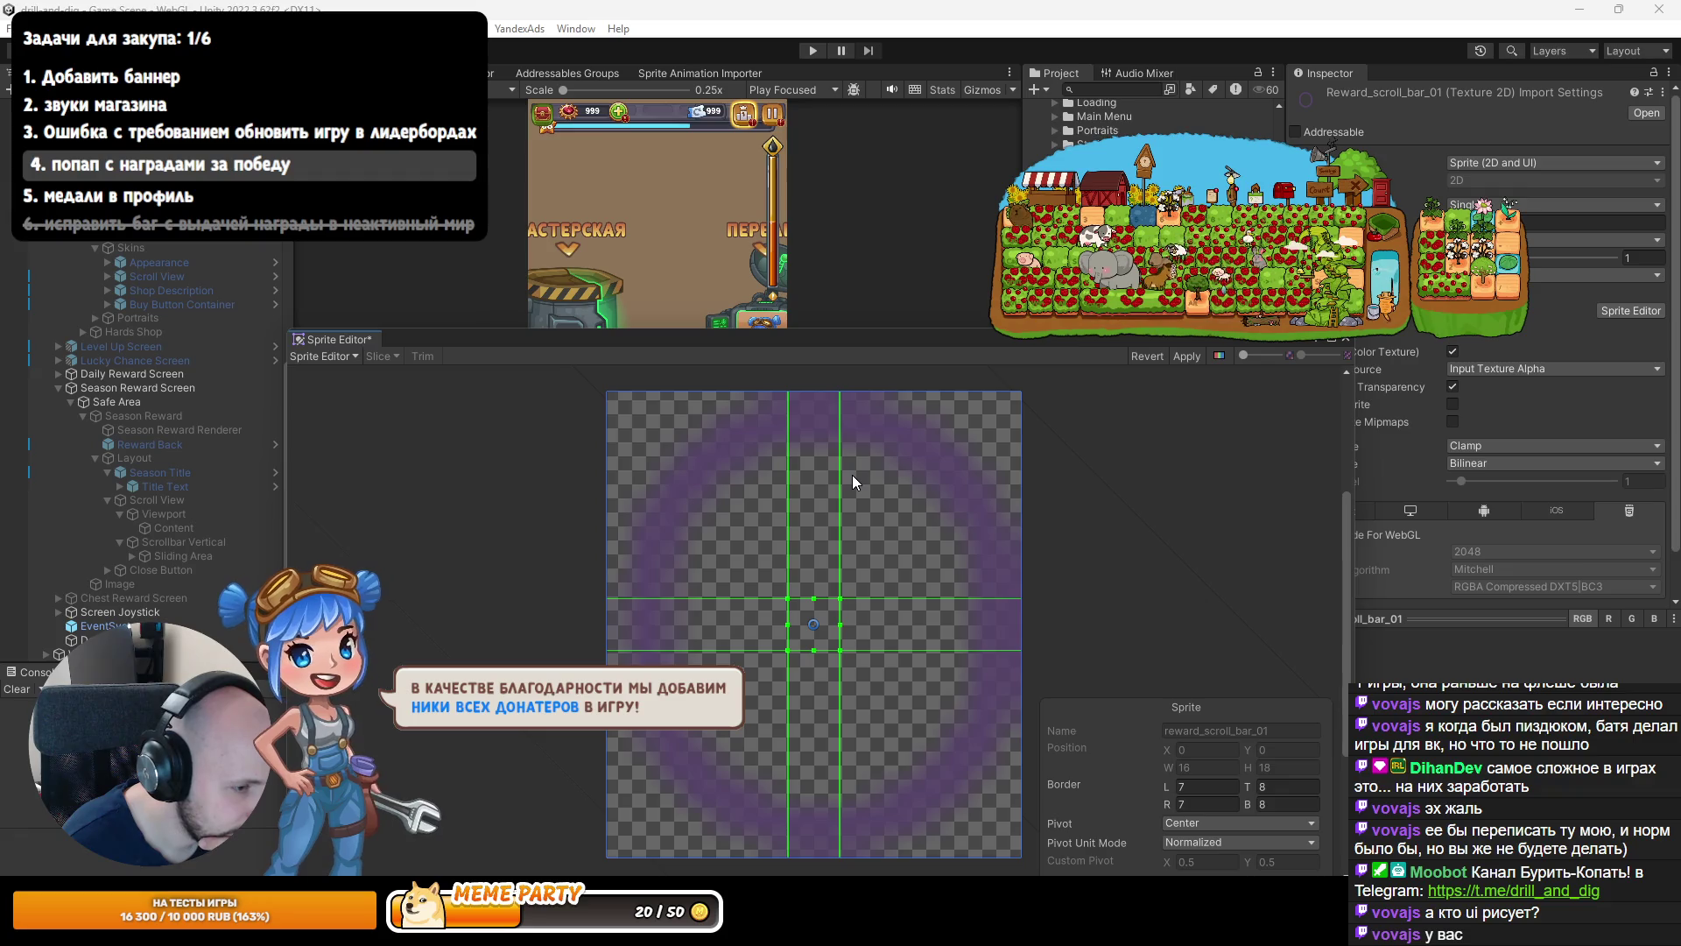
{"action": "left_click", "coordinate": [1191, 357]}
{"action": "left_click", "coordinate": [1346, 339]}
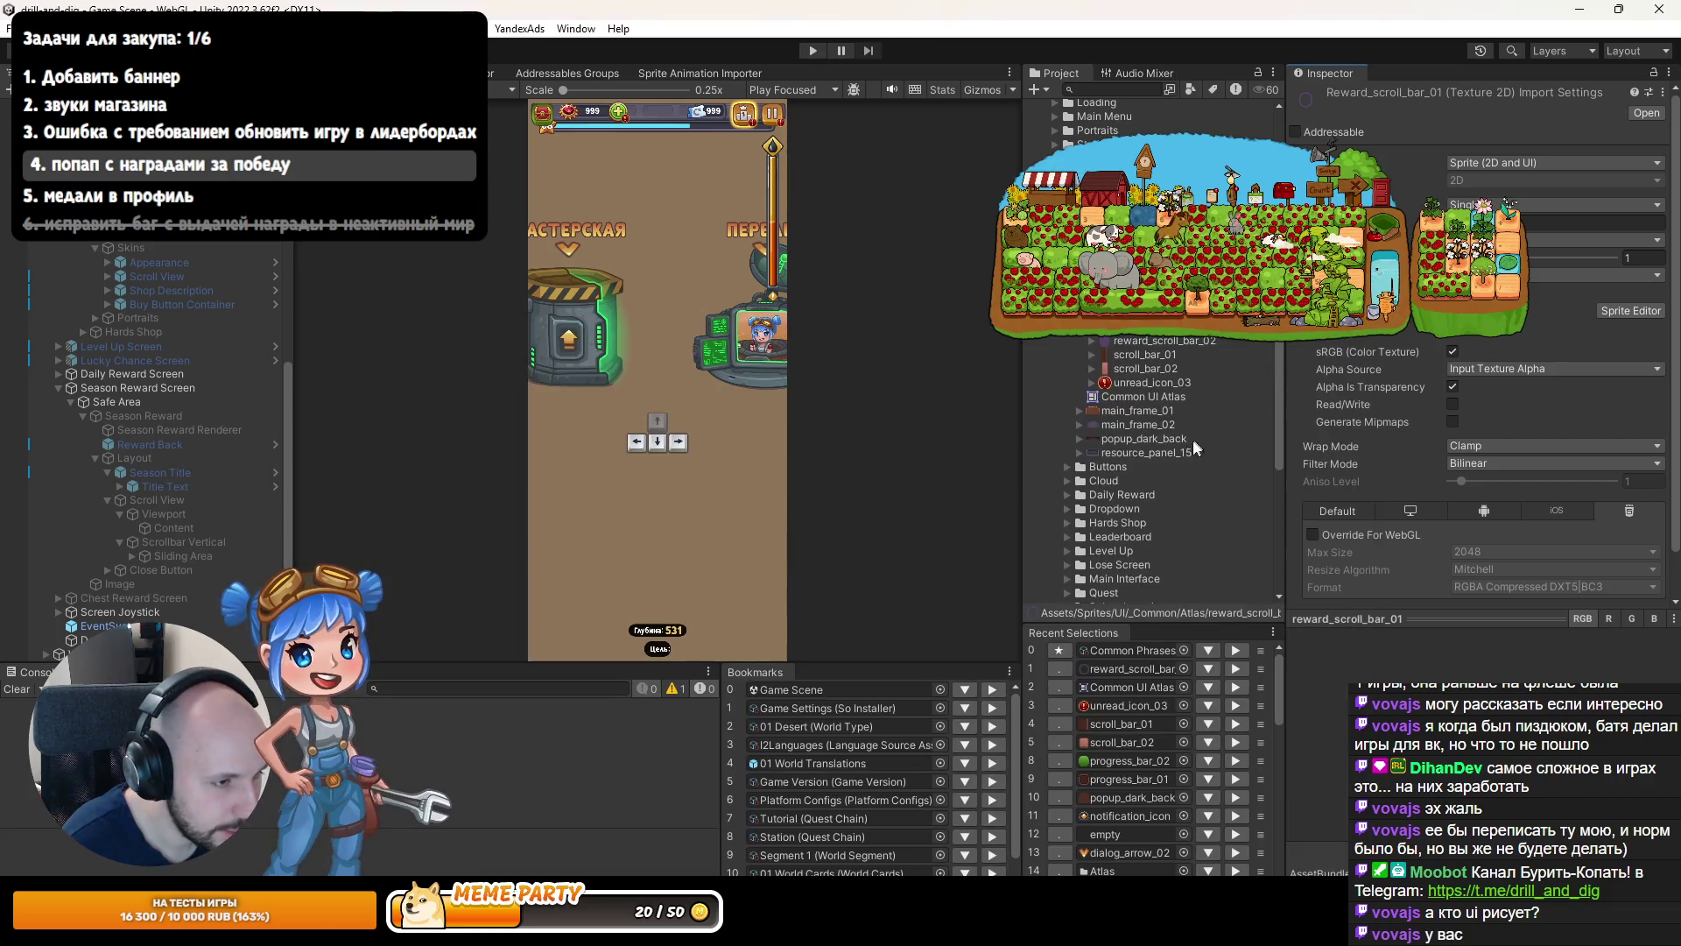
{"action": "key", "text": "Down"}
Adjust reward_scroll_bar_02's slice borders in the Sprite Editor toward left/right 3, top/bottom 4.
{"action": "left_click", "coordinate": [1609, 314]}
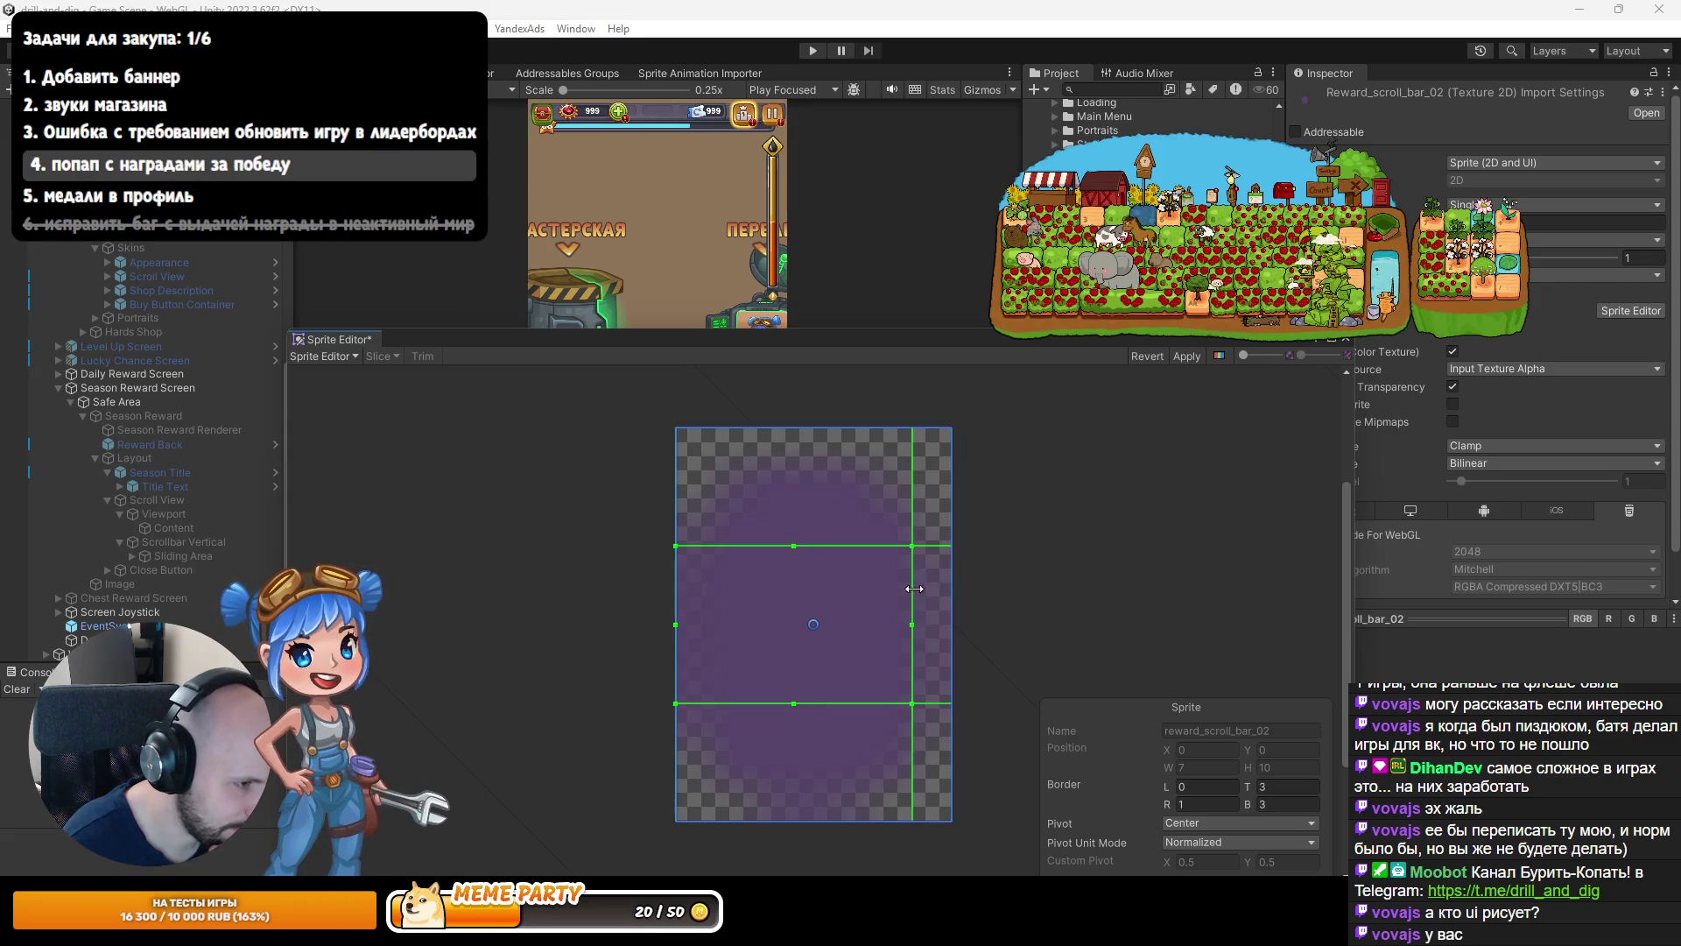
{"action": "left_click_drag", "start_coordinate": [674, 604], "coordinate": [754, 598]}
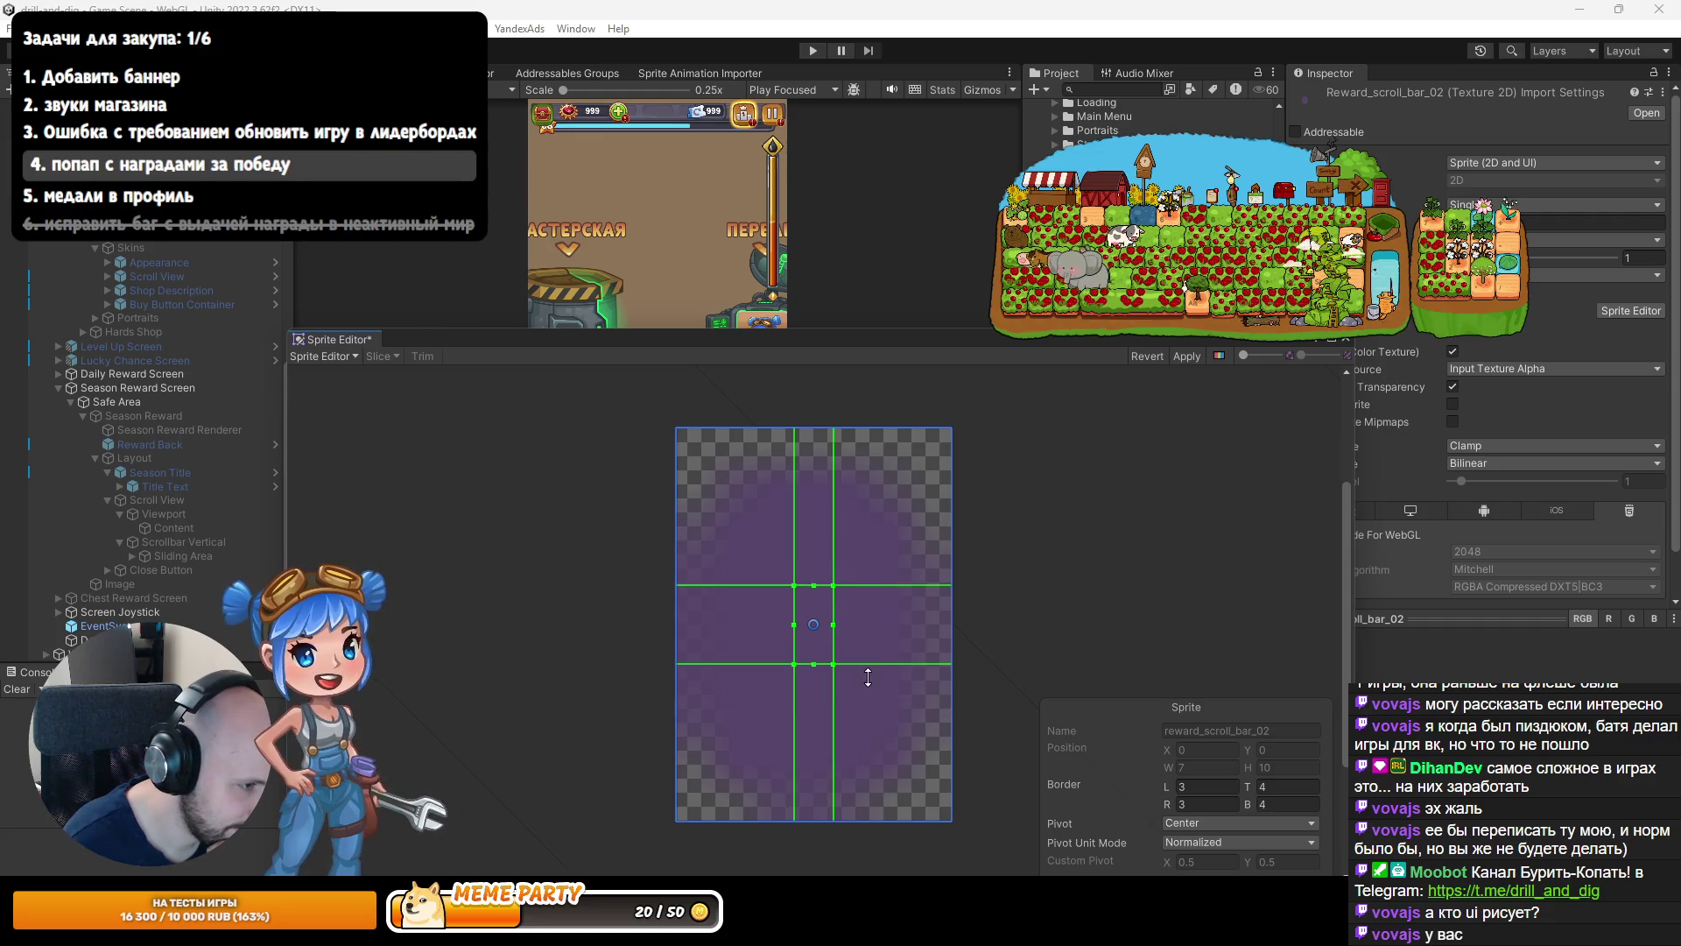
{"action": "left_click", "coordinate": [1344, 339]}
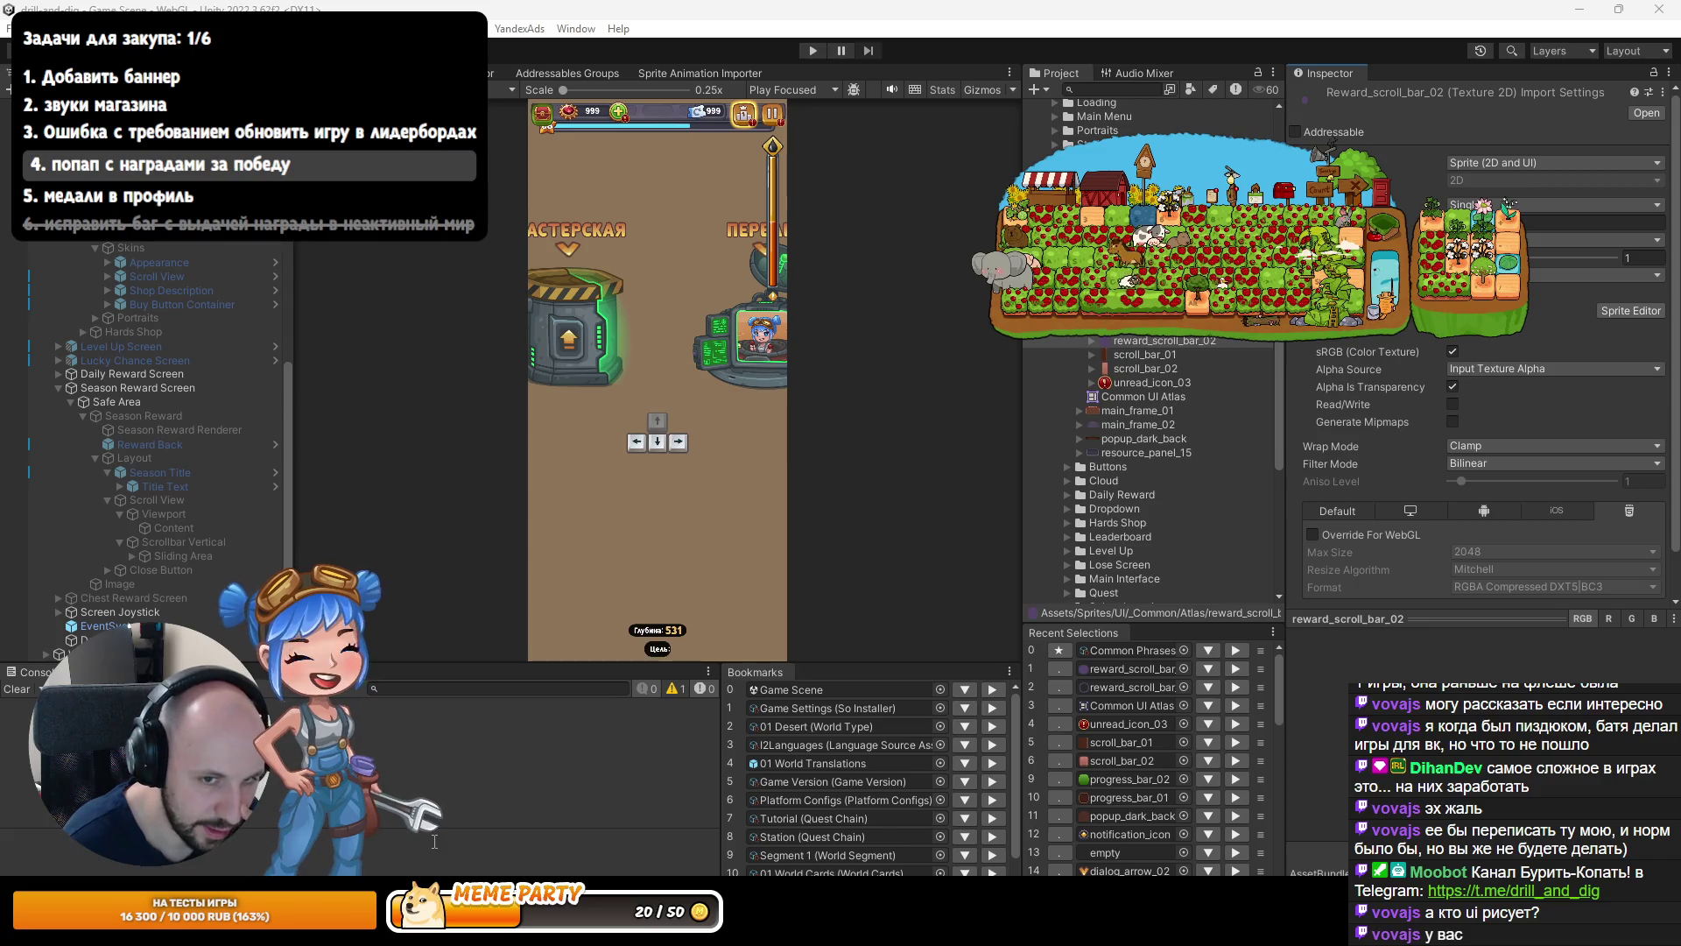
Switch to Scene view and enable the Season Reward popup.
{"action": "left_click", "coordinate": [191, 570]}
{"action": "key", "text": "ctrl+1"}
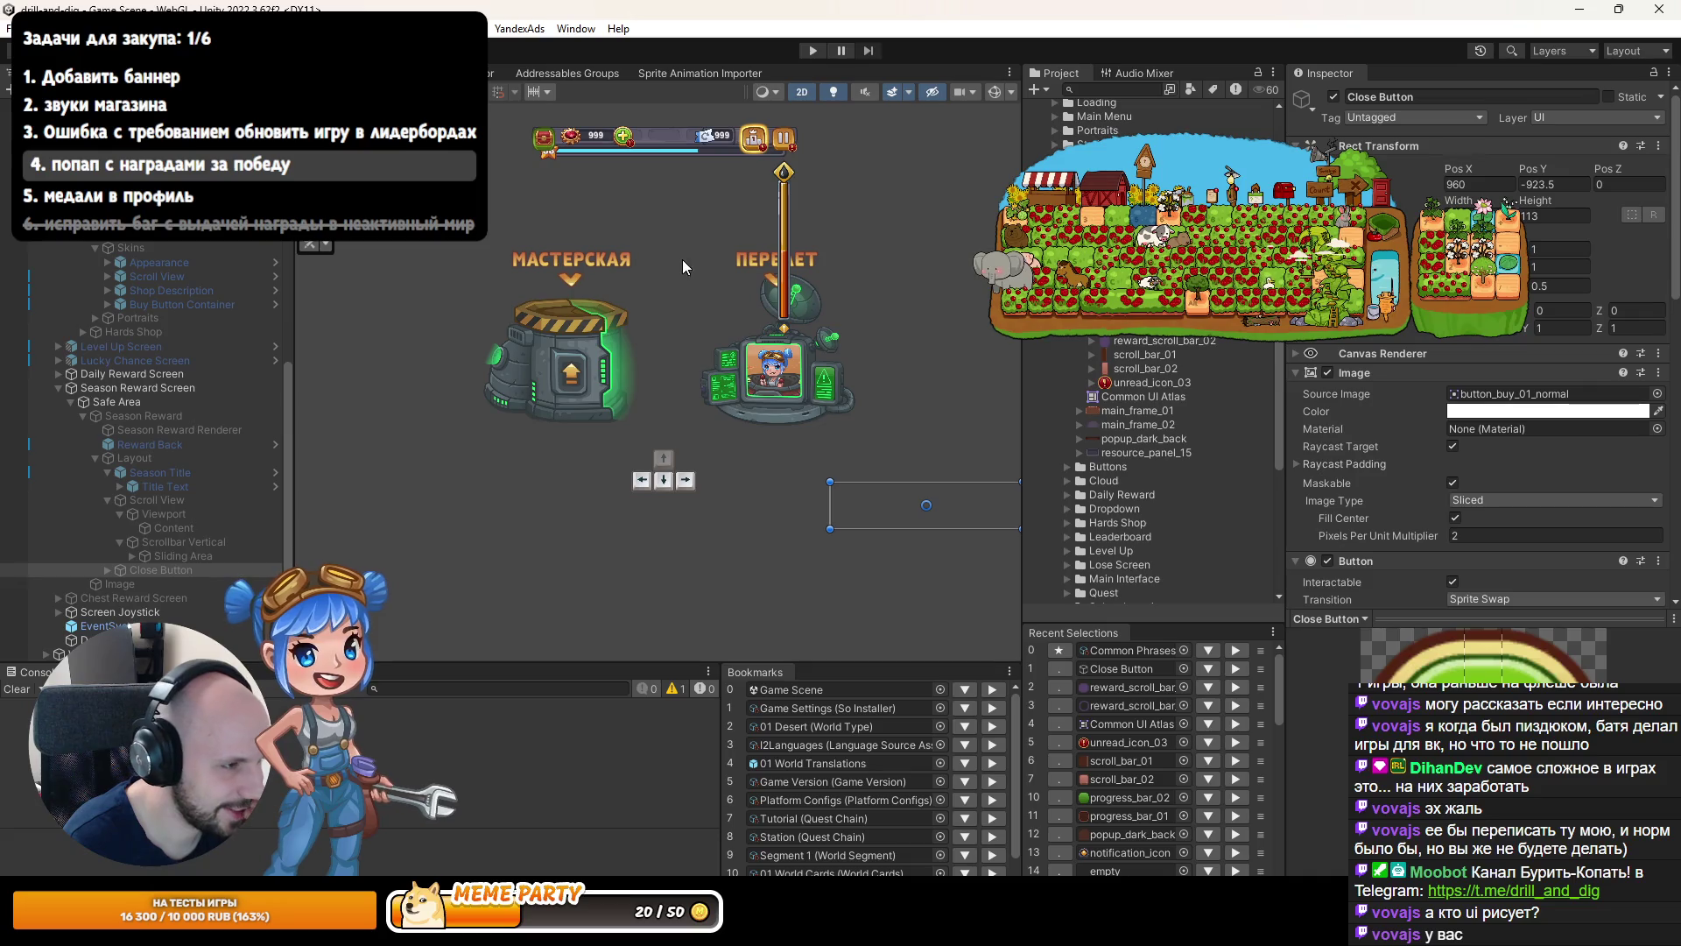
{"action": "scroll", "coordinate": [613, 293], "scroll_direction": "down", "scroll_amount": 2}
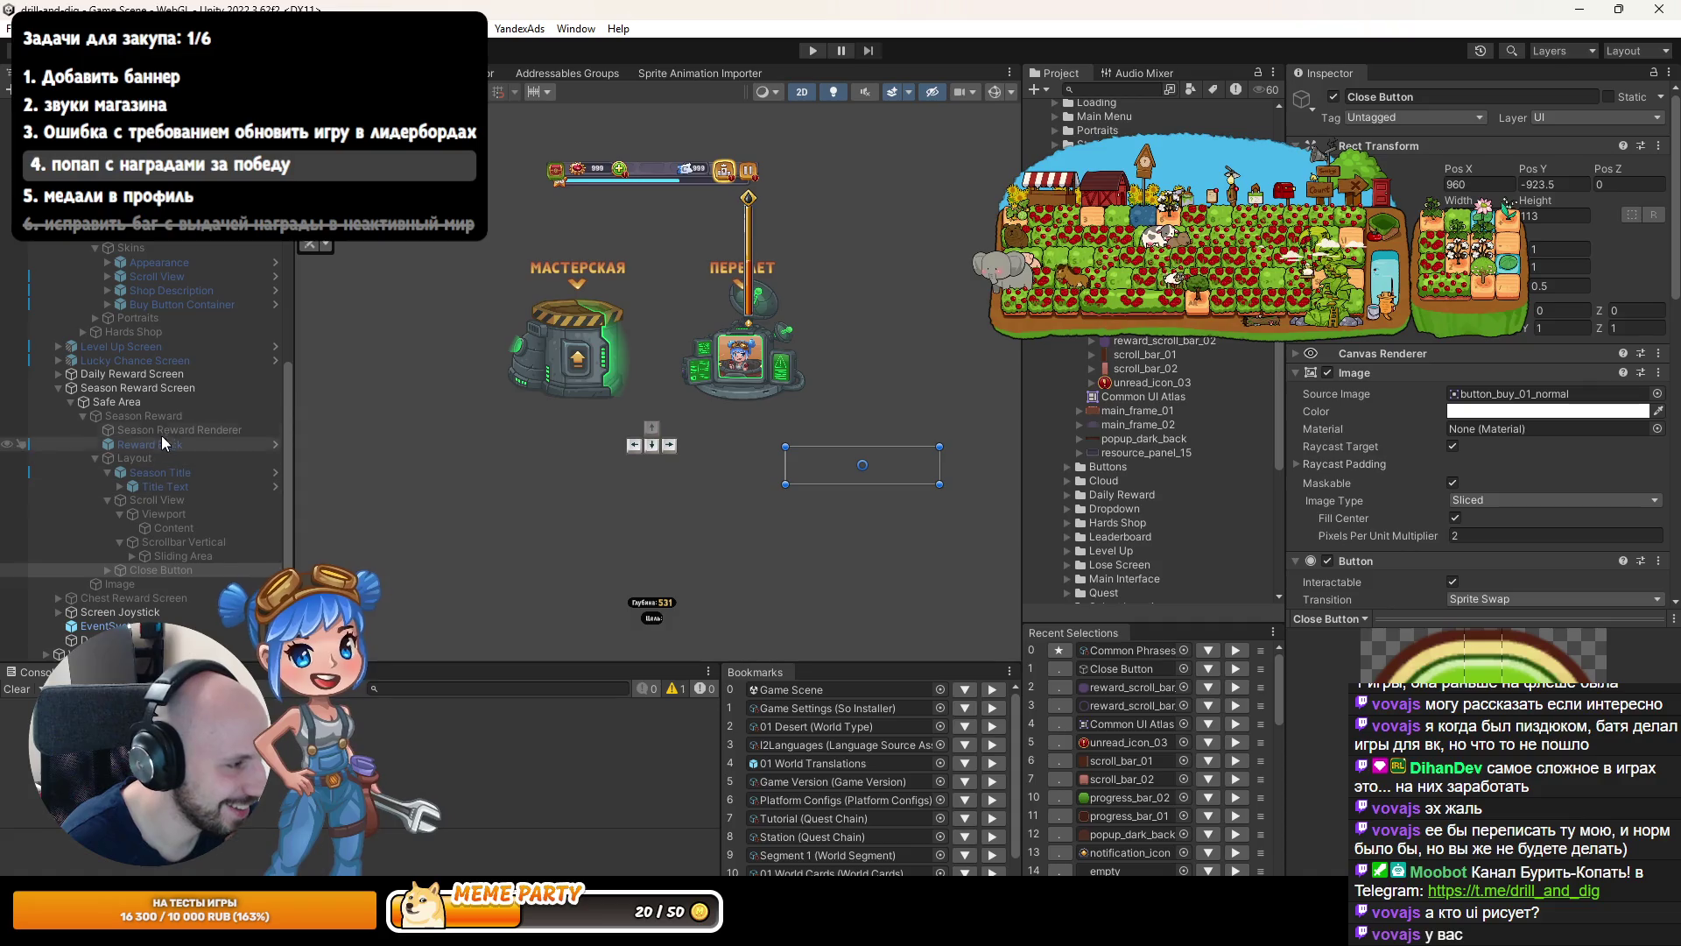
{"action": "left_click", "coordinate": [144, 415]}
{"action": "left_click", "coordinate": [1334, 96]}
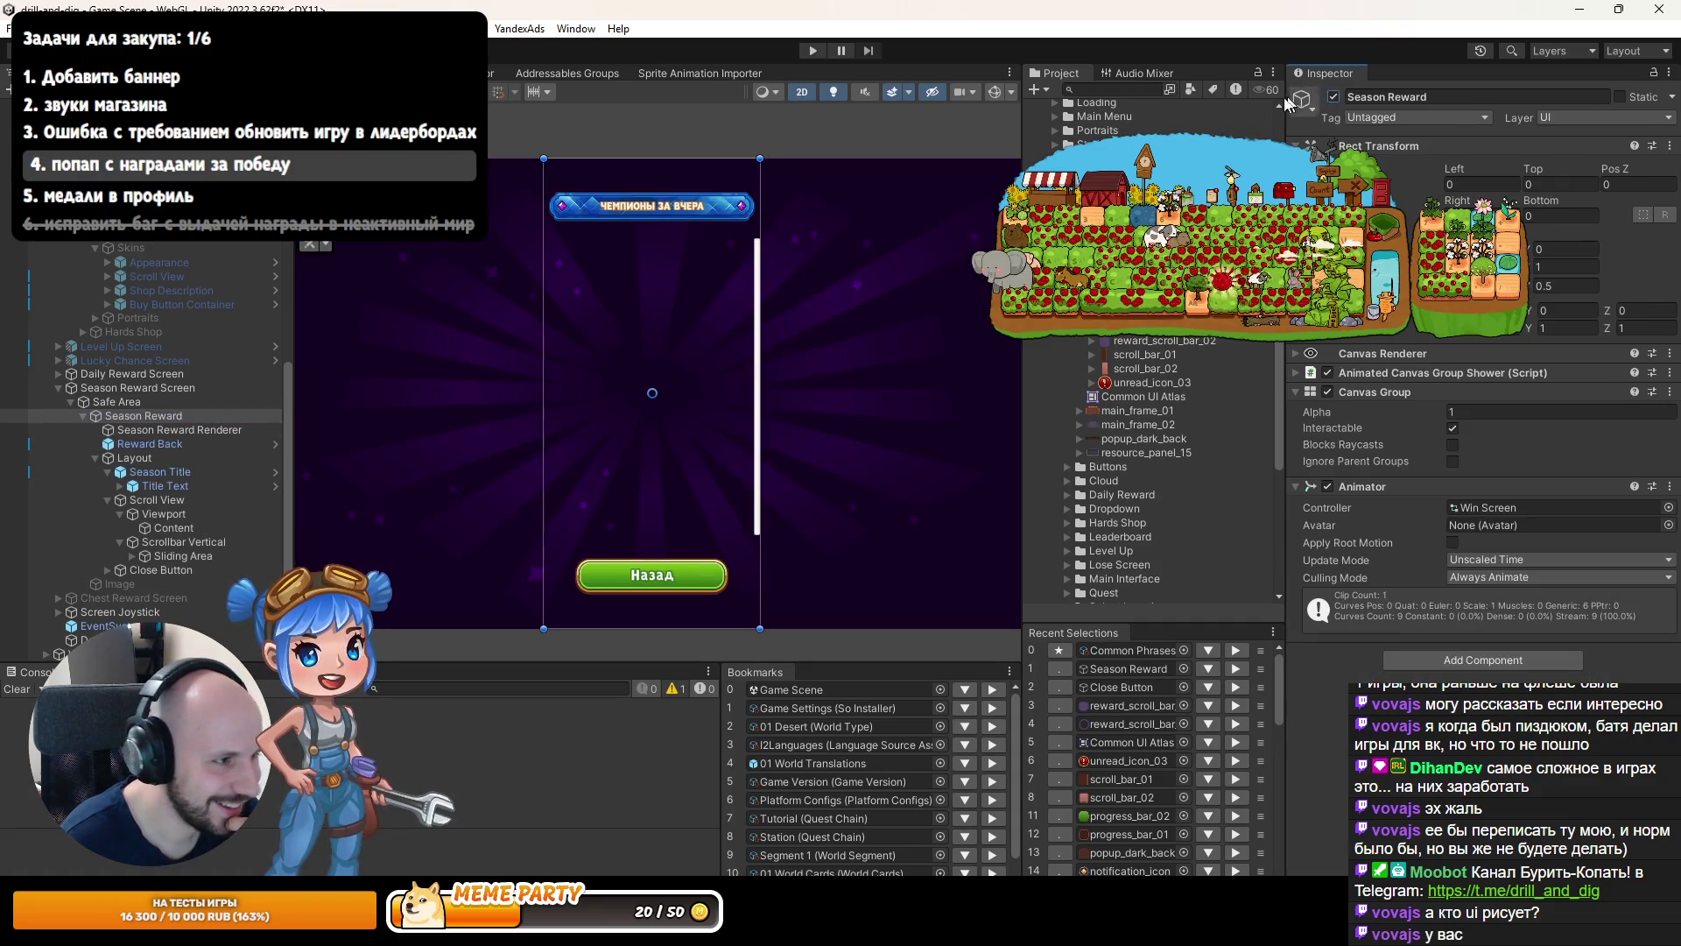
{"action": "scroll", "coordinate": [774, 421], "scroll_direction": "up", "scroll_amount": 3}
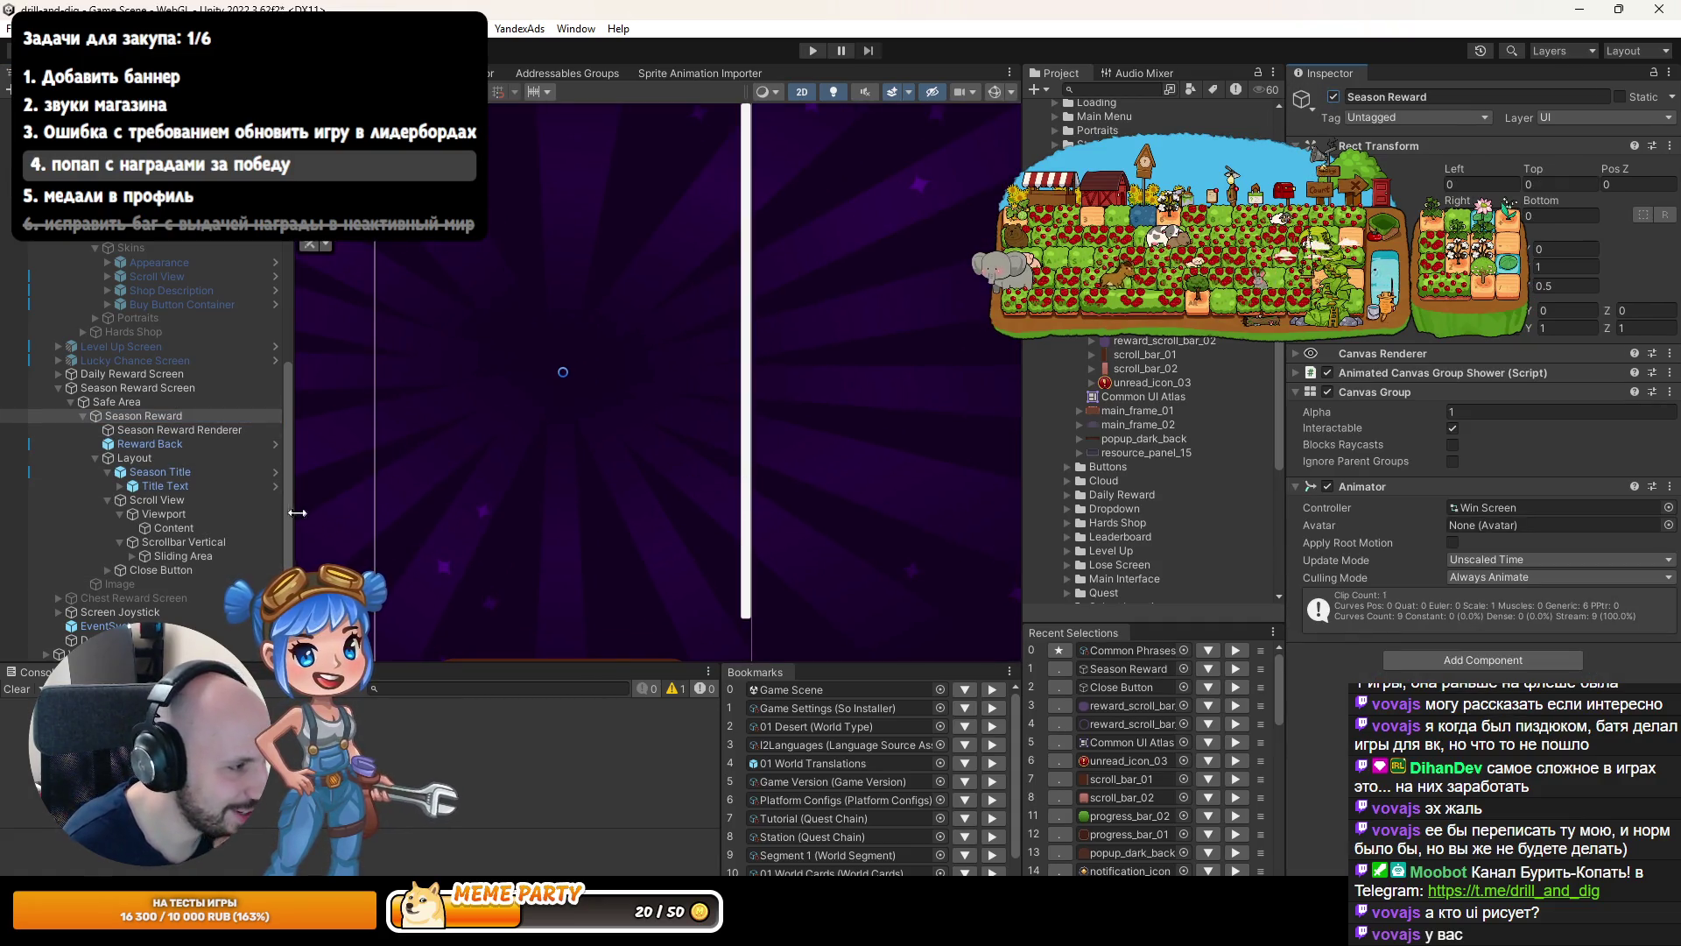
Select the Scroll View and change its scrollbar spacing from -3 to 30.
{"action": "left_click", "coordinate": [170, 556]}
{"action": "left_click", "coordinate": [131, 556]}
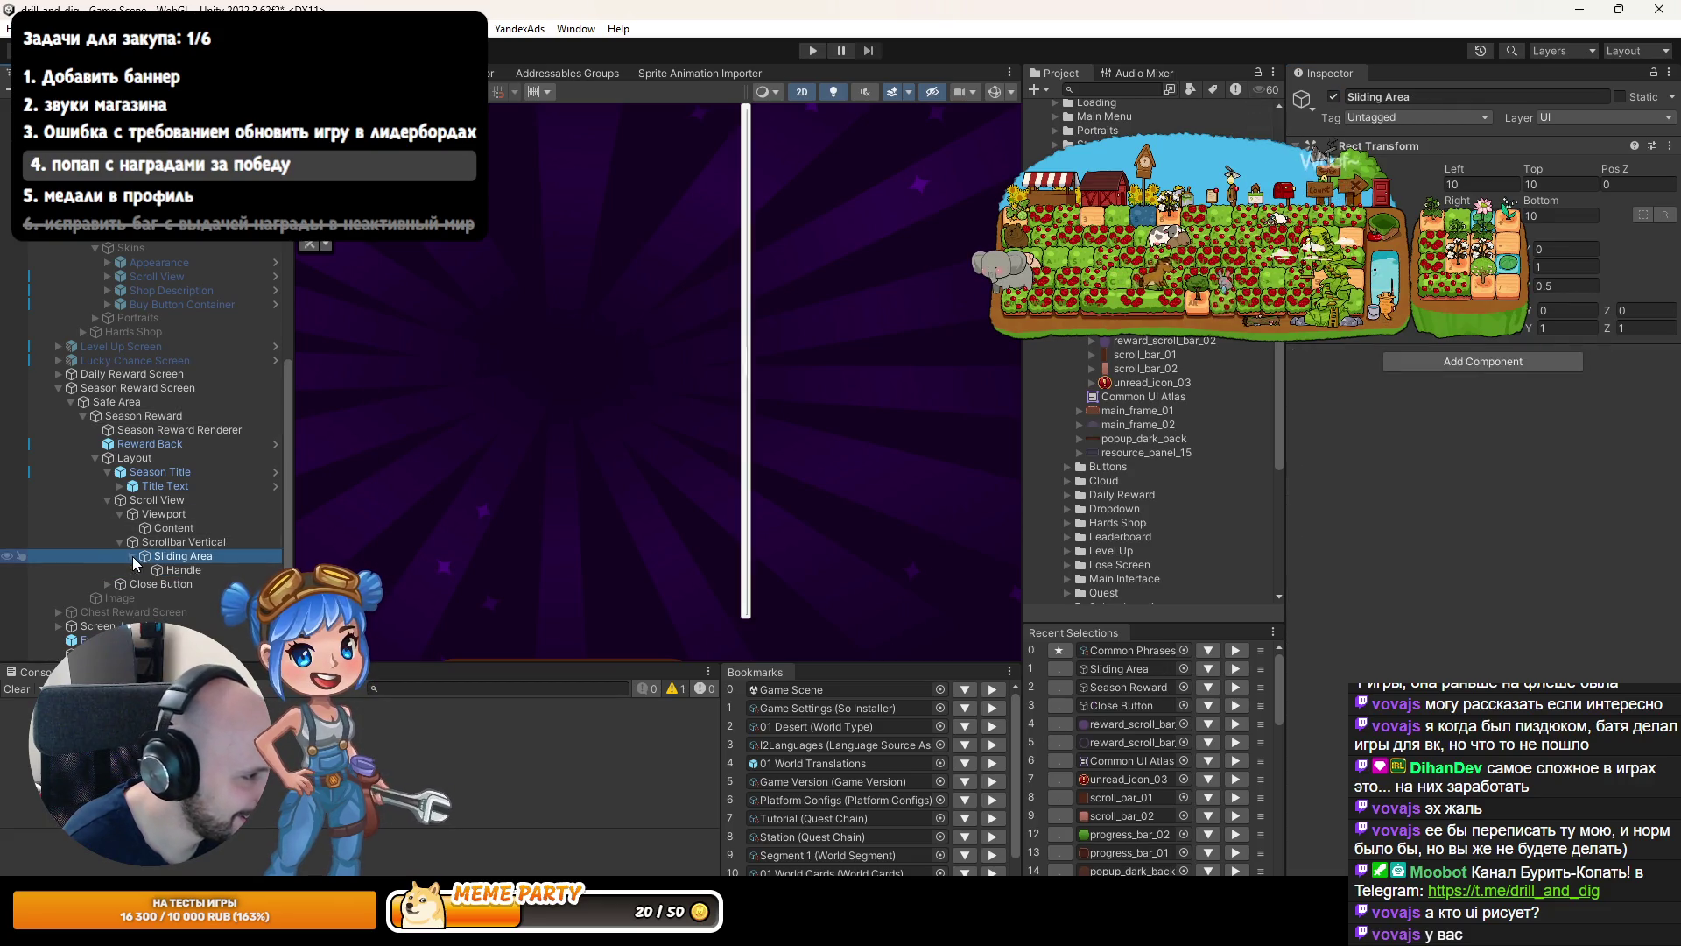
{"action": "left_click", "coordinate": [157, 499]}
{"action": "scroll", "coordinate": [1479, 437], "scroll_direction": "down", "scroll_amount": 5}
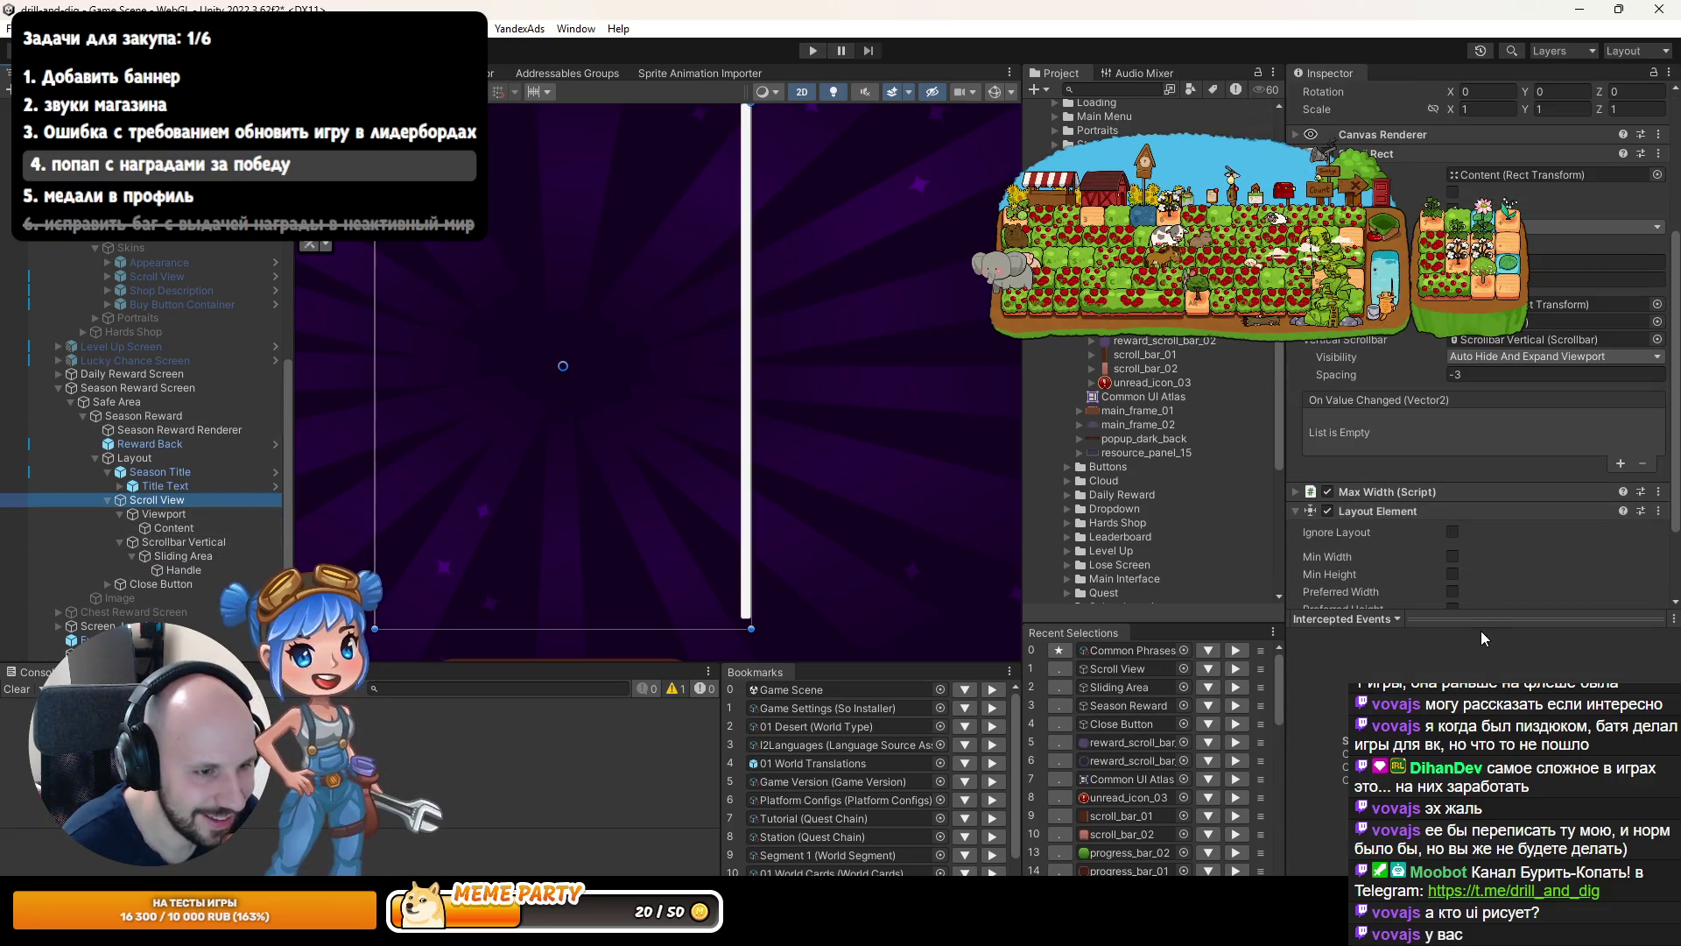
{"action": "scroll", "coordinate": [1472, 497], "scroll_direction": "up", "scroll_amount": 2}
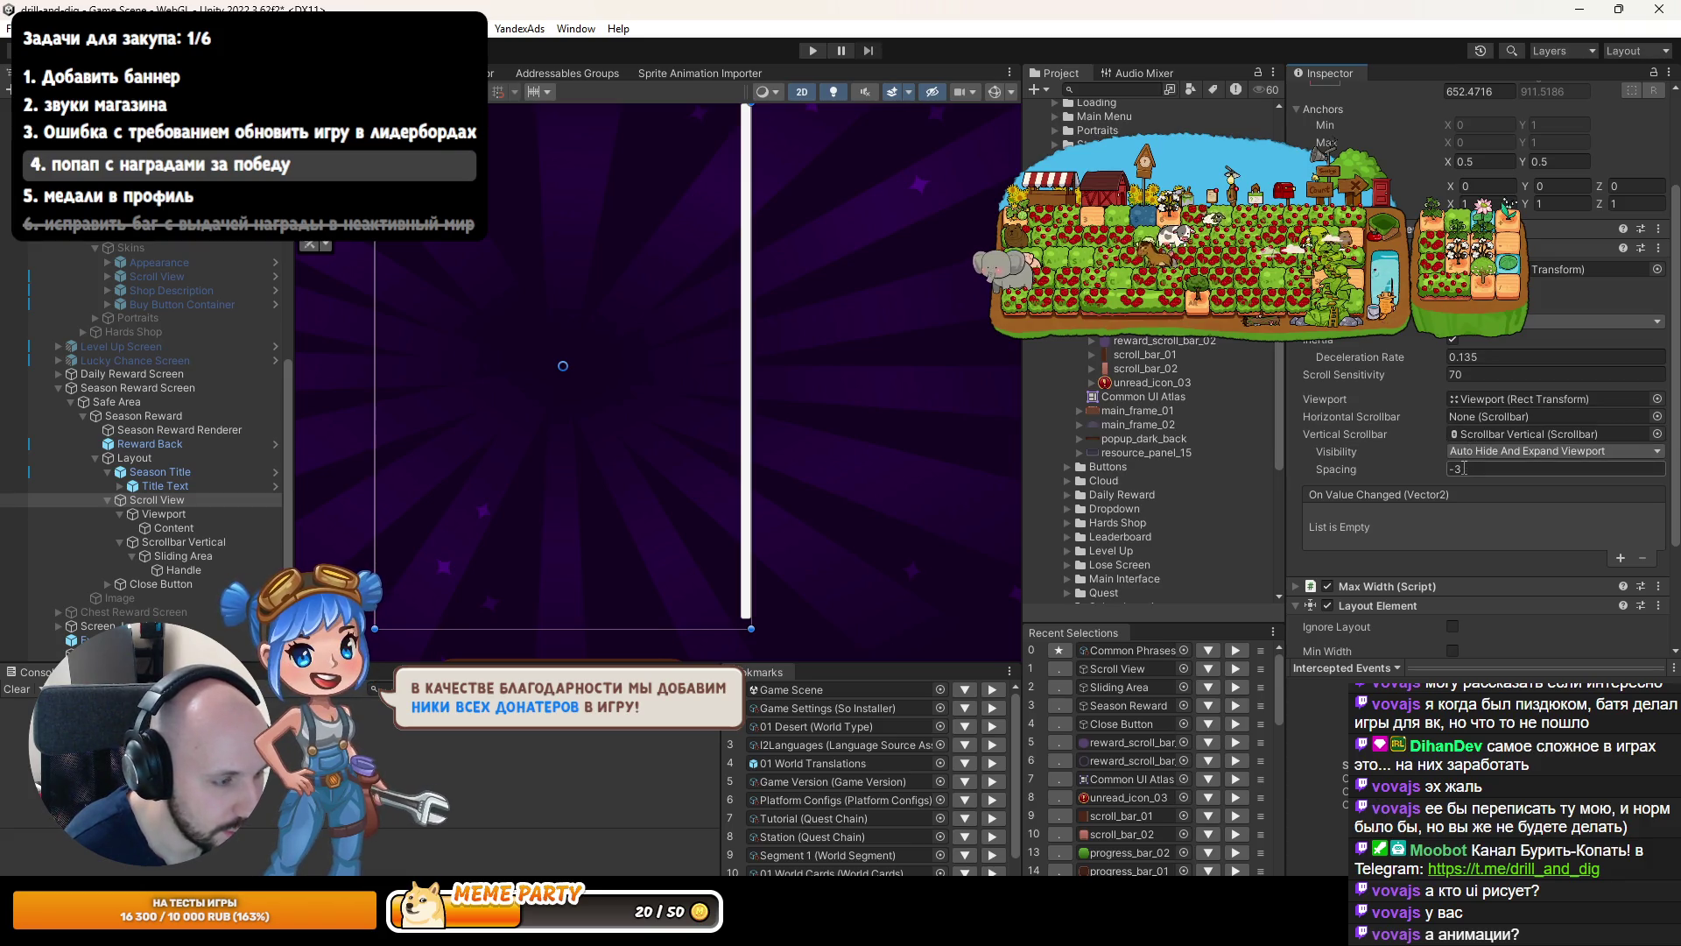
{"action": "left_click", "coordinate": [1464, 468]}
{"action": "type", "text": "30"}
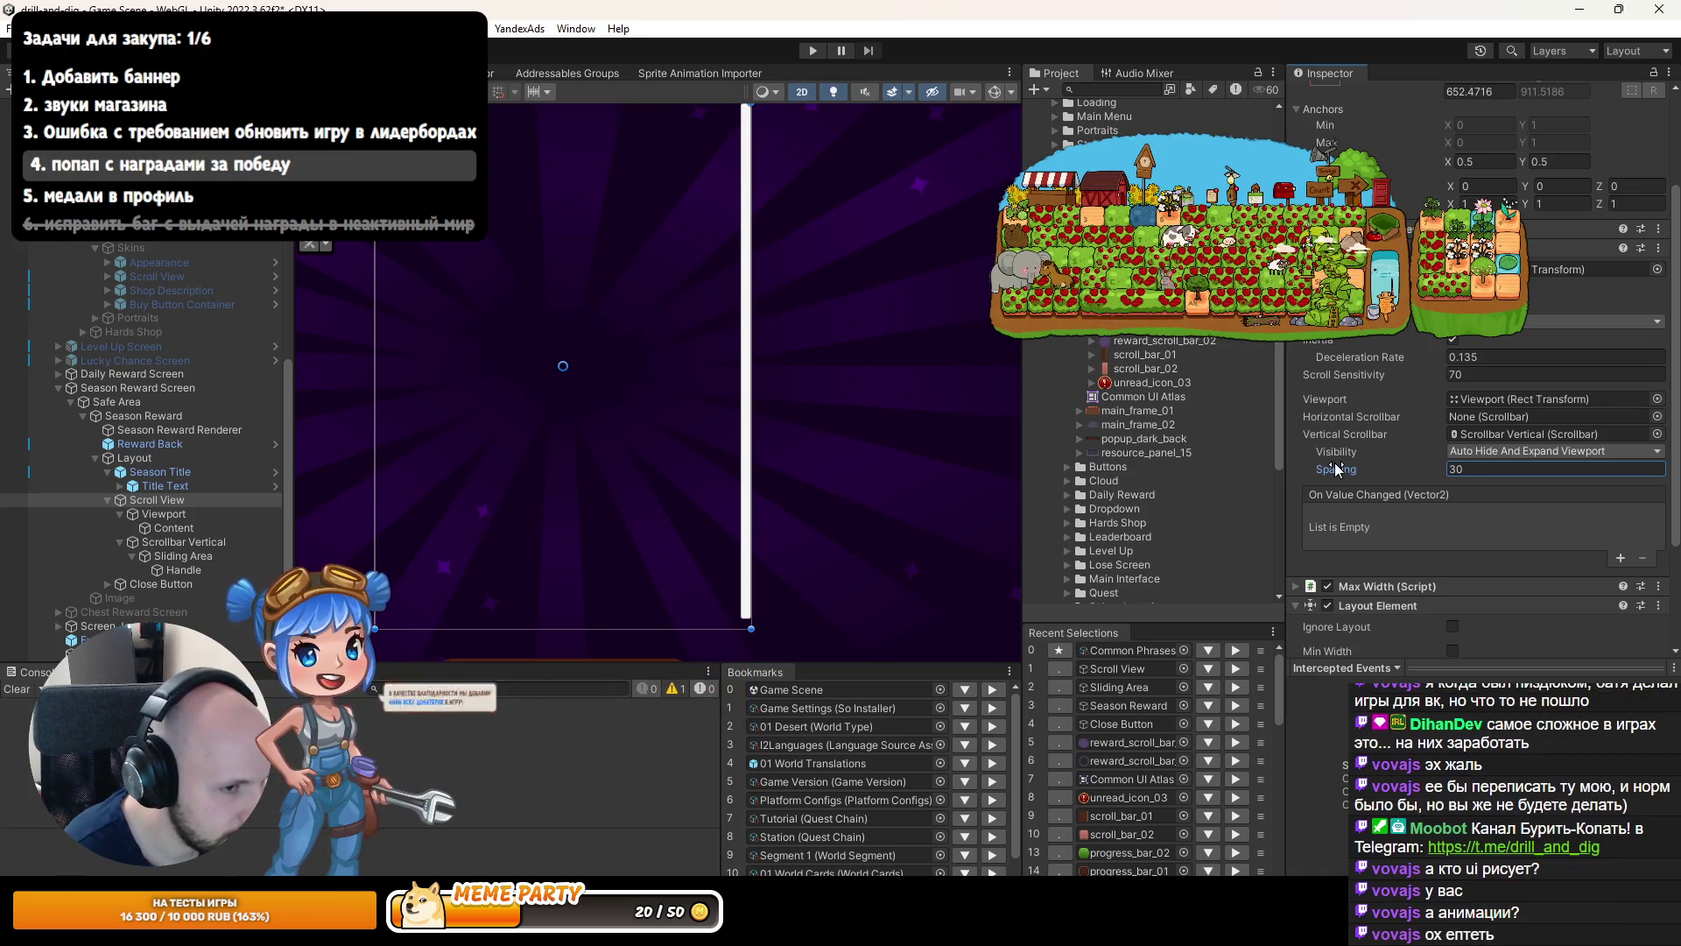
{"action": "scroll", "coordinate": [1464, 420], "scroll_direction": "down", "scroll_amount": 1}
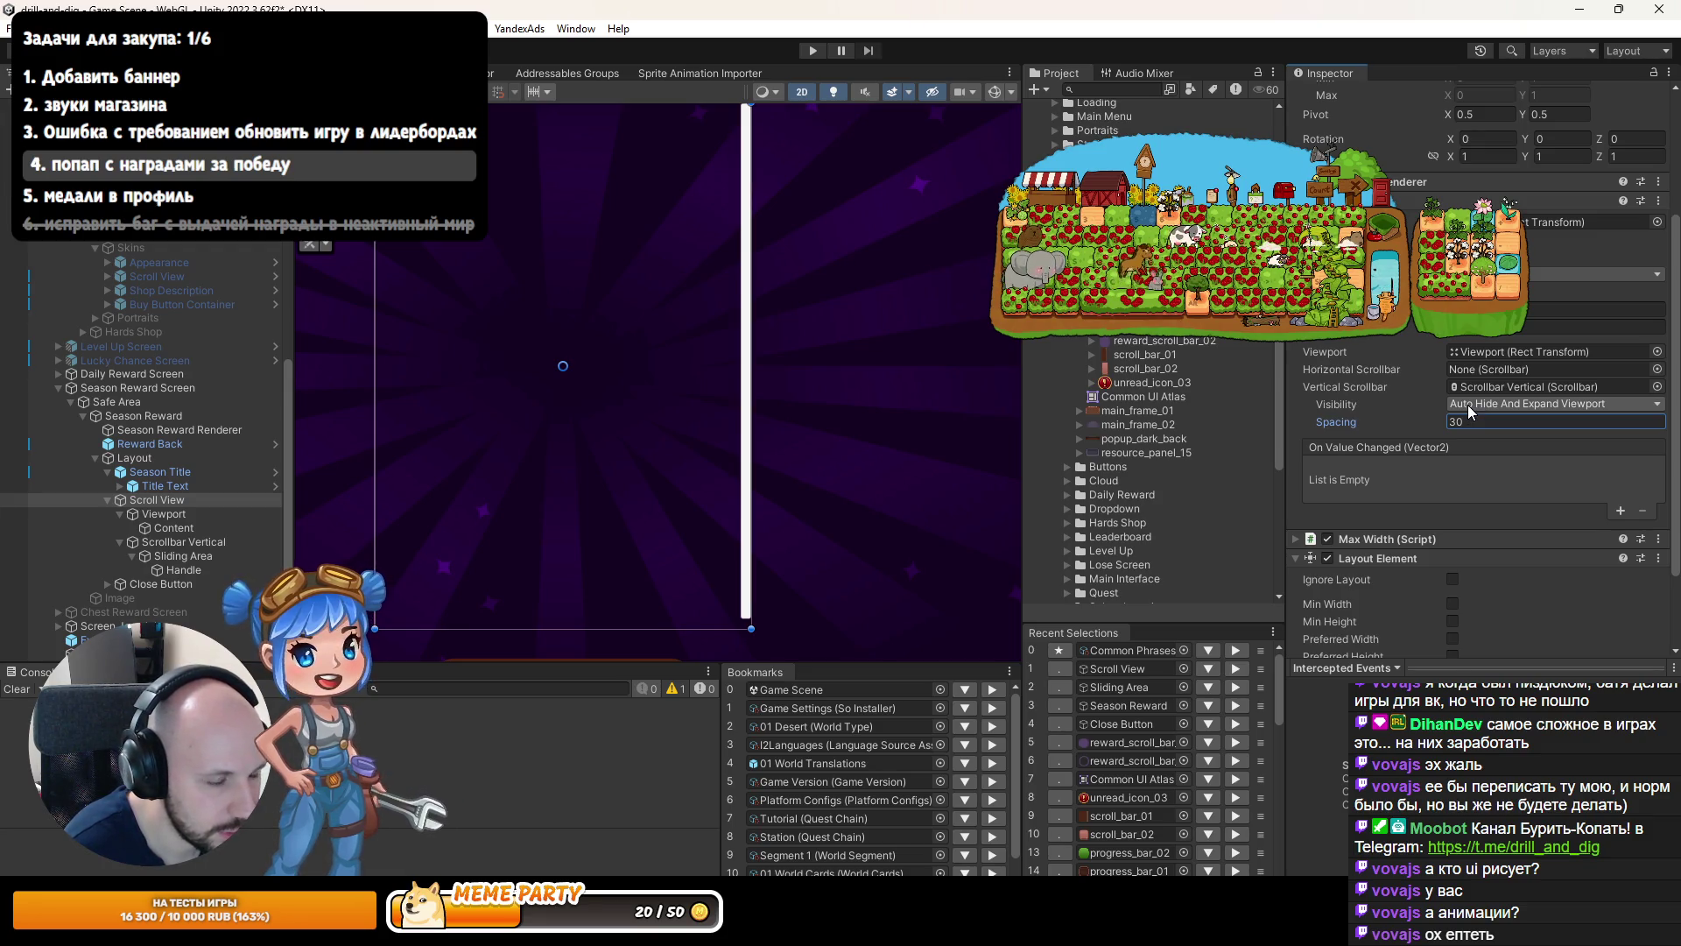
{"action": "scroll", "coordinate": [1468, 405], "scroll_direction": "down", "scroll_amount": 2}
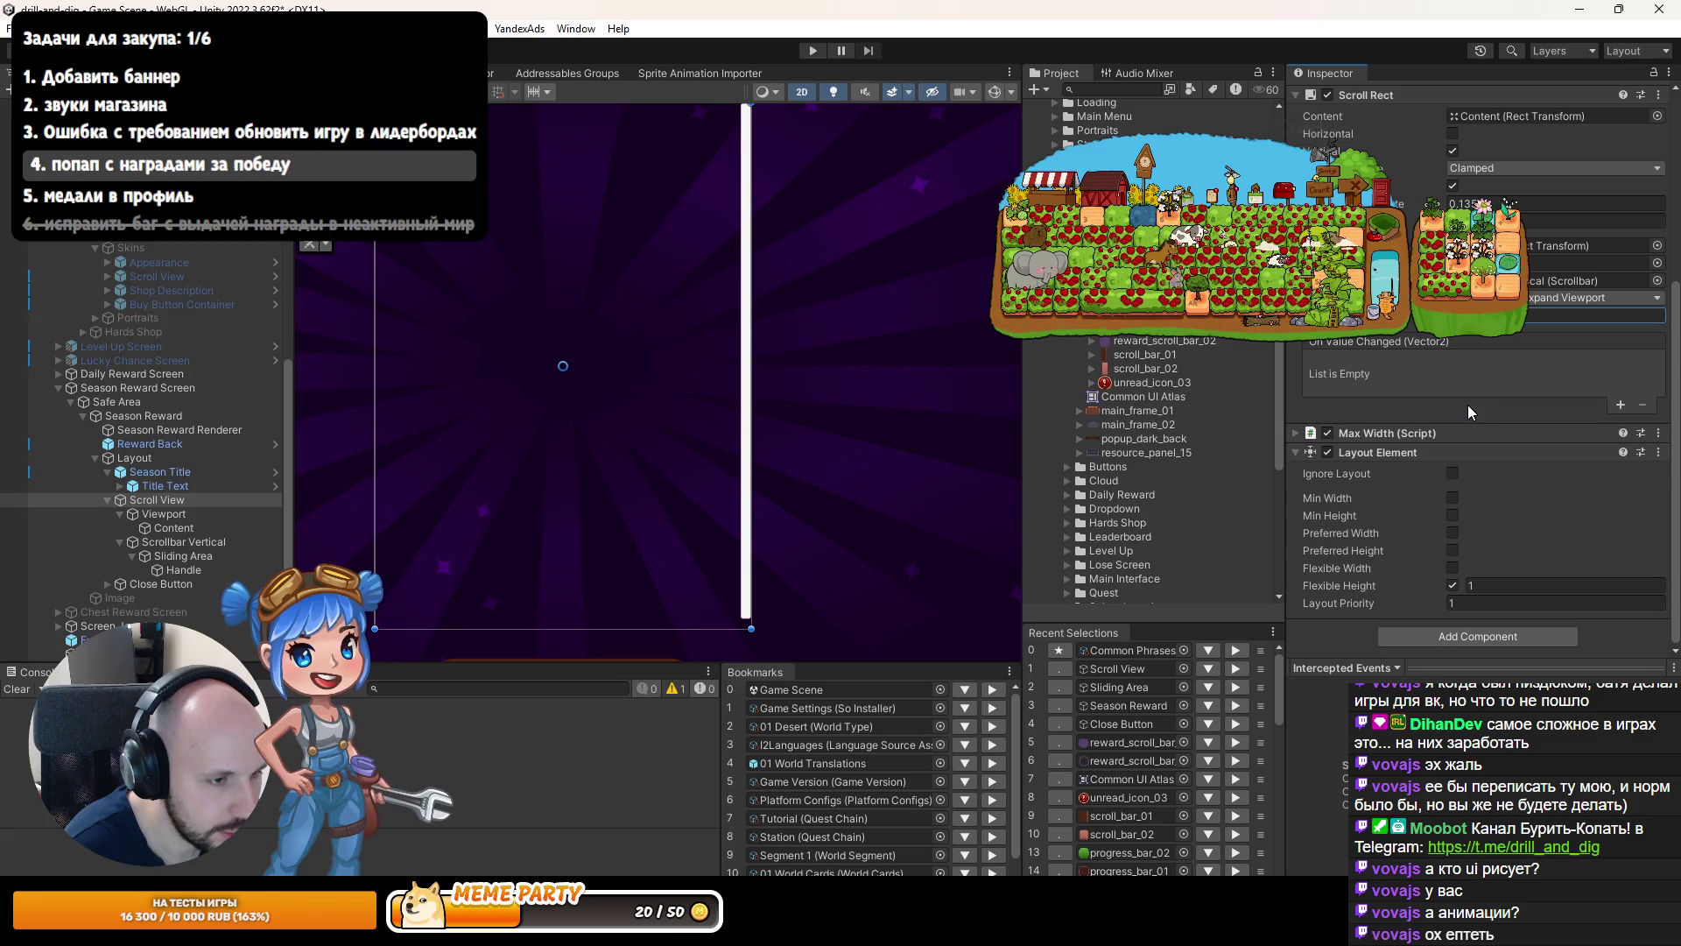
{"action": "left_click", "coordinate": [1295, 454]}
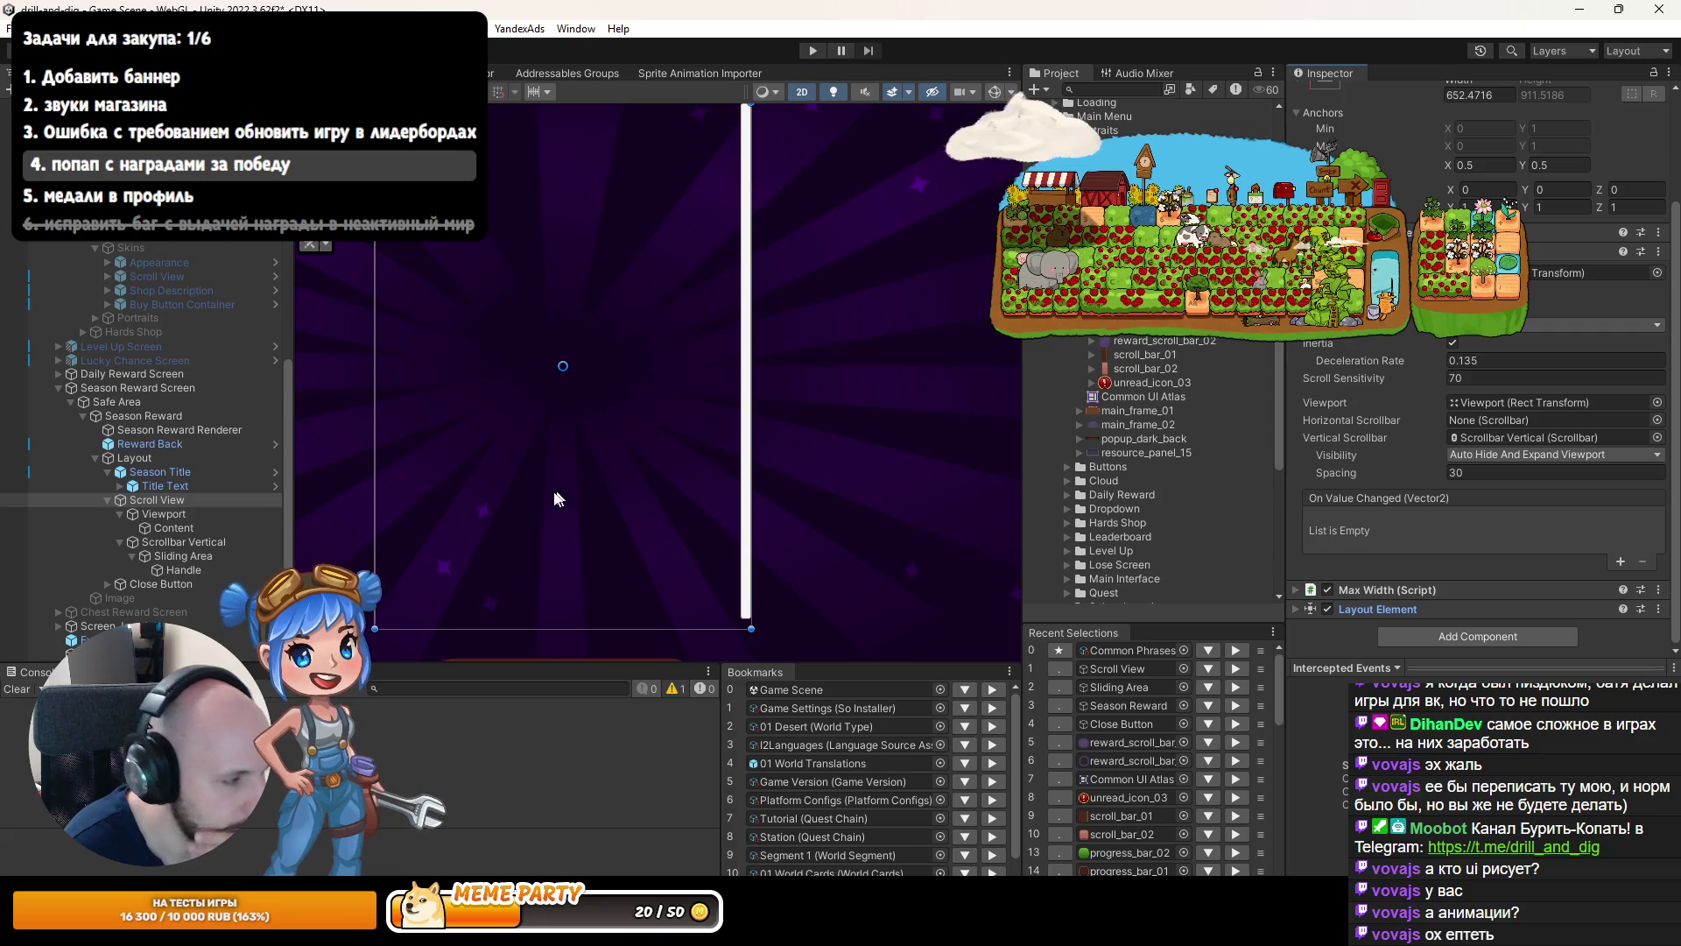
Drag the Scrollbar Vertical's Size slider to 0.484 and nudge its Value slider.
{"action": "left_click", "coordinate": [179, 542]}
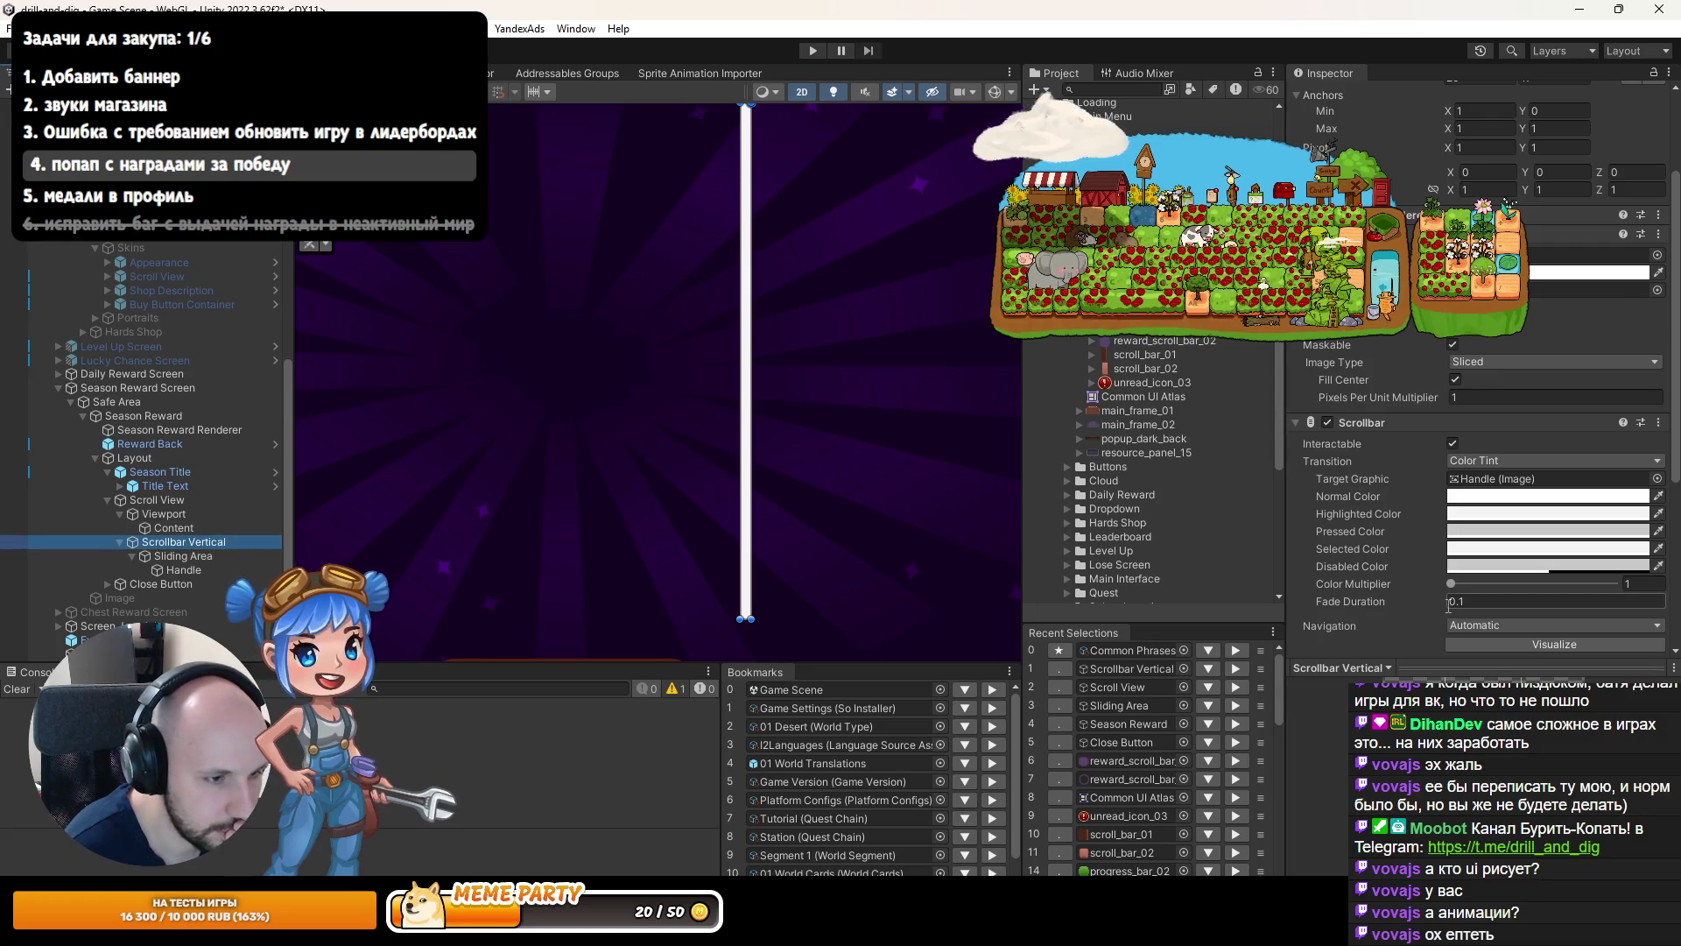
{"action": "scroll", "coordinate": [1470, 543], "scroll_direction": "down", "scroll_amount": 5}
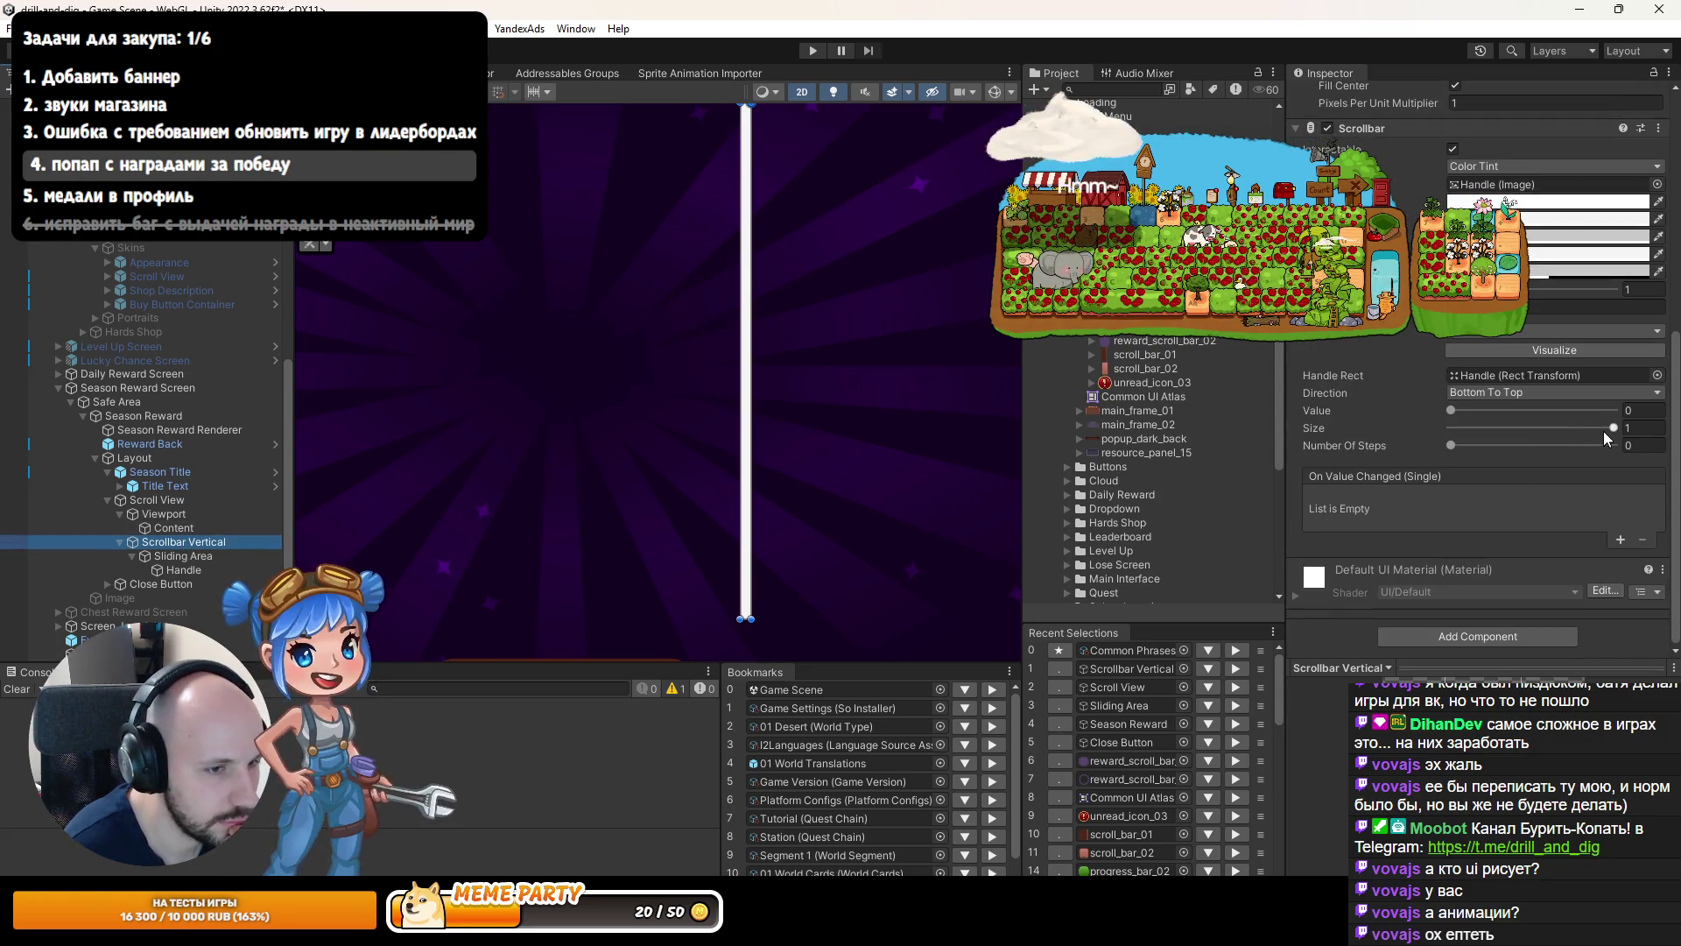
{"action": "left_click_drag", "start_coordinate": [1614, 427], "coordinate": [1532, 429]}
{"action": "scroll", "coordinate": [755, 312], "scroll_direction": "down", "scroll_amount": 2}
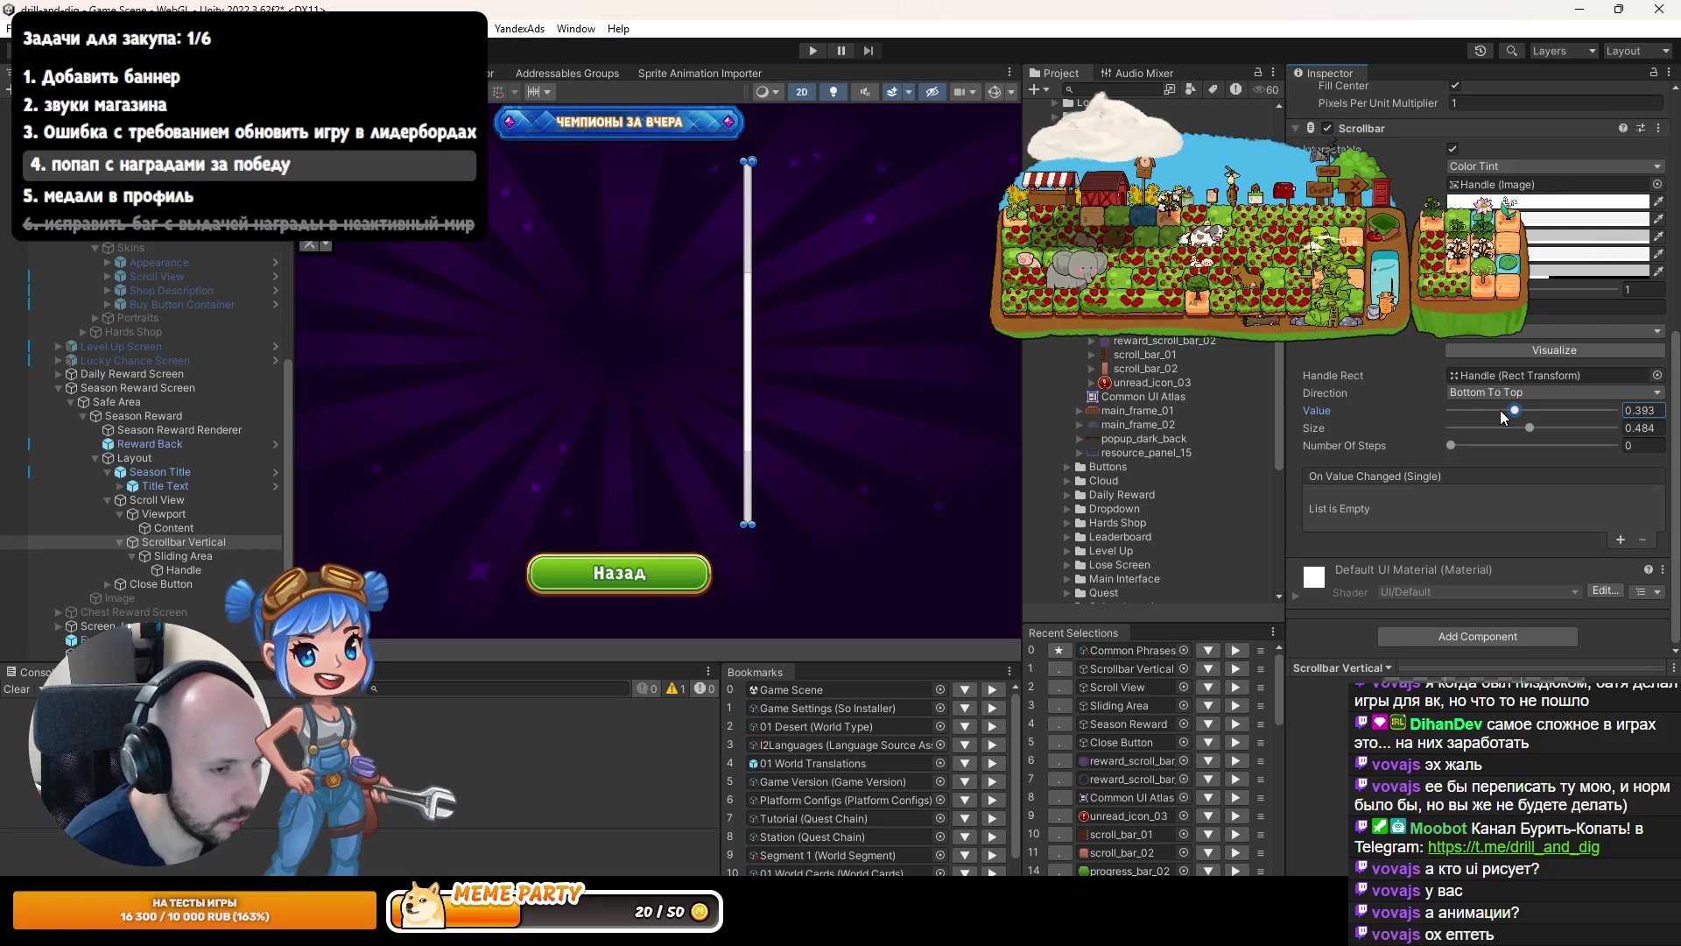
{"action": "left_click_drag", "start_coordinate": [1514, 412], "coordinate": [1527, 409]}
{"action": "scroll", "coordinate": [1492, 399], "scroll_direction": "up", "scroll_amount": 5}
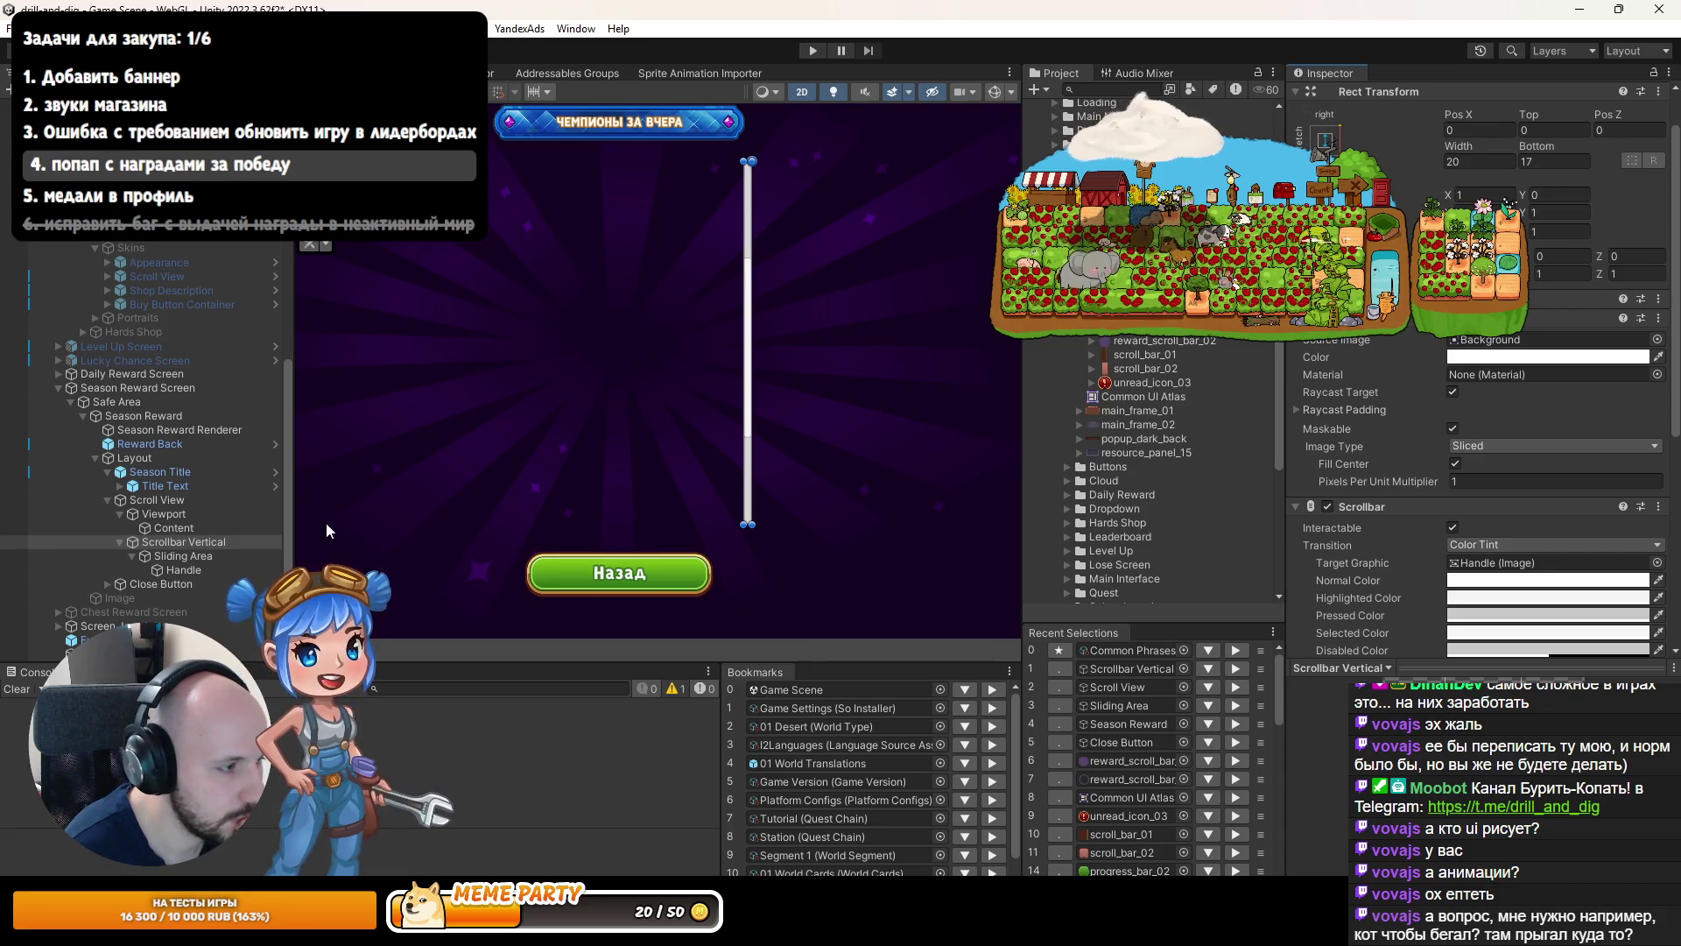
Assign reward_scroll_bar_02 as the scrollbar Handle's Source Image.
{"action": "scroll", "coordinate": [1563, 525], "scroll_direction": "down", "scroll_amount": 5}
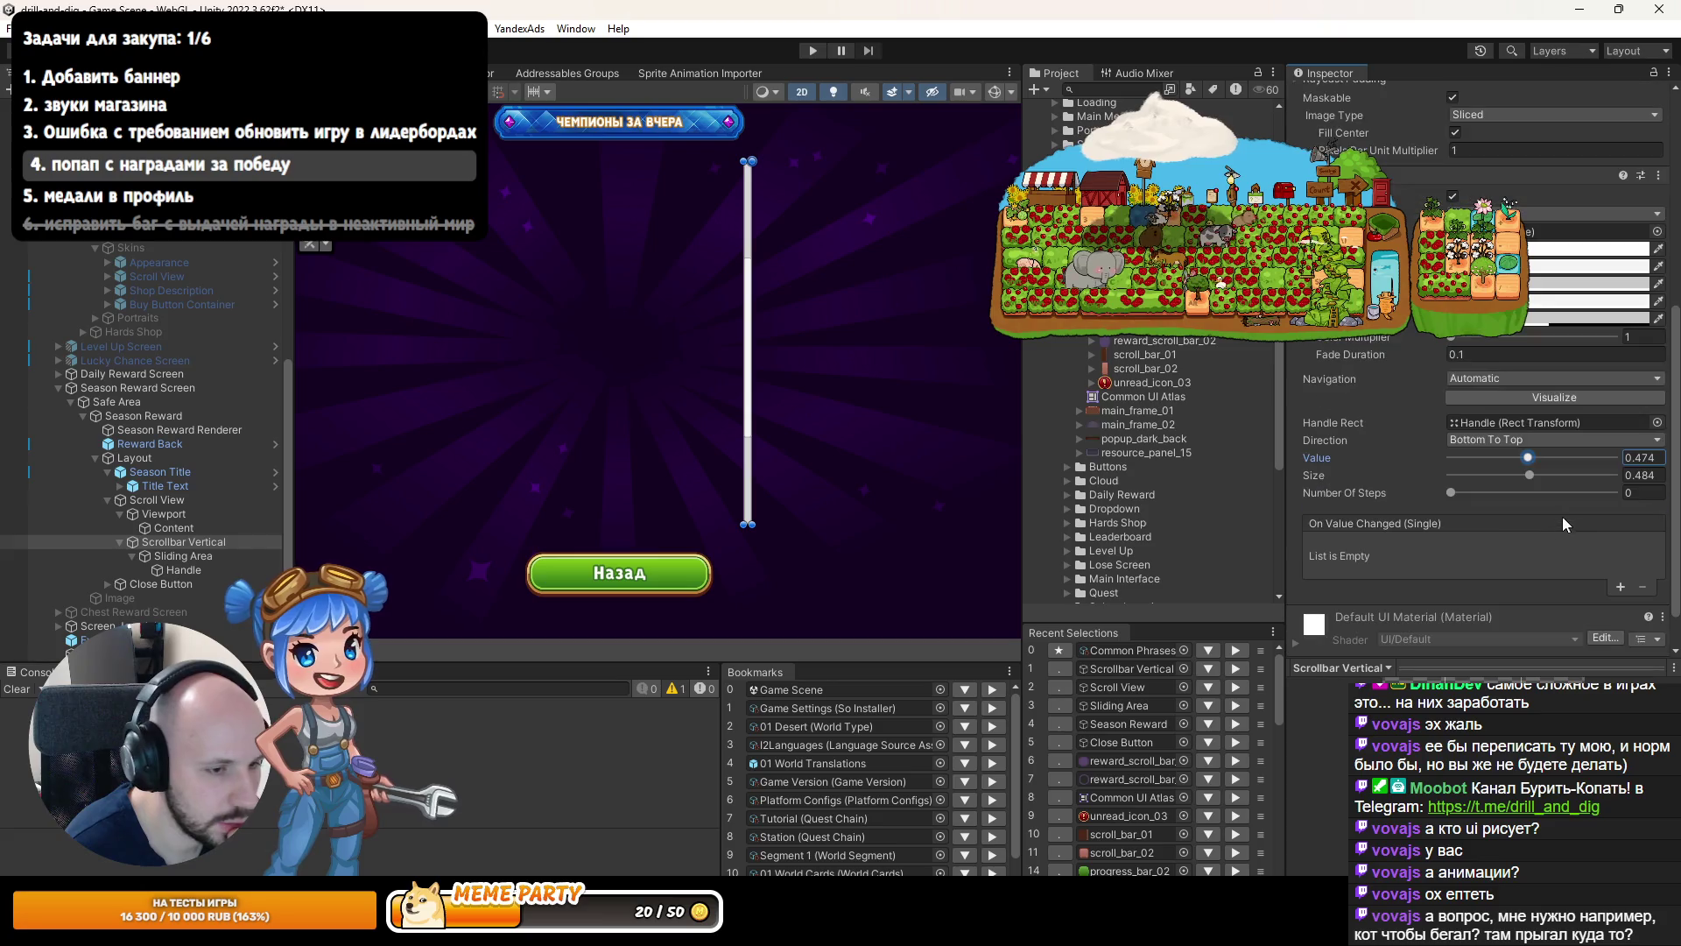
{"action": "left_click", "coordinate": [178, 542]}
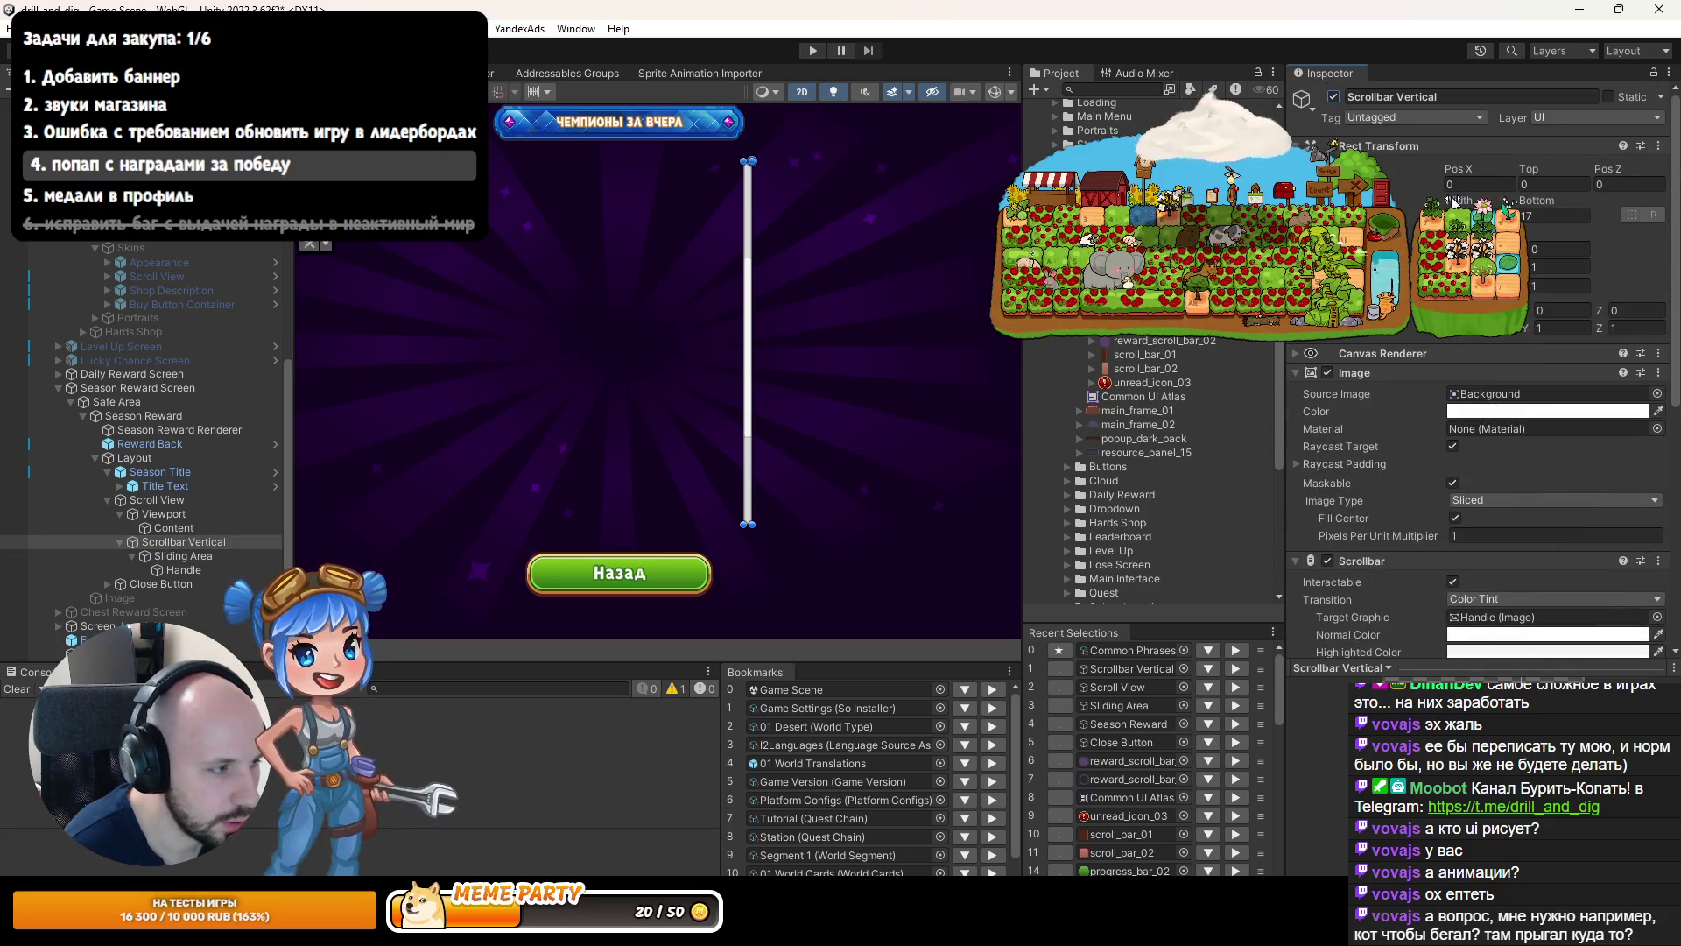
{"action": "left_click", "coordinate": [206, 557]}
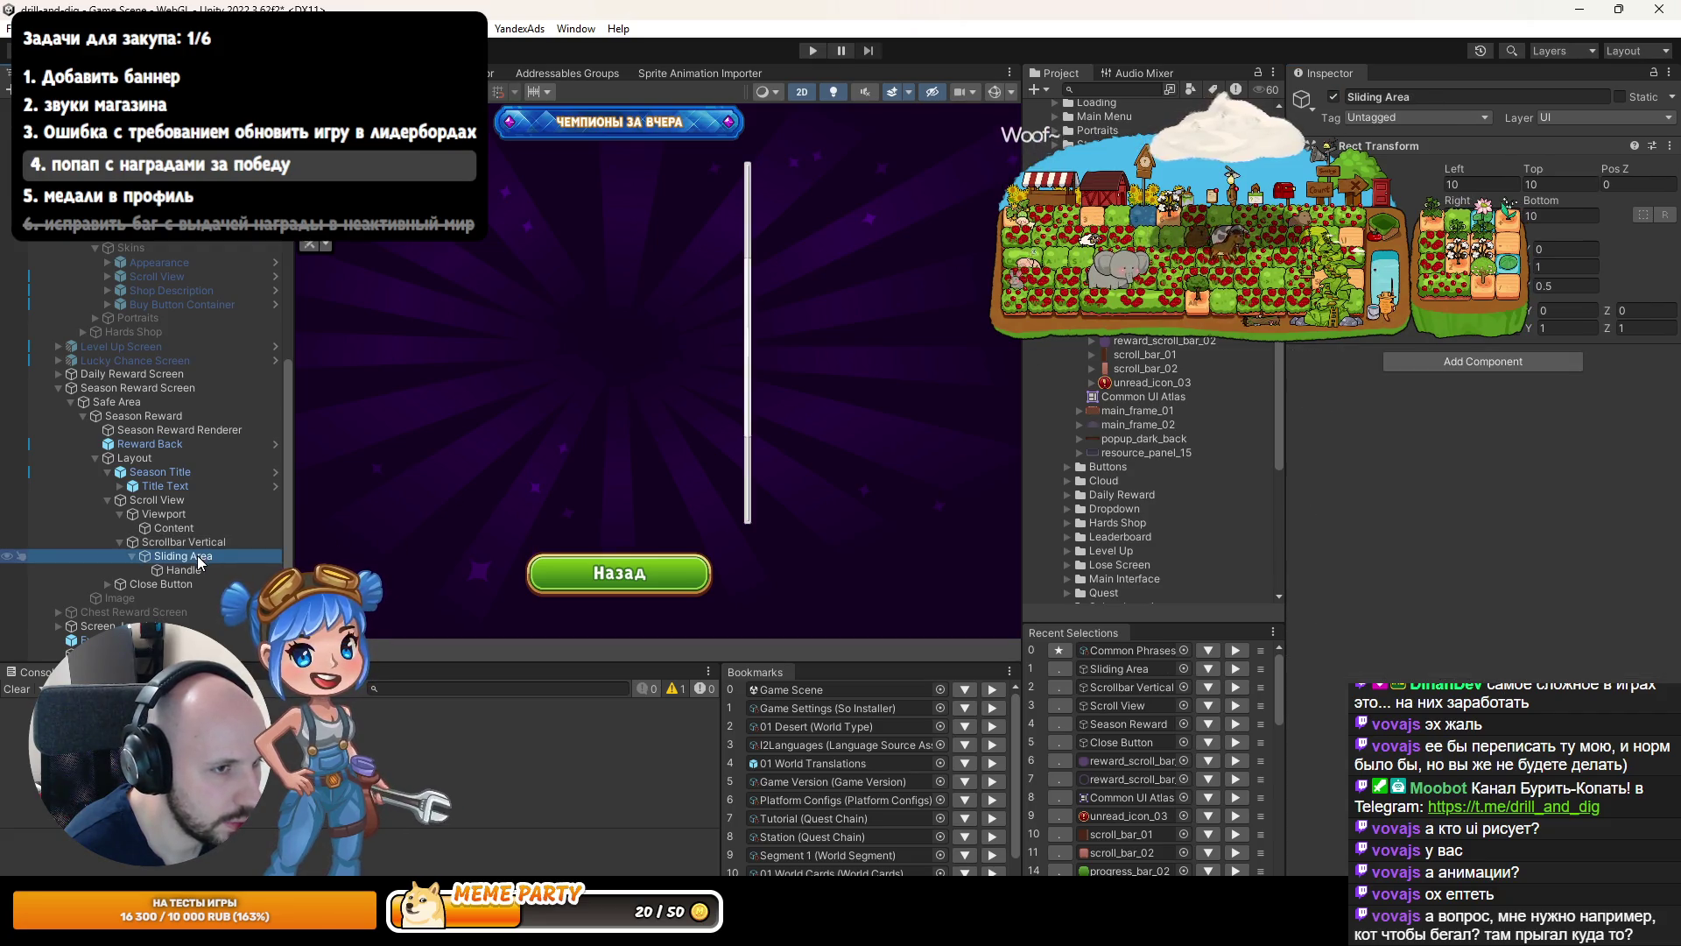
{"action": "left_click", "coordinate": [193, 570]}
{"action": "scroll", "coordinate": [798, 433], "scroll_direction": "up", "scroll_amount": 3}
{"action": "scroll", "coordinate": [748, 435], "scroll_direction": "up", "scroll_amount": 1}
{"action": "left_click_drag", "start_coordinate": [778, 357], "coordinate": [783, 533]}
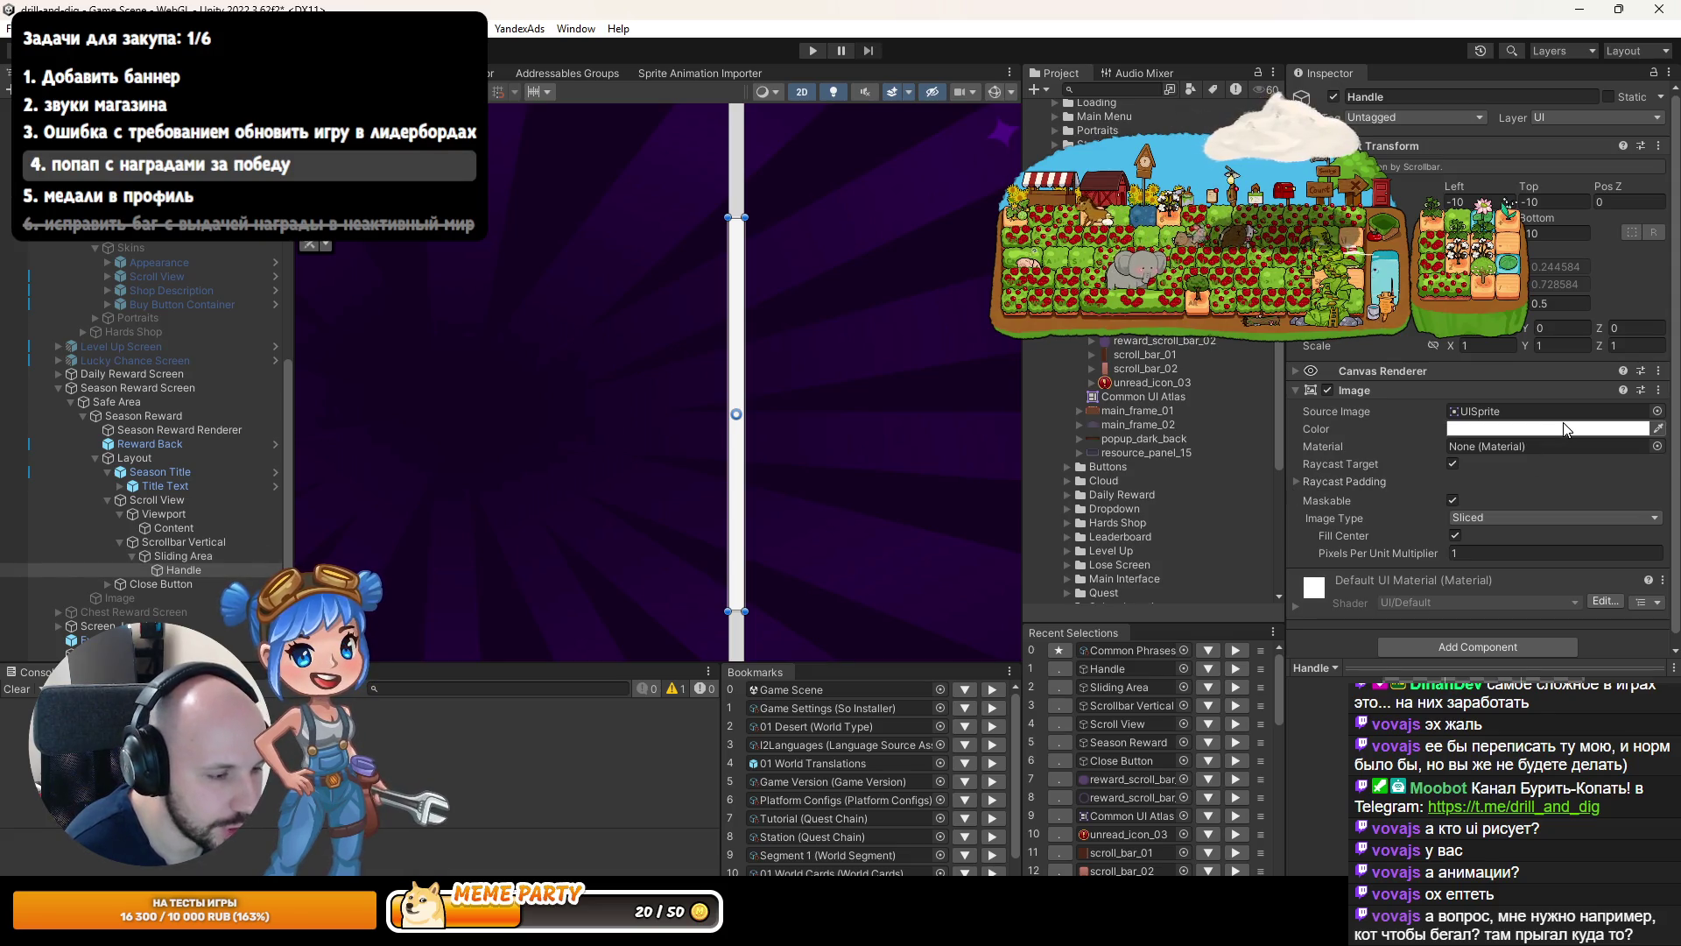
{"action": "mouse_move", "coordinate": [1136, 779]}
{"action": "left_mouse_down"}
{"action": "mouse_move", "coordinate": [1147, 347]}
{"action": "mouse_move", "coordinate": [1501, 421]}
{"action": "left_mouse_up"}
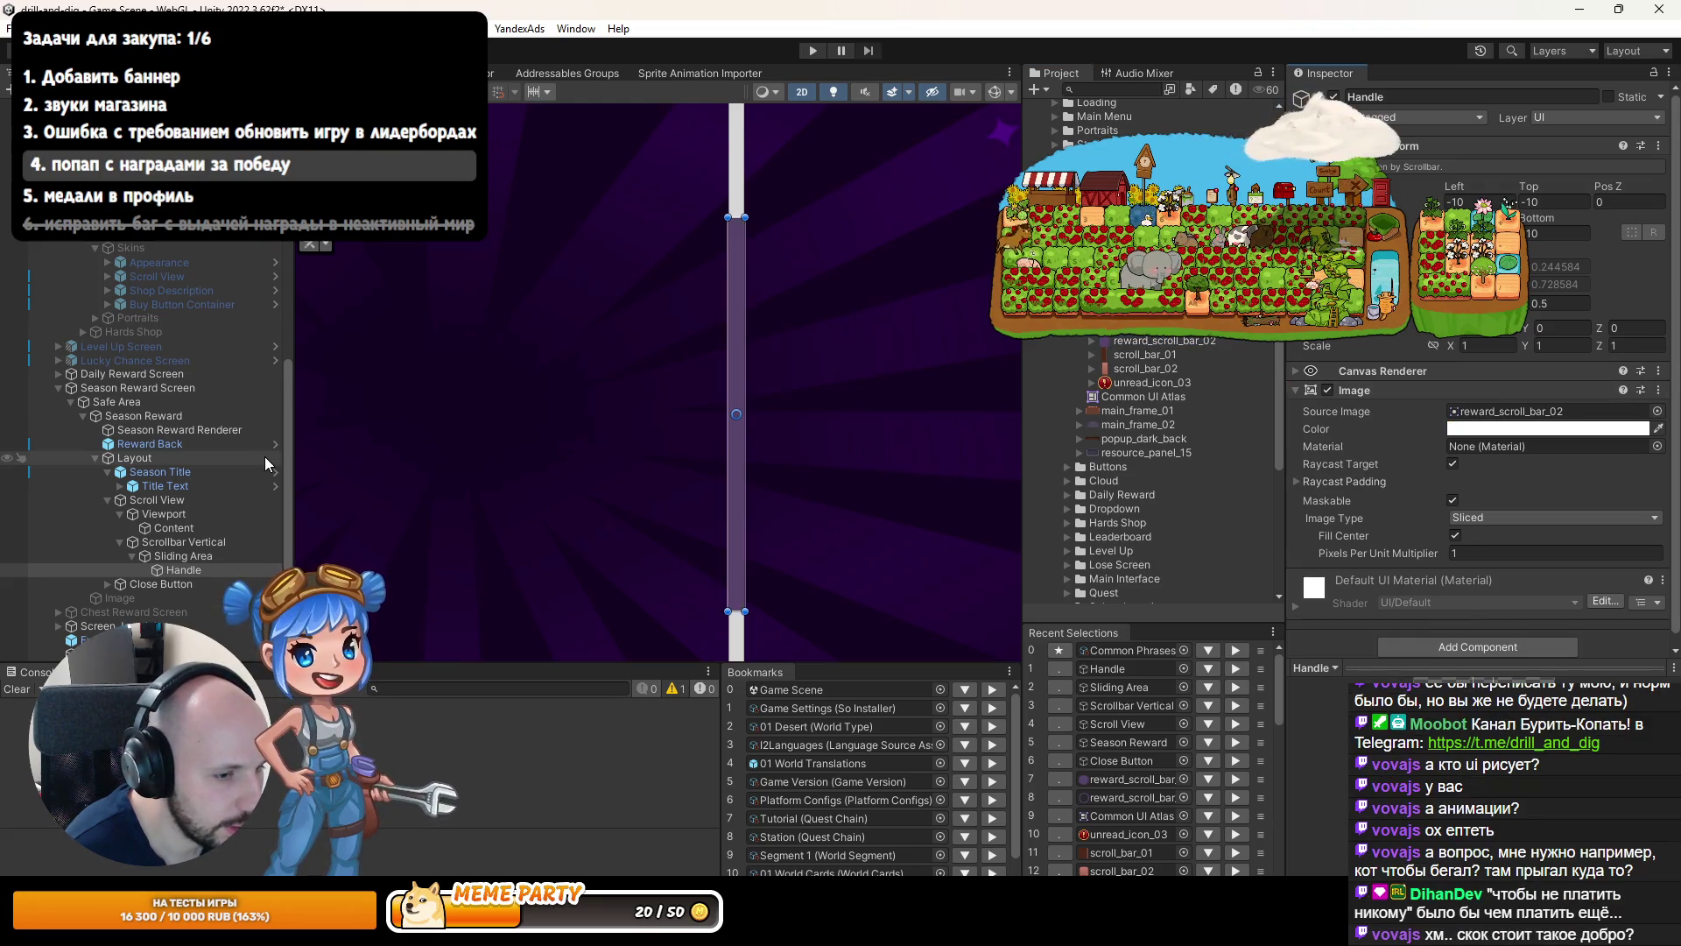
Assign reward_scroll_bar_01 as the Scrollbar Vertical's Source Image for a purple rounded track.
{"action": "left_click", "coordinate": [203, 557]}
{"action": "left_click", "coordinate": [184, 542]}
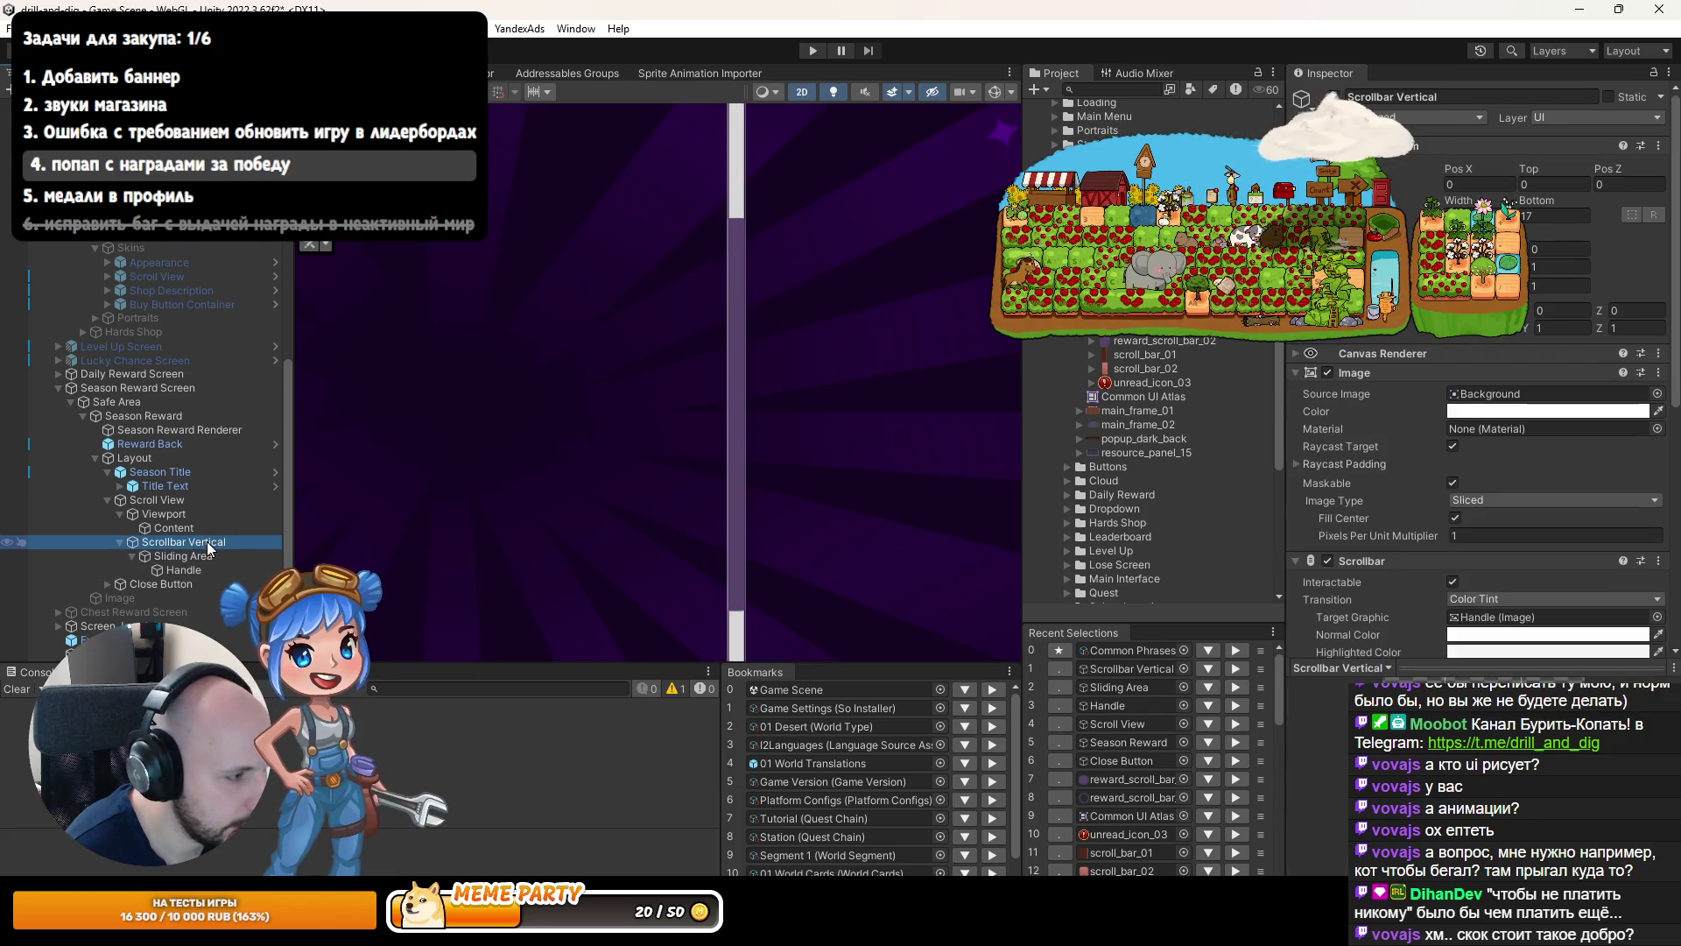
{"action": "mouse_move", "coordinate": [1132, 770]}
{"action": "left_mouse_down"}
{"action": "mouse_move", "coordinate": [1259, 797]}
{"action": "mouse_move", "coordinate": [1505, 438]}
{"action": "mouse_move", "coordinate": [1504, 512]}
{"action": "left_mouse_up"}
{"action": "left_click_drag", "start_coordinate": [1541, 288], "coordinate": [1545, 289]}
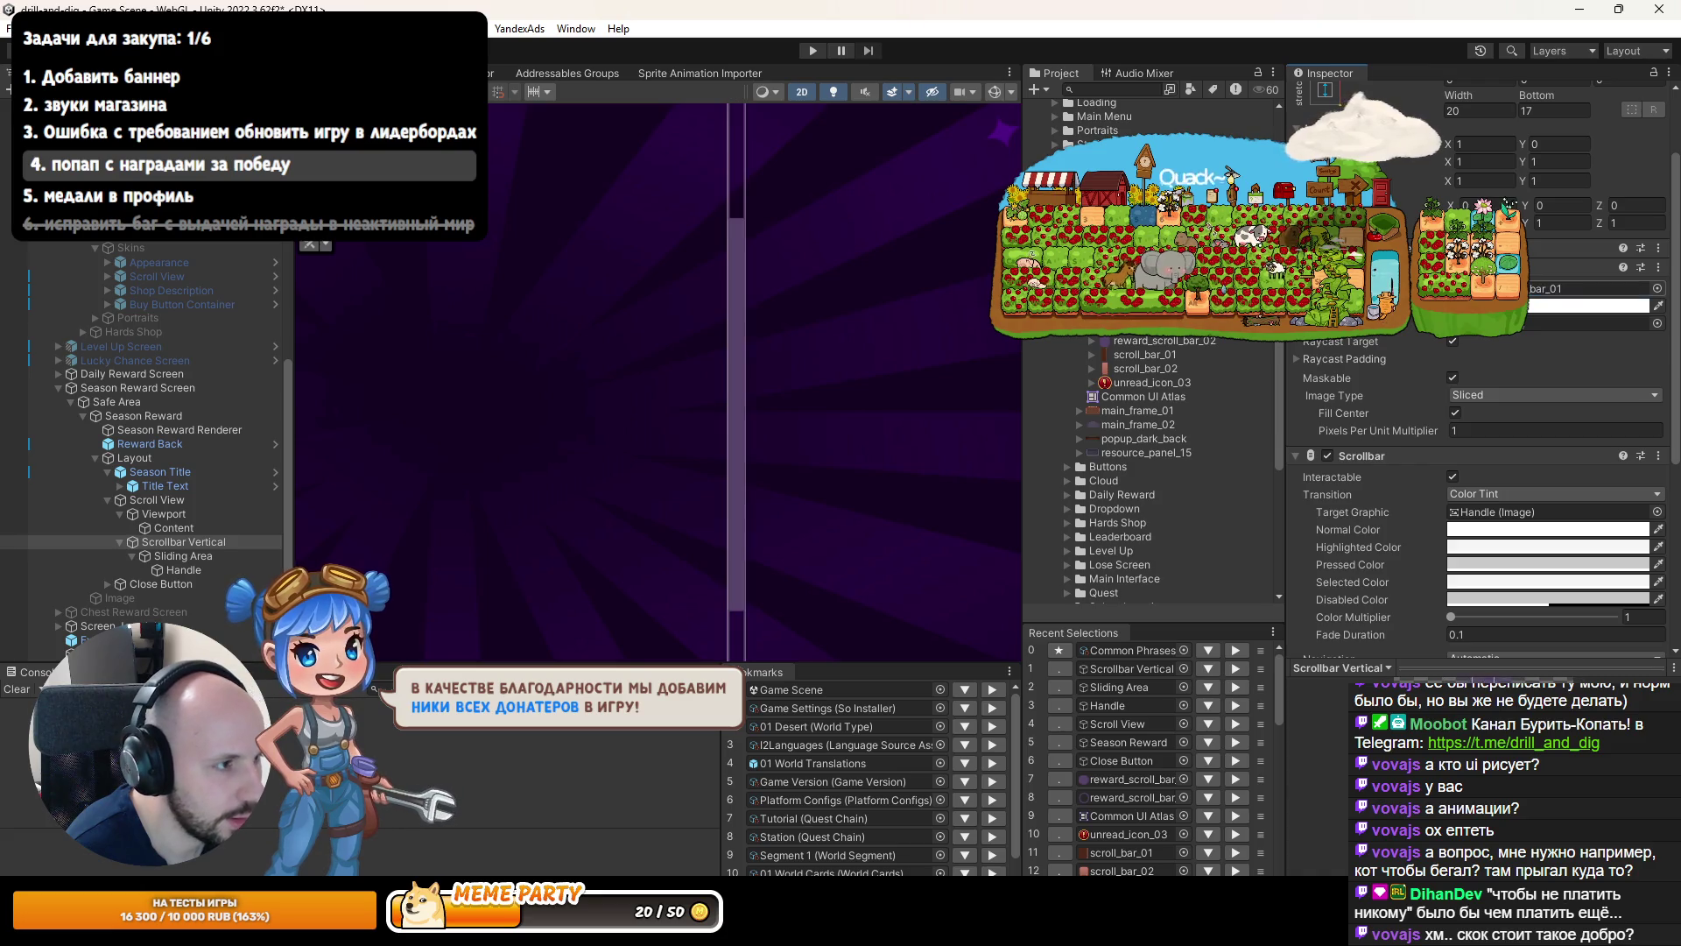
{"action": "mouse_move", "coordinate": [930, 386]}
{"action": "left_mouse_down"}
{"action": "mouse_move", "coordinate": [931, 537]}
{"action": "mouse_move", "coordinate": [940, 405]}
{"action": "mouse_move", "coordinate": [890, 233]}
{"action": "left_mouse_up"}
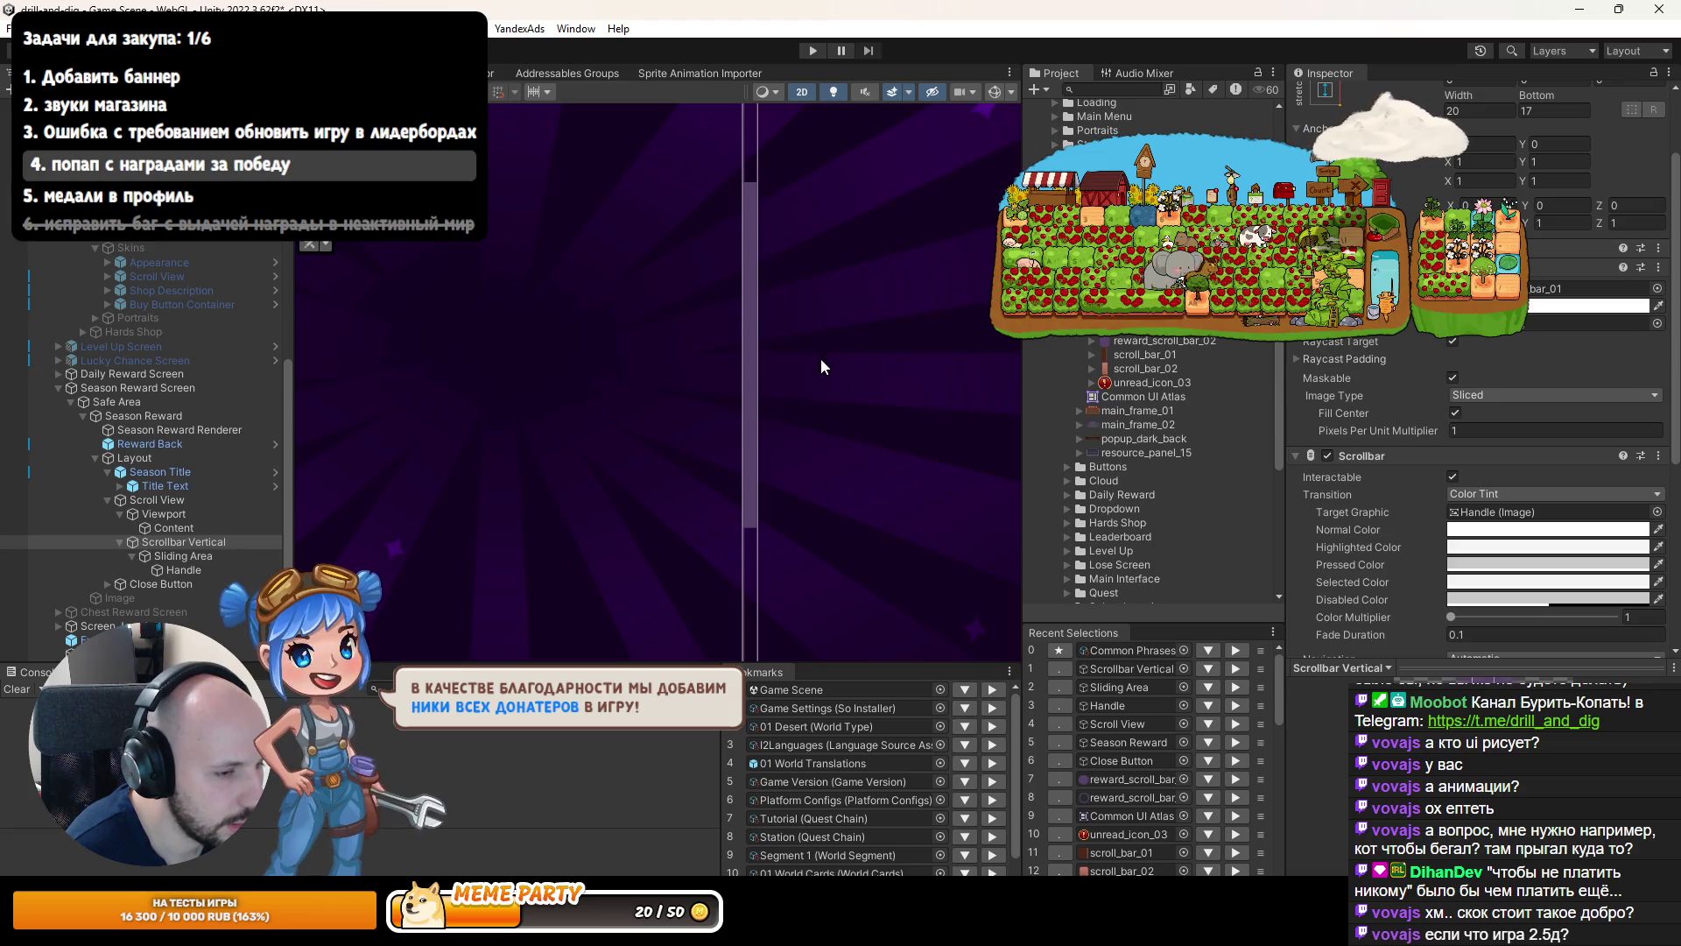
{"action": "scroll", "coordinate": [806, 555], "scroll_direction": "up", "scroll_amount": 5}
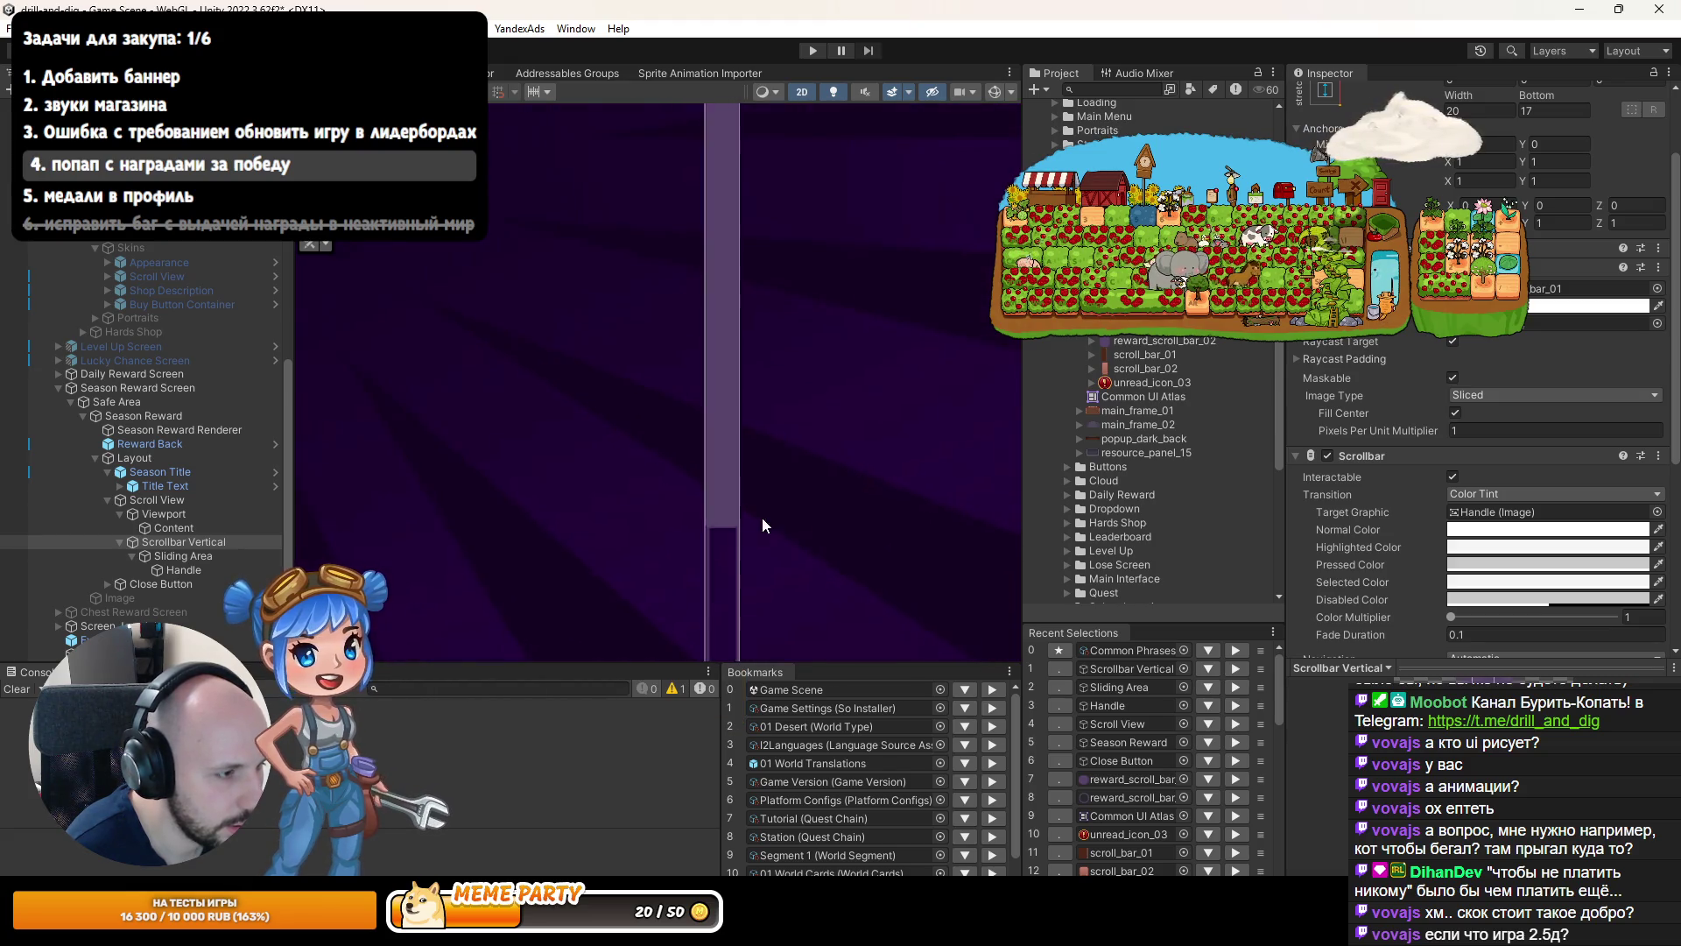
{"action": "scroll", "coordinate": [762, 517], "scroll_direction": "down", "scroll_amount": 3}
{"action": "scroll", "coordinate": [684, 399], "scroll_direction": "up", "scroll_amount": 3}
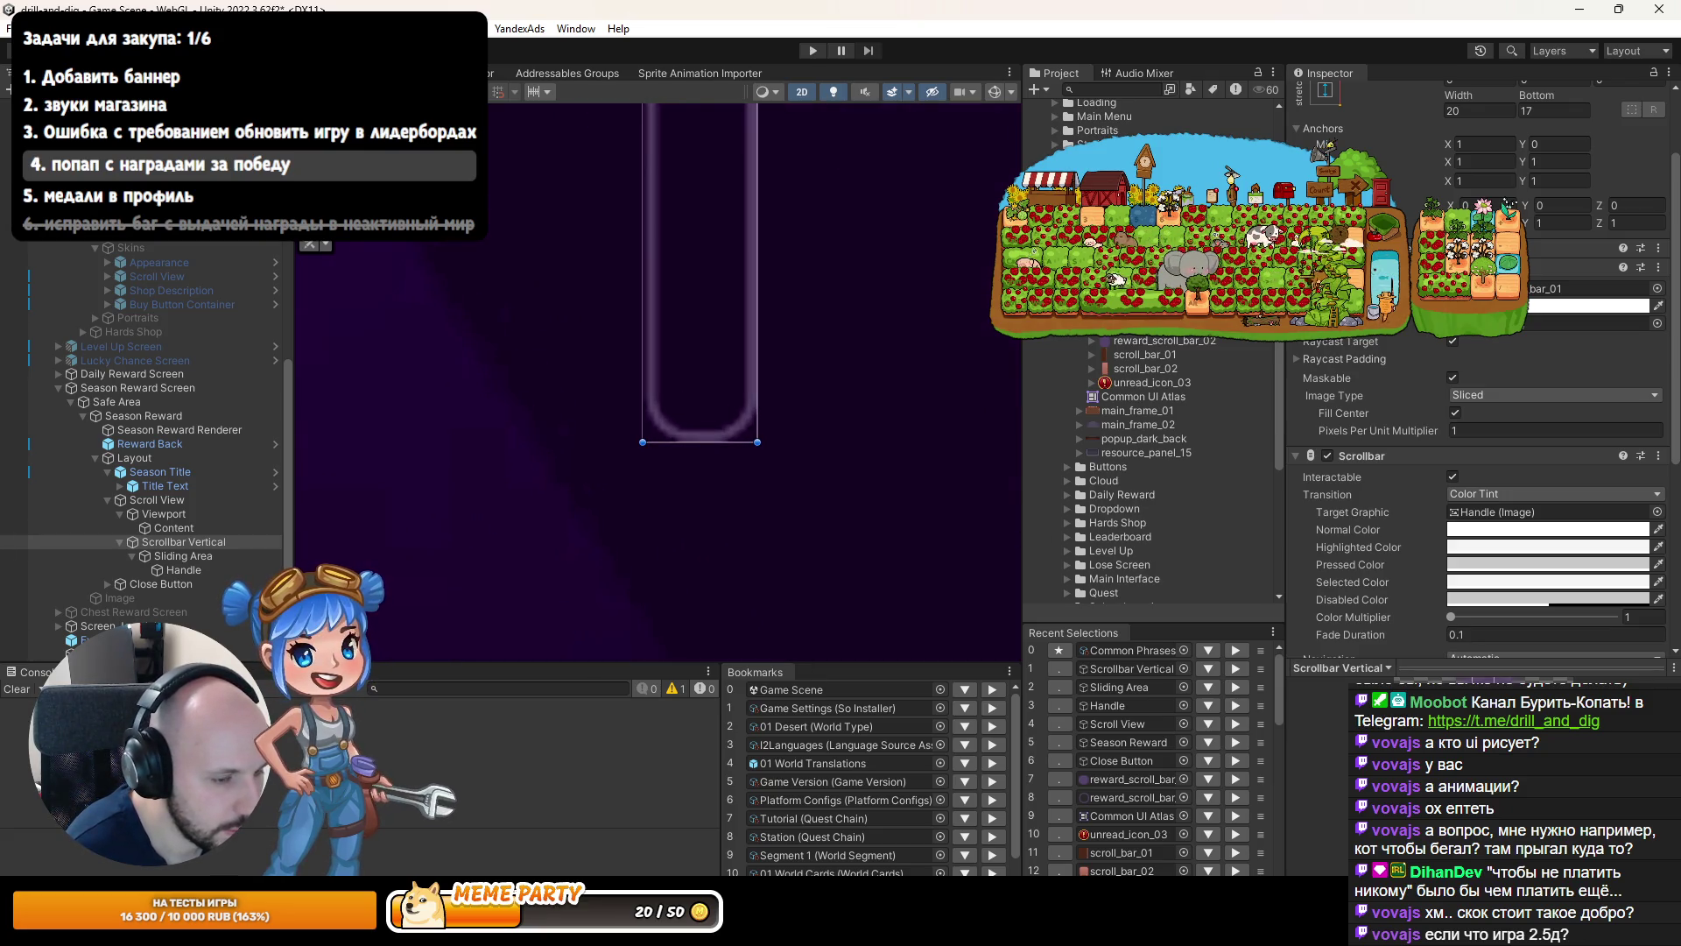
{"action": "scroll", "coordinate": [1509, 508], "scroll_direction": "up", "scroll_amount": 3}
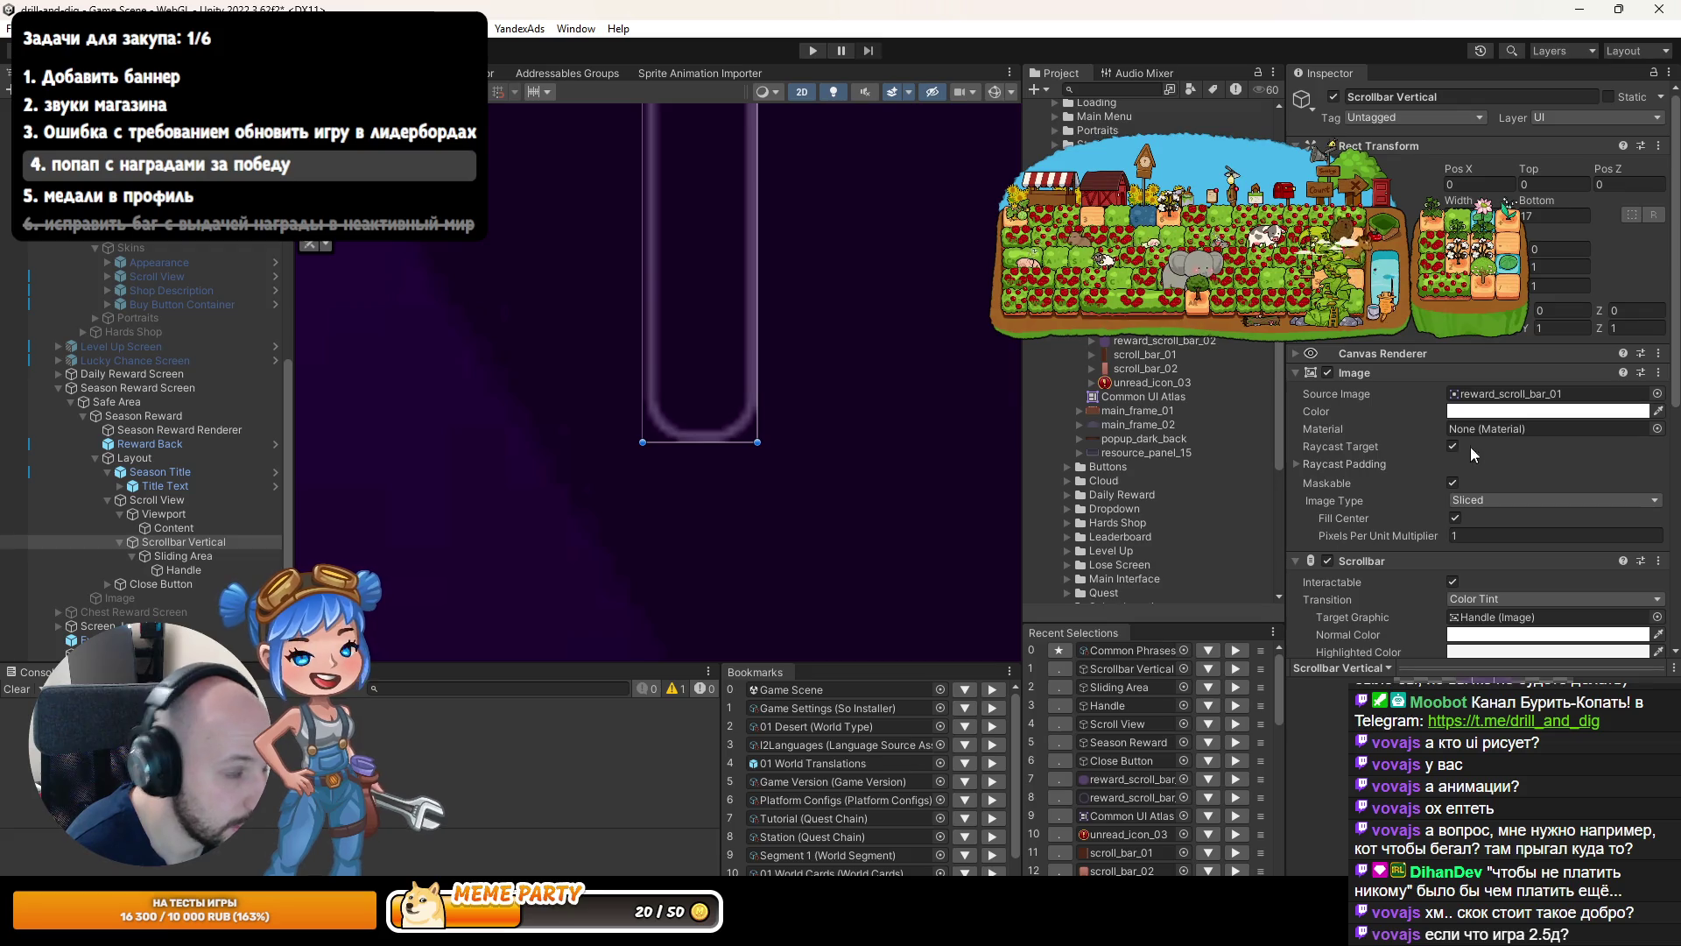
{"action": "scroll", "coordinate": [604, 306], "scroll_direction": "down", "scroll_amount": 2}
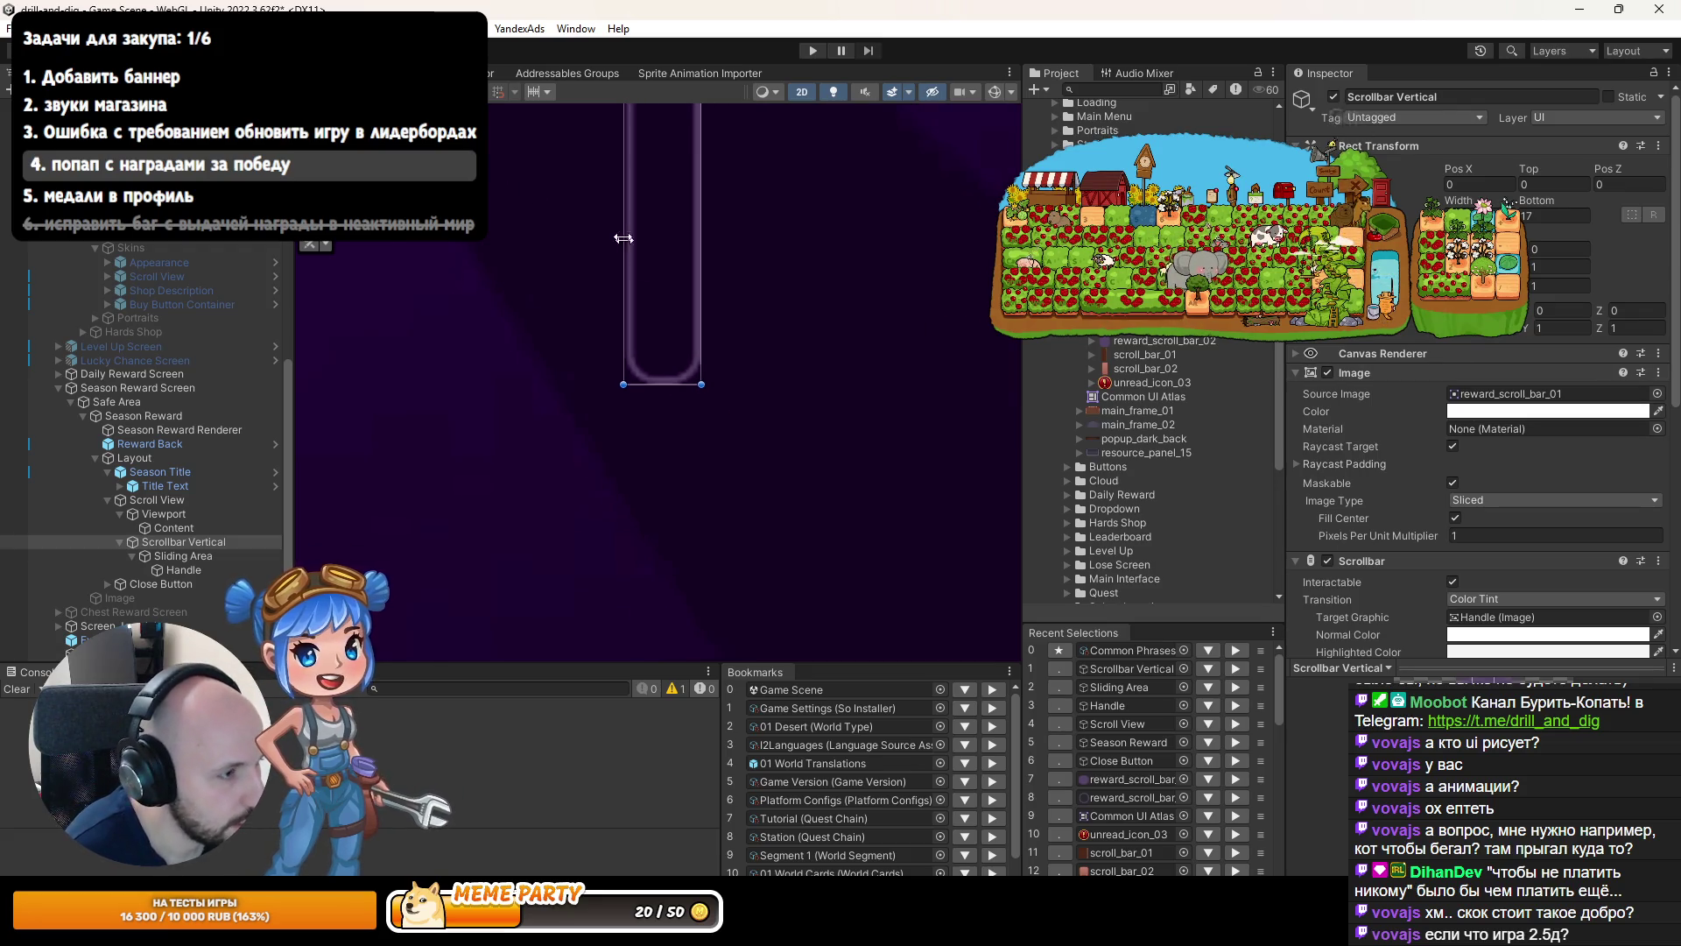
{"action": "left_click", "coordinate": [359, 72]}
Return to Scene view and inspect the Scrollbar Vertical, Sliding Area and Handle settings.
{"action": "left_click", "coordinate": [438, 89]}
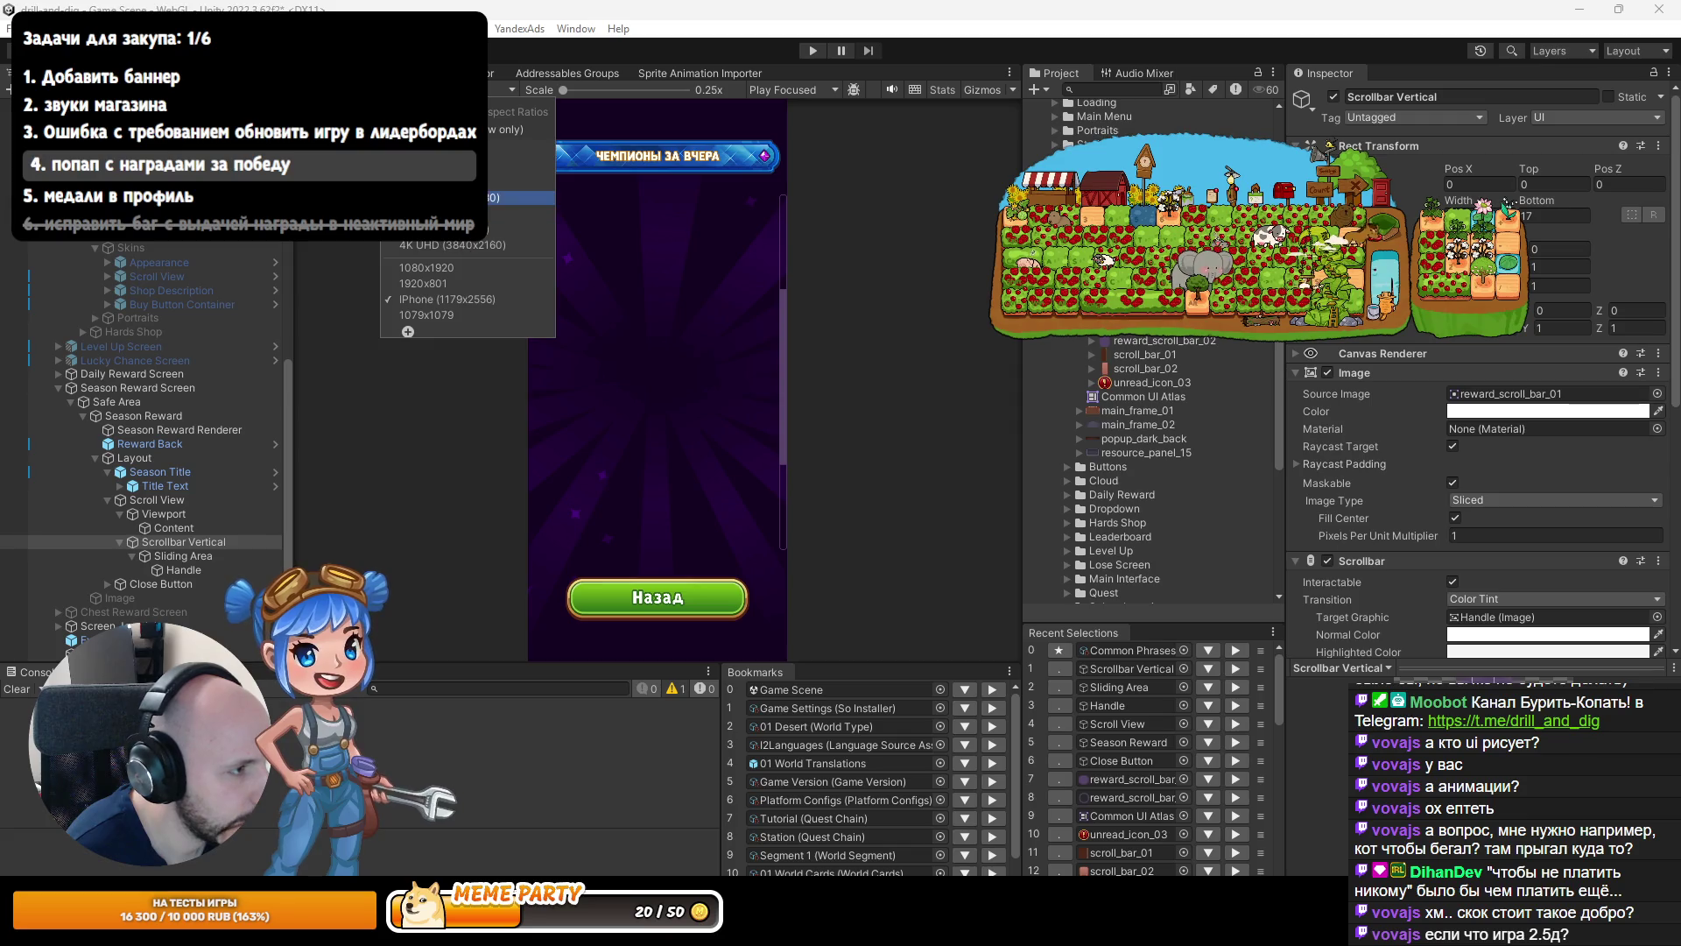
{"action": "left_click", "coordinate": [306, 73]}
{"action": "scroll", "coordinate": [654, 368], "scroll_direction": "up", "scroll_amount": 5}
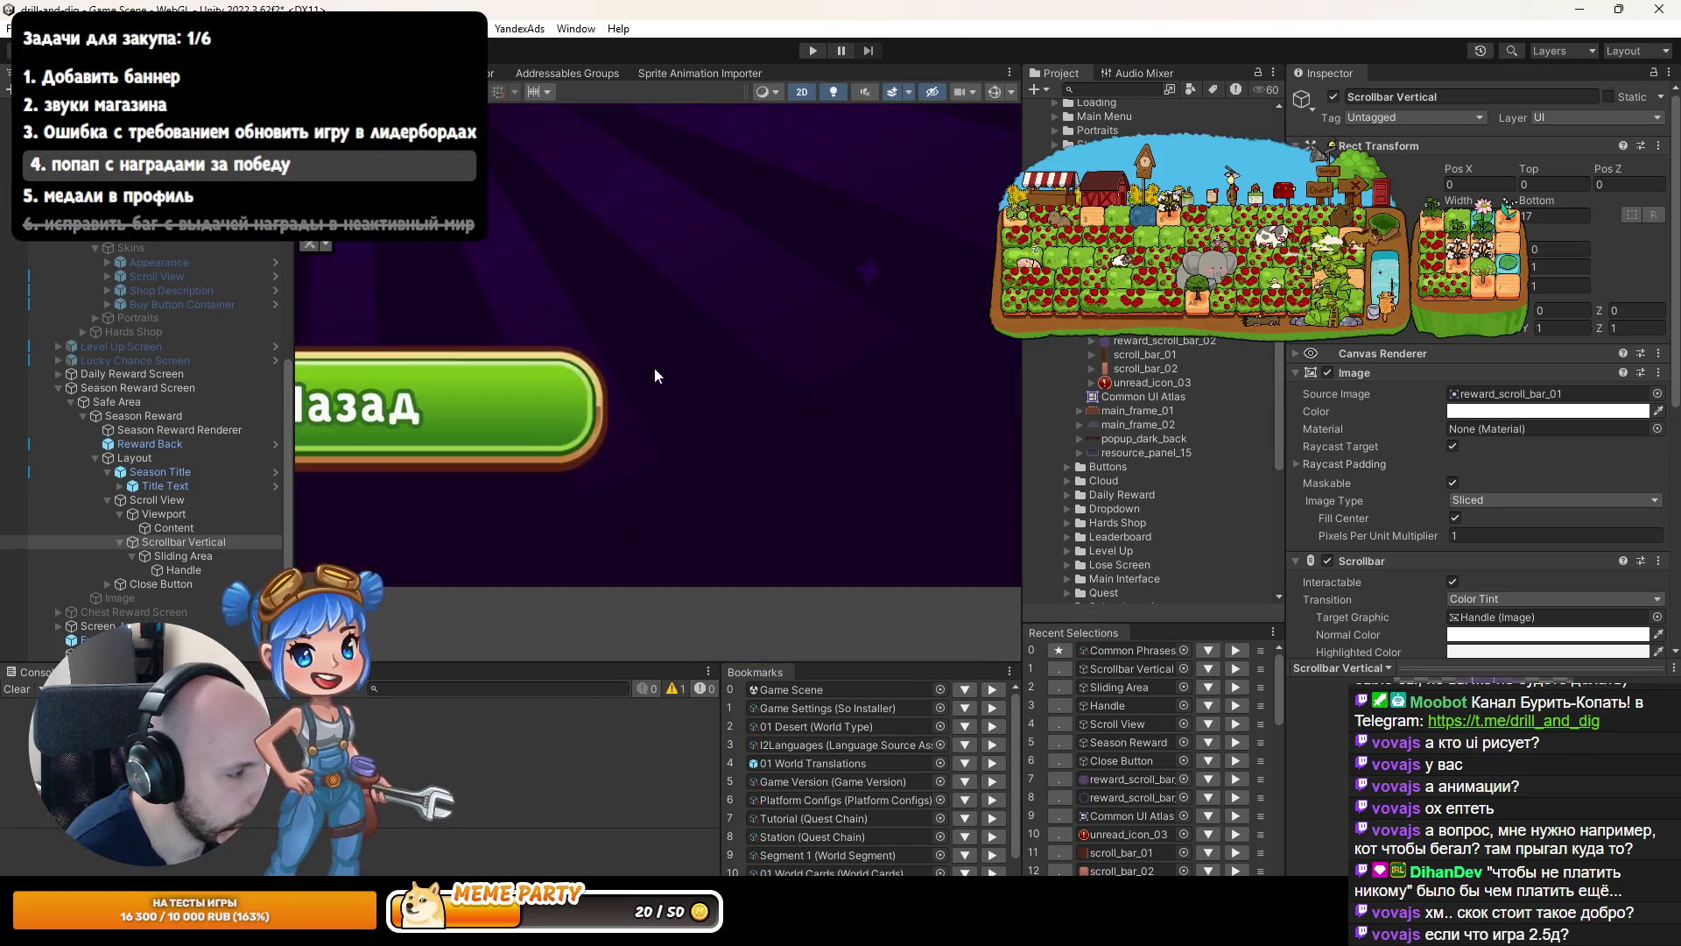
{"action": "scroll", "coordinate": [648, 359], "scroll_direction": "down", "scroll_amount": 5}
{"action": "left_click", "coordinate": [175, 583]}
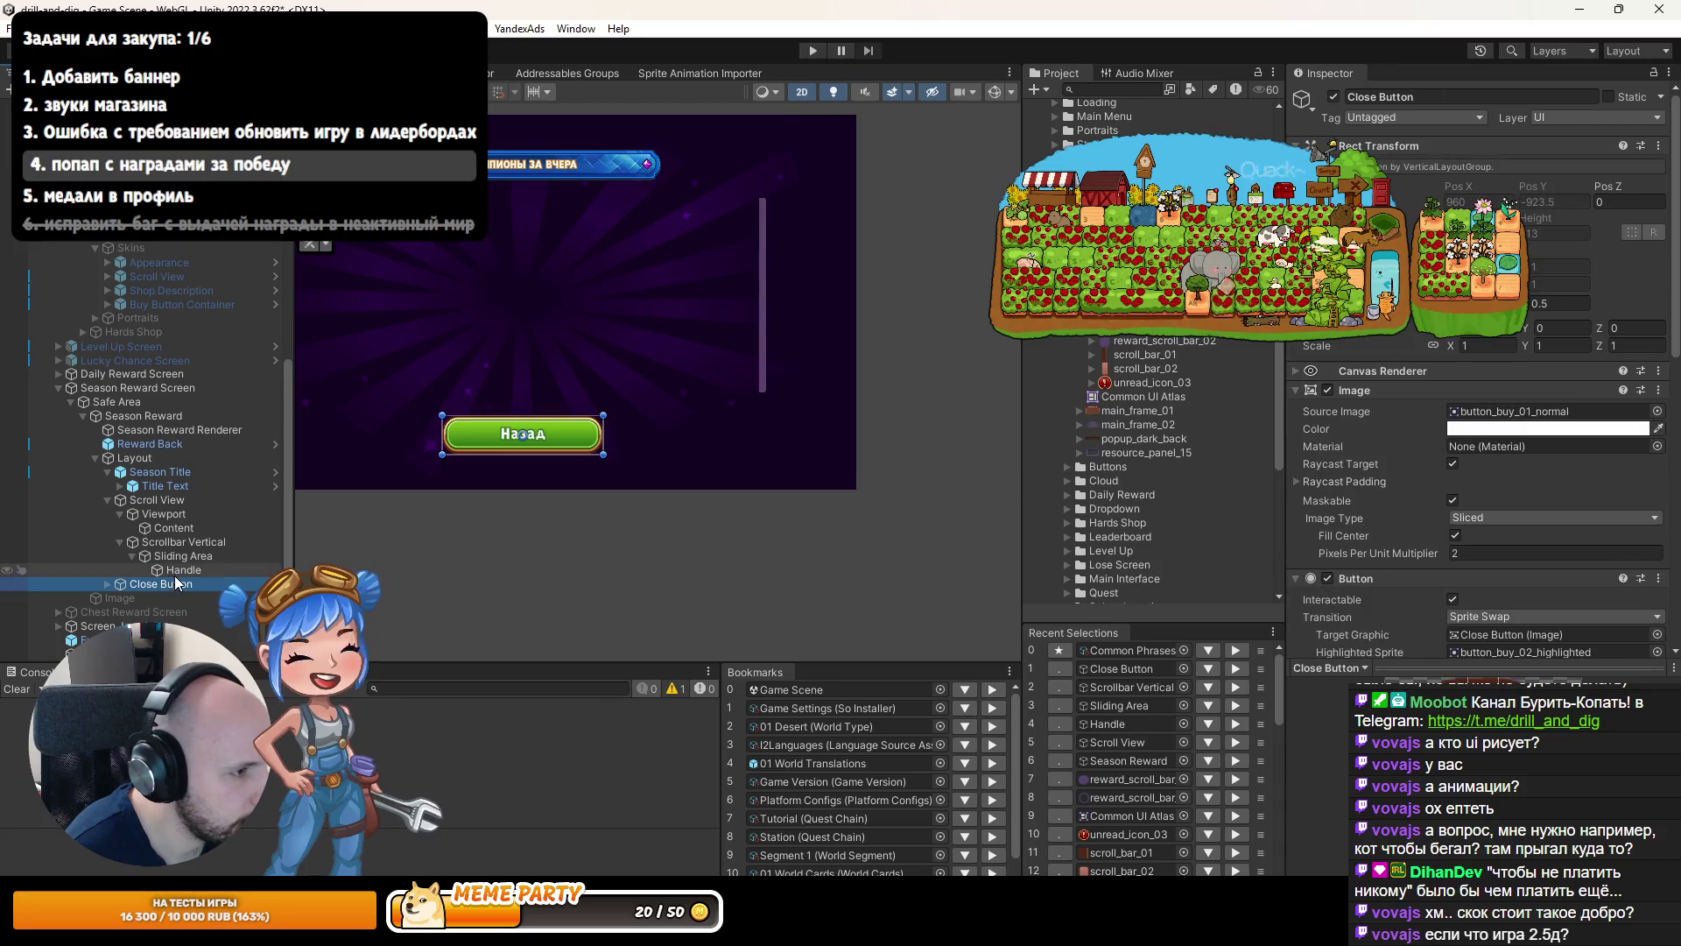
{"action": "left_click", "coordinate": [180, 570]}
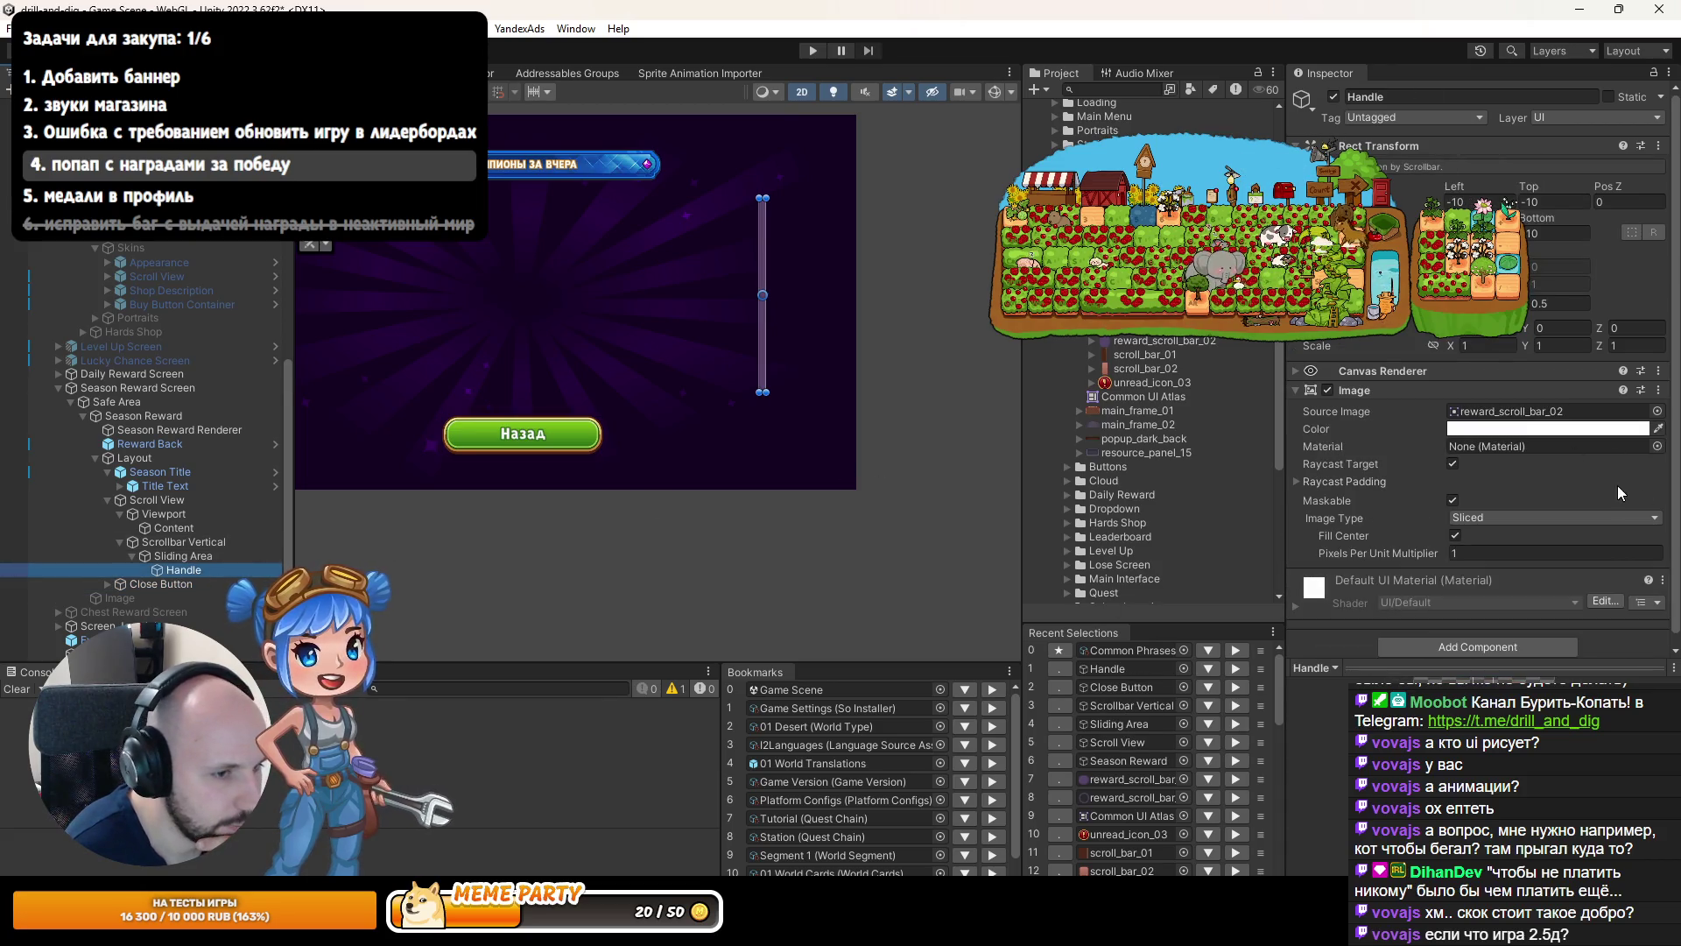
{"action": "left_click", "coordinate": [182, 542]}
{"action": "mouse_move", "coordinate": [1614, 435]}
{"action": "left_mouse_down"}
{"action": "mouse_move", "coordinate": [1541, 424]}
{"action": "mouse_move", "coordinate": [1504, 440]}
{"action": "mouse_move", "coordinate": [1467, 419]}
{"action": "left_mouse_up"}
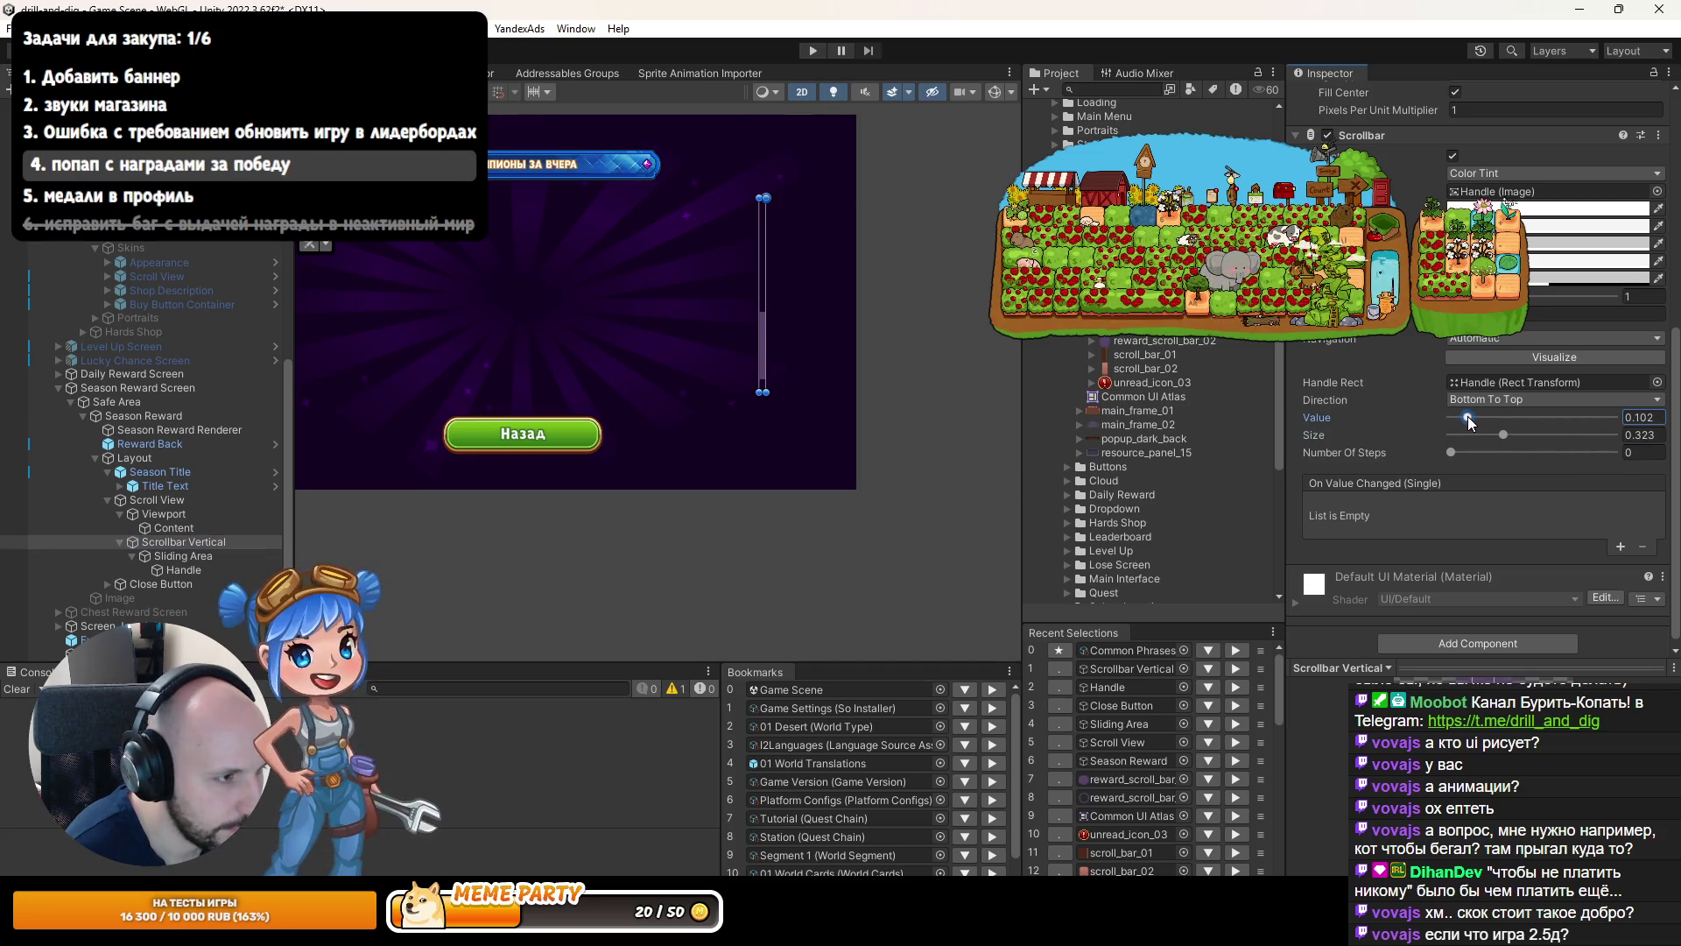
{"action": "scroll", "coordinate": [787, 394], "scroll_direction": "up", "scroll_amount": 6}
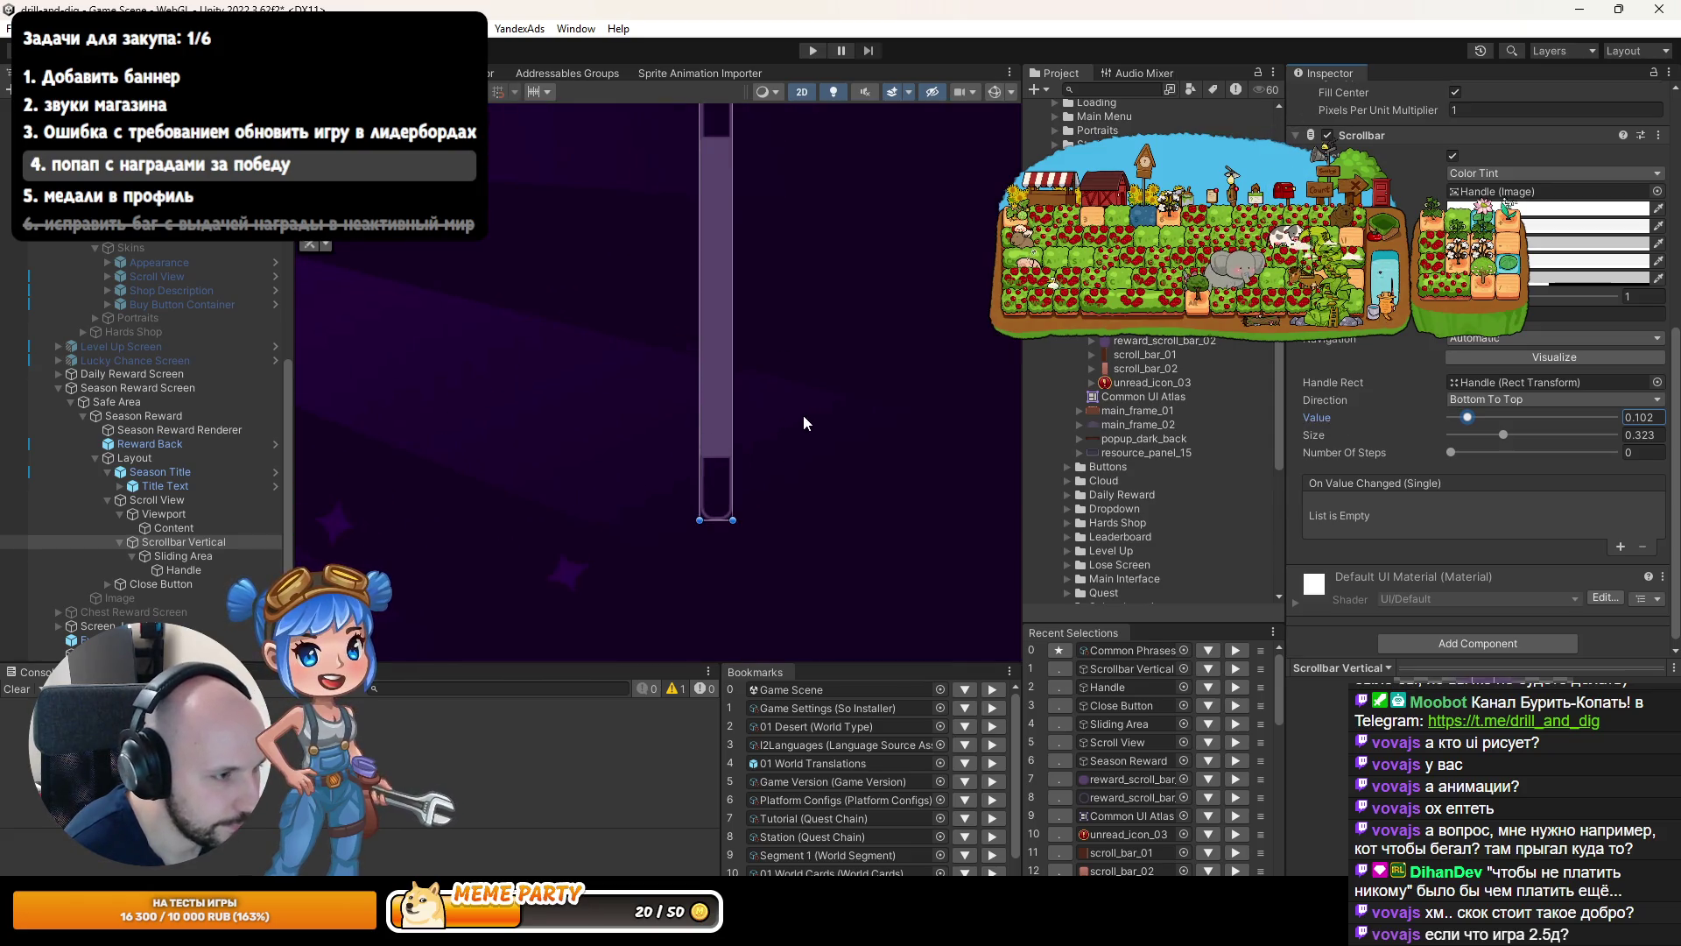
{"action": "scroll", "coordinate": [753, 457], "scroll_direction": "up", "scroll_amount": 2}
{"action": "left_click", "coordinate": [187, 554]}
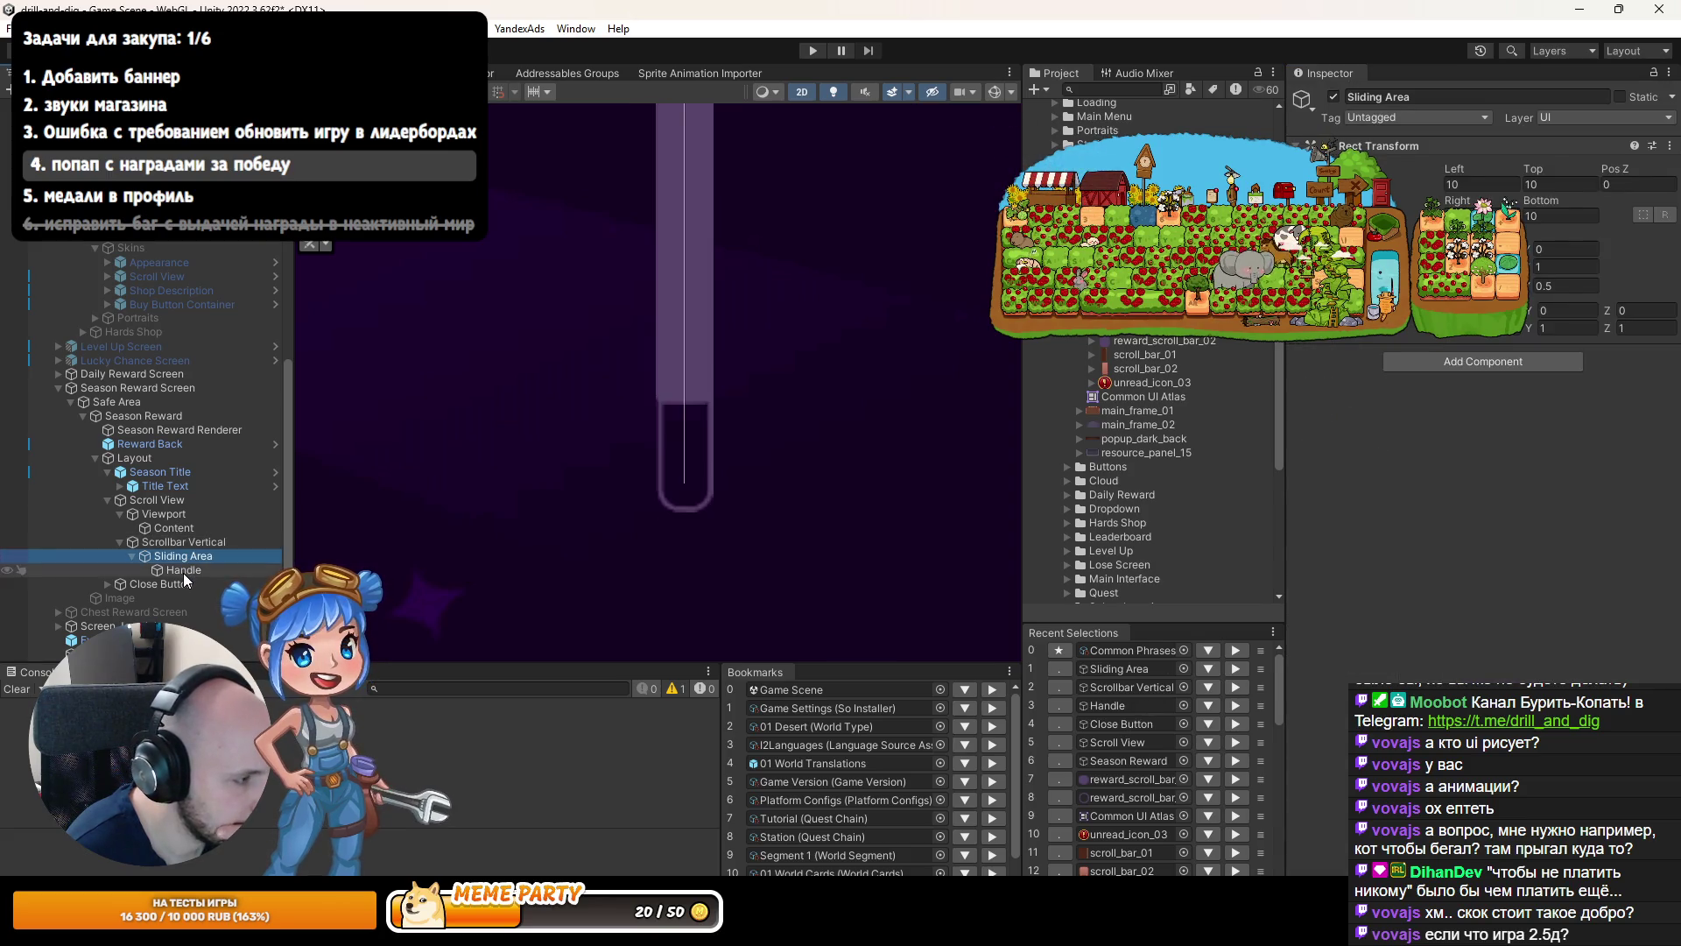
{"action": "left_click", "coordinate": [183, 570]}
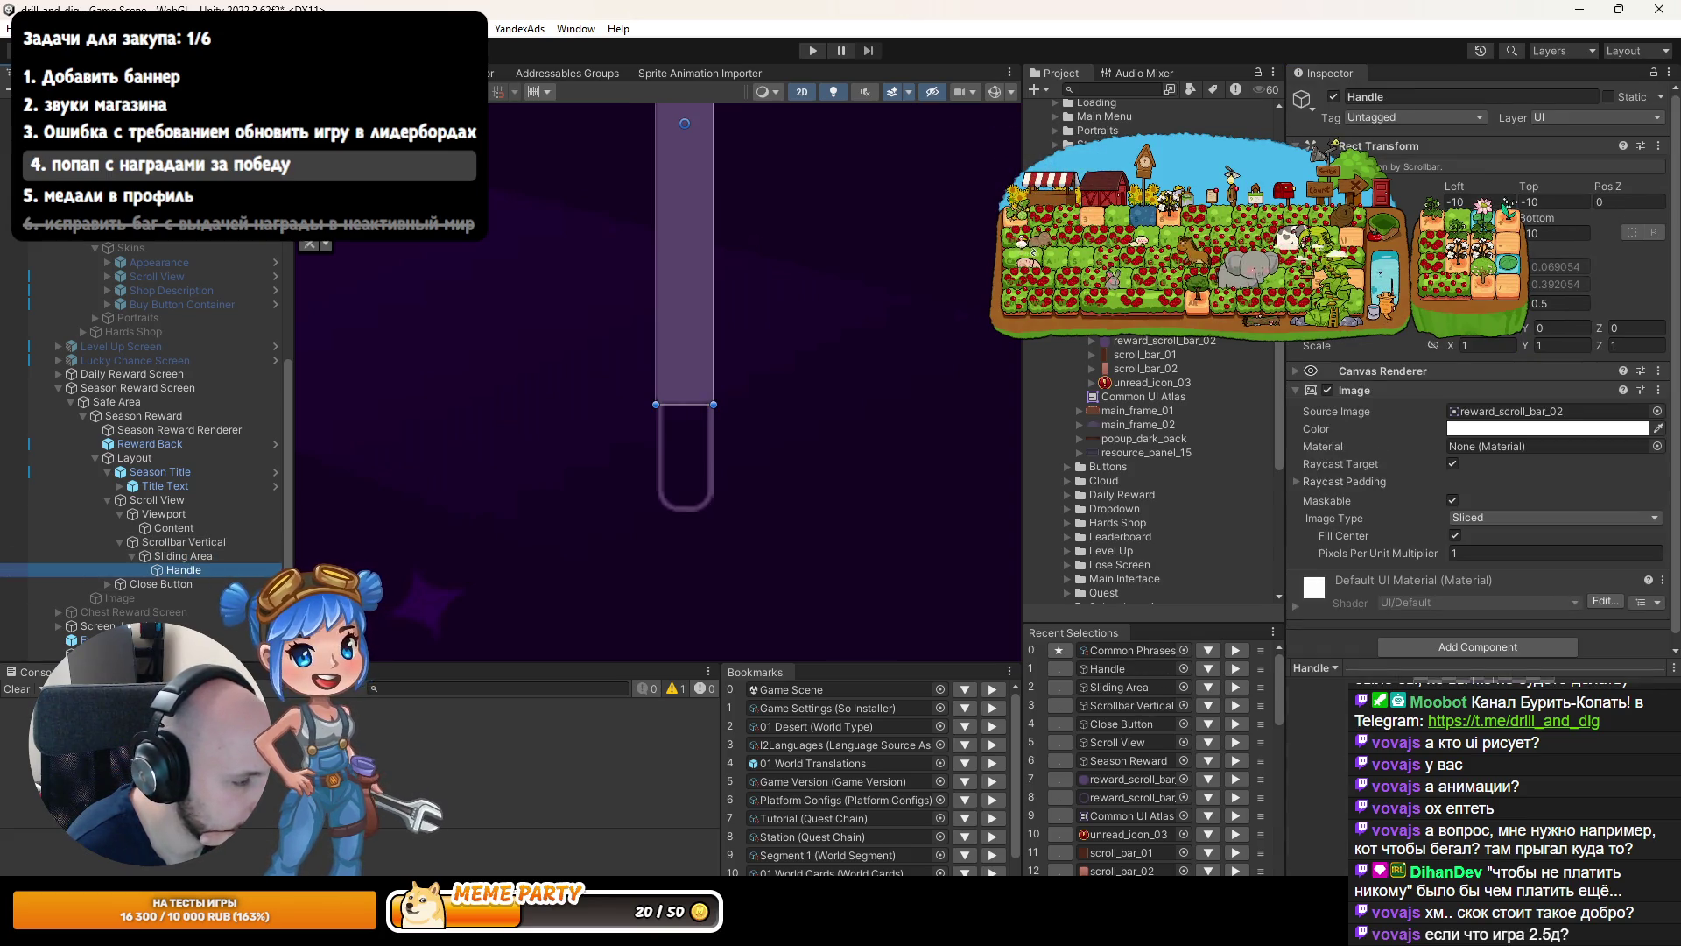
After checking the mockup, set the scrollbar value to 0.226 and review Sliding Area and Handle layouts.
{"action": "key", "text": "alt+Tab"}
{"action": "scroll", "coordinate": [1232, 650], "scroll_direction": "up", "scroll_amount": 5}
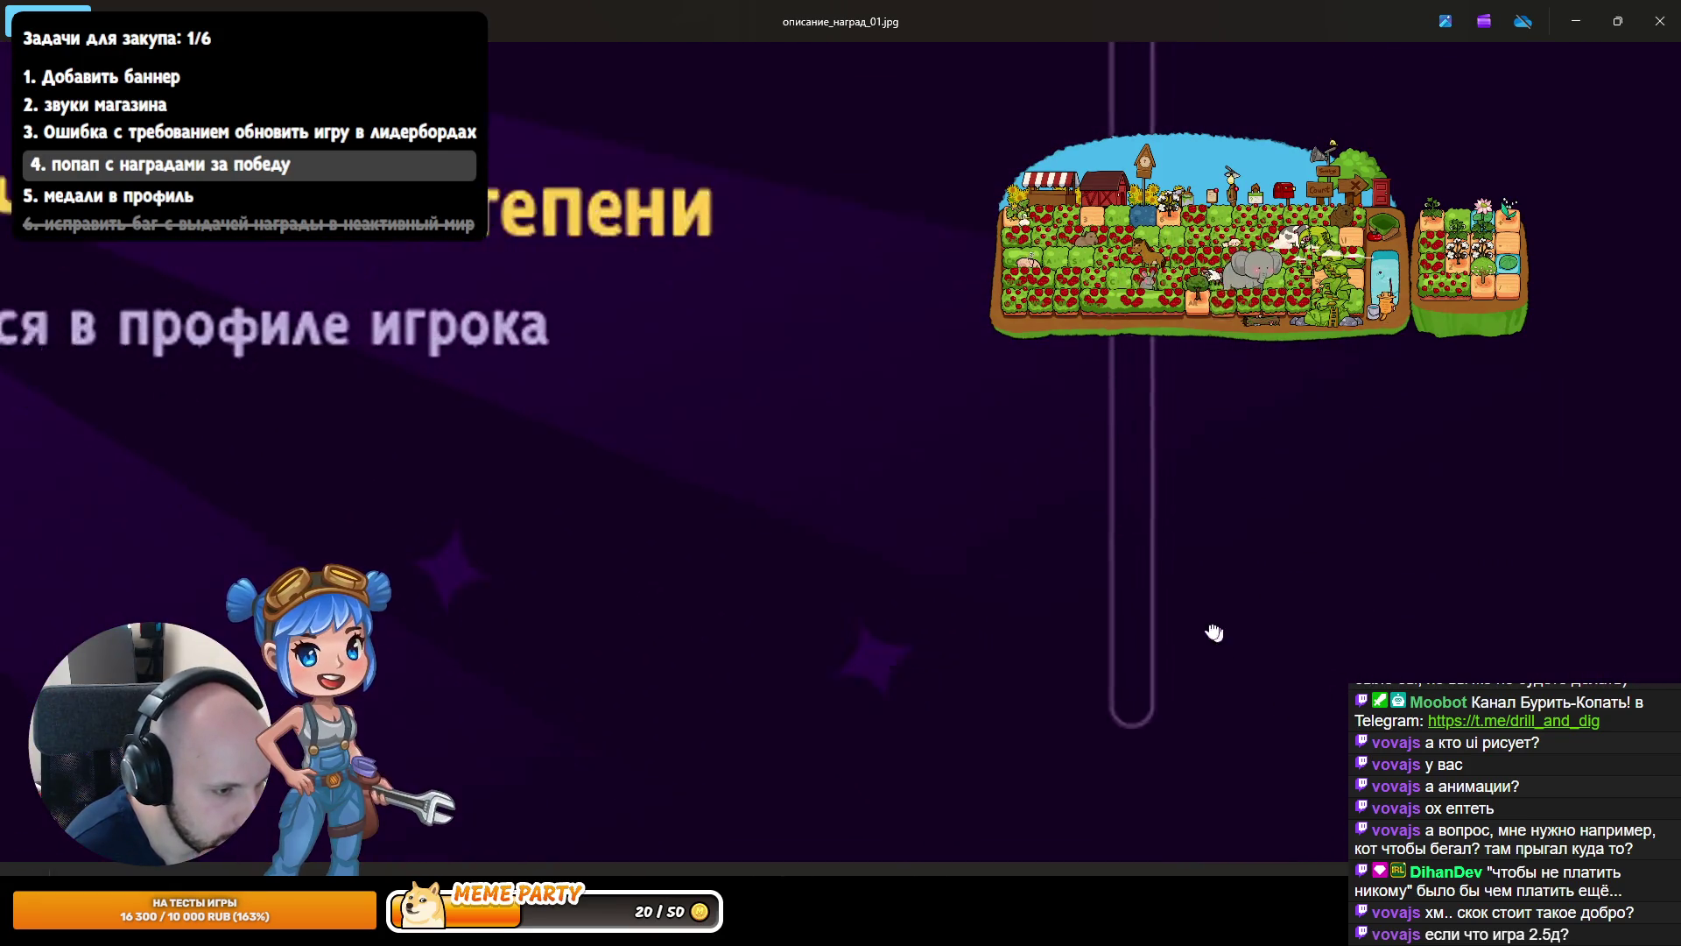
{"action": "key", "text": "alt+Tab"}
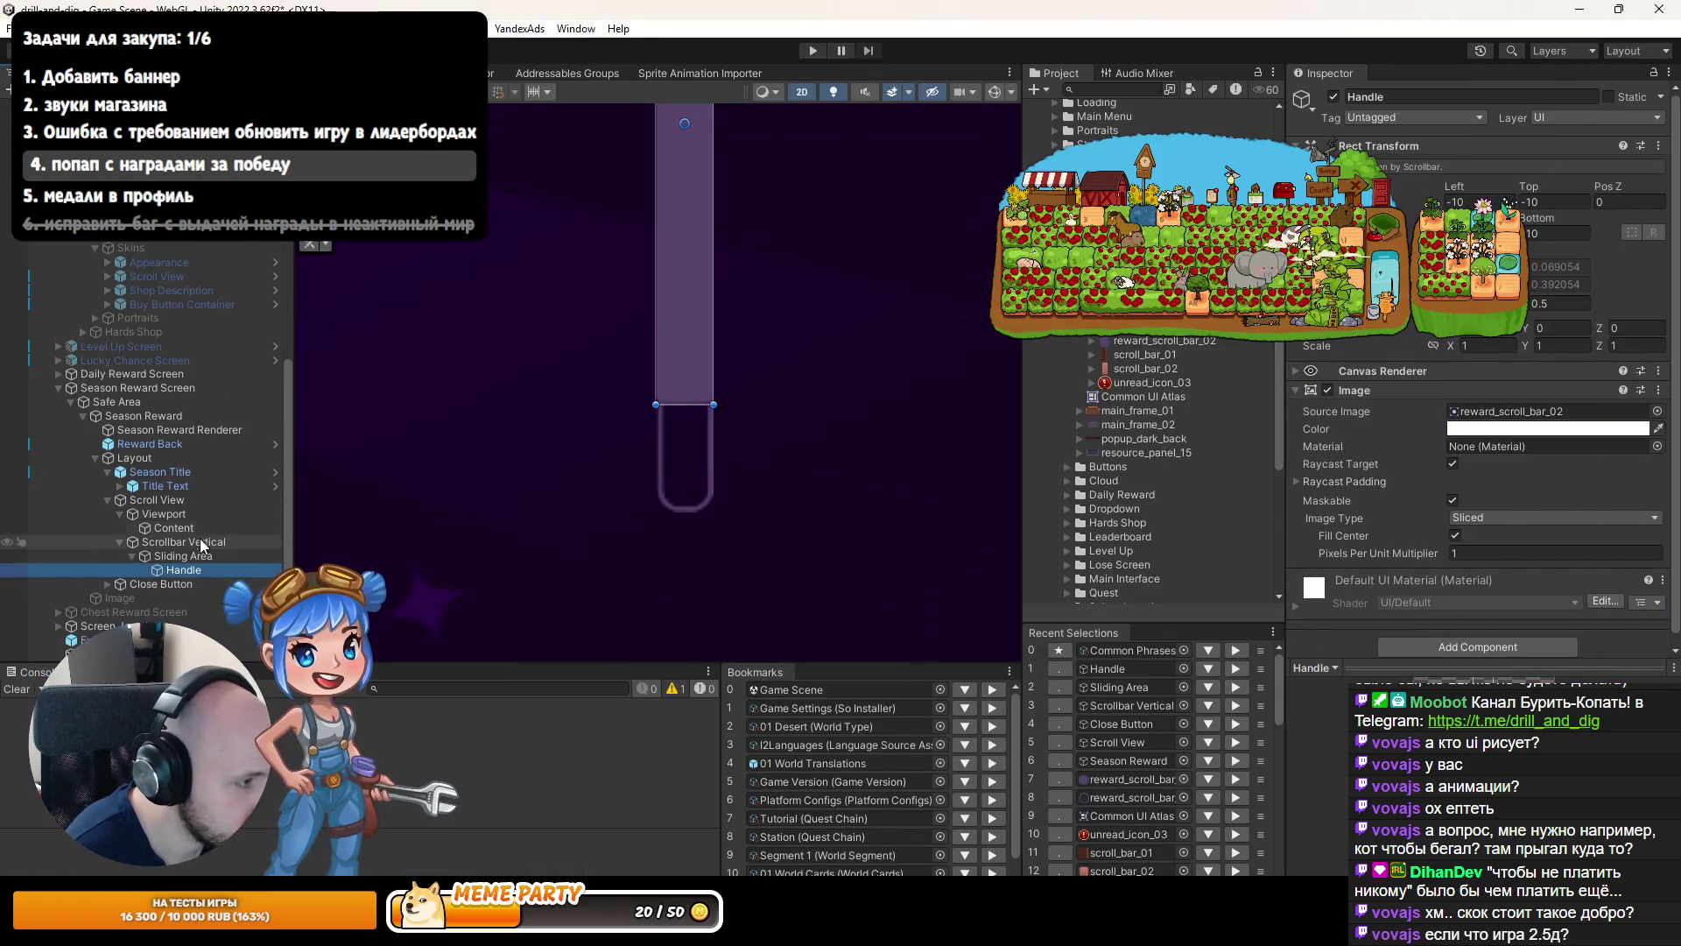
{"action": "left_click", "coordinate": [200, 542]}
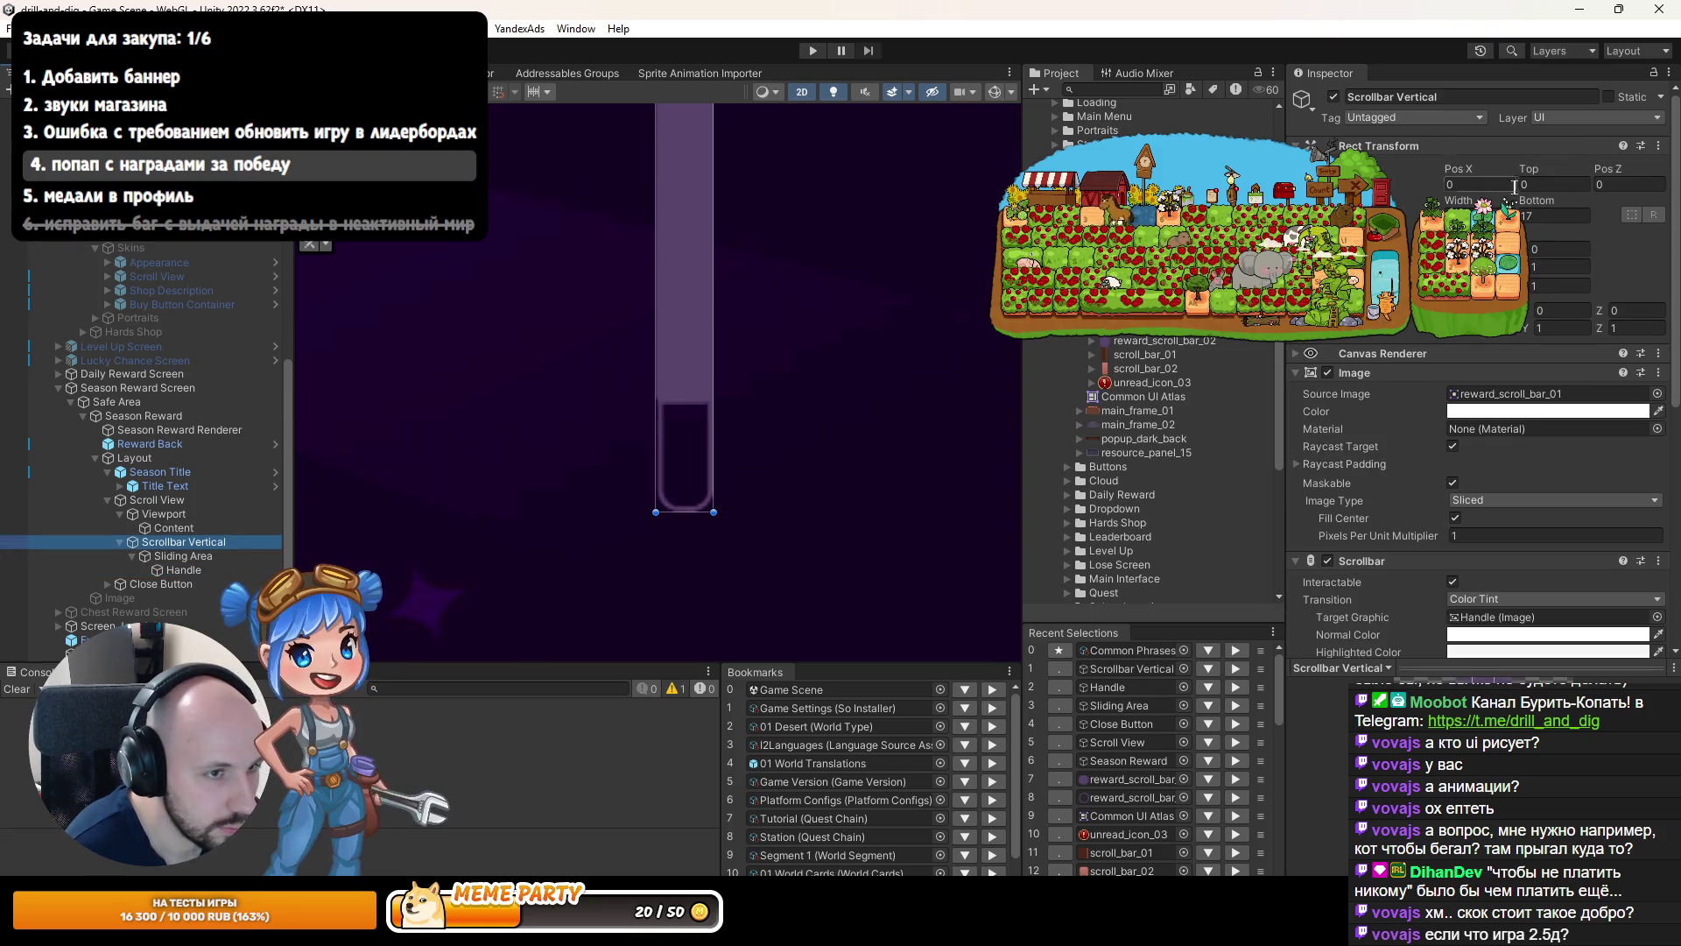
{"action": "left_click_drag", "start_coordinate": [1480, 204], "coordinate": [1460, 204]}
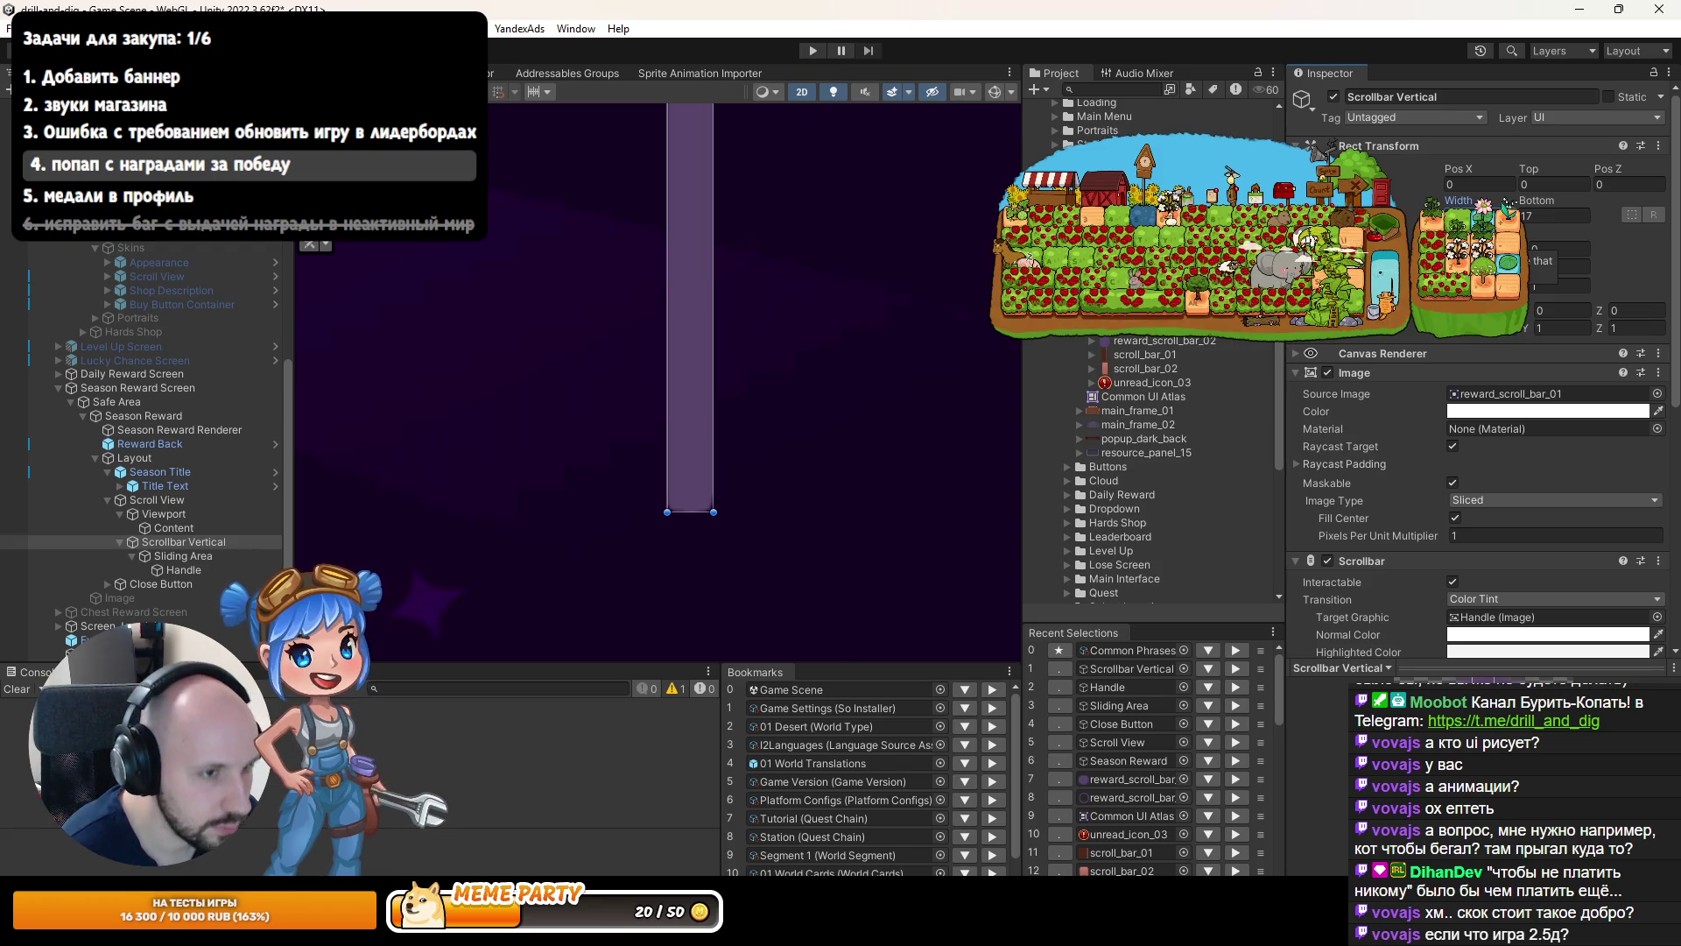
{"action": "left_click", "coordinate": [171, 570]}
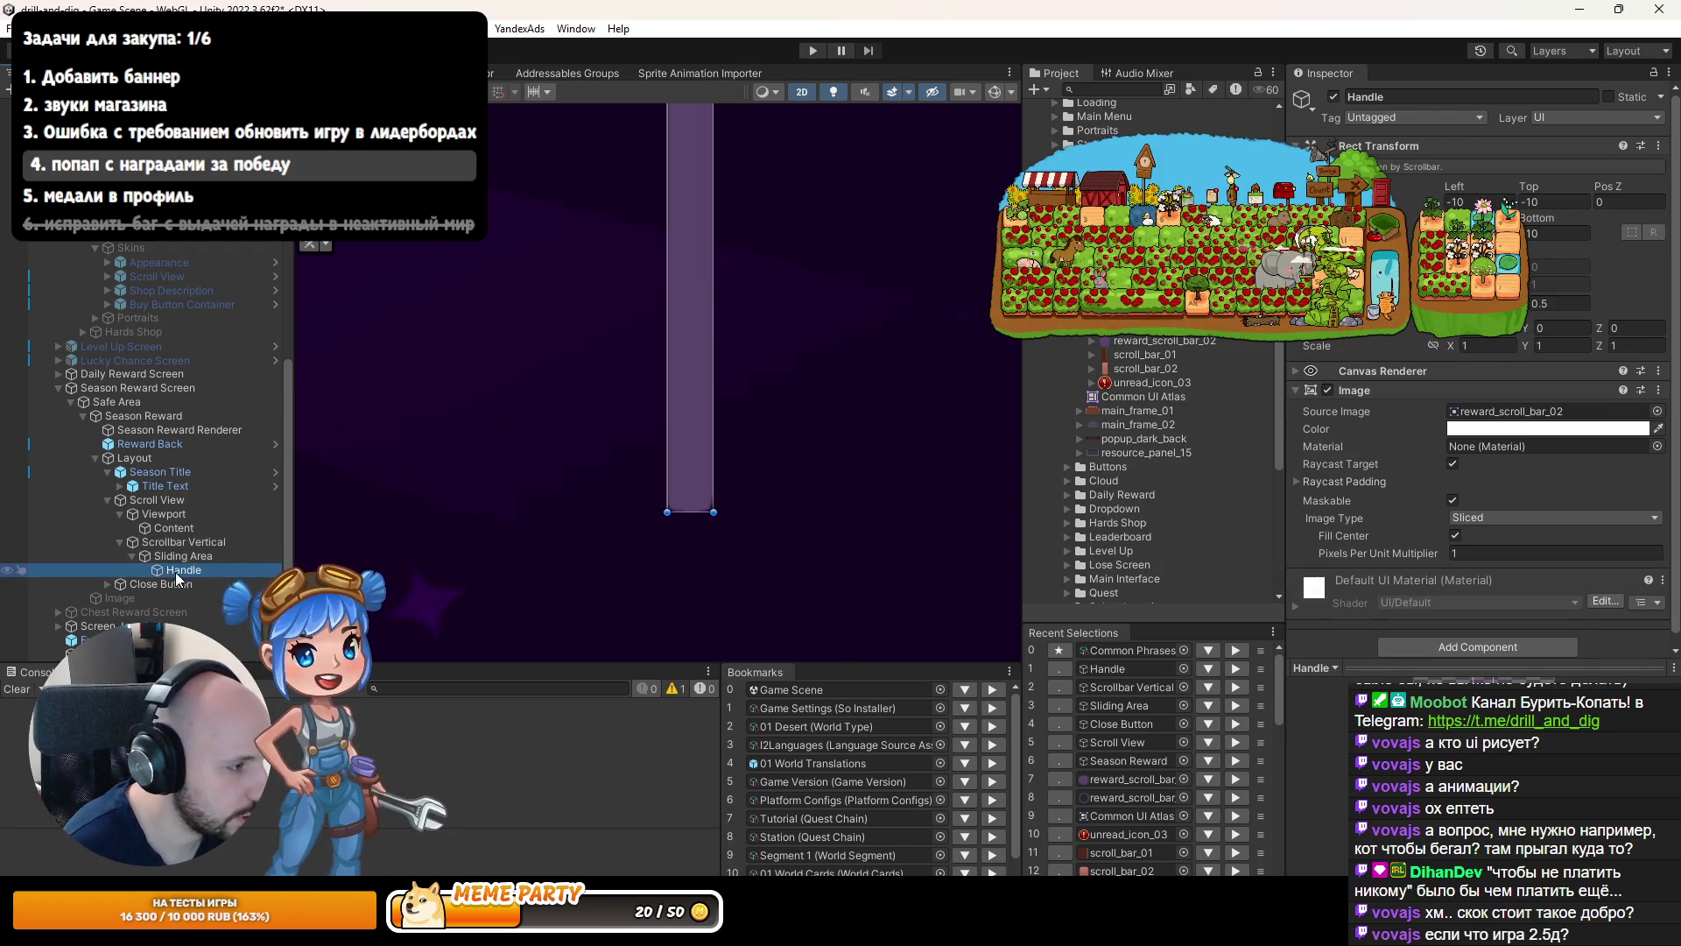
{"action": "left_click", "coordinate": [180, 542]}
{"action": "scroll", "coordinate": [1532, 558], "scroll_direction": "down", "scroll_amount": 6}
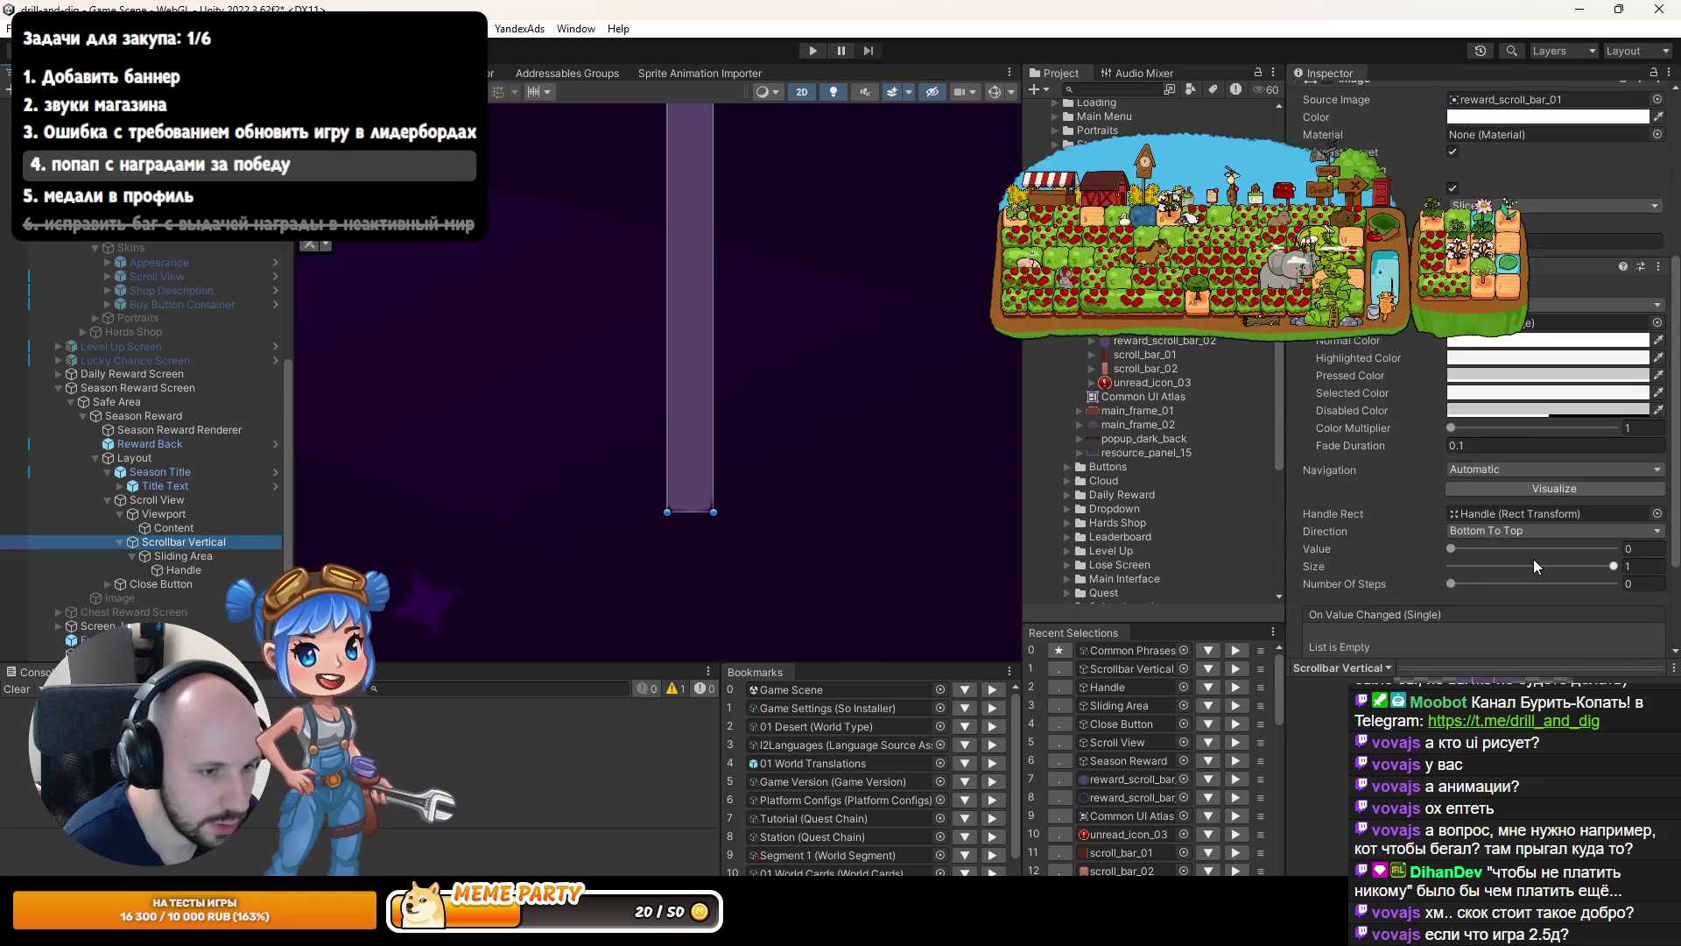
{"action": "left_click", "coordinate": [1489, 503]}
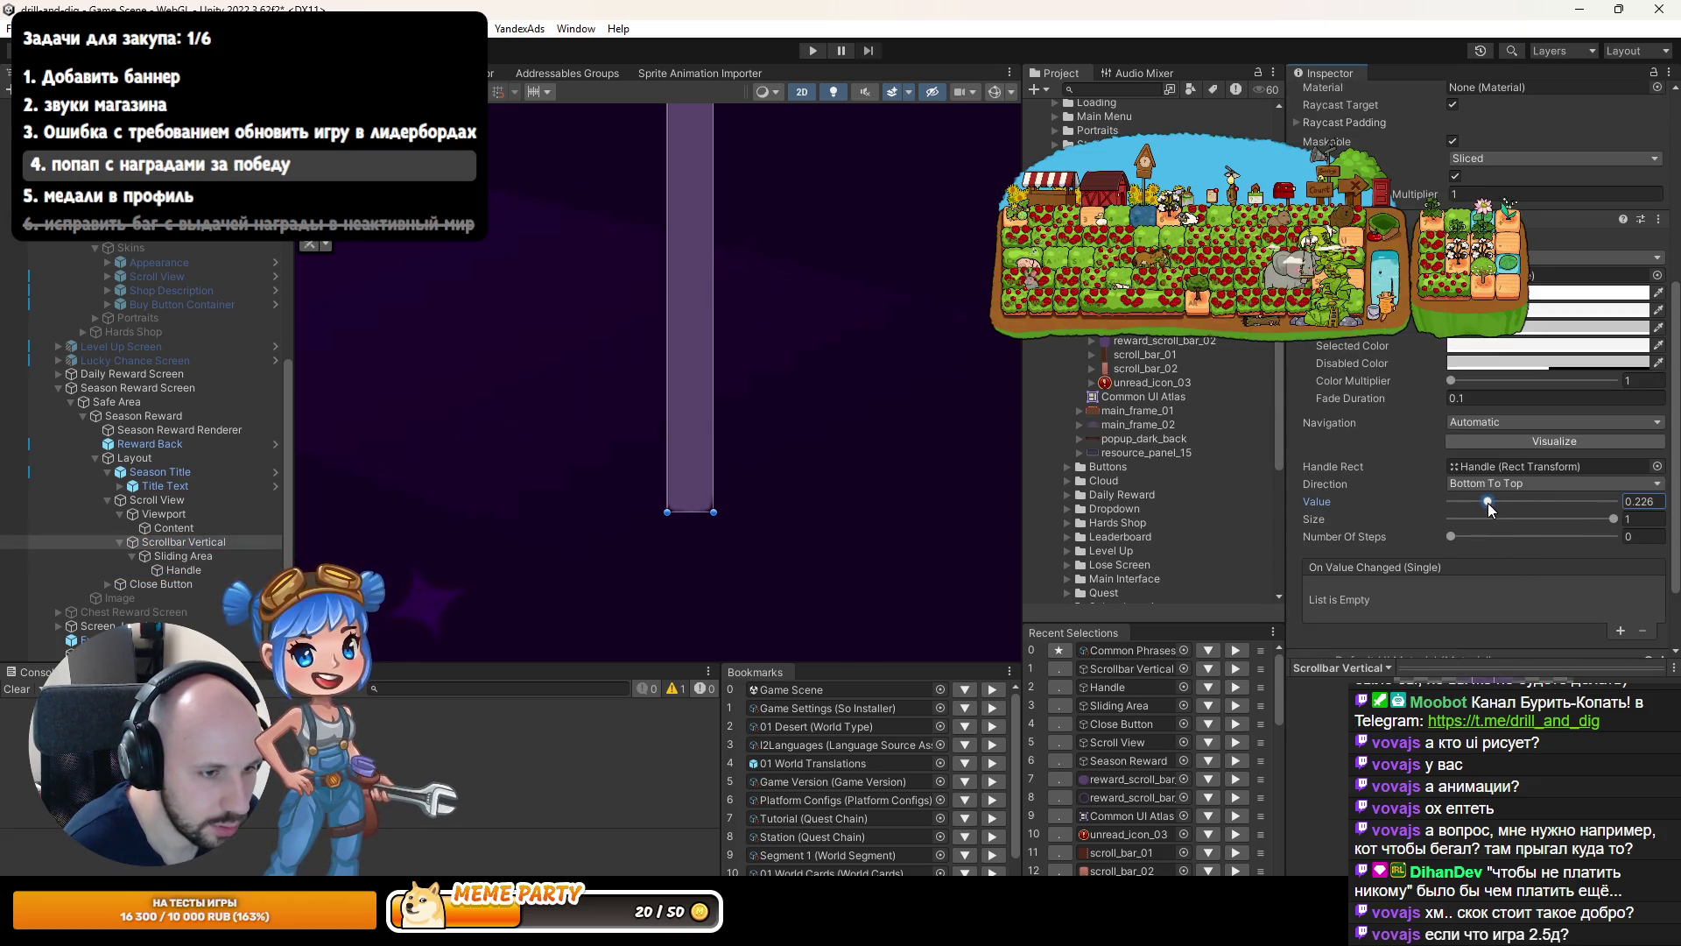
{"action": "left_click_drag", "start_coordinate": [1539, 519], "coordinate": [1580, 522]}
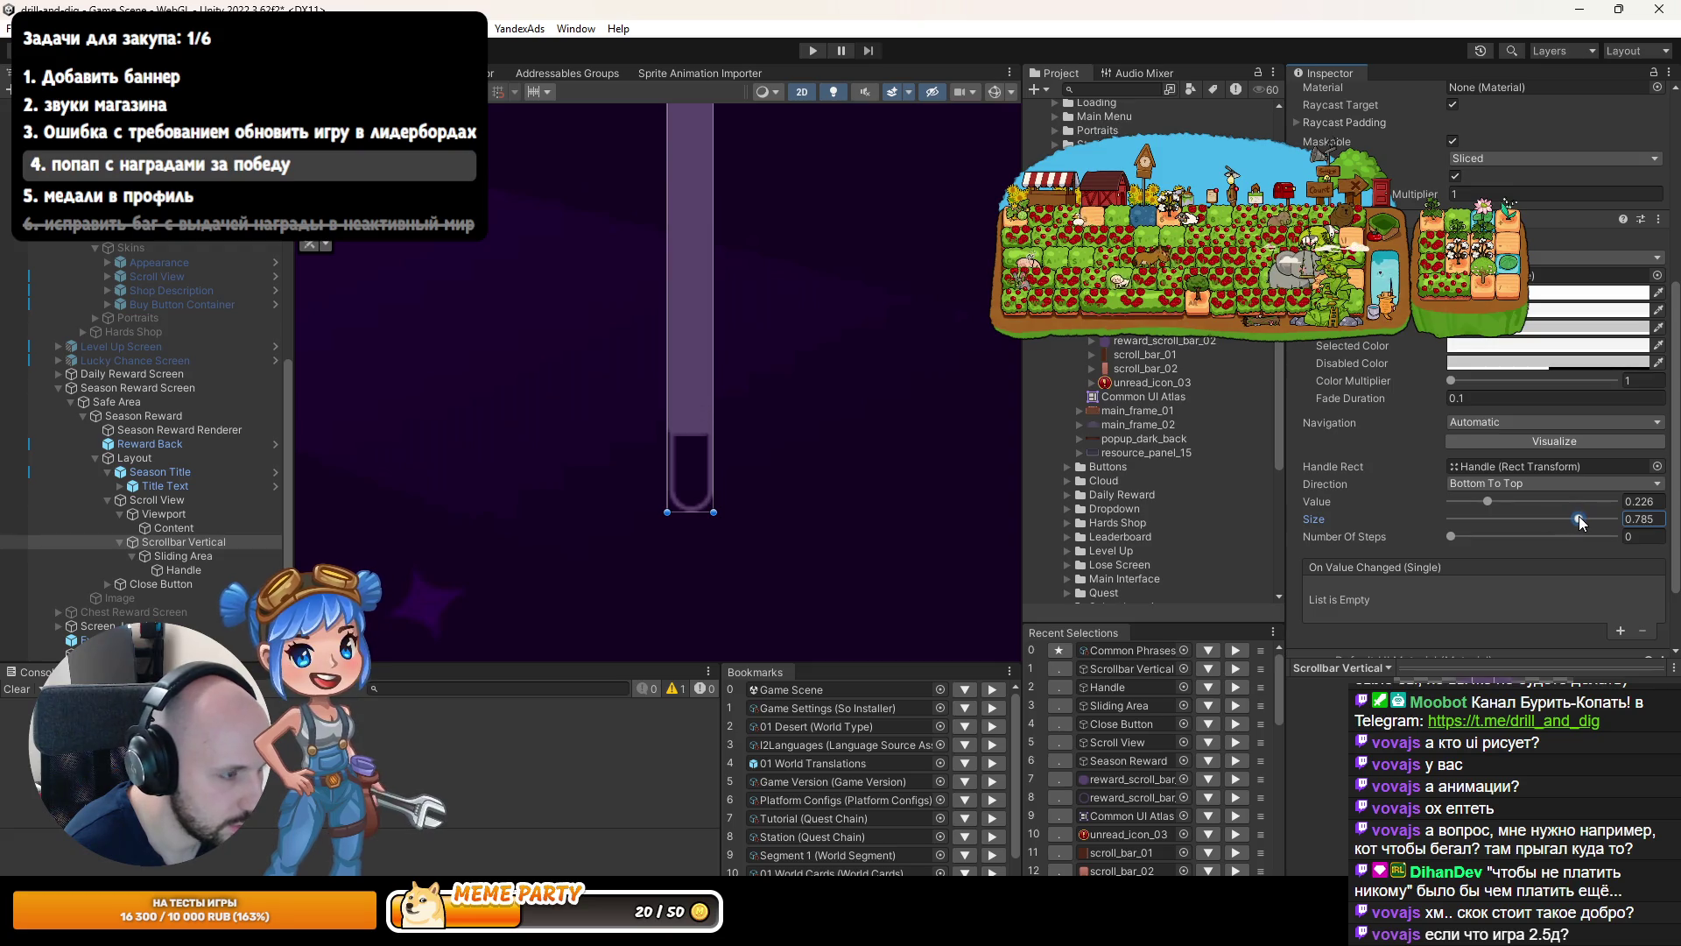
{"action": "scroll", "coordinate": [574, 421], "scroll_direction": "up", "scroll_amount": 3}
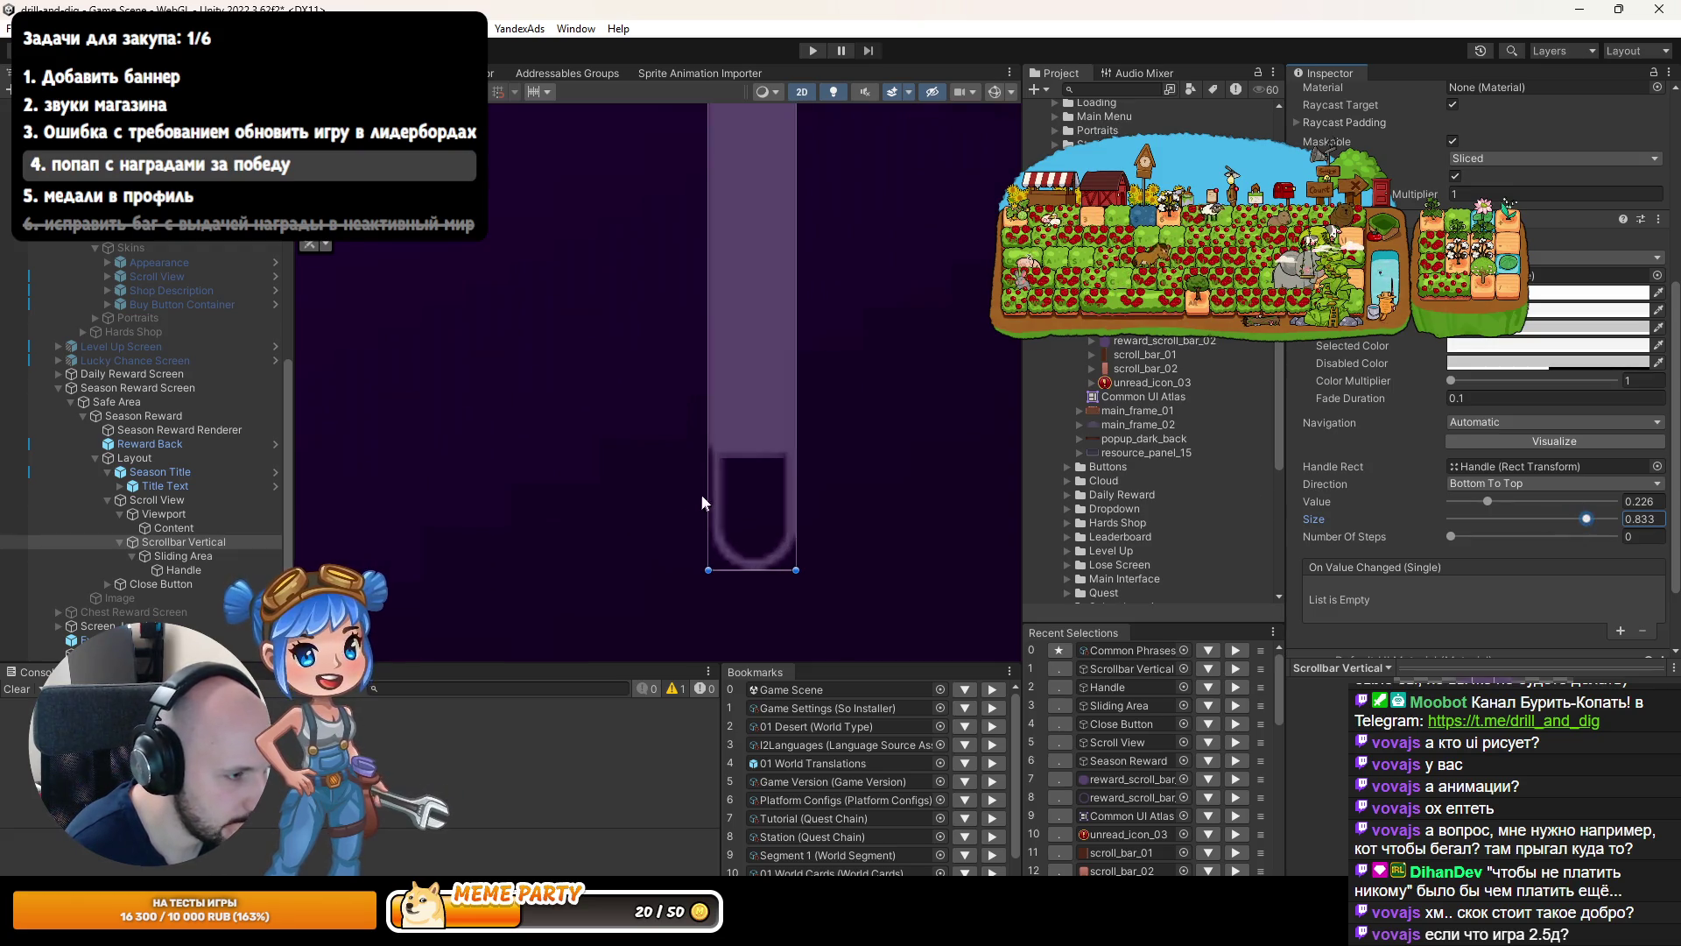
{"action": "left_click", "coordinate": [169, 555]}
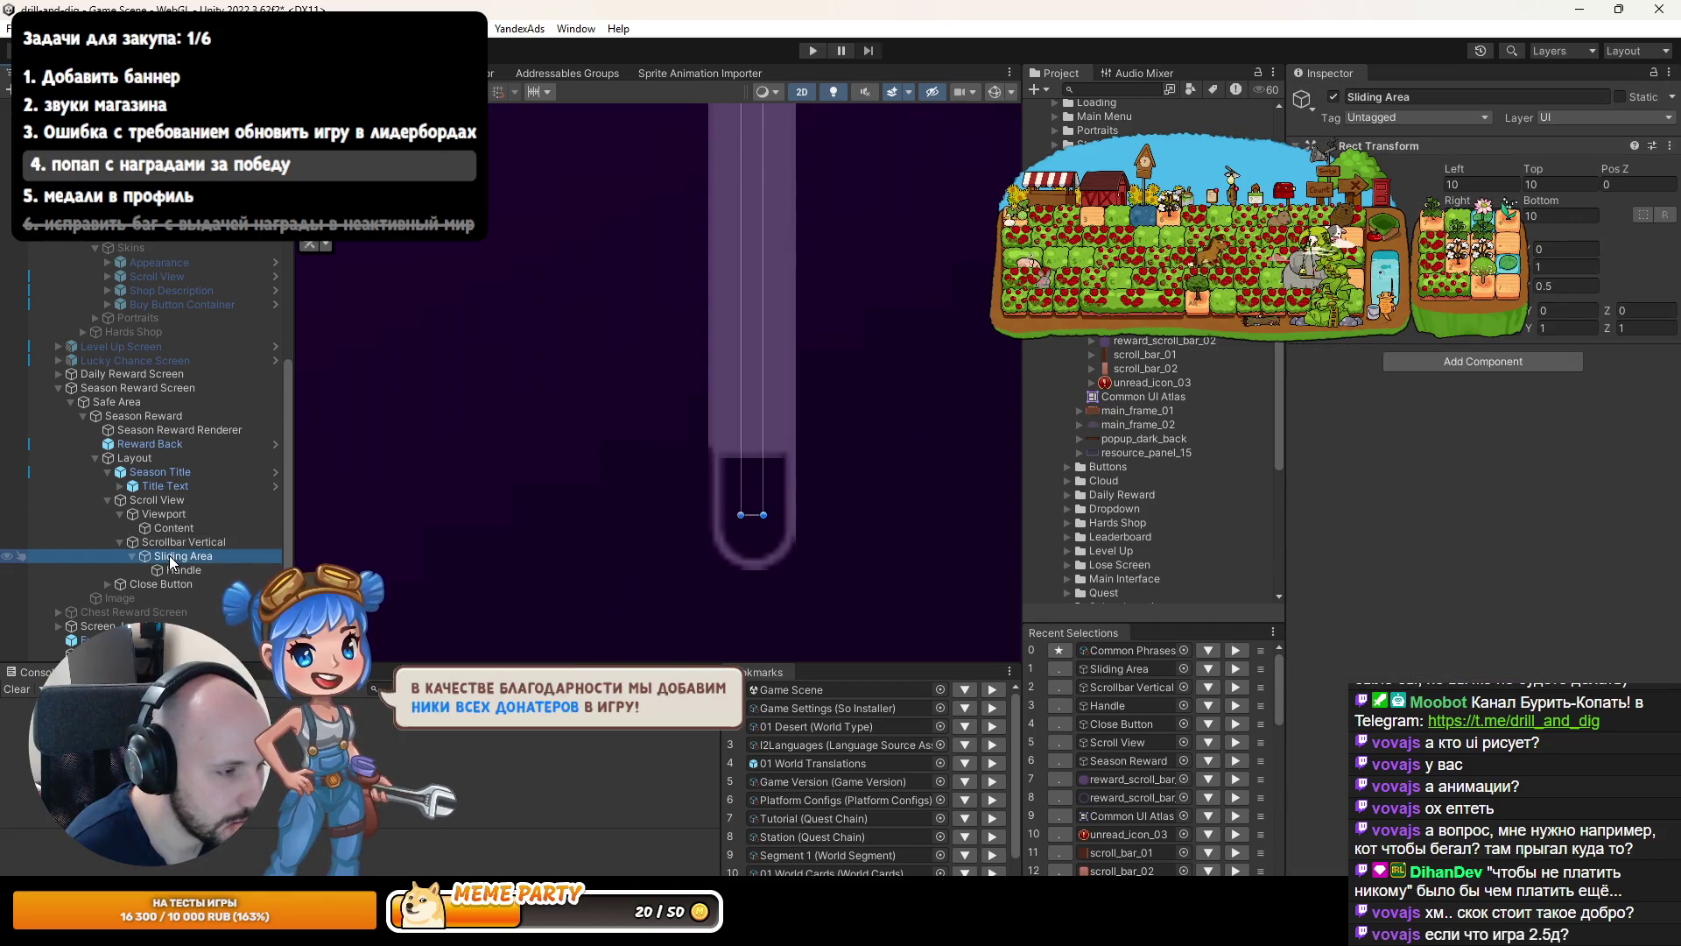
{"action": "left_click", "coordinate": [170, 566]}
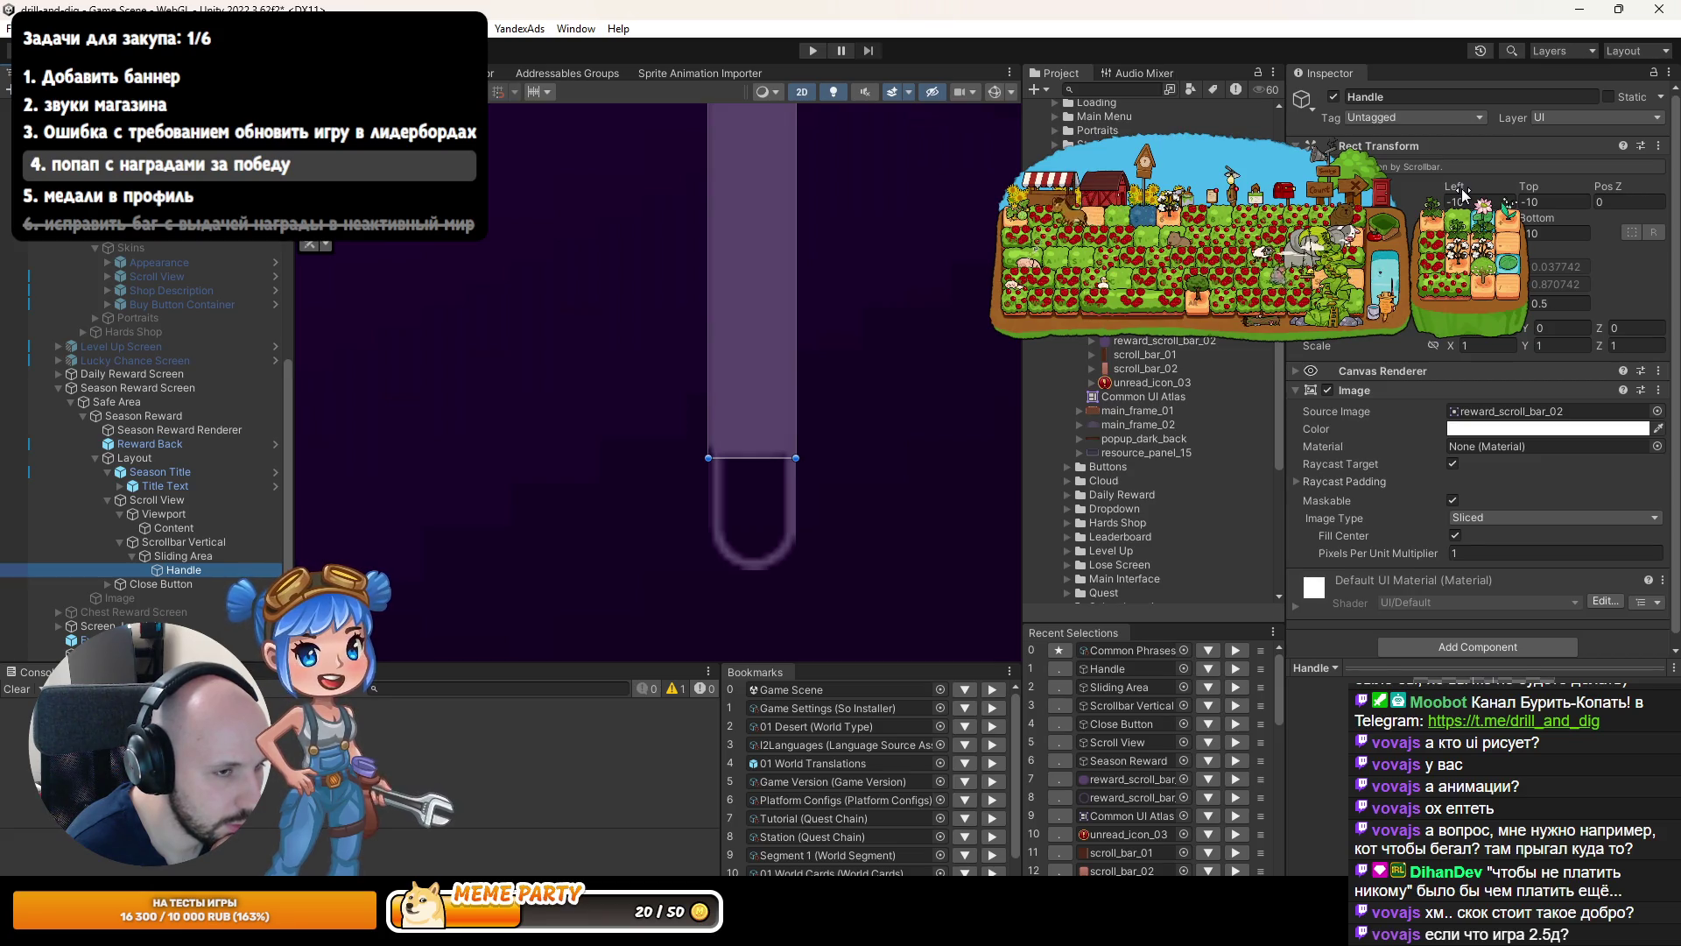
Narrow the Handle and anchor it to the track's horizontal centre with Pos X 0.
{"action": "mouse_move", "coordinate": [1467, 191]}
{"action": "left_mouse_down"}
{"action": "mouse_move", "coordinate": [1453, 192]}
{"action": "mouse_move", "coordinate": [1479, 197]}
{"action": "left_mouse_up"}
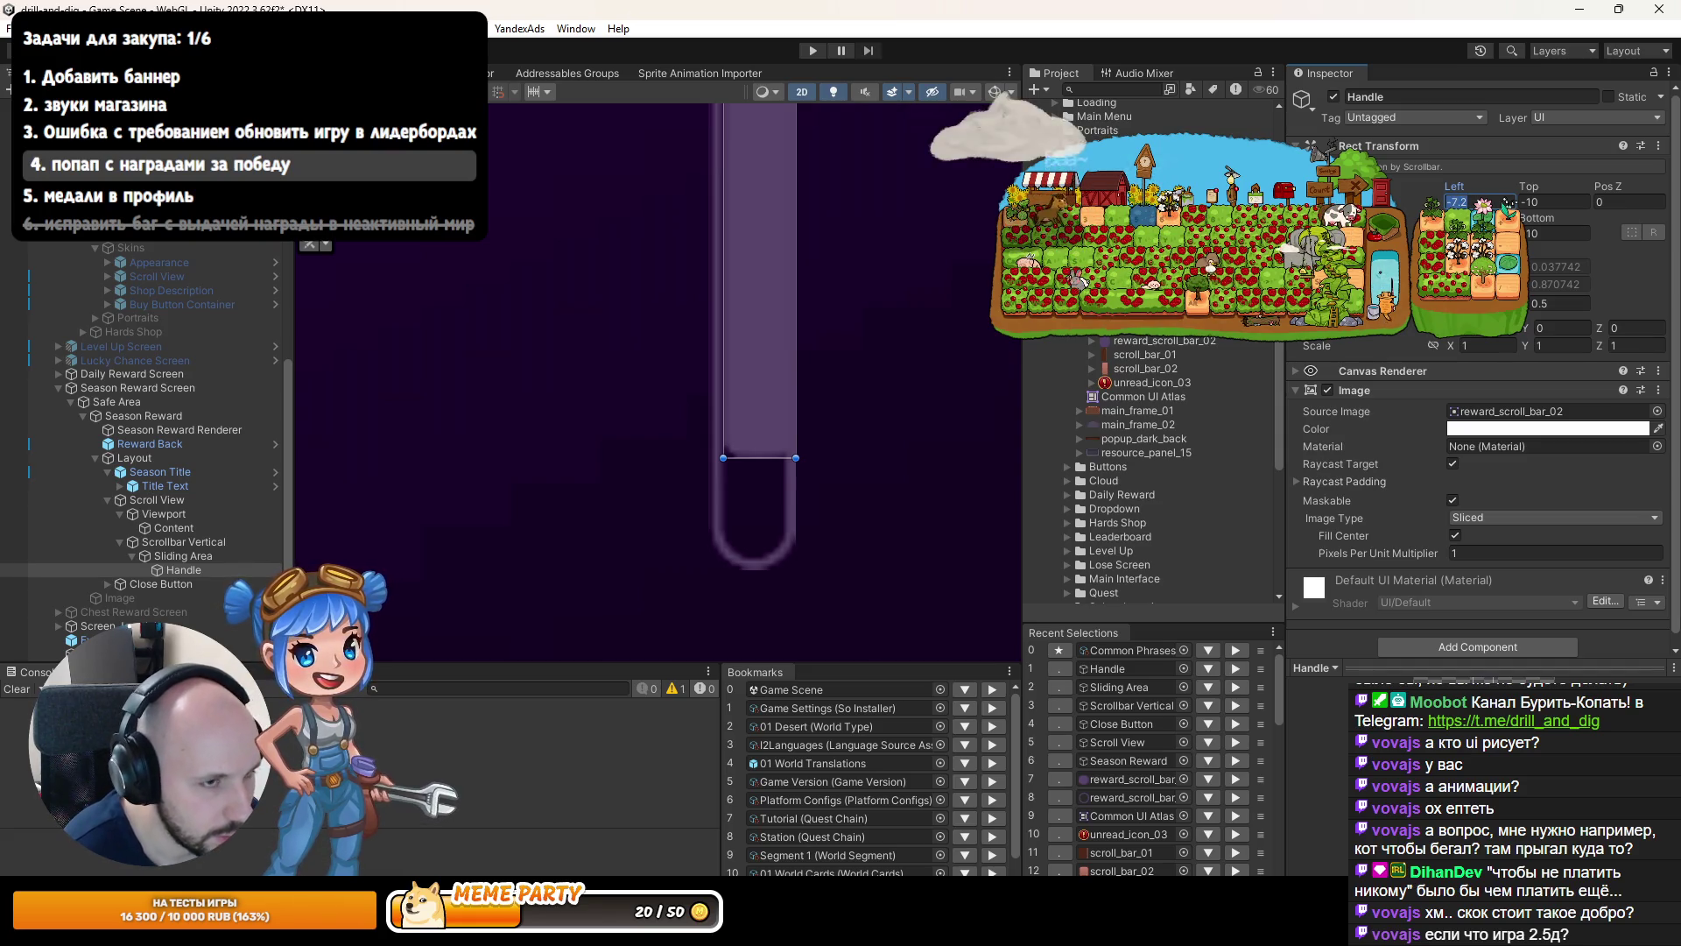
{"action": "left_click", "coordinate": [1318, 199]}
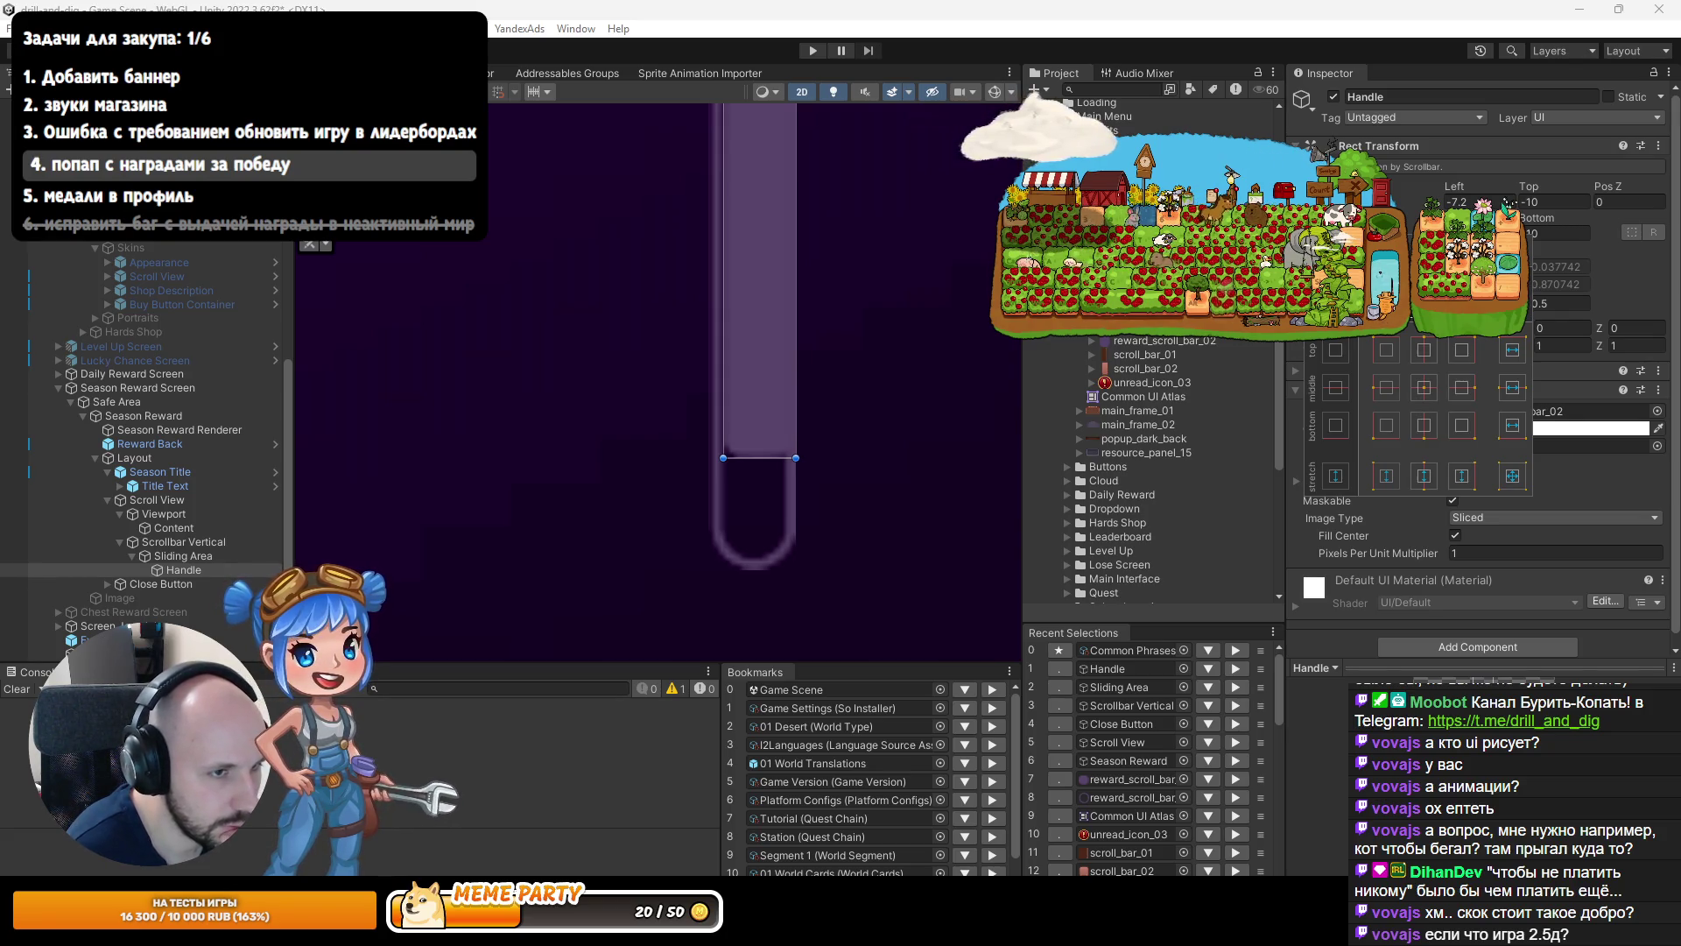
{"action": "left_click", "coordinate": [1423, 475]}
{"action": "double_click", "coordinate": [1478, 202]}
{"action": "type", "text": "0"}
{"action": "key", "text": "Return"}
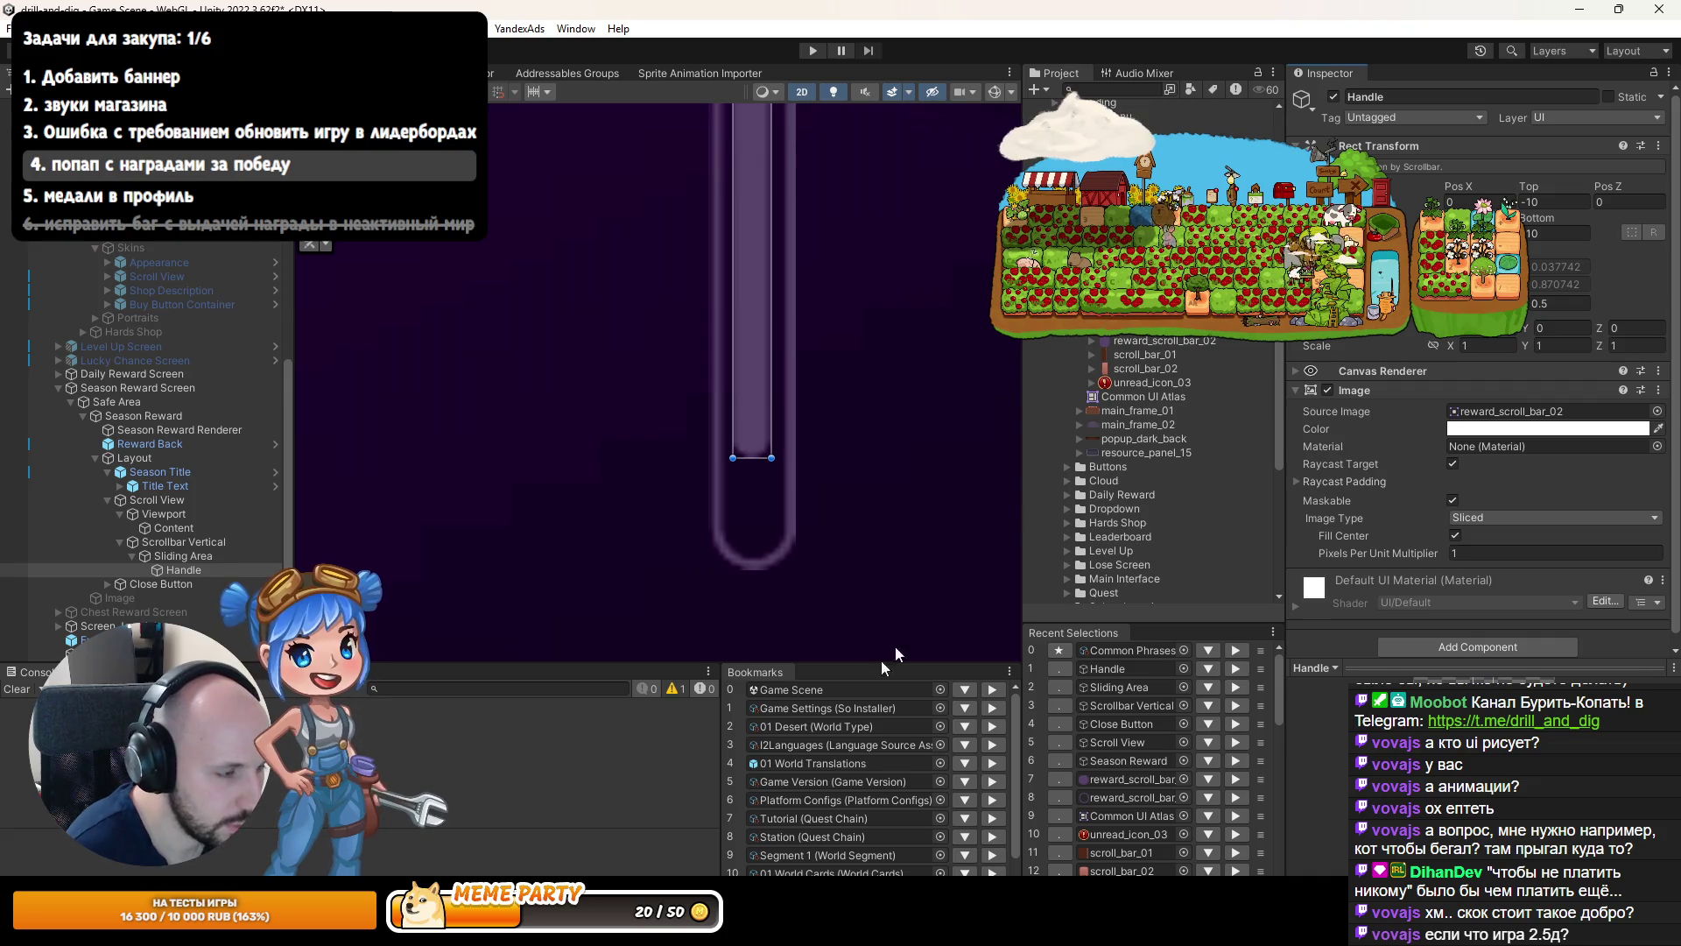
Compare the scrollbar against the reward popup mockup and recheck the handle's horizontal position.
{"action": "key", "text": "alt+Tab"}
{"action": "scroll", "coordinate": [1056, 604], "scroll_direction": "up", "scroll_amount": 3}
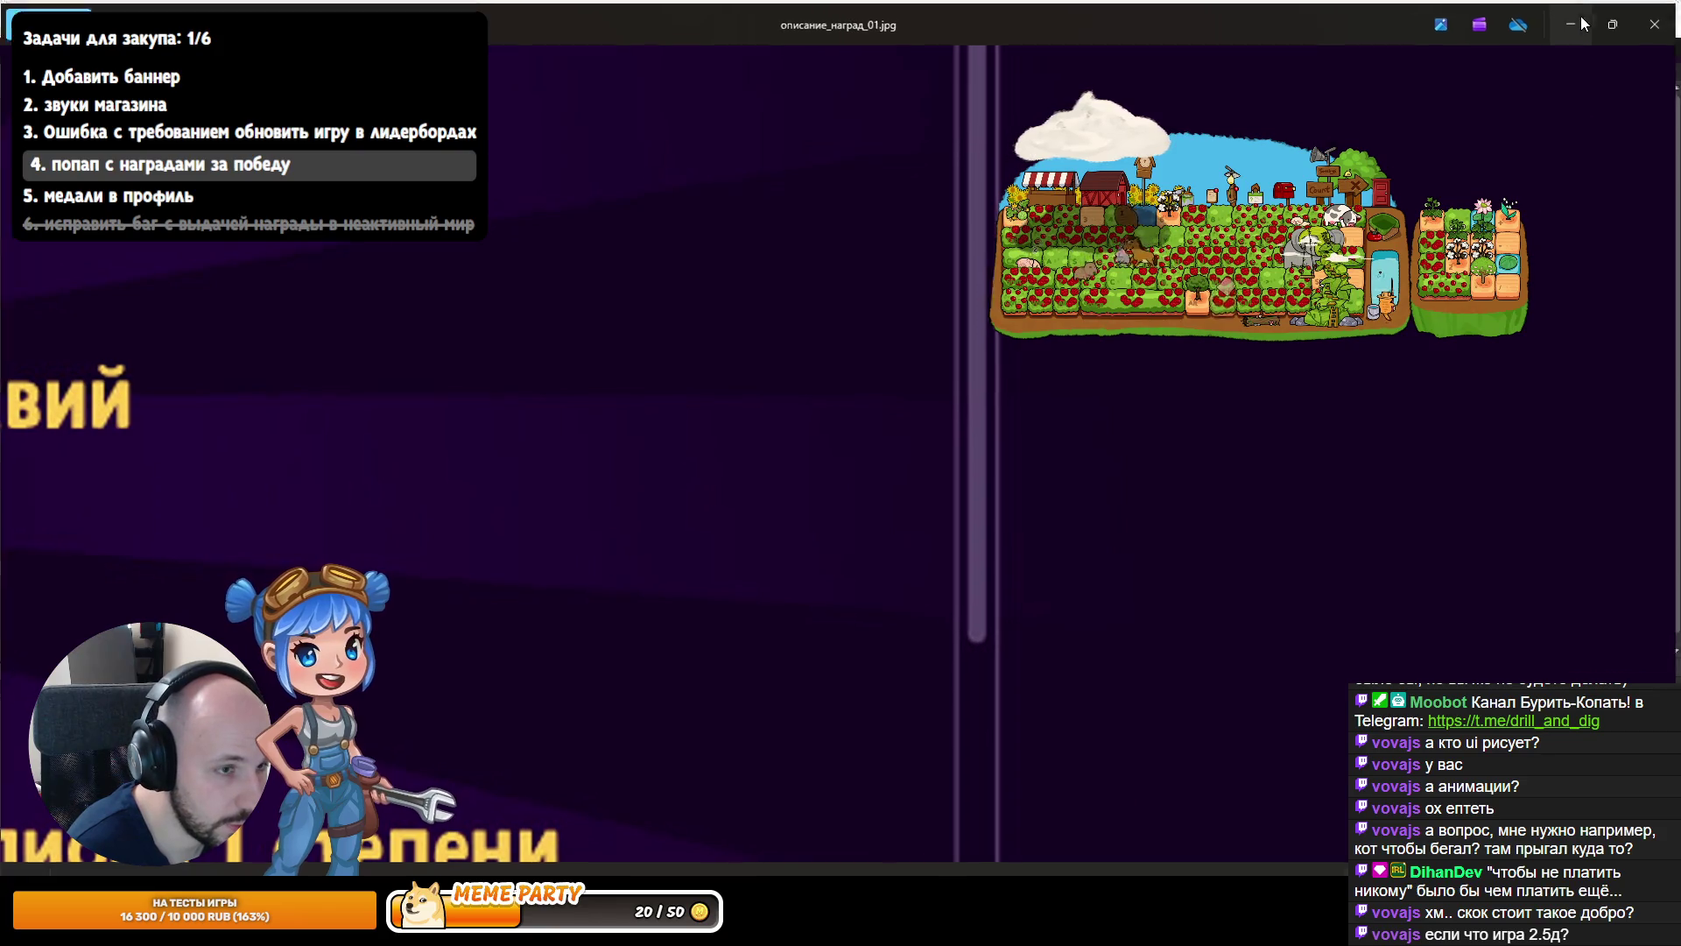
{"action": "left_click", "coordinate": [1581, 23]}
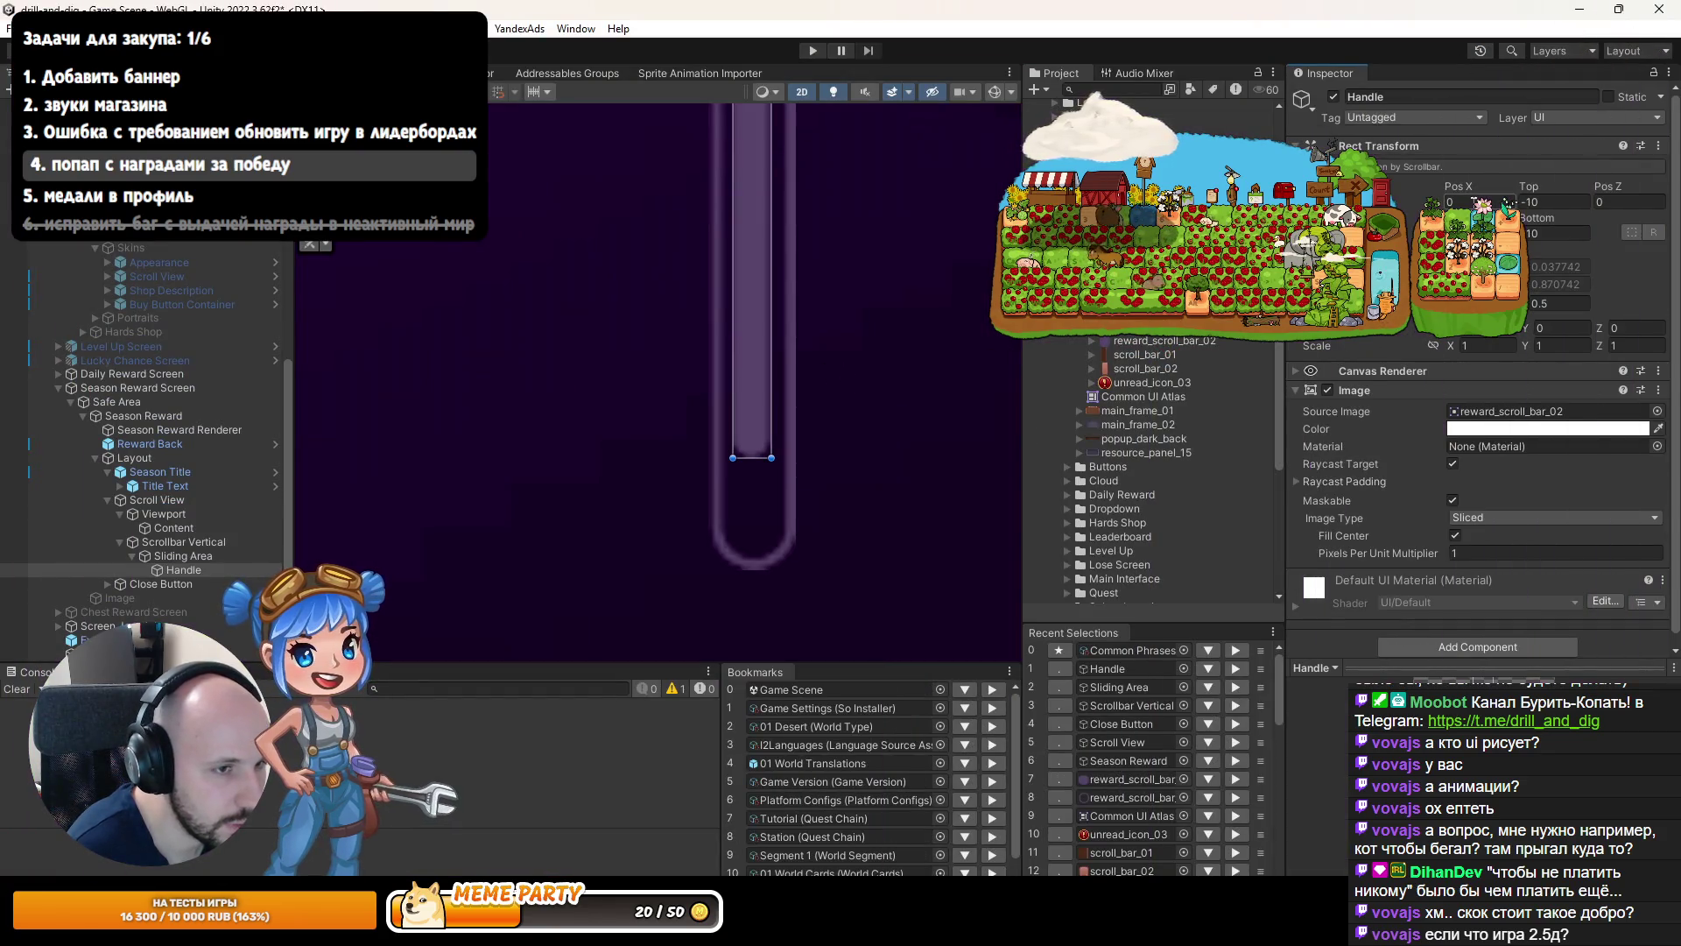
{"action": "left_click", "coordinate": [1458, 202]}
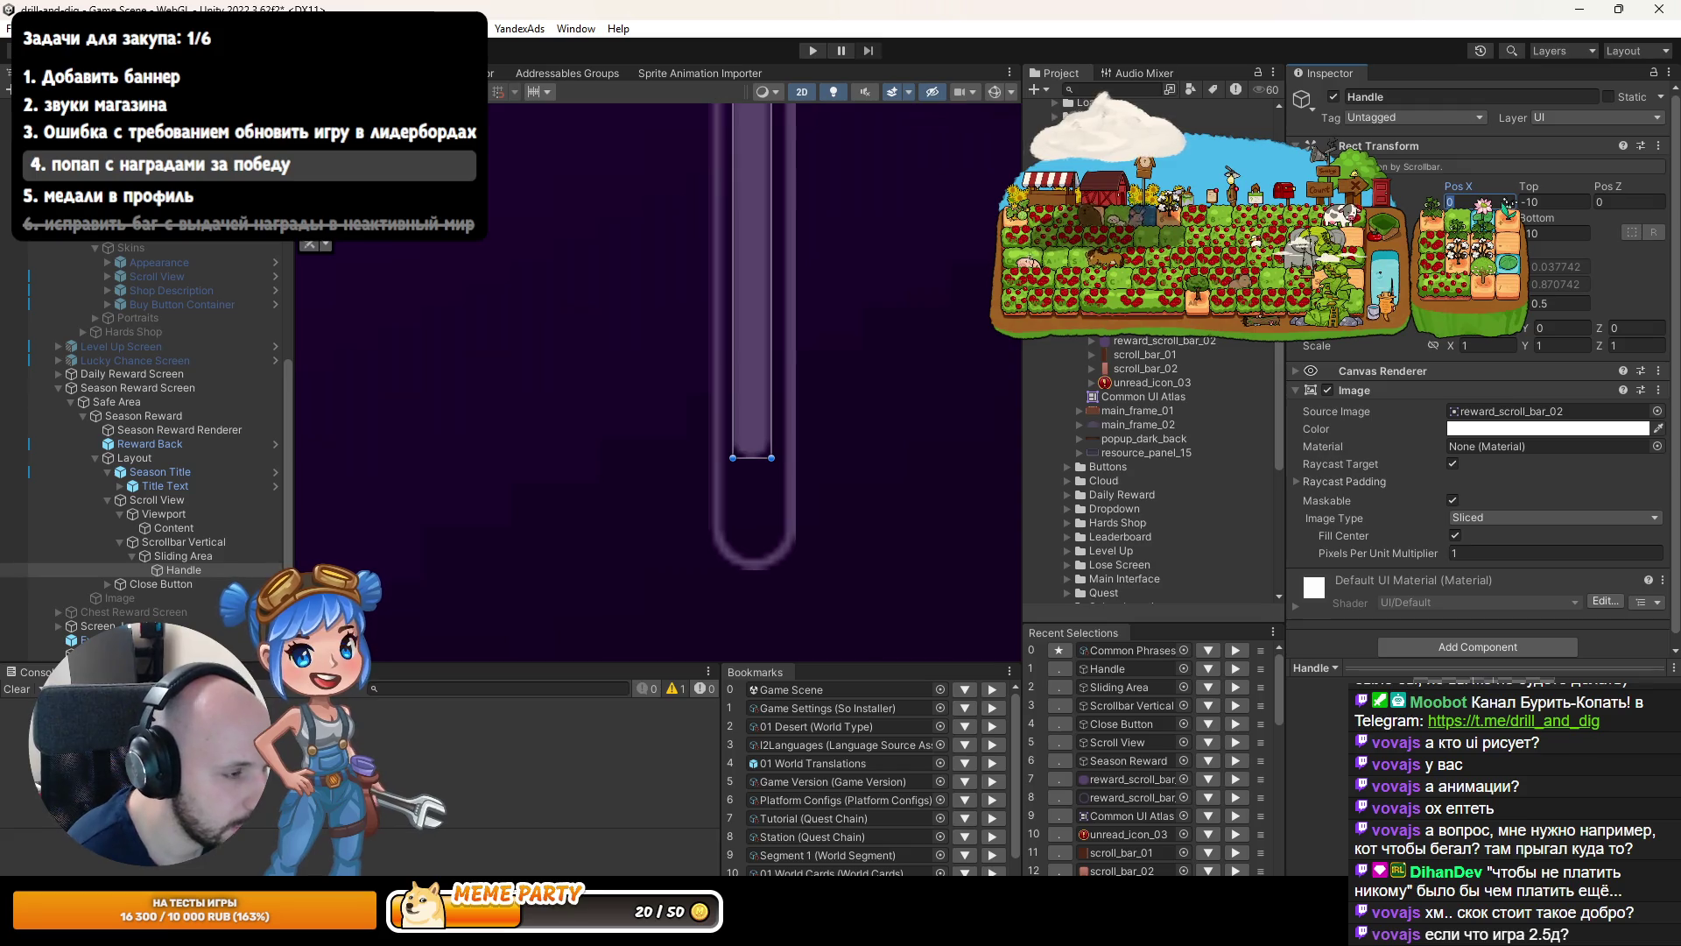
{"action": "type", "text": ".5"}
{"action": "left_click", "coordinate": [995, 400]}
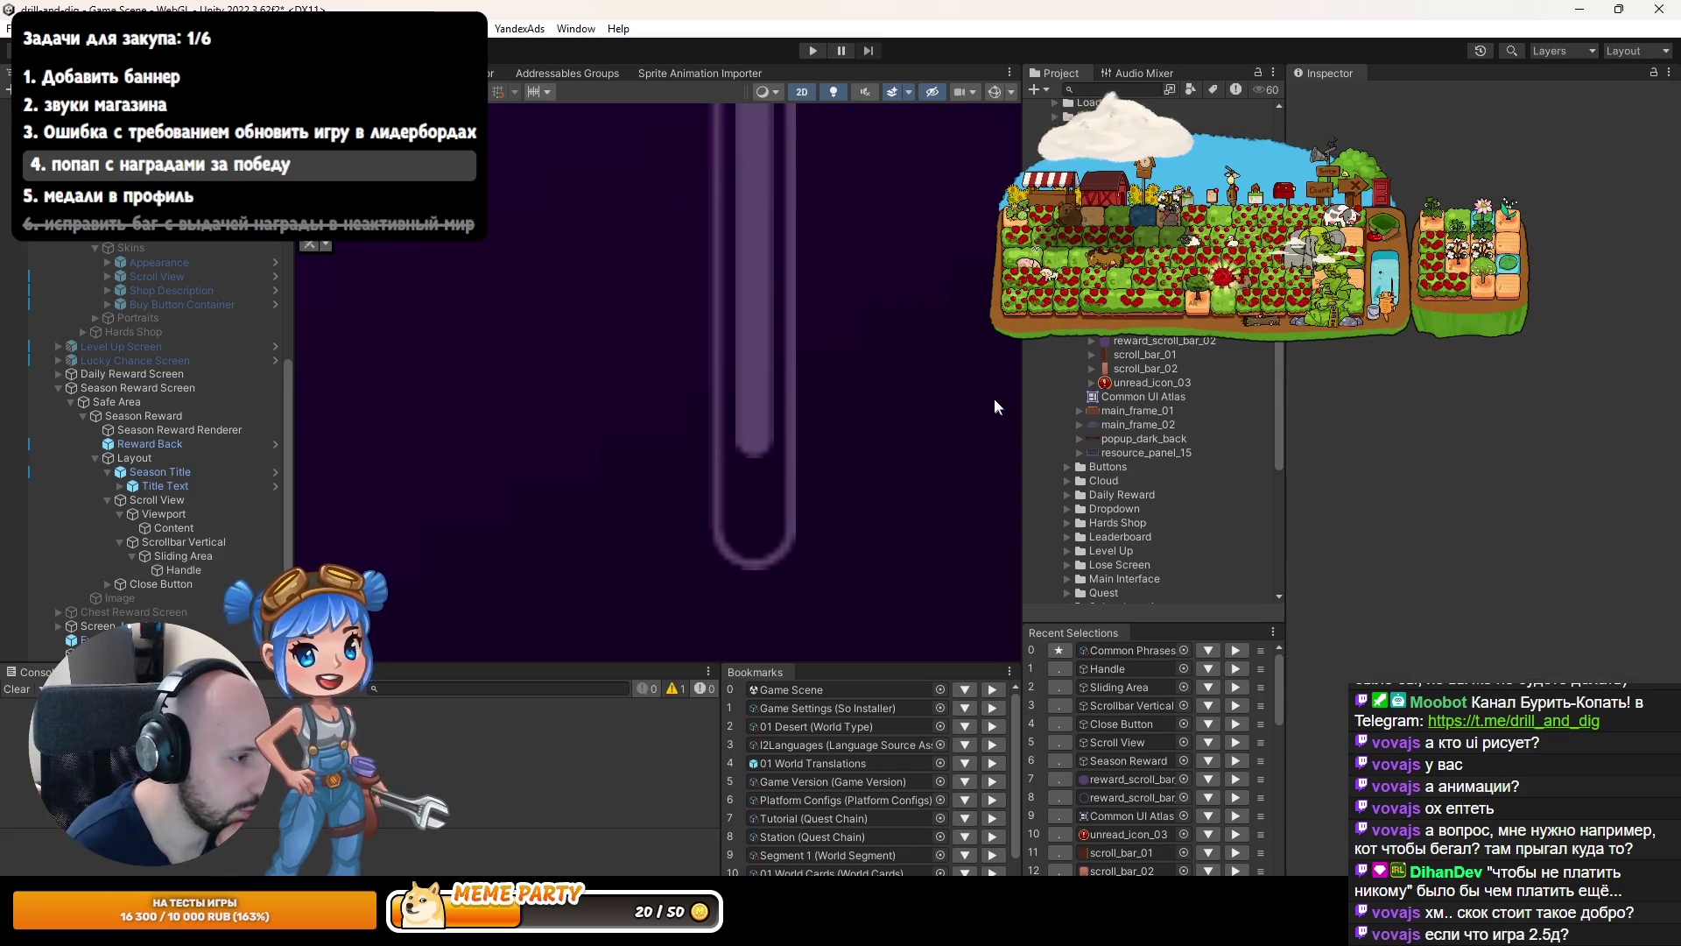
Inspect the Season Reward Renderer and Season Reward popup objects in the Hierarchy.
{"action": "scroll", "coordinate": [874, 382], "scroll_direction": "down", "scroll_amount": 5}
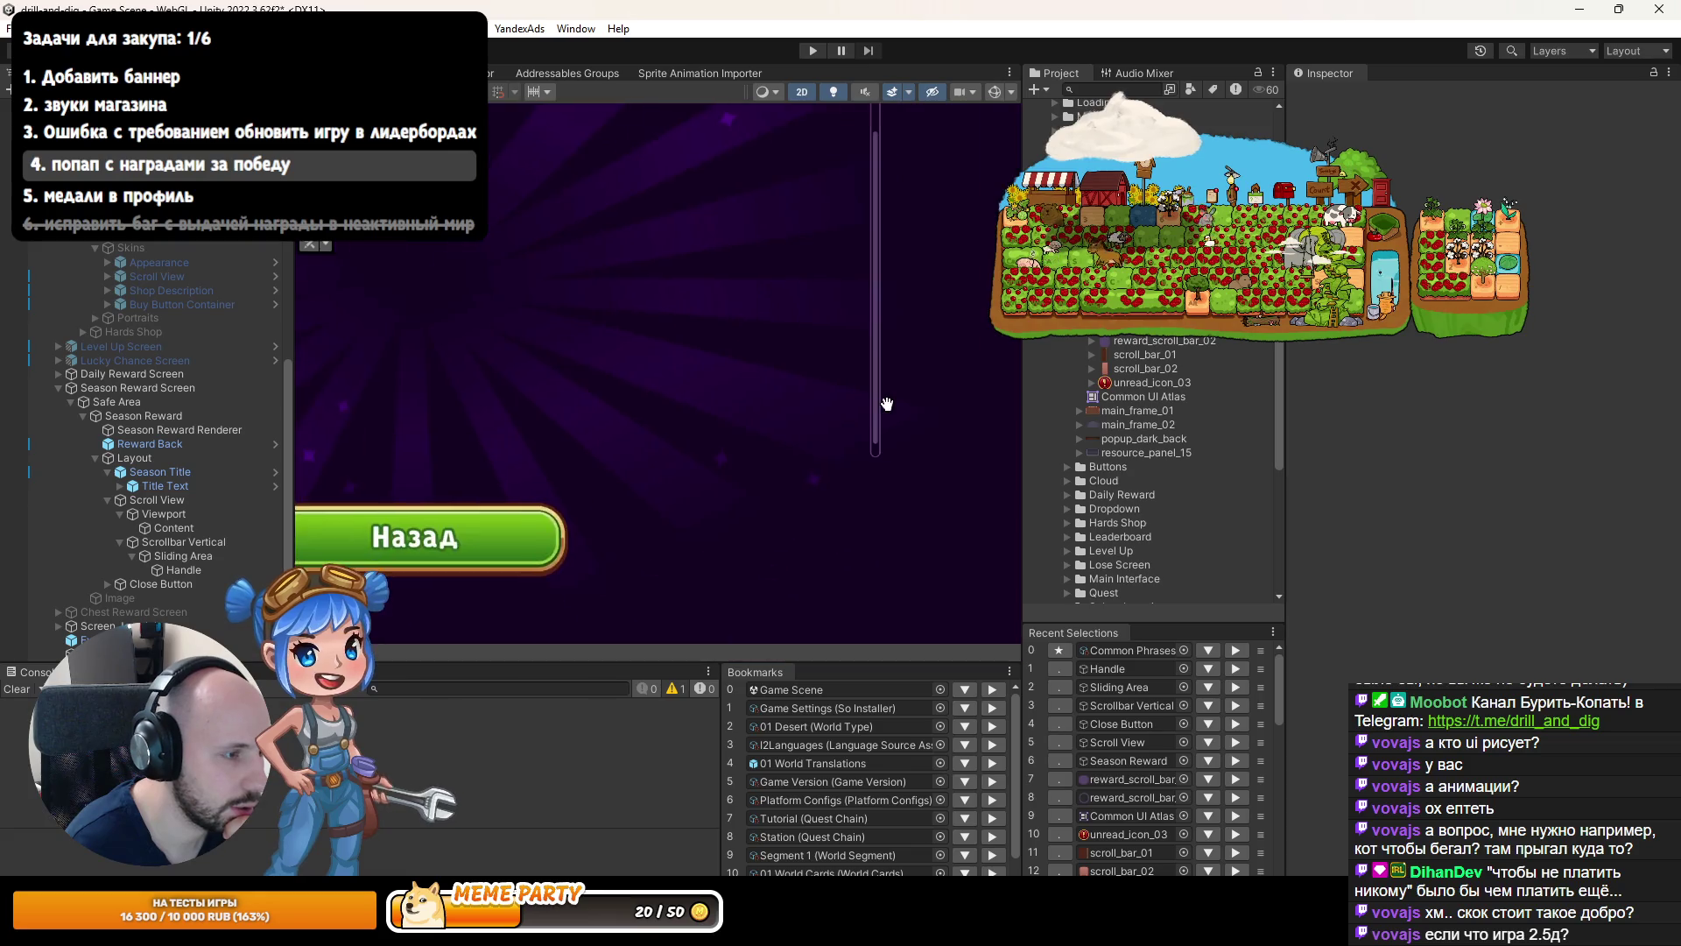
{"action": "scroll", "coordinate": [887, 404], "scroll_direction": "up", "scroll_amount": 5}
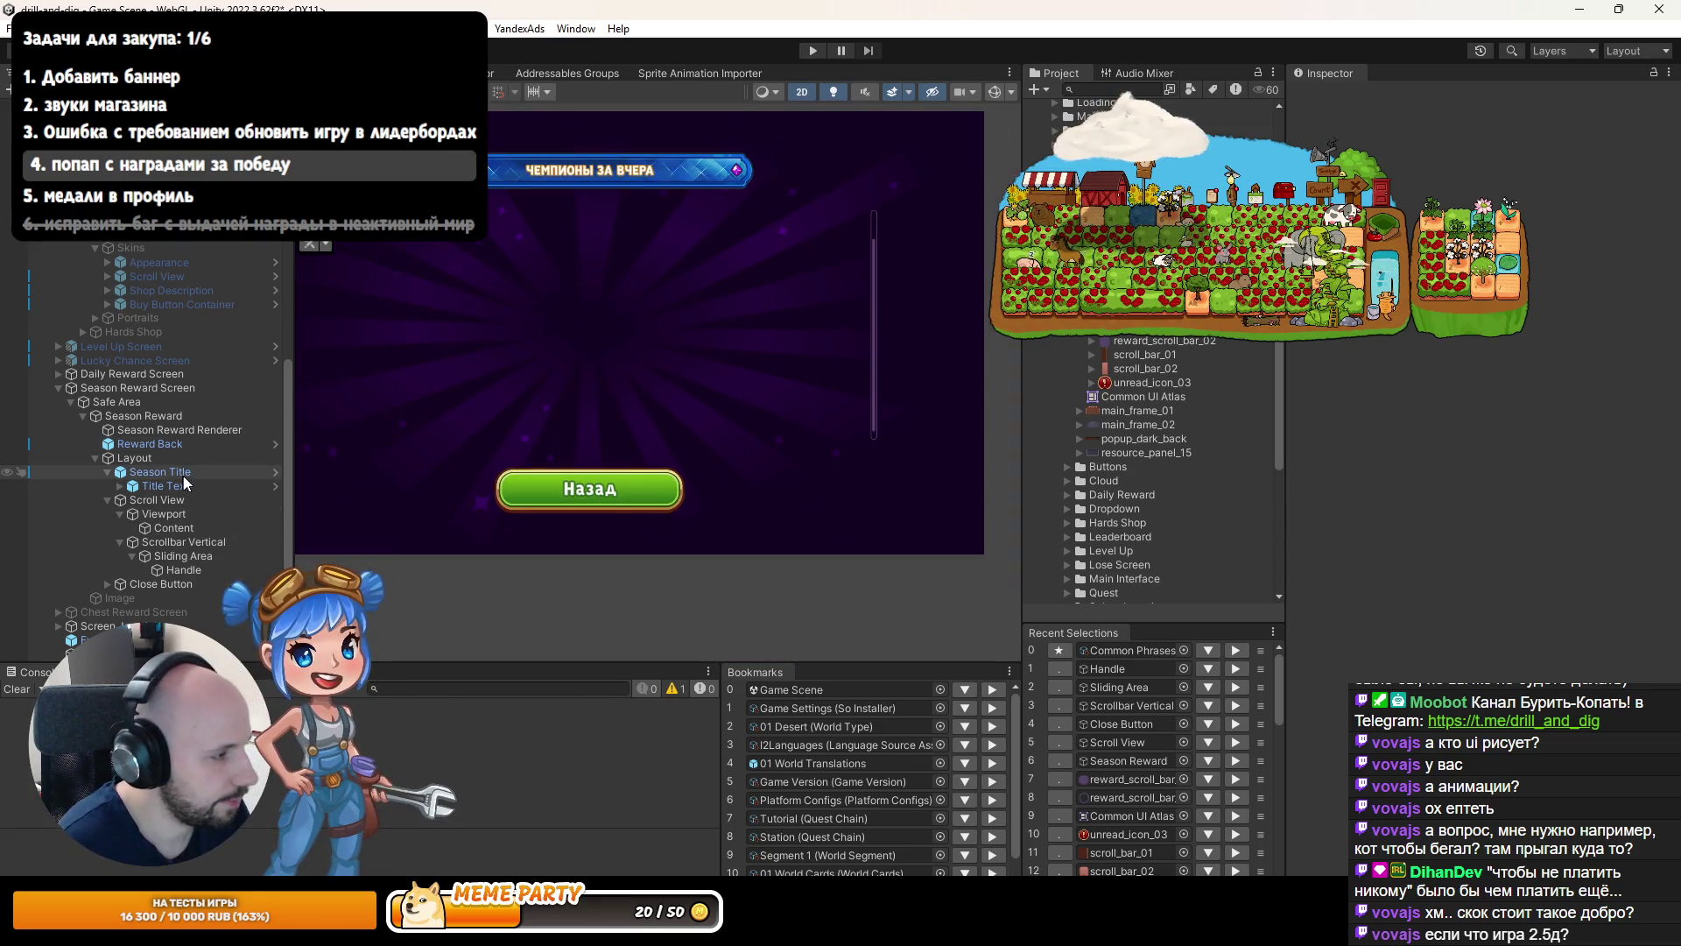
{"action": "left_click", "coordinate": [164, 430]}
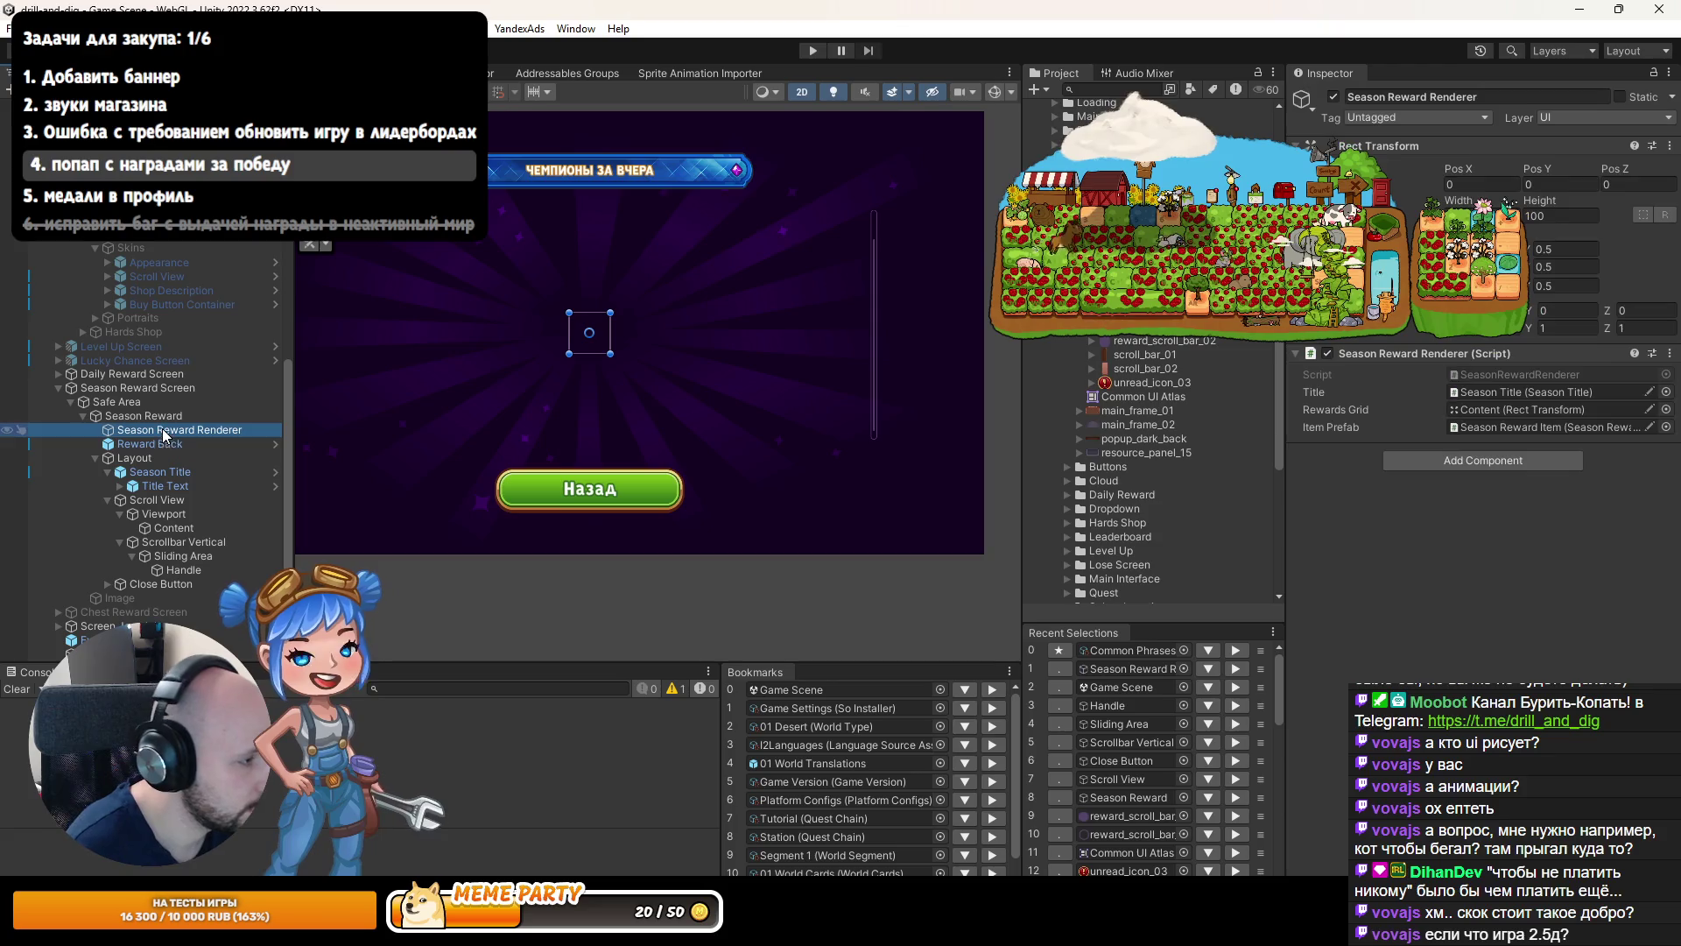
{"action": "left_click", "coordinate": [166, 416]}
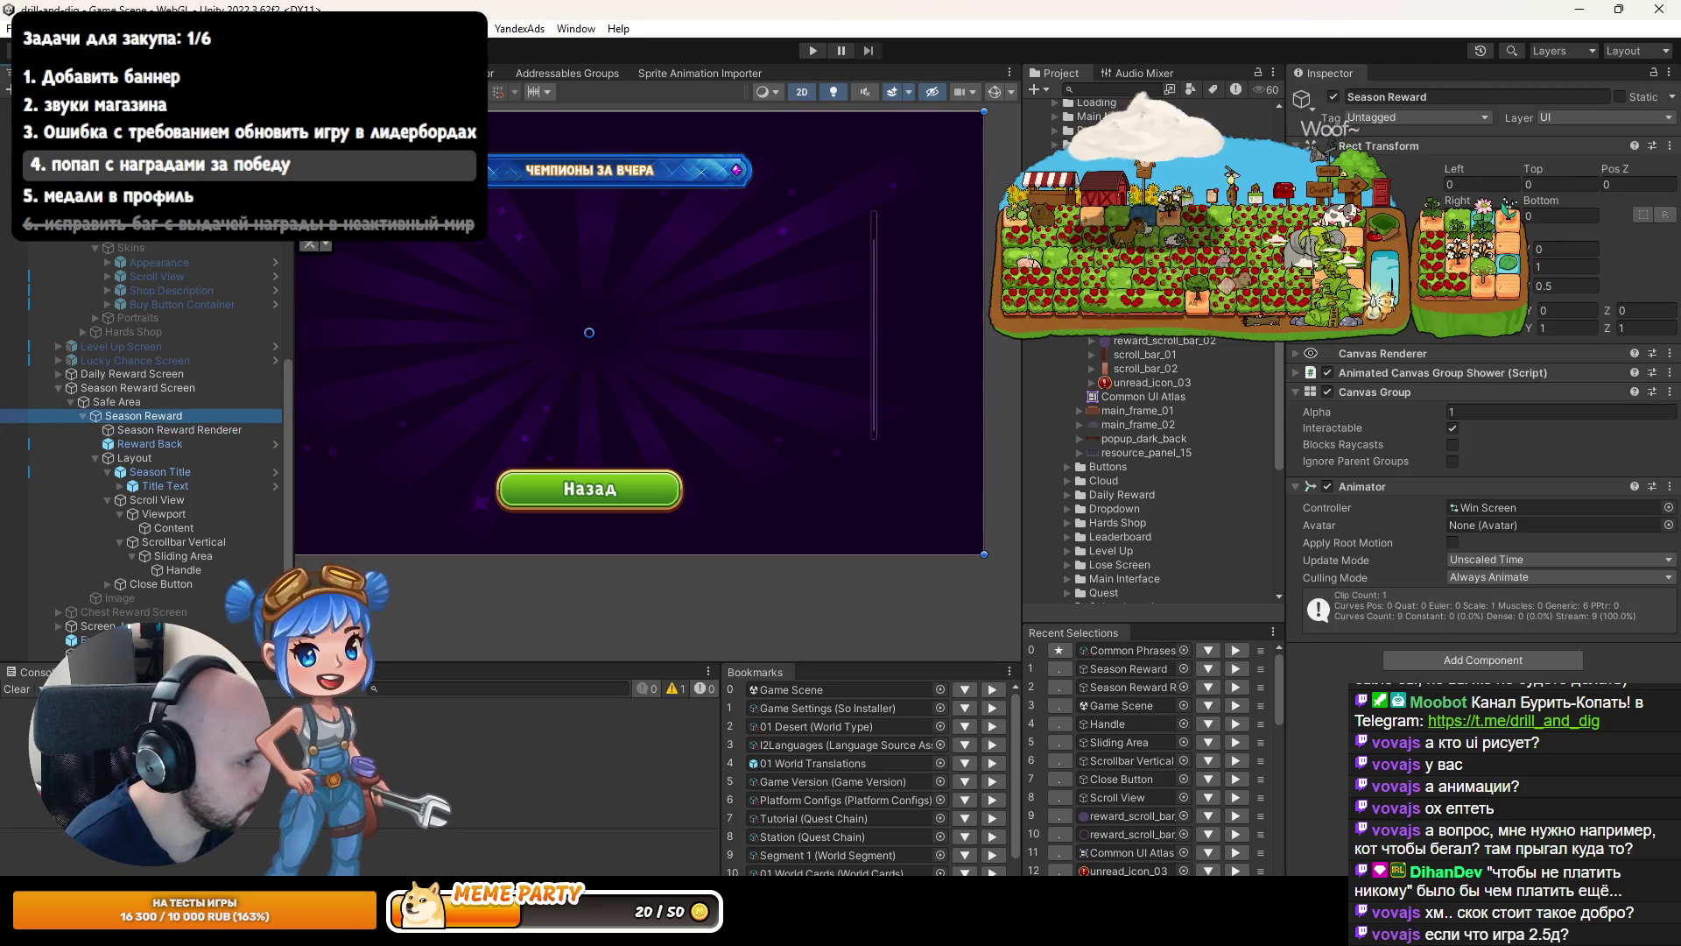
Run the game, open the first-place season reward popup, and compare it with the mockup image.
{"action": "key", "text": "ctrl+p"}
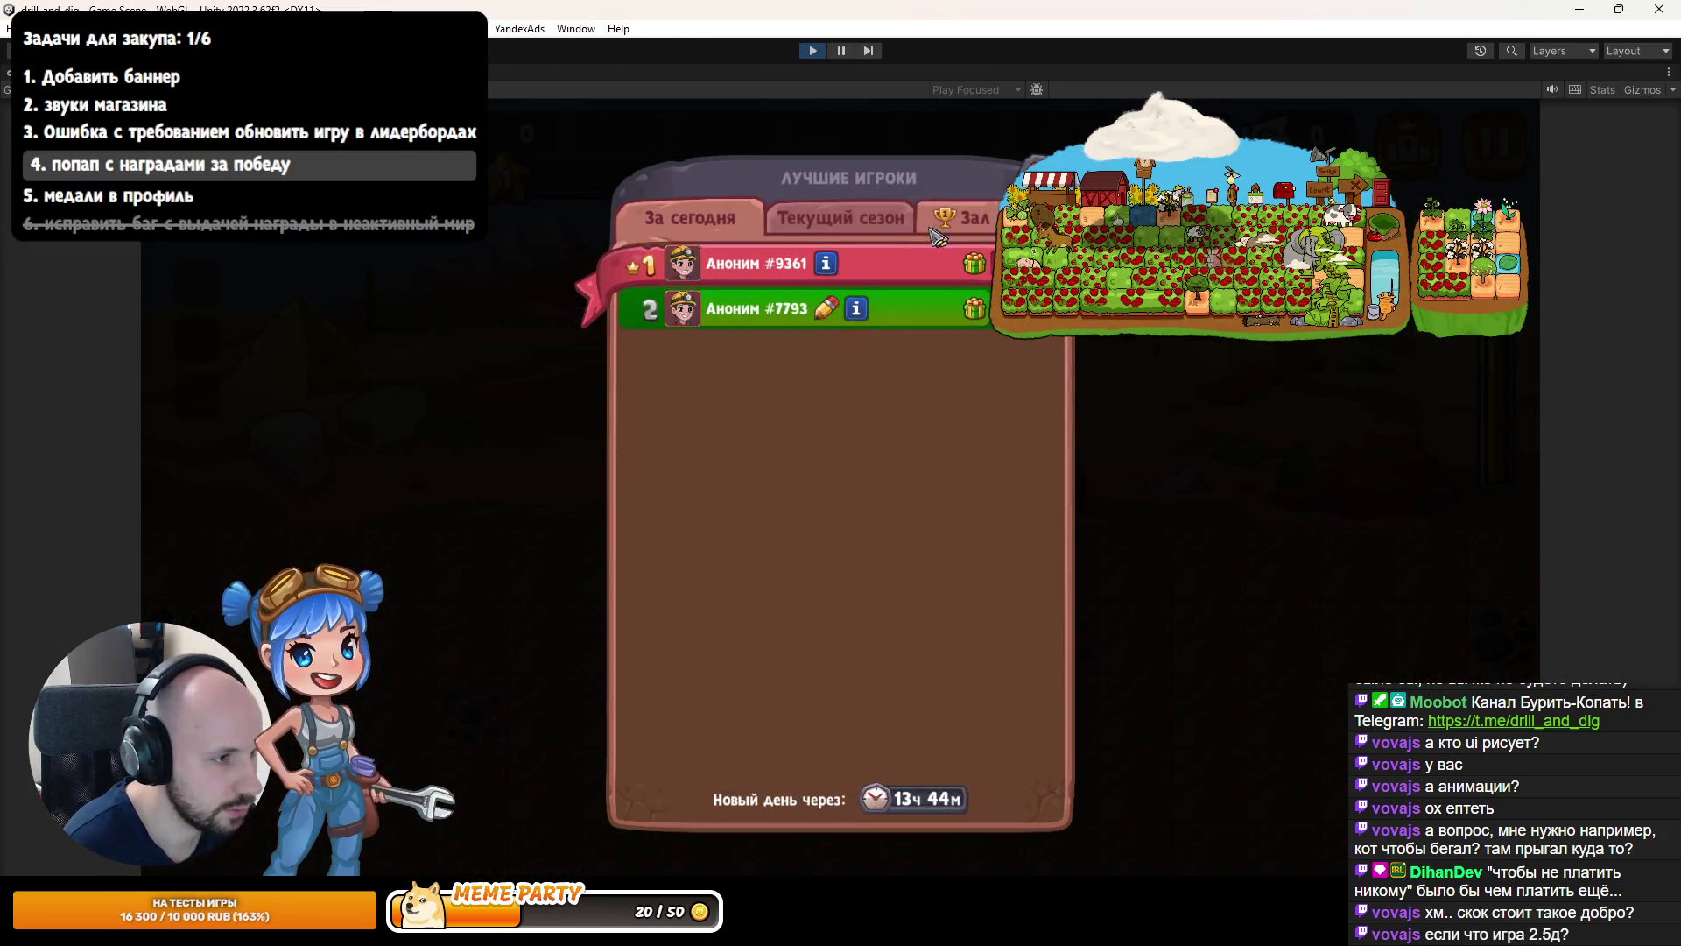
{"action": "left_click", "coordinate": [884, 224]}
{"action": "left_click", "coordinate": [974, 262]}
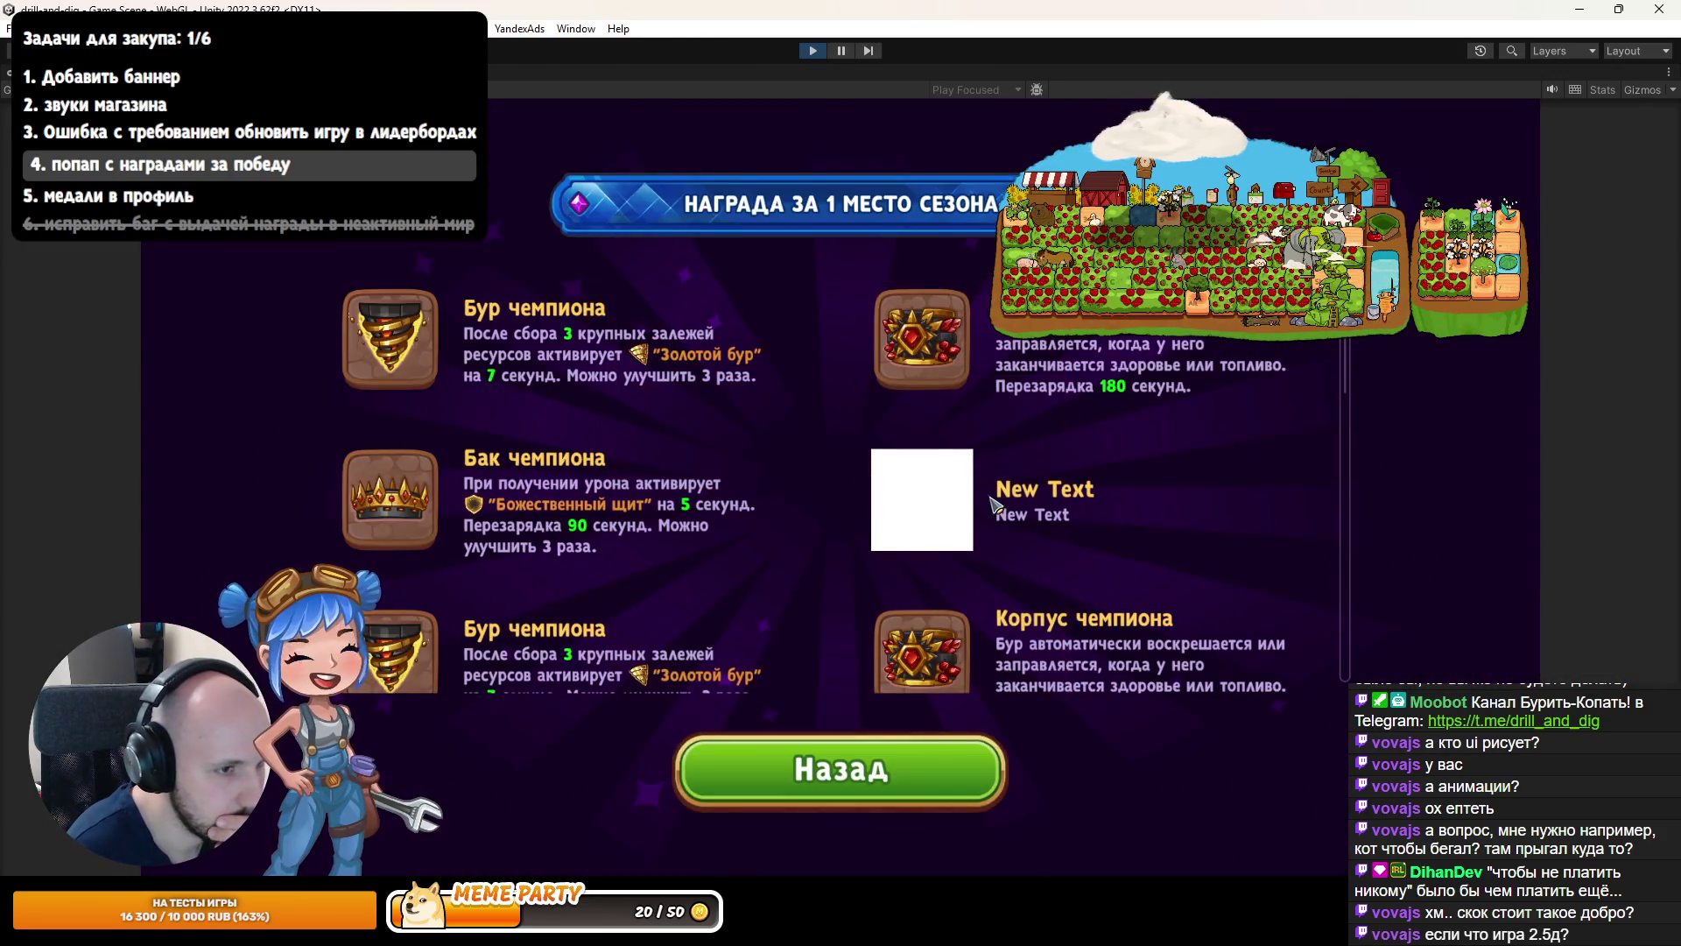
{"action": "scroll", "coordinate": [992, 499], "scroll_direction": "down", "scroll_amount": 4}
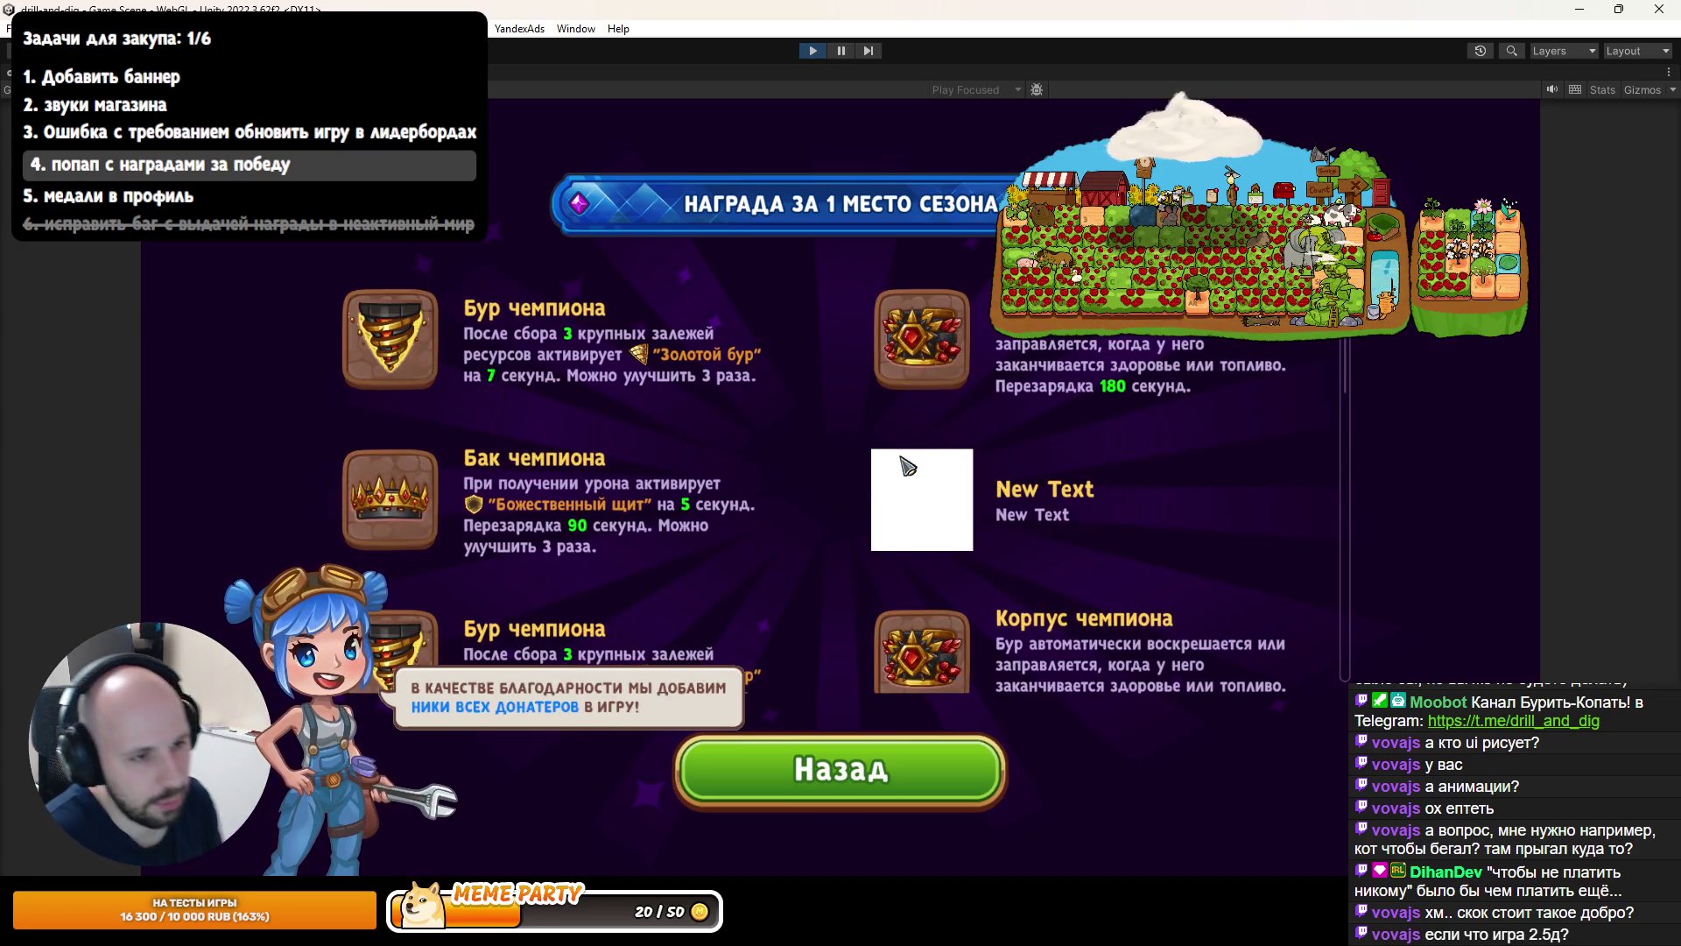
{"action": "key", "text": "alt+Tab"}
{"action": "scroll", "coordinate": [696, 624], "scroll_direction": "down", "scroll_amount": 3}
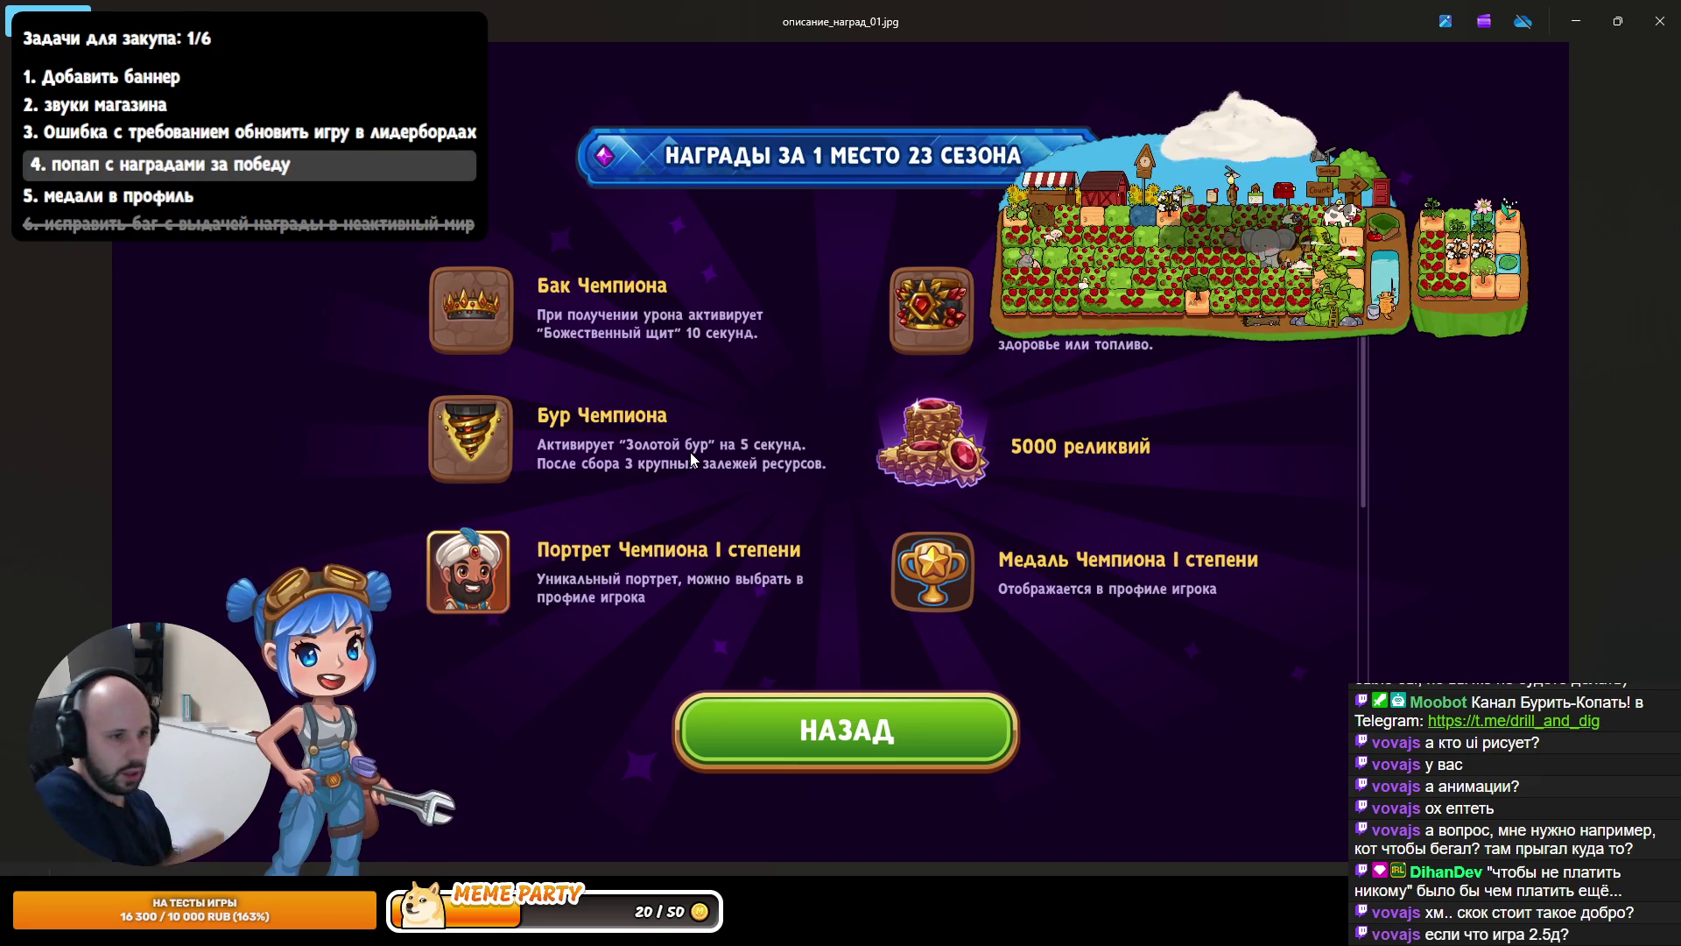
{"action": "key", "text": "alt+Tab"}
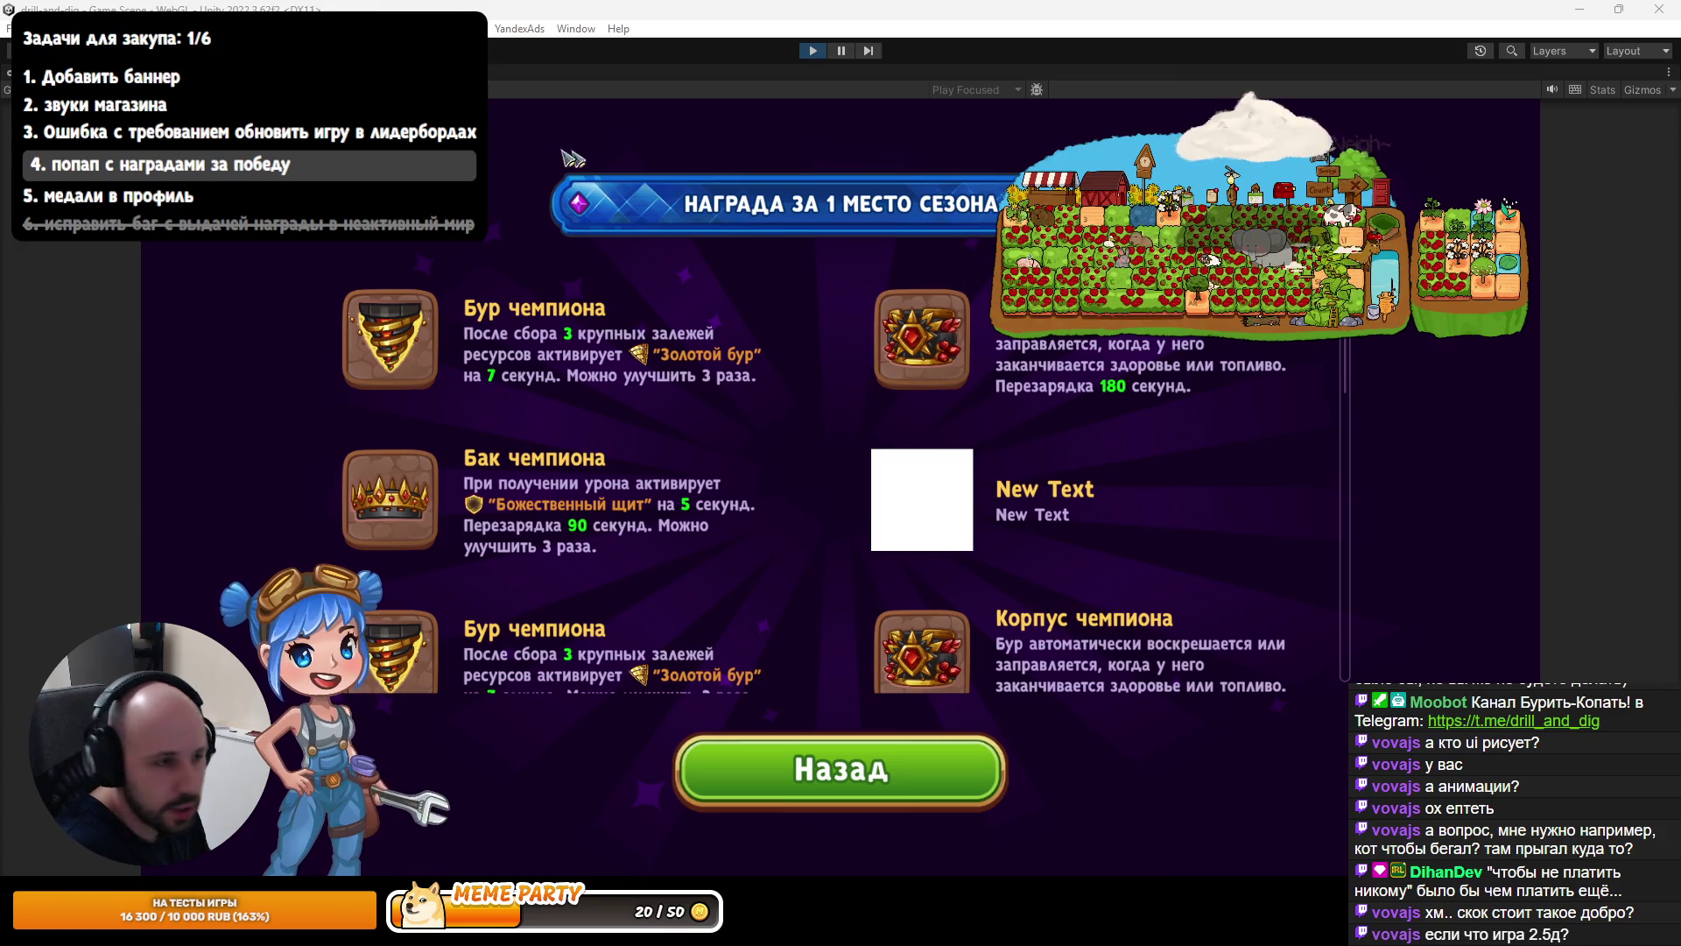
Restore the editor layout, select the scrollbar Handle, and frame it in the Scene view.
{"action": "key", "text": "shift+space"}
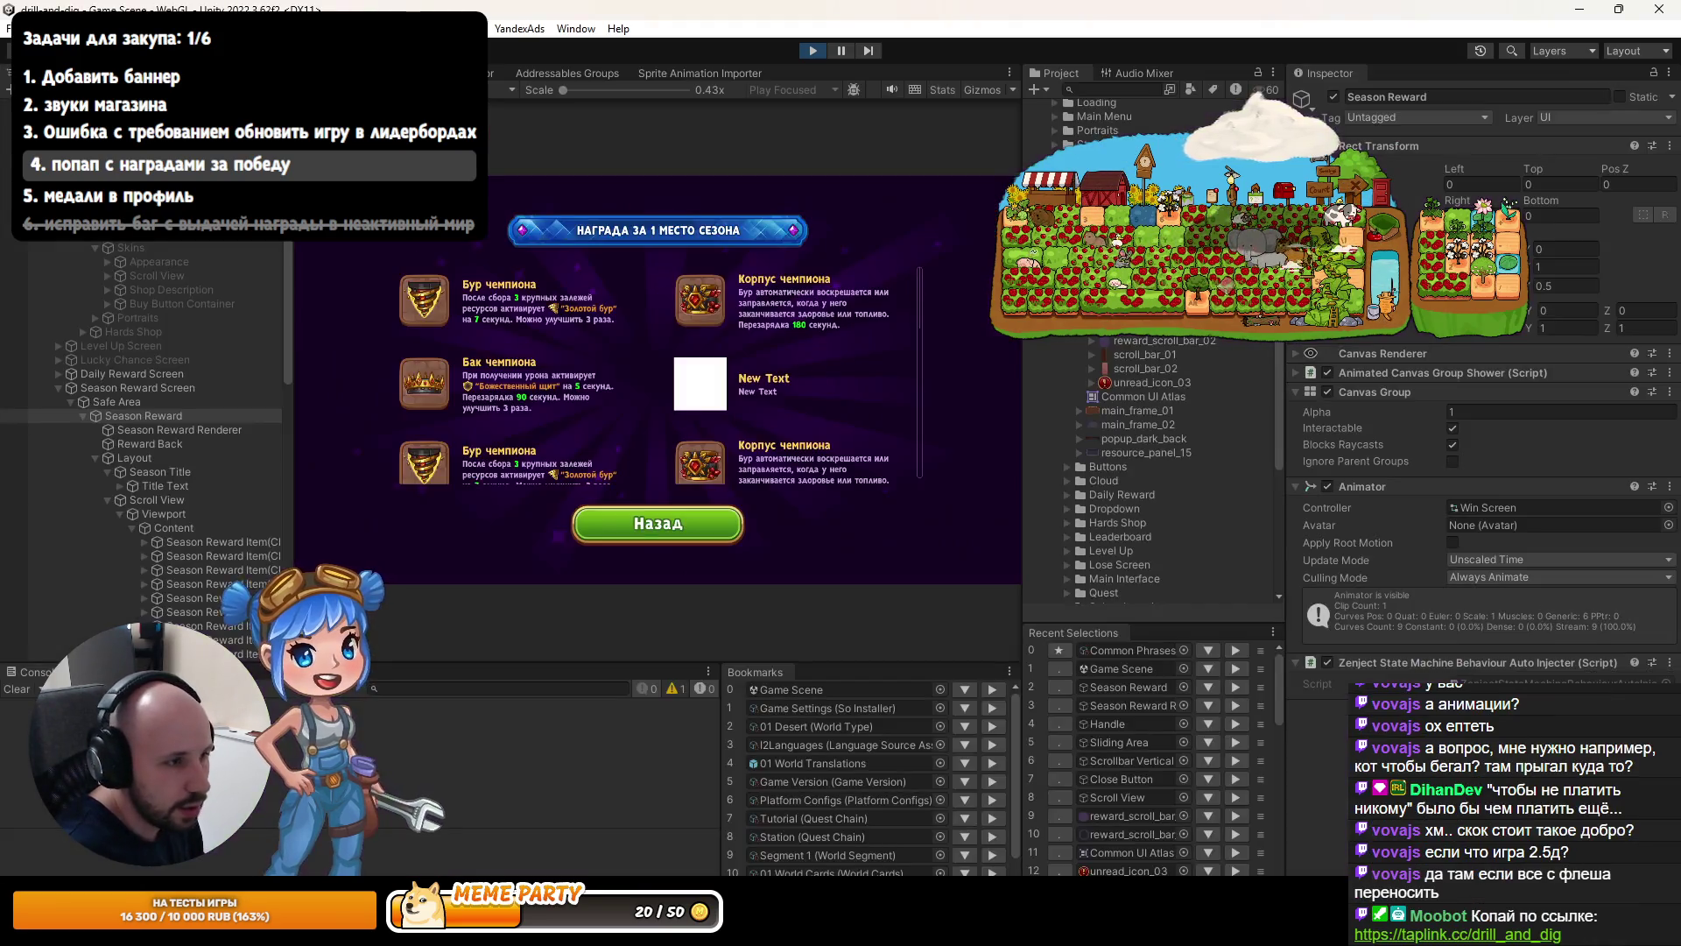
{"action": "left_click", "coordinate": [180, 484]}
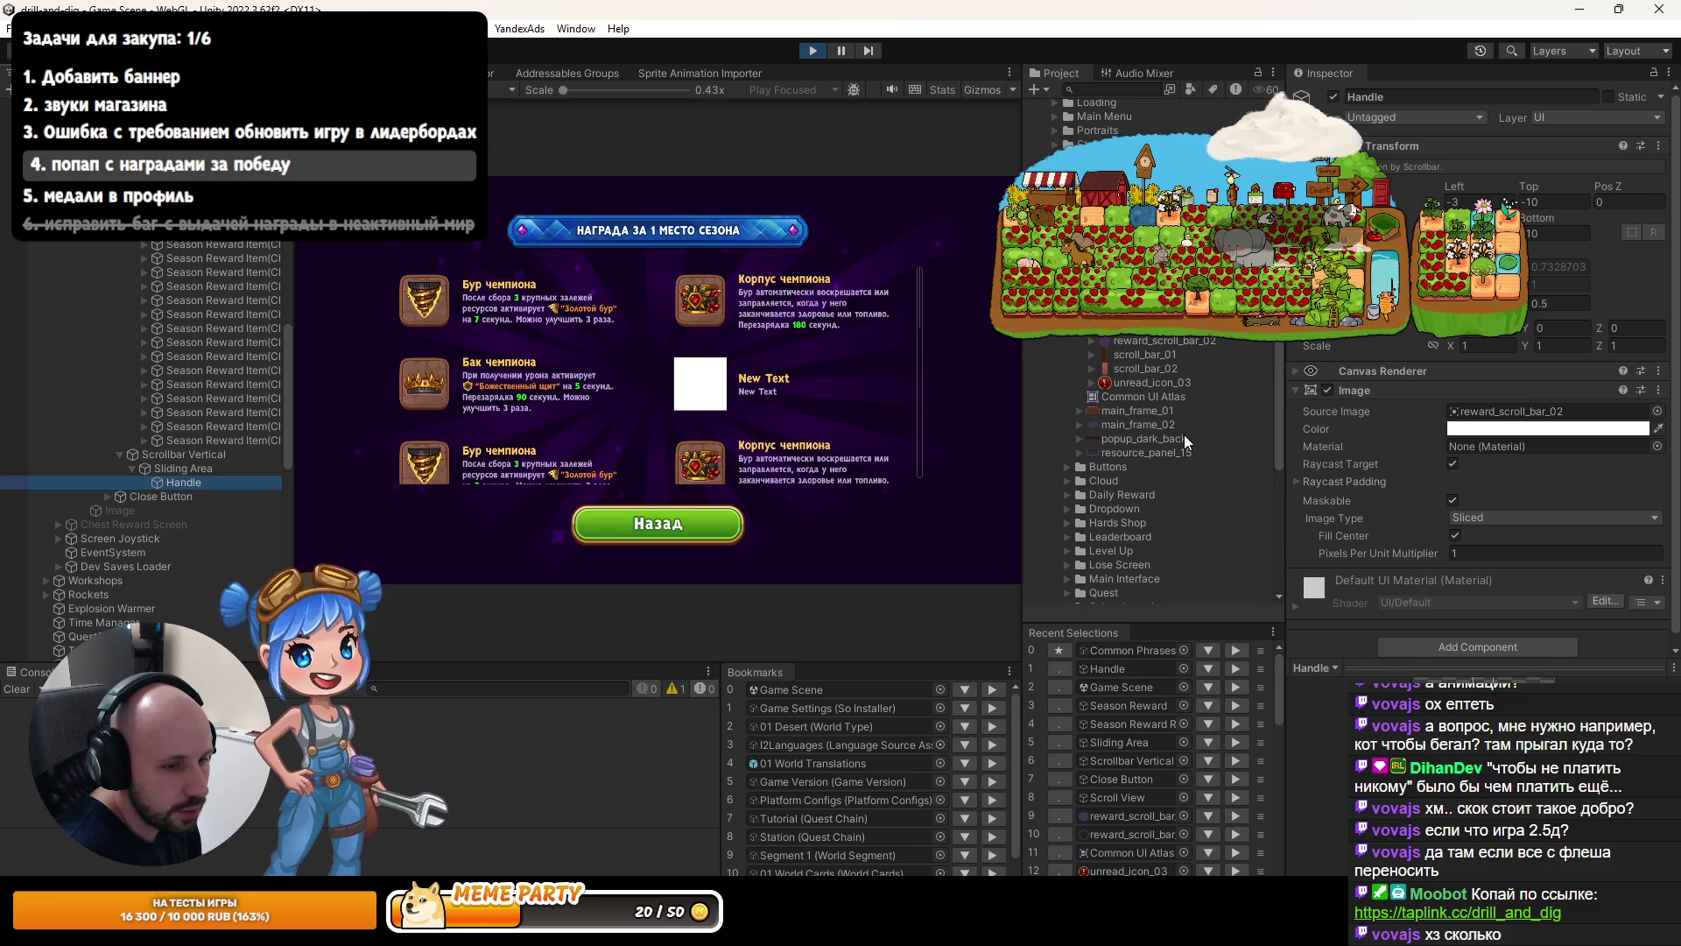
{"action": "key", "text": "ctrl+1"}
{"action": "key", "text": "f"}
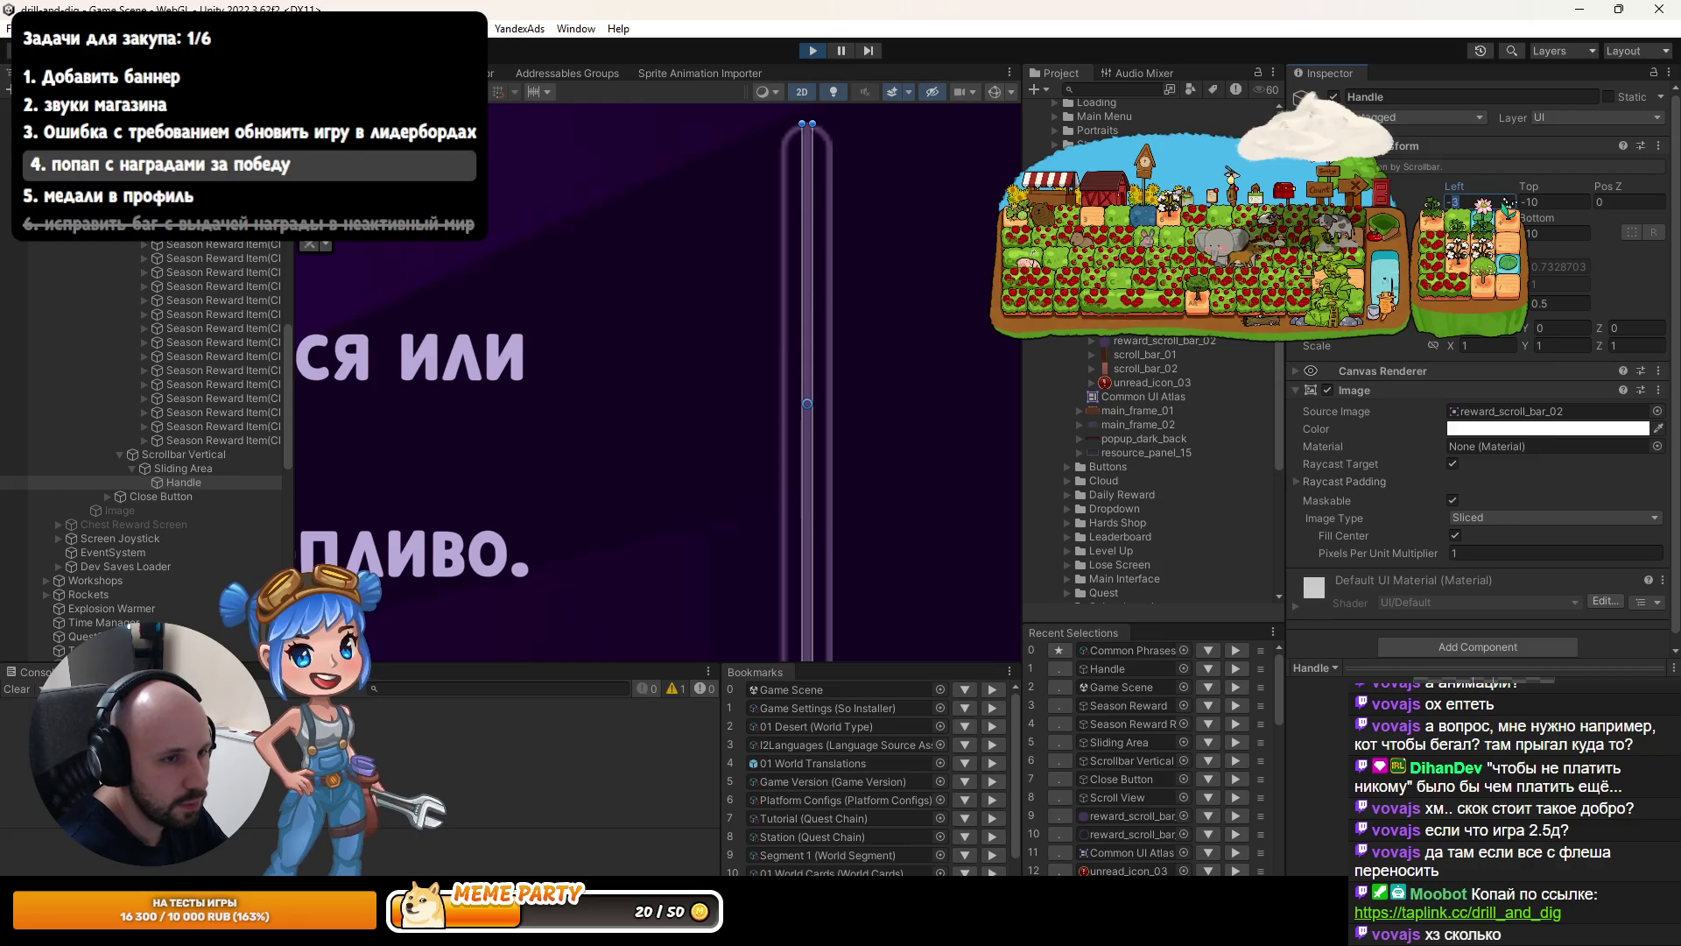
Set the scrollbar Handle's Rect Transform Left offset to -6.
{"action": "type", "text": "-2"}
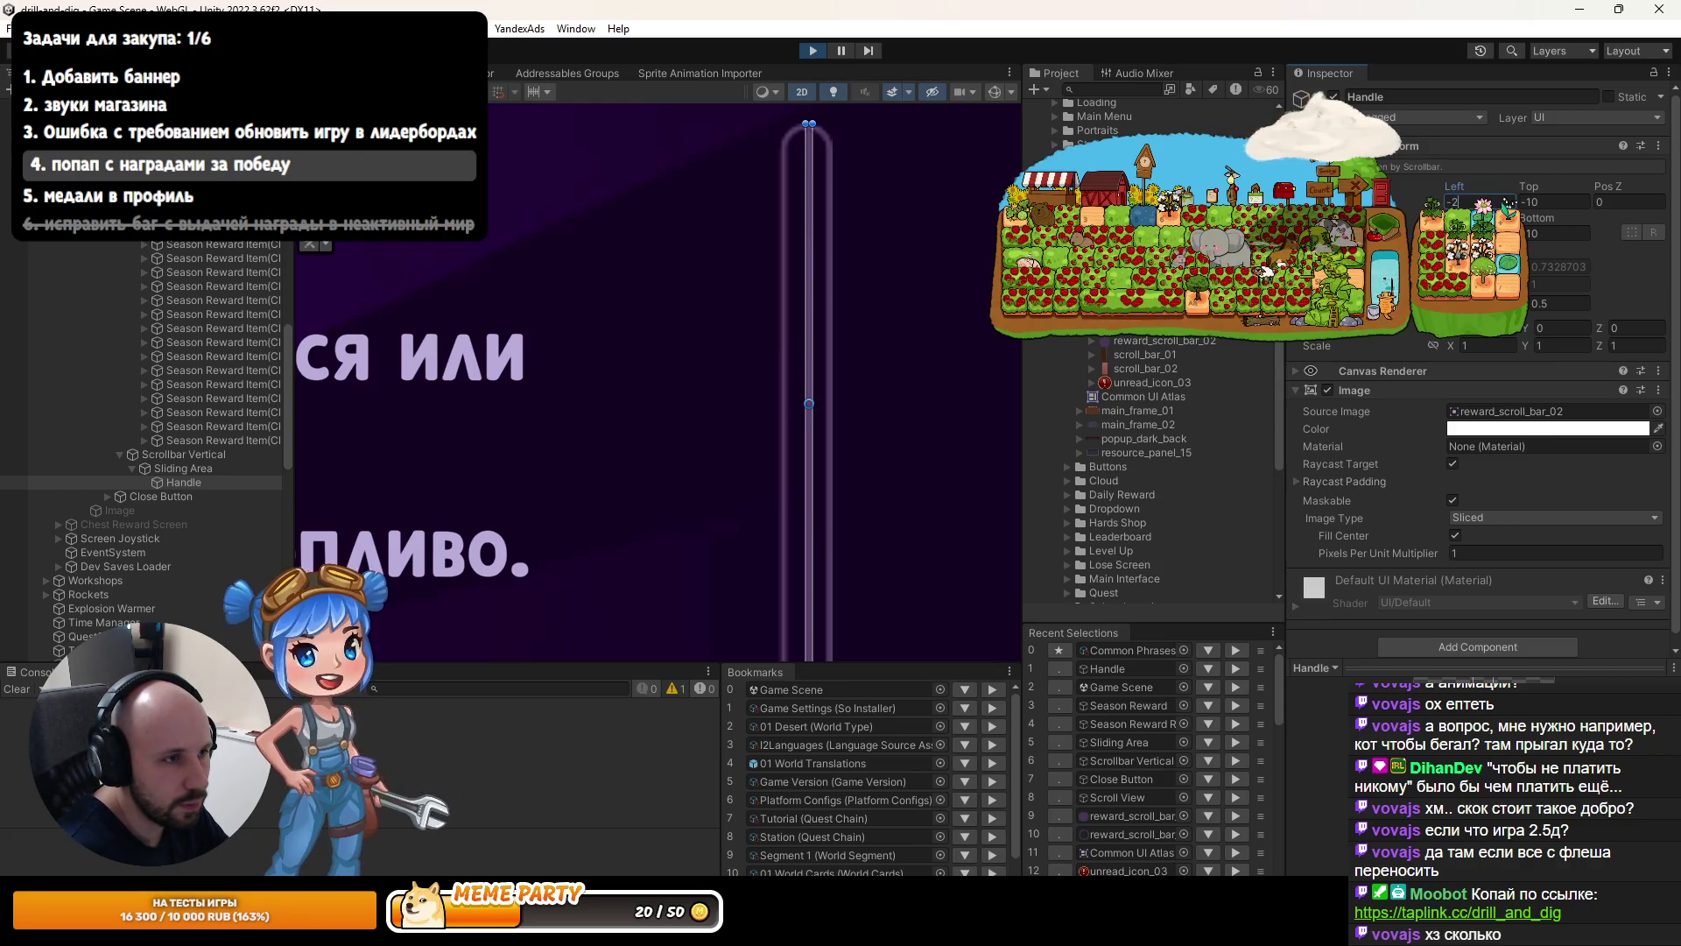
{"action": "type", "text": "-1"}
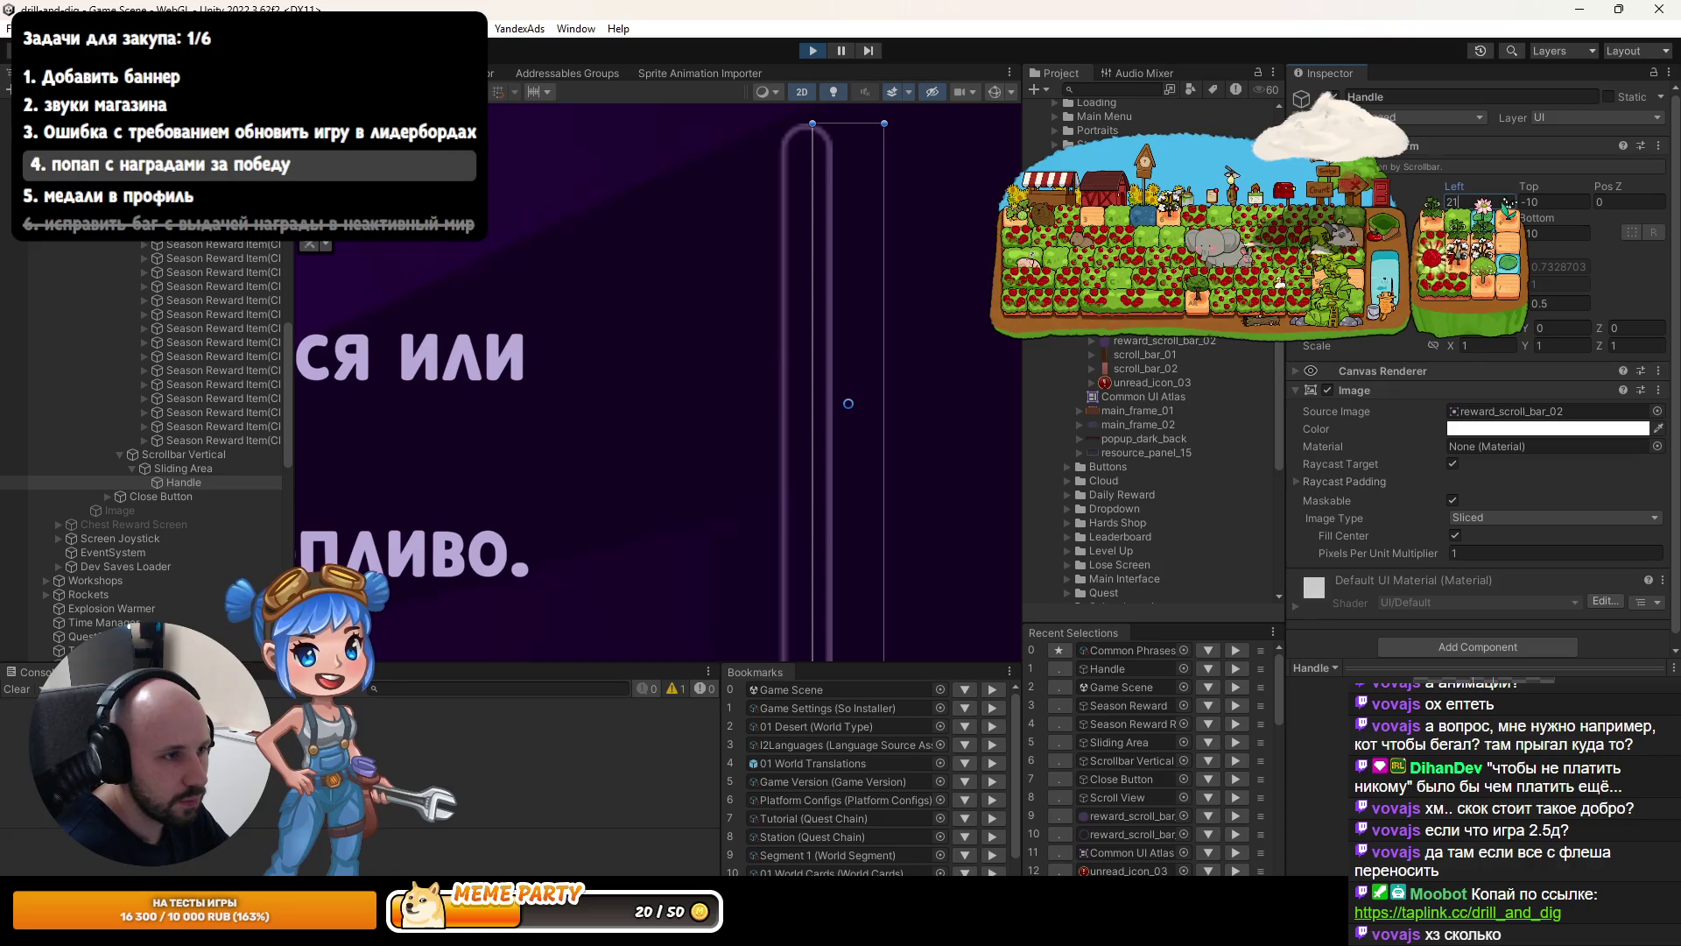
{"action": "type", "text": "1"}
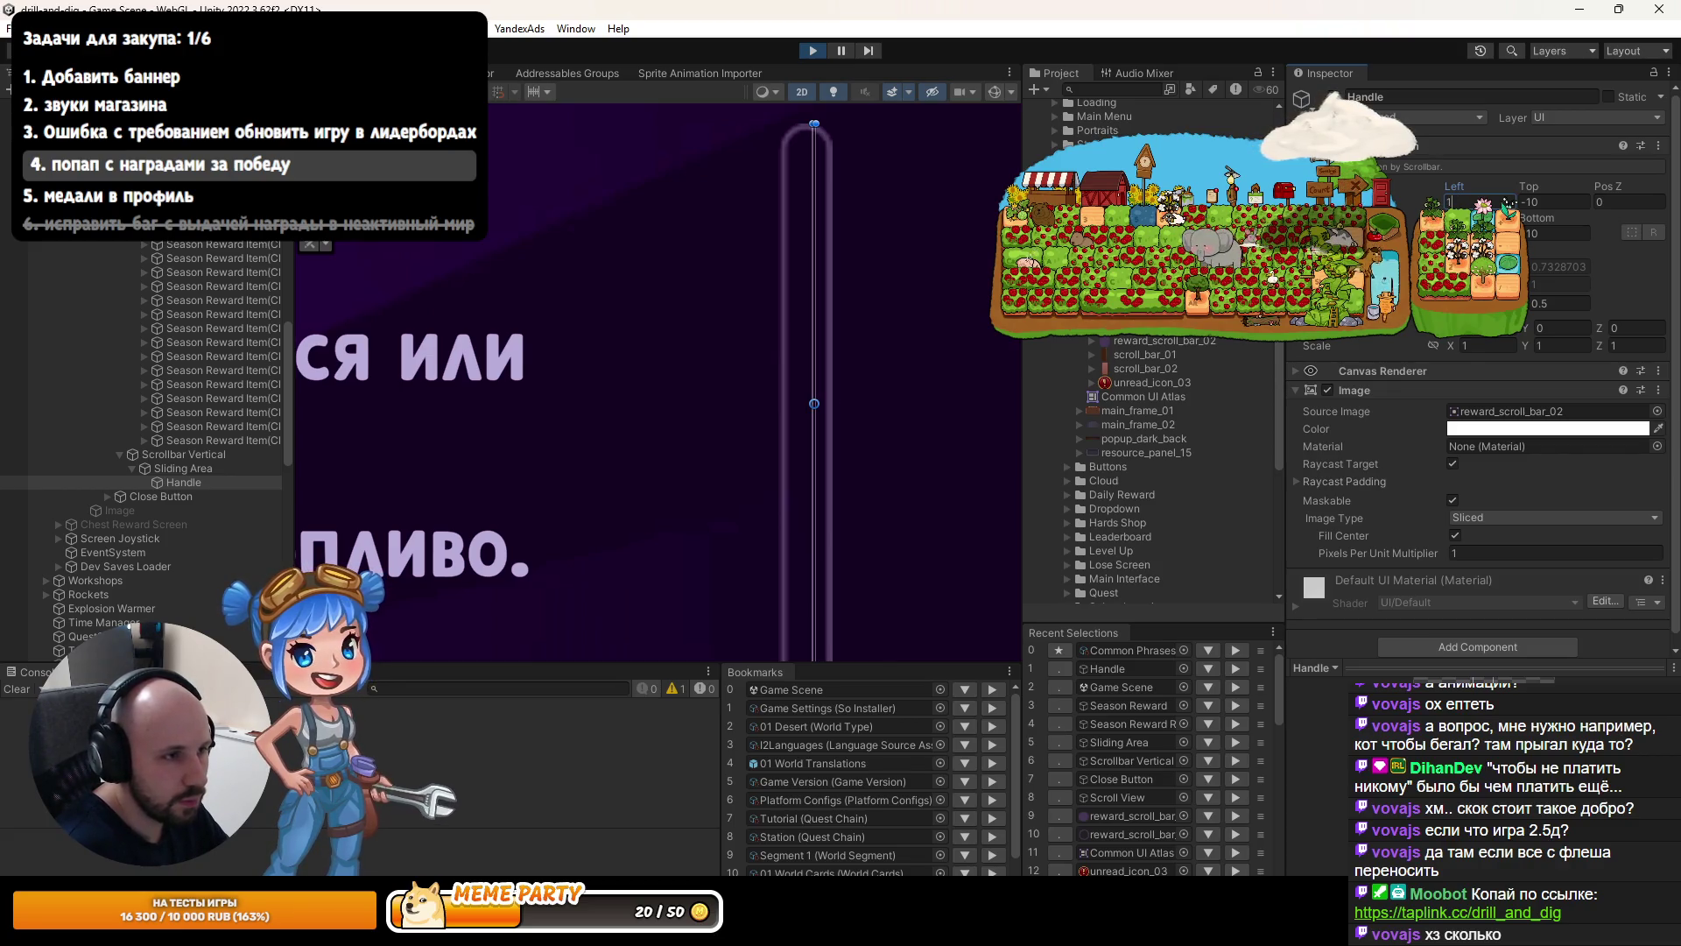
{"action": "left_click_drag", "start_coordinate": [1459, 186], "coordinate": [1396, 187]}
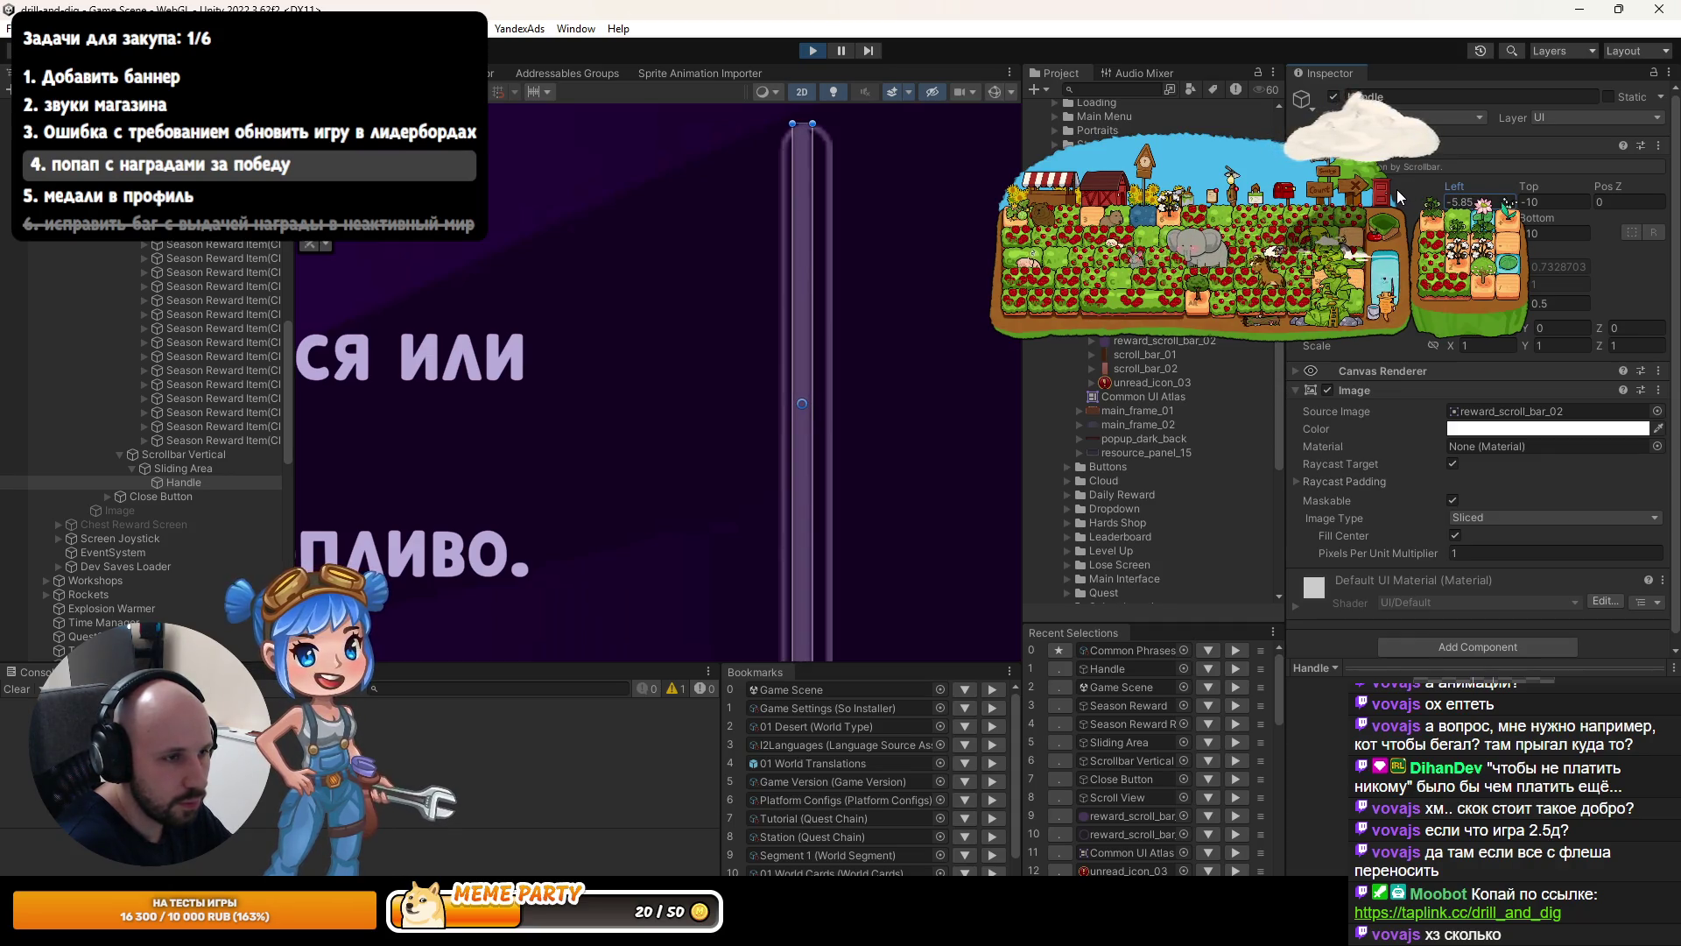
{"action": "left_click", "coordinate": [1460, 201]}
{"action": "type", "text": "-6"}
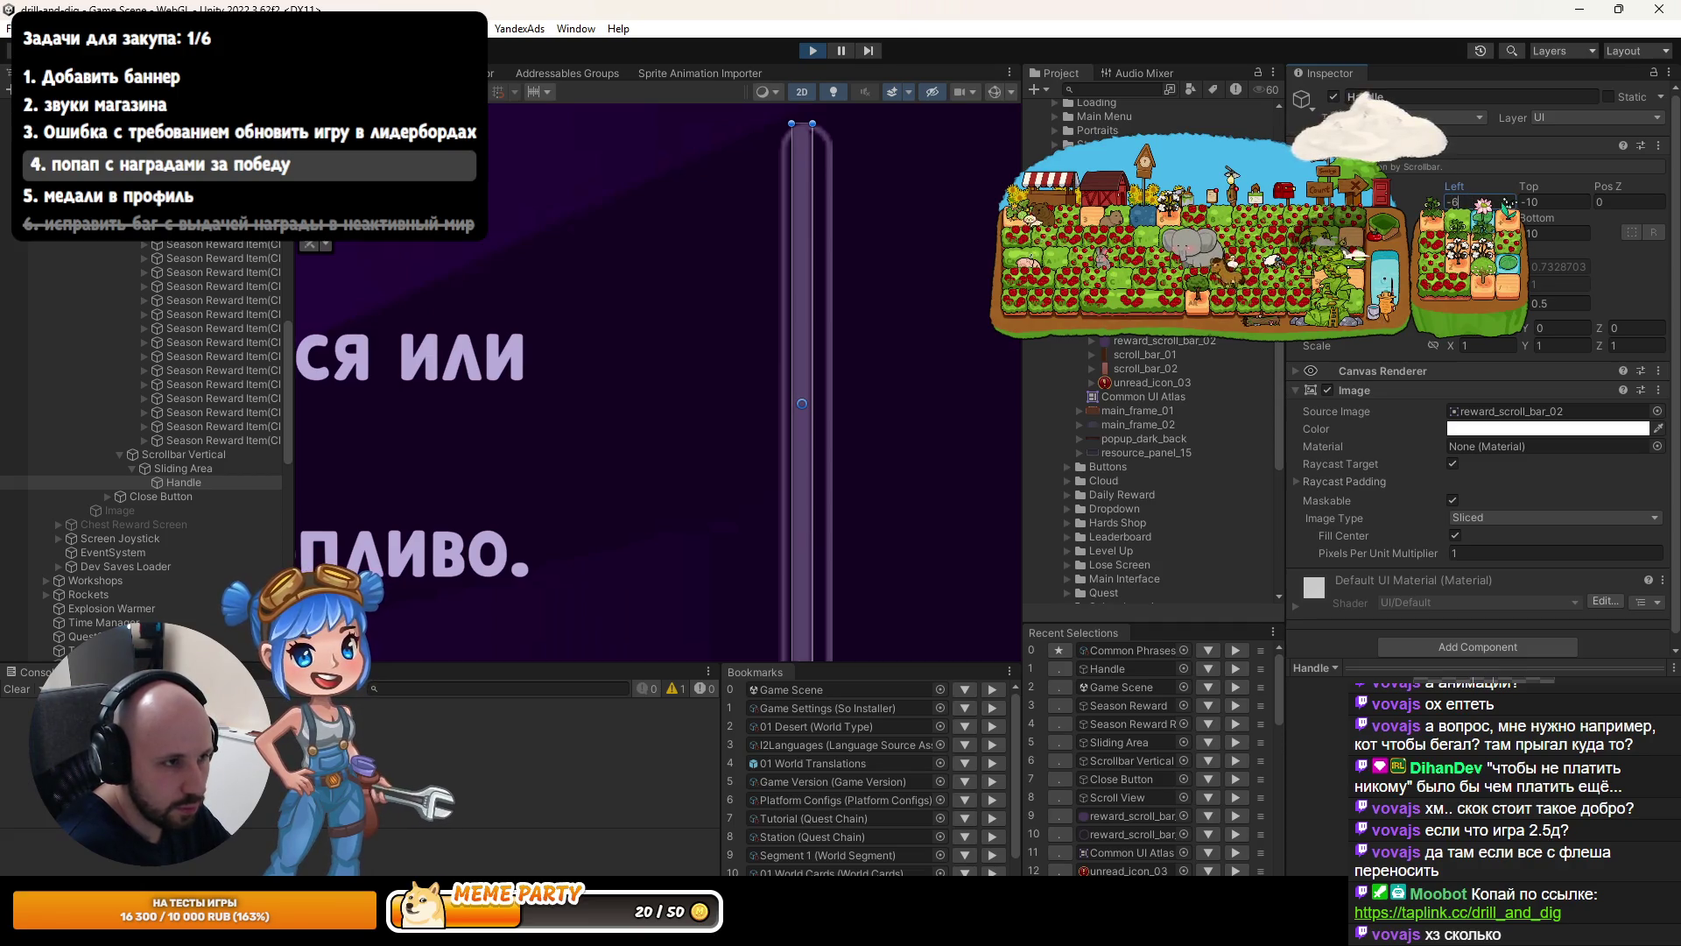
{"action": "key", "text": "Return"}
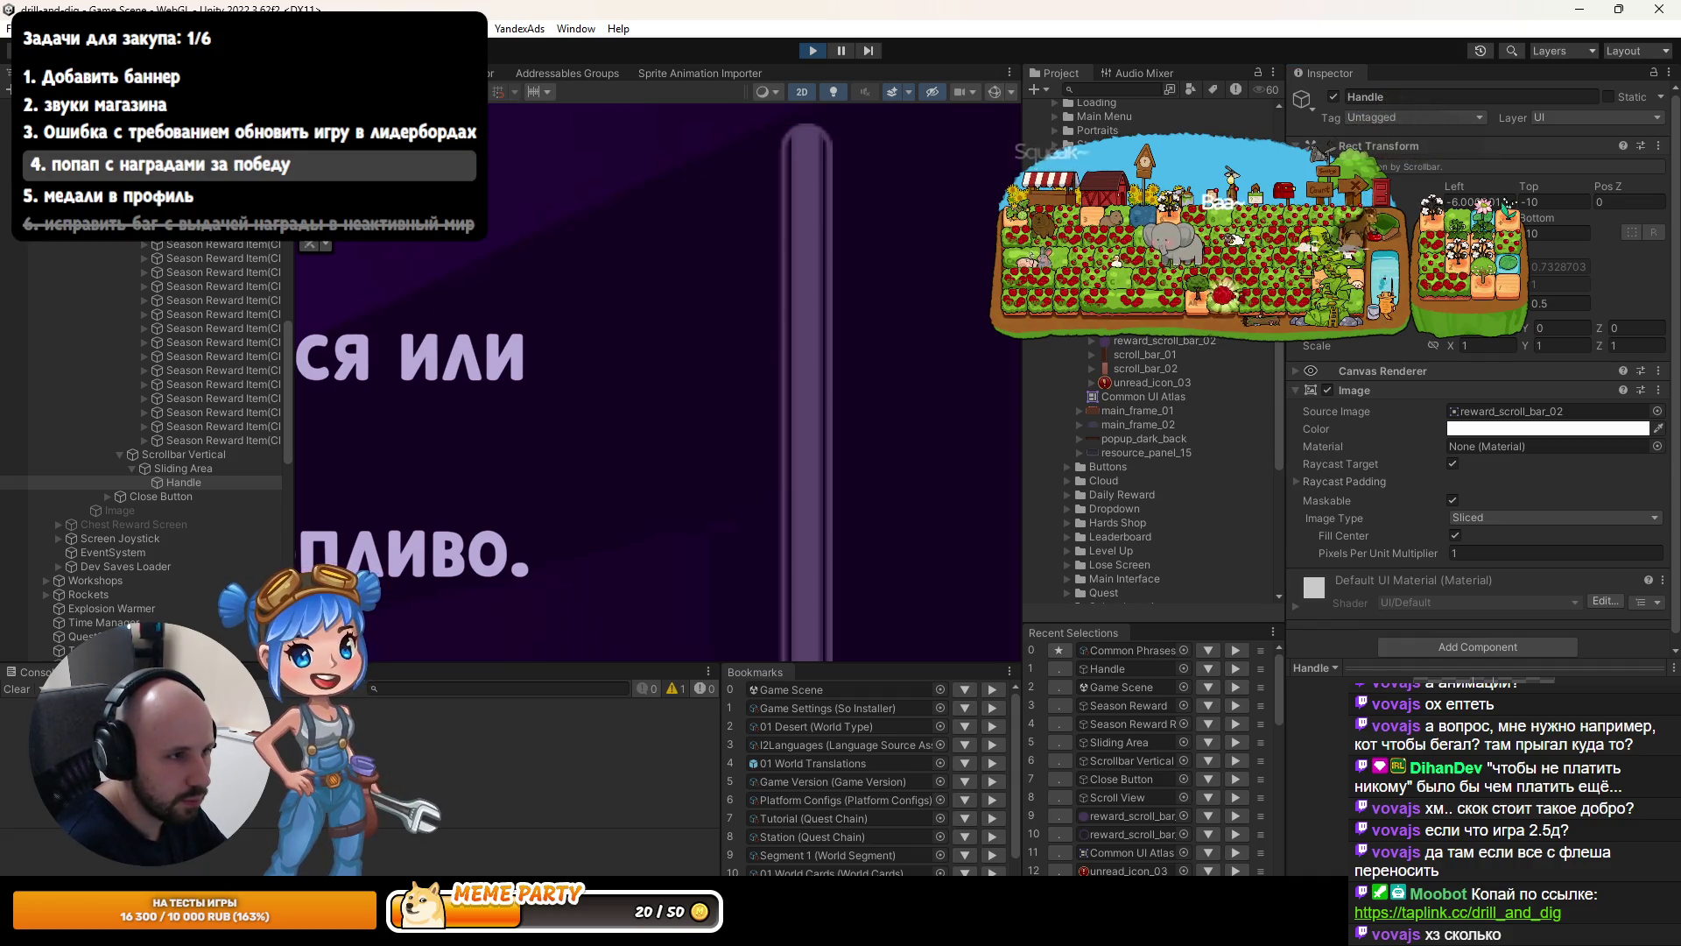
Zoom and pan to check the handle, then select the scrollbar's Sliding Area.
{"action": "scroll", "coordinate": [813, 401], "scroll_direction": "down", "scroll_amount": 3}
{"action": "scroll", "coordinate": [813, 401], "scroll_direction": "up", "scroll_amount": 10}
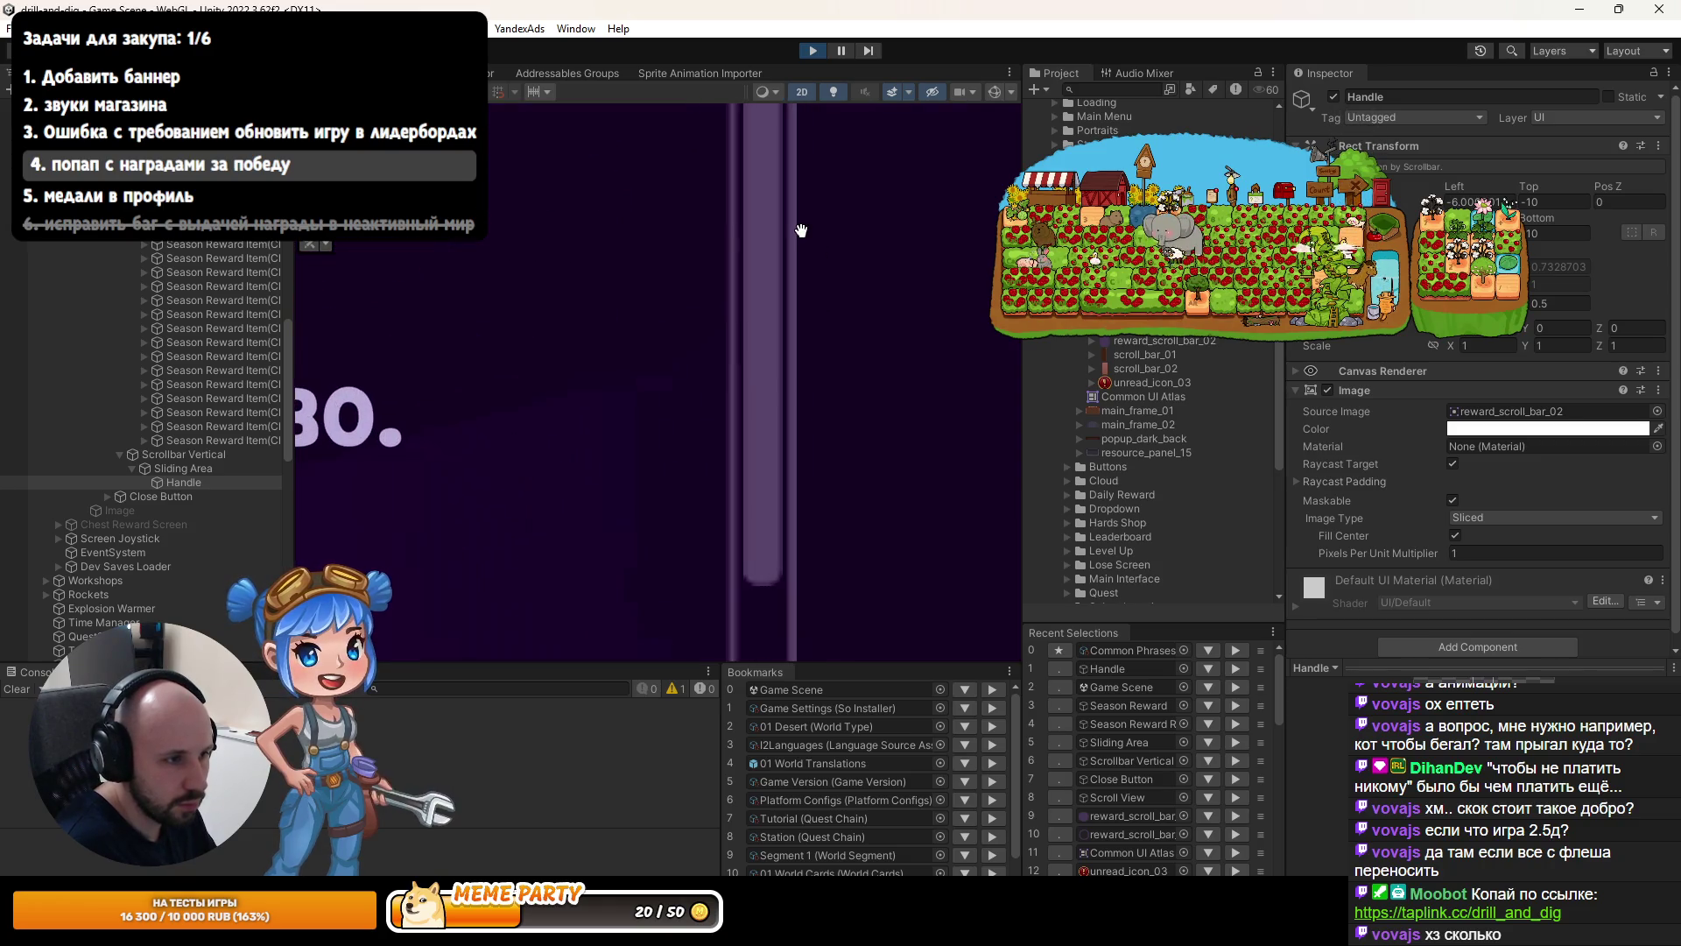
{"action": "mouse_move", "coordinate": [785, 231]}
{"action": "left_mouse_down"}
{"action": "mouse_move", "coordinate": [769, 481]}
{"action": "mouse_move", "coordinate": [732, 206]}
{"action": "mouse_move", "coordinate": [803, 281]}
{"action": "mouse_move", "coordinate": [750, 232]}
{"action": "left_mouse_up"}
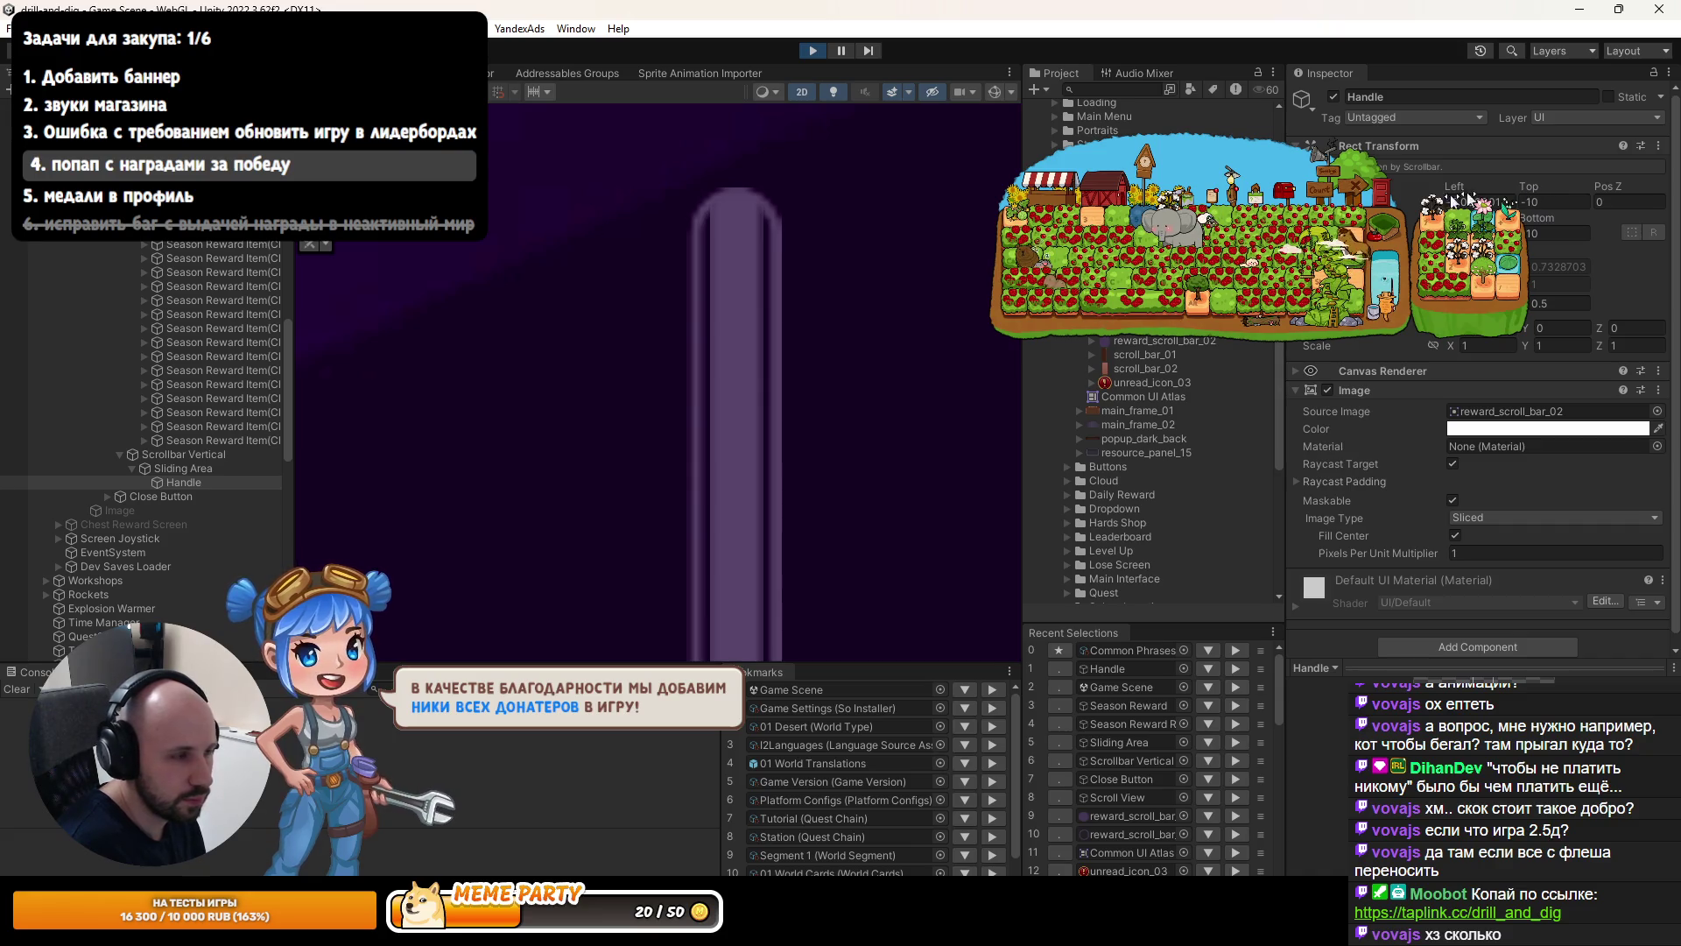
{"action": "left_click", "coordinate": [215, 469]}
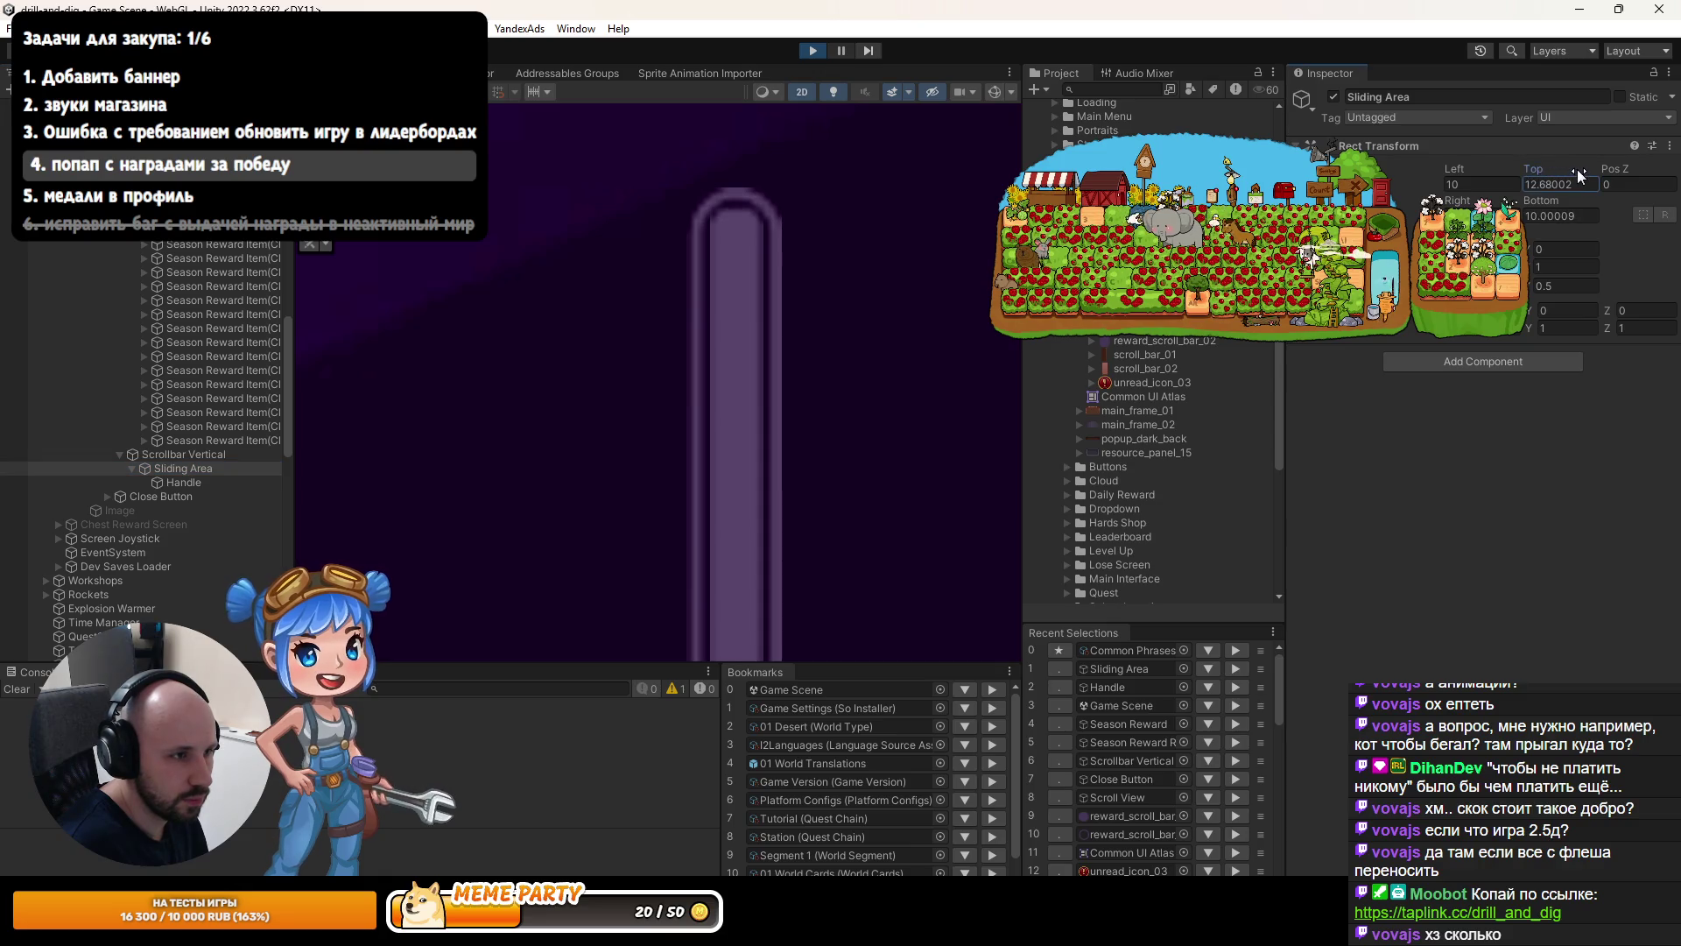
Stop the game and set the Sliding Area's top and bottom insets to 12.
{"action": "left_click_drag", "start_coordinate": [1578, 170], "coordinate": [1459, 173]}
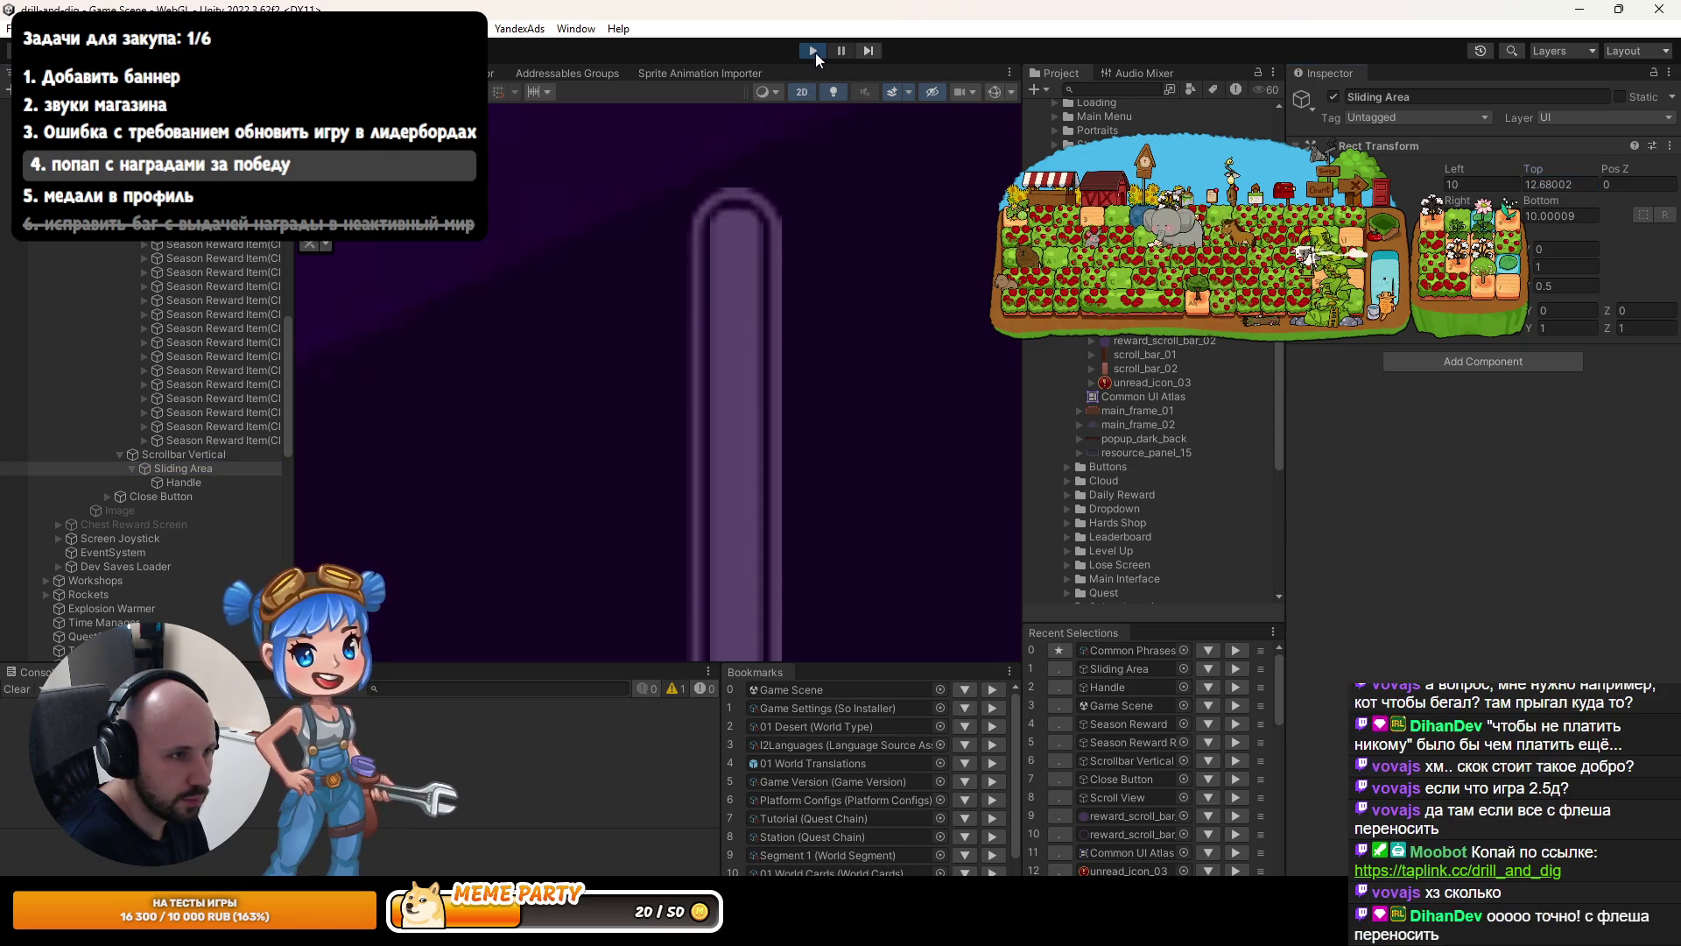
{"action": "left_click", "coordinate": [813, 51]}
{"action": "left_click", "coordinate": [1553, 185]}
{"action": "type", "text": "12"}
{"action": "key", "text": "Tab"}
{"action": "key", "text": "Tab"}
{"action": "key", "text": "Tab"}
{"action": "type", "text": "12"}
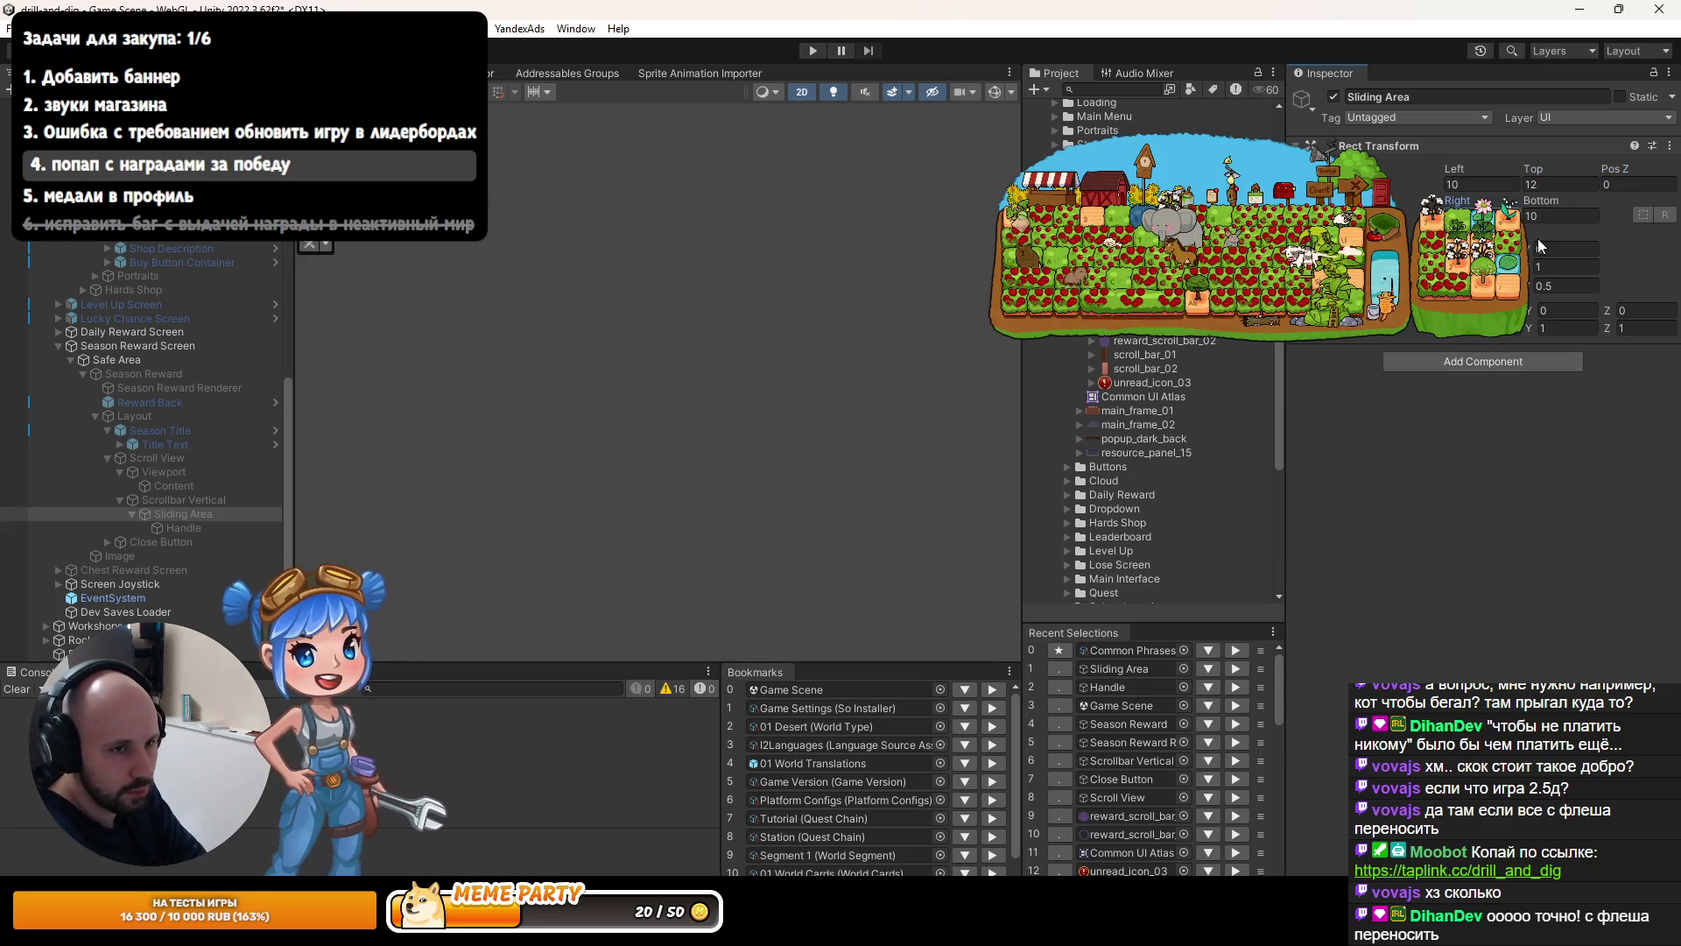
Set the scrollbar Handle's Left offset to -6.
{"action": "left_click", "coordinate": [188, 528]}
{"action": "left_click", "coordinate": [1478, 185]}
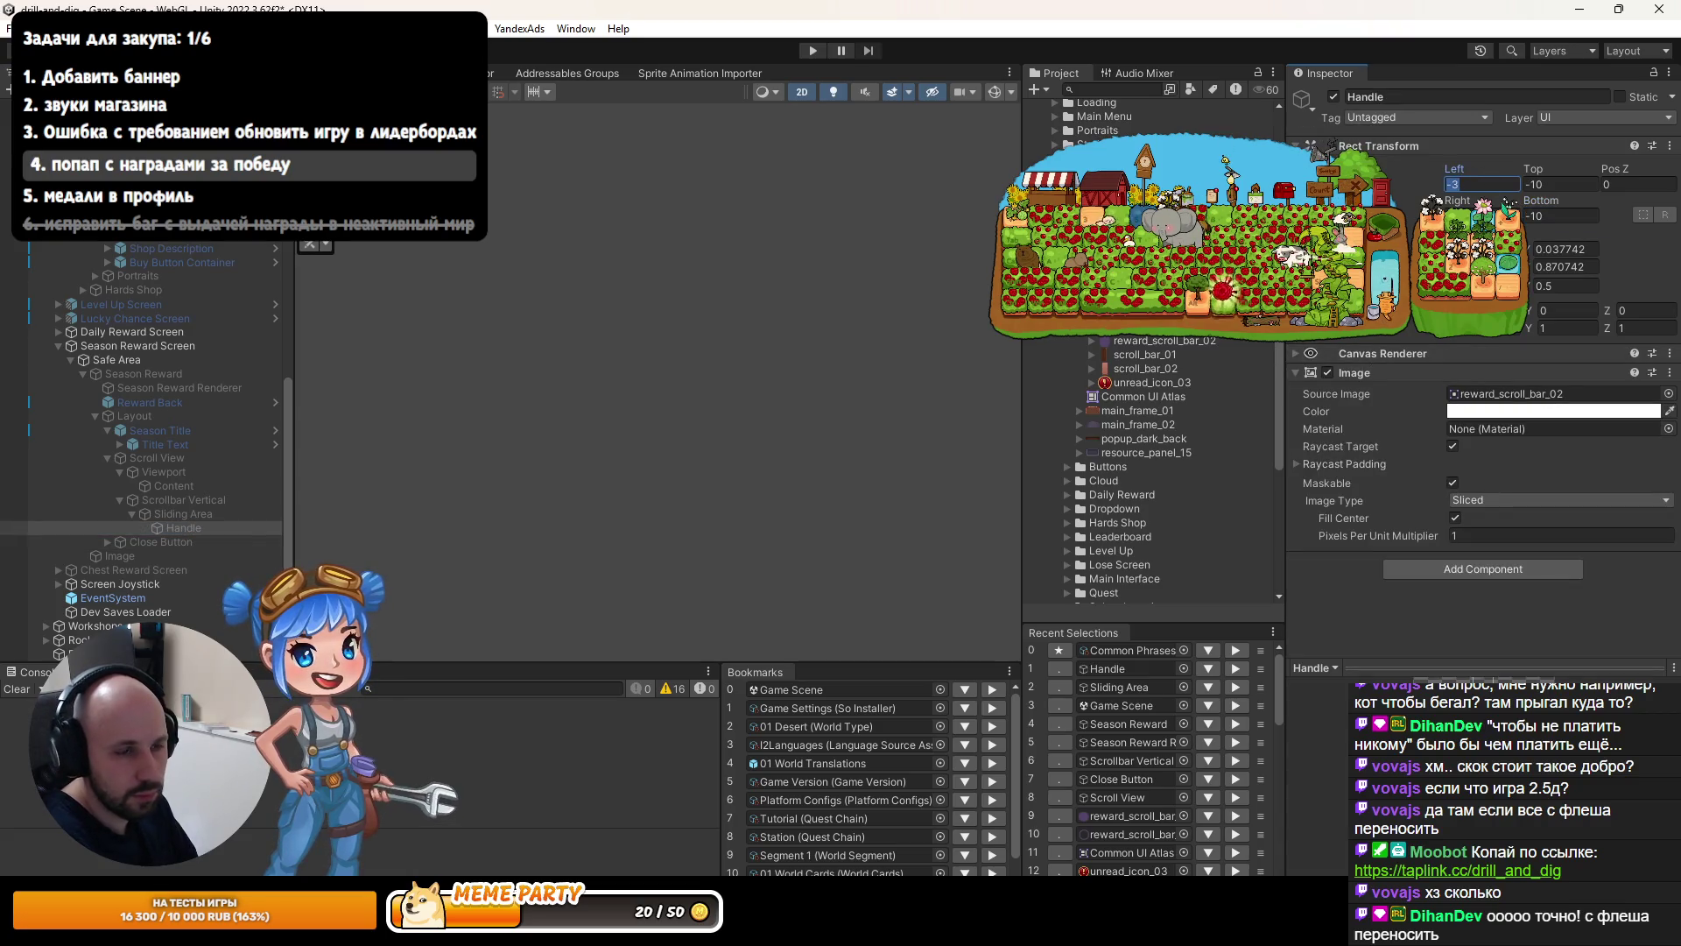
{"action": "type", "text": "-6"}
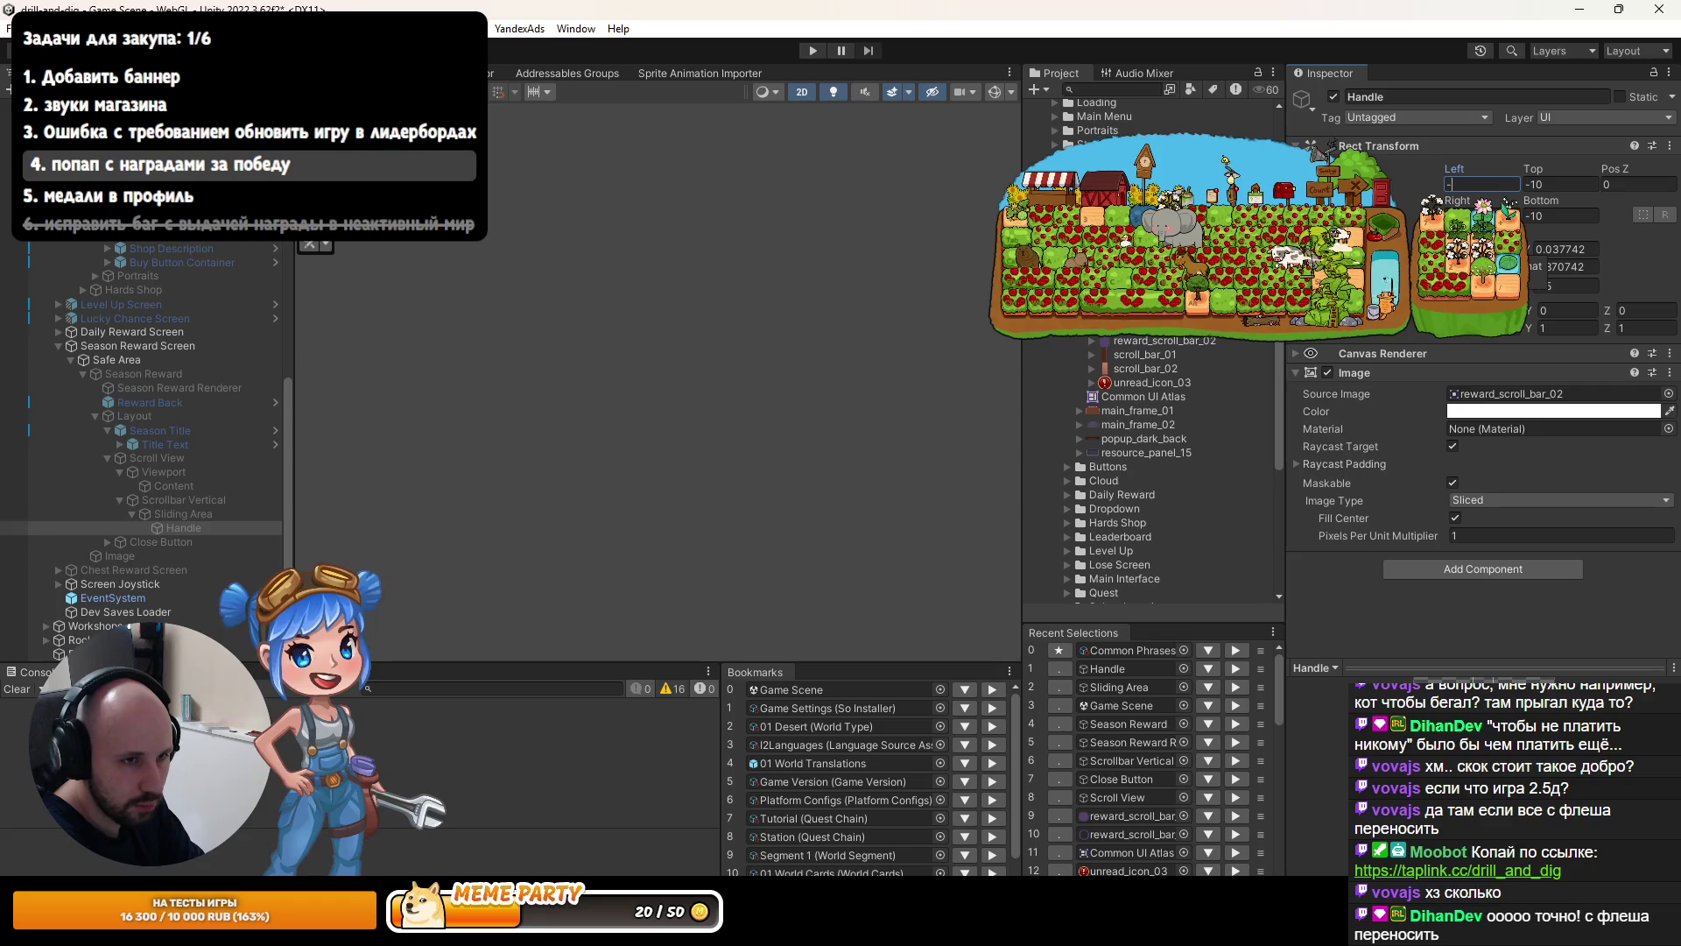
{"action": "key", "text": "Return"}
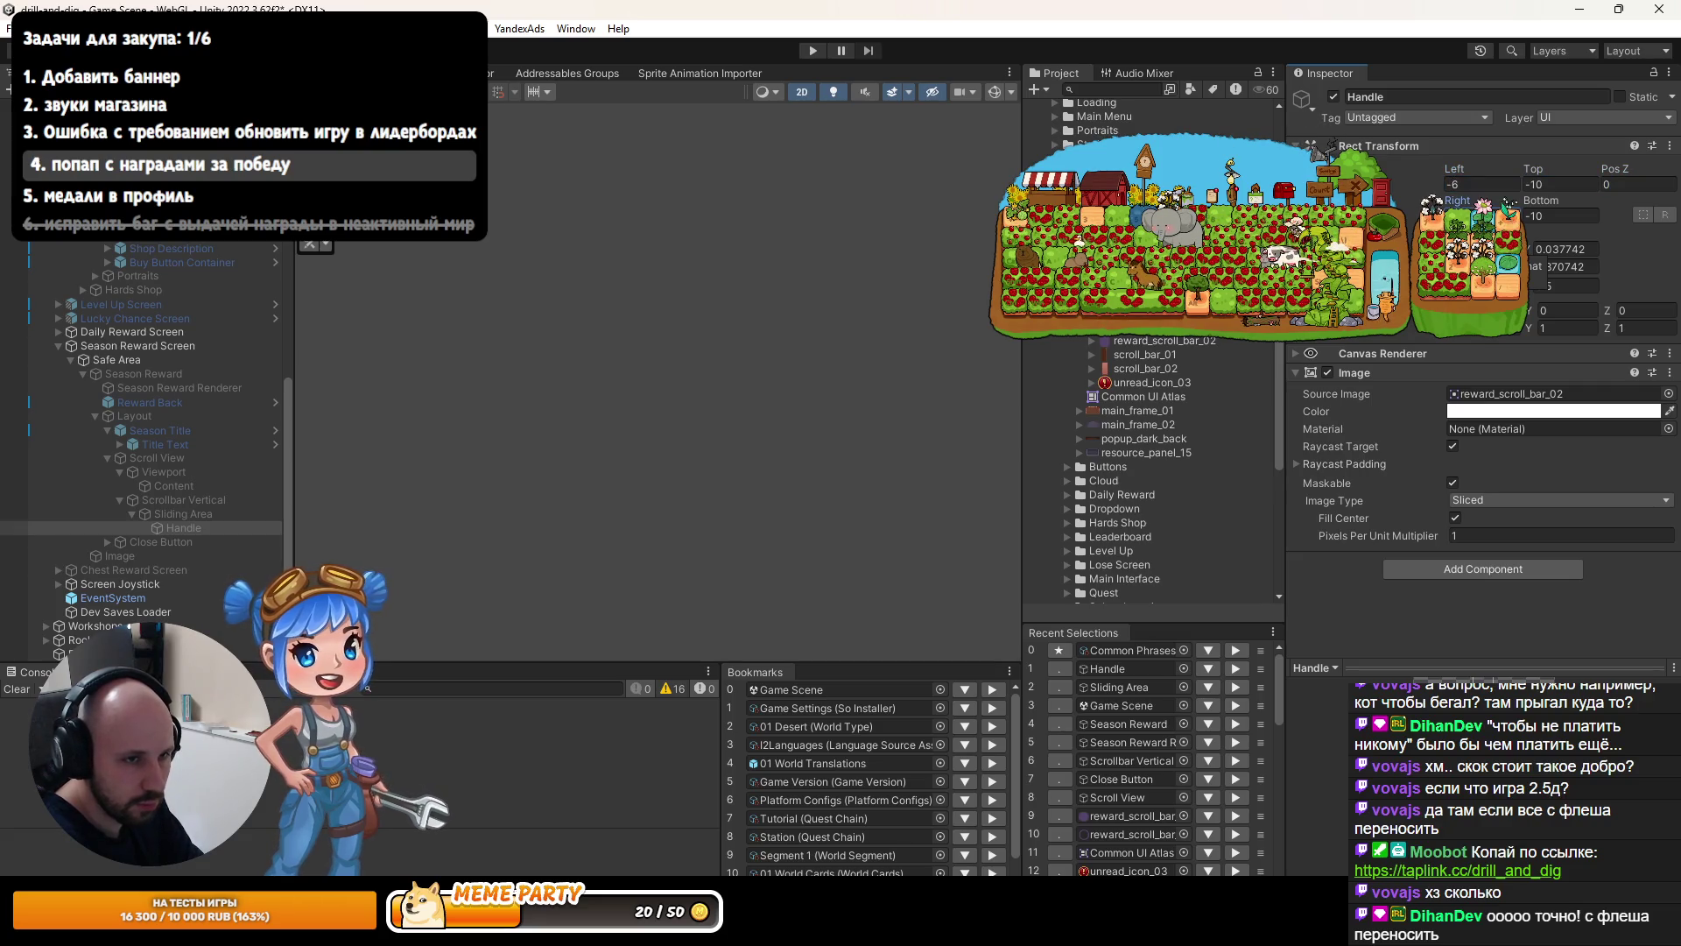
Run the game to test the scrollbar in the season reward popup, then stop it.
{"action": "key", "text": "ctrl+p"}
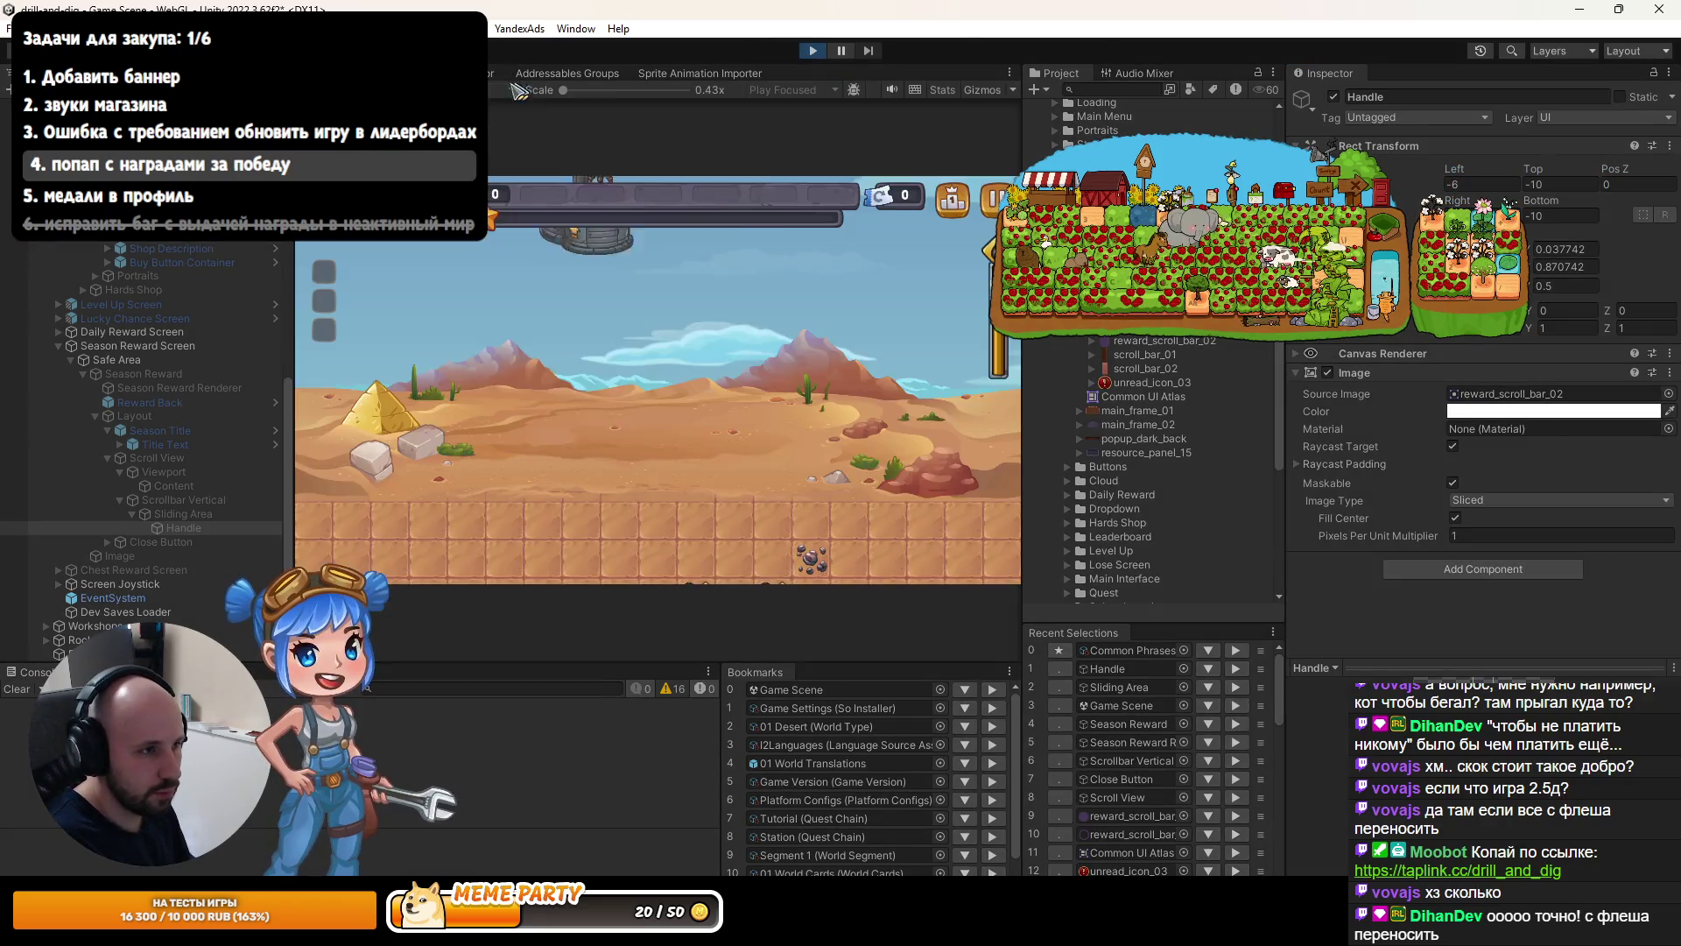
{"action": "left_click", "coordinate": [952, 206]}
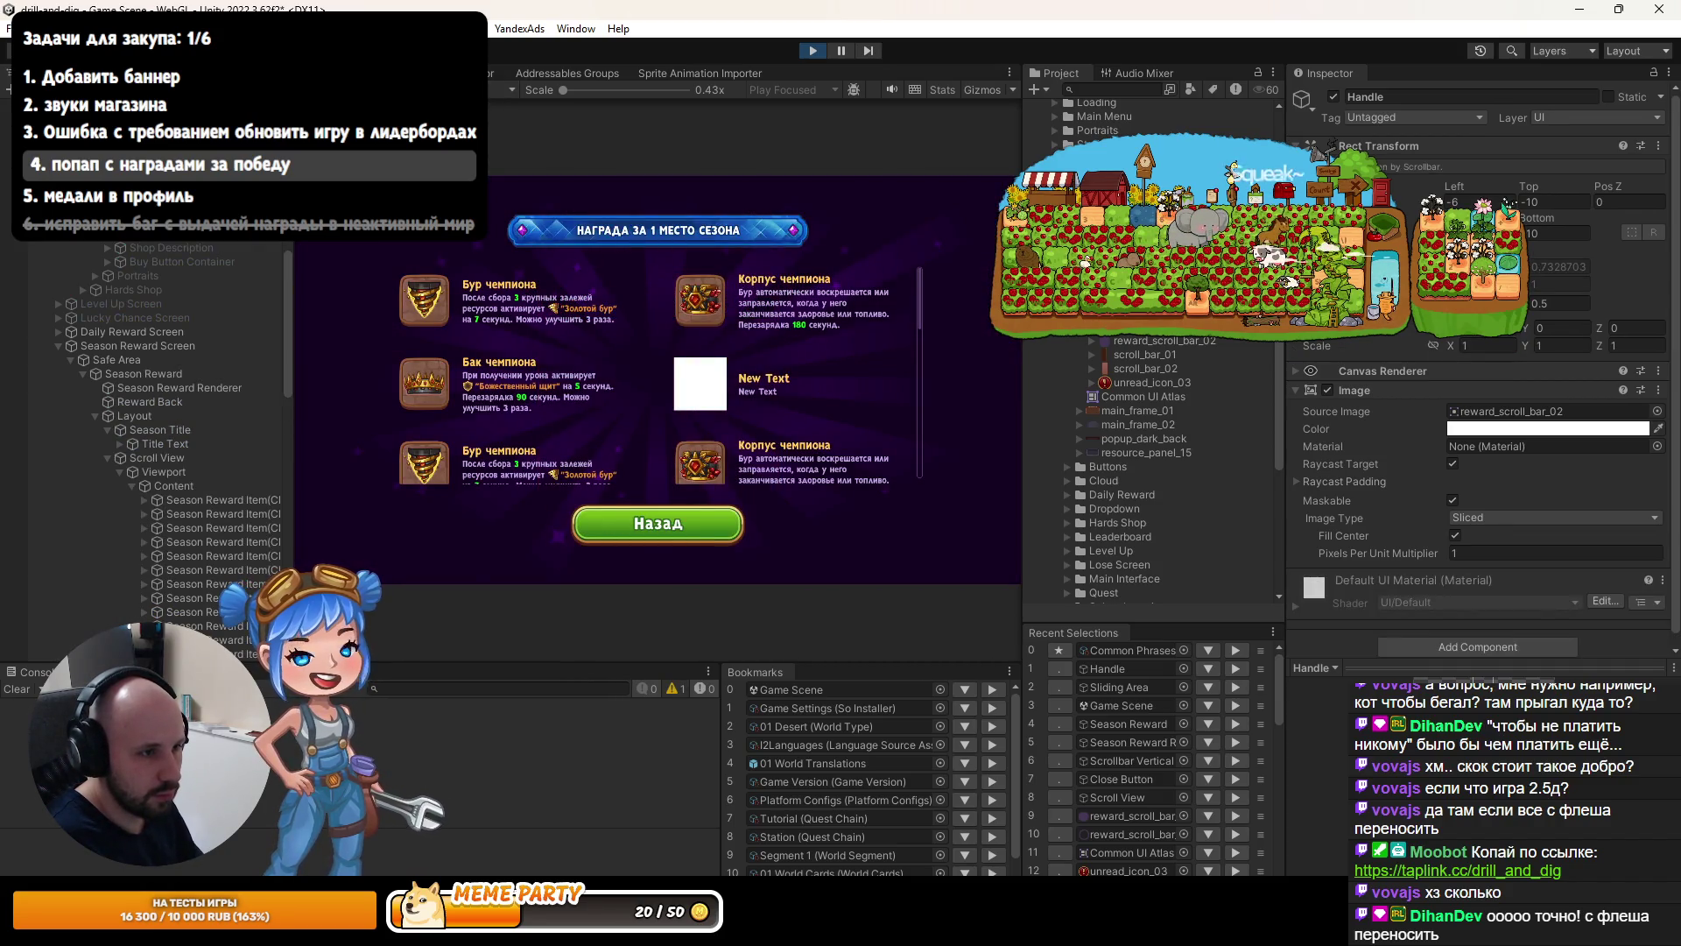
{"action": "key", "text": "ctrl+1"}
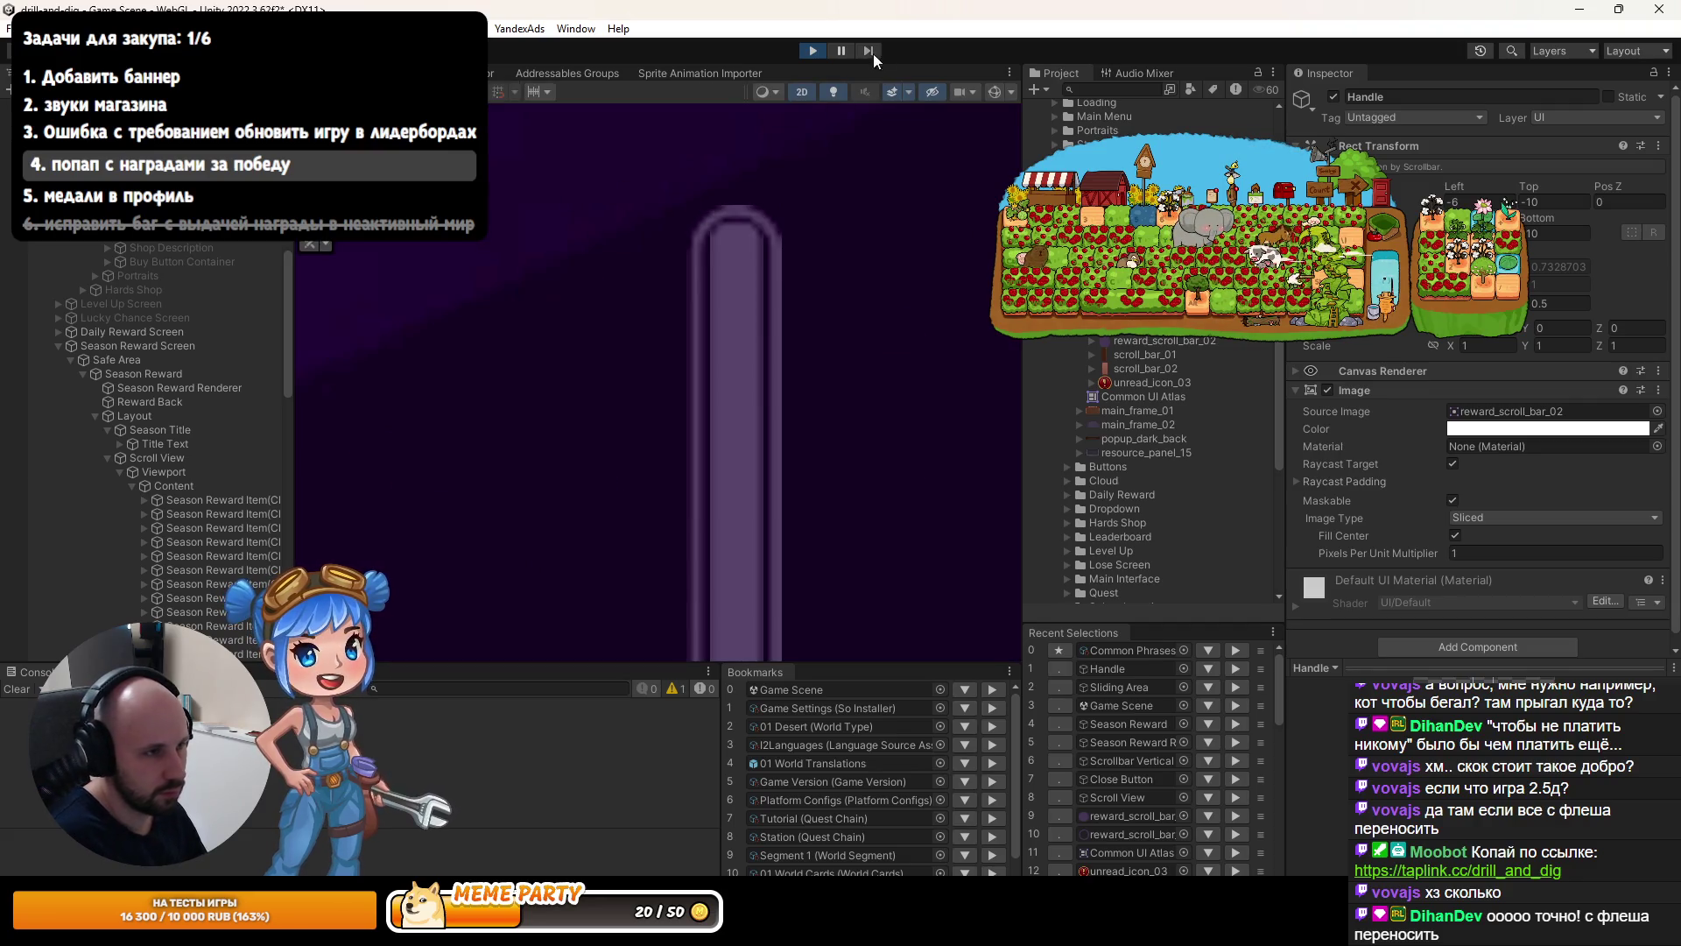
{"action": "left_click", "coordinate": [814, 51]}
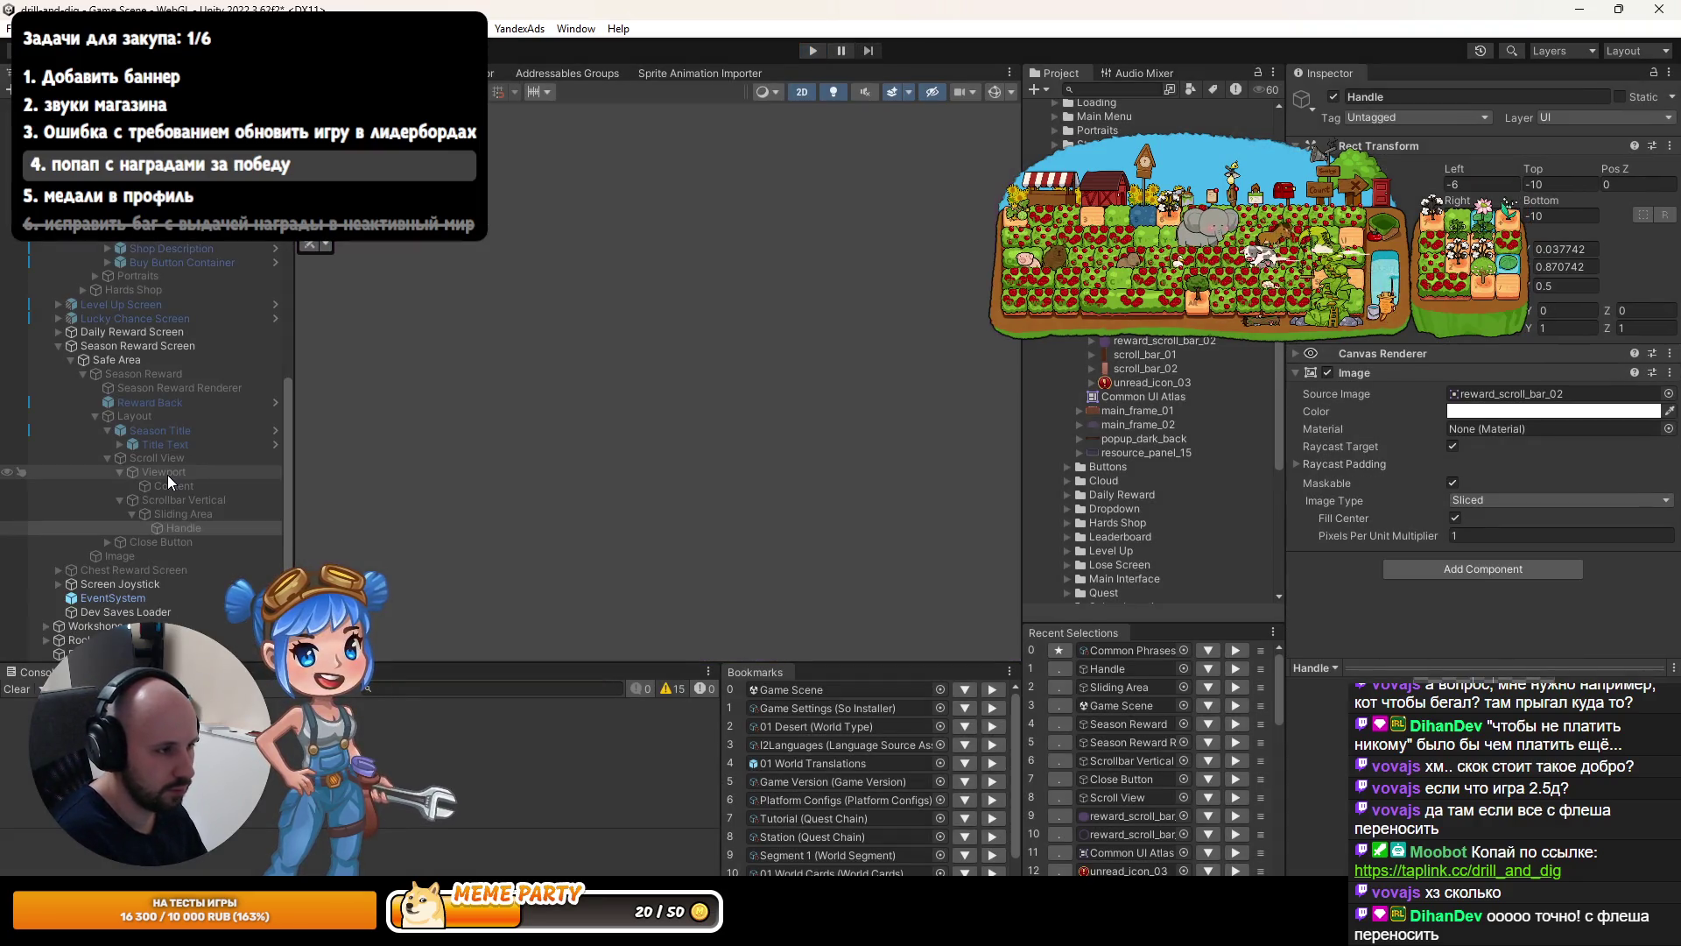
Change the Sliding Area's top inset to 13.
{"action": "left_click", "coordinate": [176, 514]}
{"action": "left_click", "coordinate": [1558, 184]}
{"action": "type", "text": "3"}
{"action": "left_click", "coordinate": [1576, 215]}
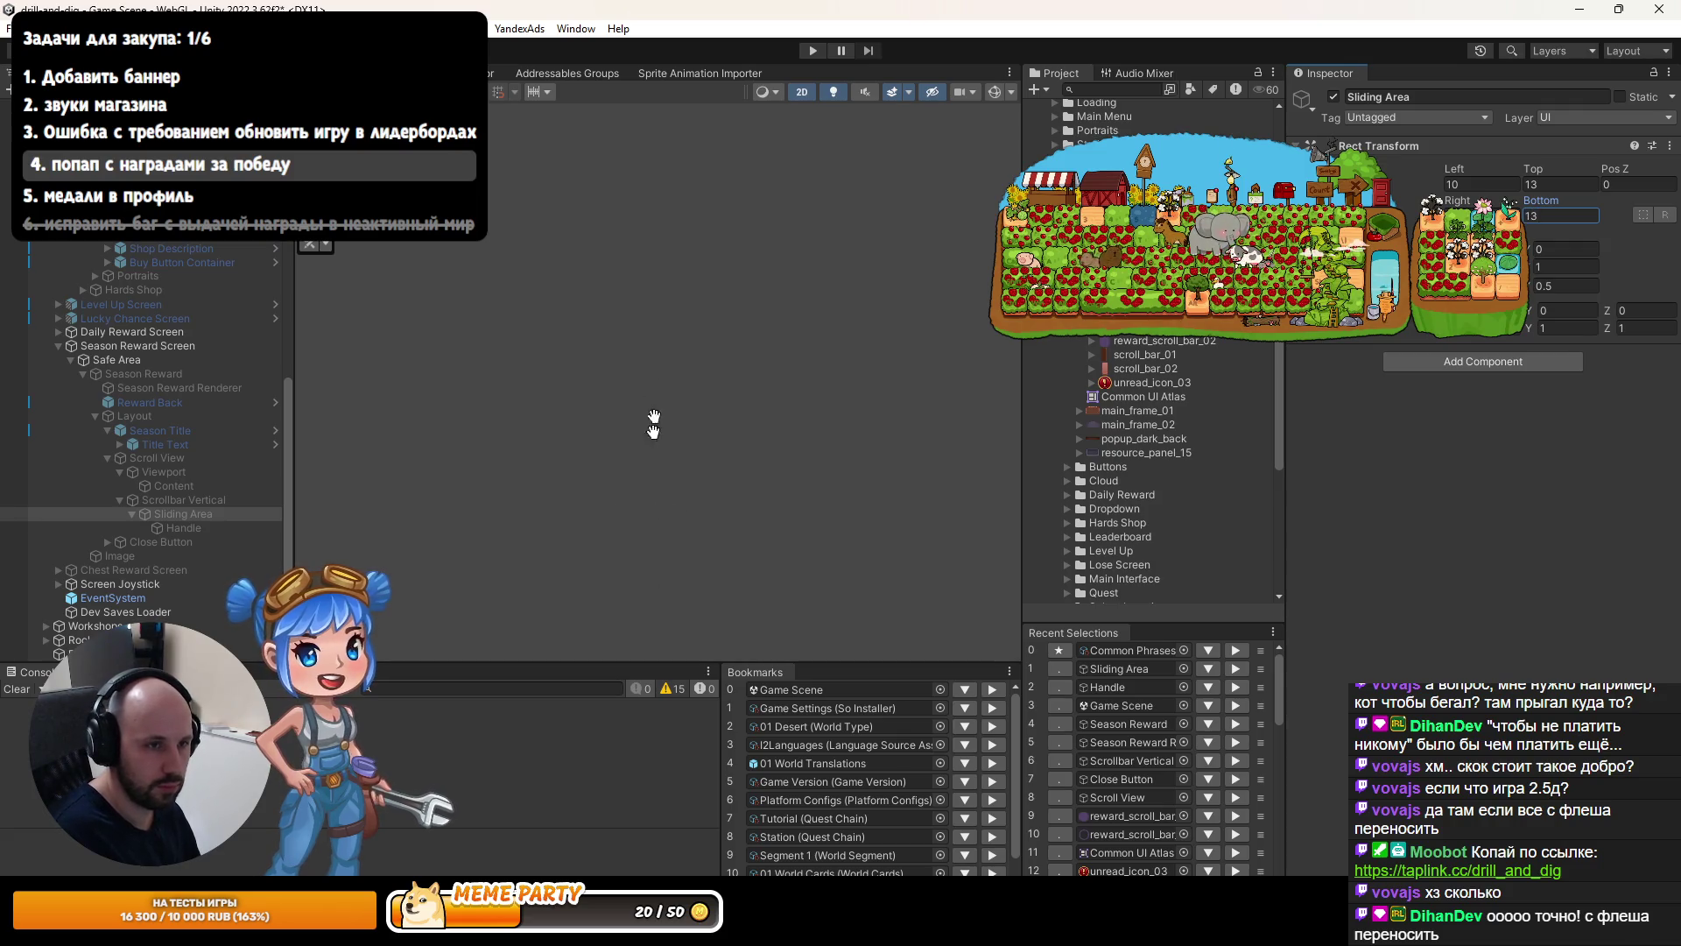
Play the game, open the current season's first-place reward popup, scroll its list, then switch to Rider.
{"action": "left_click", "coordinate": [812, 51]}
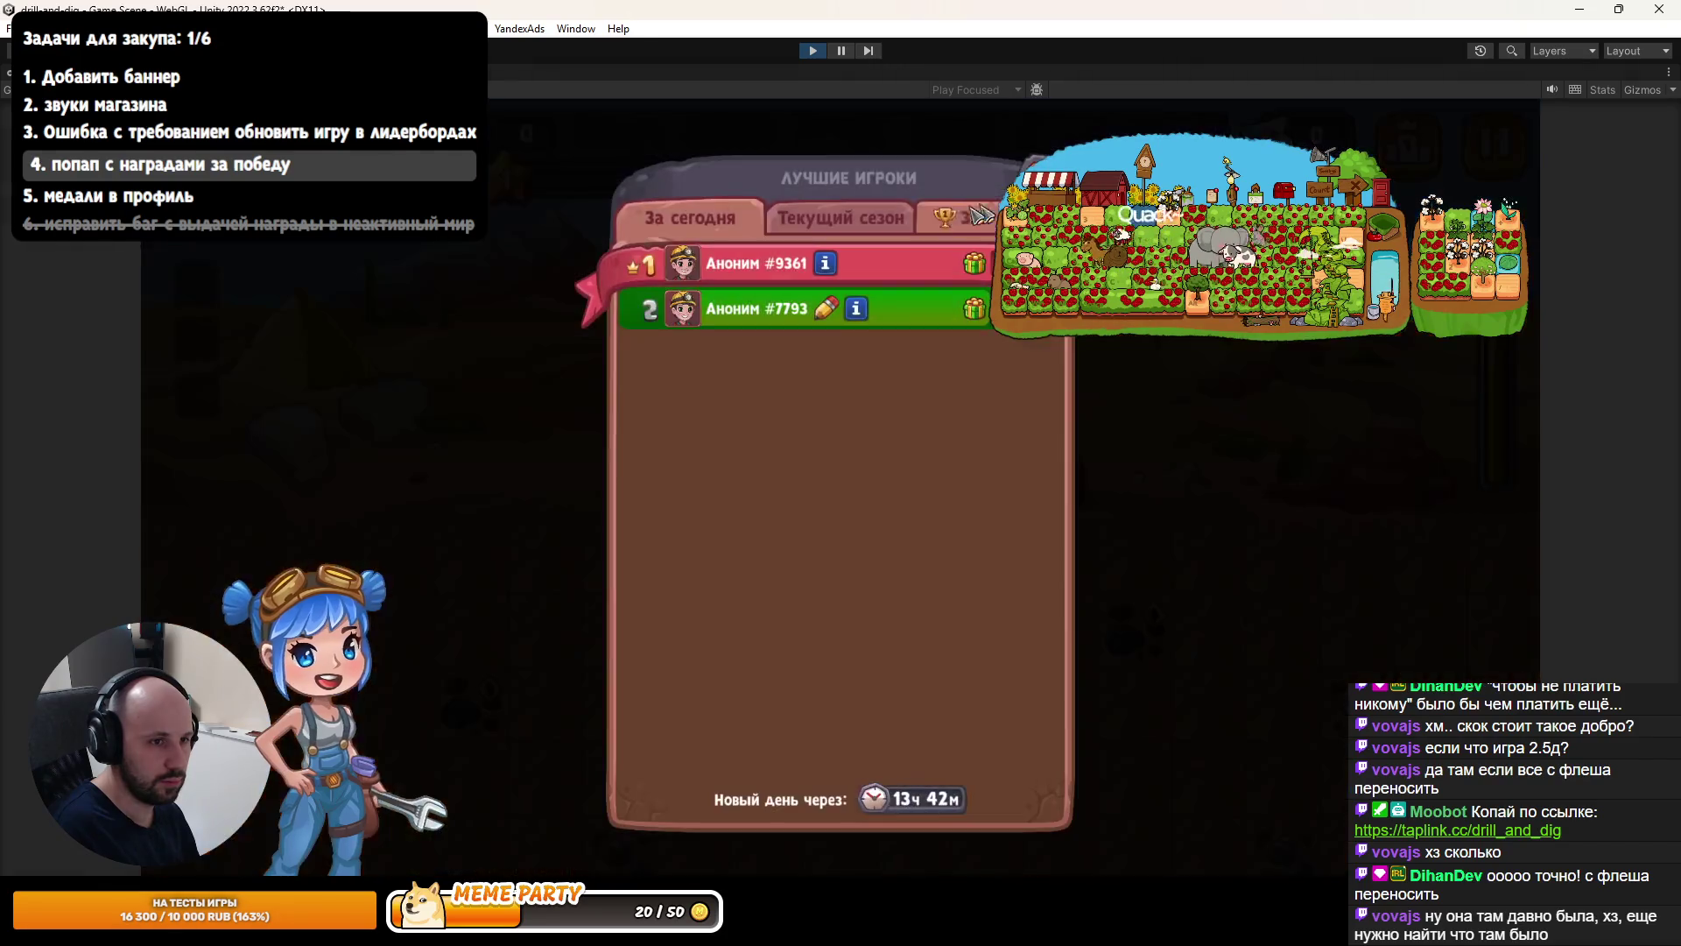
{"action": "left_click", "coordinate": [840, 217]}
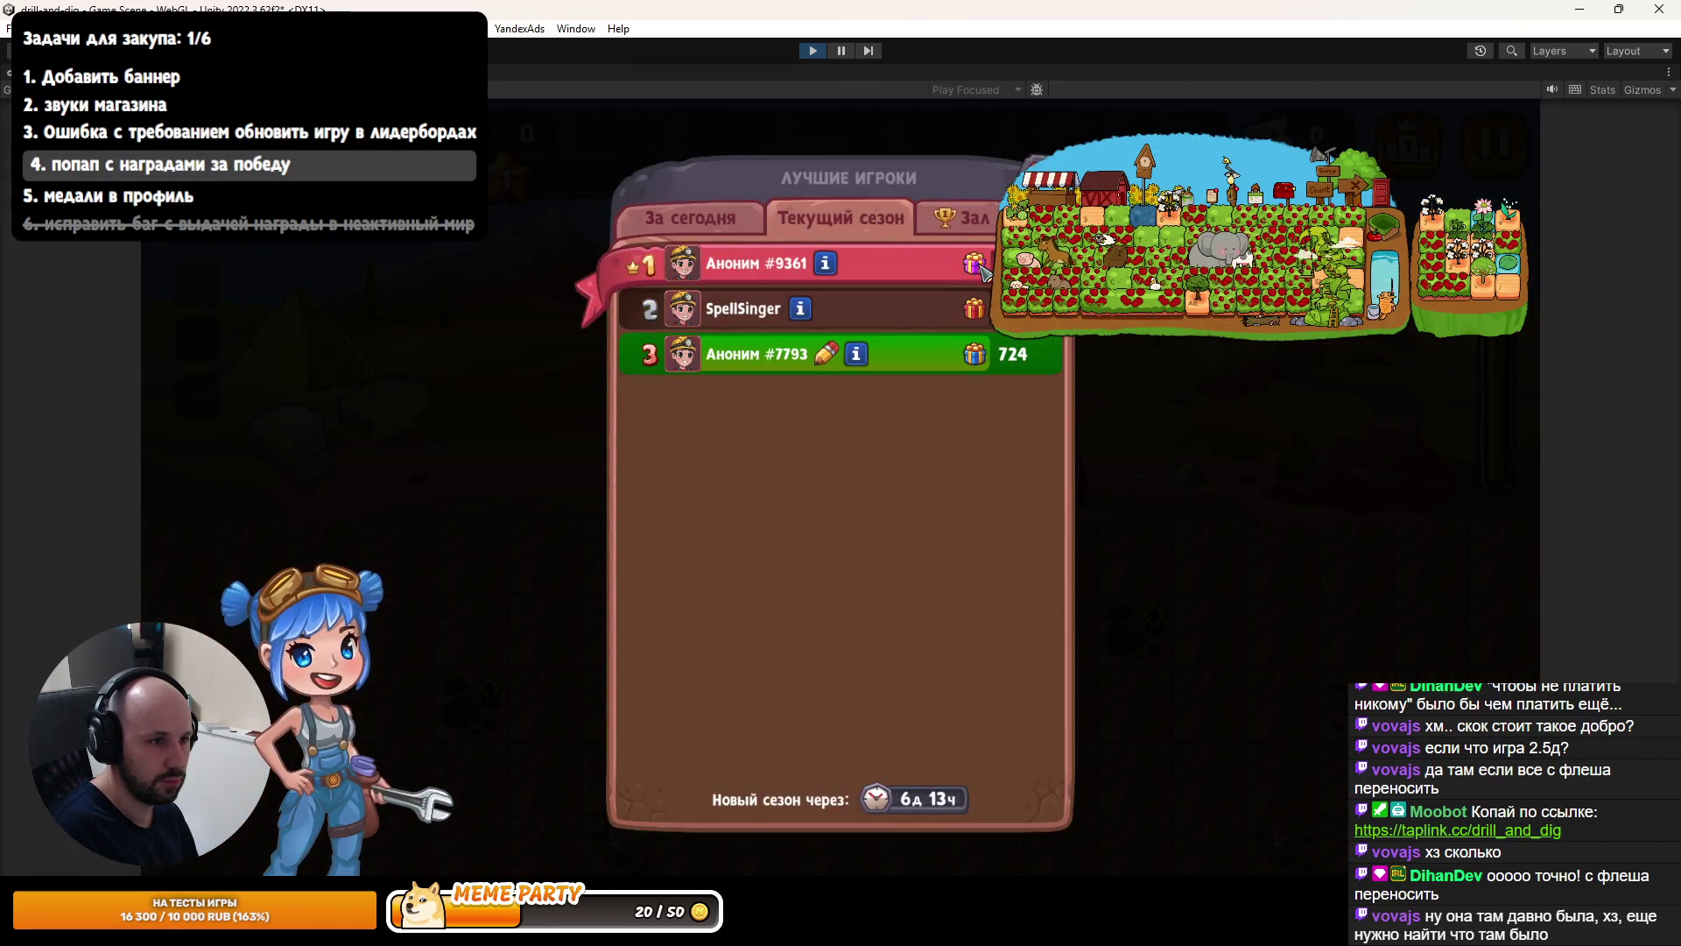
{"action": "left_click", "coordinate": [978, 265]}
{"action": "scroll", "coordinate": [838, 403], "scroll_direction": "down", "scroll_amount": 3}
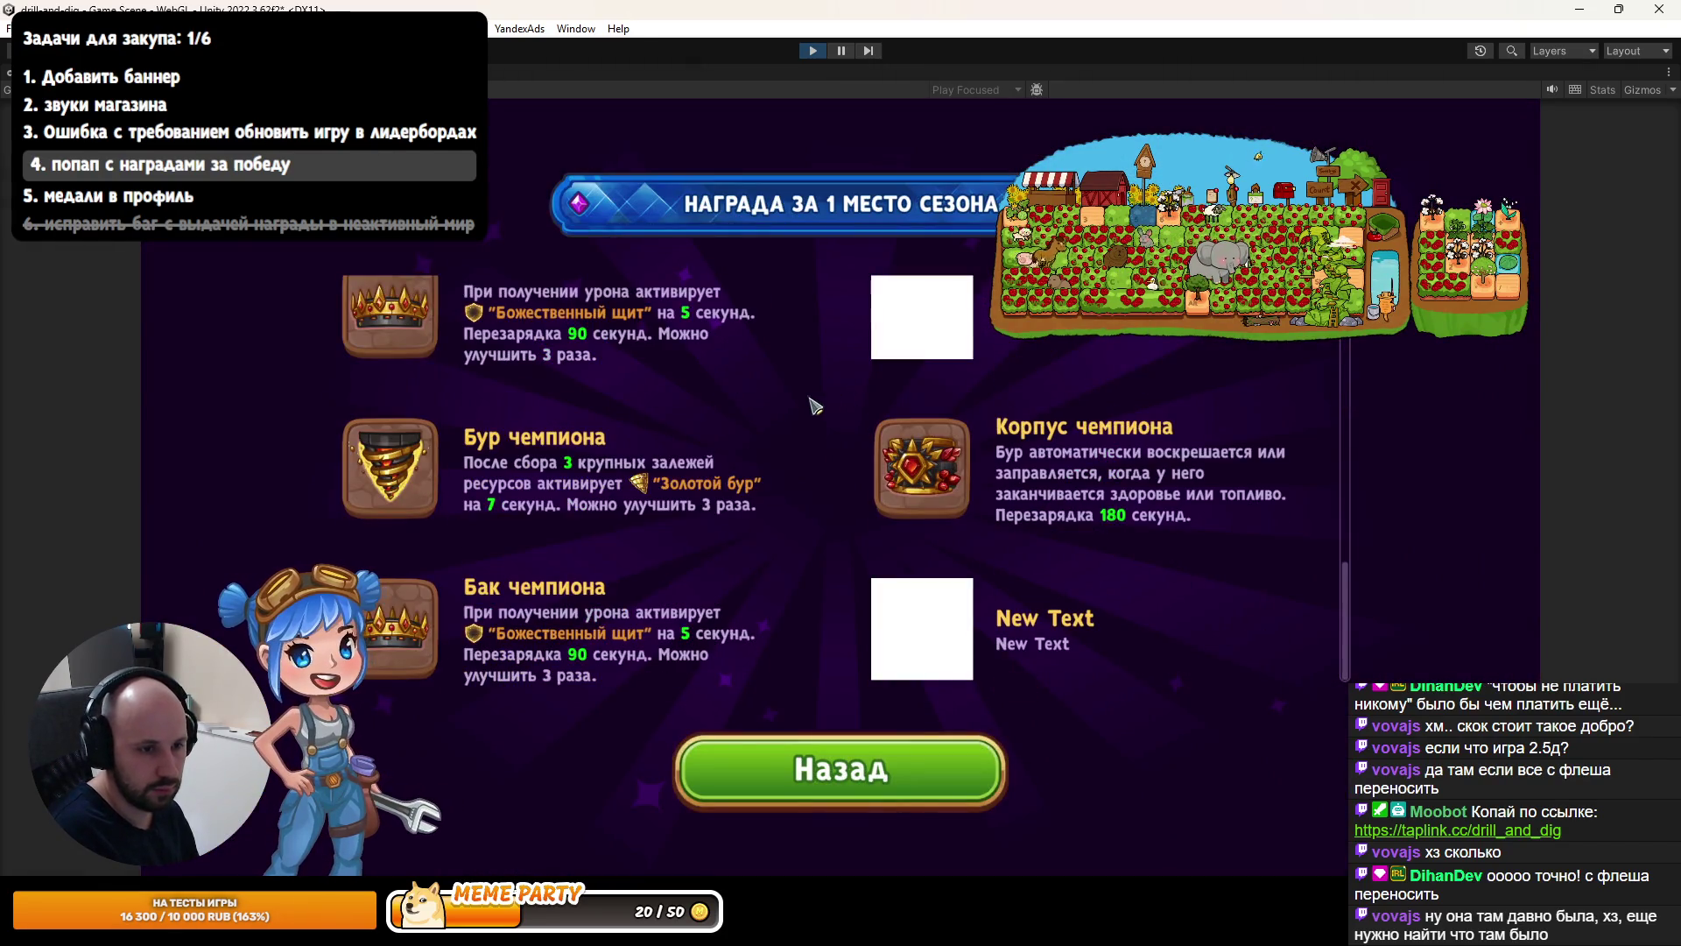
{"action": "scroll", "coordinate": [801, 405], "scroll_direction": "up", "scroll_amount": 3}
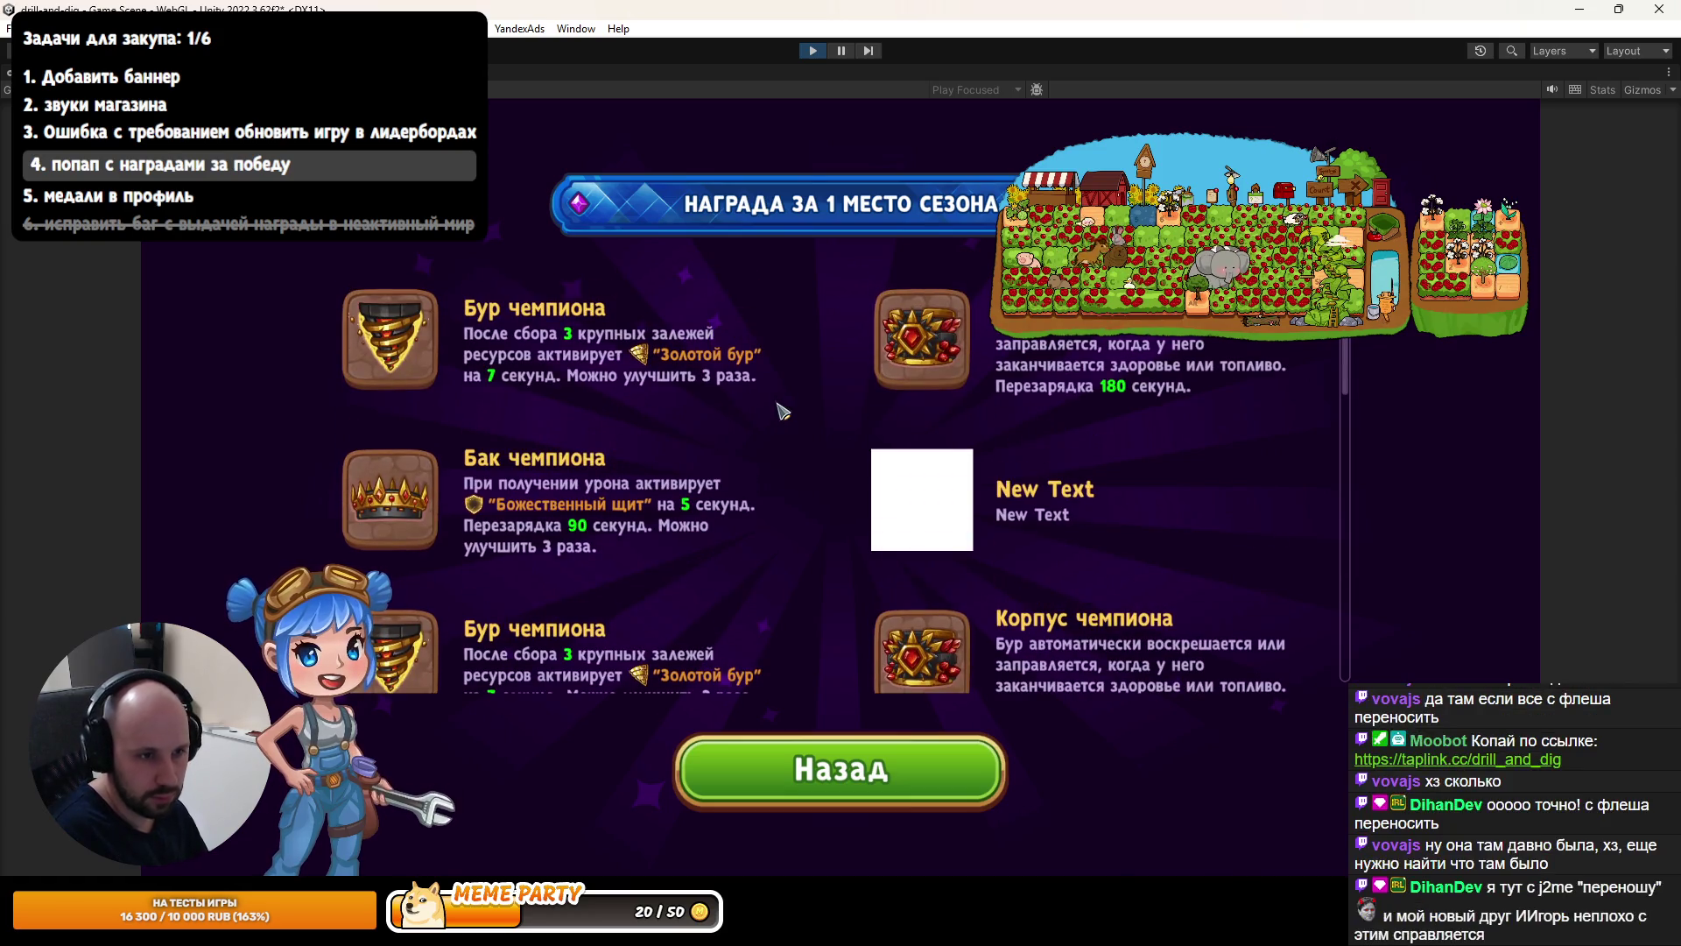
{"action": "scroll", "coordinate": [785, 408], "scroll_direction": "up", "scroll_amount": 3}
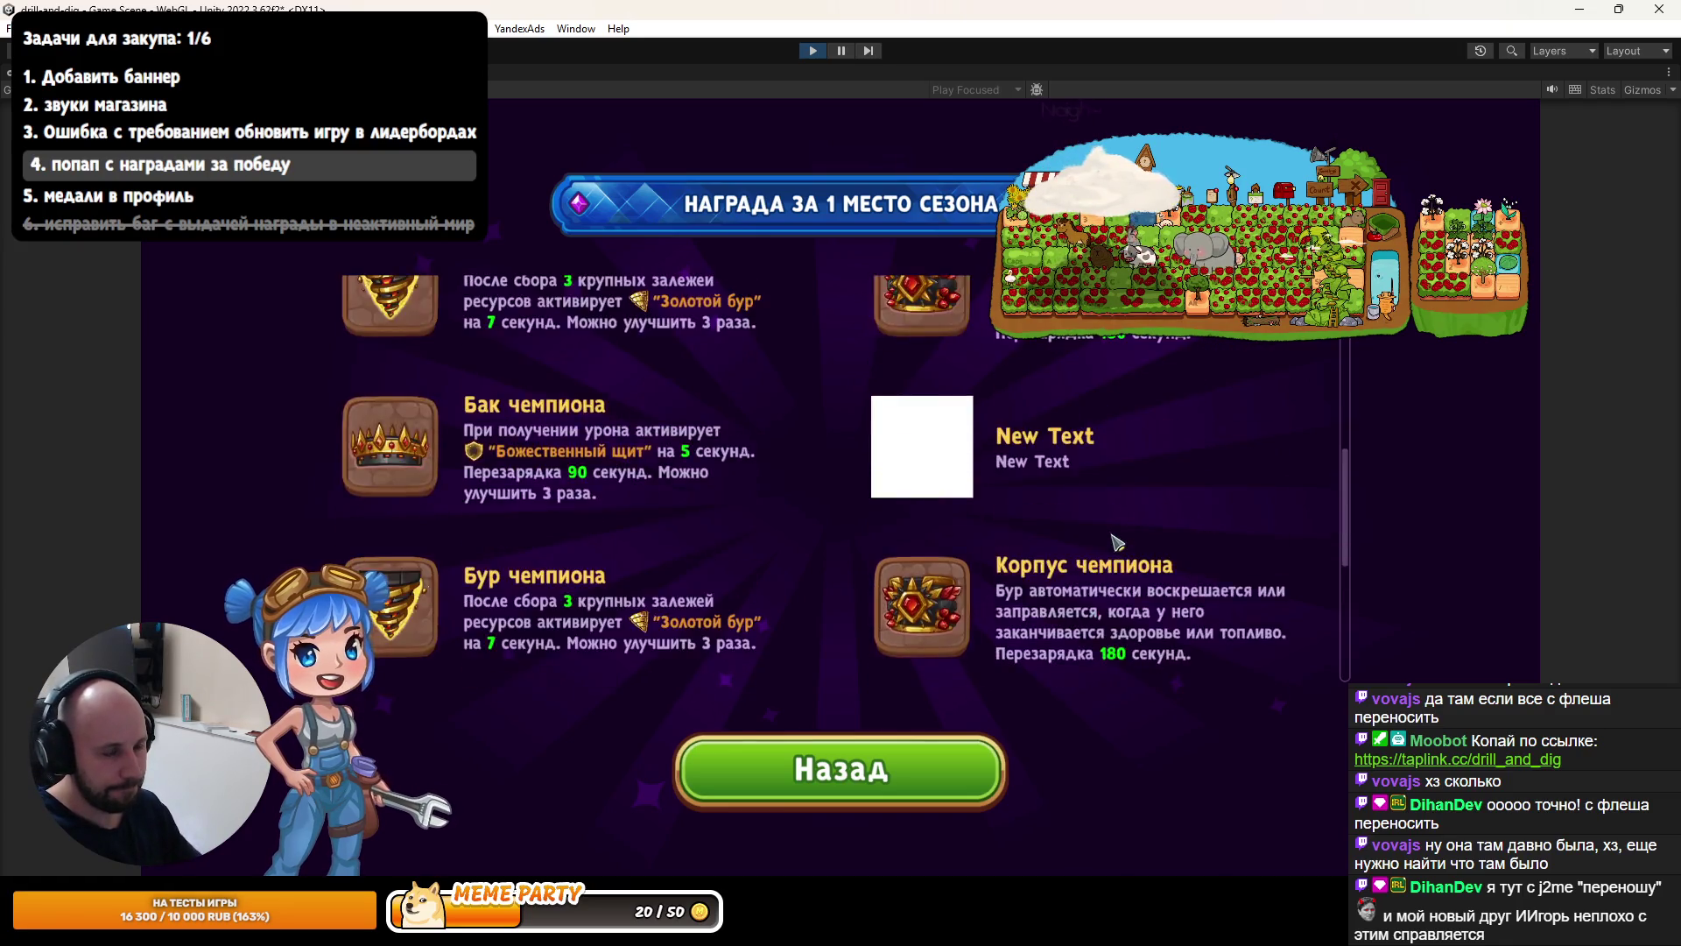
{"action": "scroll", "coordinate": [1099, 499], "scroll_direction": "down", "scroll_amount": 3}
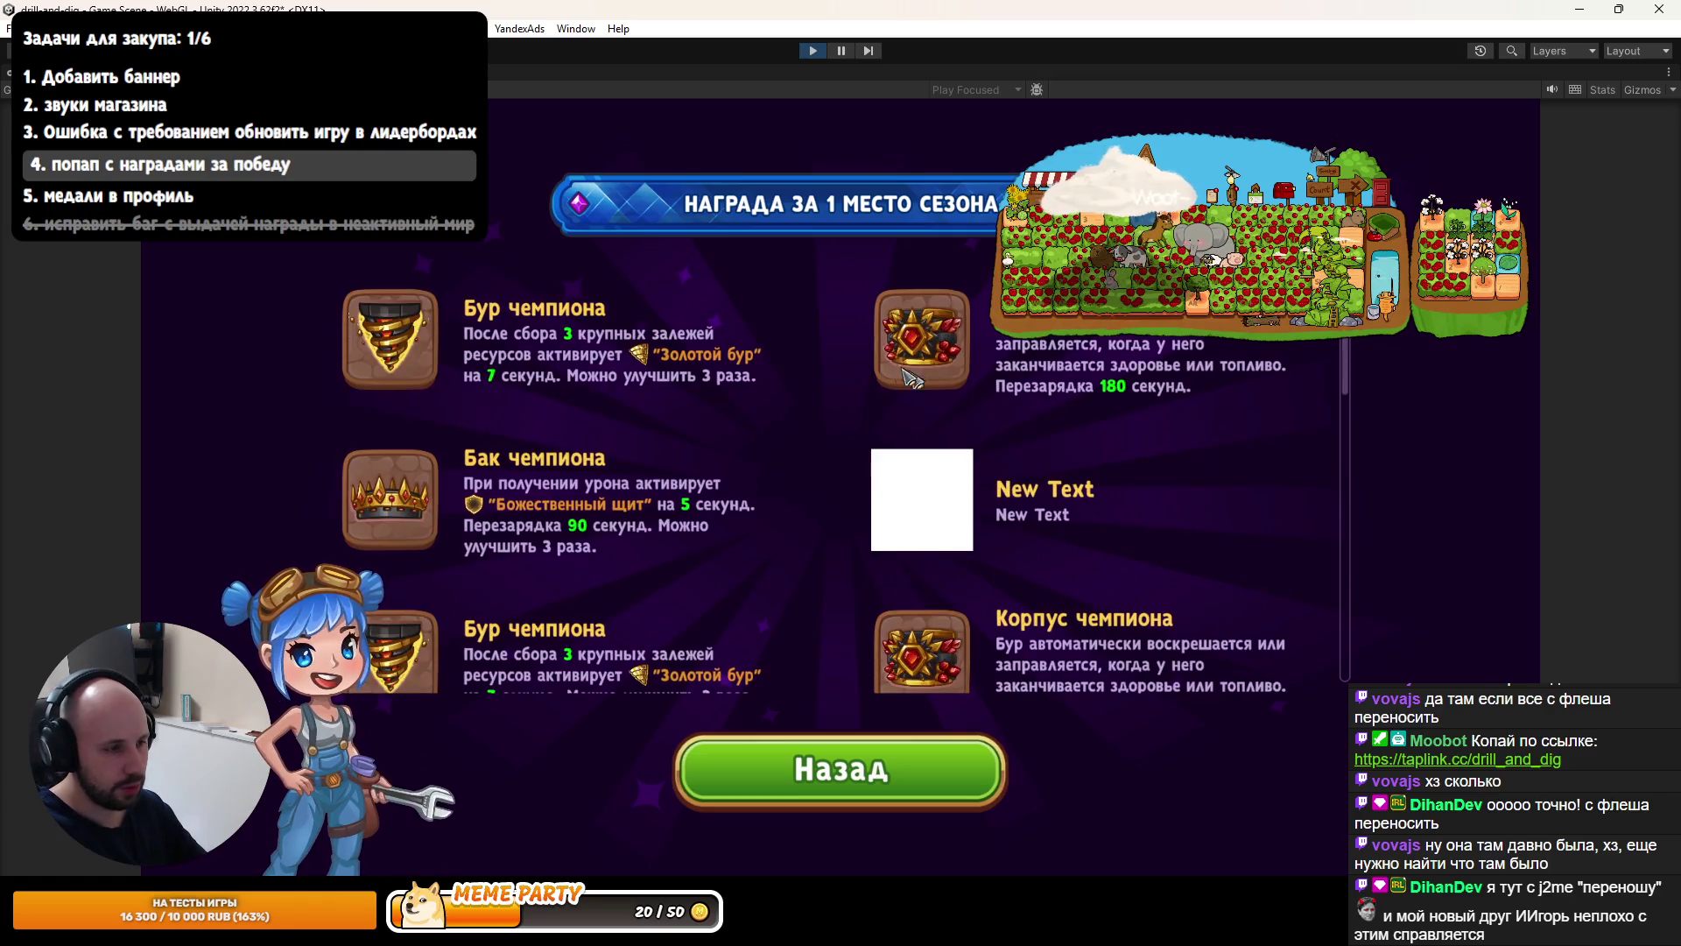
{"action": "key", "text": "ctrl+p"}
{"action": "key", "text": "alt+Tab"}
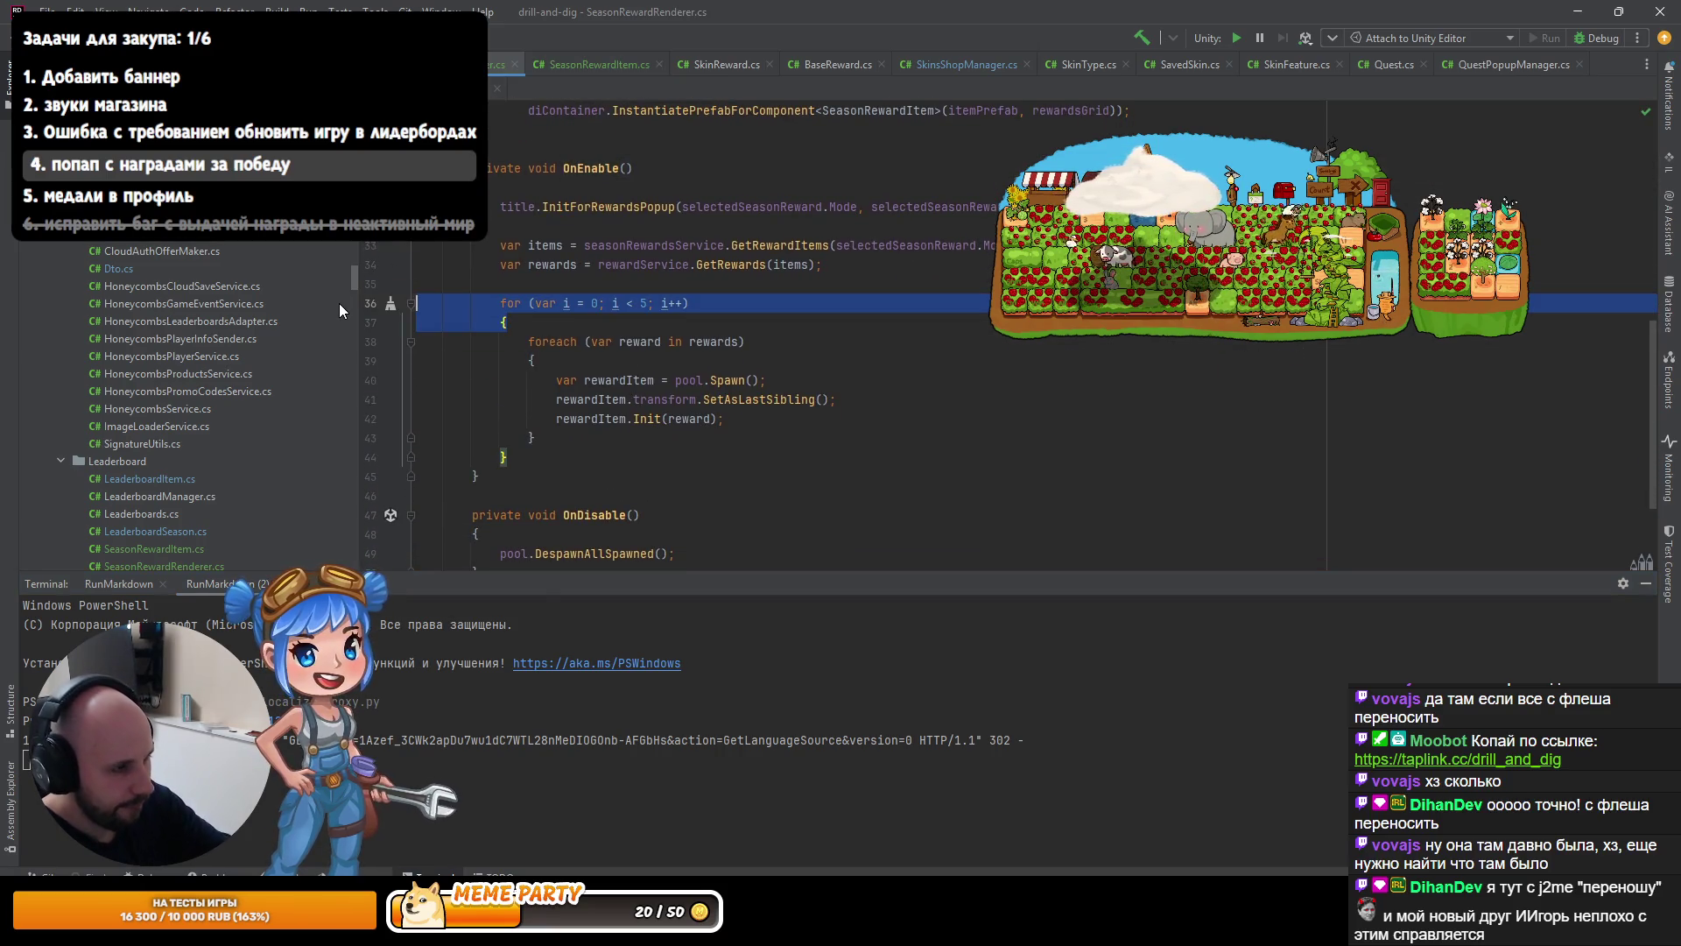
Delete the five-times for loop and its brace in SeasonRewardRenderer.OnEnable, reindent, and return to Unity.
{"action": "key", "text": "Delete"}
{"action": "key", "text": "Down"}
{"action": "key", "text": "Down"}
{"action": "key", "text": "Down"}
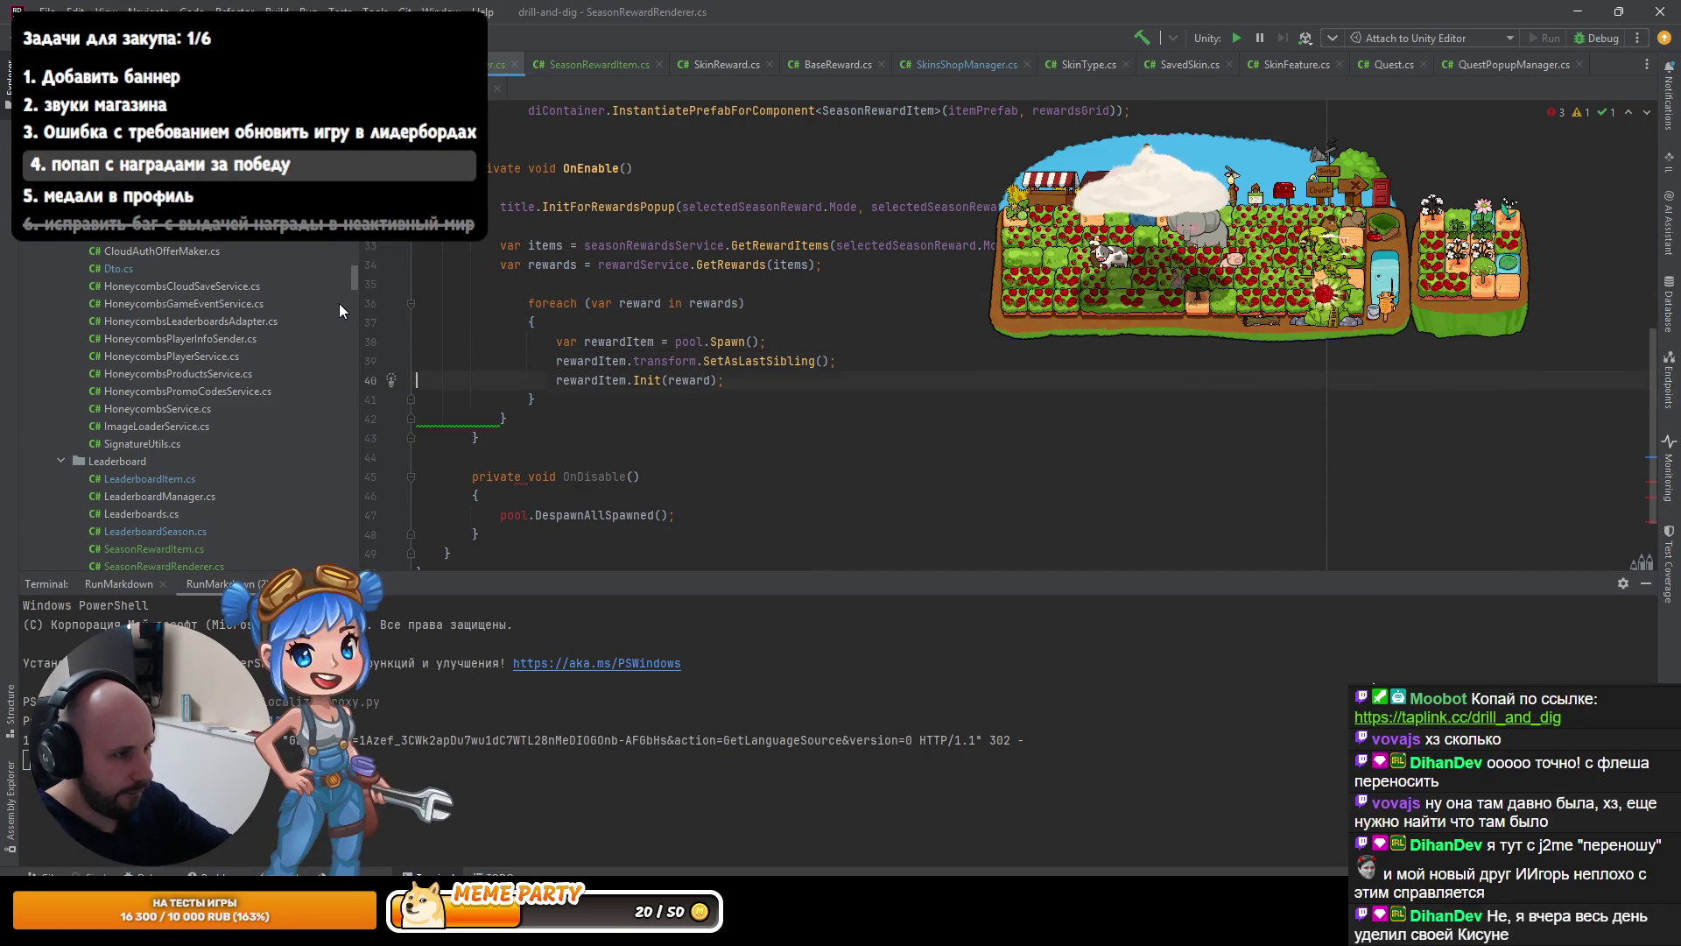
{"action": "key", "text": "ctrl+y"}
{"action": "key", "text": "ctrl+alt+l"}
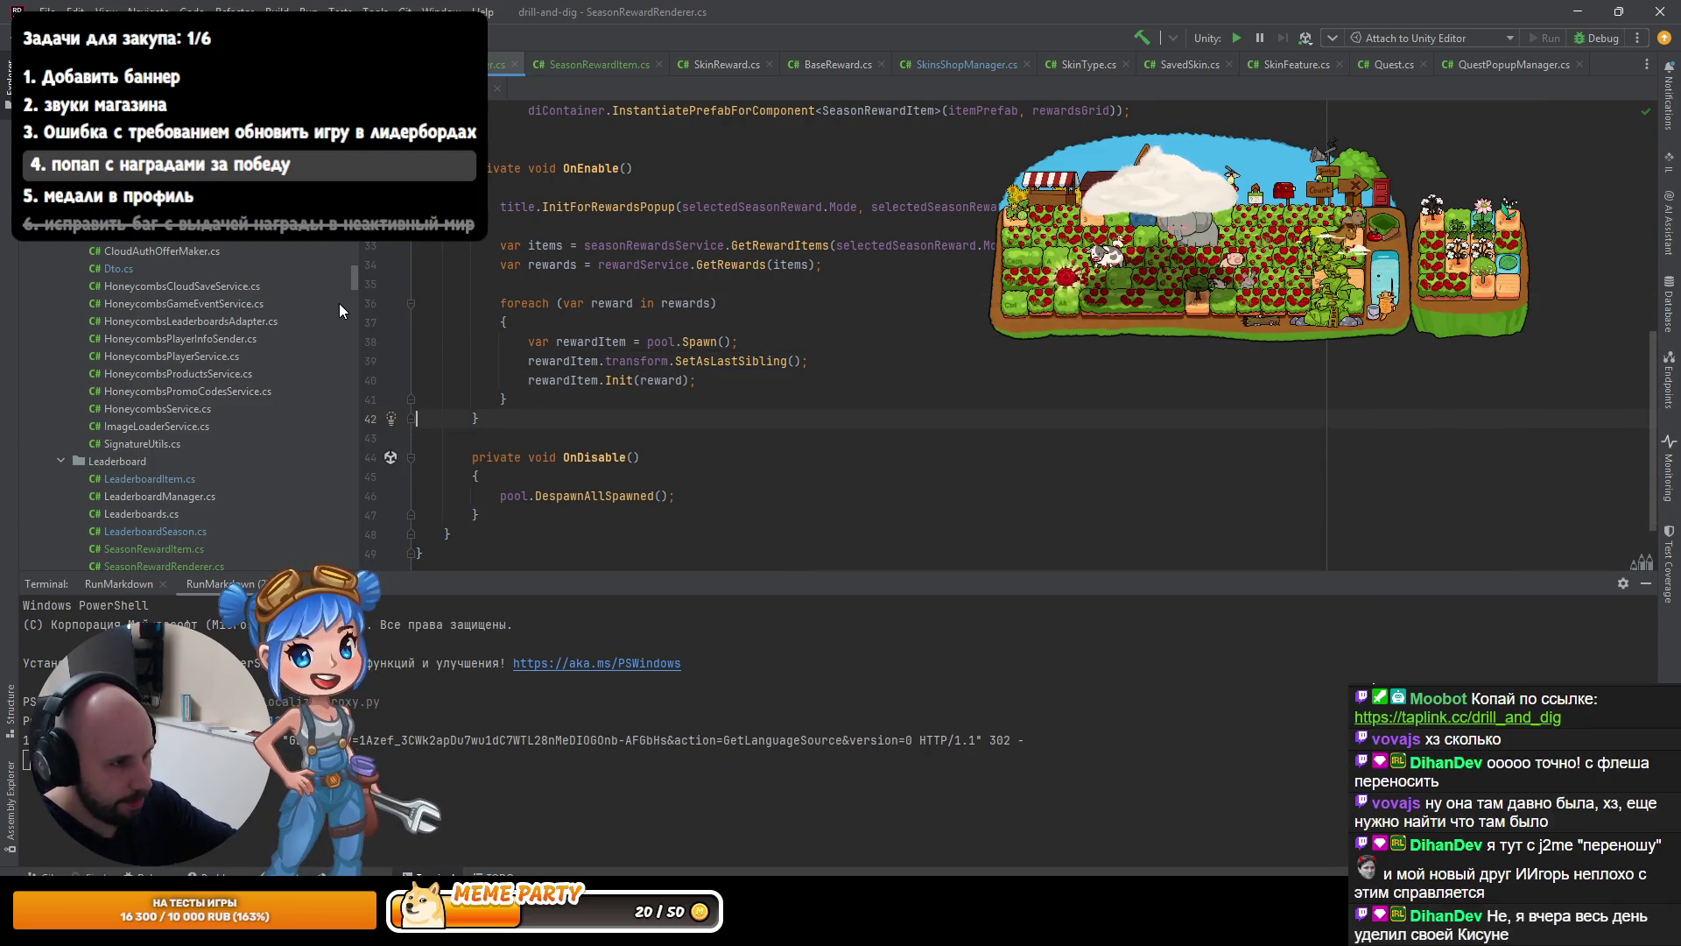
{"action": "key", "text": "alt+Tab"}
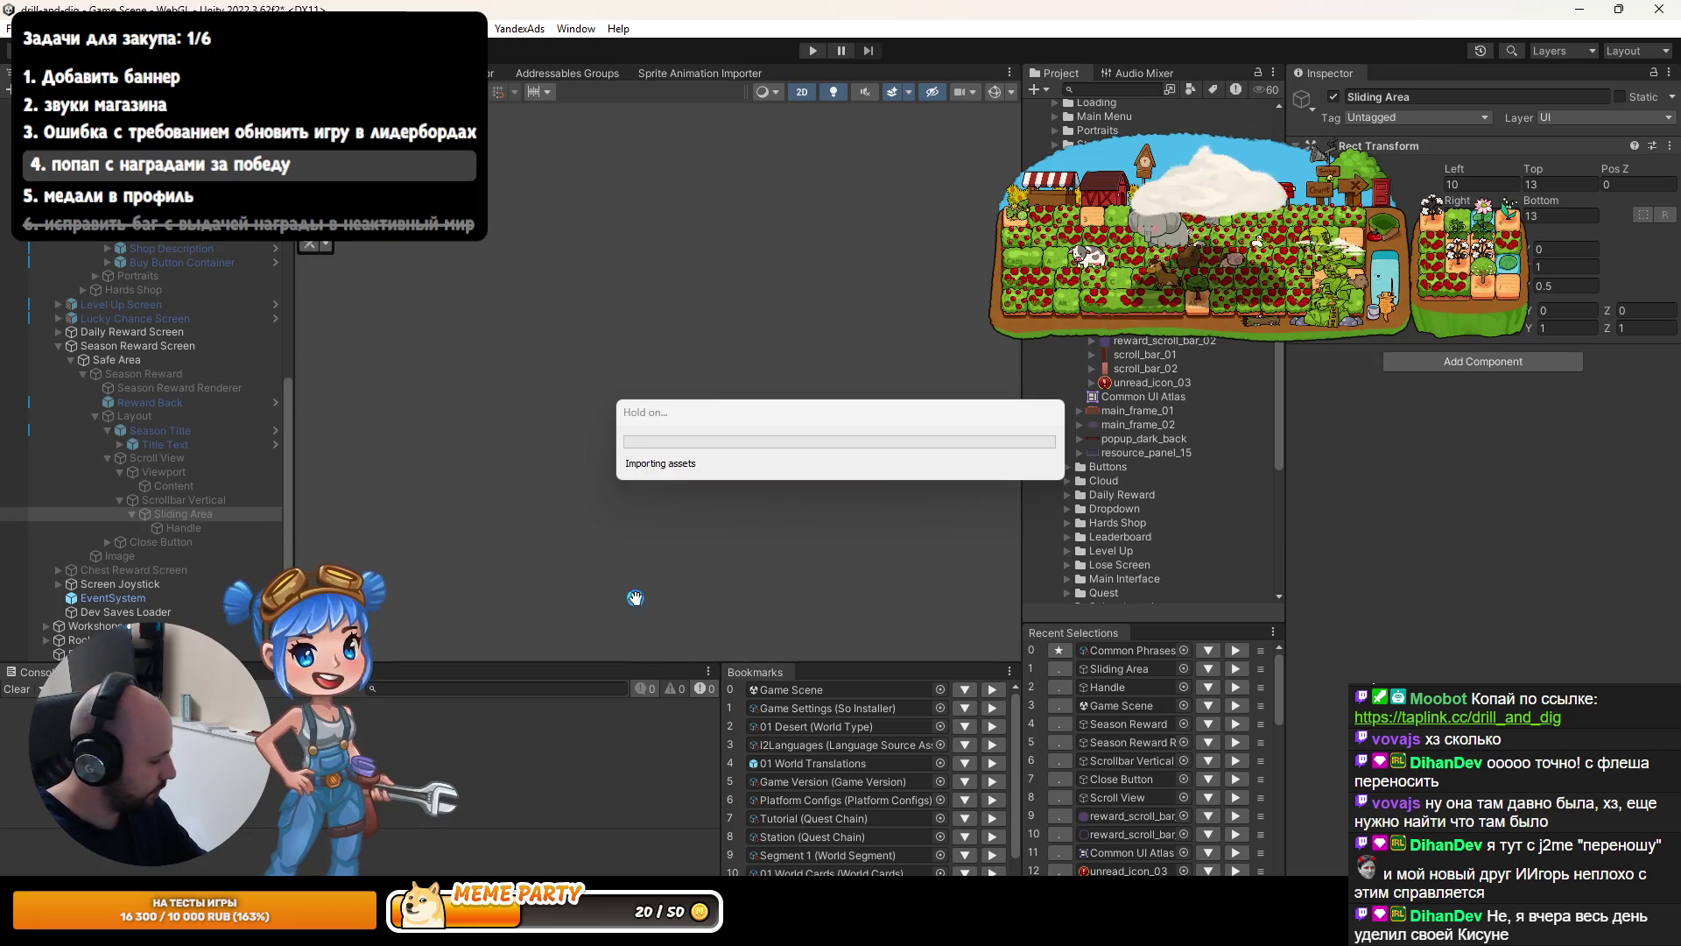
Play the recompiled game, restore the layout, and select the reward list's Content object.
{"action": "left_click", "coordinate": [814, 49]}
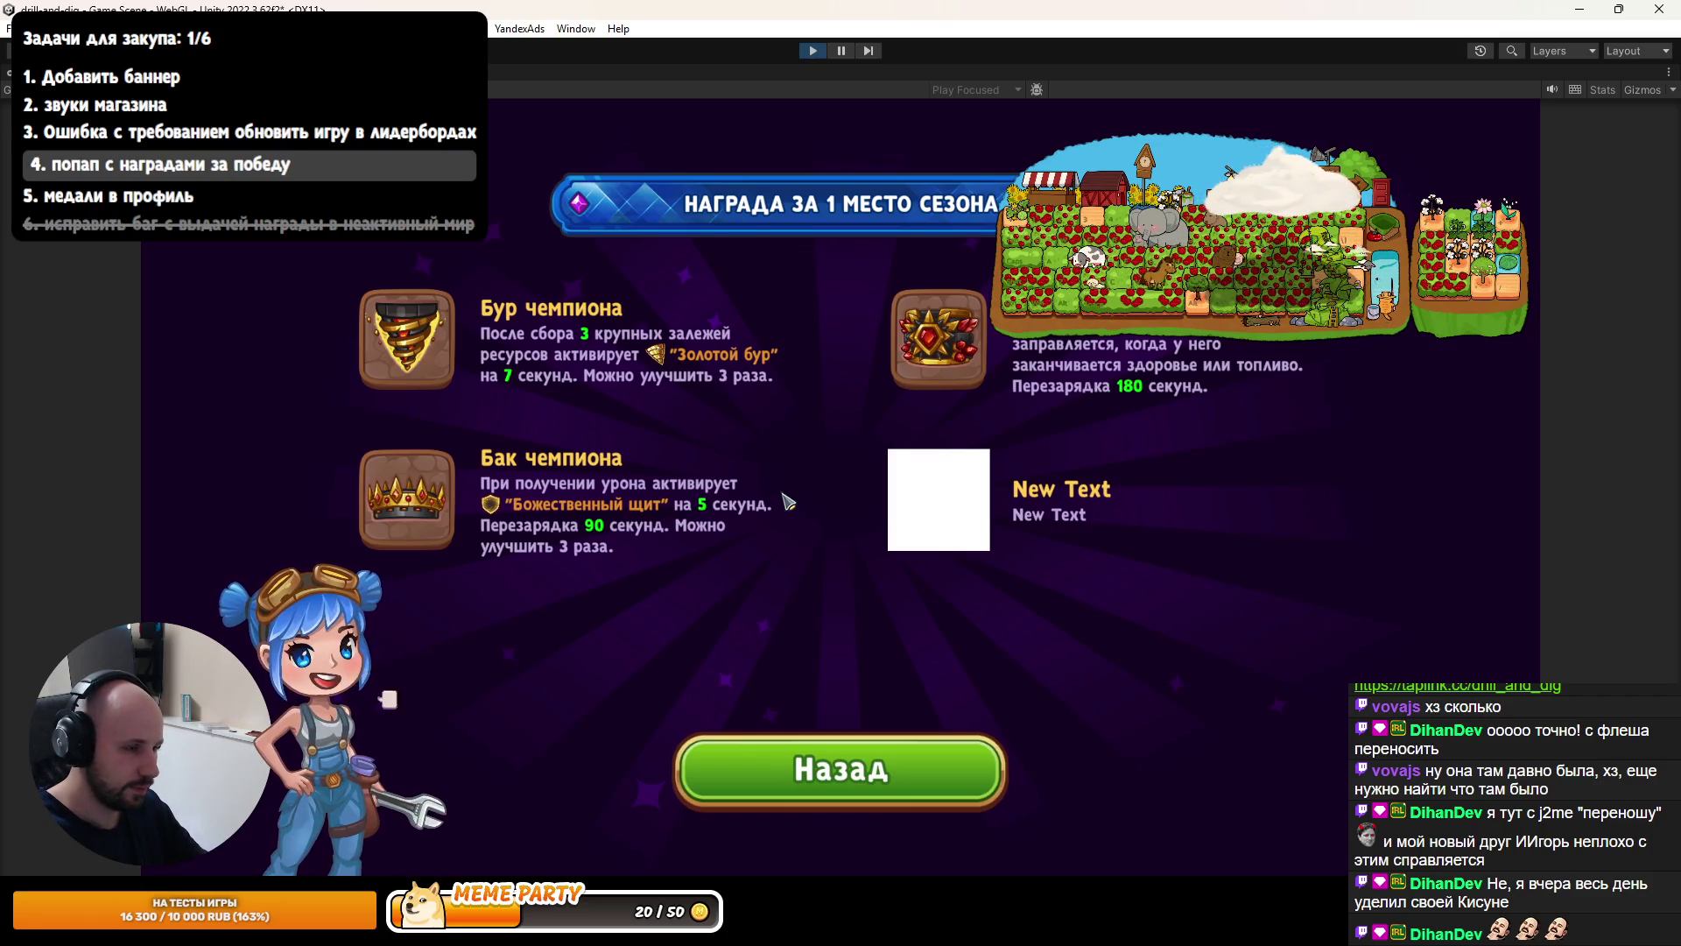
{"action": "key", "text": "shift+space"}
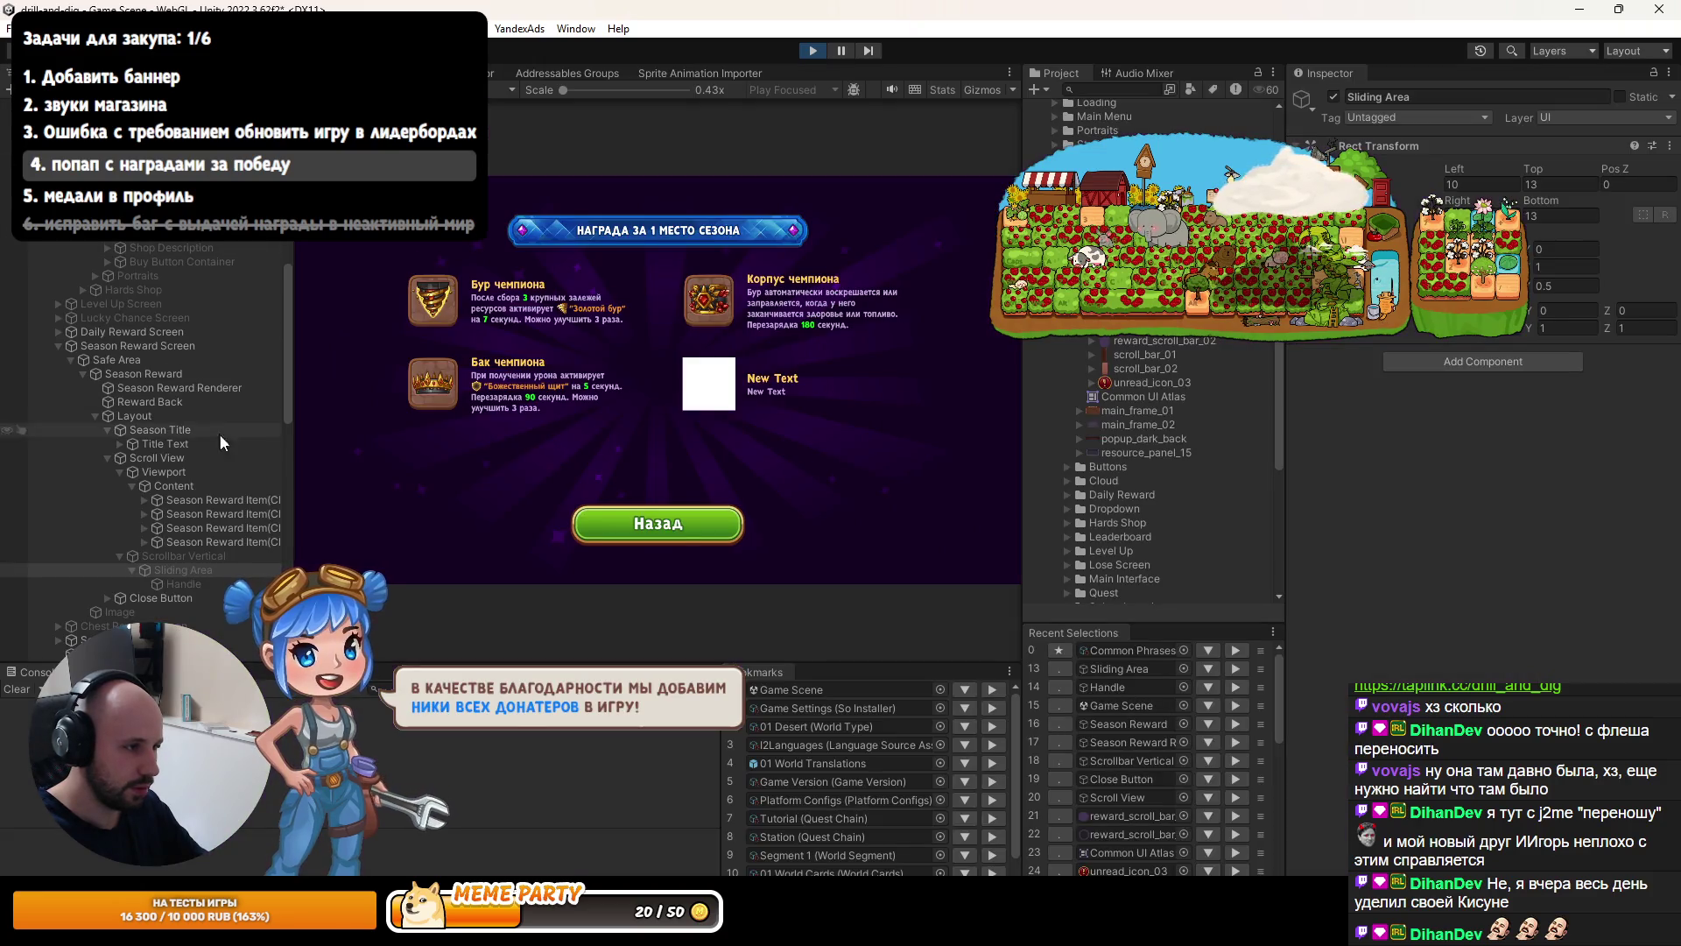
{"action": "left_click", "coordinate": [187, 486]}
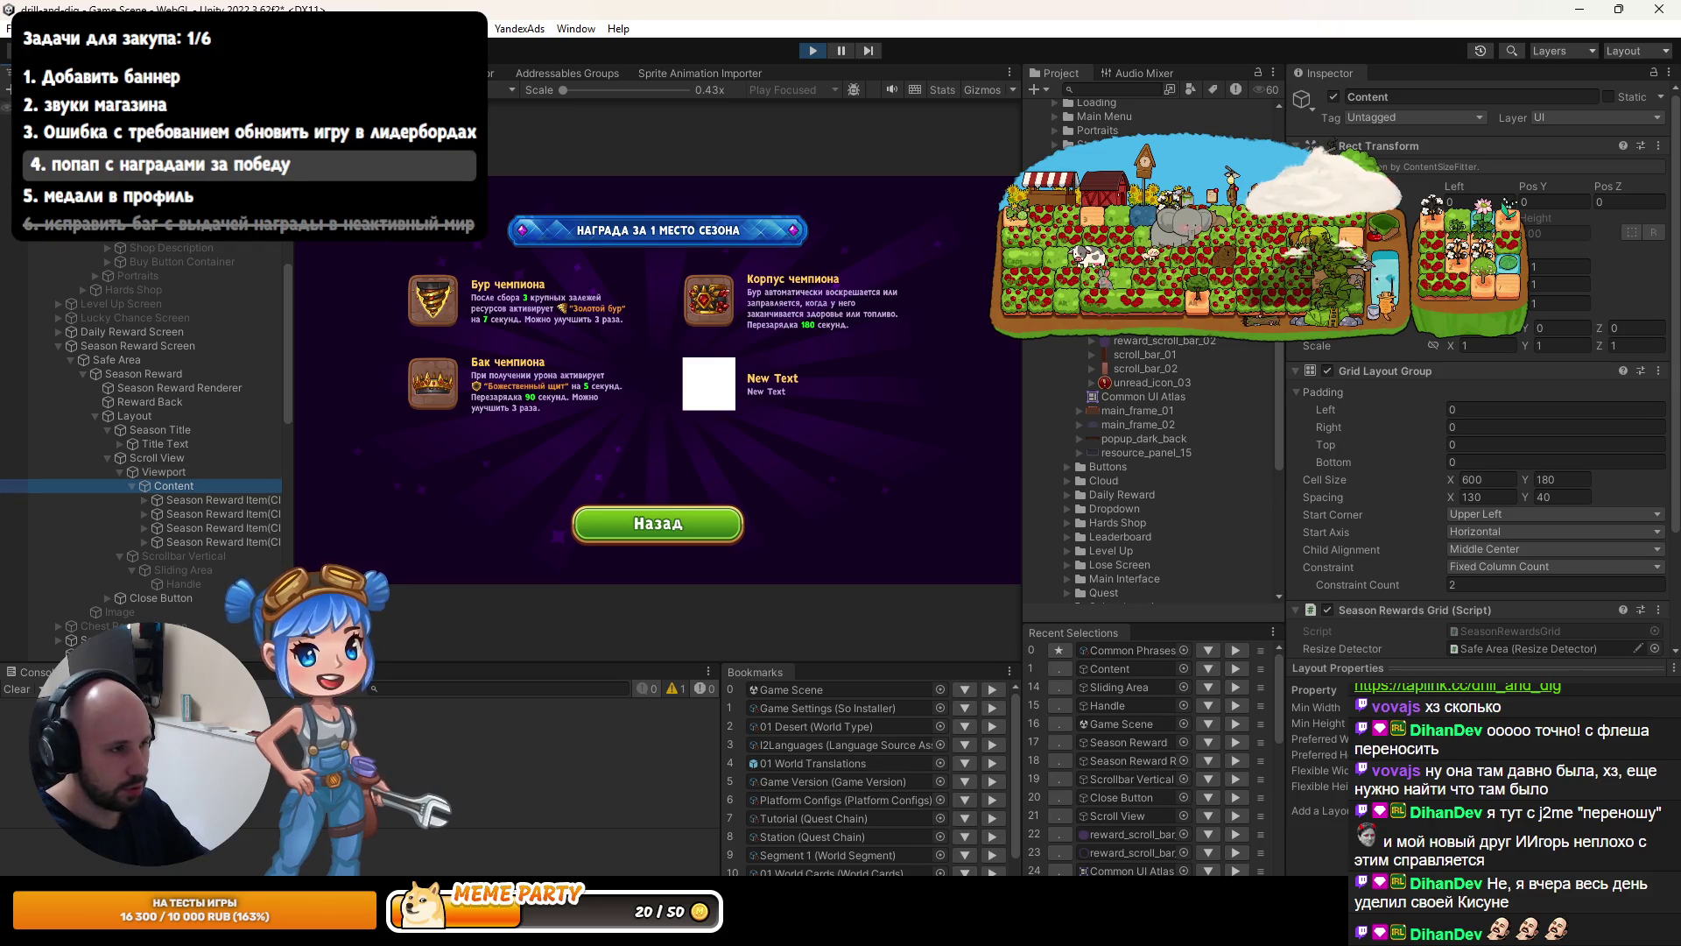
Frame the popup in the Scene view and set the Content's Pos Y to 0.
{"action": "key", "text": "ctrl+1"}
{"action": "key", "text": "f"}
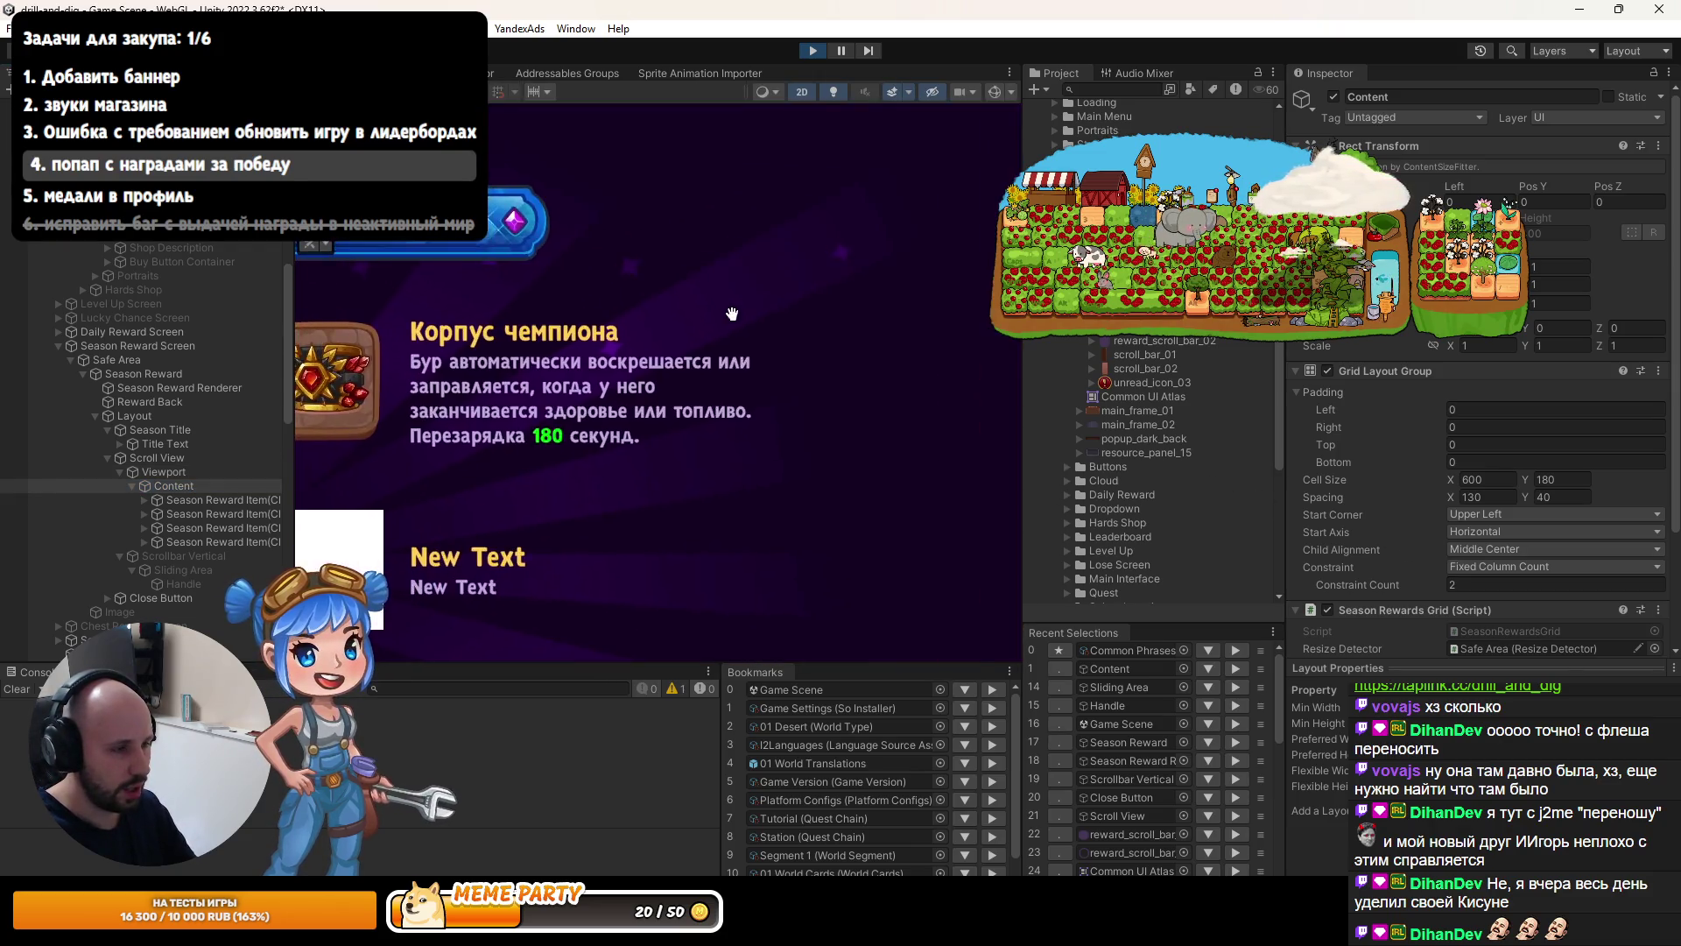
{"action": "scroll", "coordinate": [359, 404], "scroll_direction": "down", "scroll_amount": 2}
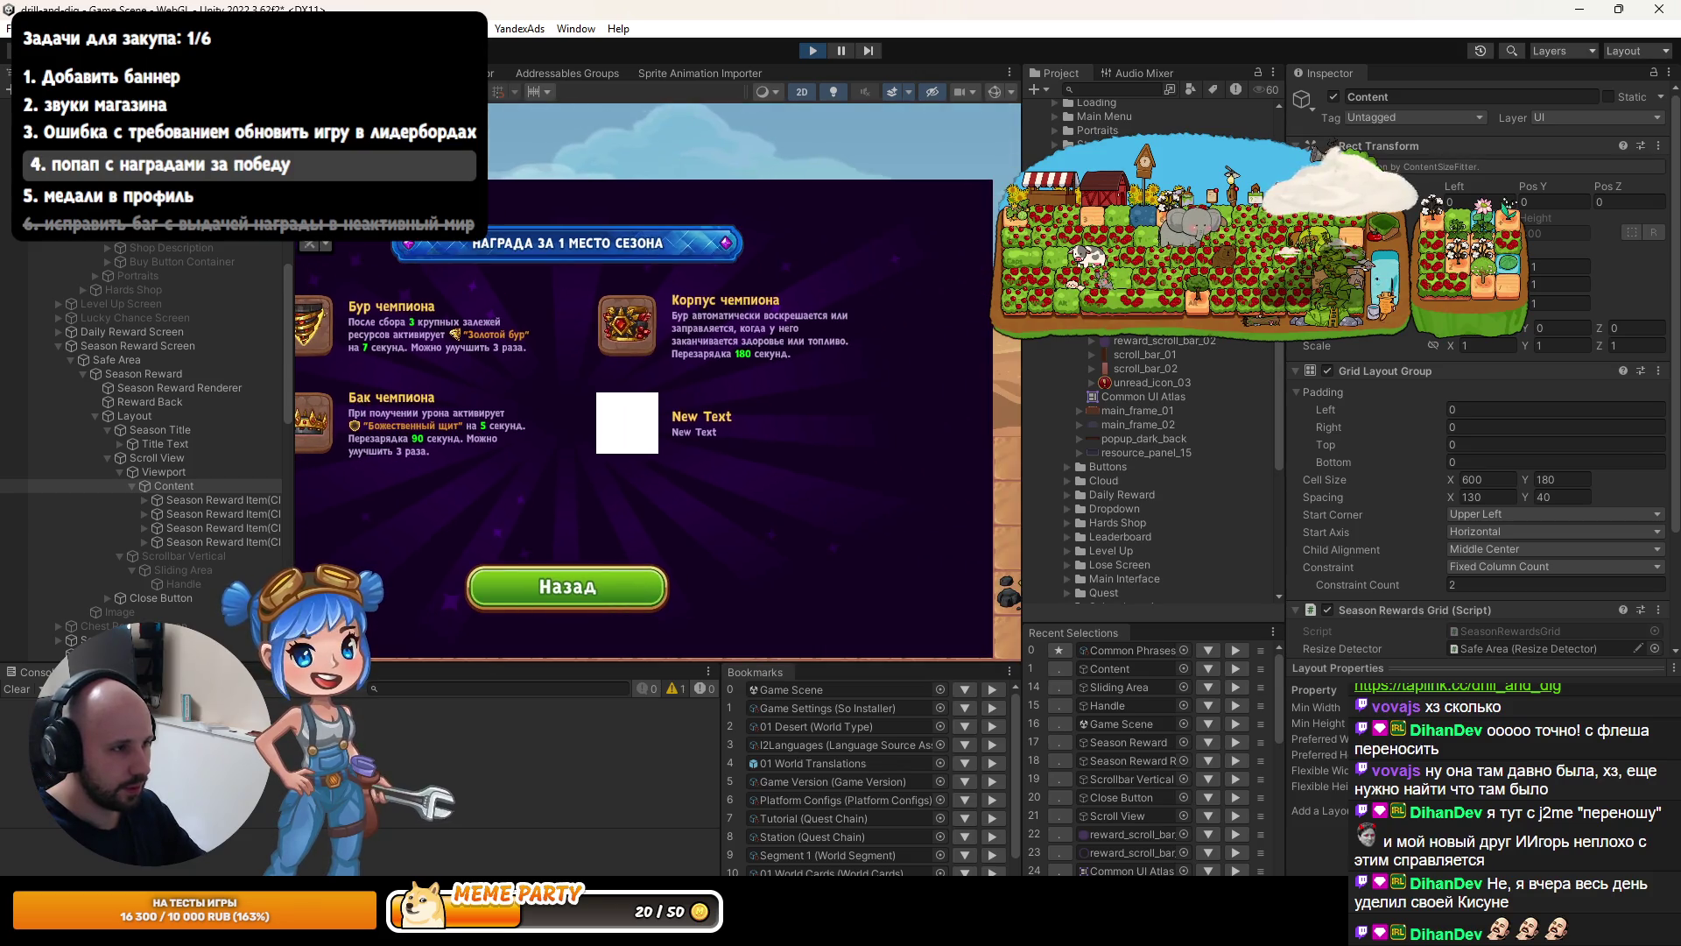
{"action": "mouse_move", "coordinate": [510, 349]}
{"action": "left_mouse_down"}
{"action": "mouse_move", "coordinate": [686, 364]}
{"action": "mouse_move", "coordinate": [638, 377]}
{"action": "left_mouse_up"}
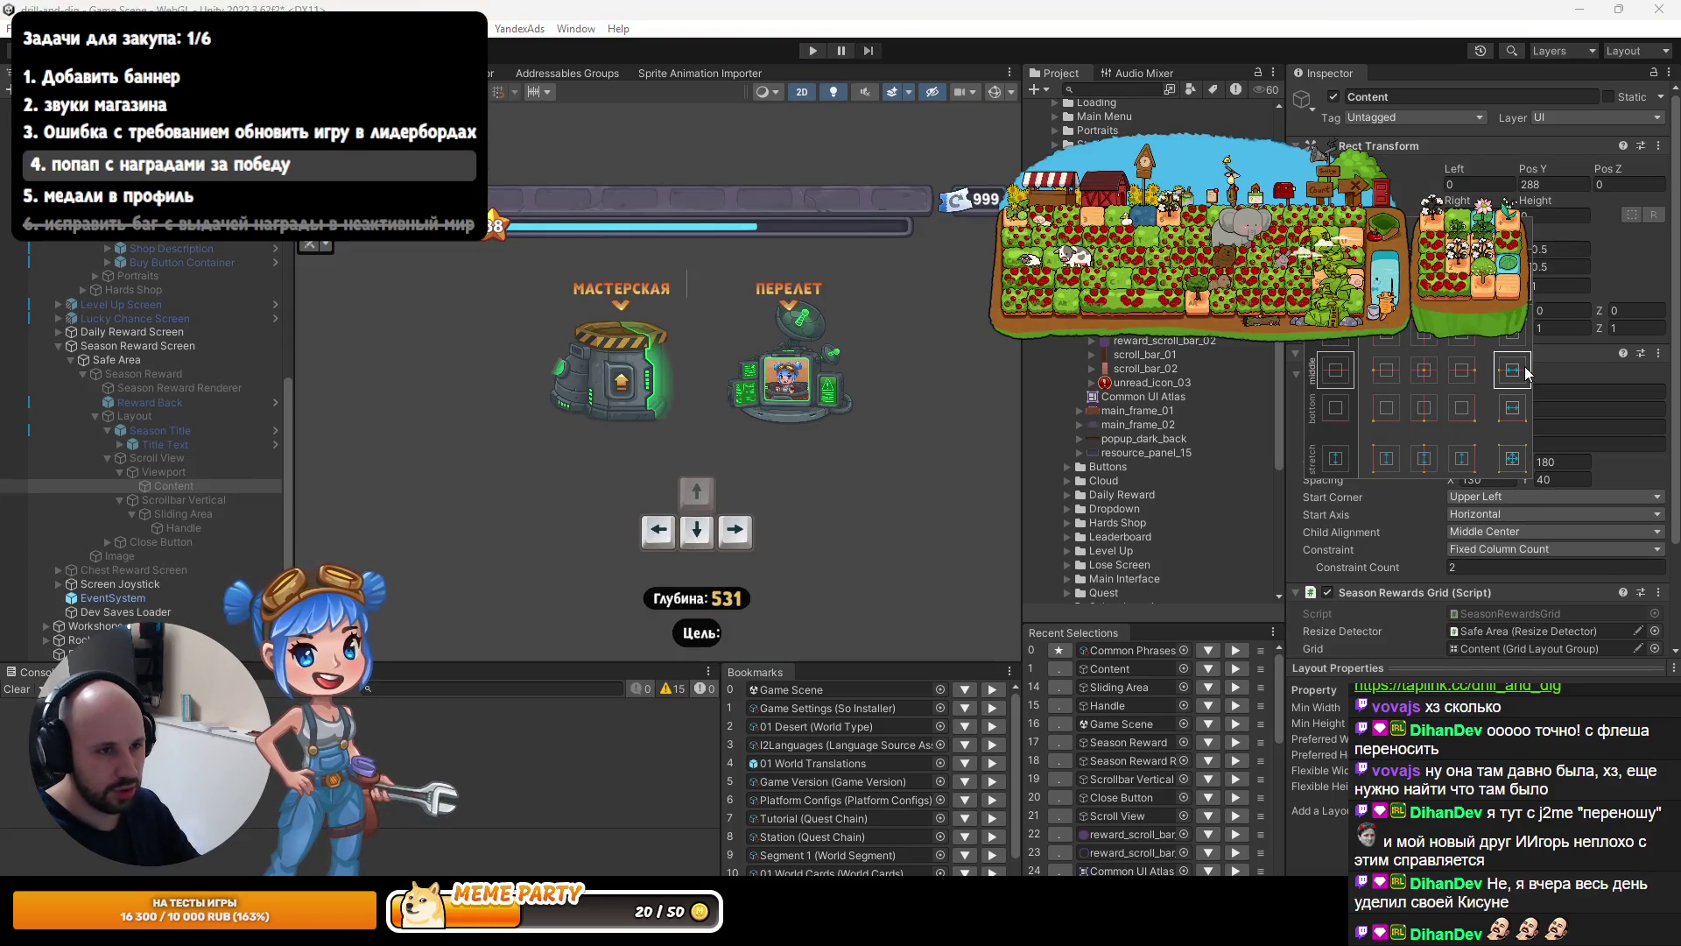
{"action": "left_click", "coordinate": [1557, 182]}
{"action": "type", "text": "0"}
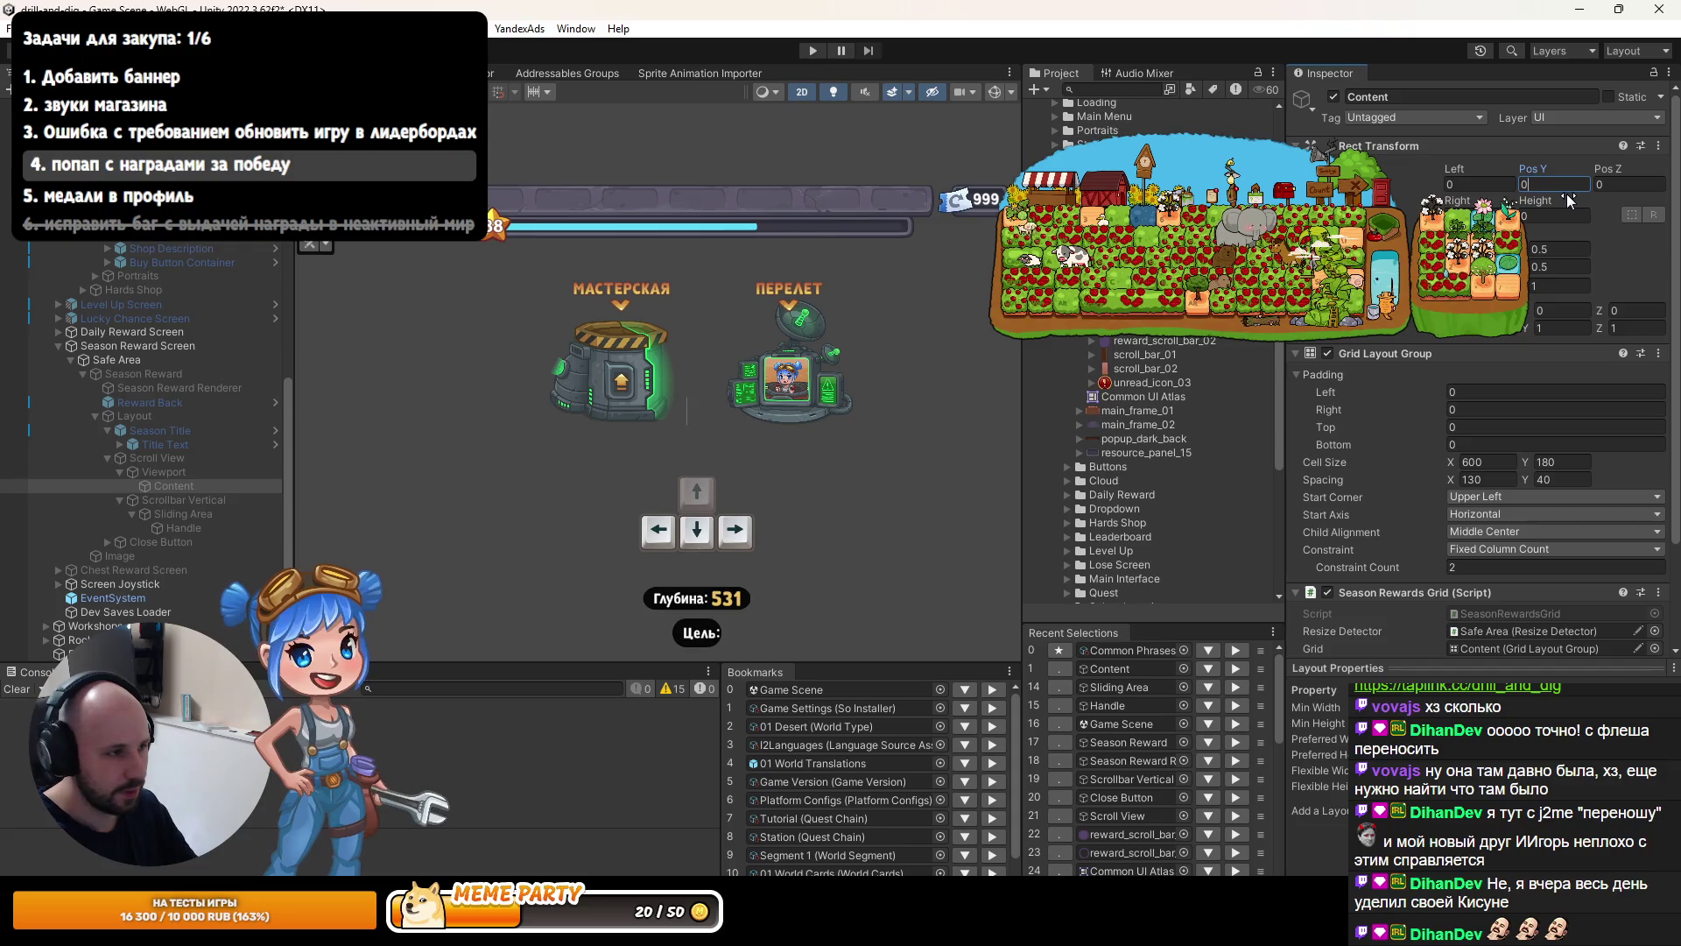
Run the game and reopen the current season's first-place reward popup with the full layout.
{"action": "left_click", "coordinate": [814, 53]}
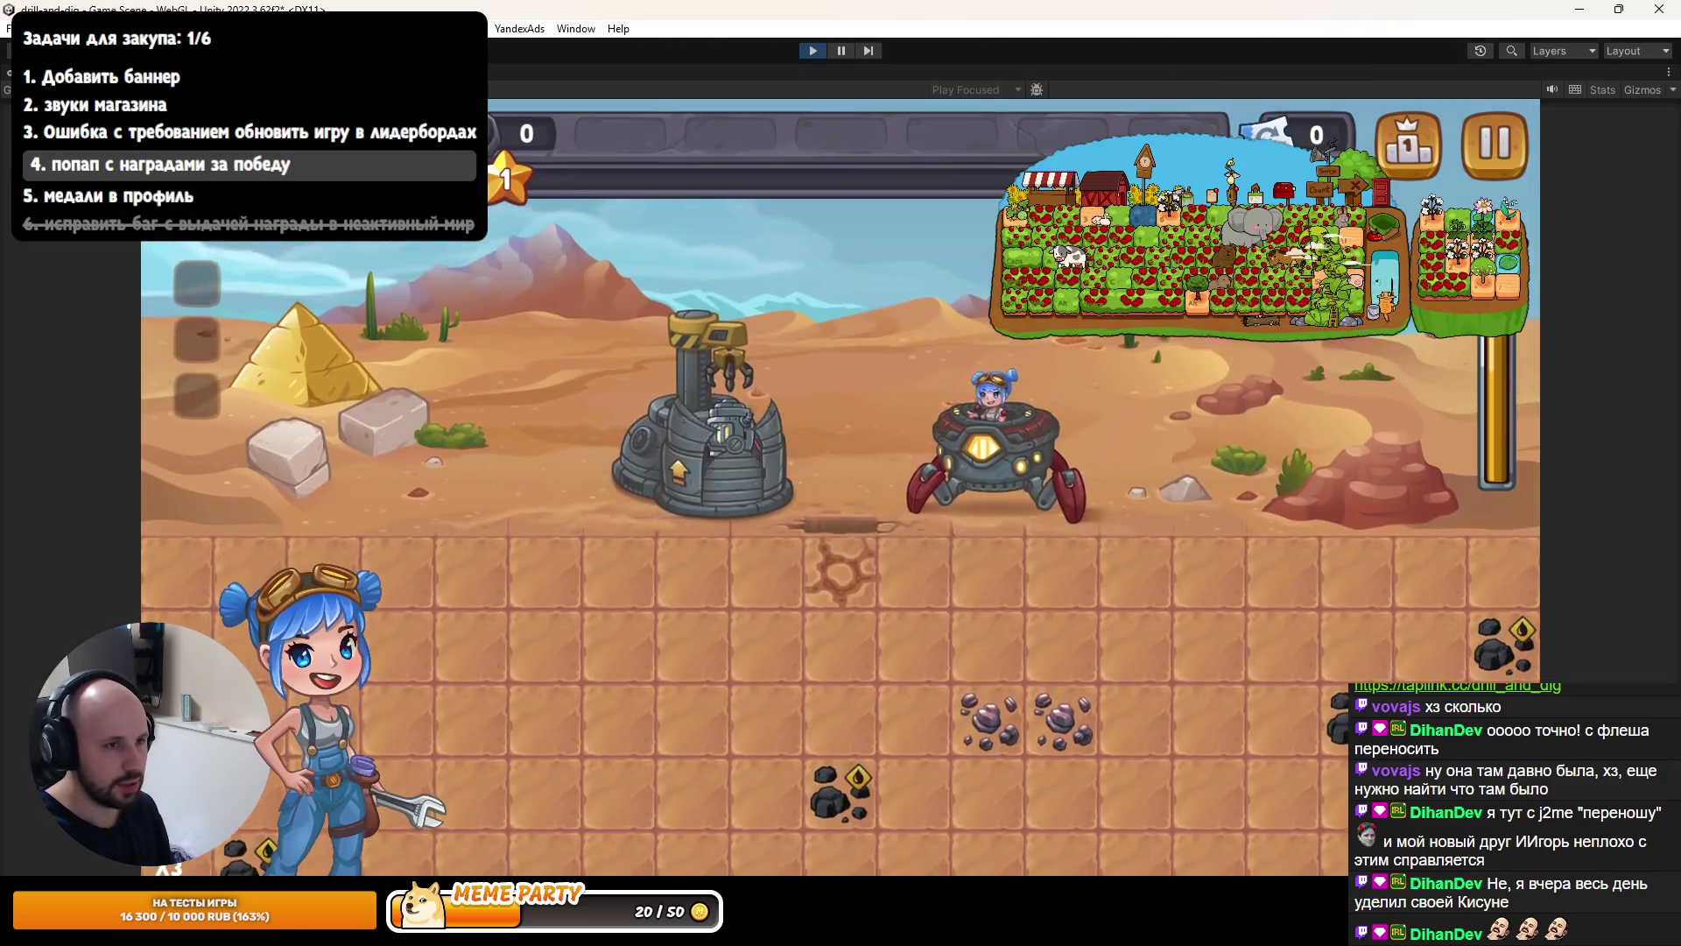
{"action": "left_click", "coordinate": [1403, 165]}
{"action": "left_click", "coordinate": [840, 234]}
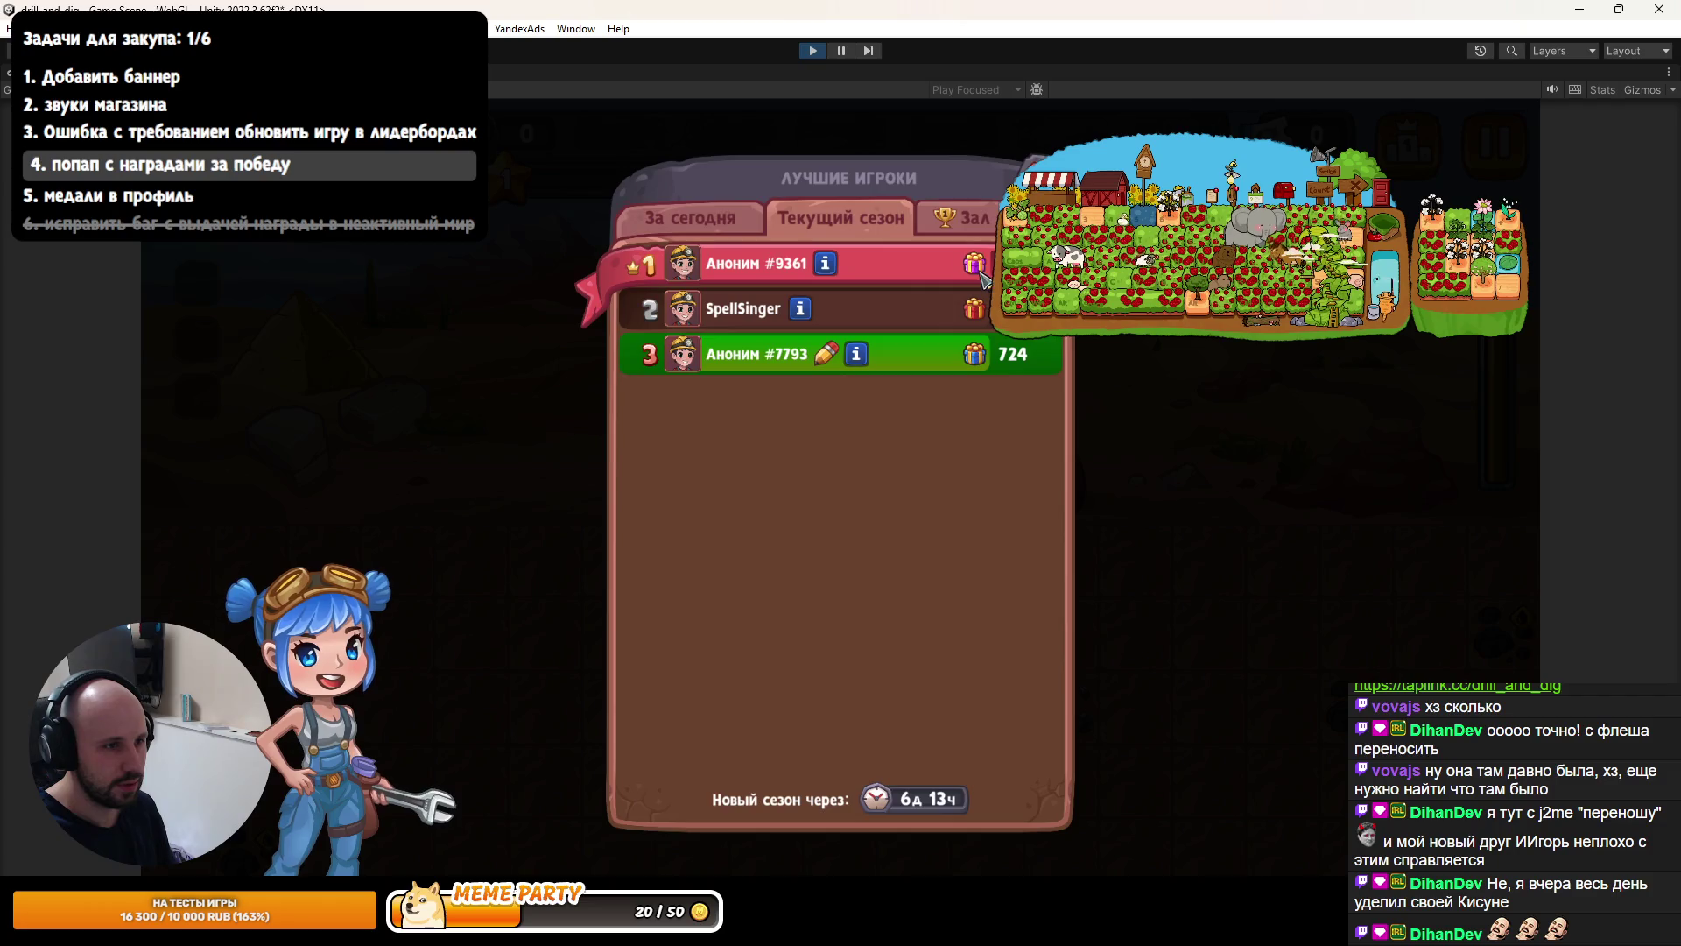
{"action": "left_click", "coordinate": [983, 279]}
{"action": "key", "text": "shift+space"}
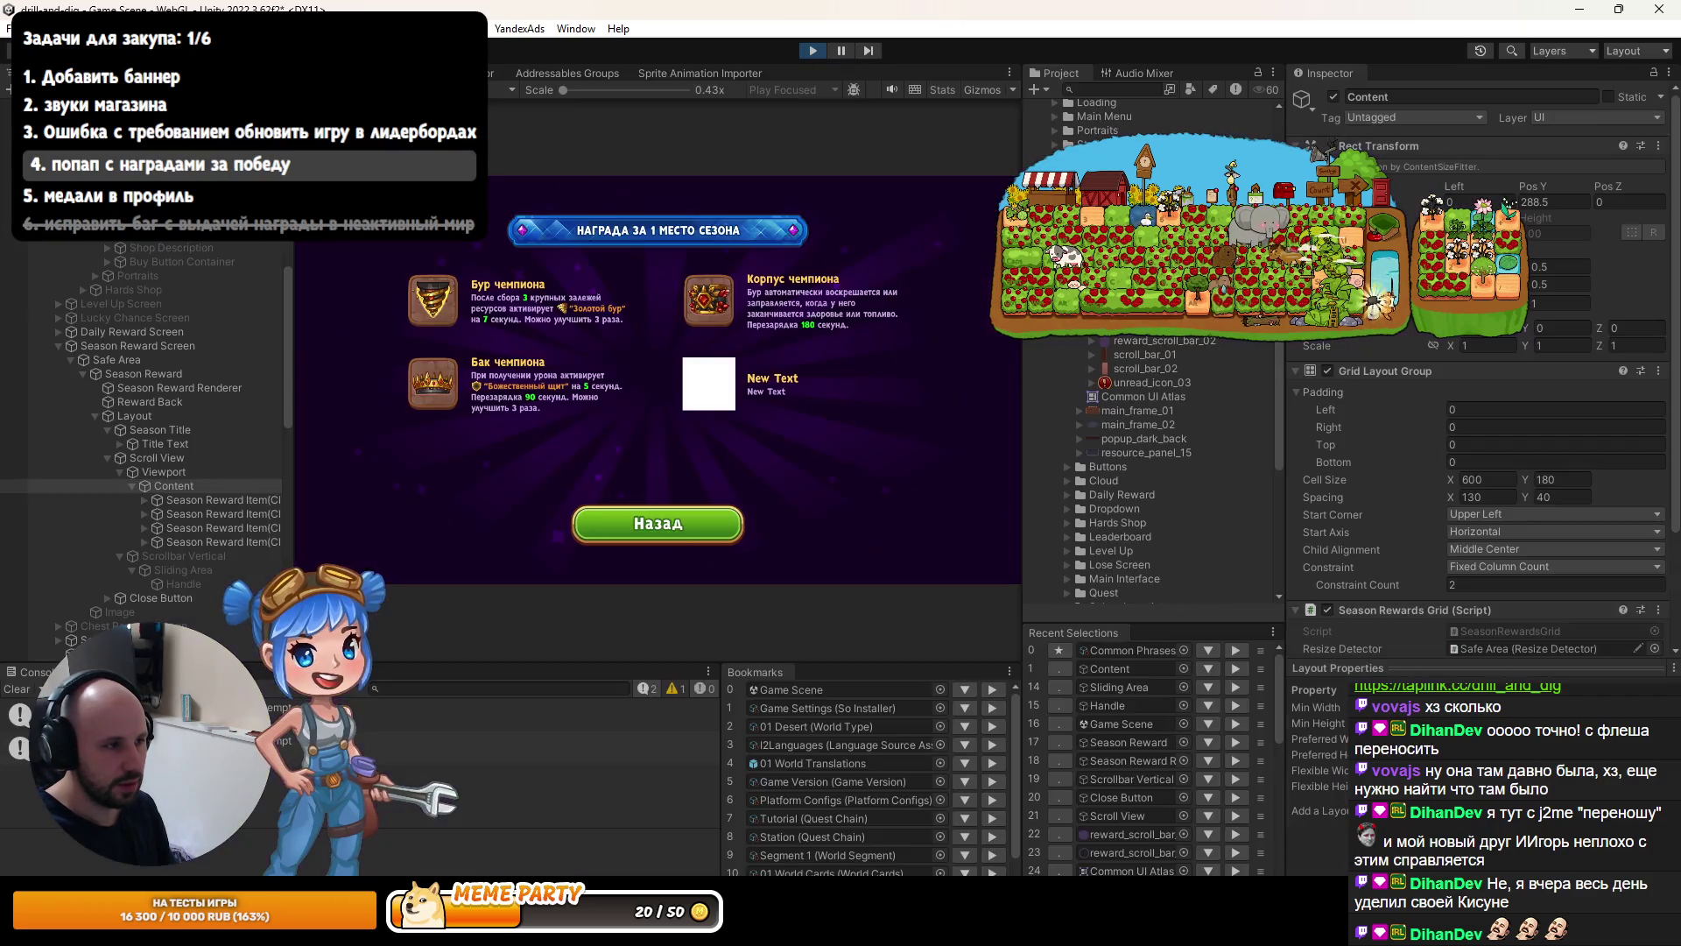